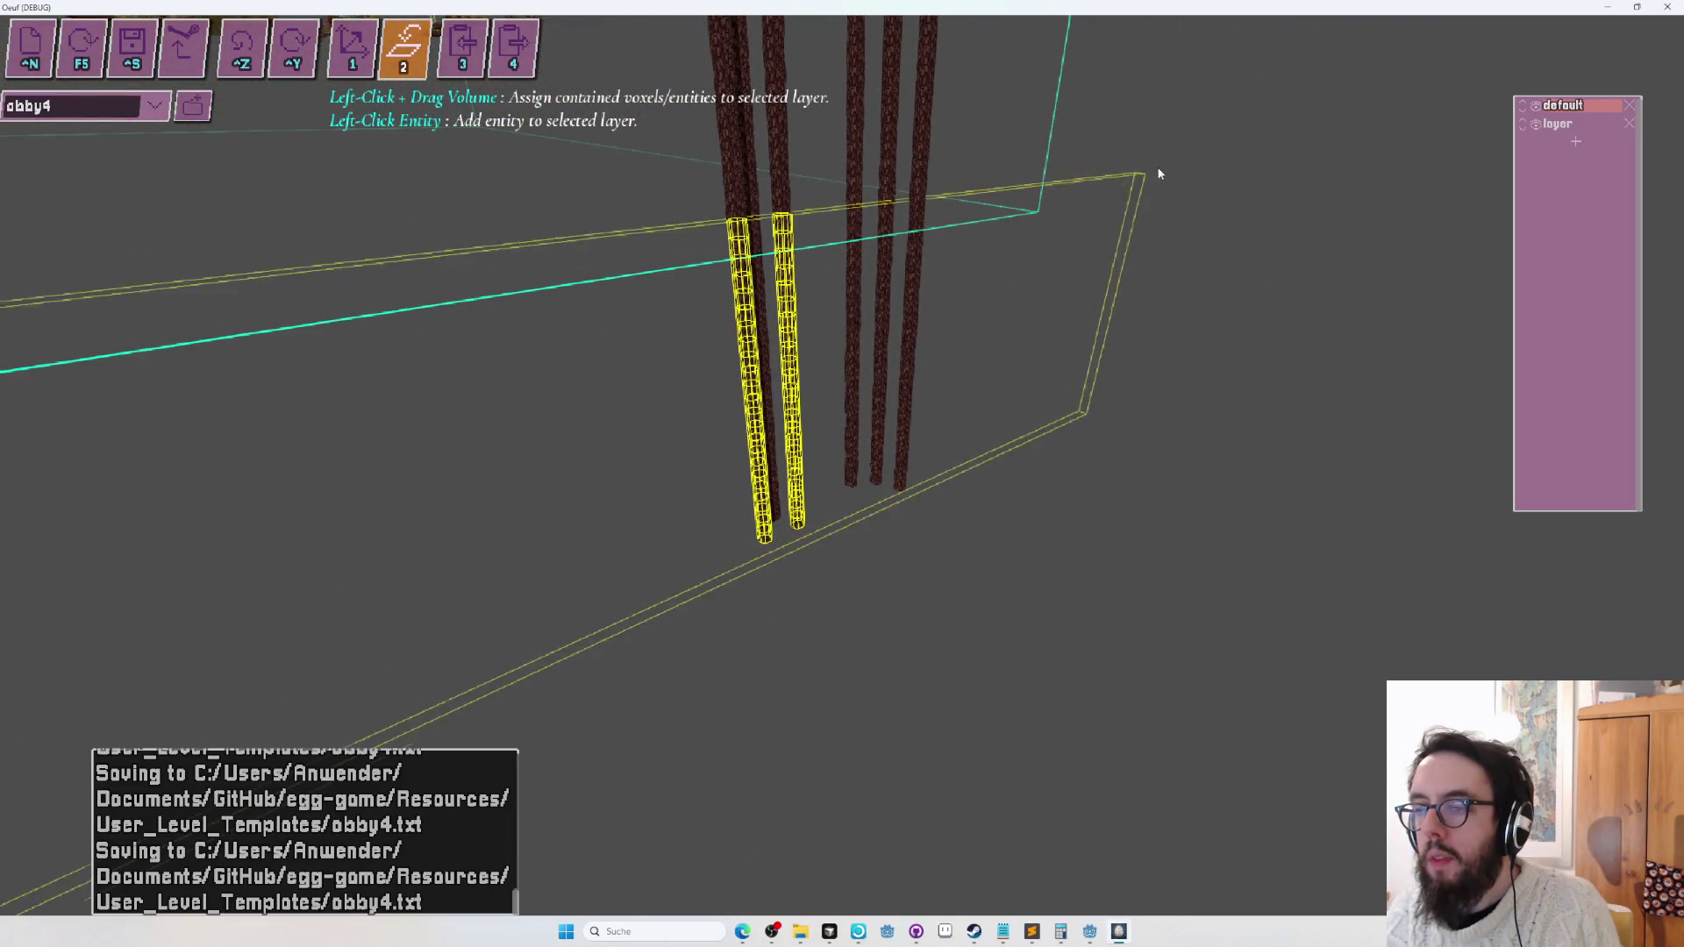
Assign the dark pillars to the default layer, then orbit out to view the whole level.
mouse_move(1170, 102)
mouse_down()
mouse_move(950, 158)
mouse_move(1340, 164)
mouse_up()
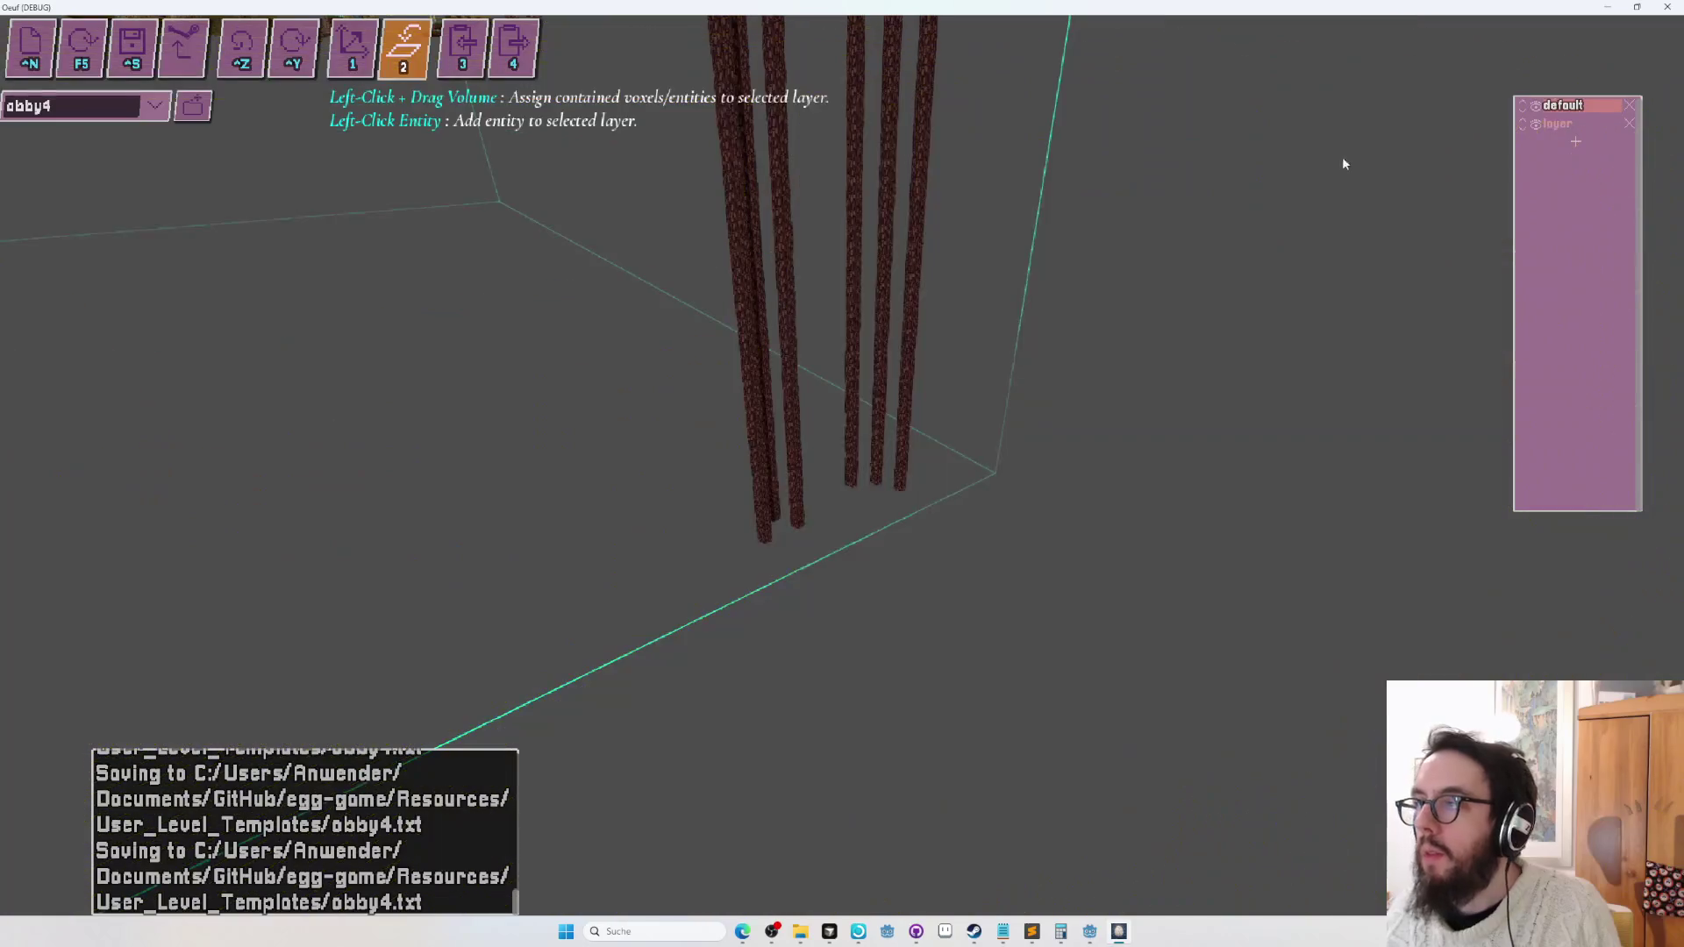
drag(1036, 335, 842, 466)
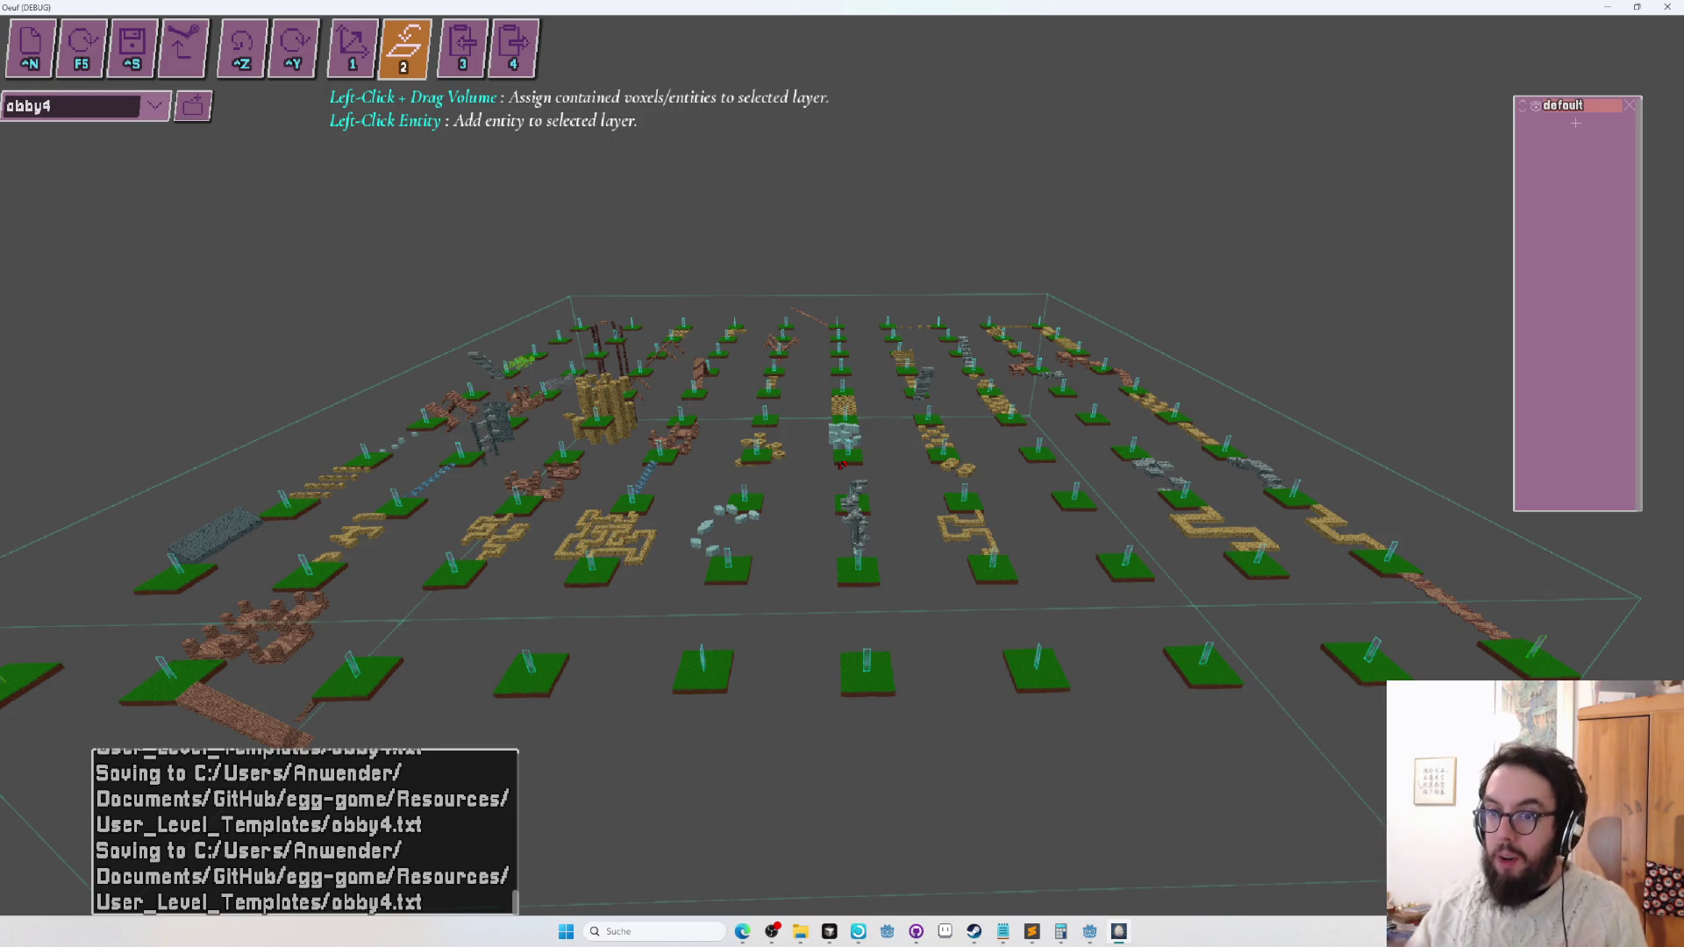
Save obby4, switch to voxel editing, and survey the courses from above.
drag(842, 465, 842, 466)
key(ctrl+s)
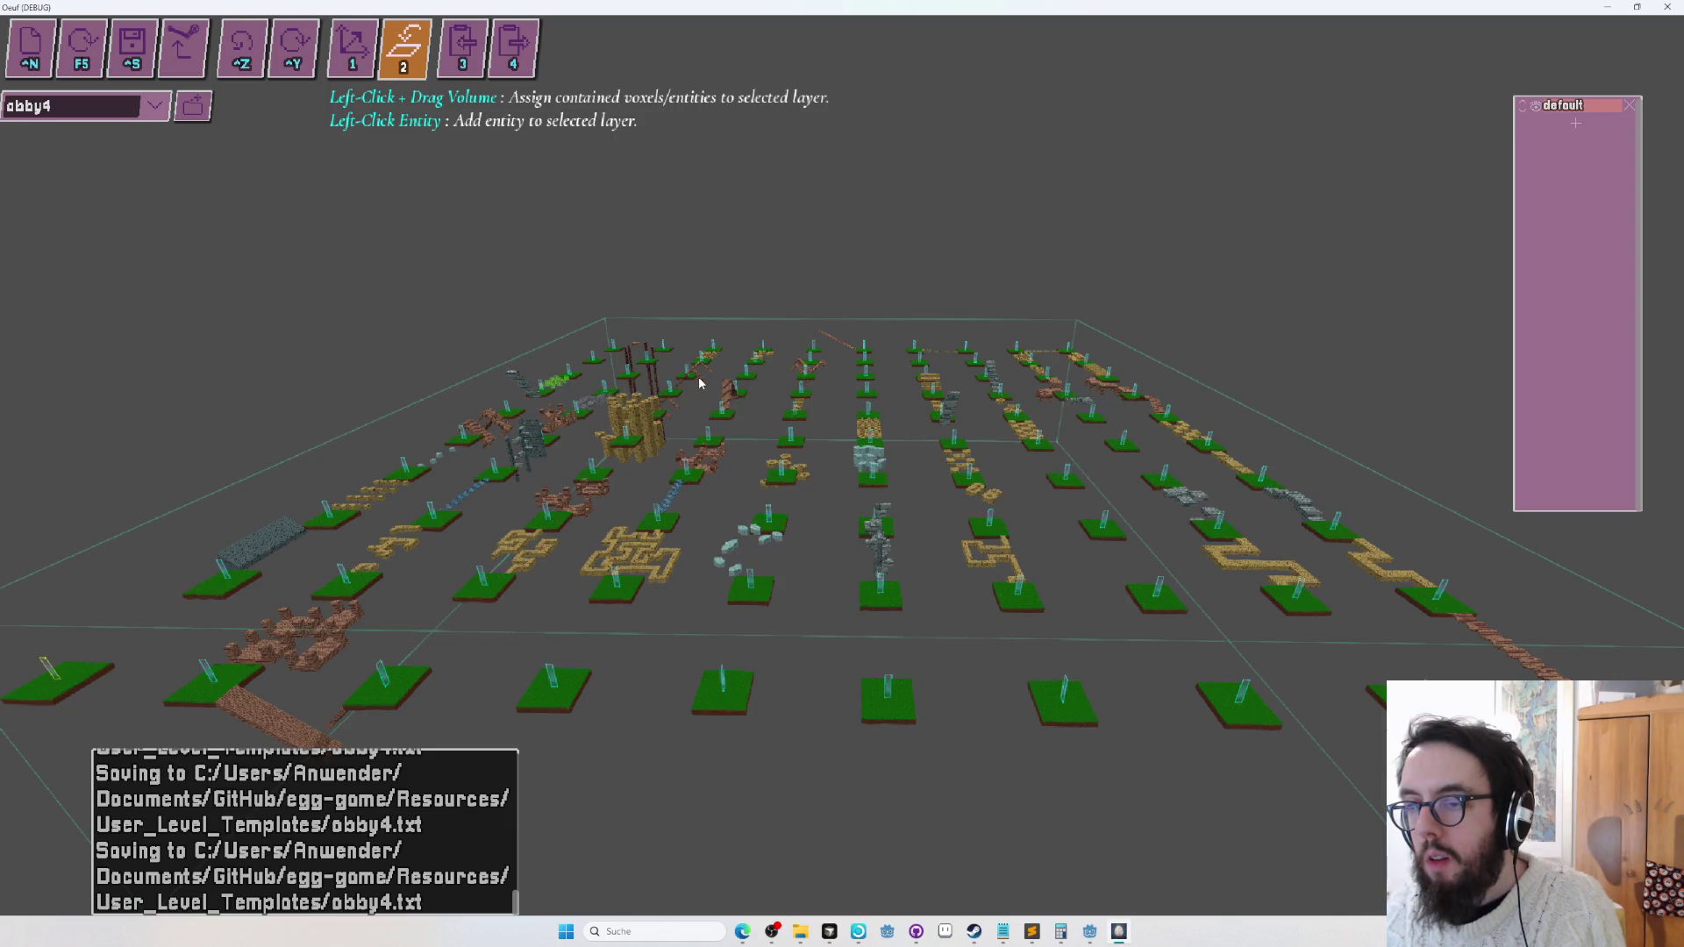
key(Tab)
mouse_move(660, 416)
mouse_down()
mouse_move(842, 462)
mouse_move(824, 454)
mouse_up()
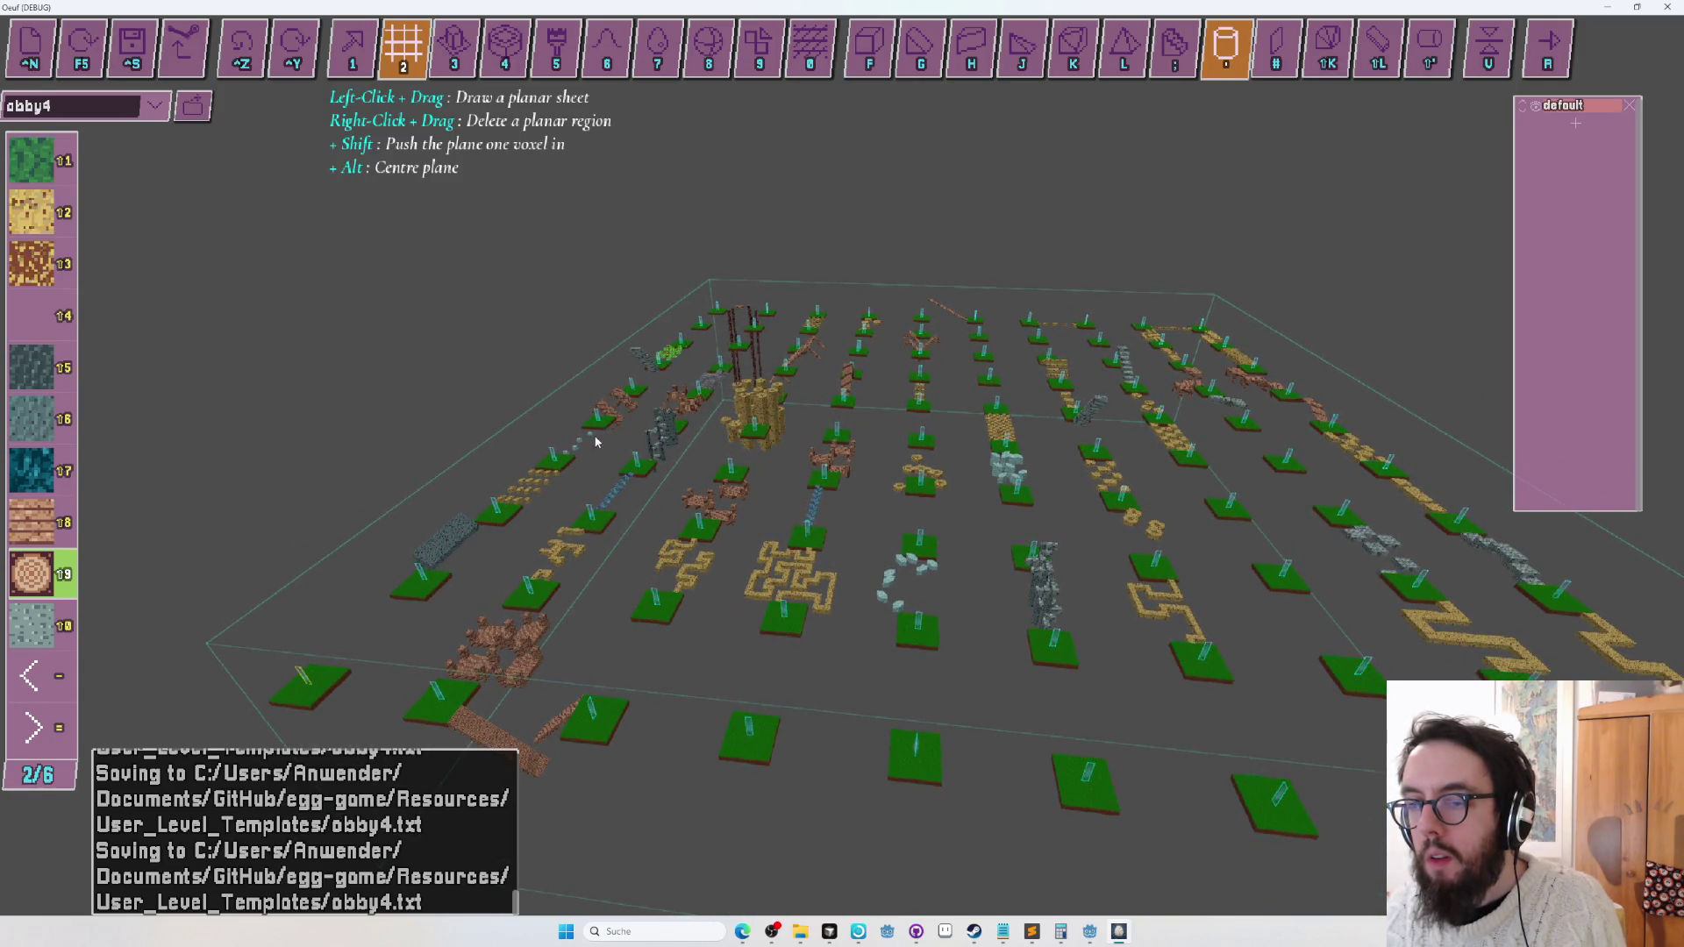
Fly the camera along the zigzag paths to the plank bridge and switch to layer mode.
drag(534, 496, 614, 473)
mouse_move(842, 465)
mouse_down()
mouse_move(894, 457)
mouse_move(855, 463)
mouse_move(1445, 548)
mouse_up()
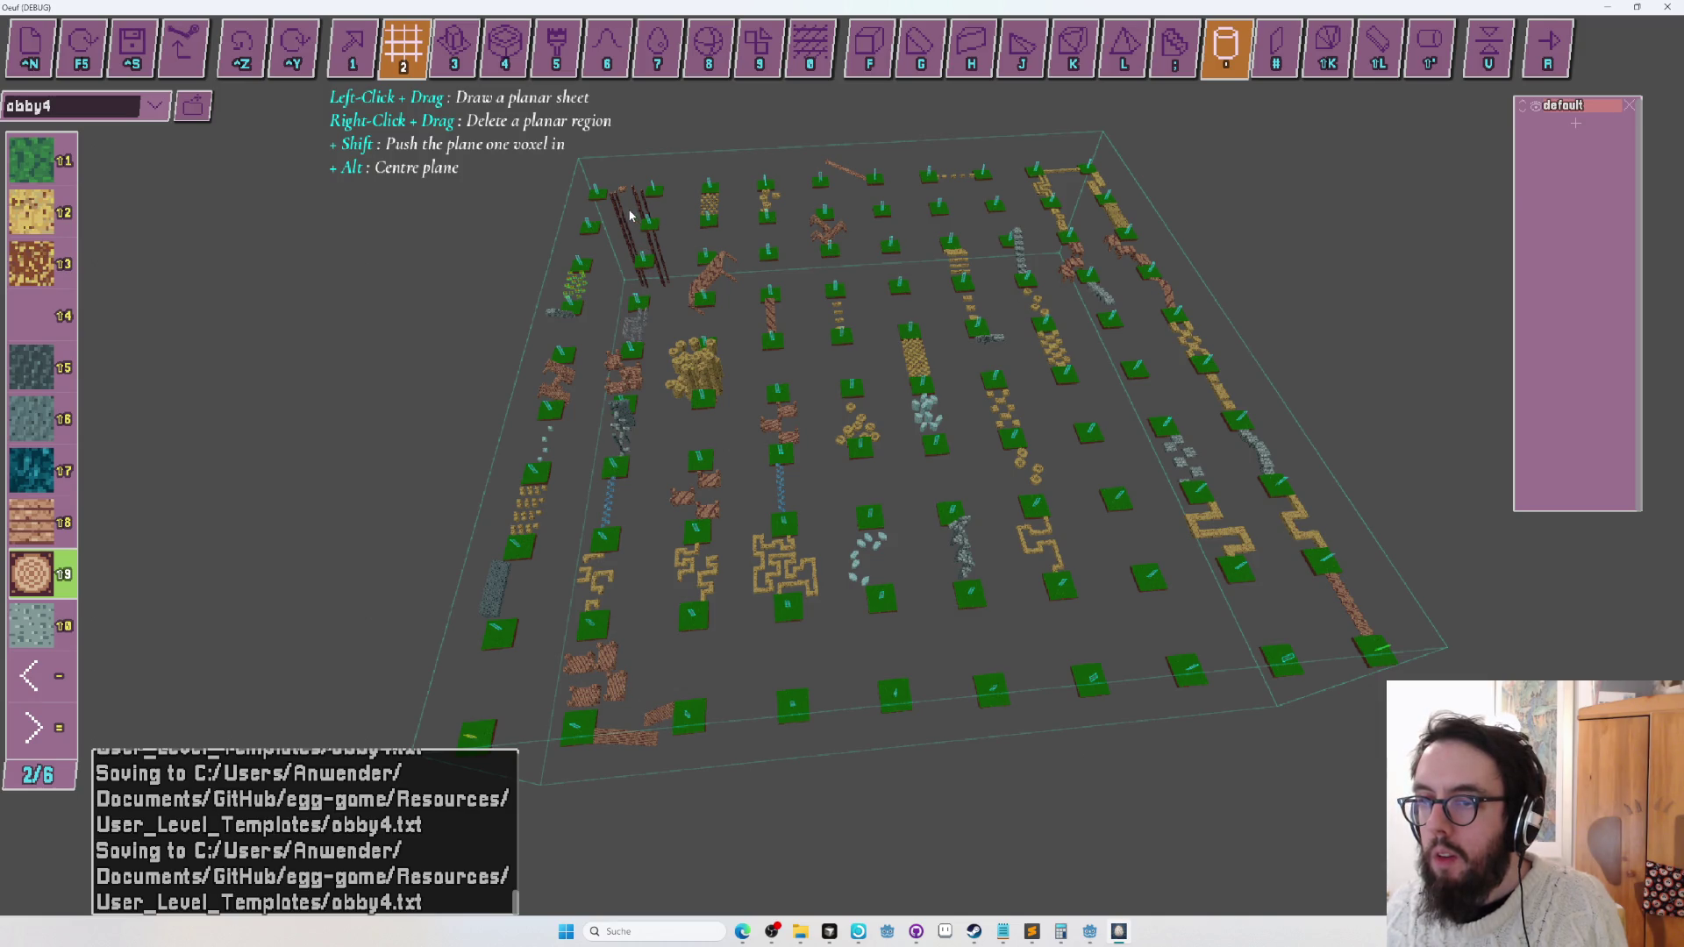
key(a)
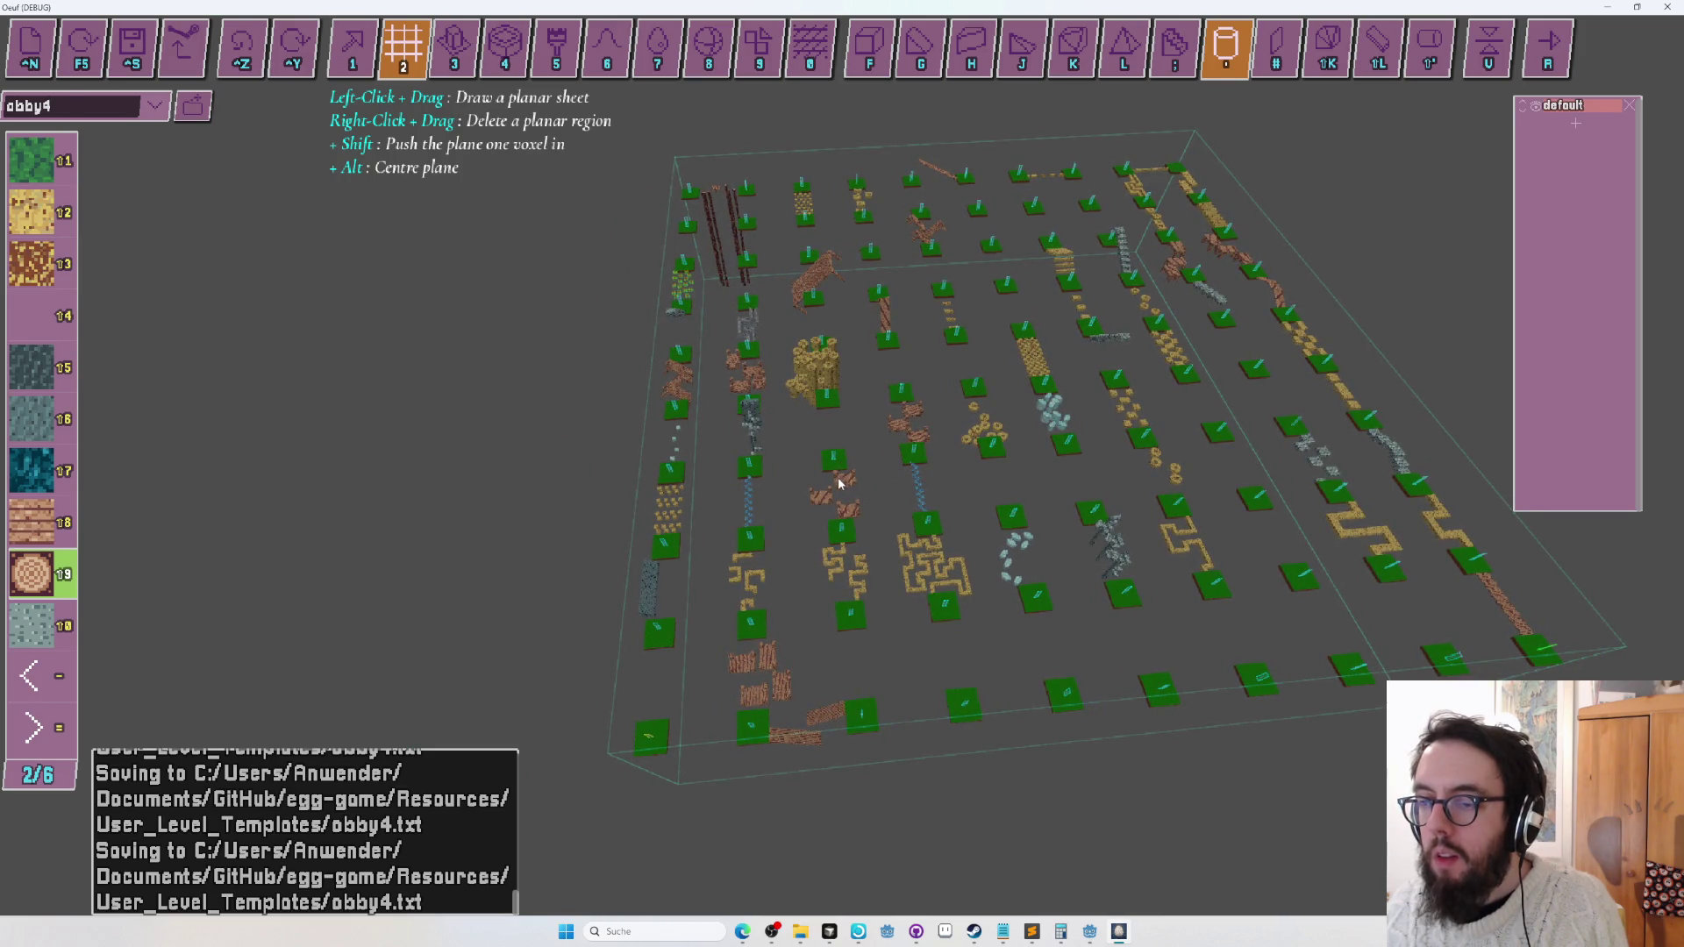
key(q)
key(w)
key(w)
key(e)
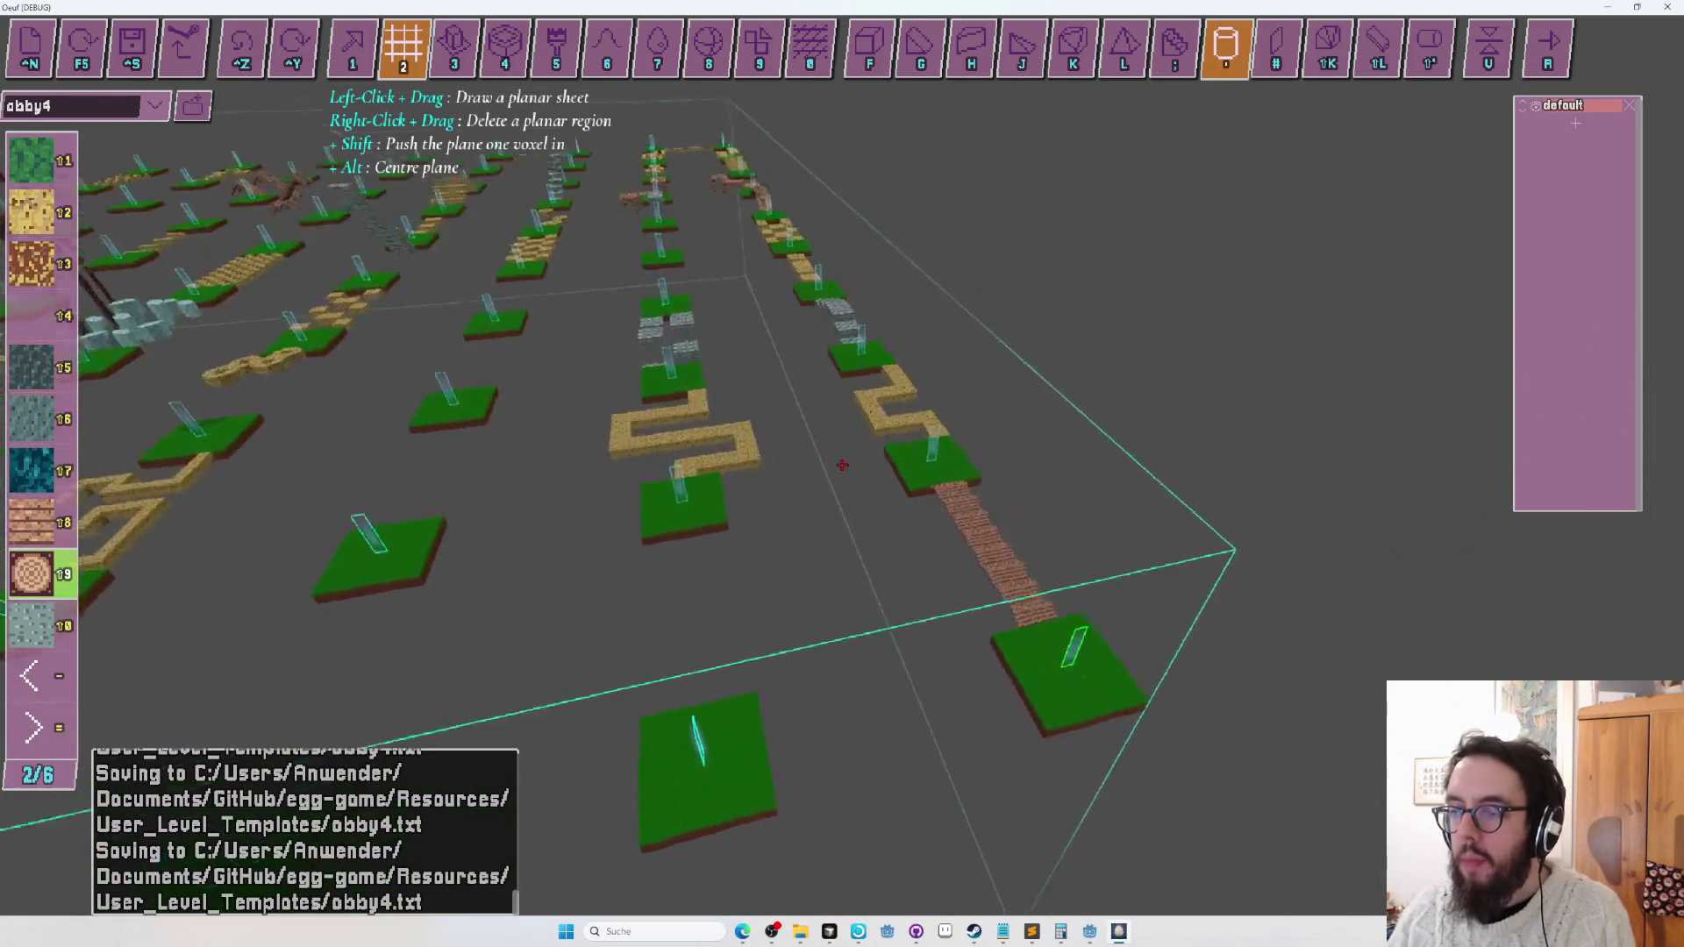
key(q)
key(s)
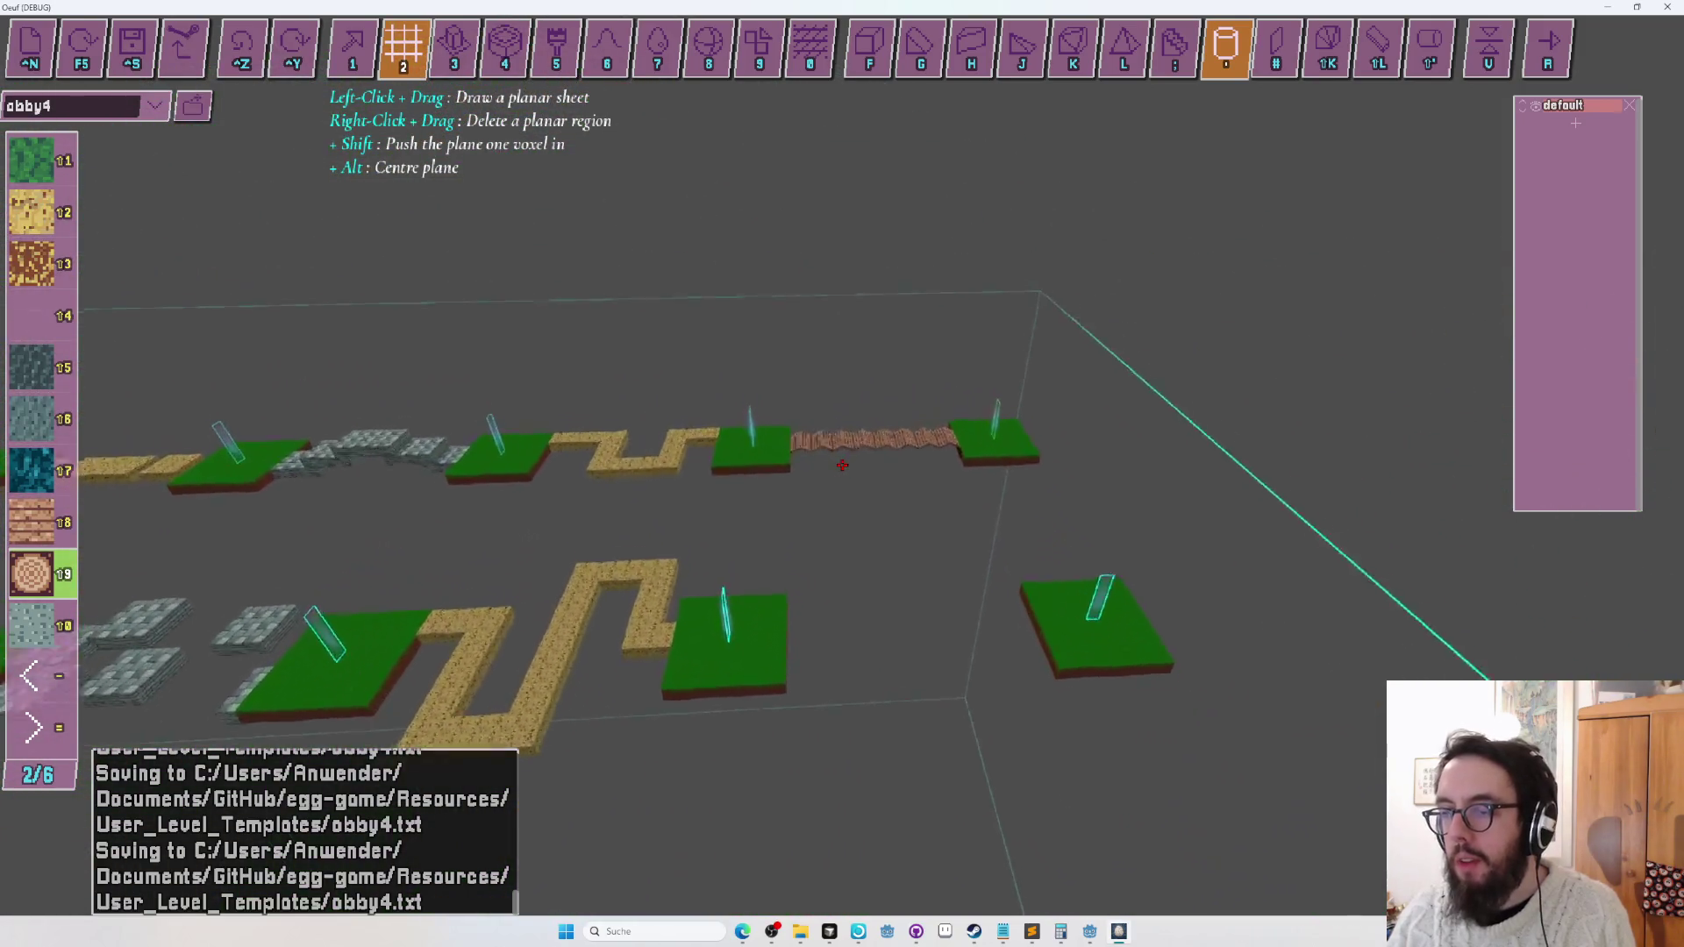
key(w)
key(s)
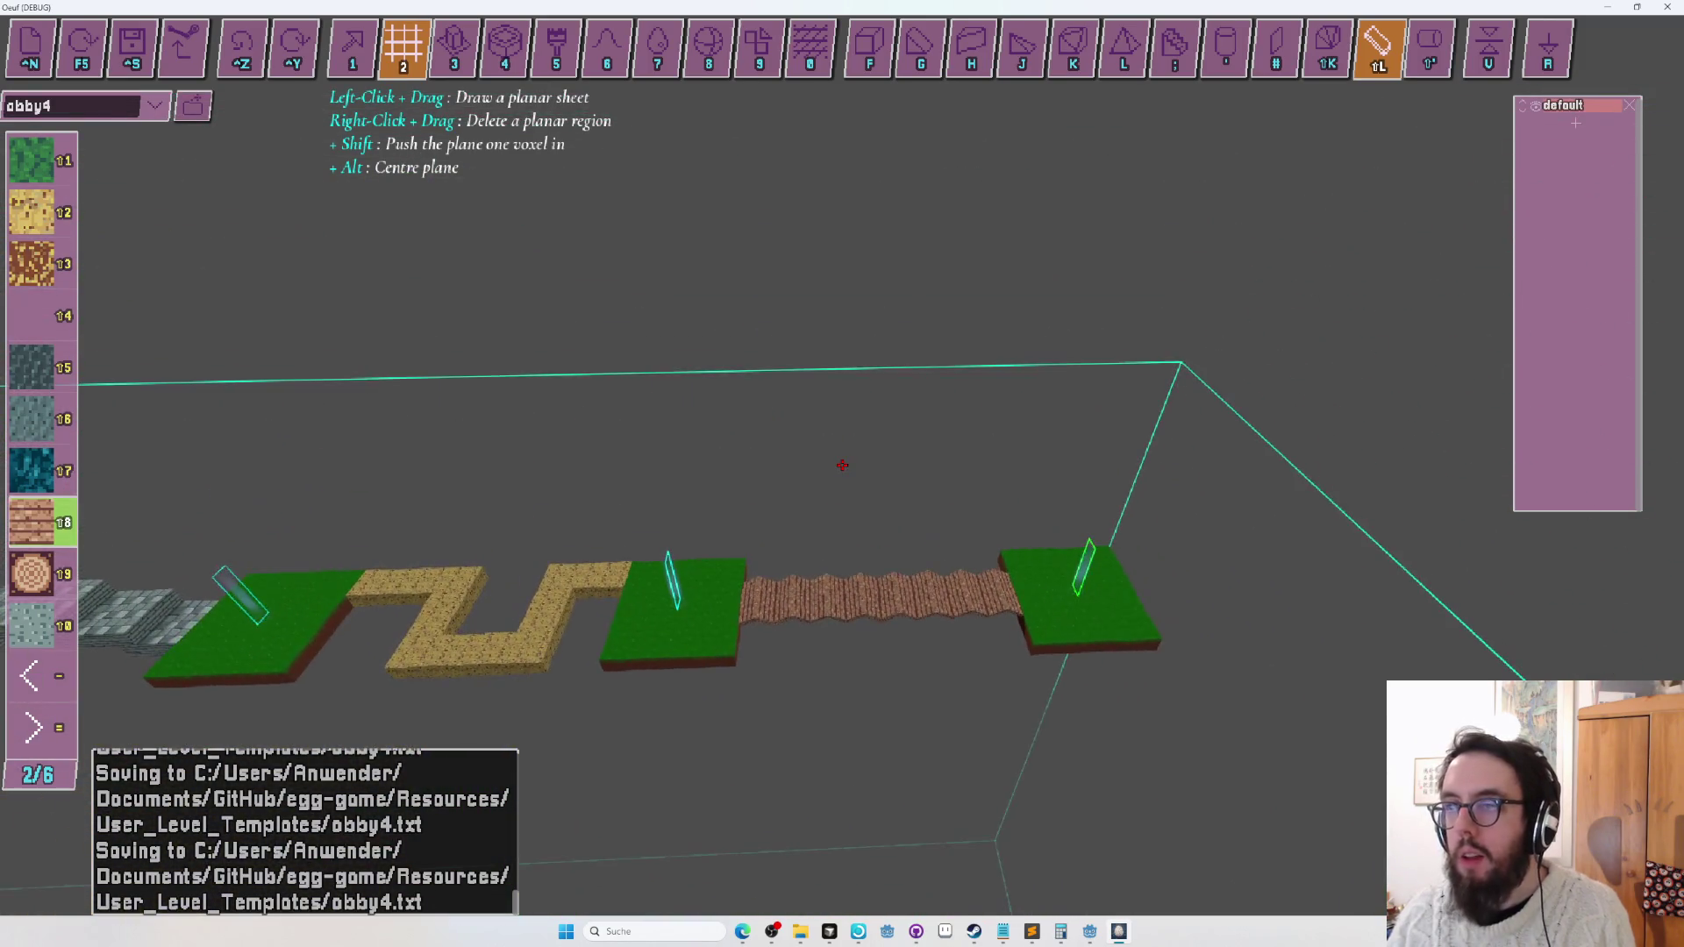
key(Tab)
key(Tab)
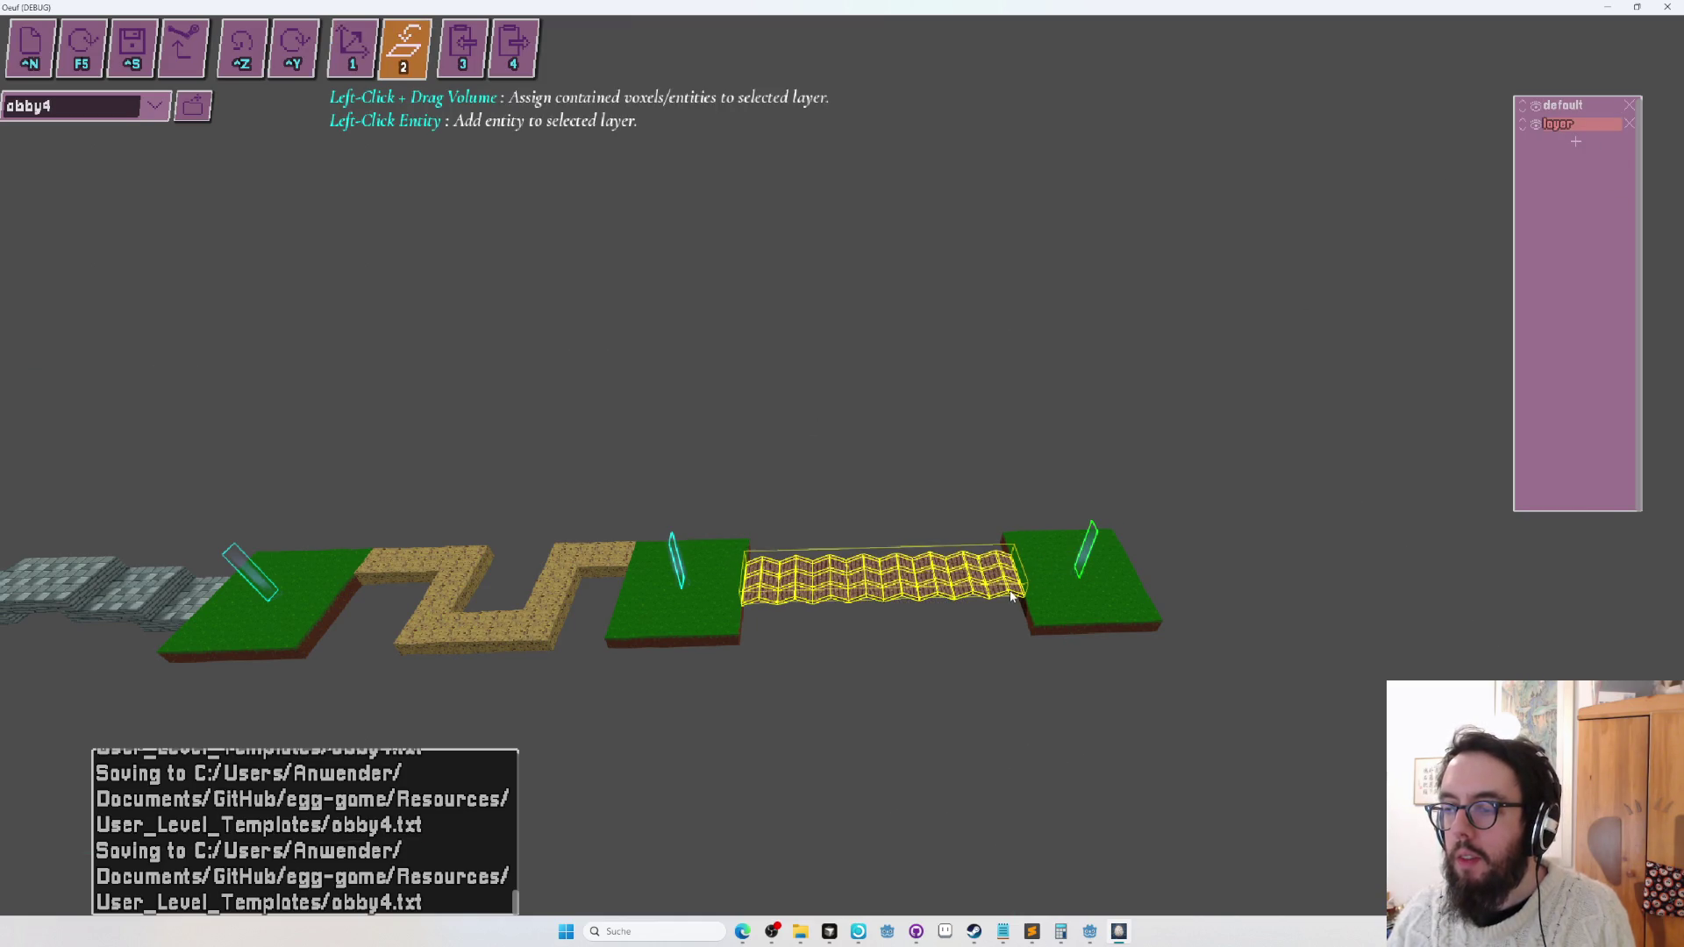
Copy the plank bridge layer and move the paste preview over two other grass islands.
key(3)
key(w)
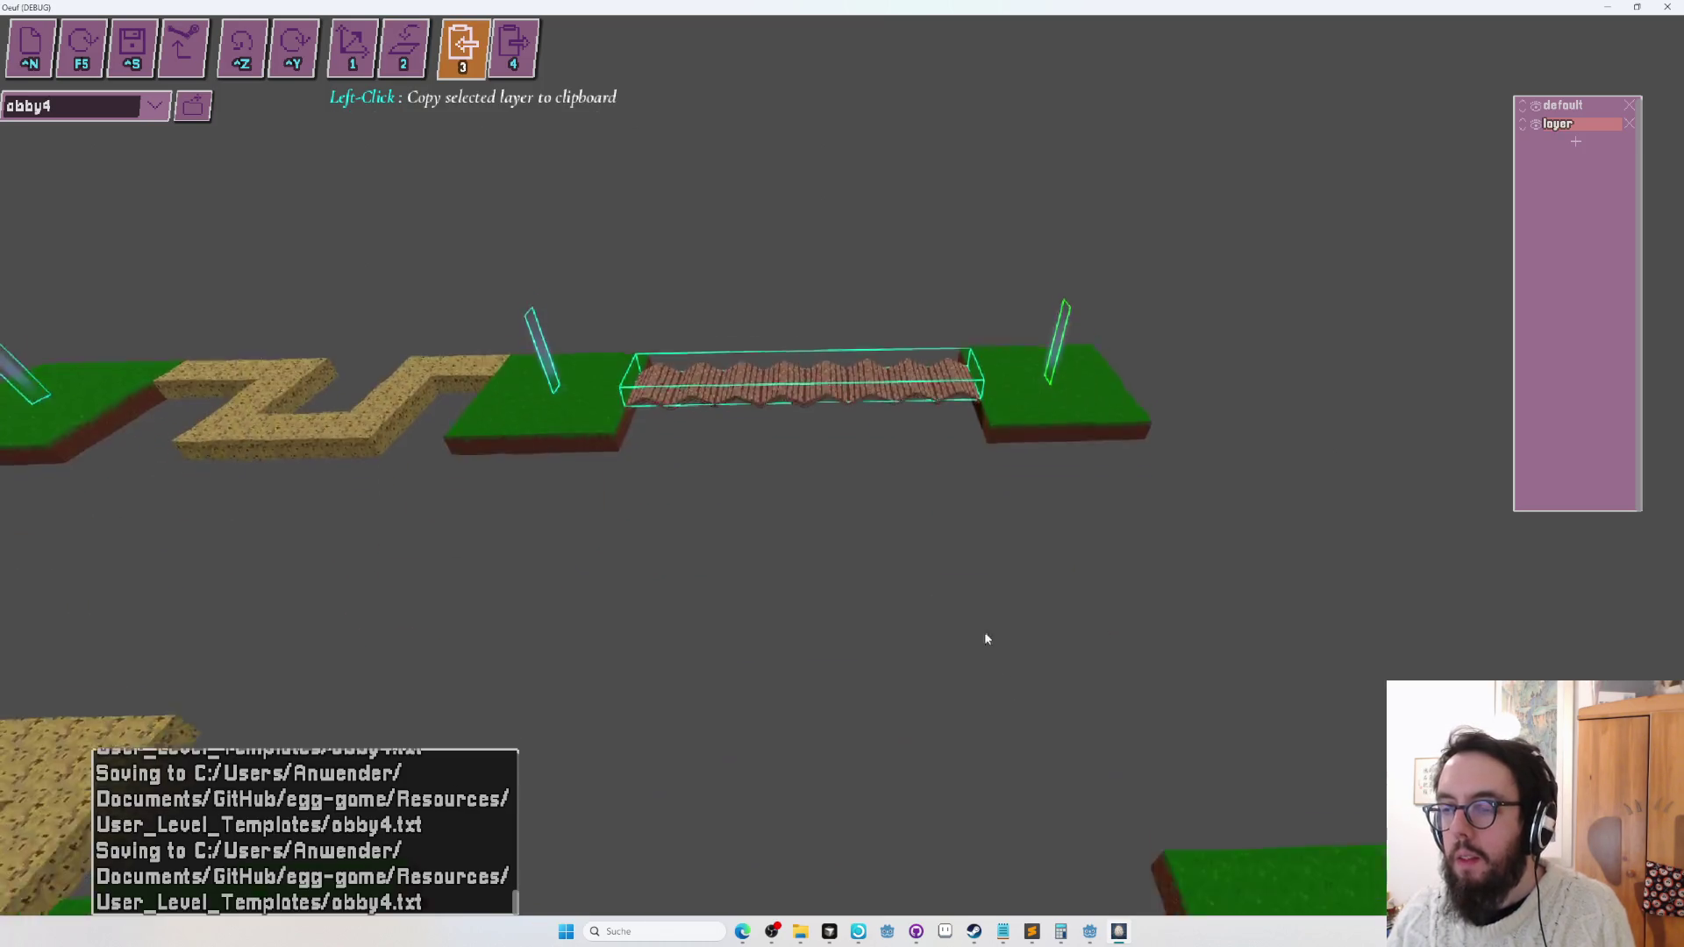
key(ctrl+c)
key(4)
key(s)
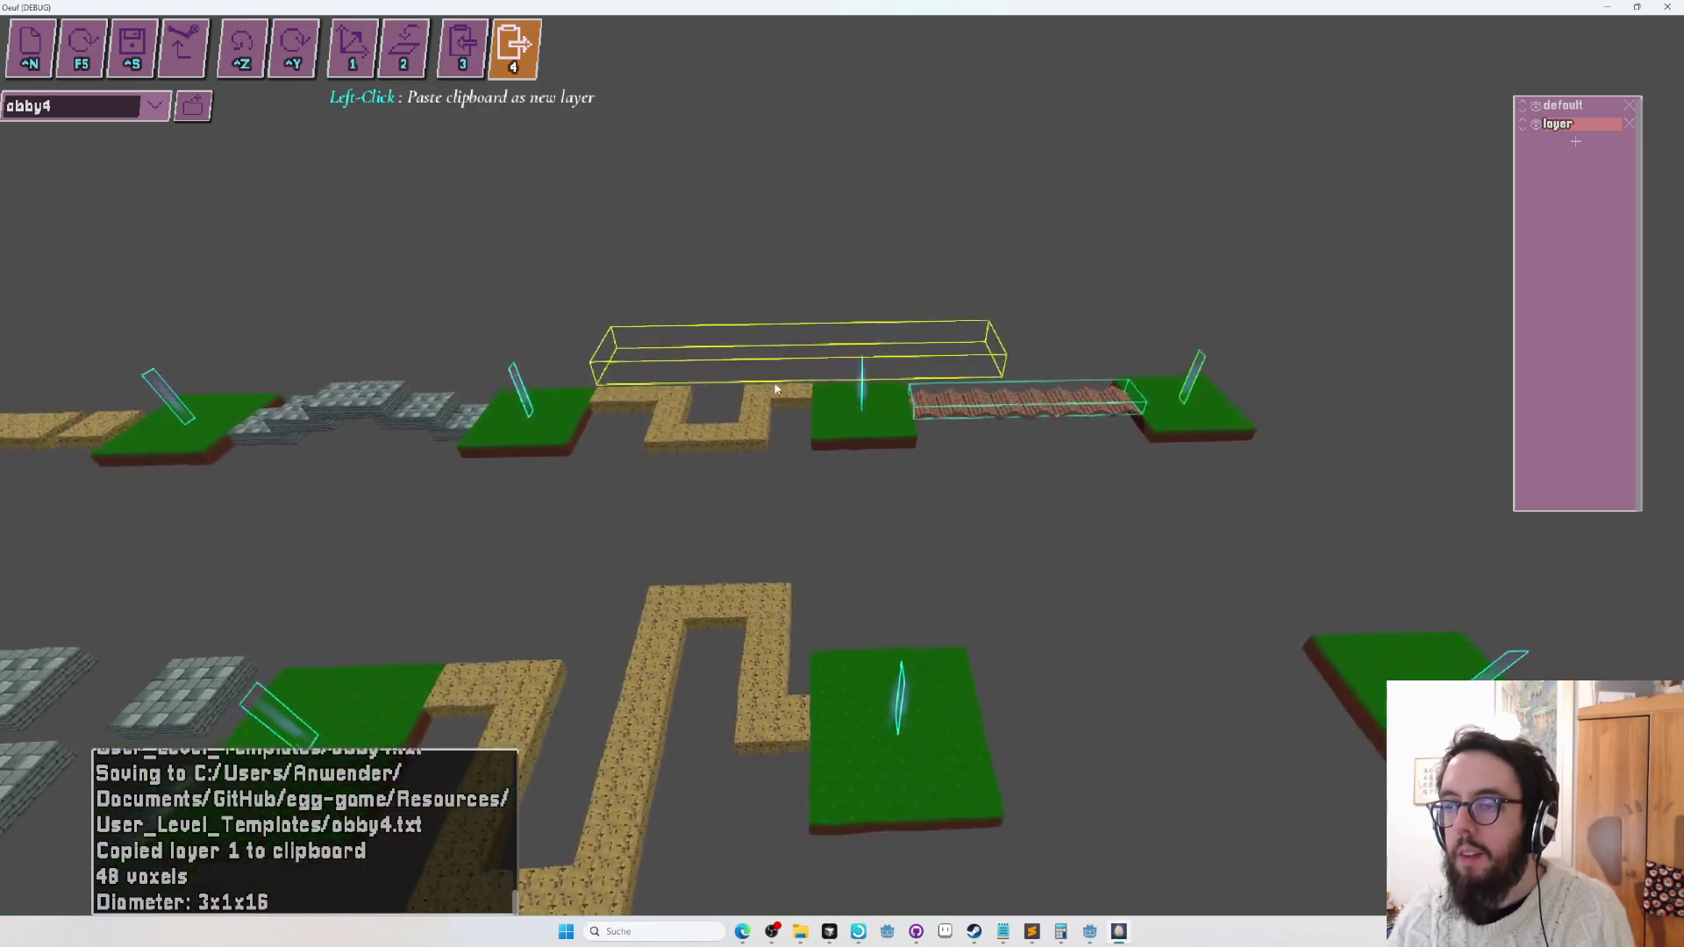
key(s)
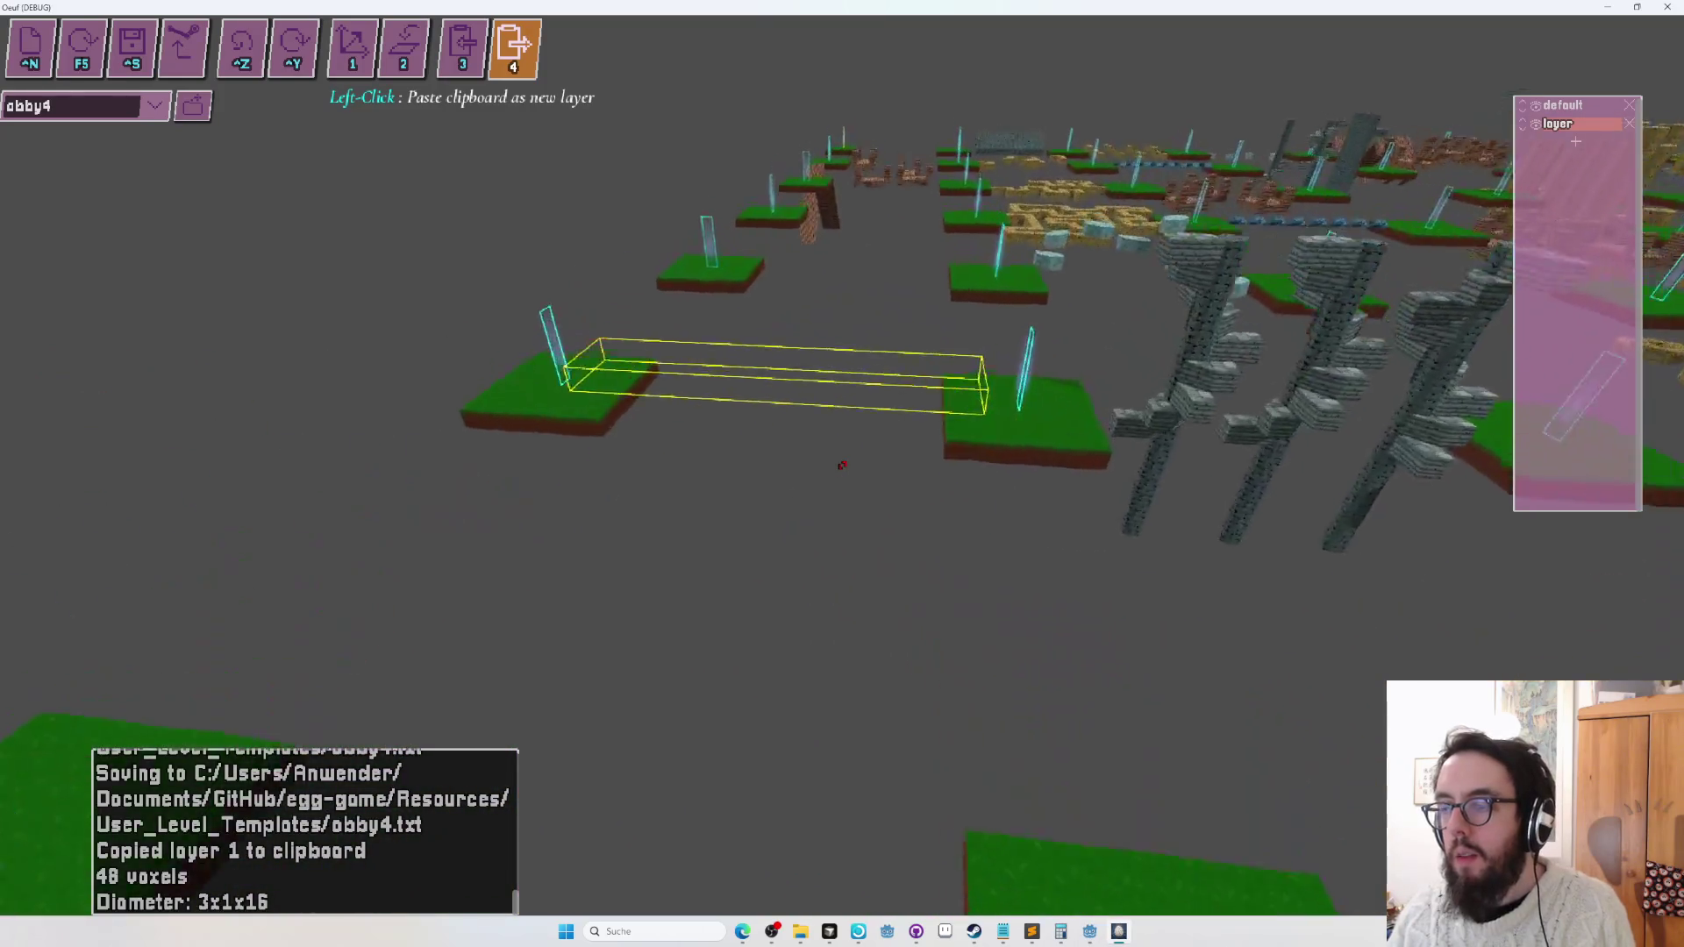
key(w)
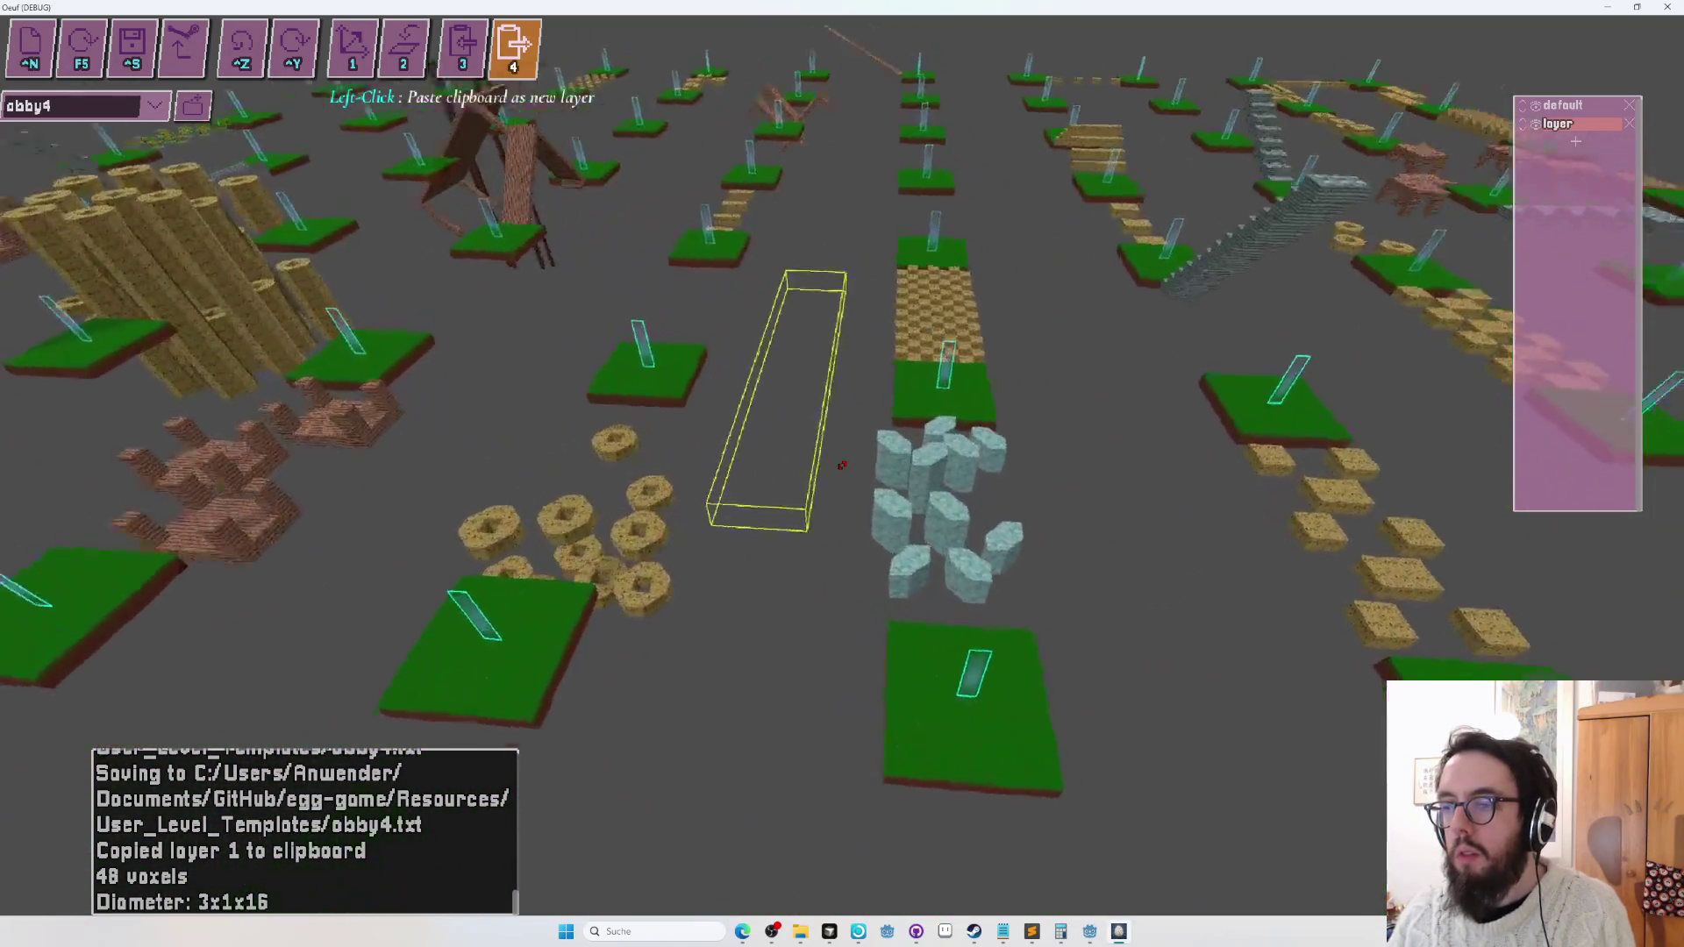
key(s)
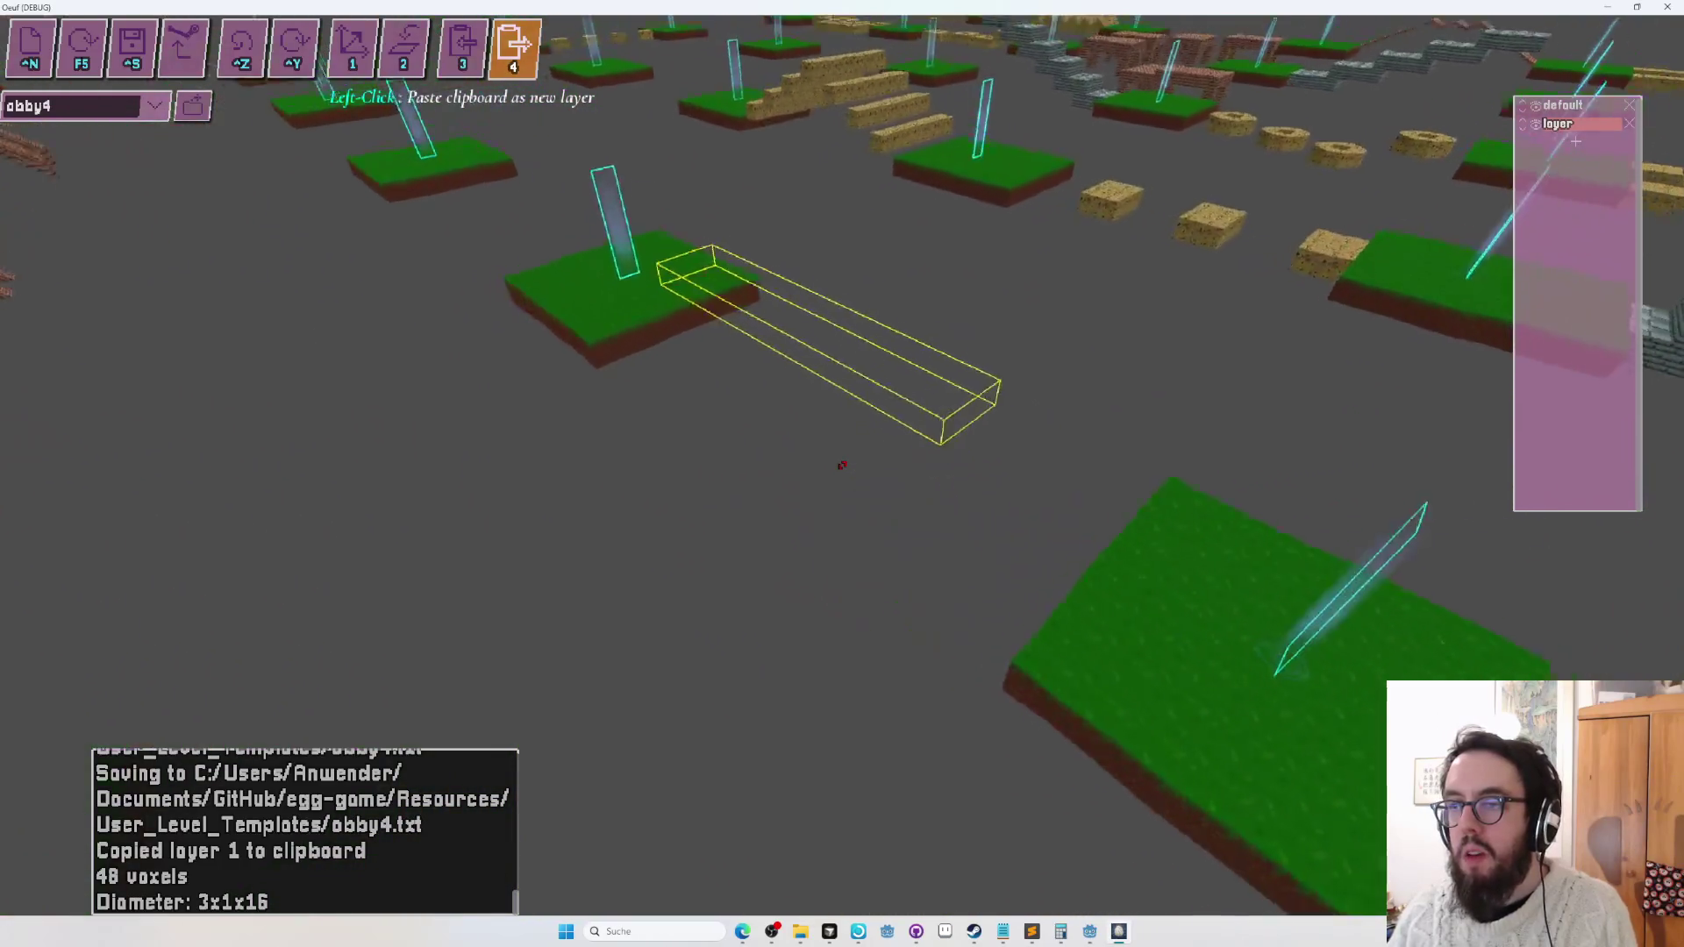
key(s)
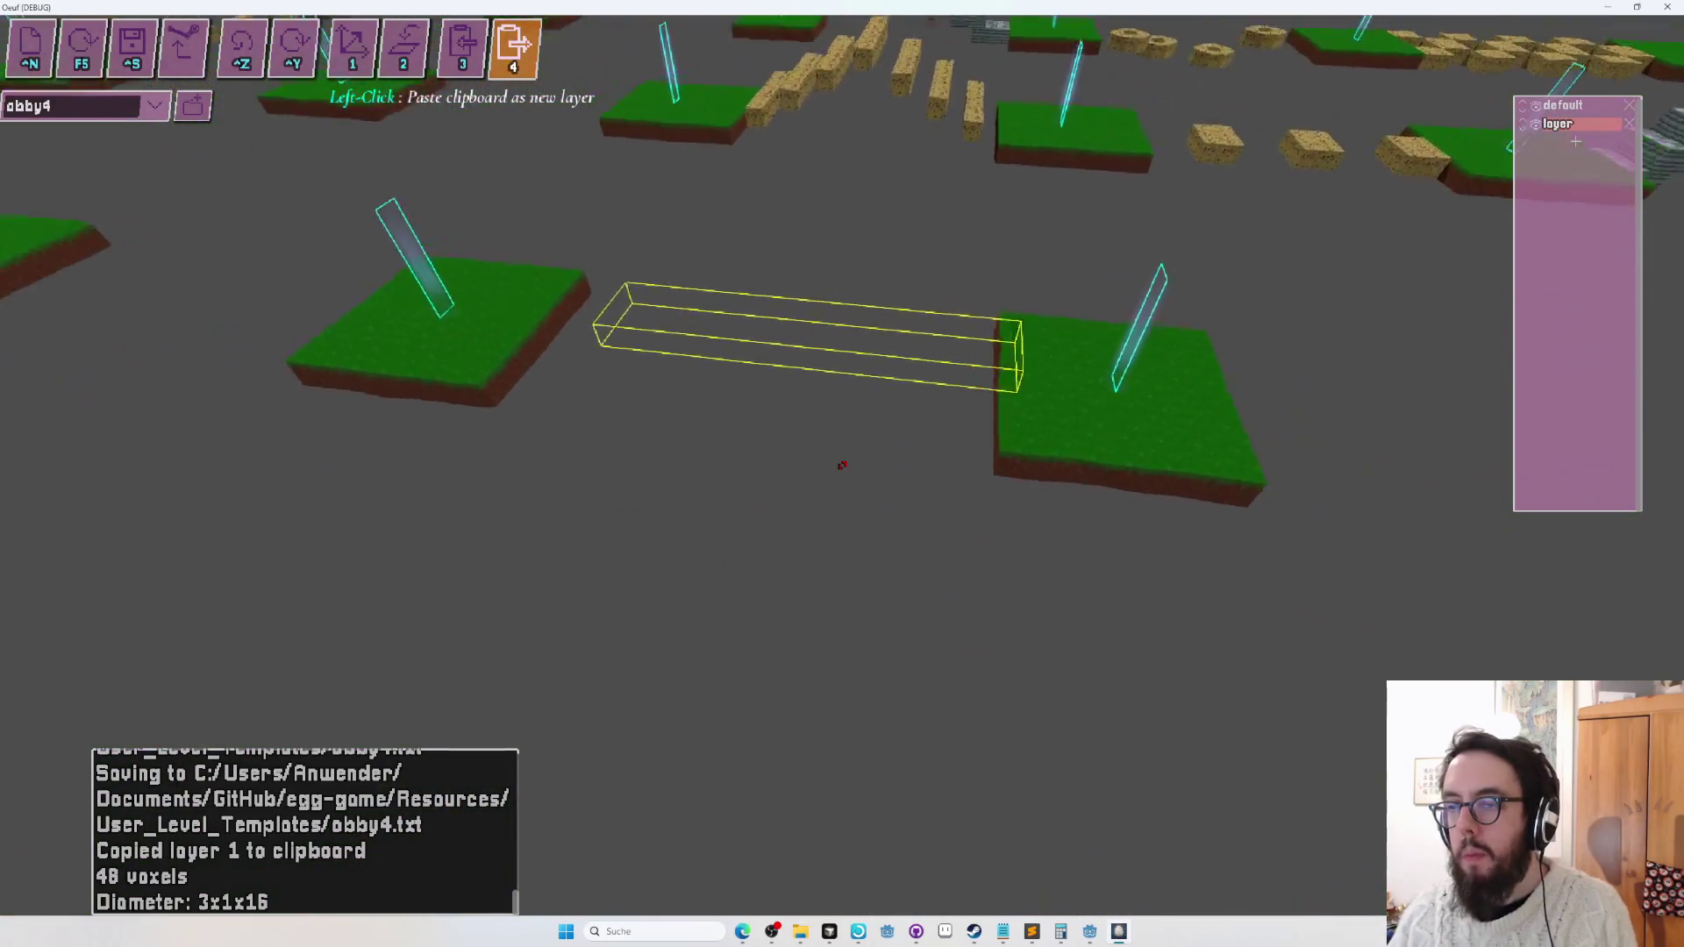
key(s)
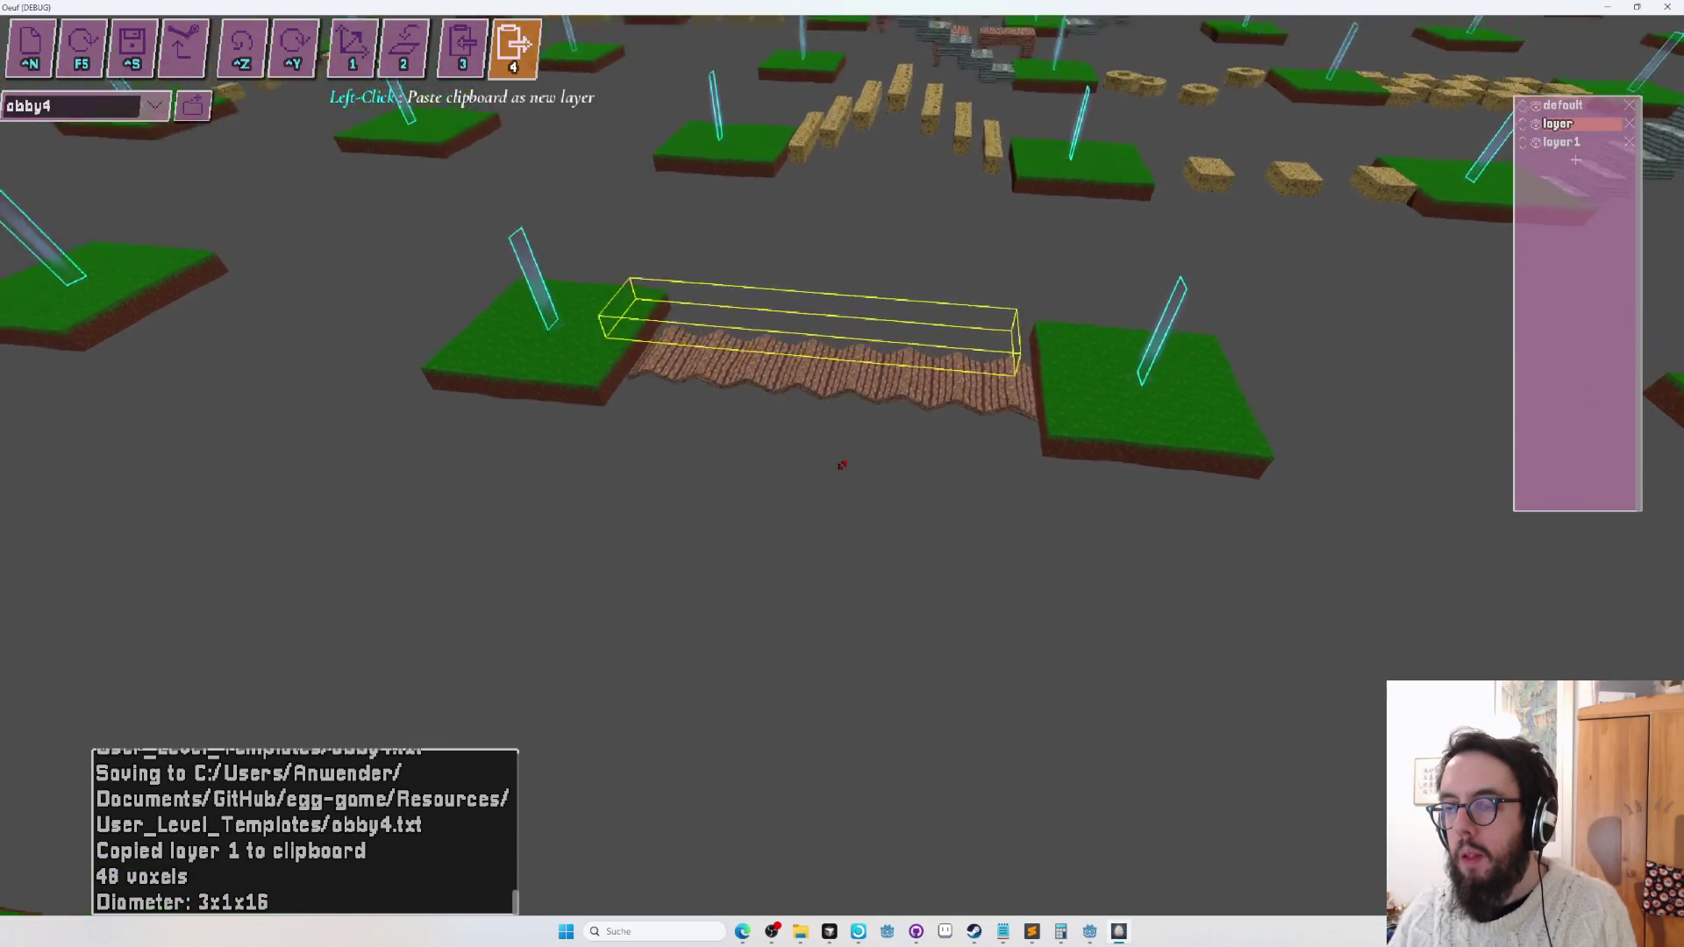
Undo the misplaced paste and paste the bridge copy as layer1 spanning the islands' gap.
key(1)
key(ctrl+z)
key(s)
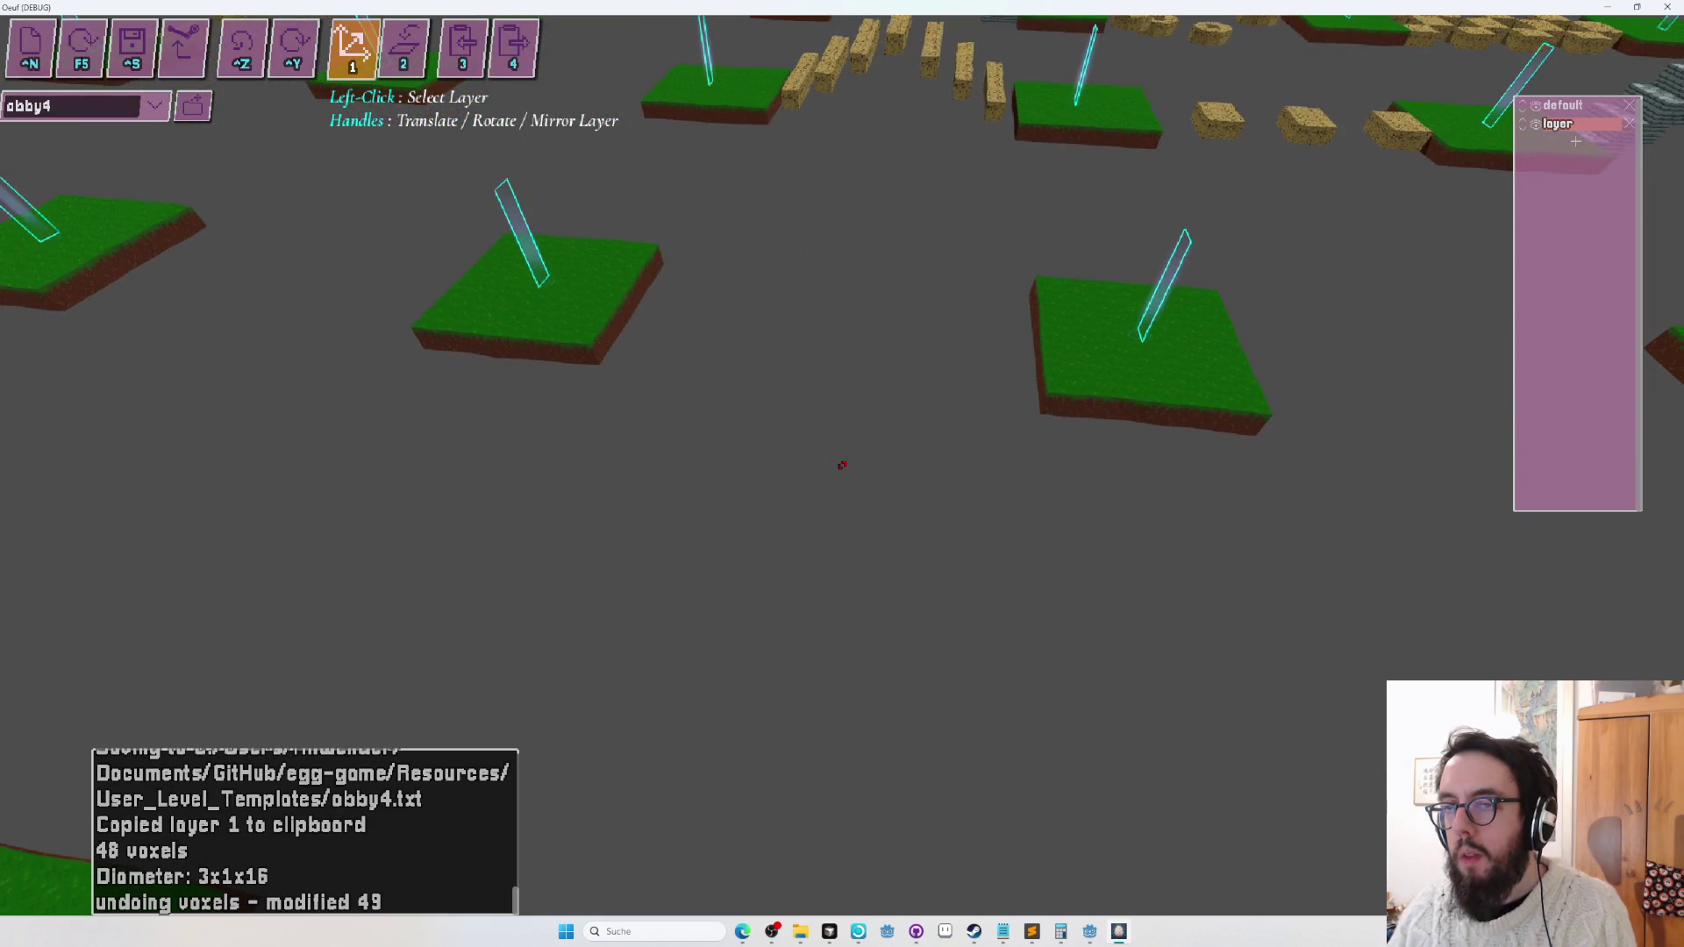
key(w)
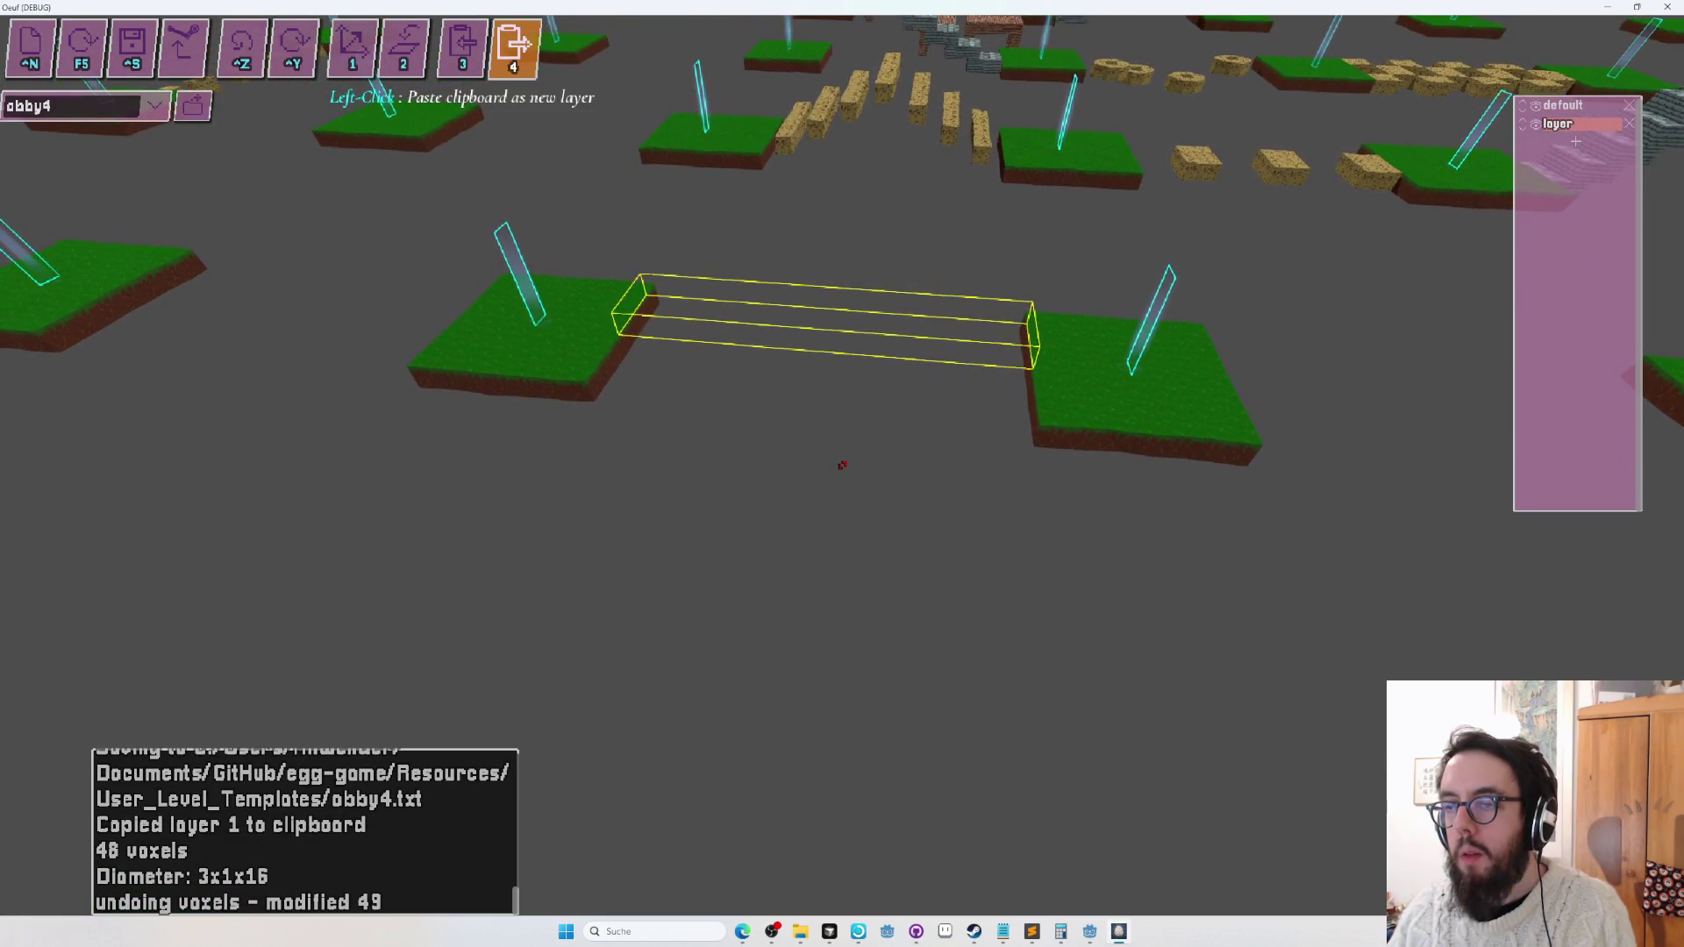
click(841, 465)
key(w)
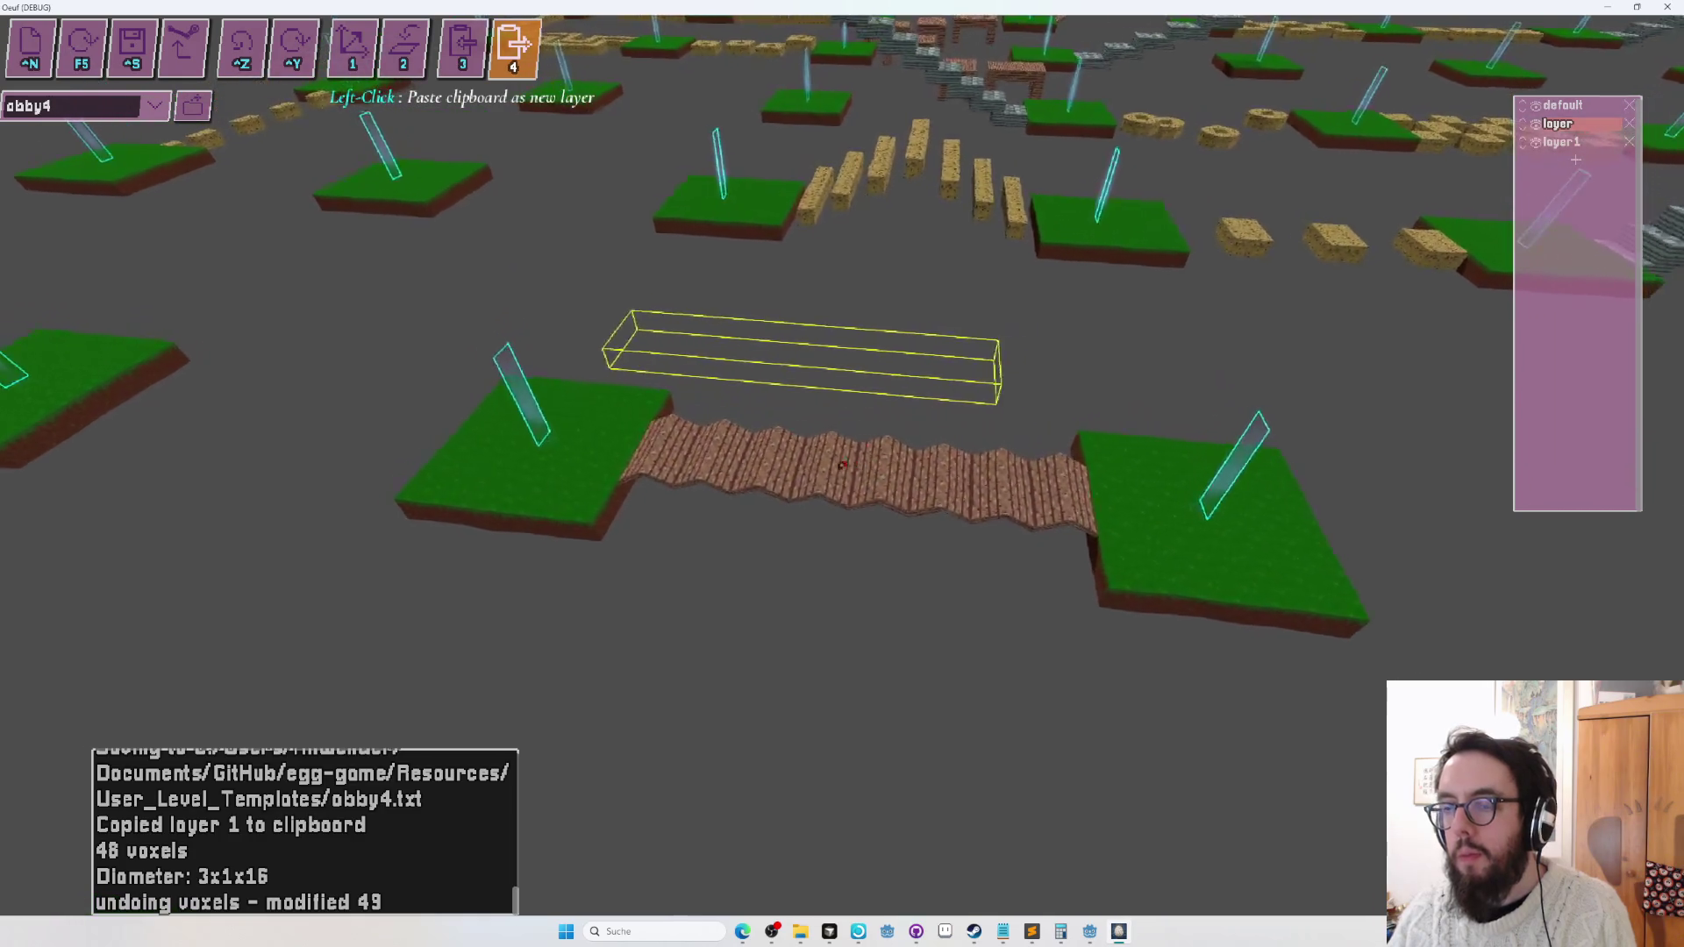
key(1)
key(w)
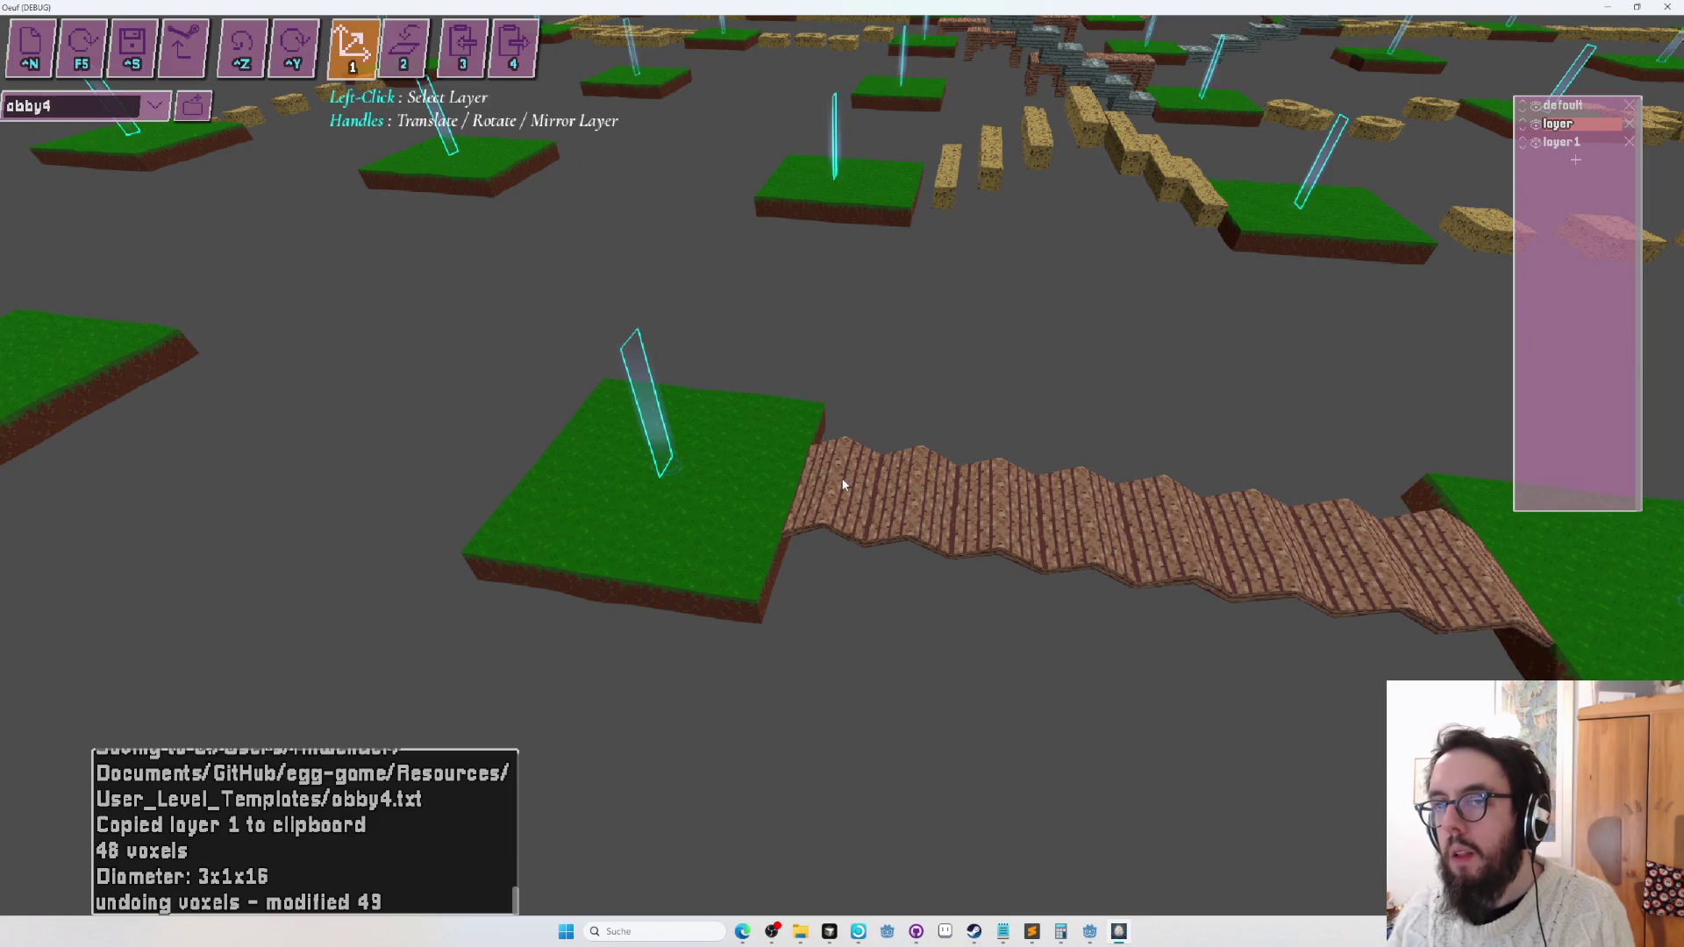
key(2)
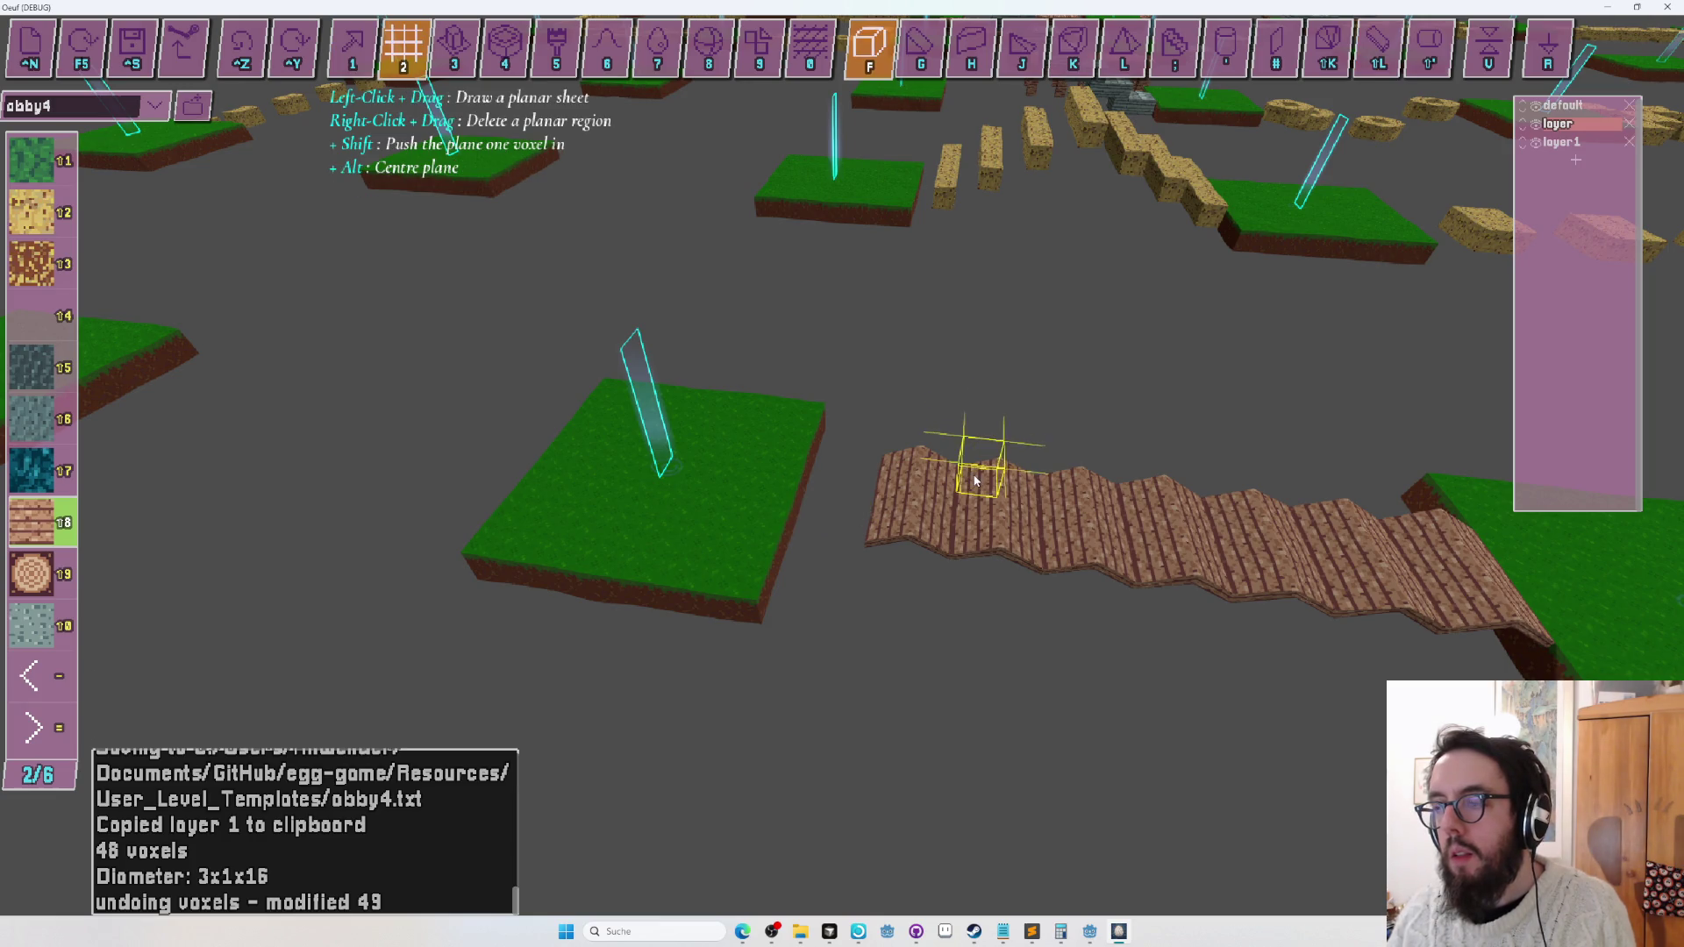
Cut three gaps into the new plank bridge and save the level.
key(d)
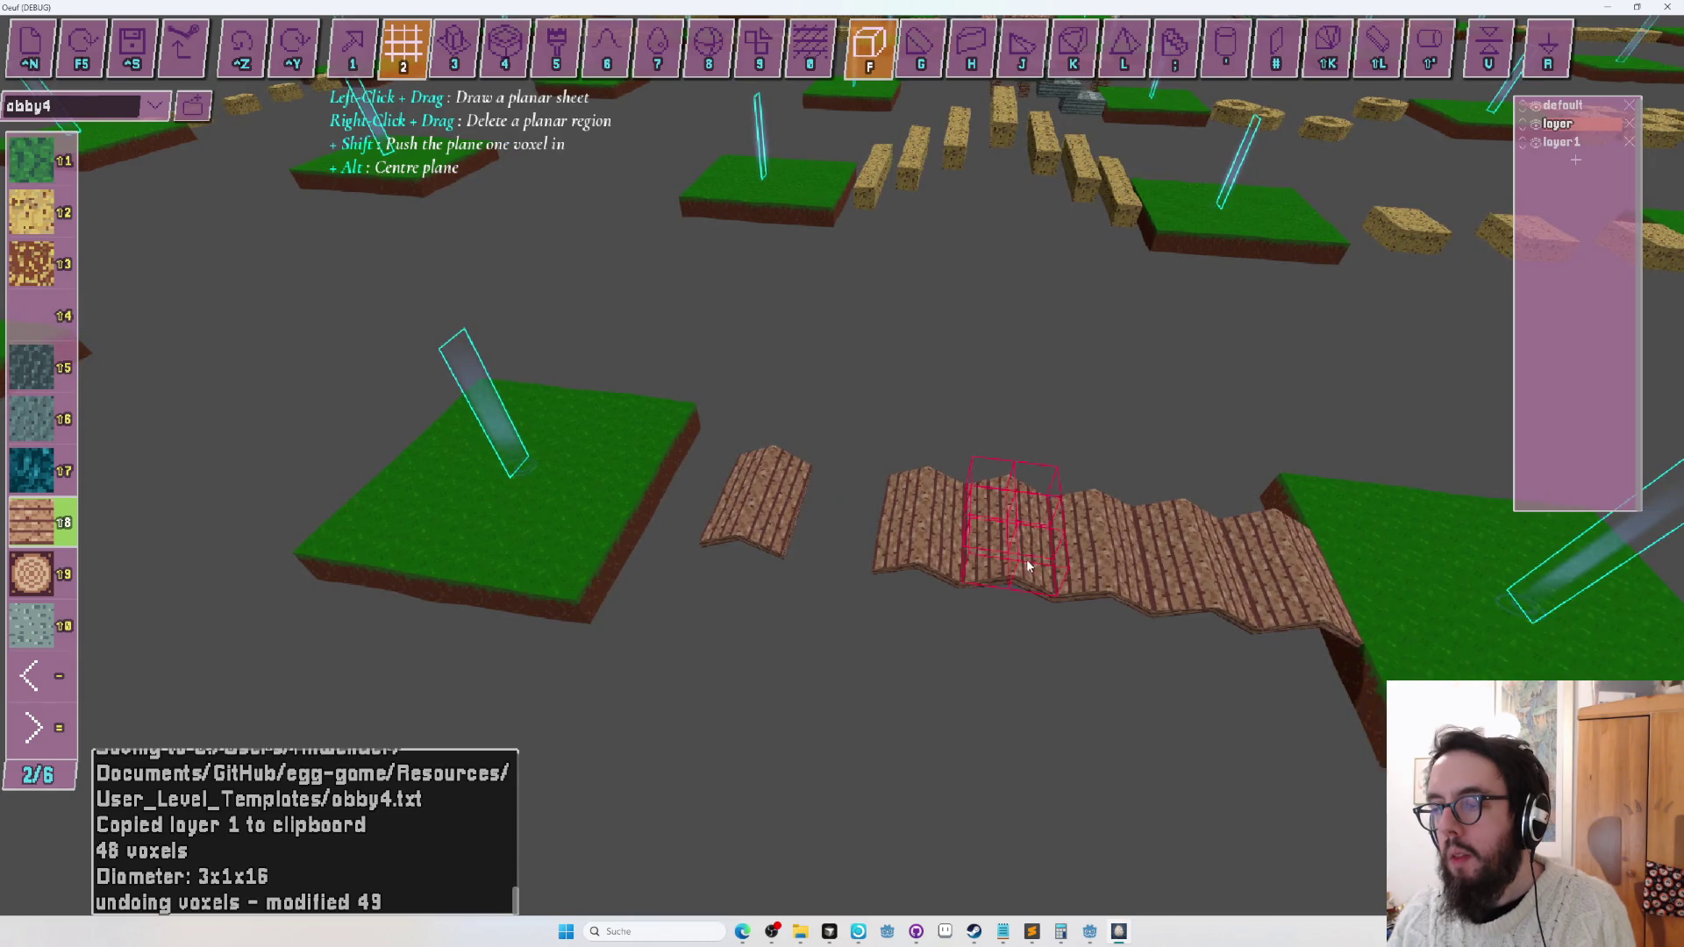
right_click(1026, 563)
key(d)
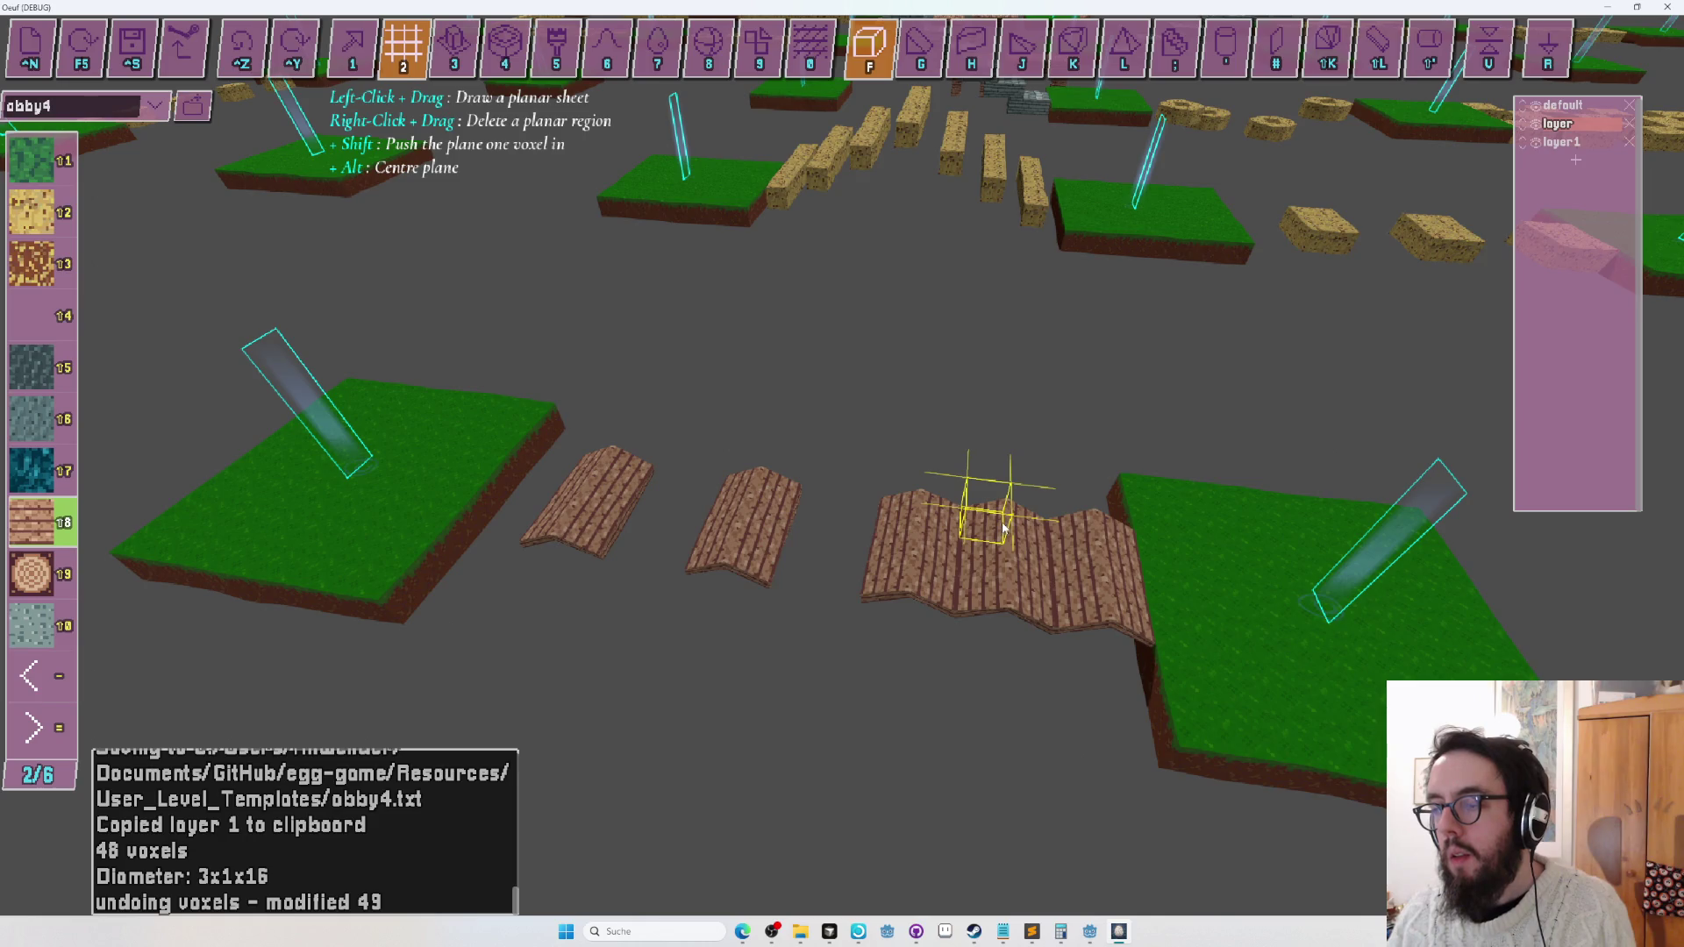
right_click(1006, 572)
key(d)
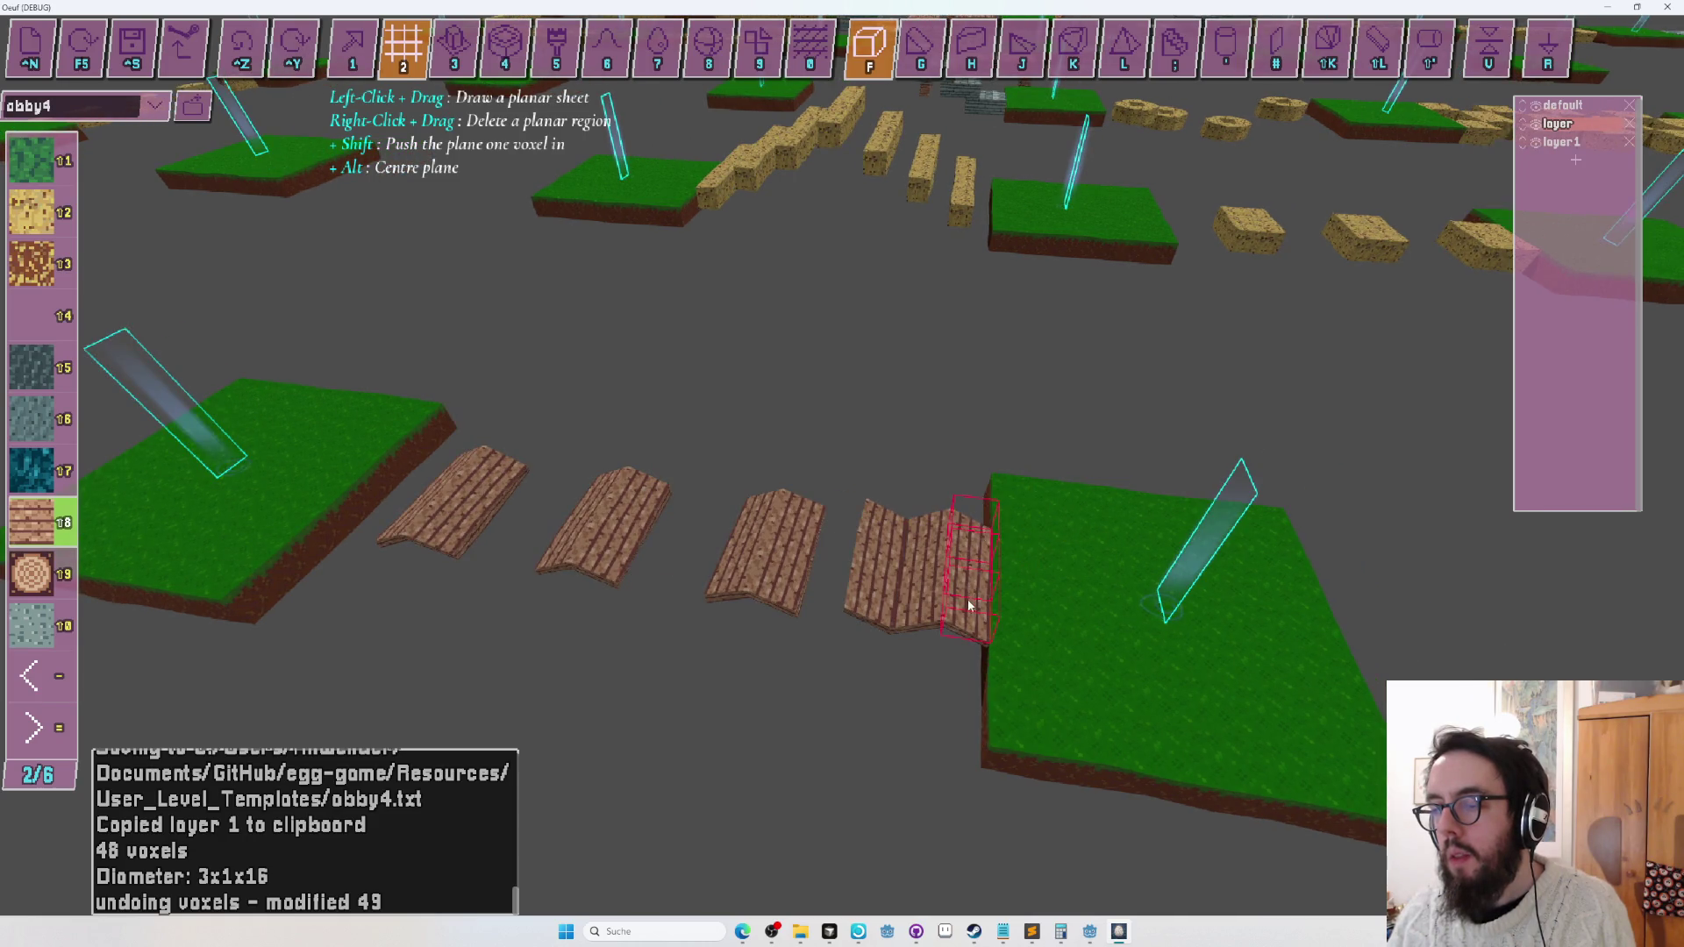
right_click(969, 605)
key(d)
key(ctrl+s)
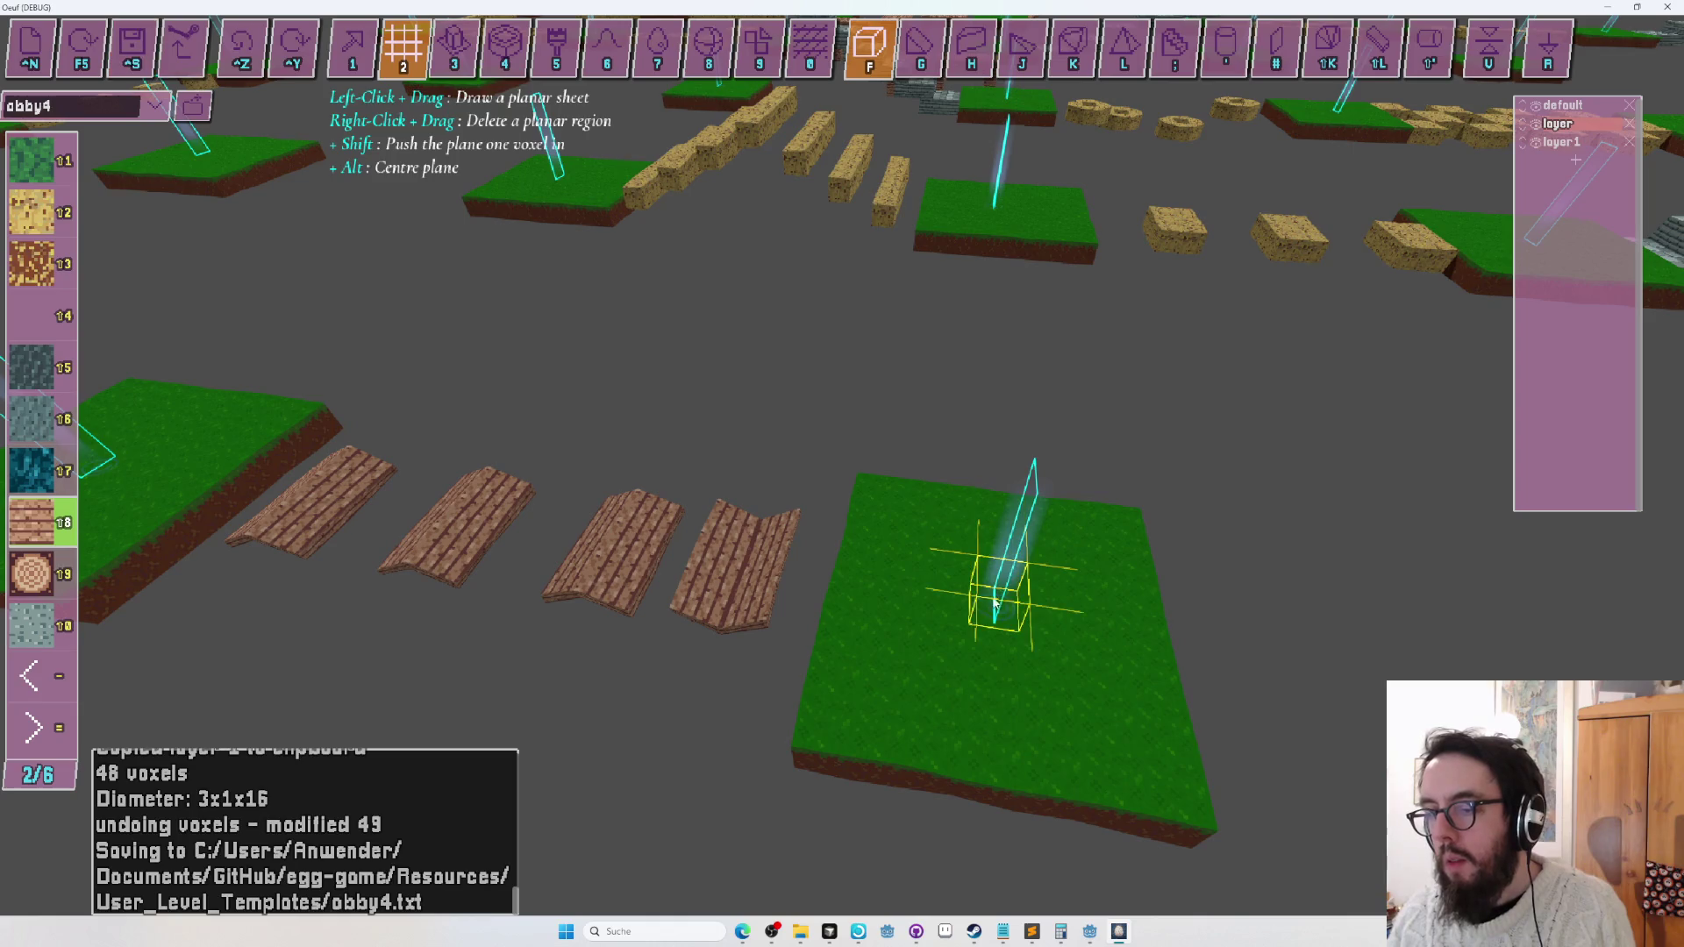
Add one plank block toward the grass slab, then start a playtest.
key(a)
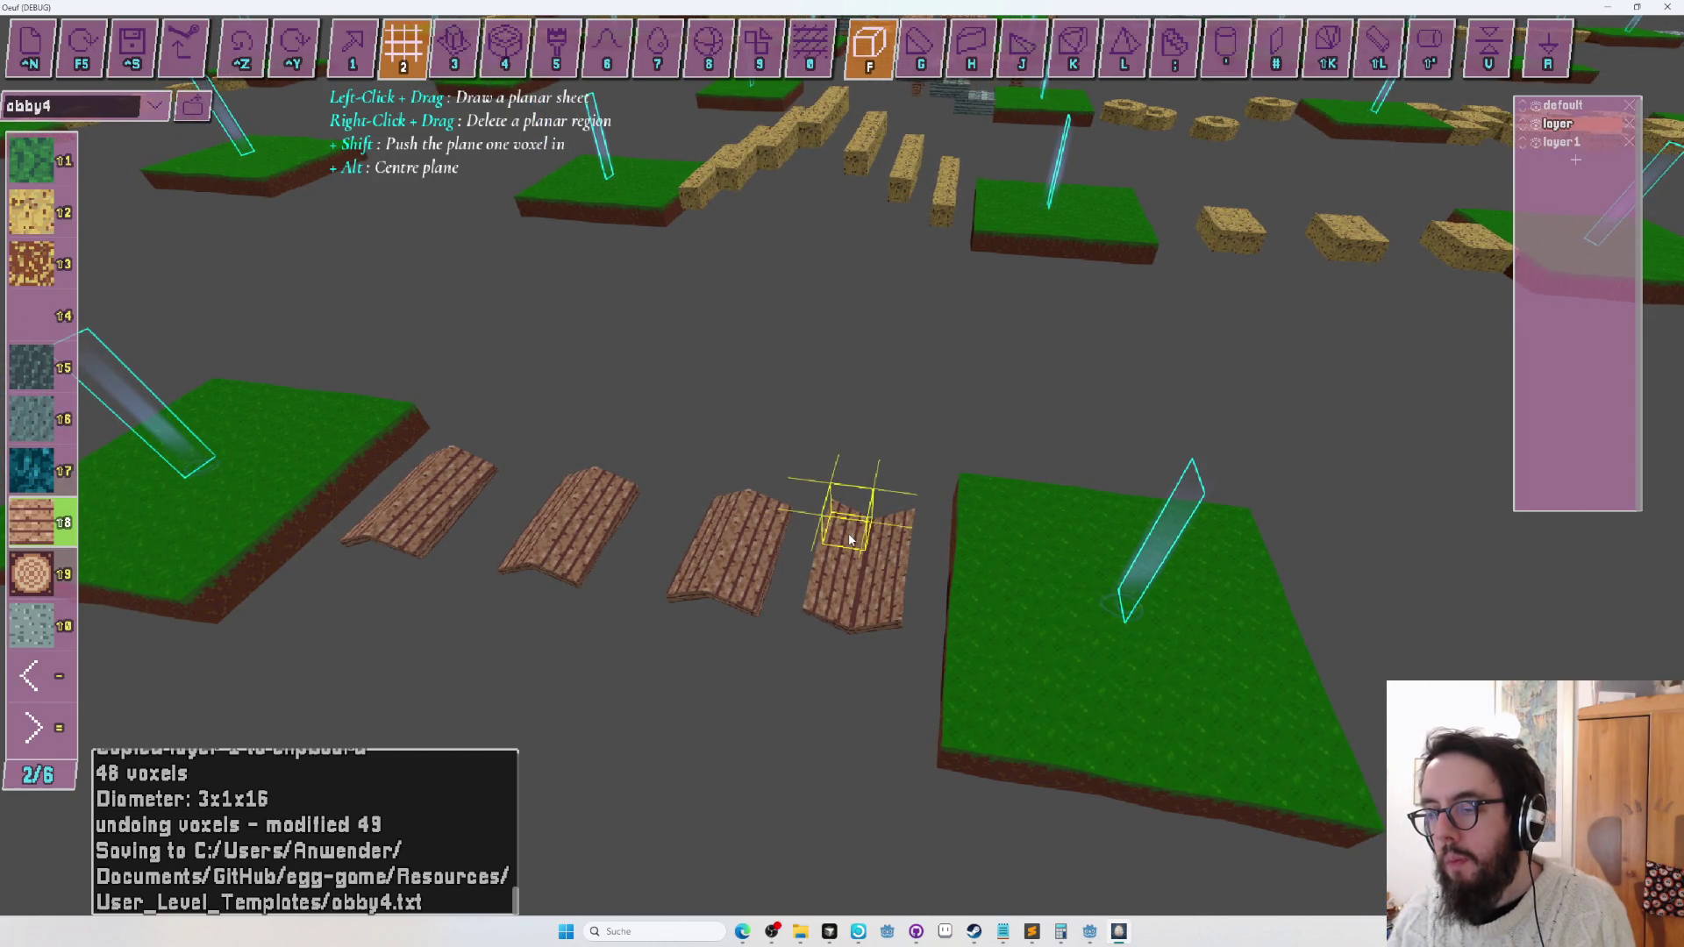
key(w)
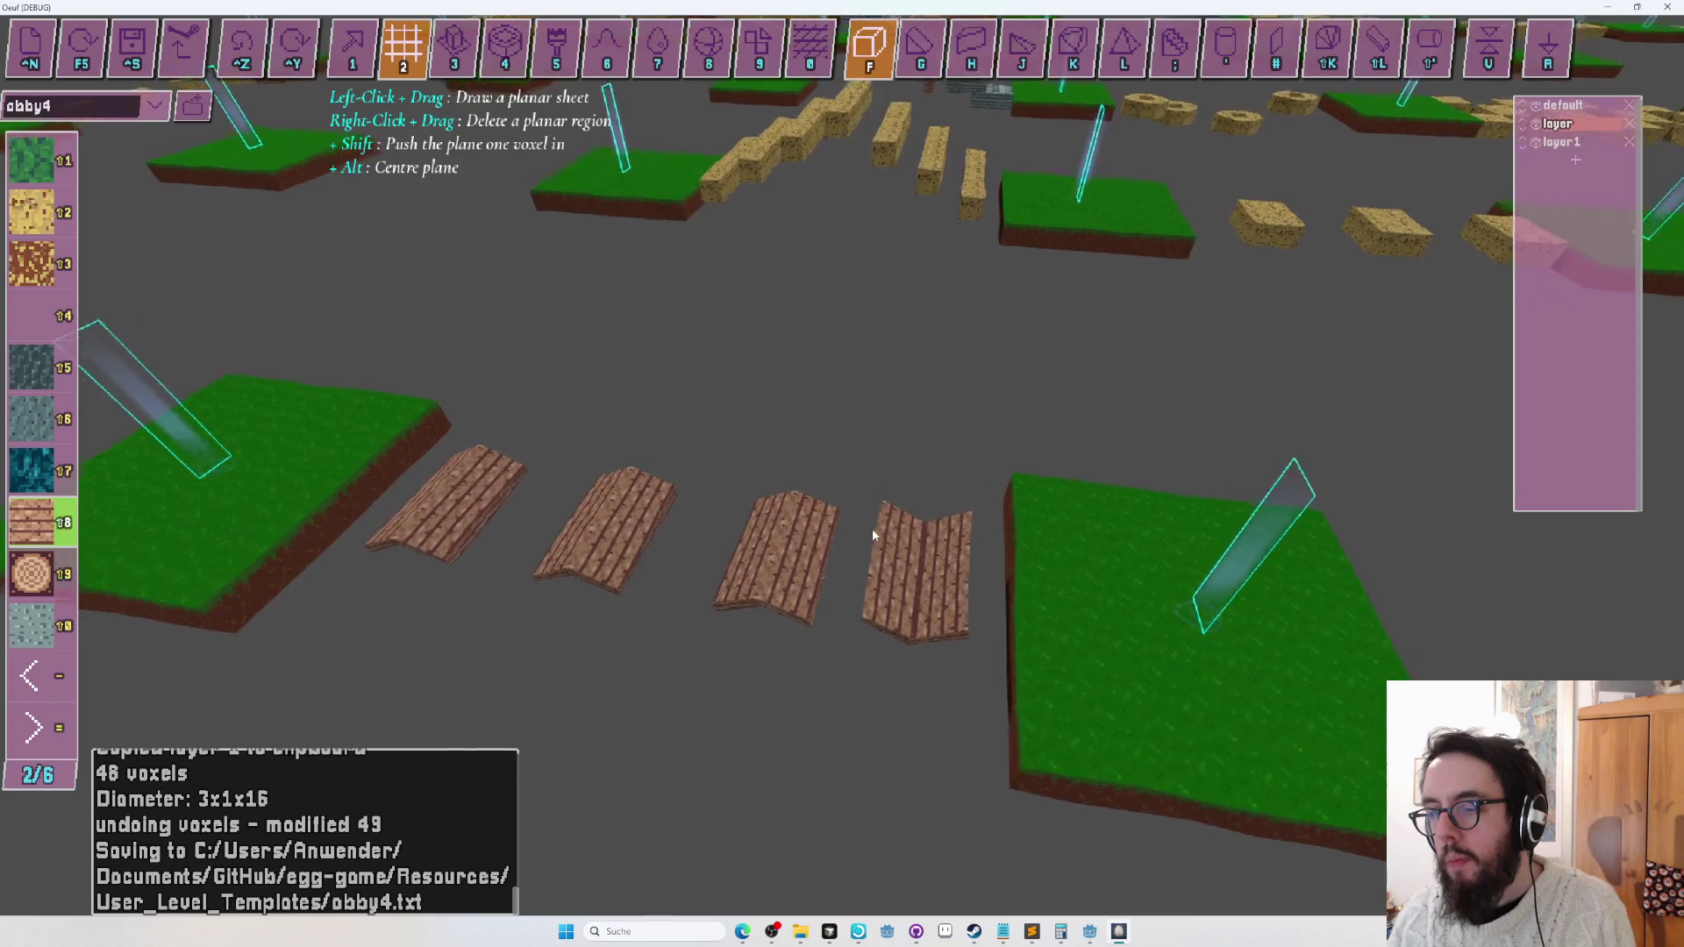
key(s)
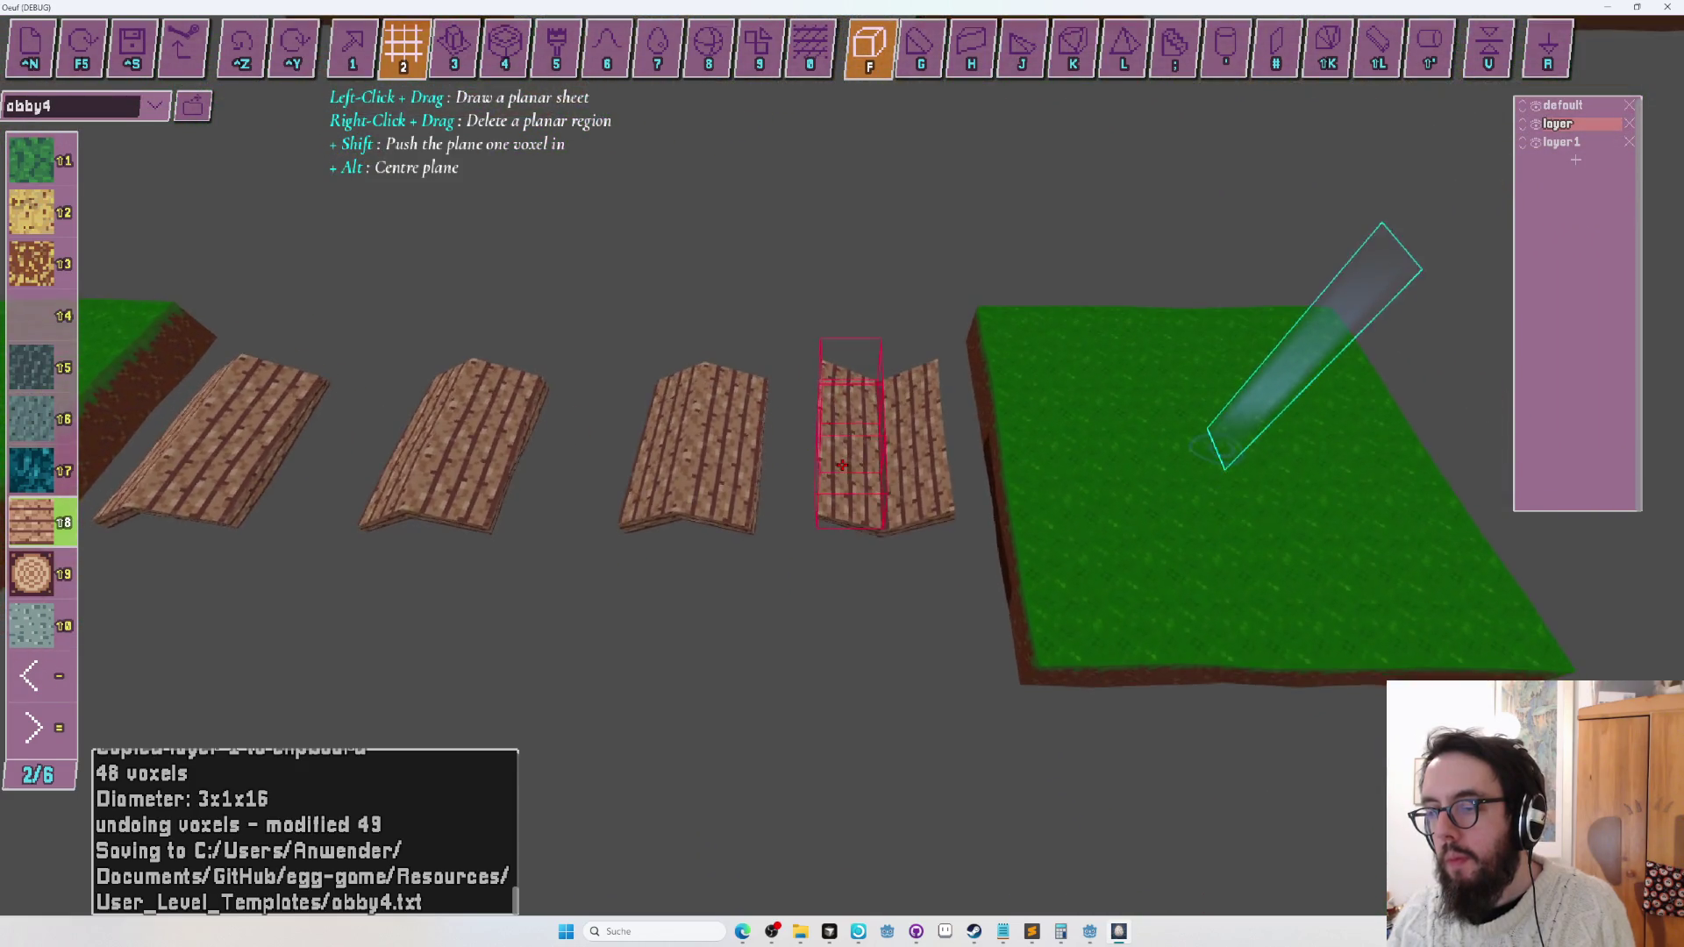
key(shift+l)
key(w)
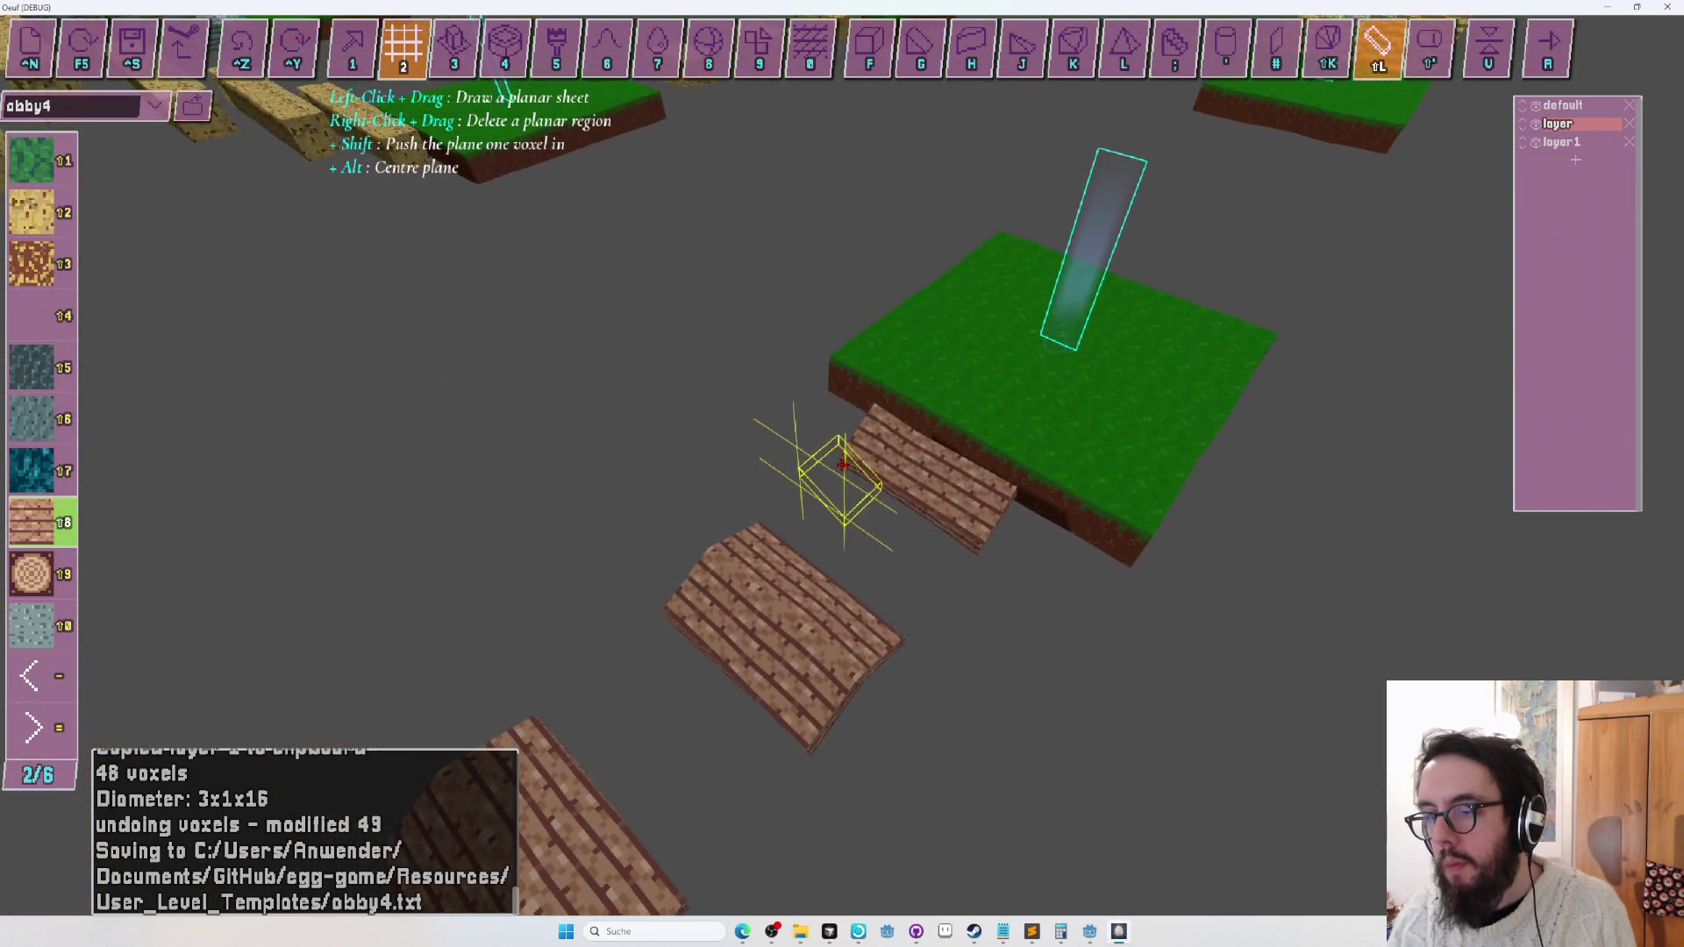
key(w)
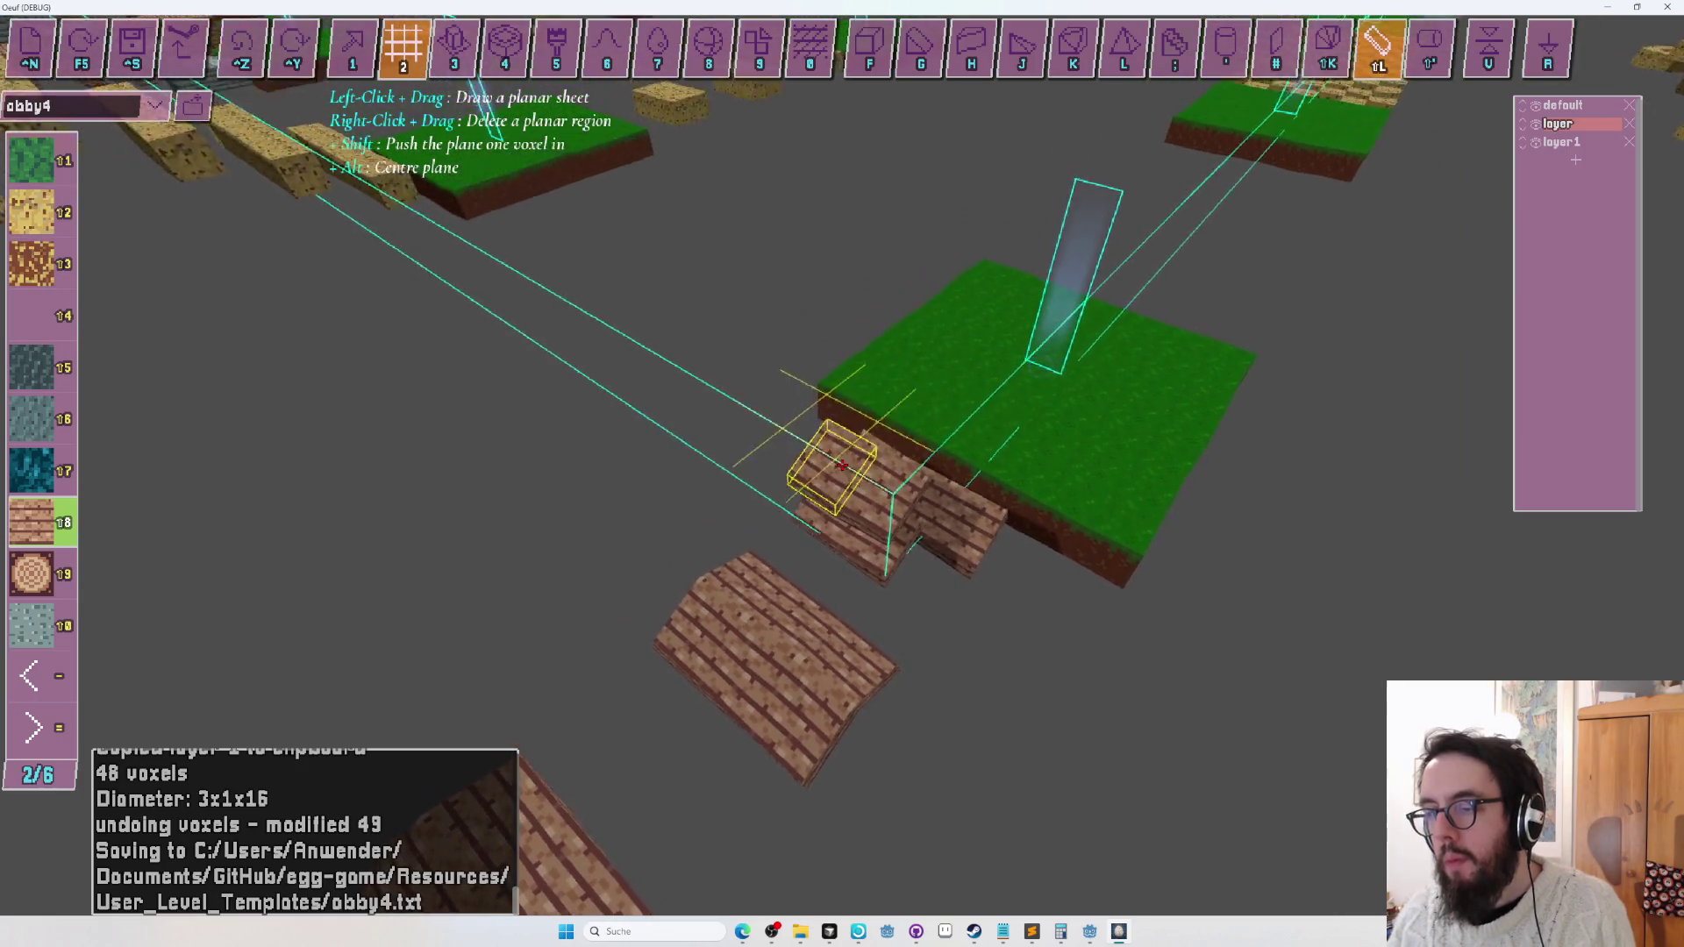
key(1)
key(f)
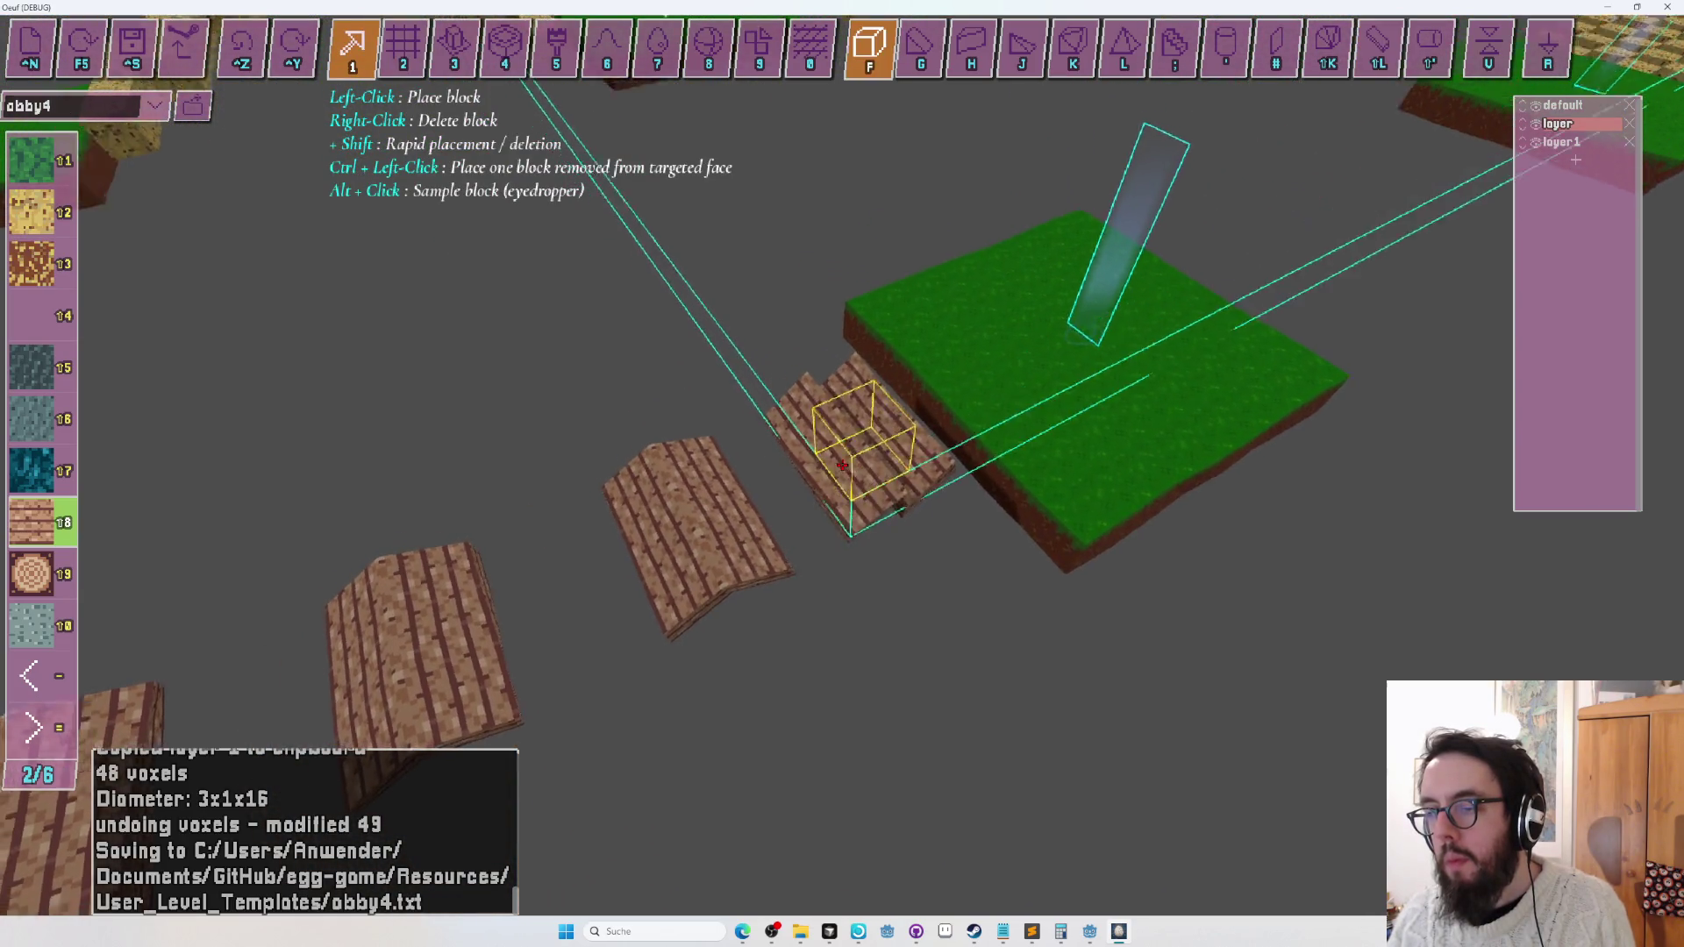
key(space)
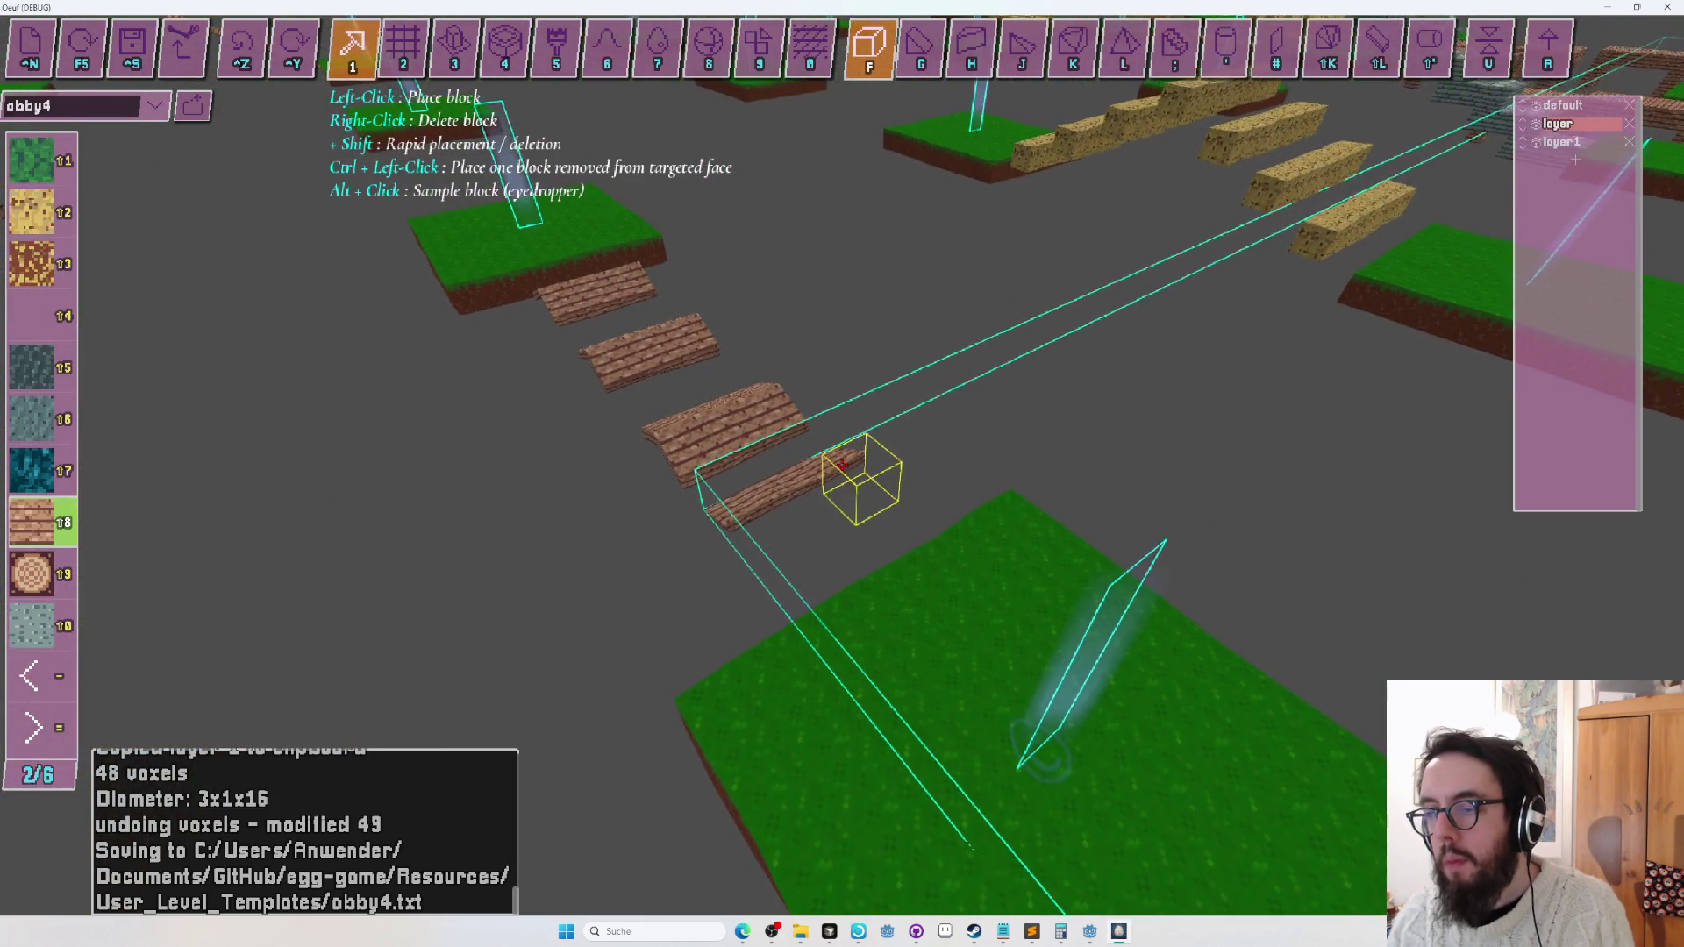
key(shift+l)
key(r)
click(842, 464)
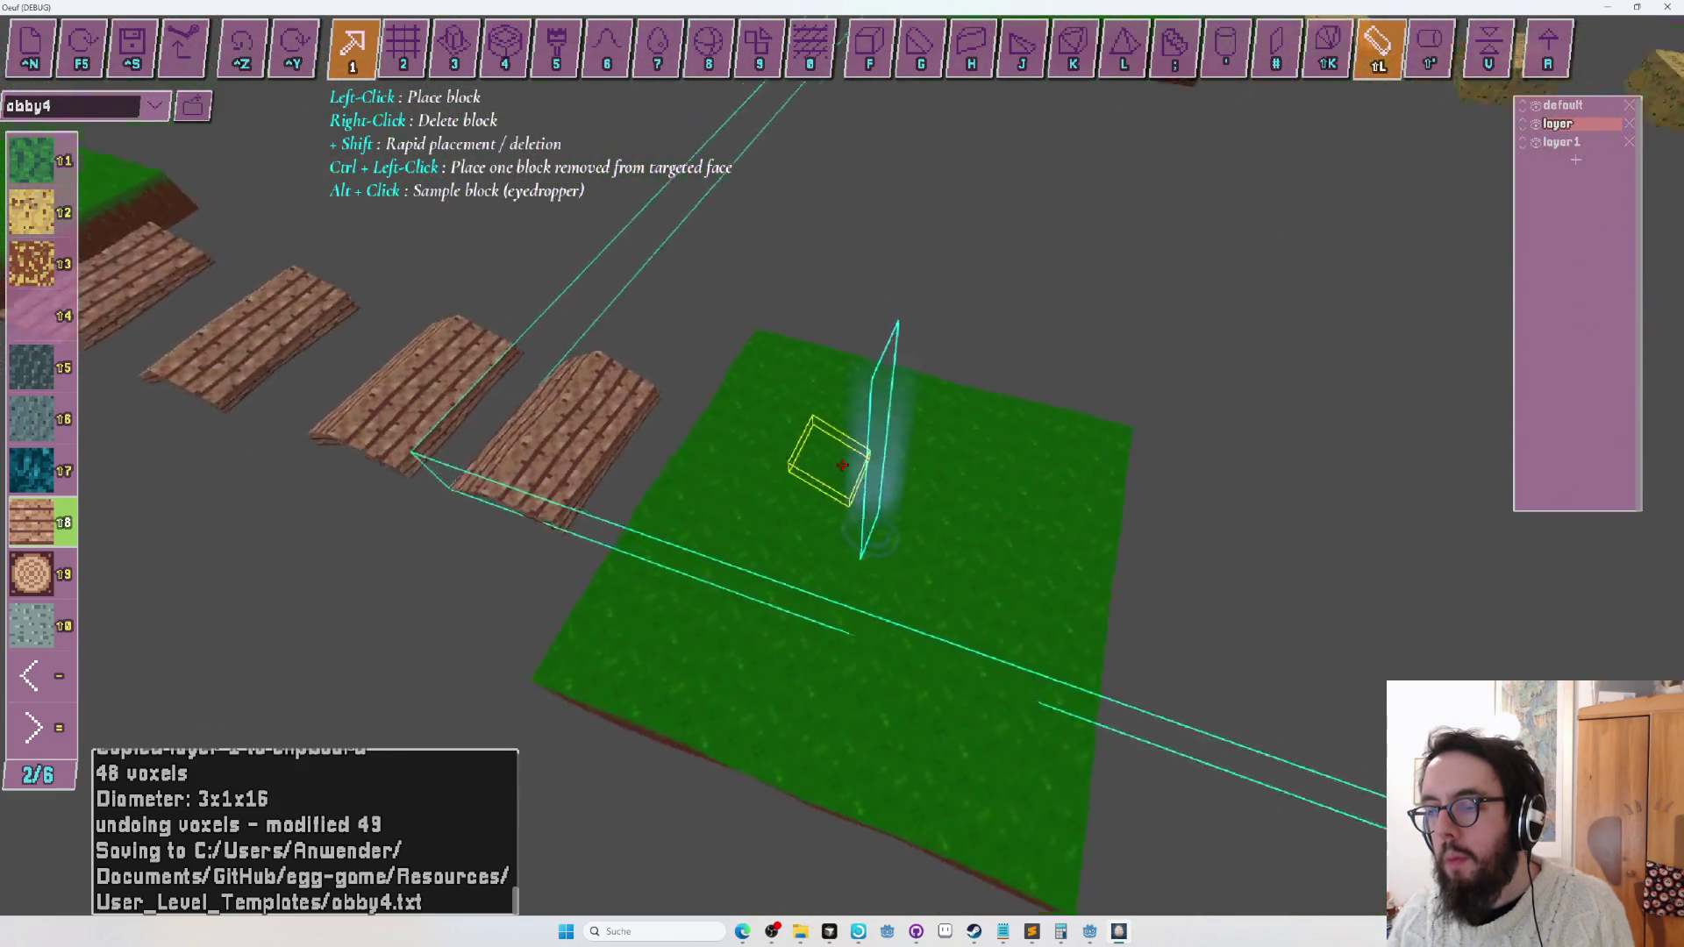
key(Escape)
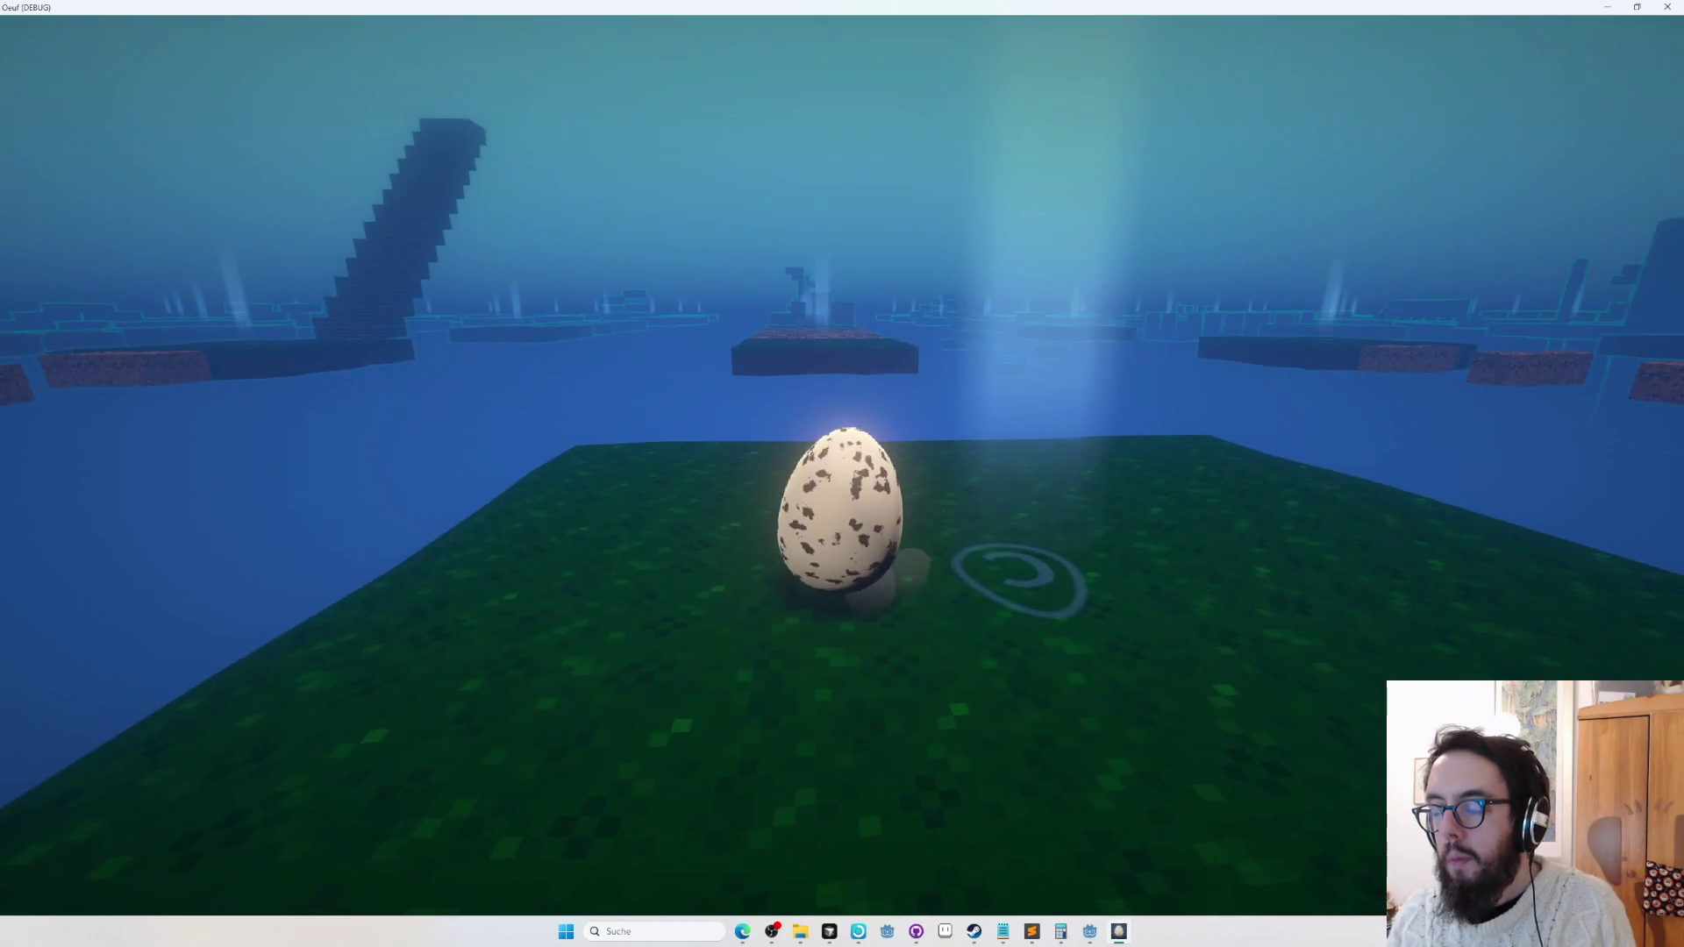
Roll the egg up the floating plank steps to the C goal marker.
key(w)
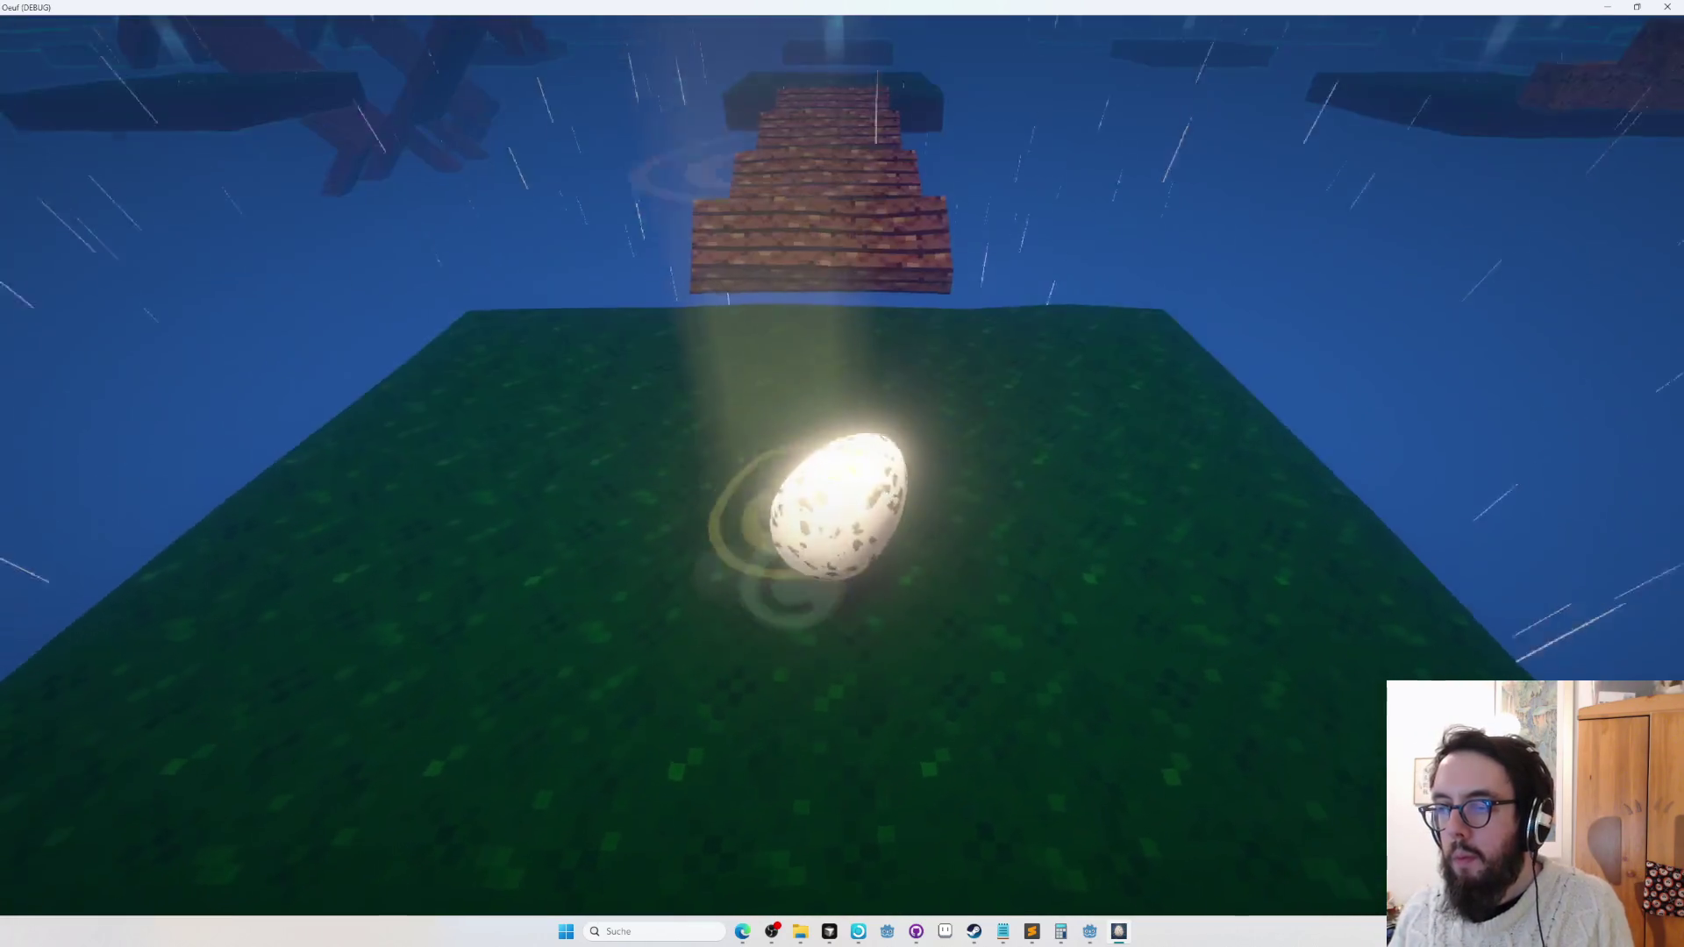
key(w)
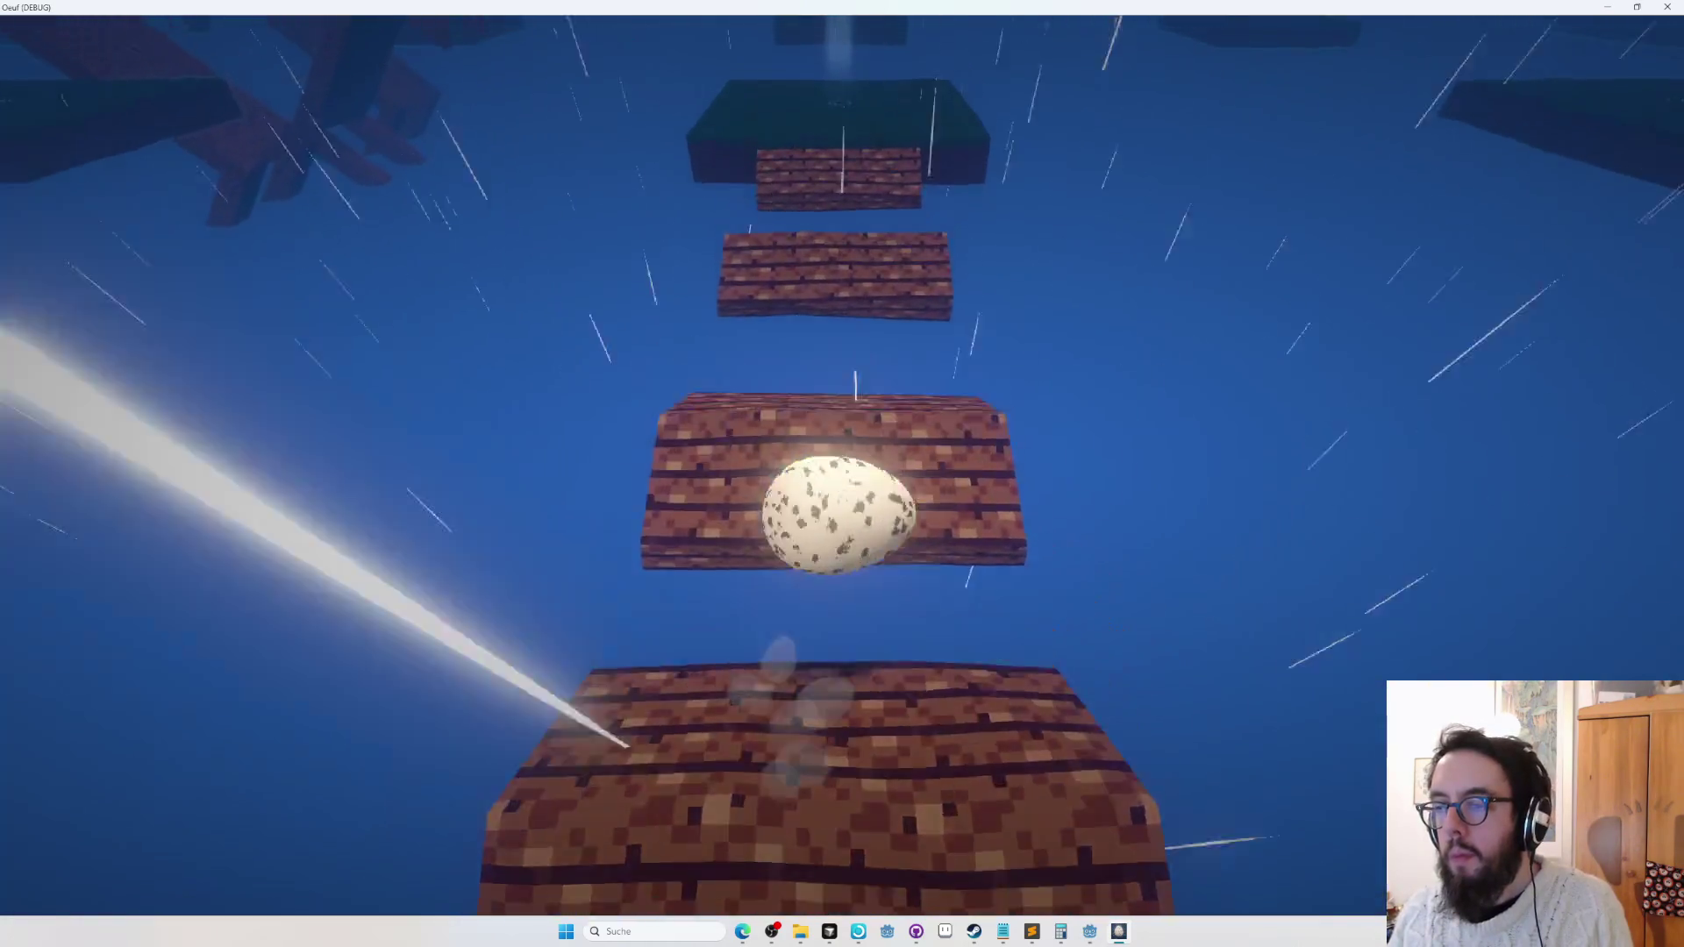
key(w)
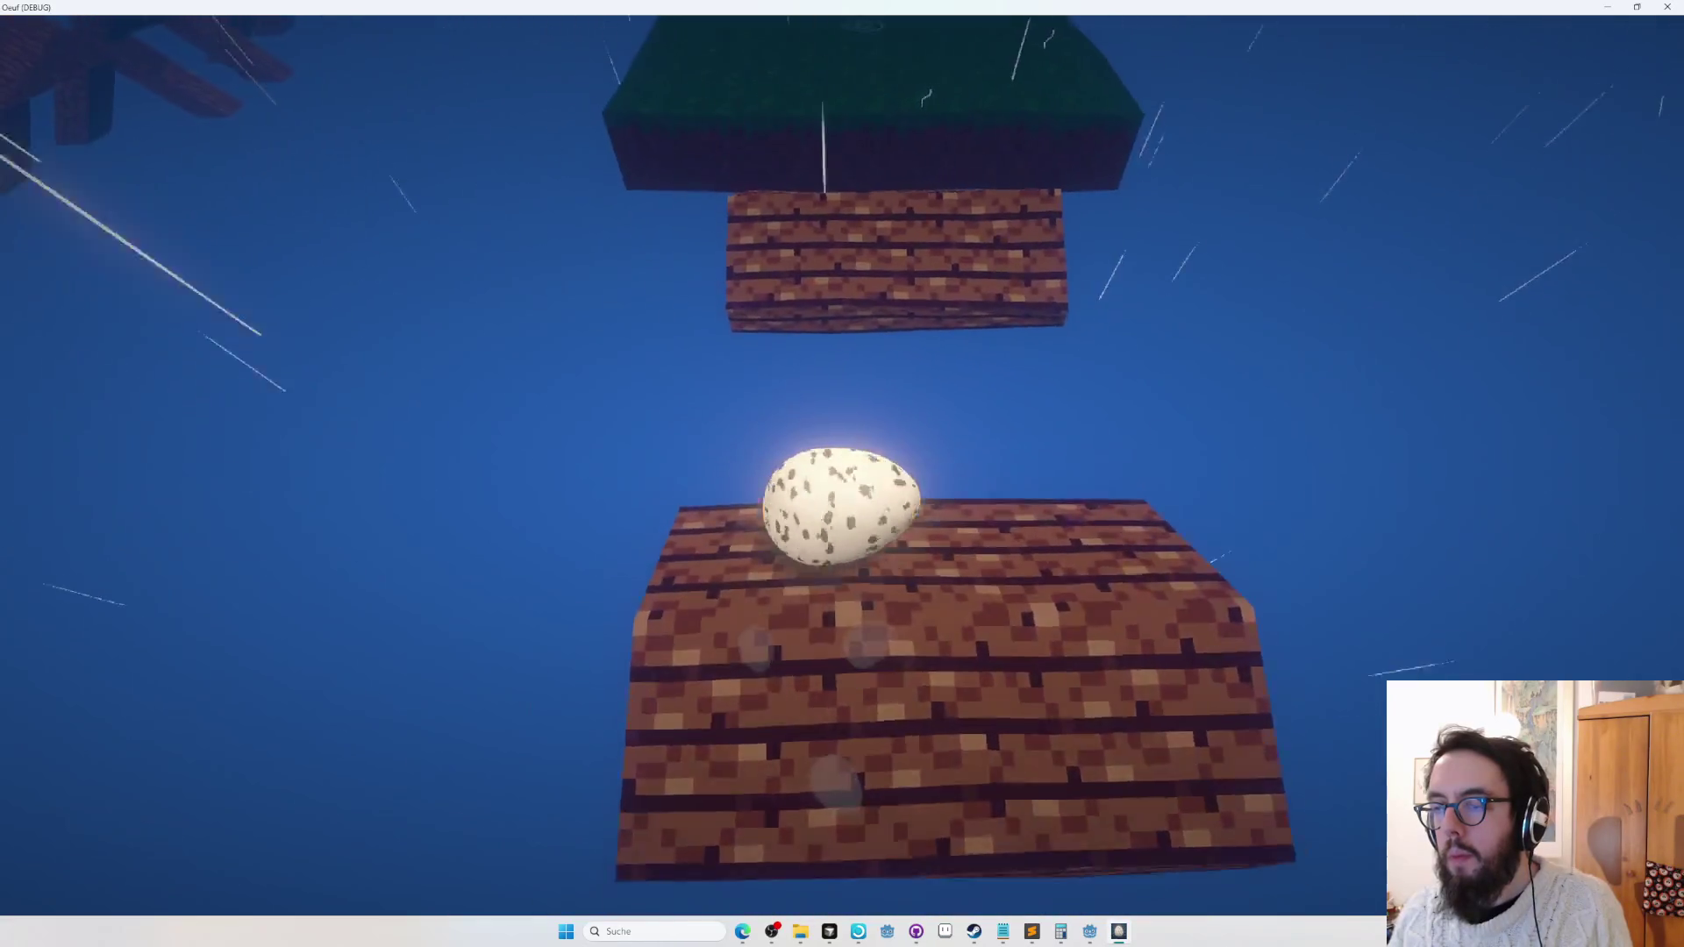
key(w)
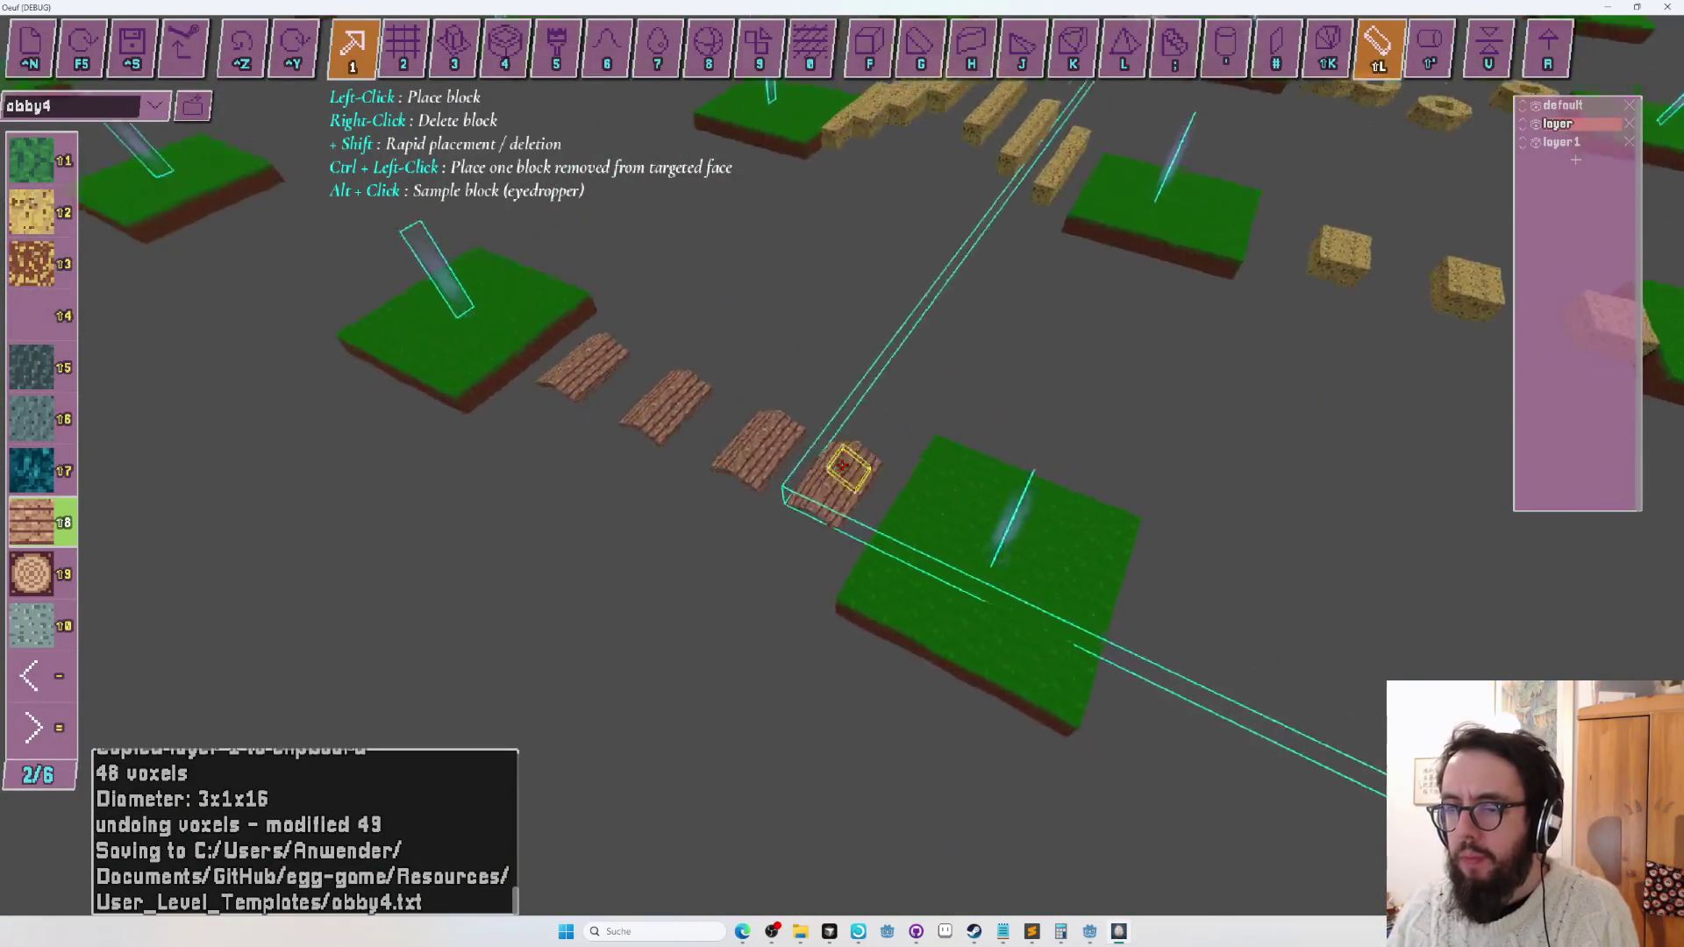
Delete the extra plank so three spaced steps remain, then playtest the level again.
scroll(841, 465, up, 5)
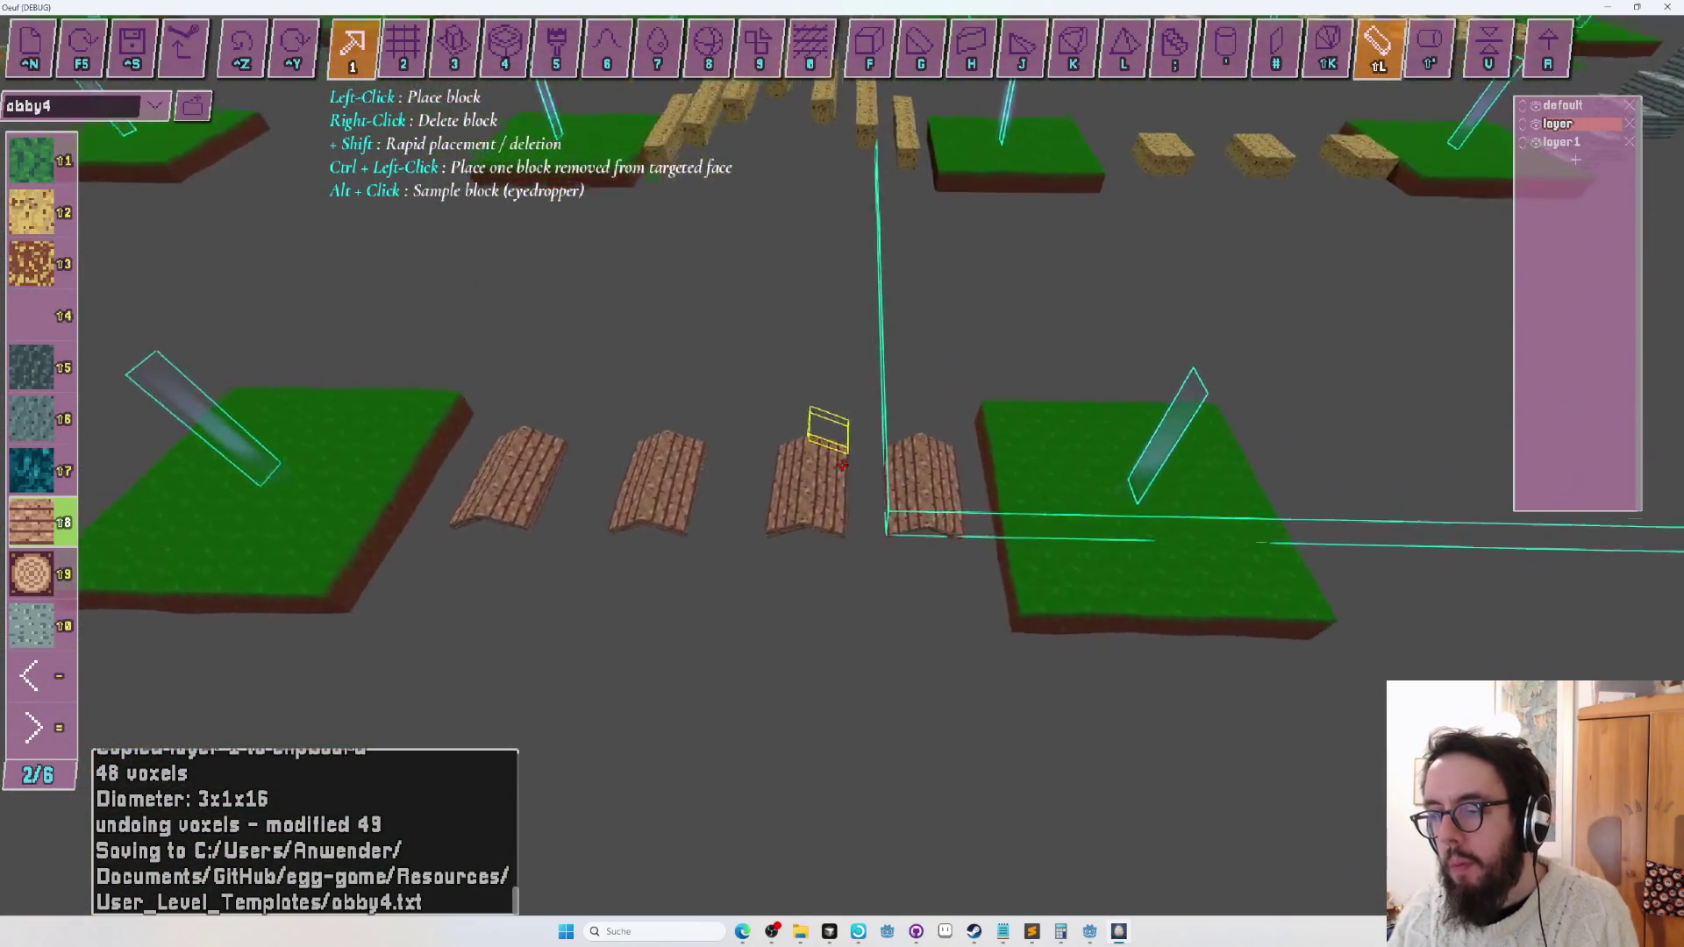
key(2)
key(f)
click(842, 465)
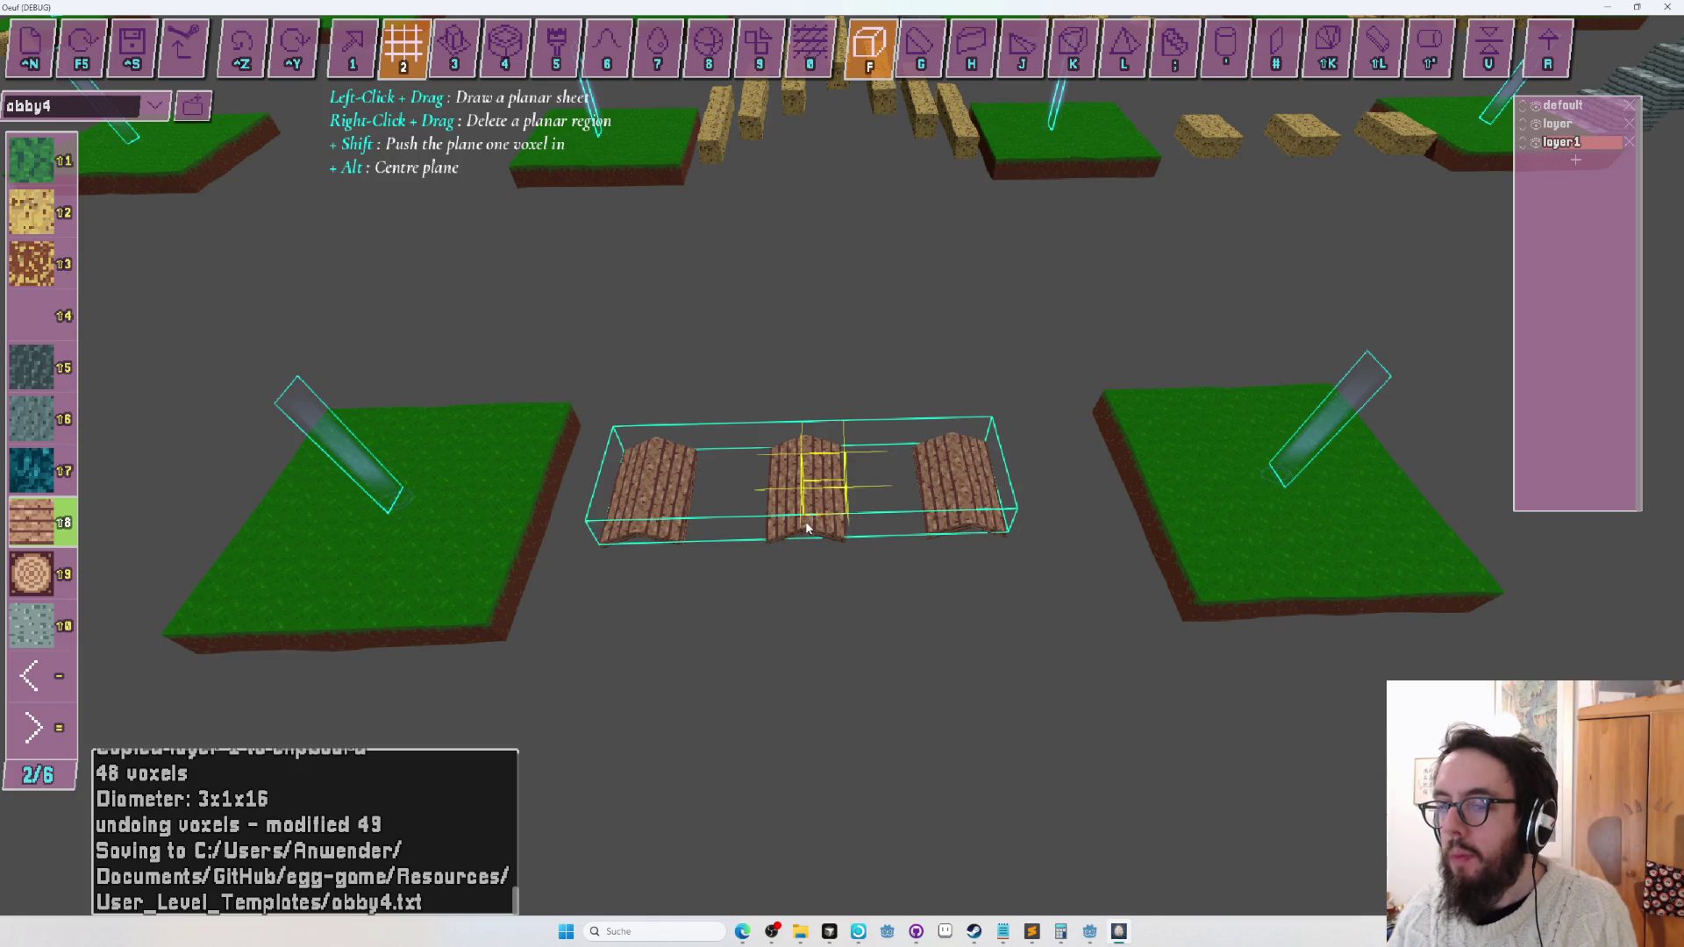
key(Tab)
key(Tab)
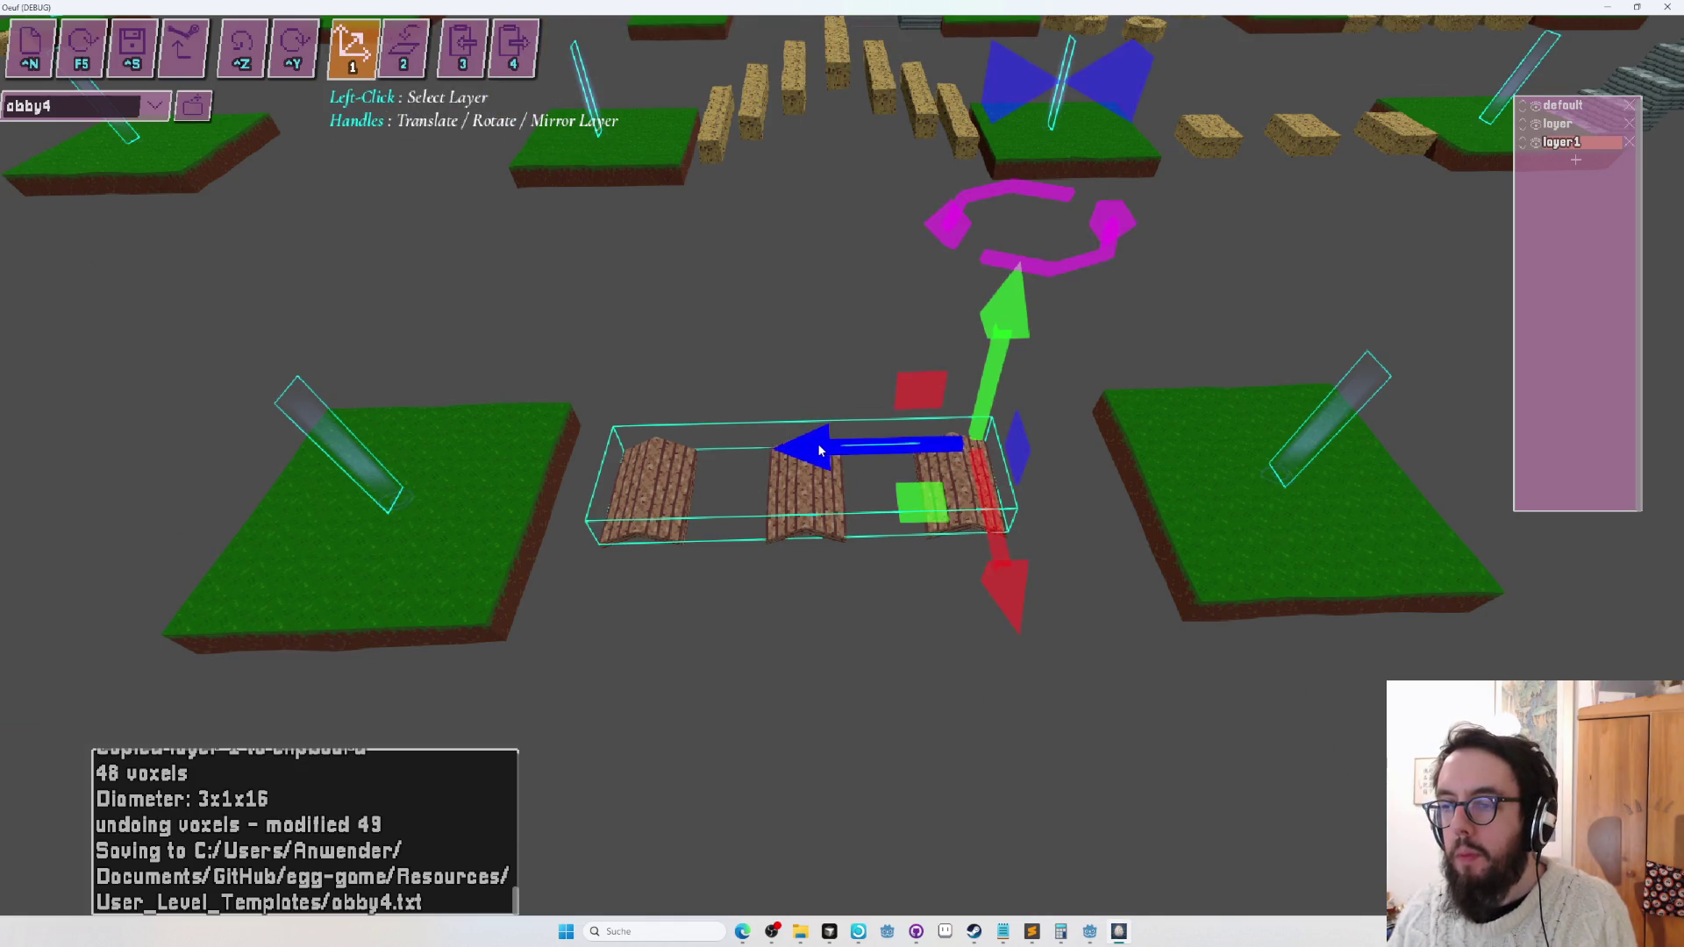
key(F5)
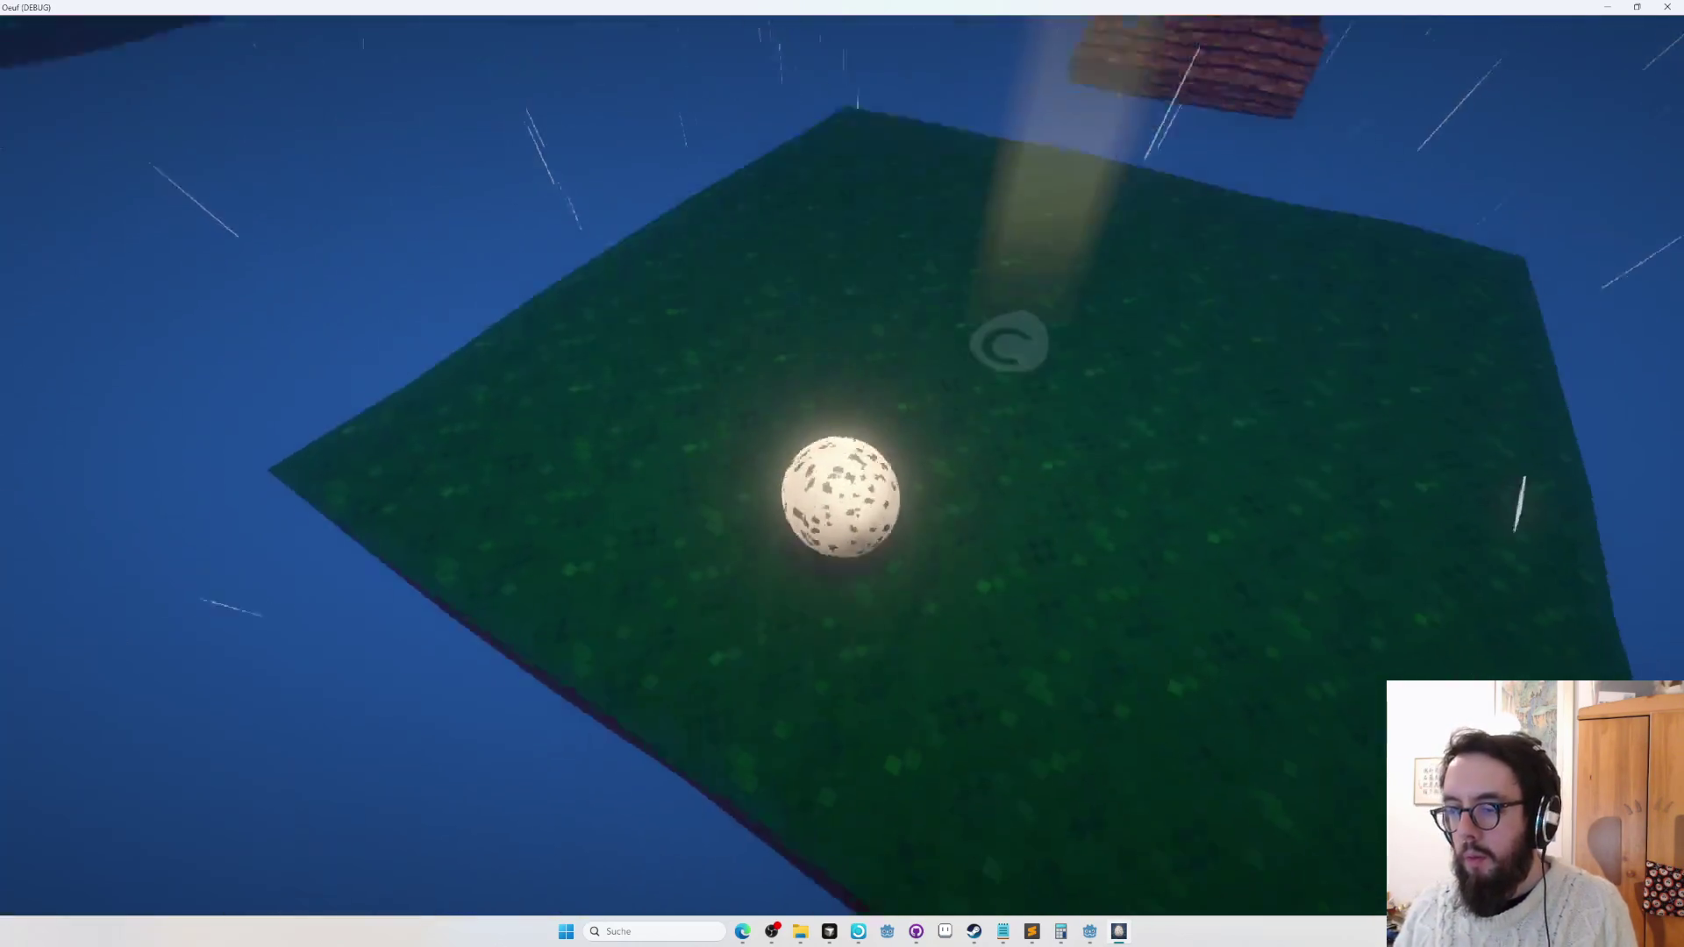
key(w)
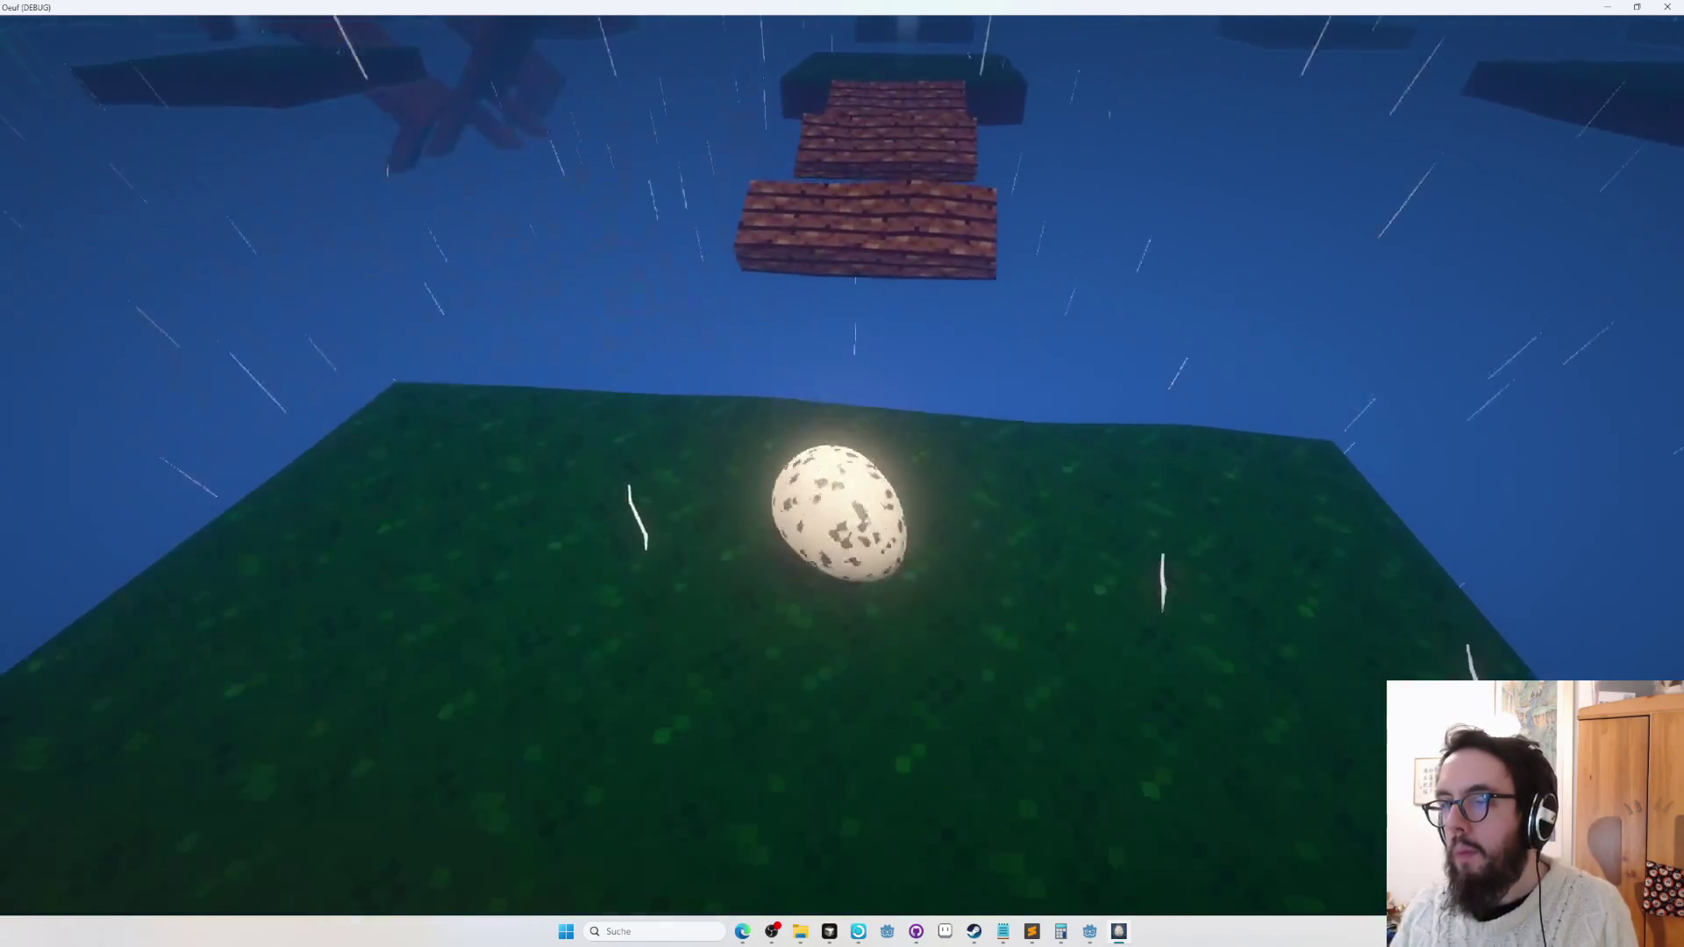
key(space)
key(space)
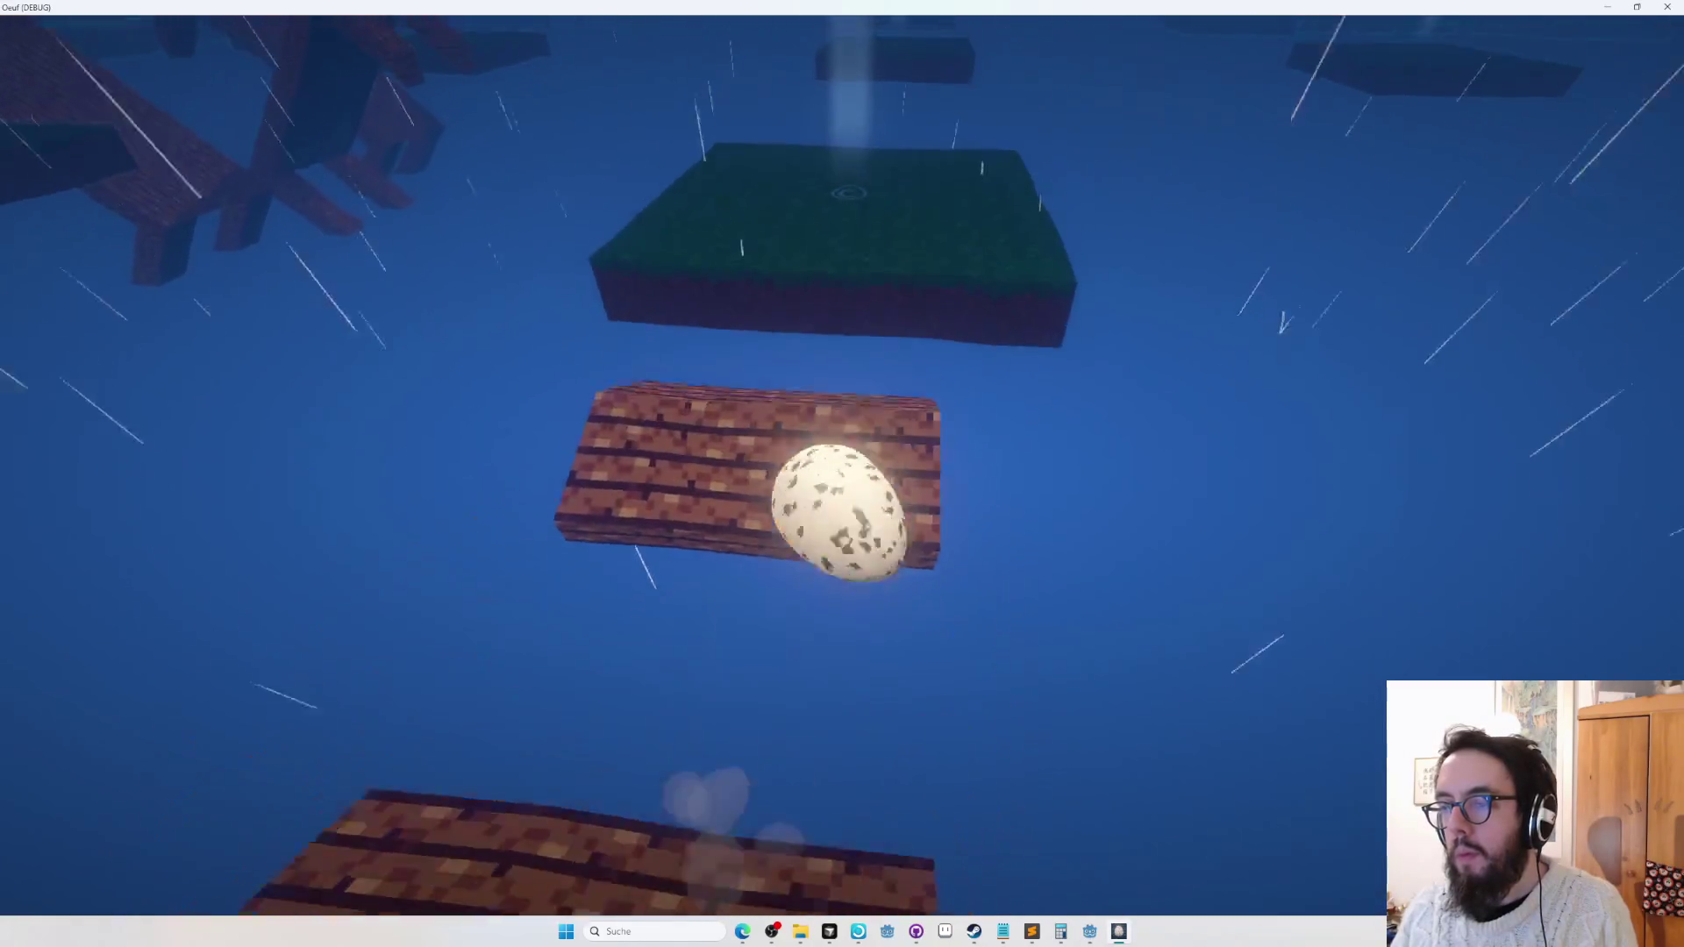
key(space)
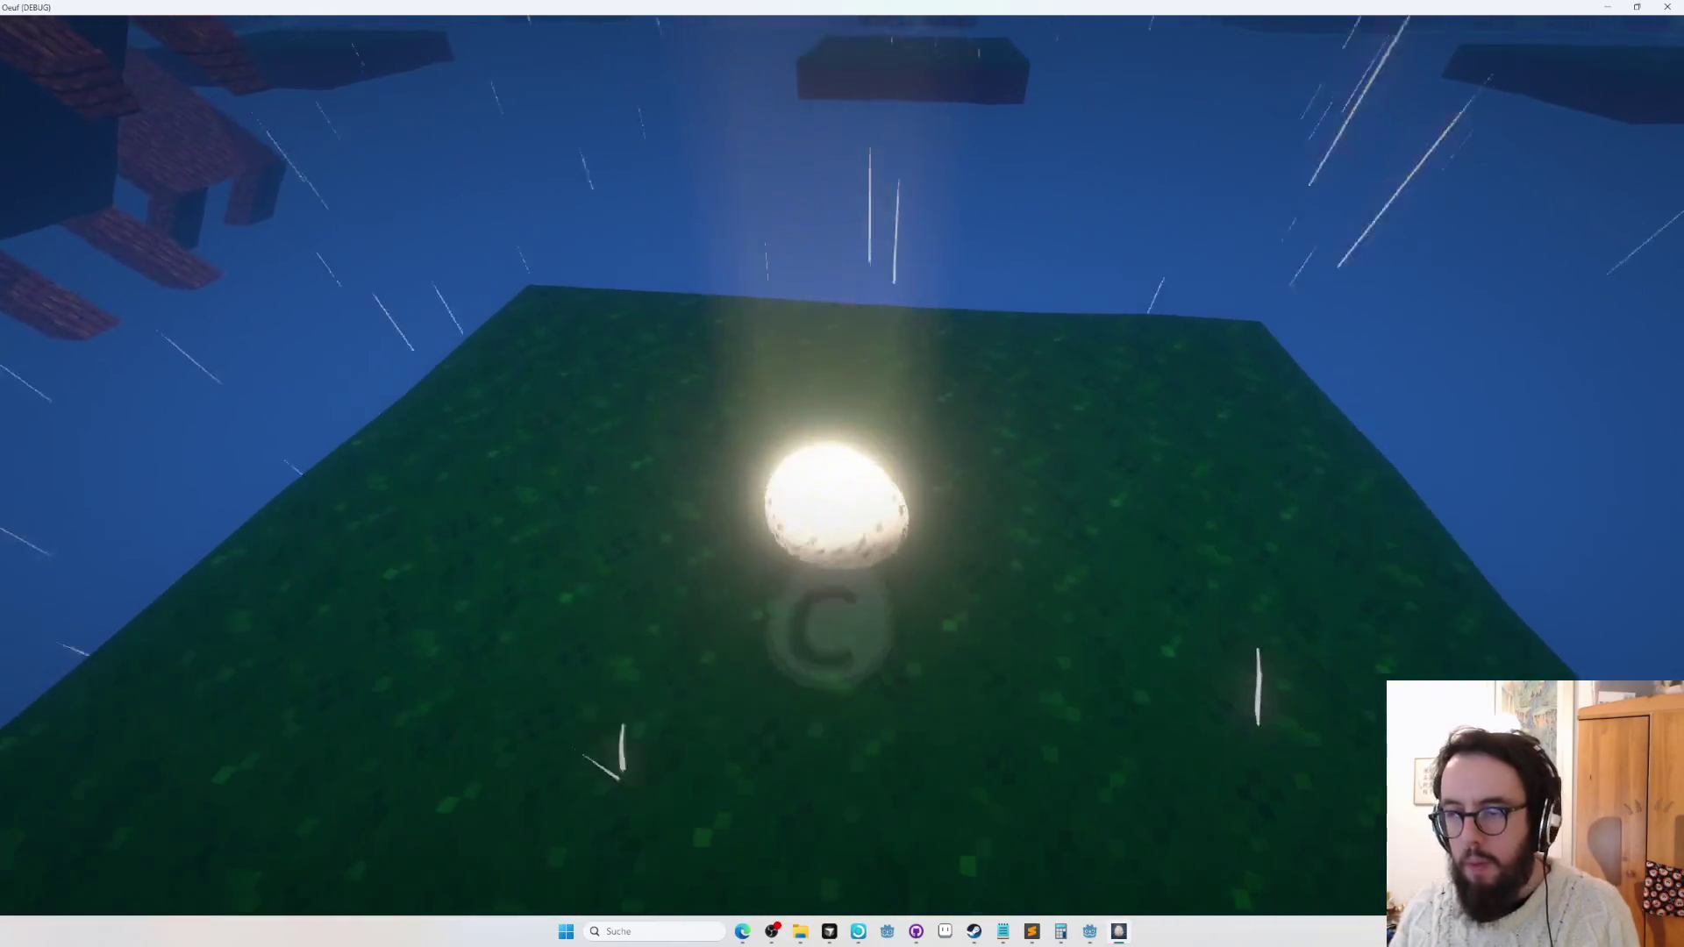
key(Escape)
key(Escape)
key(F5)
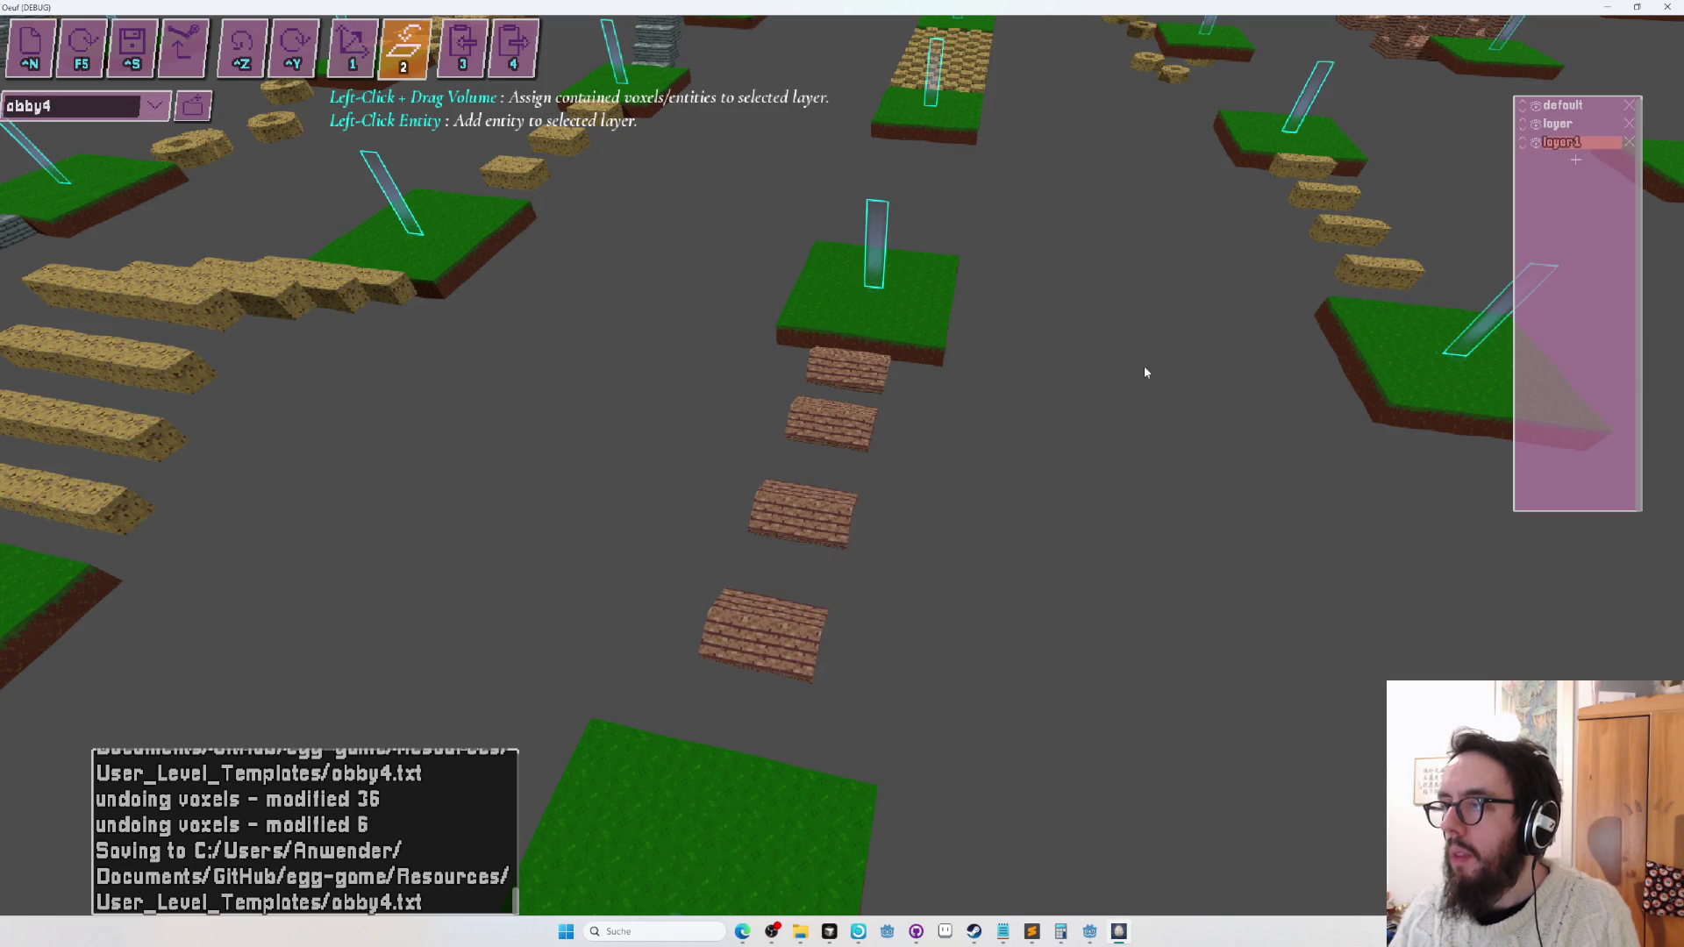
Drag a volume around the four plank stepping stones to put them in layer1.
drag(915, 376, 915, 375)
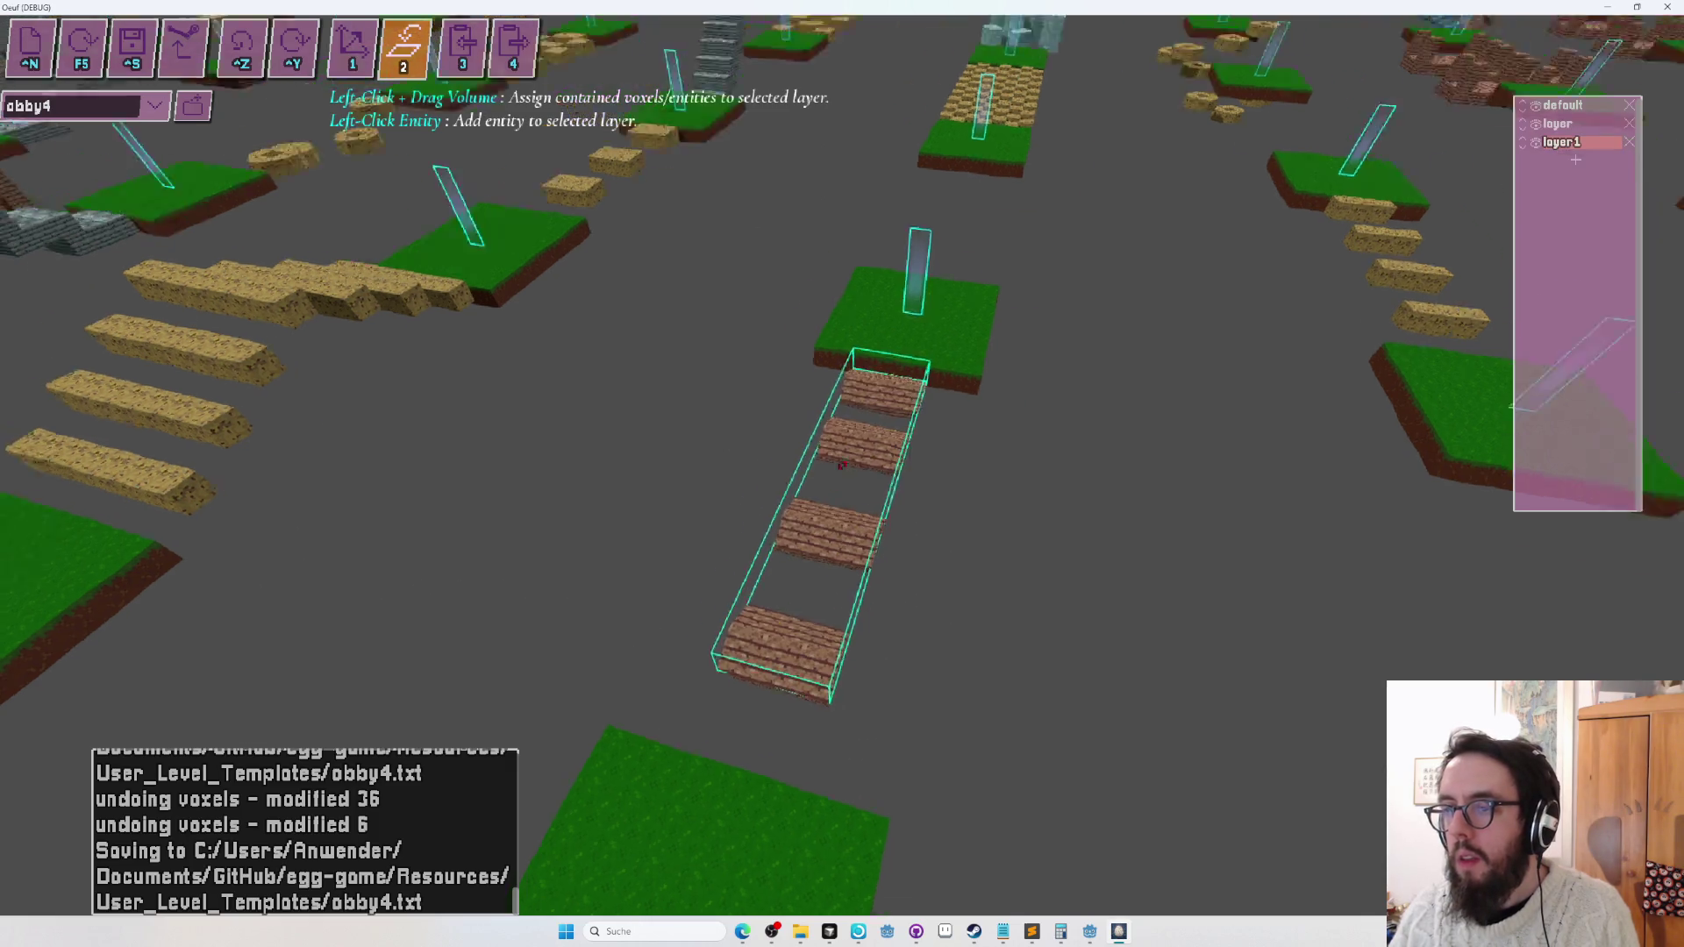
key(w)
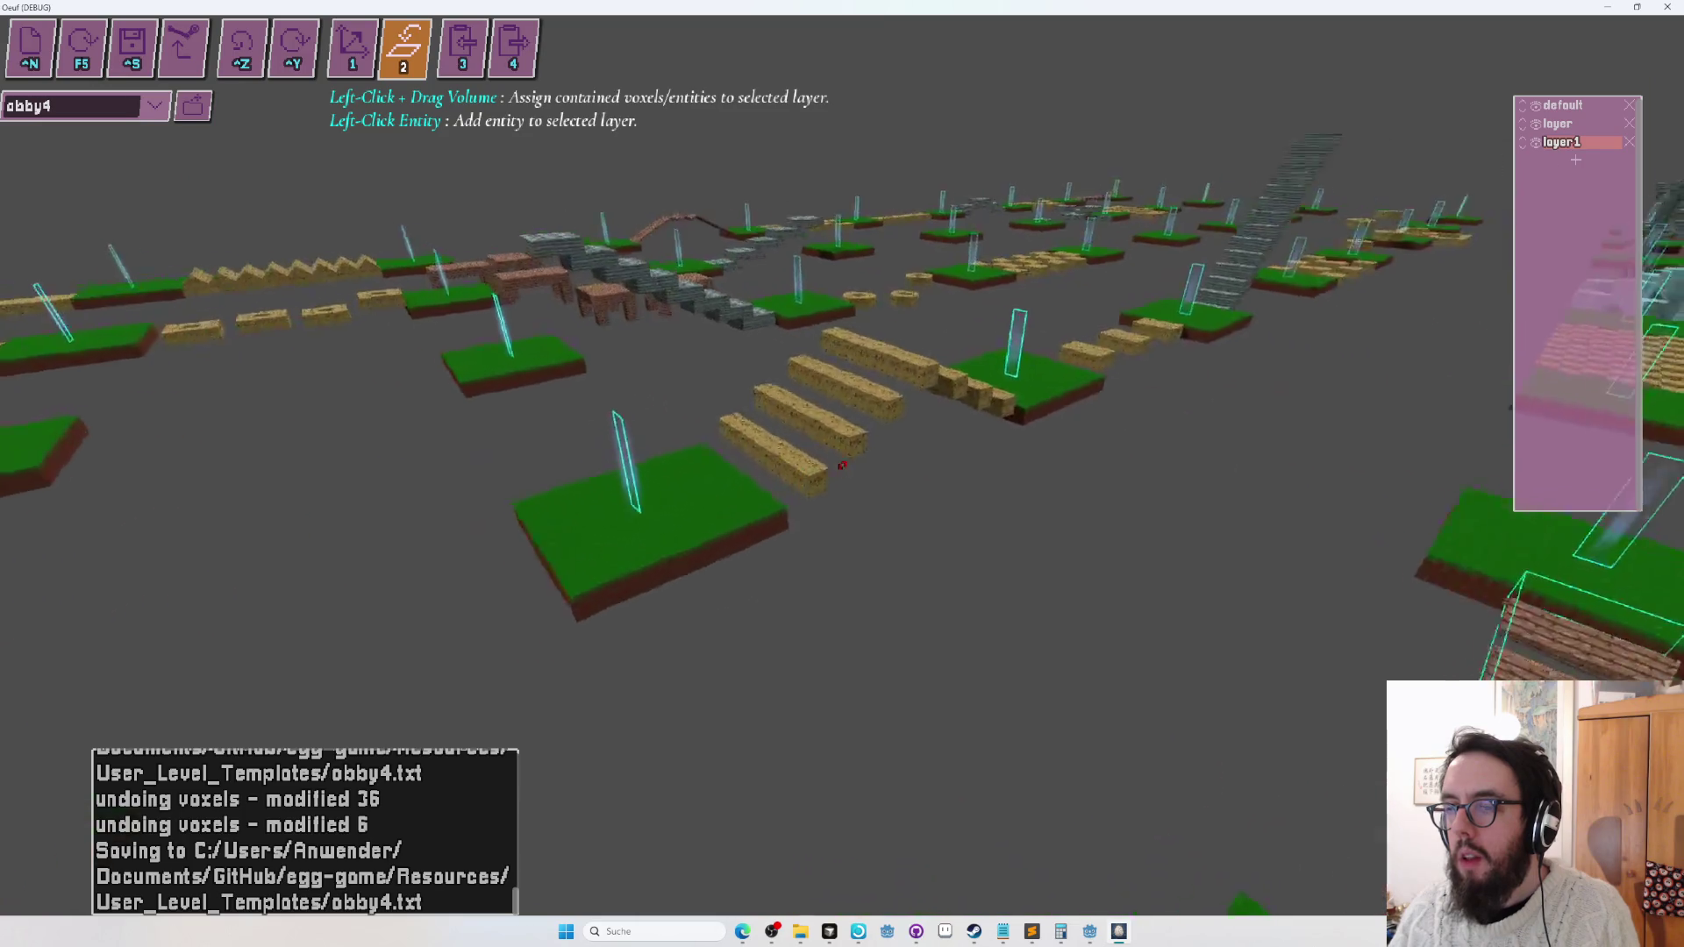
key(s)
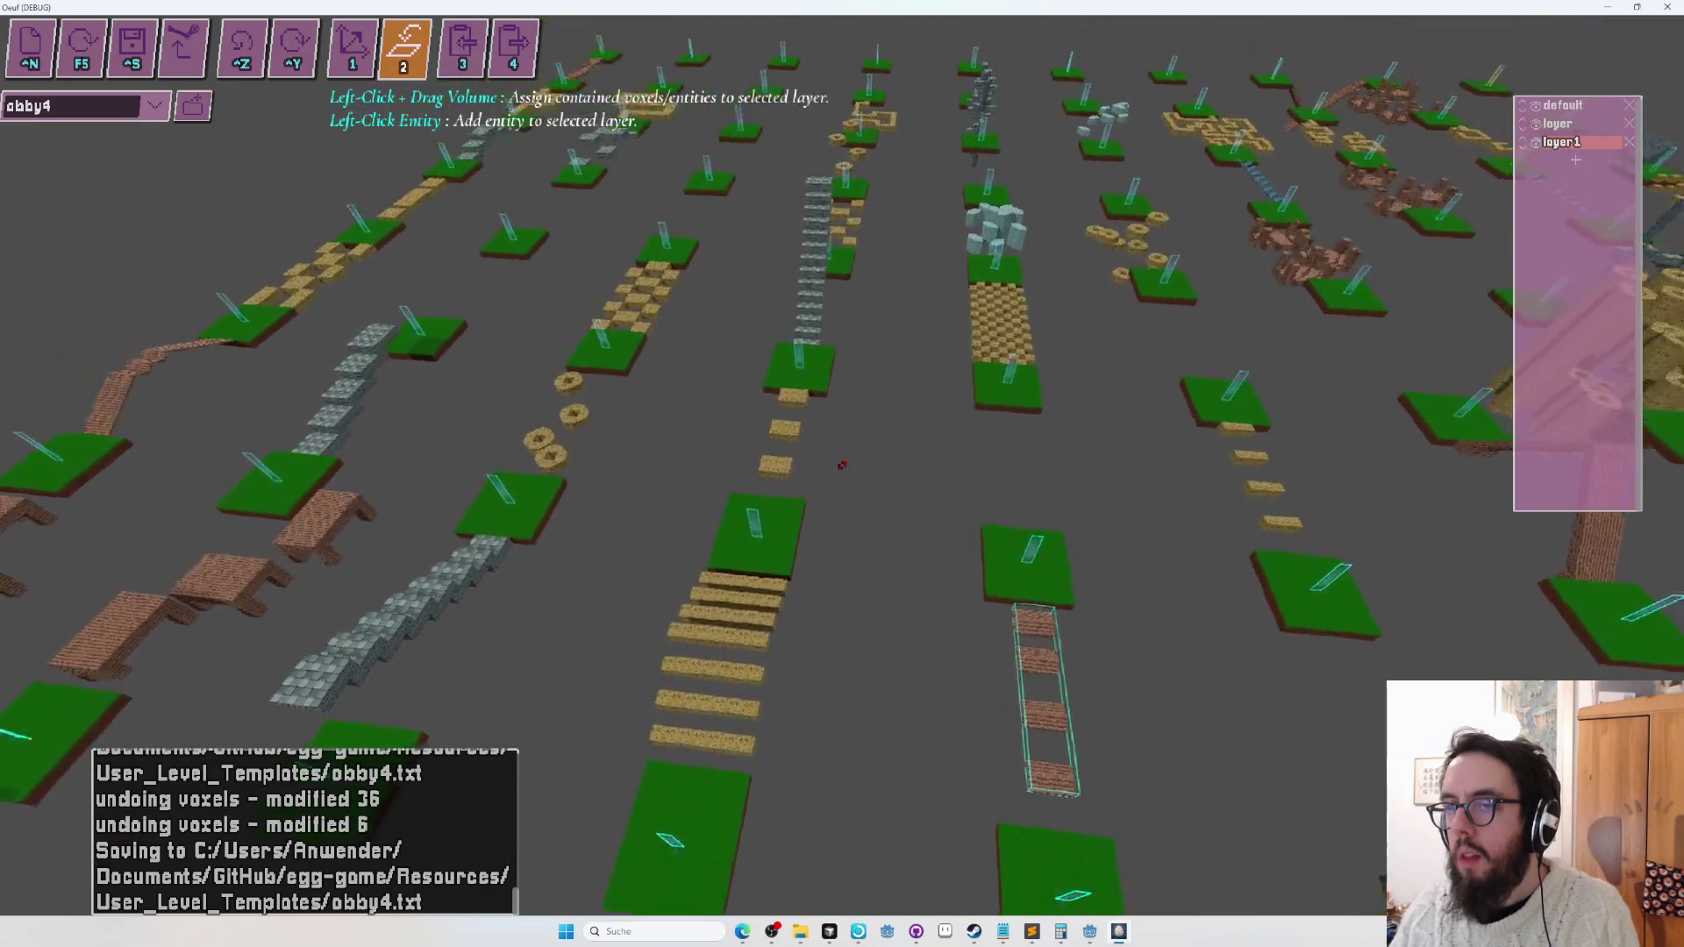
key(a)
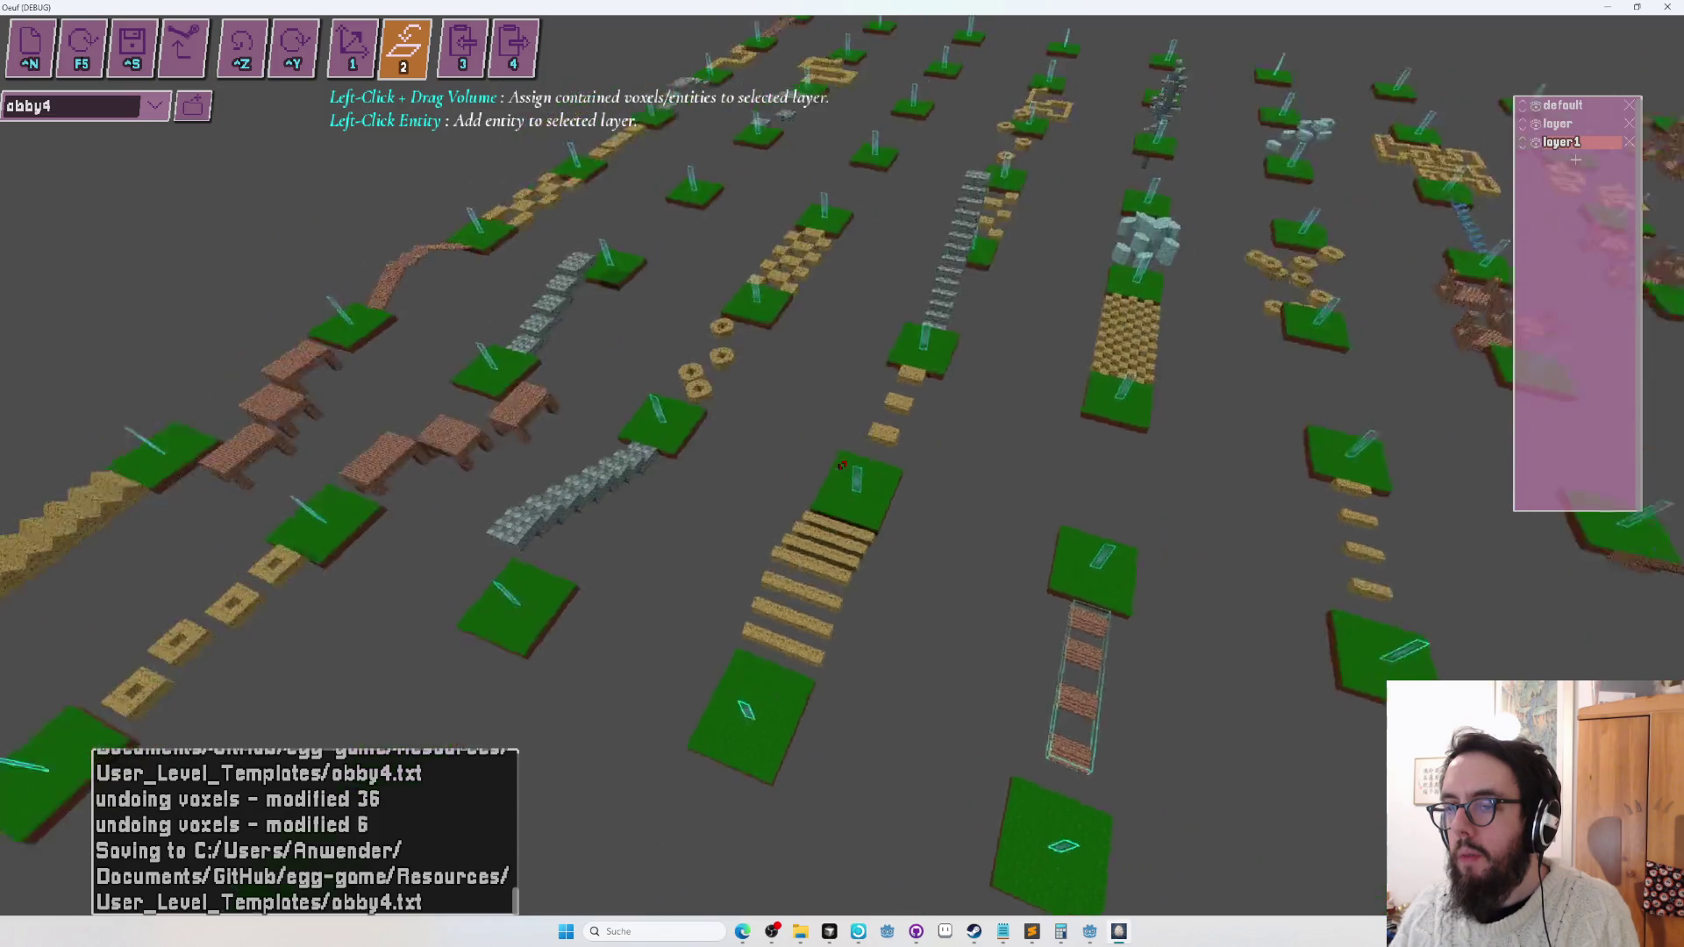
key(d)
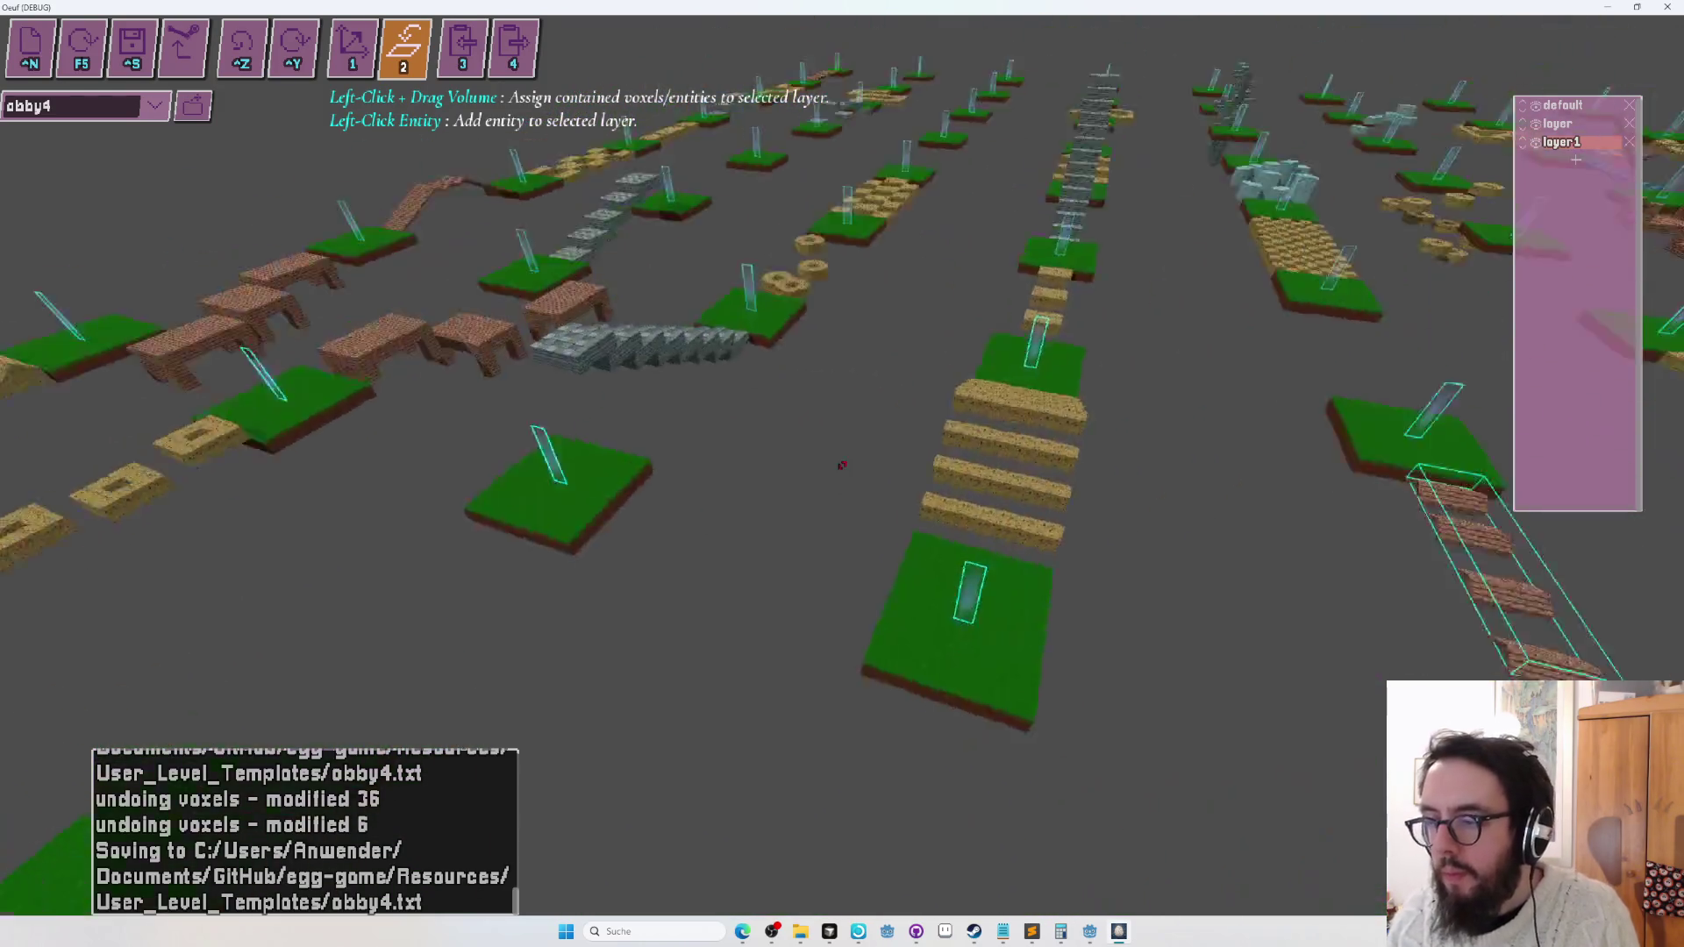
Select the layer1 plank steps and slide them slightly toward the right grass platform.
key(1)
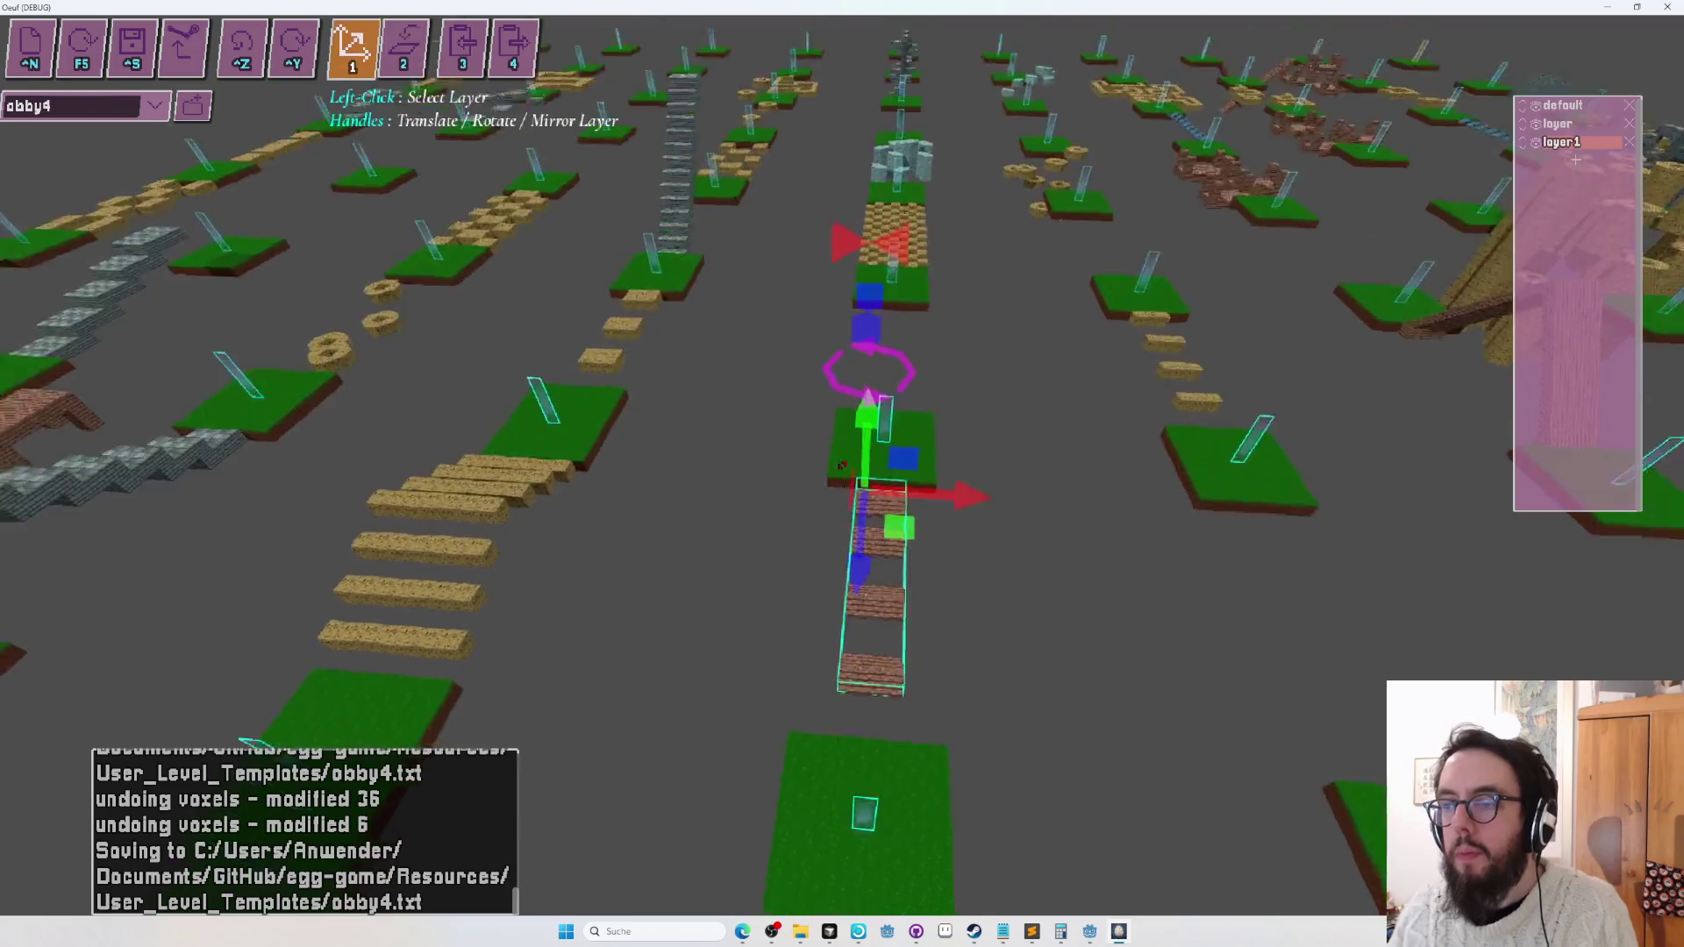
key(a)
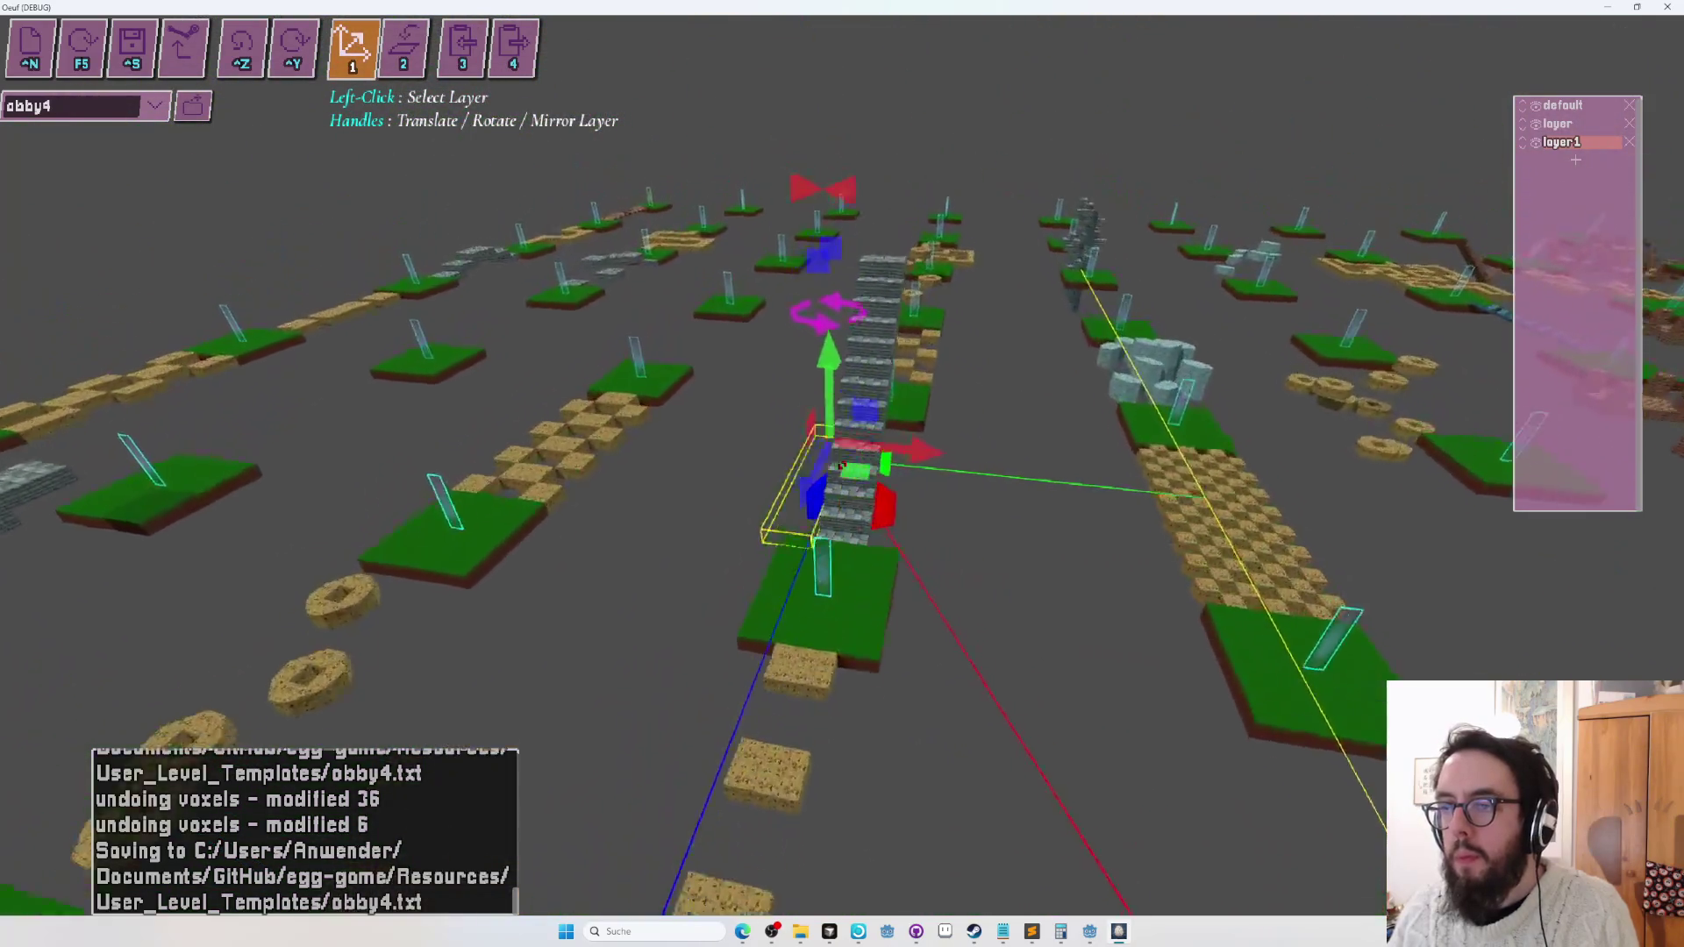
key(w)
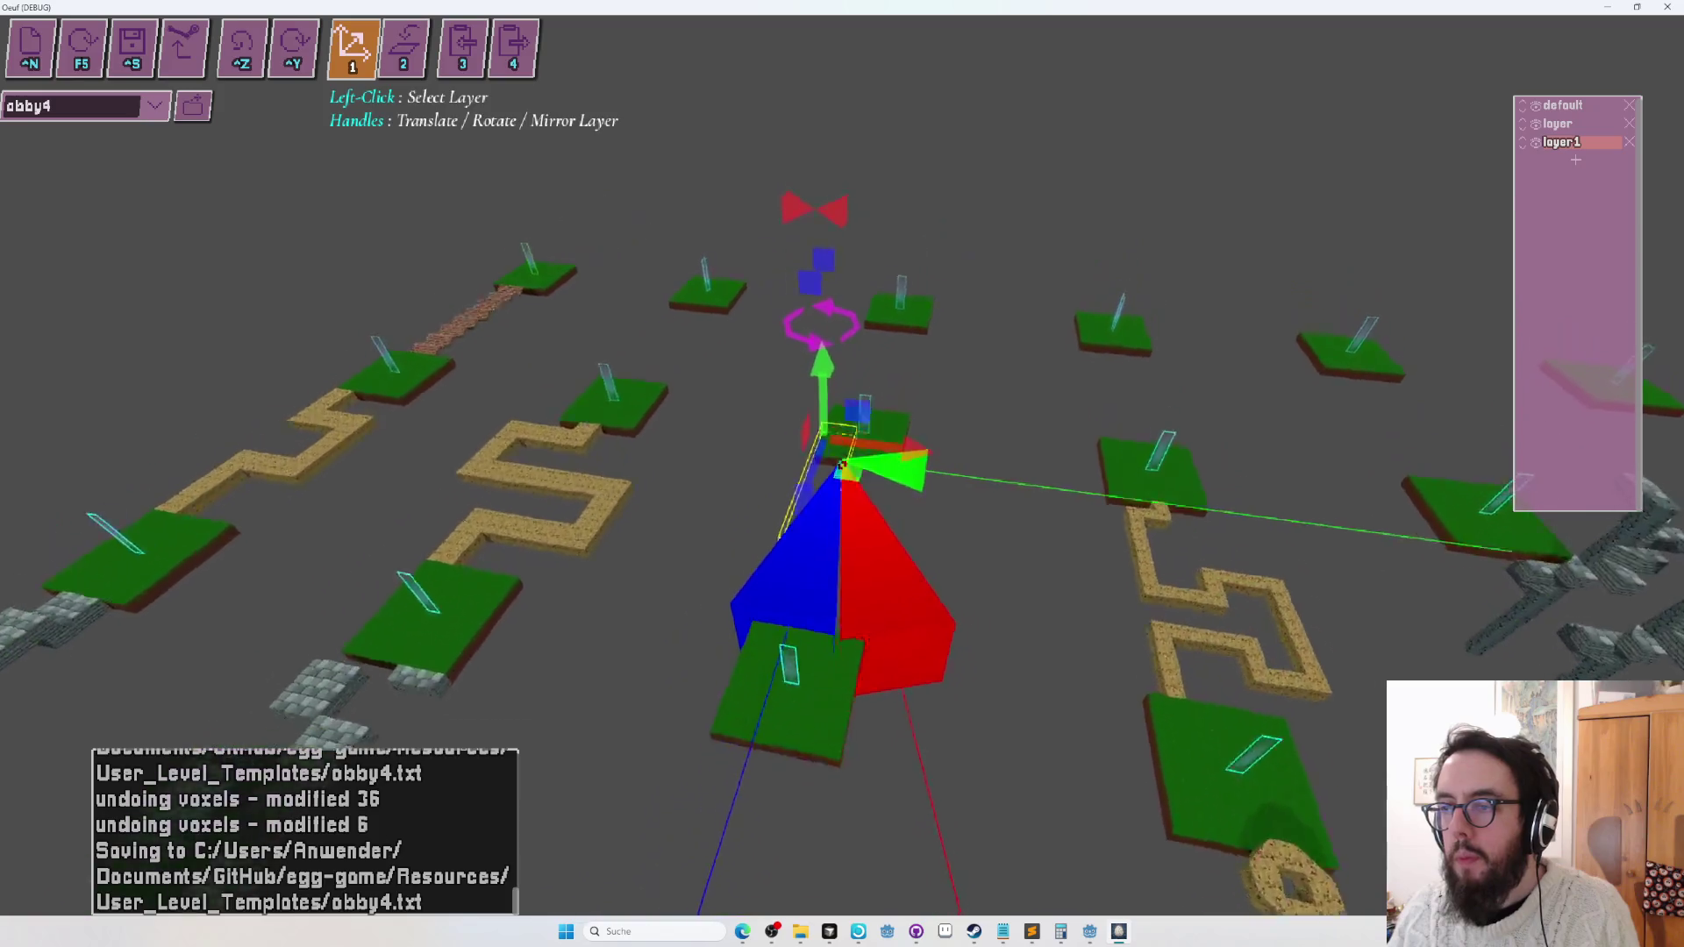
key(s)
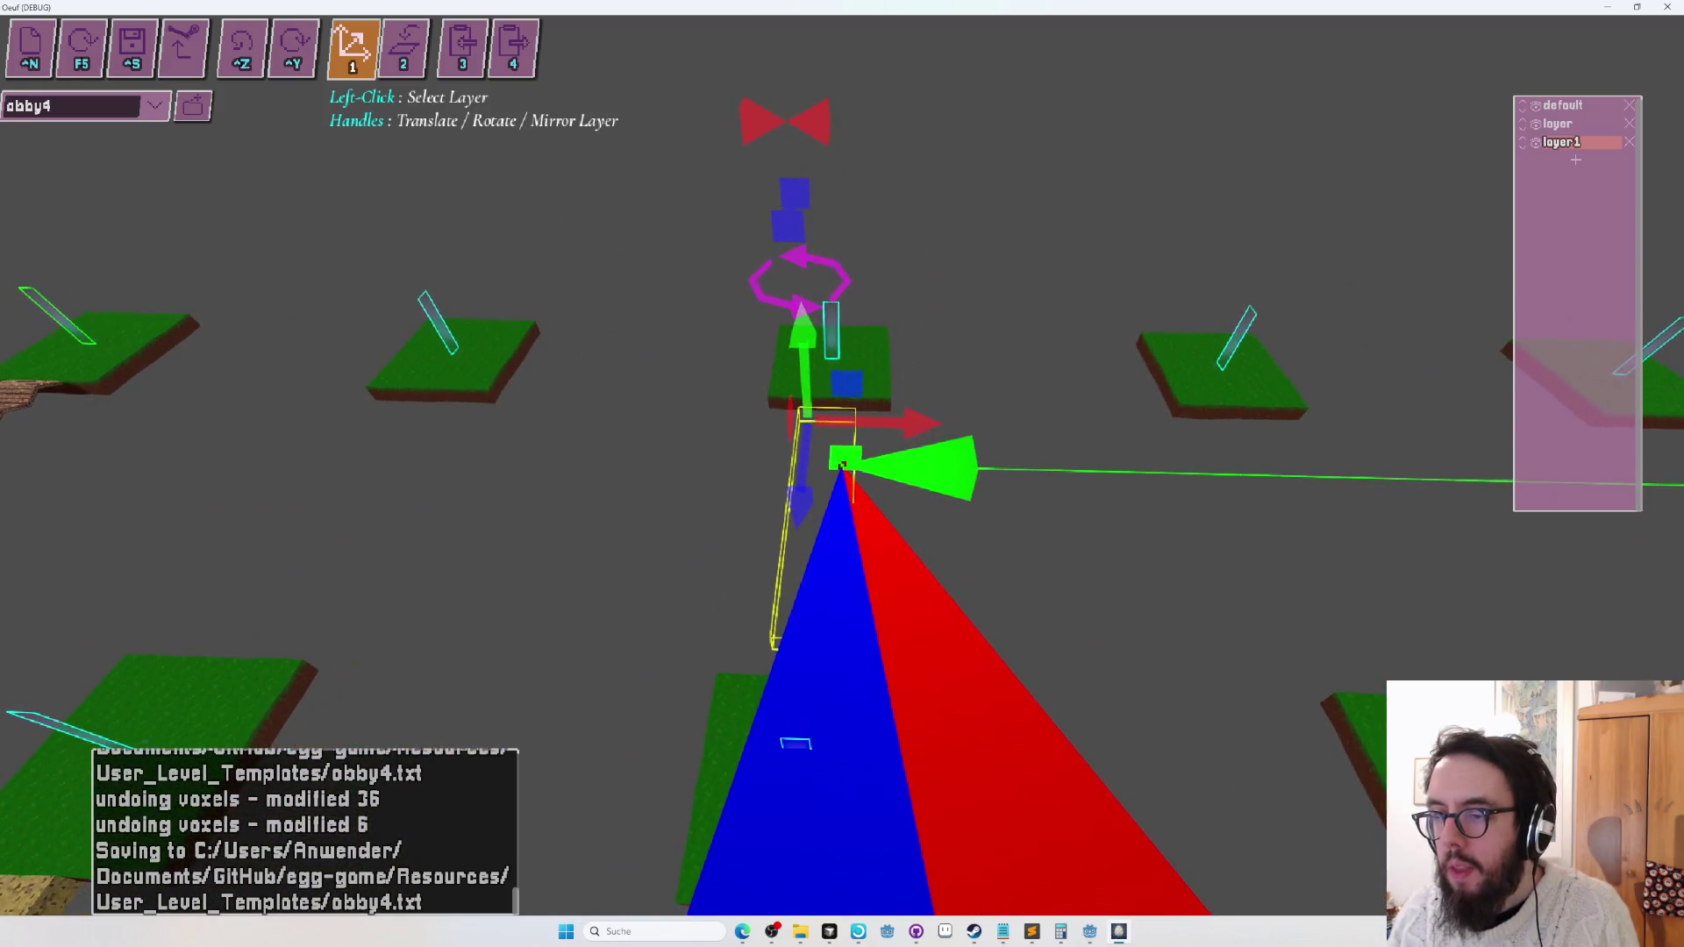
key(w)
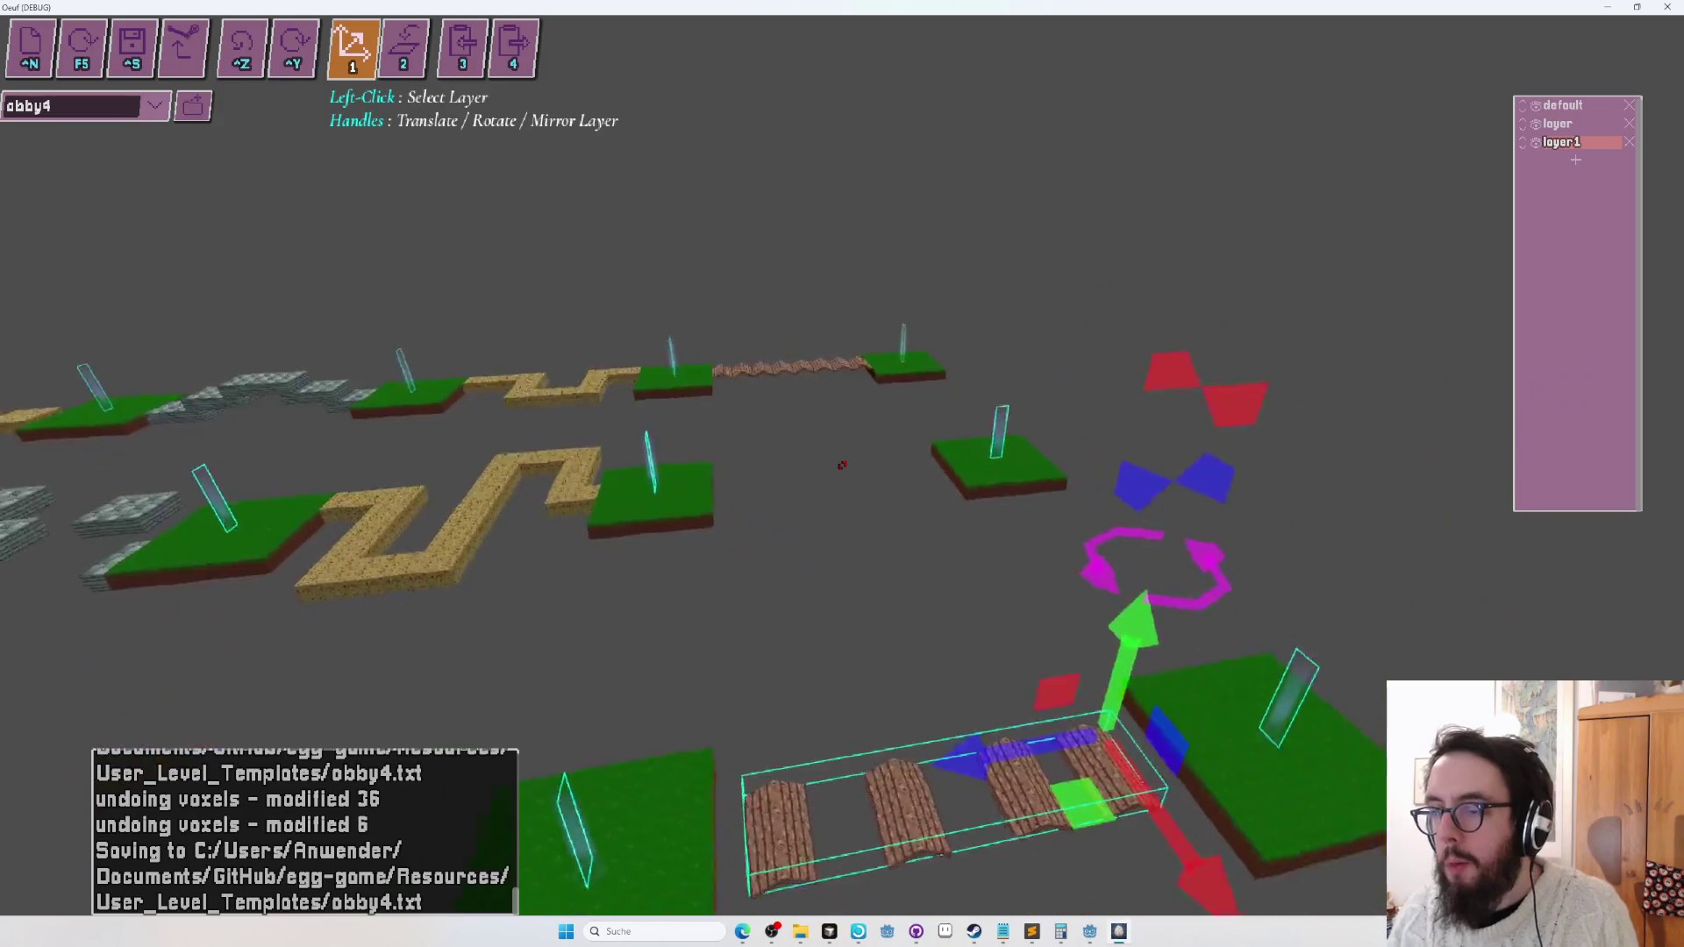
key(s)
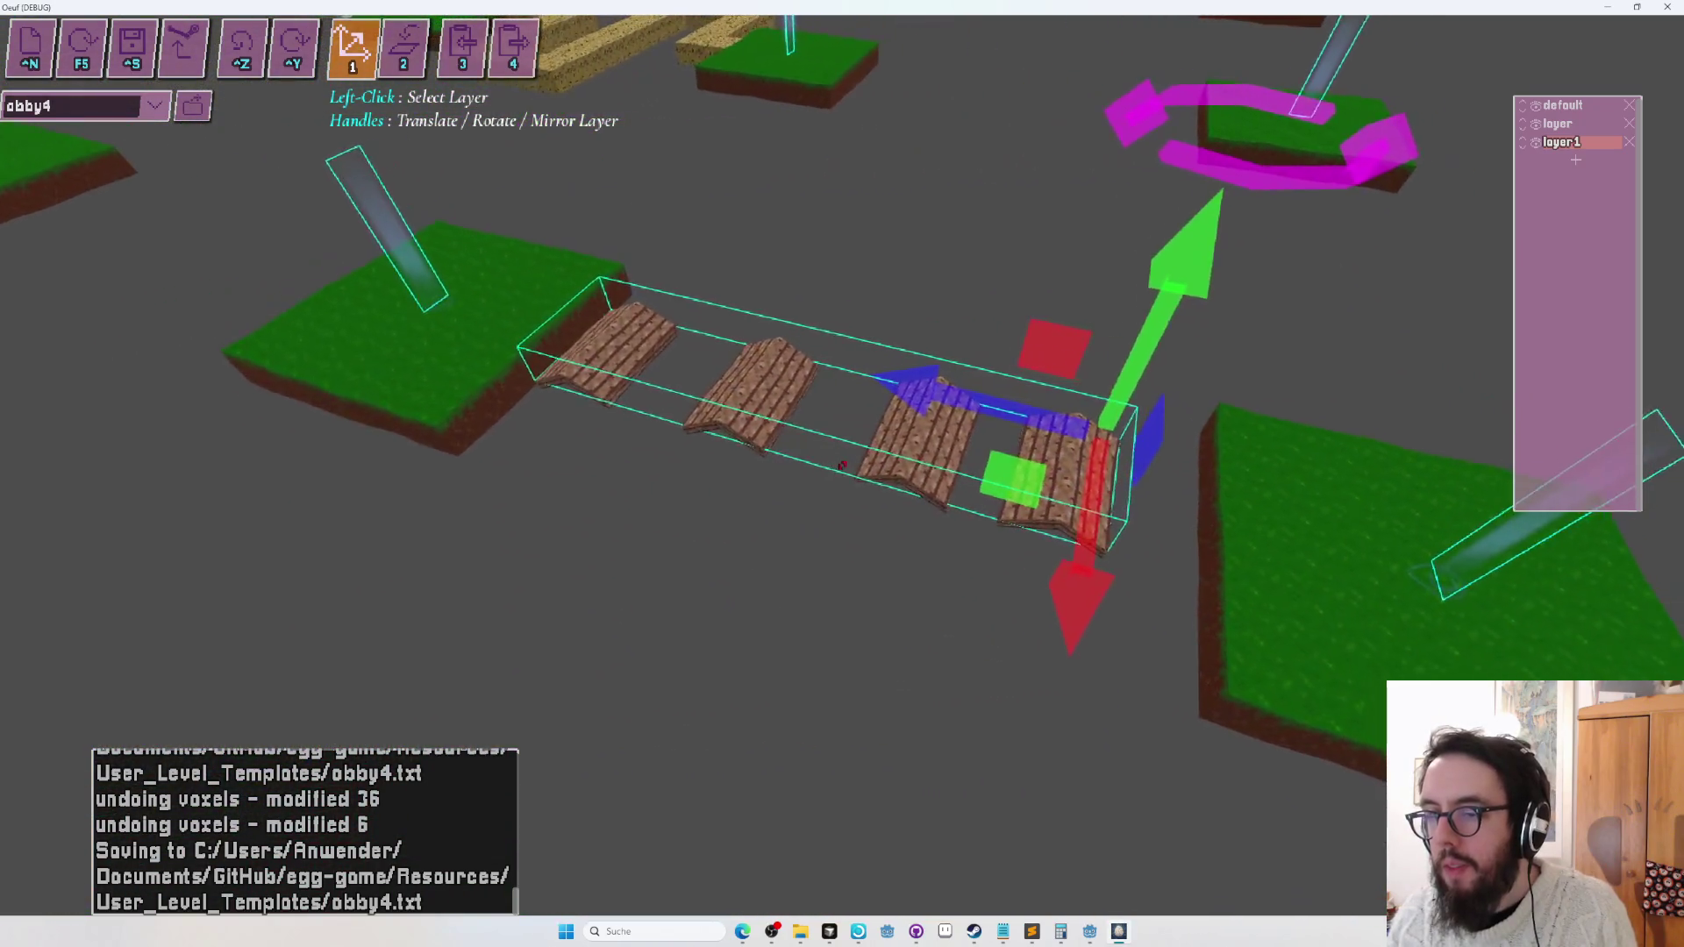
drag(931, 401, 944, 404)
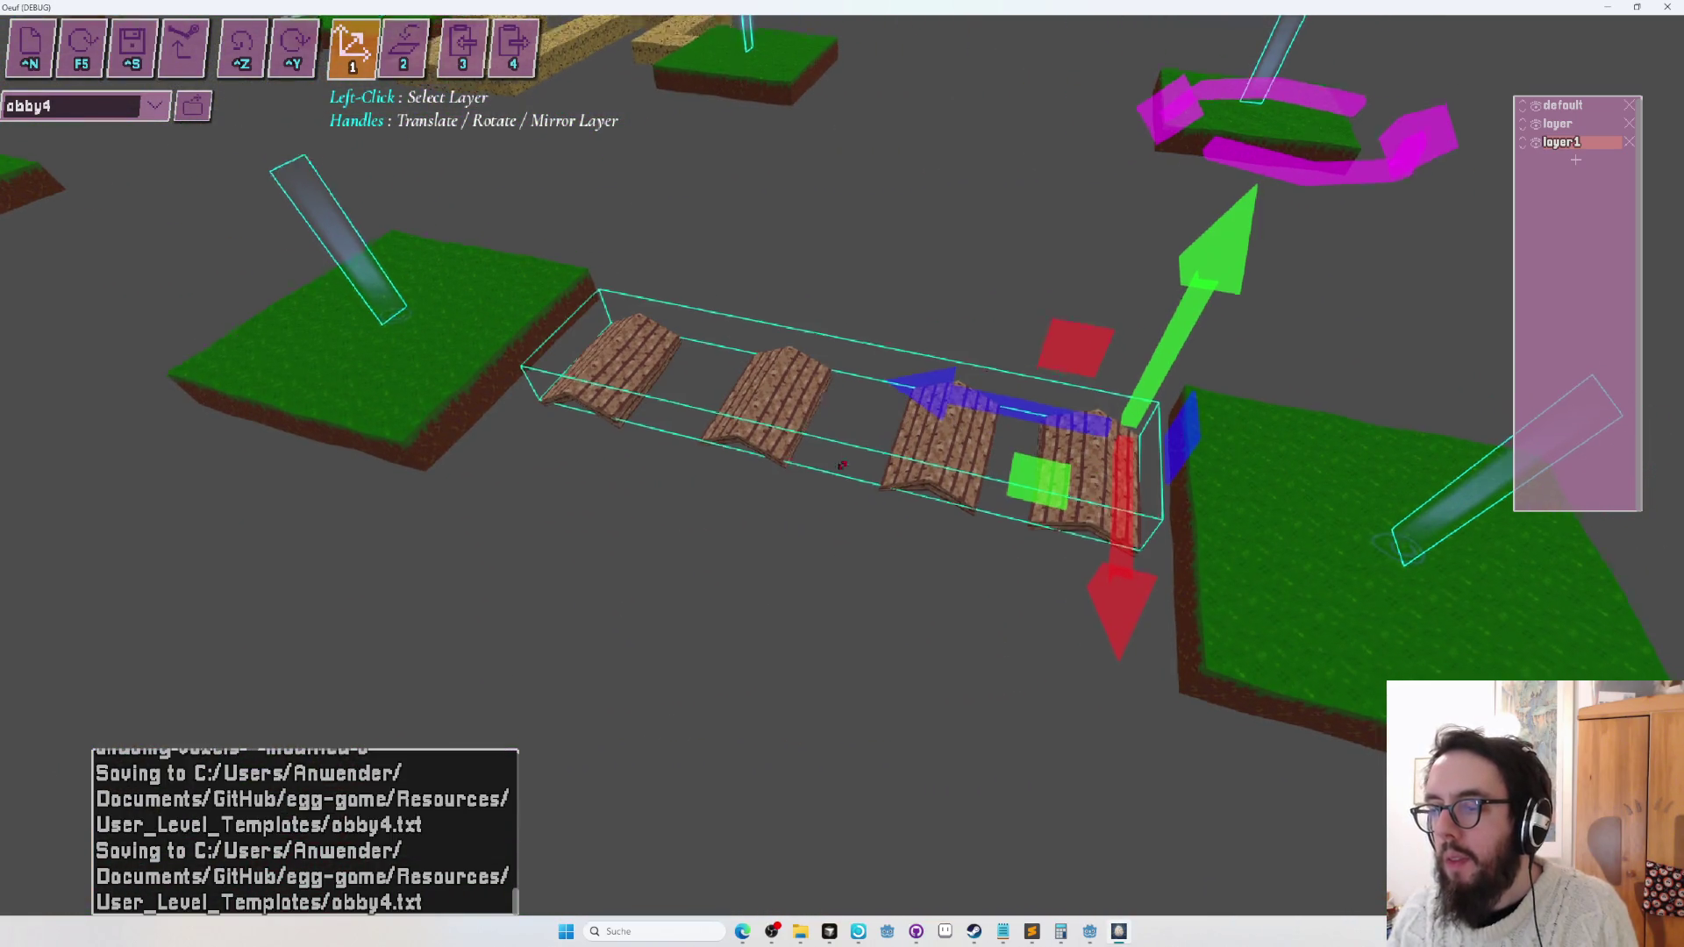
key(s)
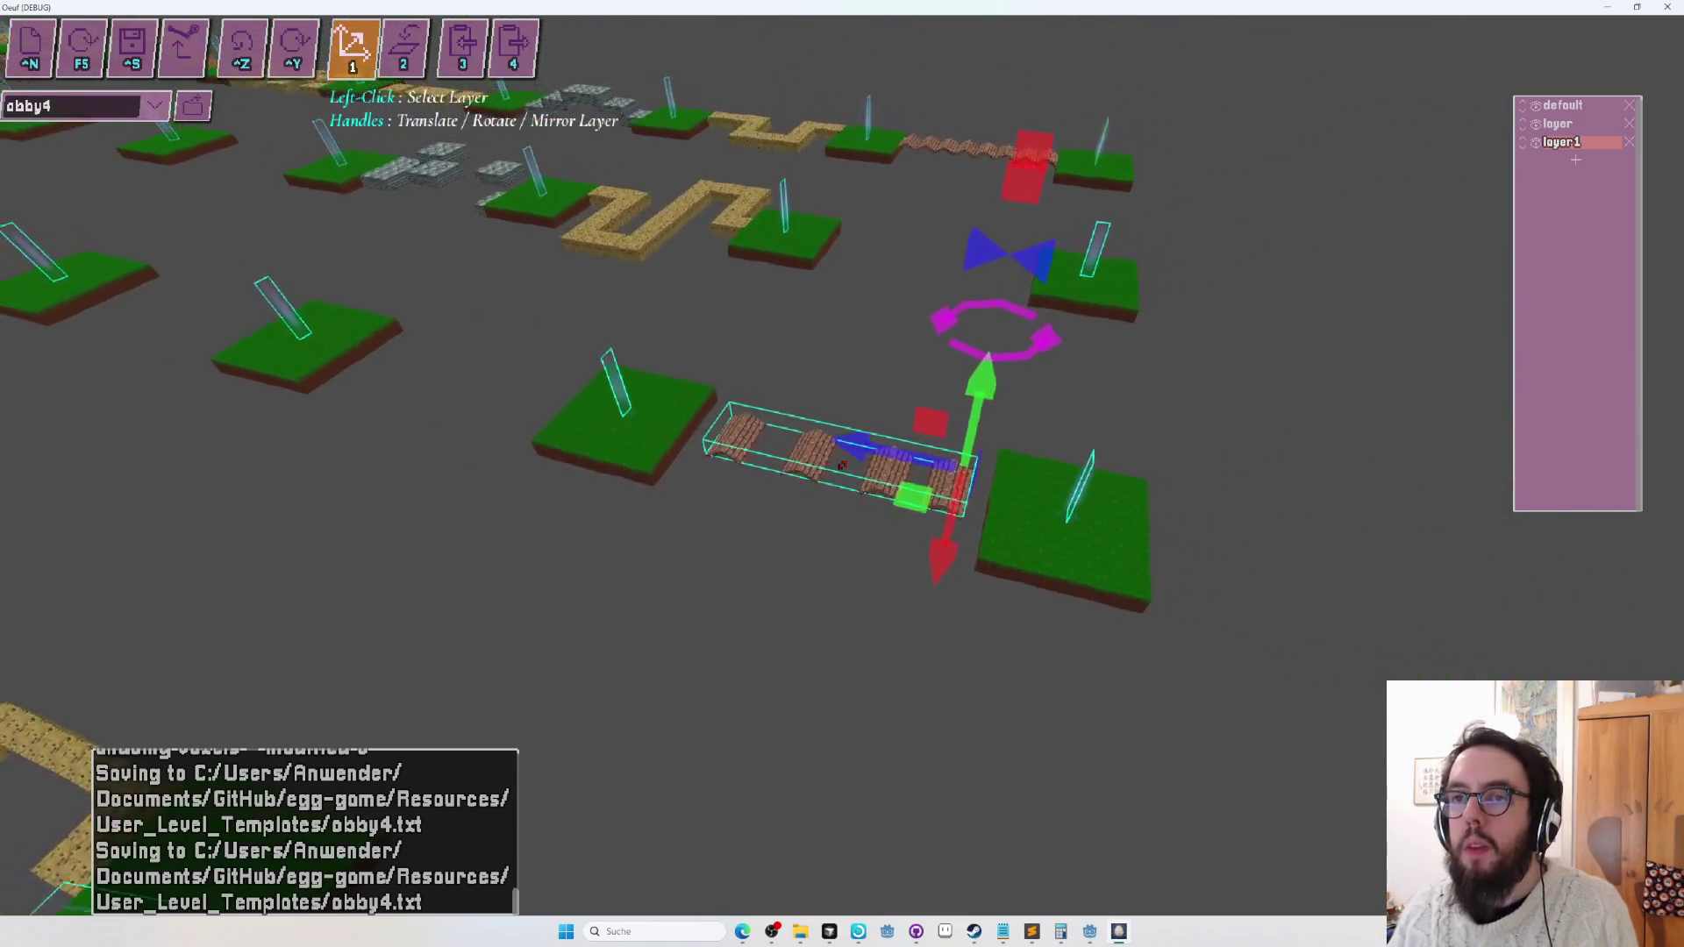
key(s)
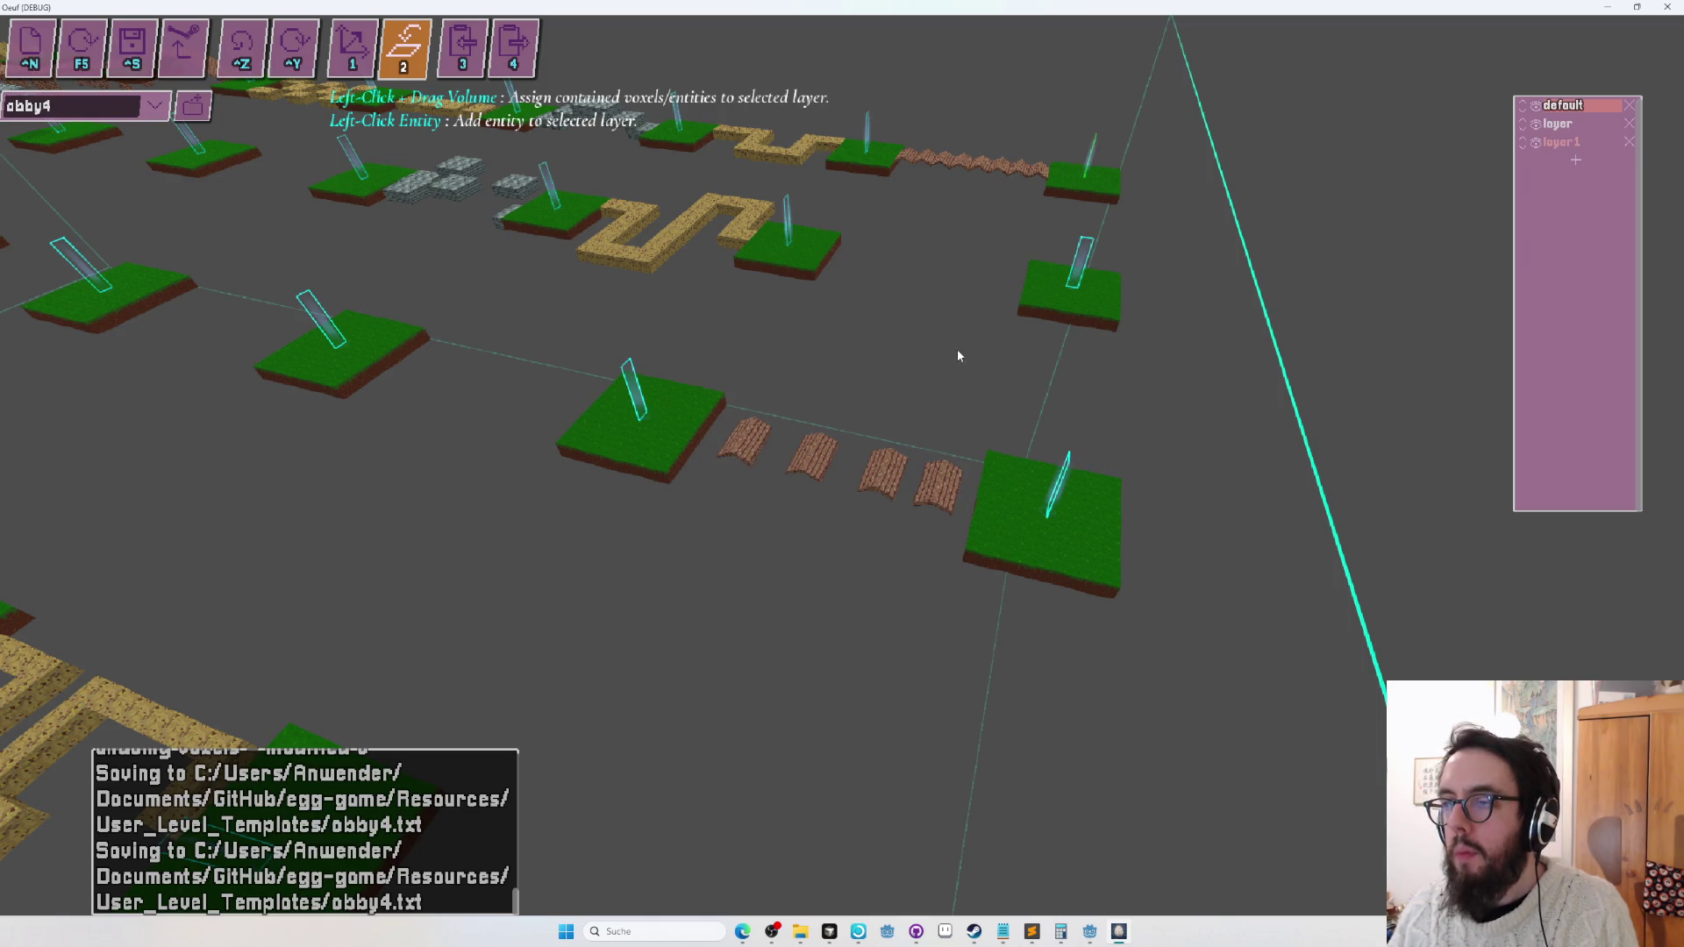
Fly the camera to the wooden bridges and switch to pasting the copy as a new layer.
scroll(959, 355, down, 5)
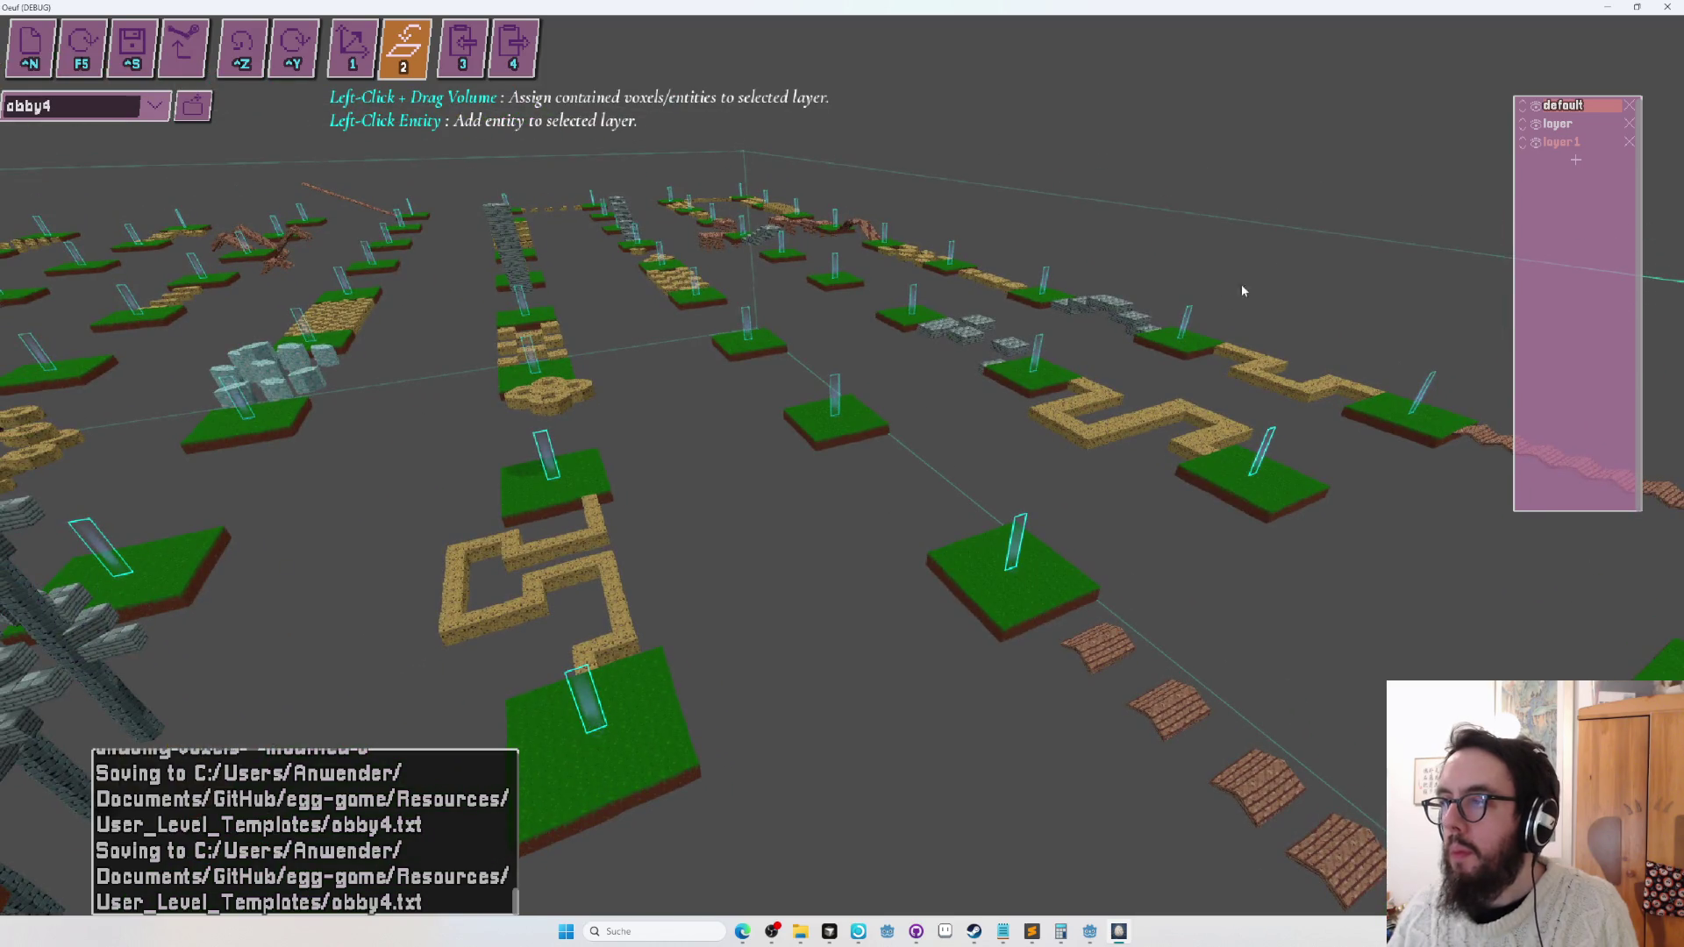
key(w)
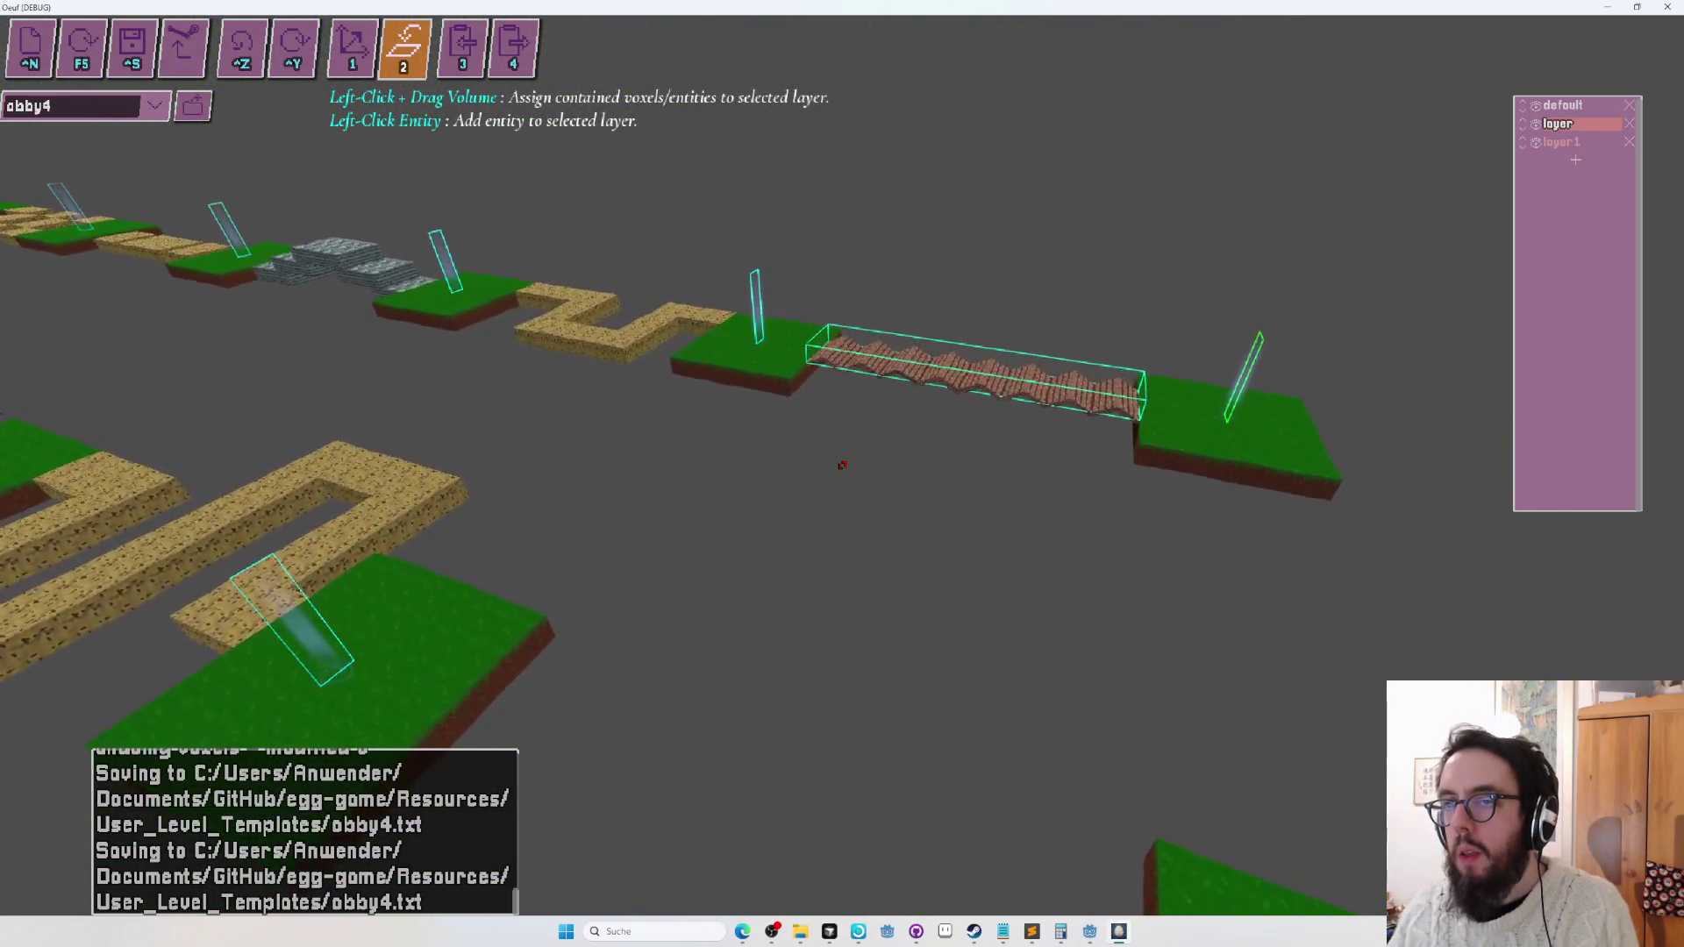
key(4)
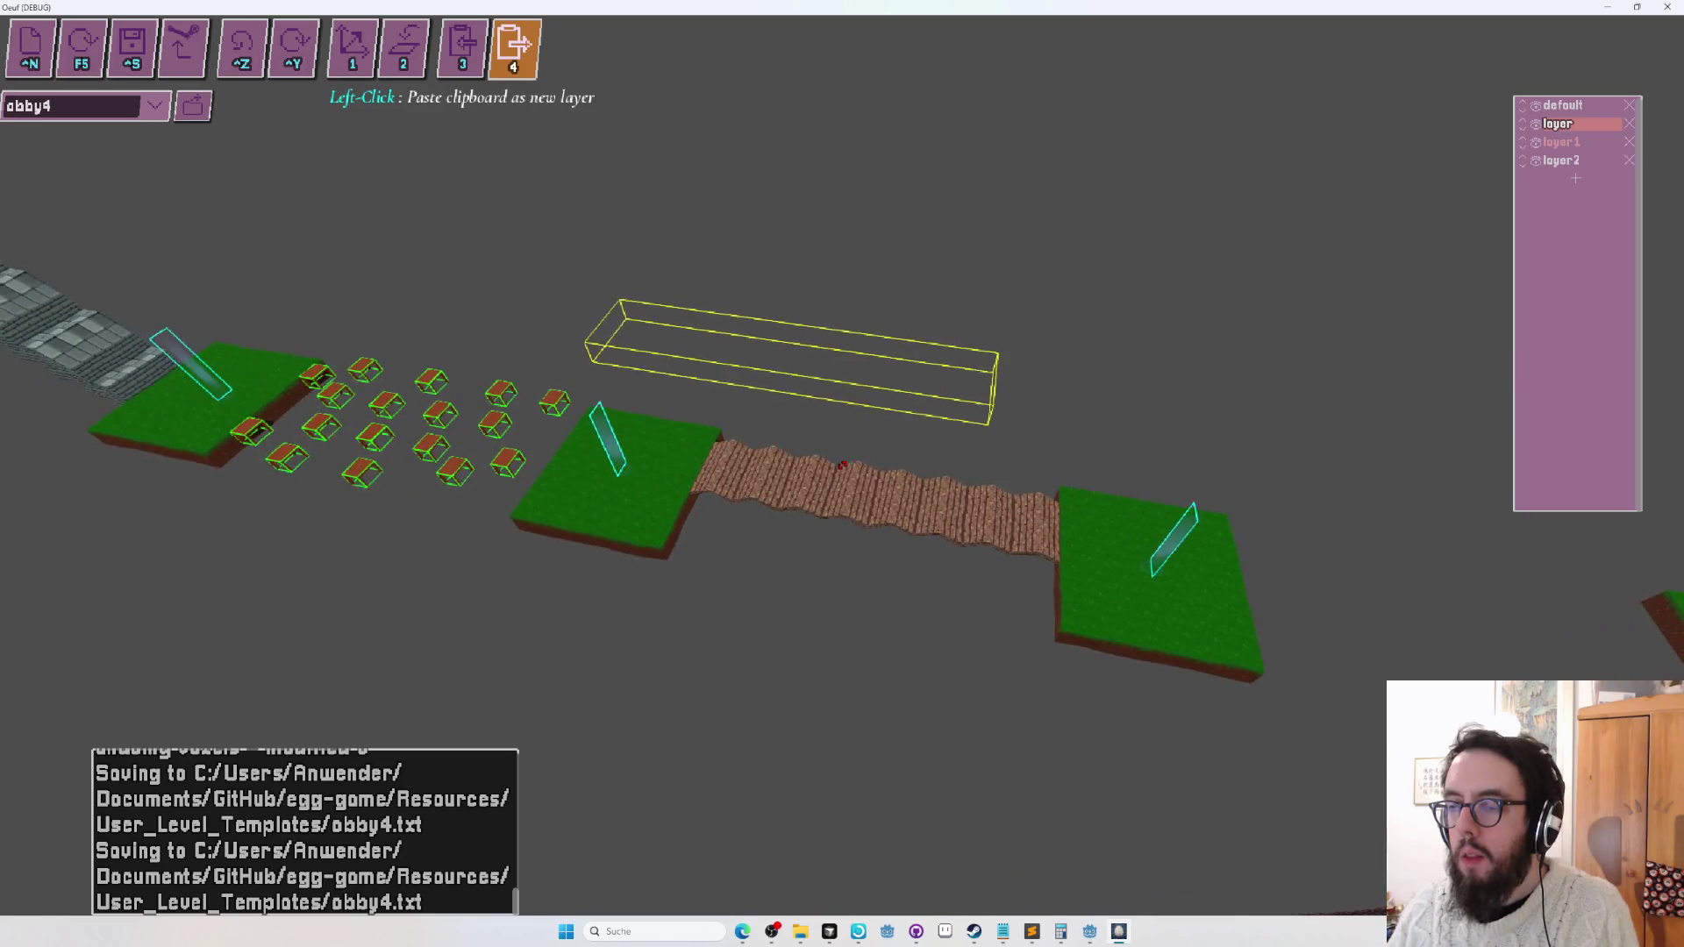
Undo the 49-voxel wooden bridge paste and pick the sheet tool with blue tile material.
key(1)
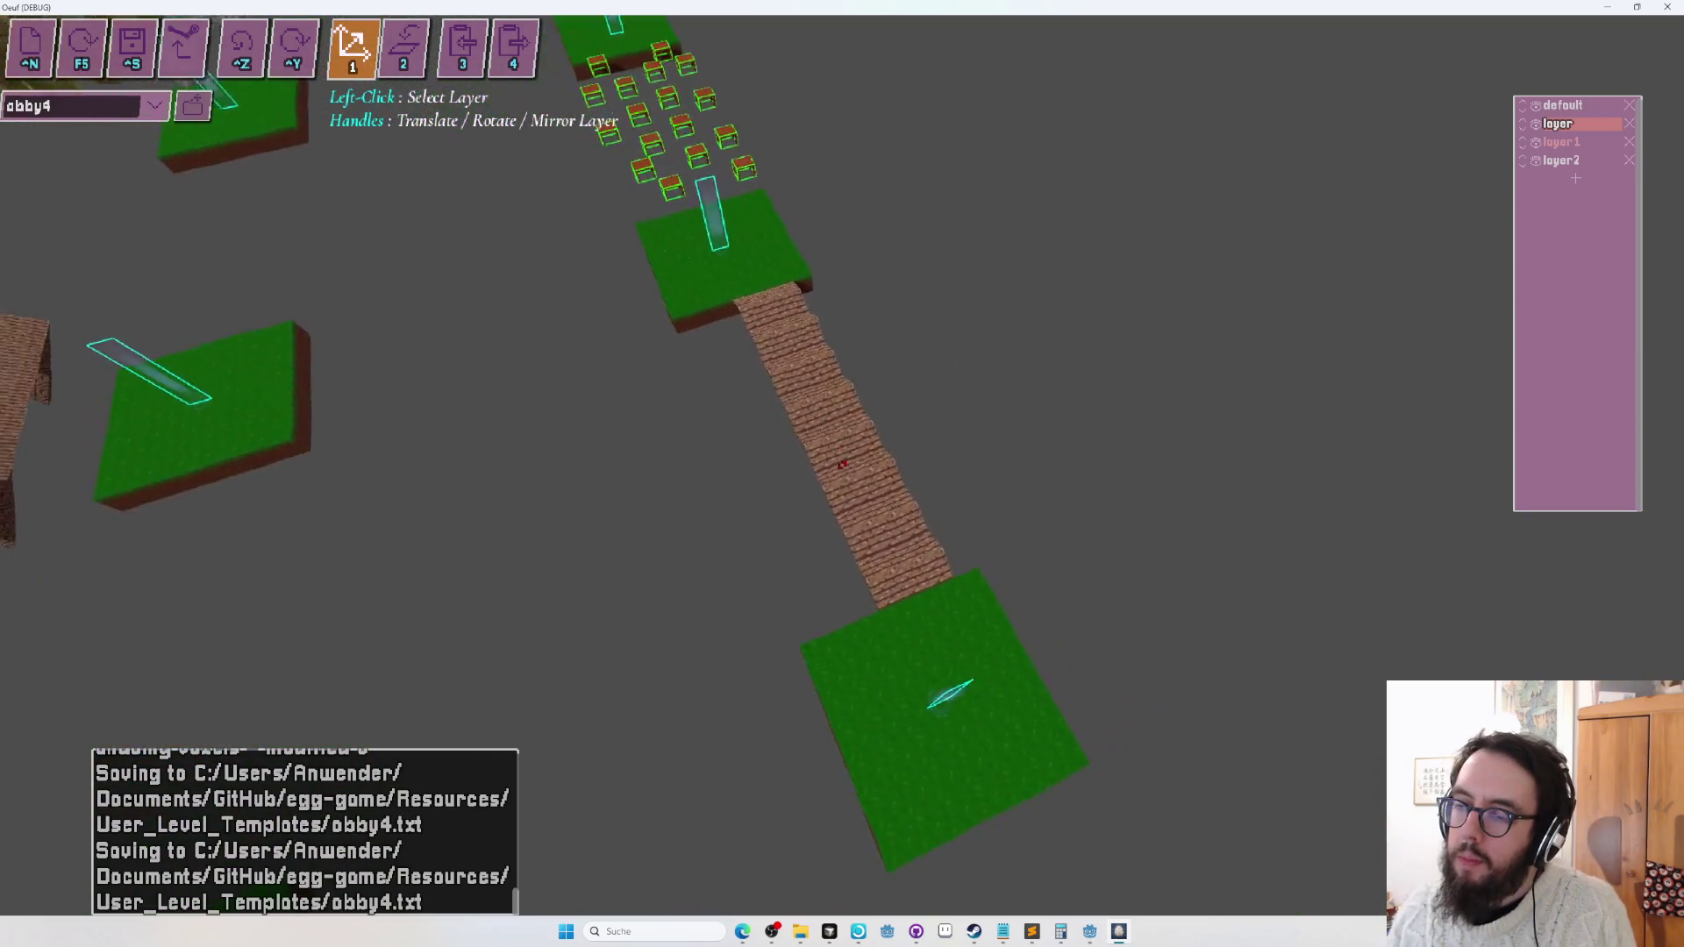
key(ctrl+z)
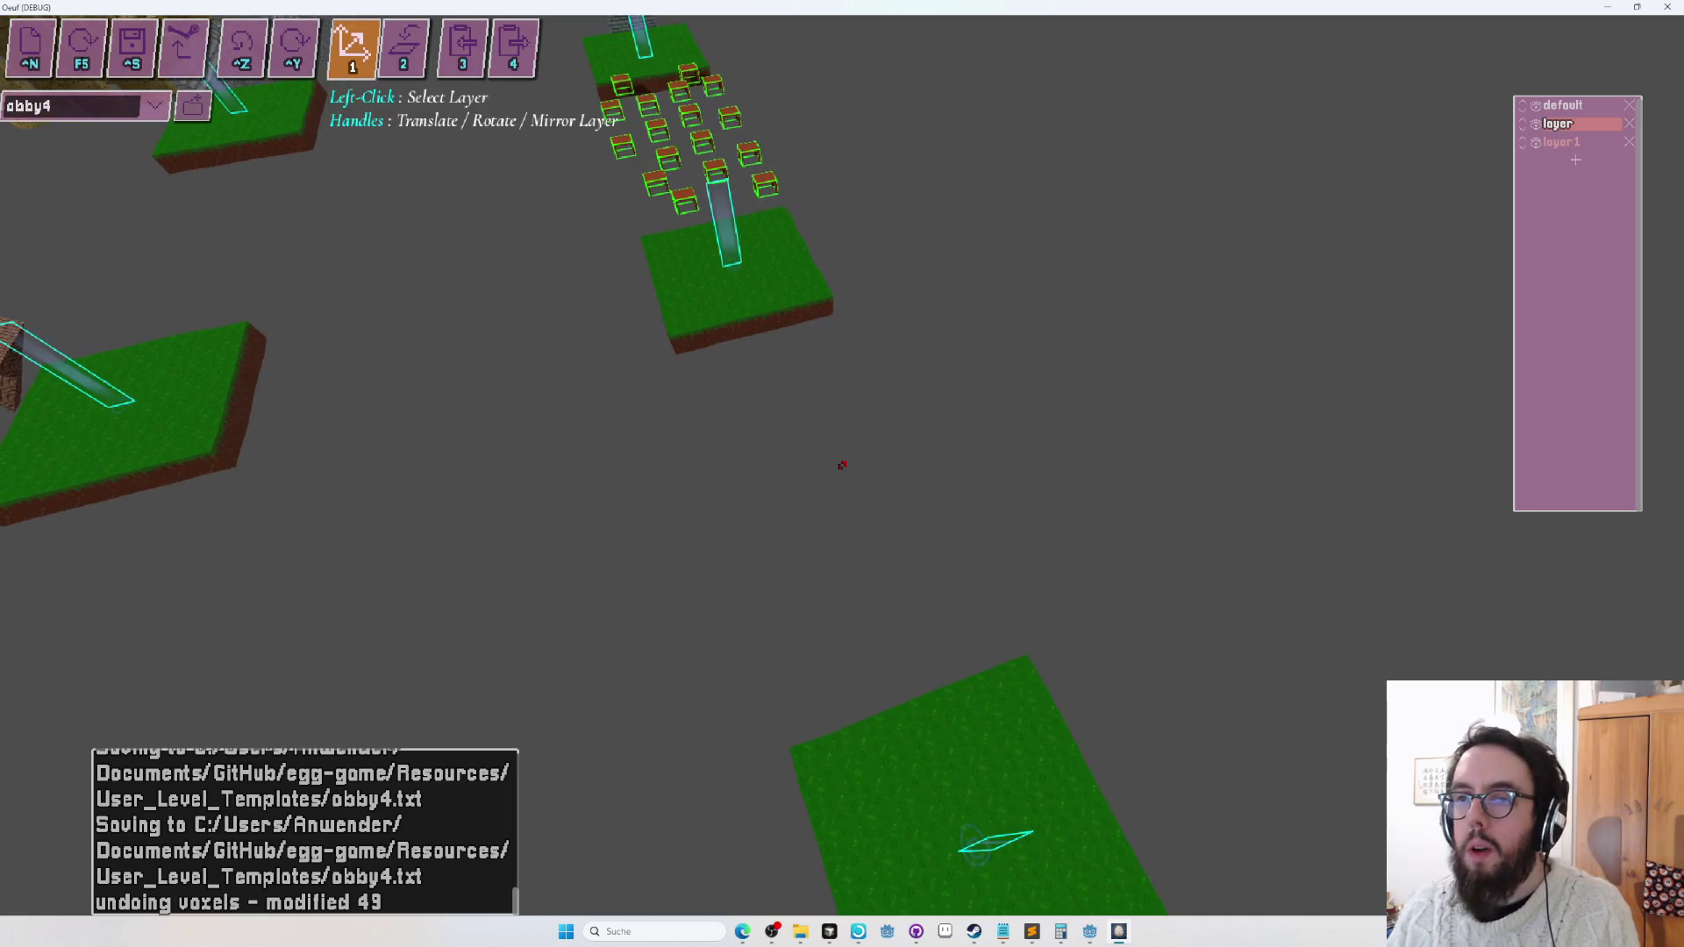
key(2)
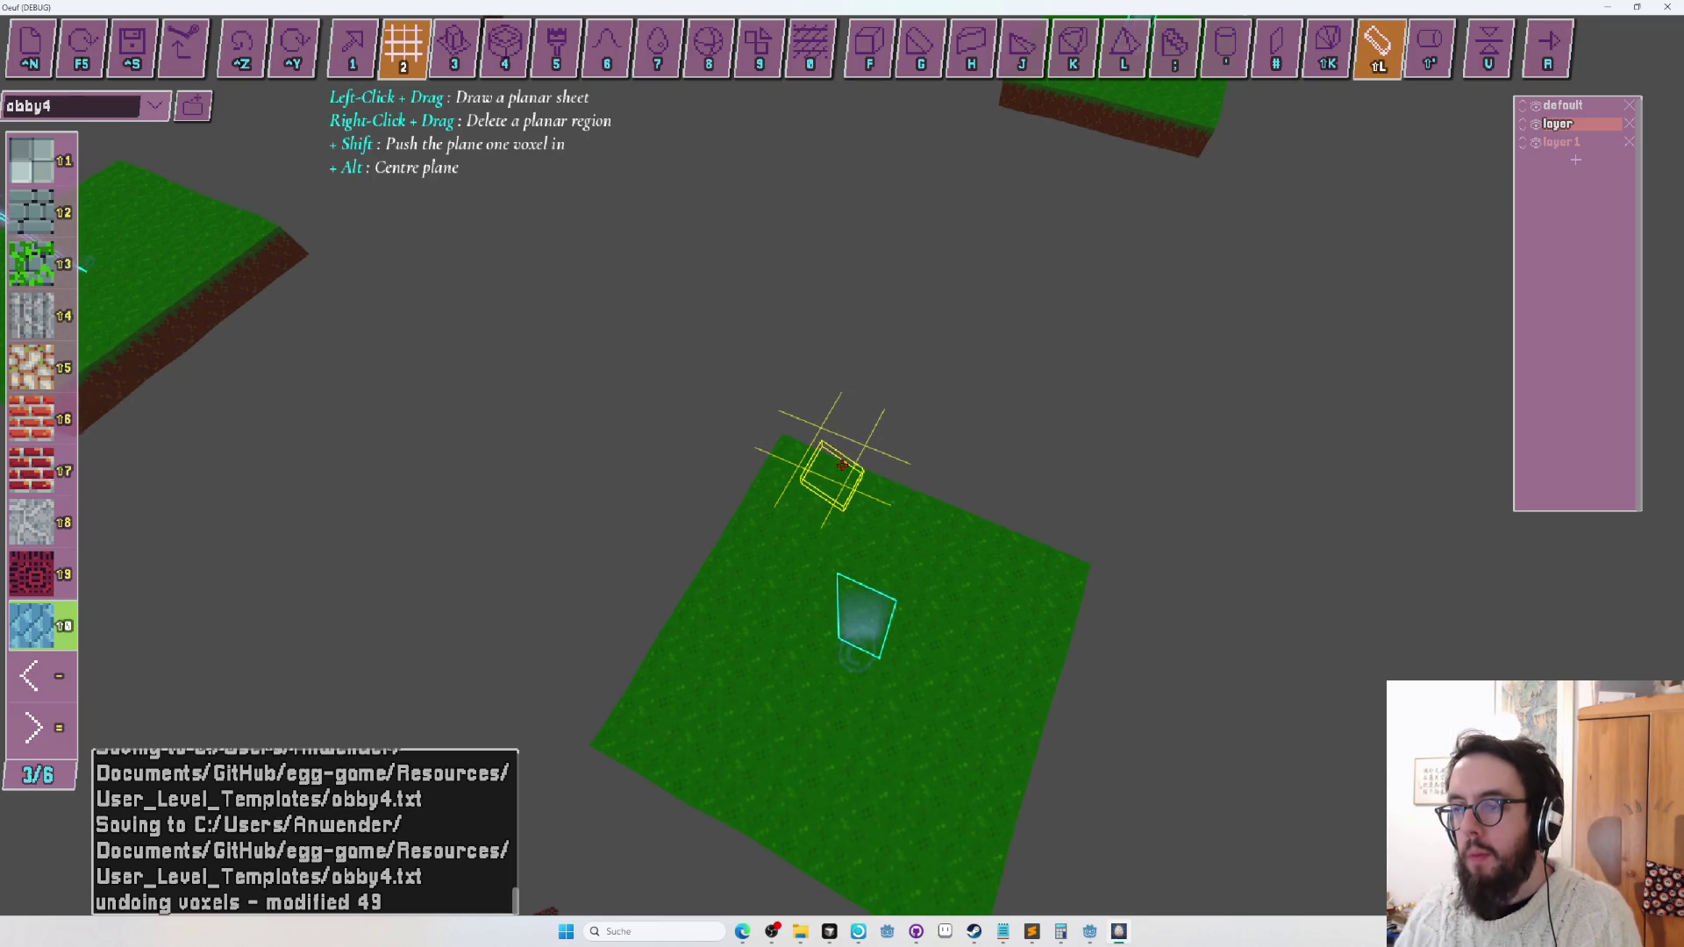
Draw blue tile sloped blocks past the pillared grass platform, trimming two batches back with undo.
drag(842, 465, 842, 465)
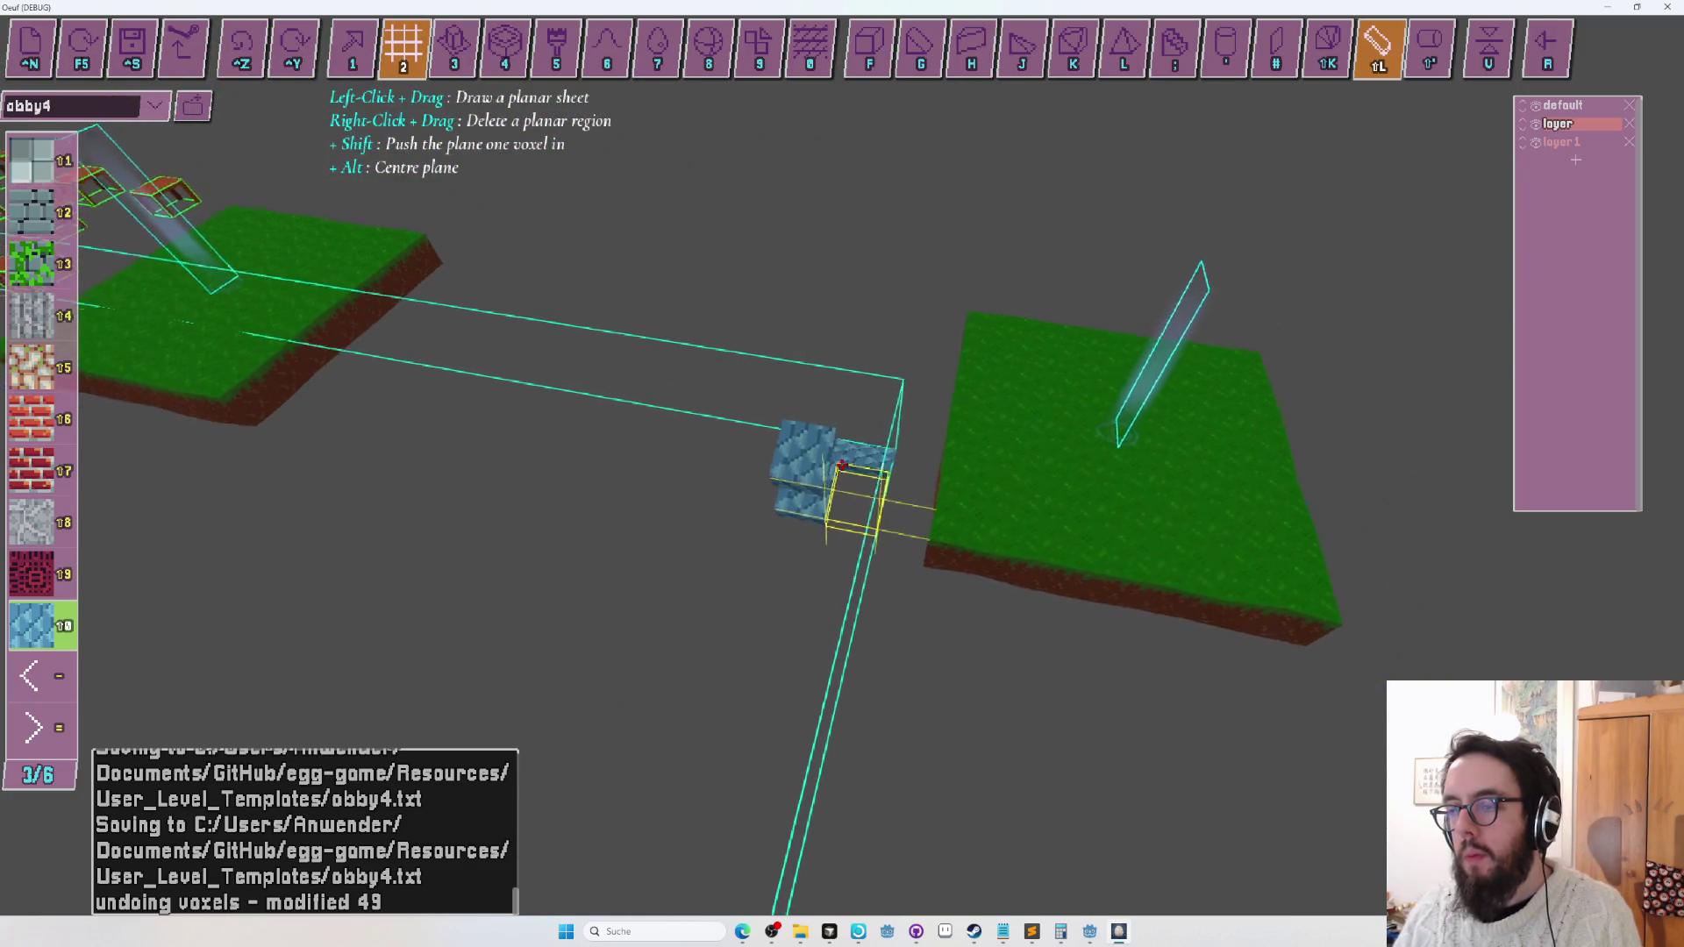
key(ctrl+z)
key(1)
drag(842, 465, 842, 465)
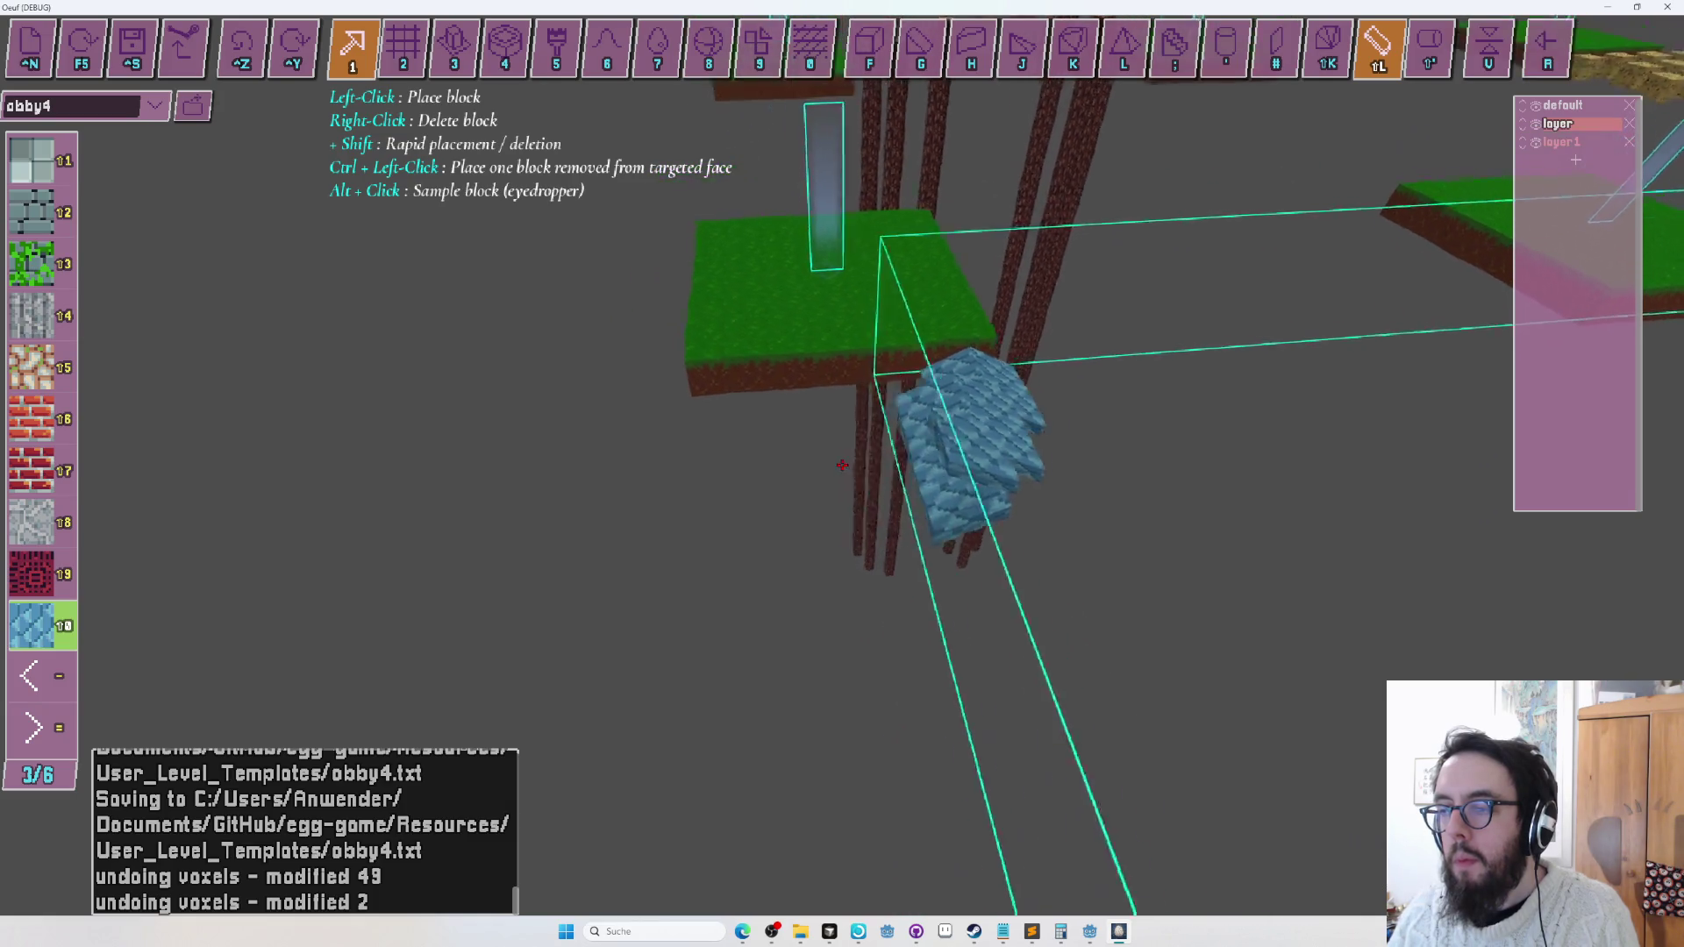
Extend the blue ramp with sloped blocks, rotating each piece's placement direction to zigzag.
key(d)
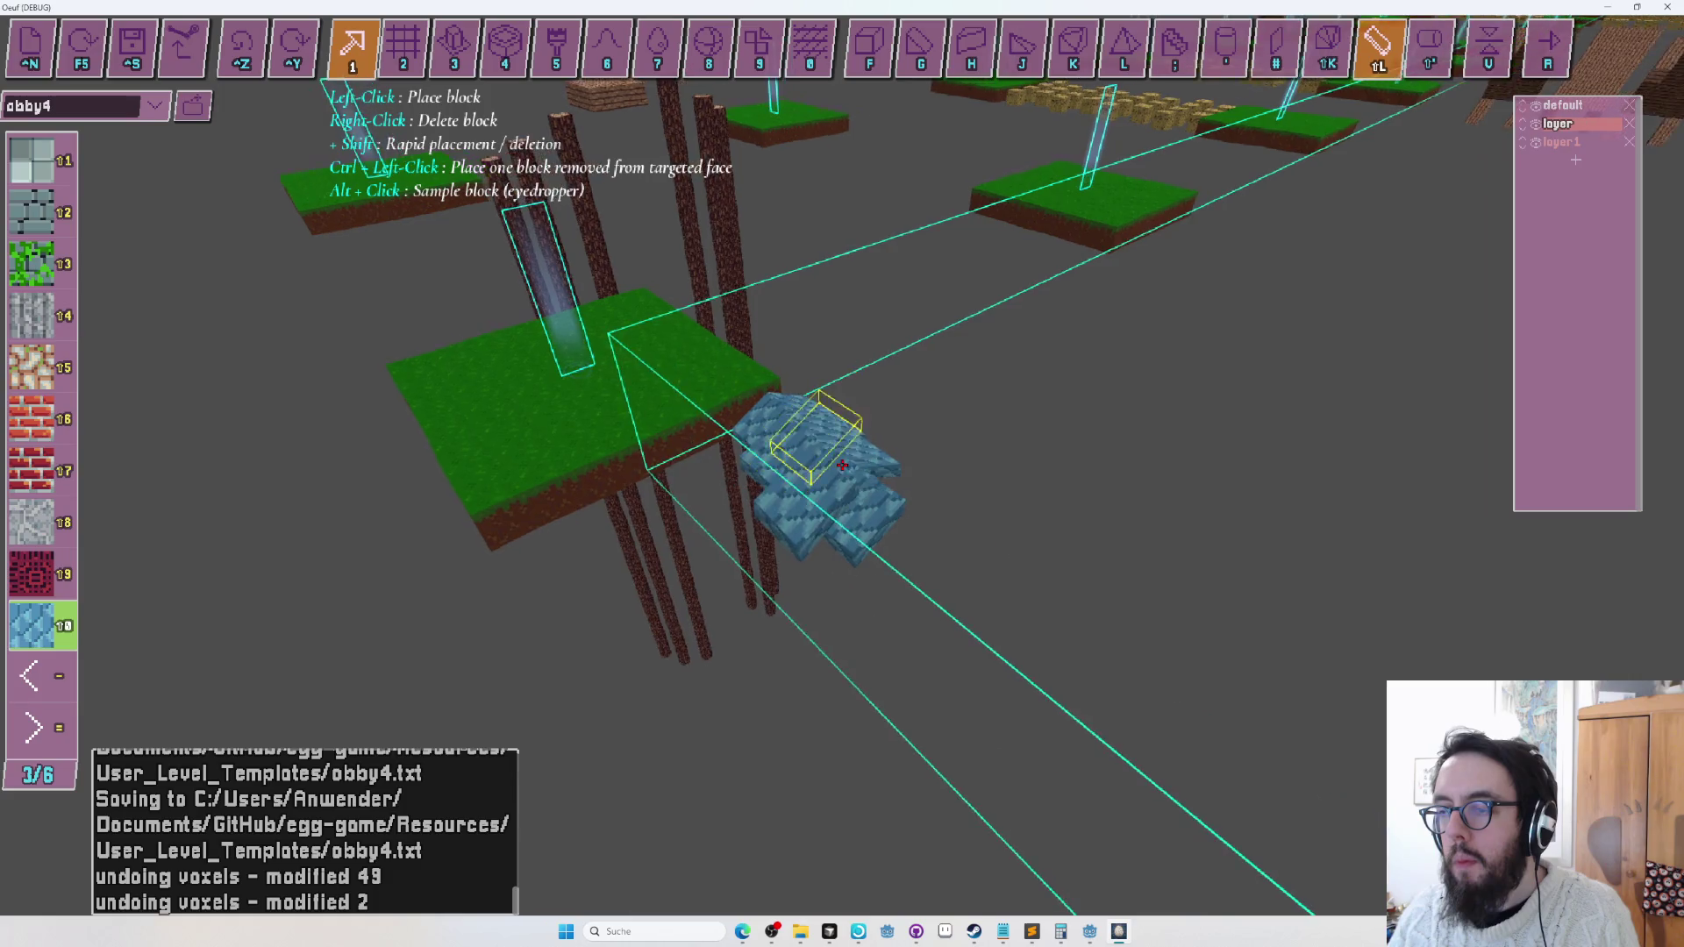
key(r)
drag(842, 465, 842, 465)
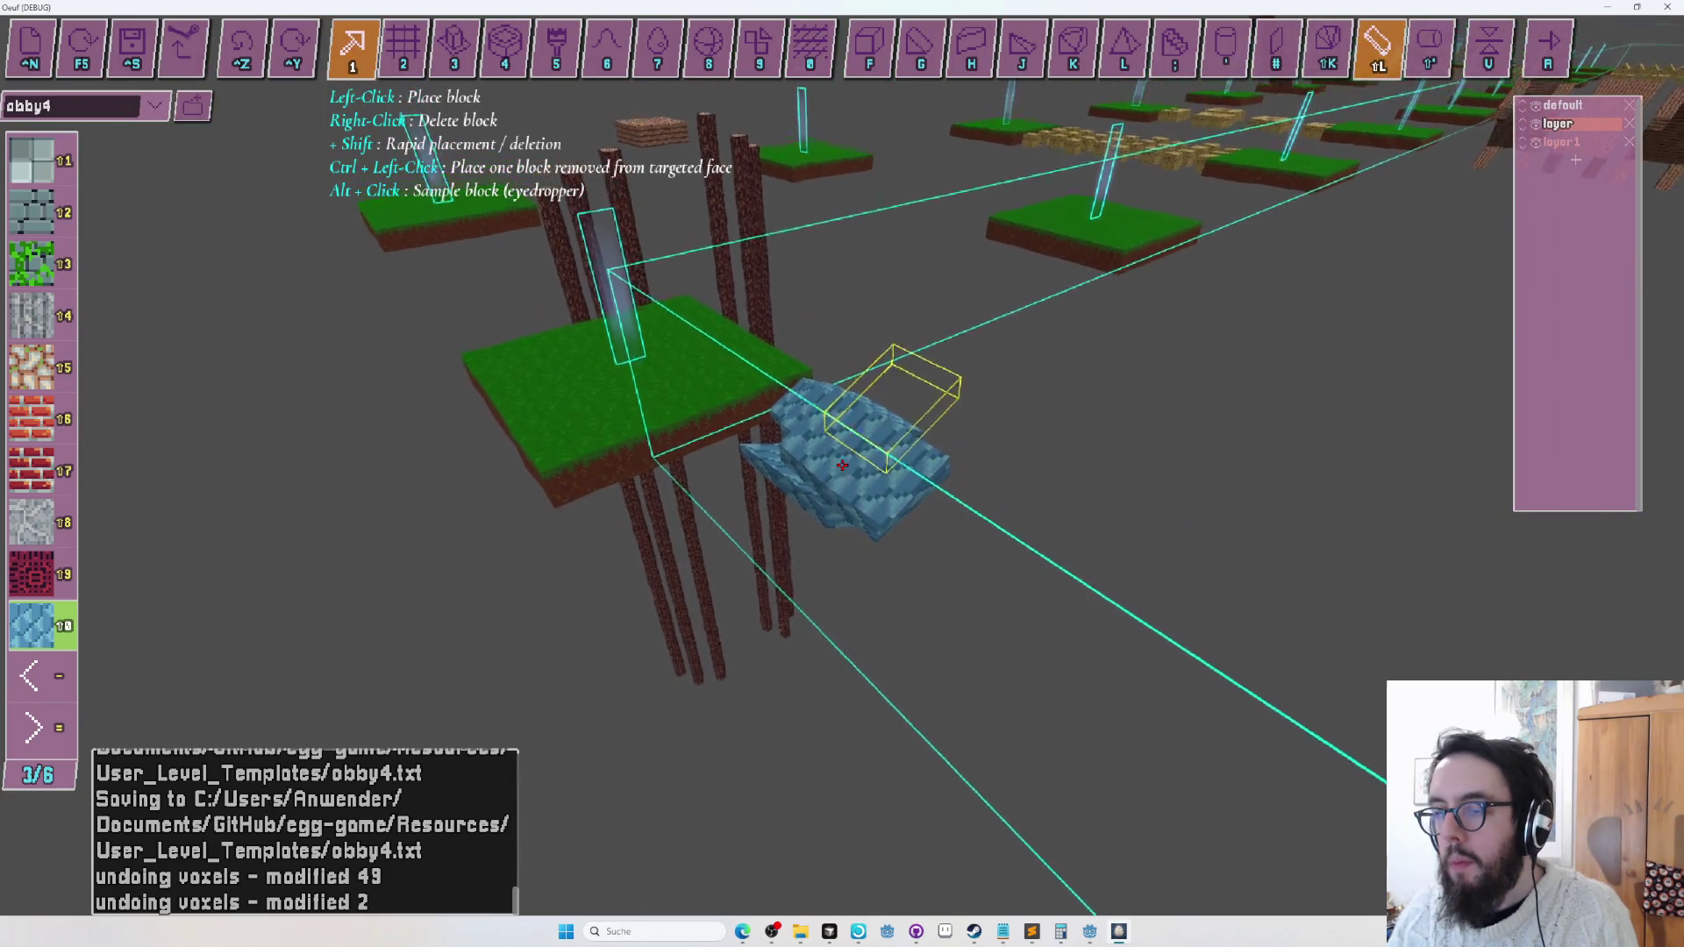
drag(842, 464, 842, 465)
key(a)
key(a)
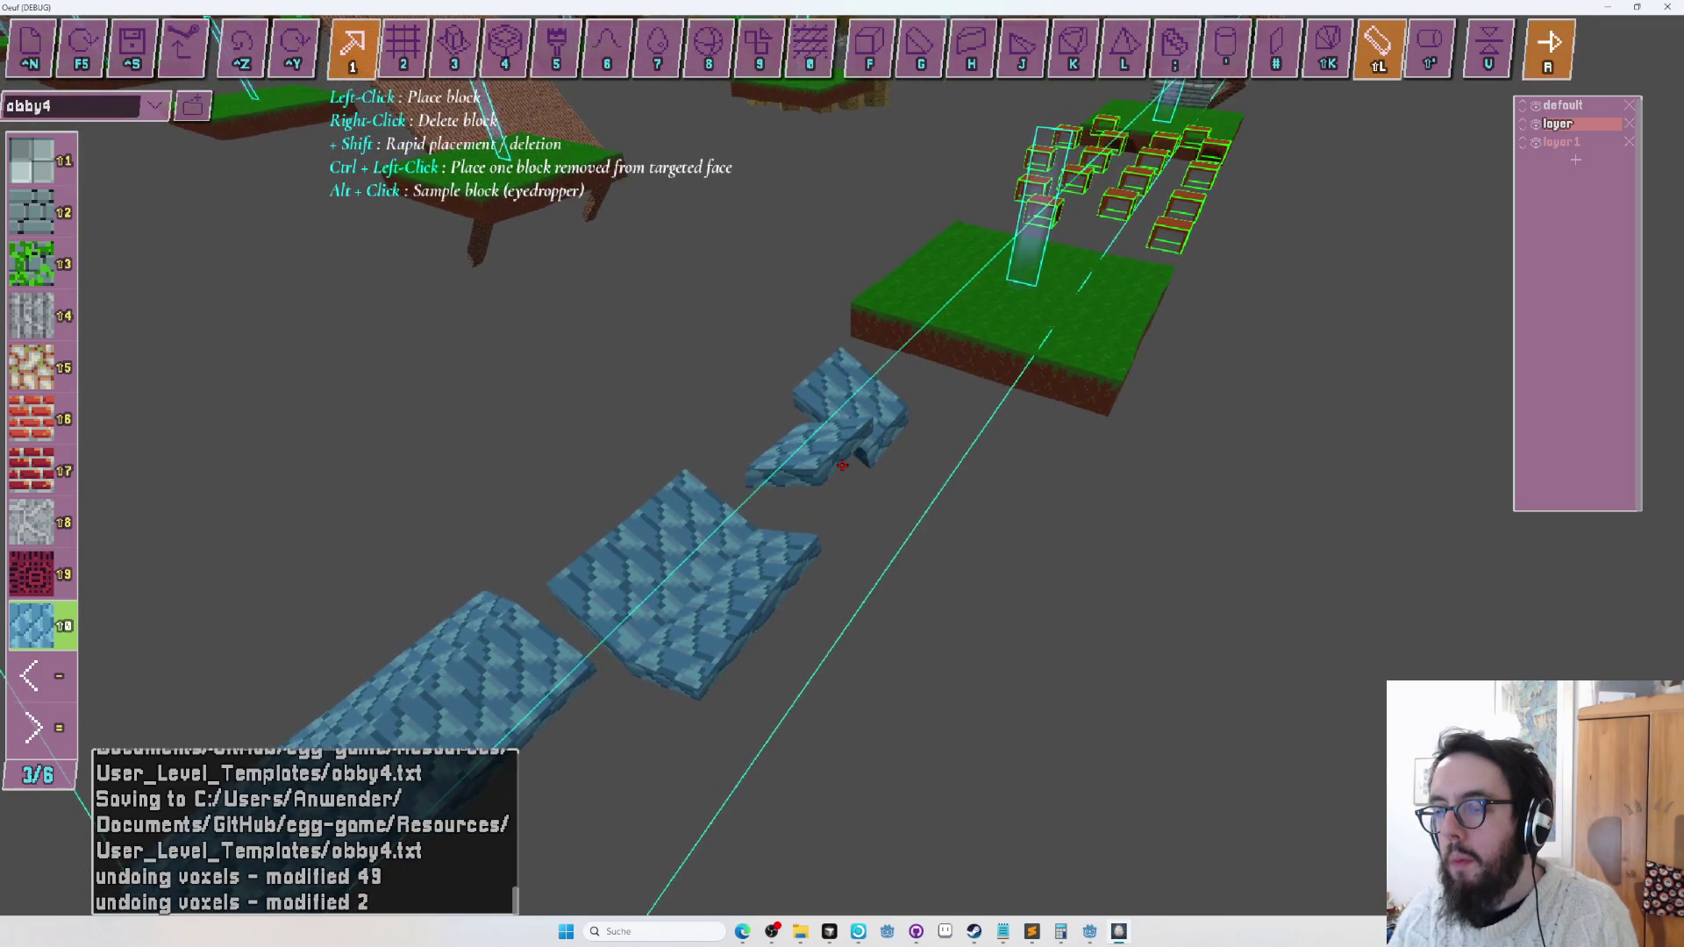
key(w)
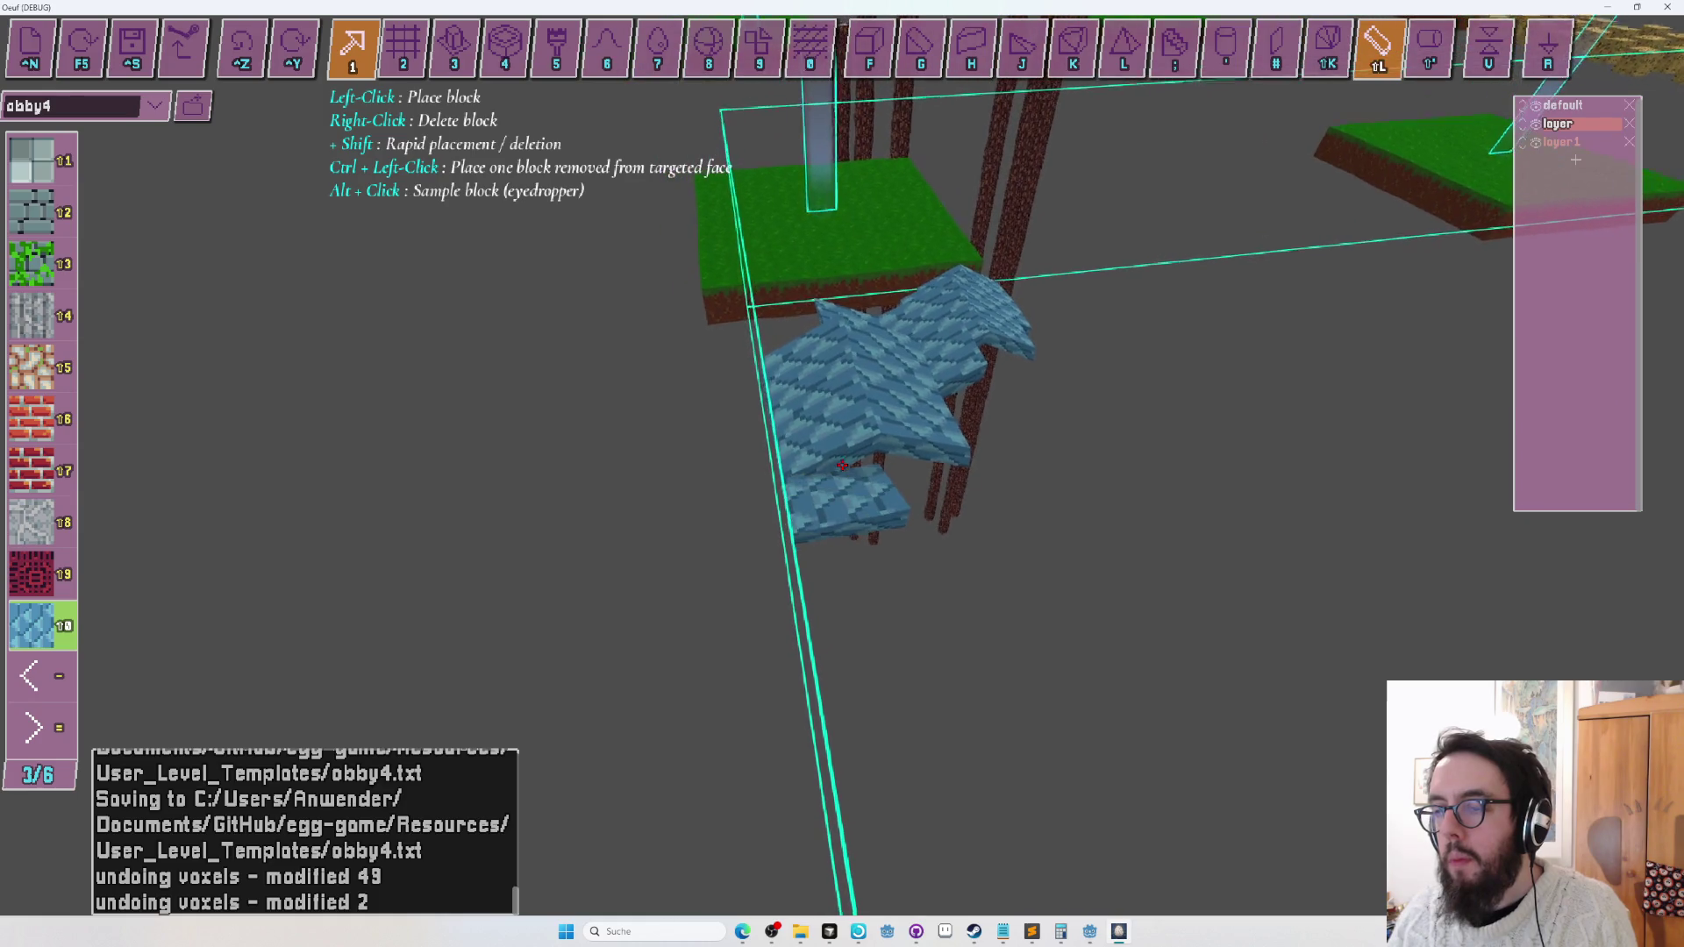
key(s)
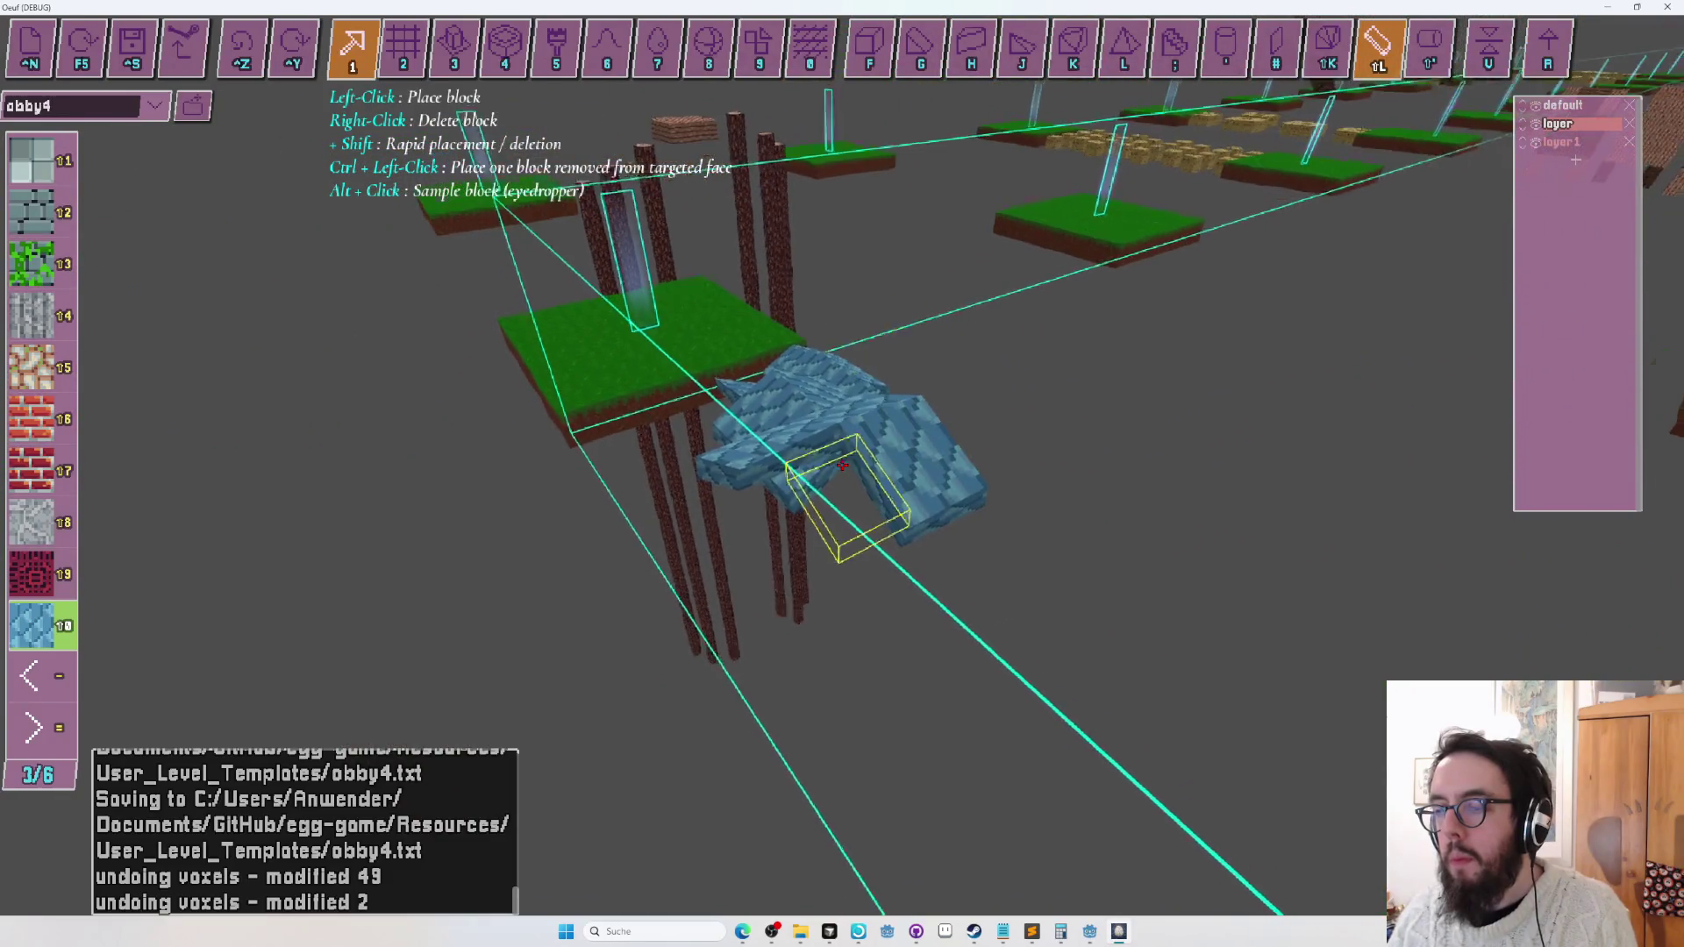
key(w)
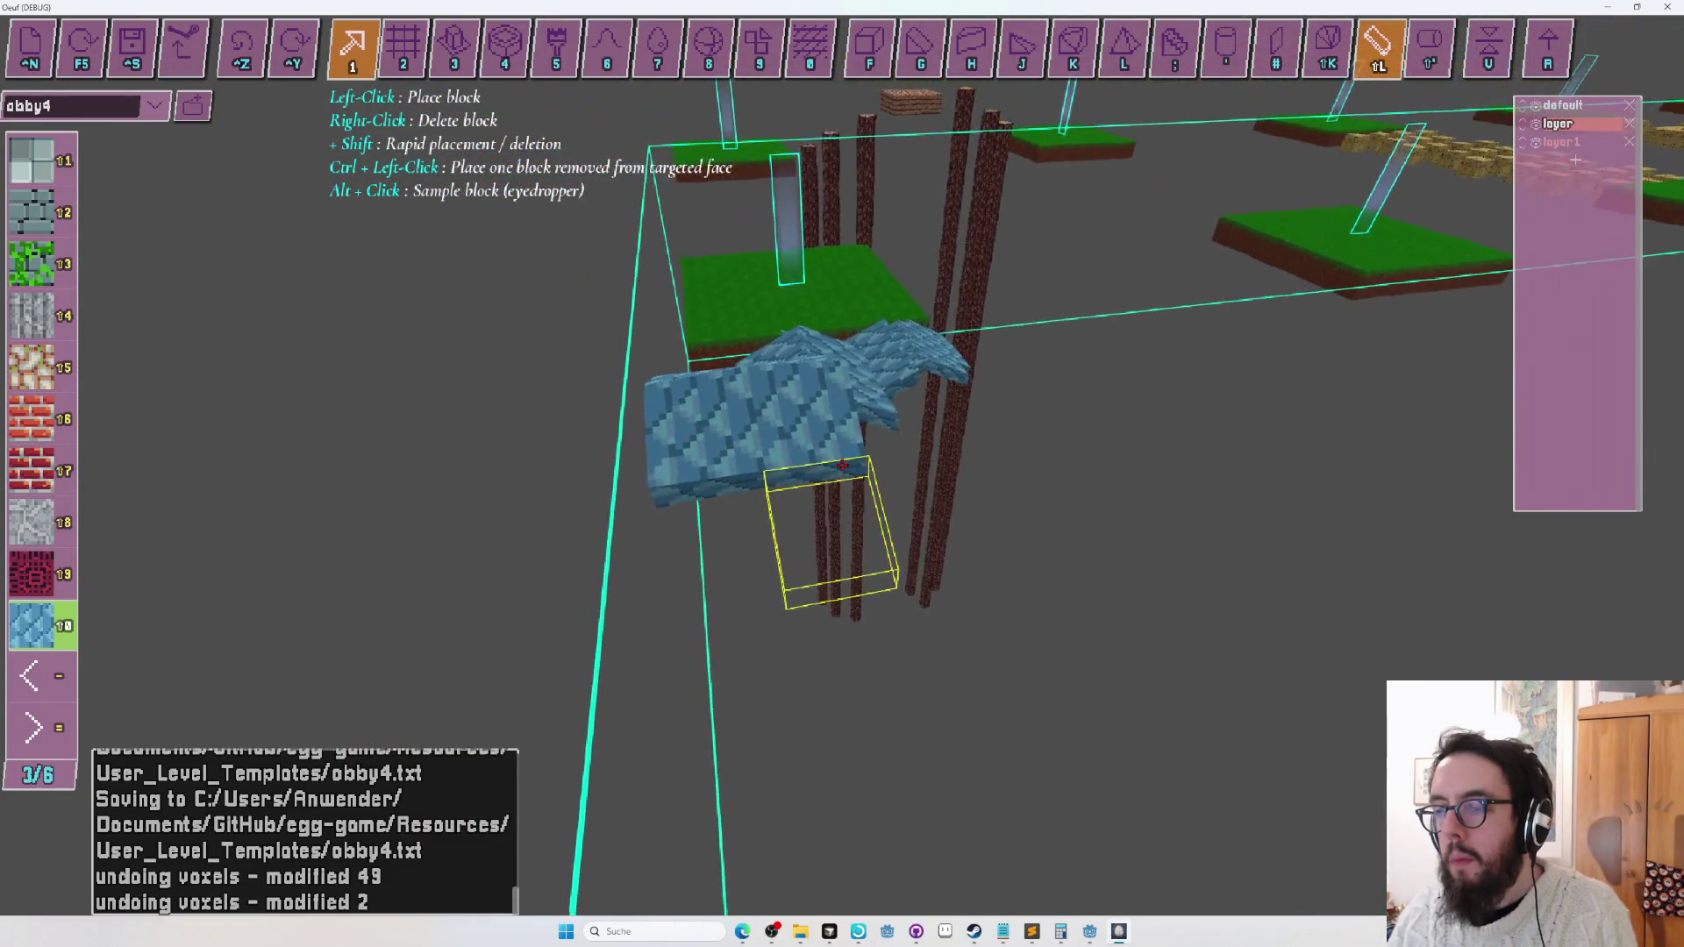
key(Right)
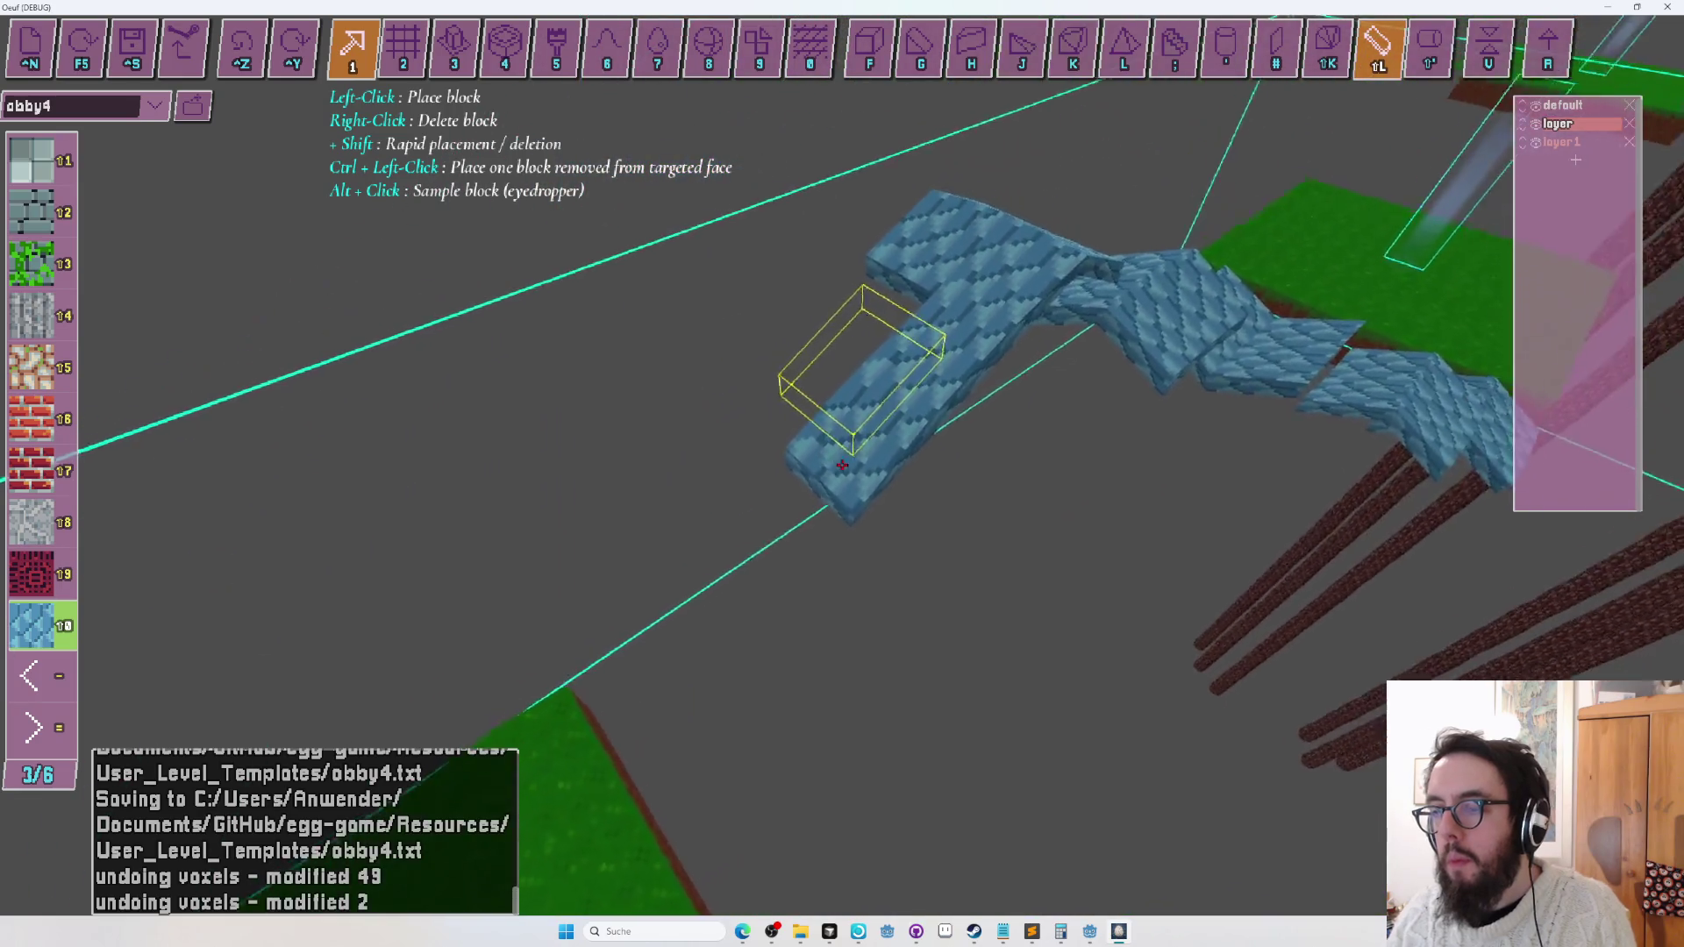
Delete the stray blue blocks at the ramp's end and fill the gap between the two blue platforms.
right_click(842, 464)
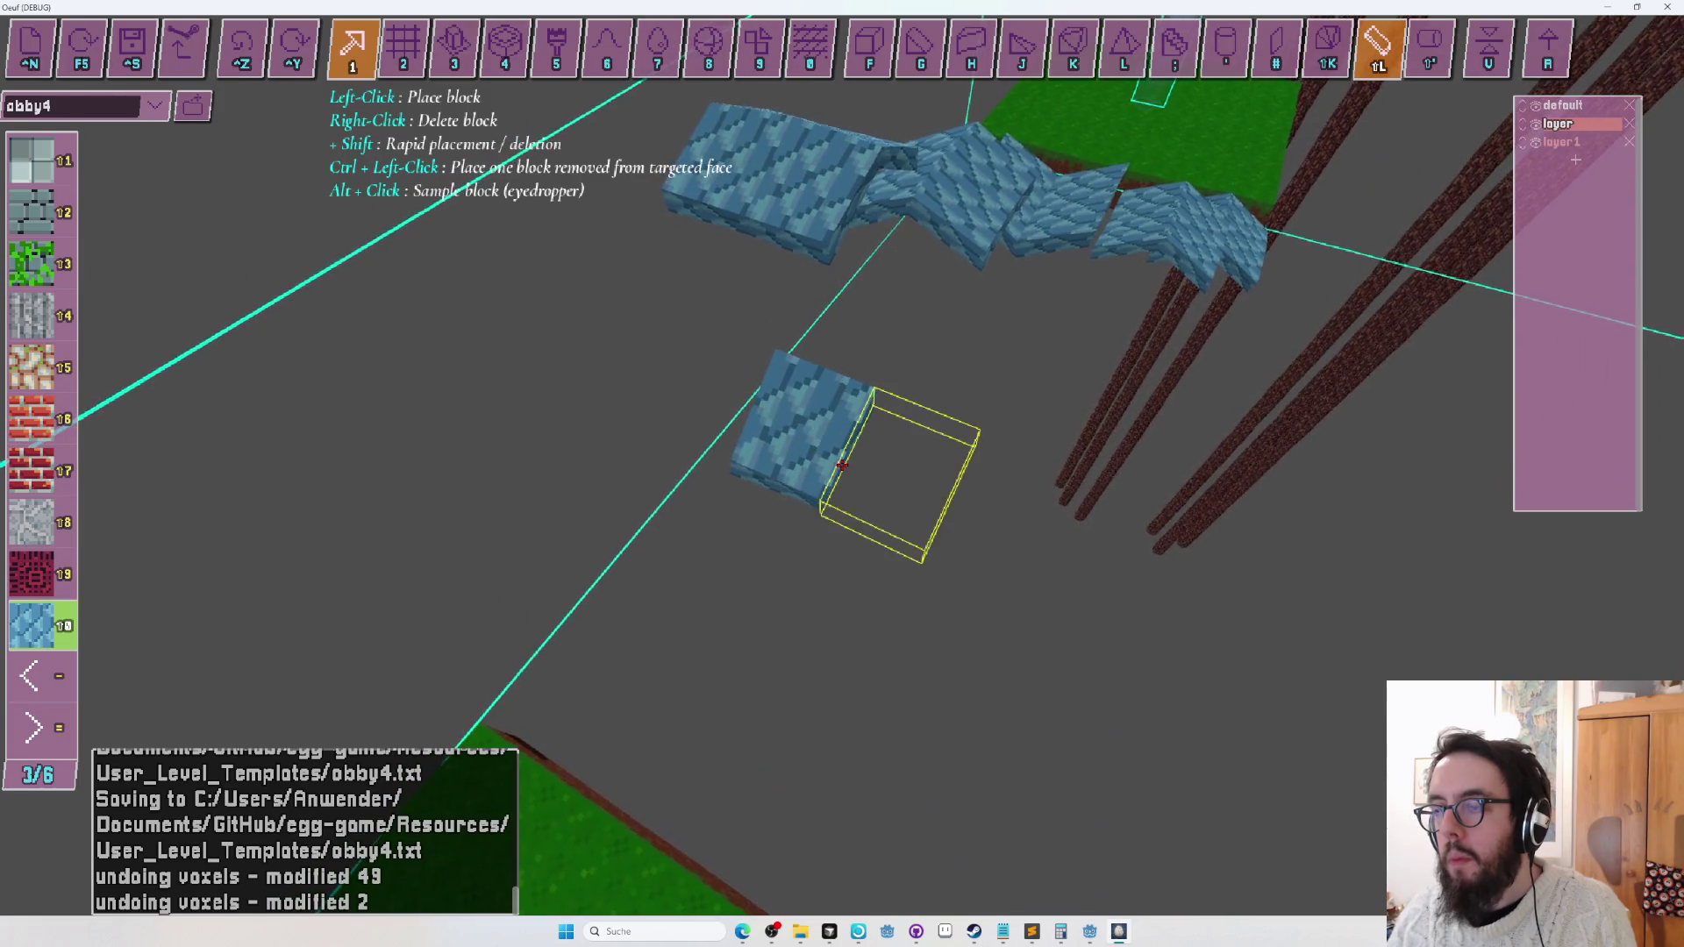
key(Up)
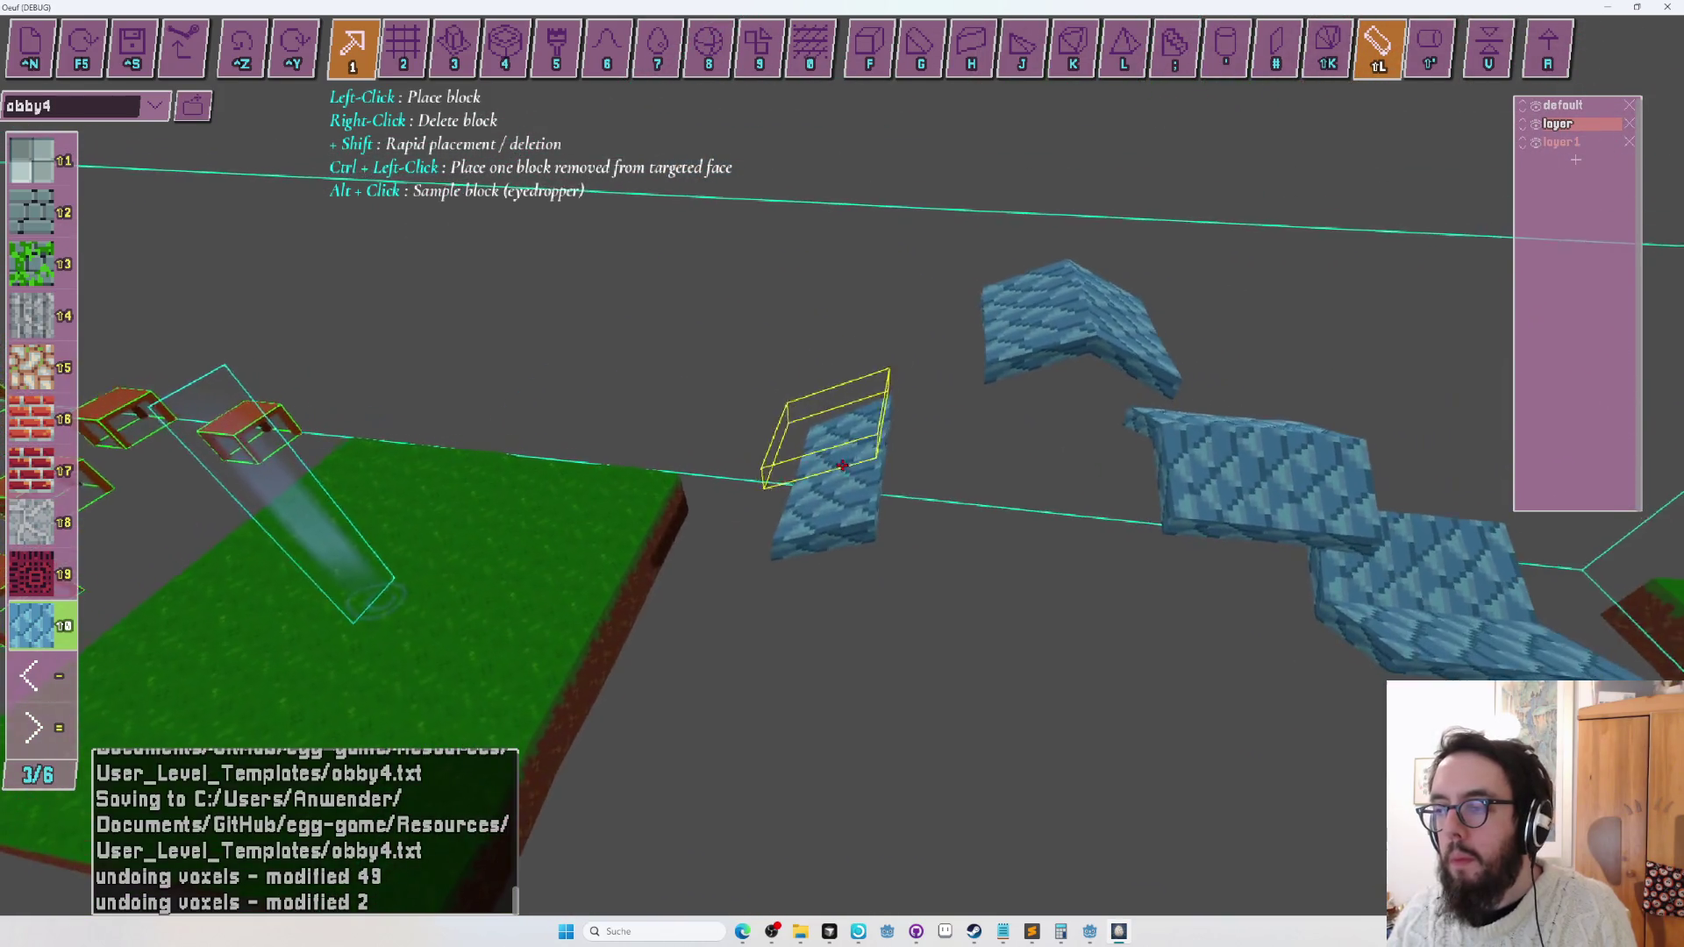
key(Right)
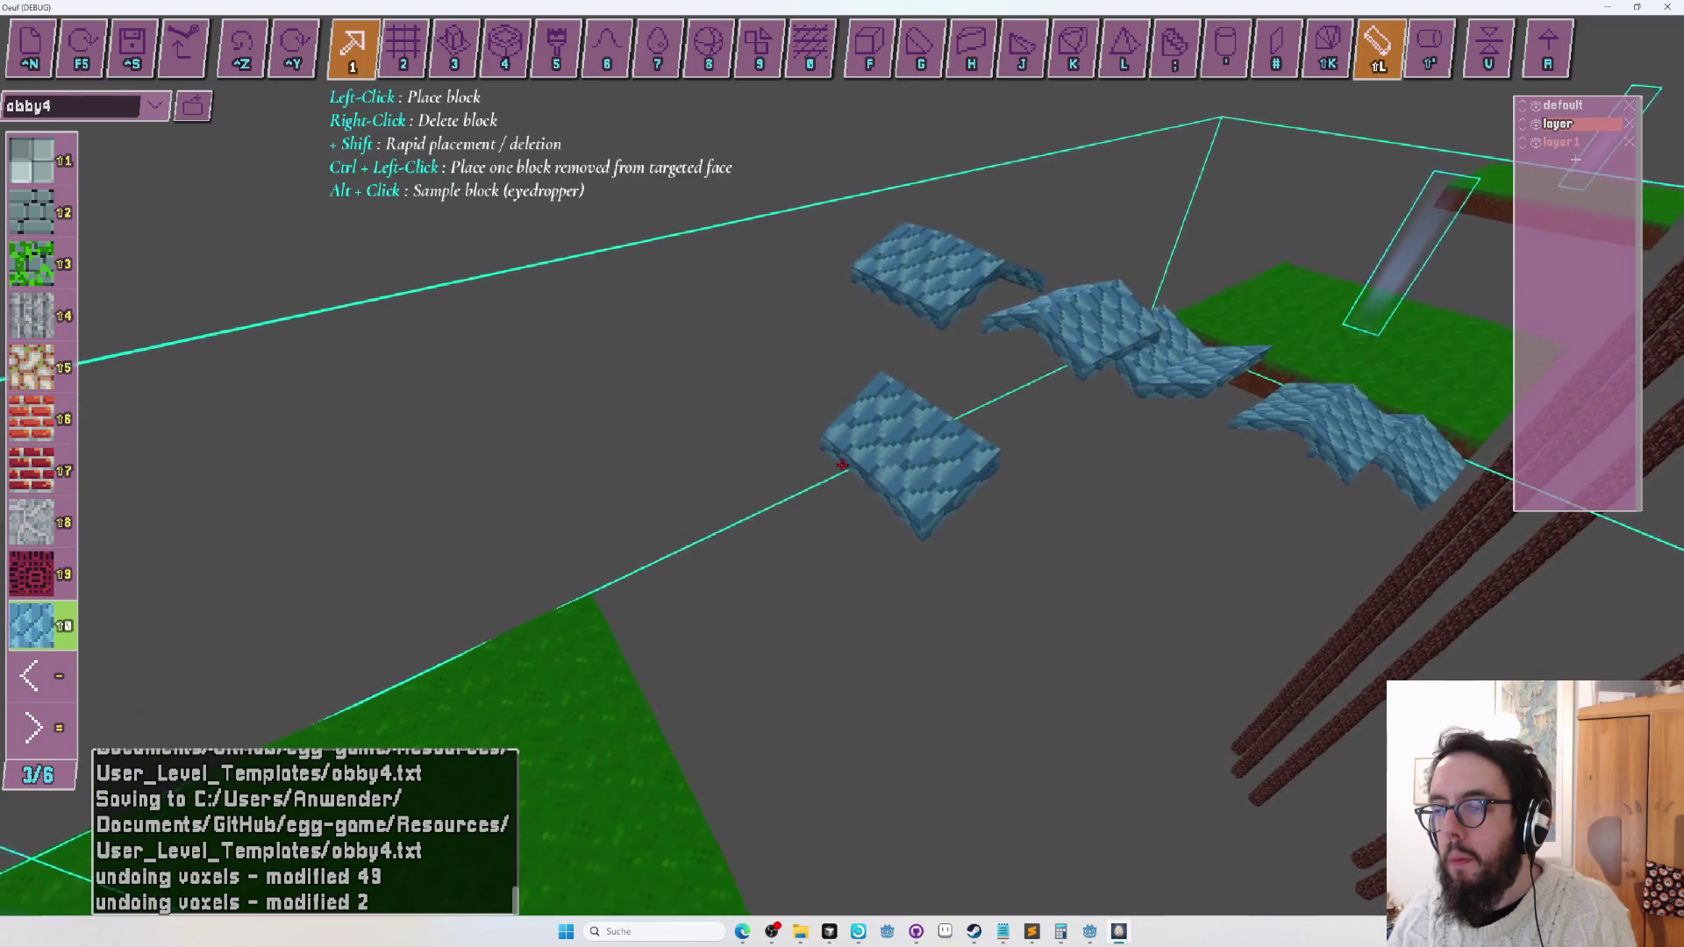
key(Right)
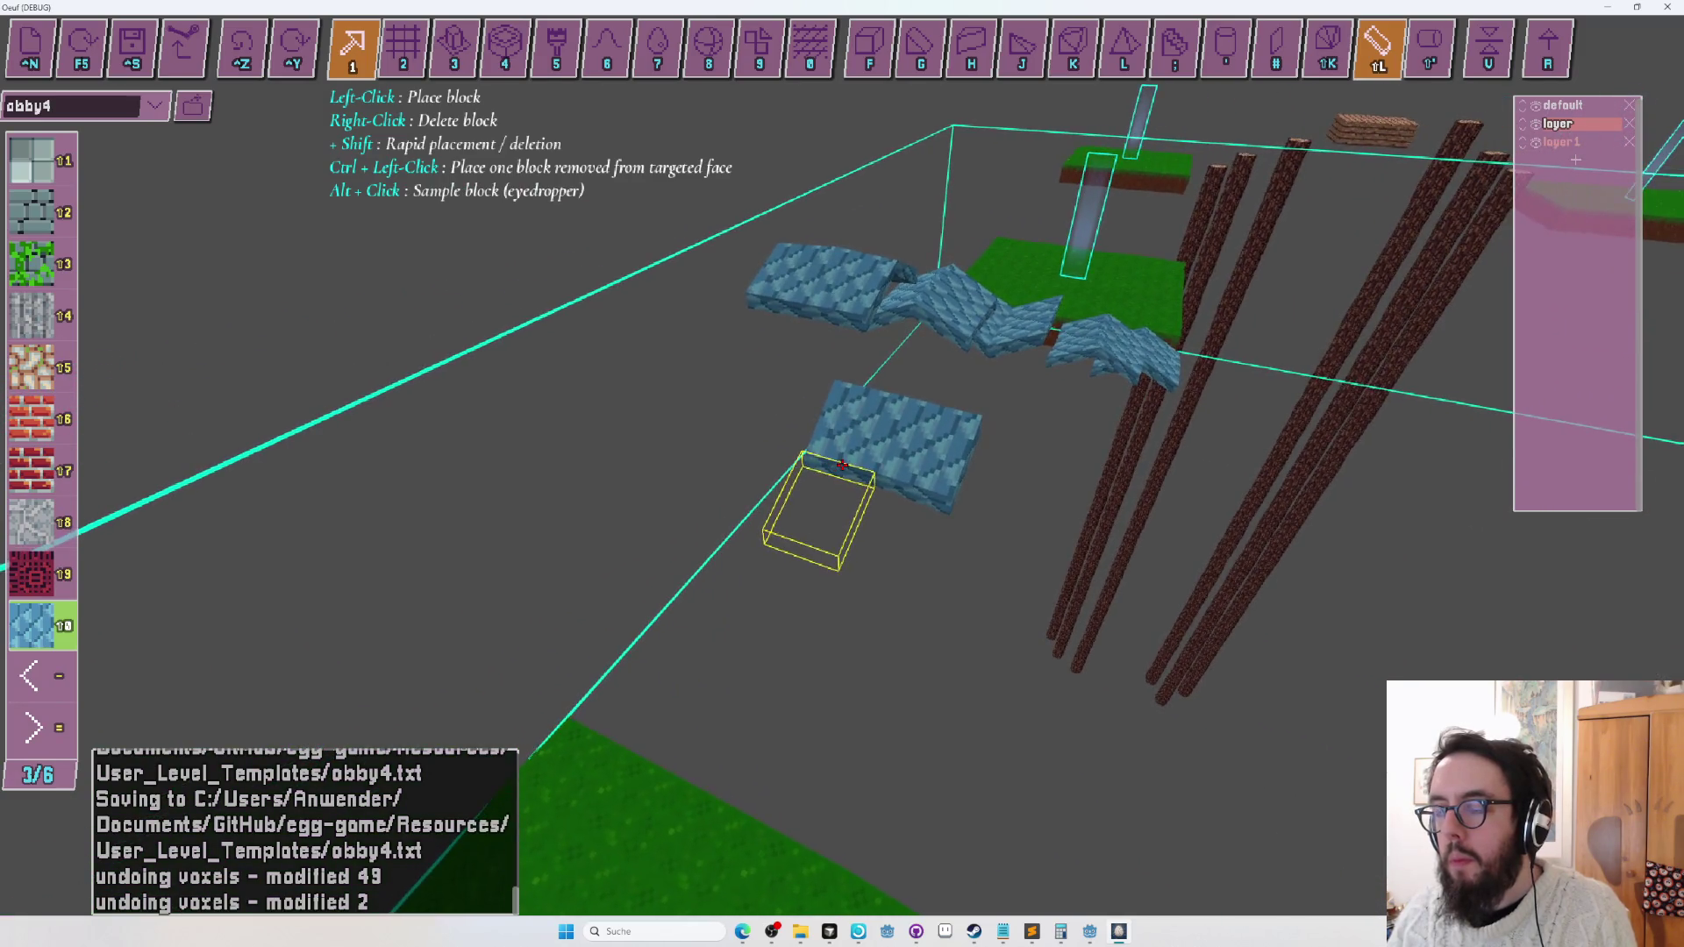
click(842, 465)
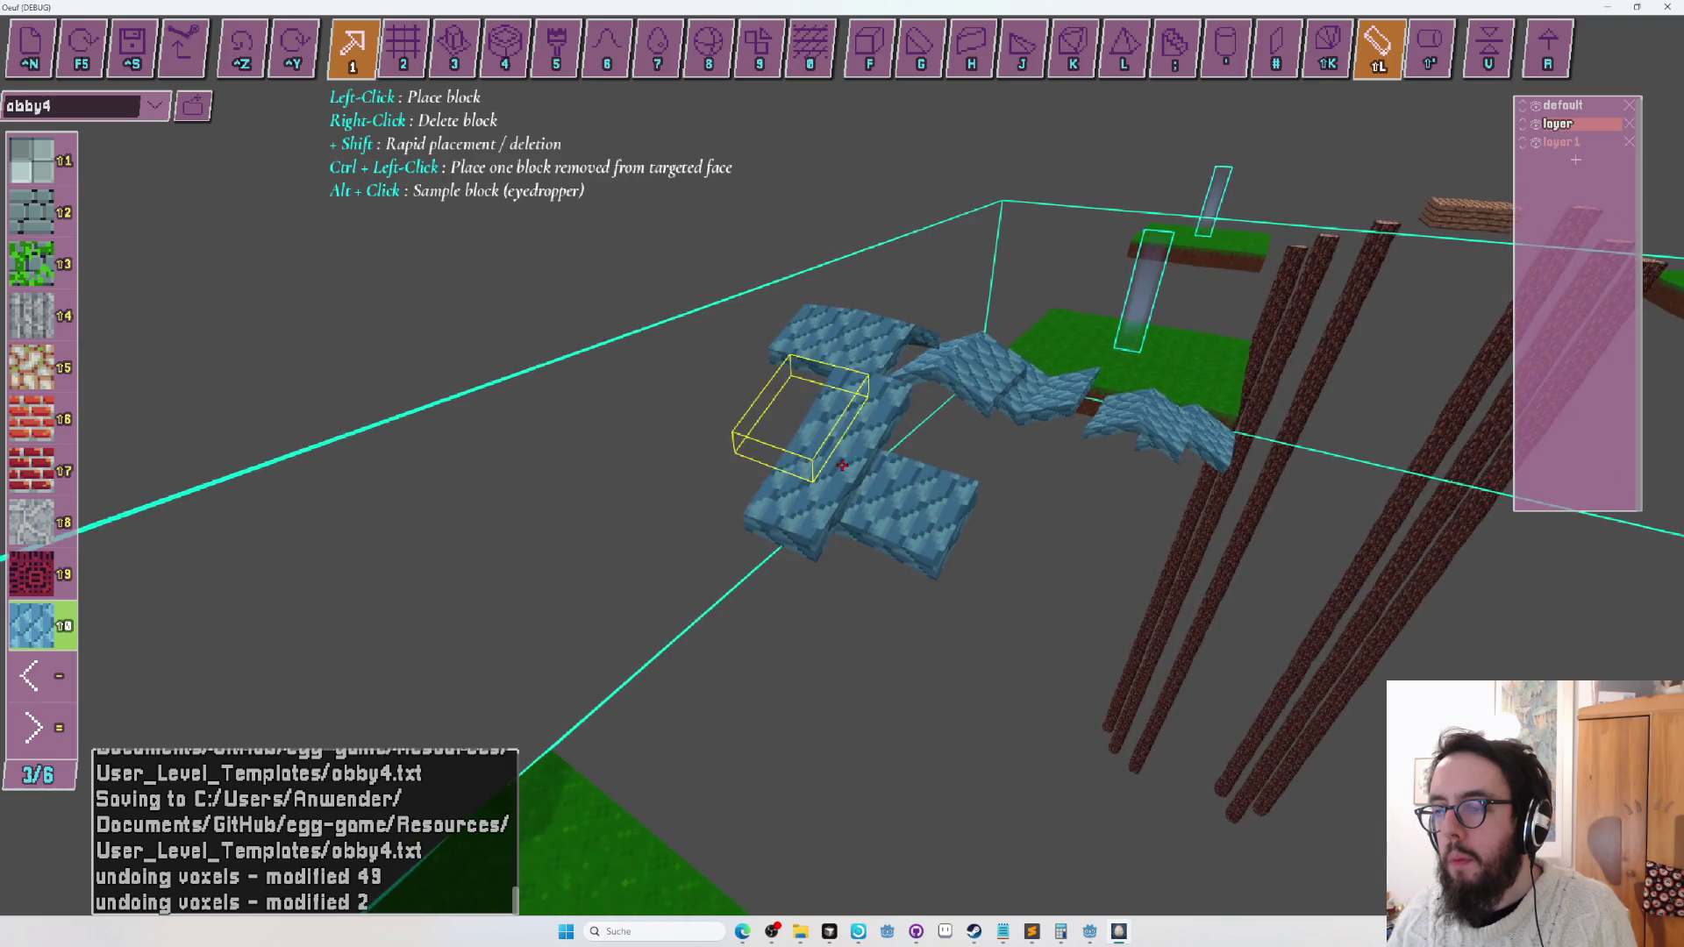
Fly around the blue platforms to check the ramp, then start a play-test with F5.
key(w)
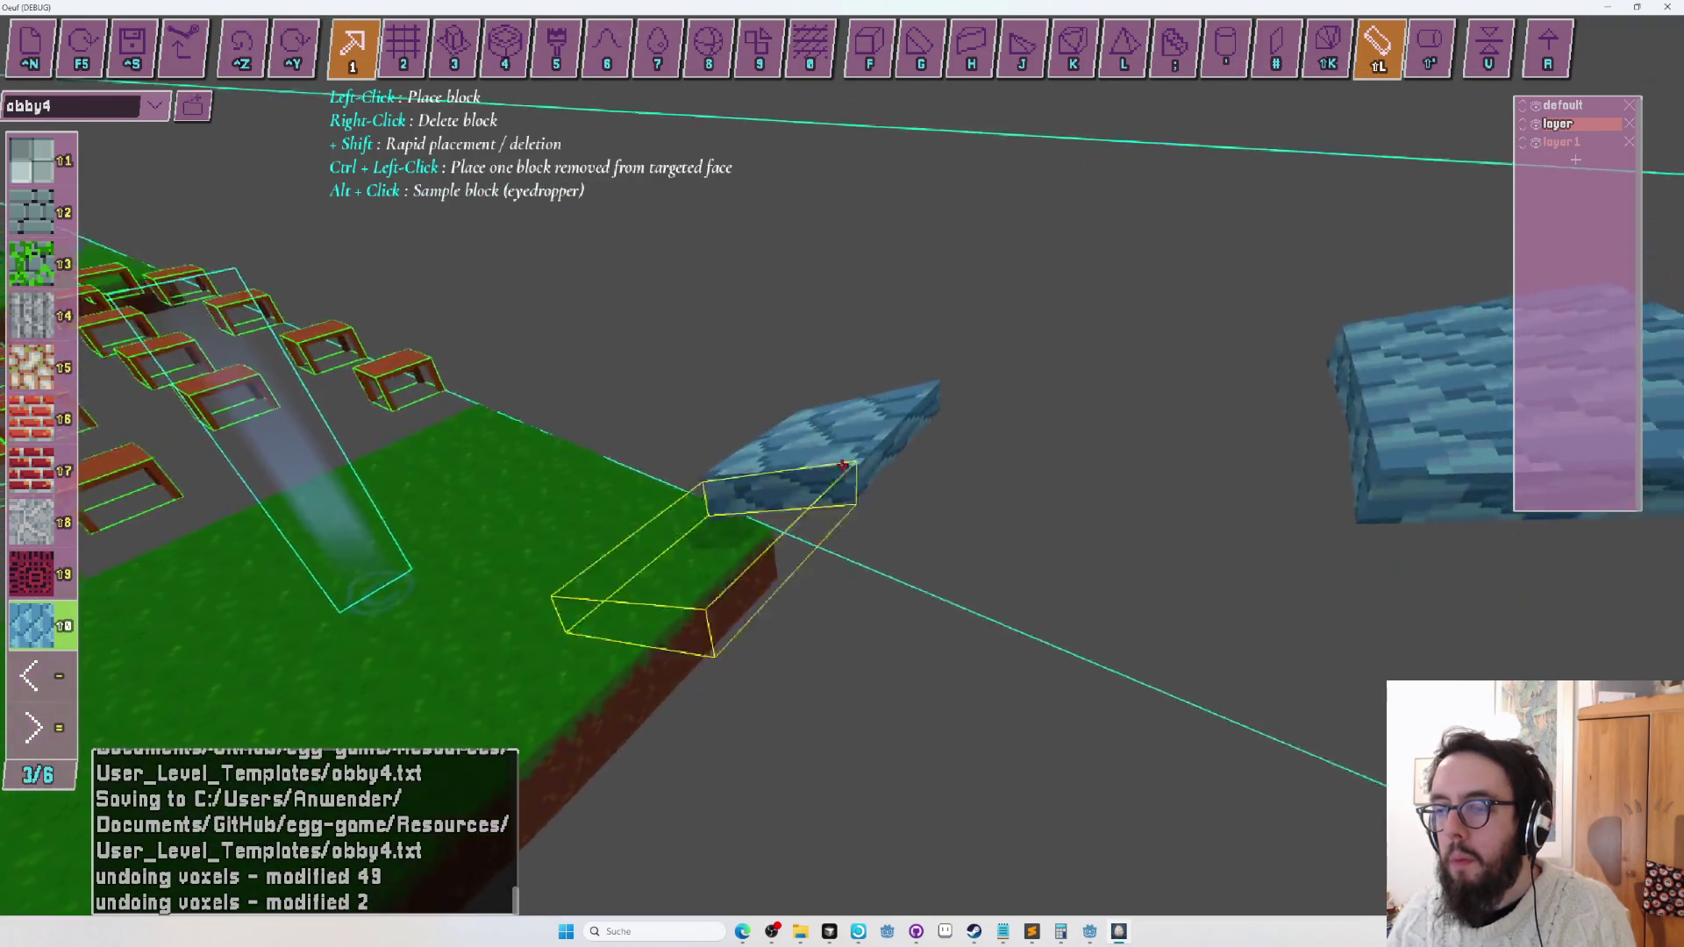
key(d)
key(s)
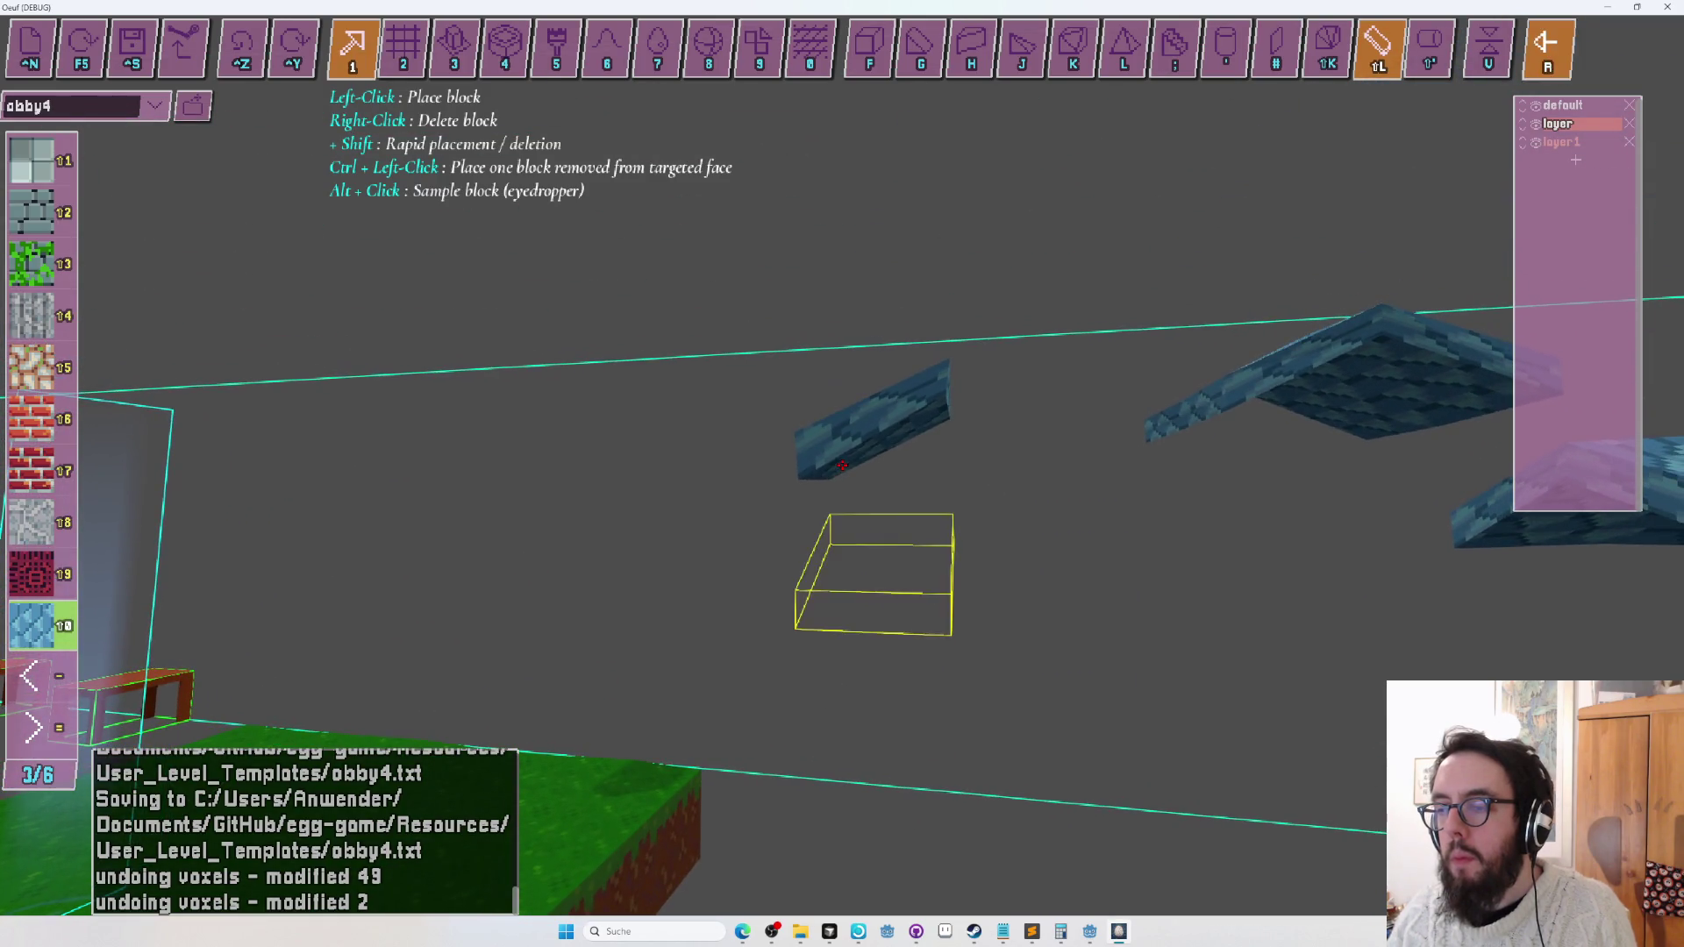
key(w)
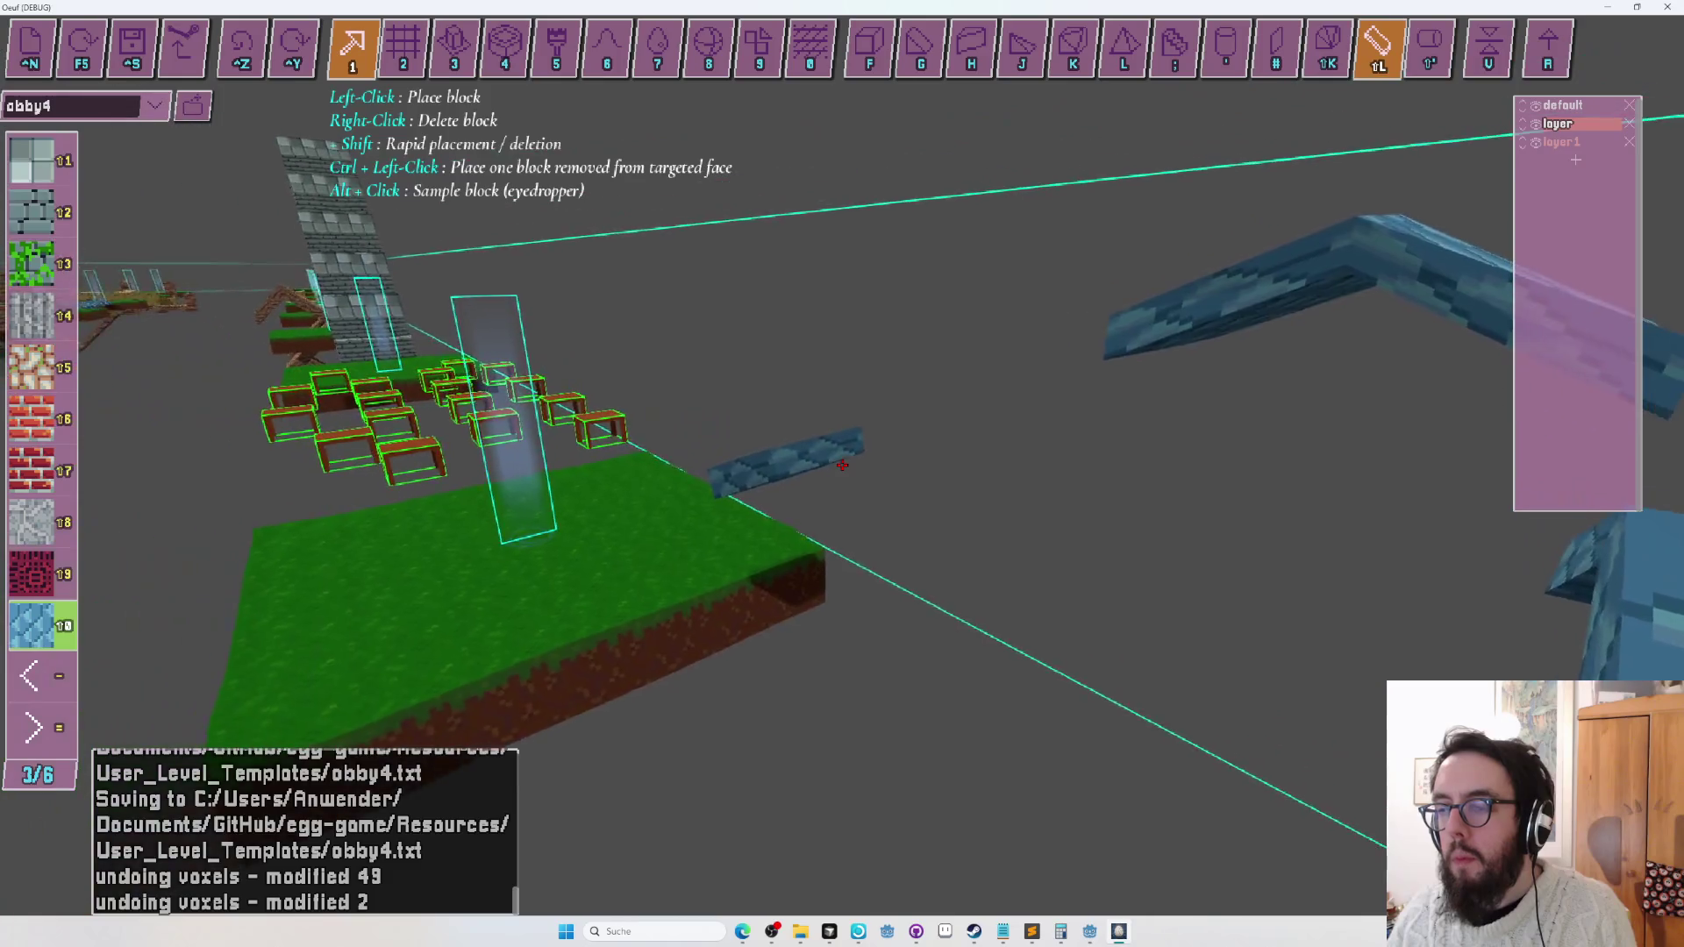
key(a)
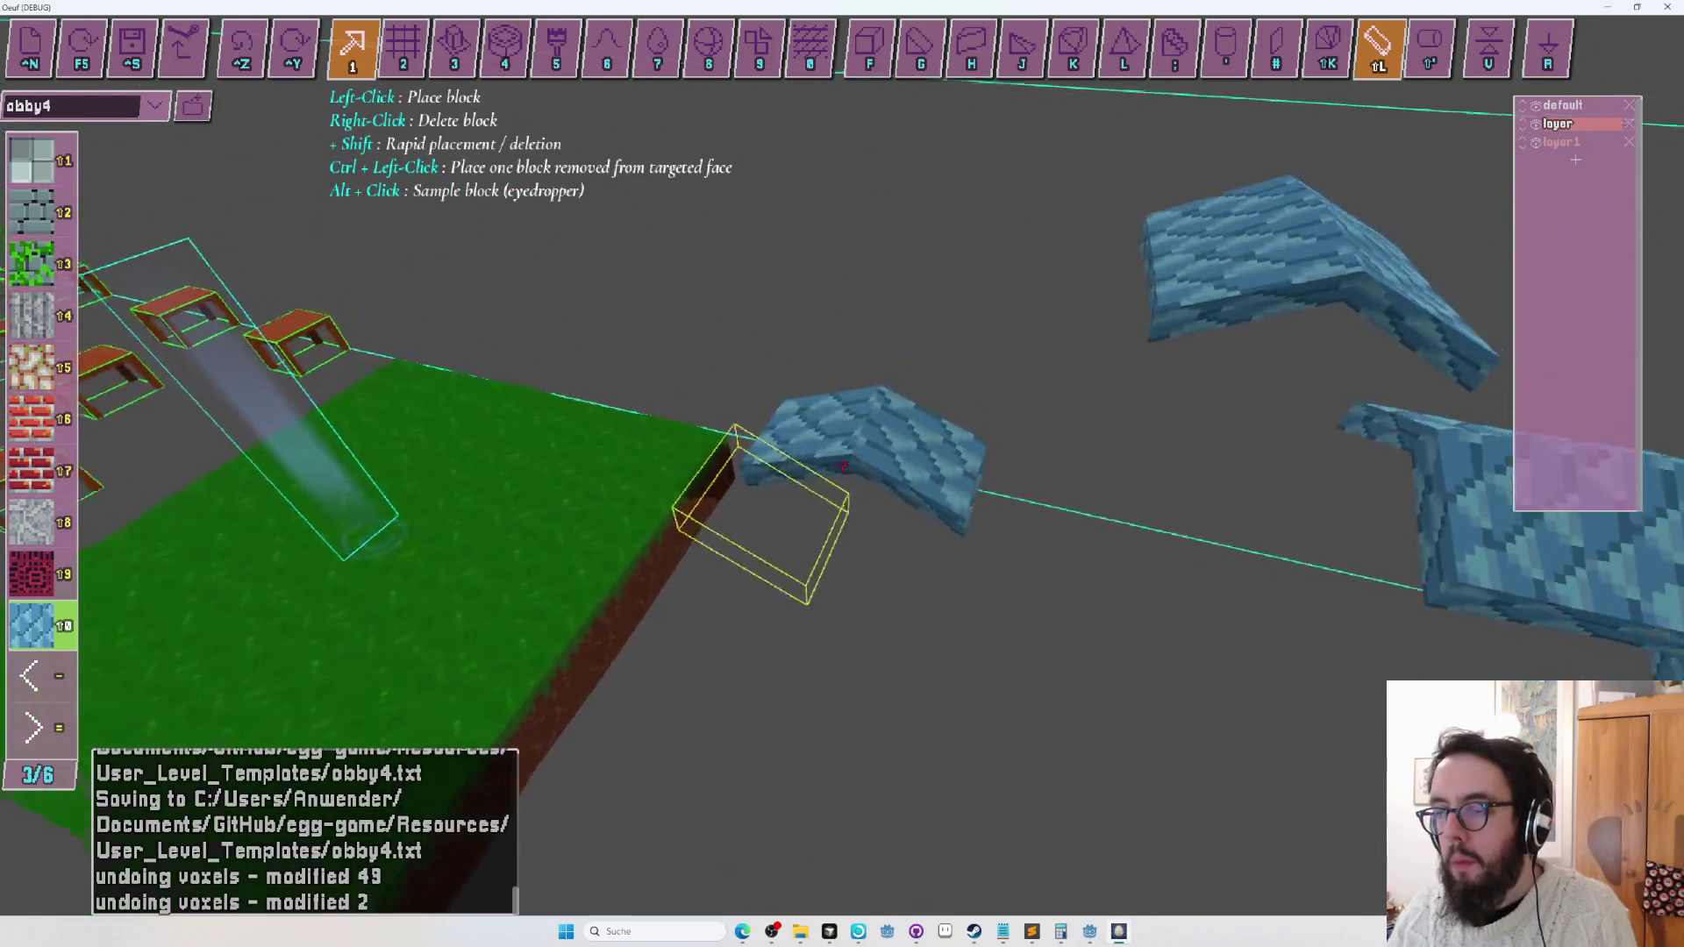
key(s)
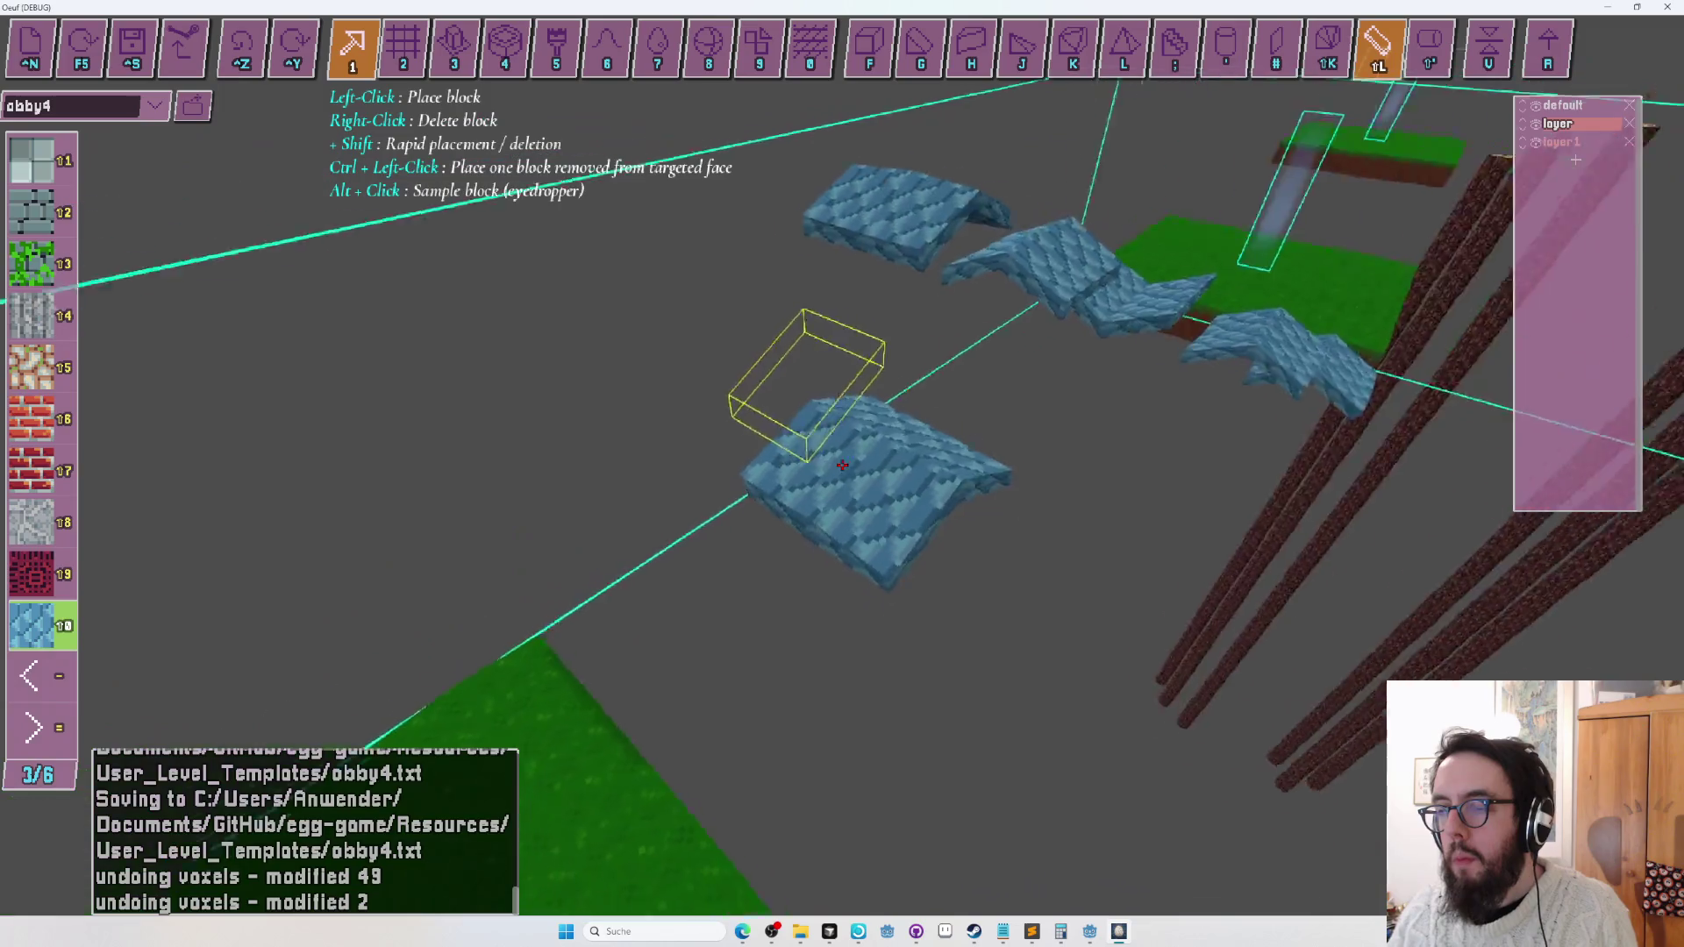
key(w)
key(w)
key(F5)
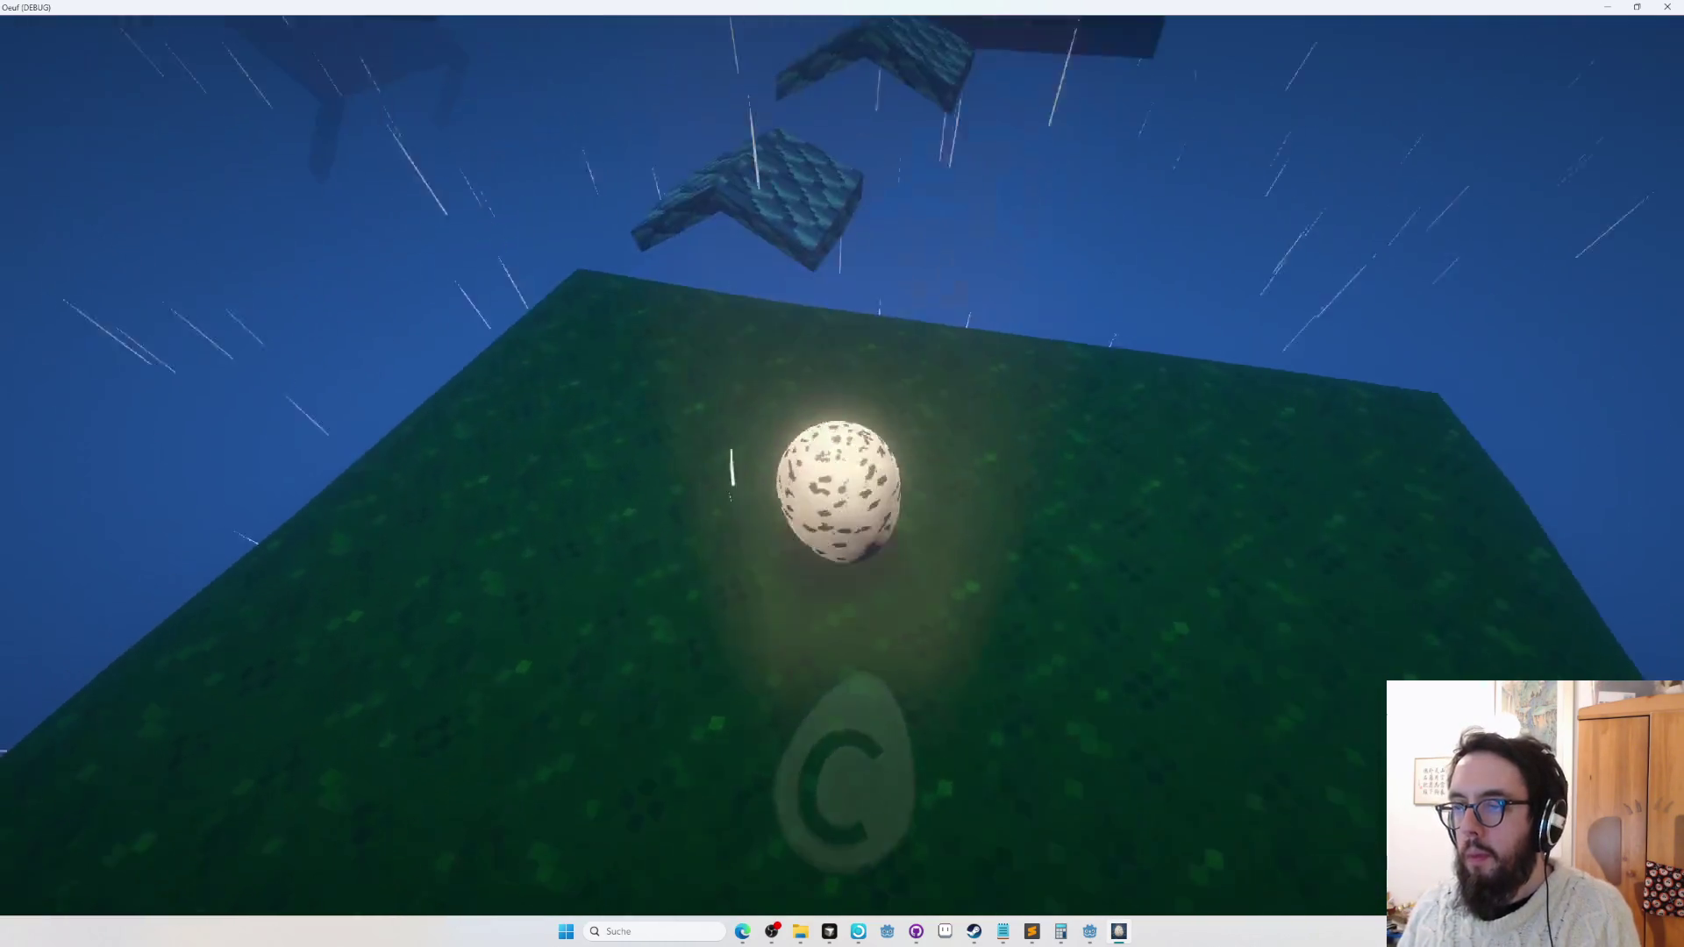
Jump the egg up the blue tile platforms to the grass checkpoint, then head toward the red tables.
key(space)
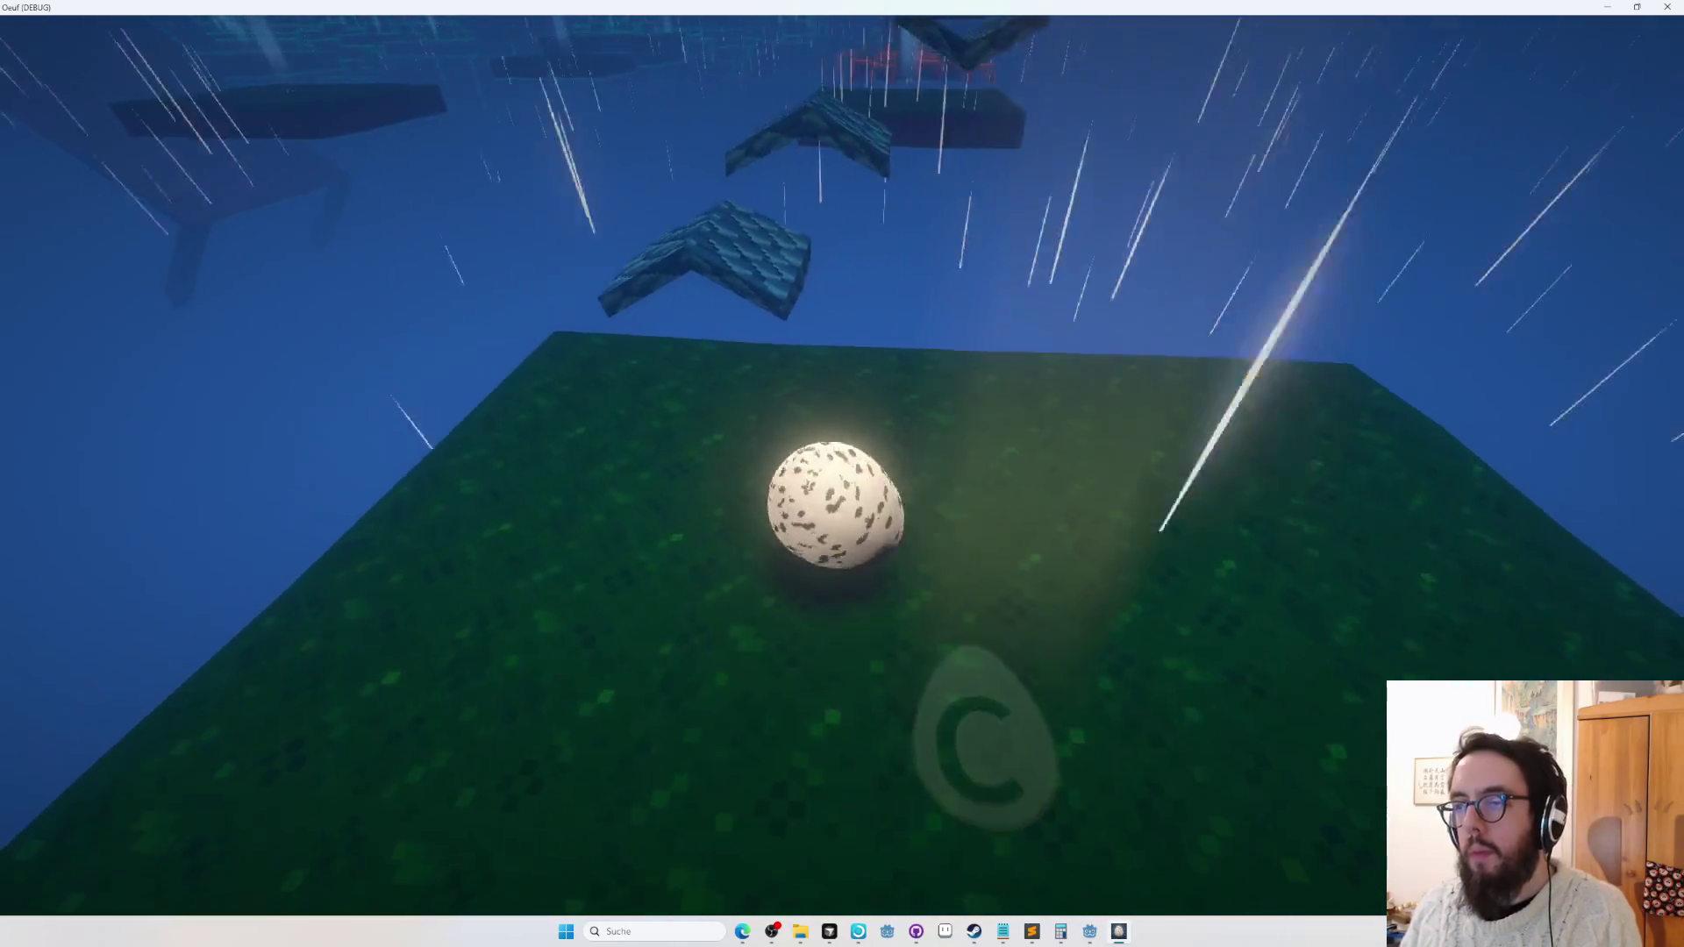
key(space)
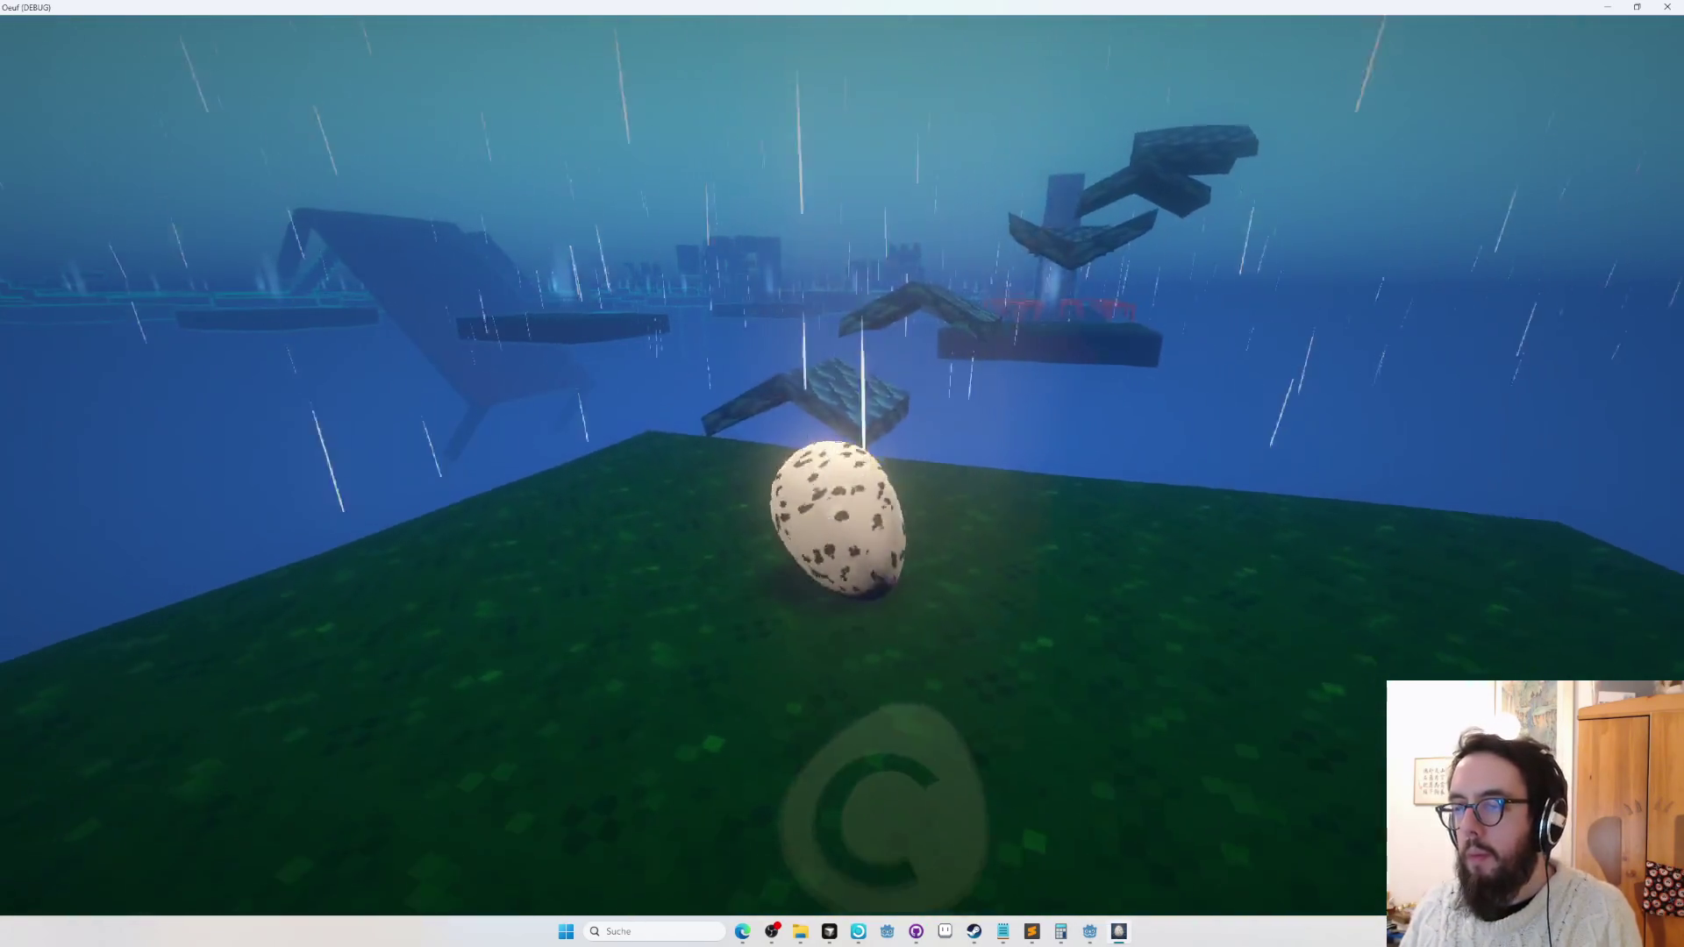
key(space)
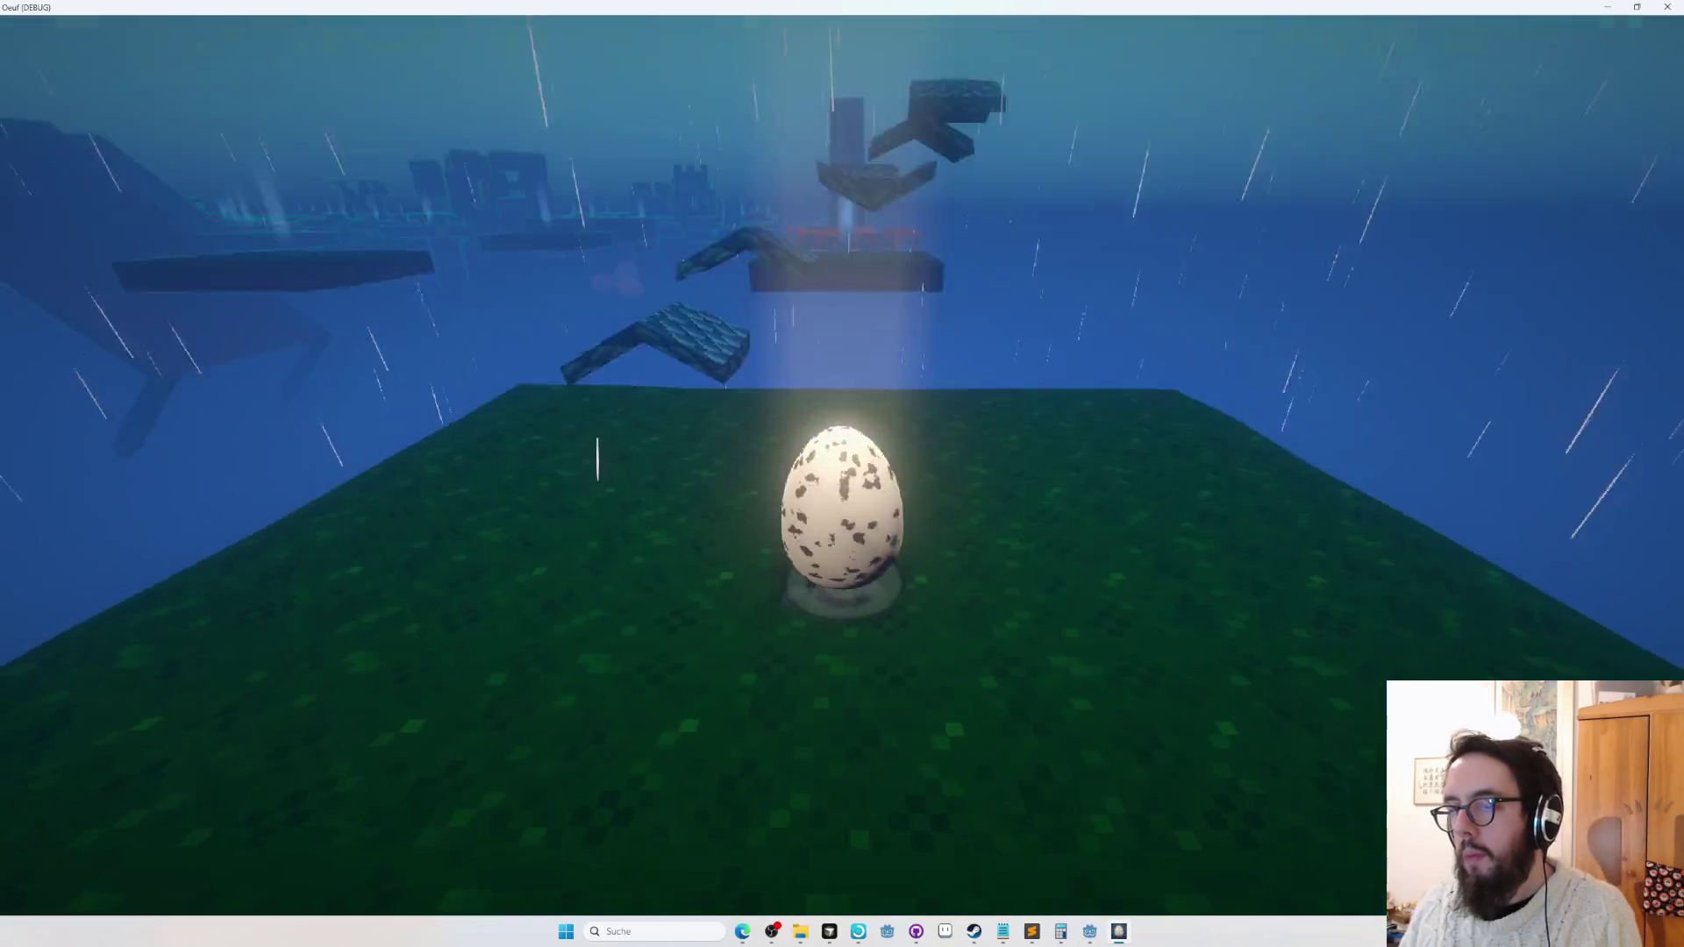
key(space)
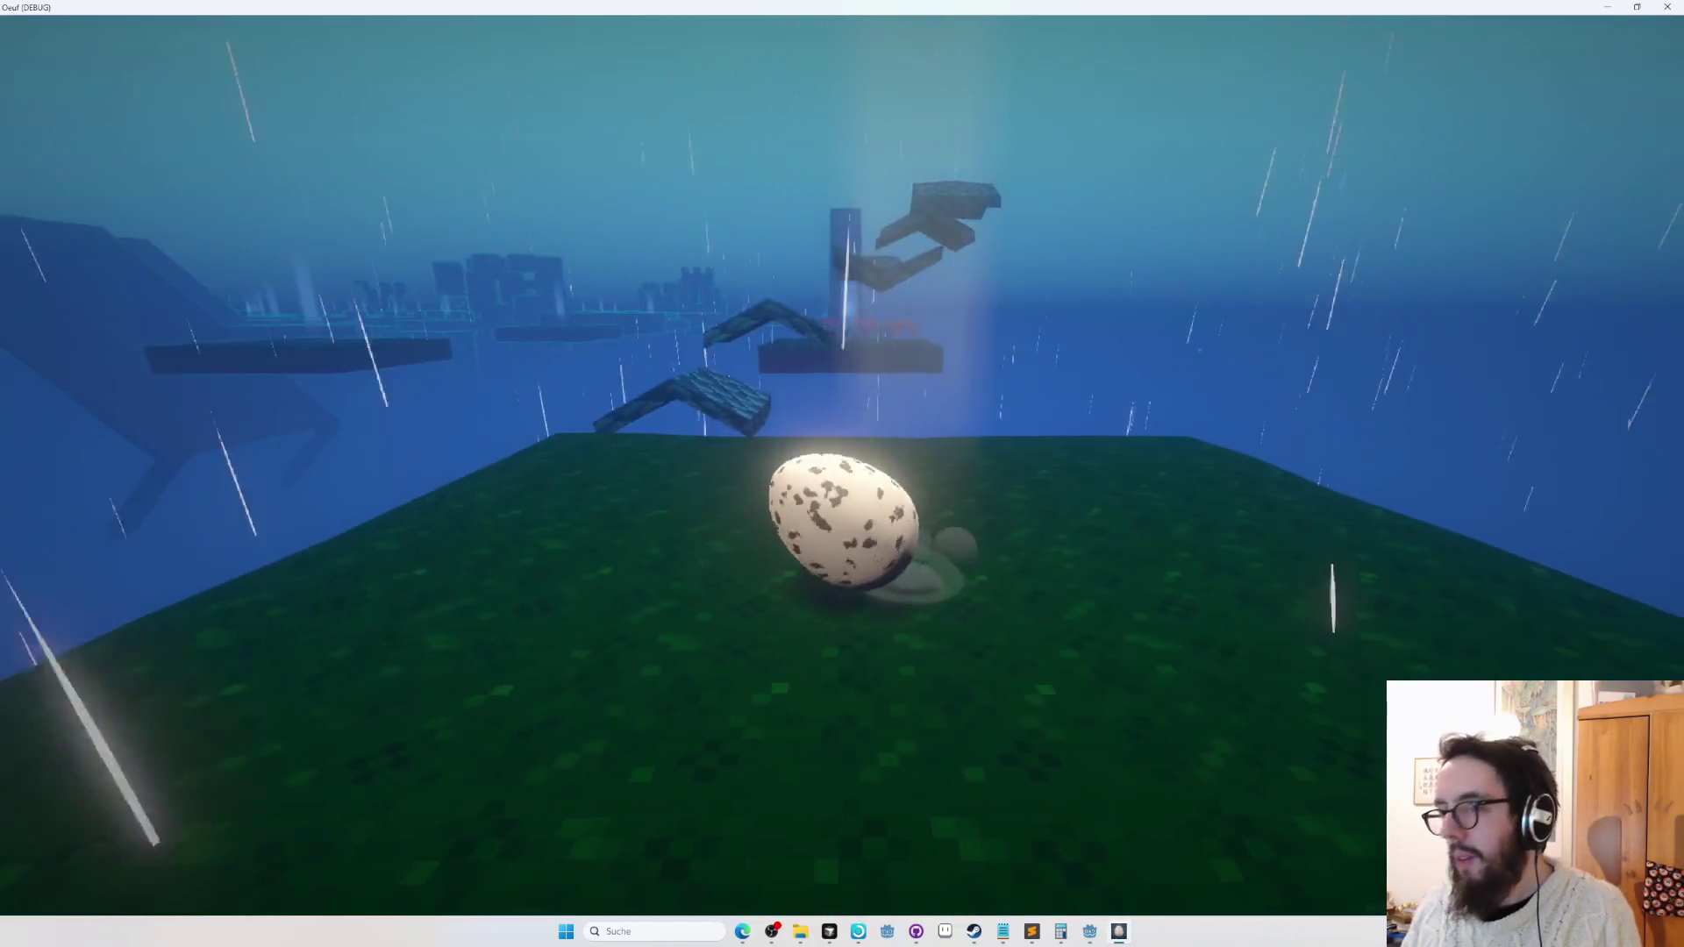
key(space)
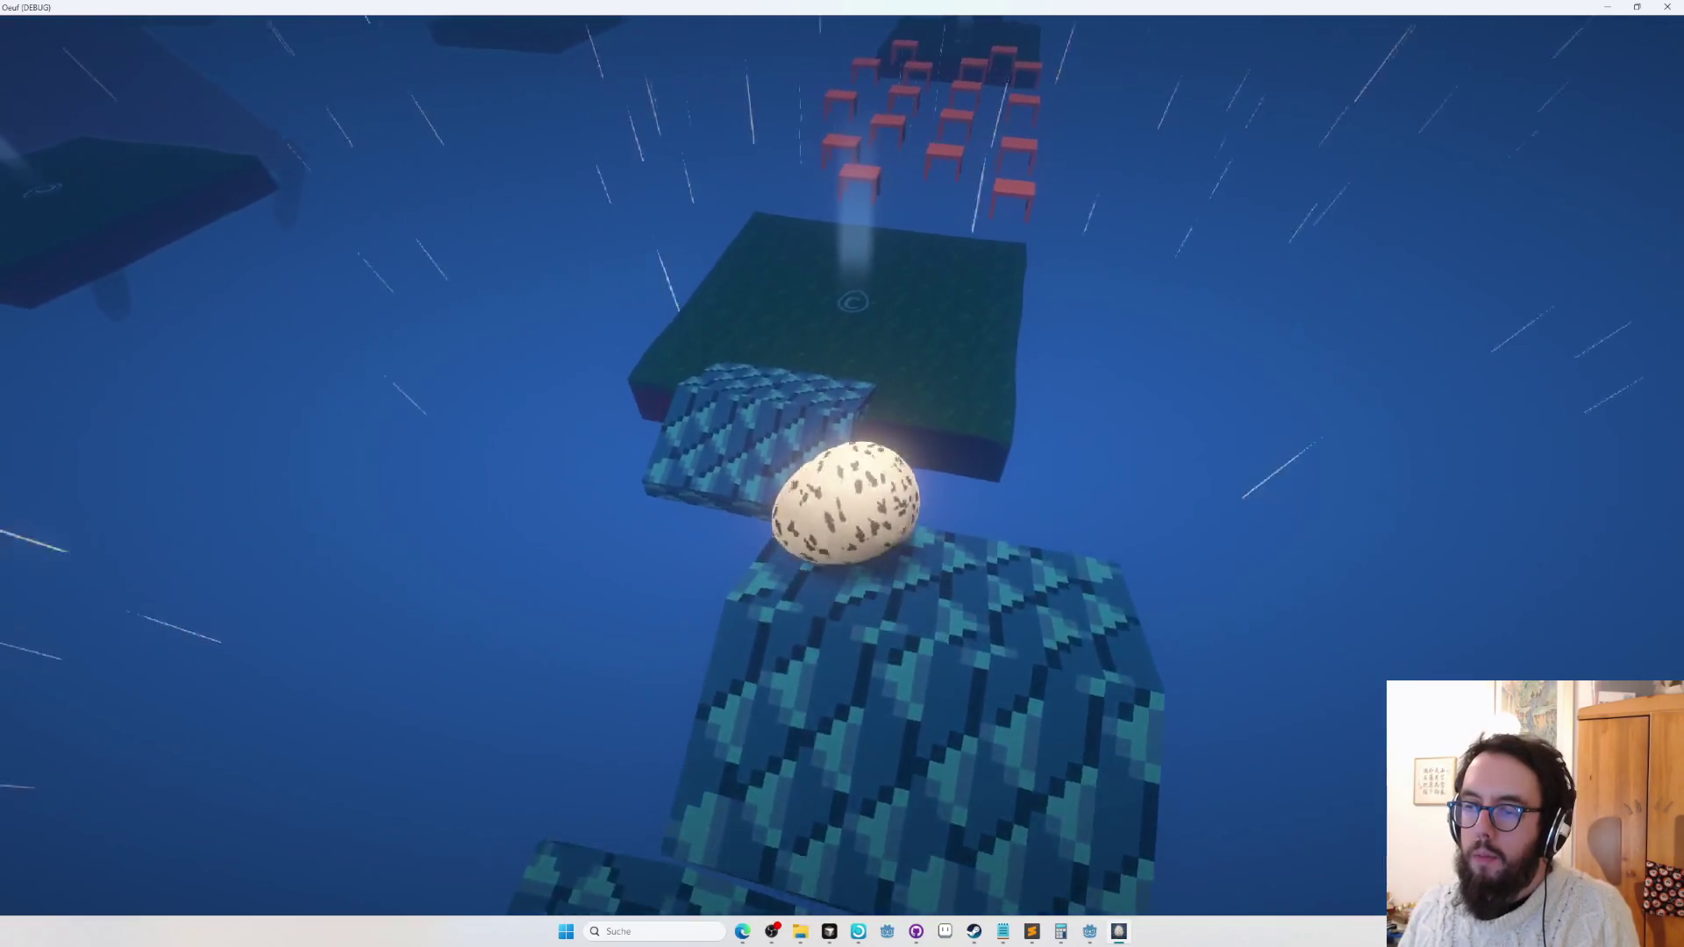
key(space)
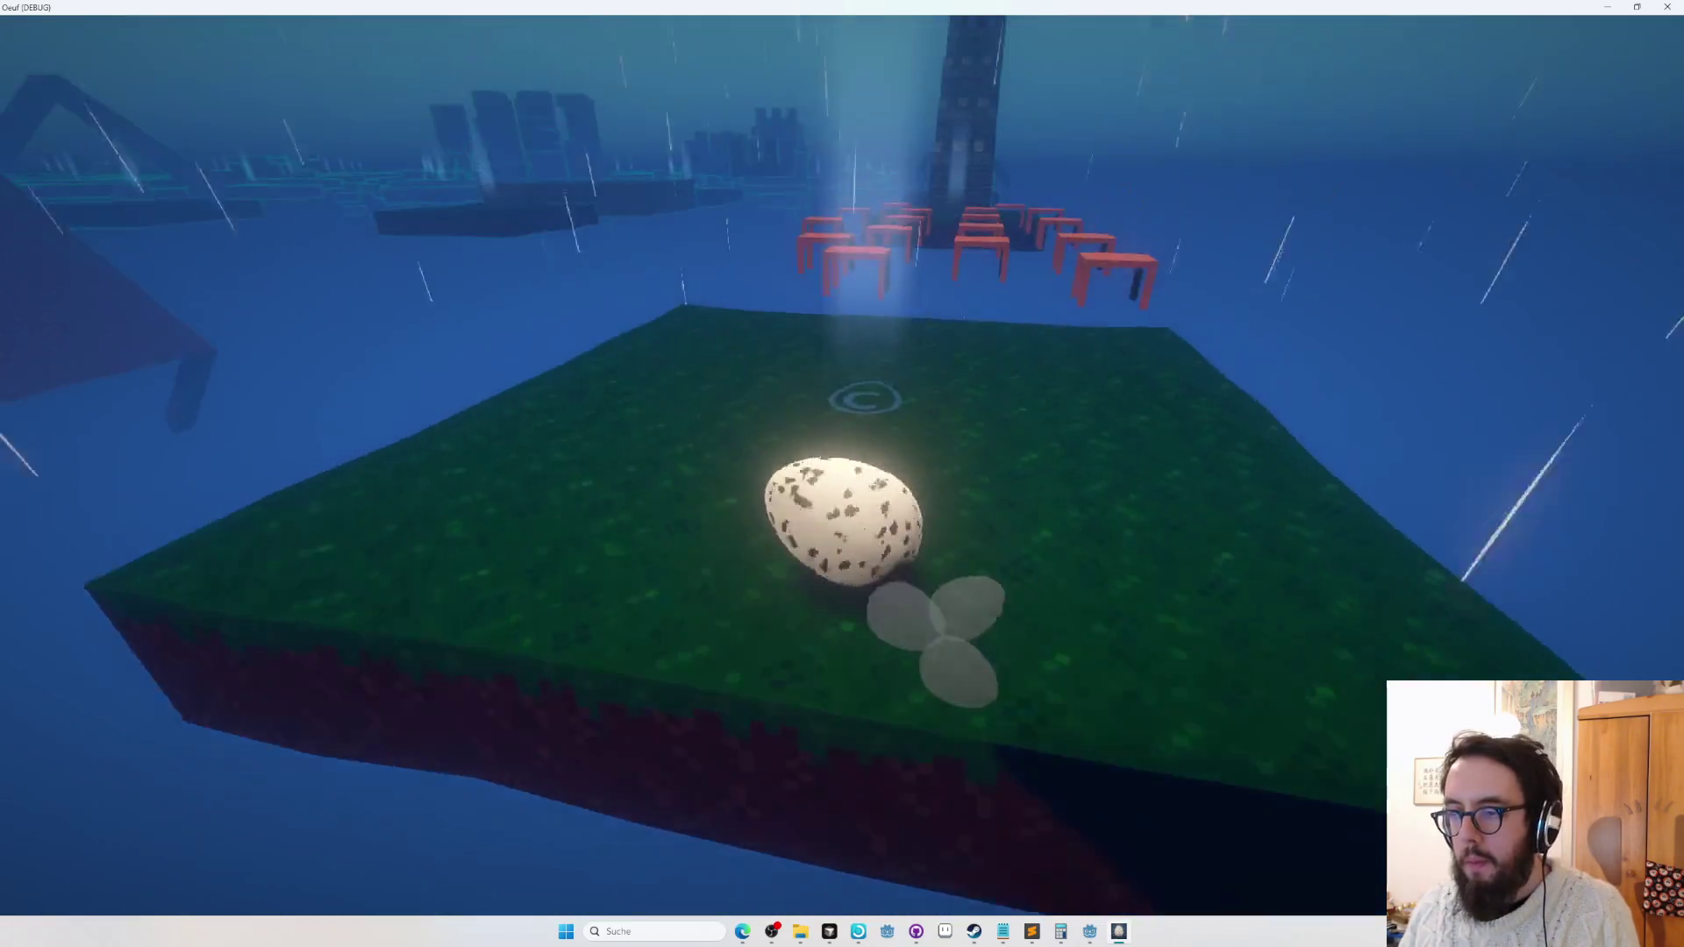
key(w)
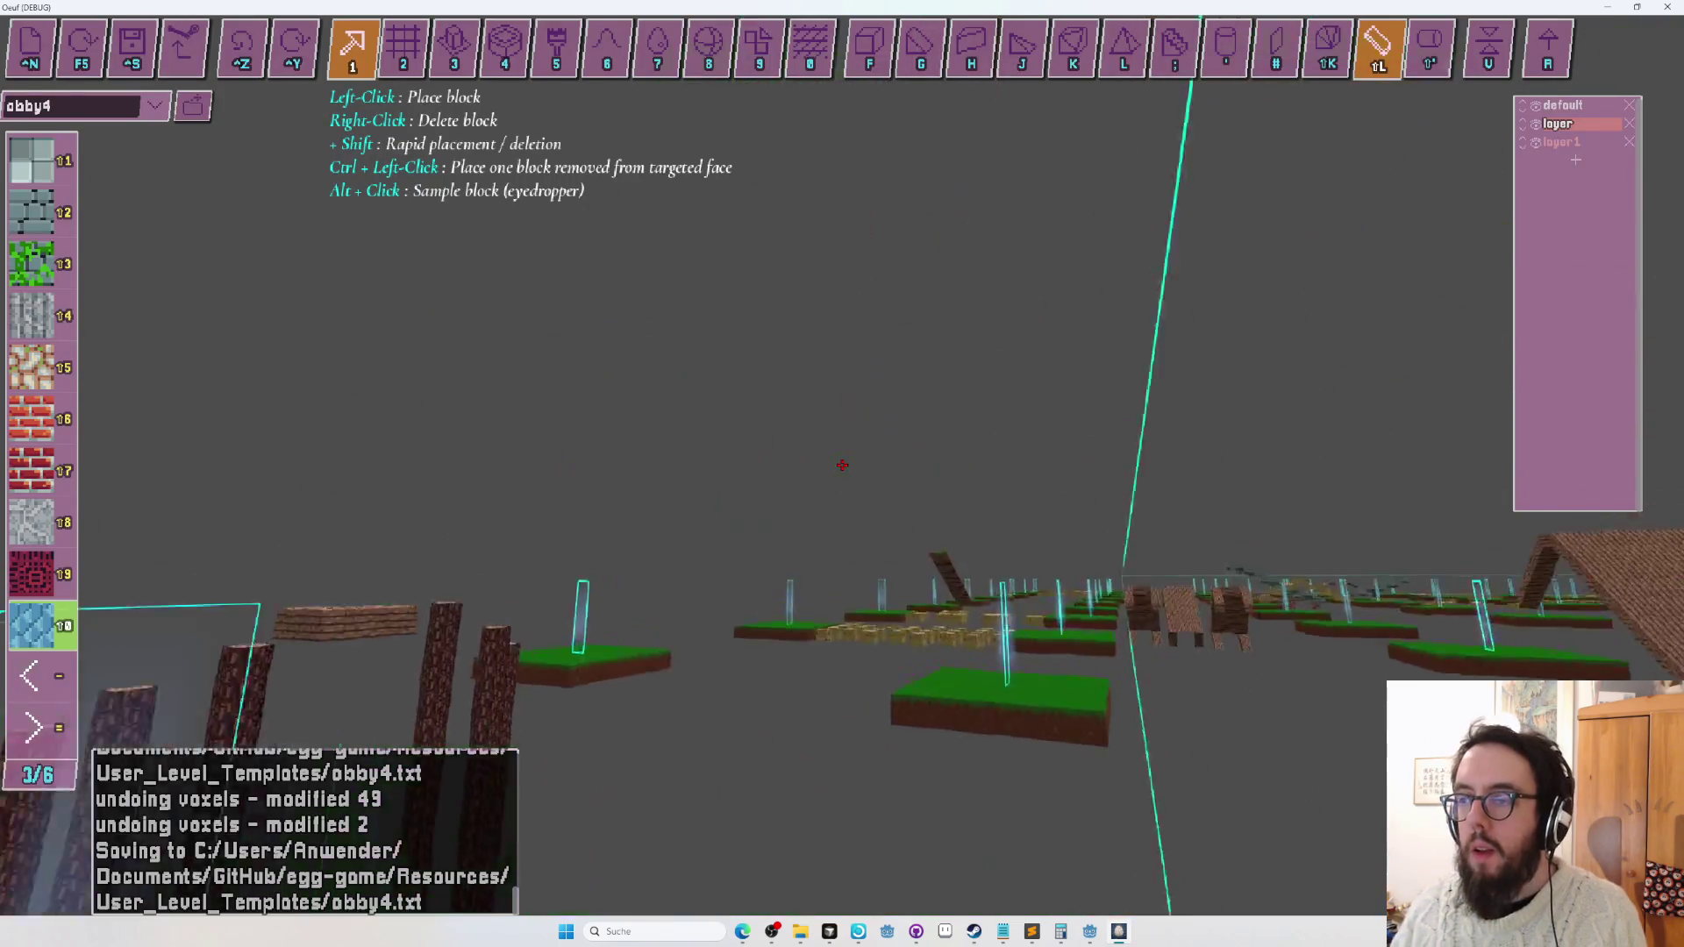
In entity mode, select the table at 211, 1, 51 to show its OBJECT properties panel.
scroll(842, 465, up, 5)
key(Tab)
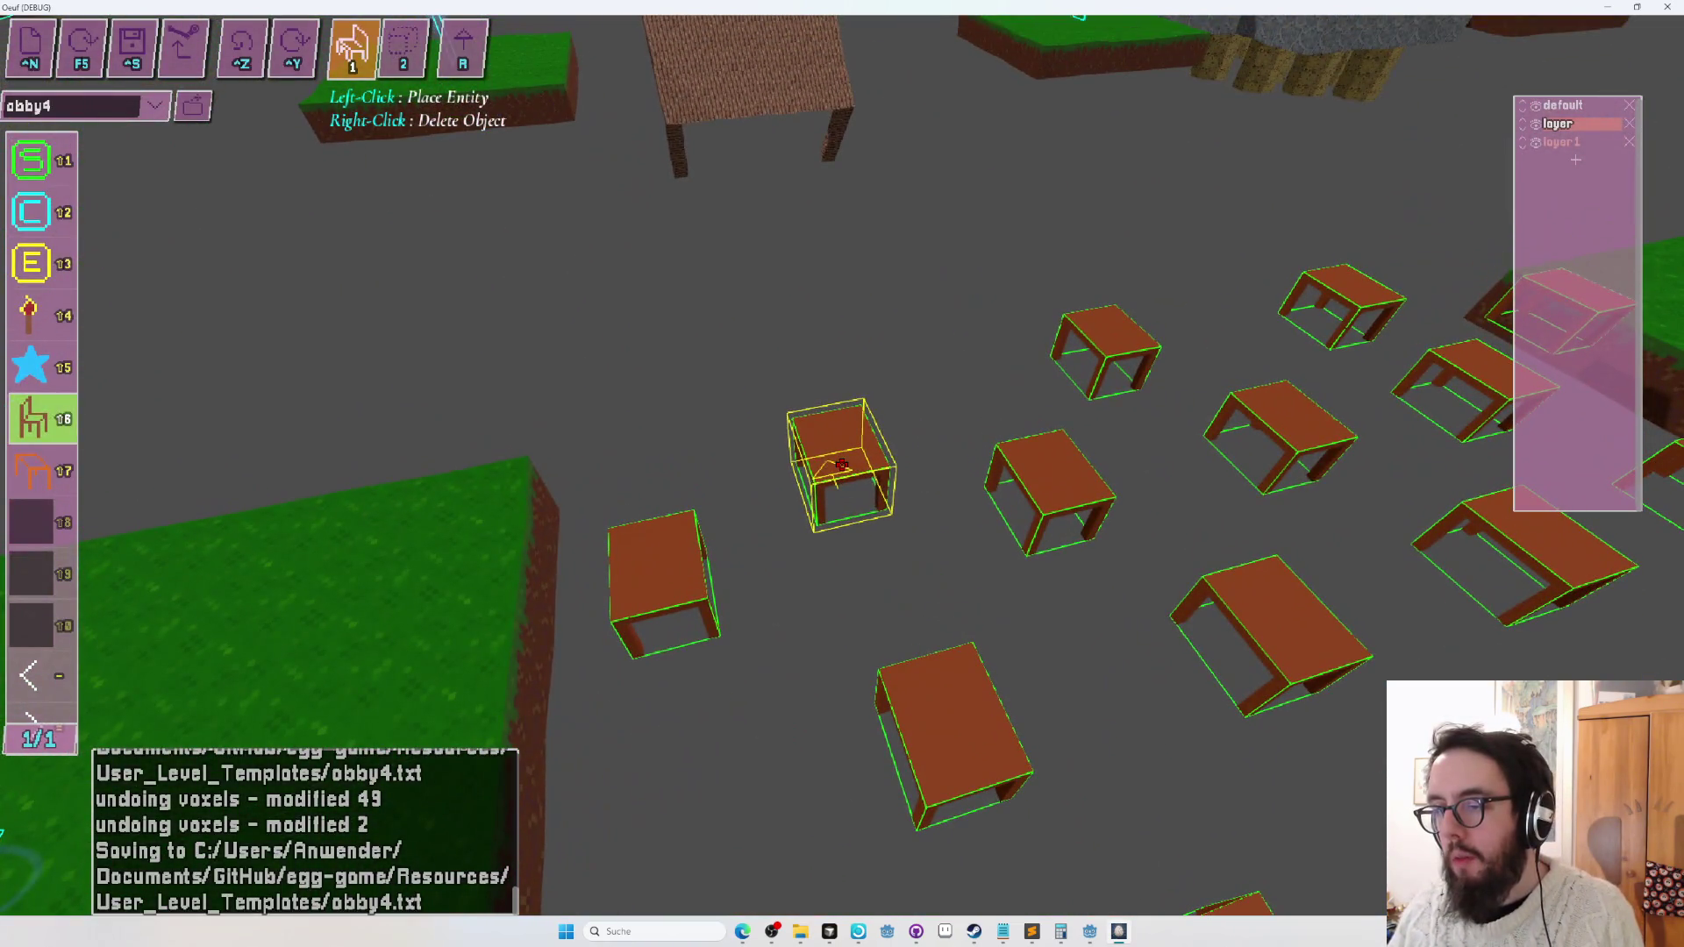
click(842, 464)
scroll(833, 470, down, 5)
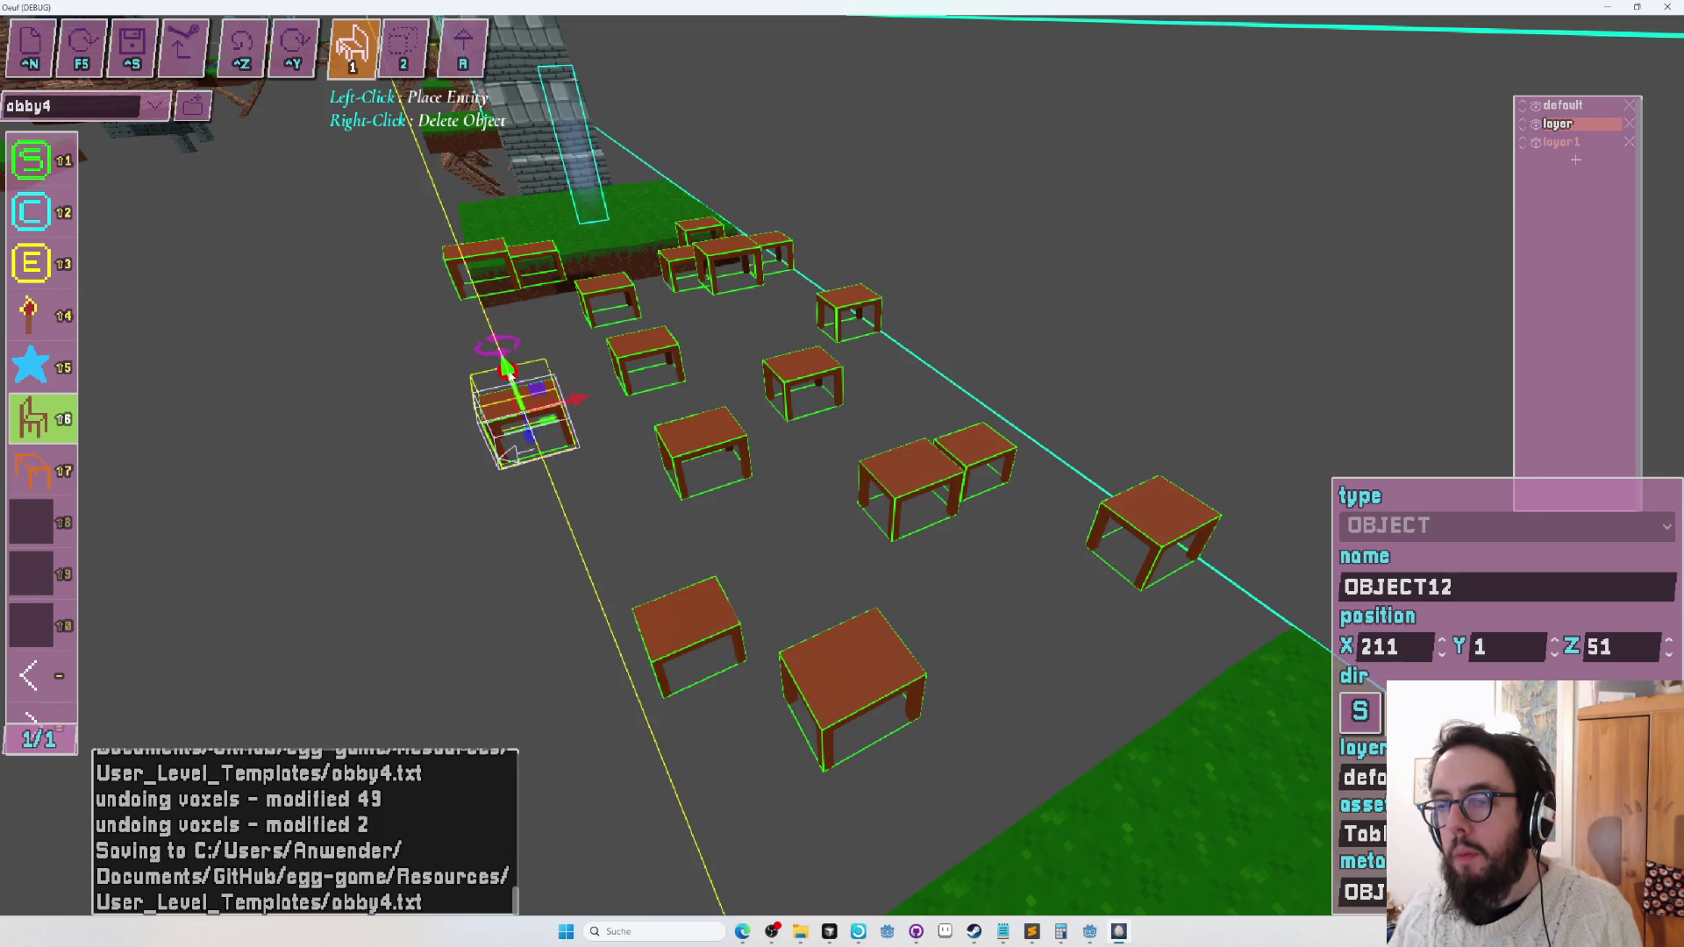
Play from the spawn, hopping the egg across the red tables, then exit play mode.
key(r)
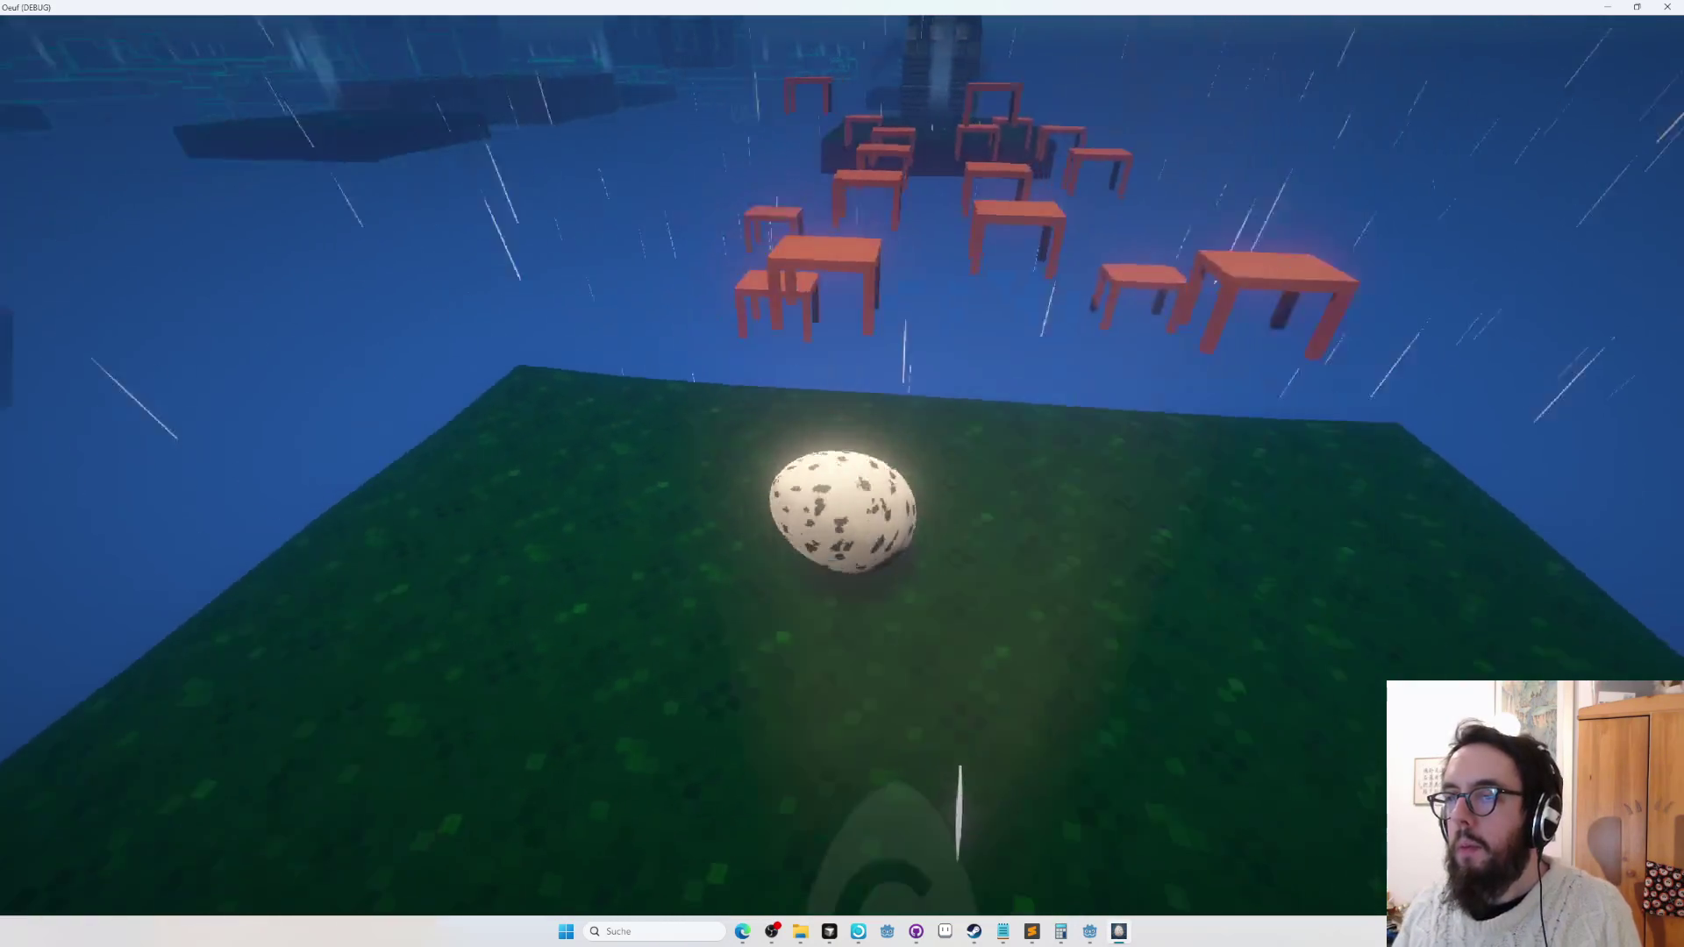
key(space)
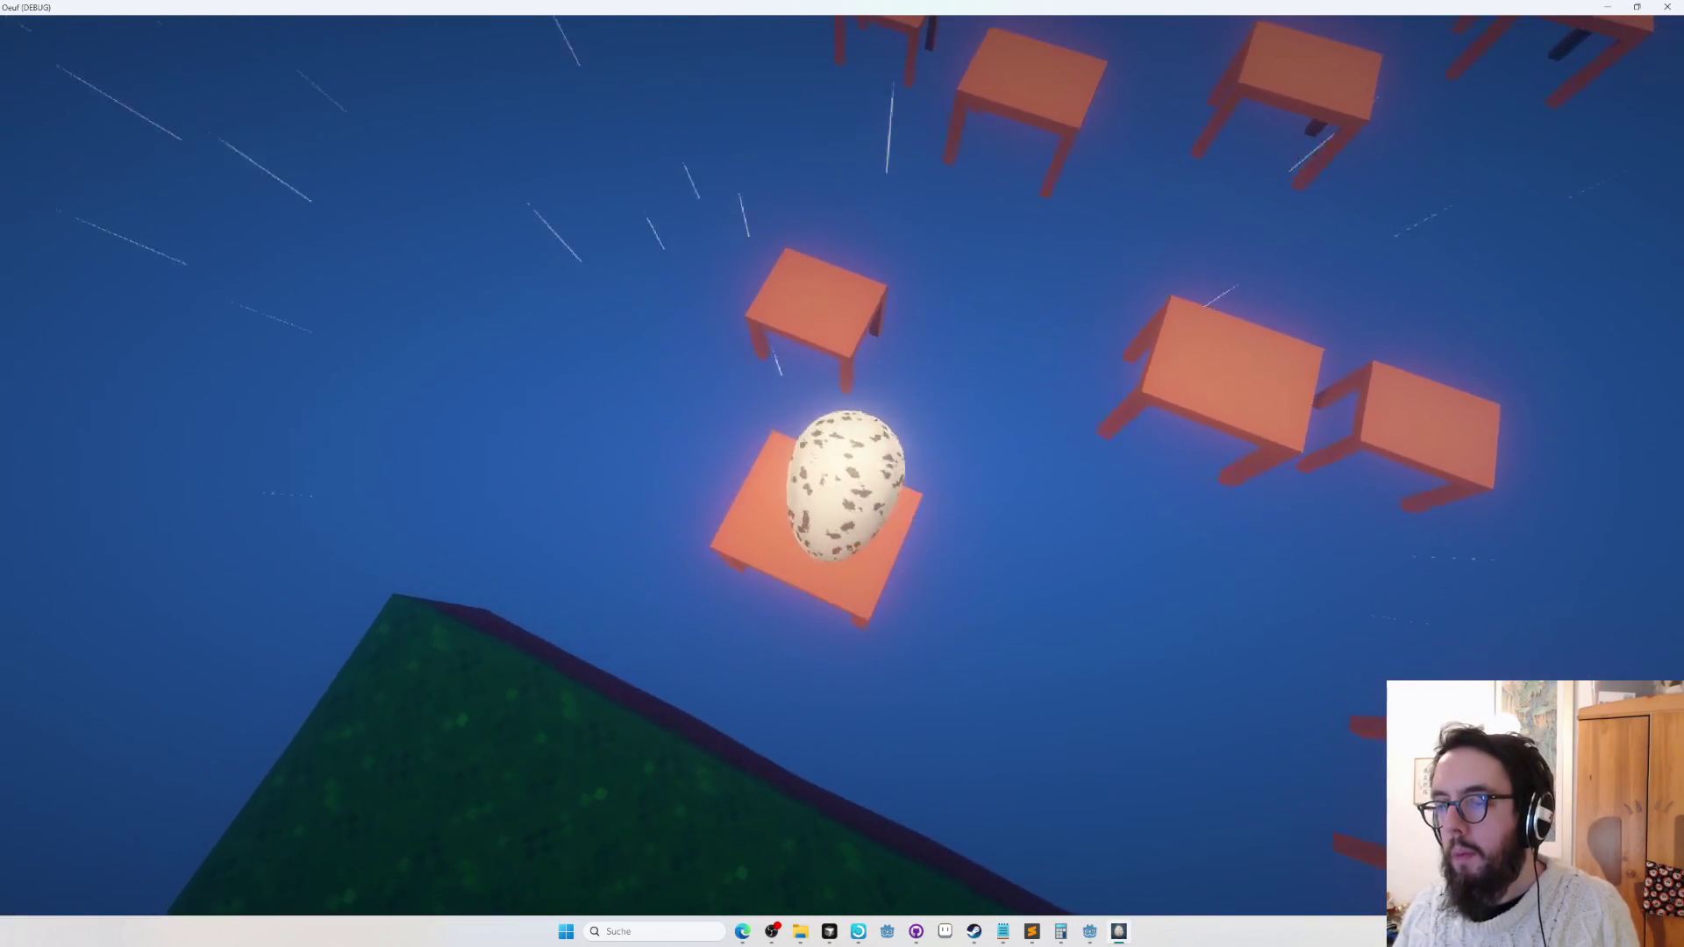
key(space)
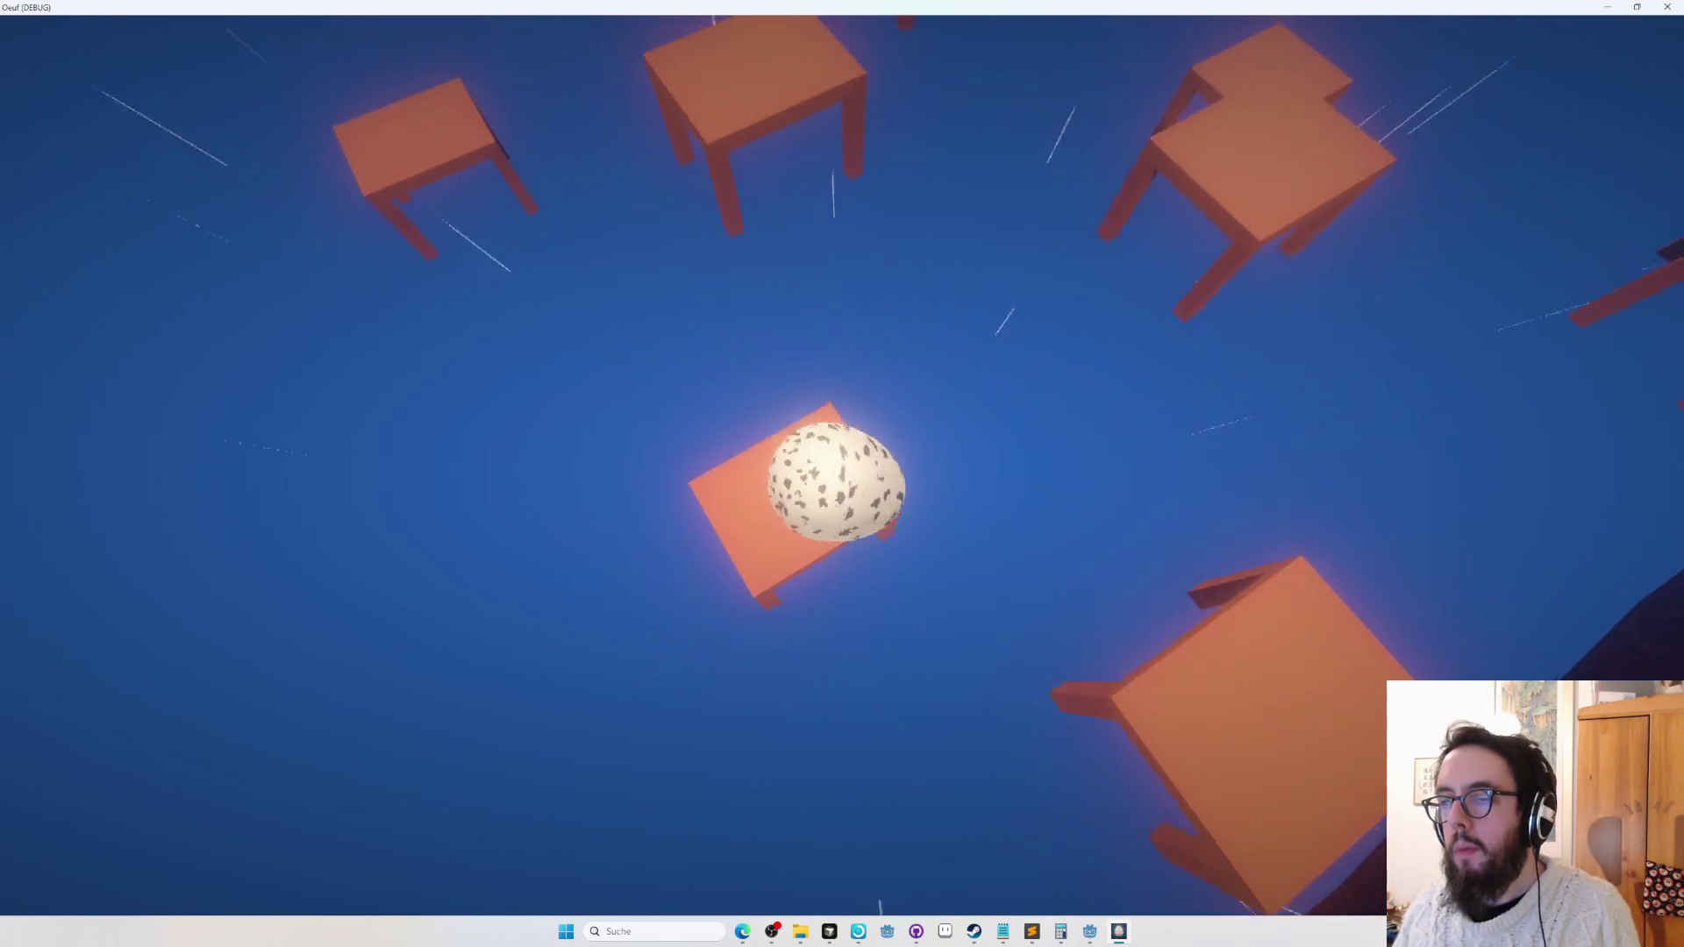
key(space)
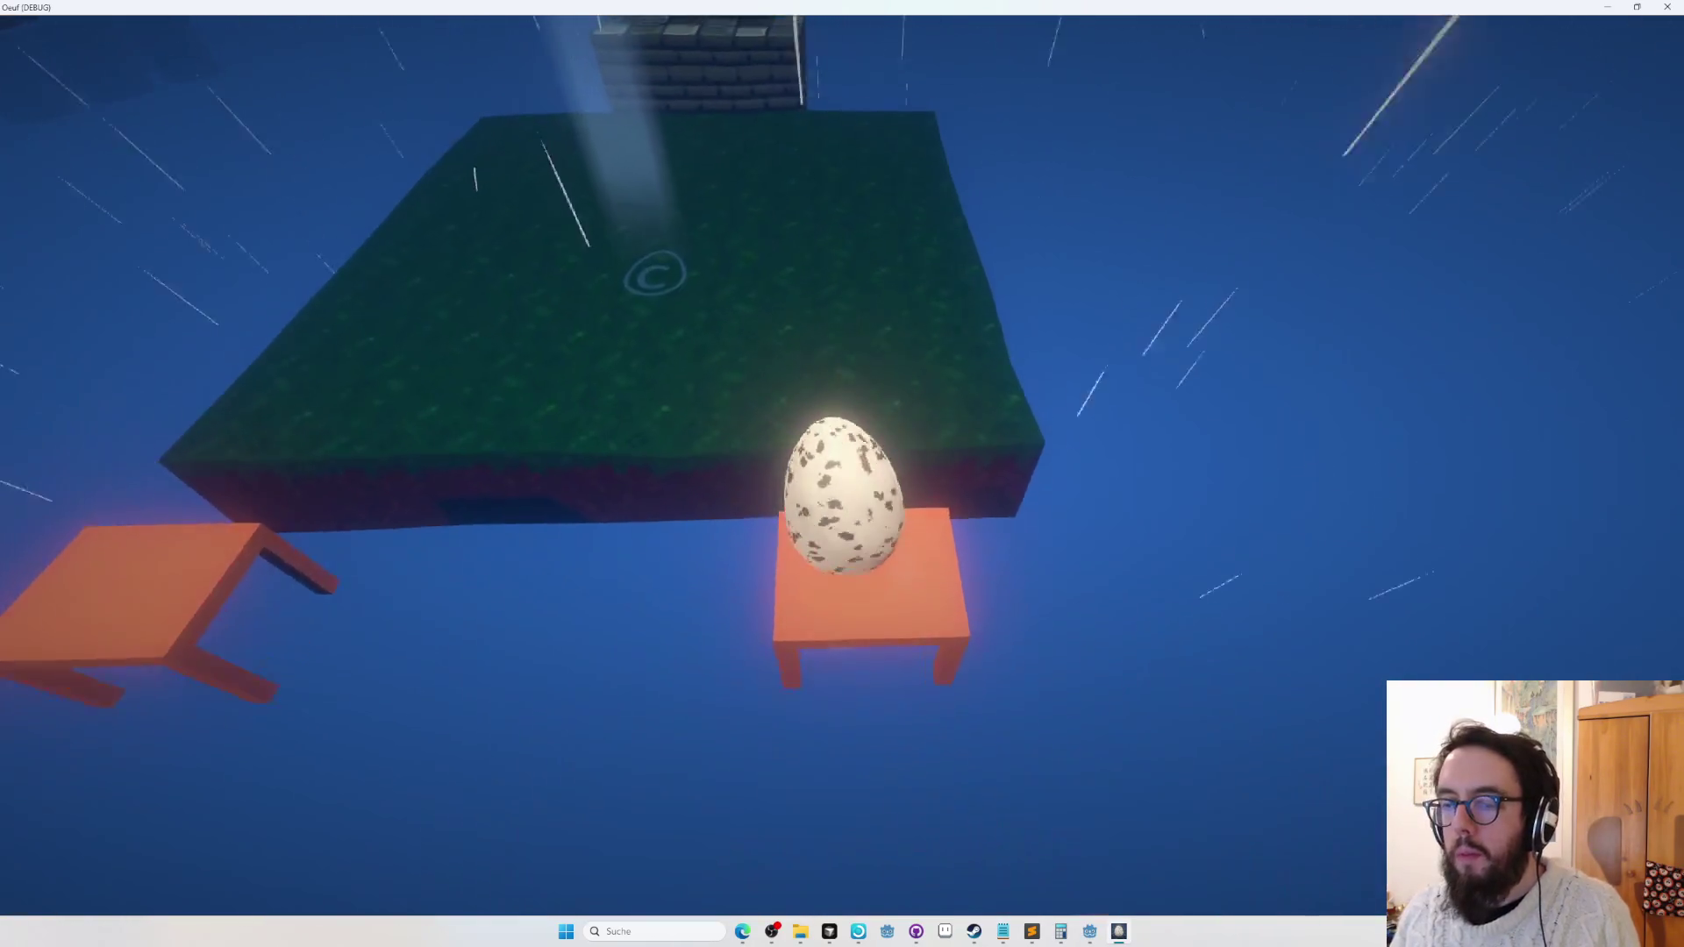
key(Escape)
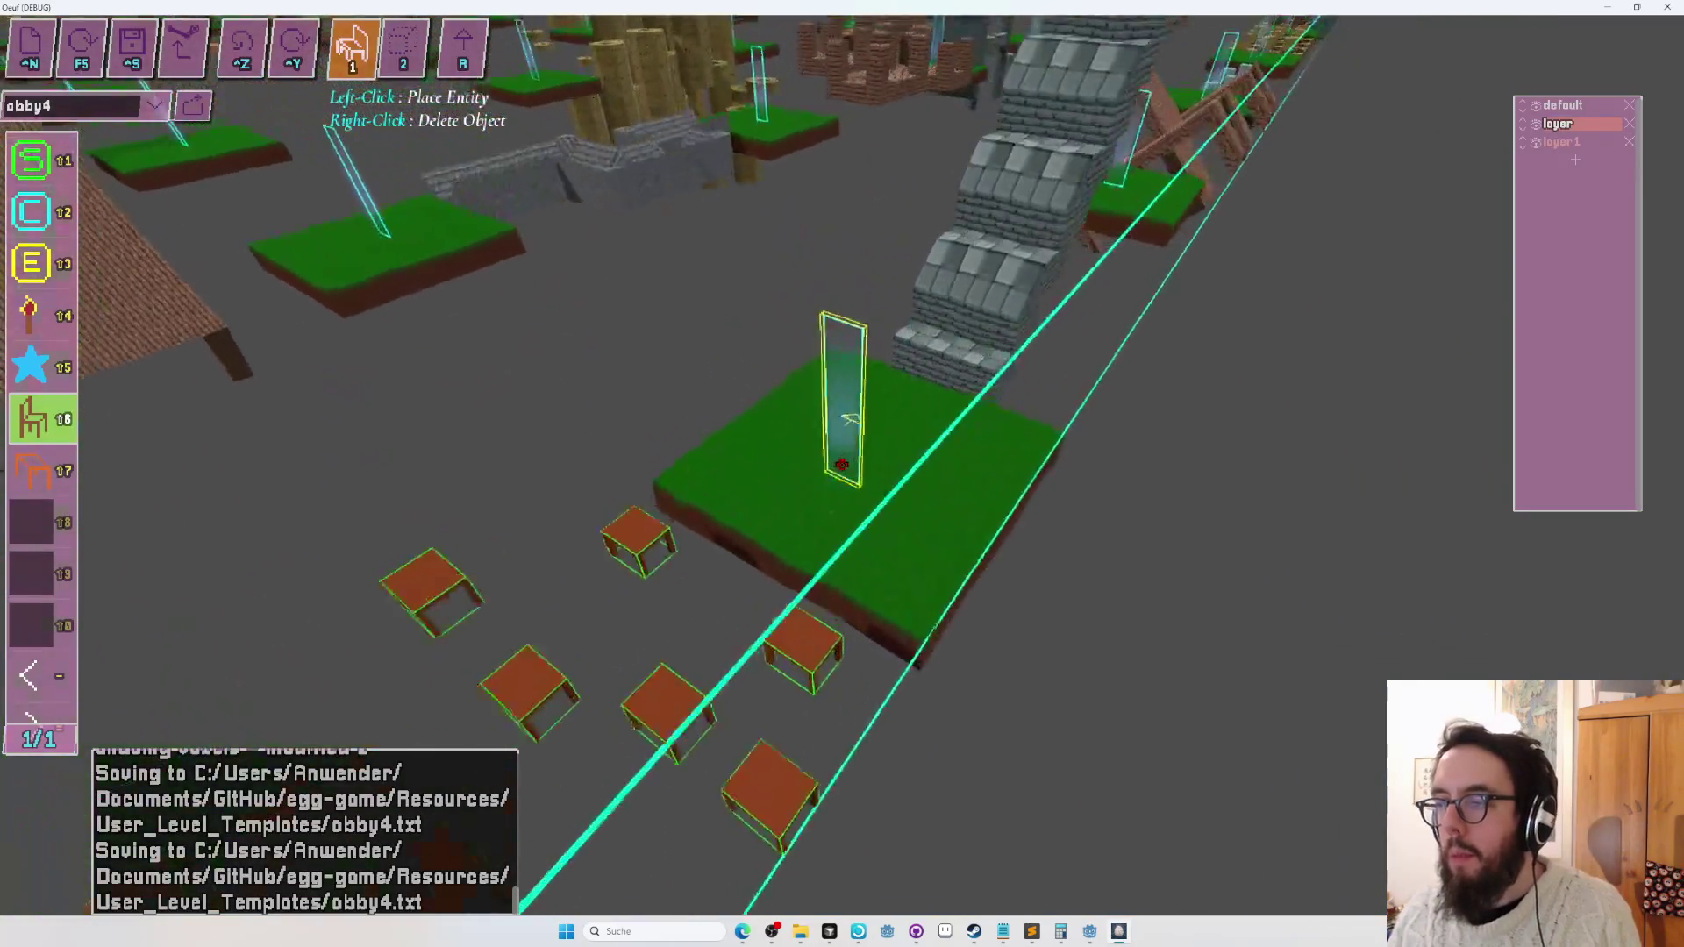
Place table OBJECT17 at X 216, Z 44 beside the grass platform and raise it to Y 2.
click(842, 463)
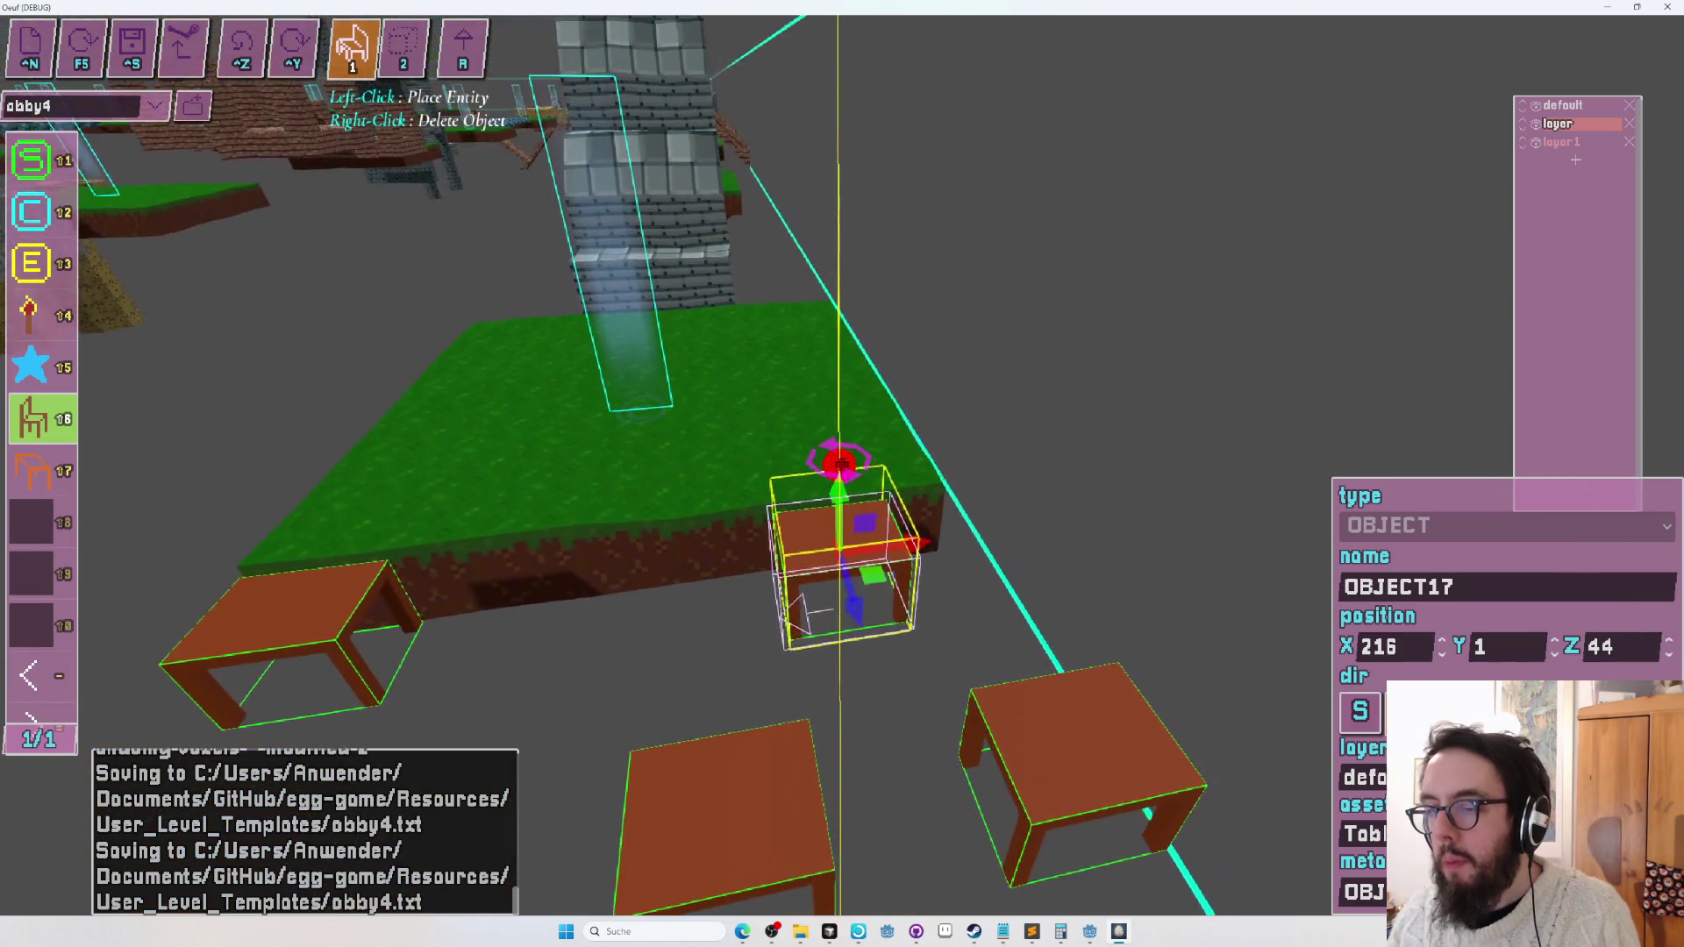
scroll(842, 464, down, 5)
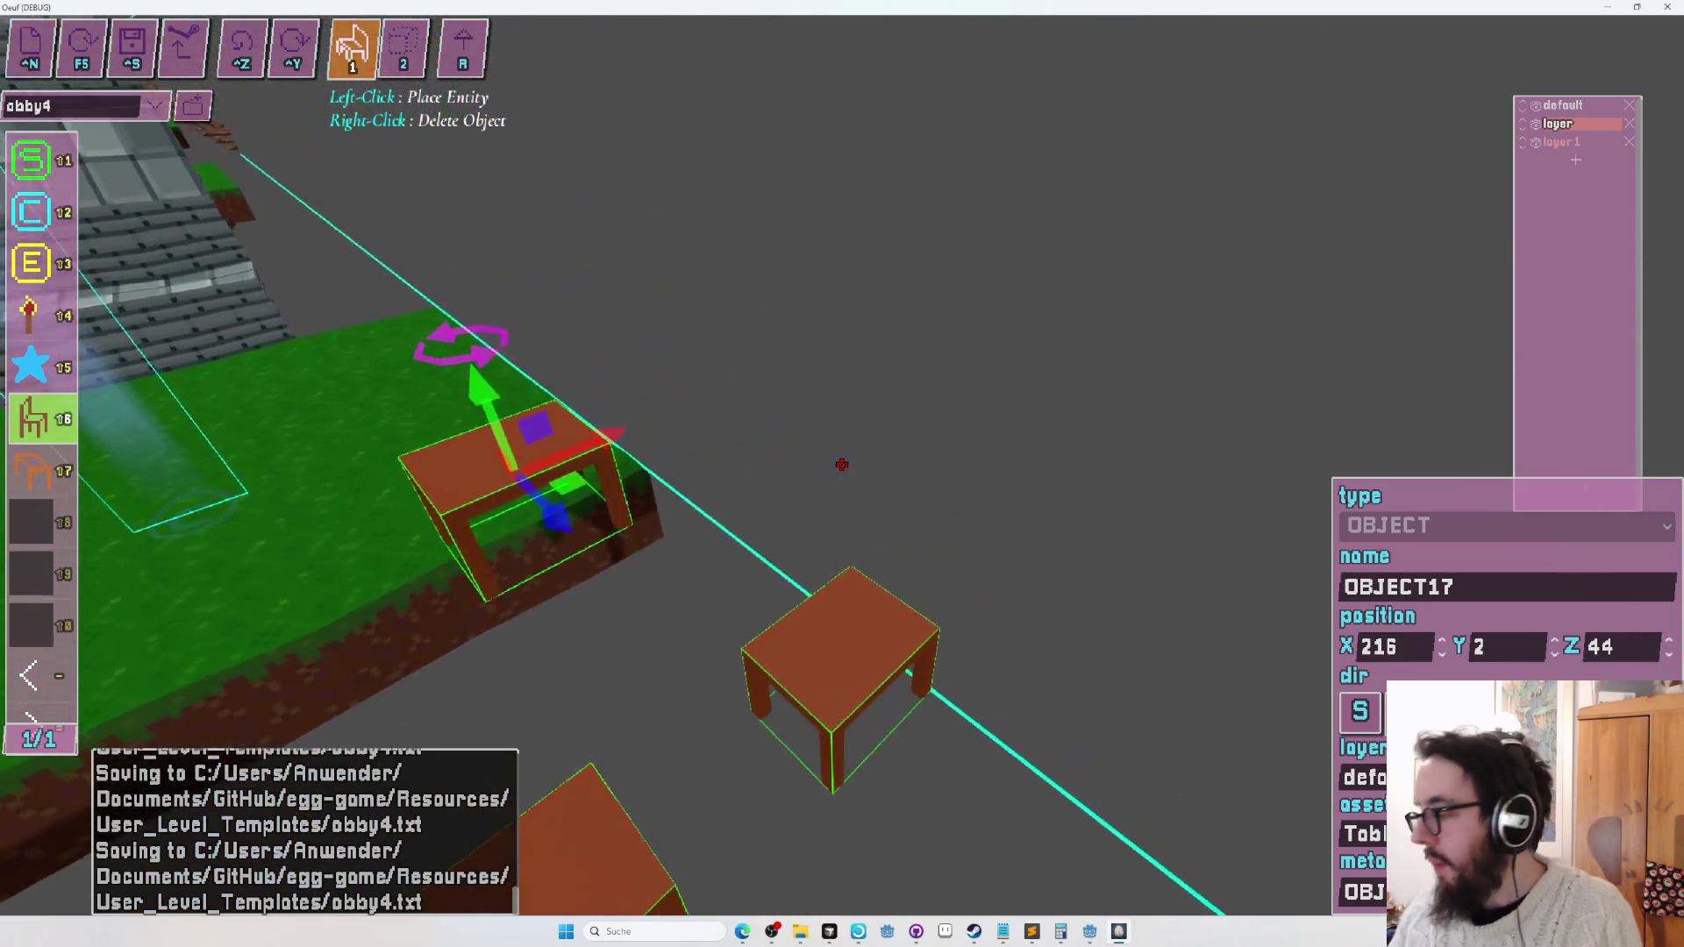
scroll(842, 464, down, 5)
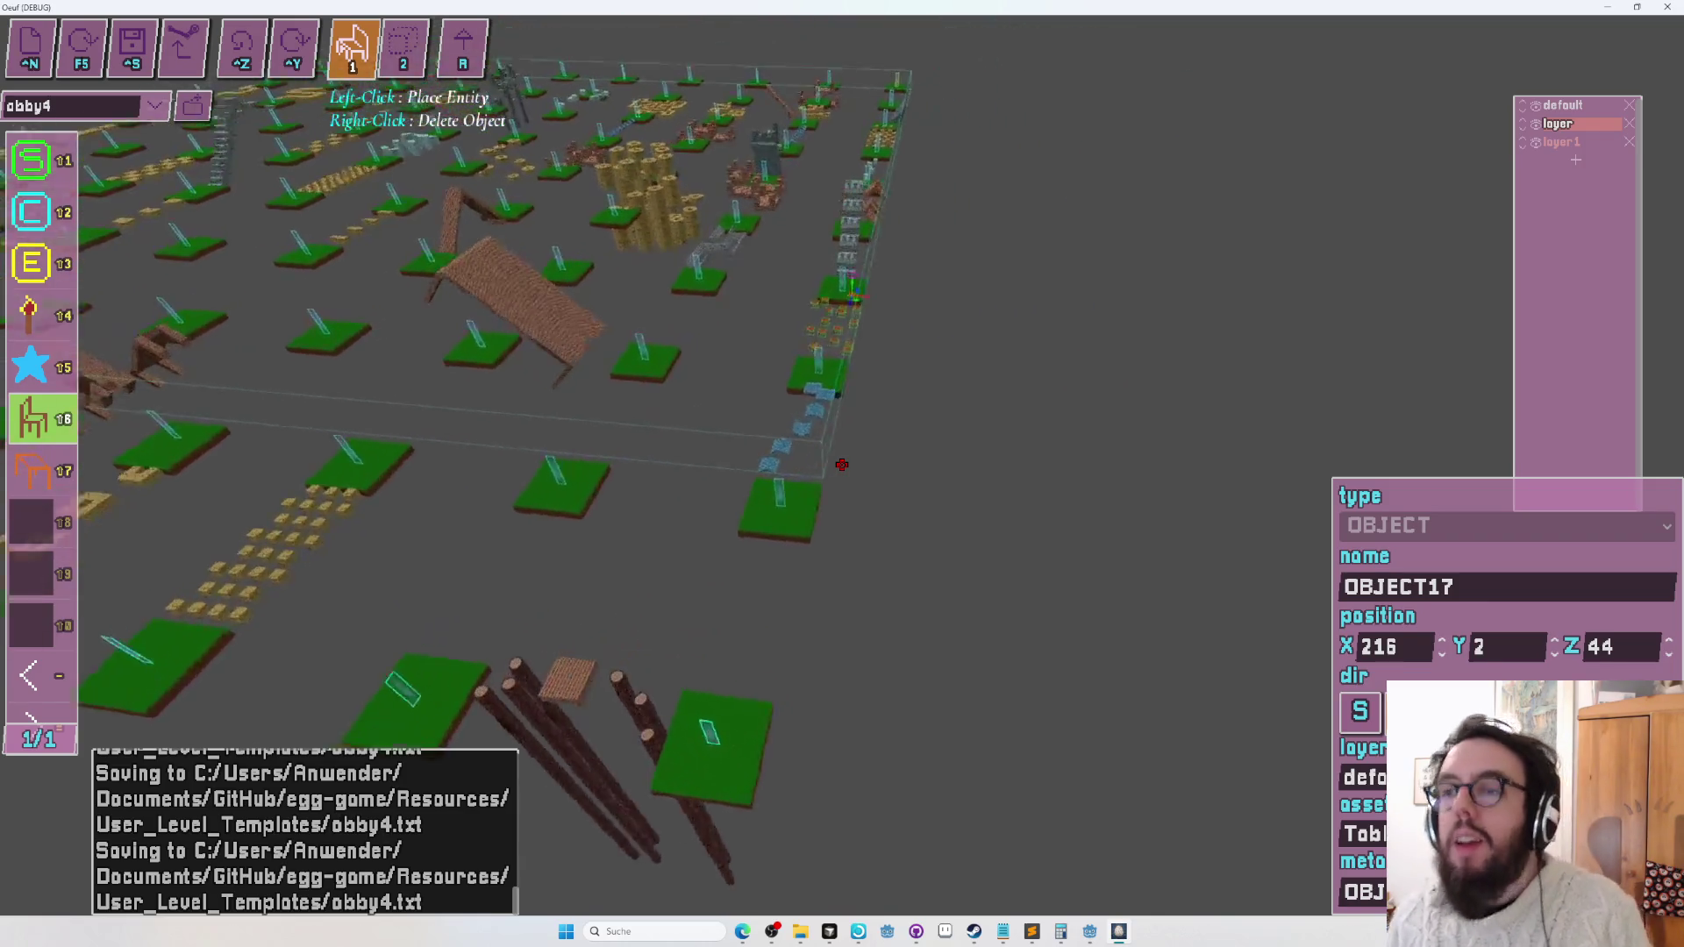
key(Tab)
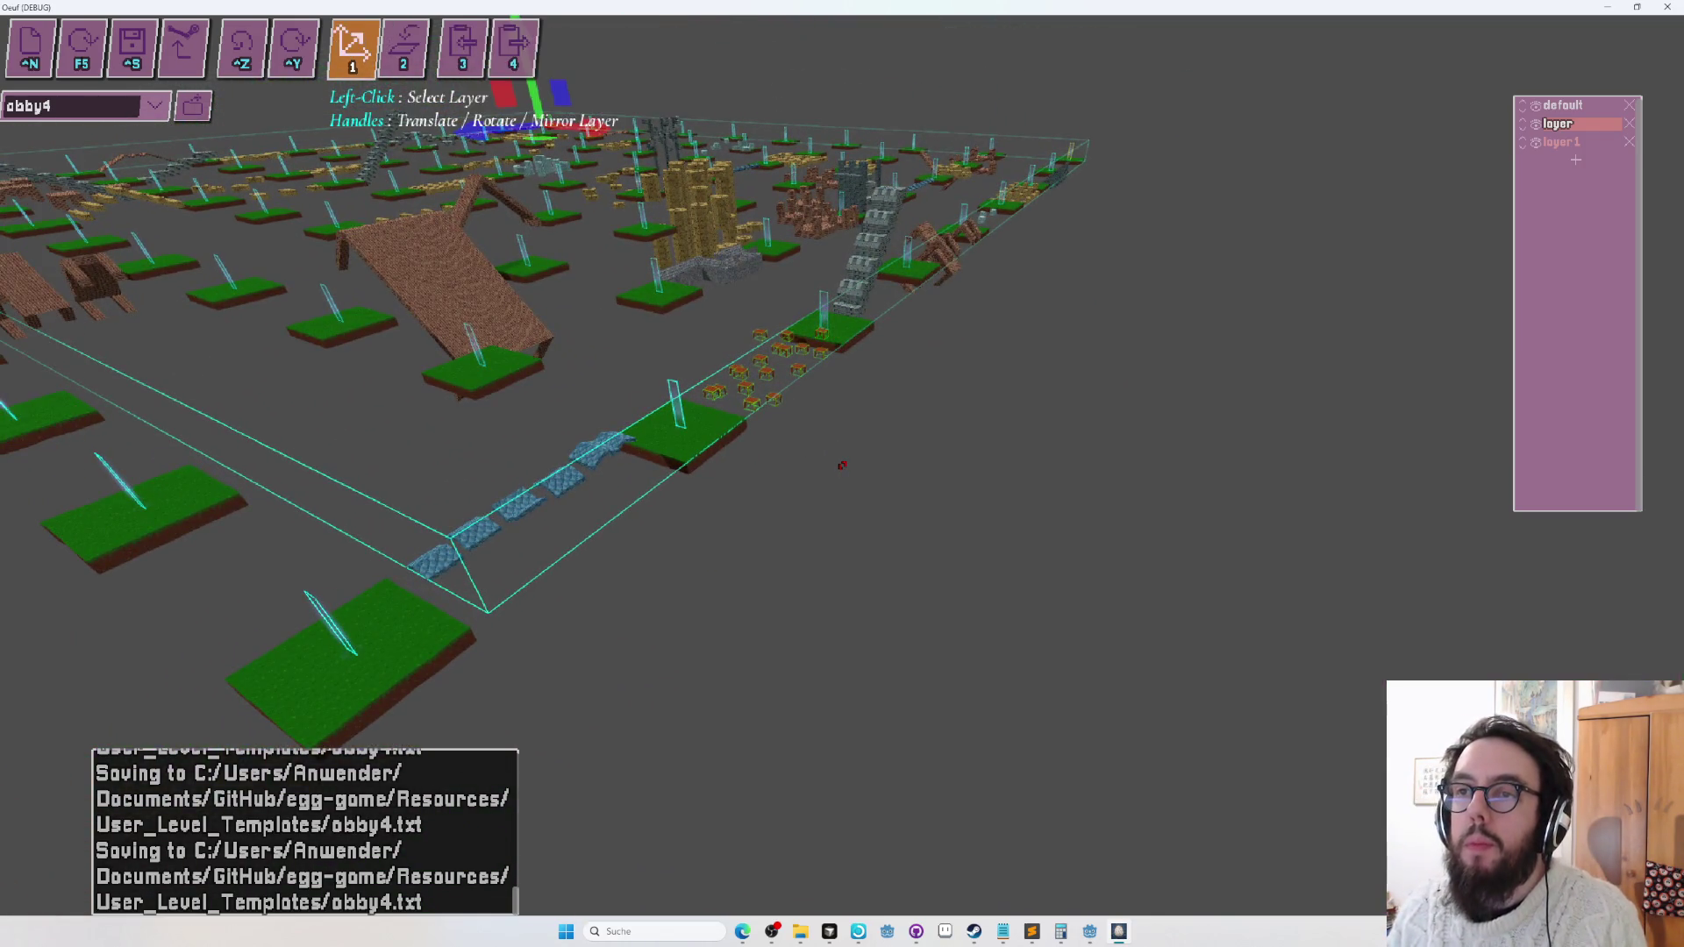
With the assign tool, drag a volume over the table course's platforms and entities to put them in 'layer'.
key(2)
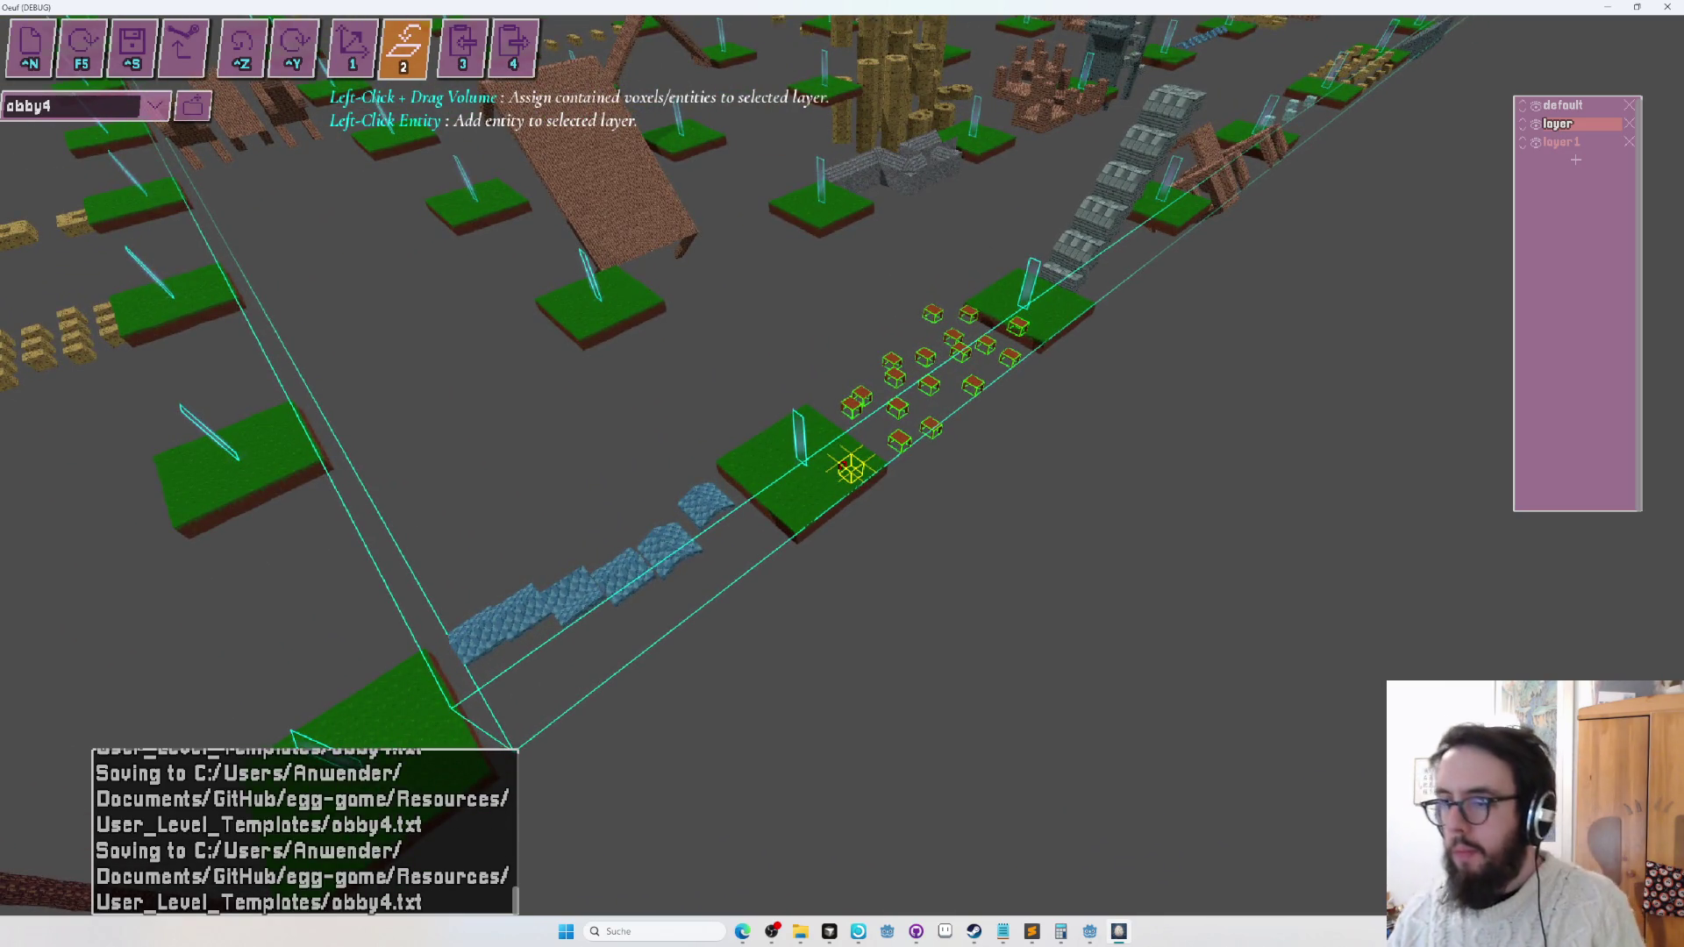
drag(841, 465, 840, 465)
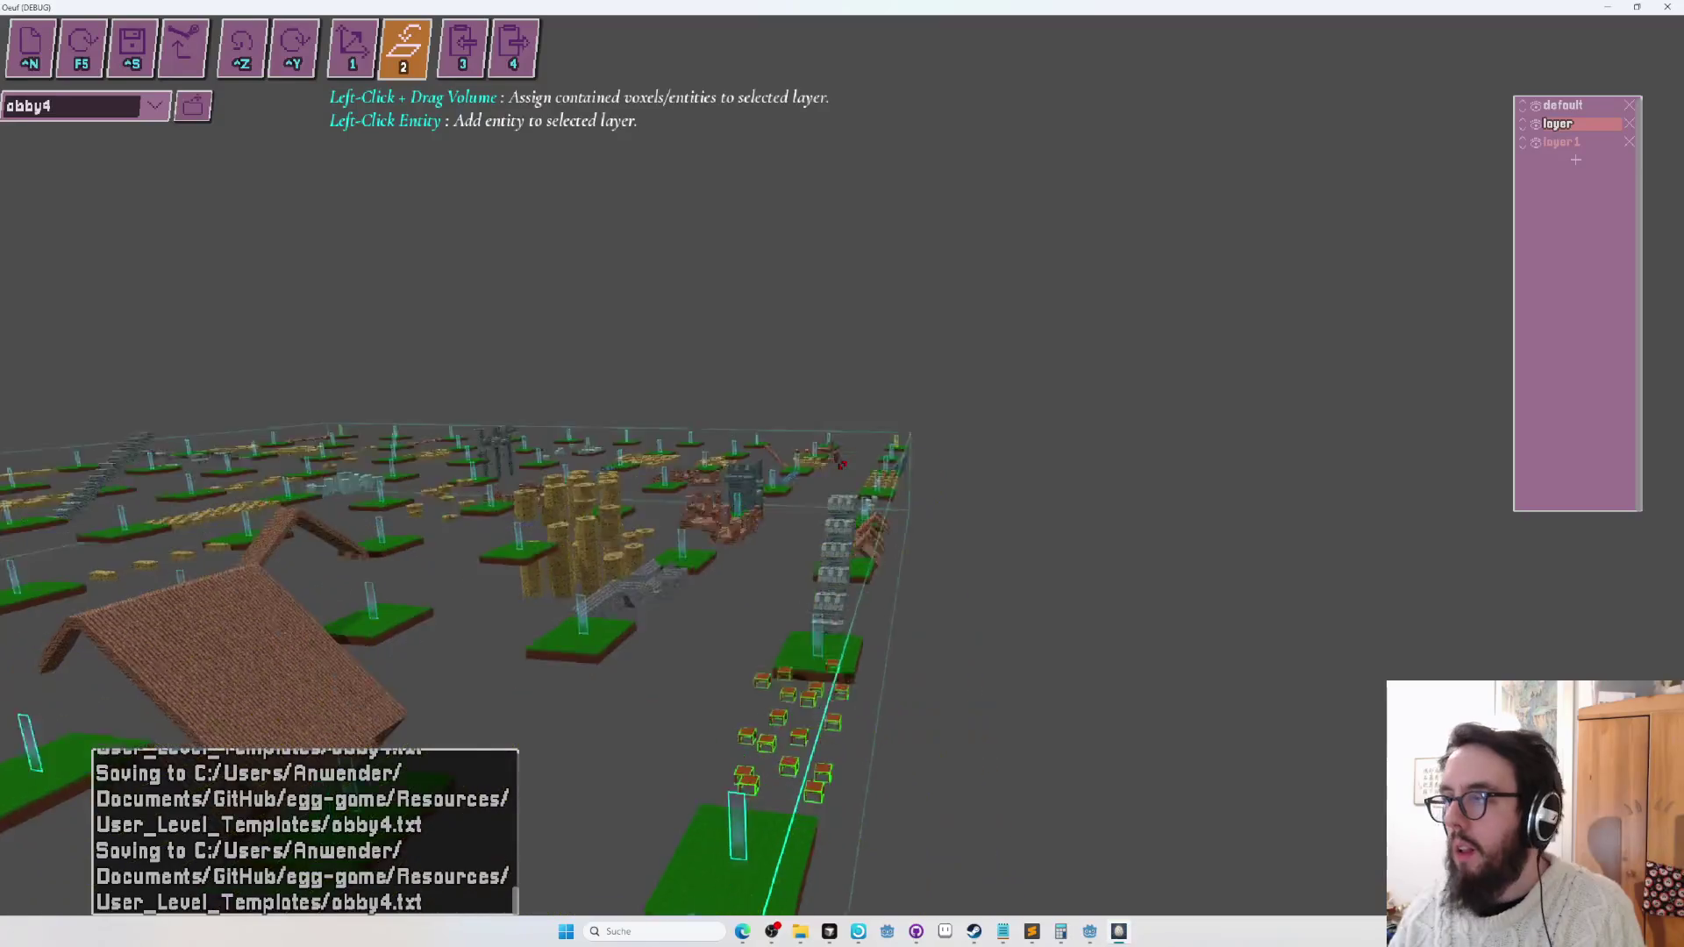
click(1558, 123)
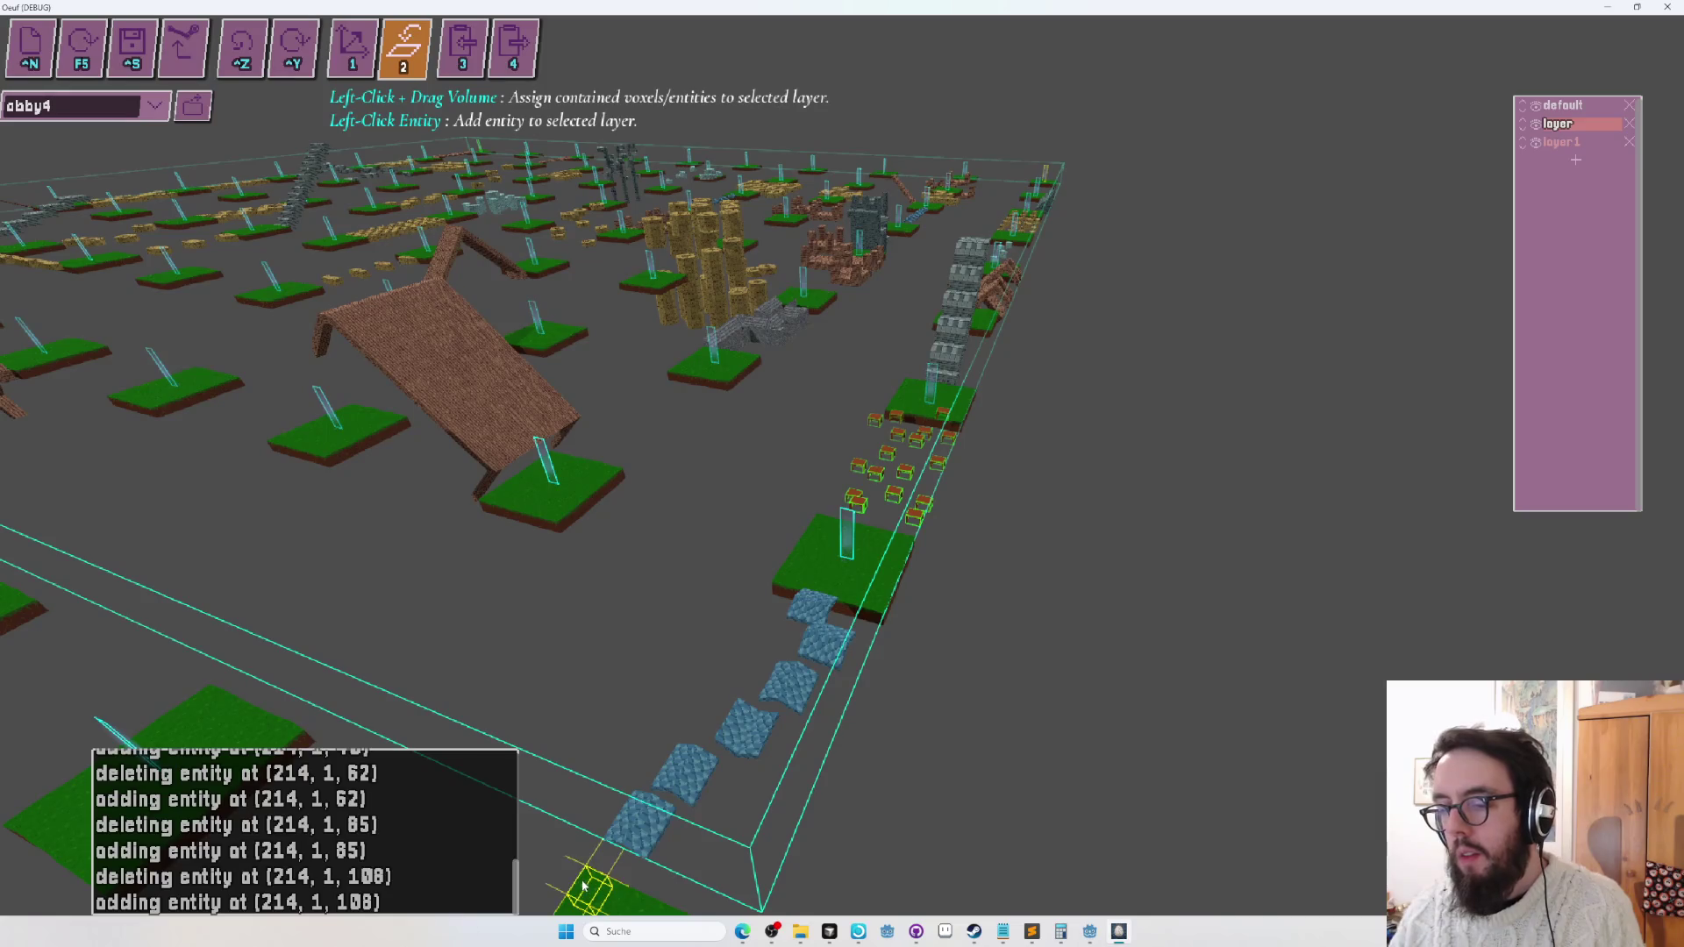
mouse_move(1234, 282)
mouse_down()
mouse_move(1172, 159)
mouse_move(1159, 217)
mouse_up()
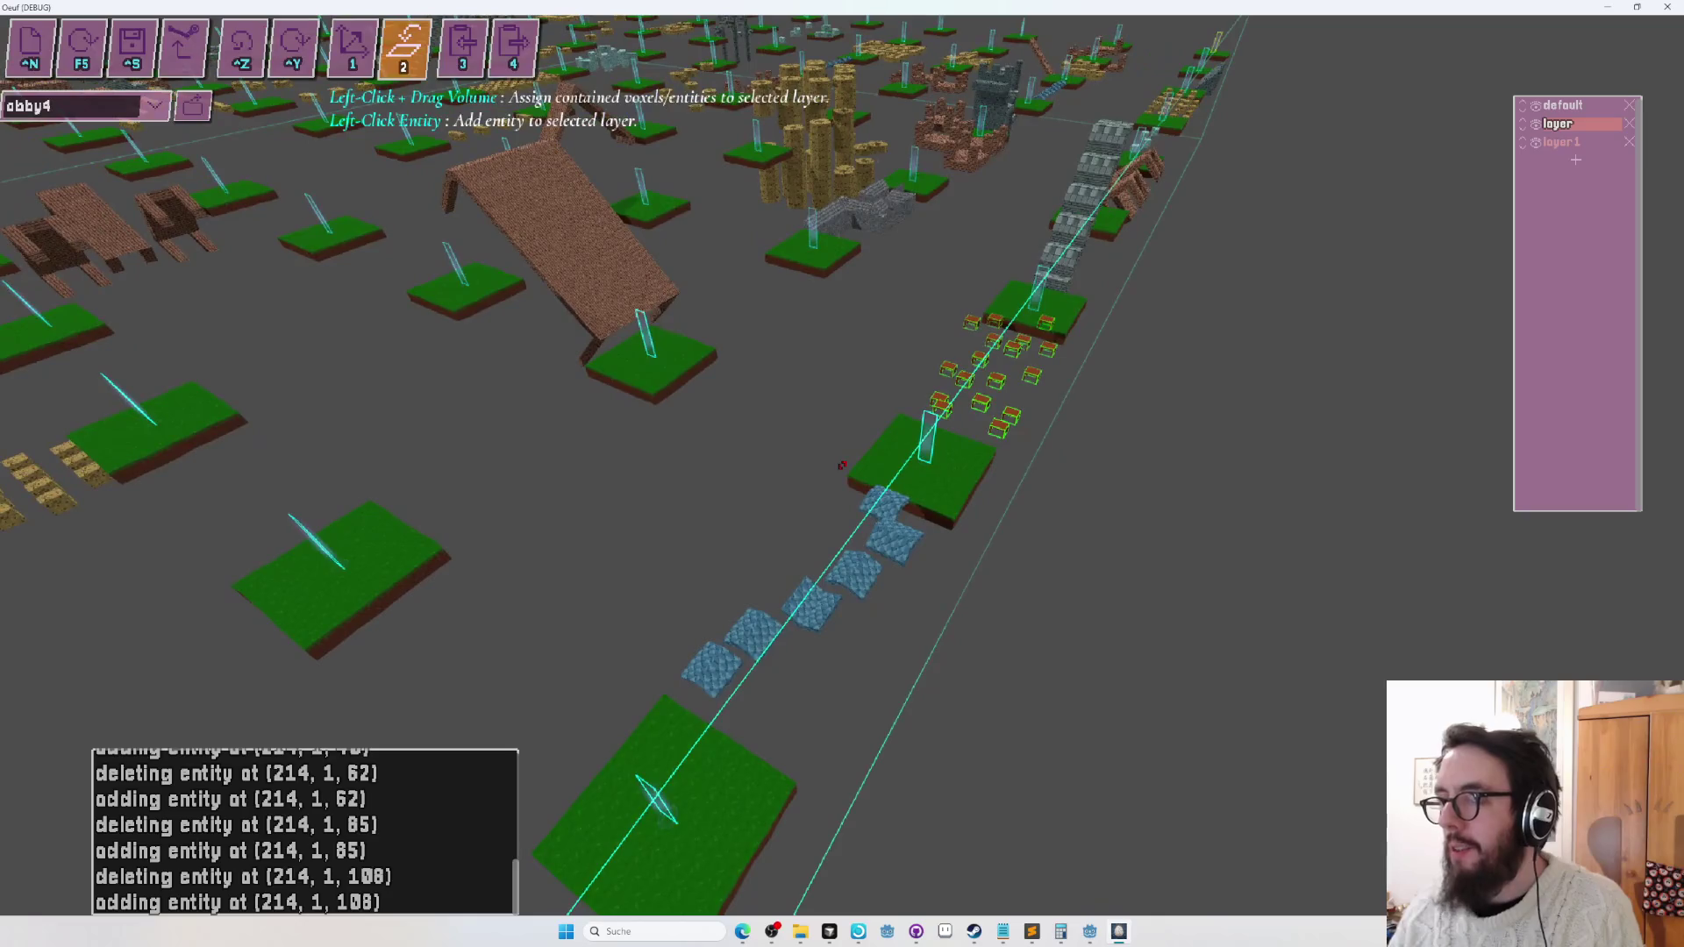
click(1585, 107)
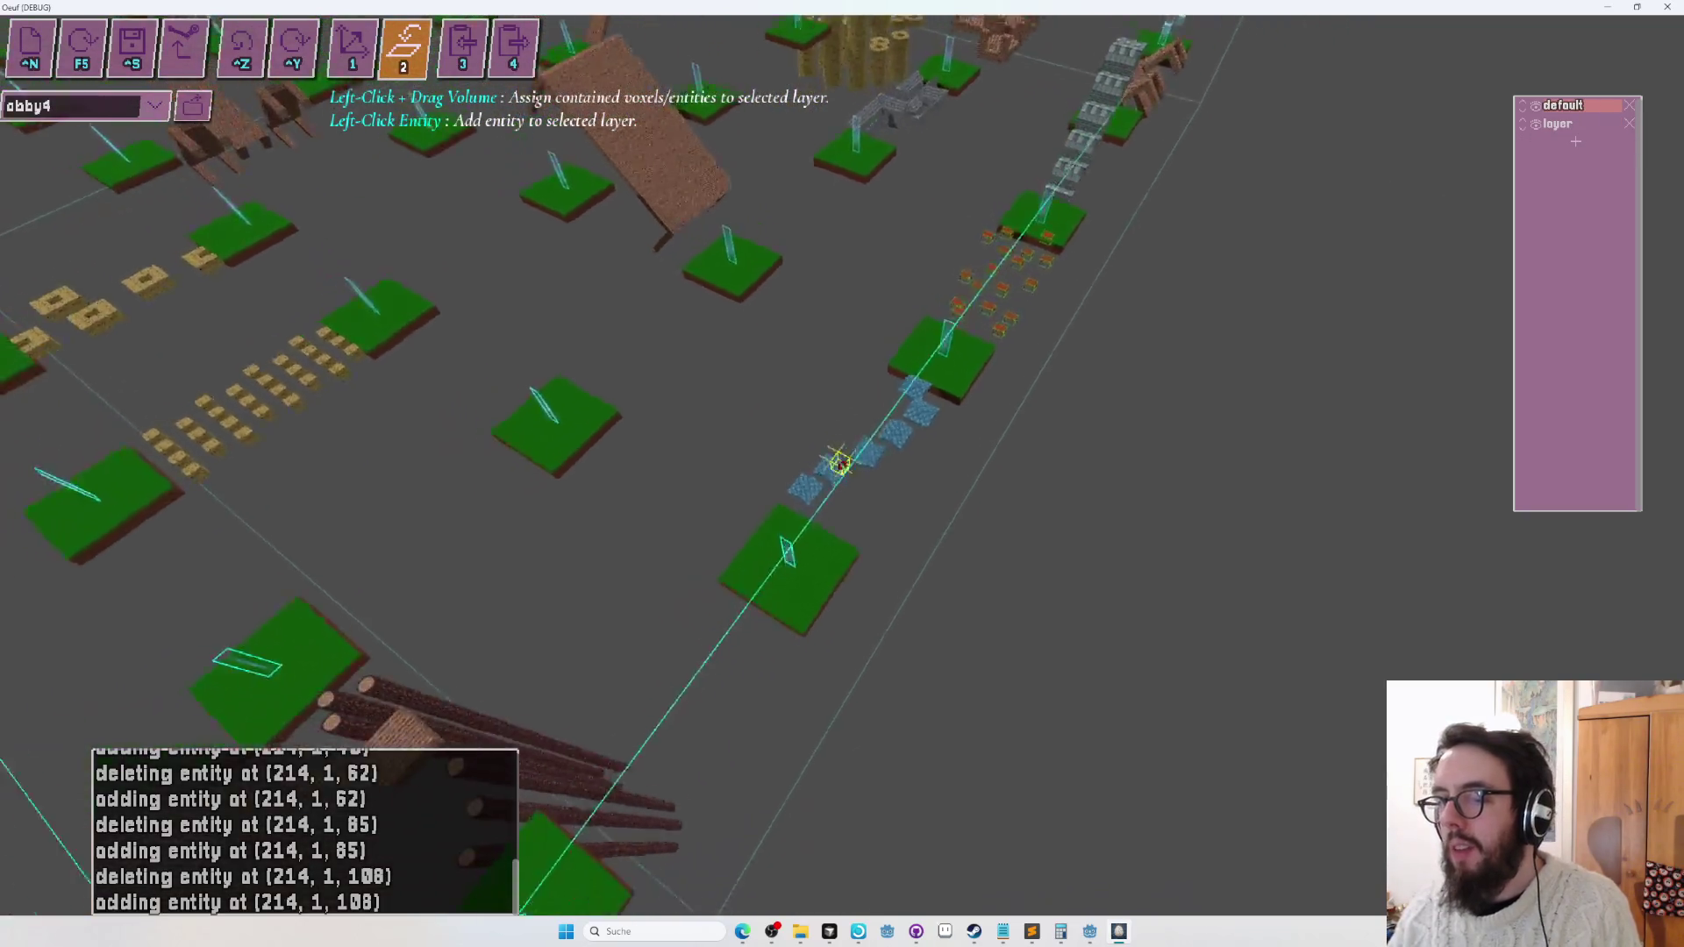
drag(840, 470, 842, 465)
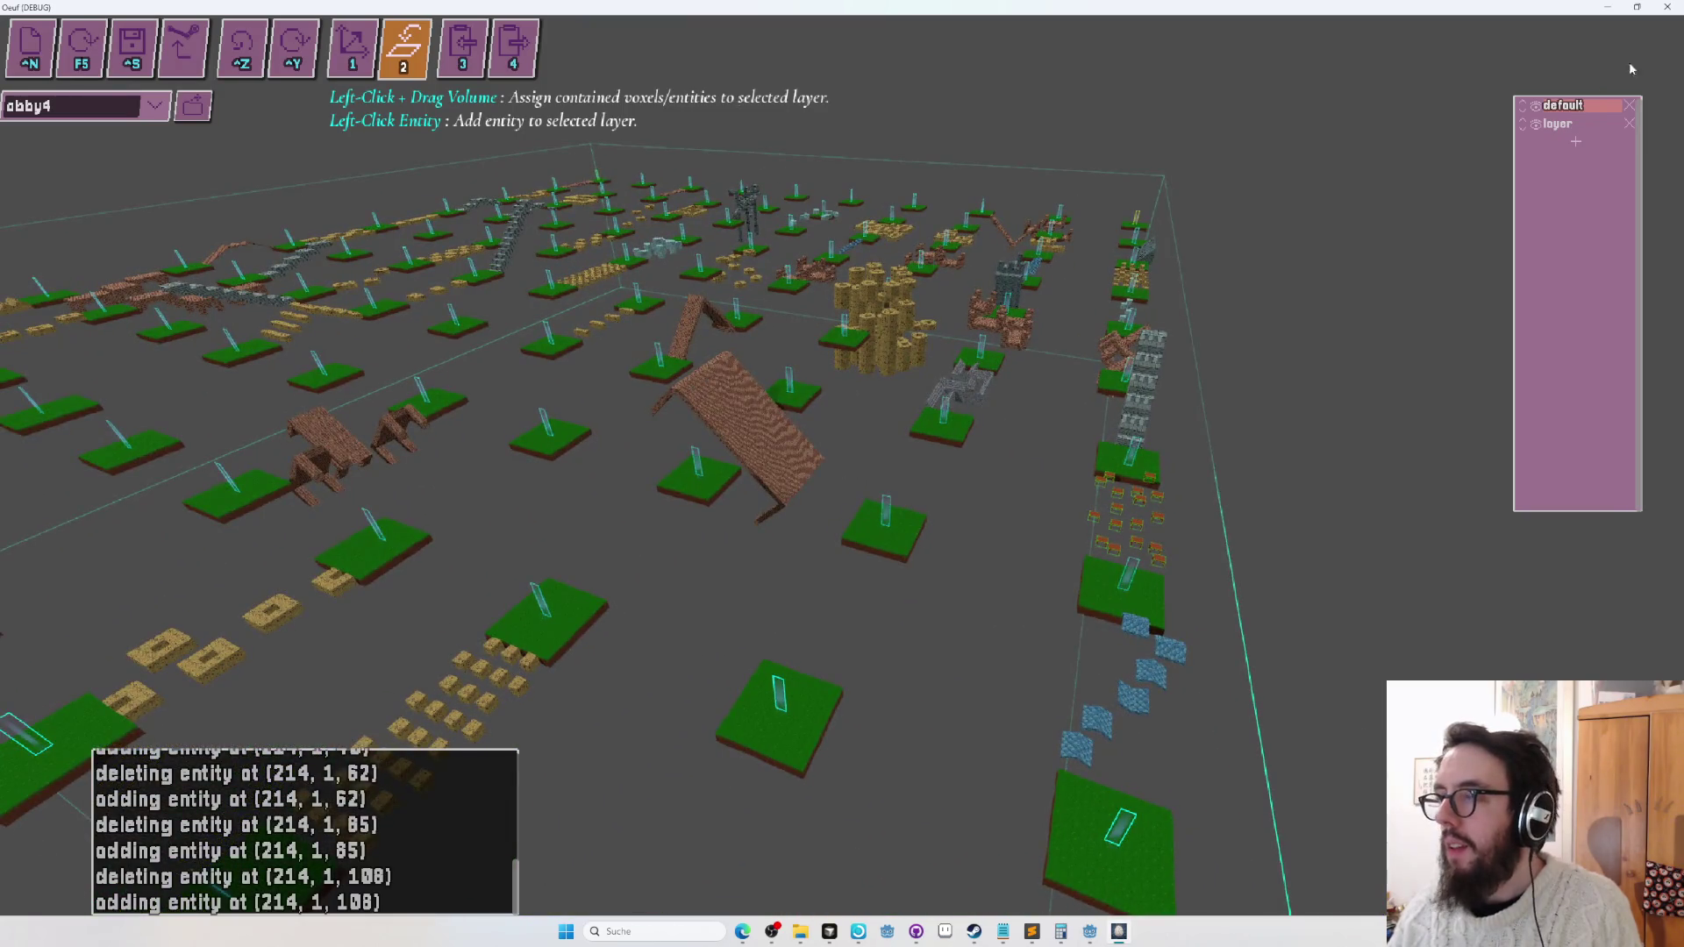
right_click(1518, 174)
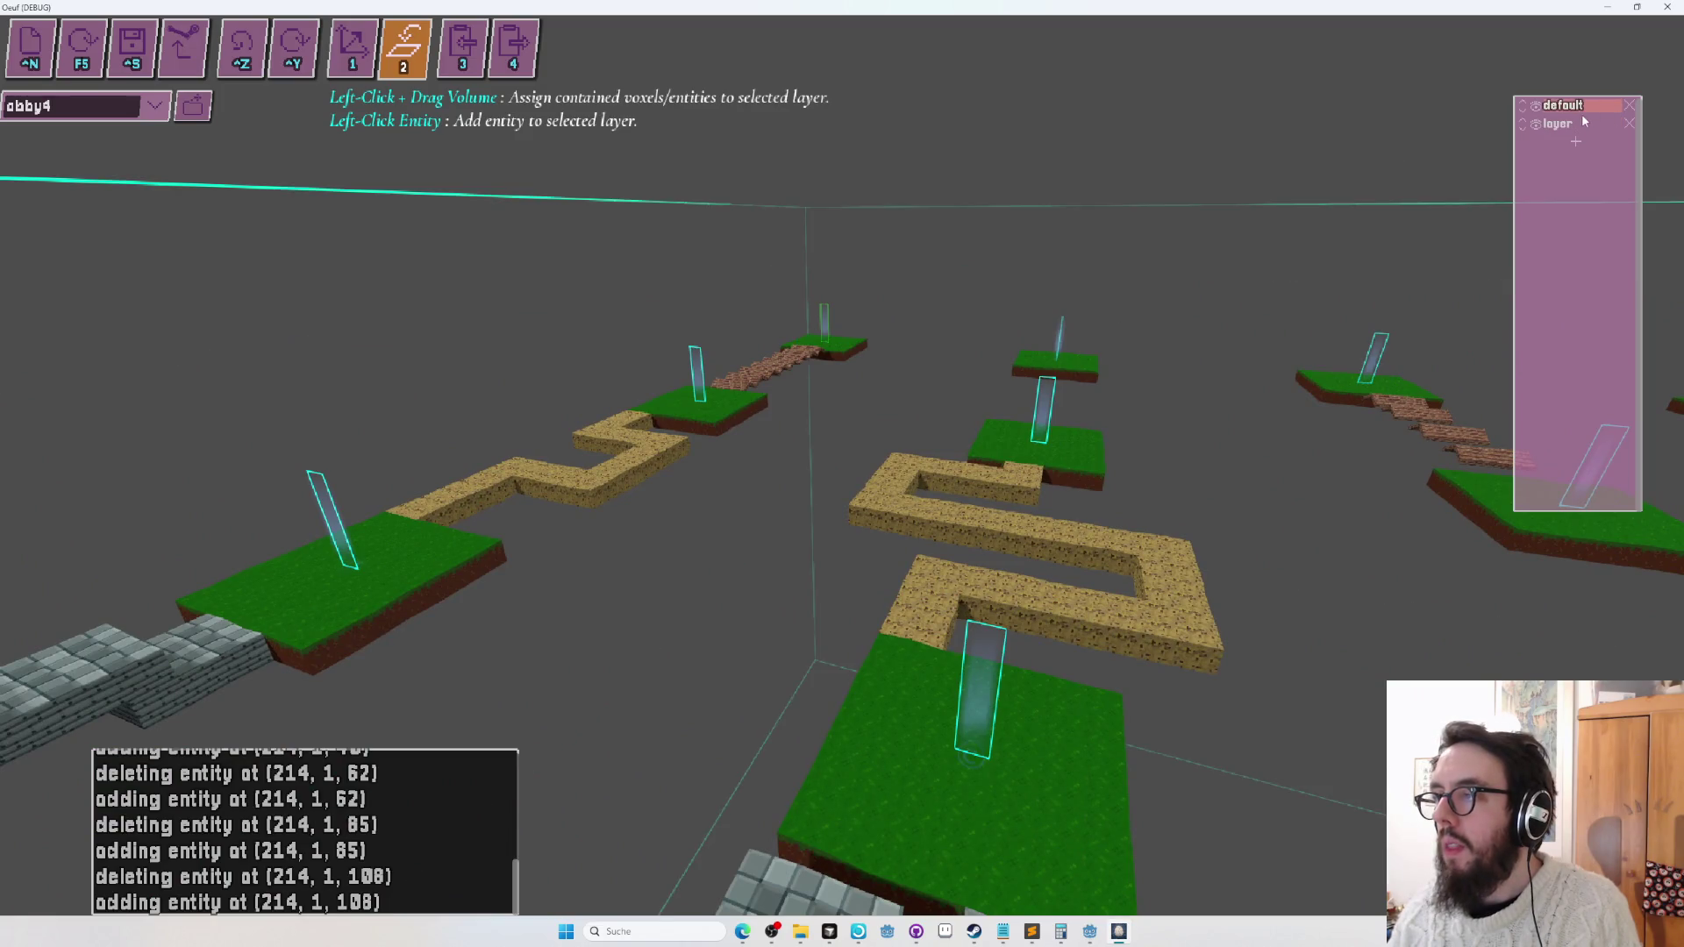
Target 'layer' and size an assign volume over the brick and stone section near the tower.
click(1582, 124)
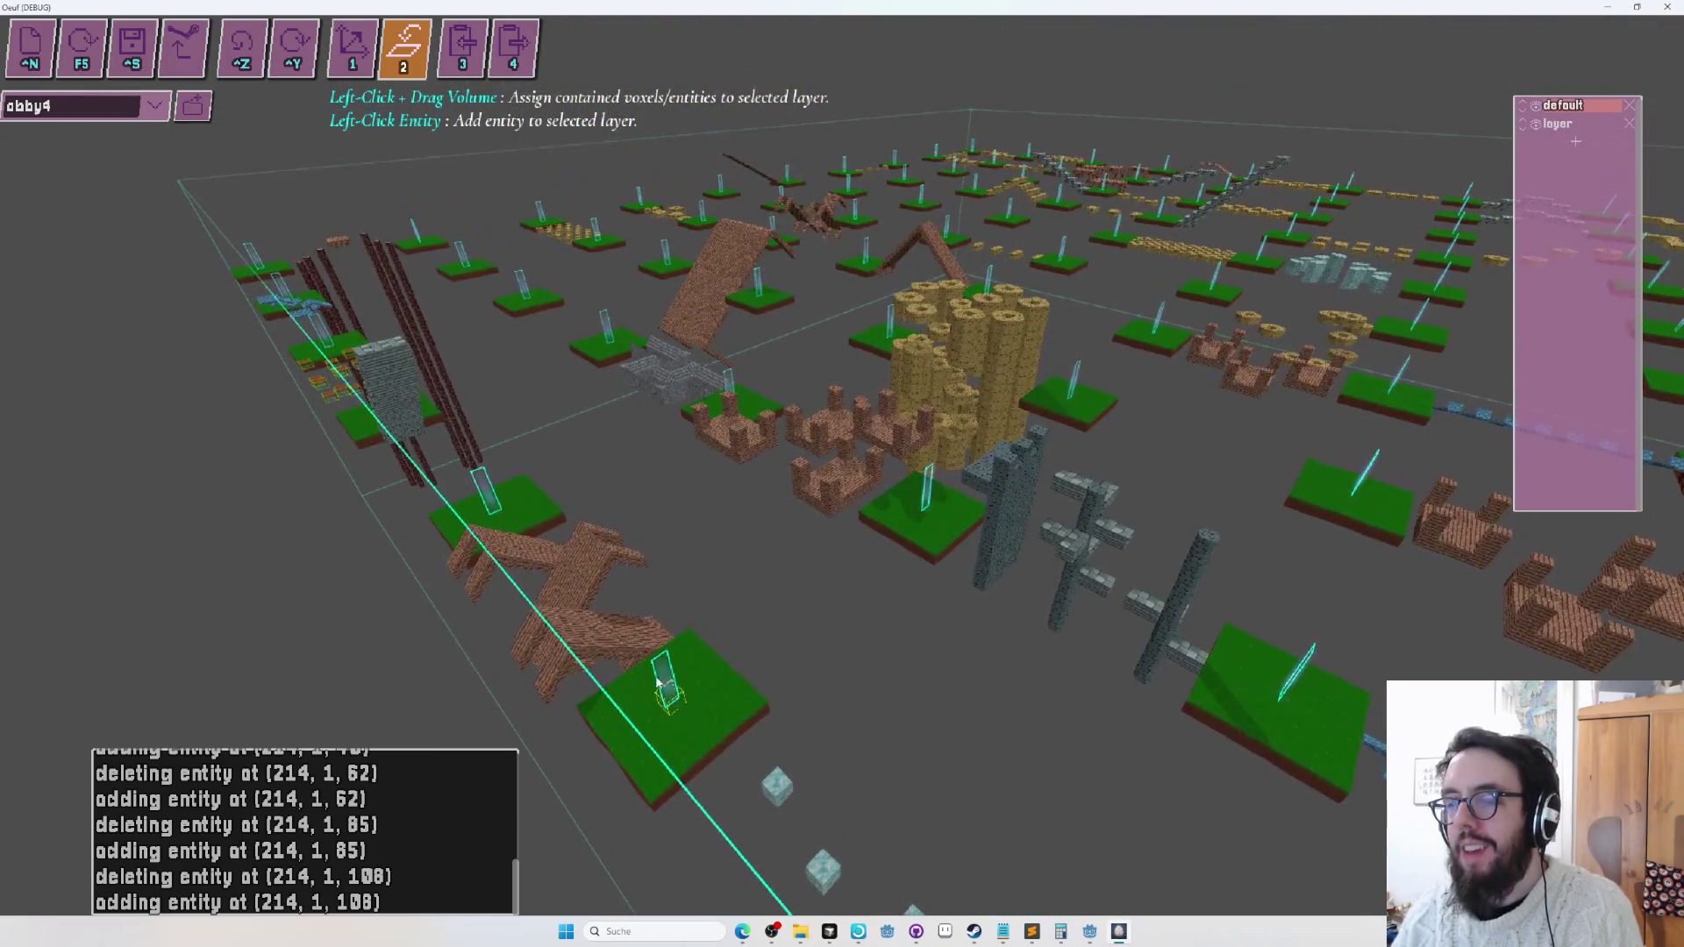
mouse_move(900, 145)
mouse_down()
mouse_move(892, 98)
mouse_move(890, 118)
mouse_up()
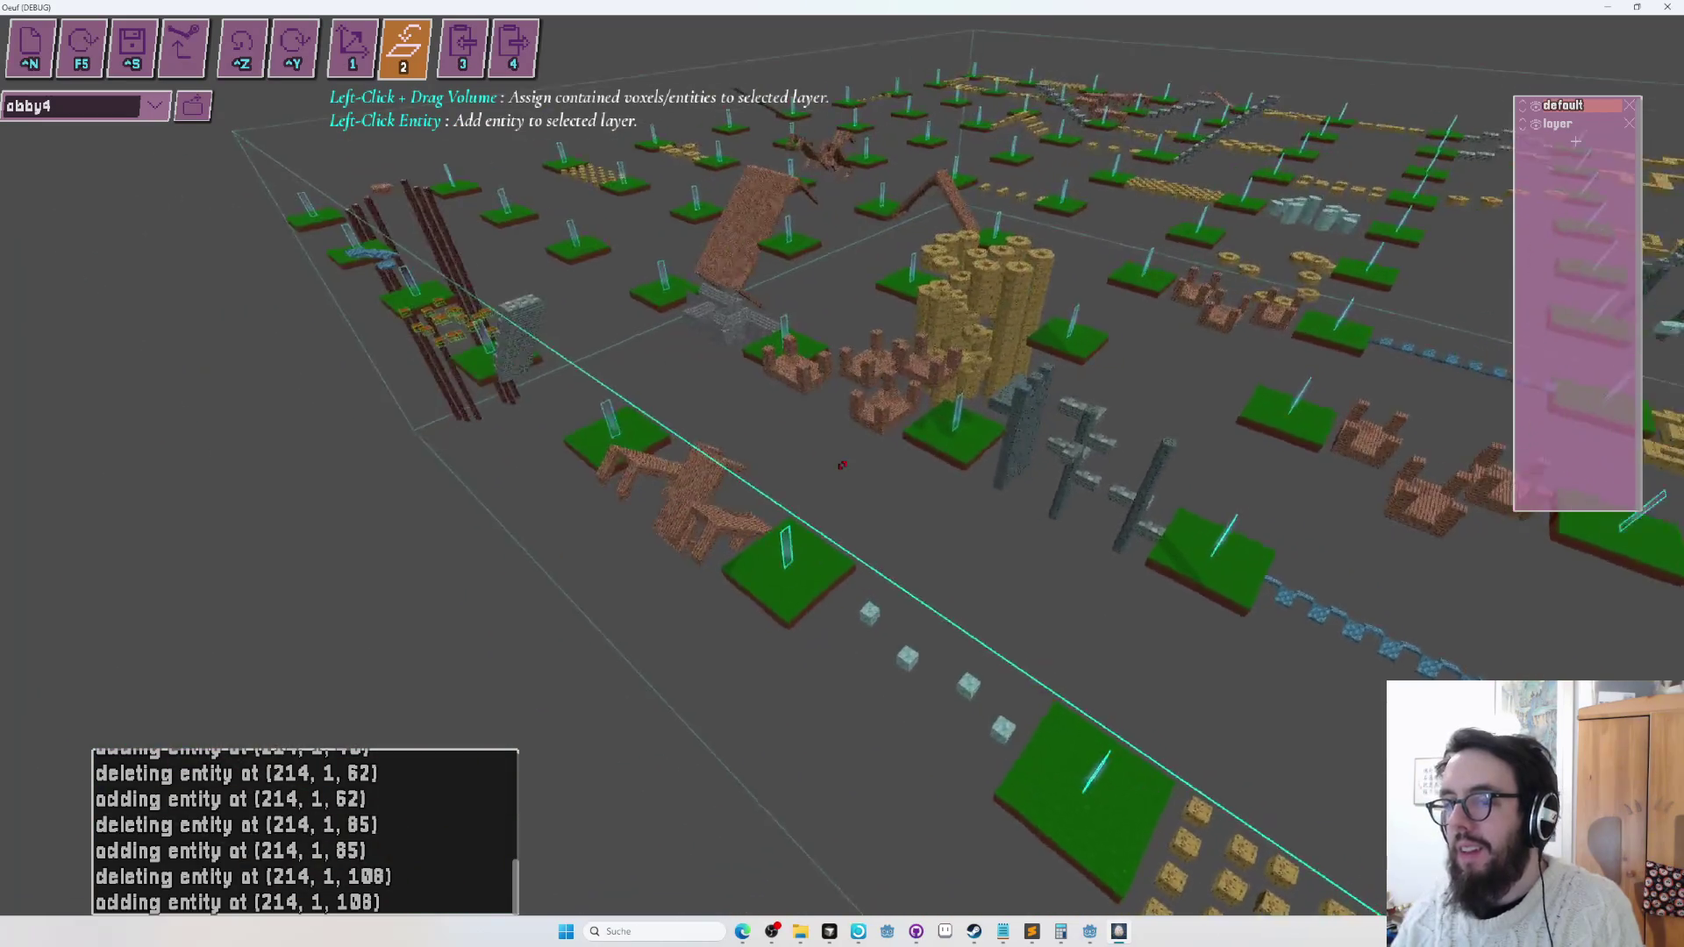
key(w)
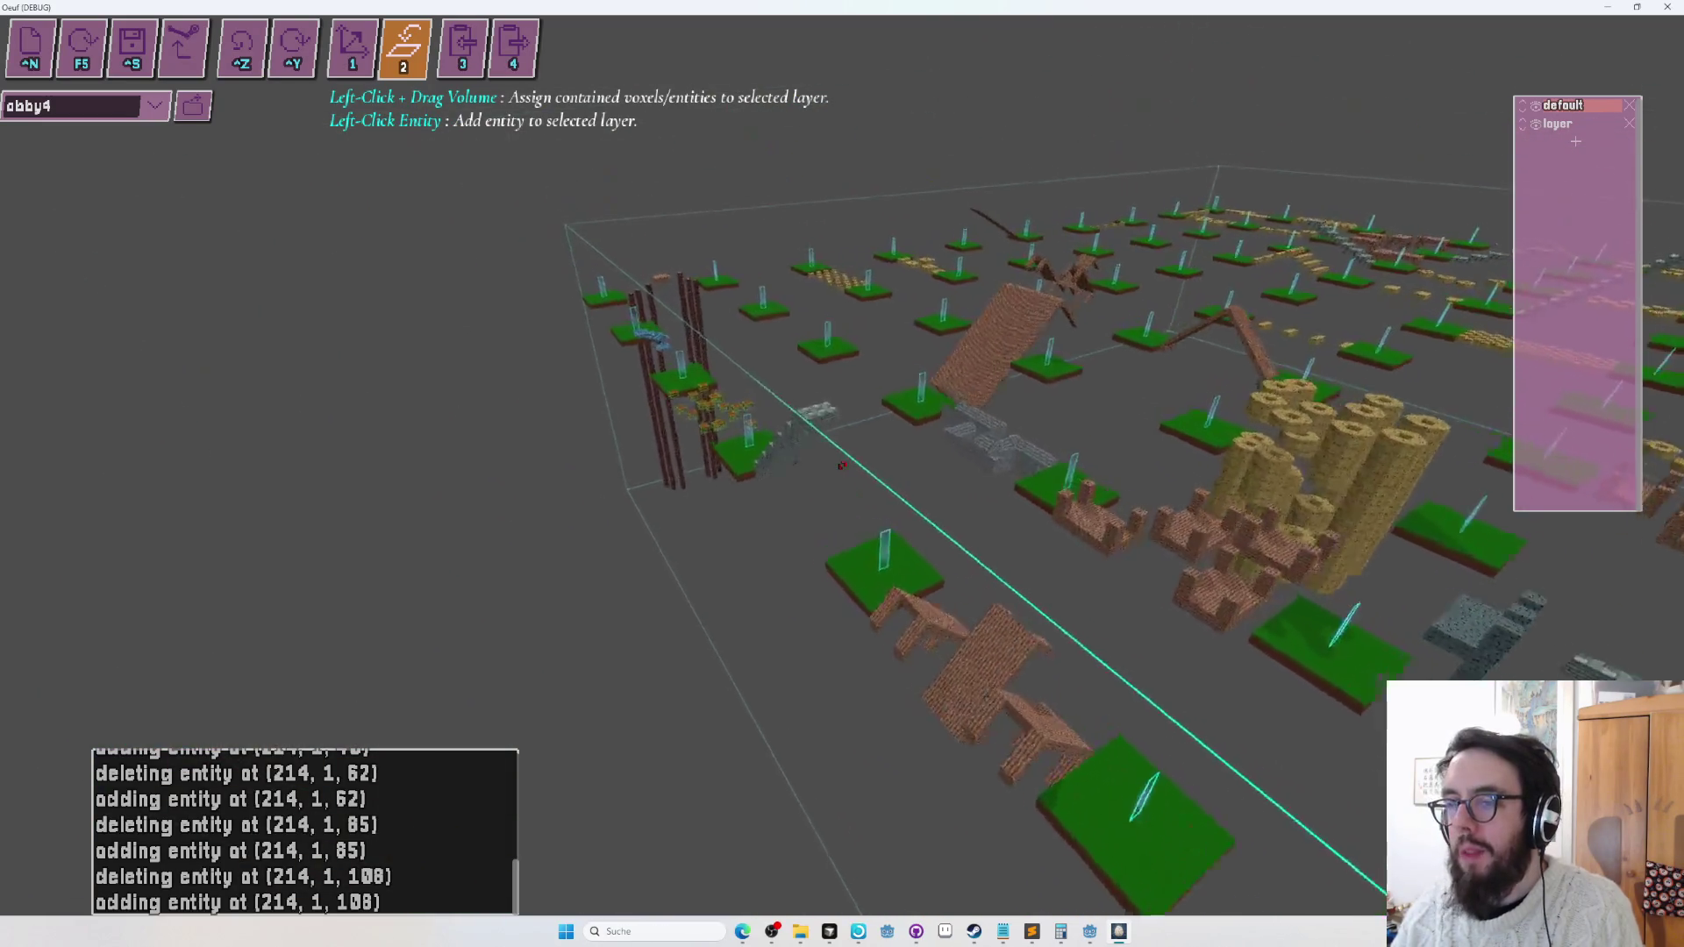
drag(842, 465, 841, 464)
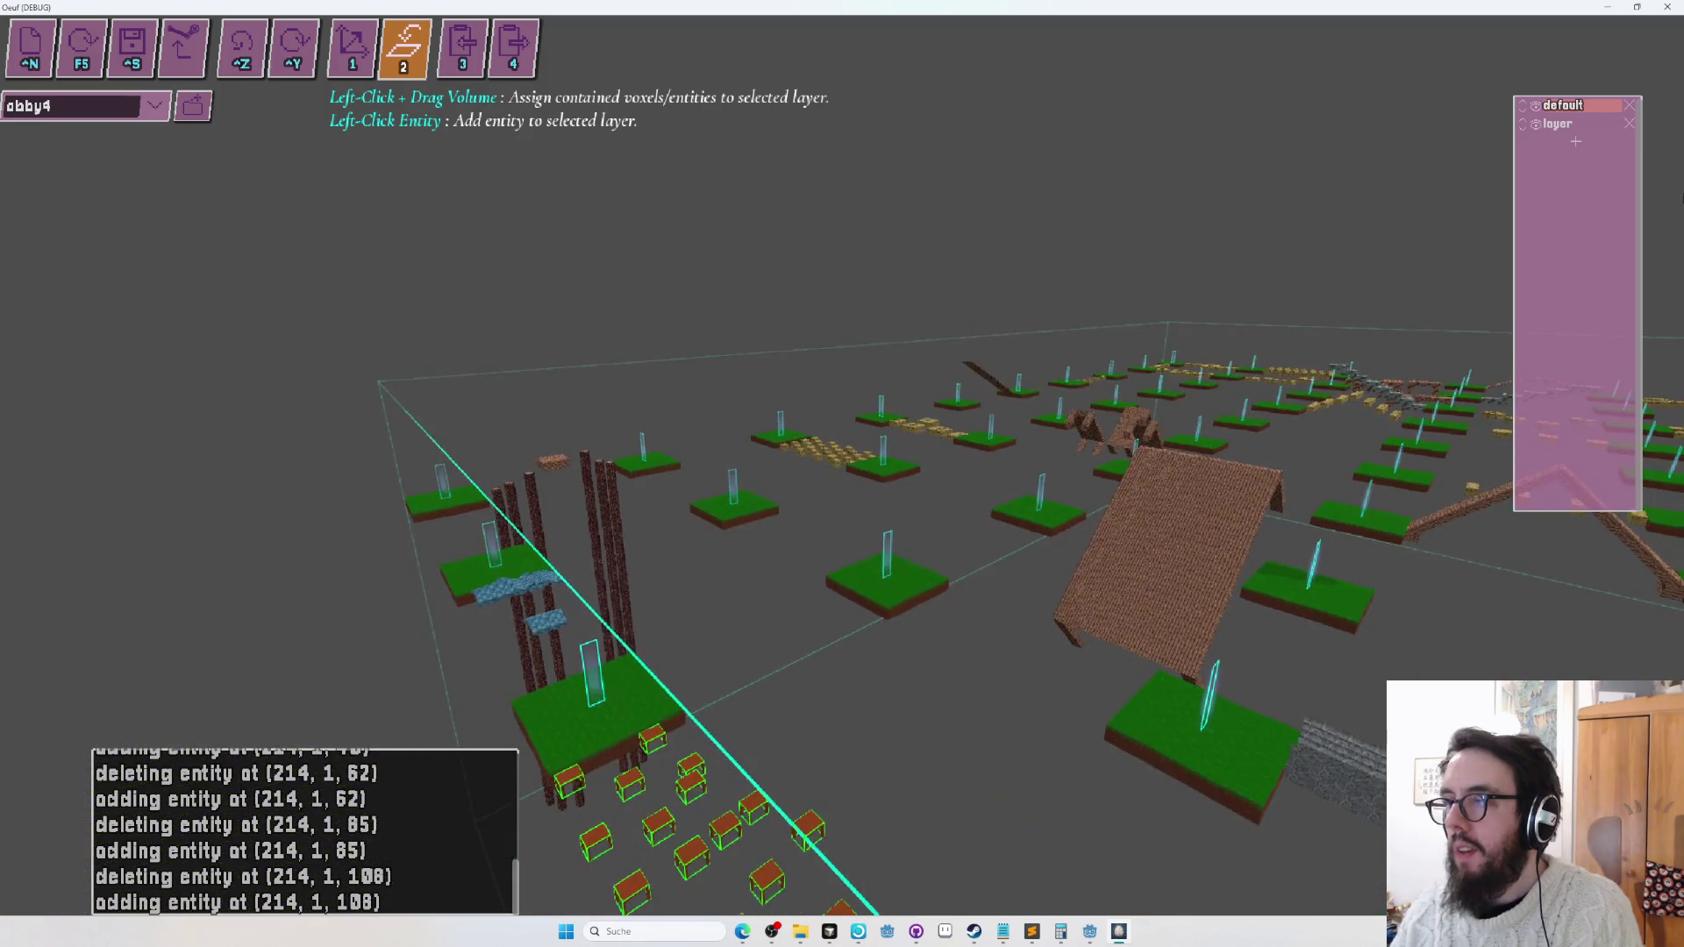
click(1557, 124)
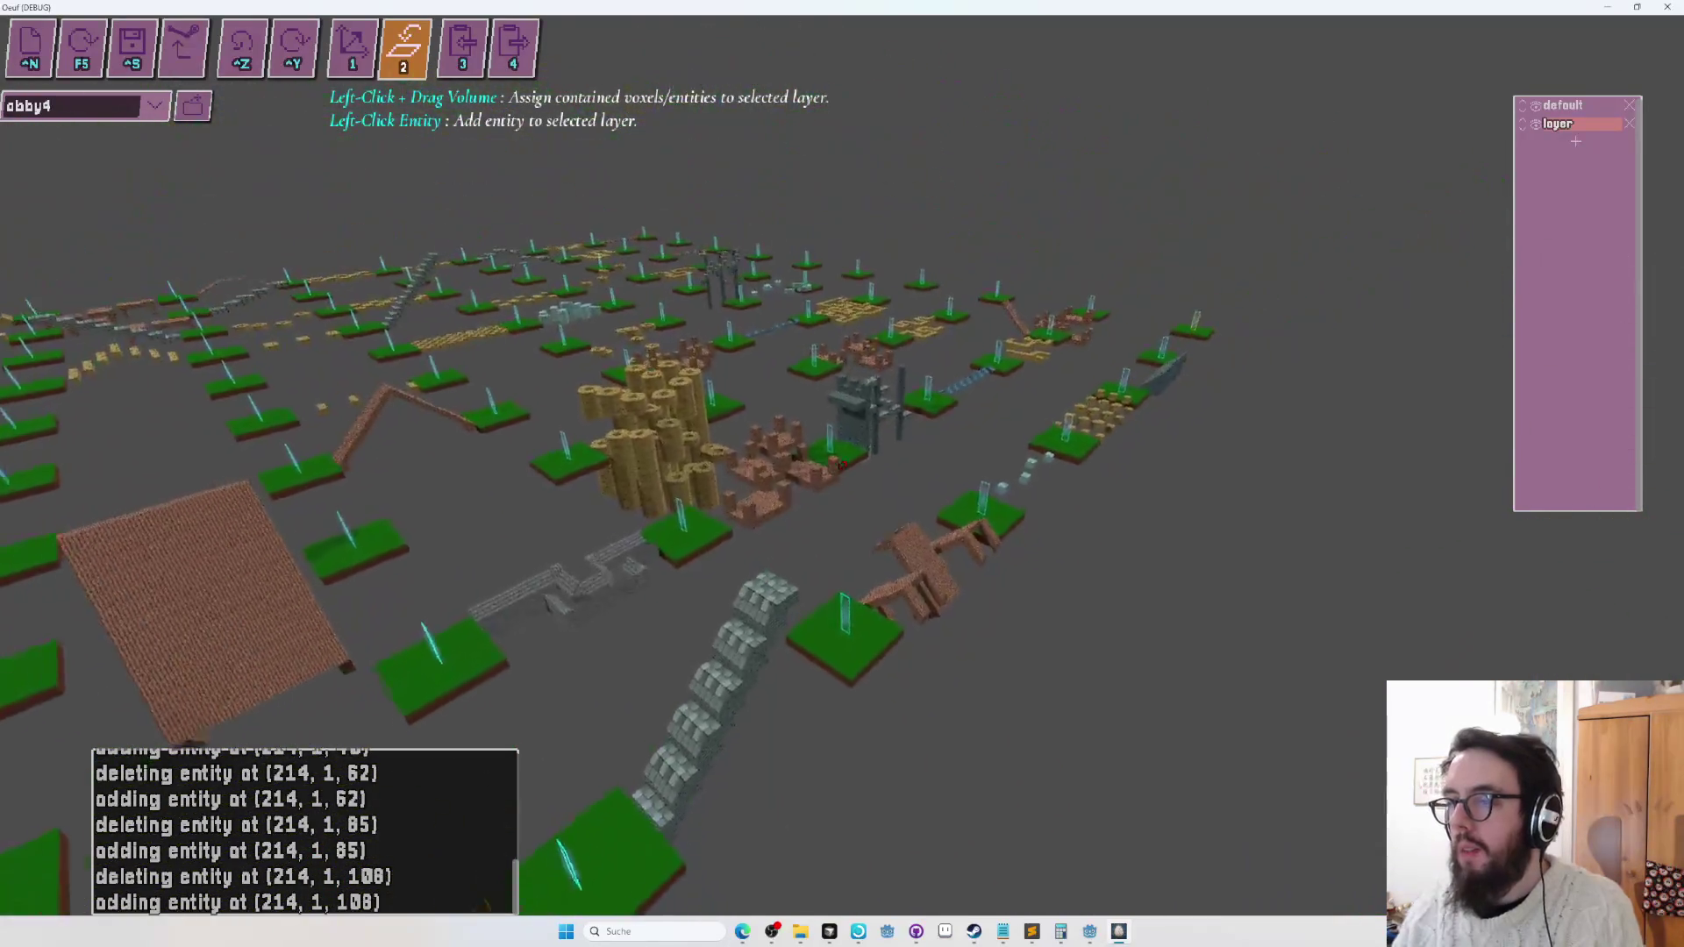
key(w)
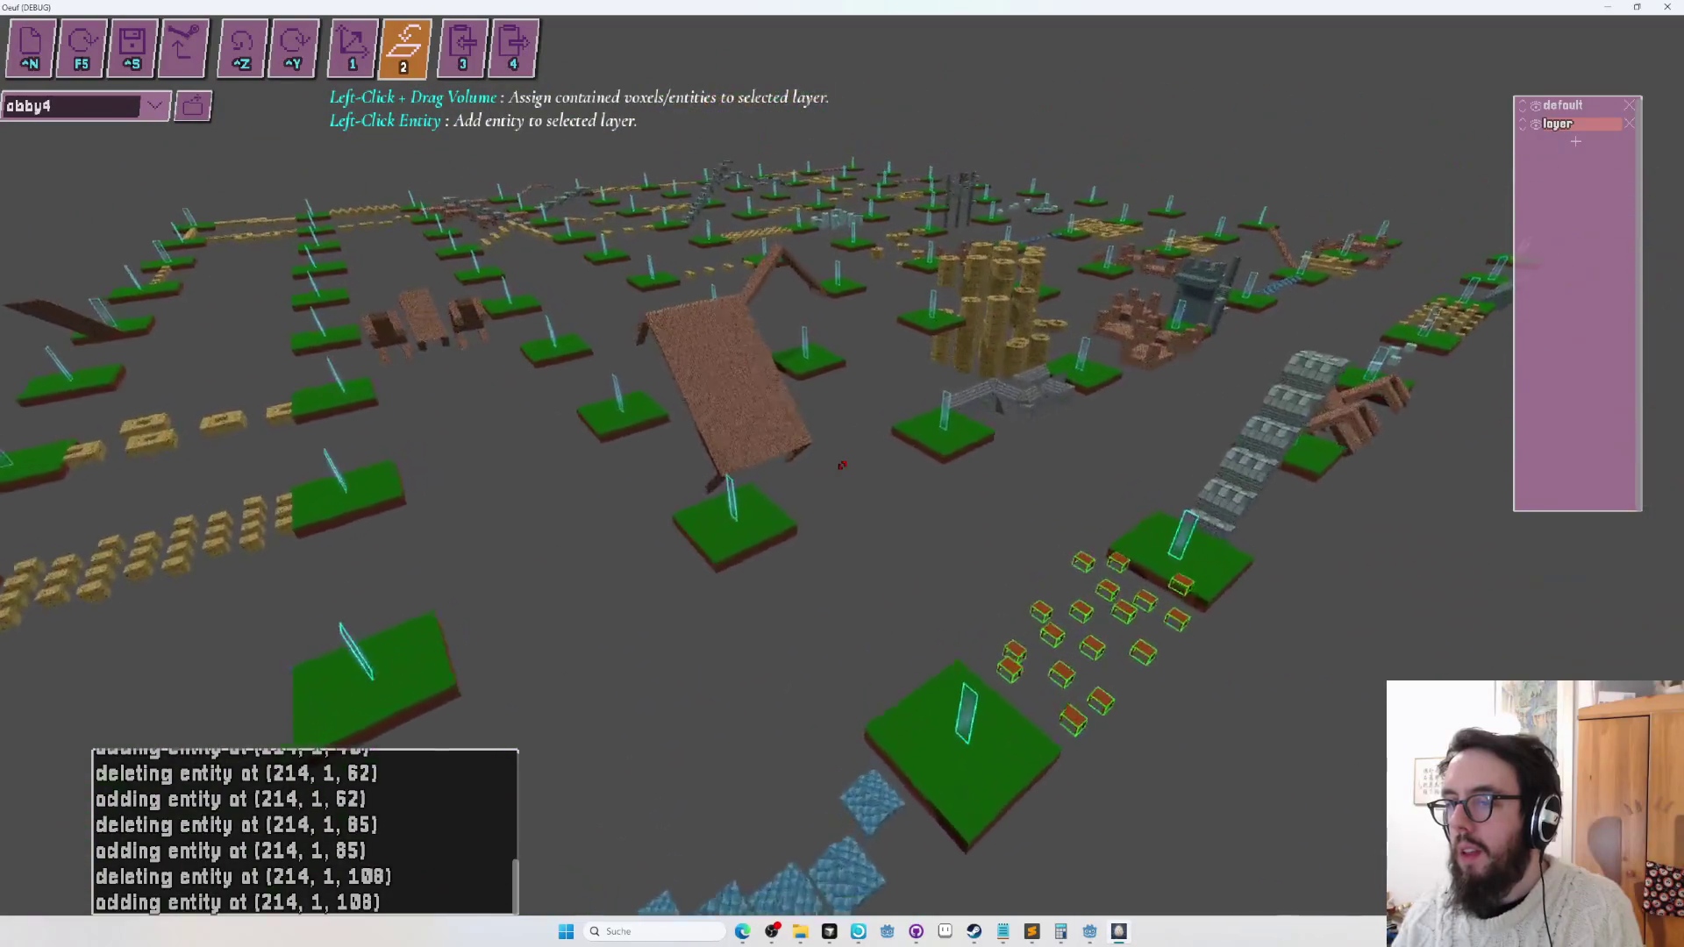
key(s)
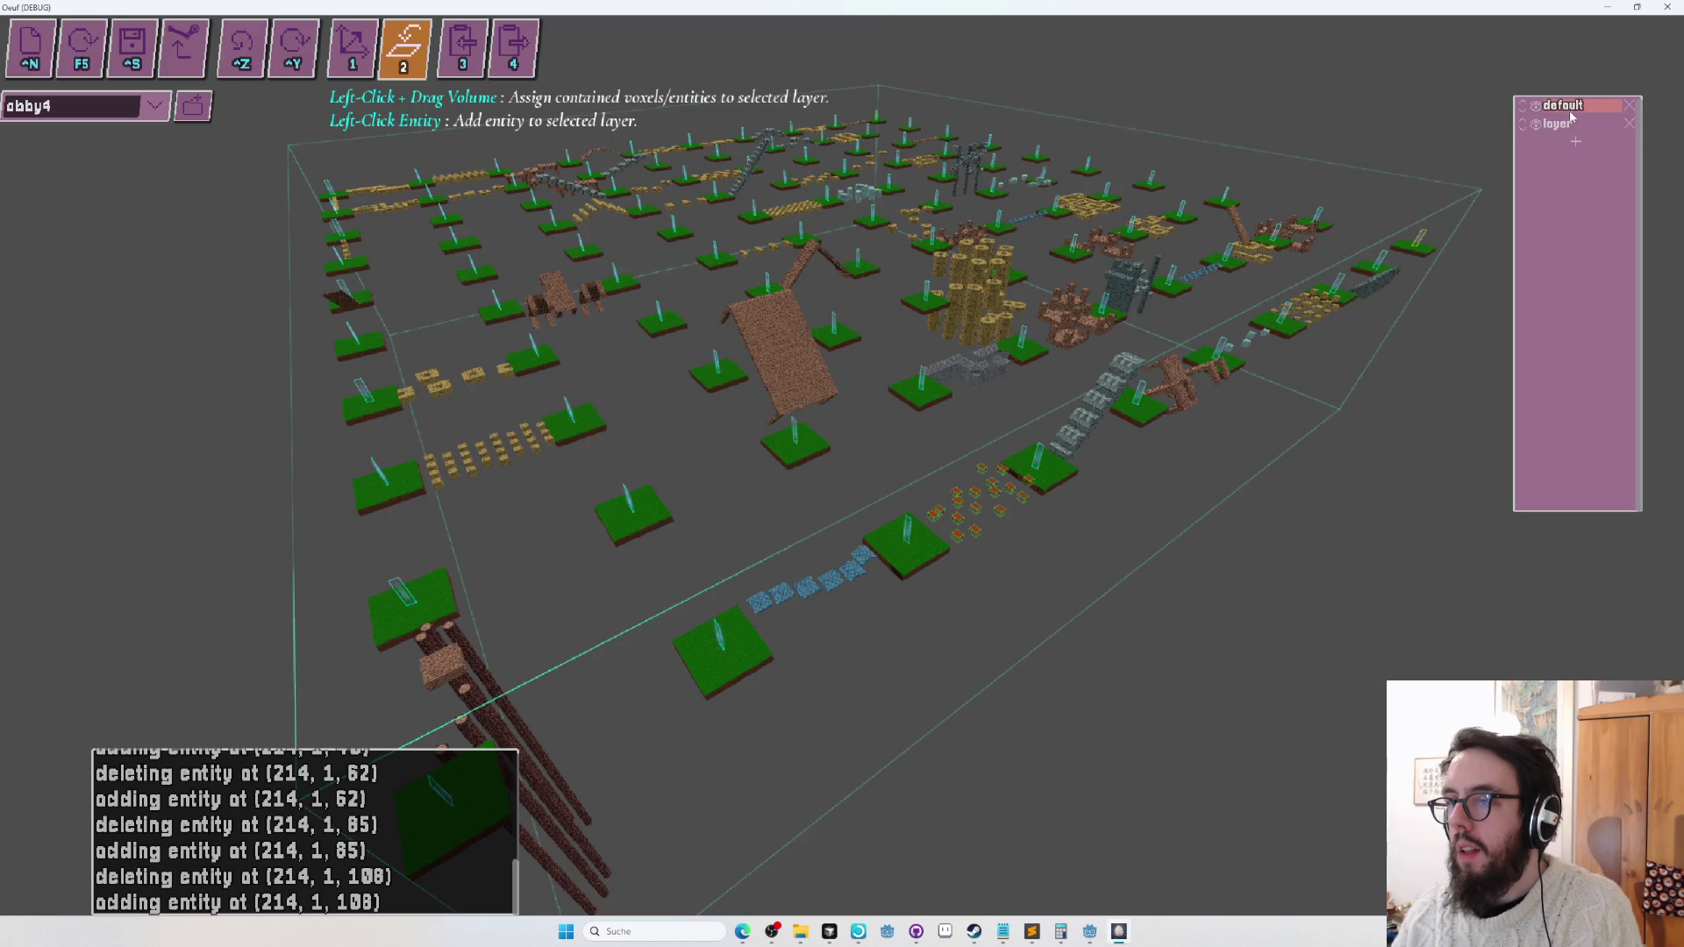
key(w)
key(w)
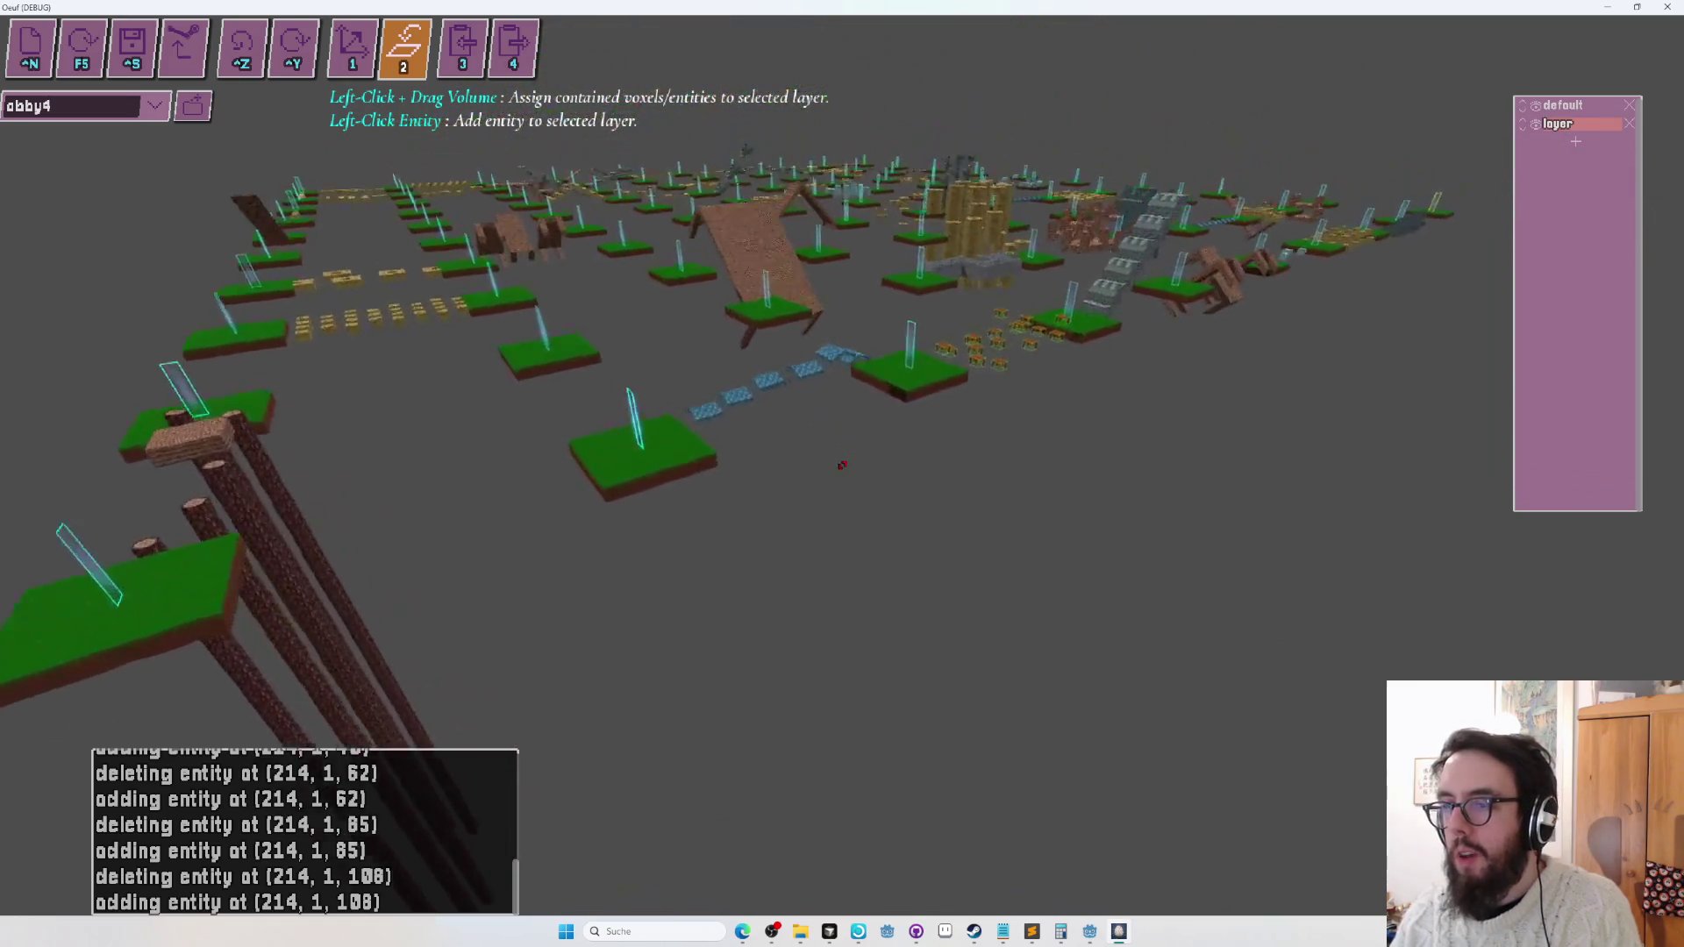
key(ctrl+s)
key(w)
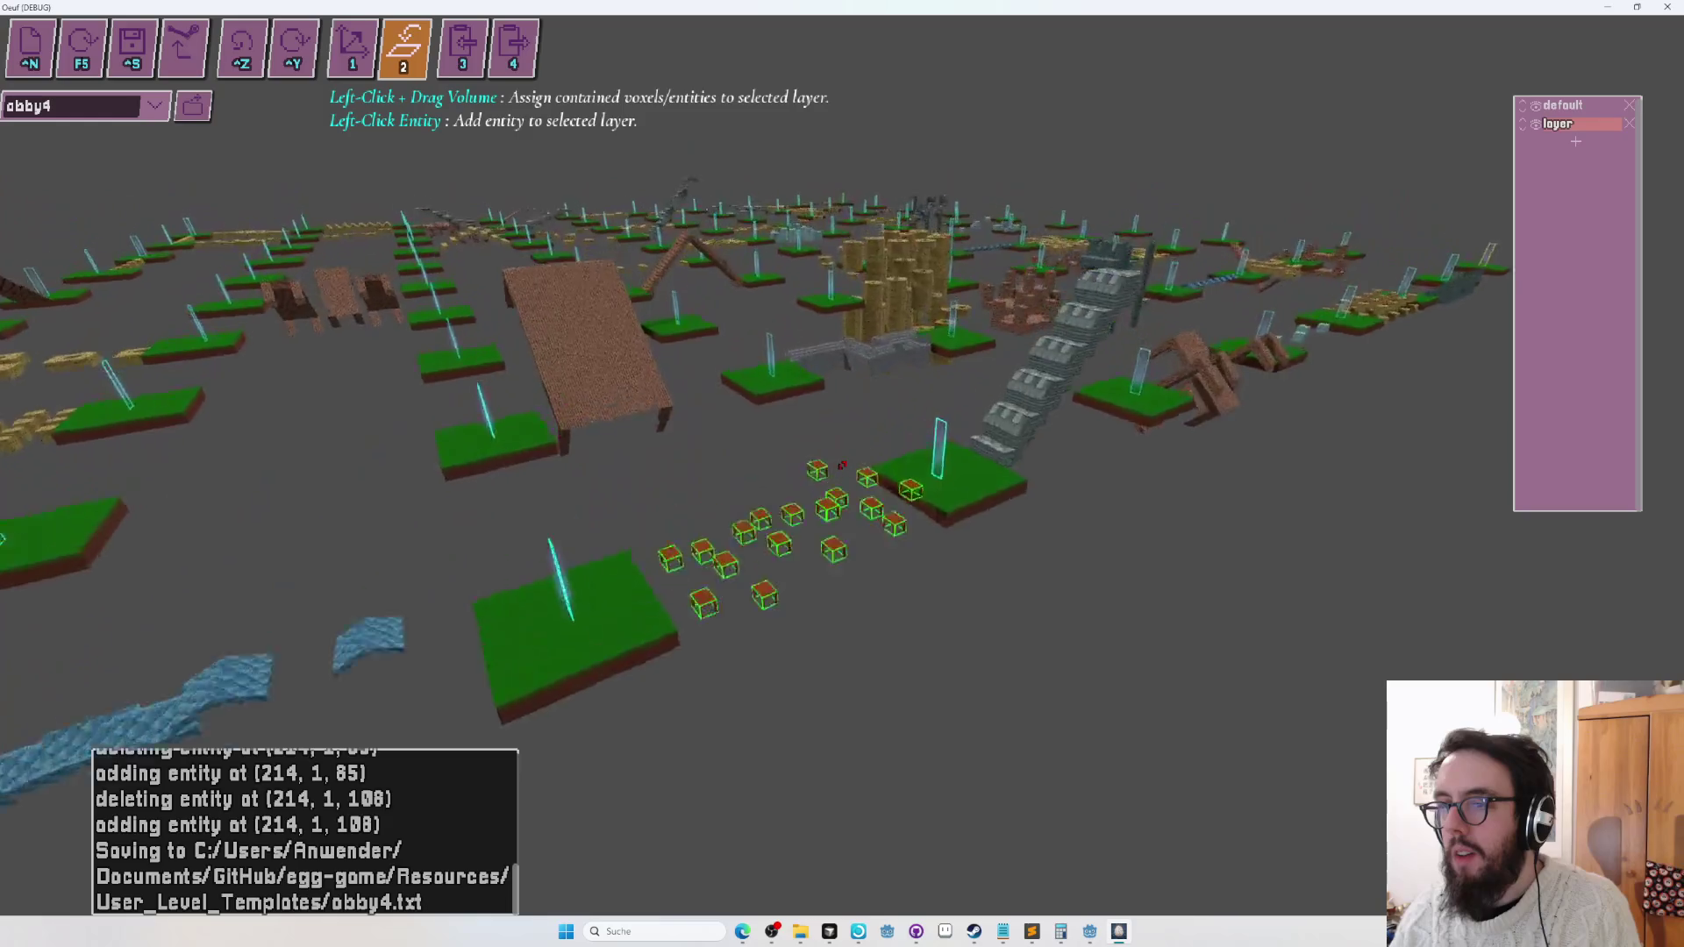
key(w)
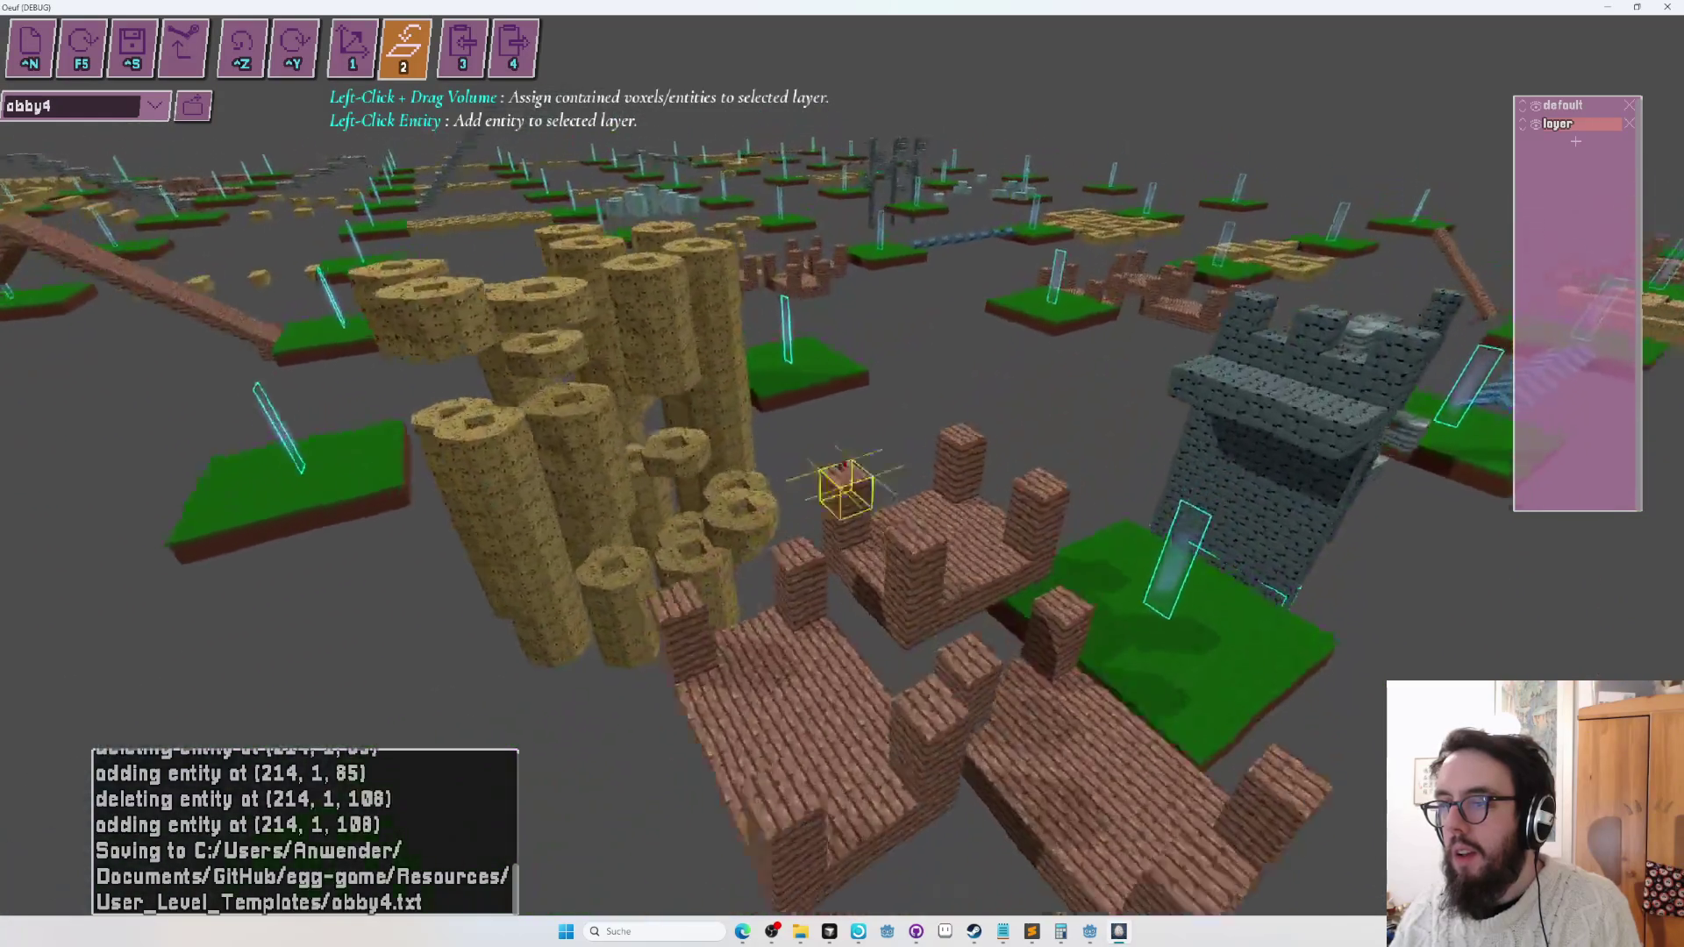
key(w)
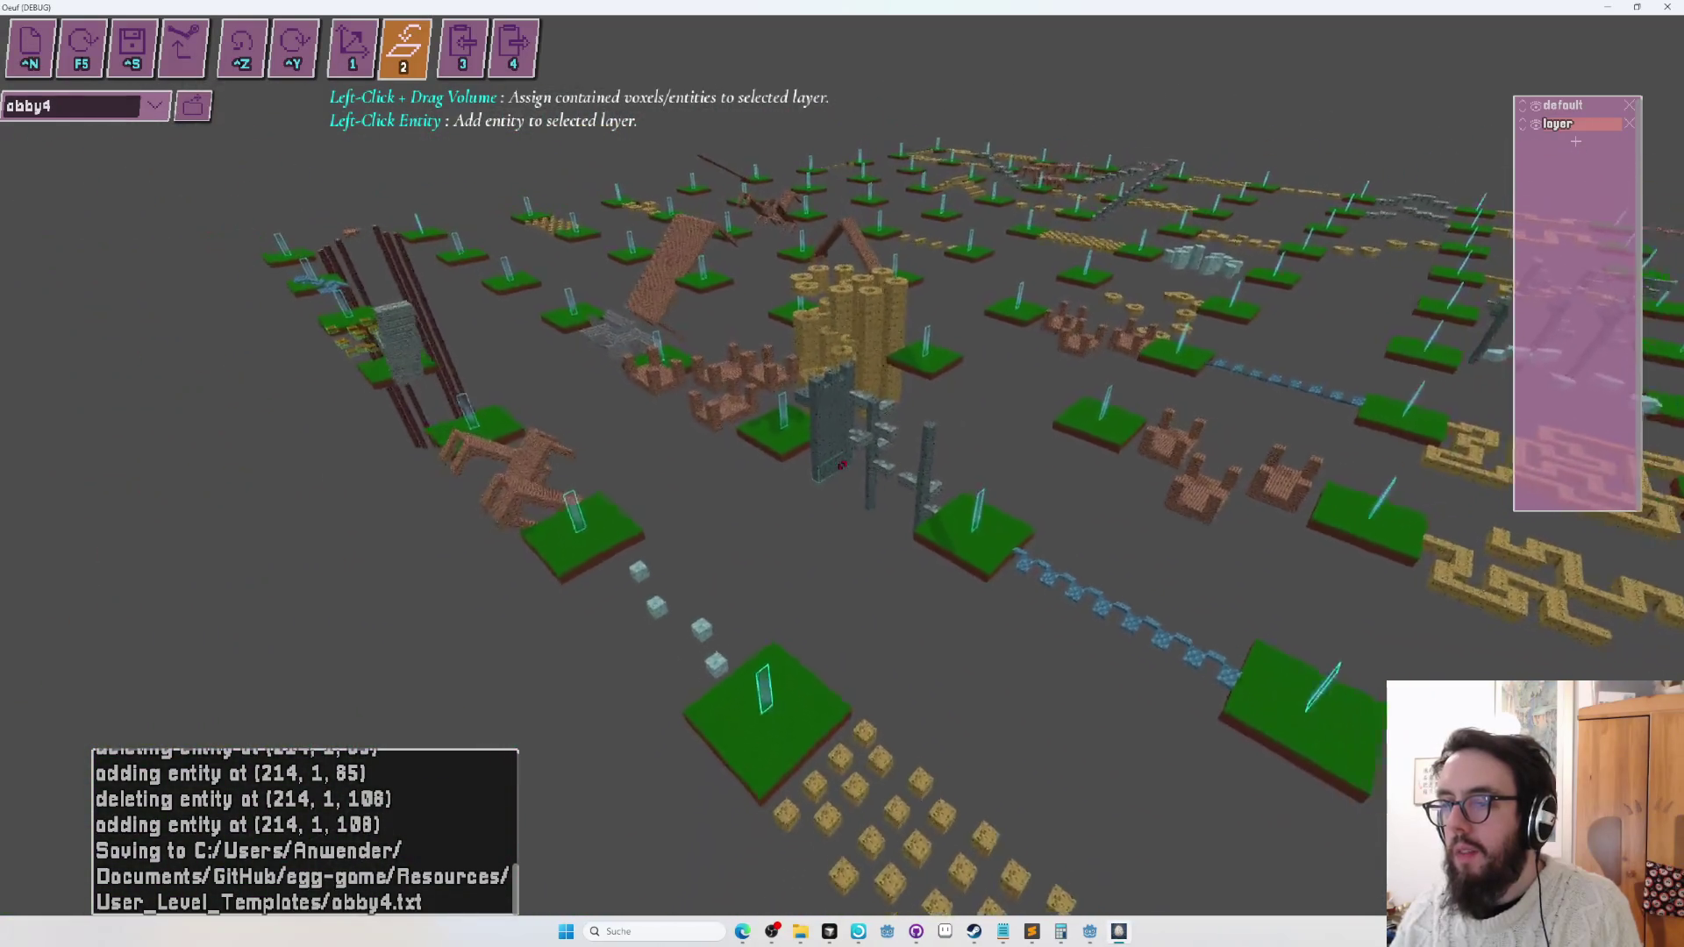
key(w)
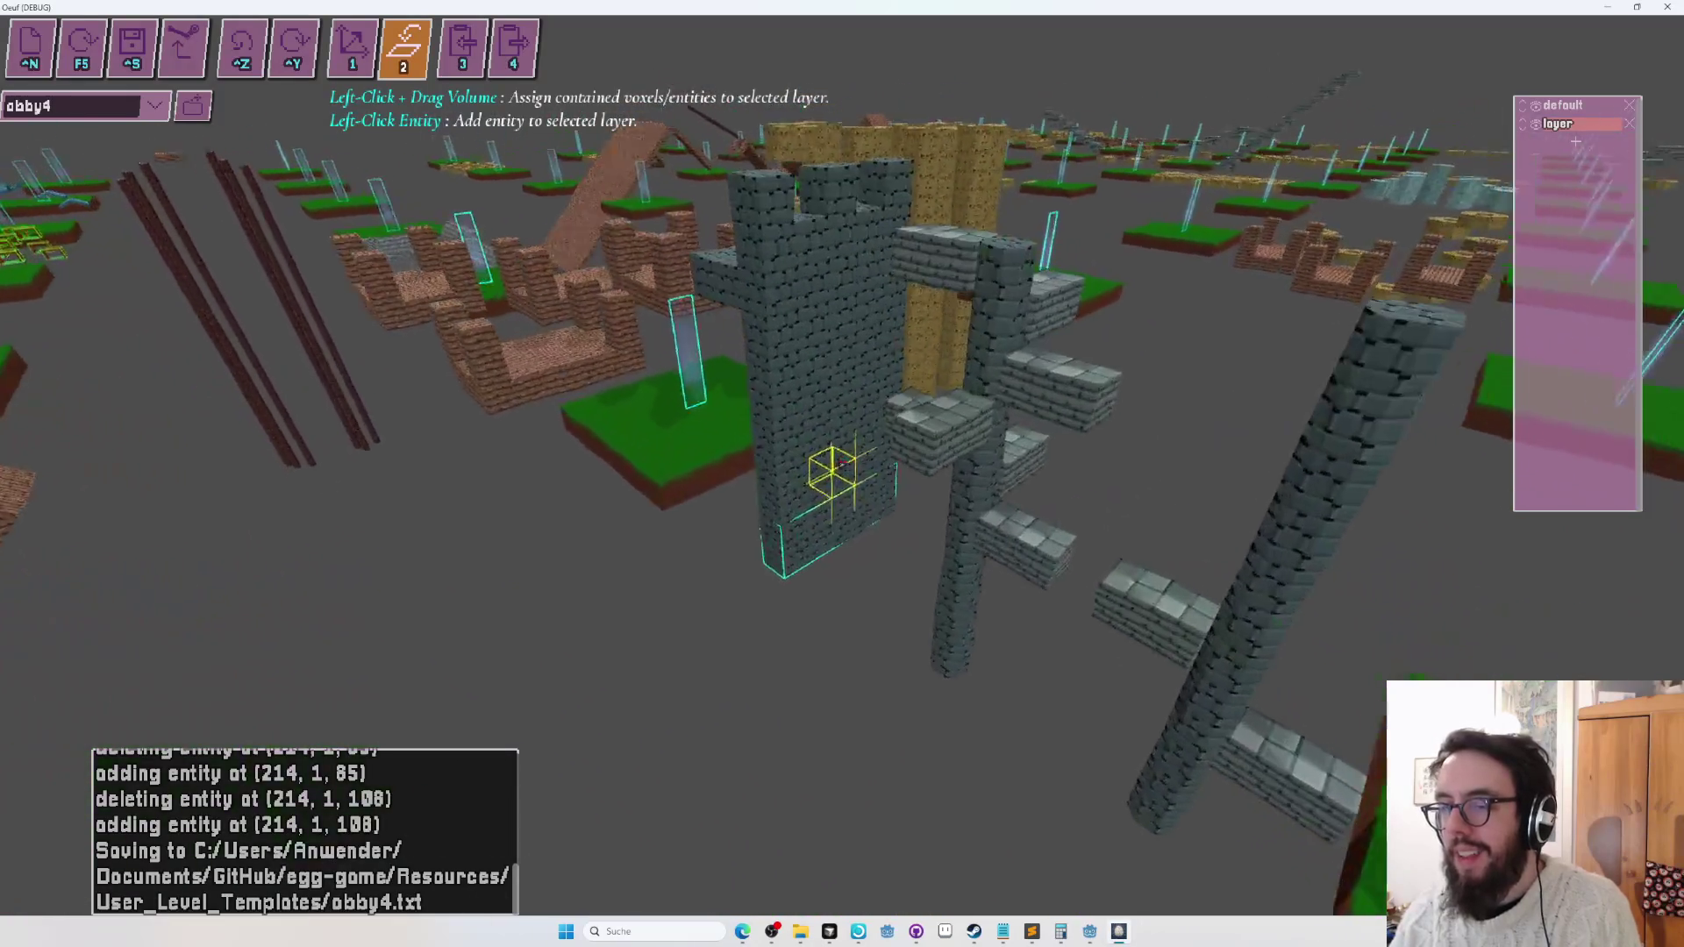
key(s)
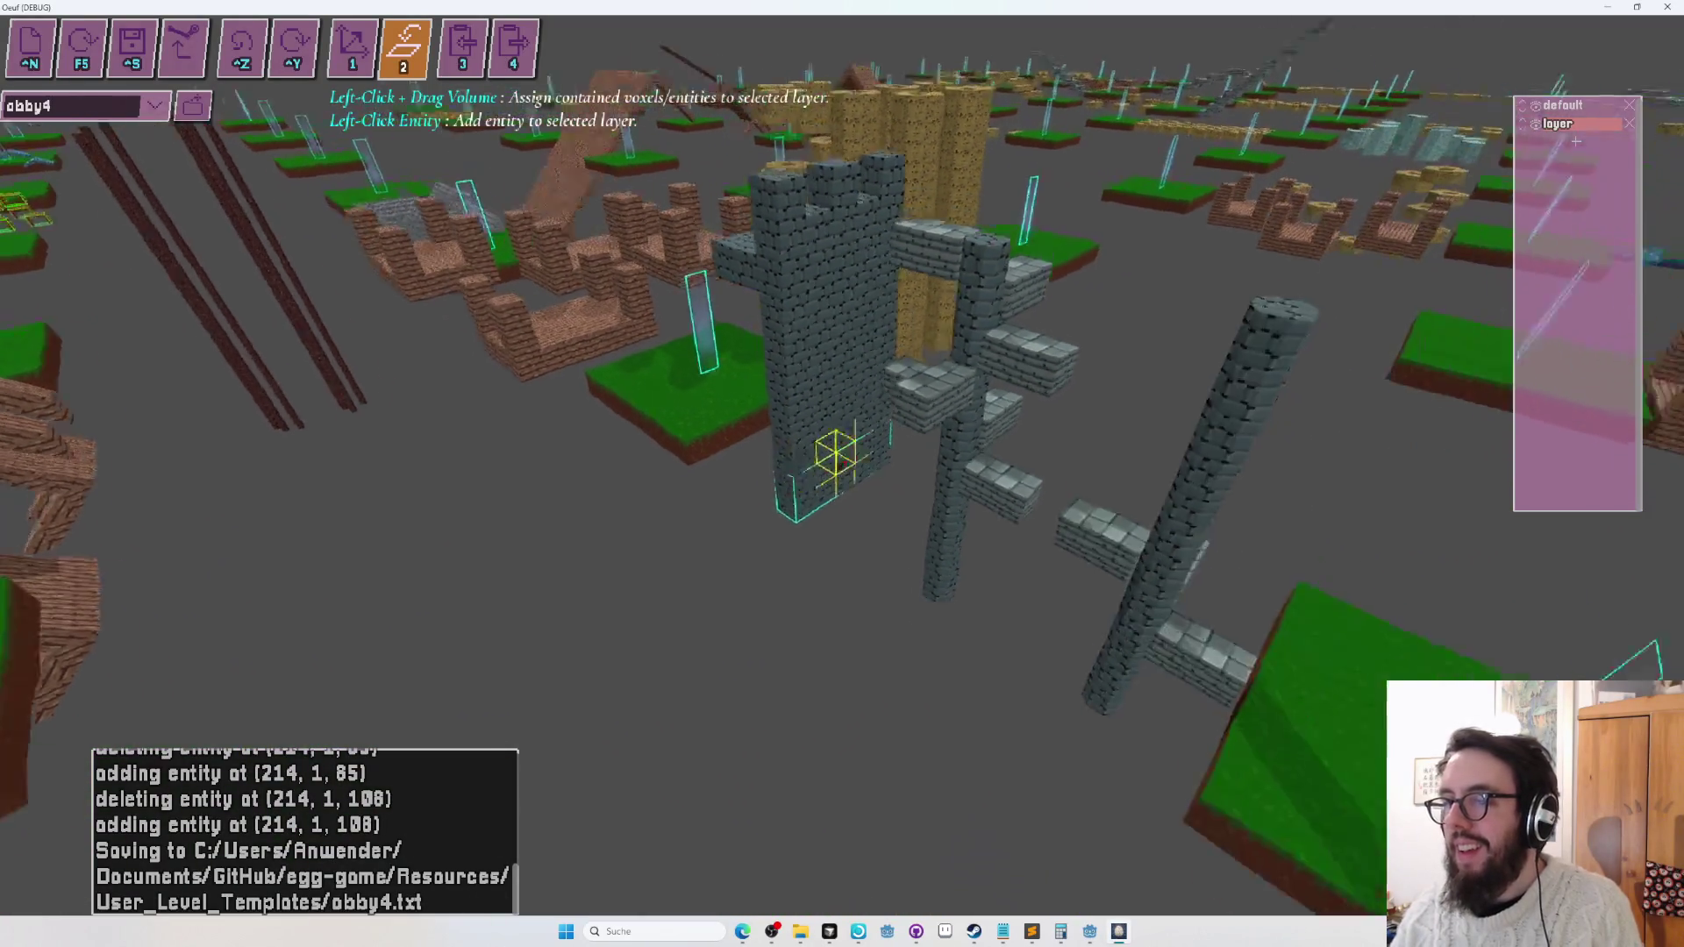
key(w)
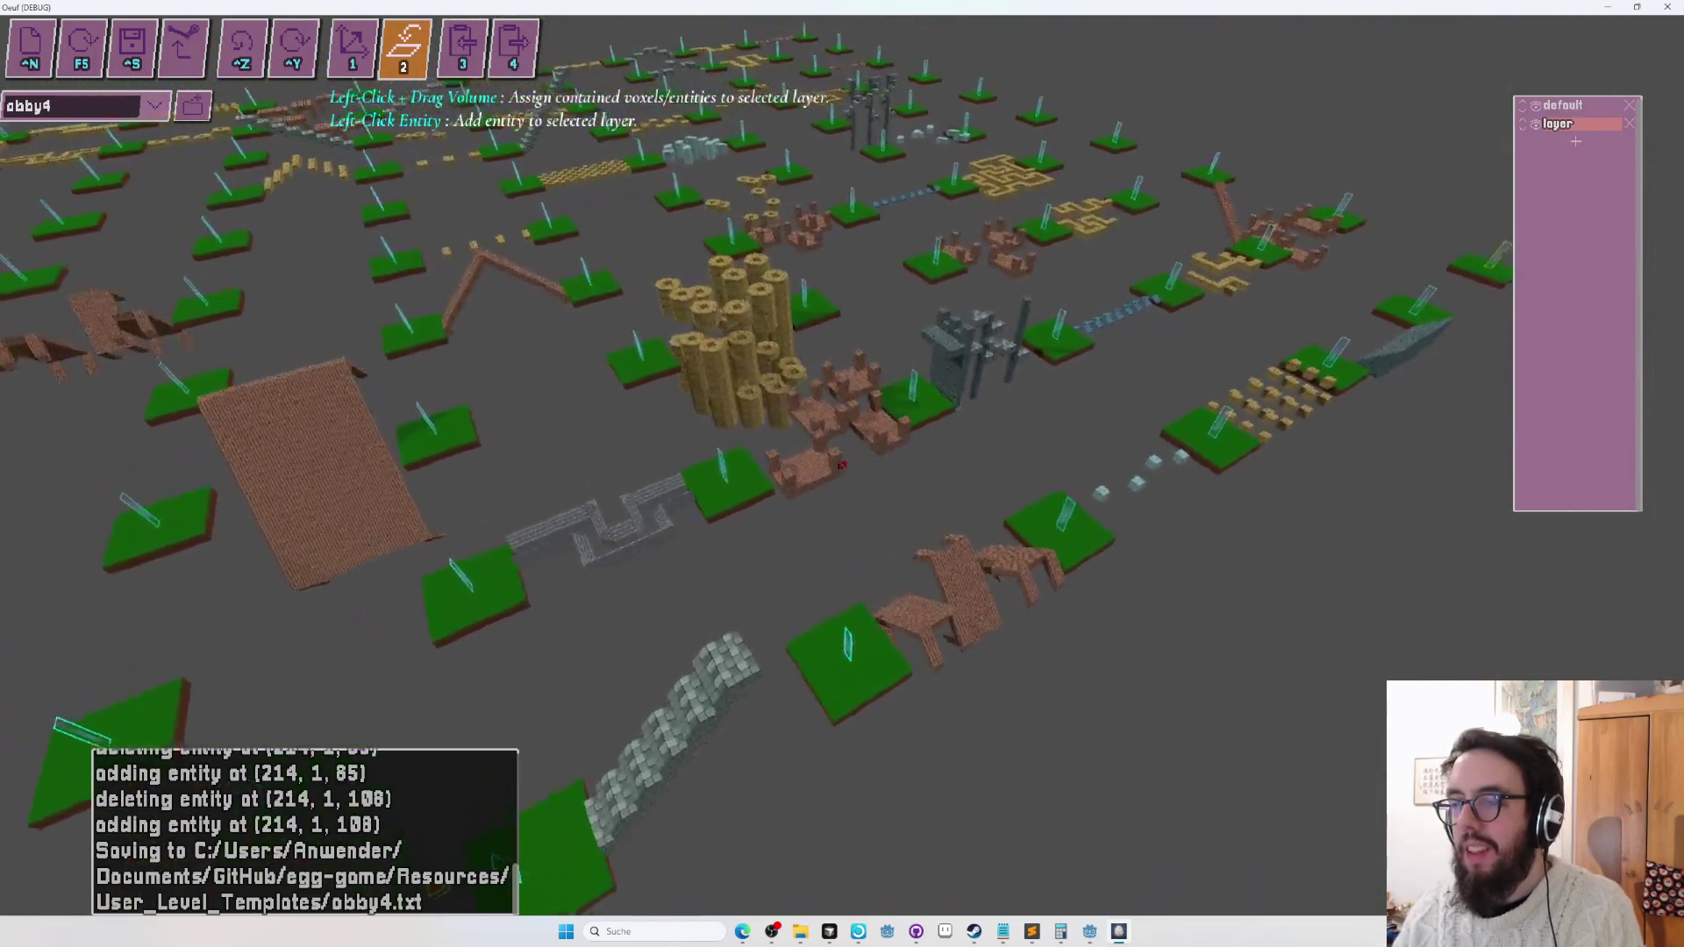
key(w)
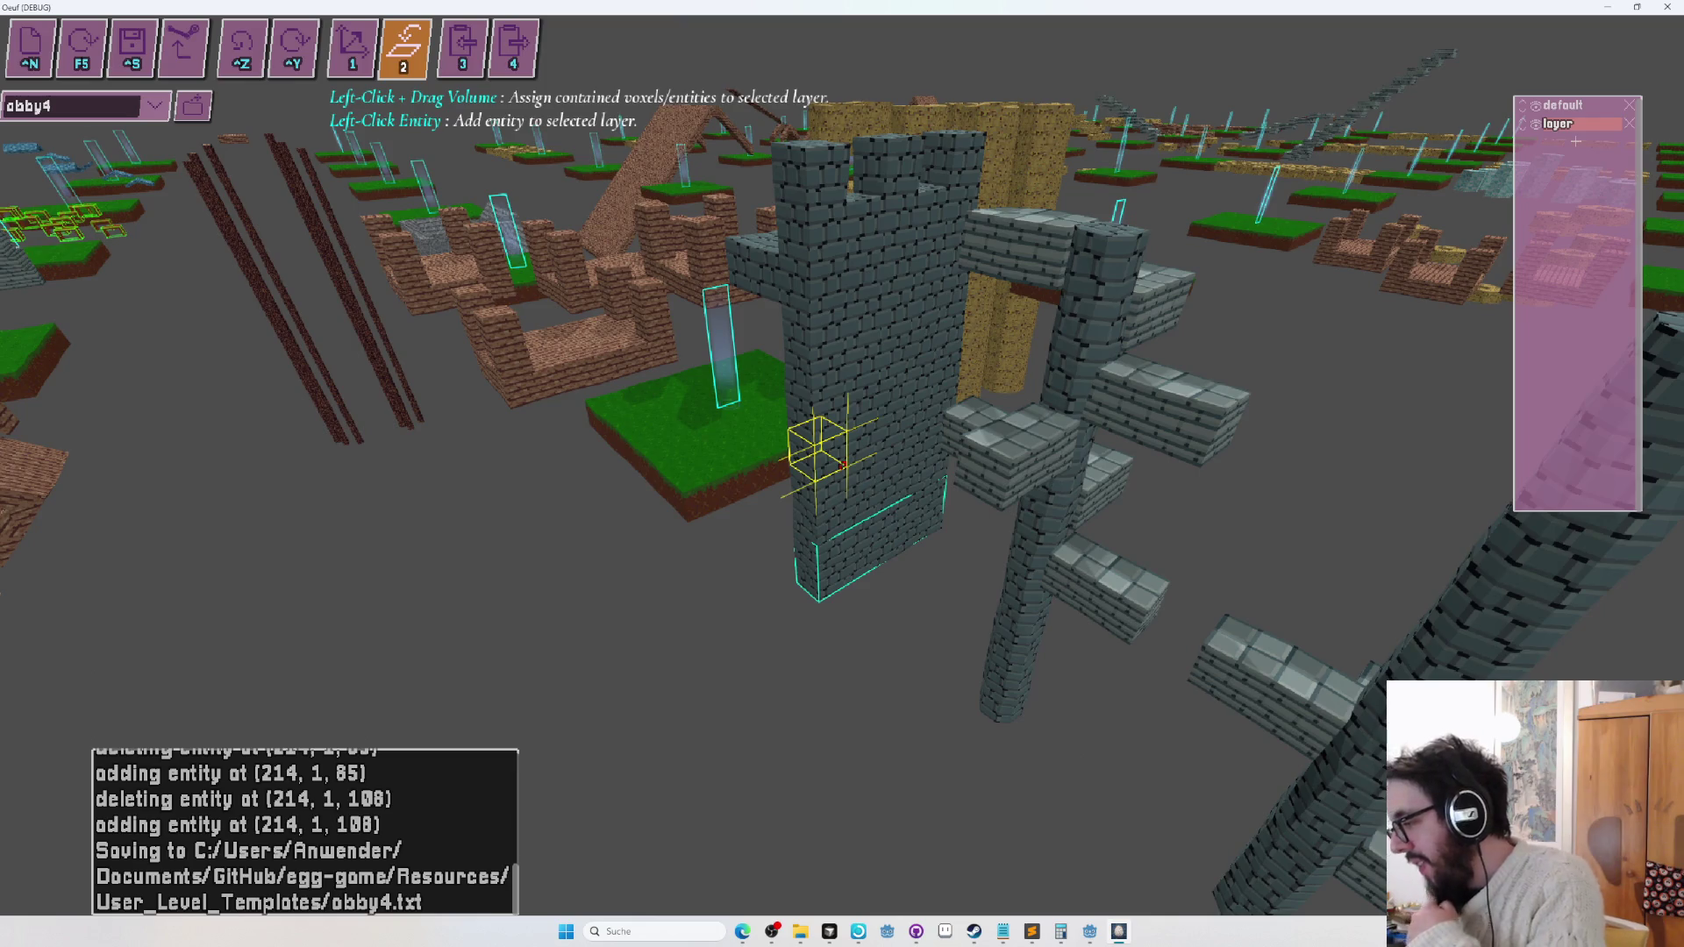
Move the stone wall onto the default layer, delete the extra 'layer', and save obby4.
scroll(1176, 350, up, 3)
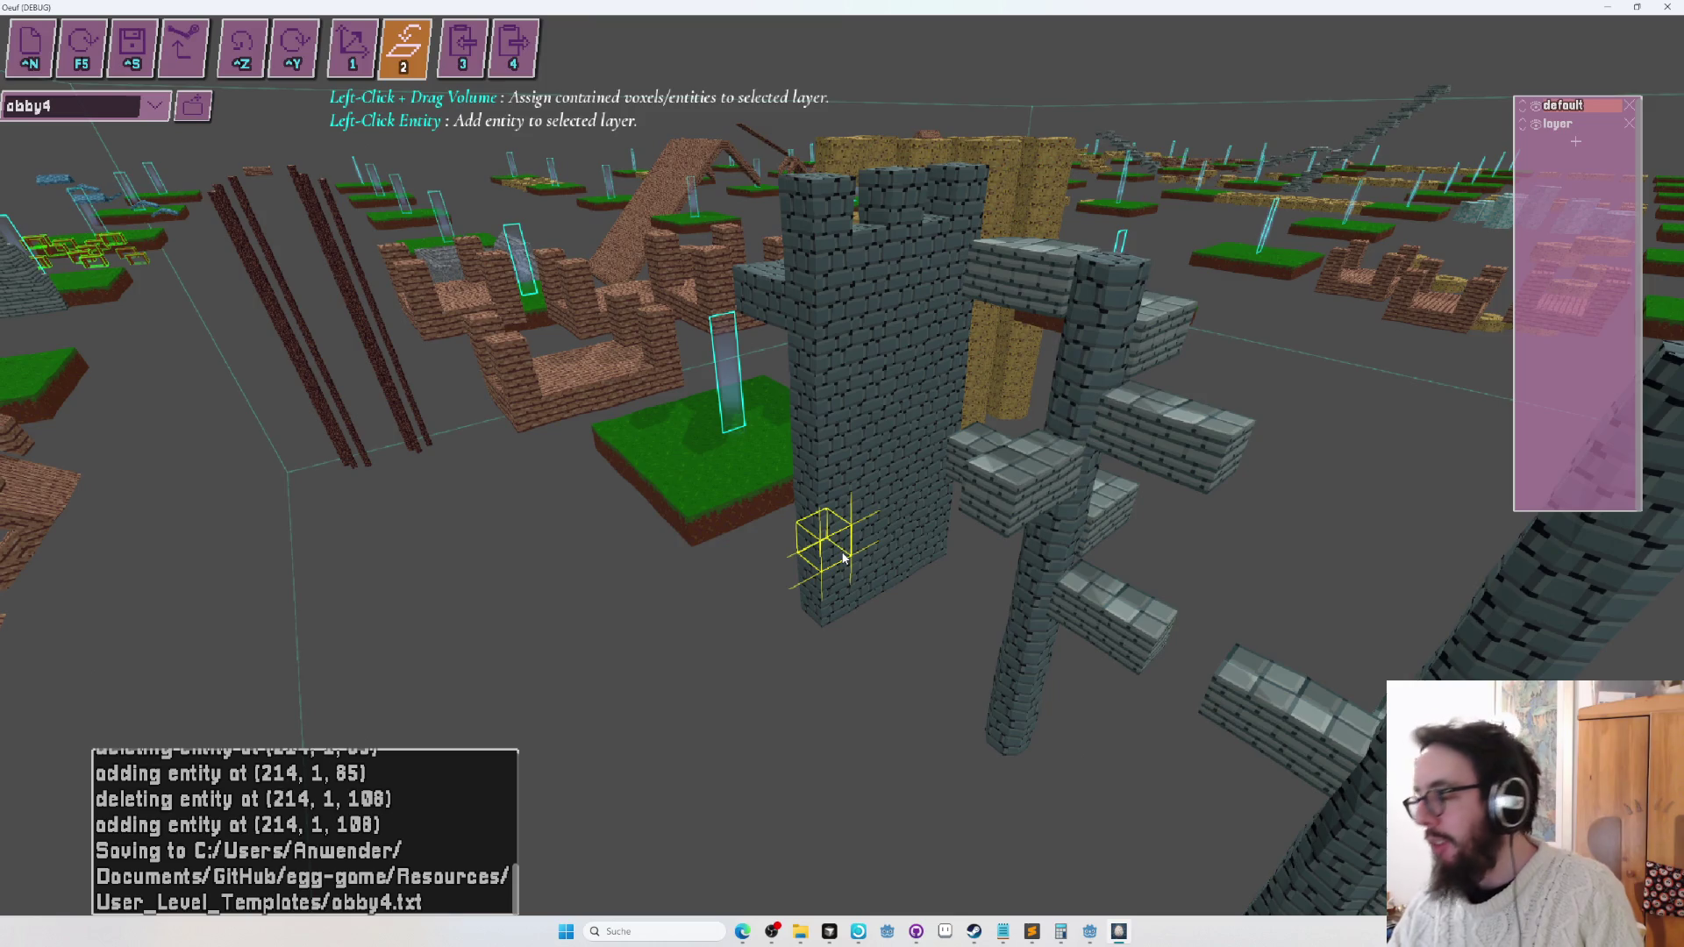
drag(842, 554, 944, 605)
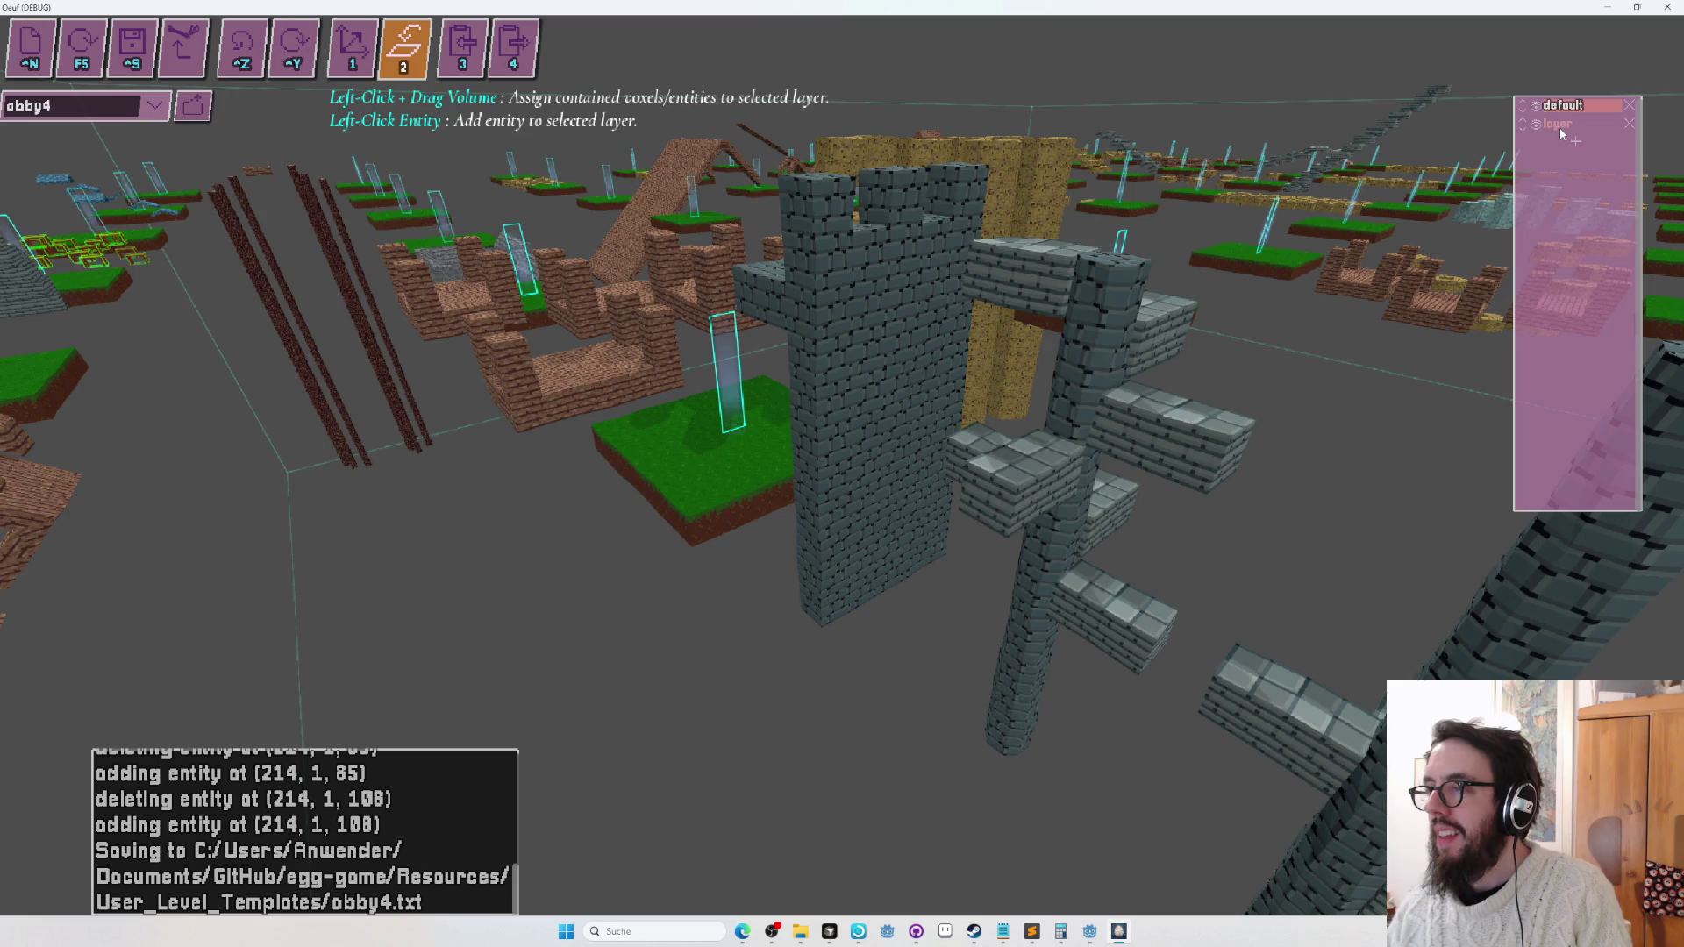
click(1628, 123)
key(ctrl+s)
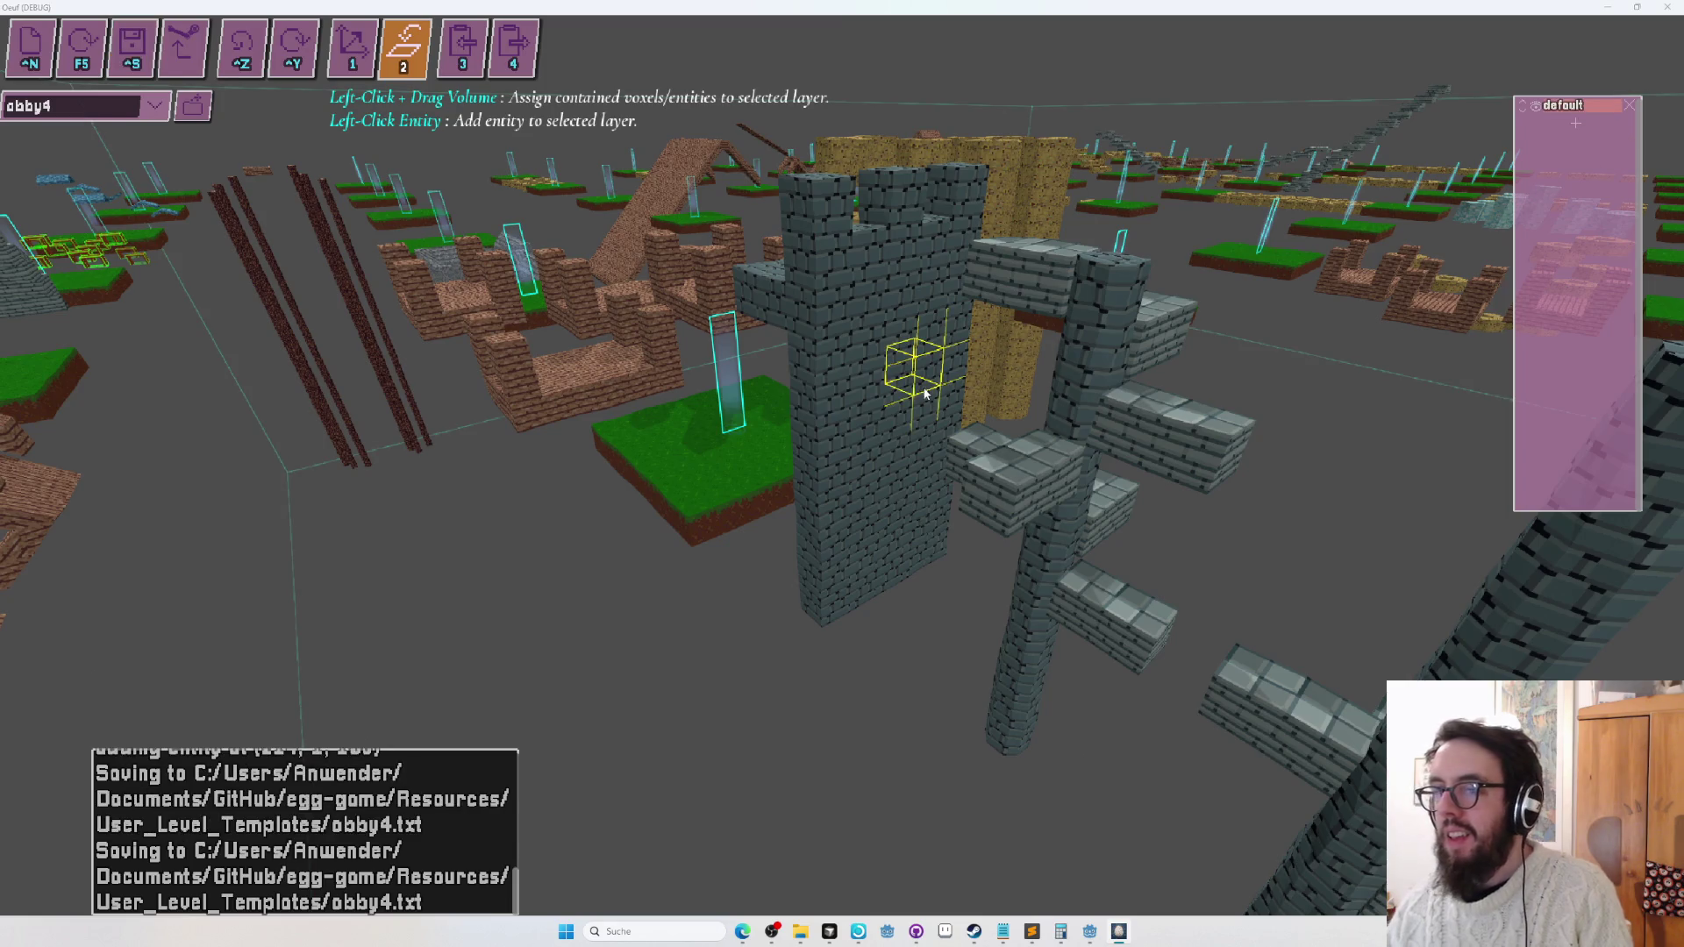
Switch away from the Oeuf editor and bring the web browser to the front.
key(alt+Tab)
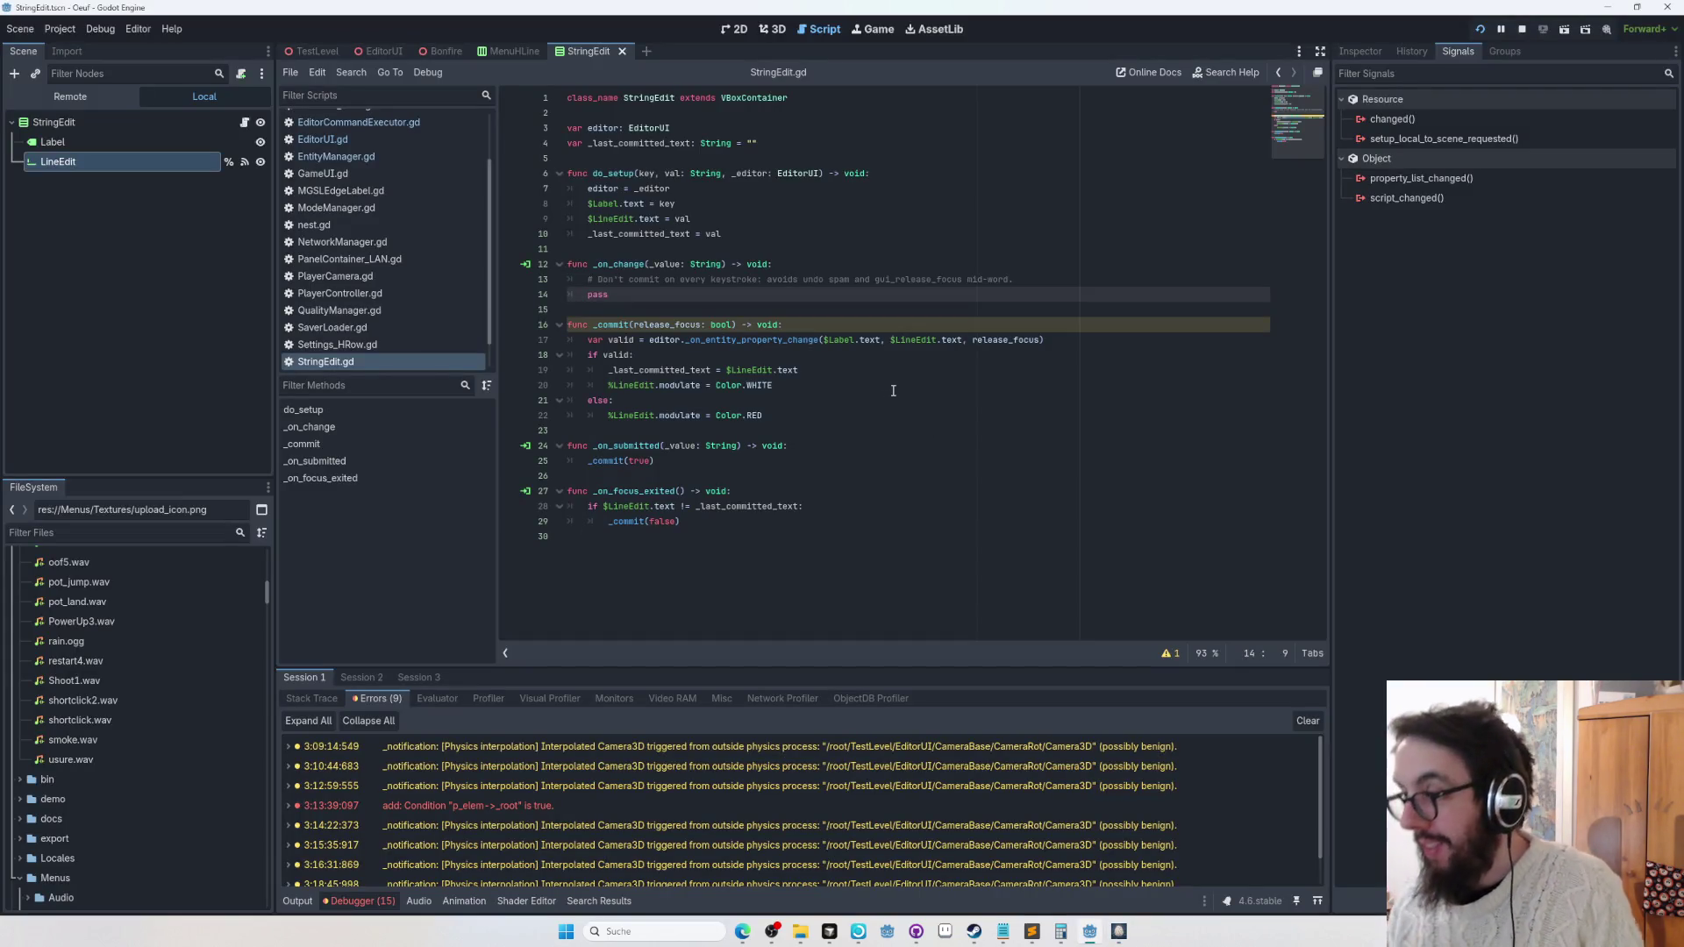
mouse_move(743, 931)
click(735, 884)
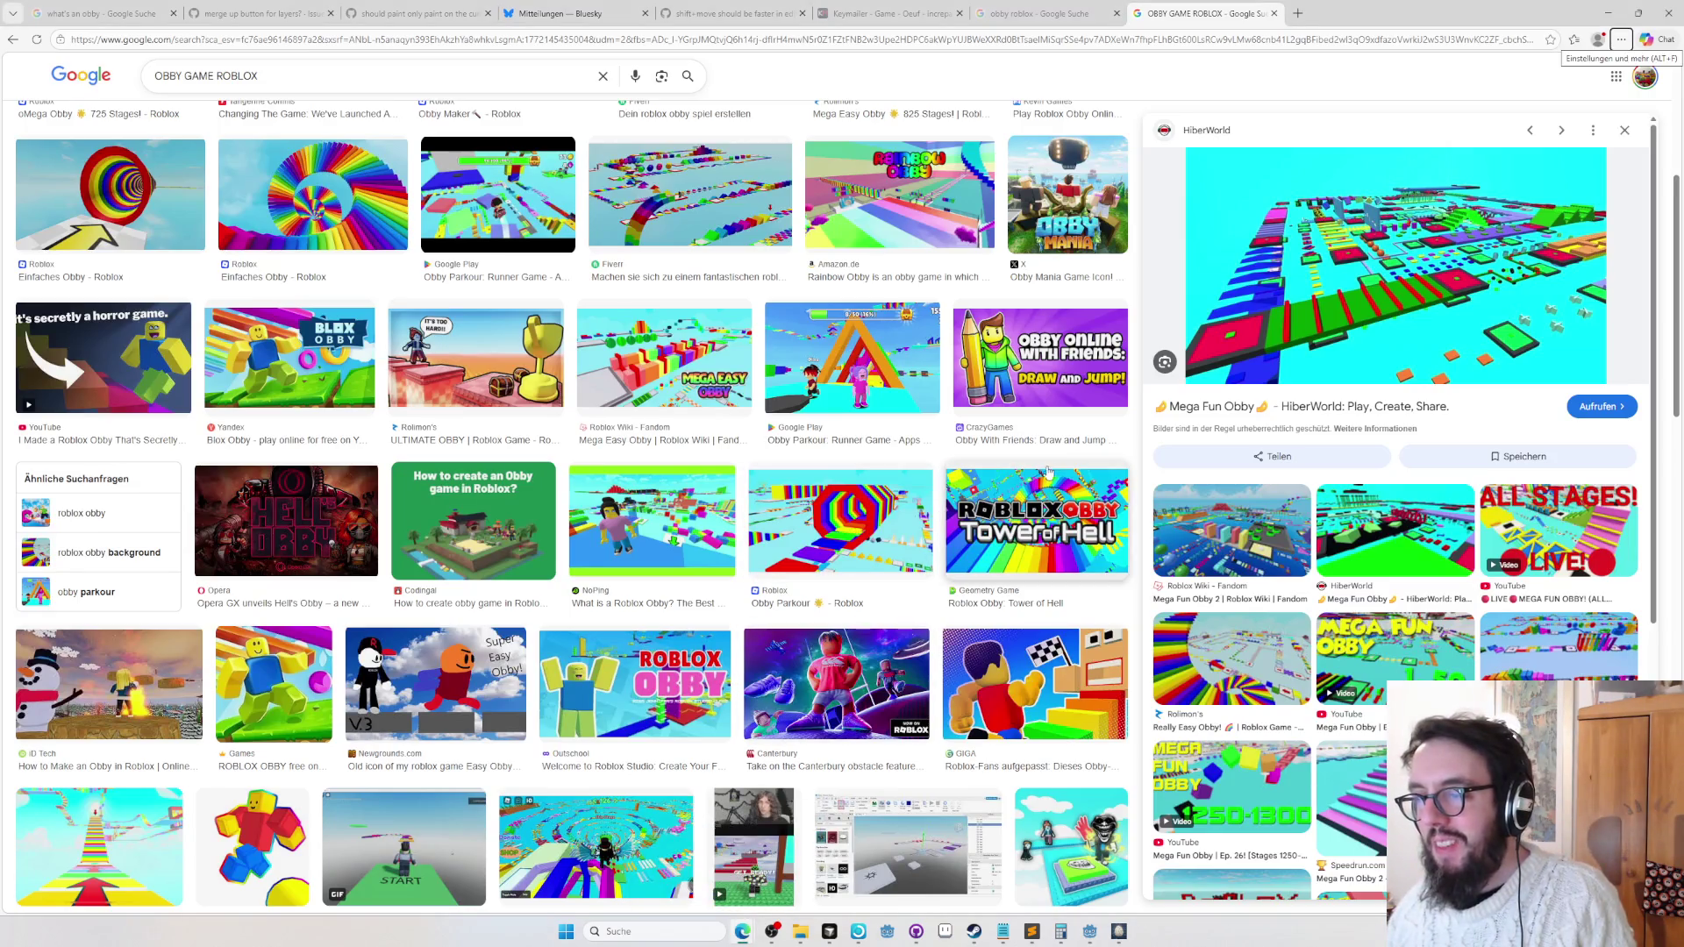
Google 'create speedrun.com page' in a new tab and open the 'How do I create my own category for speedrunning?' thread.
key(ctrl+t)
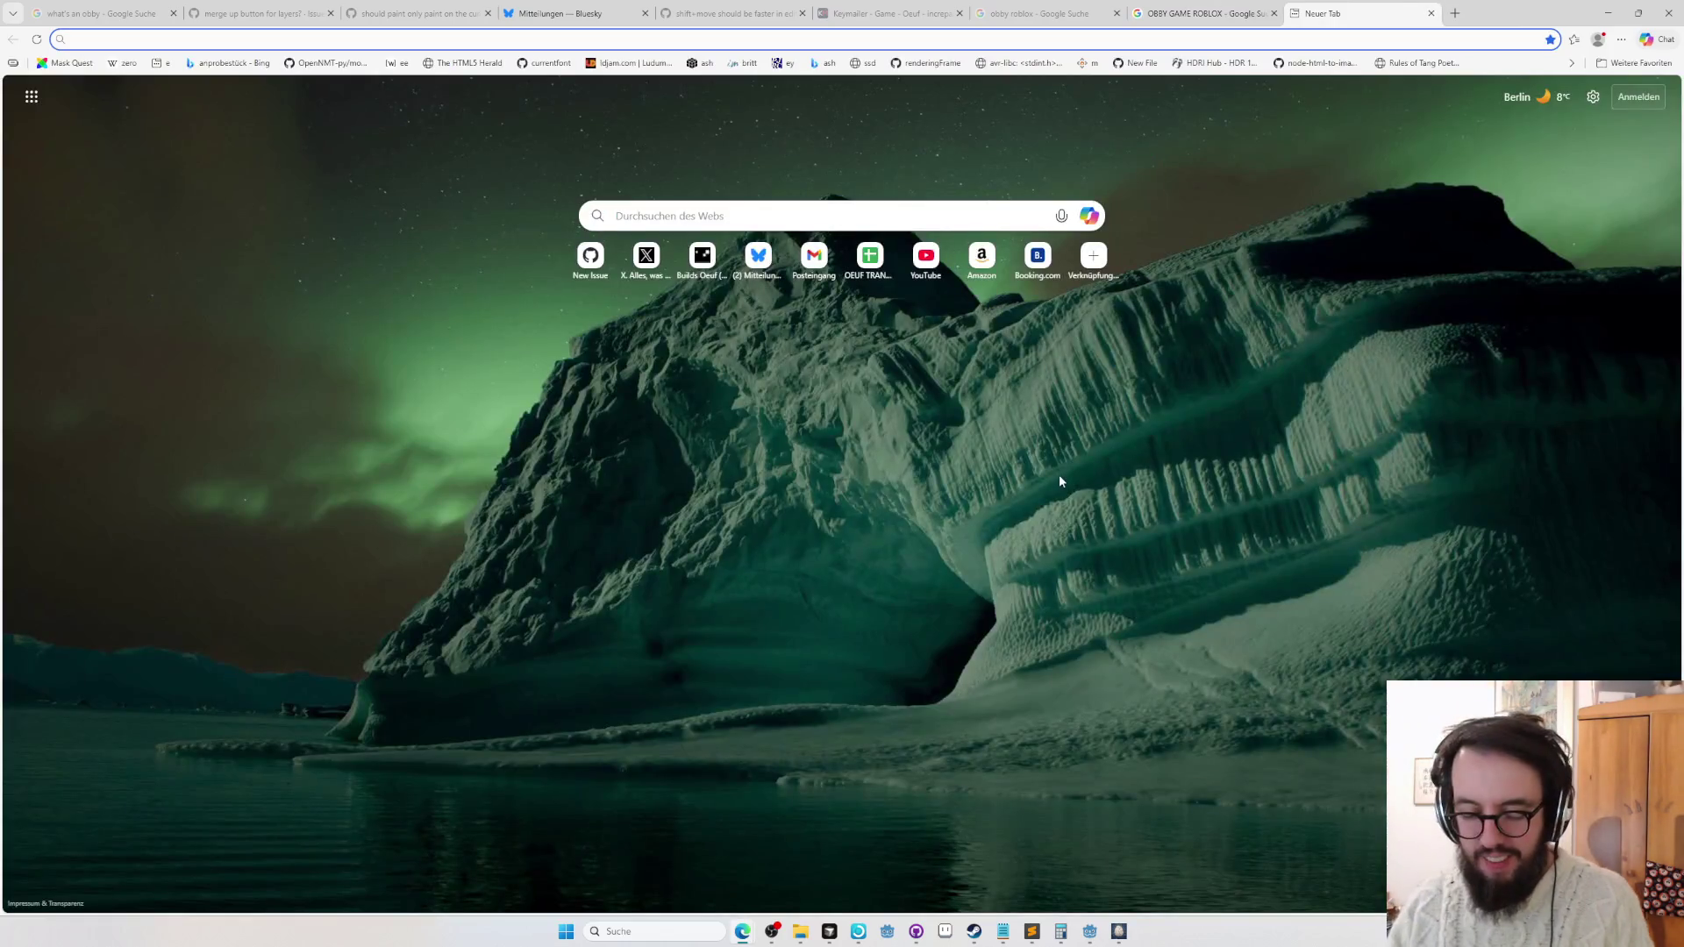
text(create speedrun.com page)
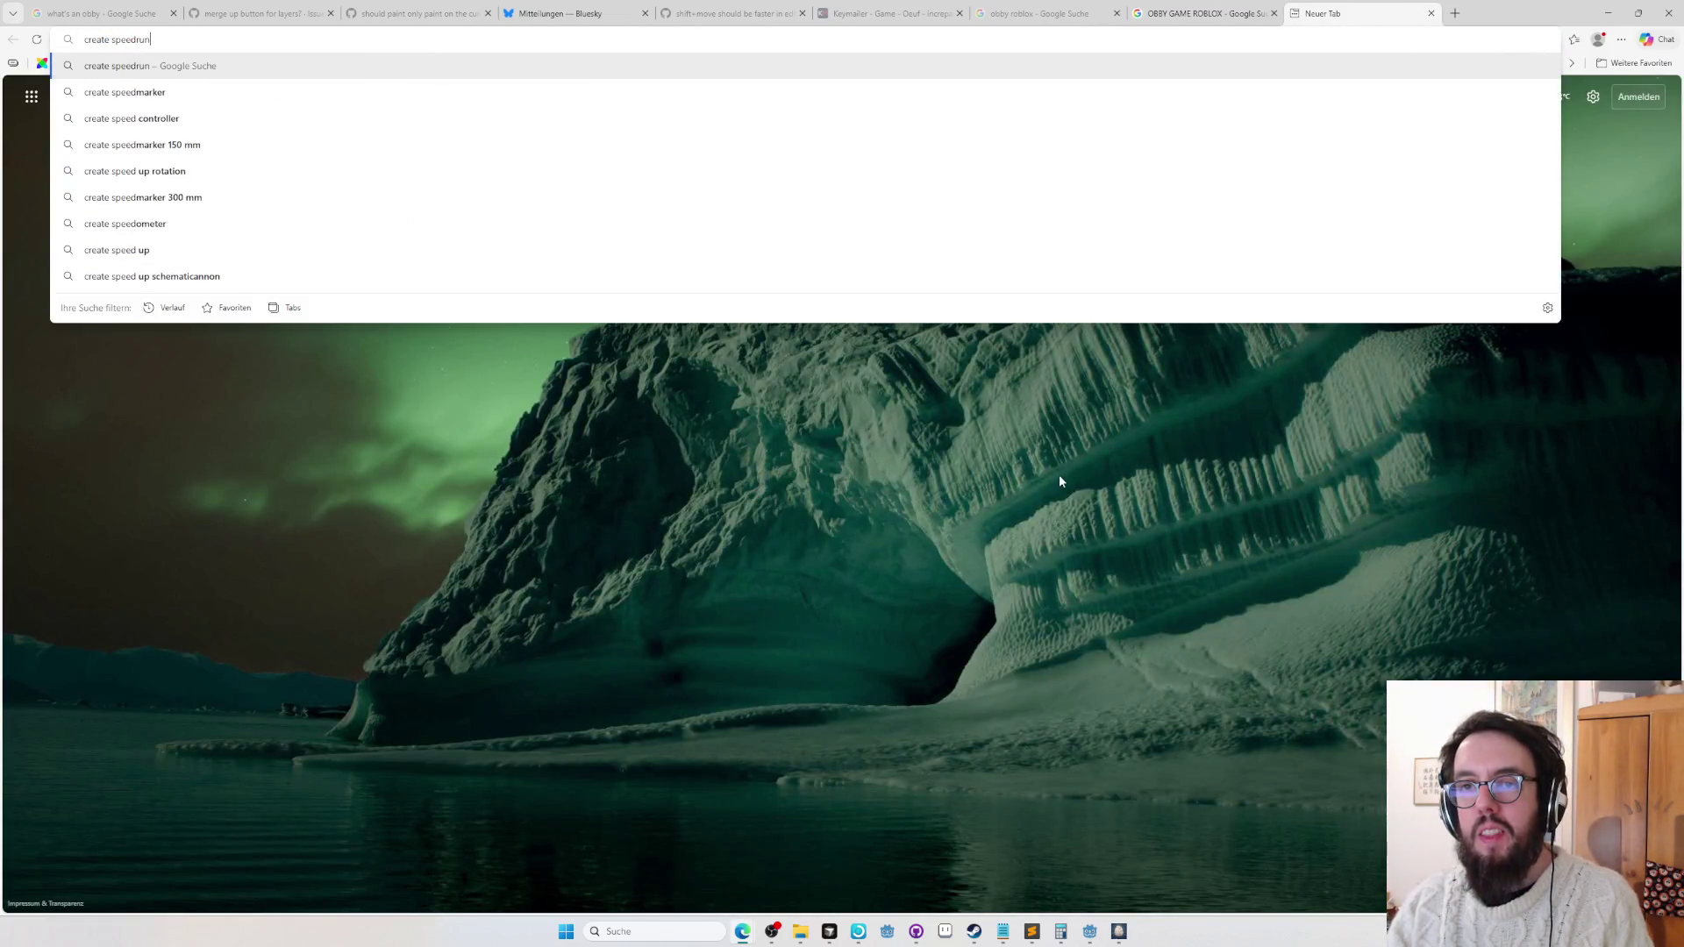
key(Return)
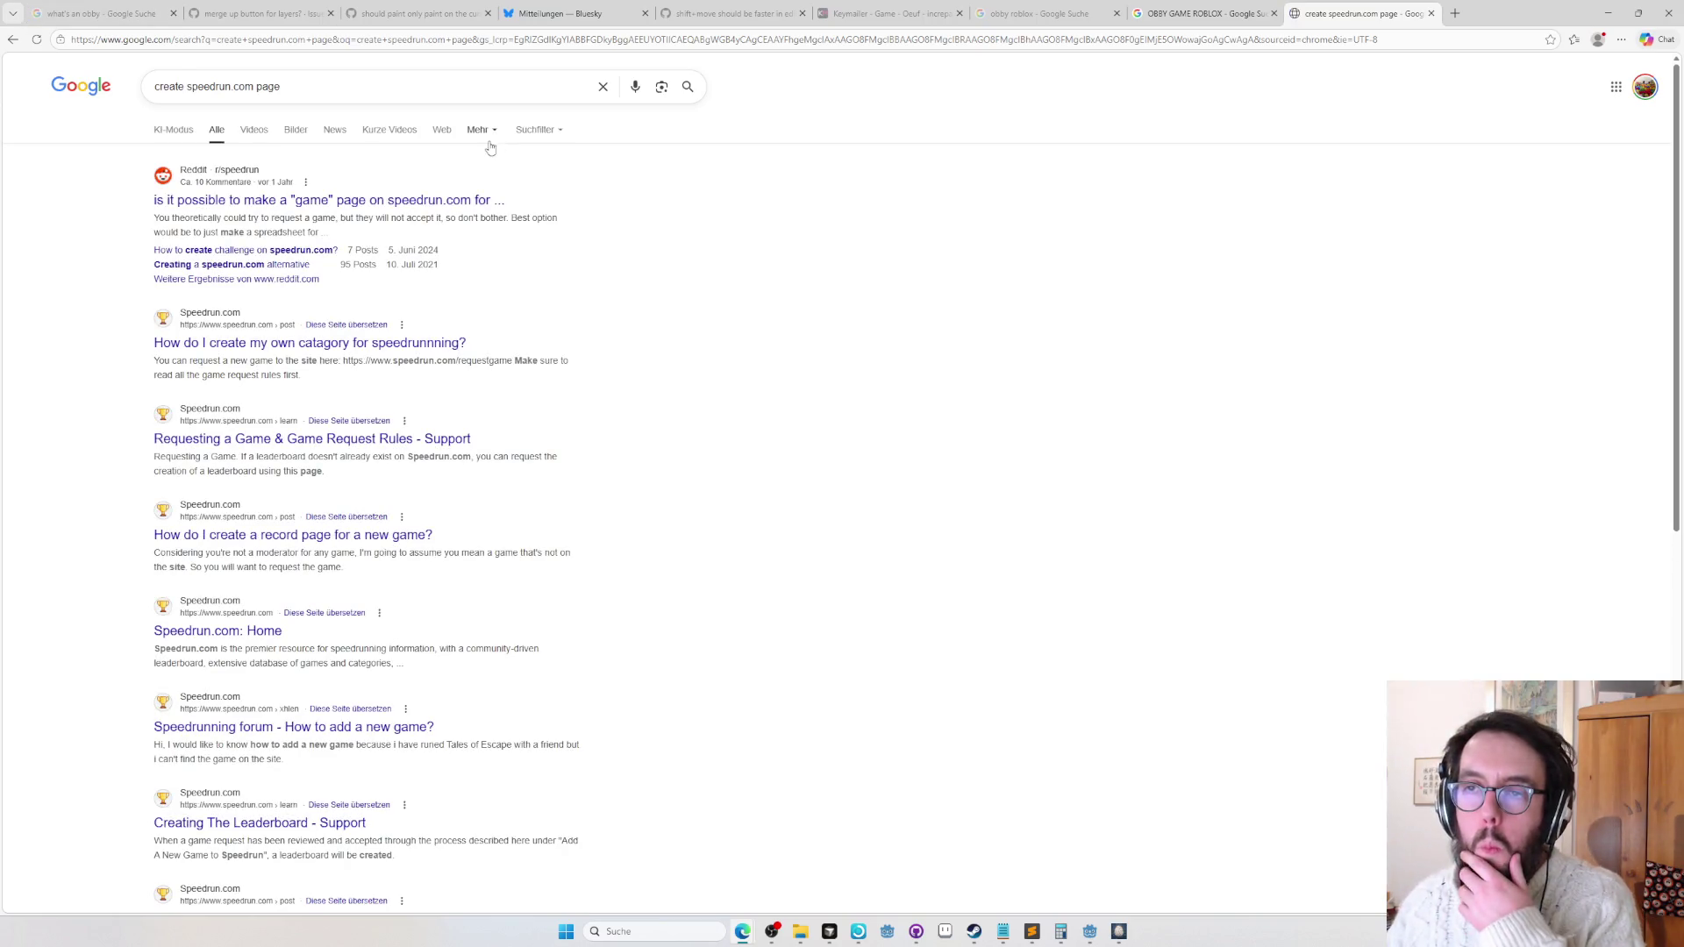
click(387, 344)
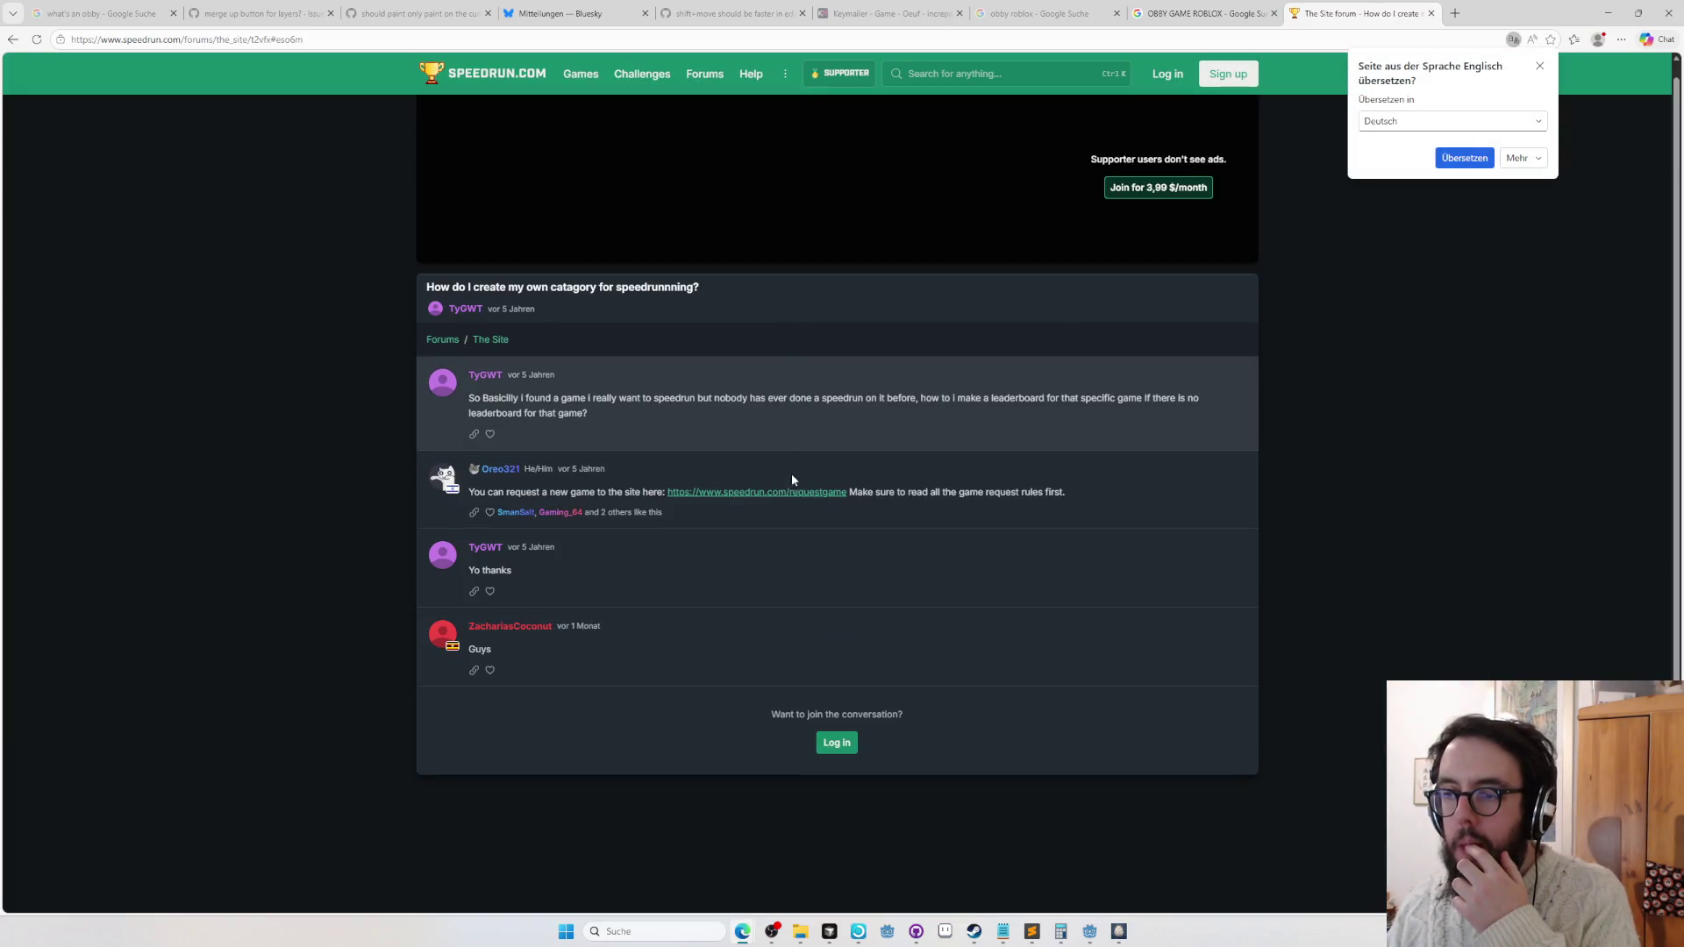
Follow speedrun.com's game-request link, dismiss the cookie notice, and open the sign-up form.
click(791, 490)
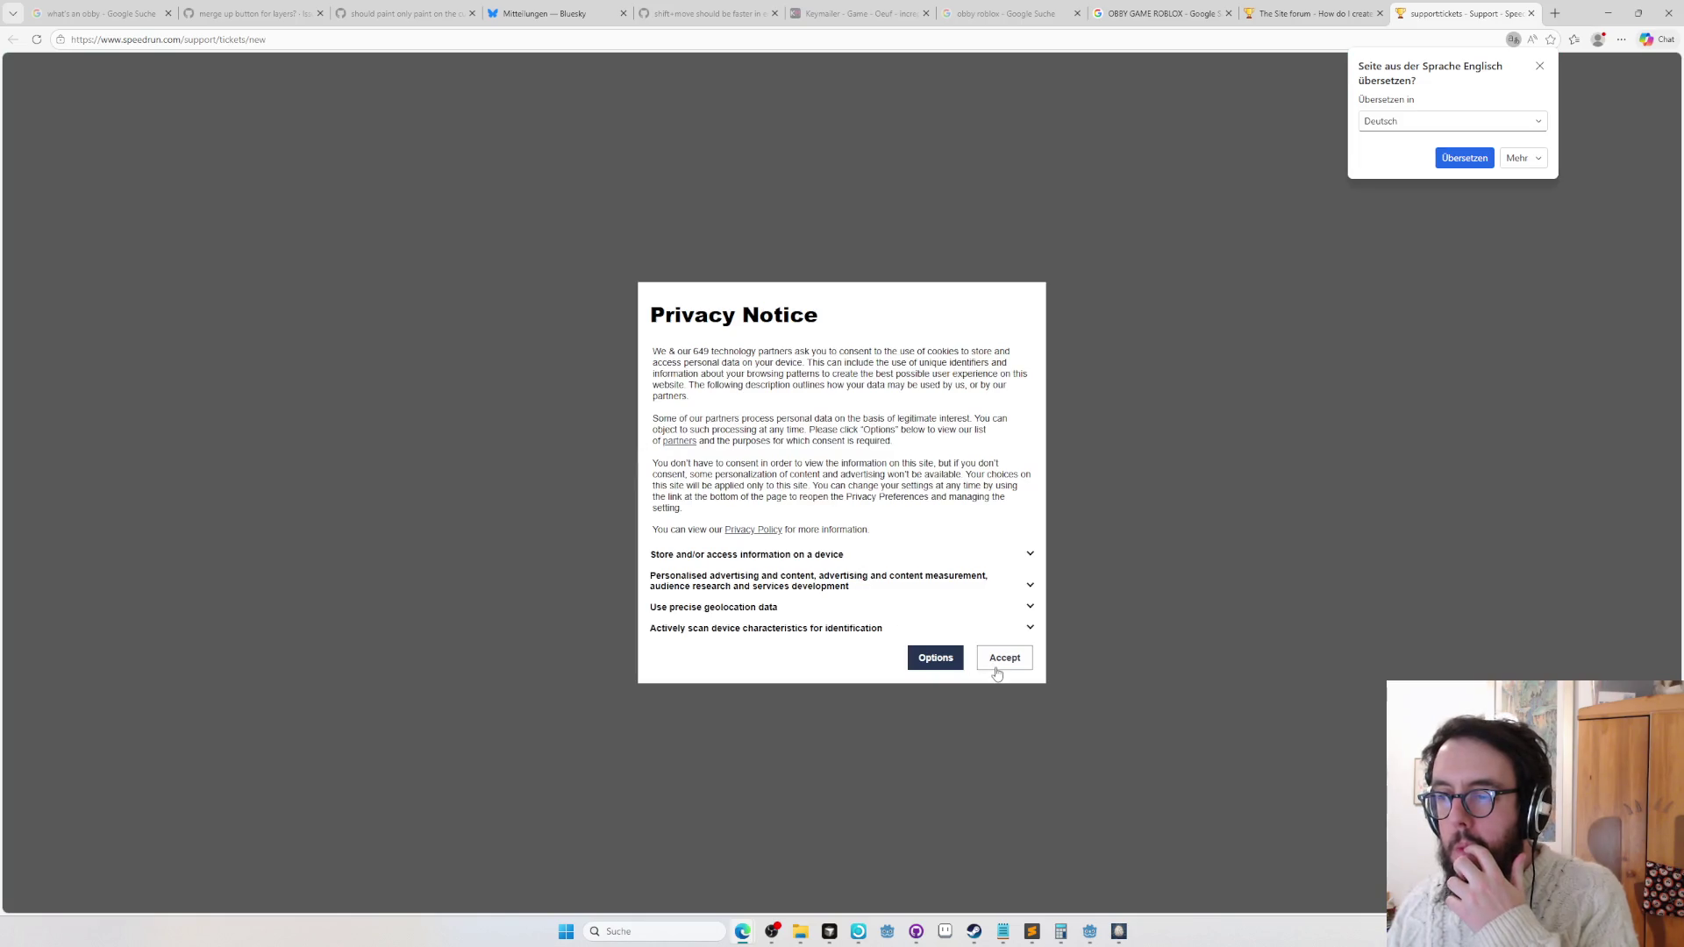
click(995, 667)
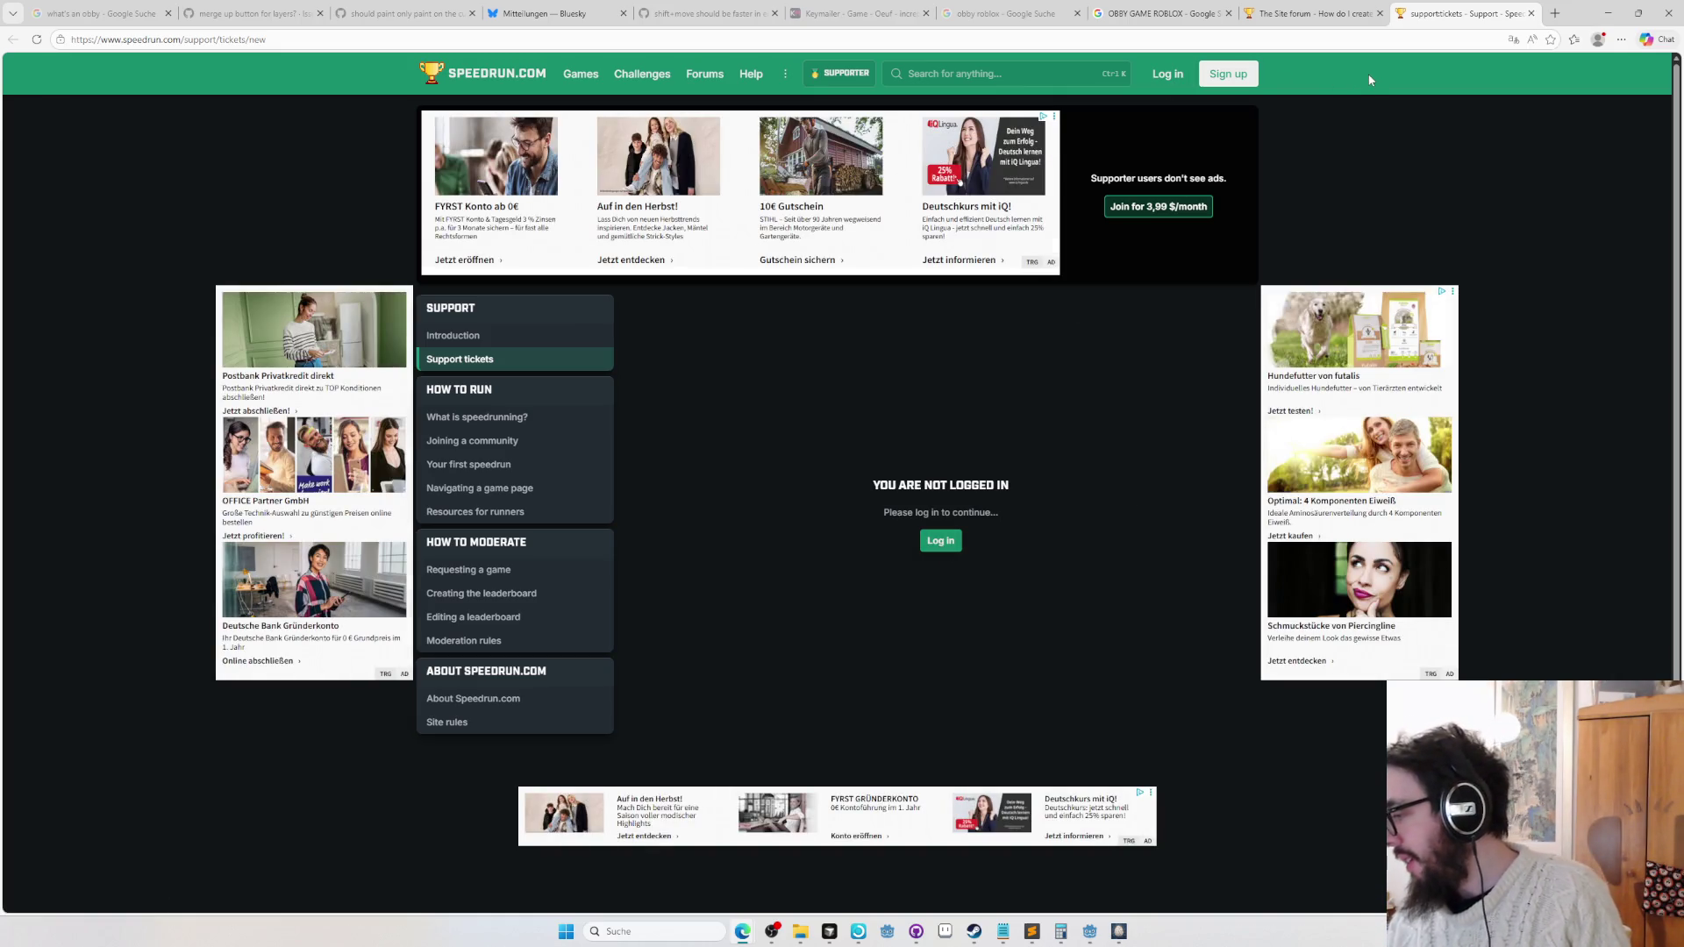
key(alt+Tab)
key(alt+Tab)
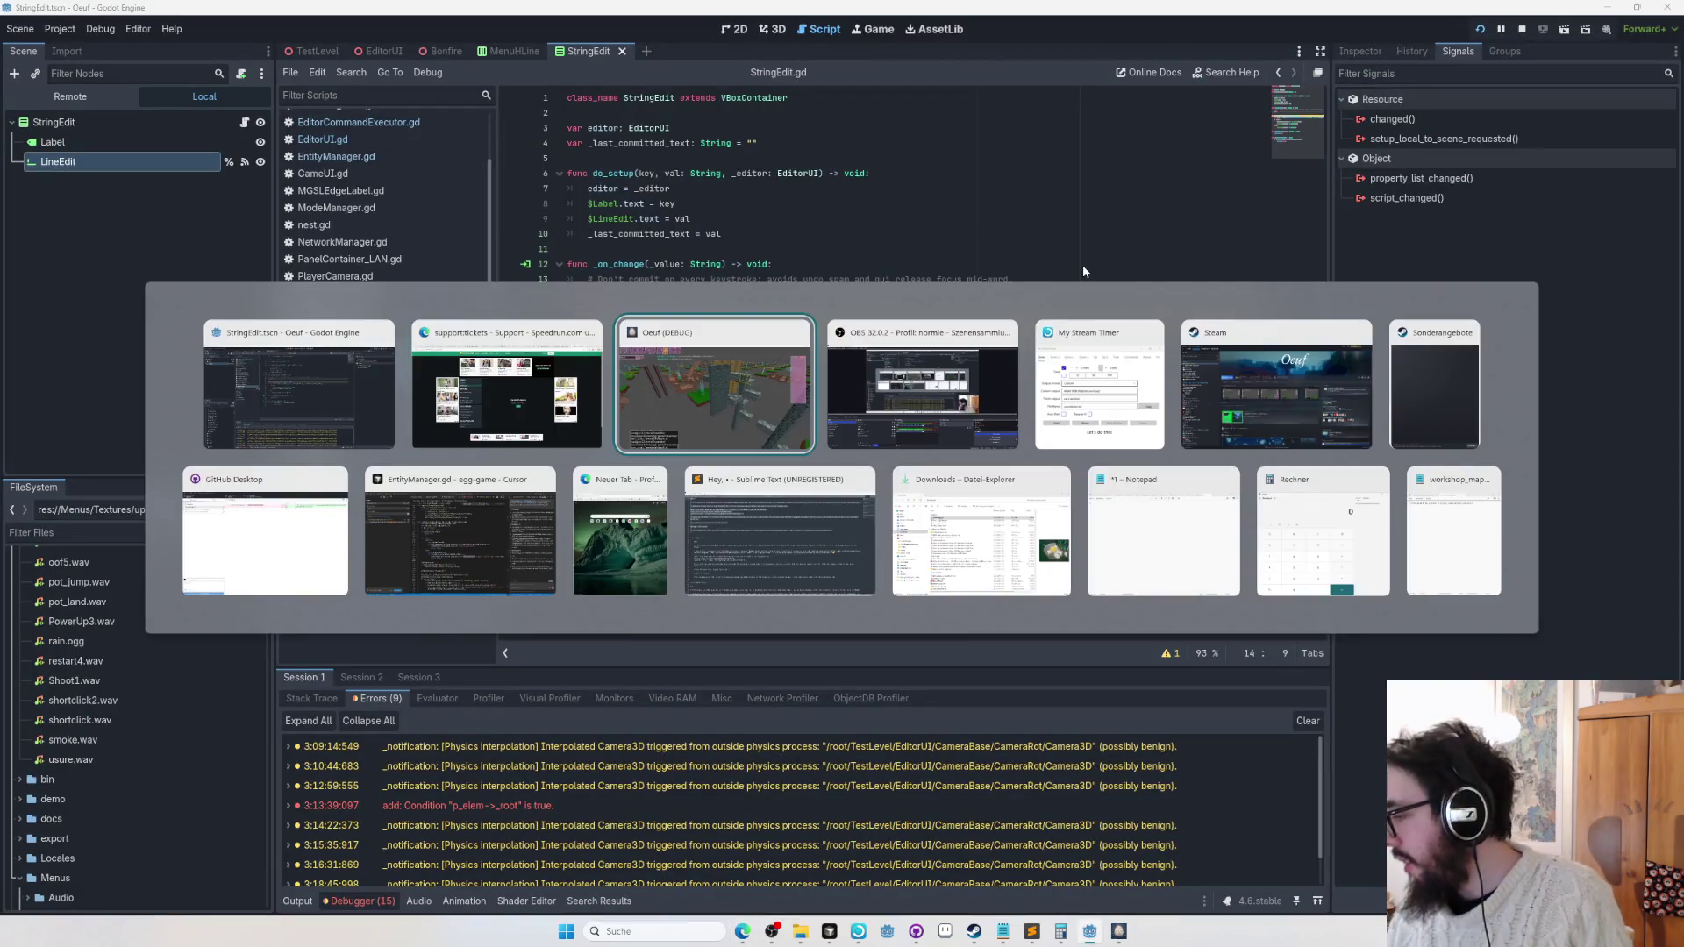
key(alt+Tab)
key(alt+Tab)
key(alt+Tab)
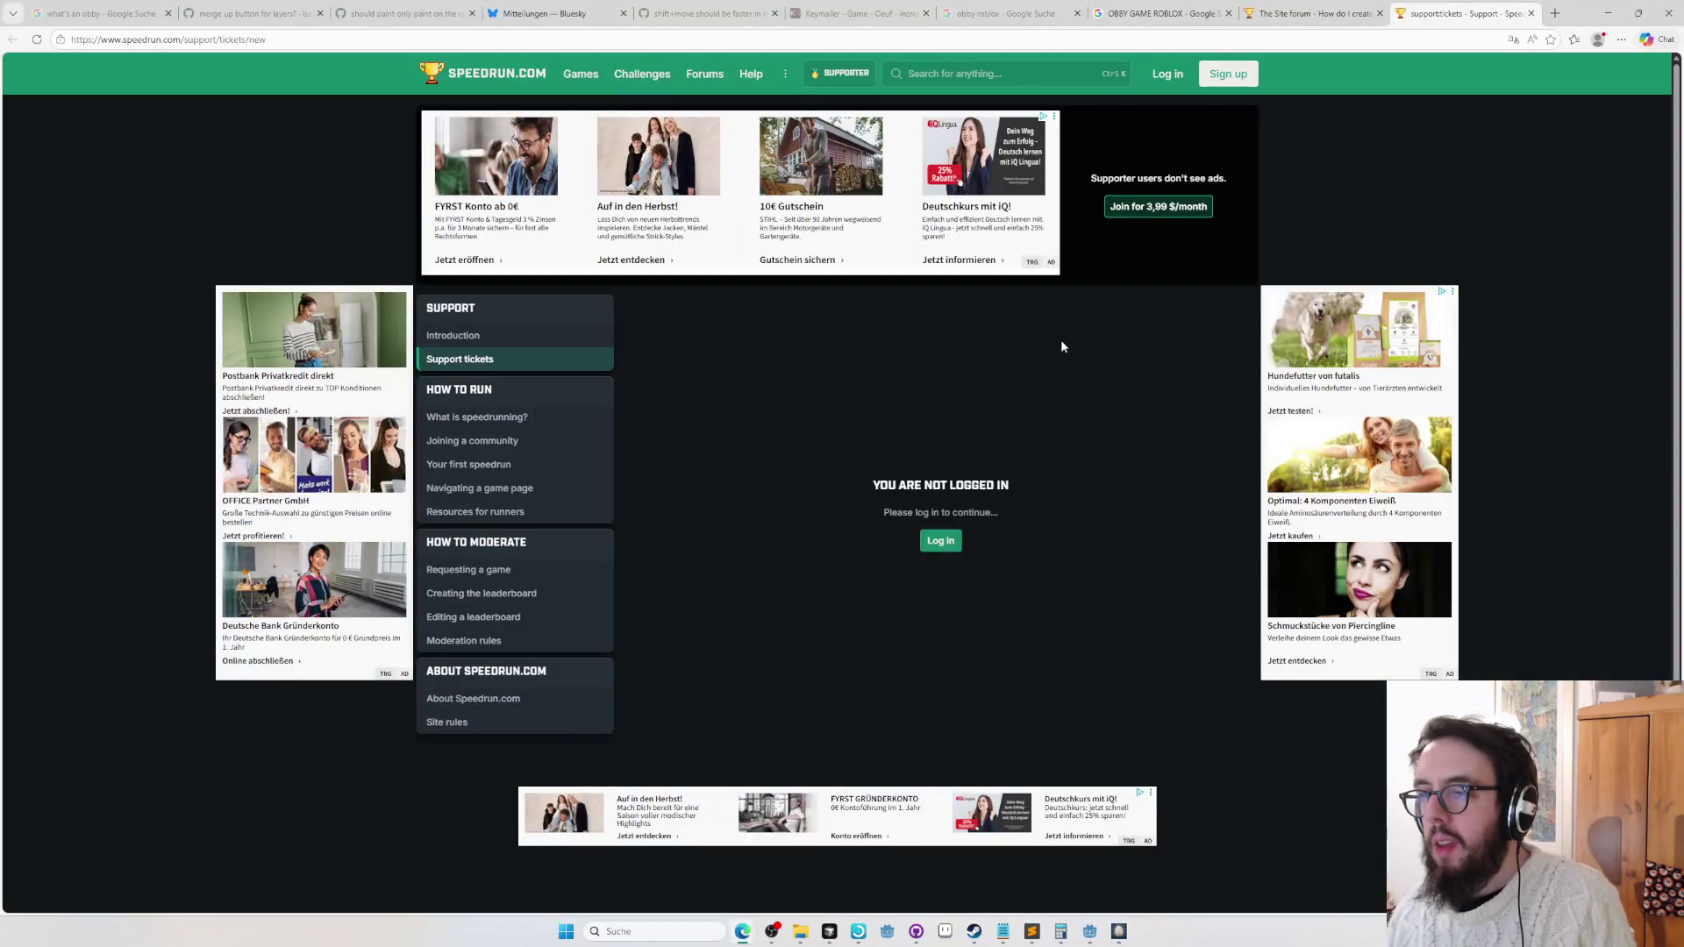
click(1211, 78)
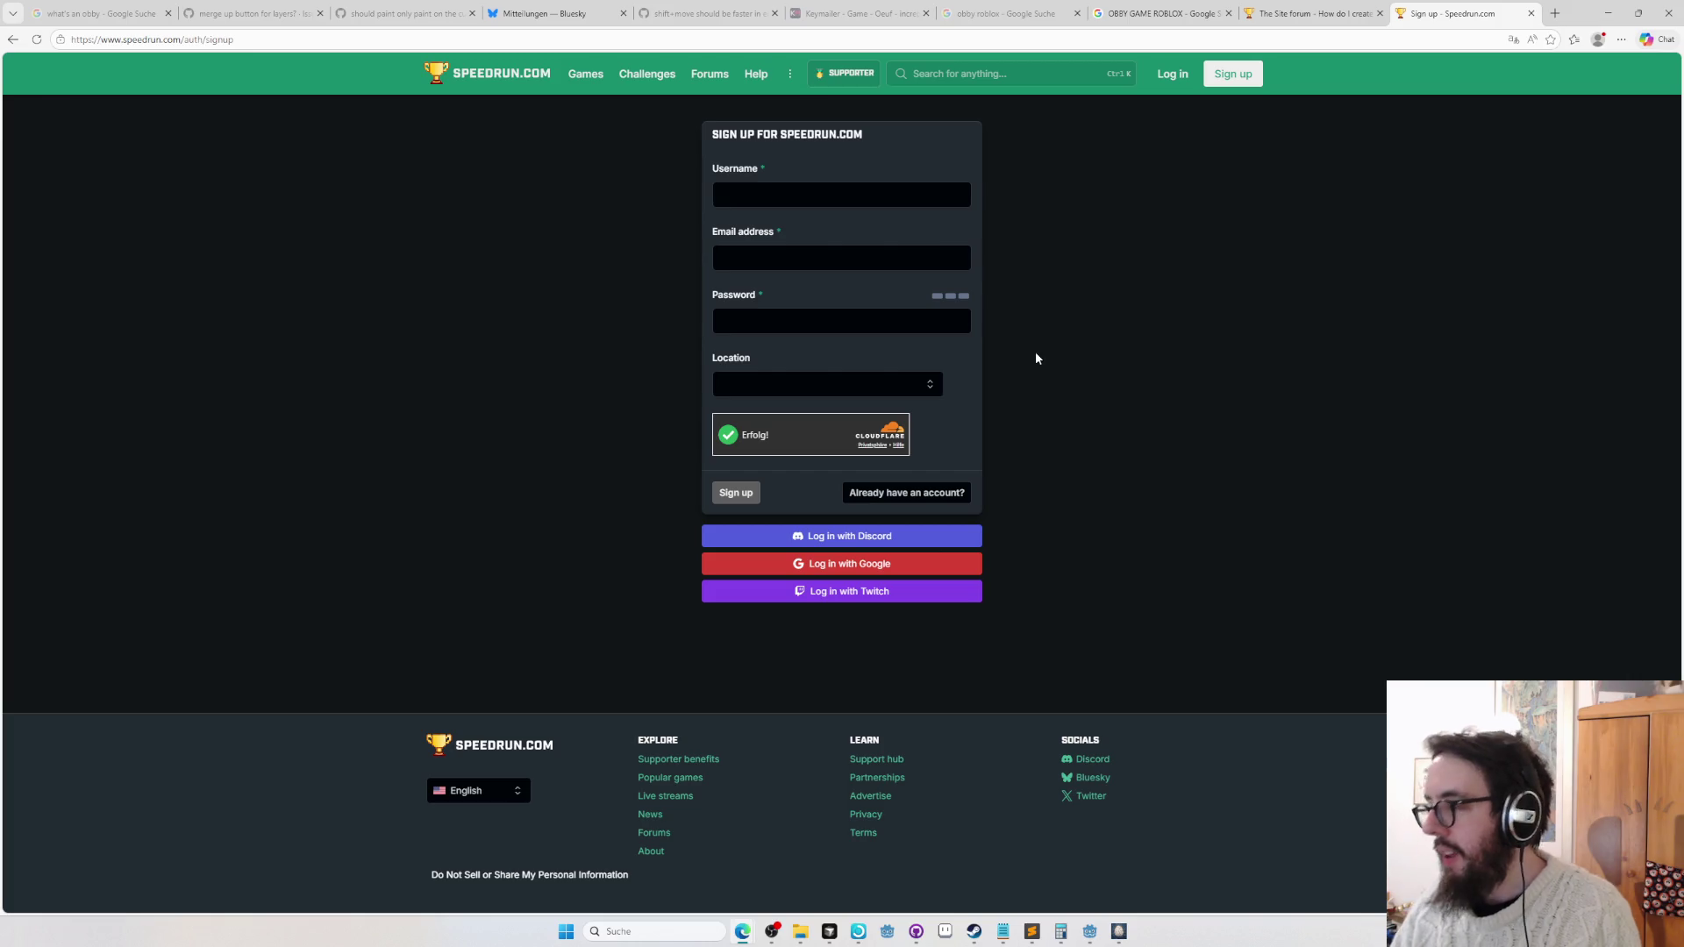
Close the sign-up tab, cycle through open windows, and start a fresh browser tab.
key(ctrl+w)
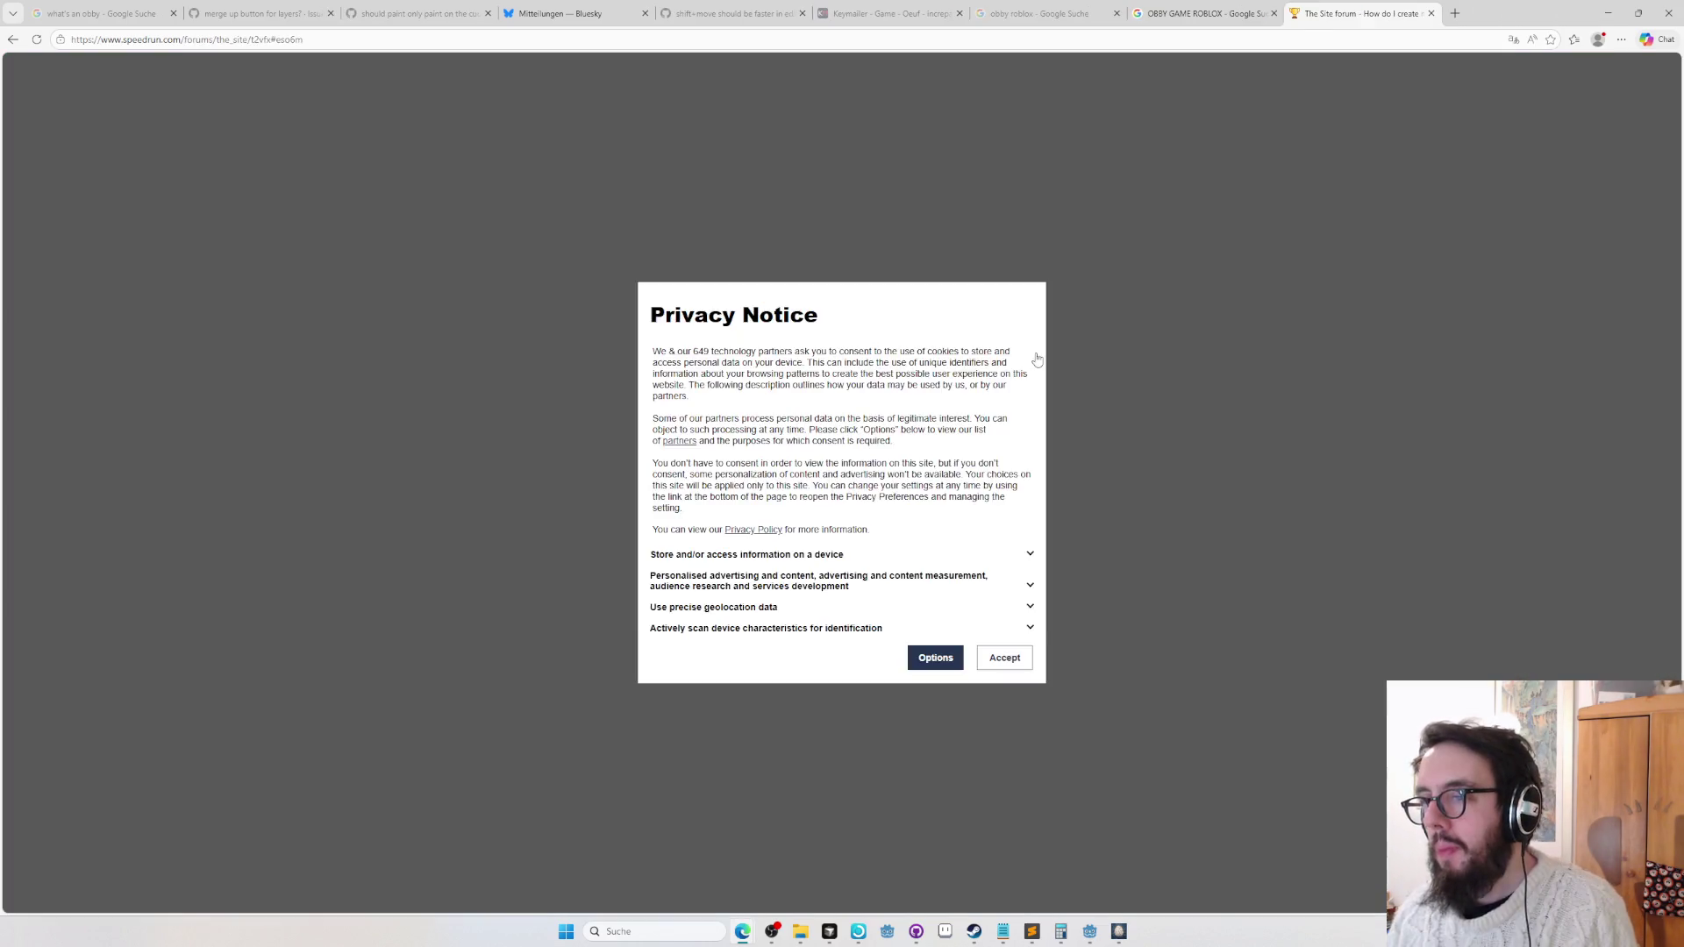
key(alt+Tab)
key(alt+Tab)
key(alt+Tab)
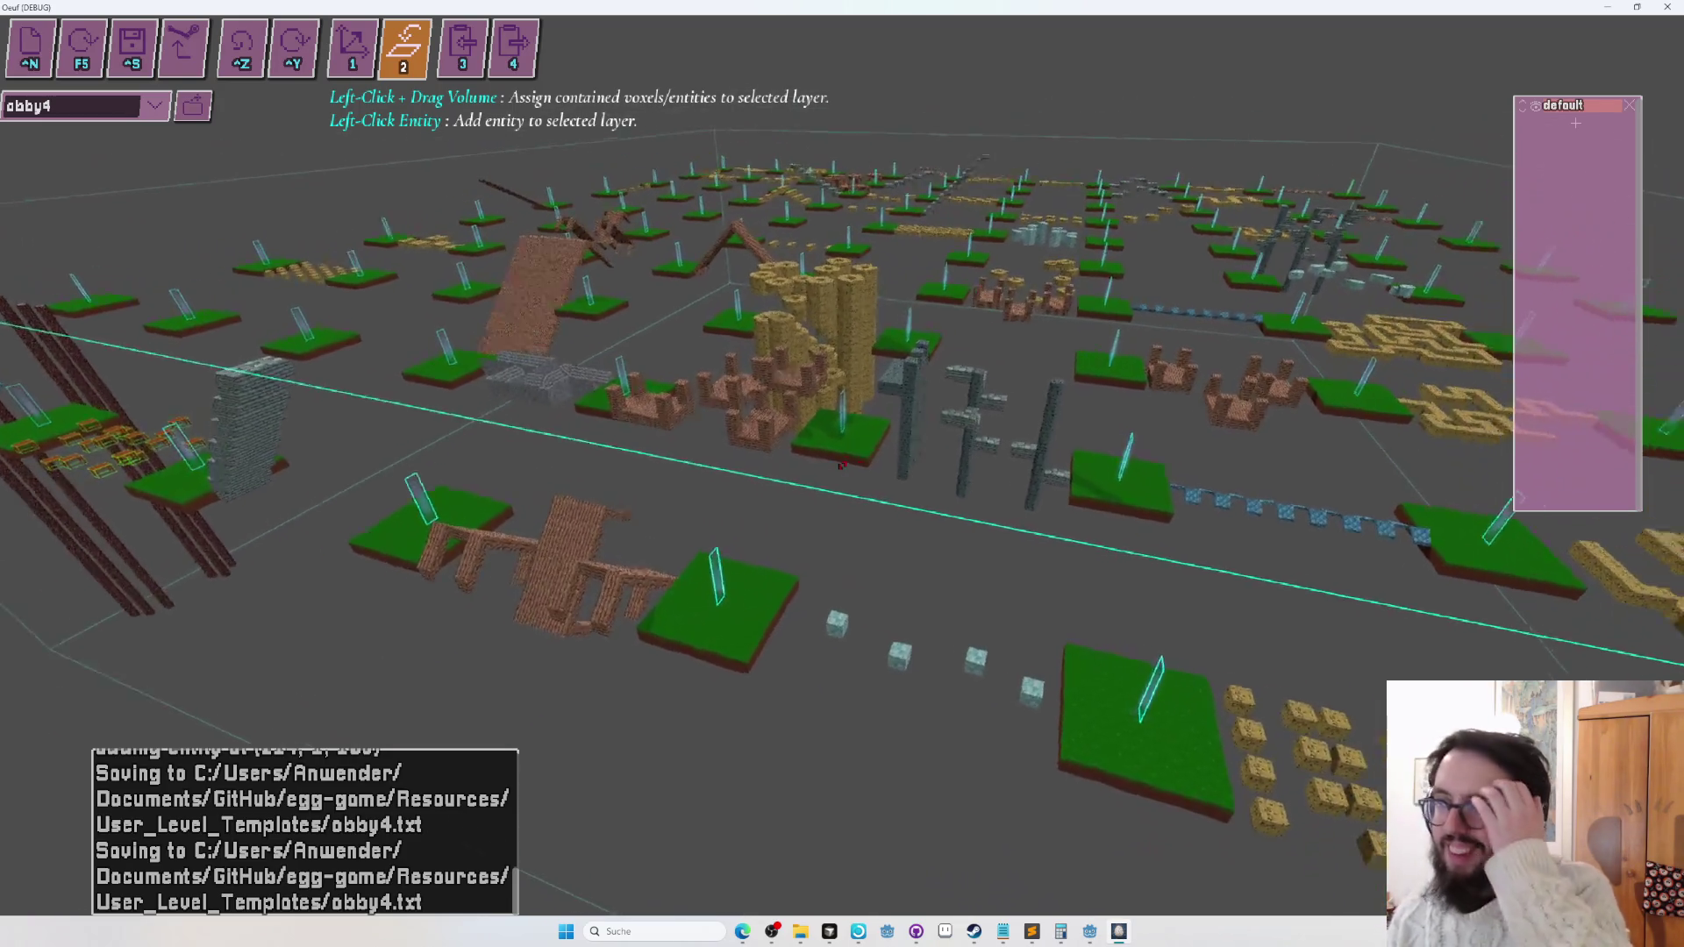
key(alt+Tab)
key(alt+Tab)
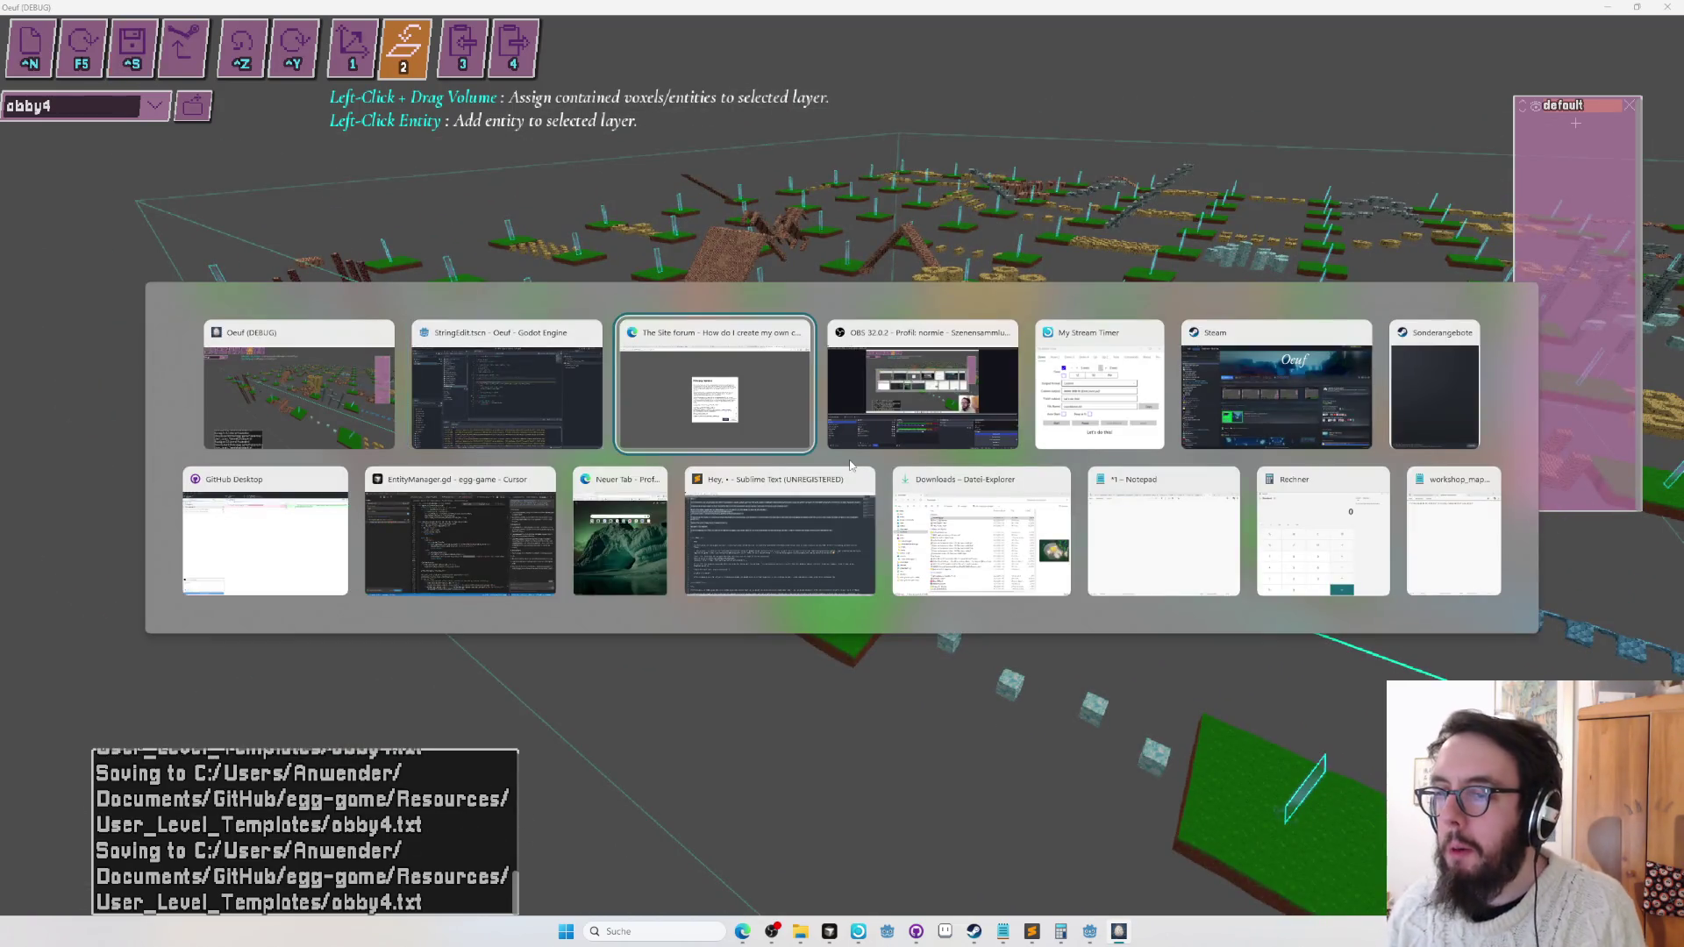
key(ctrl+t)
File egg-game issue #880 'layer bounds should not alpha out with distance…', then return to the editor.
text(github)
key(Return)
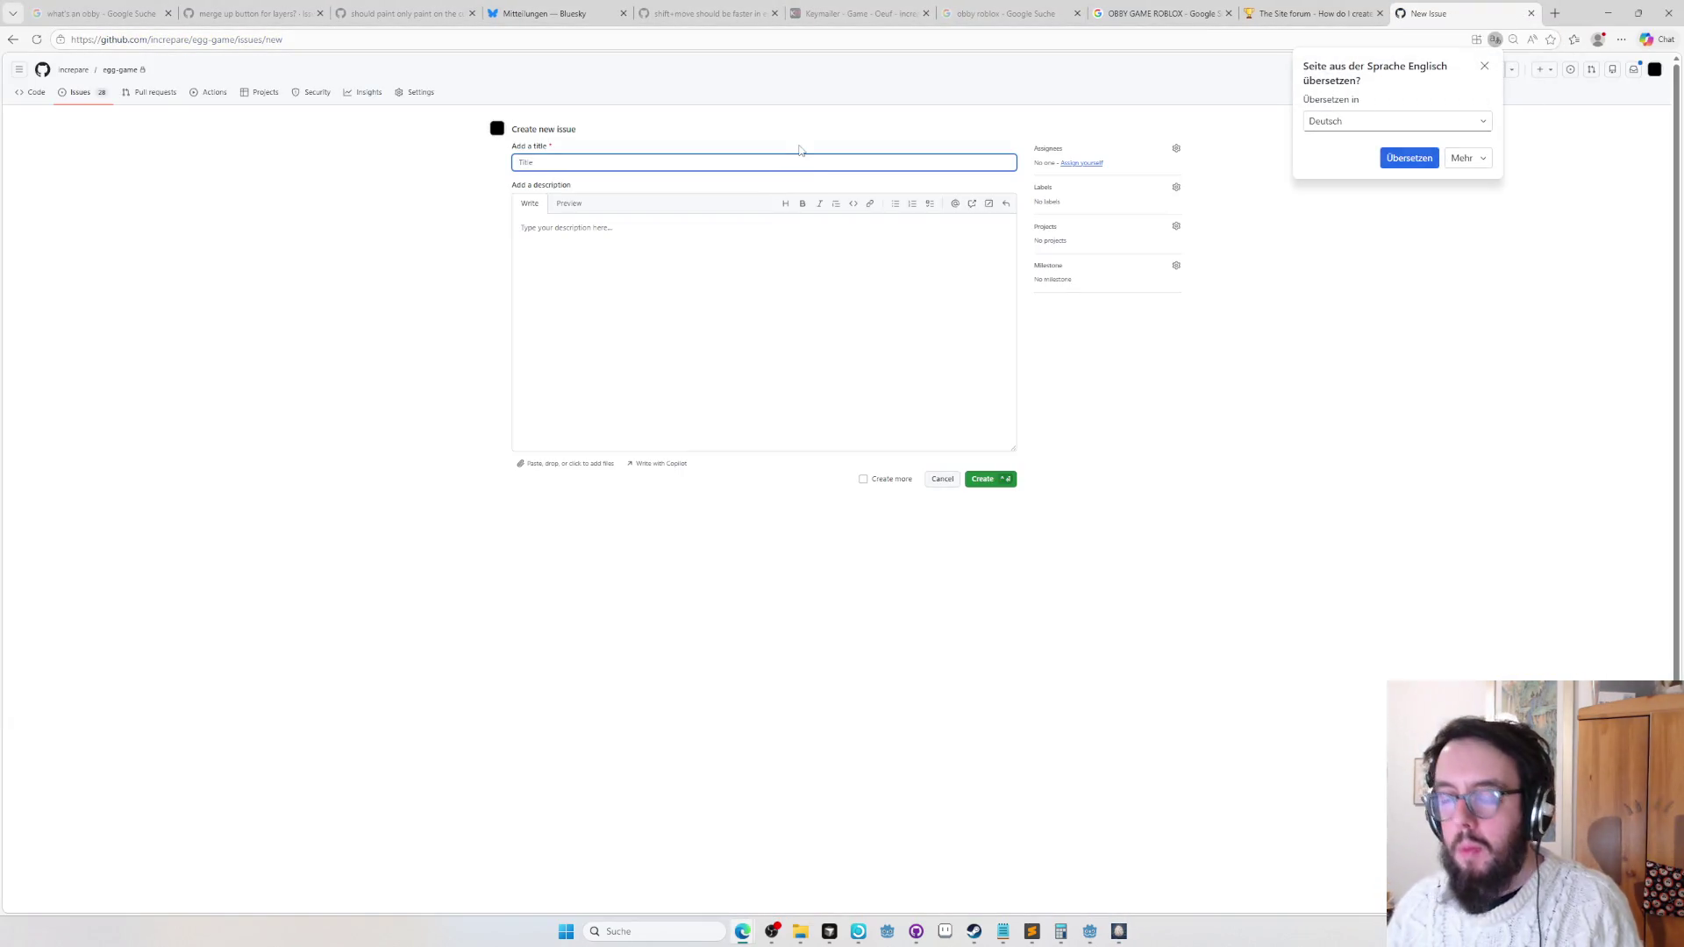
text(layer bounds should not alpha out with distance, and probably shouldn't z-test)
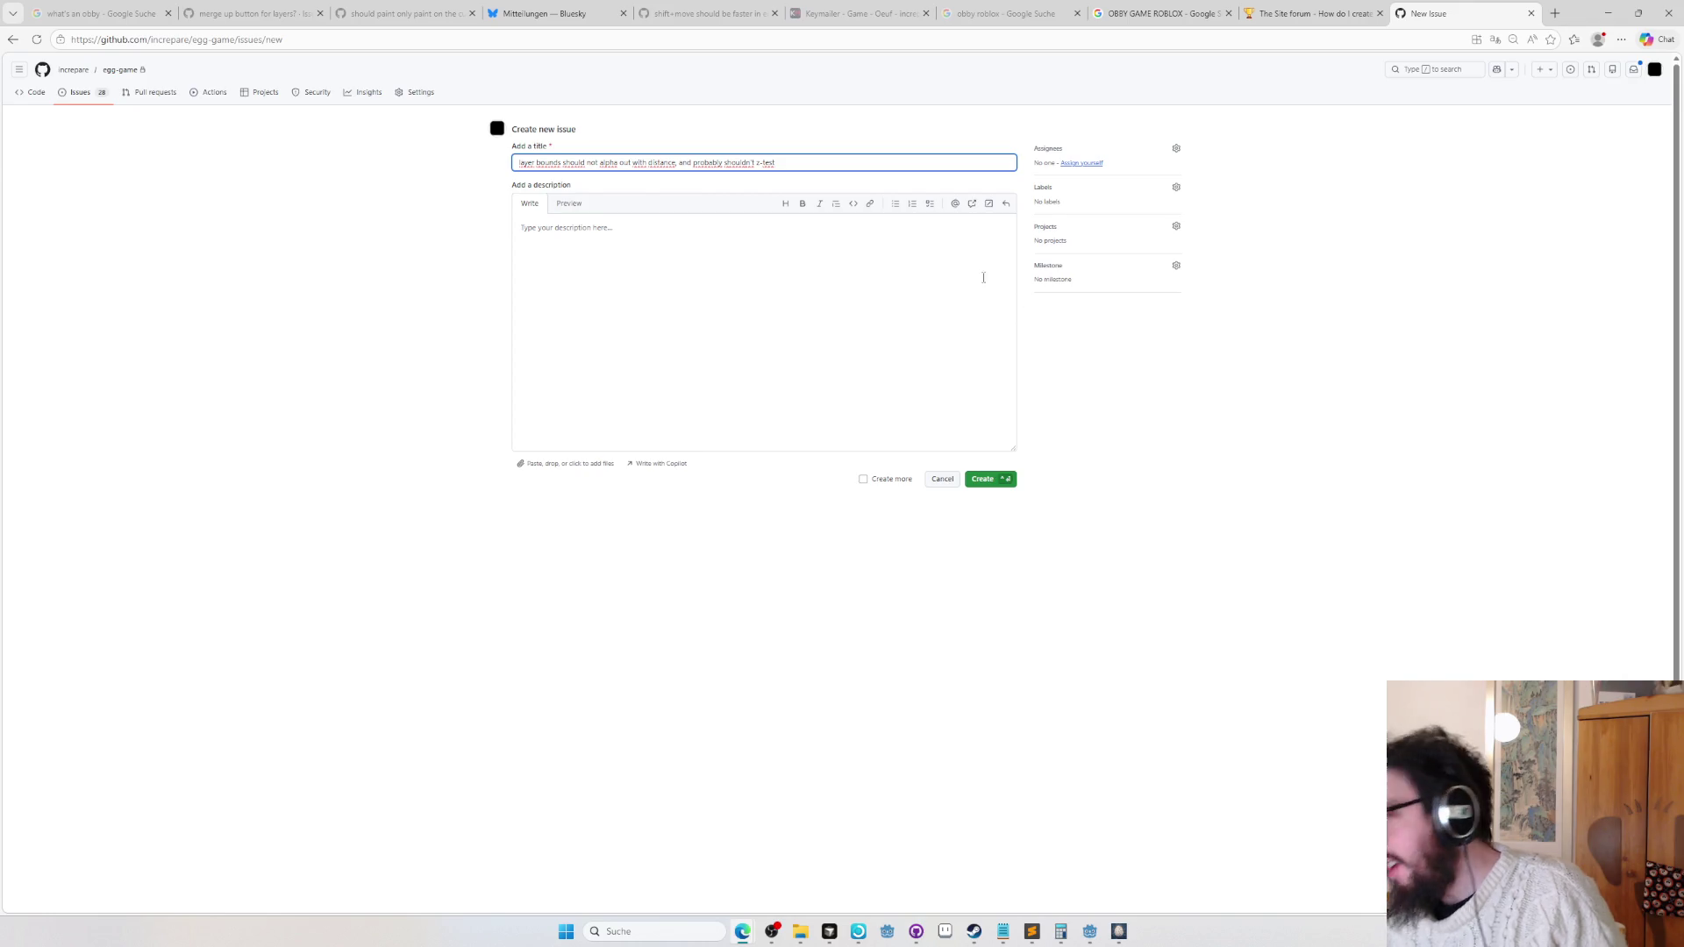
click(990, 478)
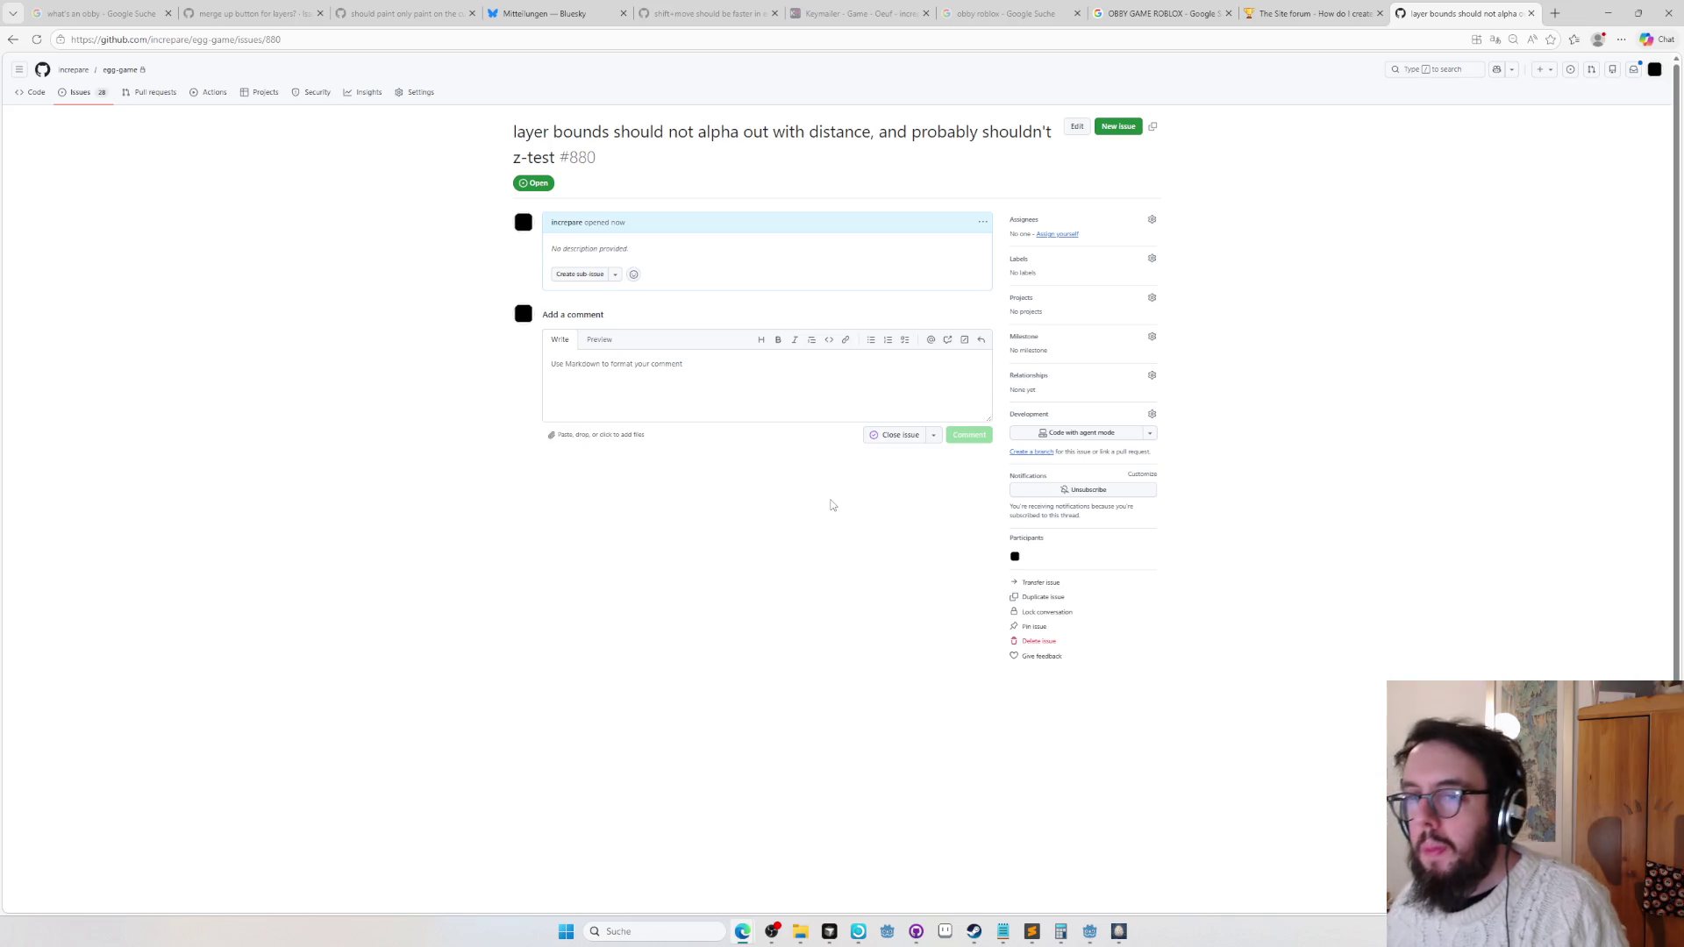
key(alt+Tab)
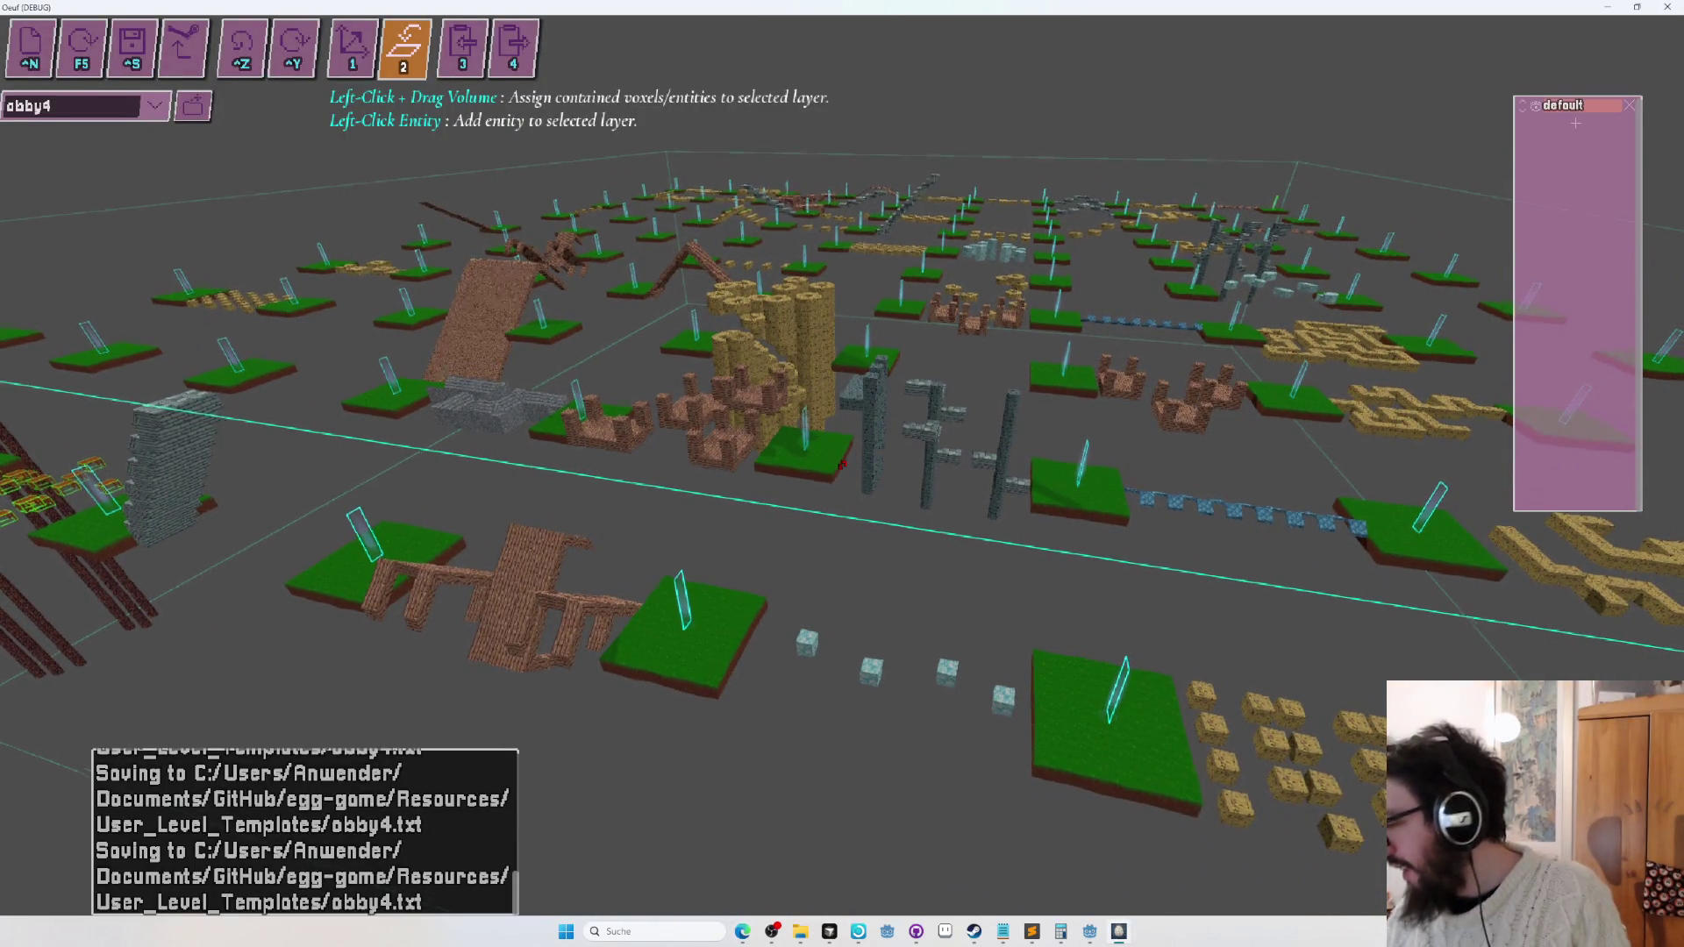
Fly the camera forward, check chat in OBS Studio, and return to the Oeuf obby4 editor.
key(w)
key(alt+Tab)
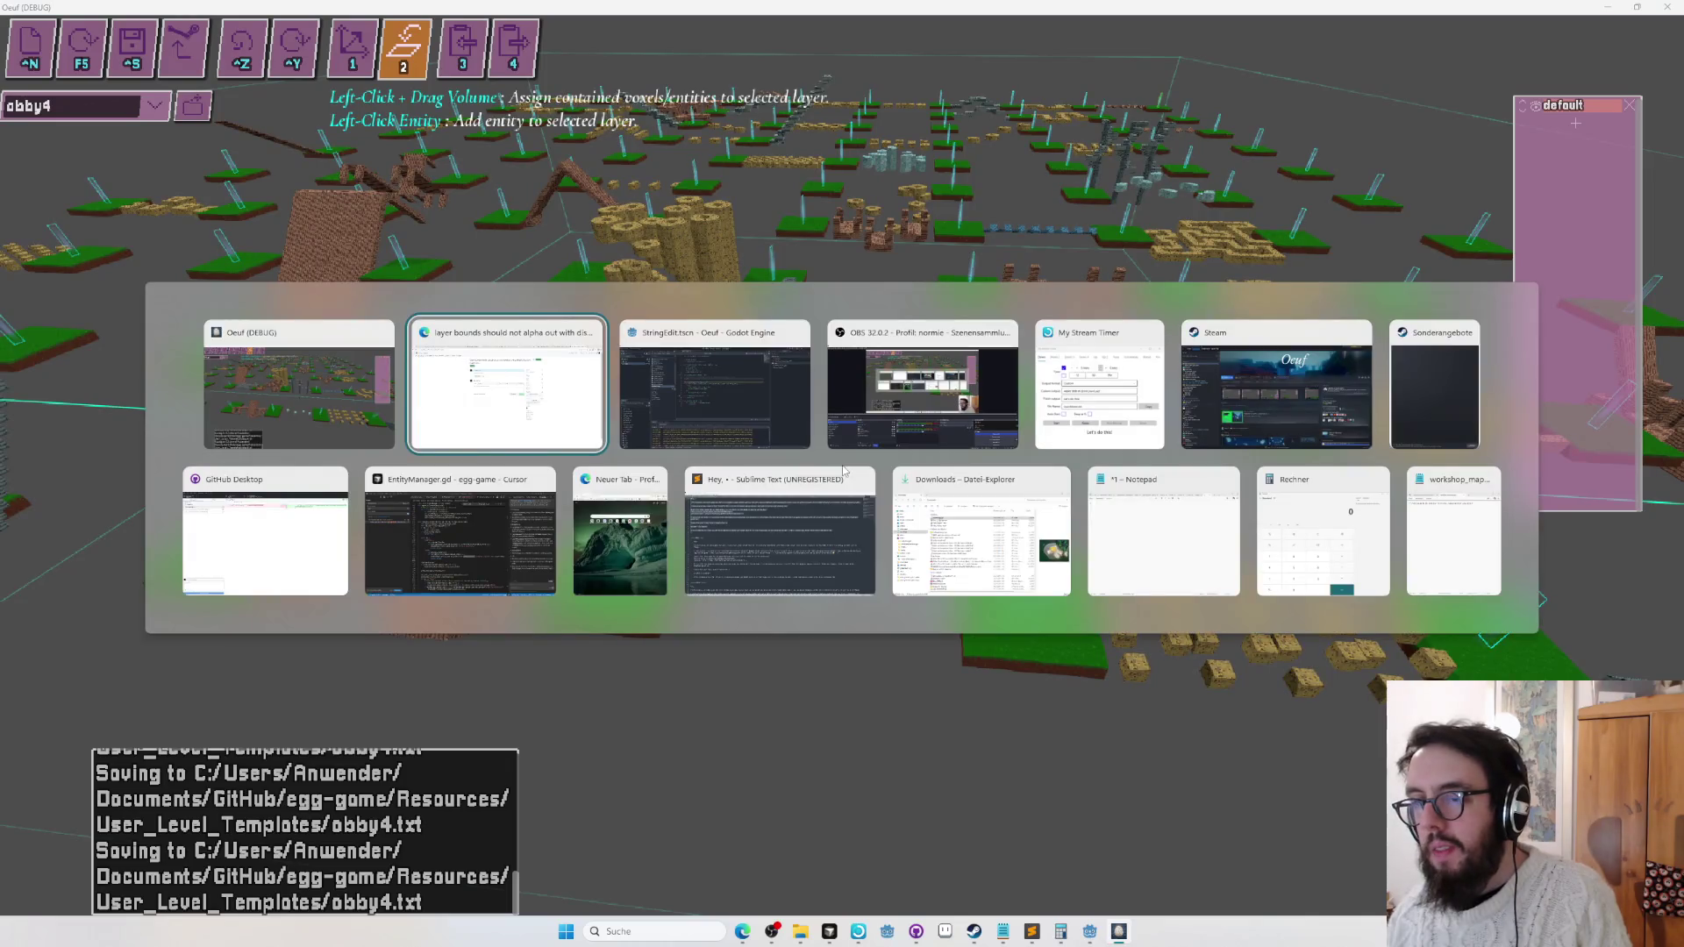
click(921, 386)
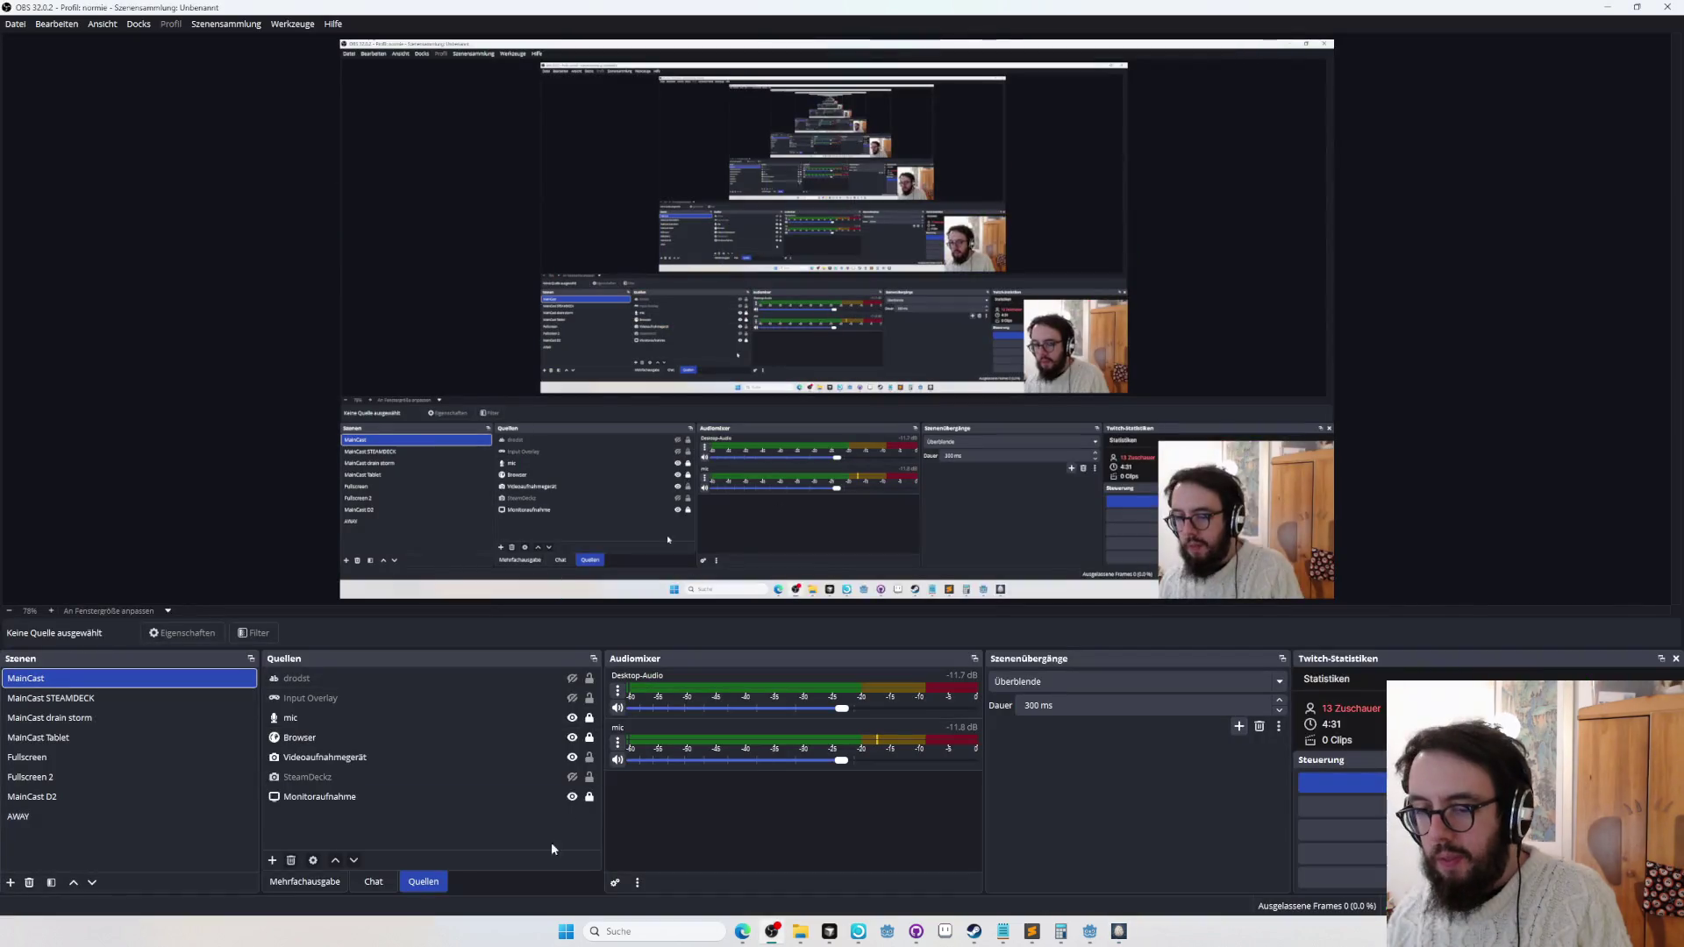
click(382, 876)
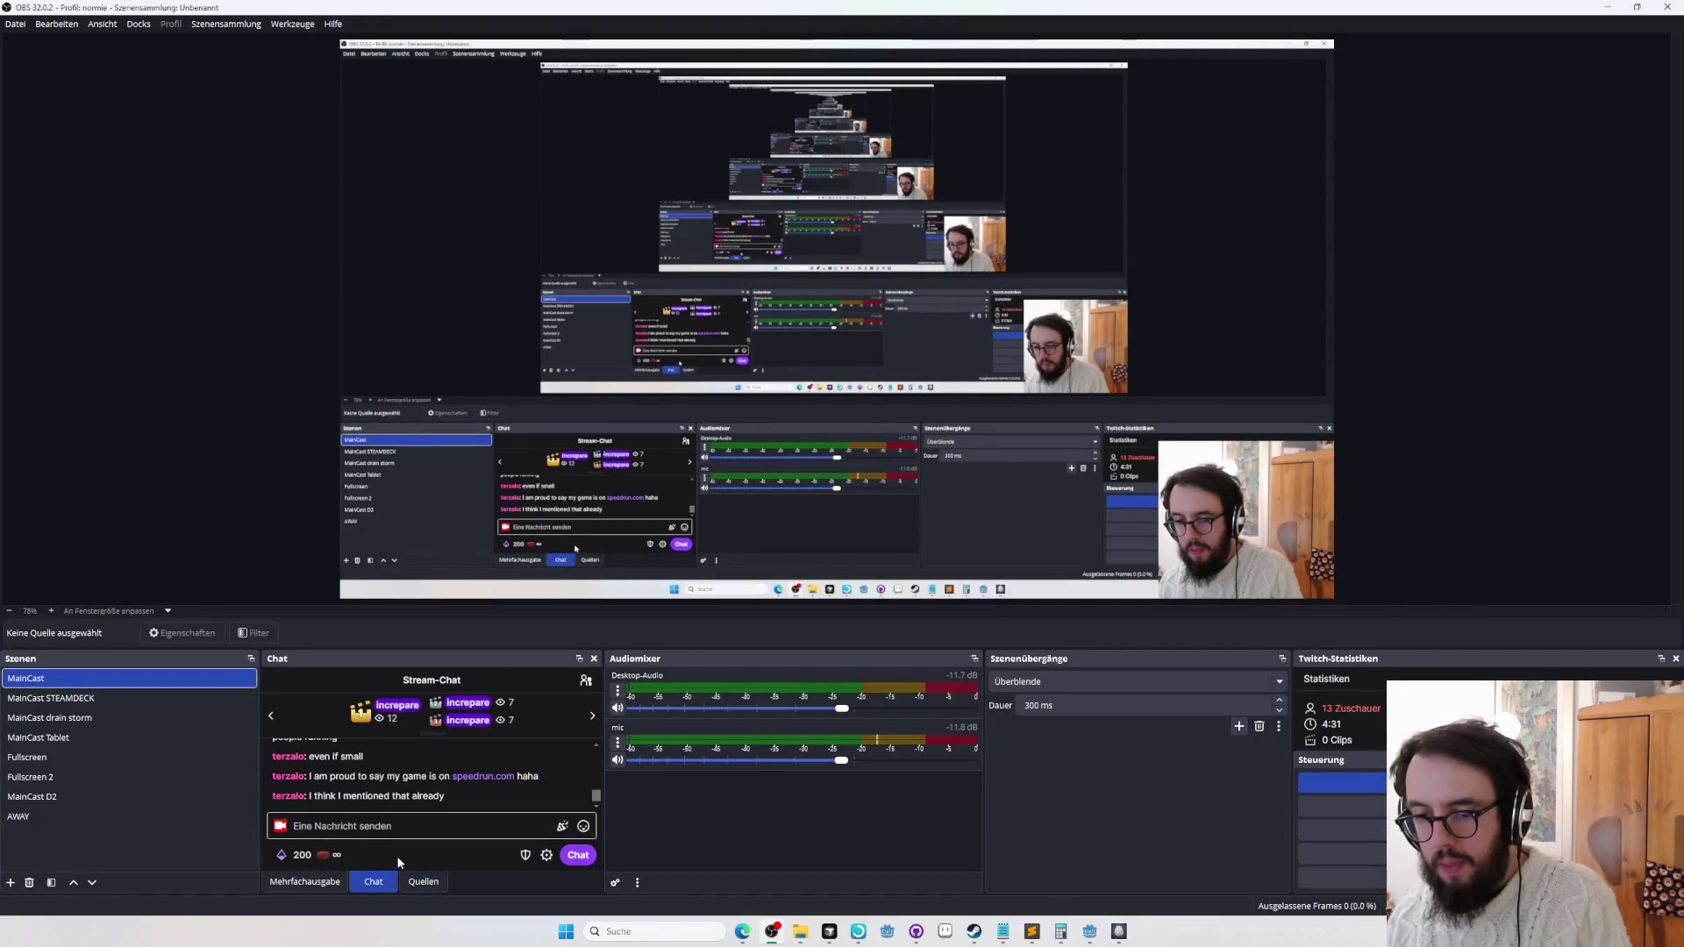
key(alt+Tab)
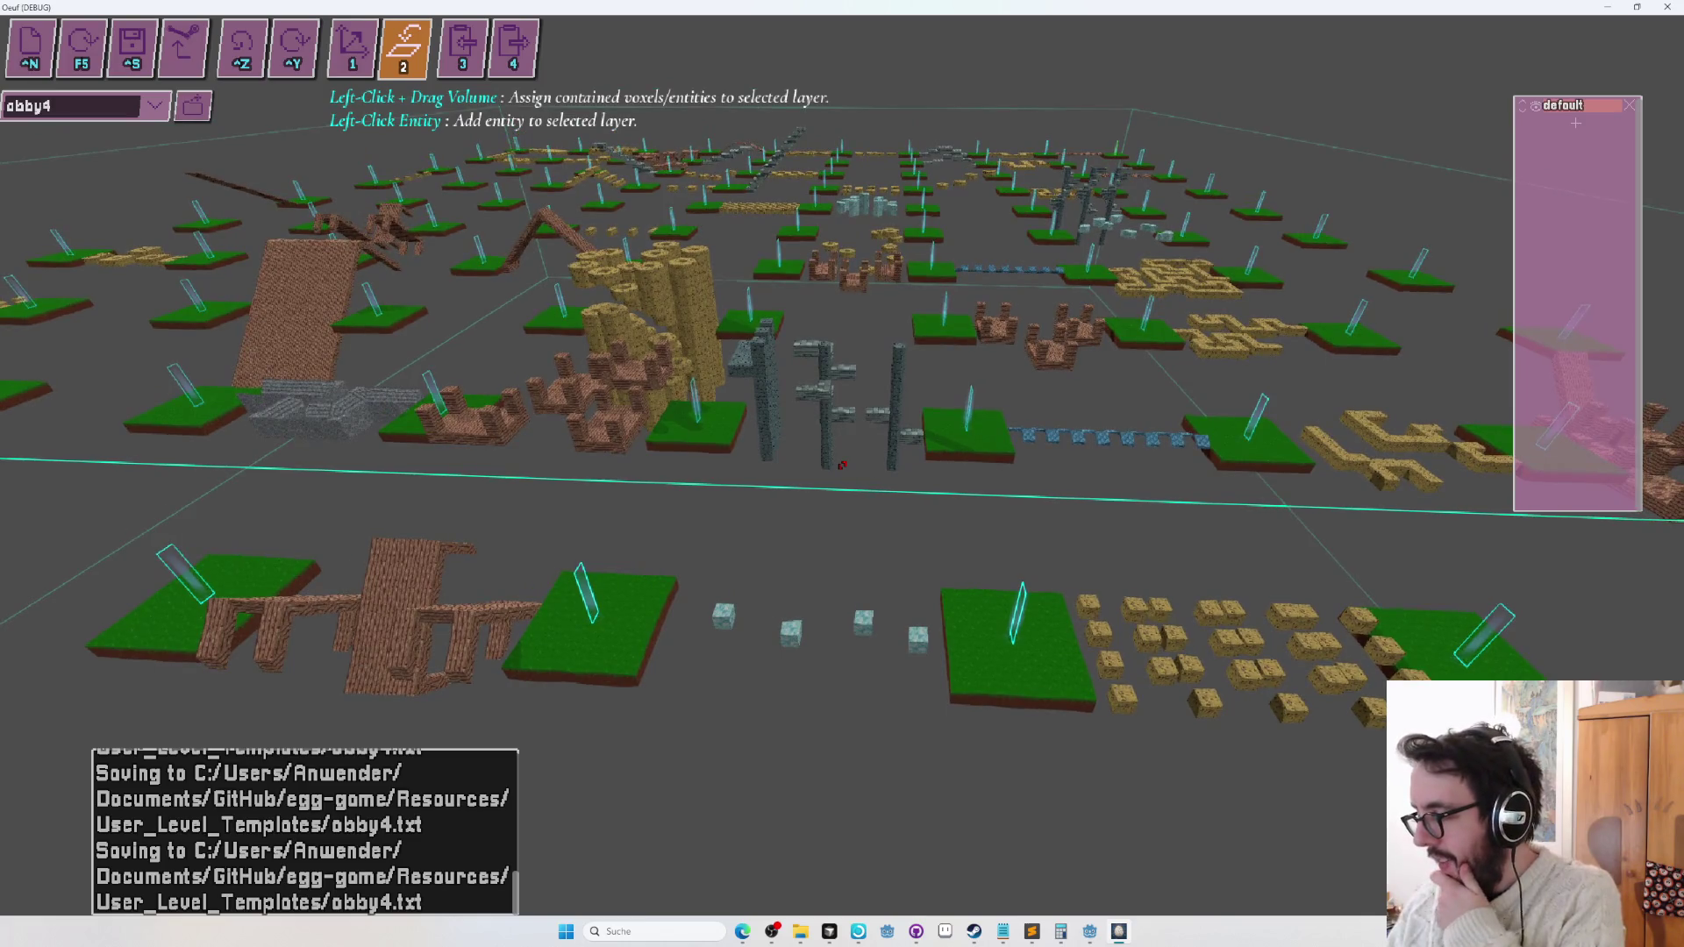
Search Google for 'hammer_space speedrun' in a new browser tab, then switch back to the editor.
key(alt+Tab)
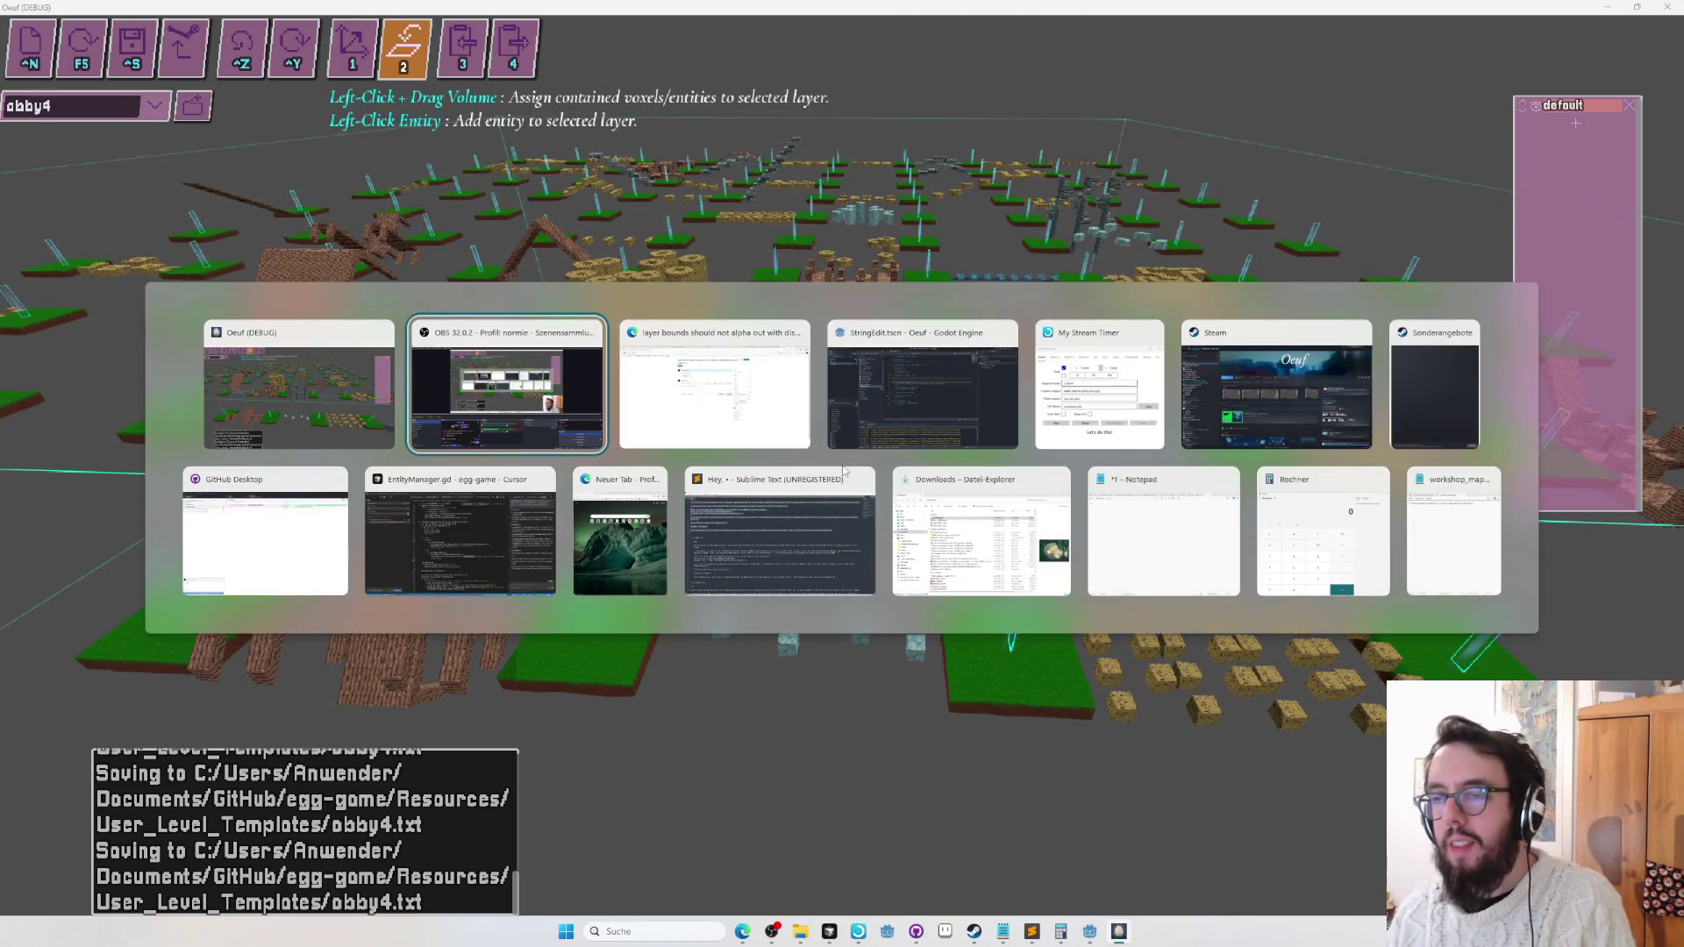
key(alt+Tab)
key(ctrl+t)
text(hammer_s)
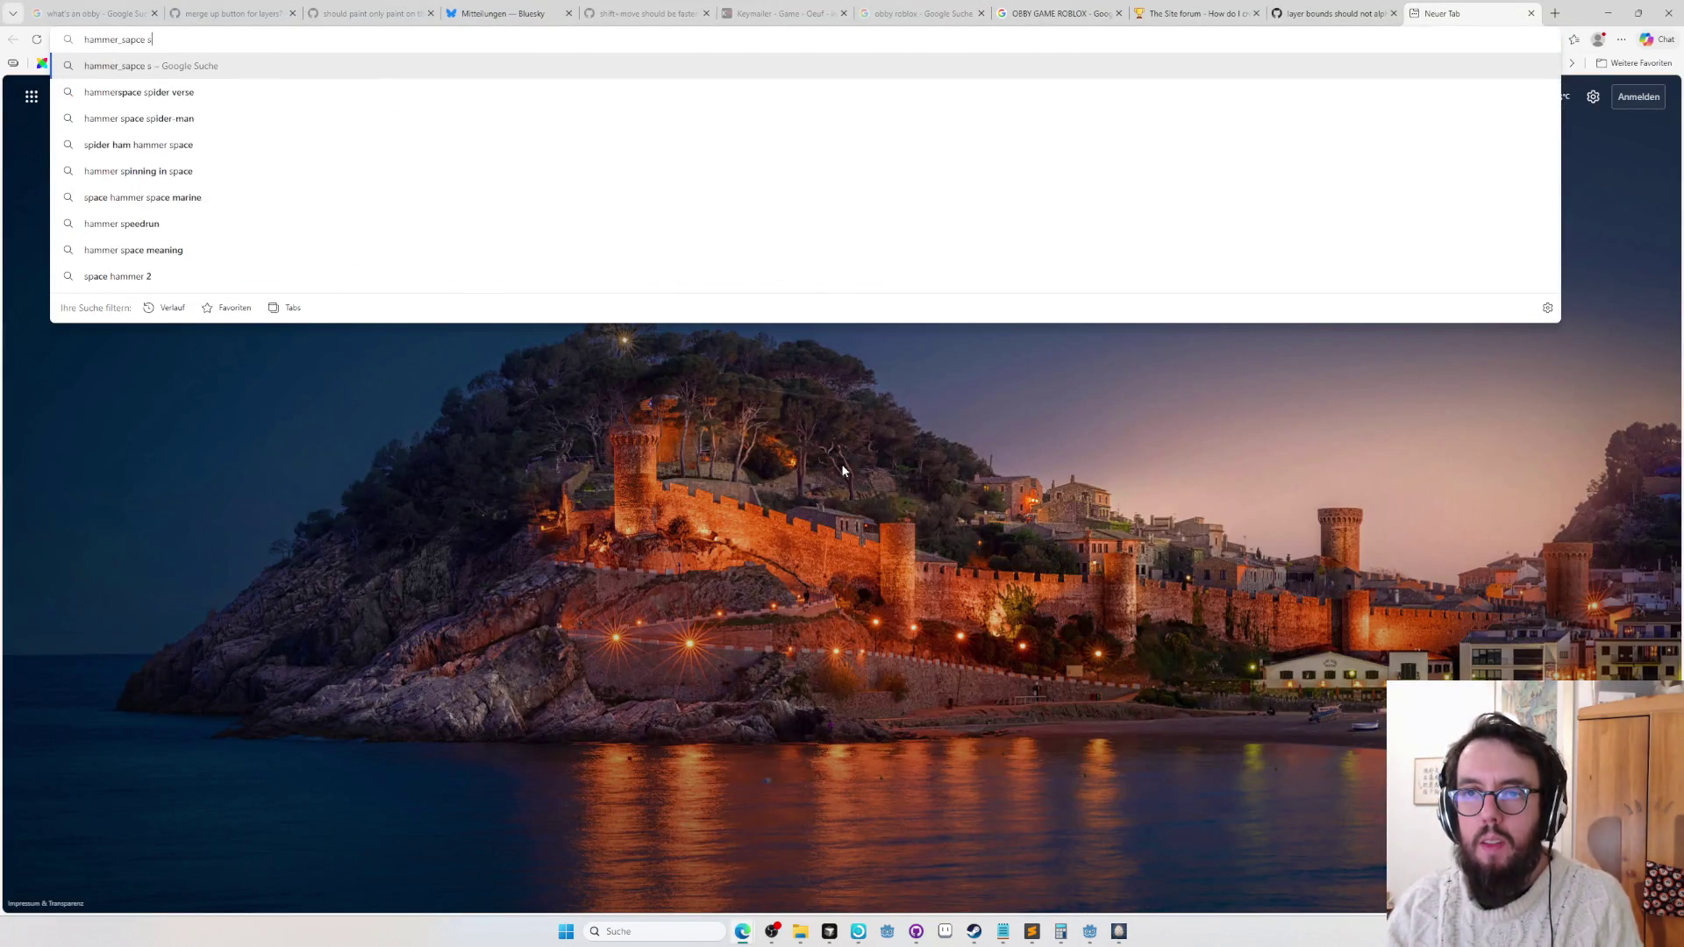
text(pace speedrun)
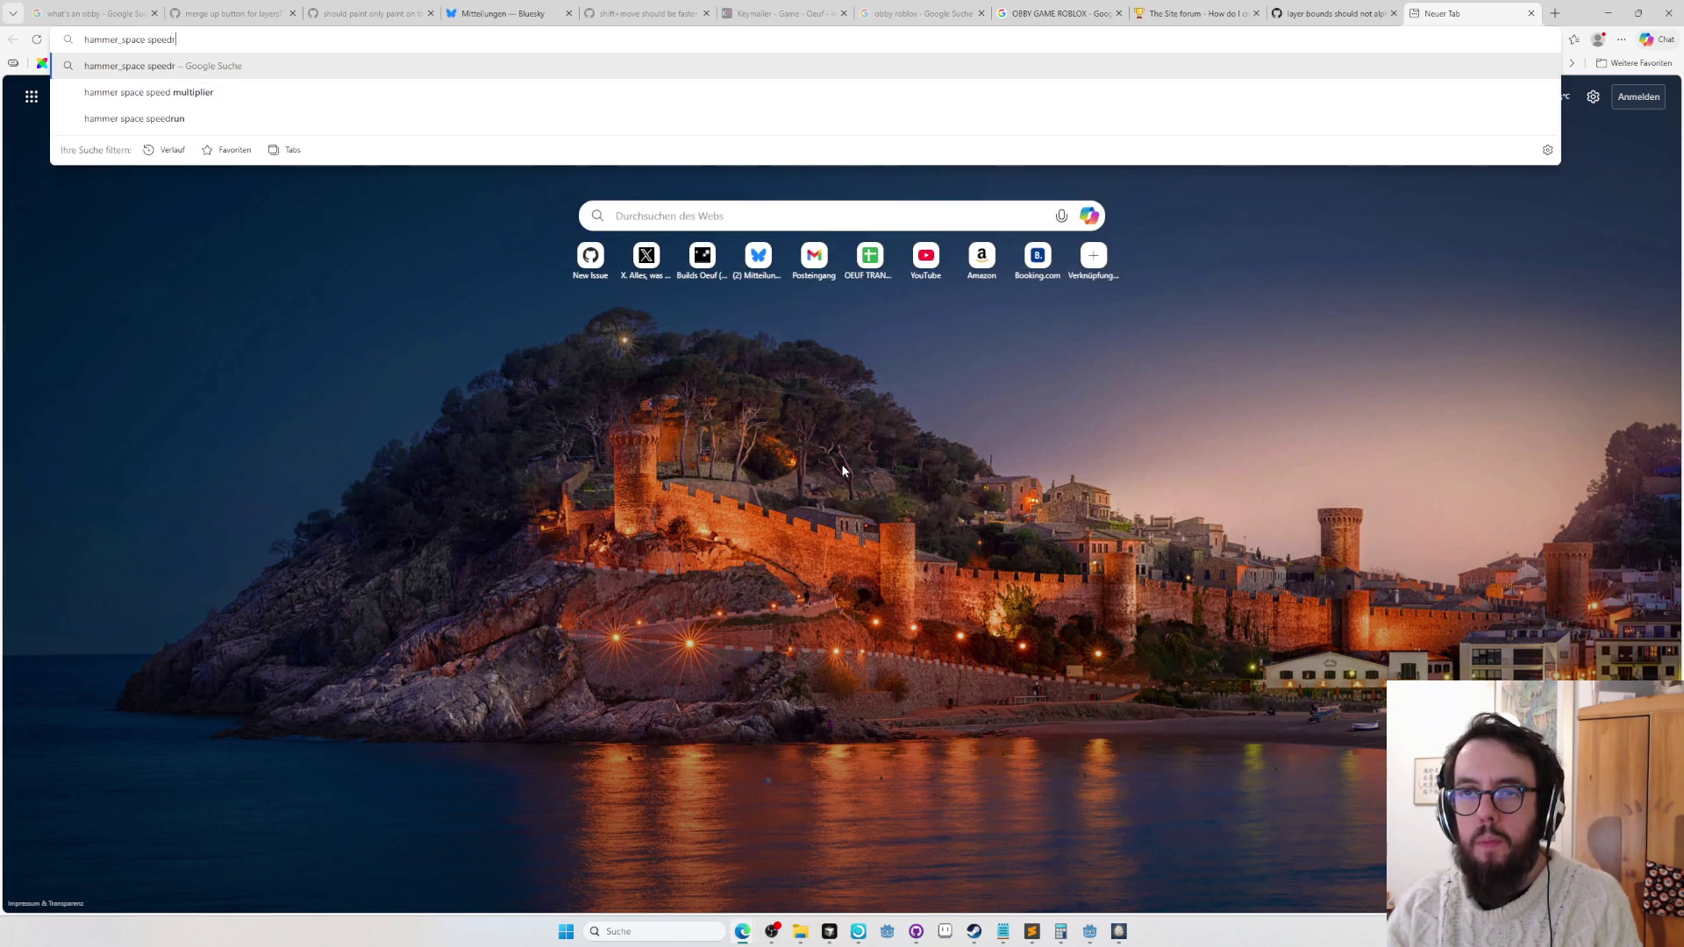
key(Return)
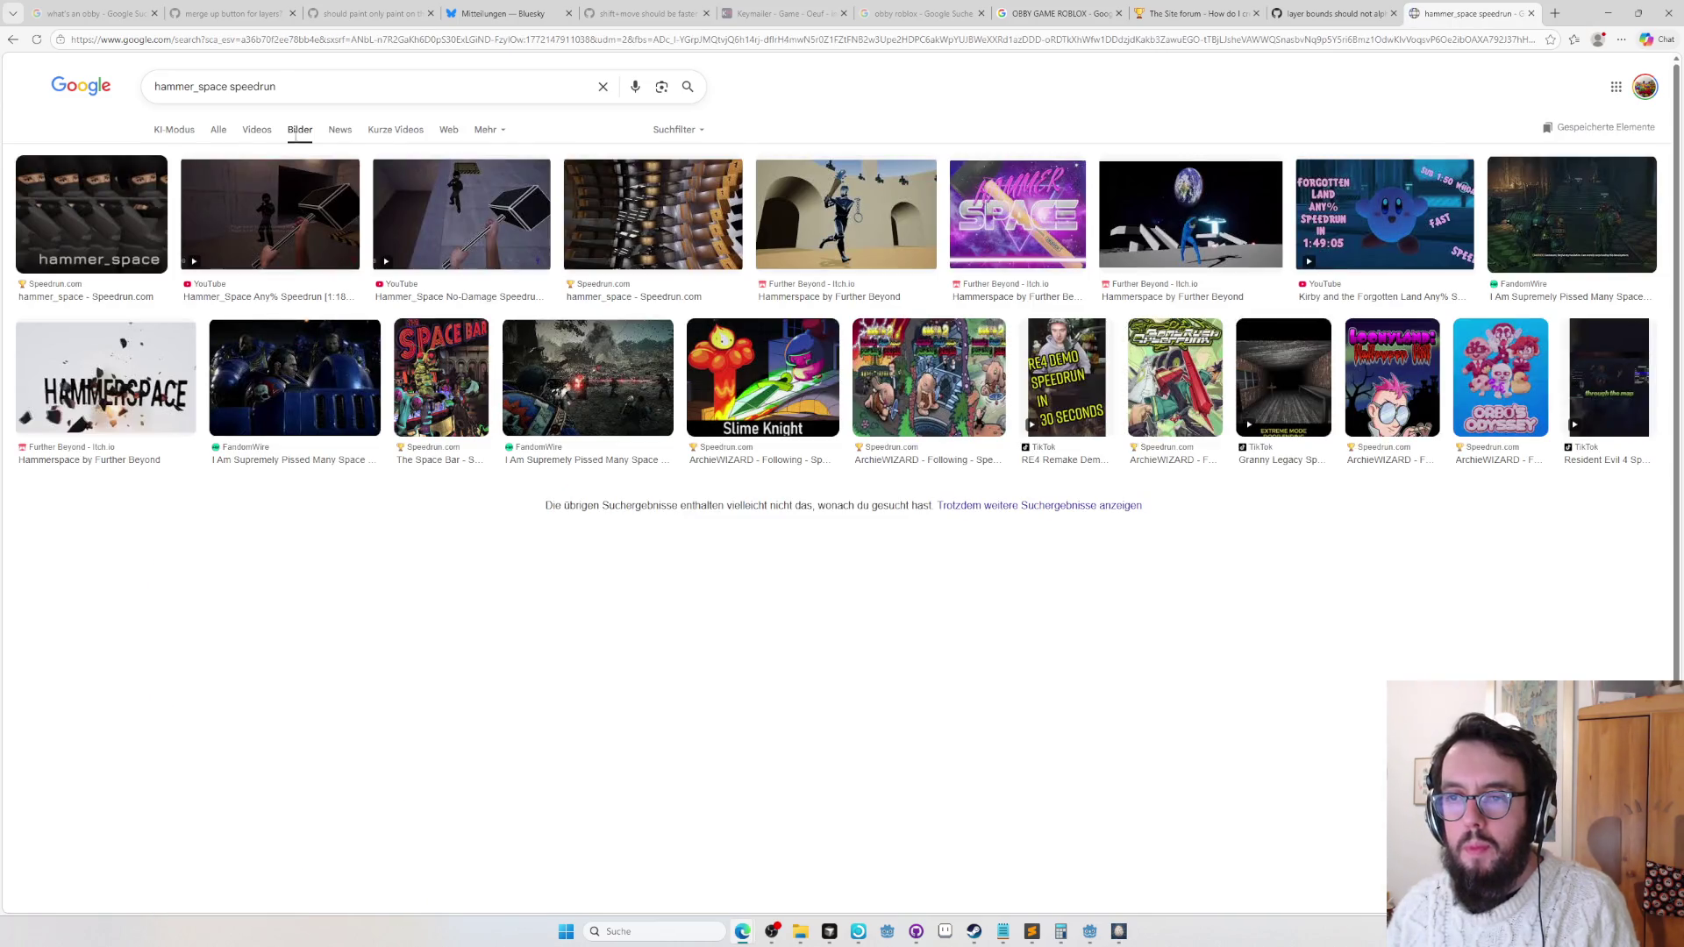
key(alt+Tab)
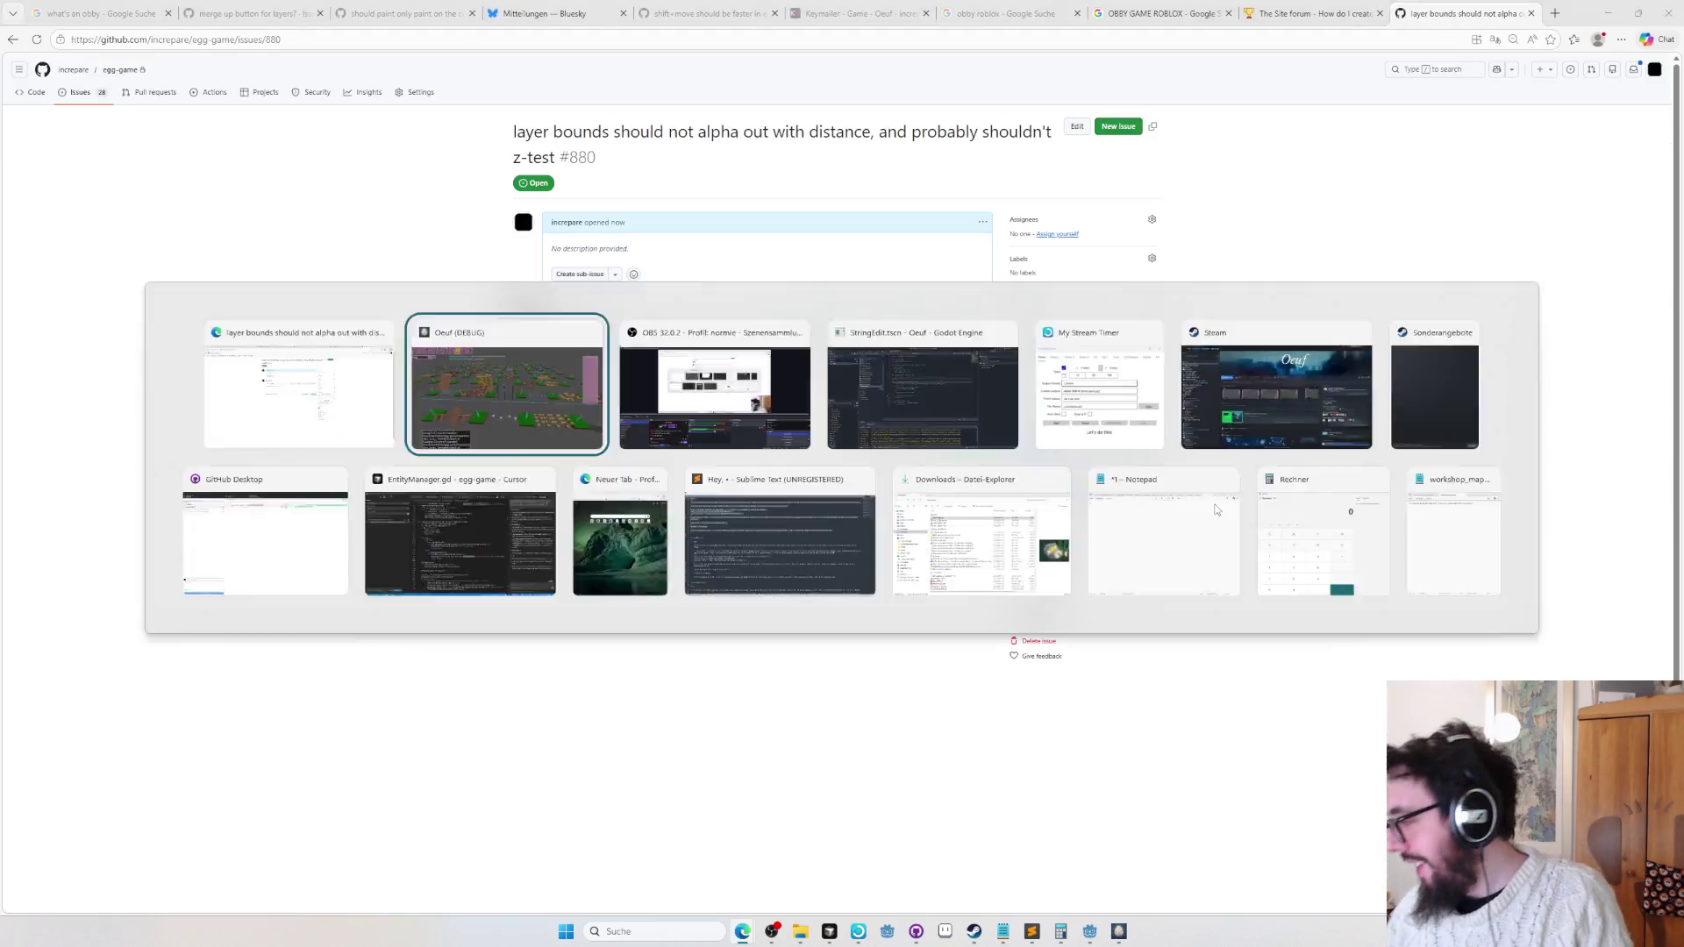
Fly the camera around the obby4 level, surveying its courses, until reaching the plank bridge.
key(w)
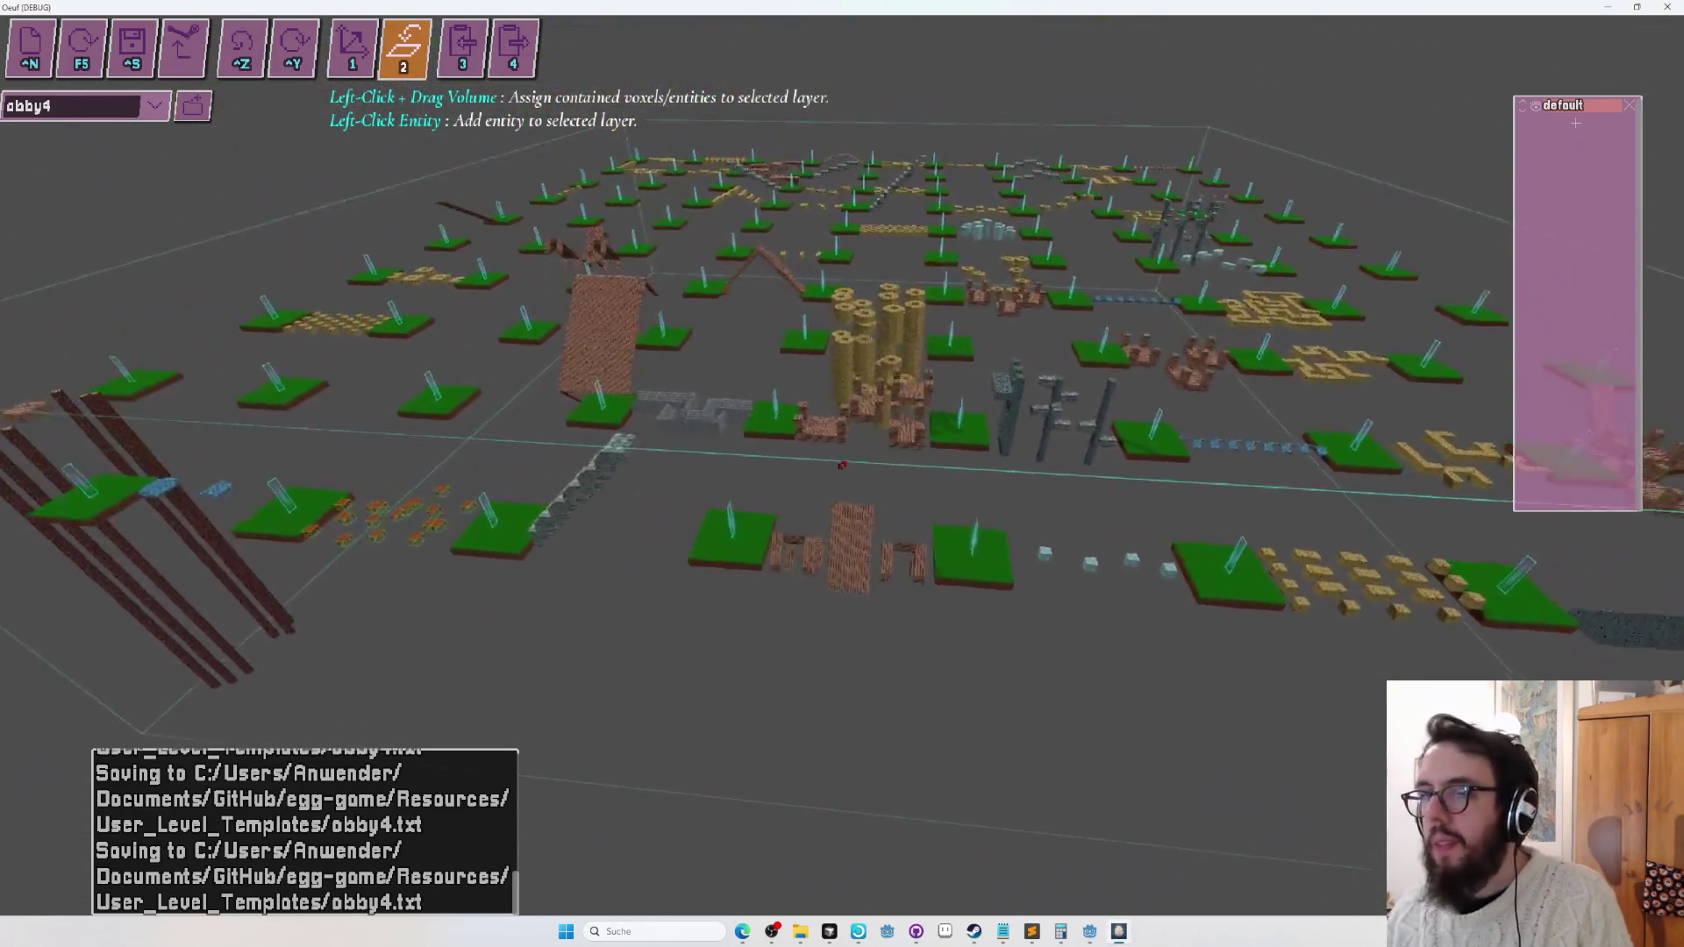
key(s)
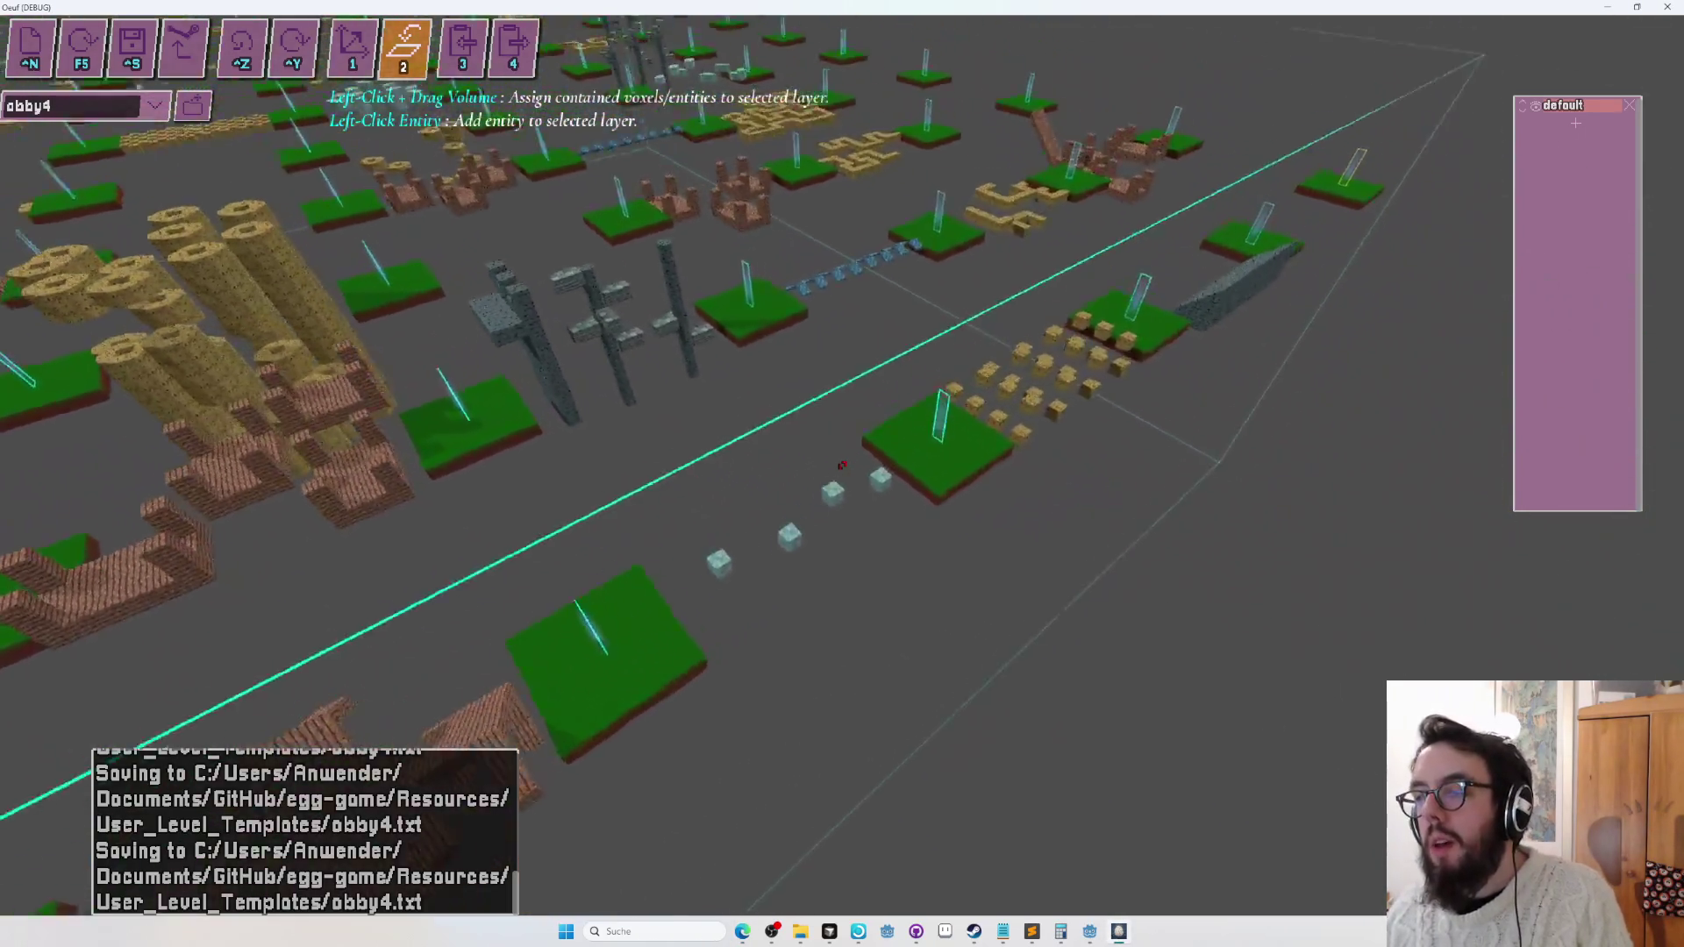
key(s)
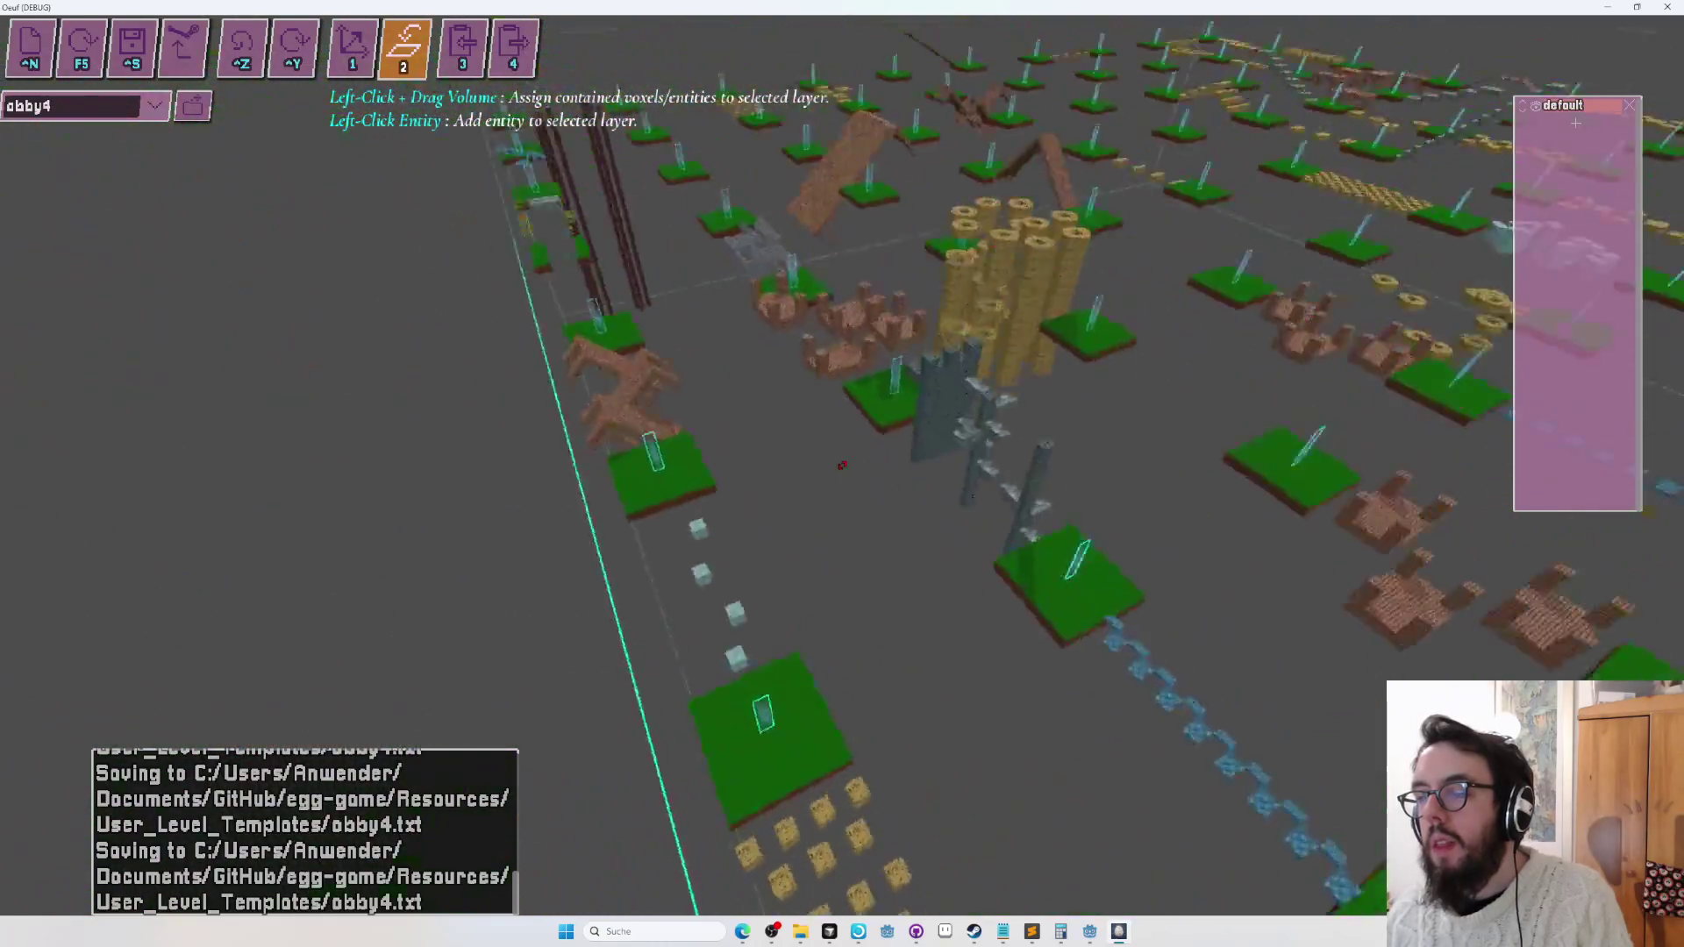
key(s)
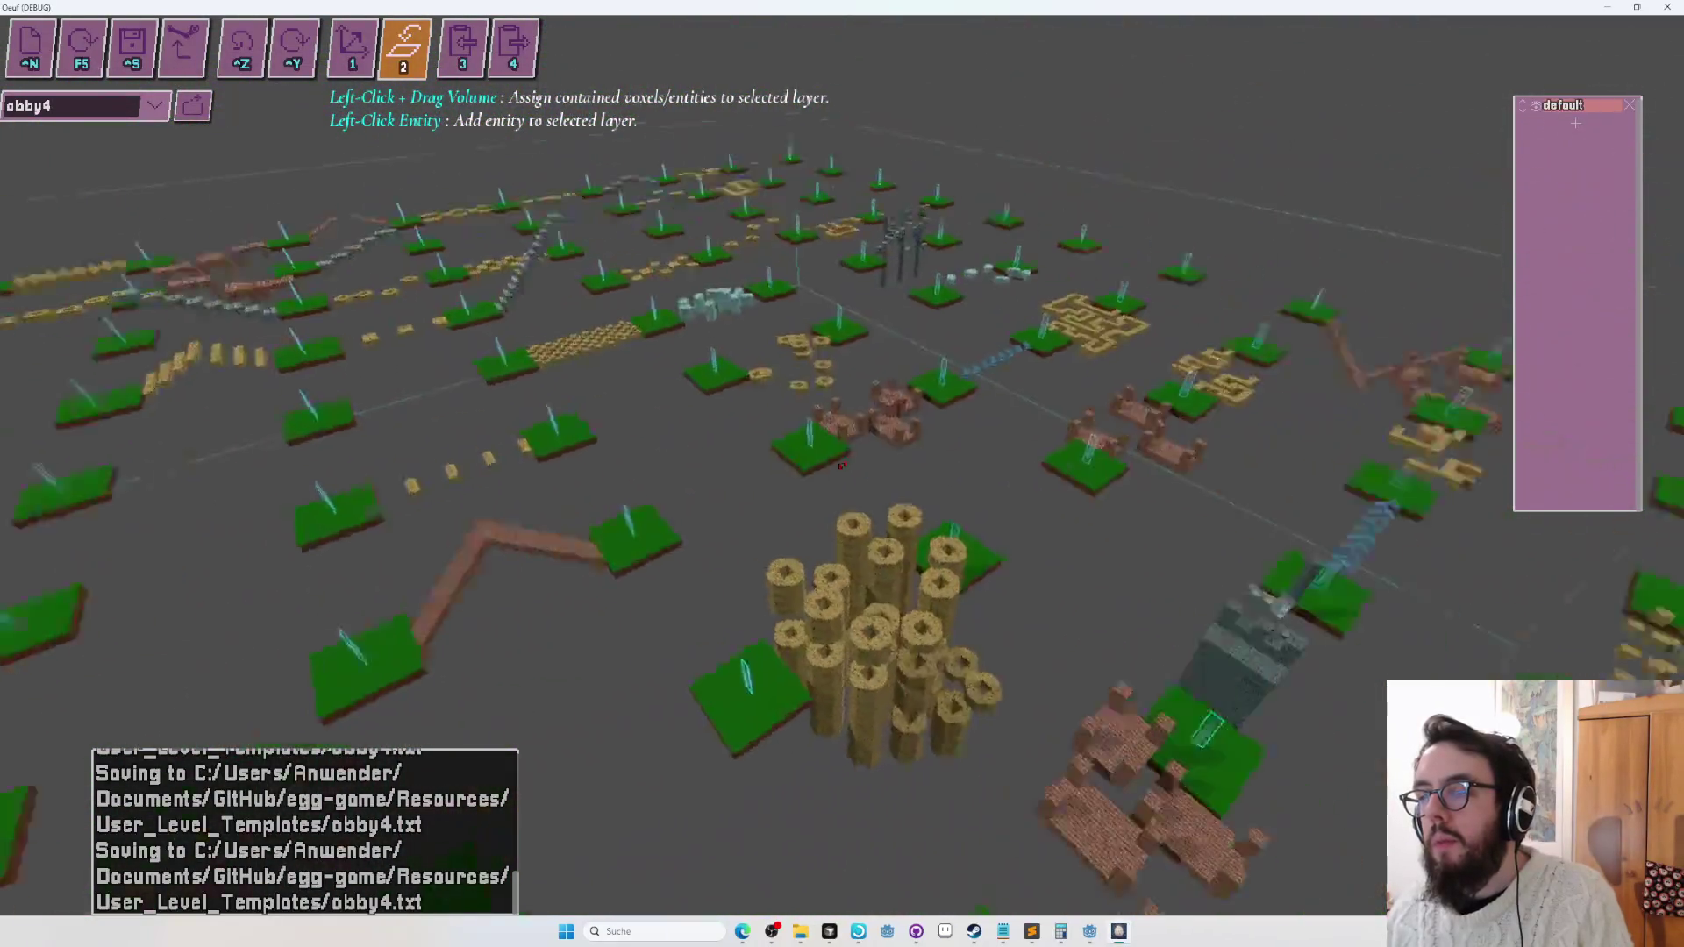
key(w)
key(w)
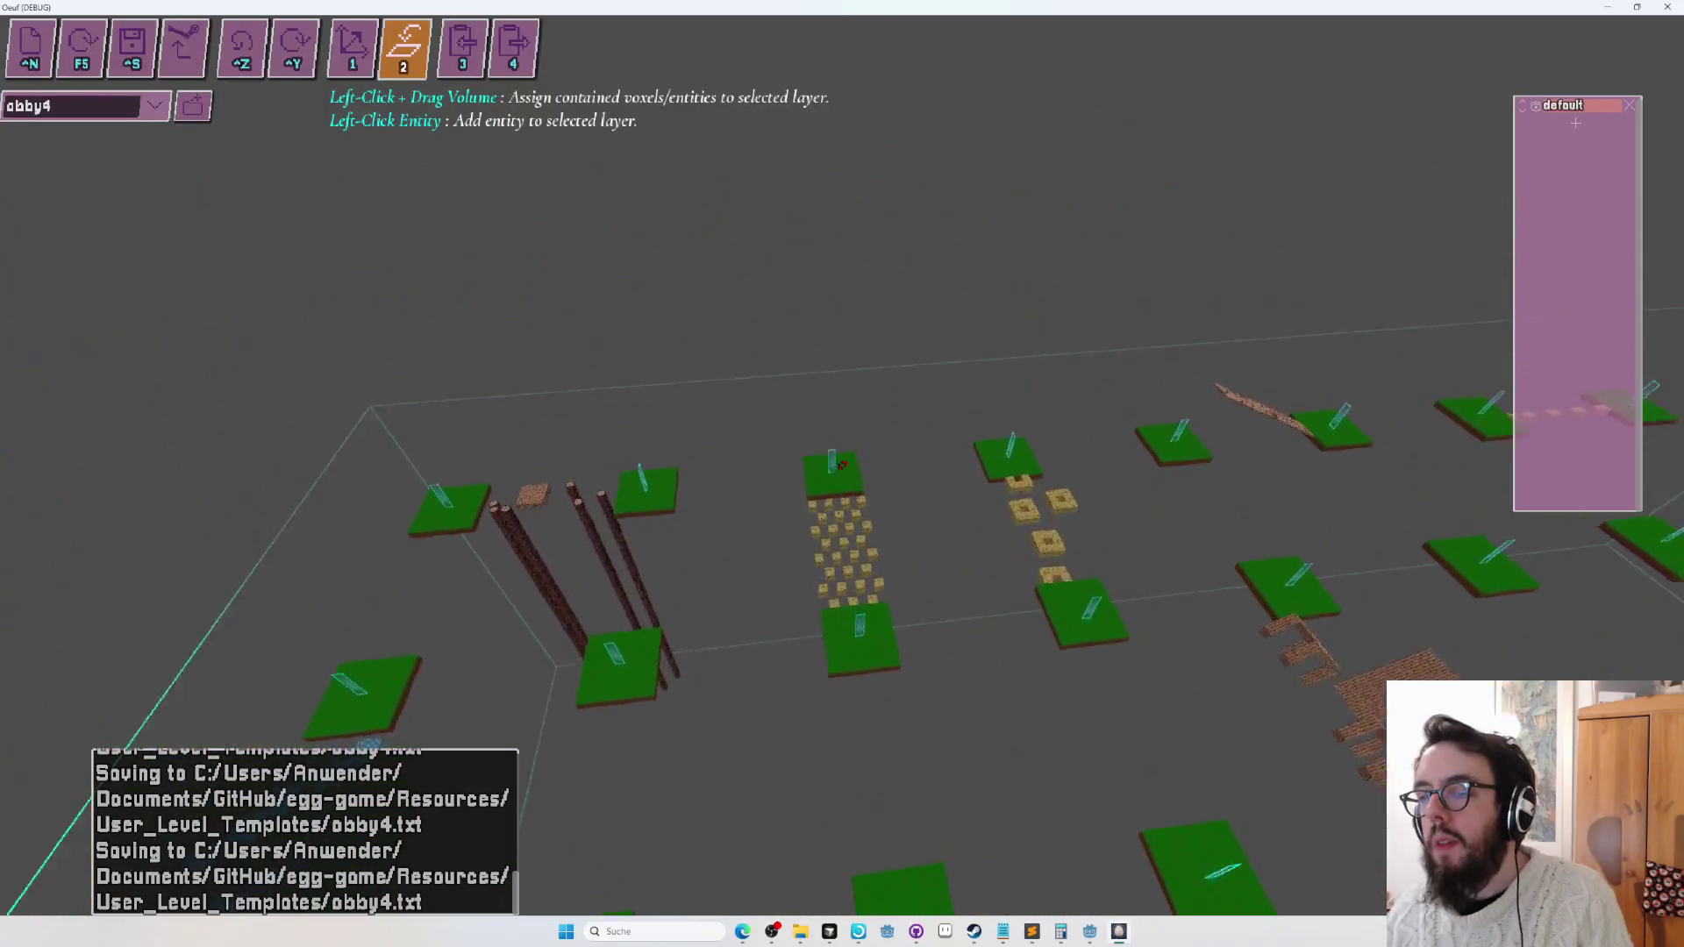
key(s)
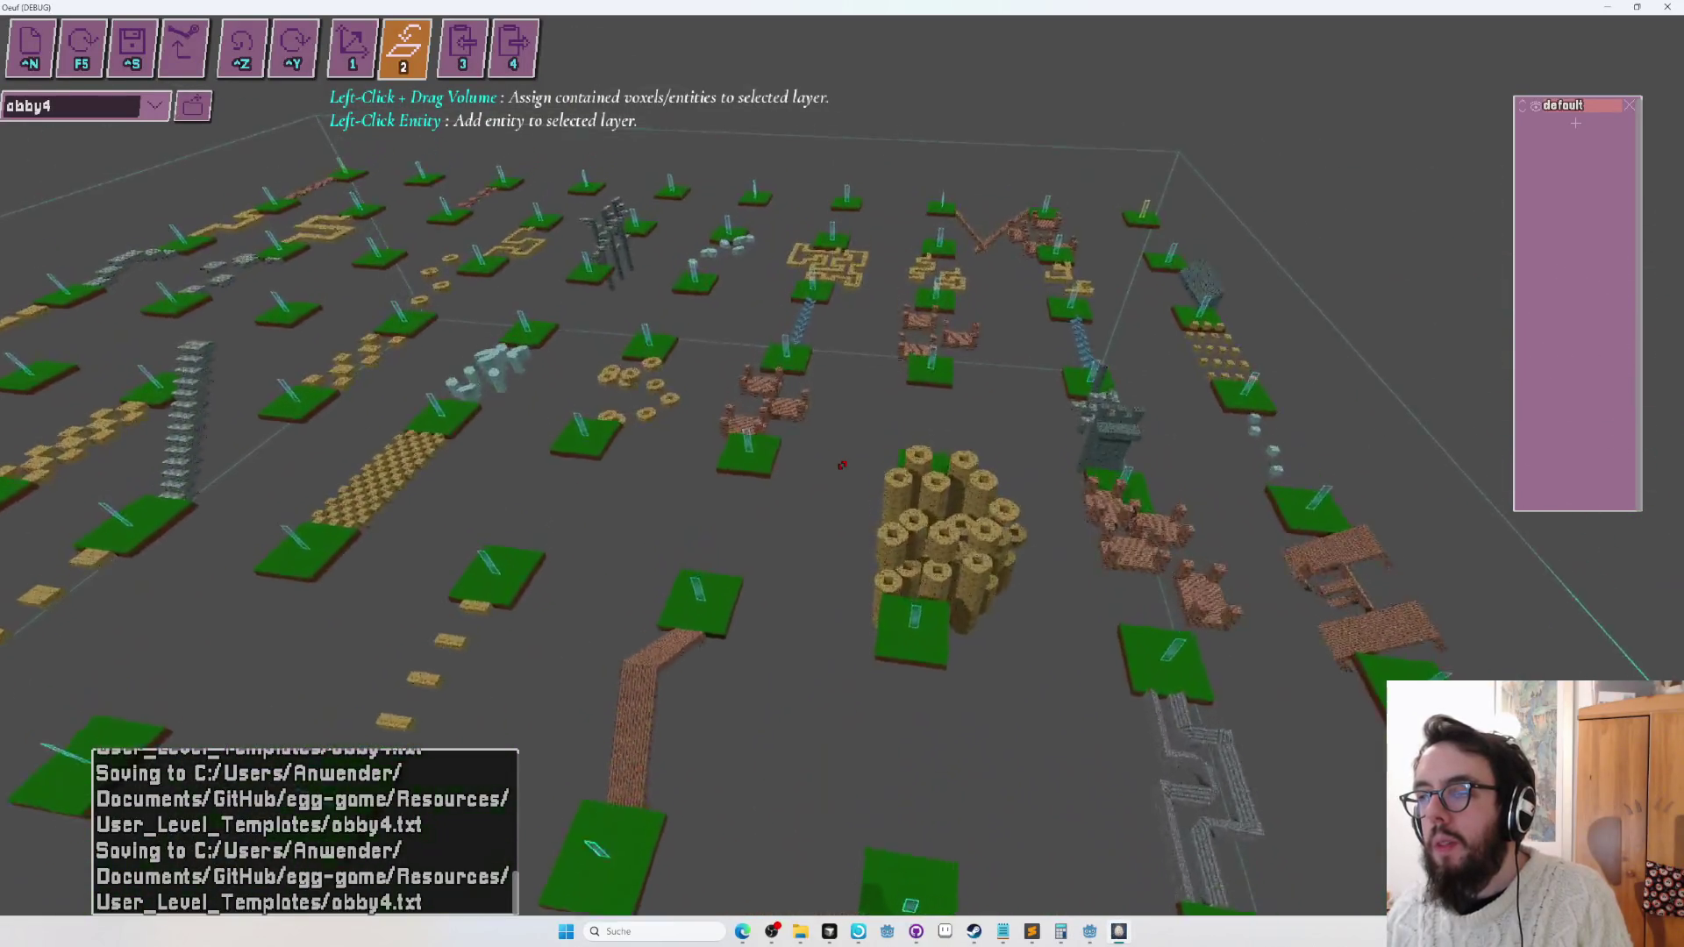
key(w)
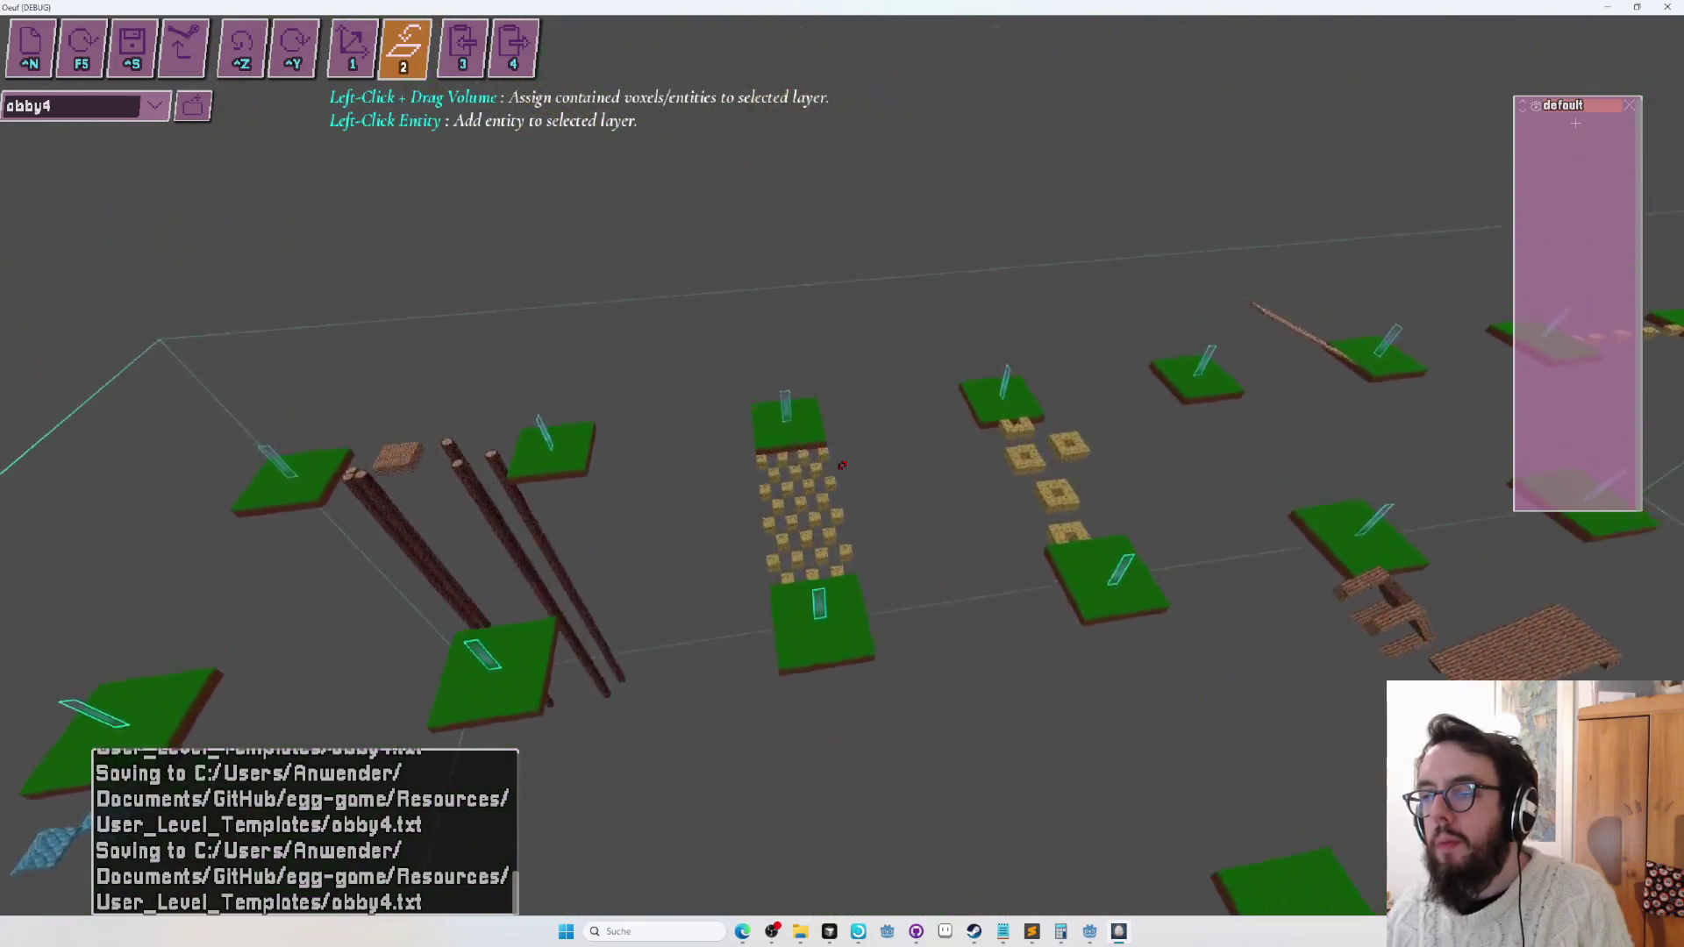
key(a)
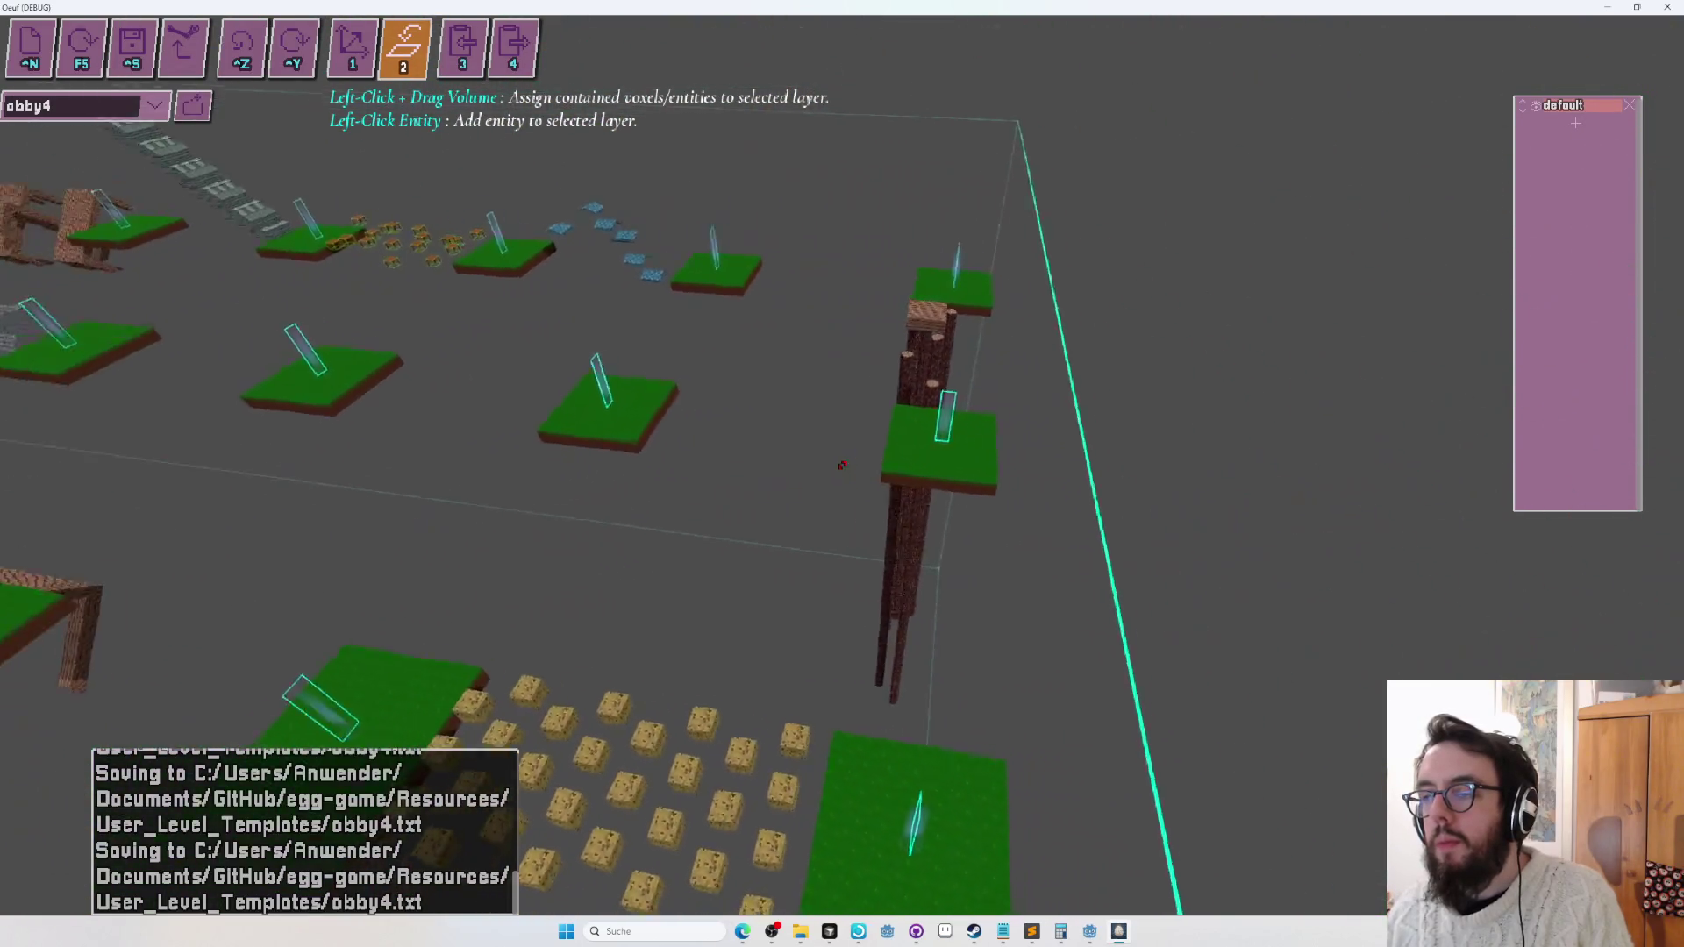
key(w)
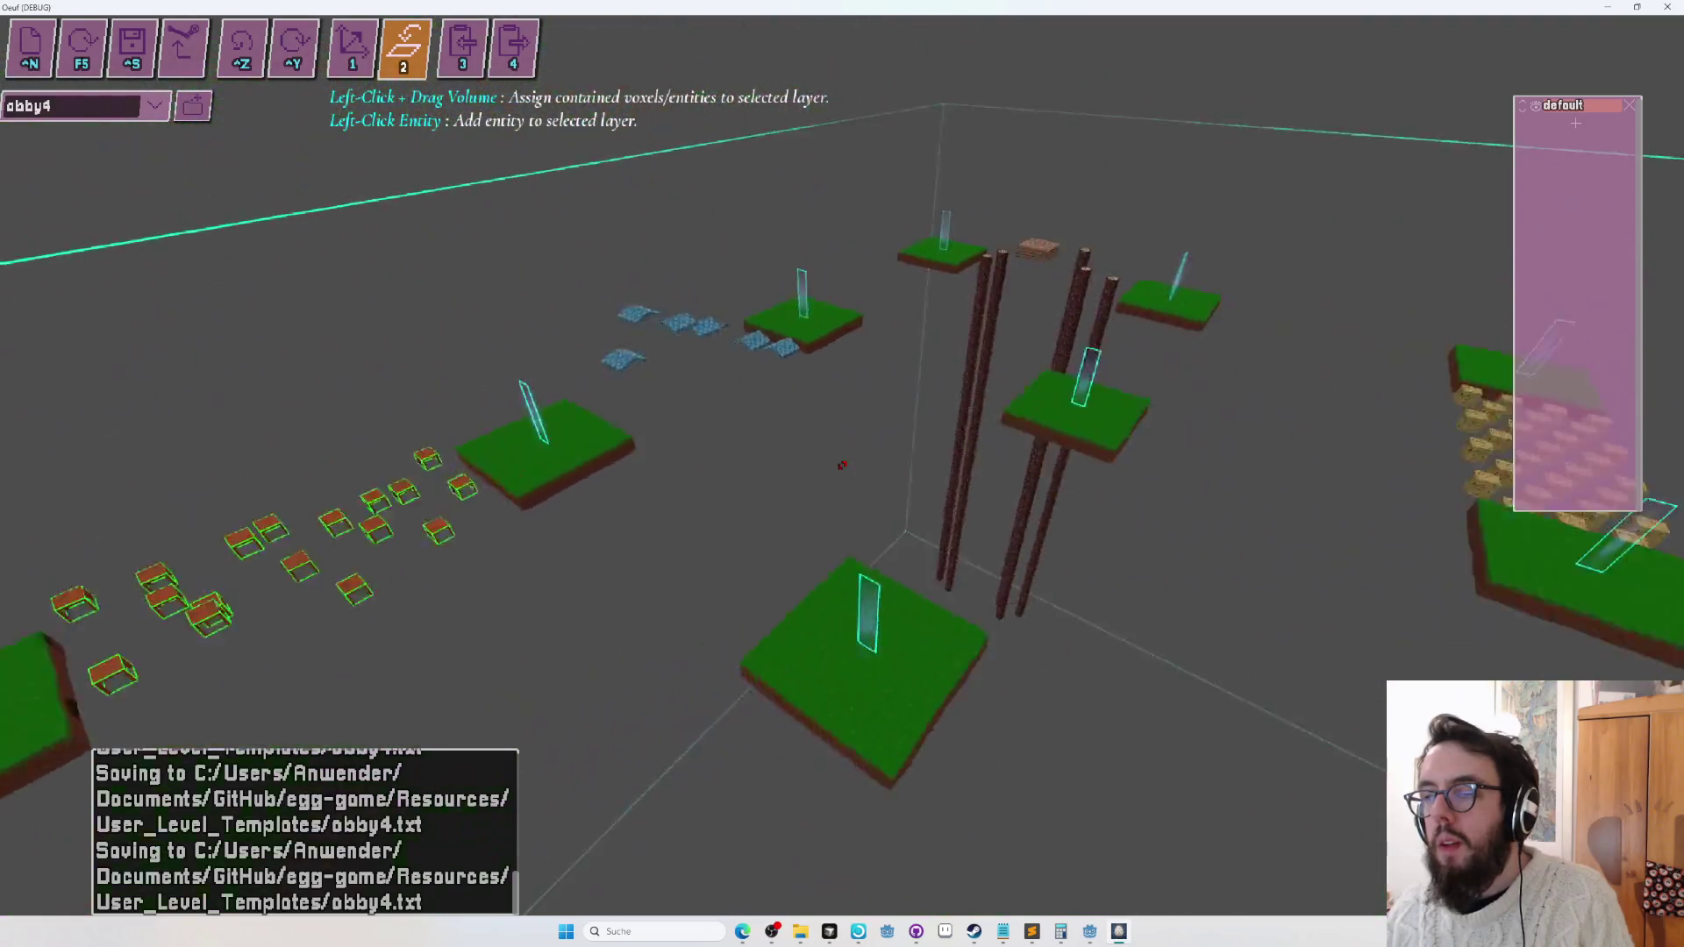
key(s)
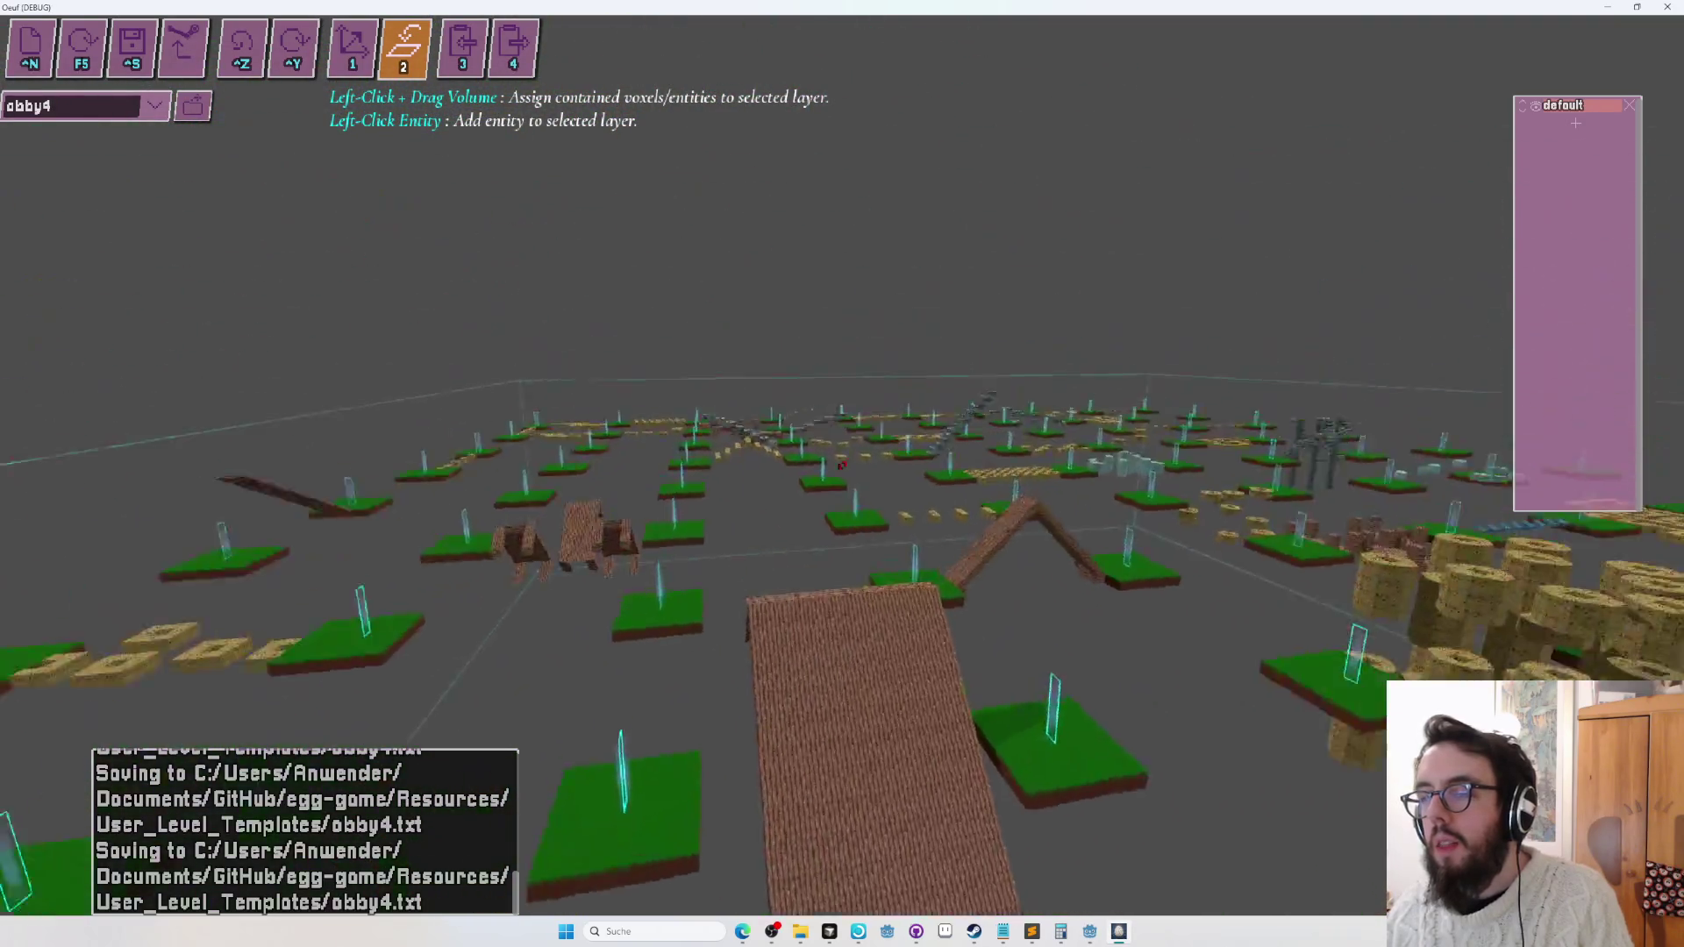
key(a)
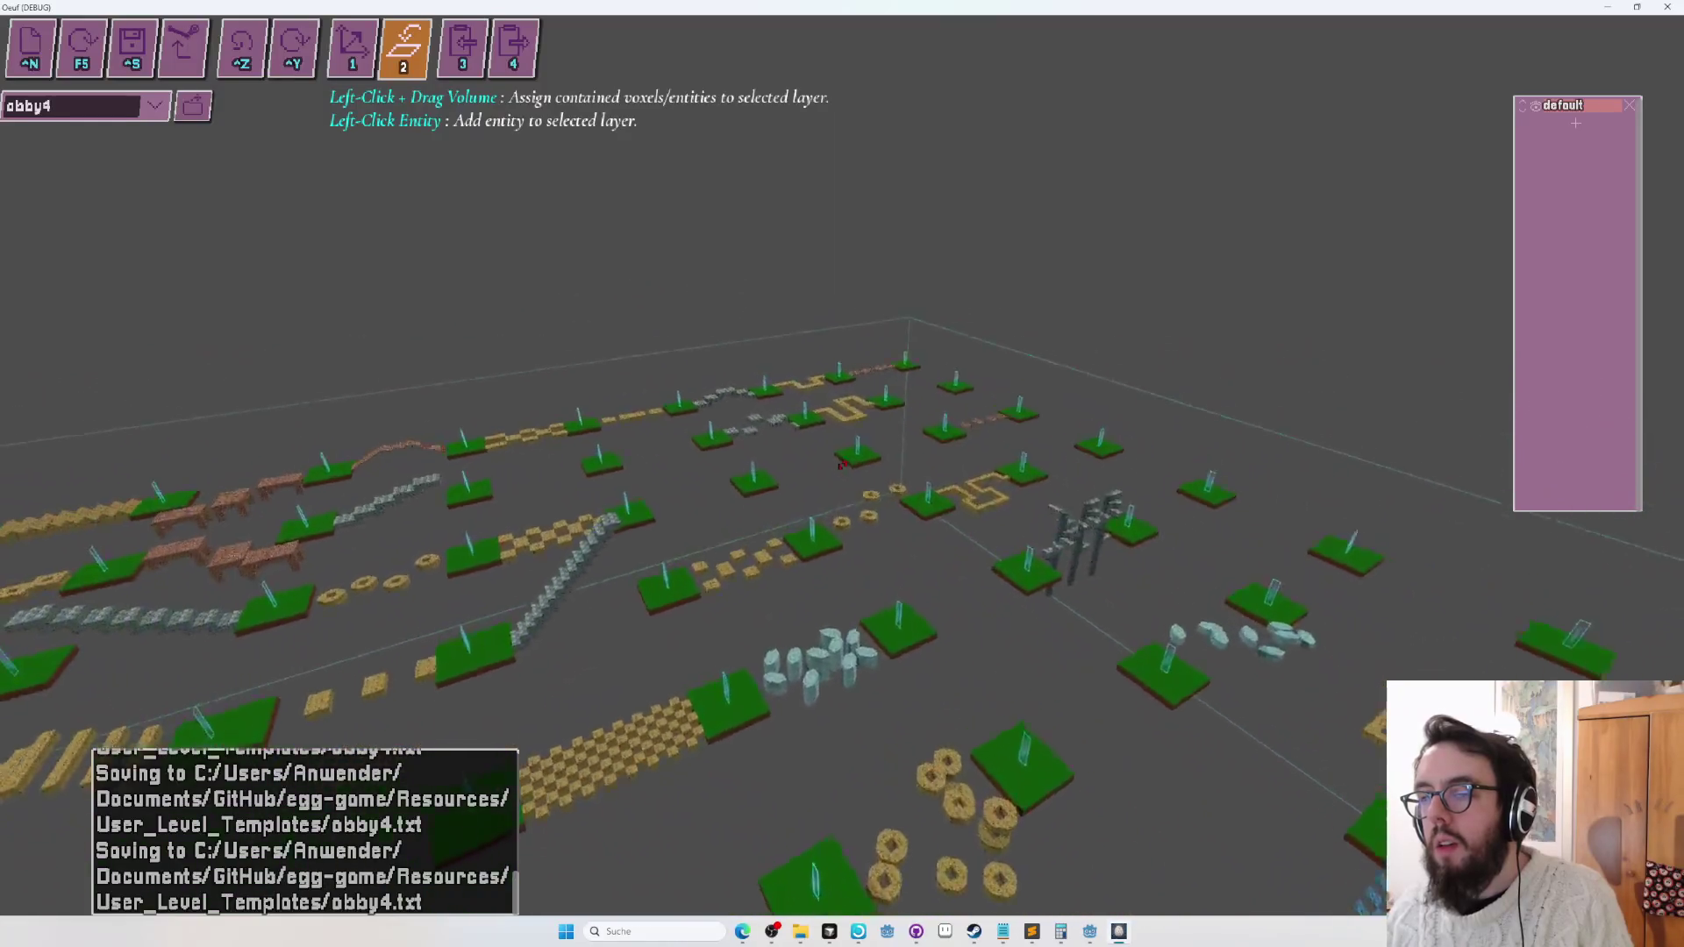
key(w)
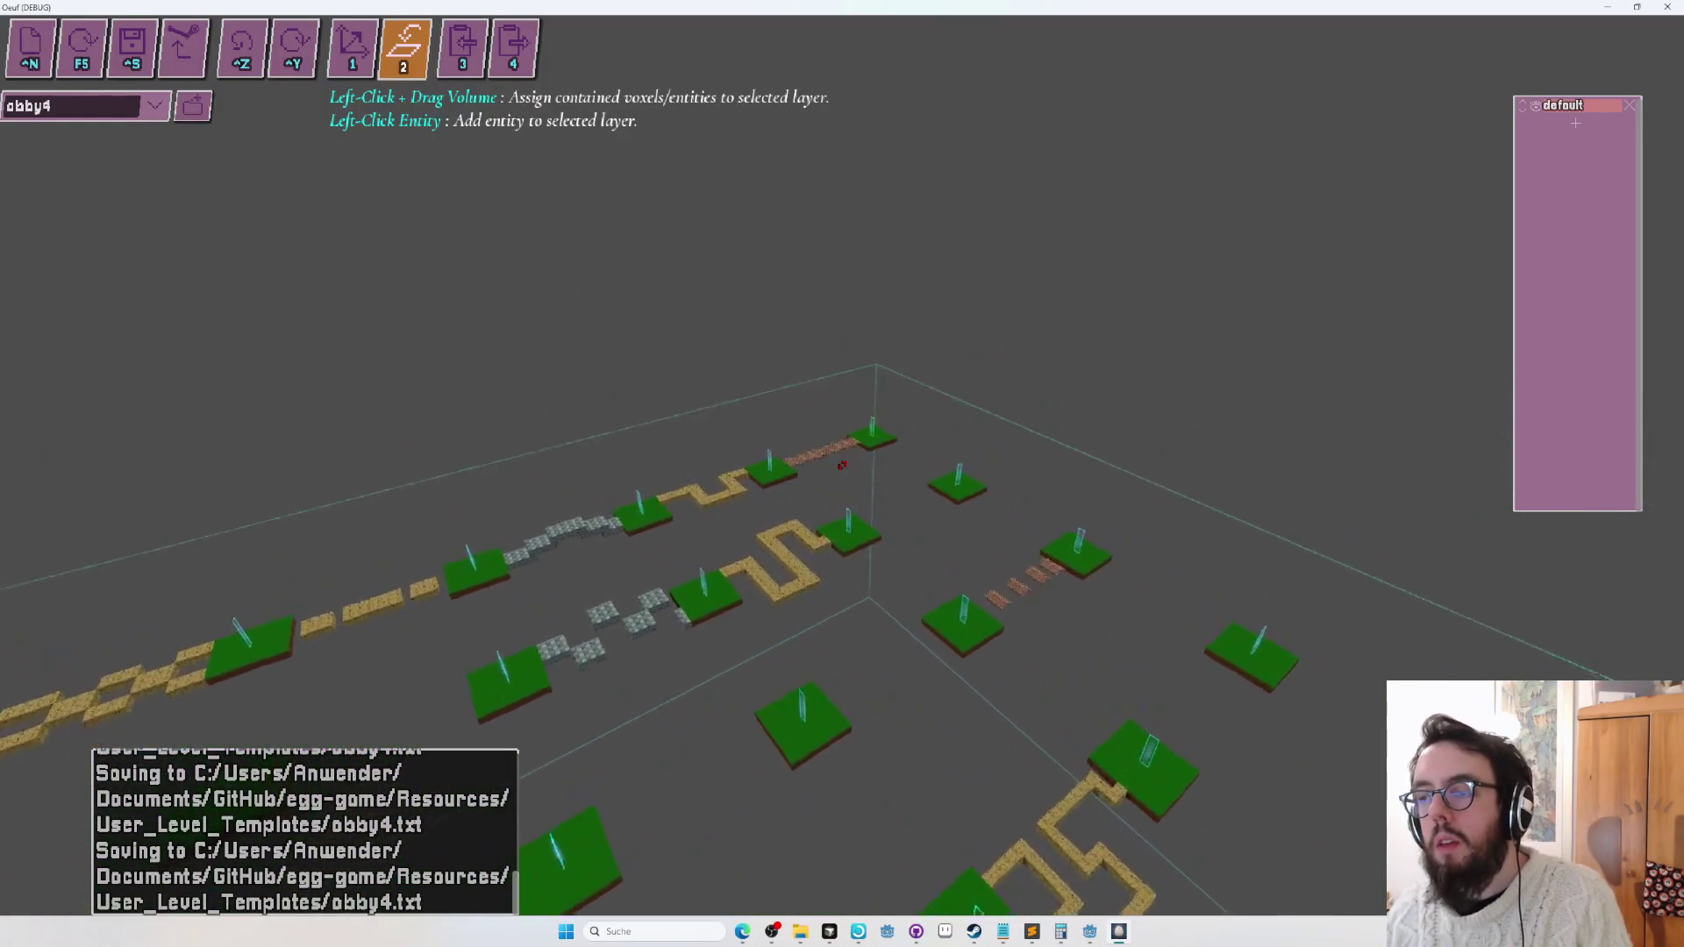
key(w)
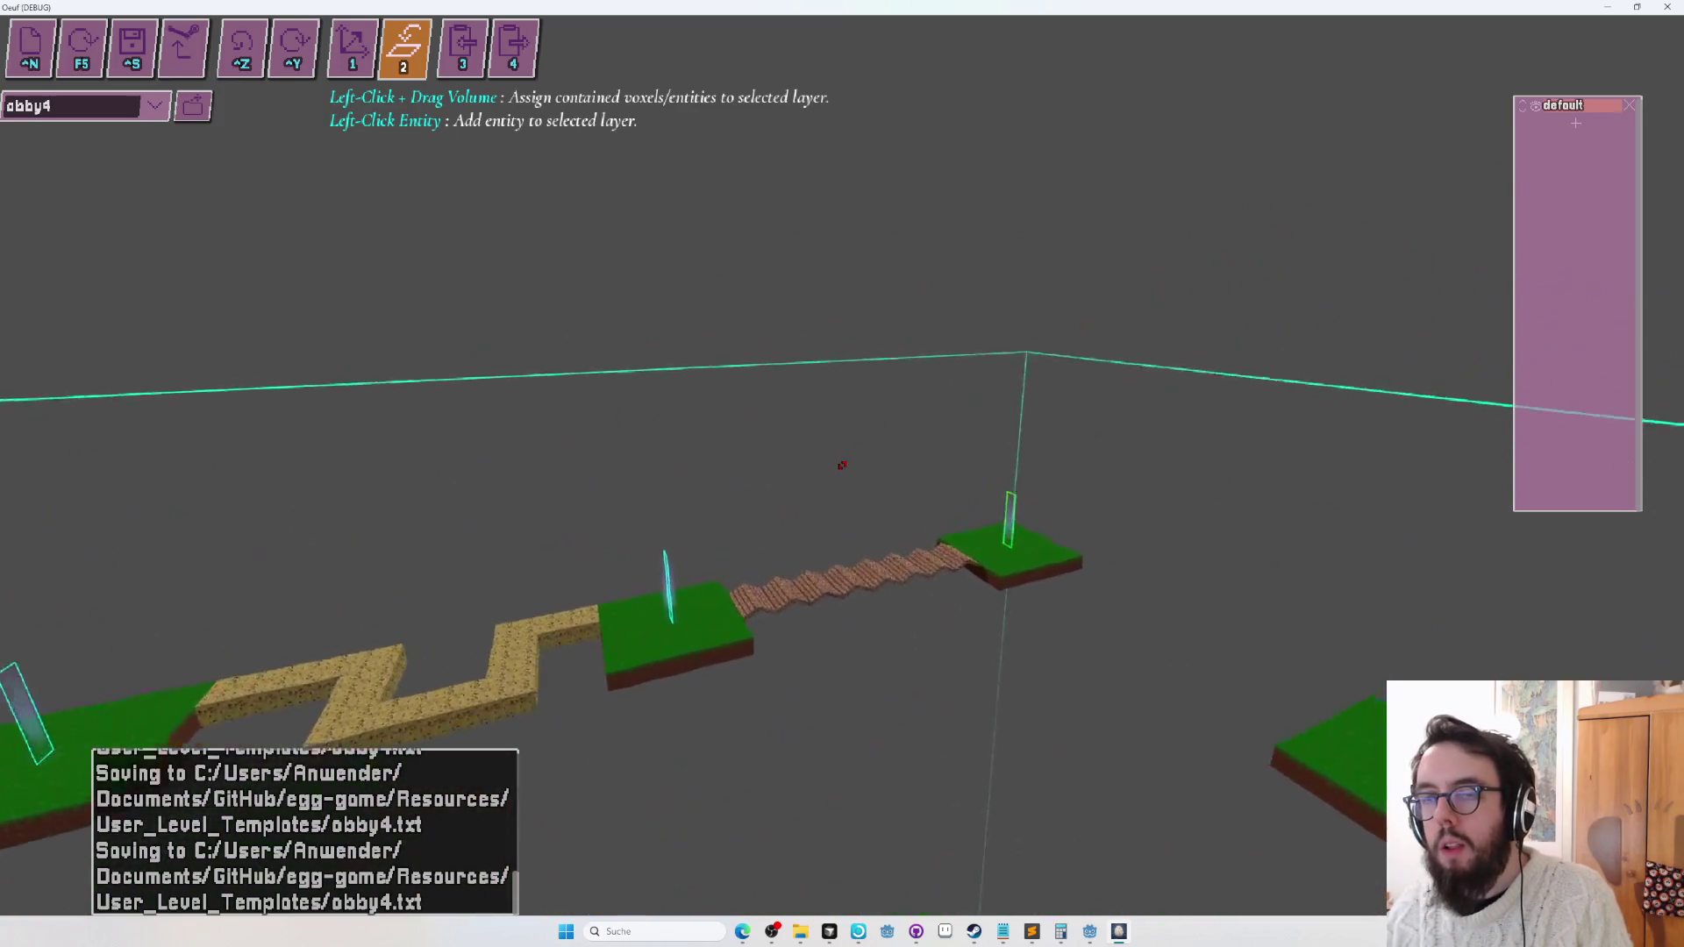
Switch to repaint mode, repaint the plank bridge with the blue tile, and save.
key(s)
key(1)
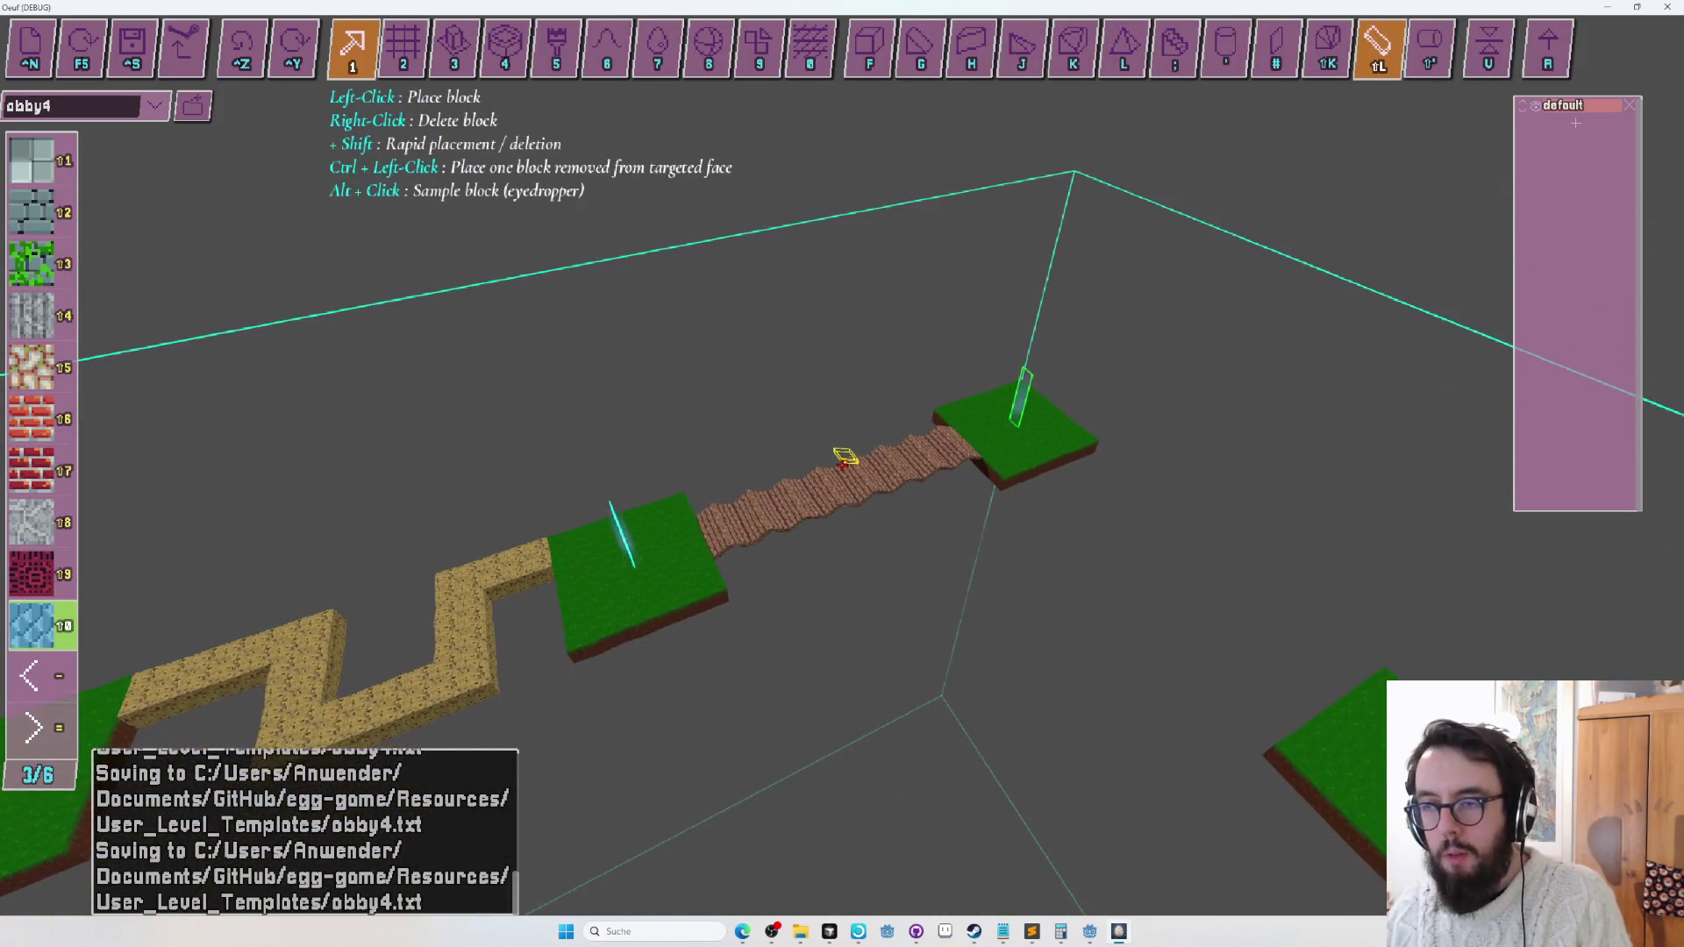
key(5)
click(841, 465)
key(d)
drag(842, 465, 841, 464)
key(d)
key(s)
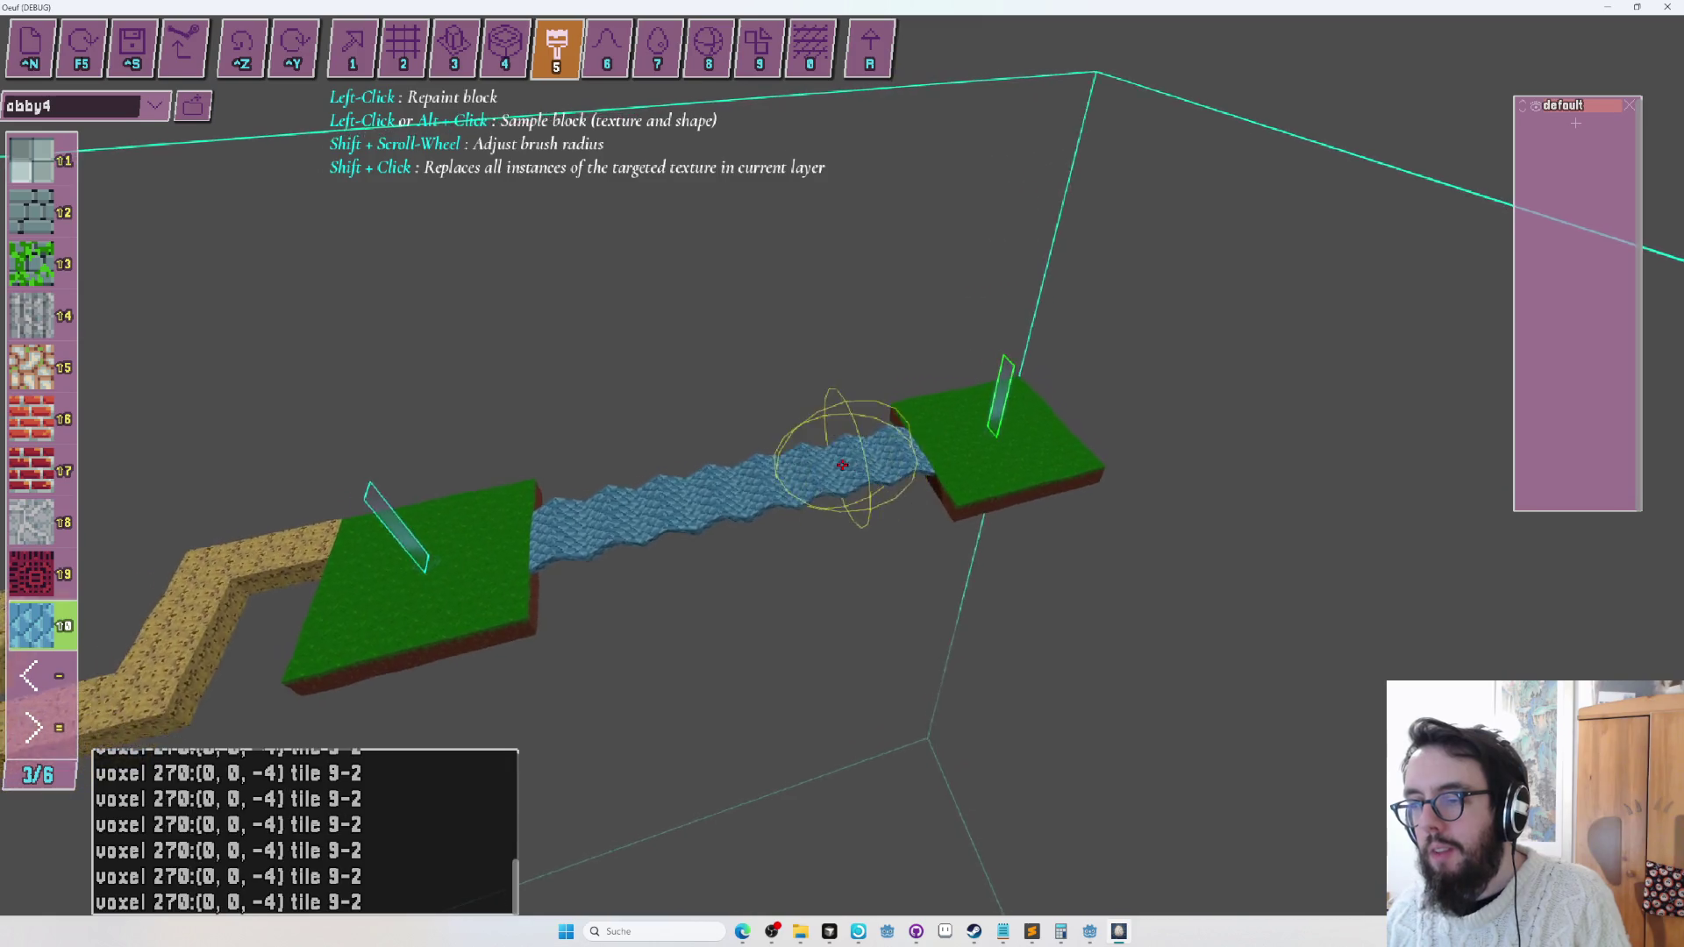
key(ctrl+s)
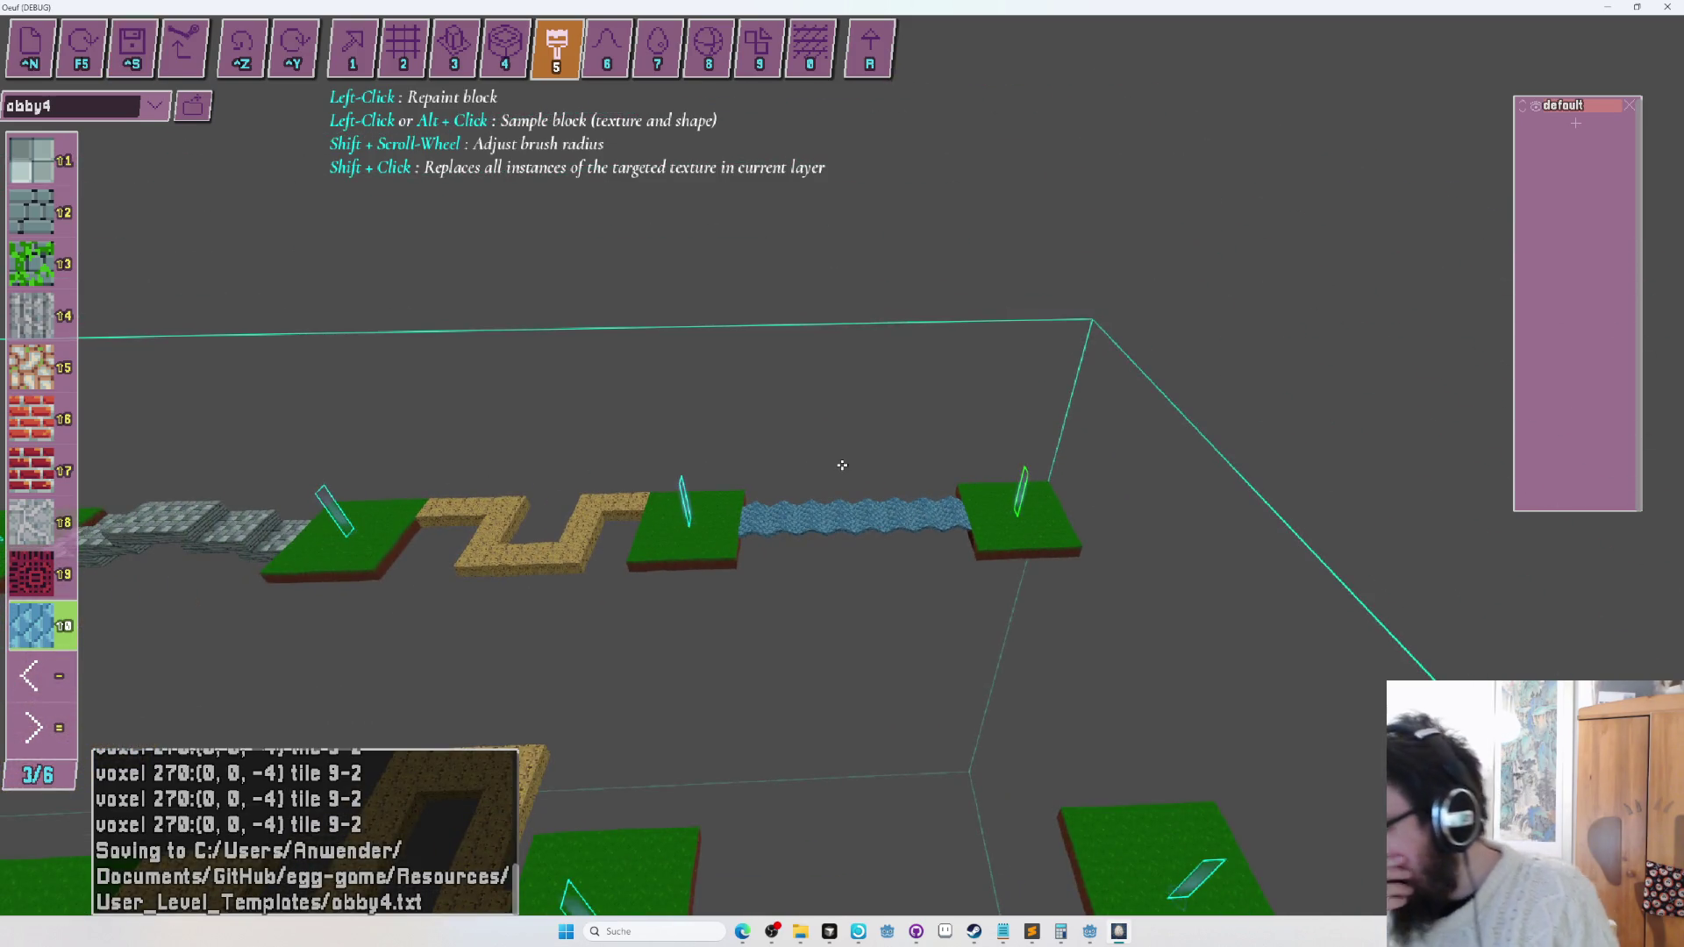
Fly along the long plank path, repaint it blue, and save the level.
key(s)
key(w)
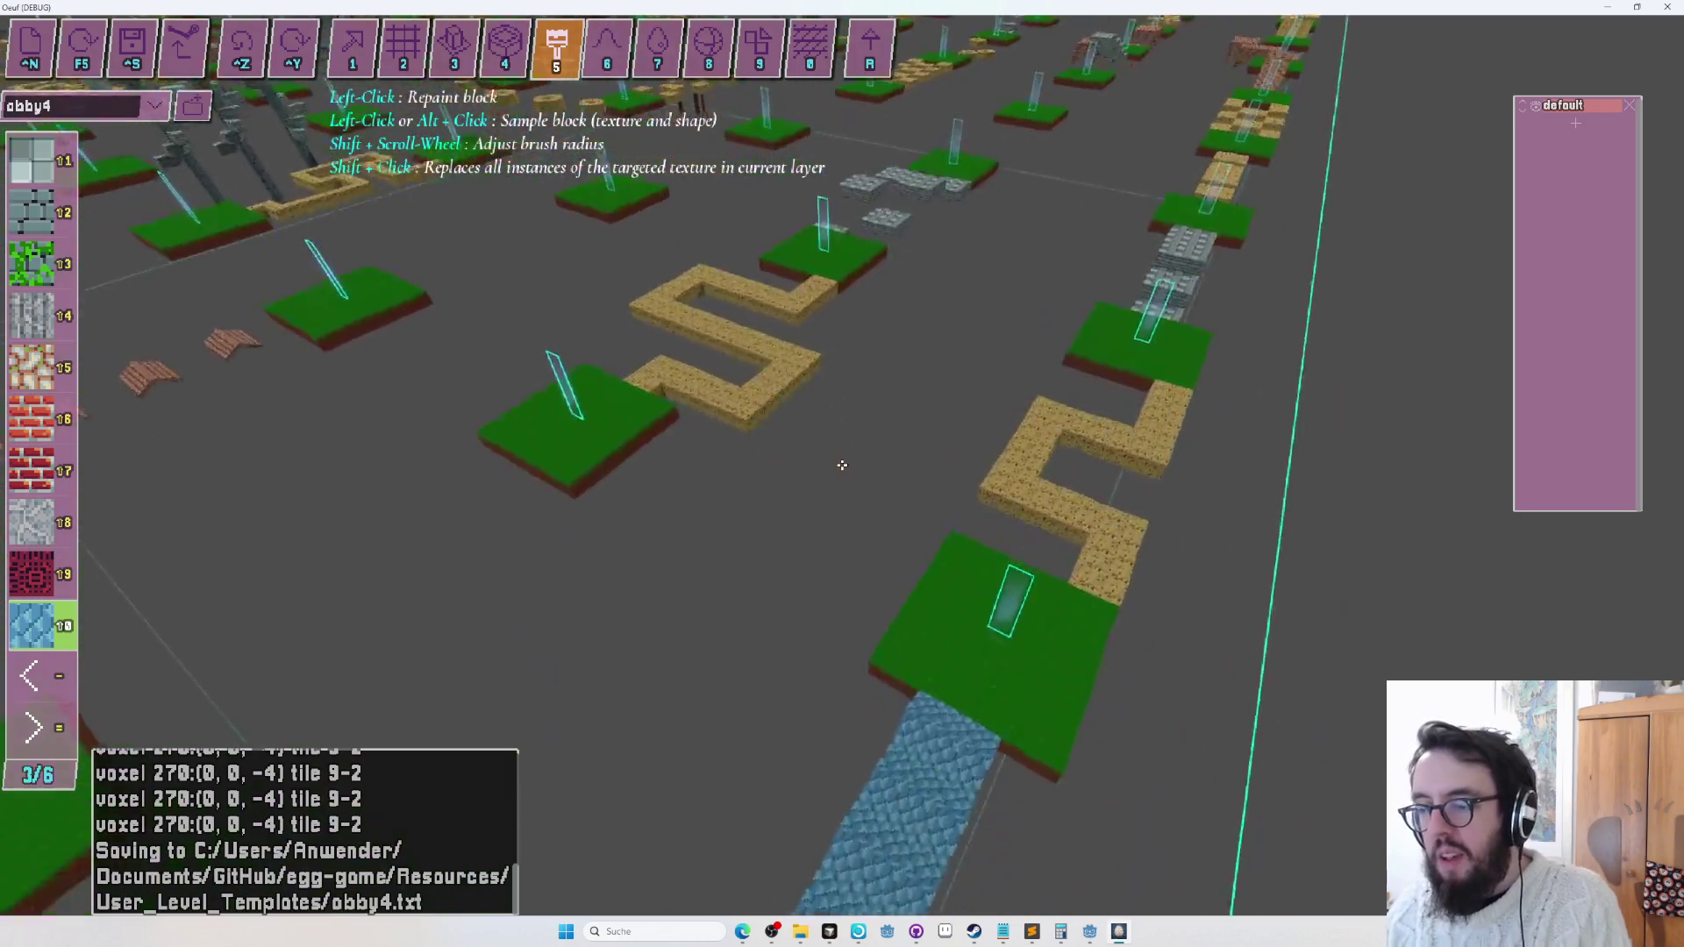
key(w)
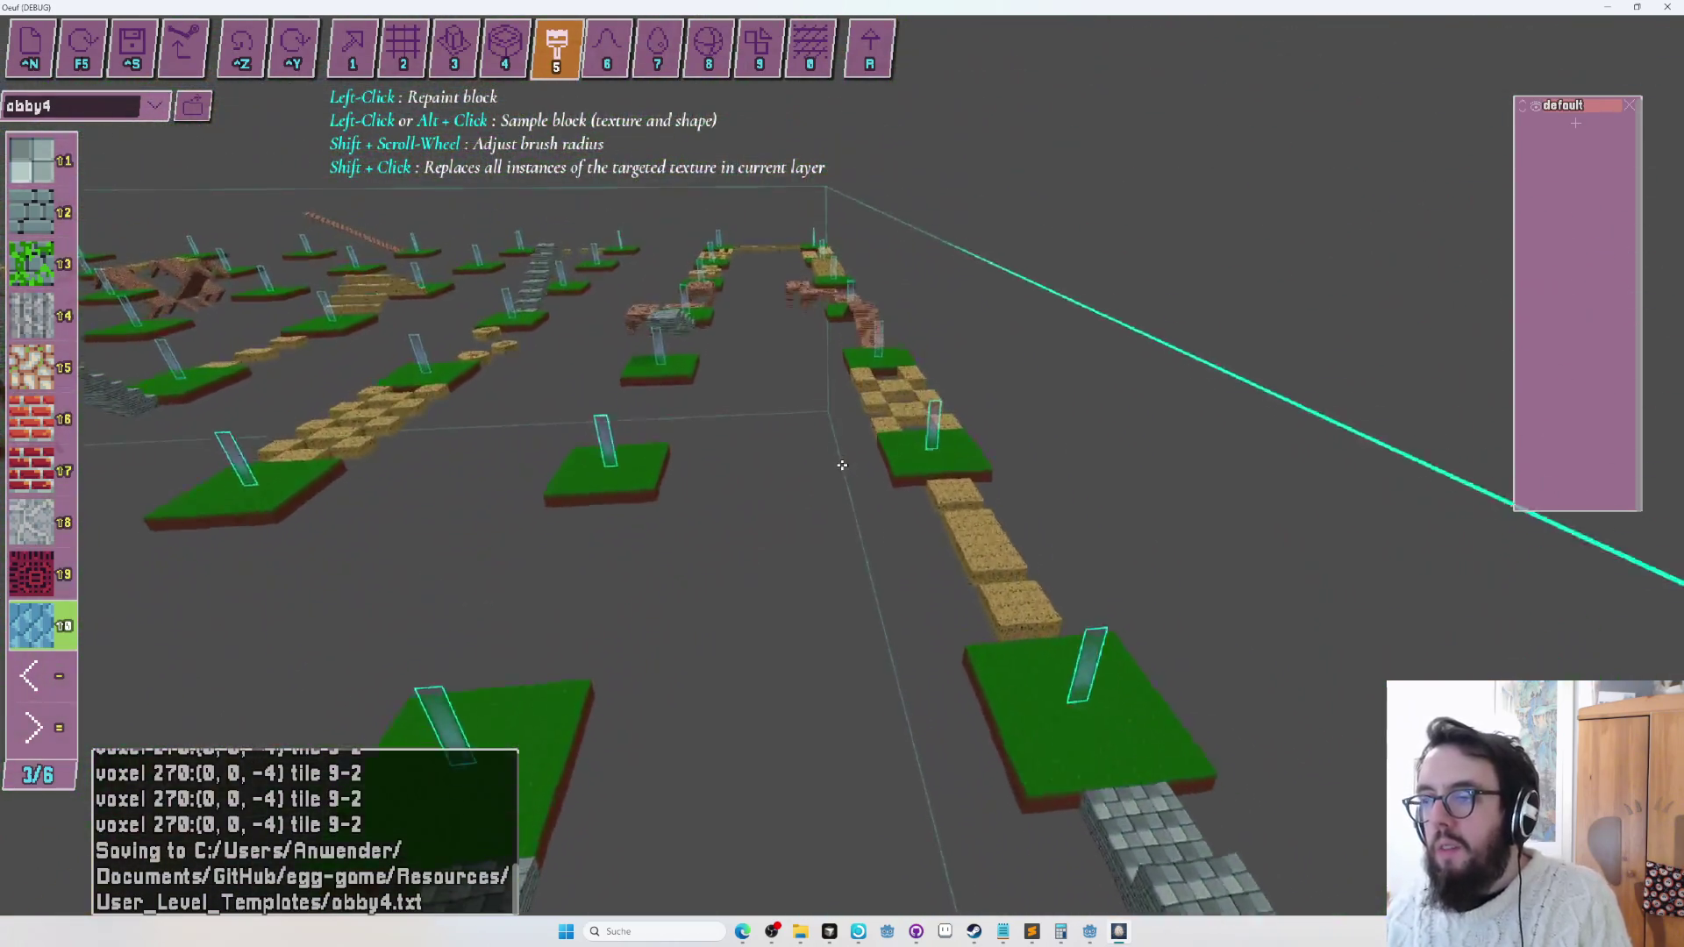
key(w)
drag(842, 465, 841, 465)
key(w)
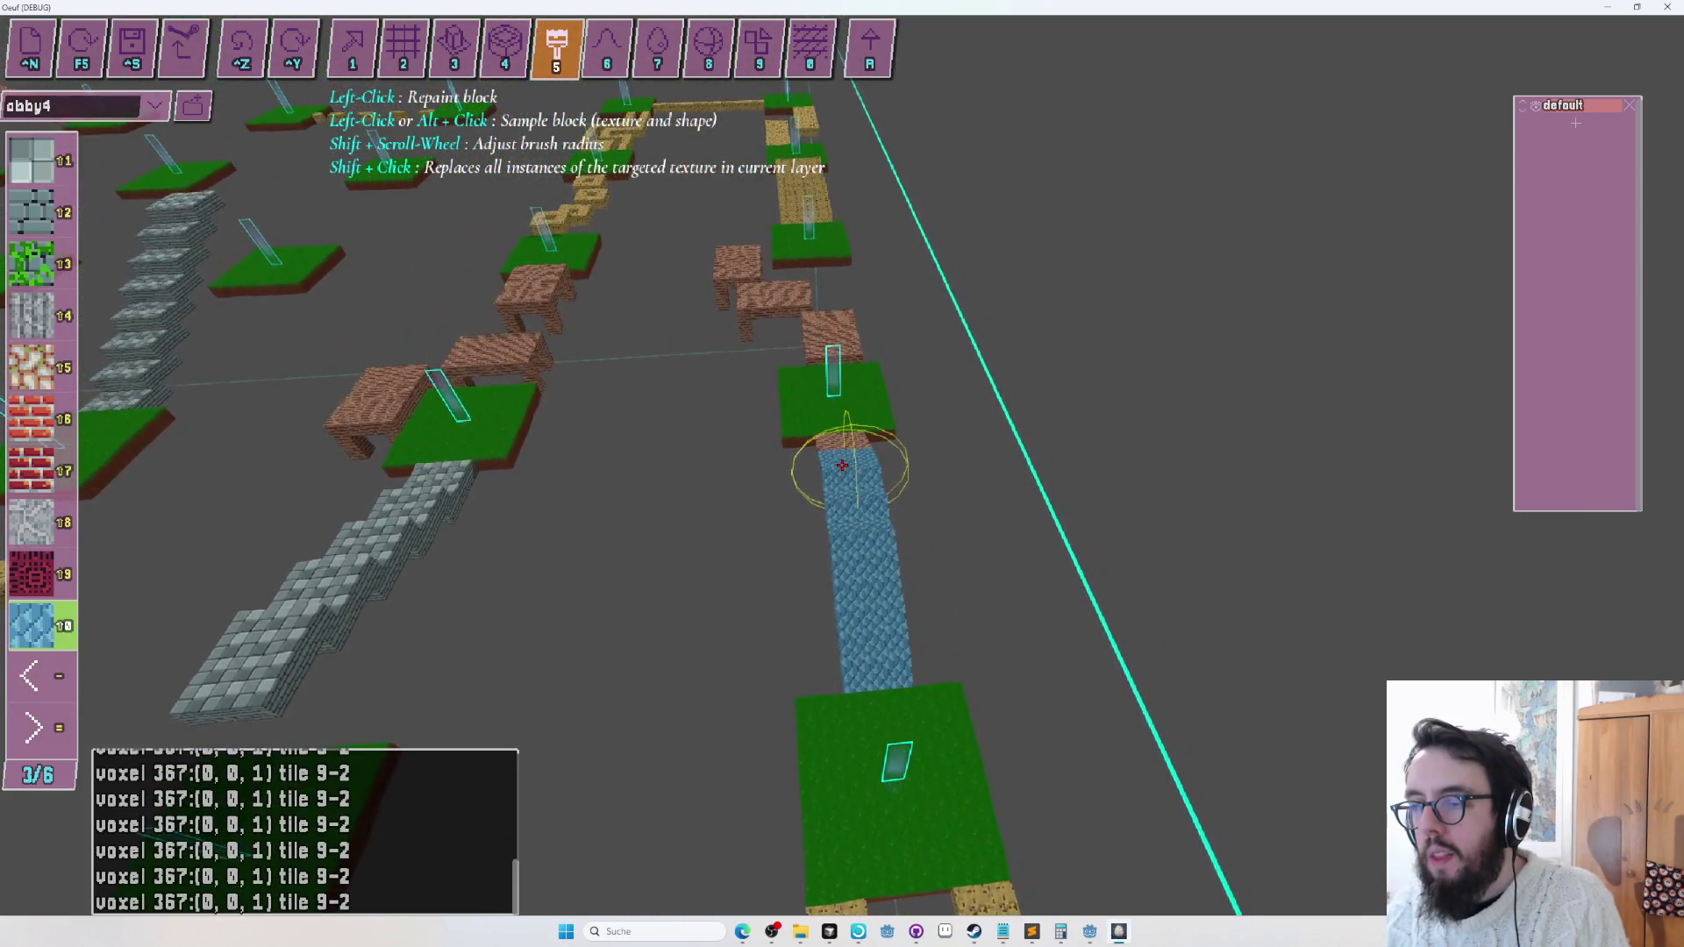
key(w)
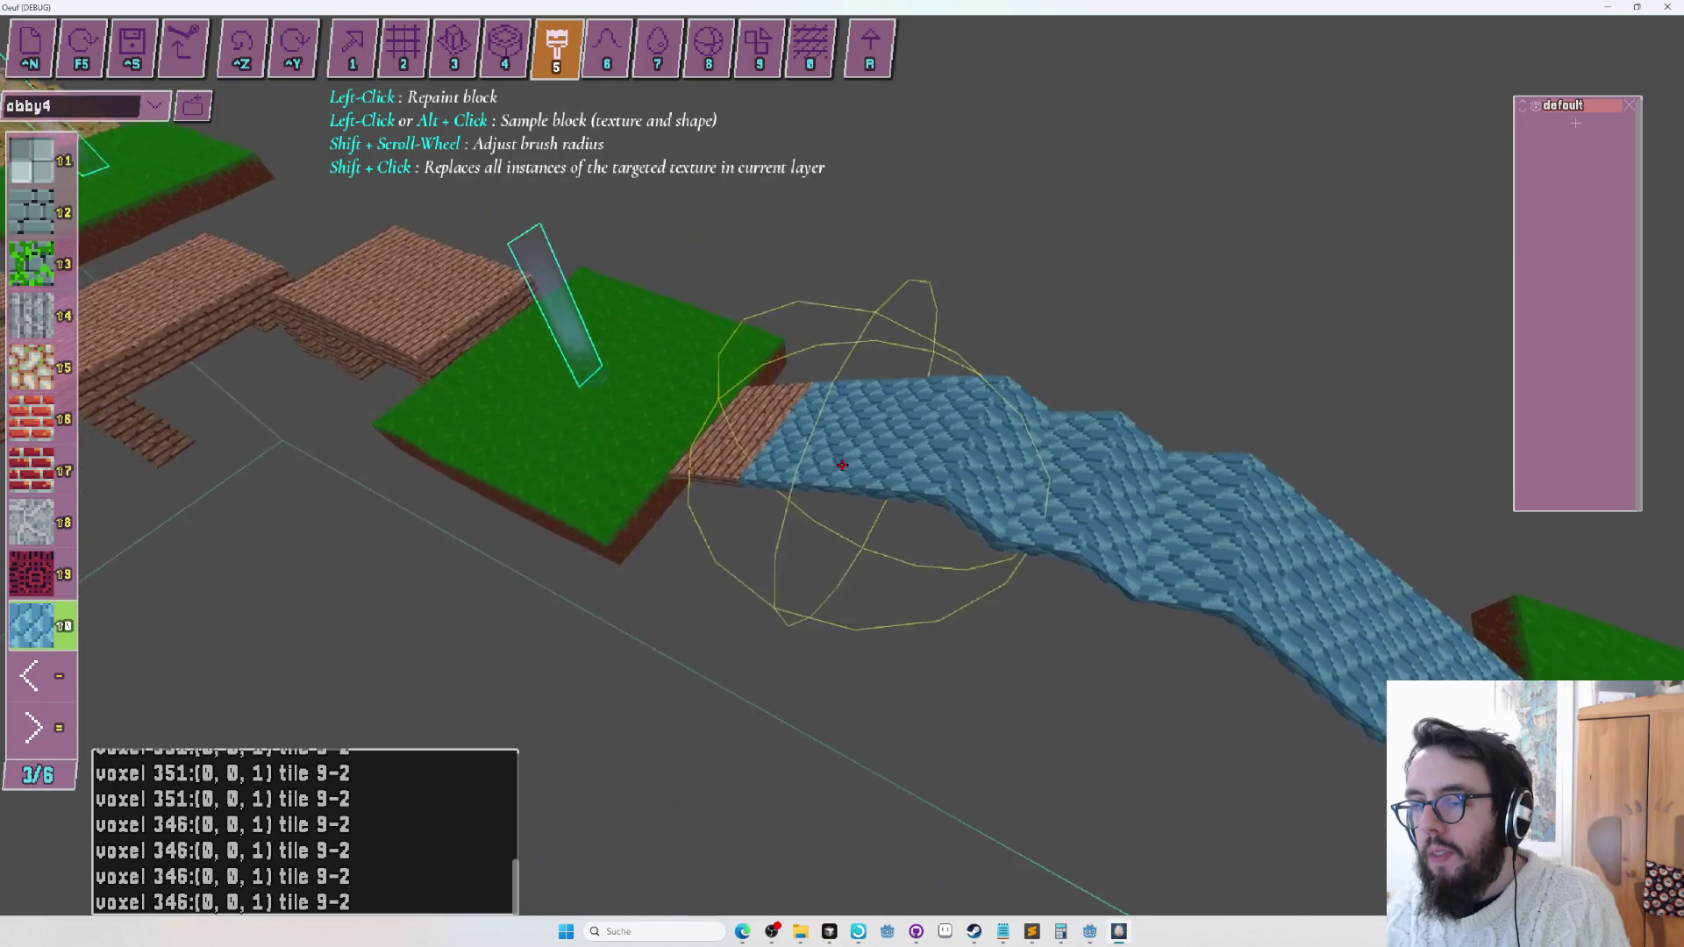
key(ctrl+s)
Playtest the level as the egg with F5, then pull back over the whole grid.
key(F5)
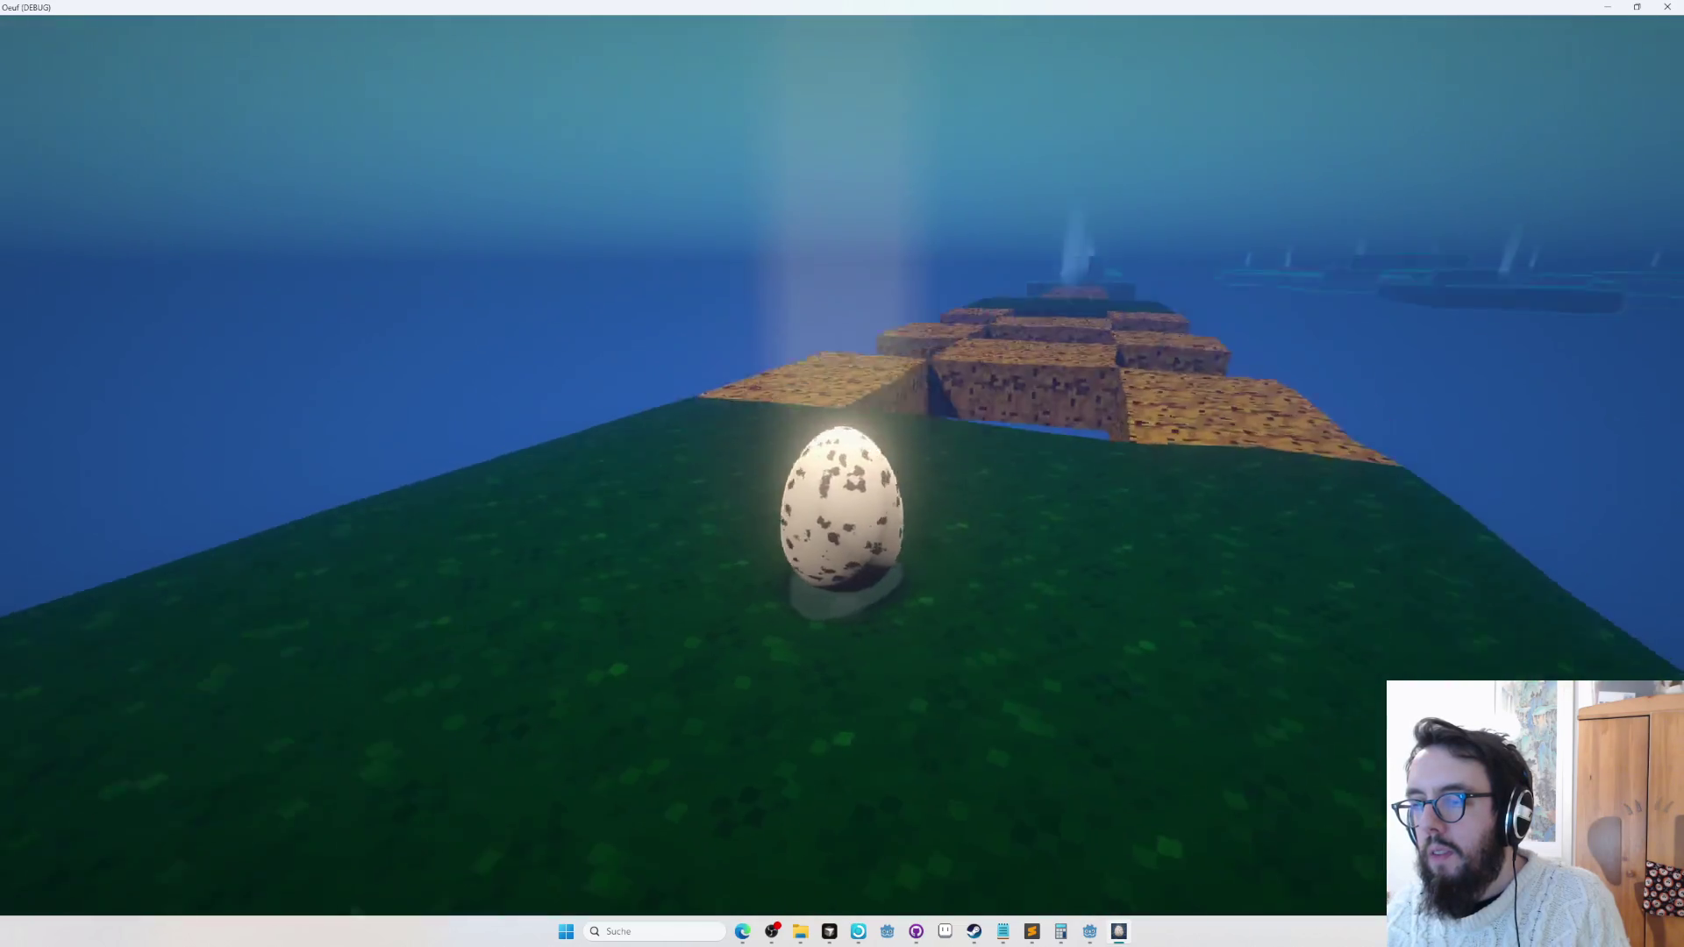
key(F5)
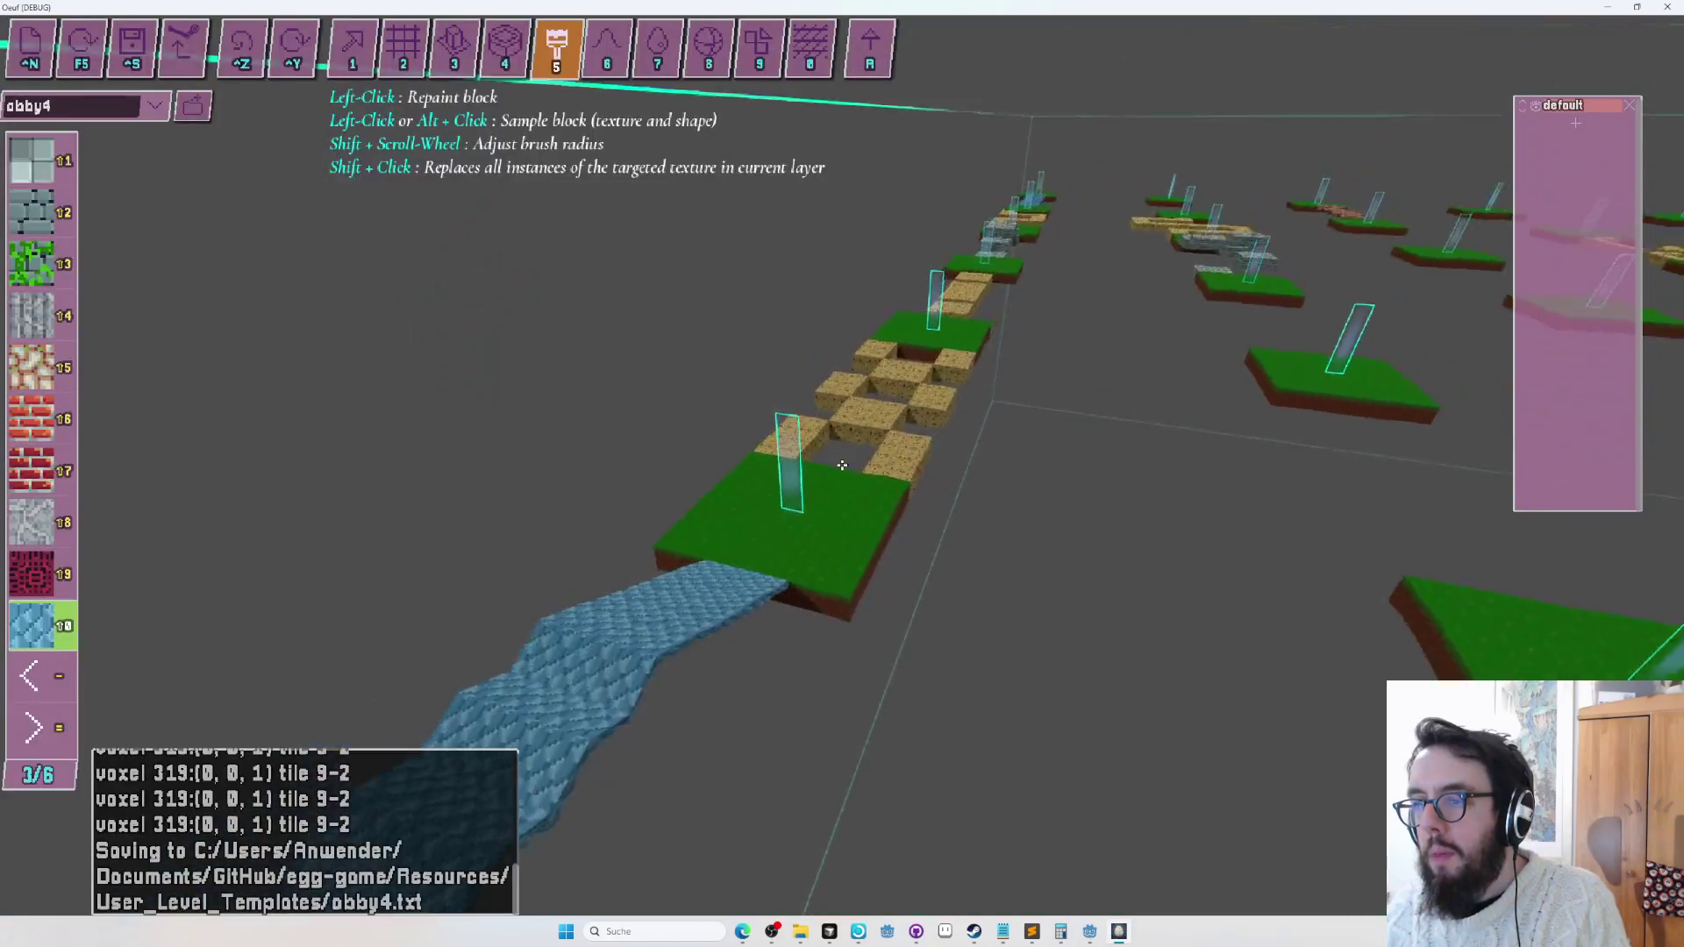
key(w)
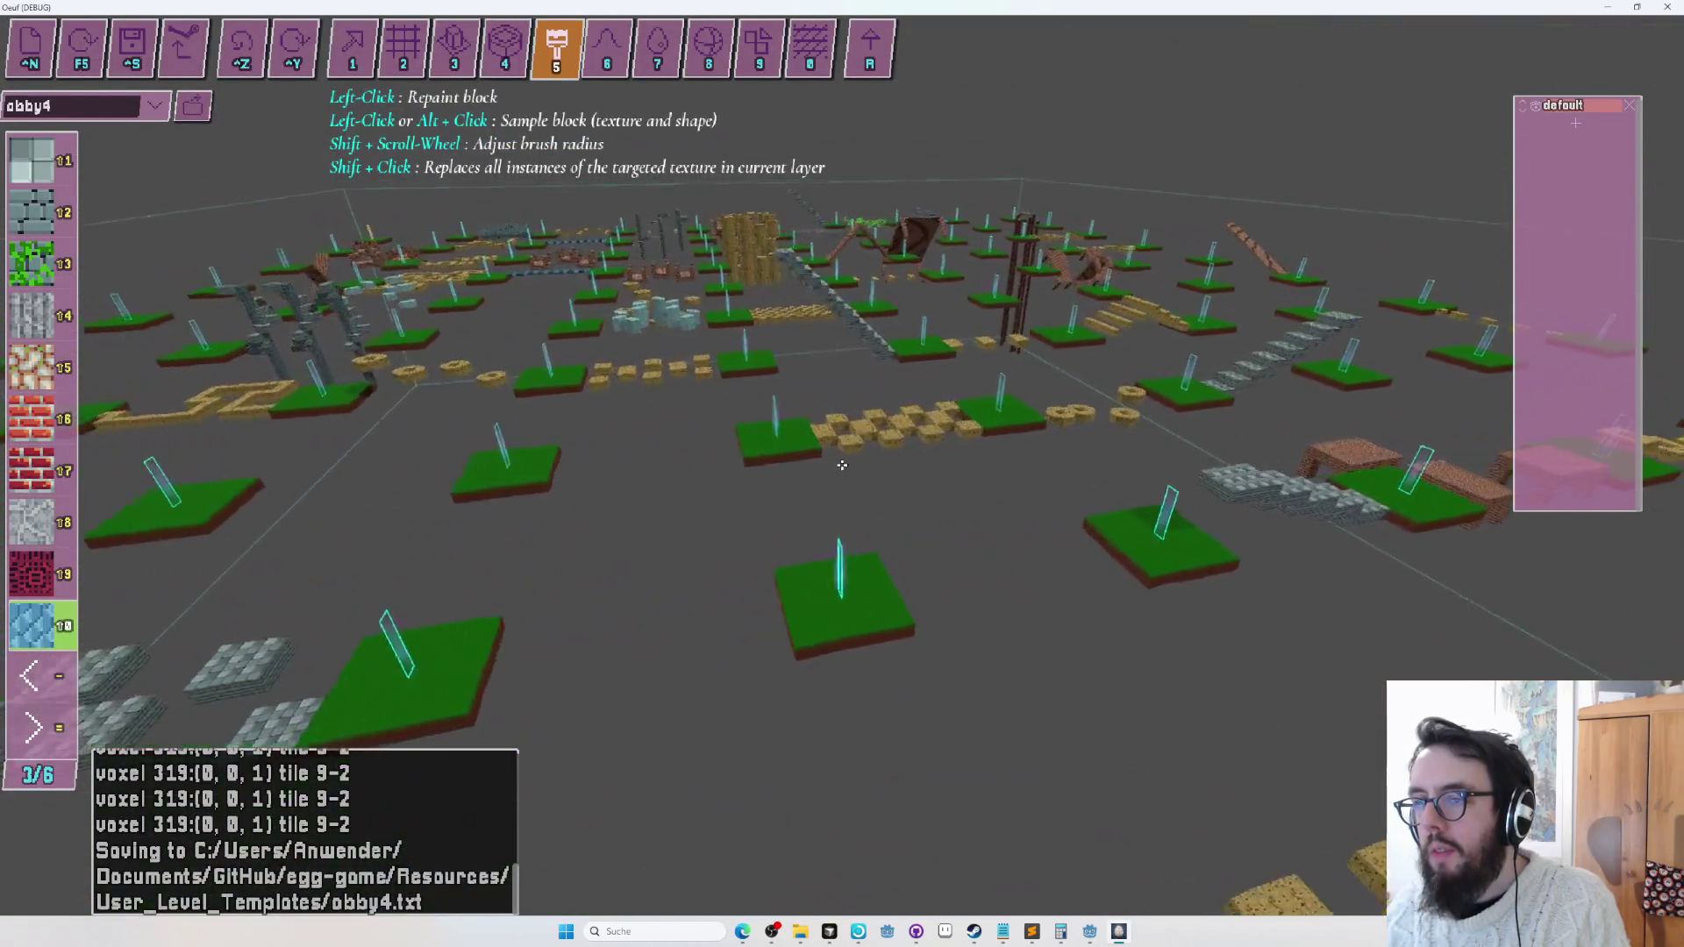
key(s)
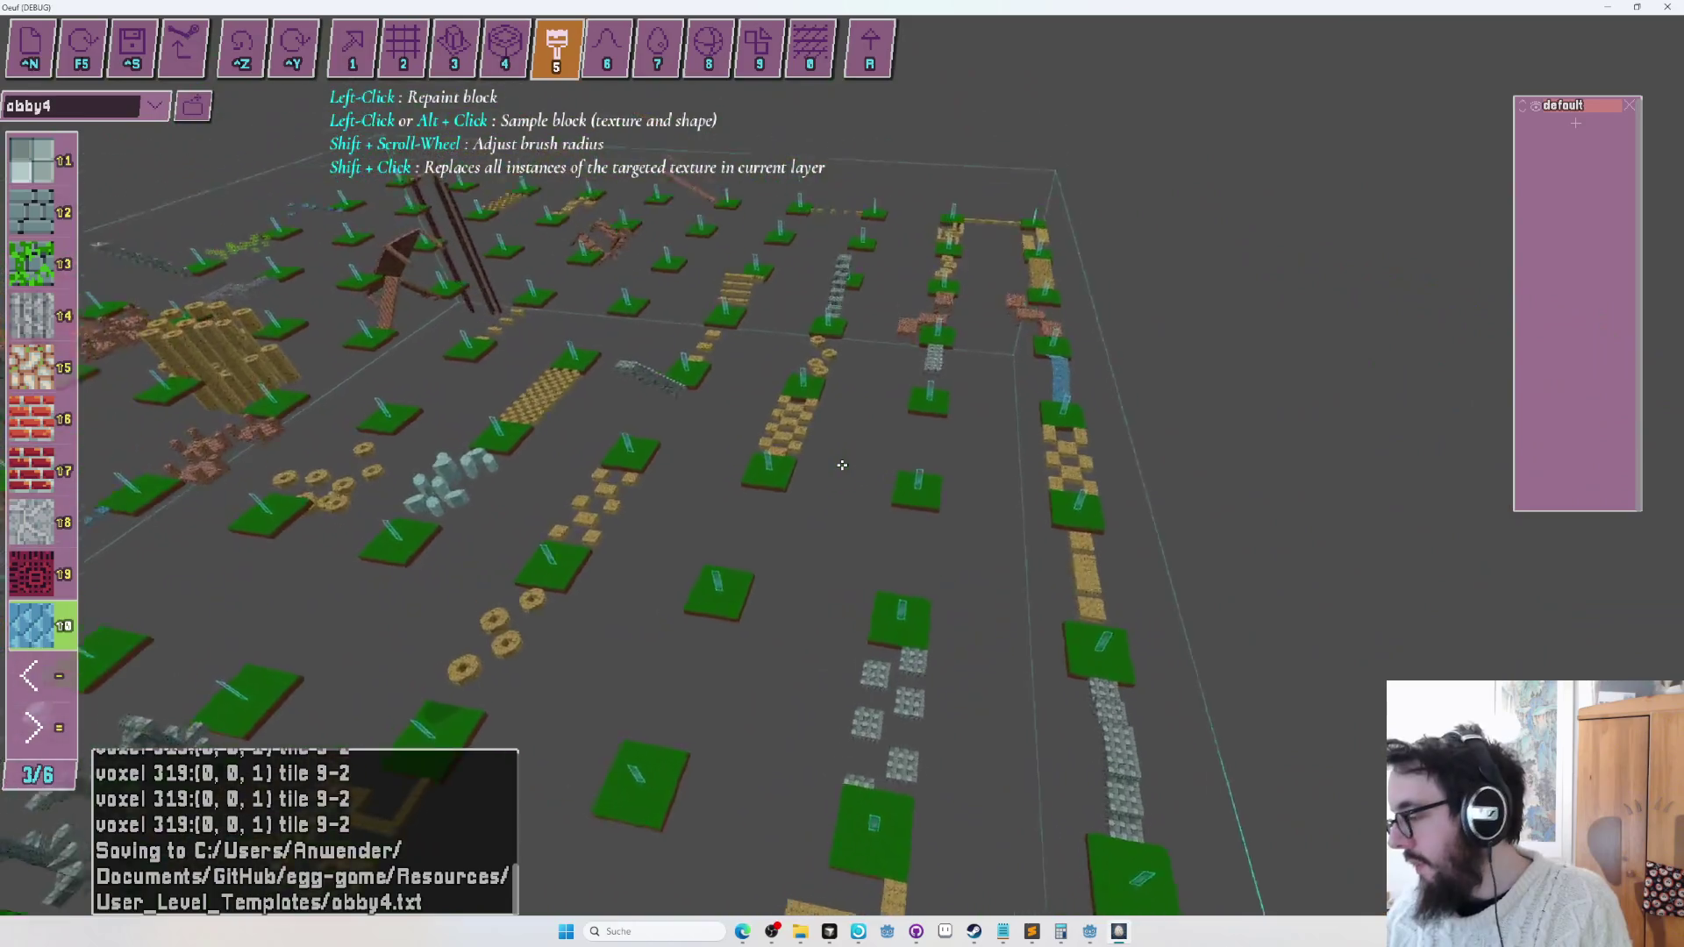
key(s)
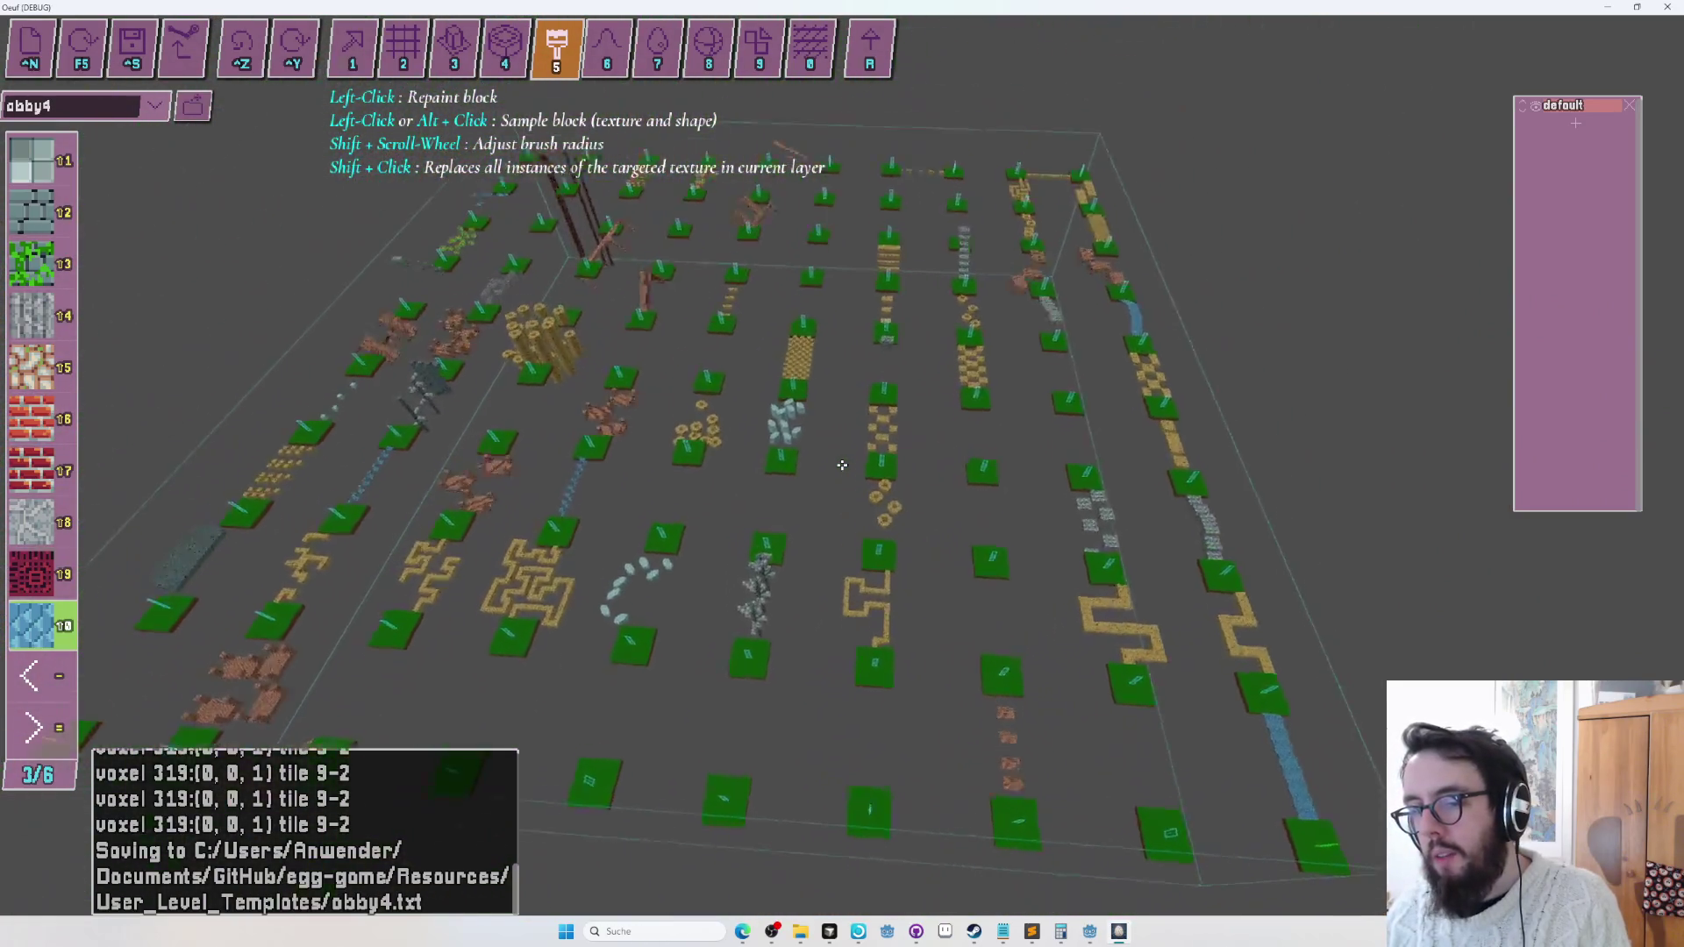
key(w)
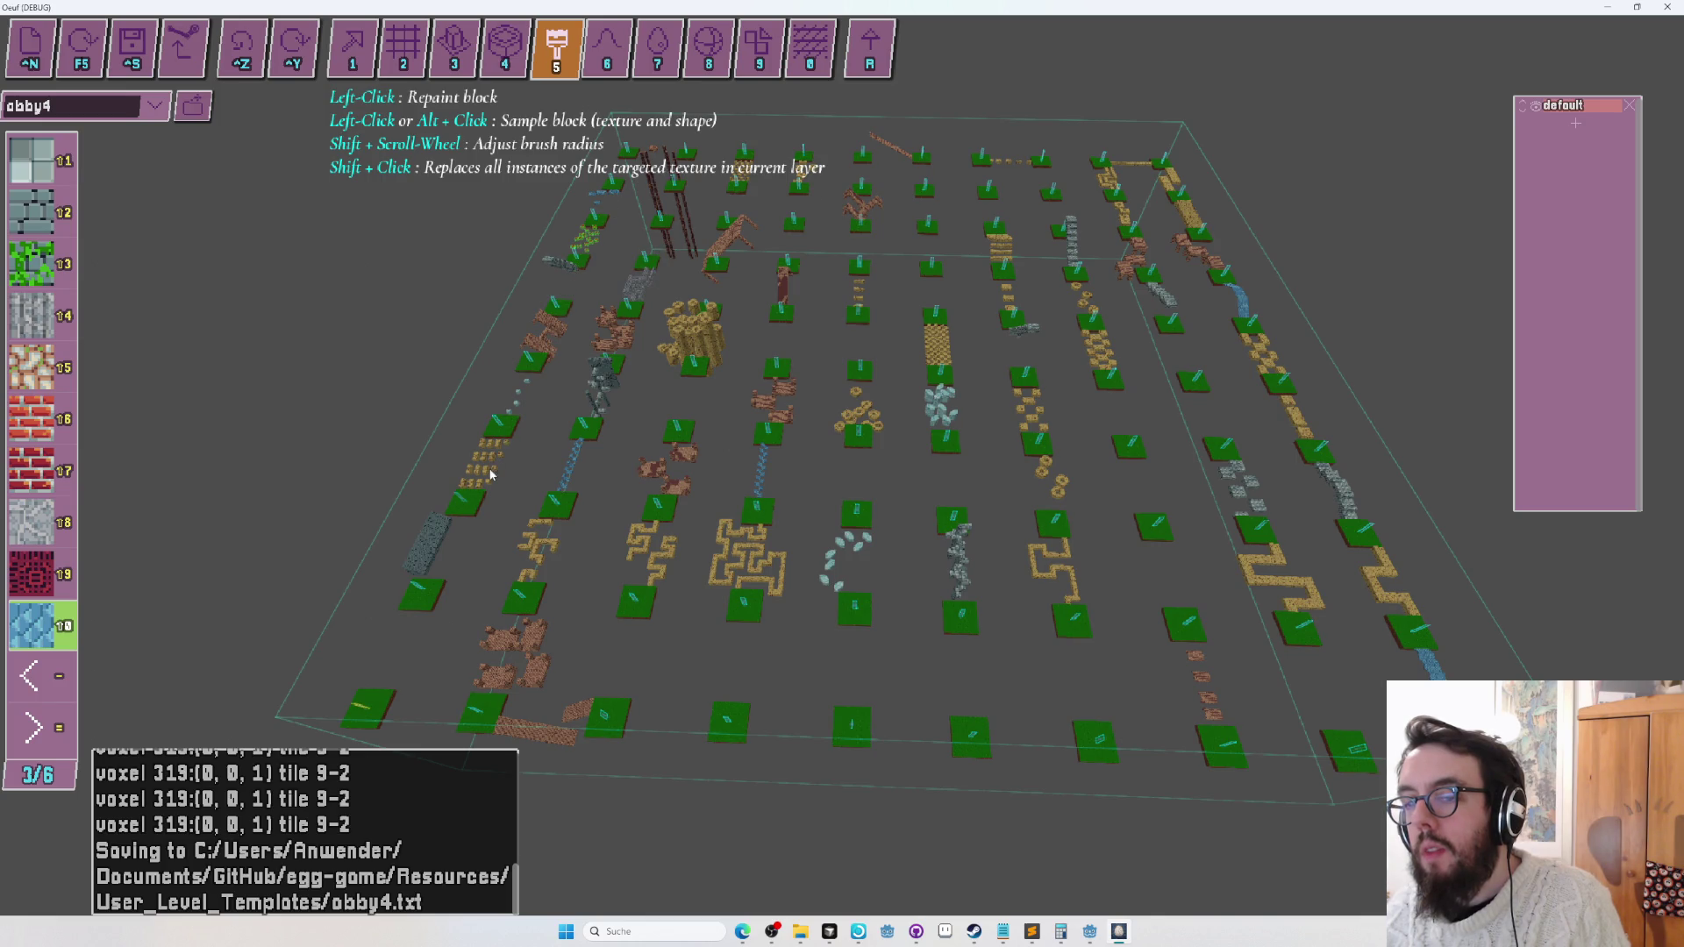
Switch the editor to block placement, then to entity placement, and bring up the window switcher.
key(1)
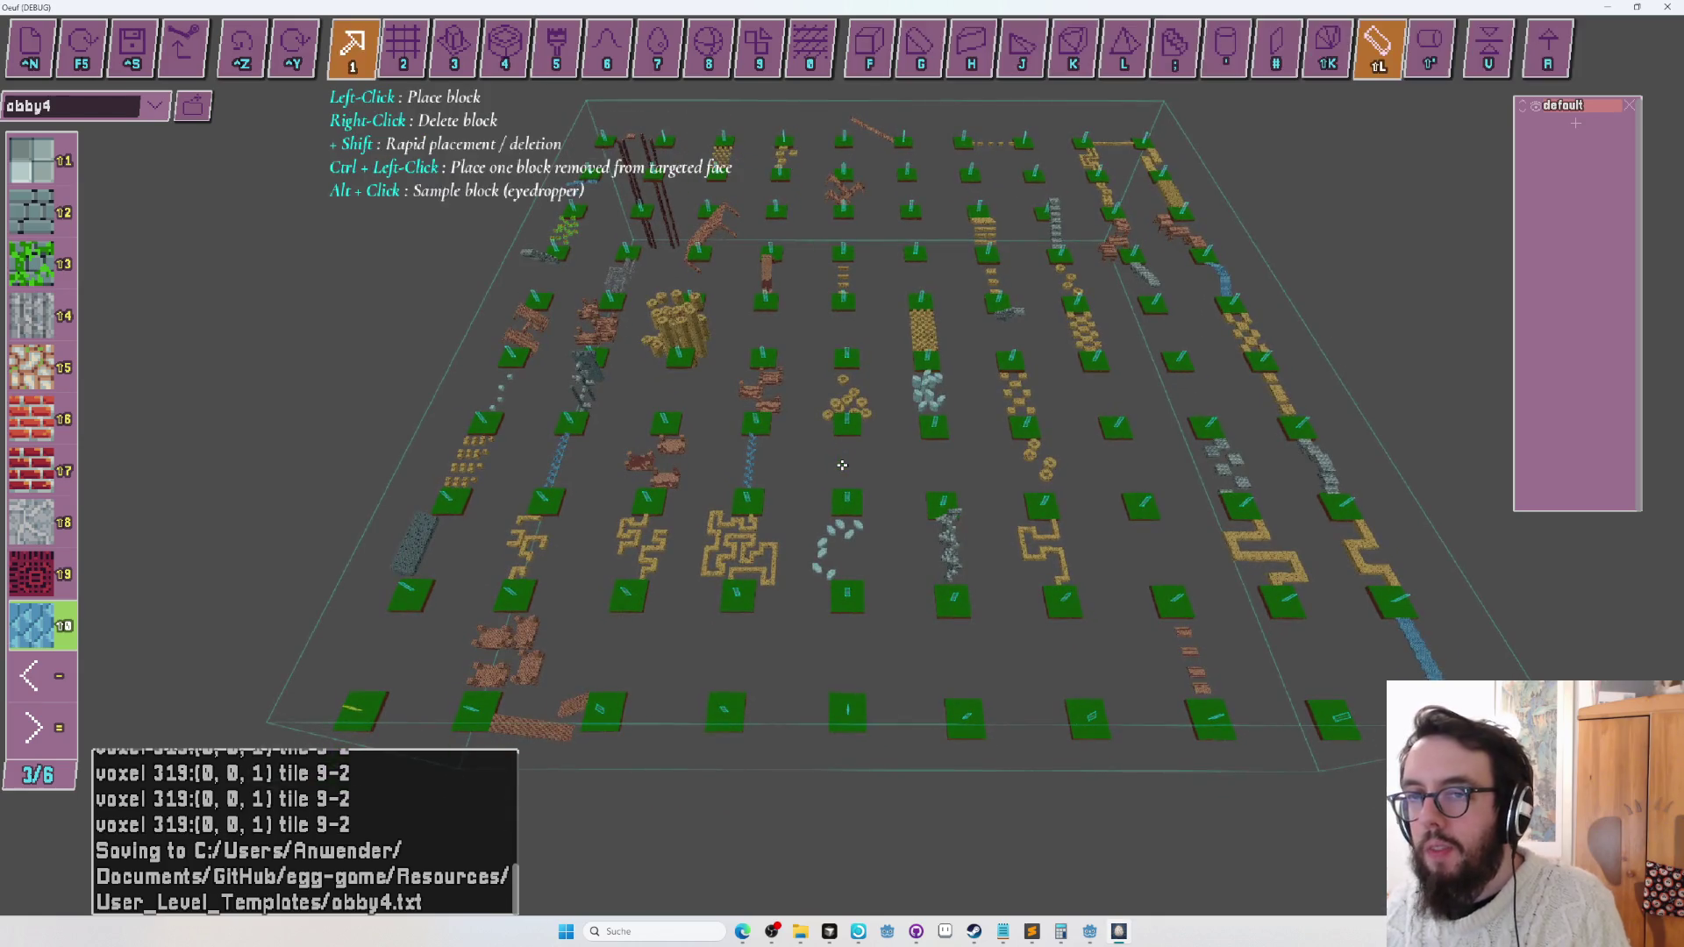
key(Tab)
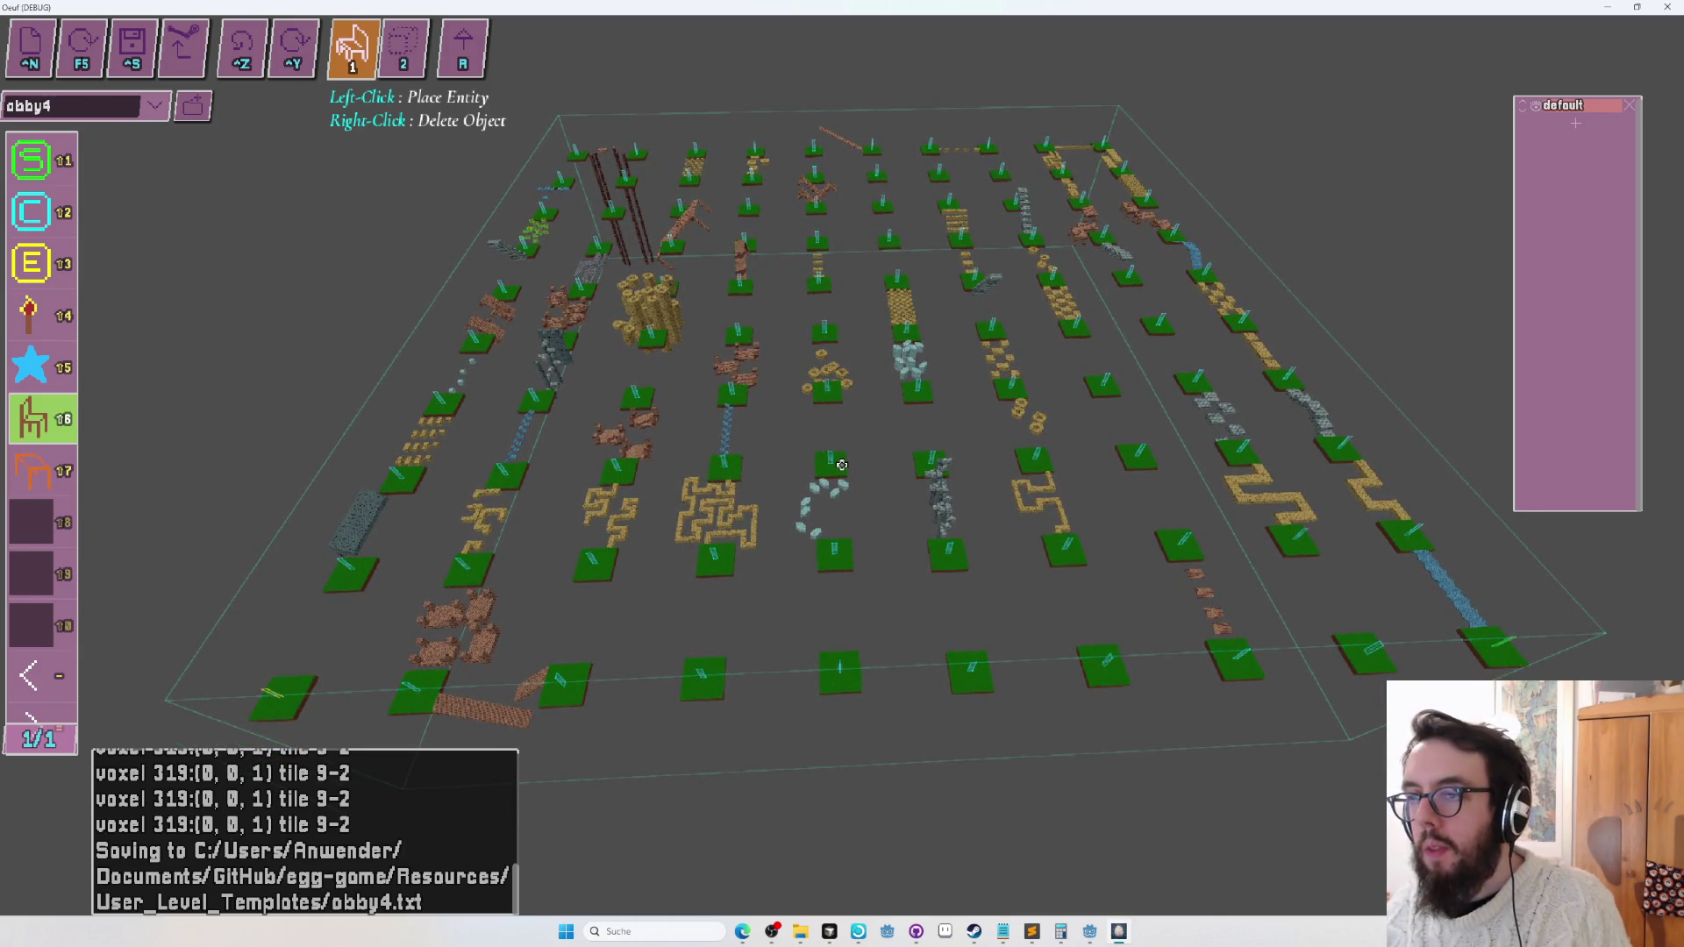
key(alt+Tab)
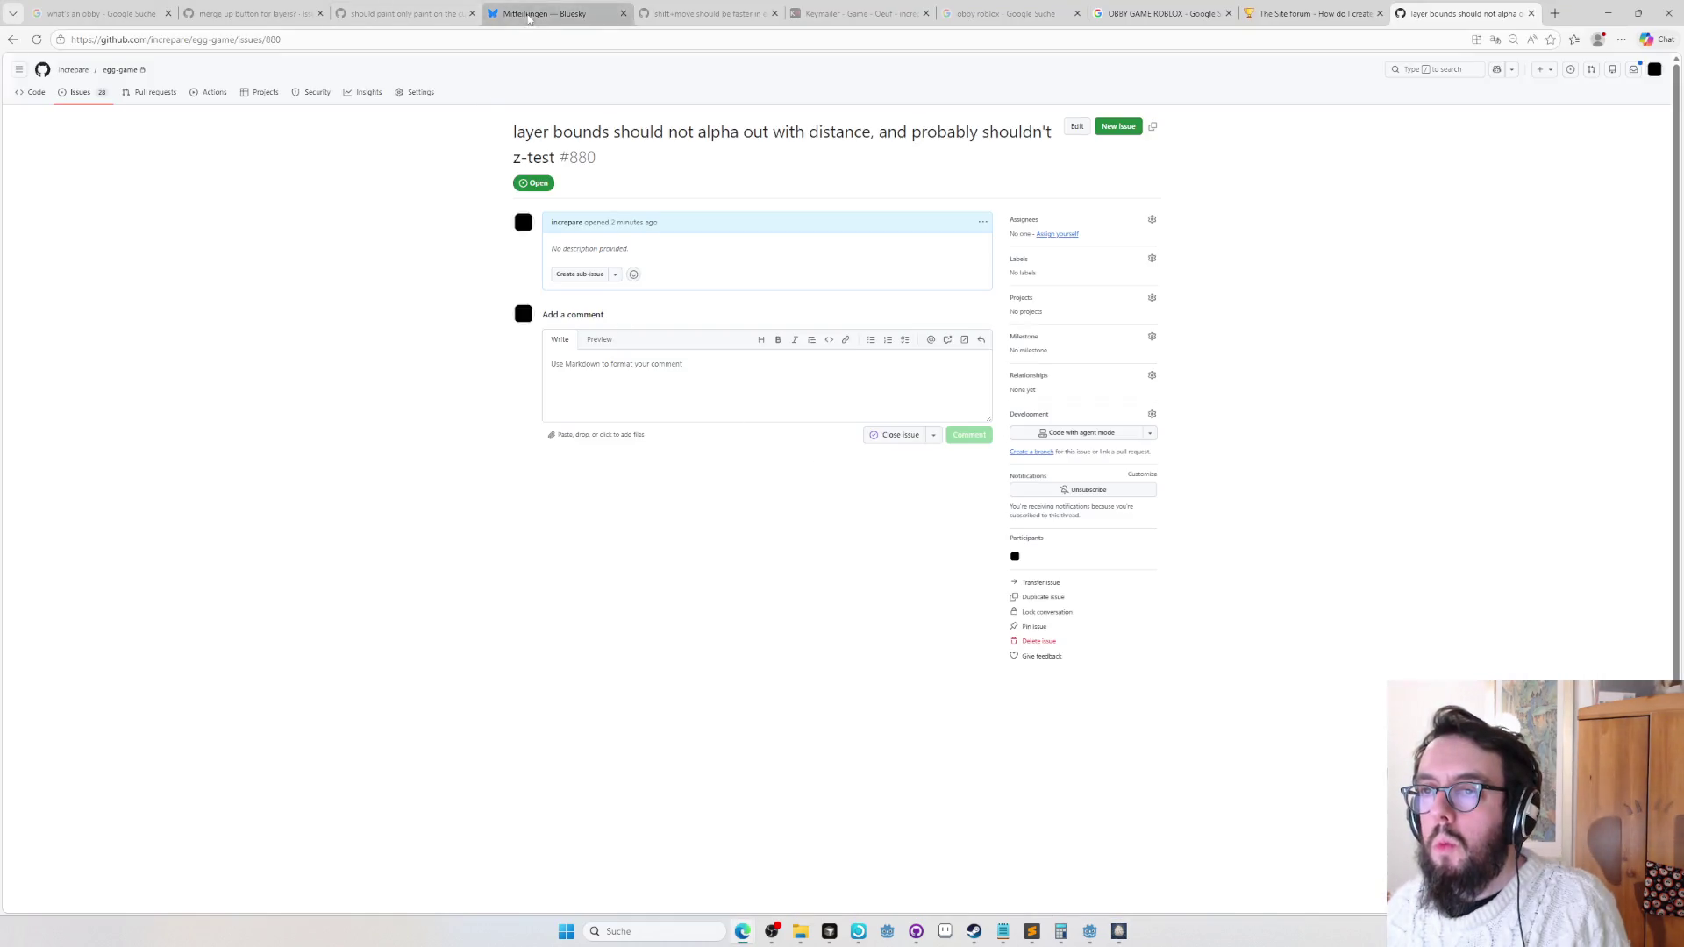
Reply to the Bluesky '40 down, 60 to go' post with the pasted level screenshot.
click(529, 15)
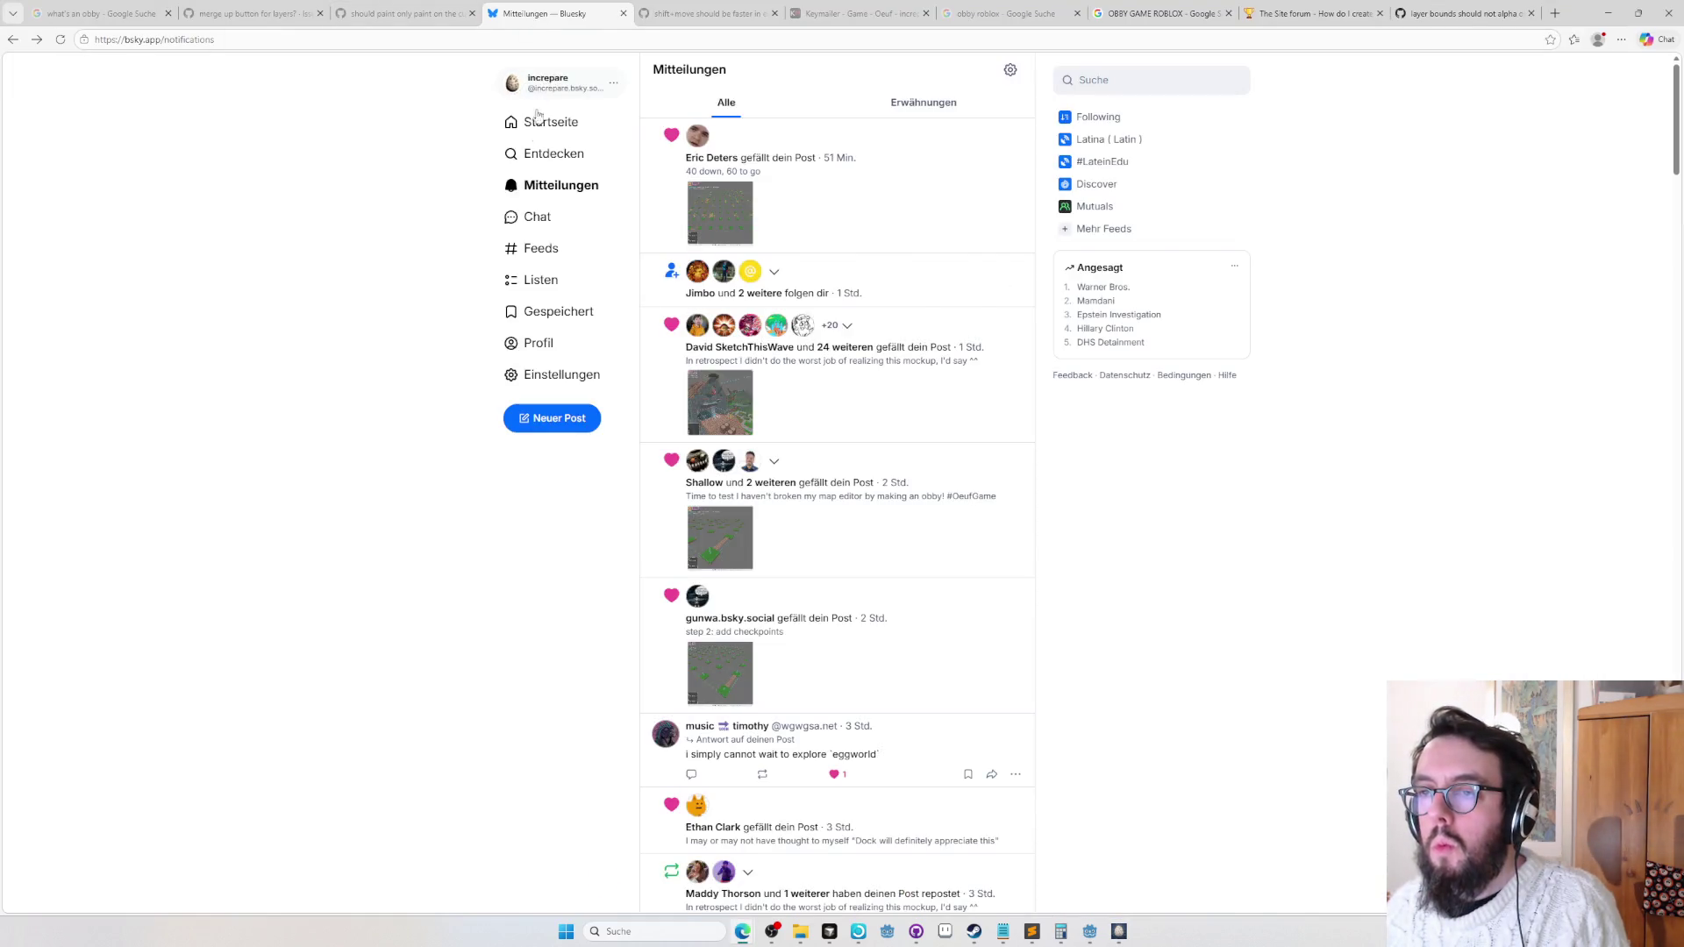
click(545, 186)
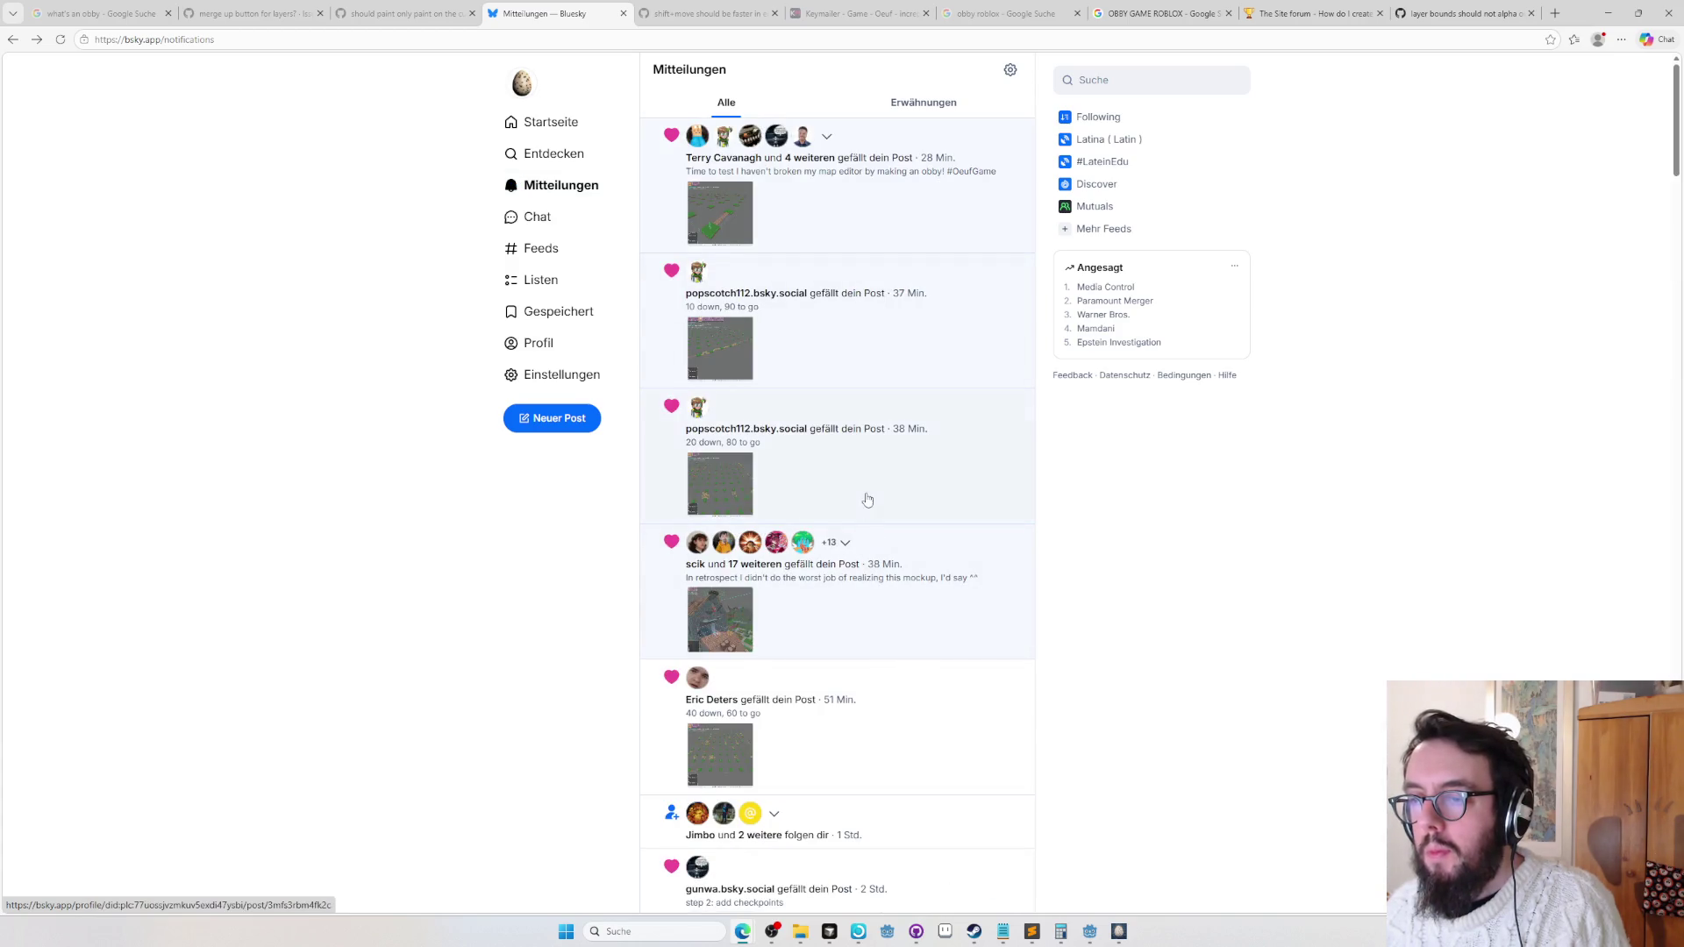
click(864, 255)
scroll(759, 605, down, 10)
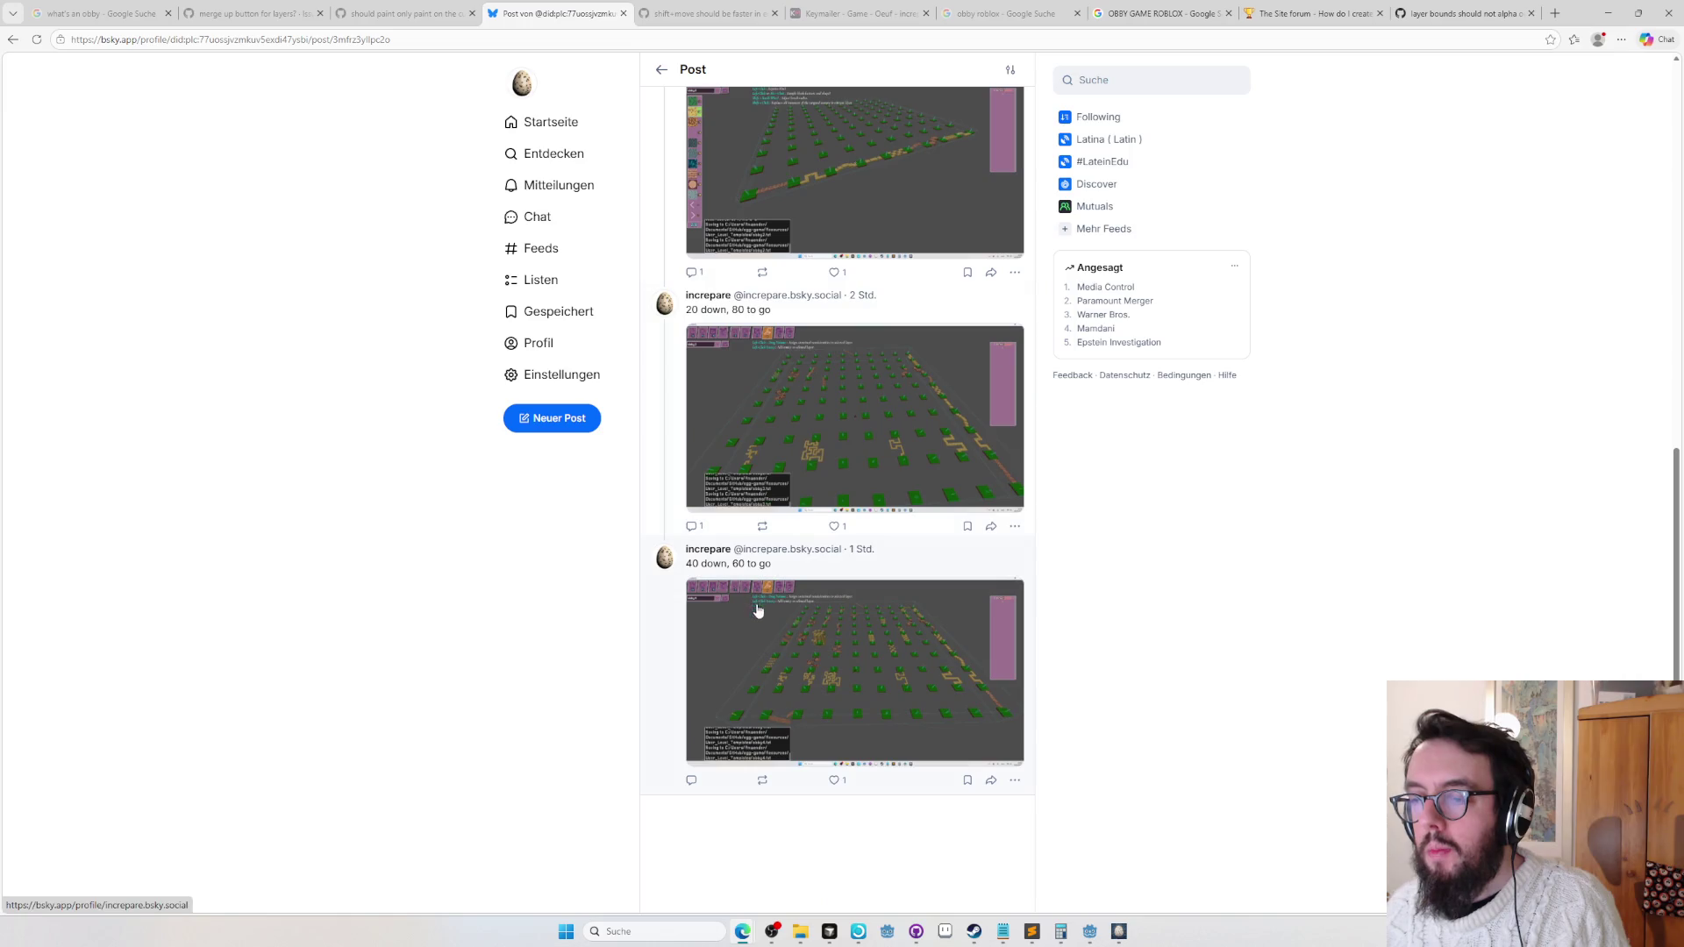
click(691, 780)
key(ctrl+v)
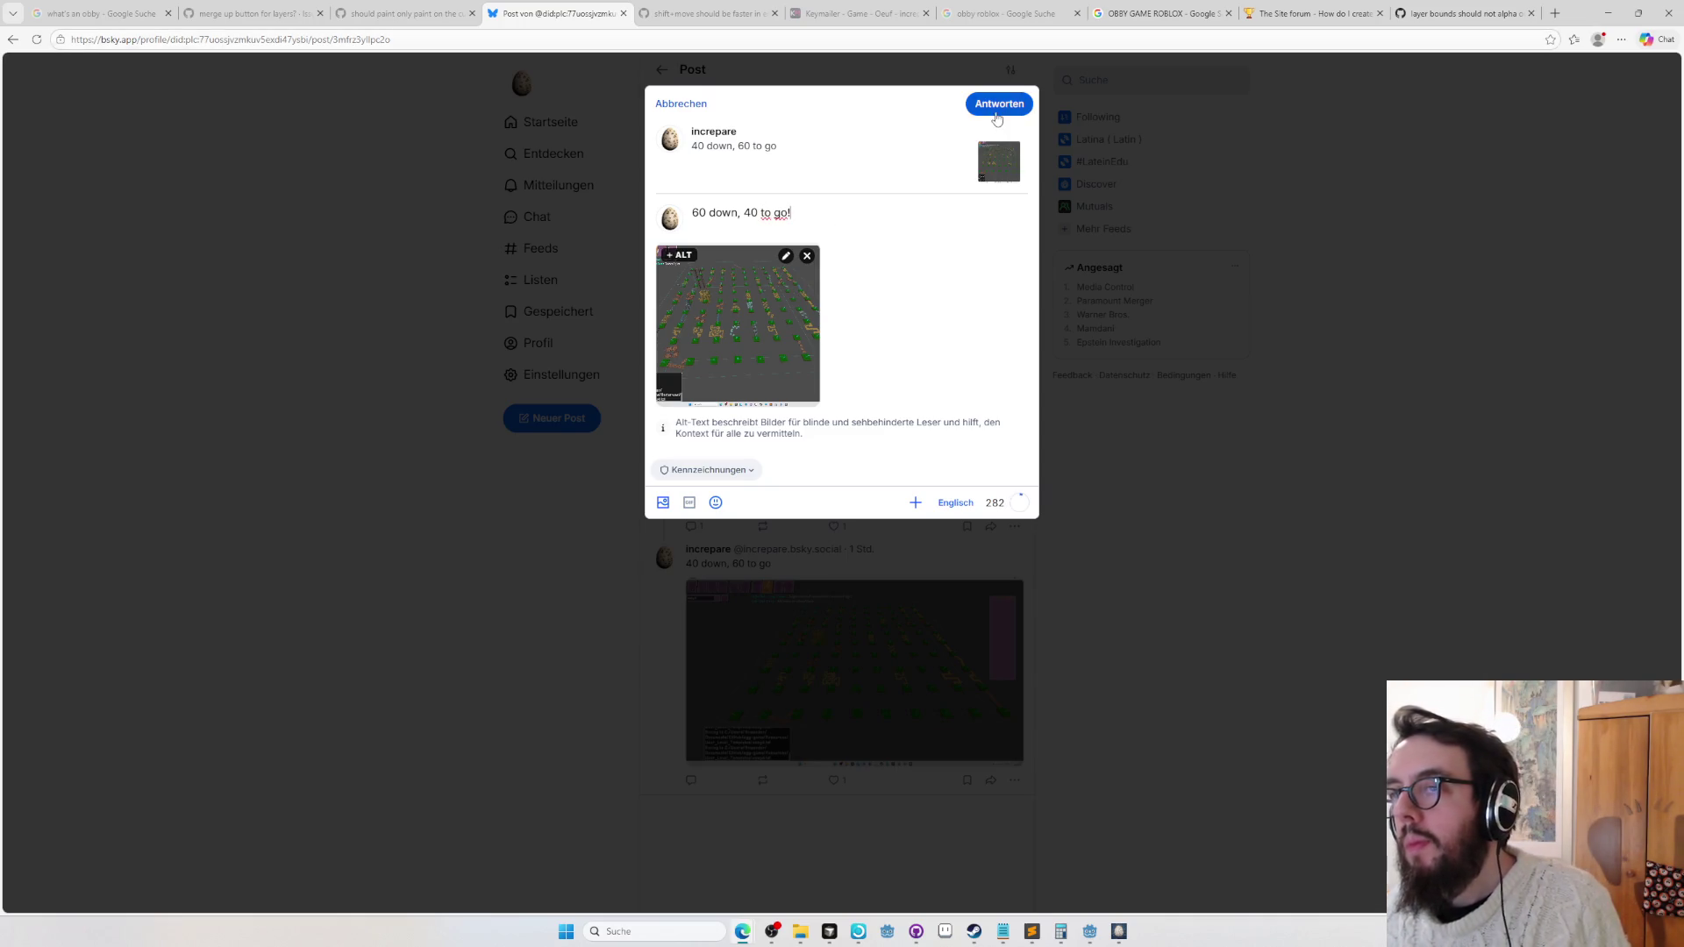
click(739, 16)
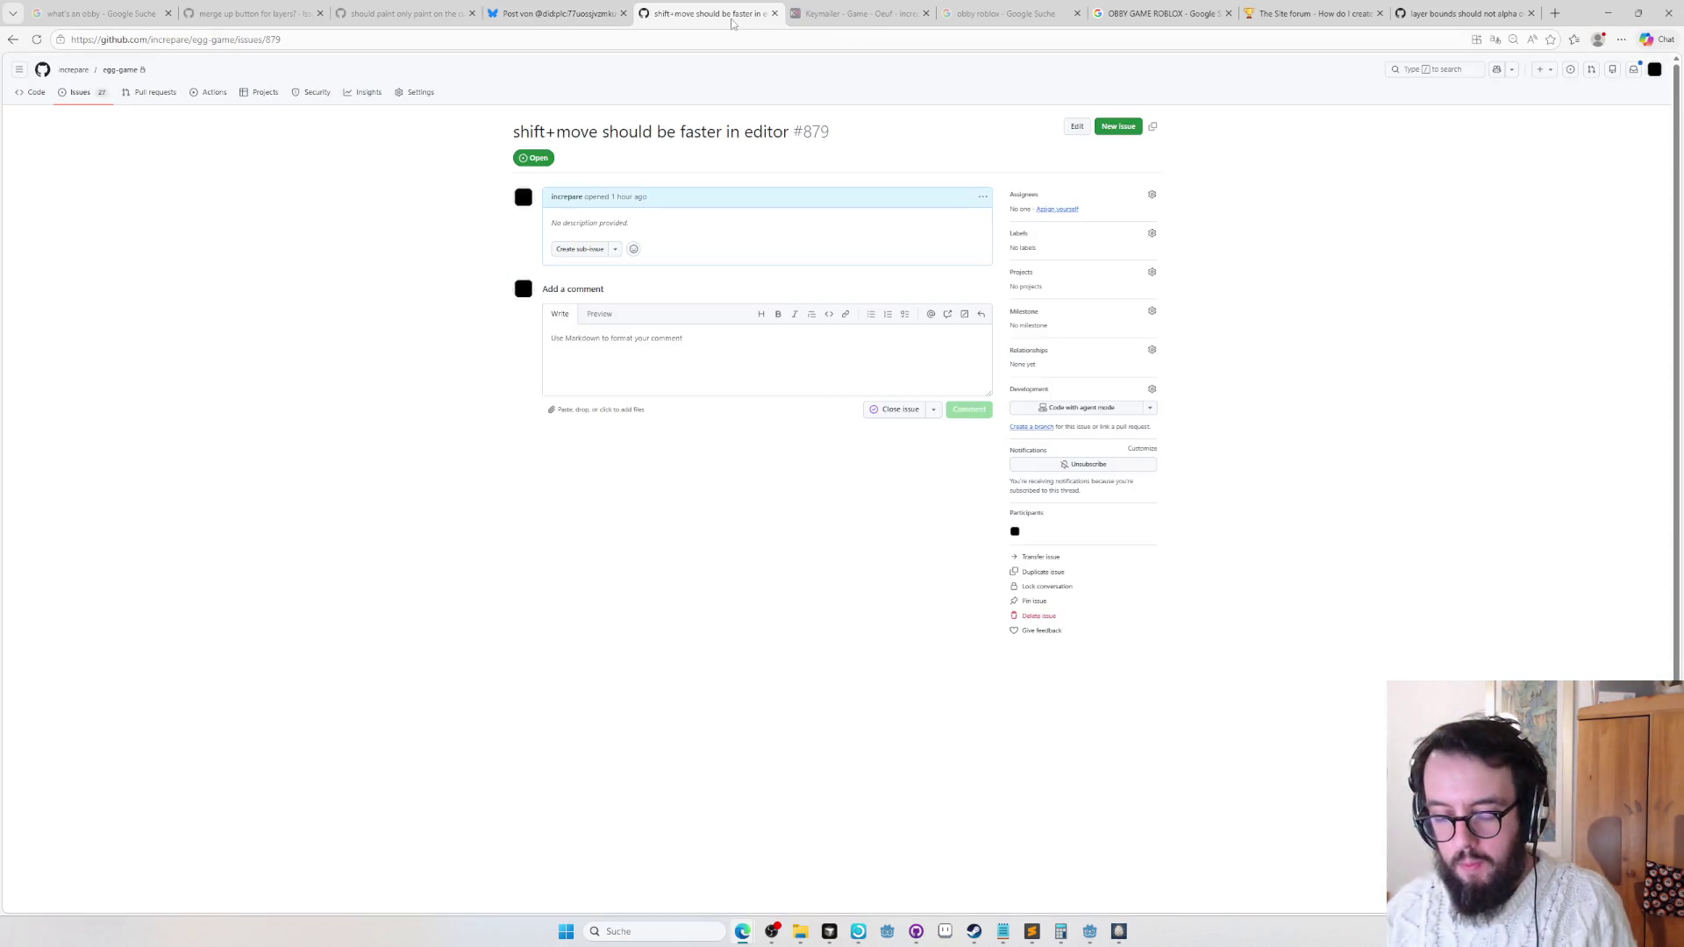
Load x.com in the current tab in place of the GitHub issue.
key(ctrl+l)
text(bsky)
text(.app)
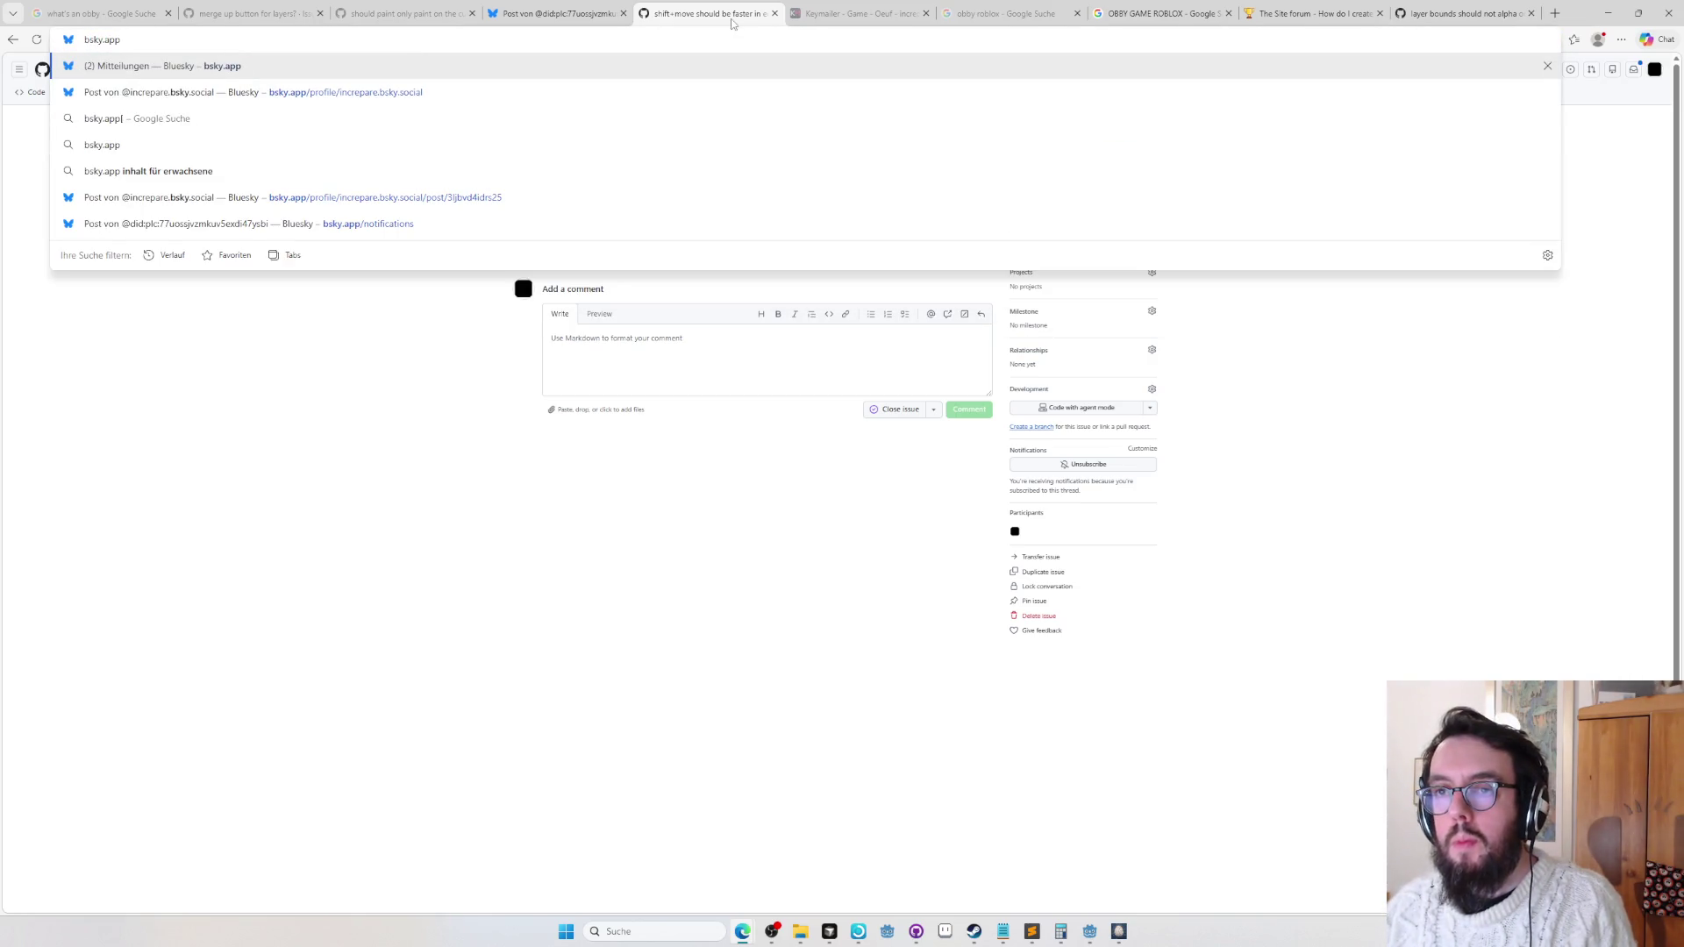
text(x.com)
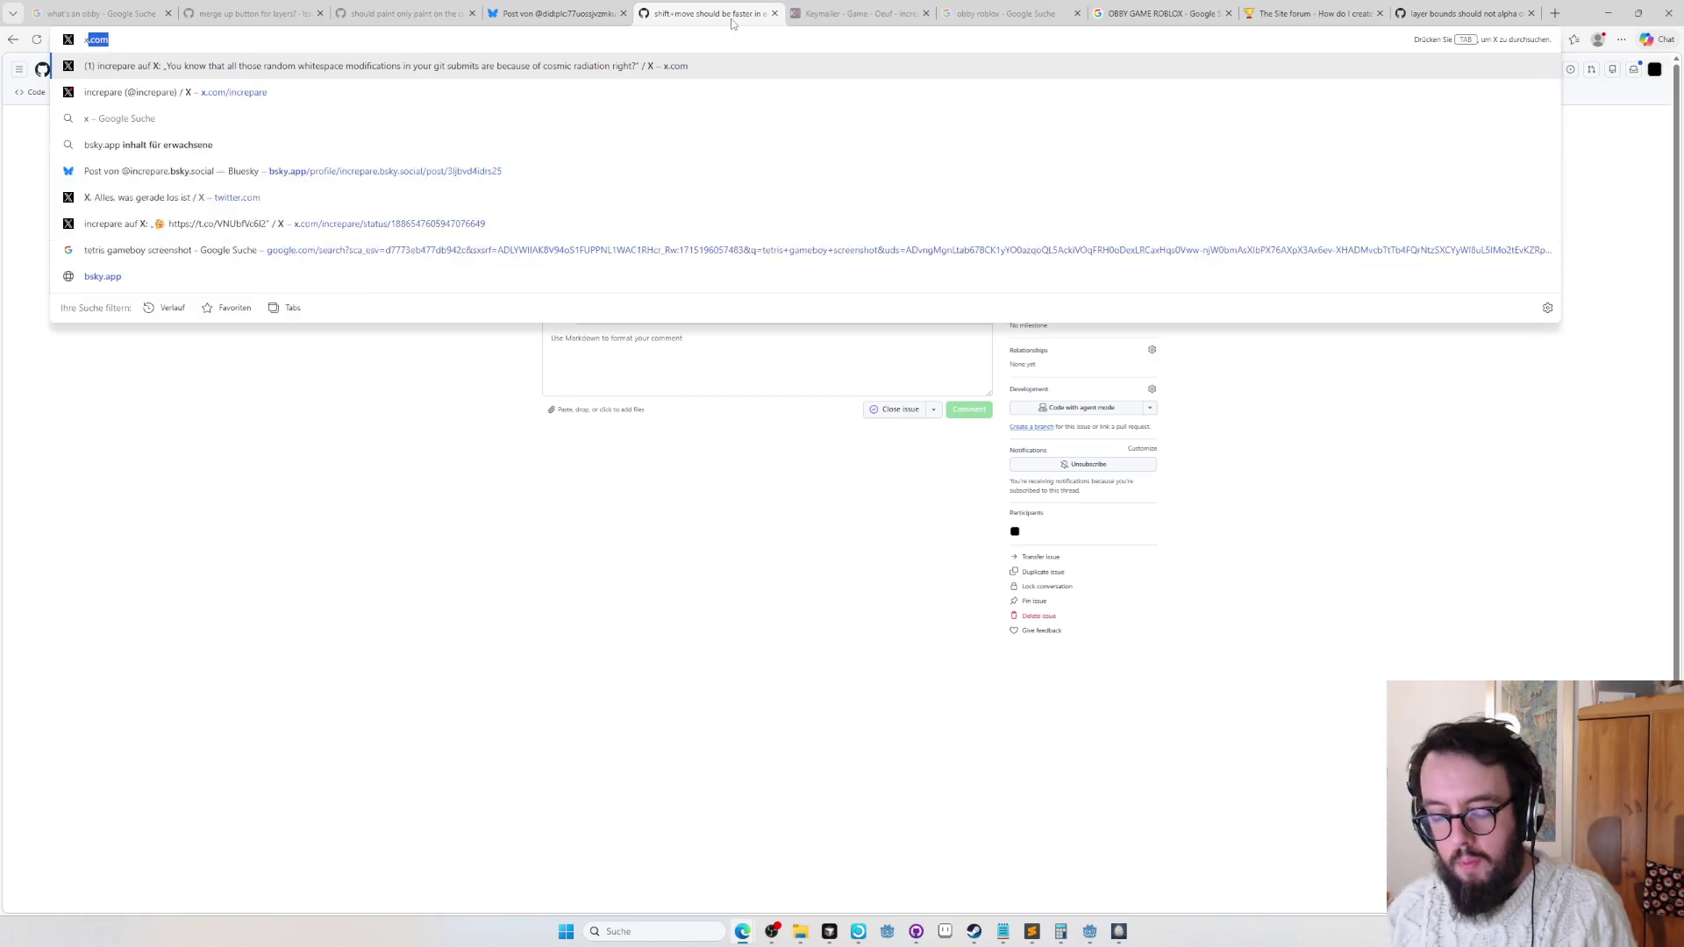
key(Return)
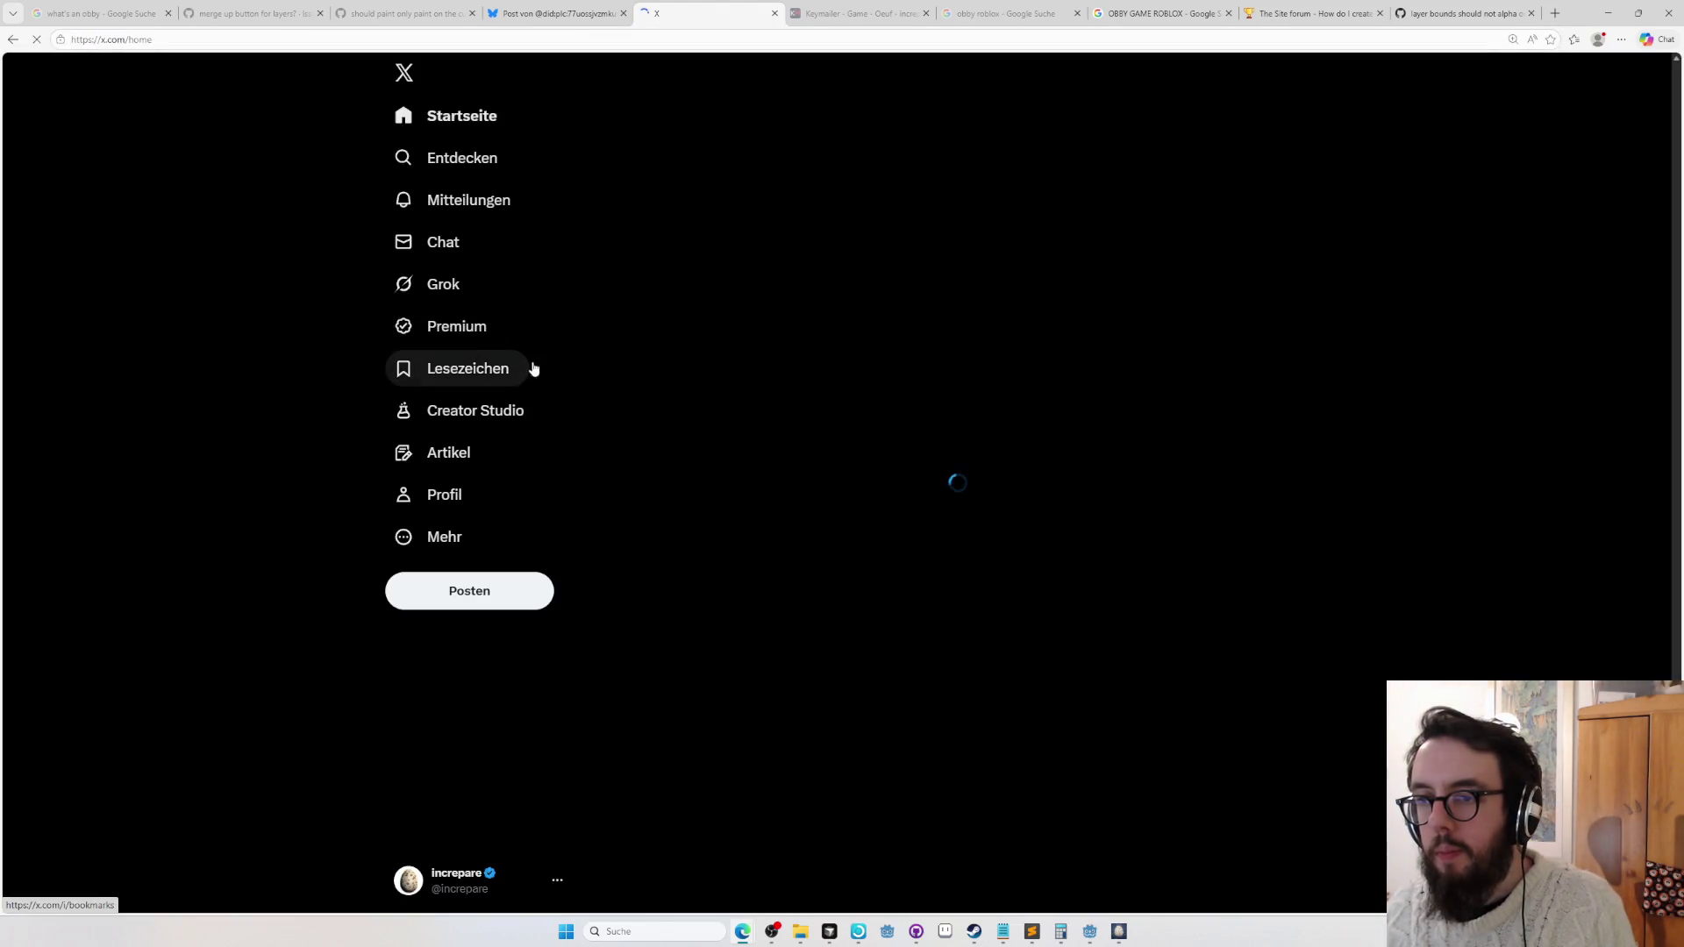
From the profile, reply '60 down, 40 to go' with the level screenshot to the '40 down, 60 to go' post.
click(455, 487)
scroll(756, 524, down, 15)
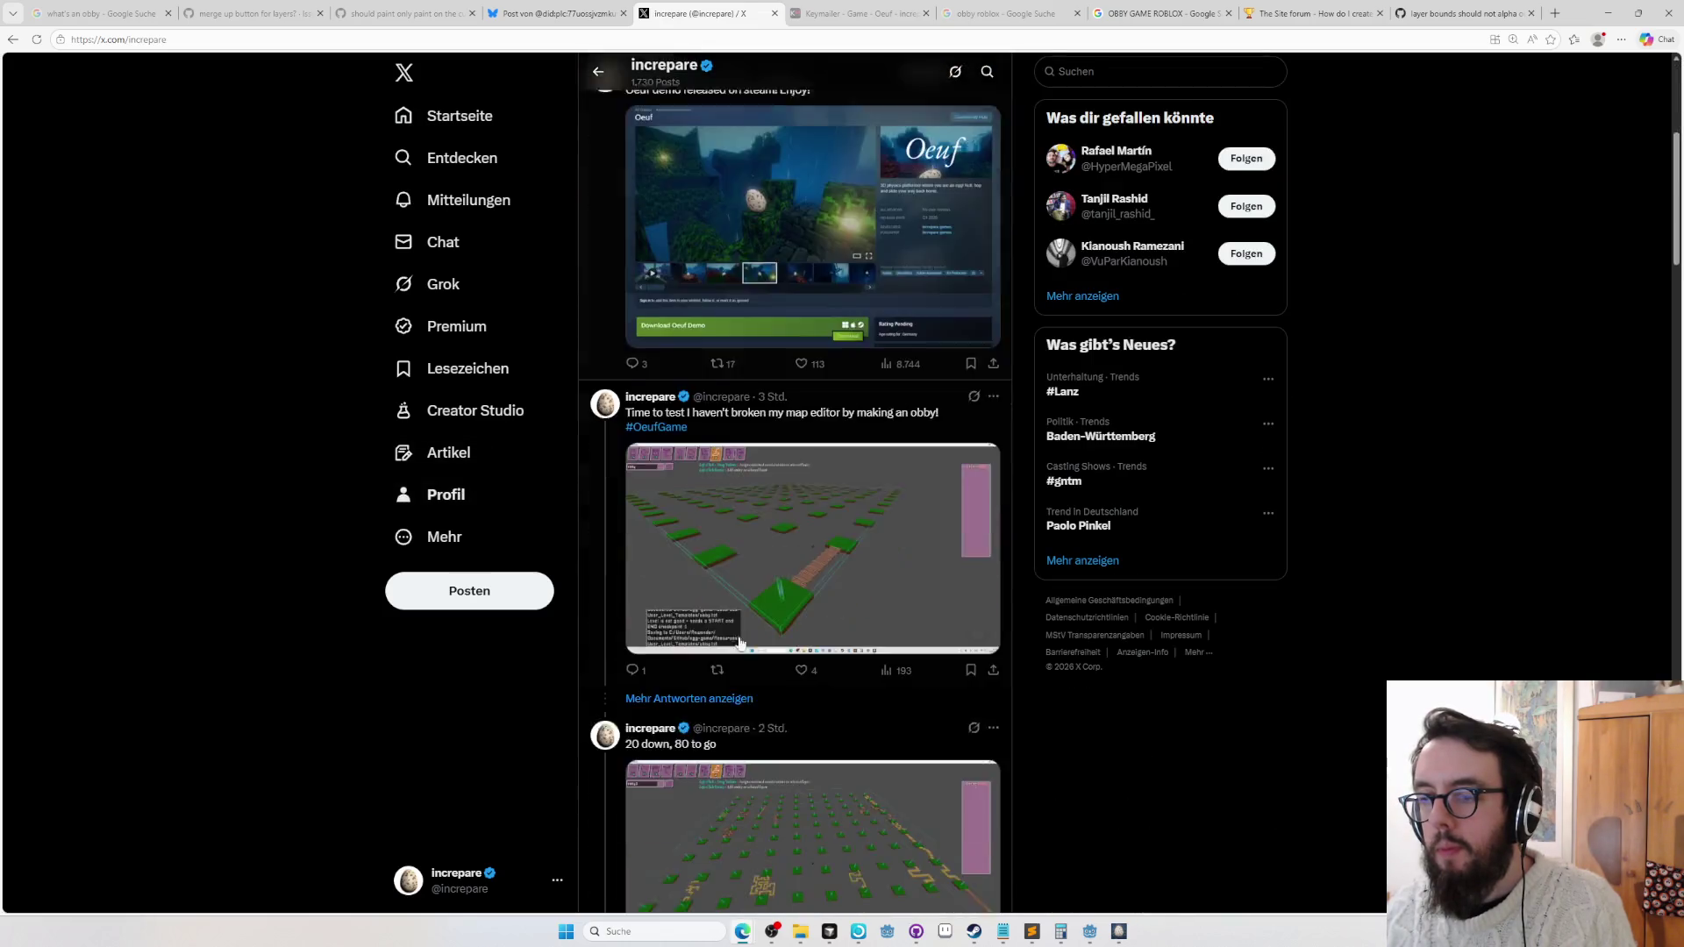
click(631, 401)
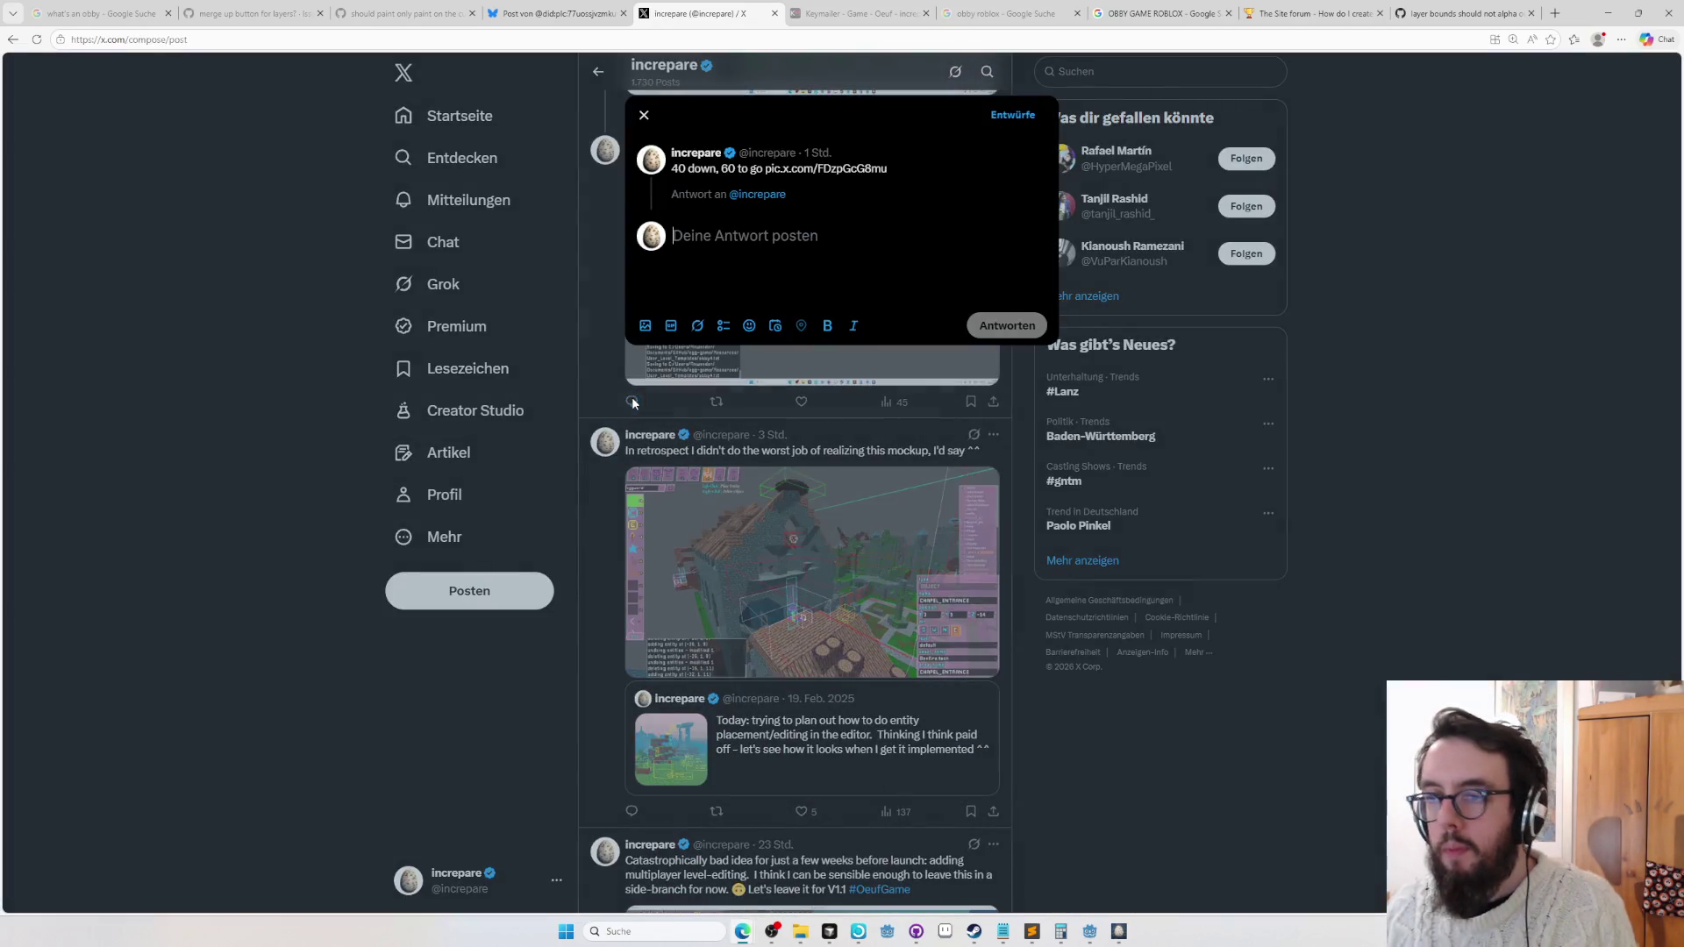
text(60 down, 50)
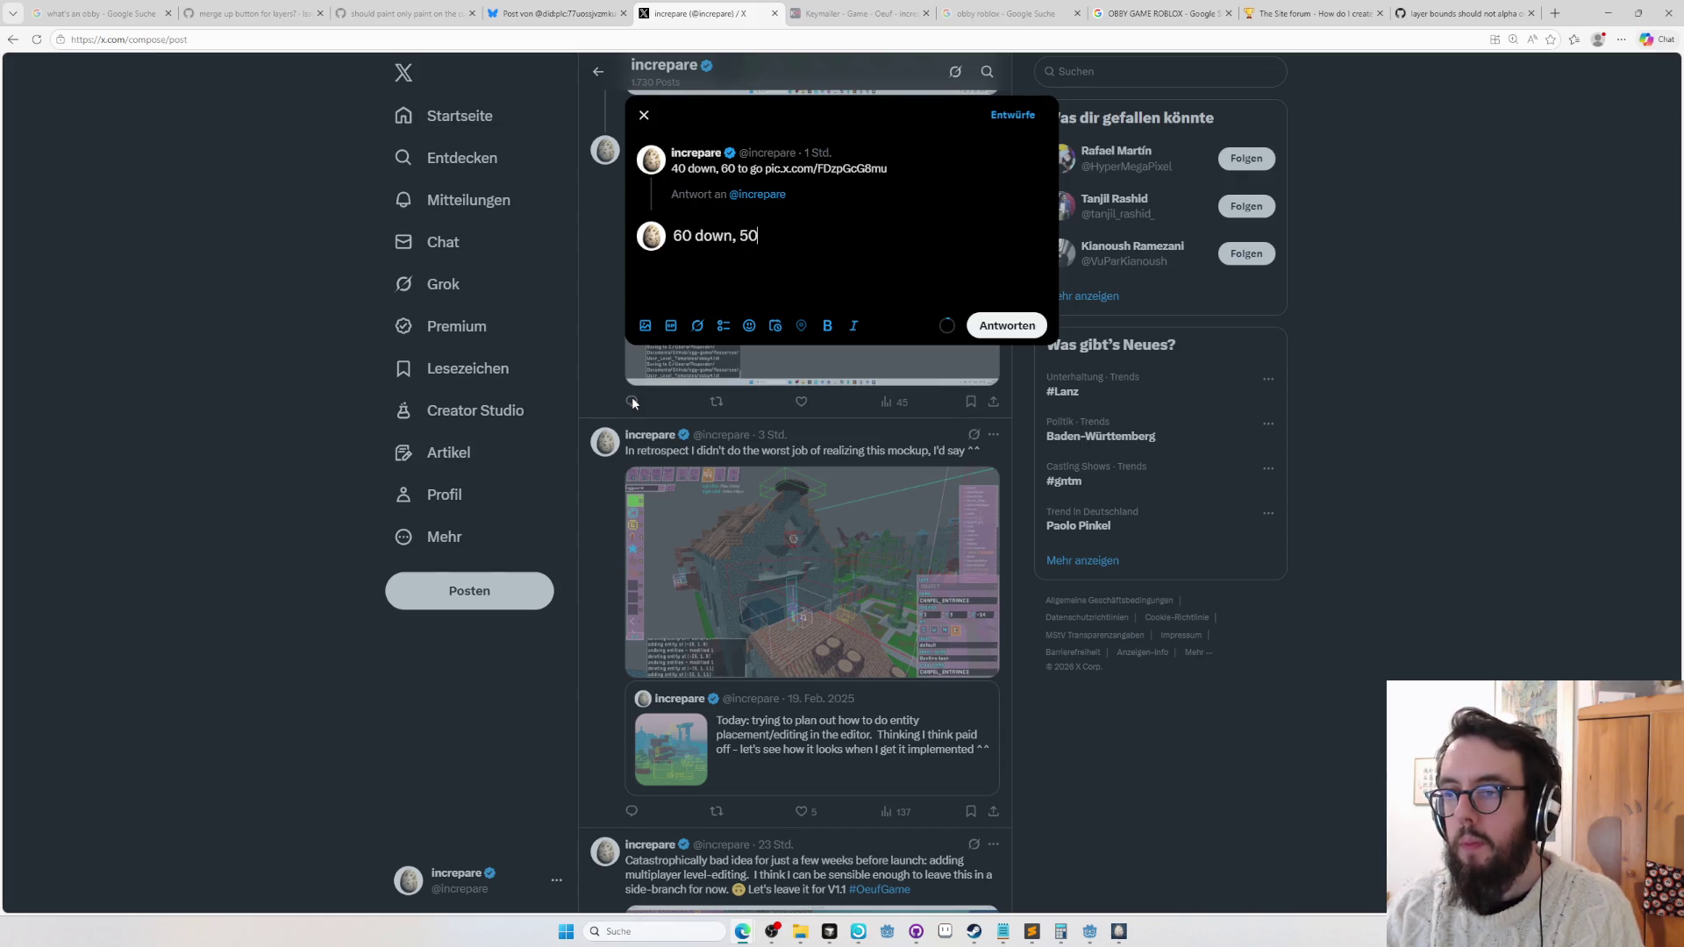
key(BackSpace)
key(BackSpace)
text(40 to go)
key(ctrl+v)
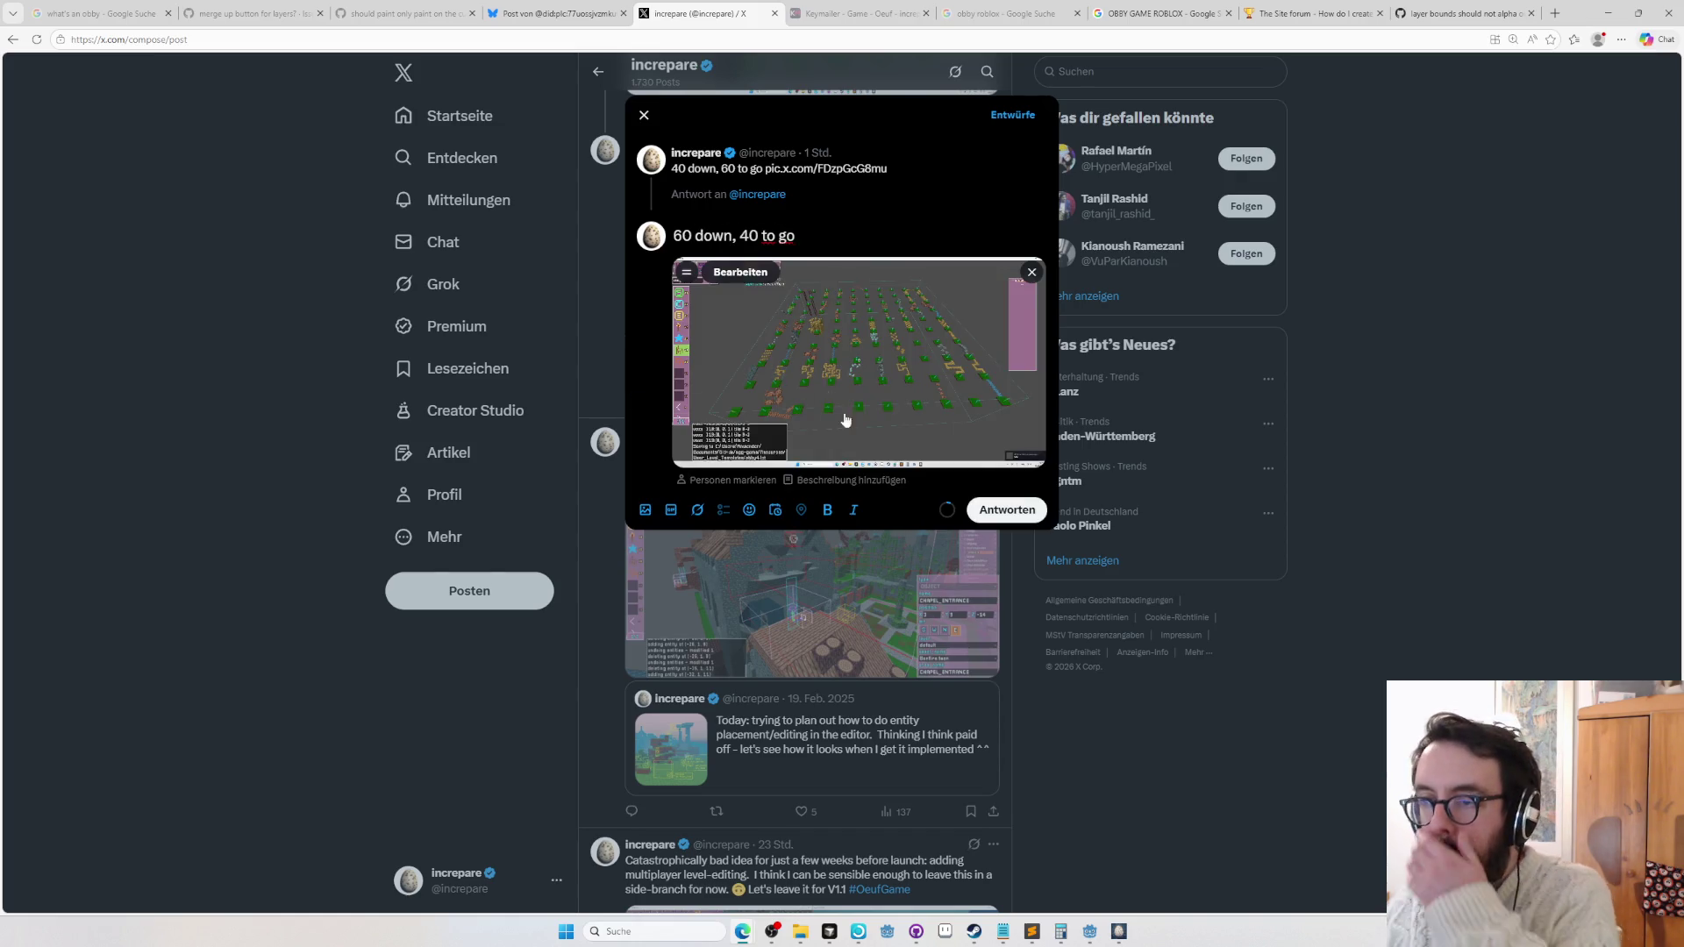
click(995, 515)
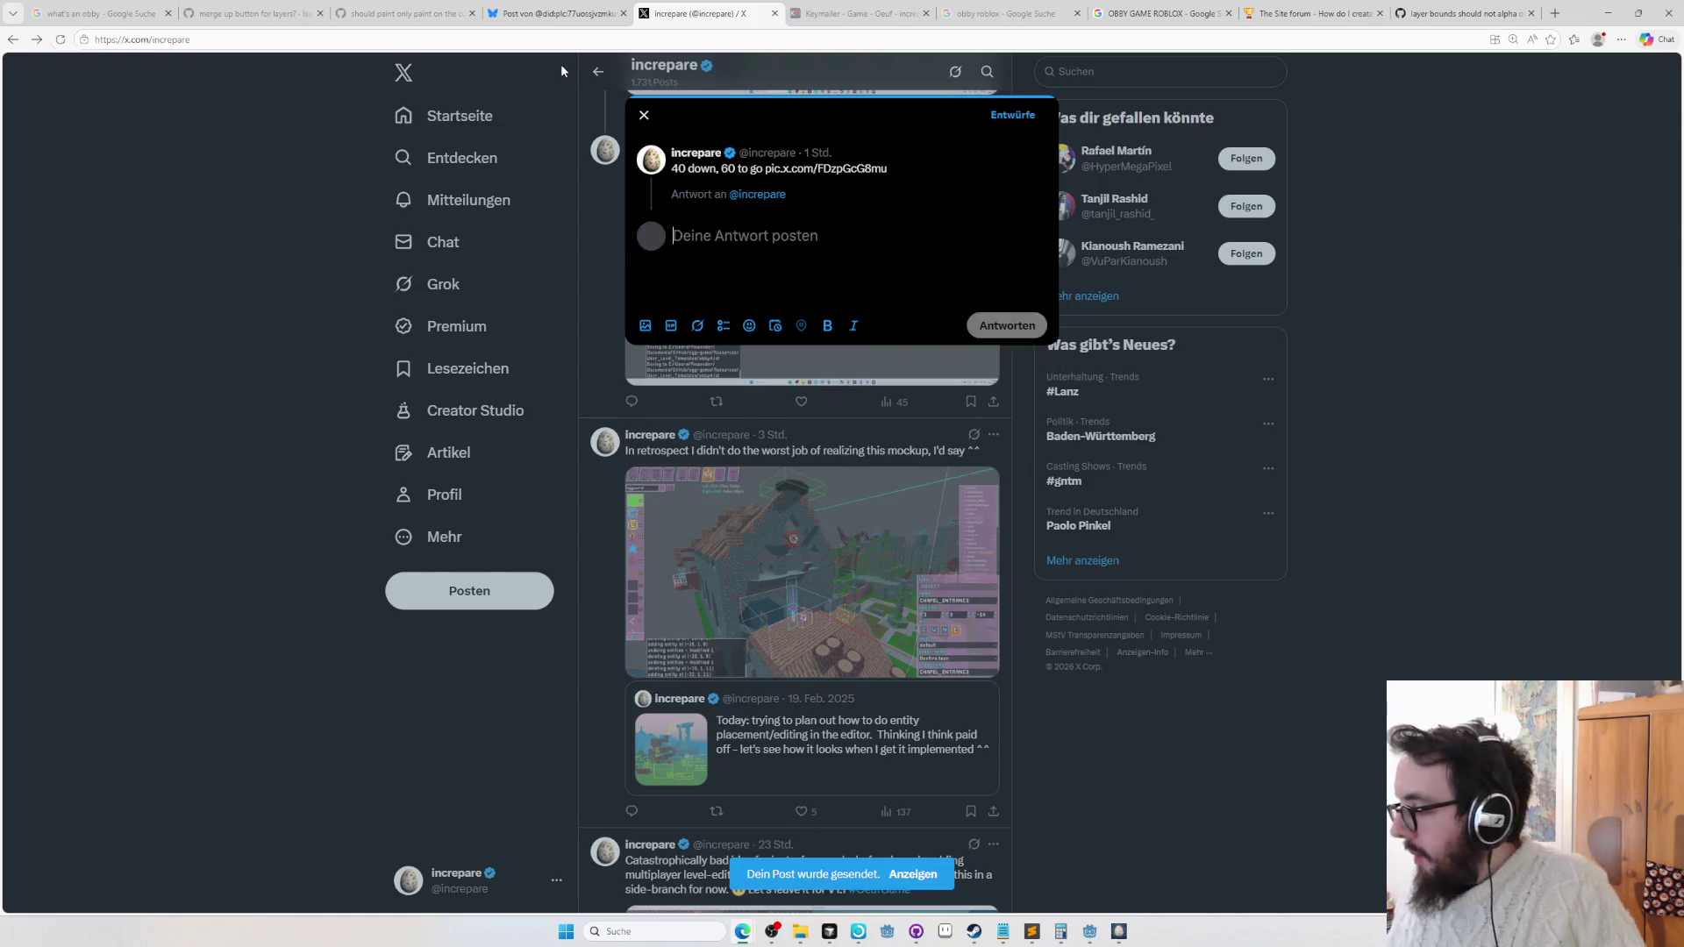
Open the new '60 down, 40 to go' post to check it, then go back to the editor.
scroll(827, 387, up, 10)
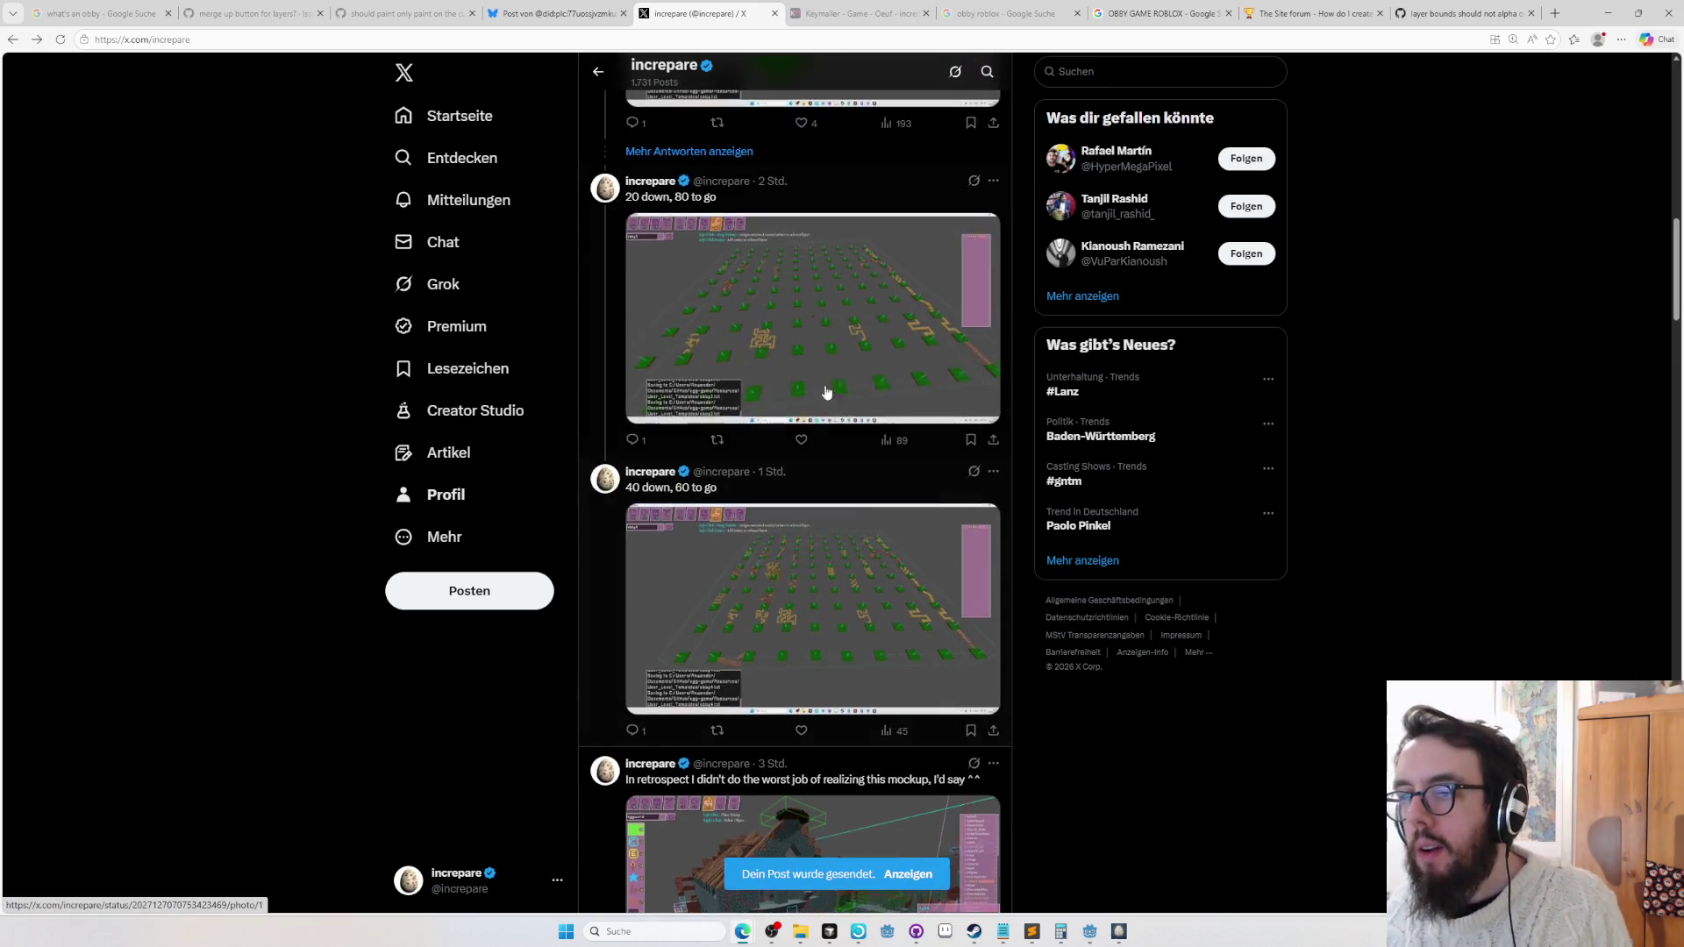
scroll(840, 477, up, 1)
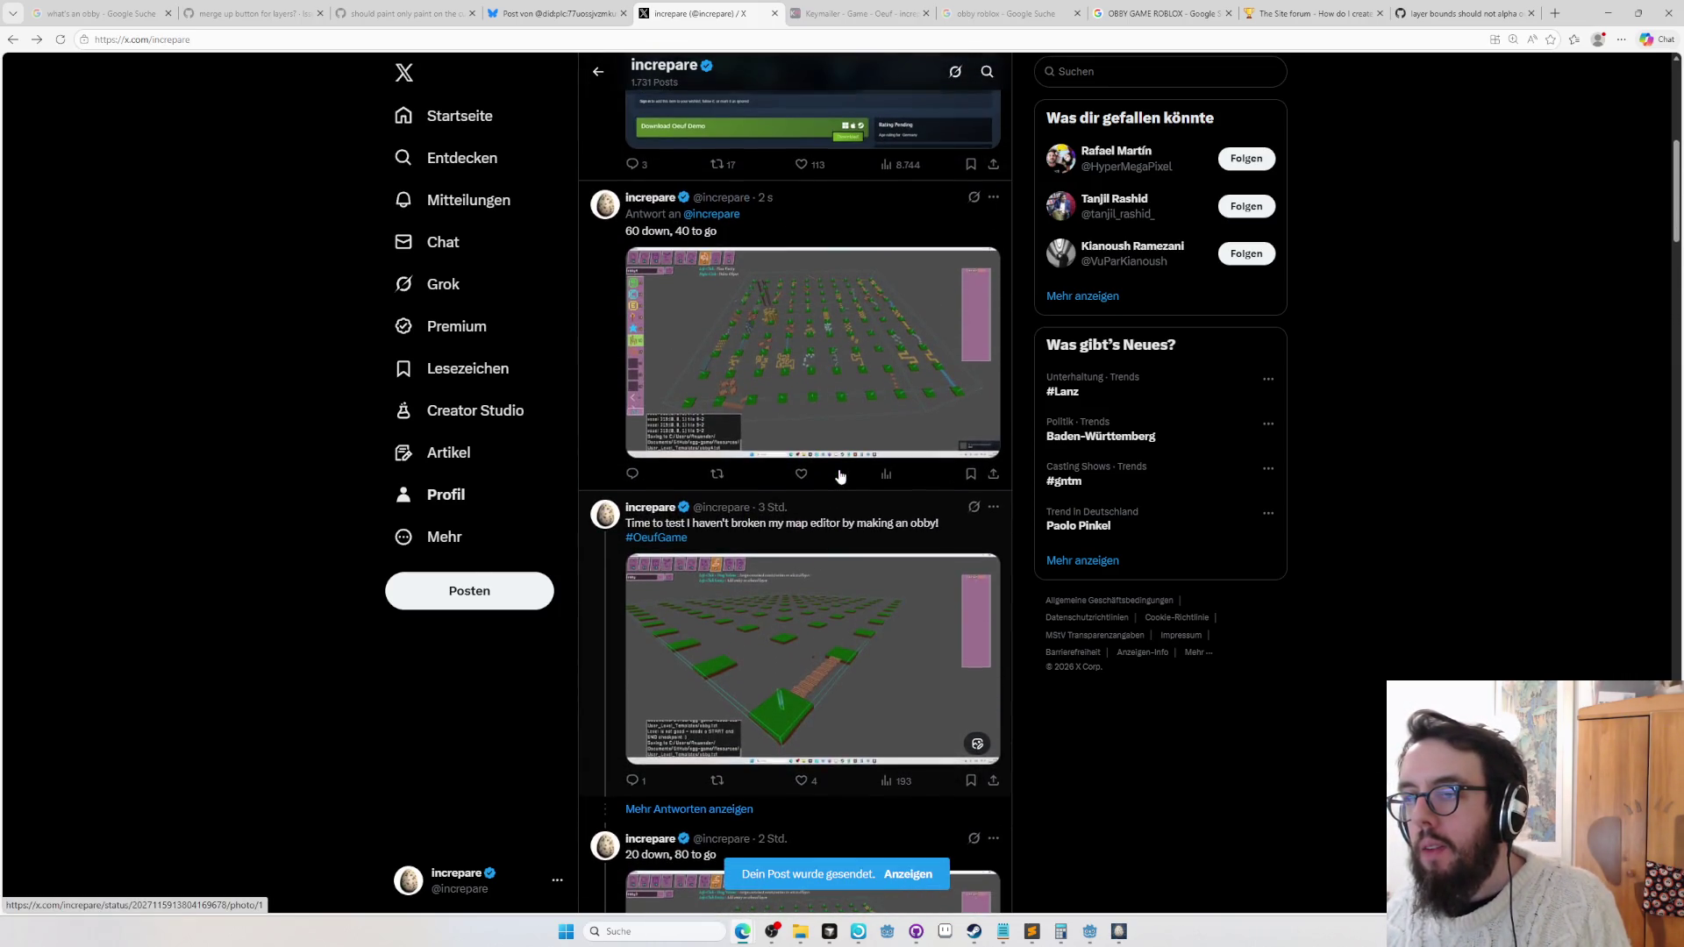
scroll(837, 473, down, 8)
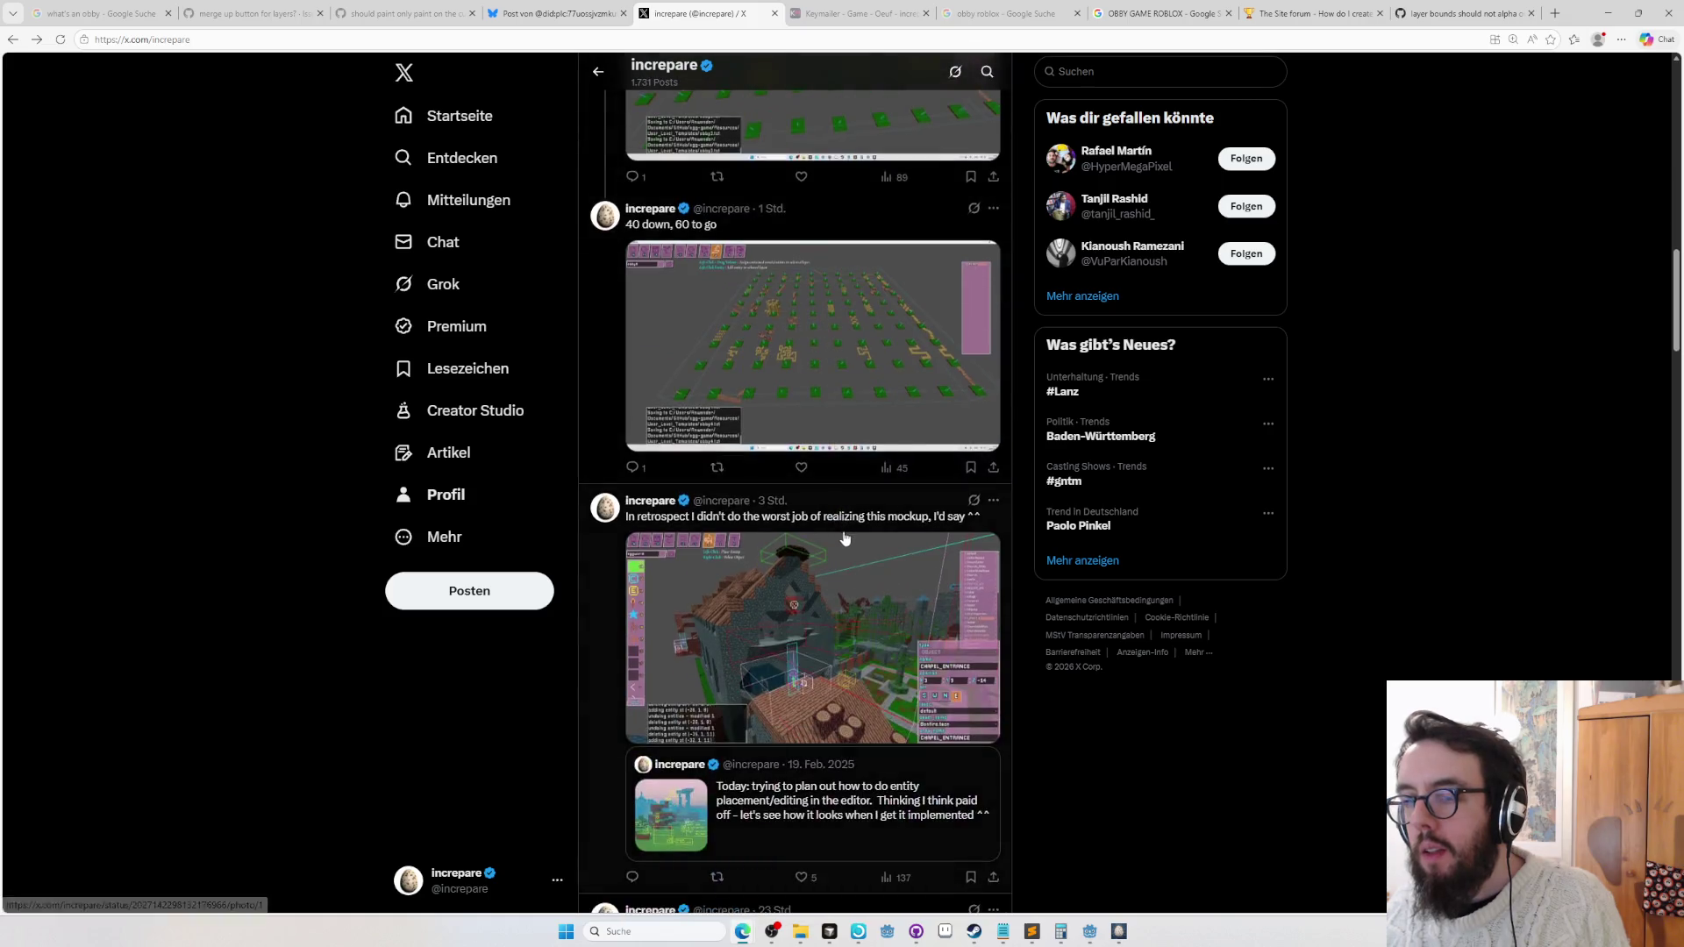
scroll(840, 526, up, 7)
click(850, 174)
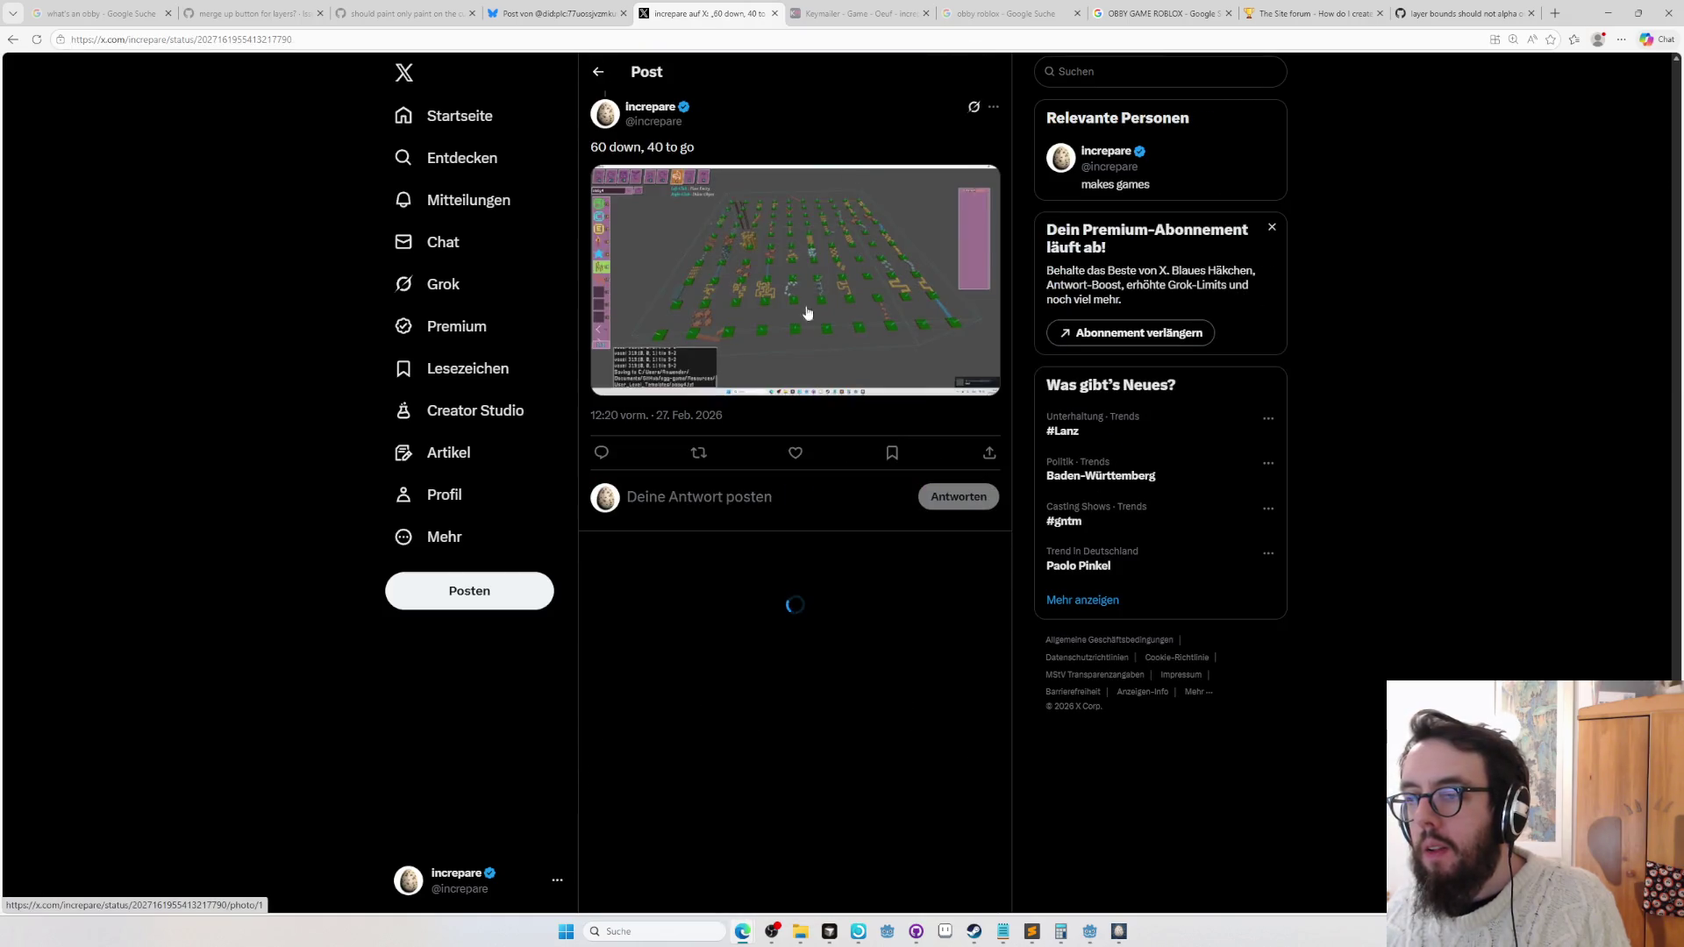
scroll(891, 454, up, 12)
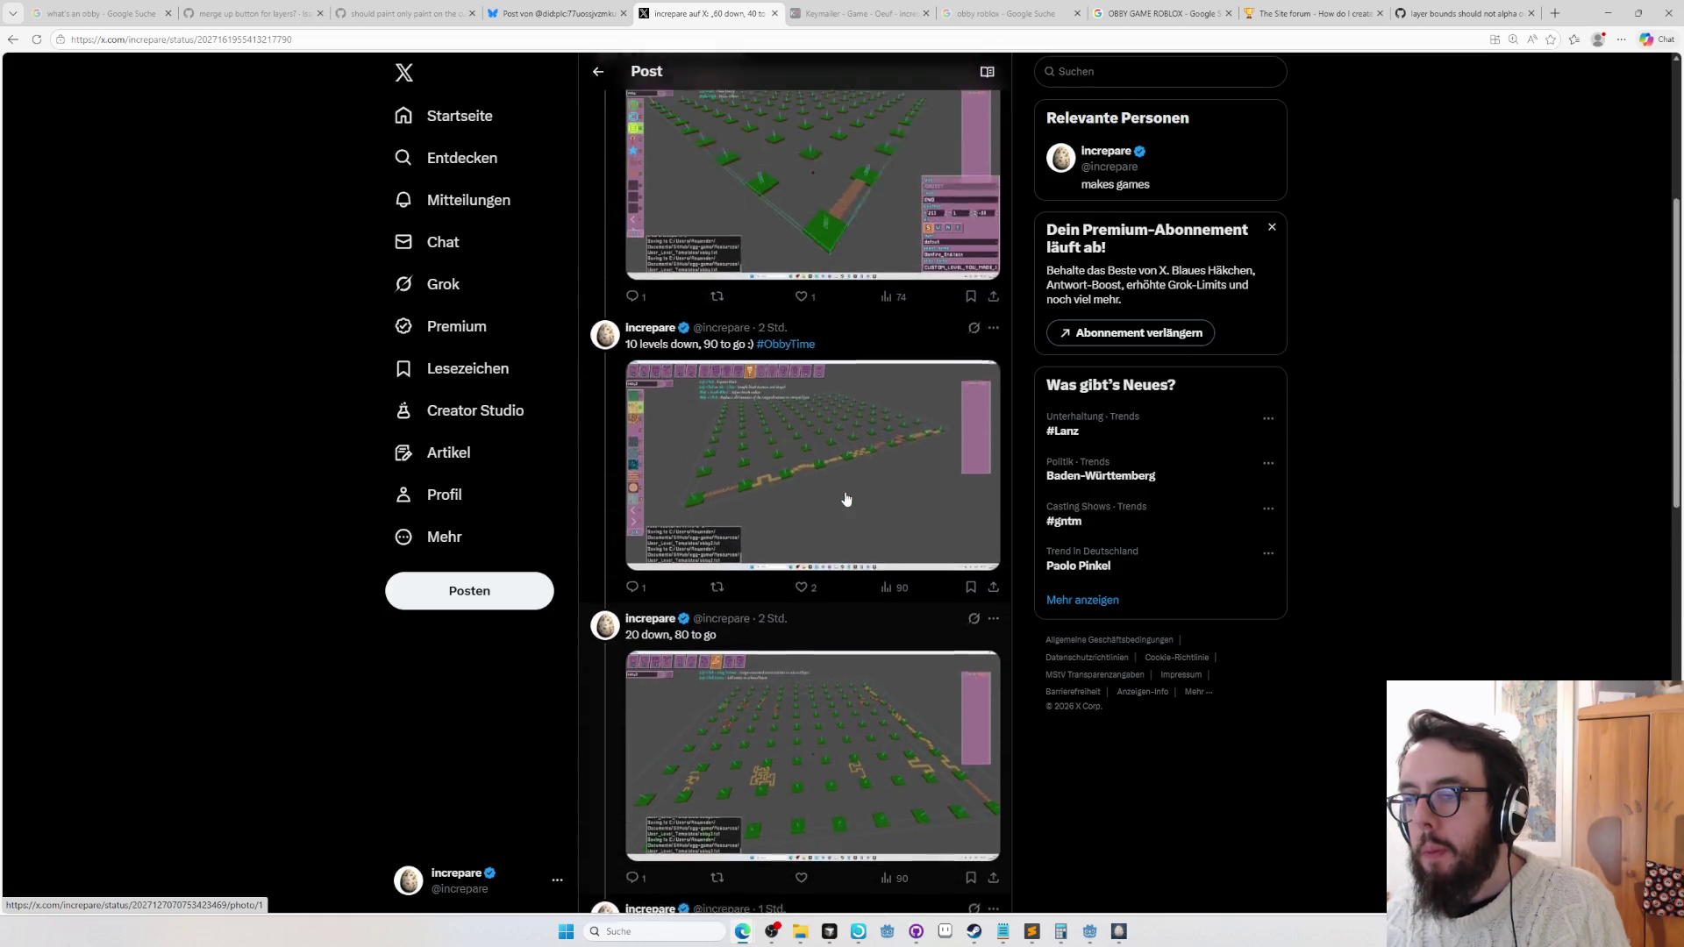
scroll(840, 473, down, 15)
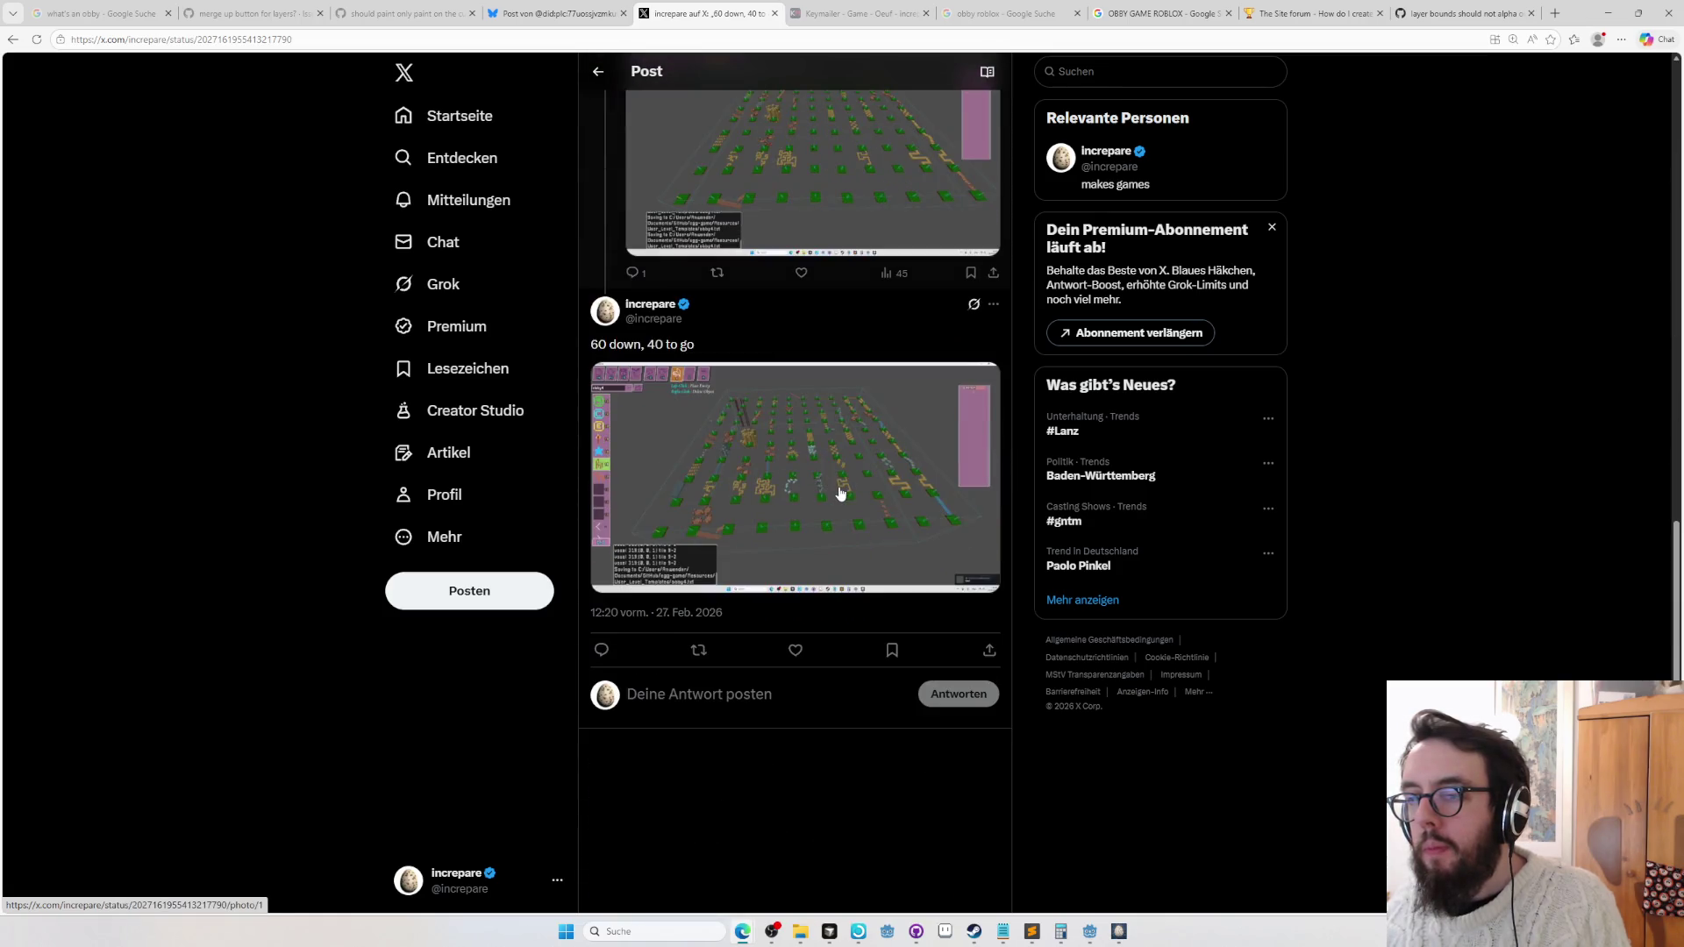
key(alt+Tab)
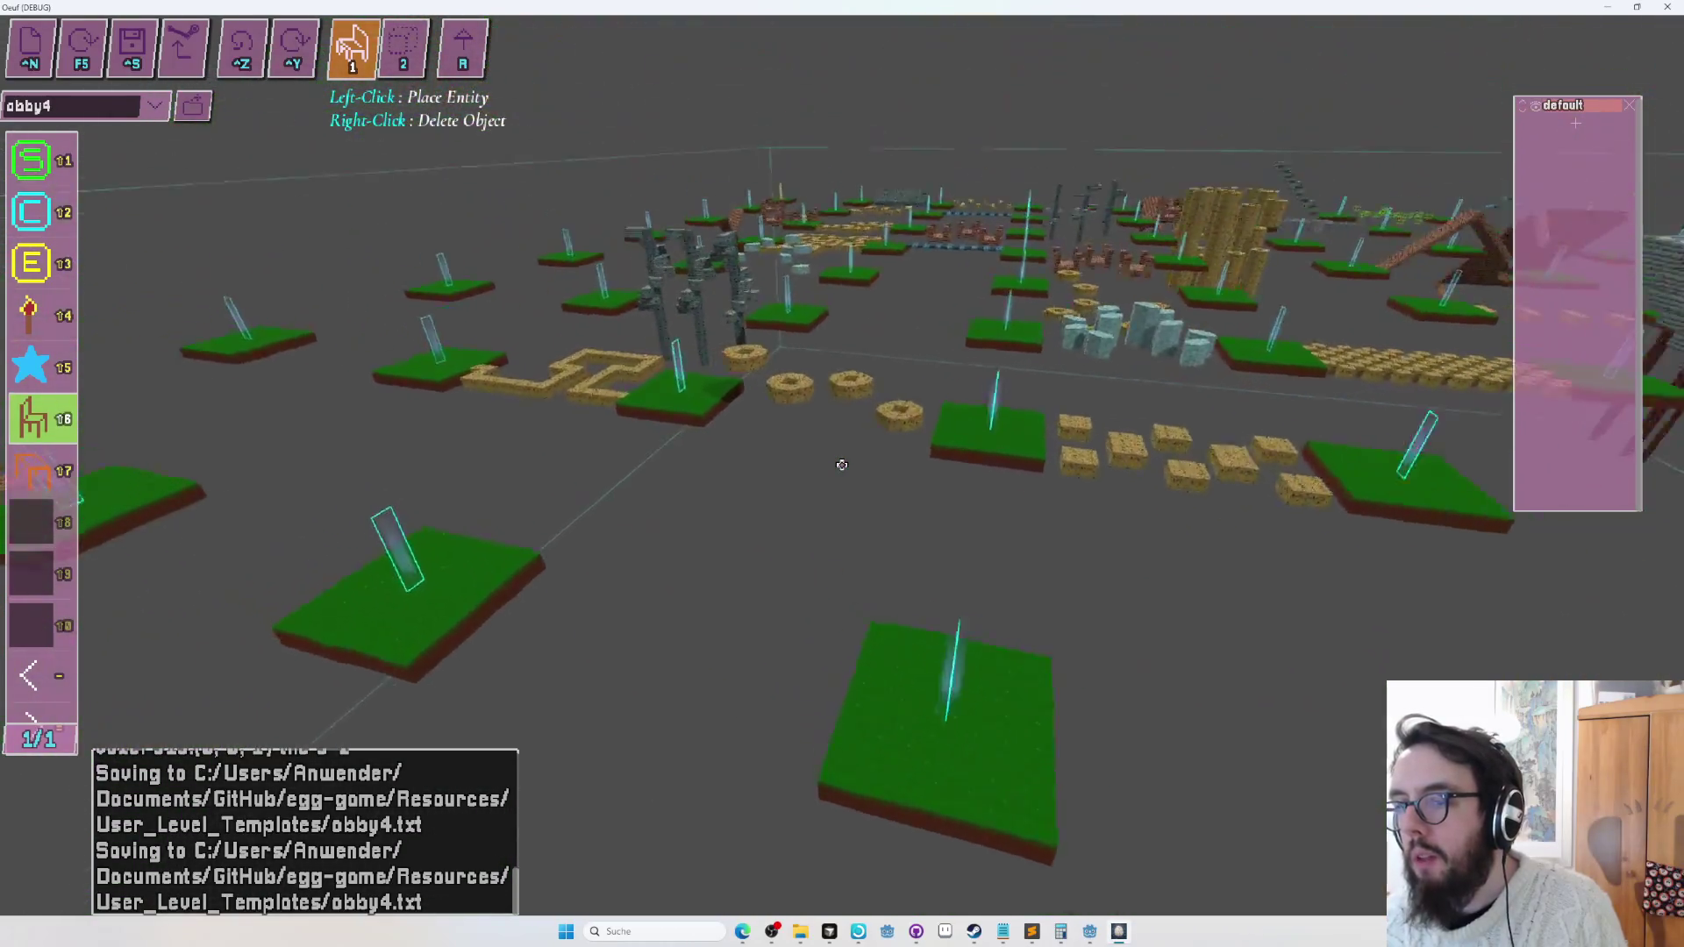
Switch obby4 back to block placement mode and fly toward the central grass platform.
click(842, 465)
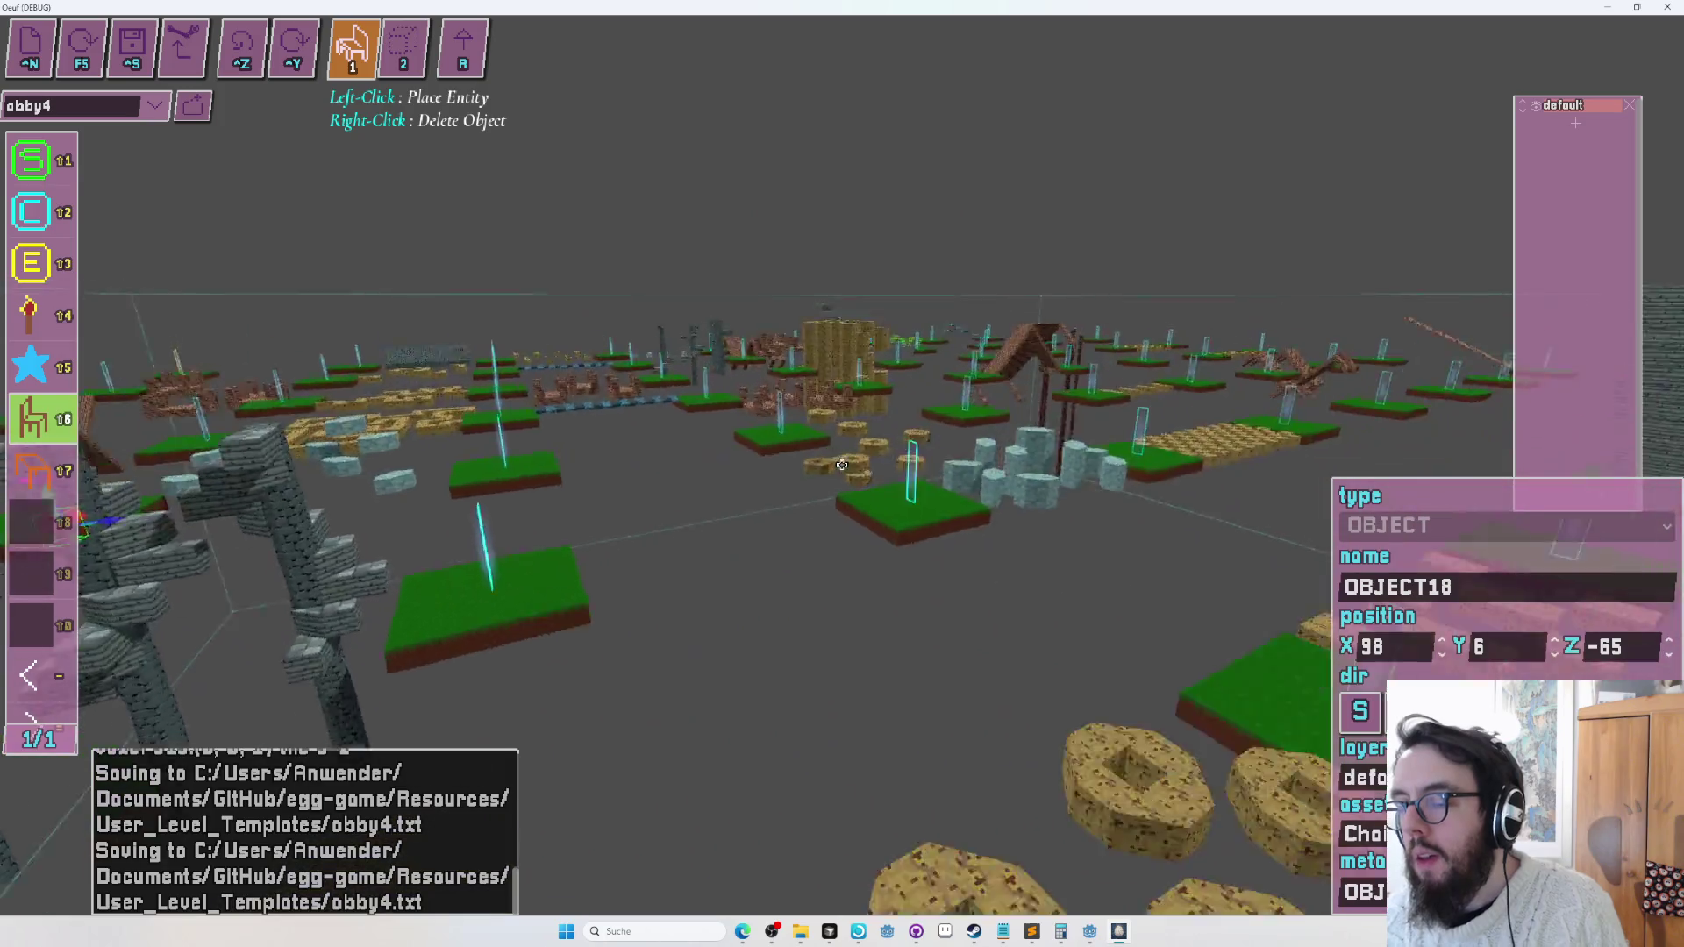
key(2)
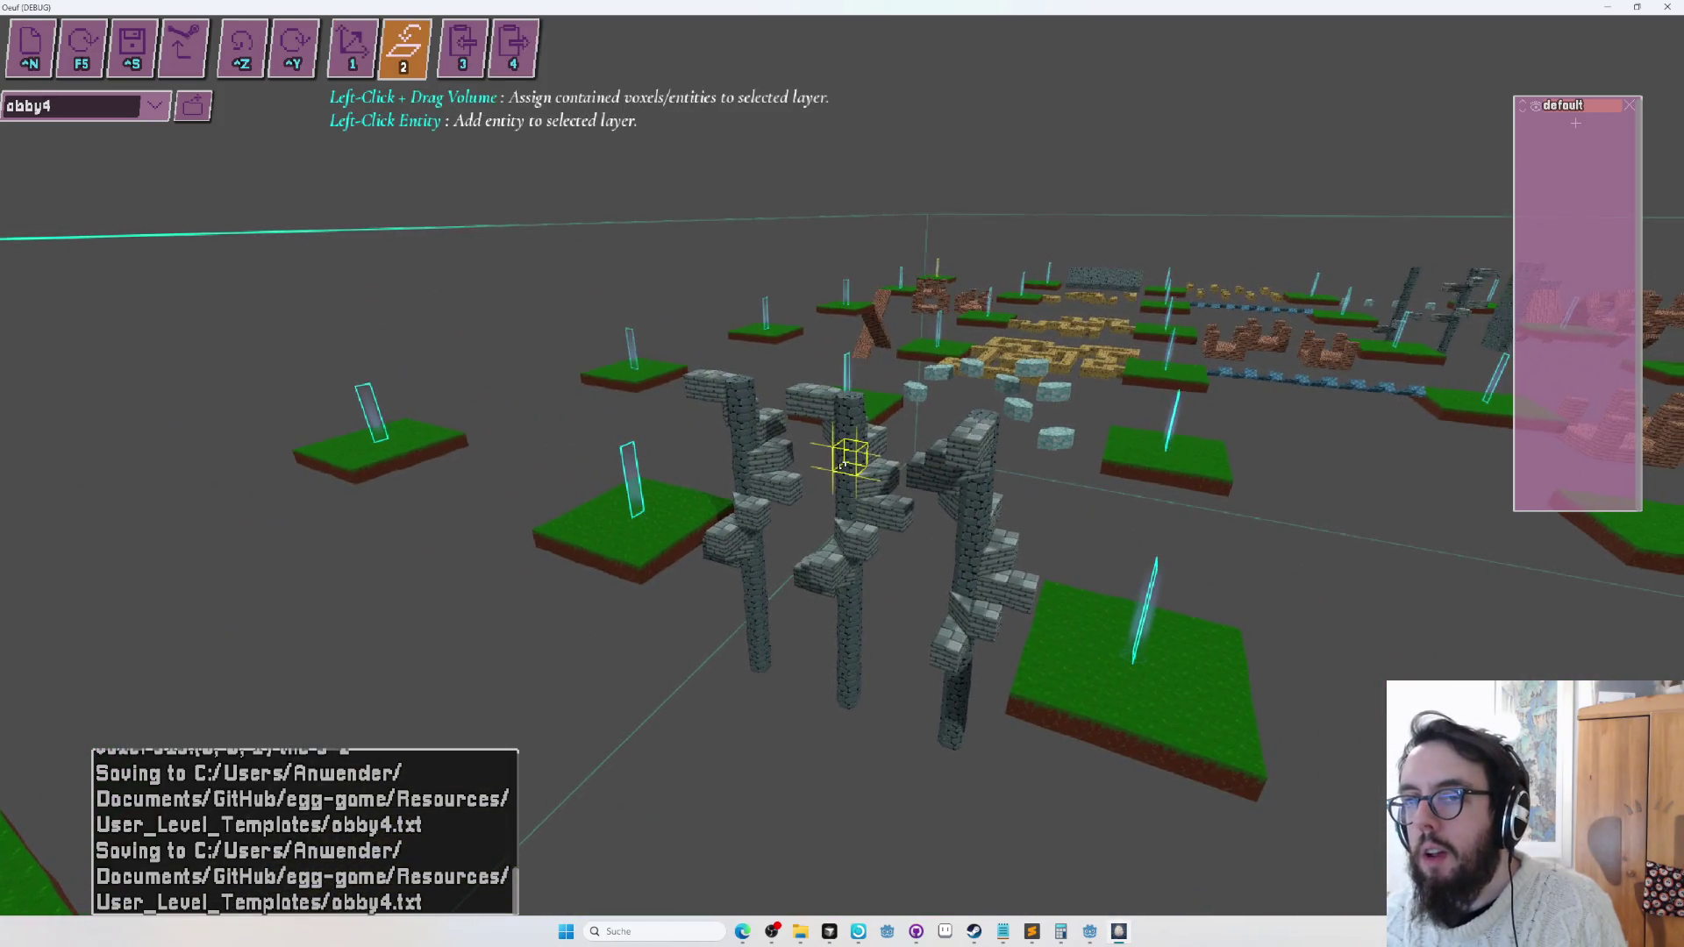
key(1)
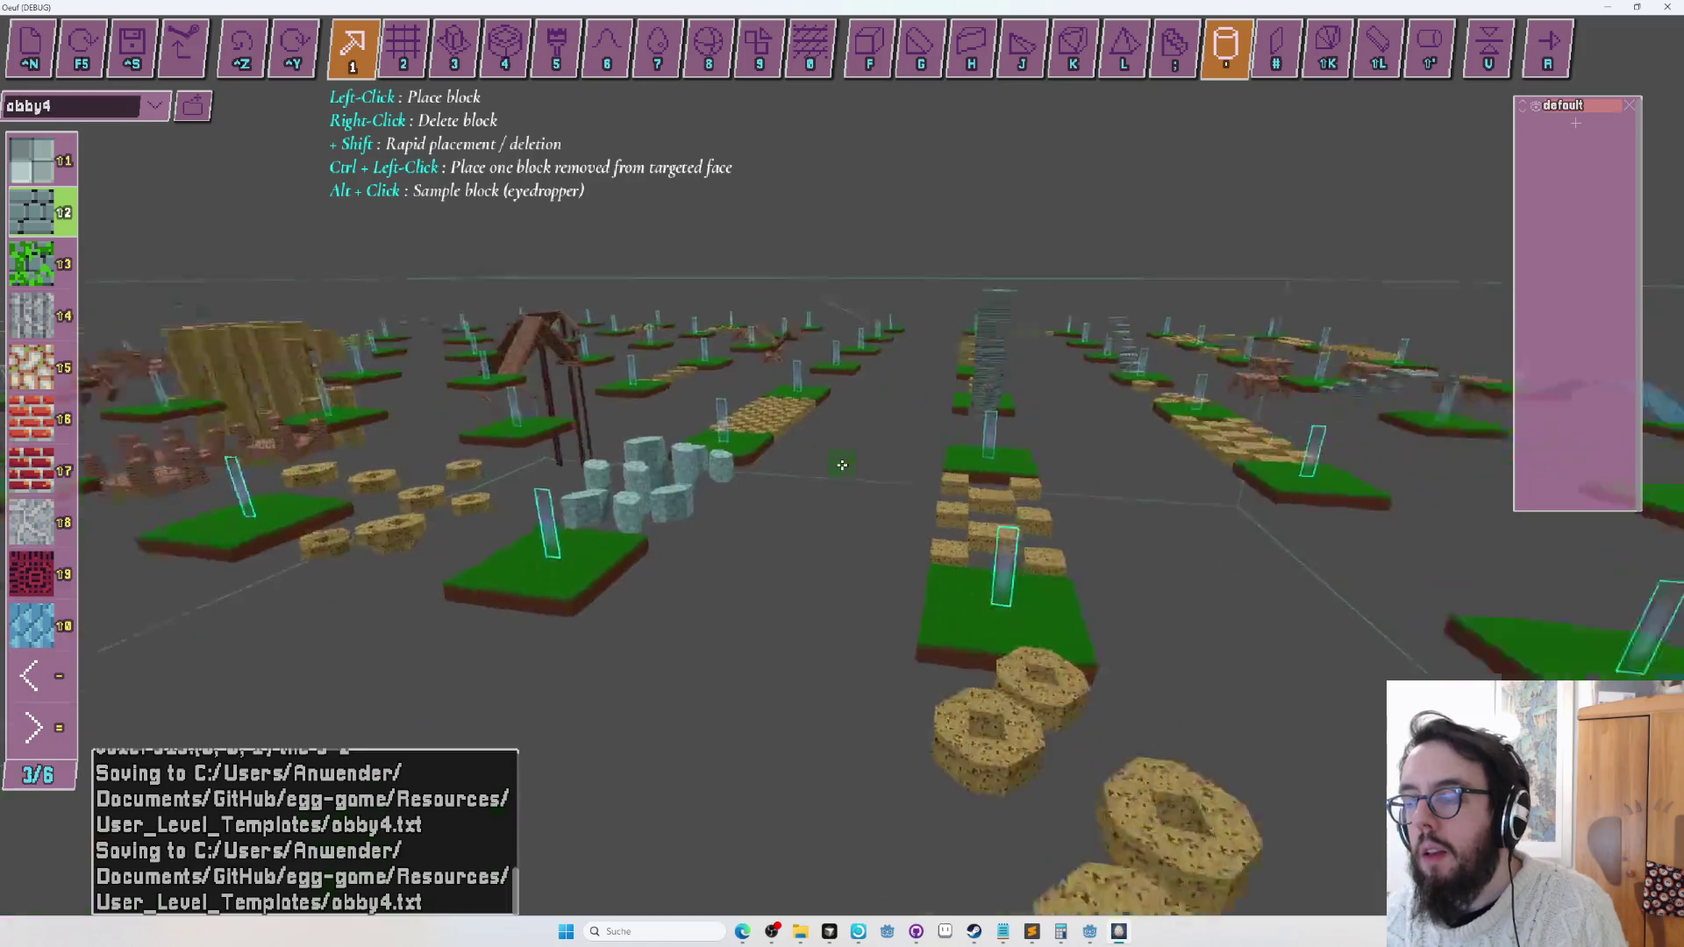
key(s)
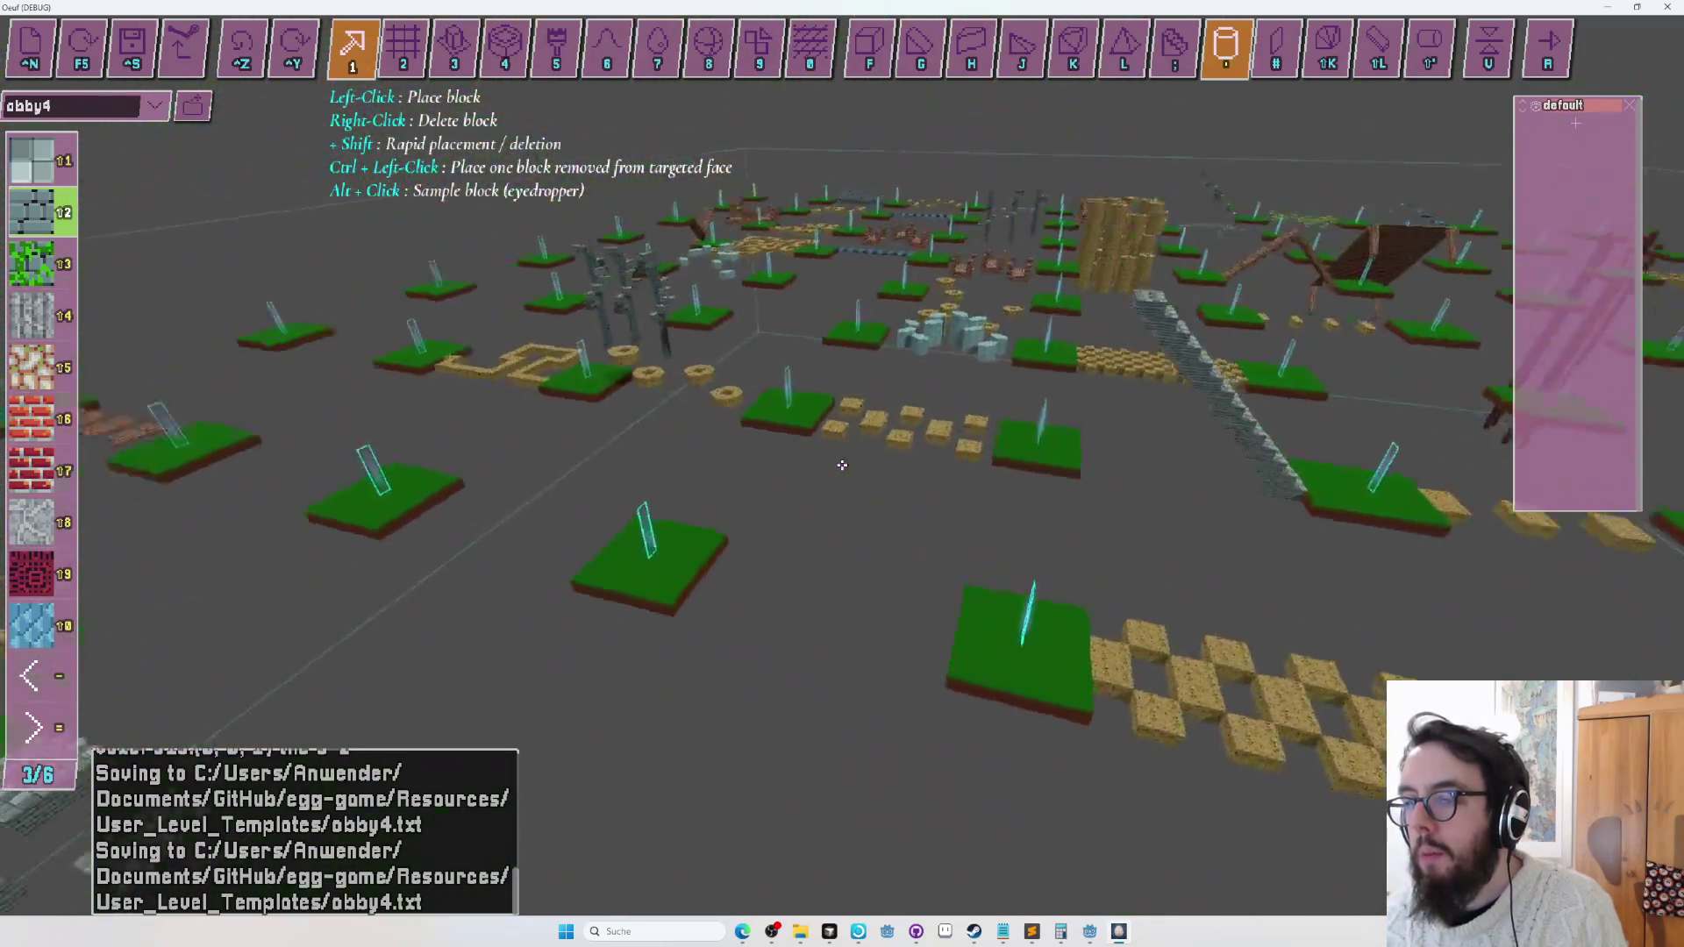
key(w)
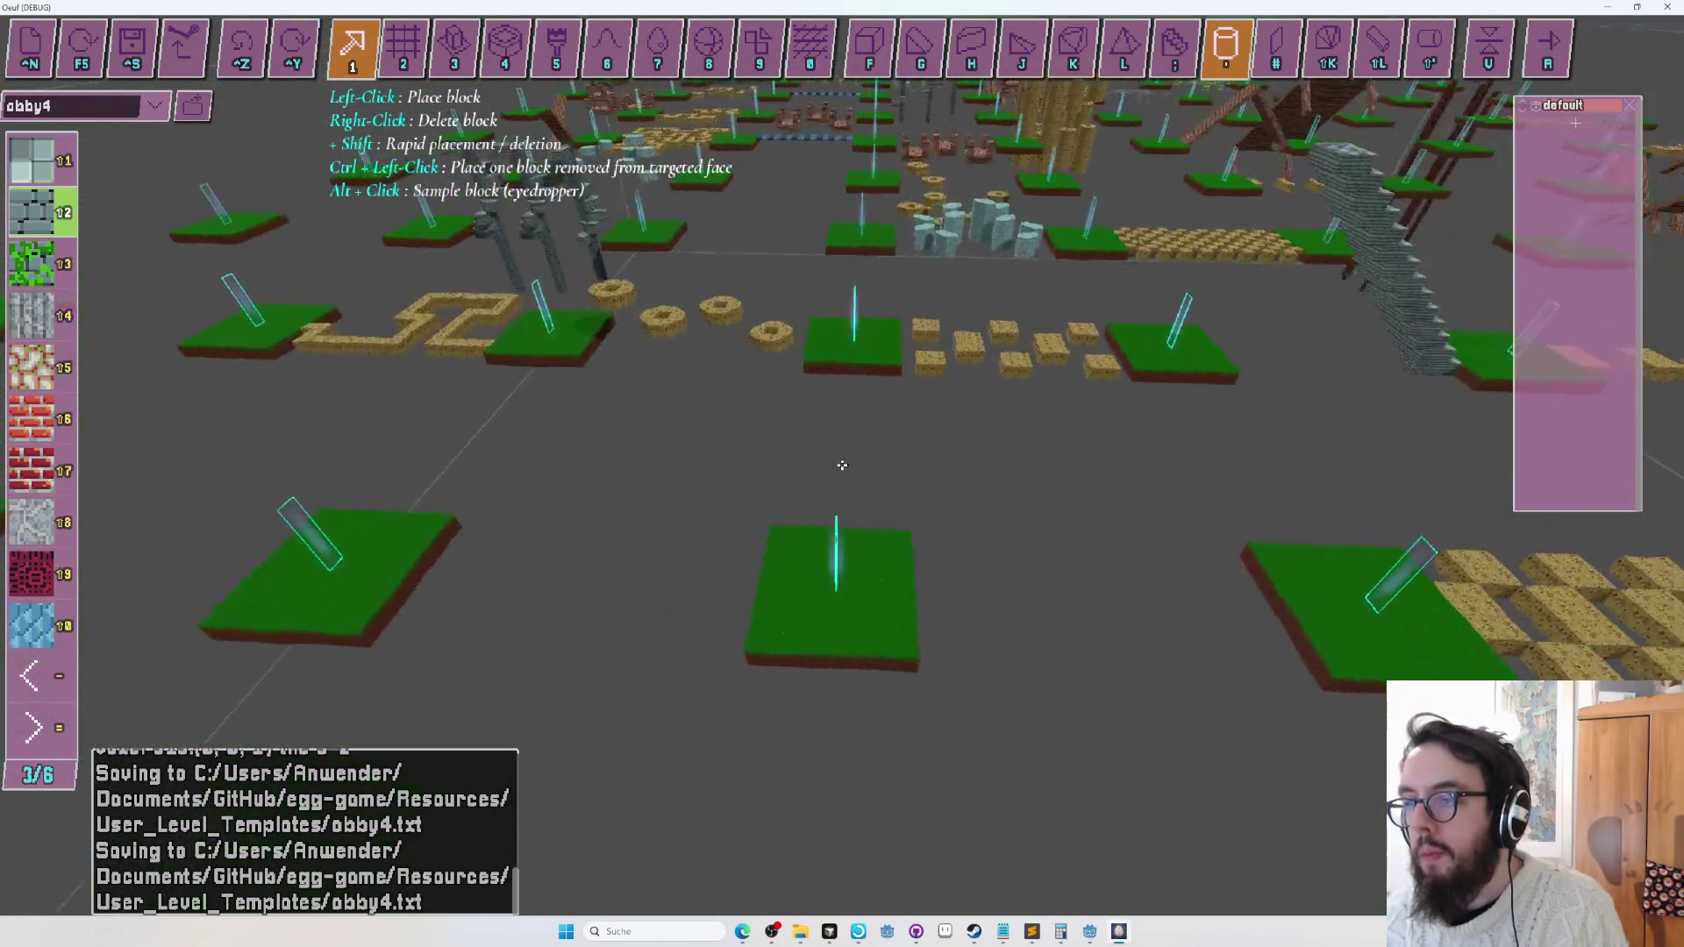
Lay a stone bridge between the grass platforms, trim it to one block, and raise a tall pillar from it.
drag(842, 464, 841, 465)
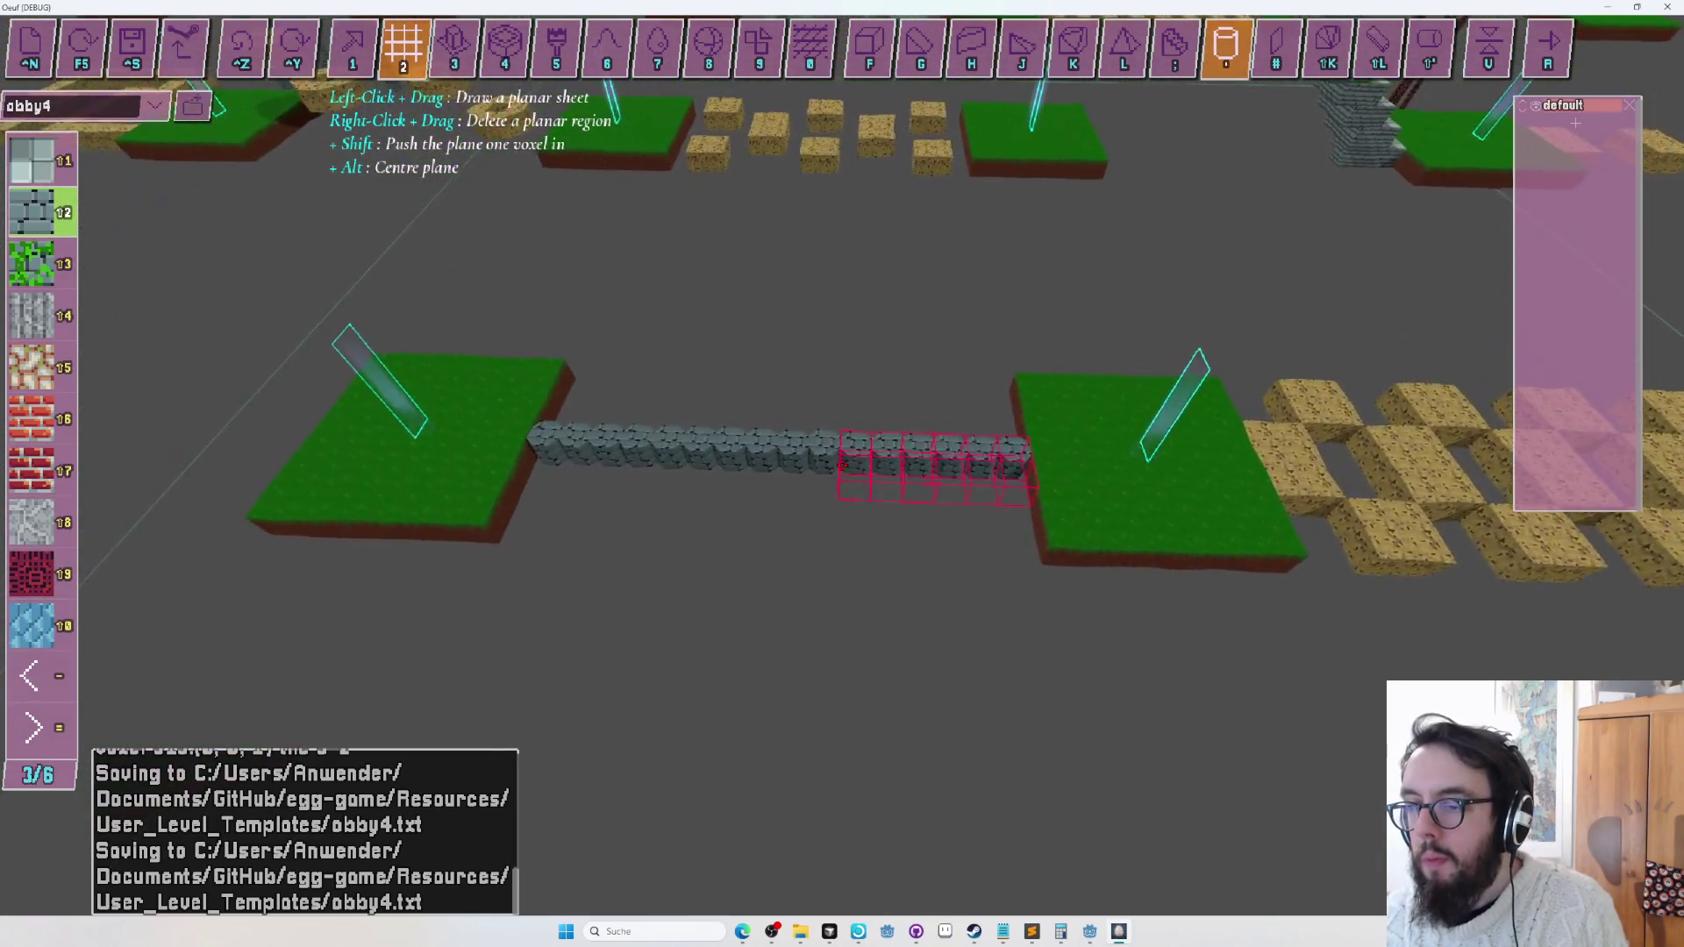
key(s)
right_click(842, 465)
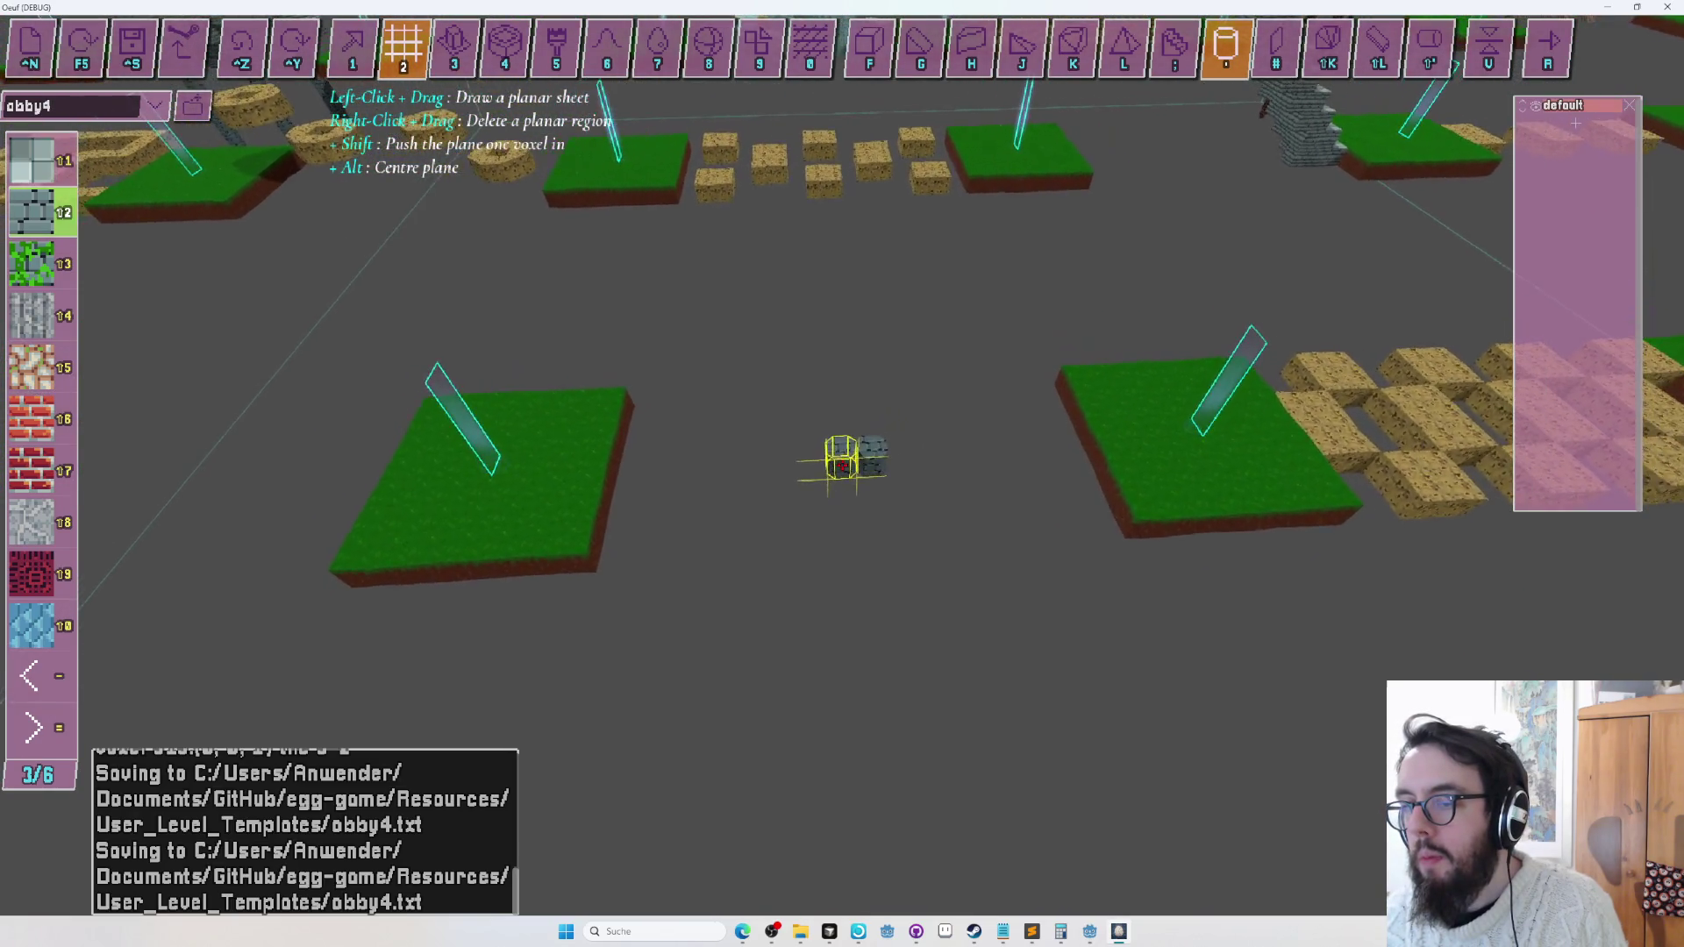
drag(842, 465, 842, 464)
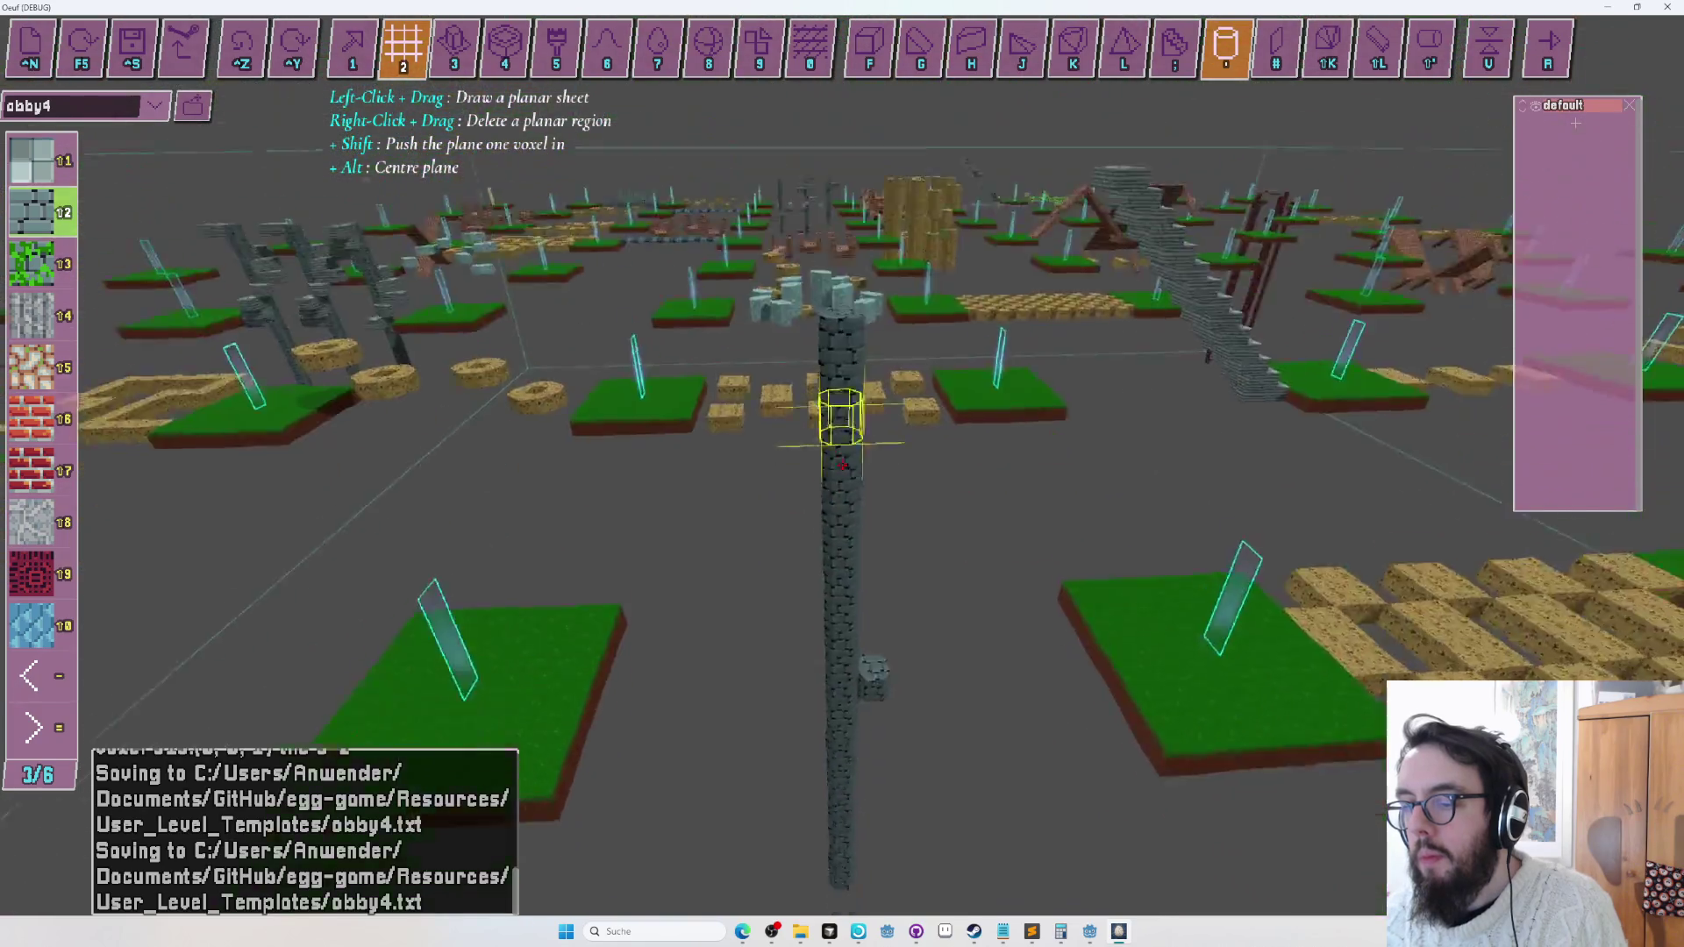
key(w)
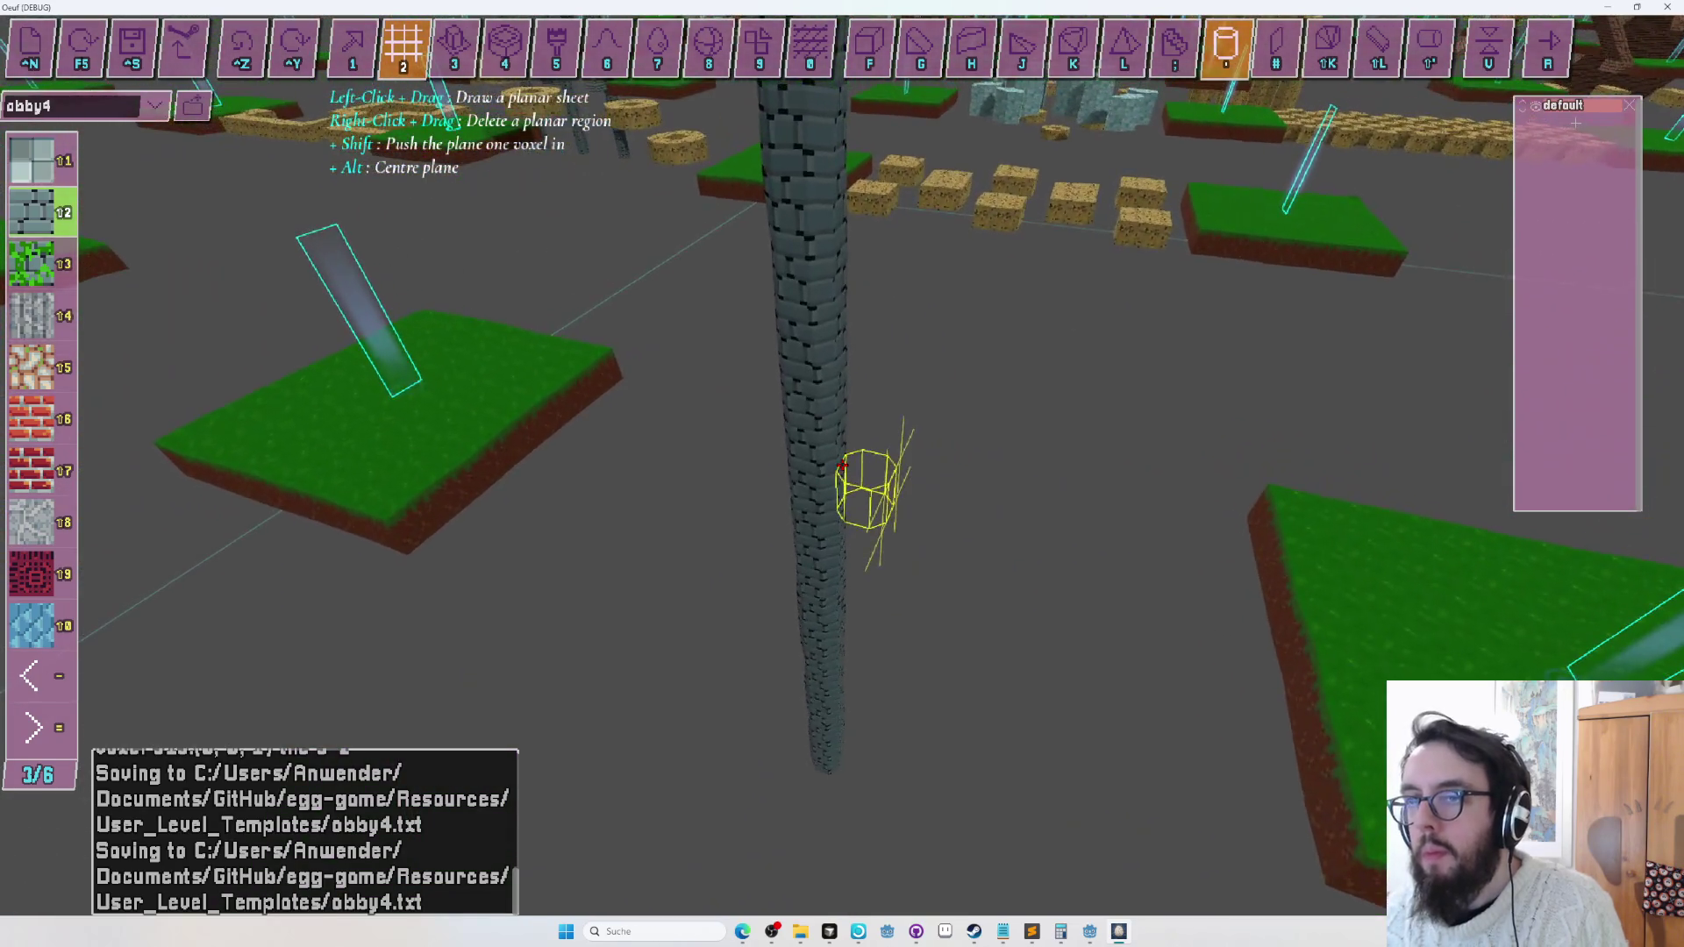
key(s)
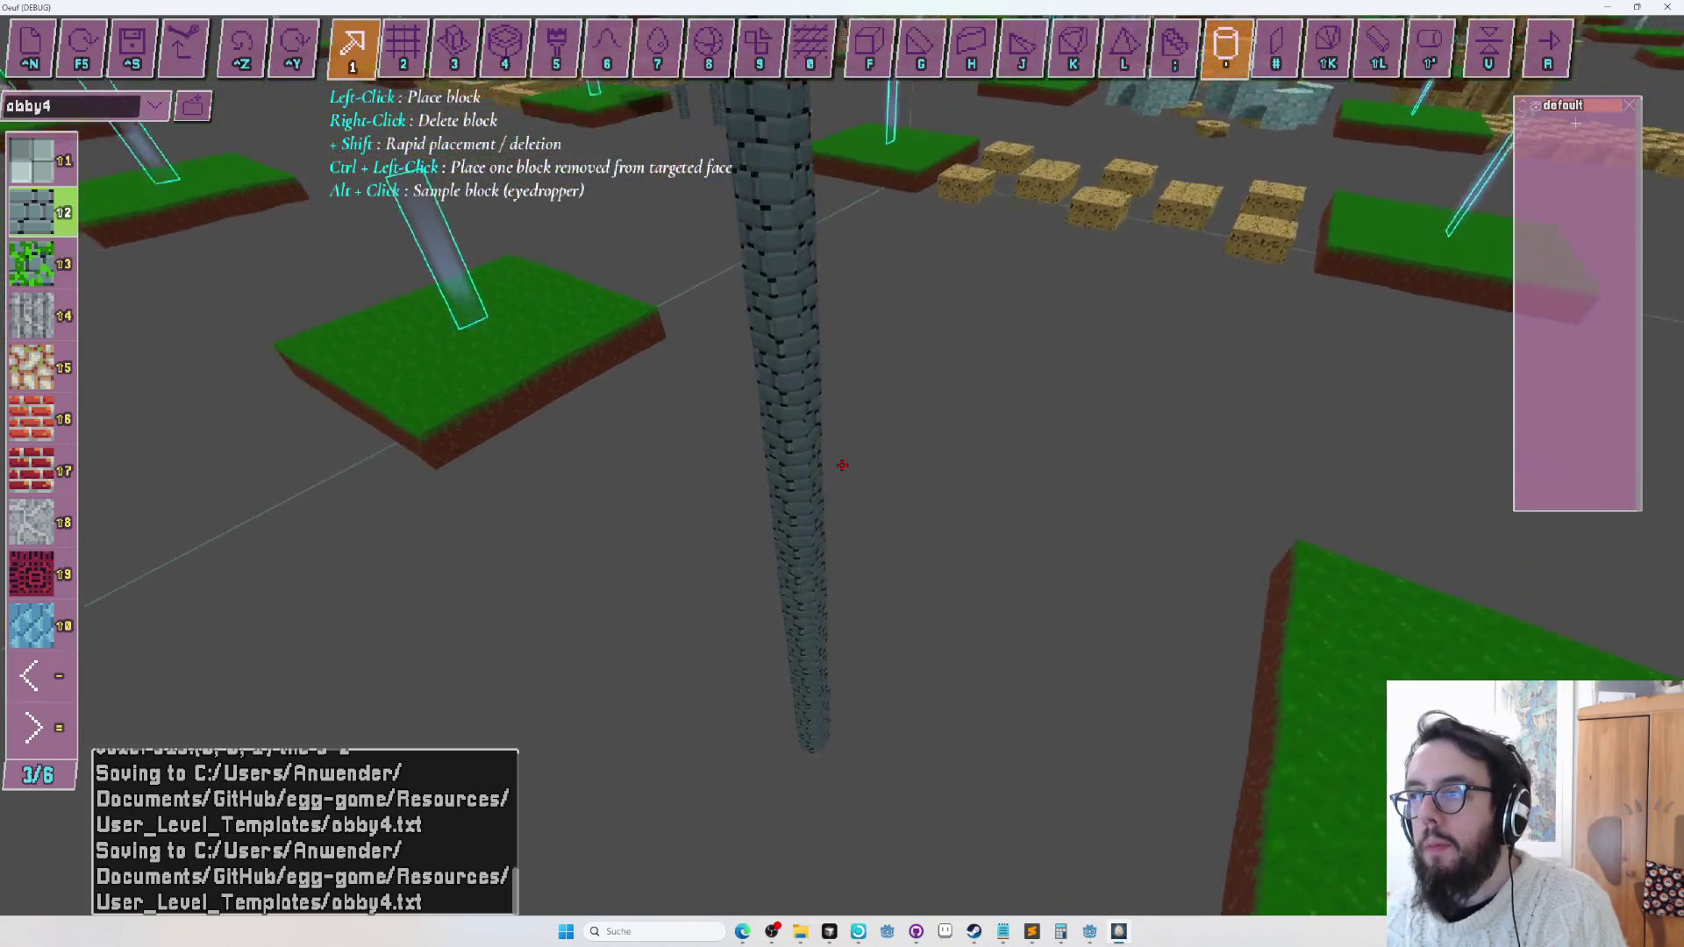
Circle around the stone pillar, viewing the block row from the side and from above.
key(s)
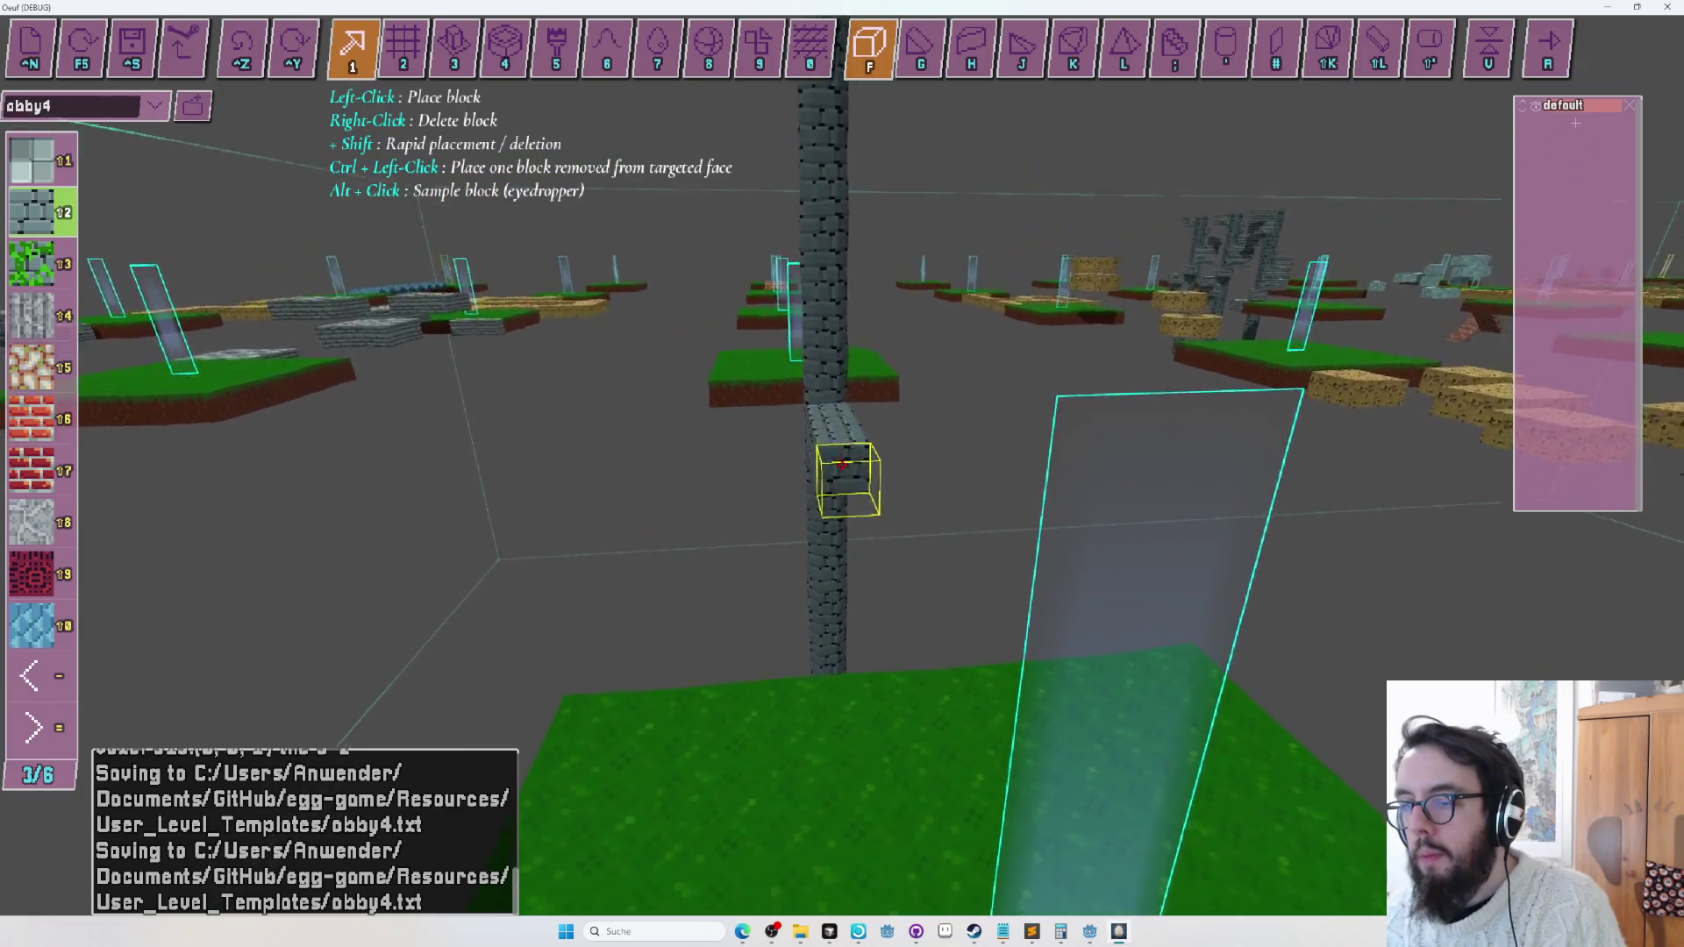
key(h)
key(w)
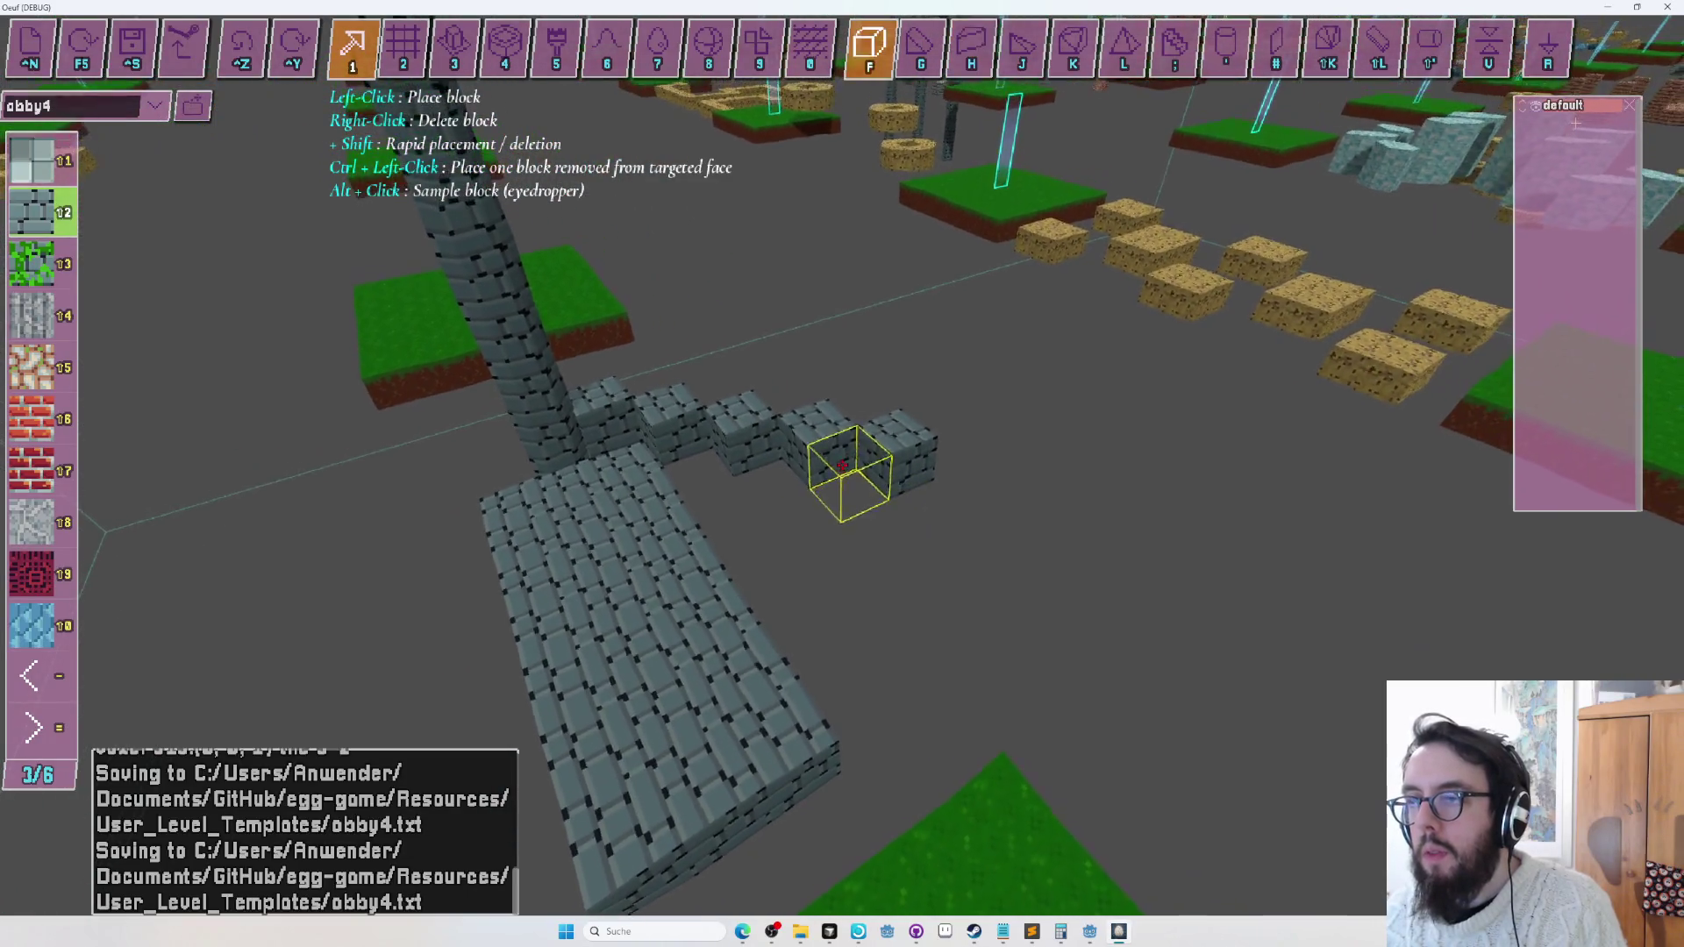
key(a)
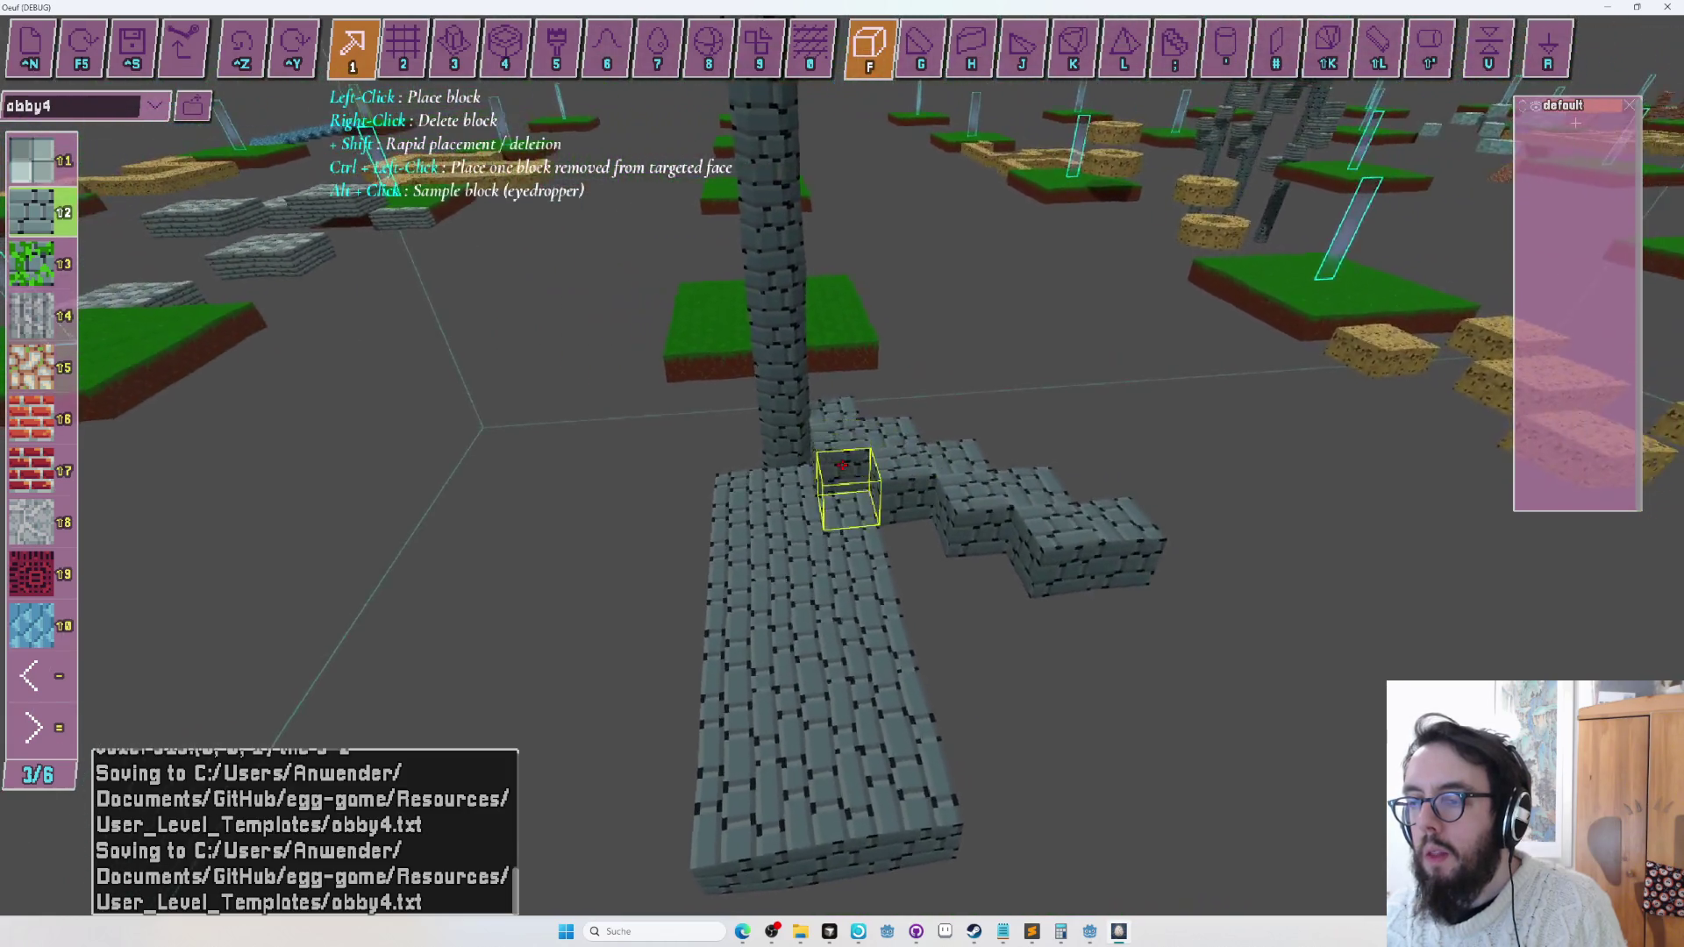
key(a)
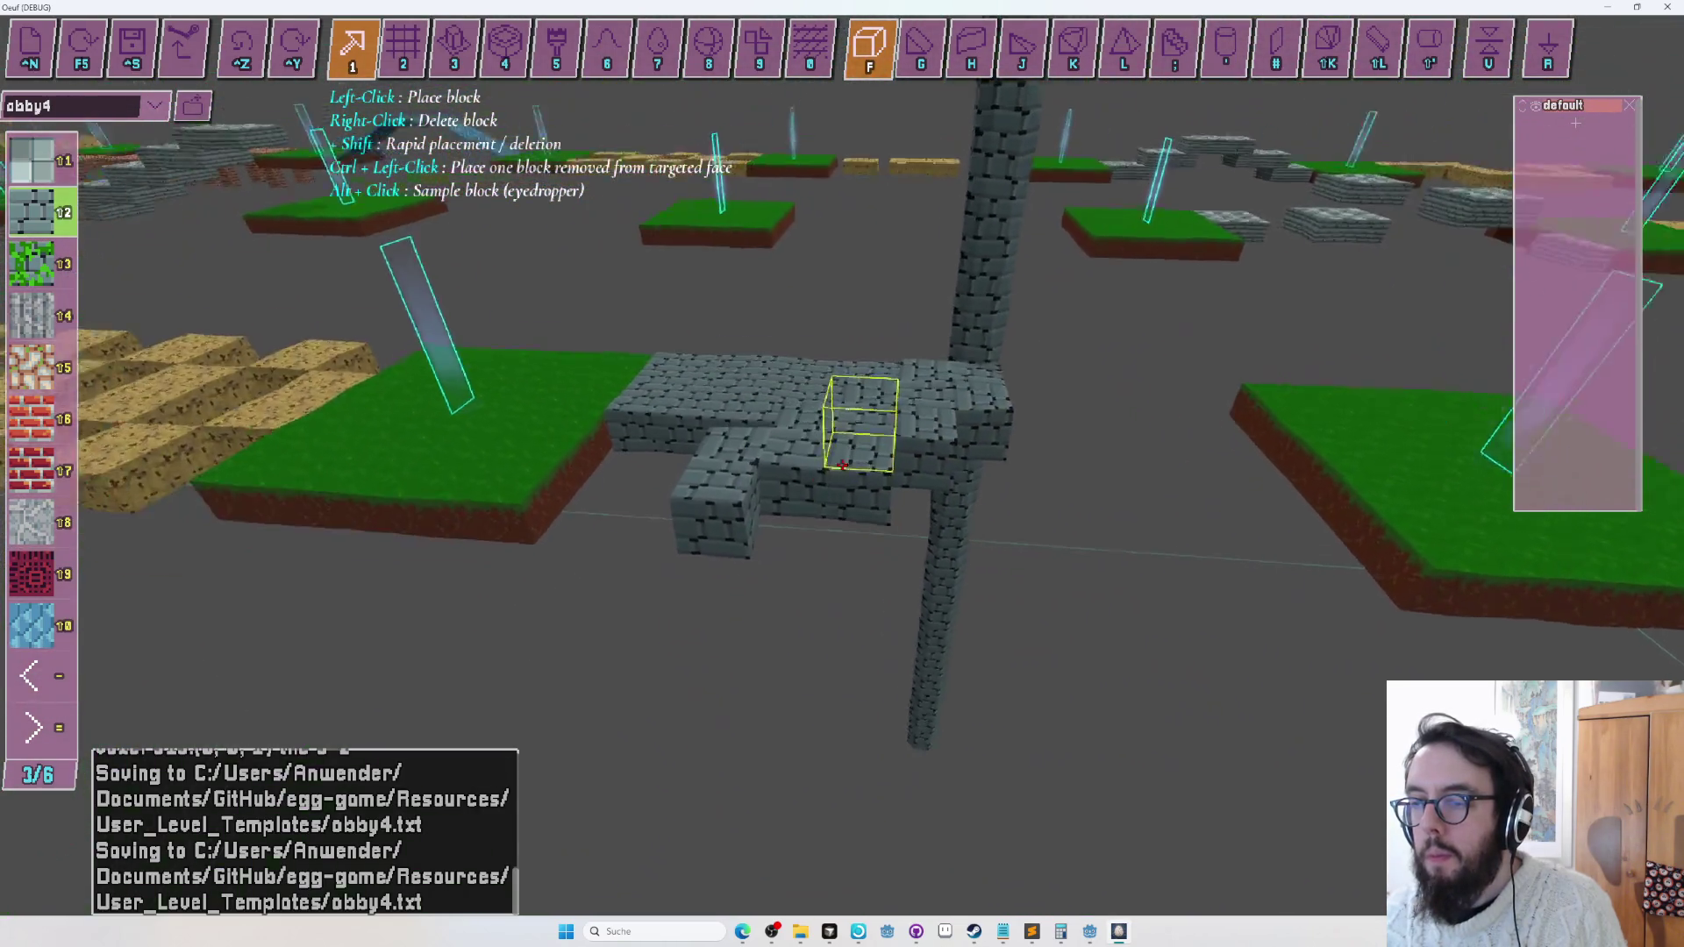
key(a)
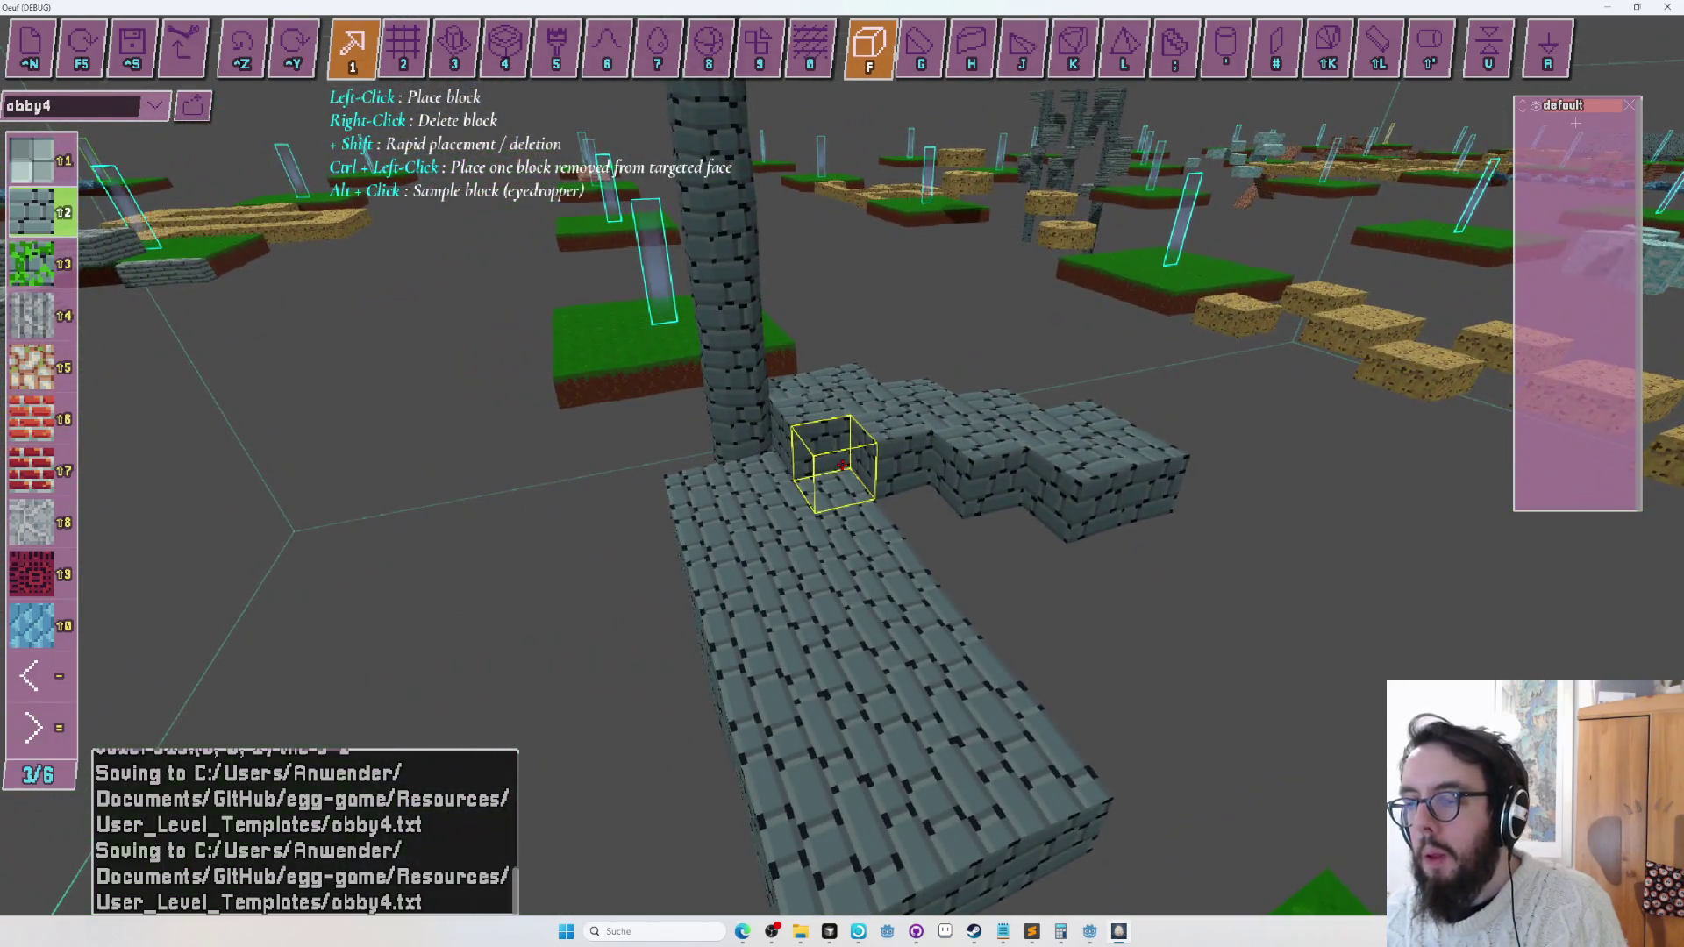
key(a)
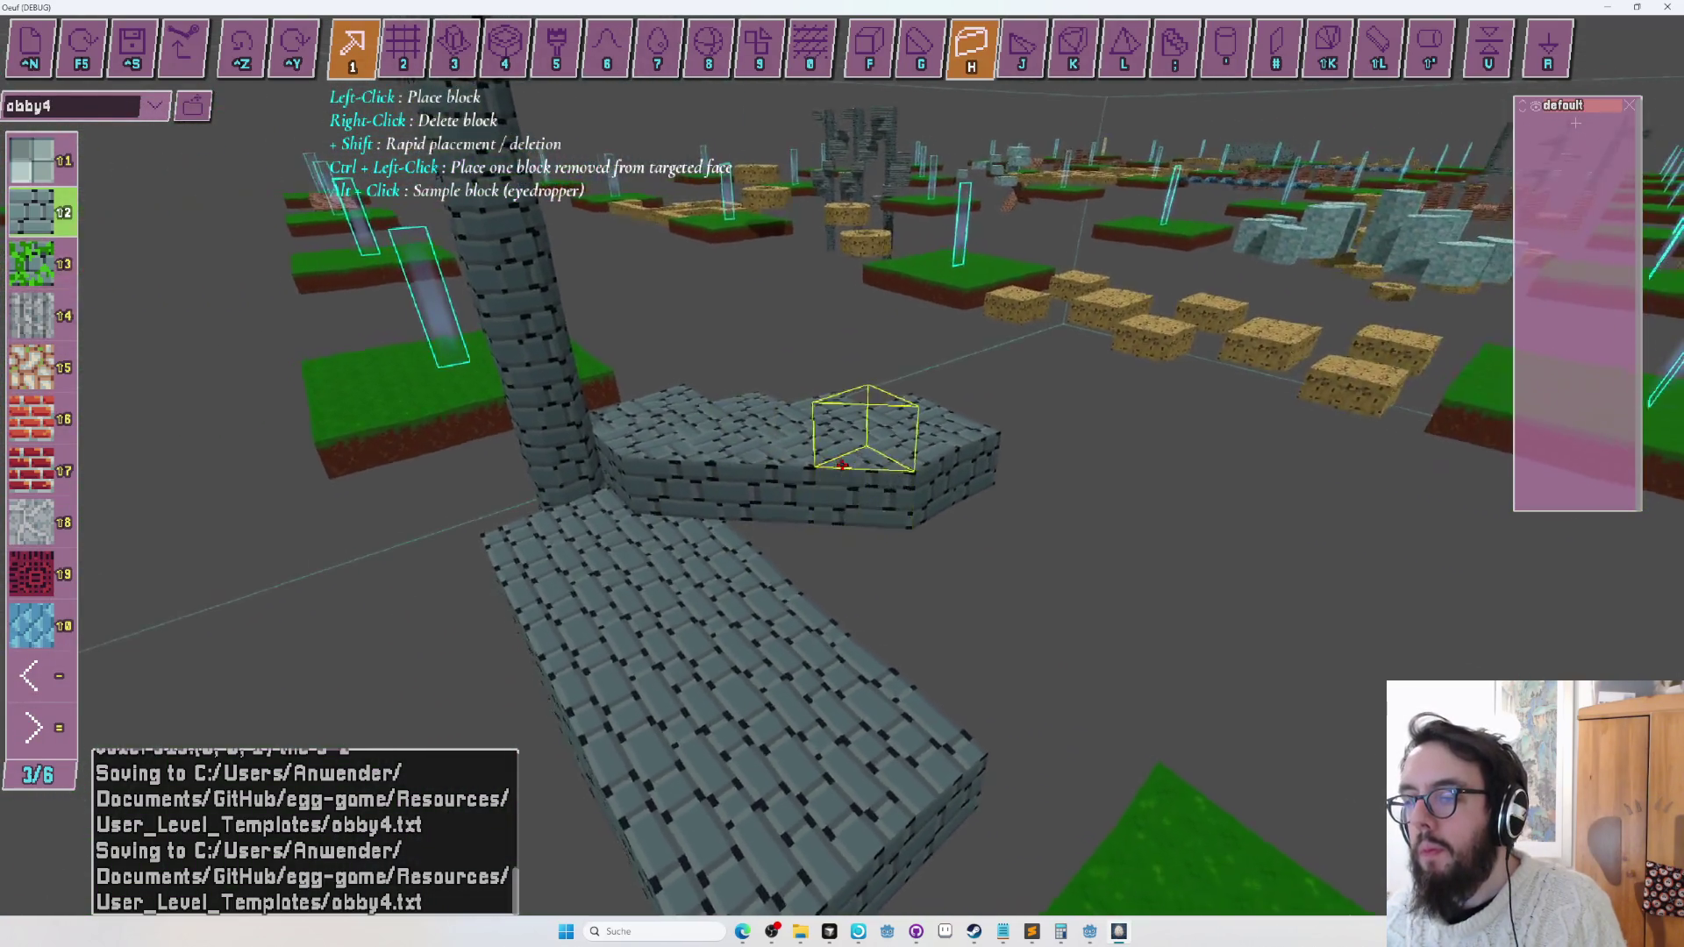
key(a)
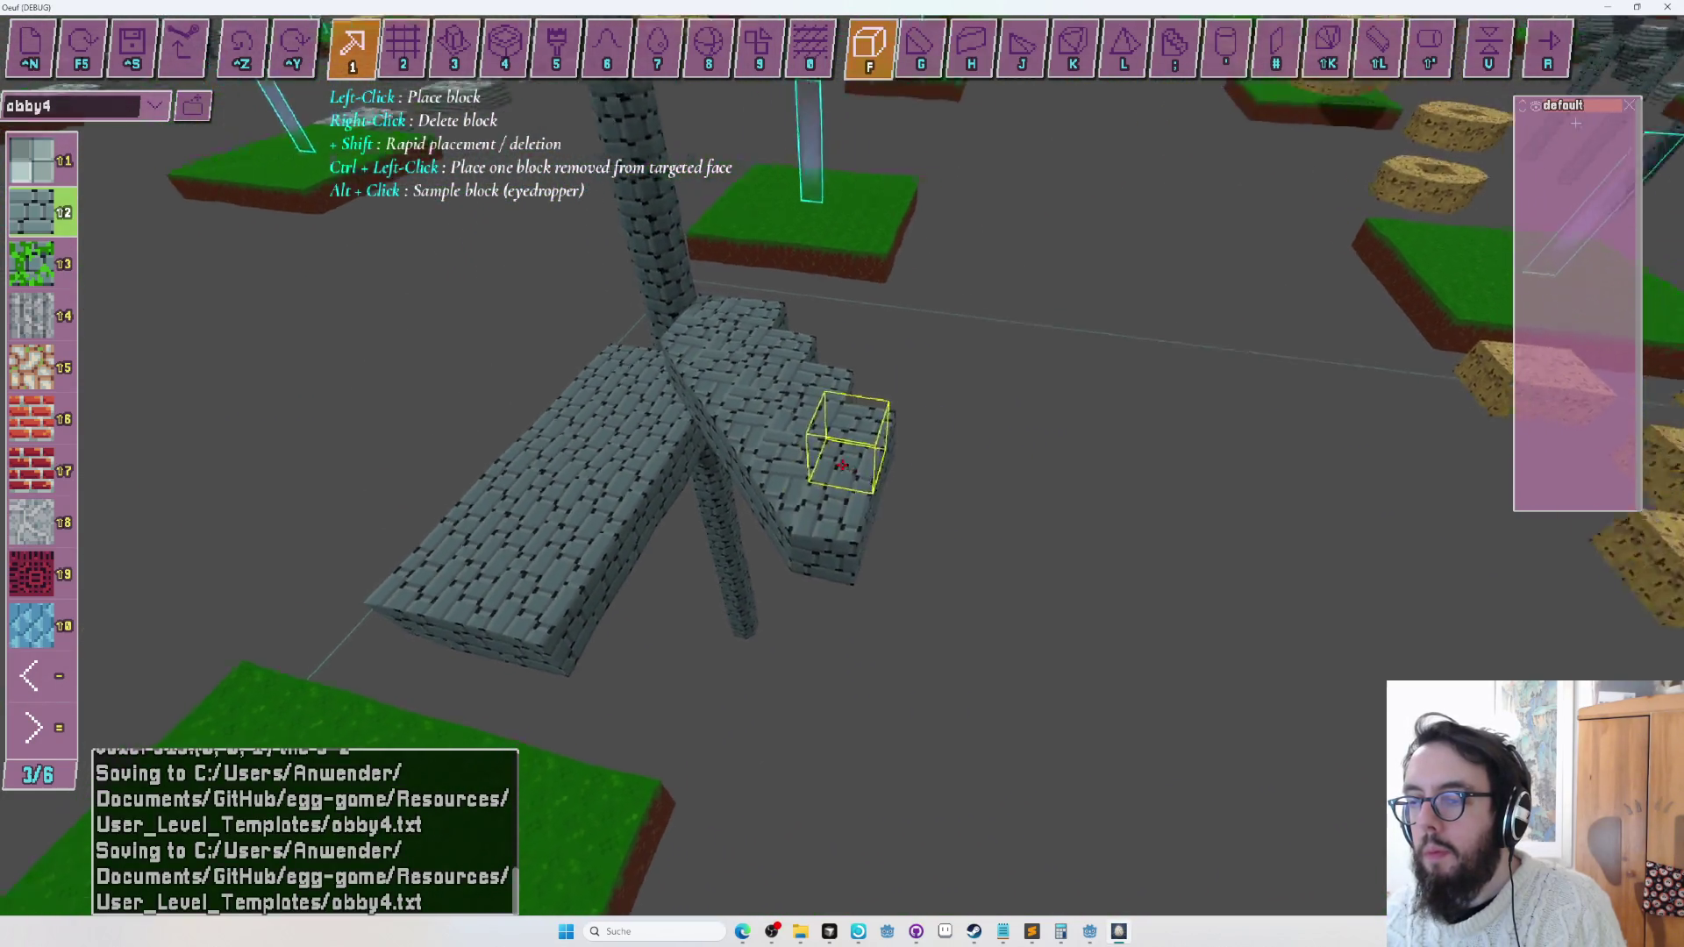
key(a)
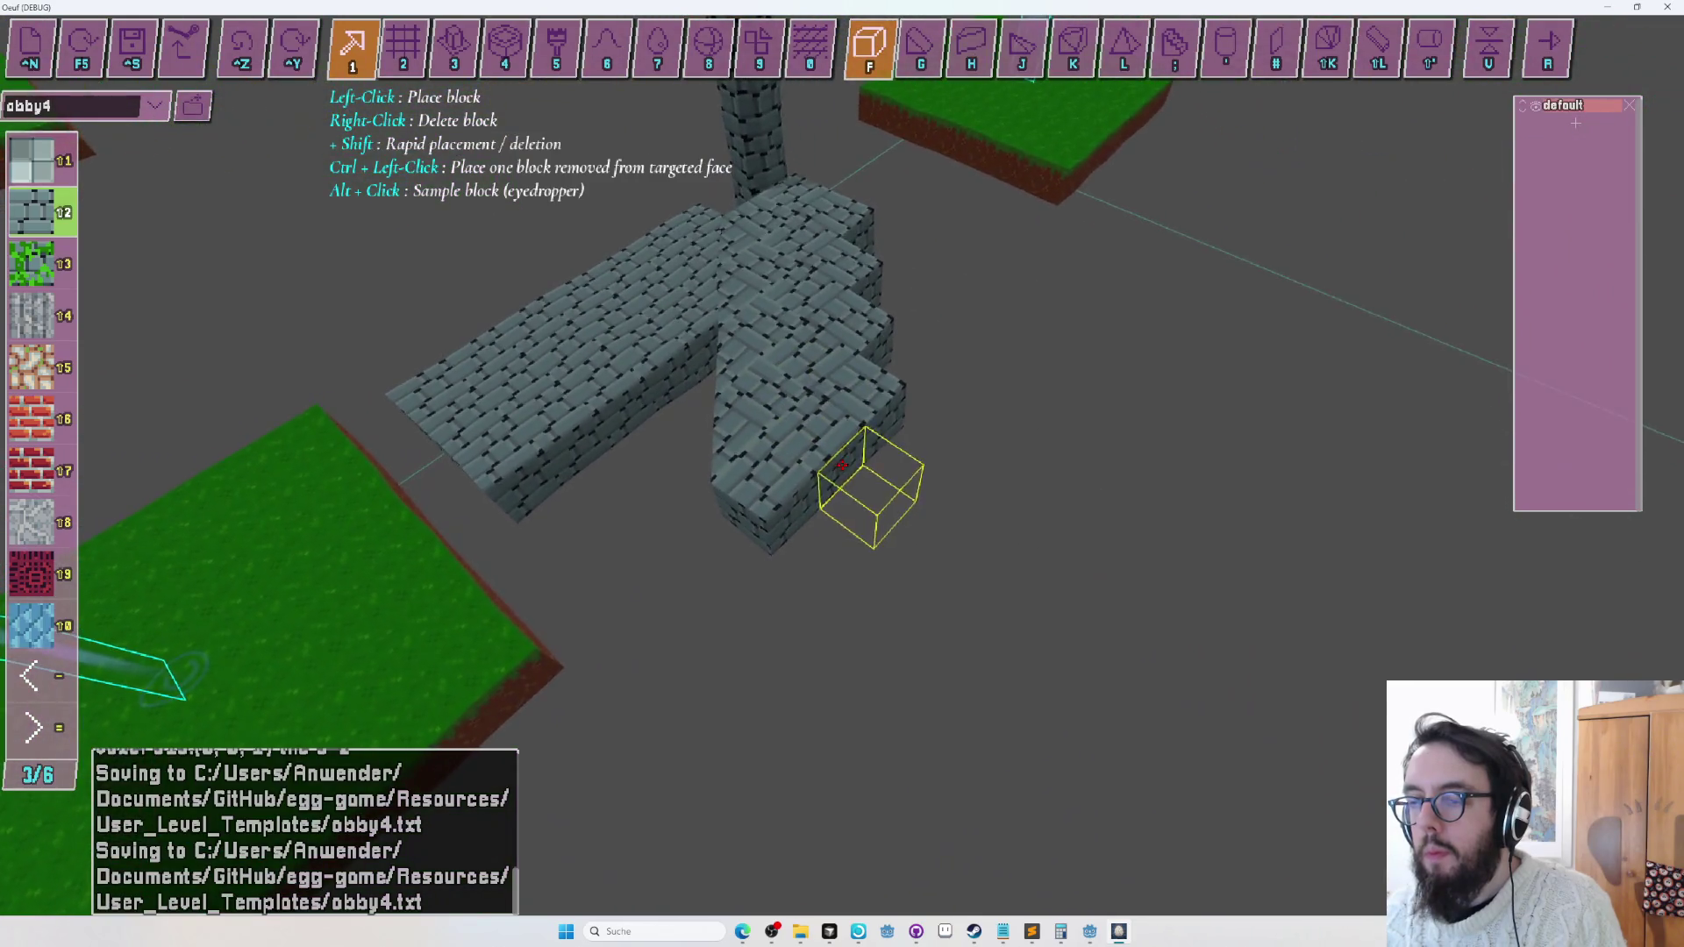
Draw a flat stone-brick sheet beside the pillar, then switch to wedge blocks for the ramps.
key(h)
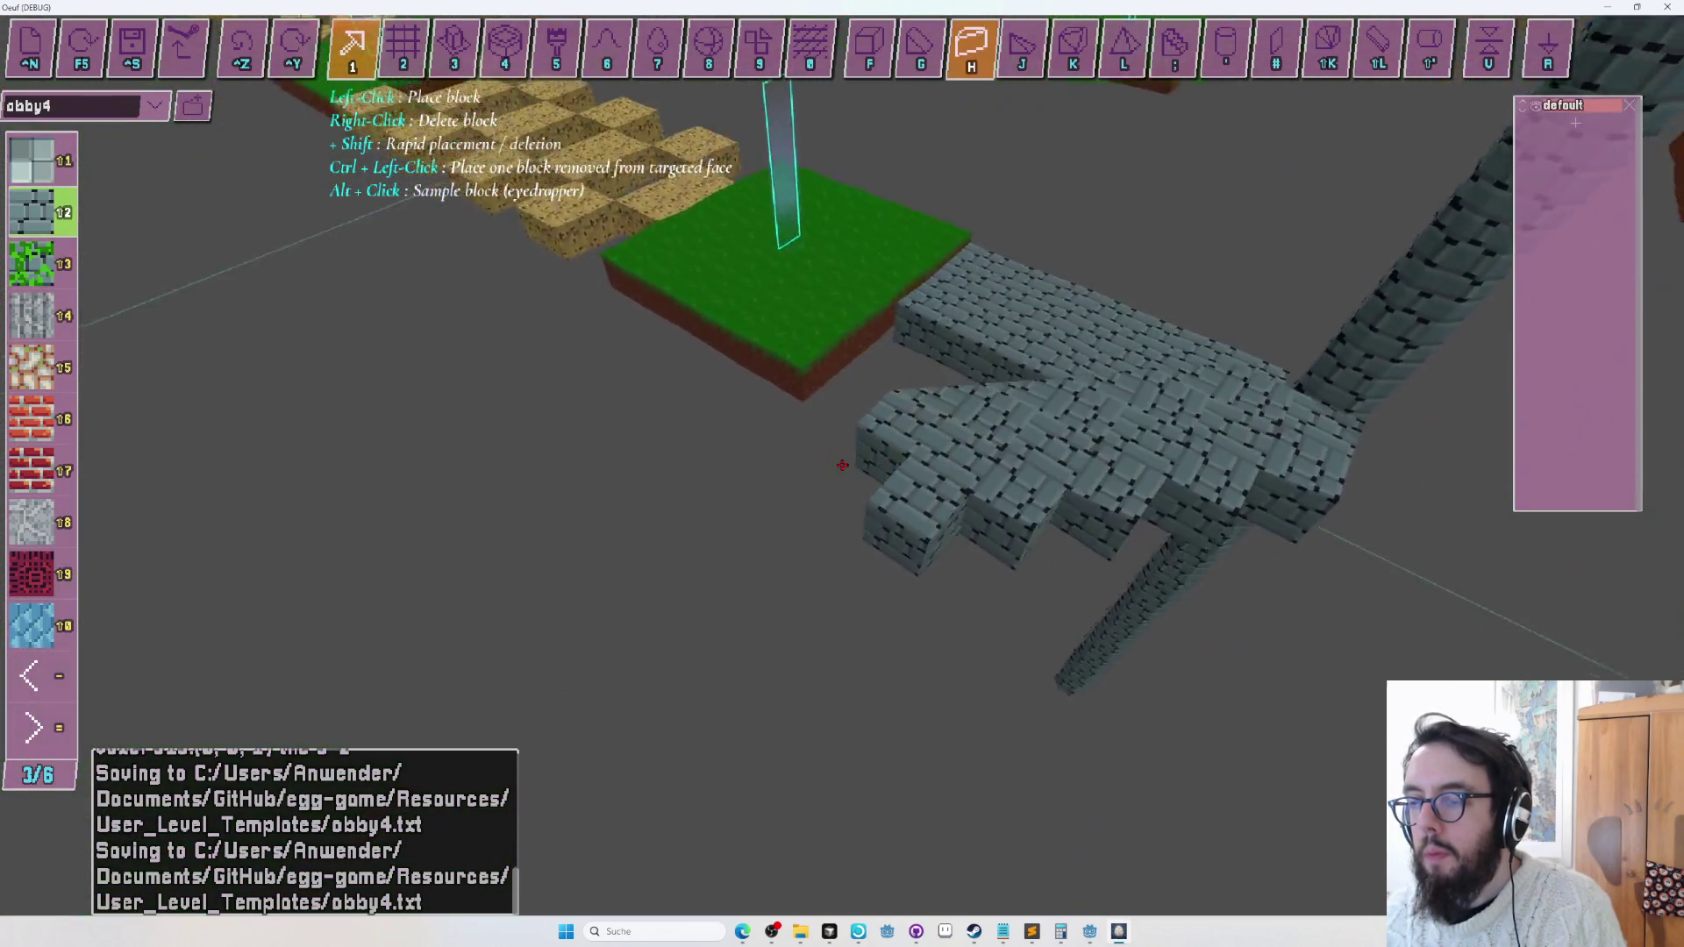
key(a)
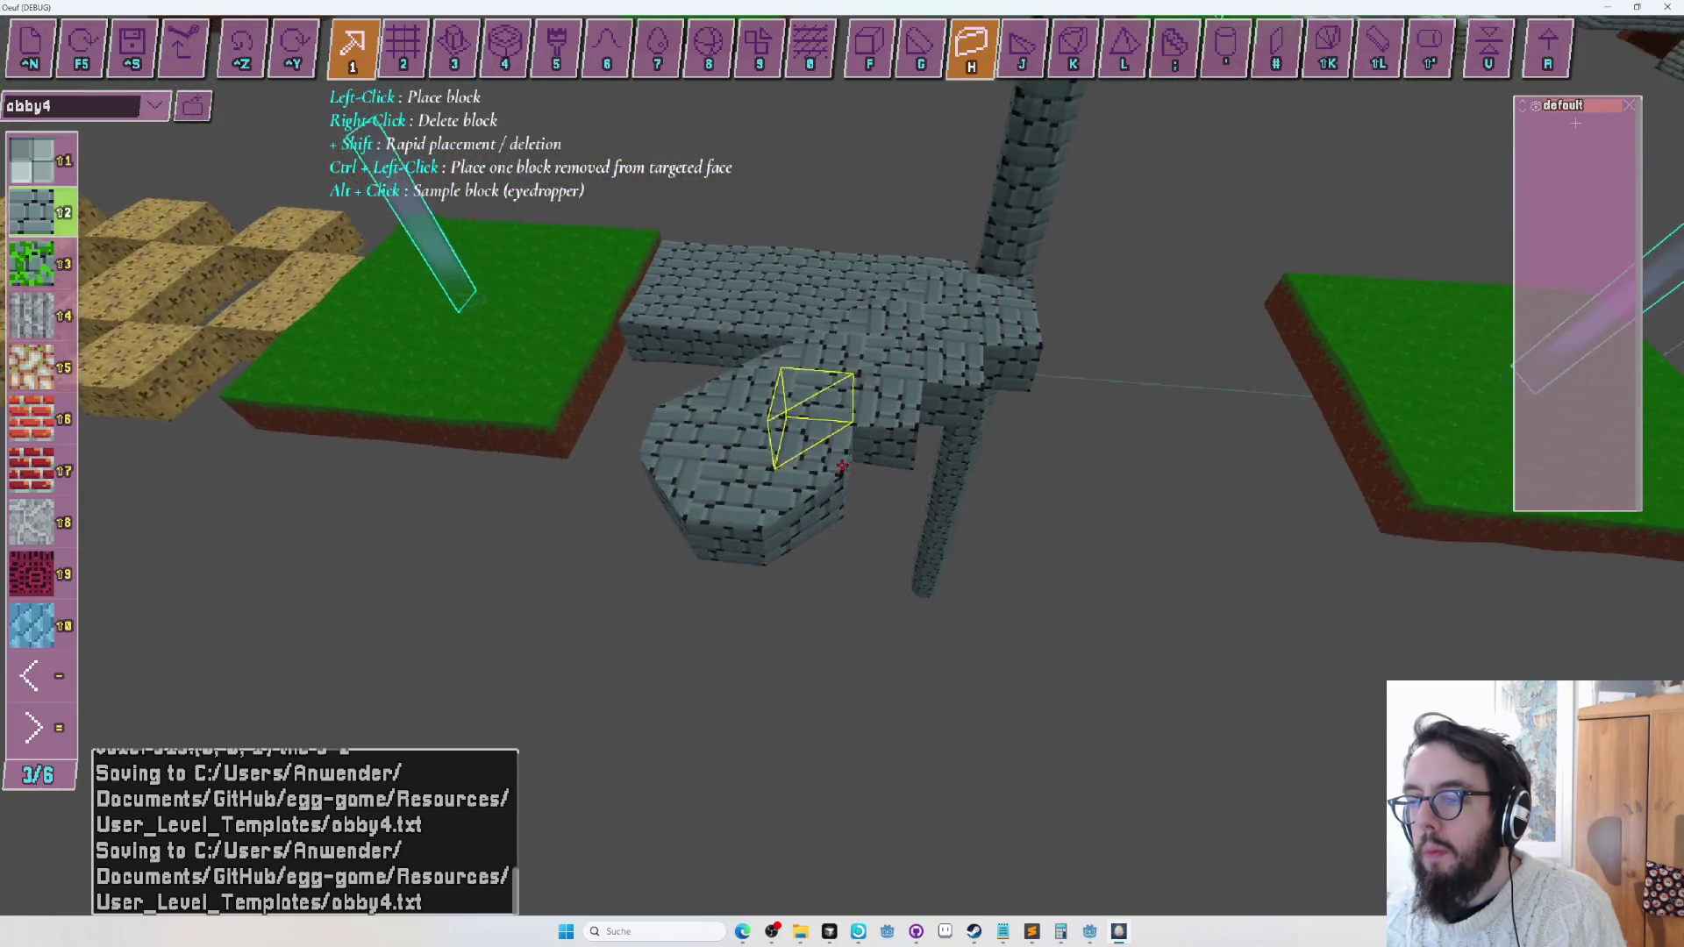
key(w)
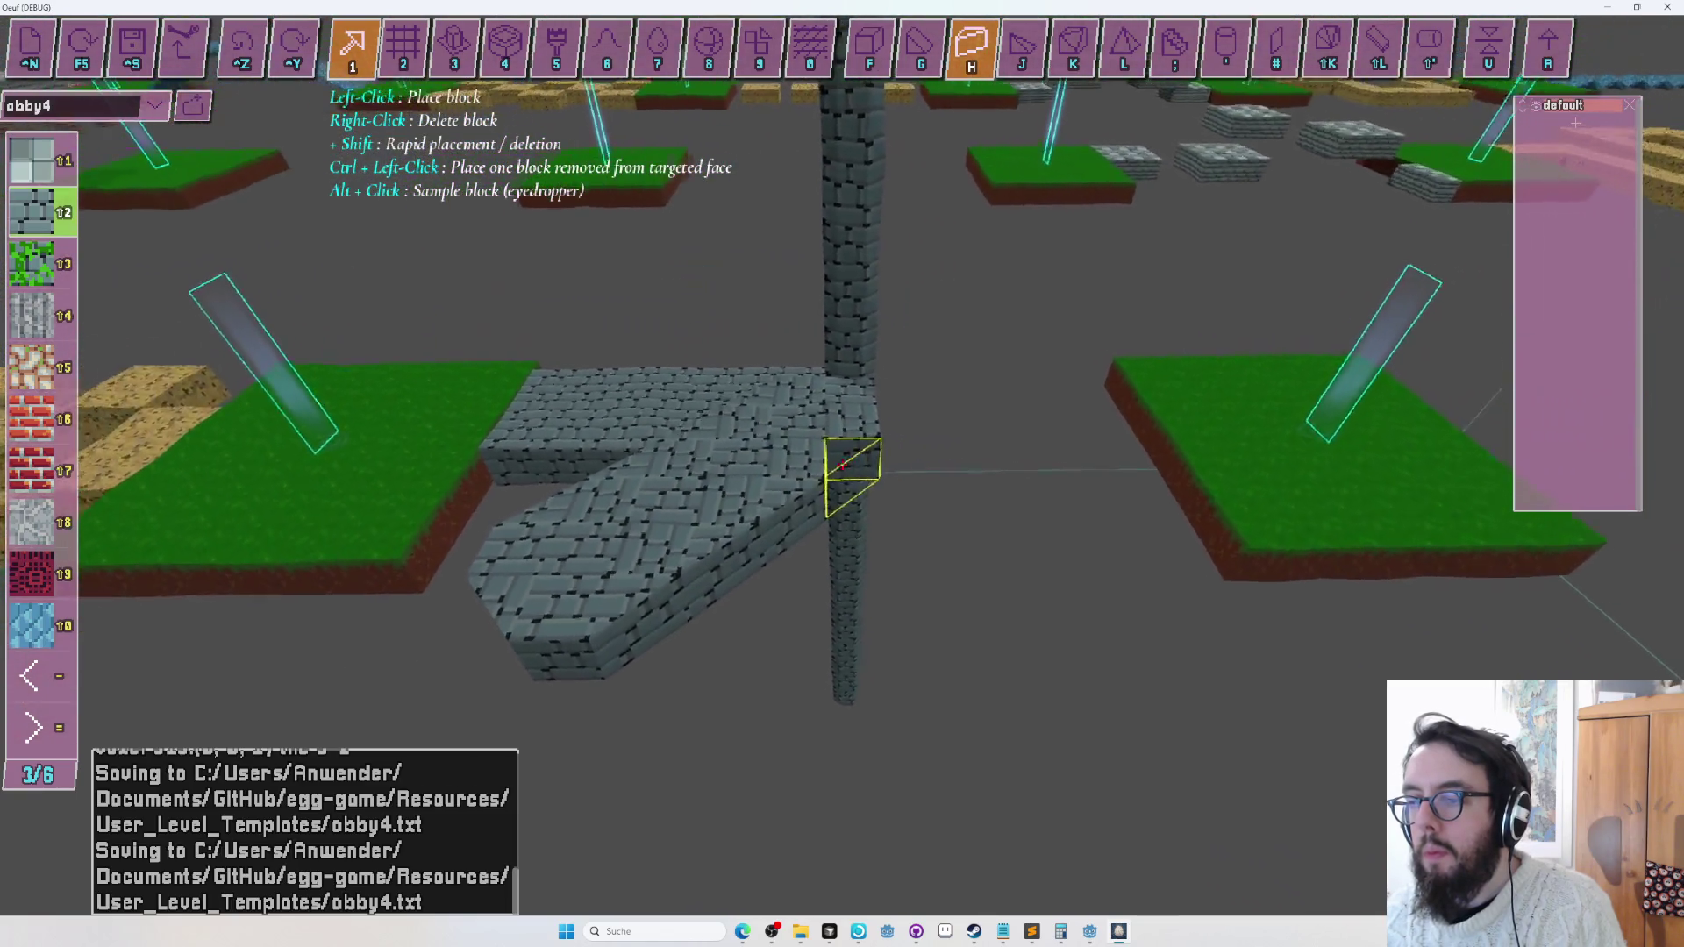
key(f)
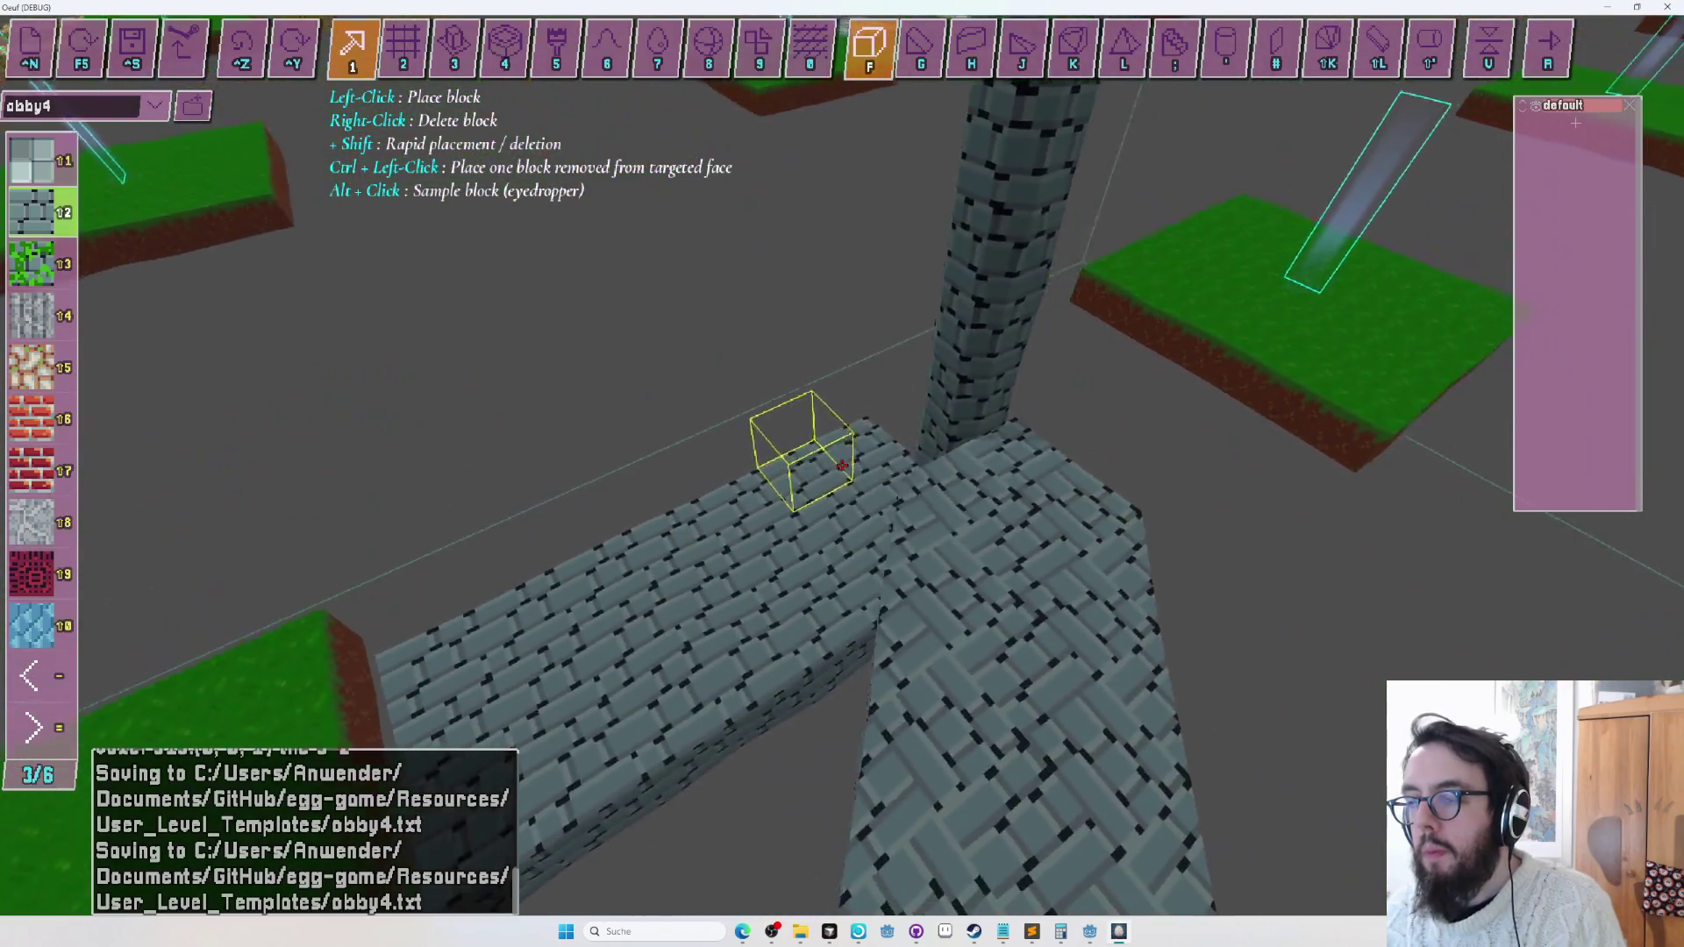
key(2)
drag(842, 464, 841, 465)
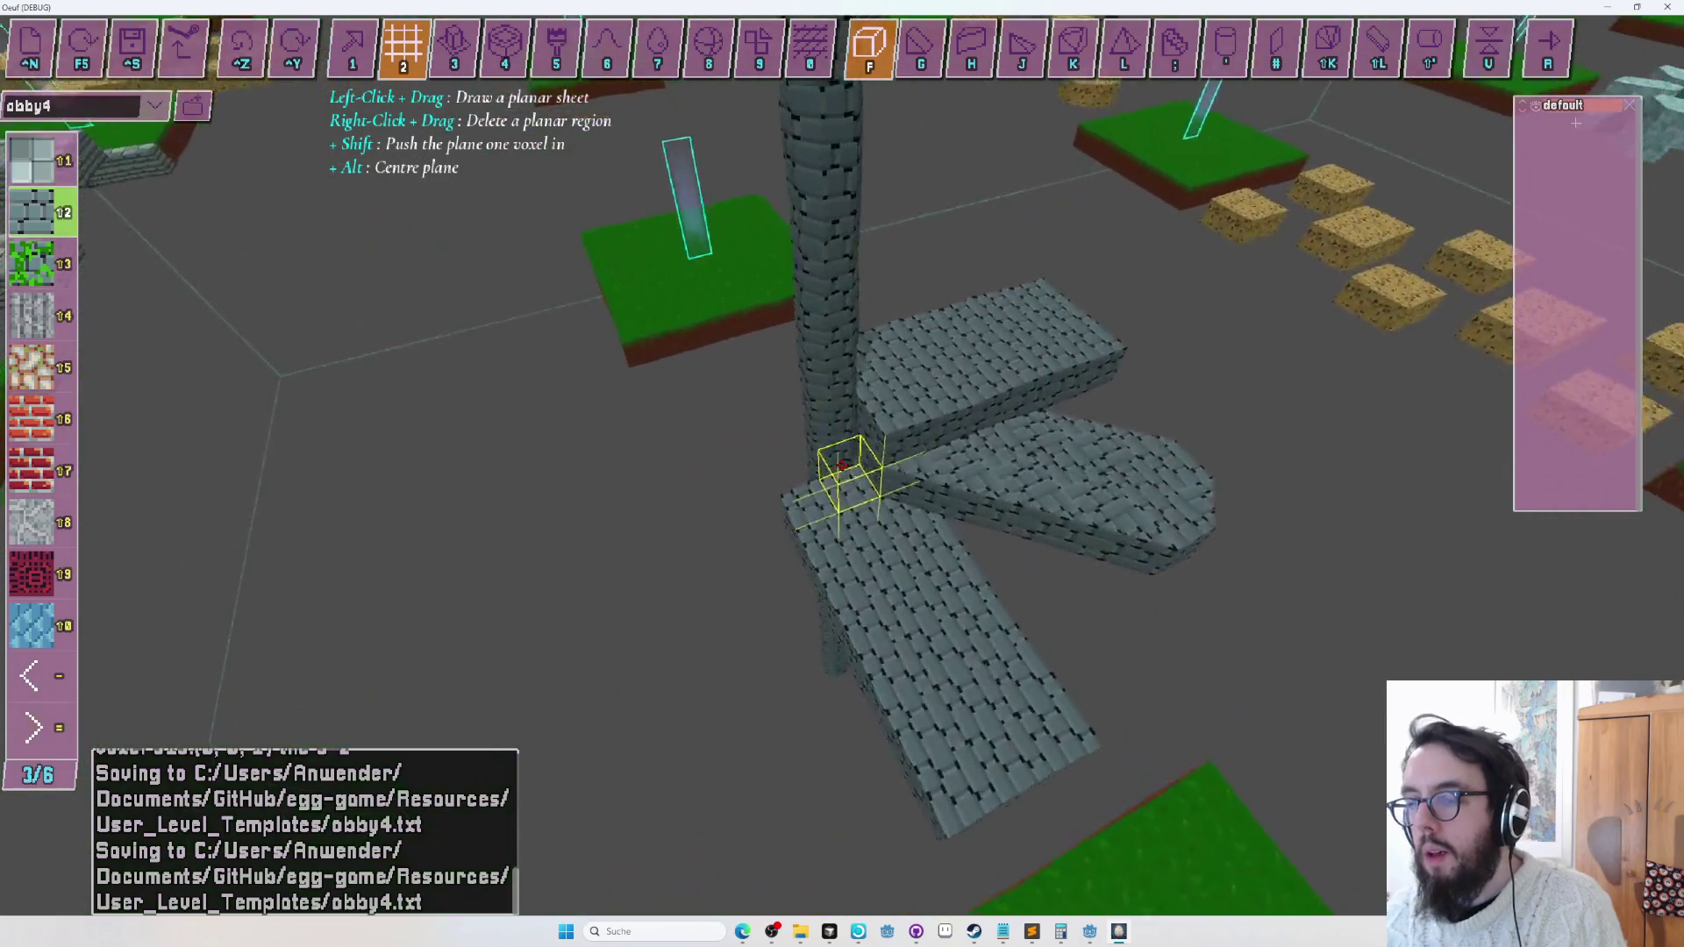
key(1)
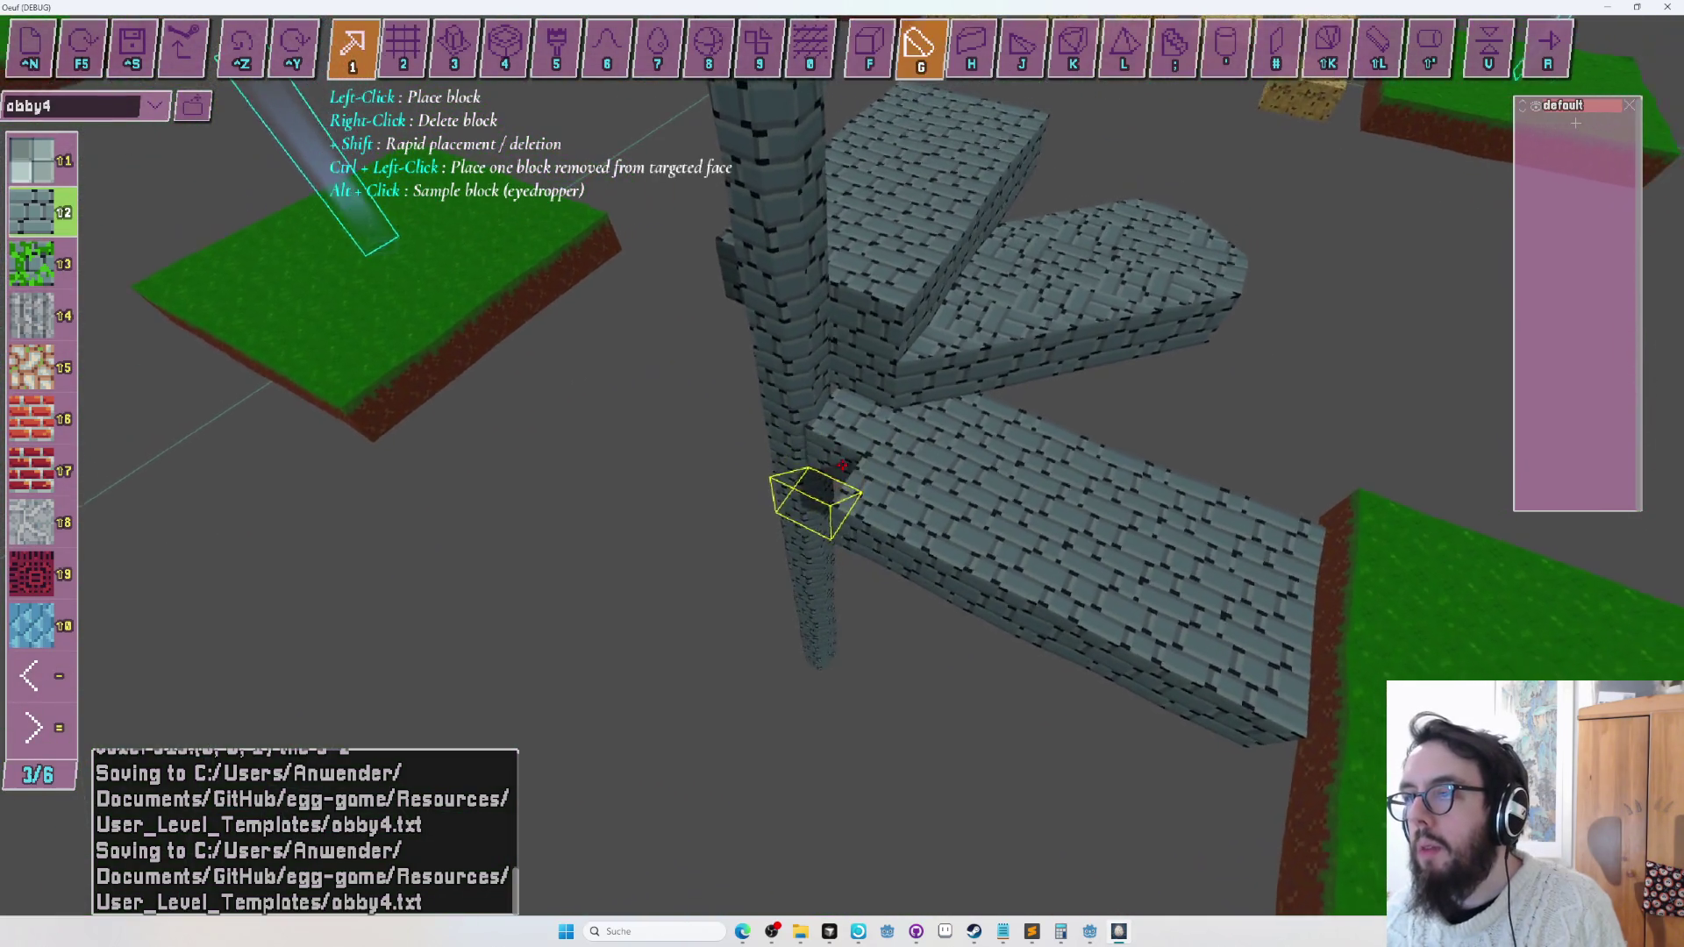
key(h)
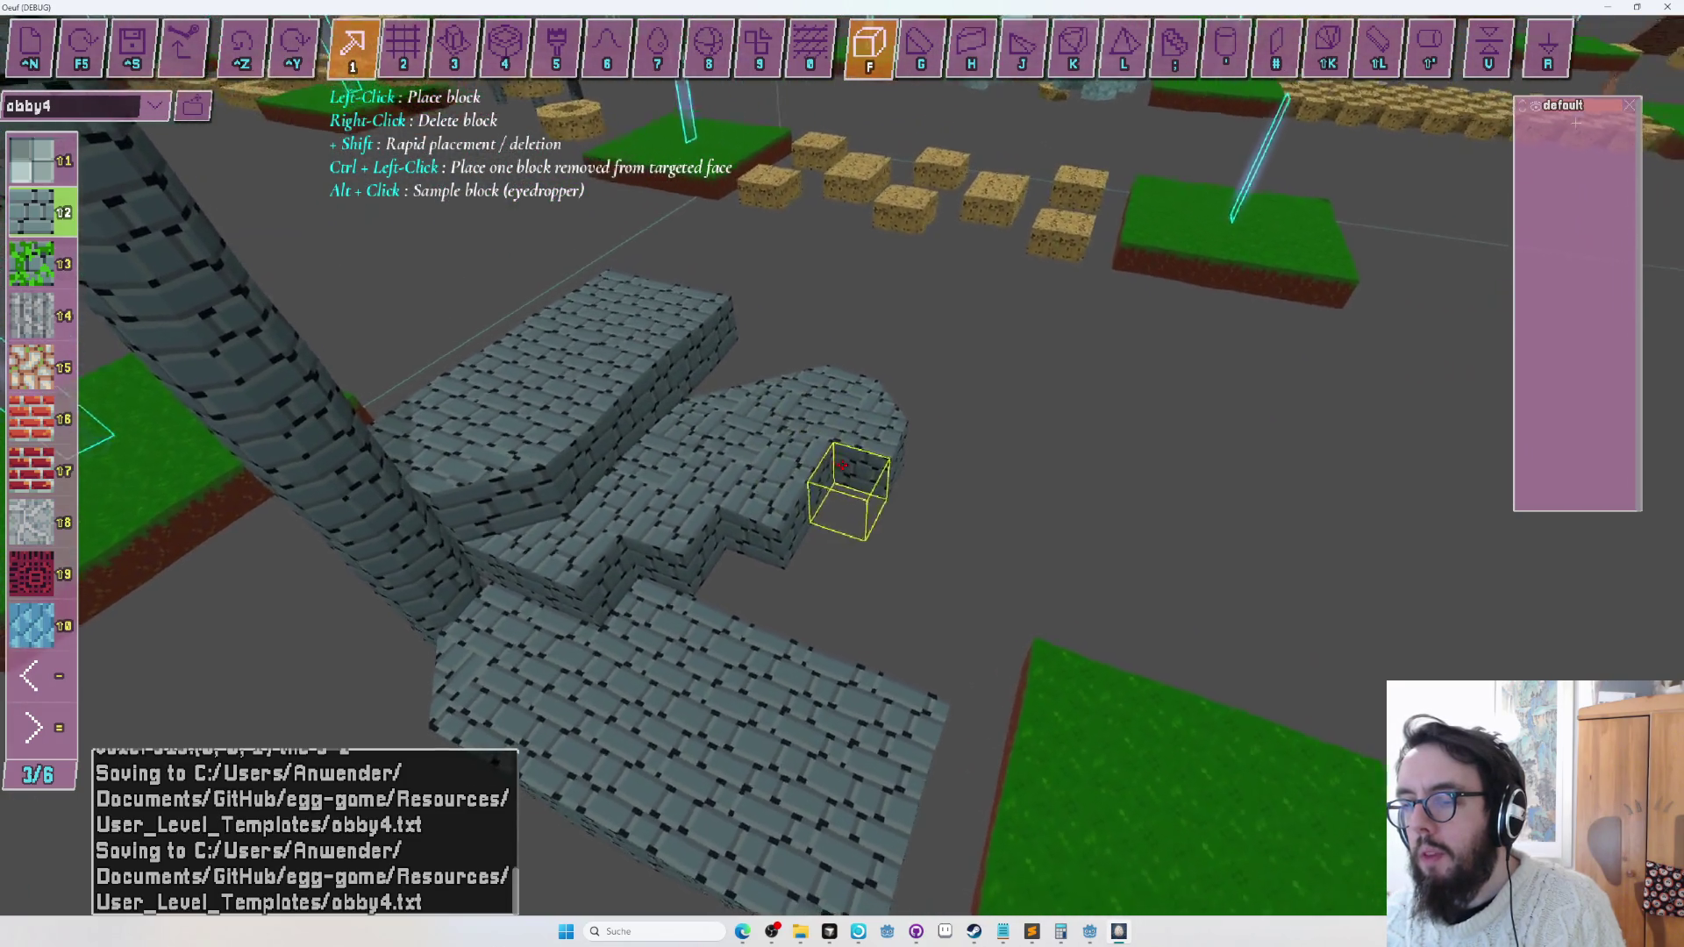
key(h)
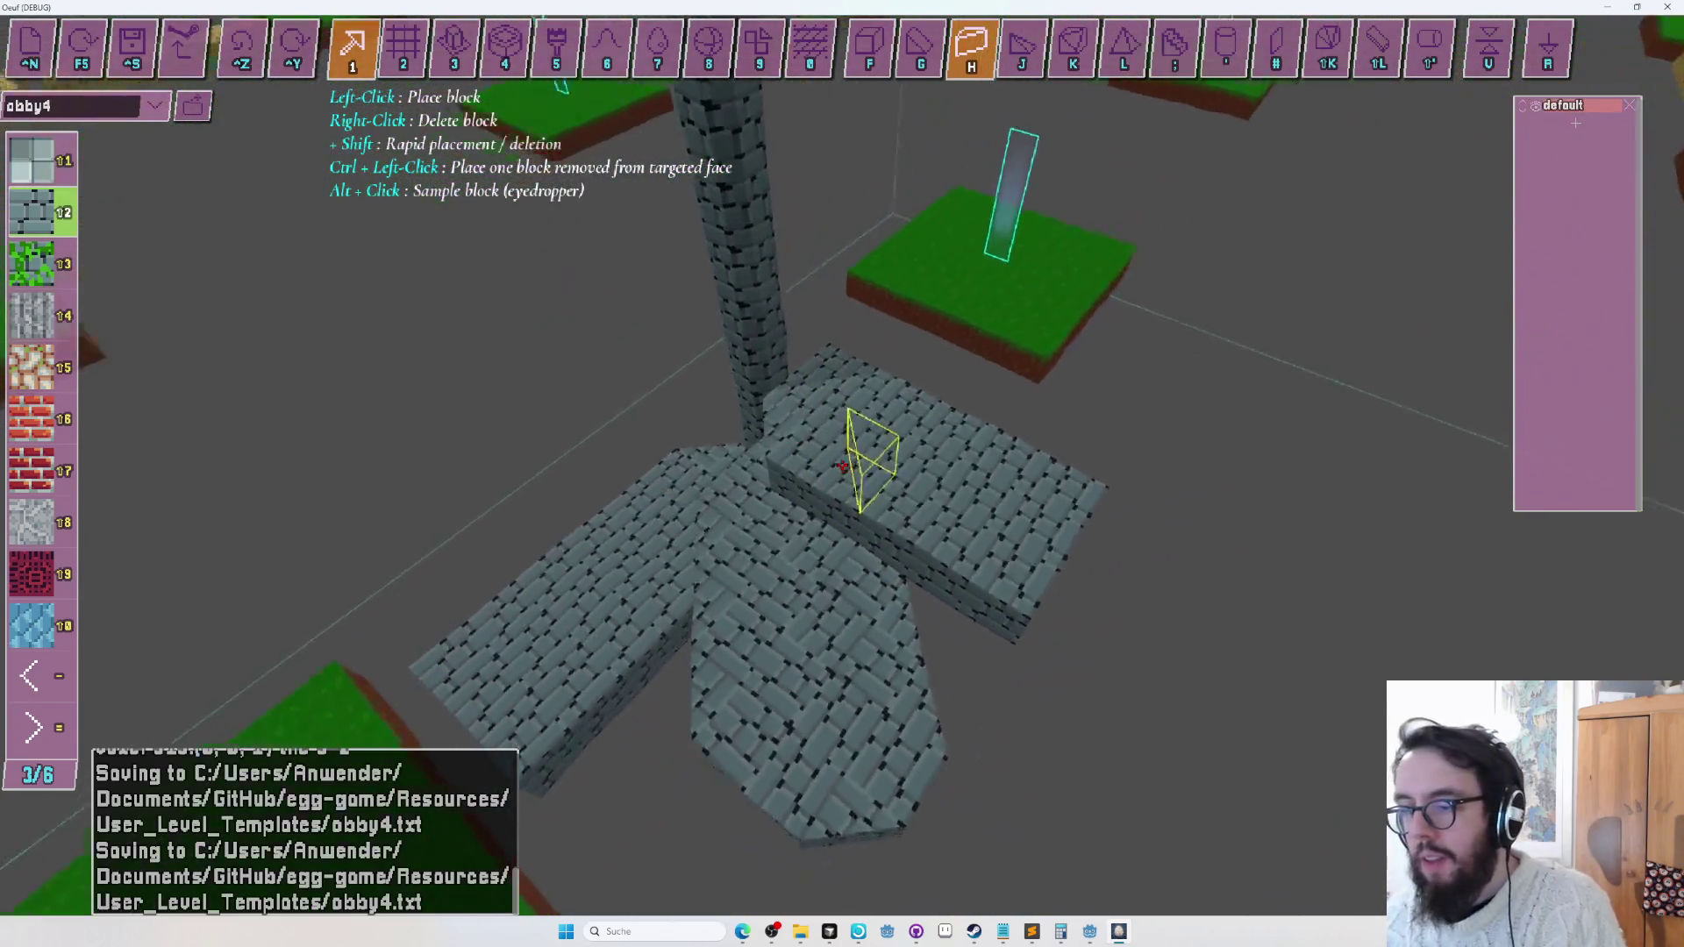
key(w)
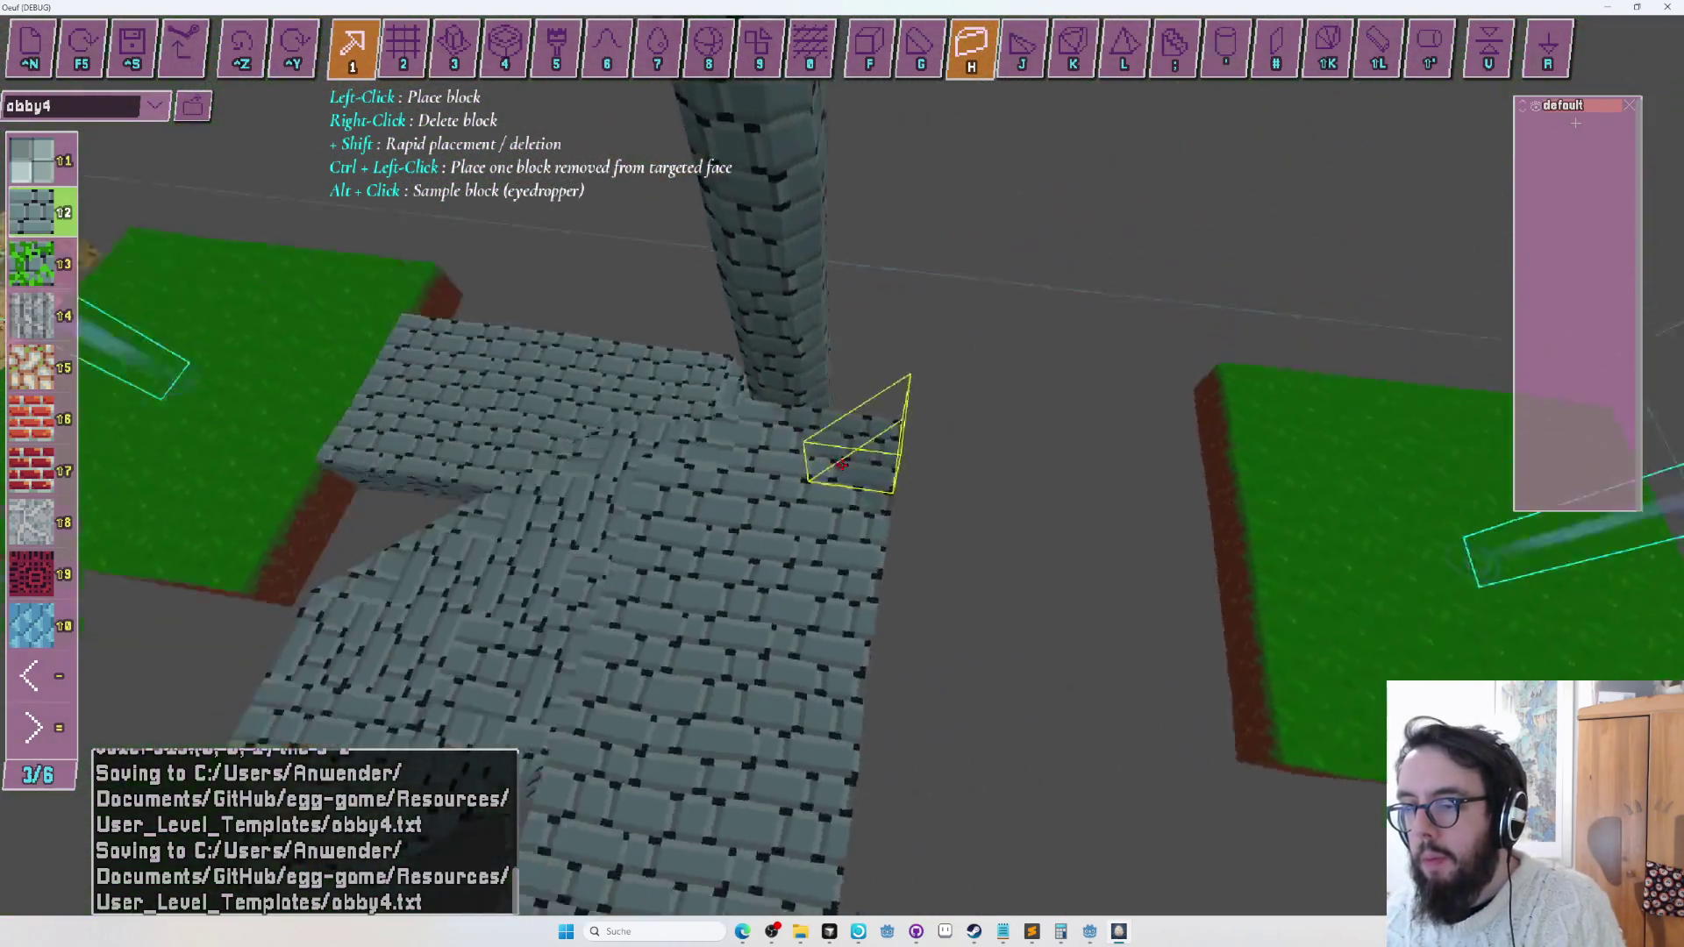
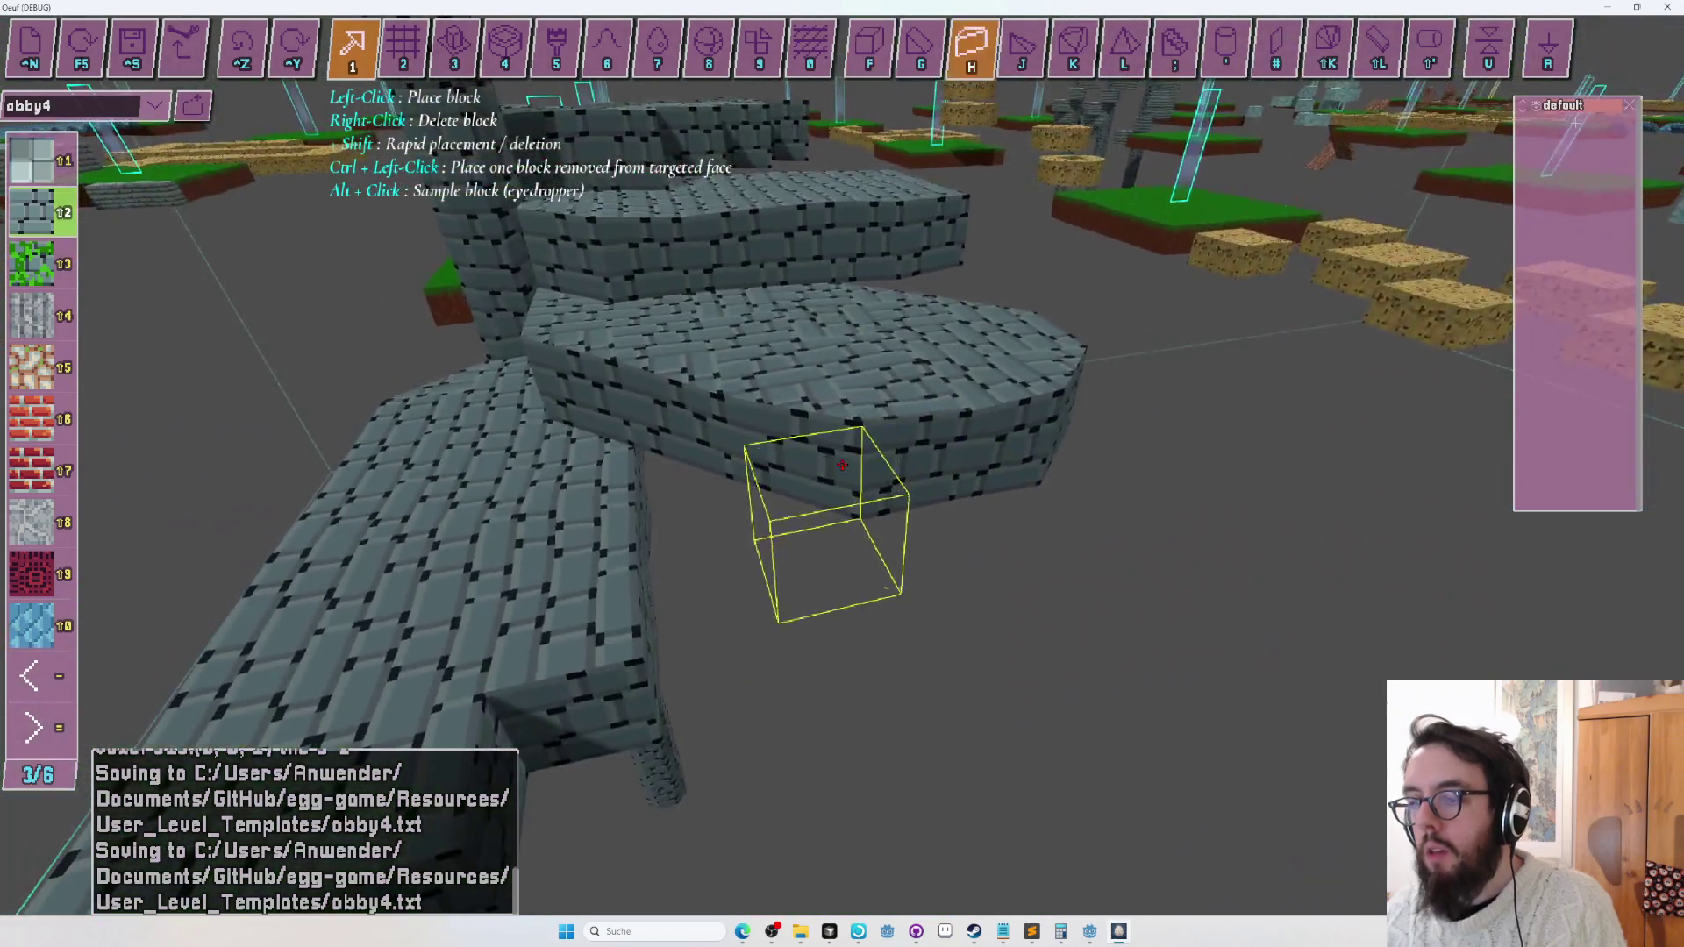
Try the wedge block shape in several orientations, then return to the full cube shape.
key(h)
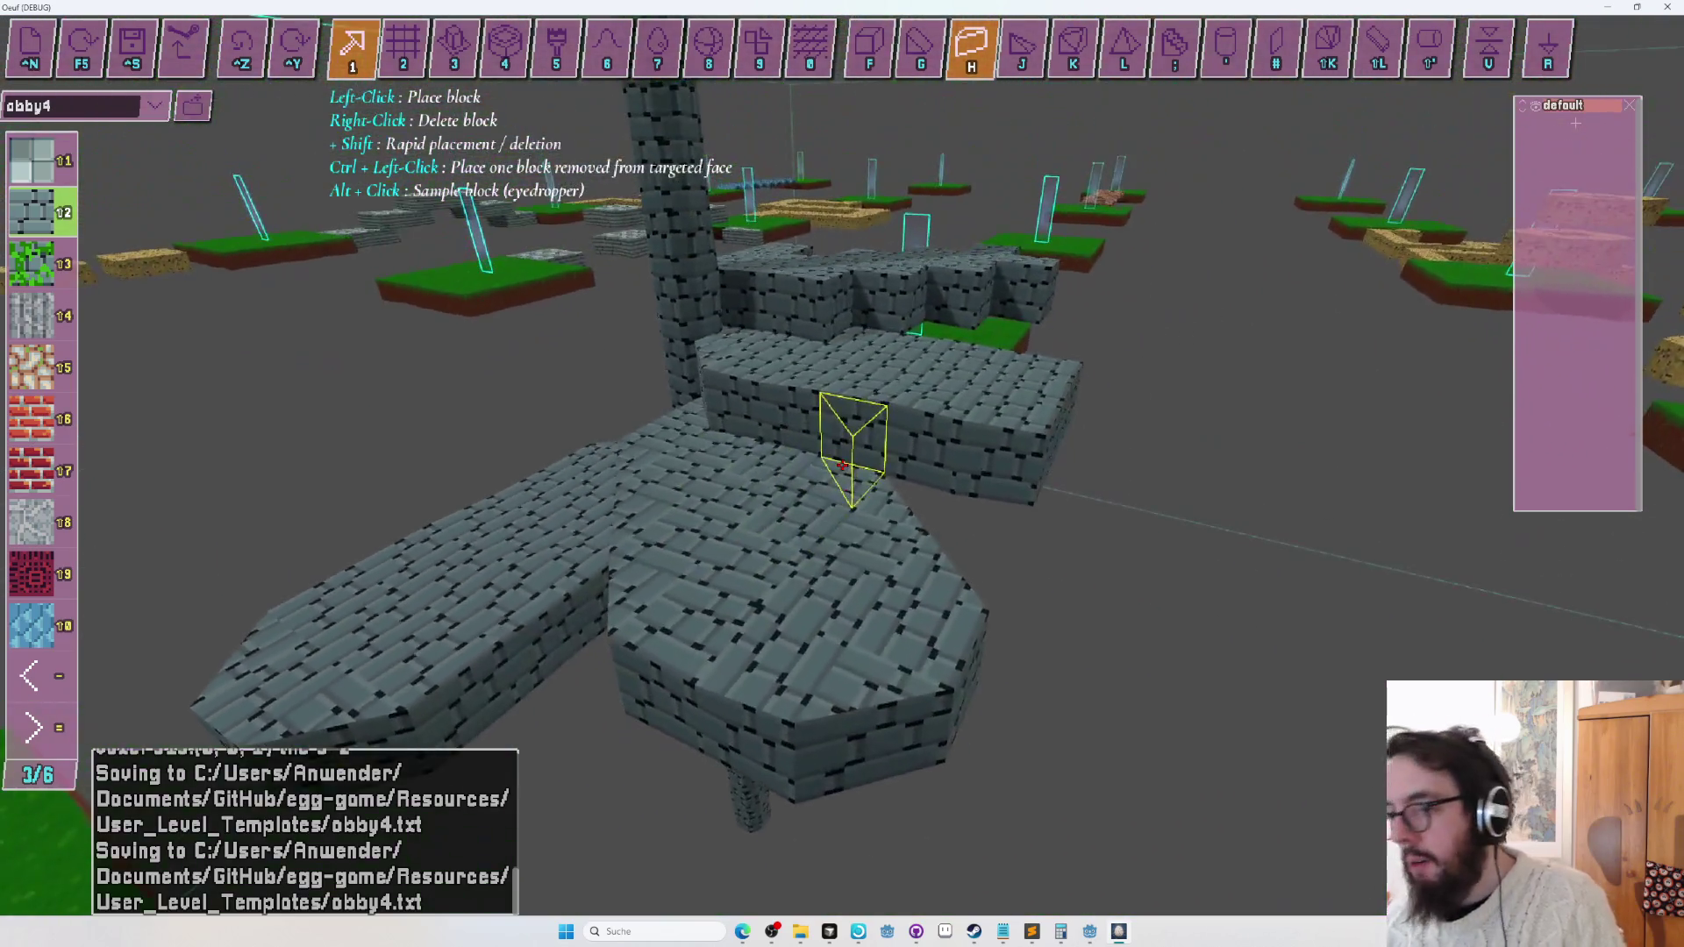
key(r)
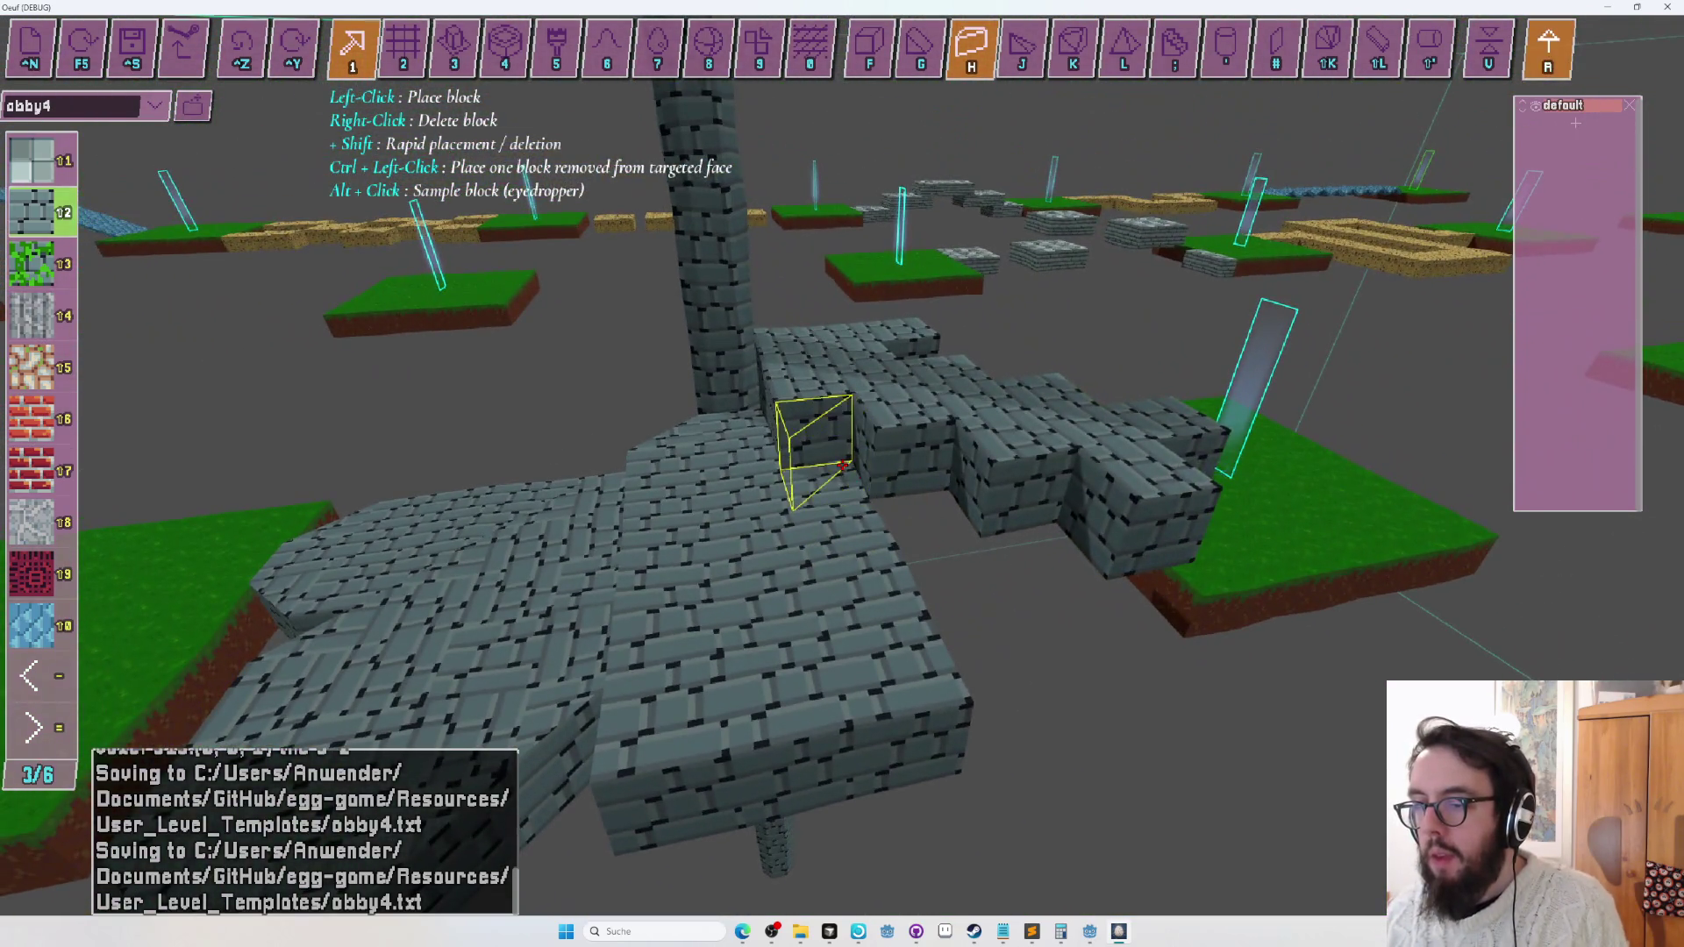
key(r)
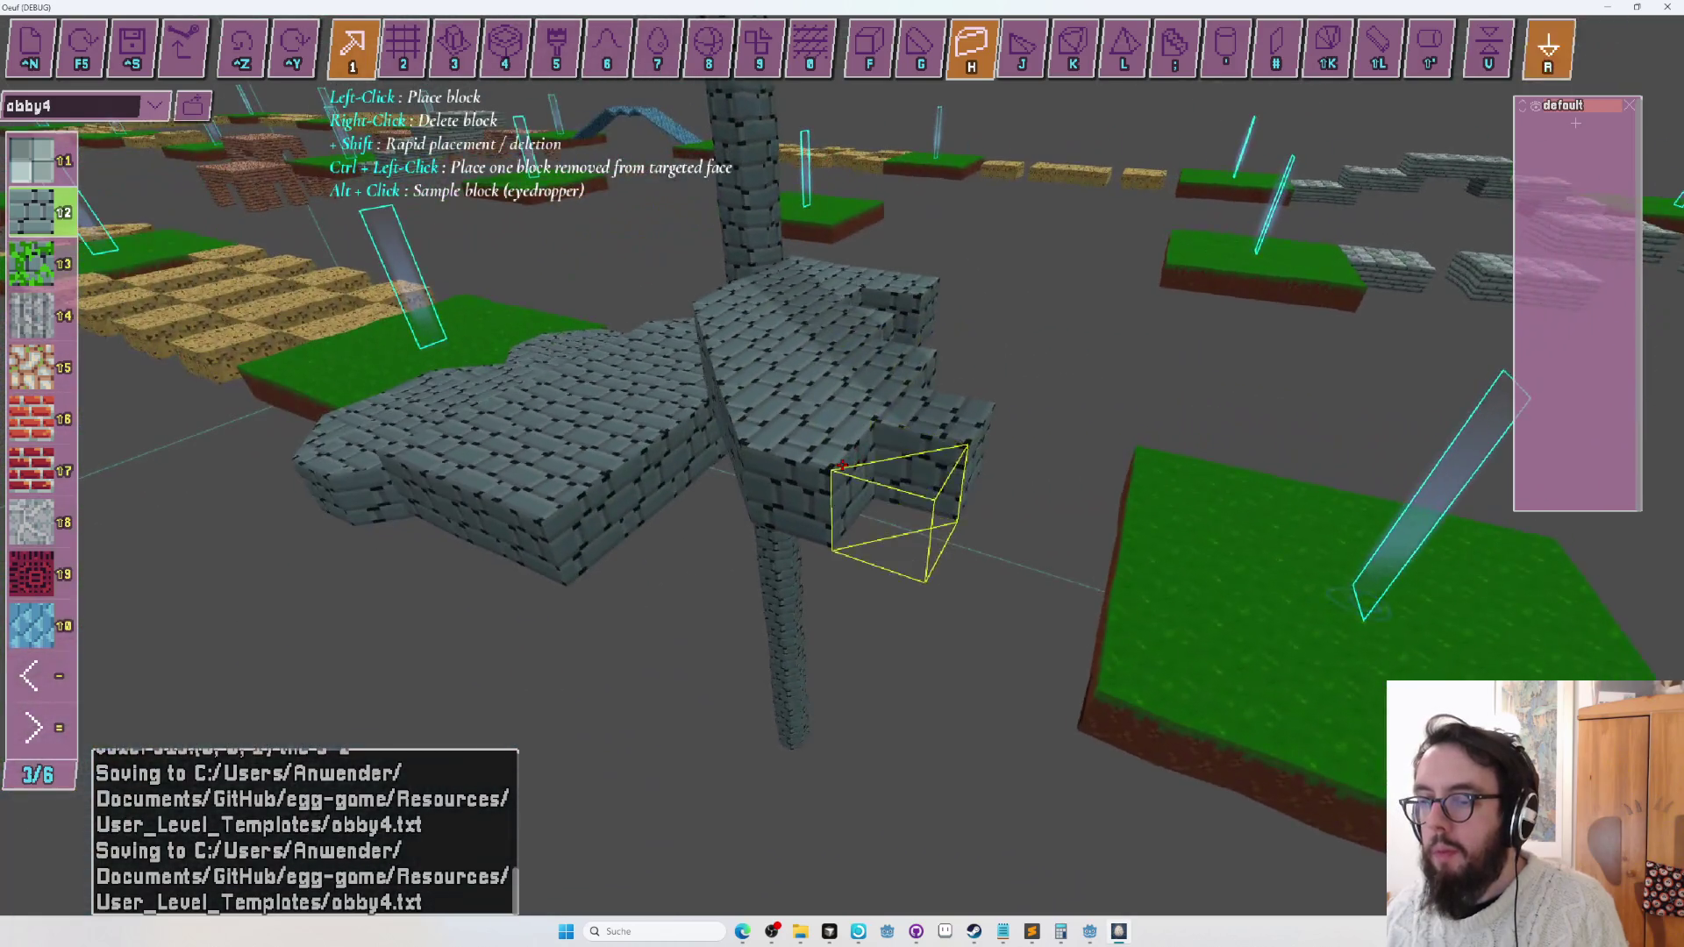
key(r)
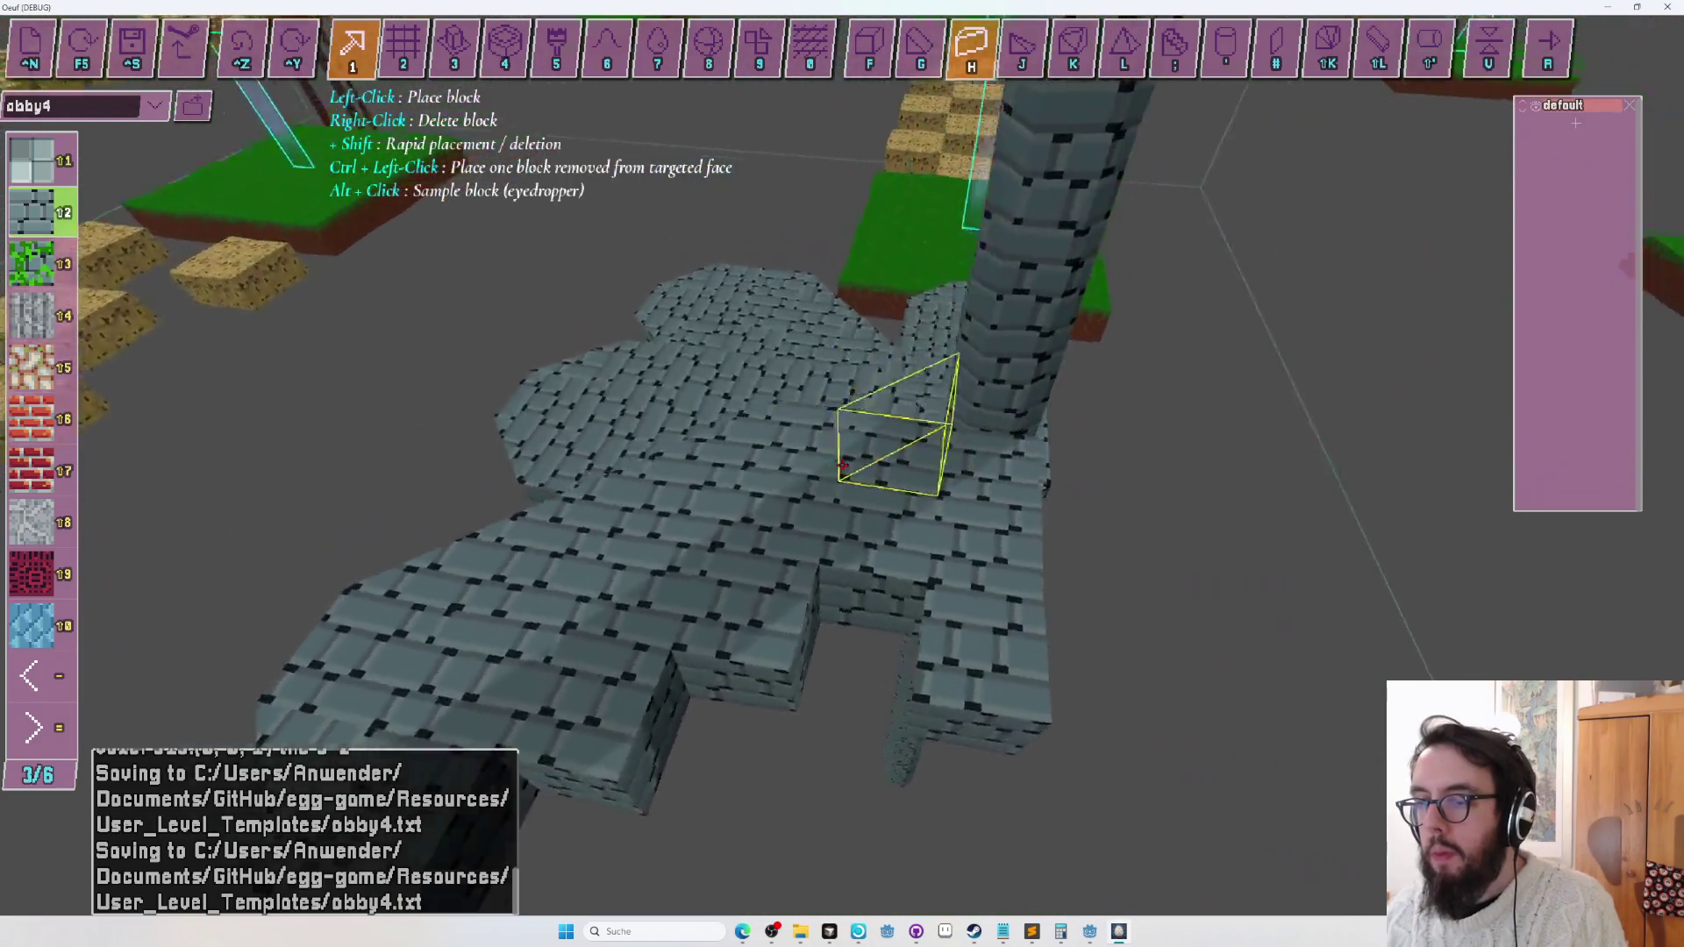
key(f)
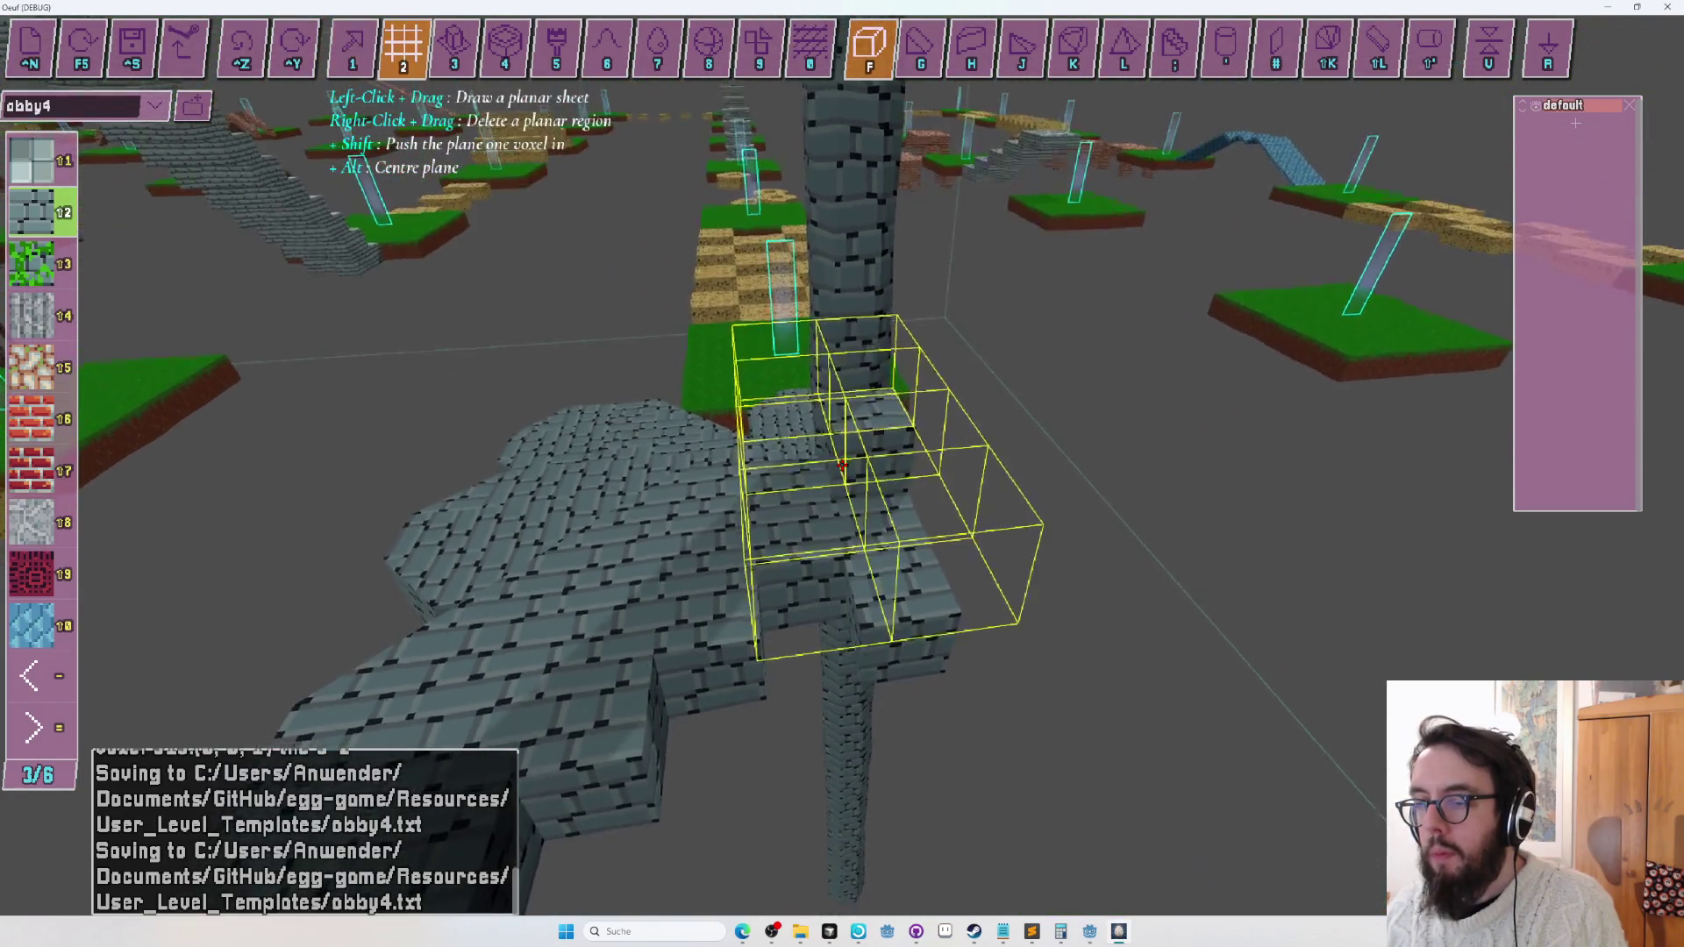
Undo the 8-voxel and 3-voxel stone edits on the grey brick bridge.
key(ctrl+z)
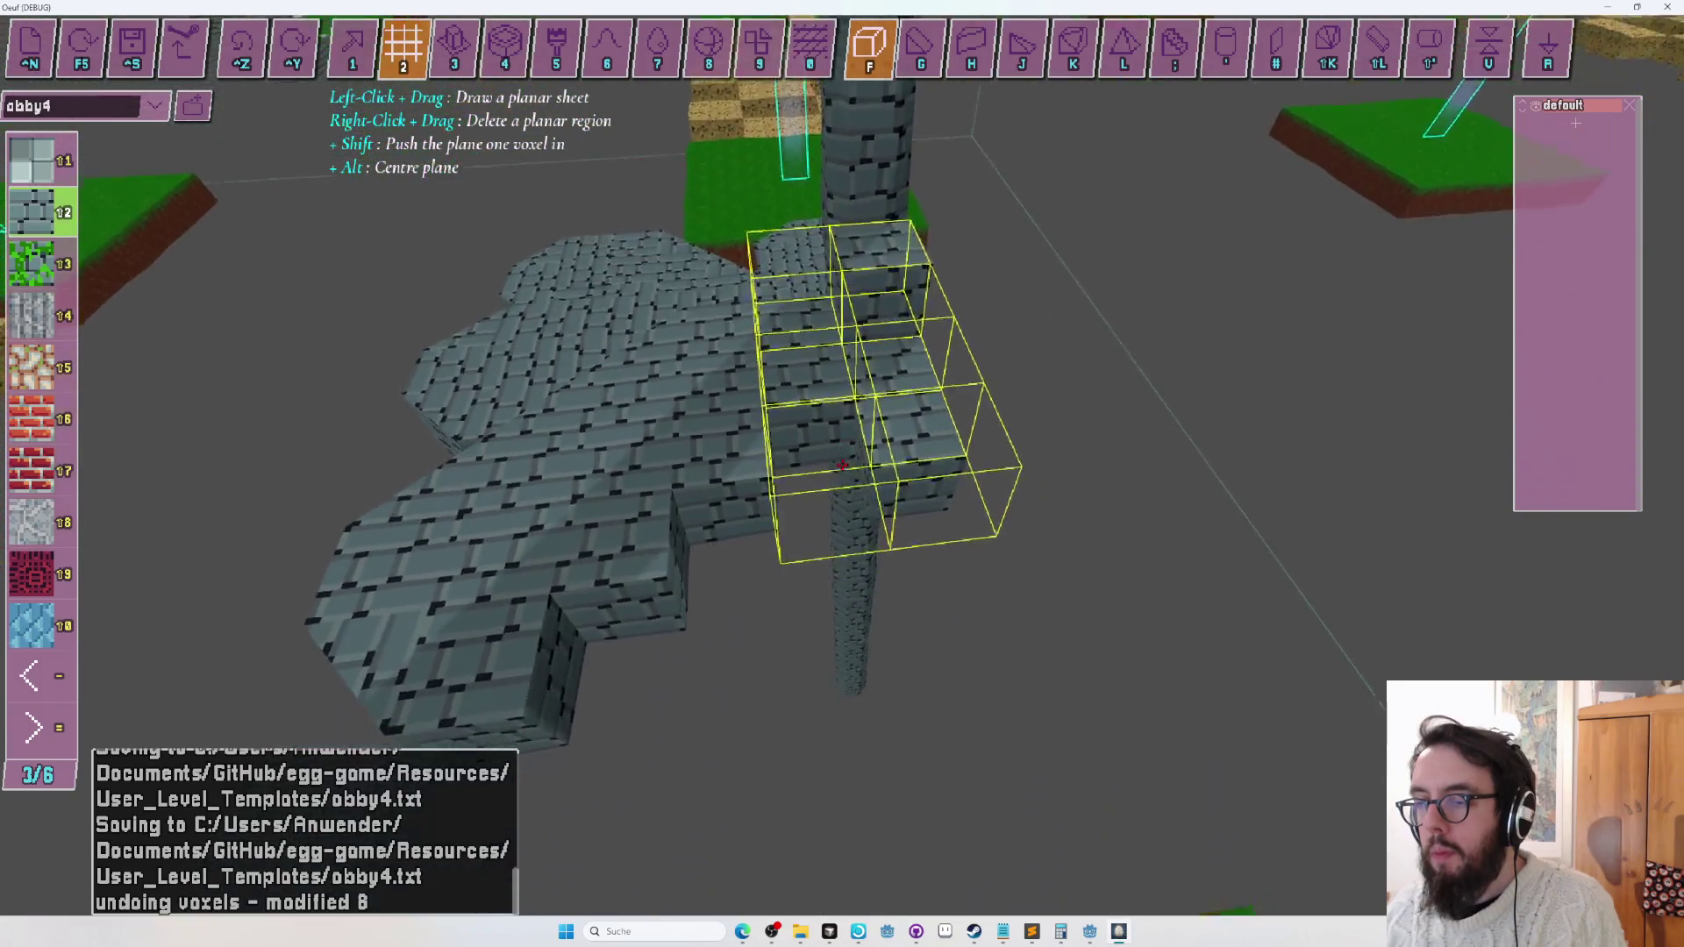
drag(842, 465, 842, 464)
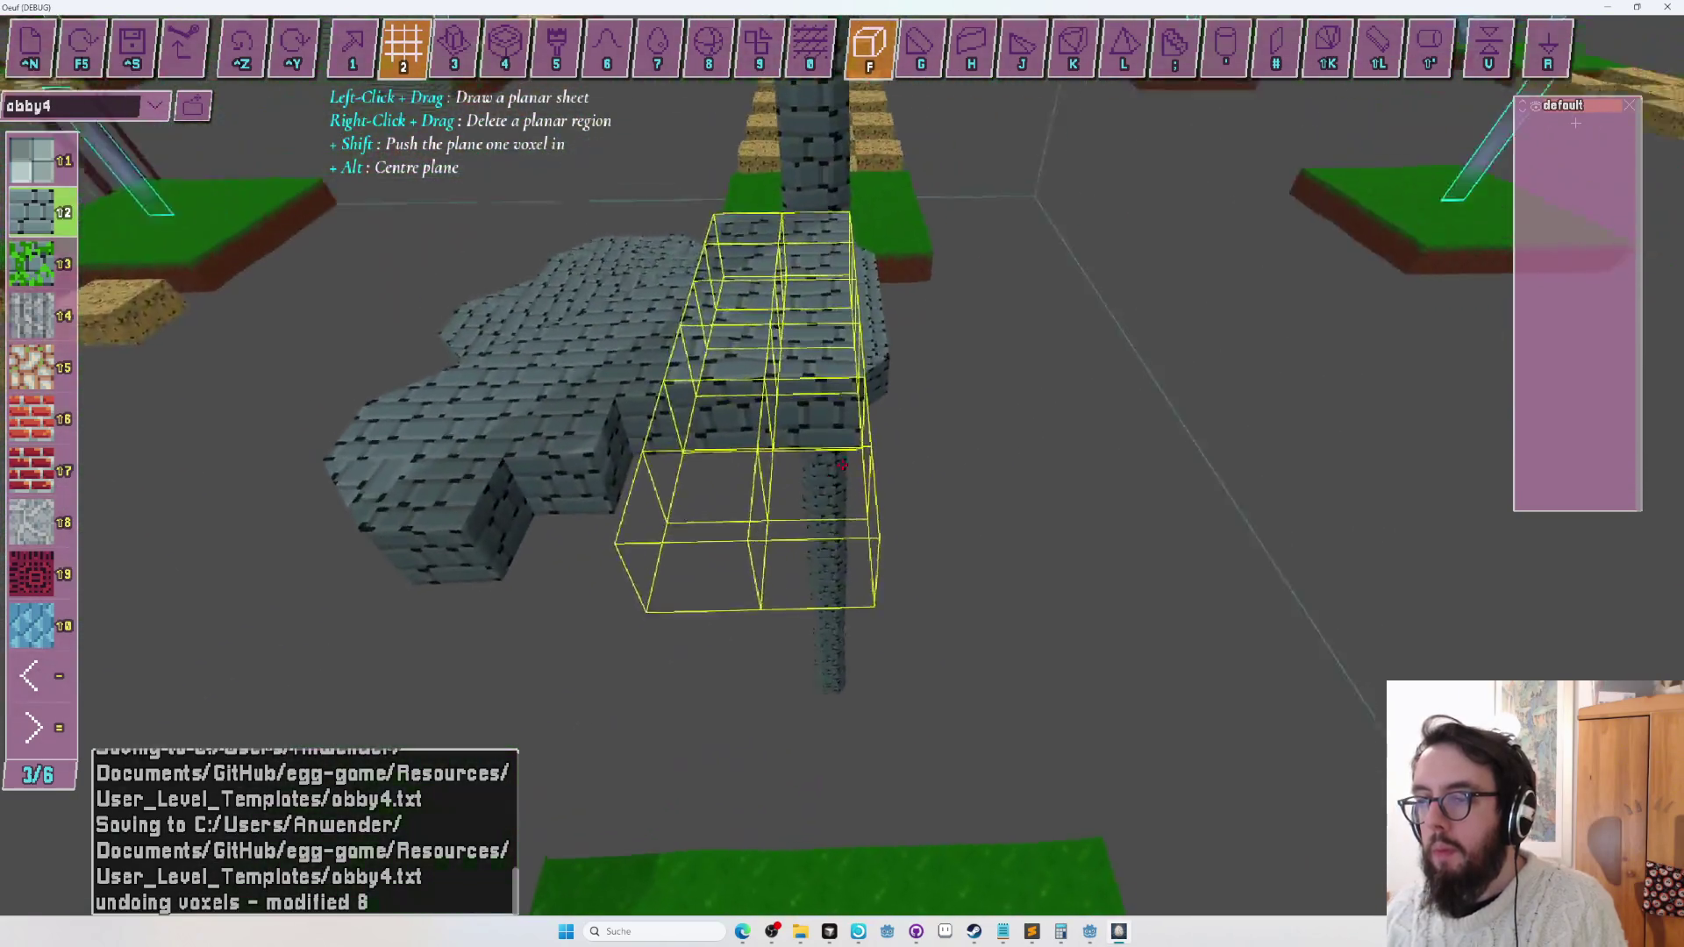
key(w)
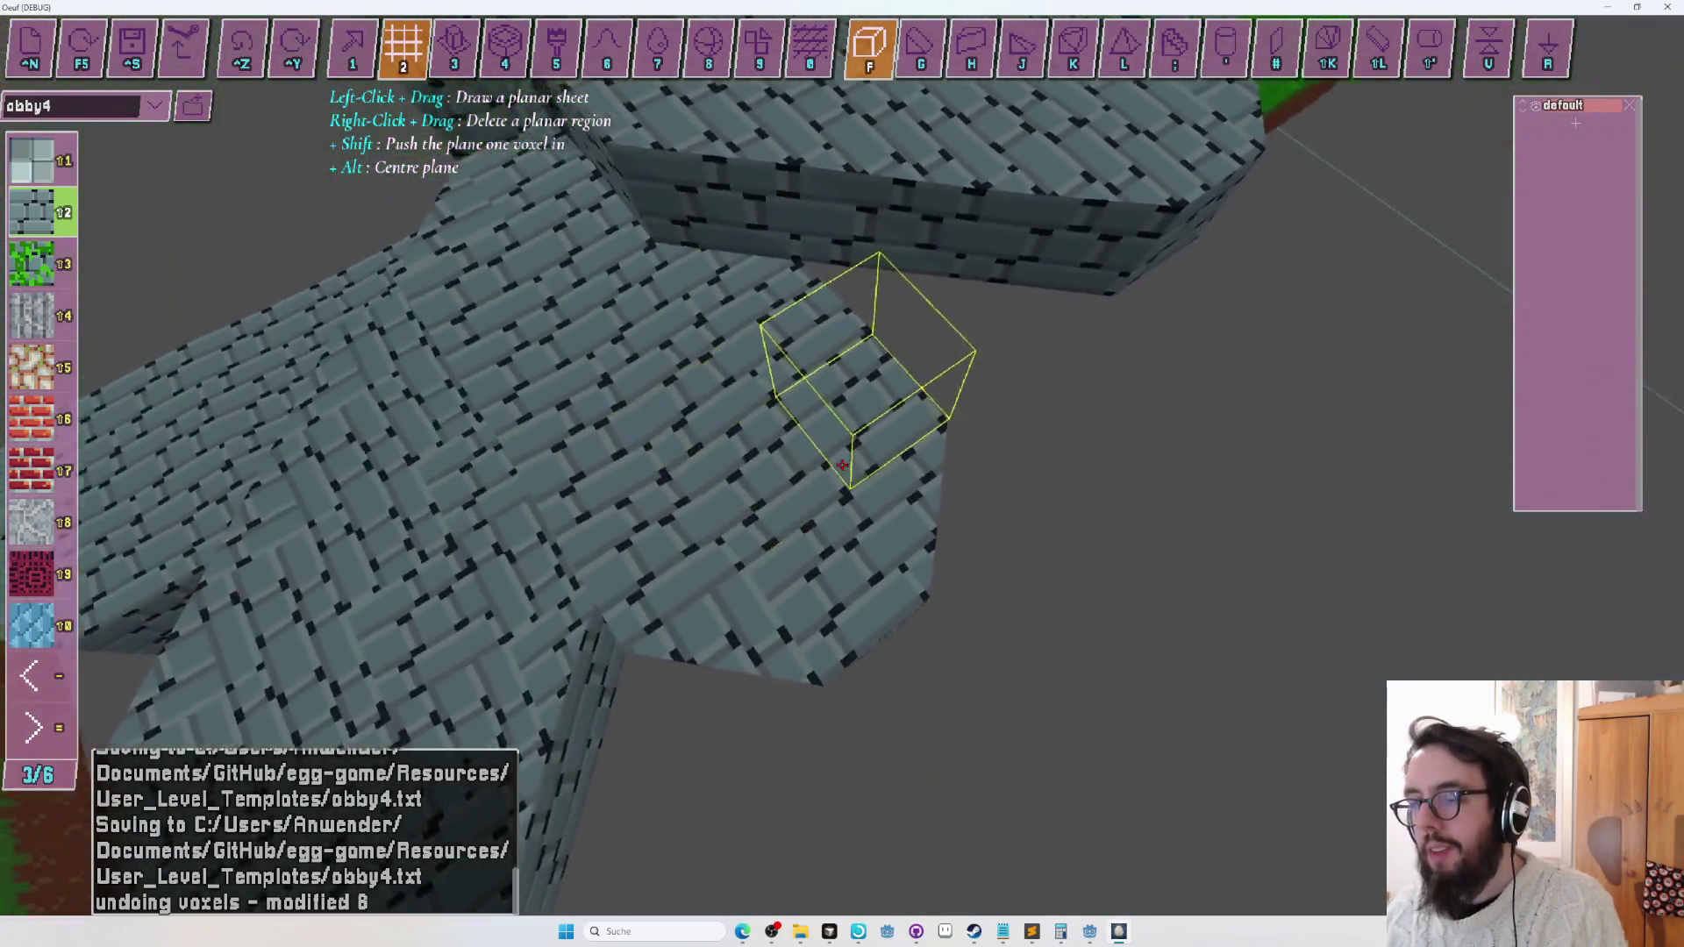
key(h)
key(w)
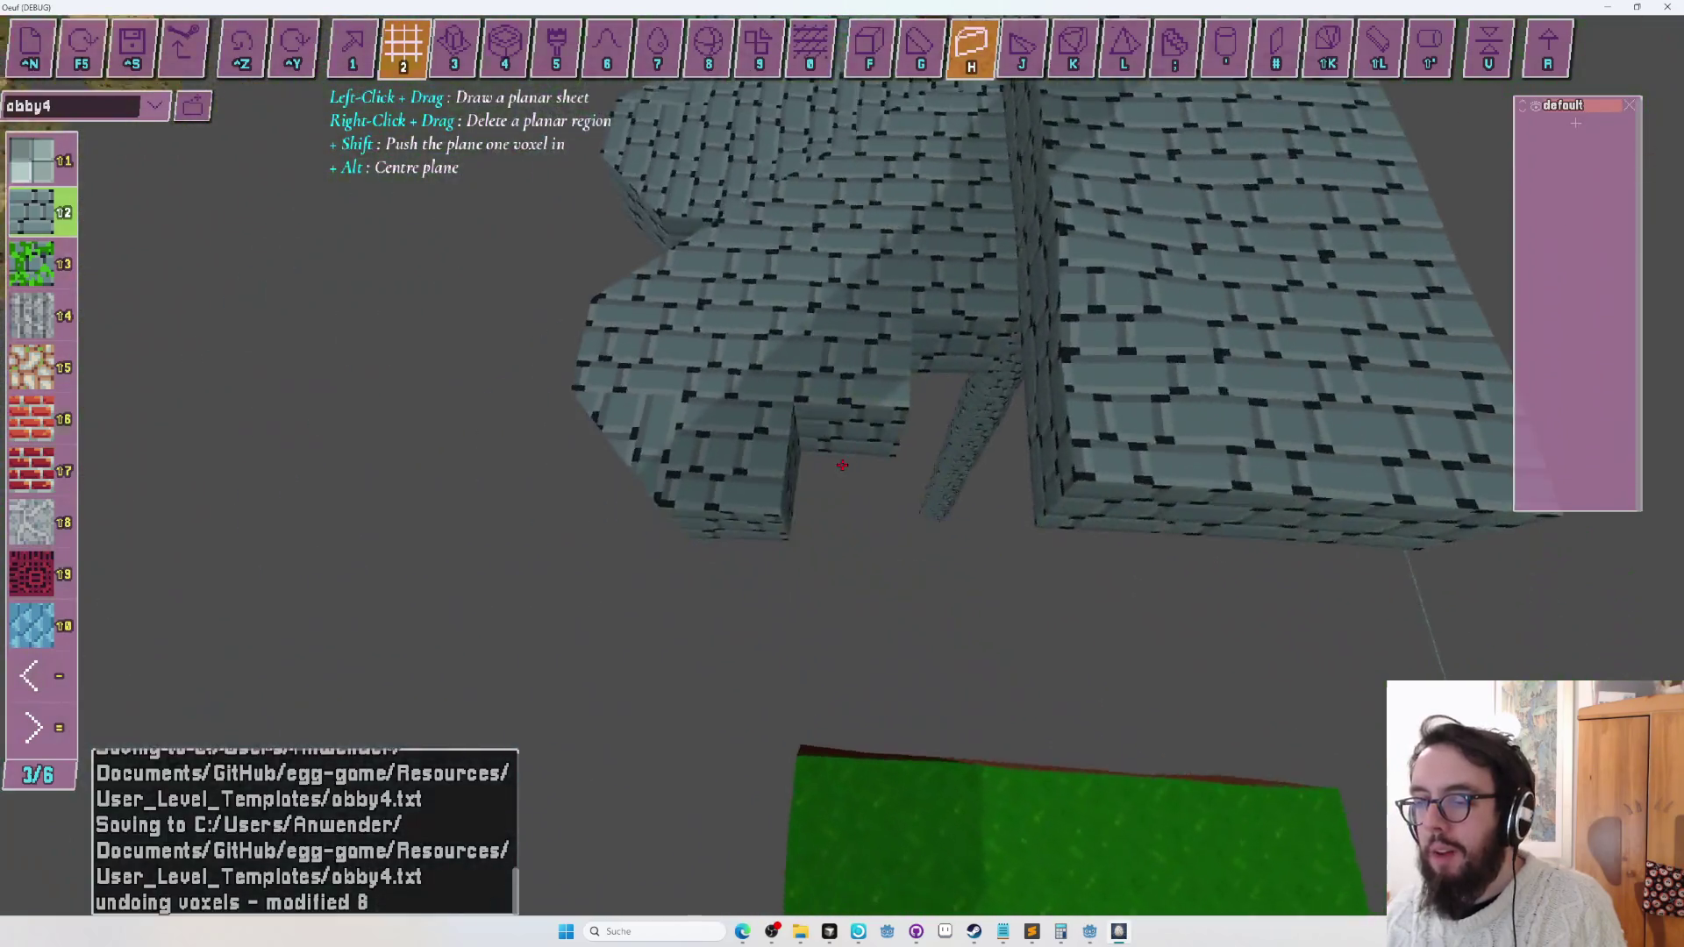
key(ctrl+z)
Fly the camera around the stone clover structure, toggling between wedge and cube shapes.
key(1)
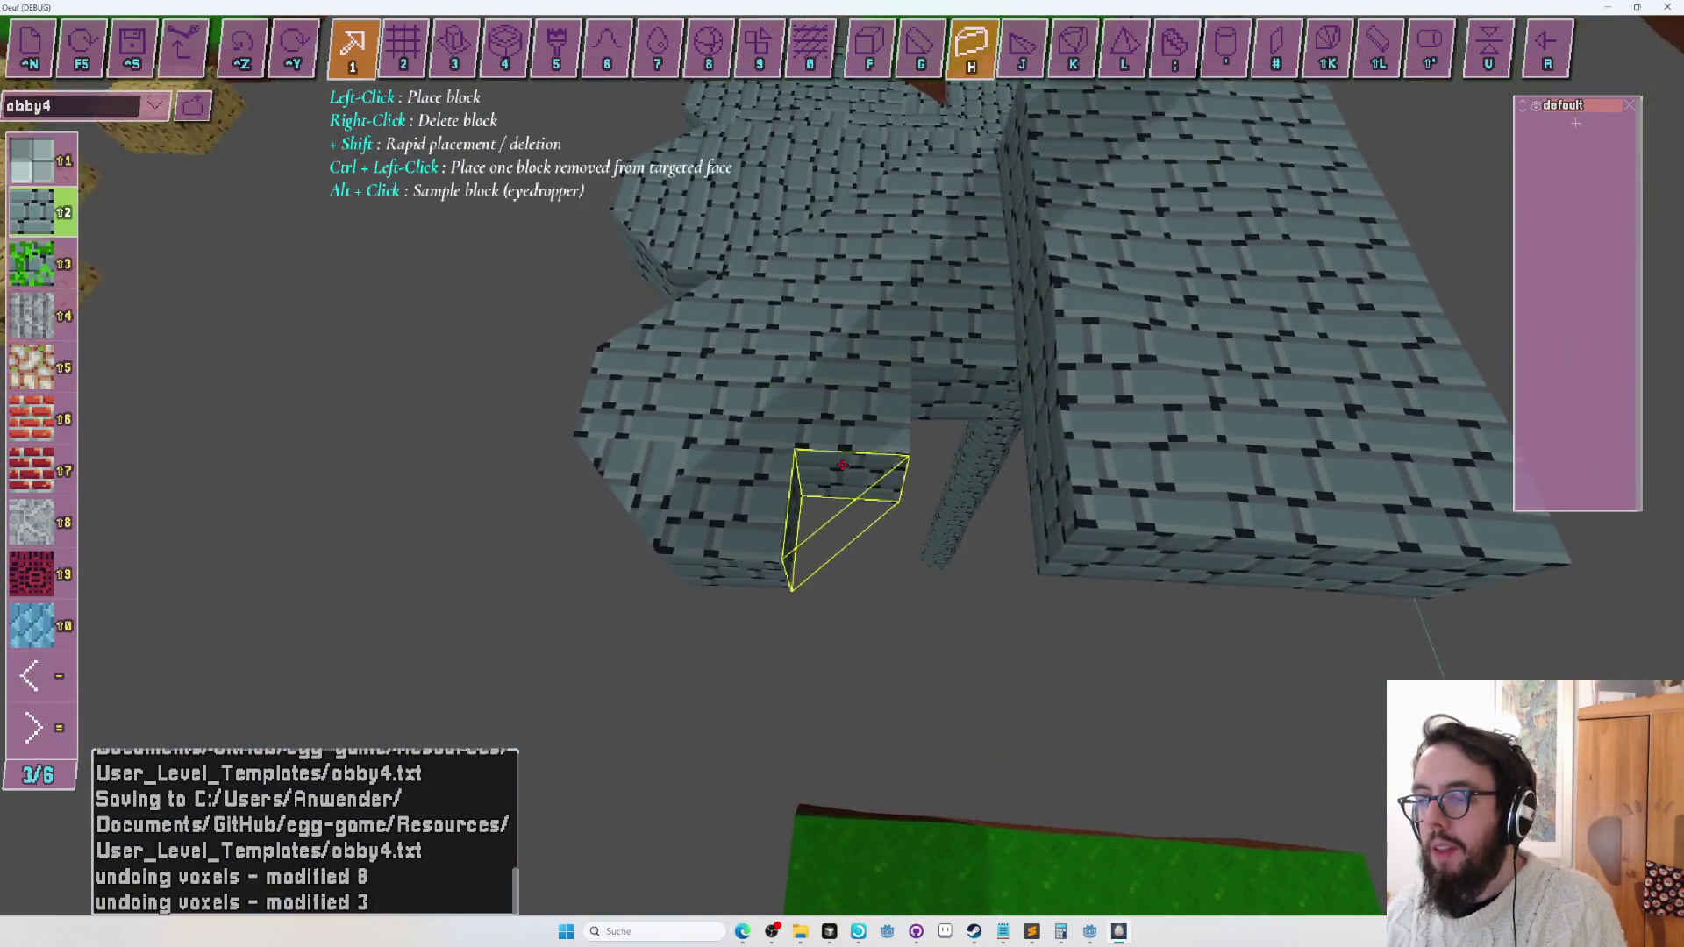
key(w)
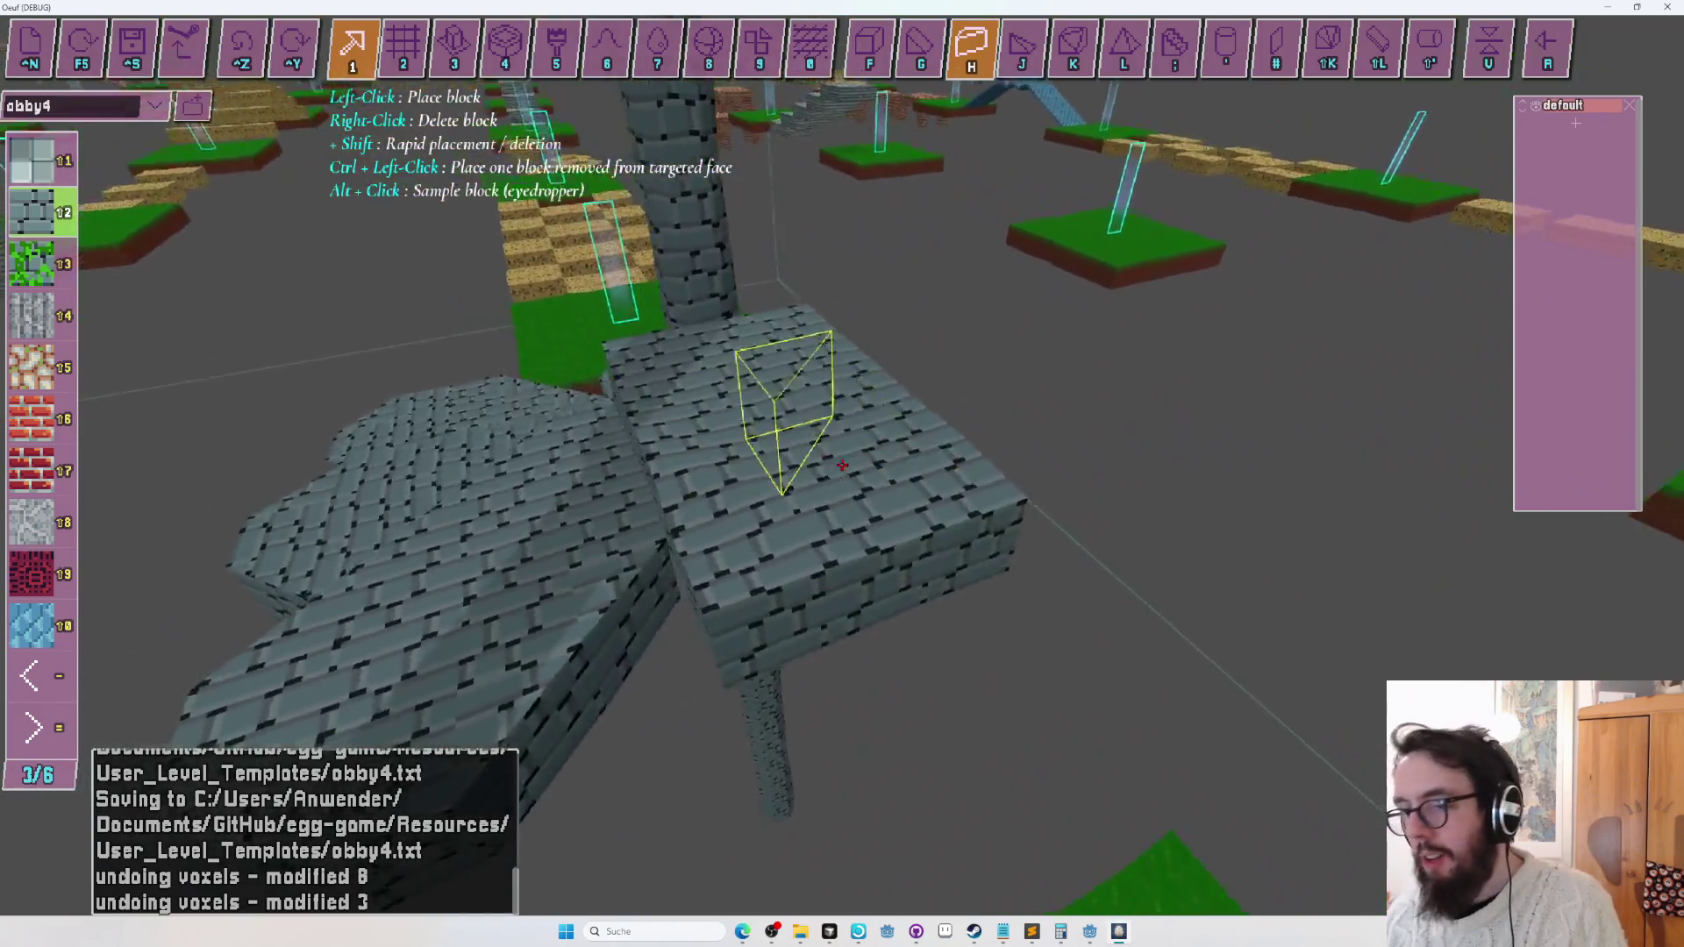
key(s)
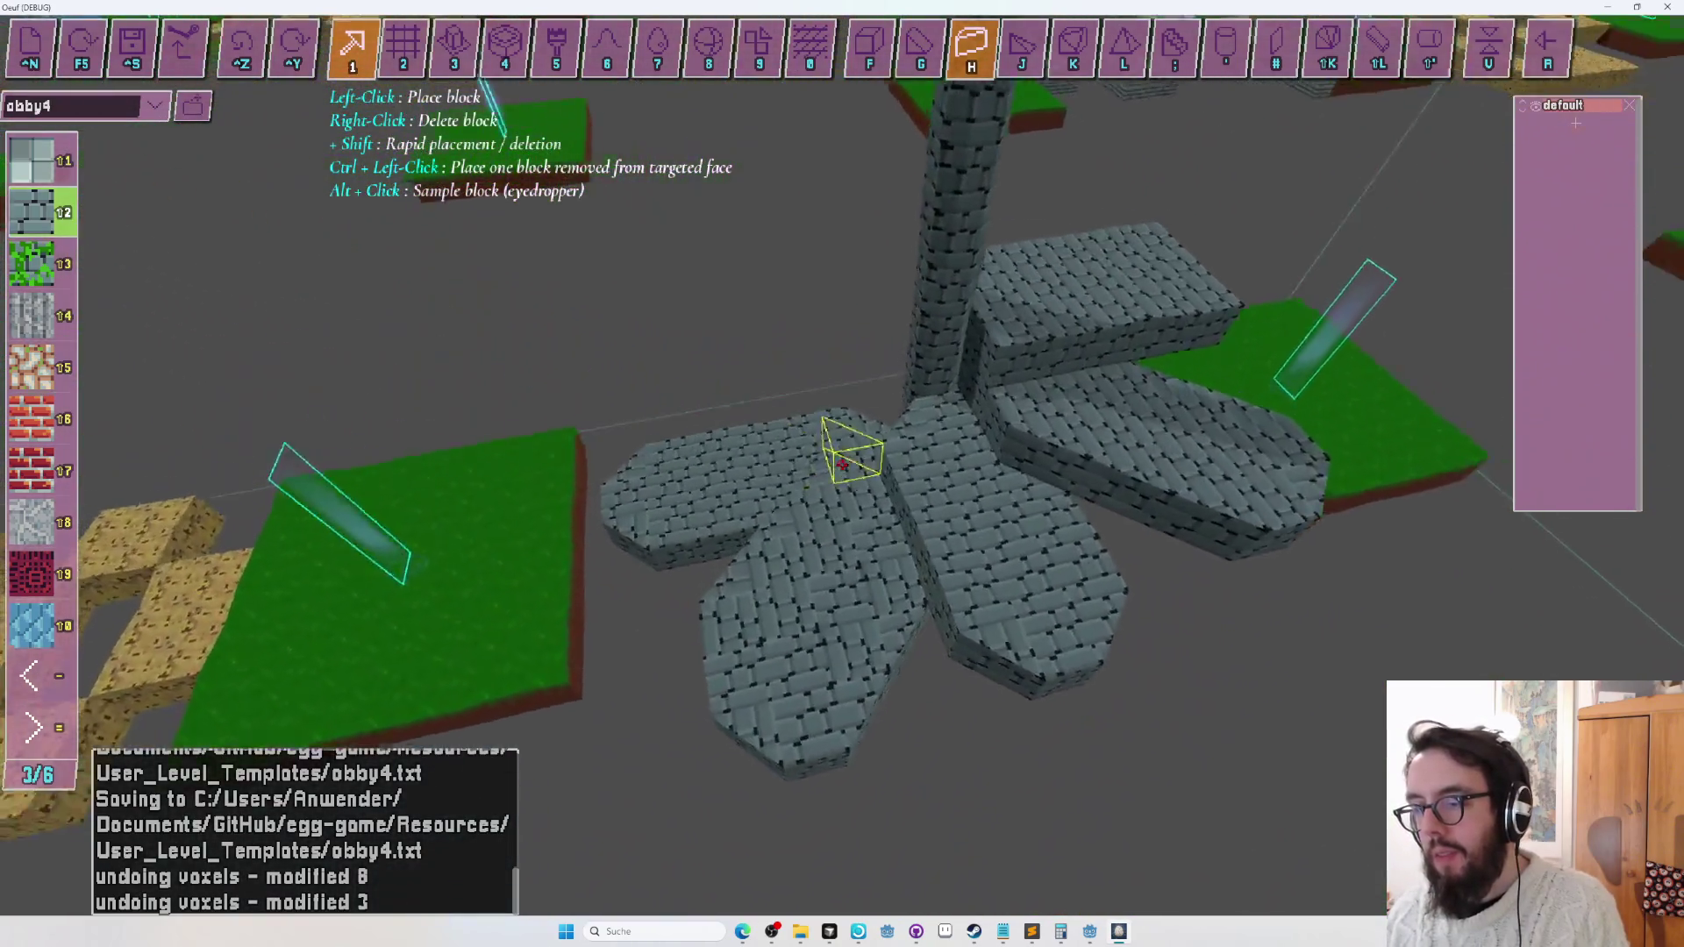
key(w)
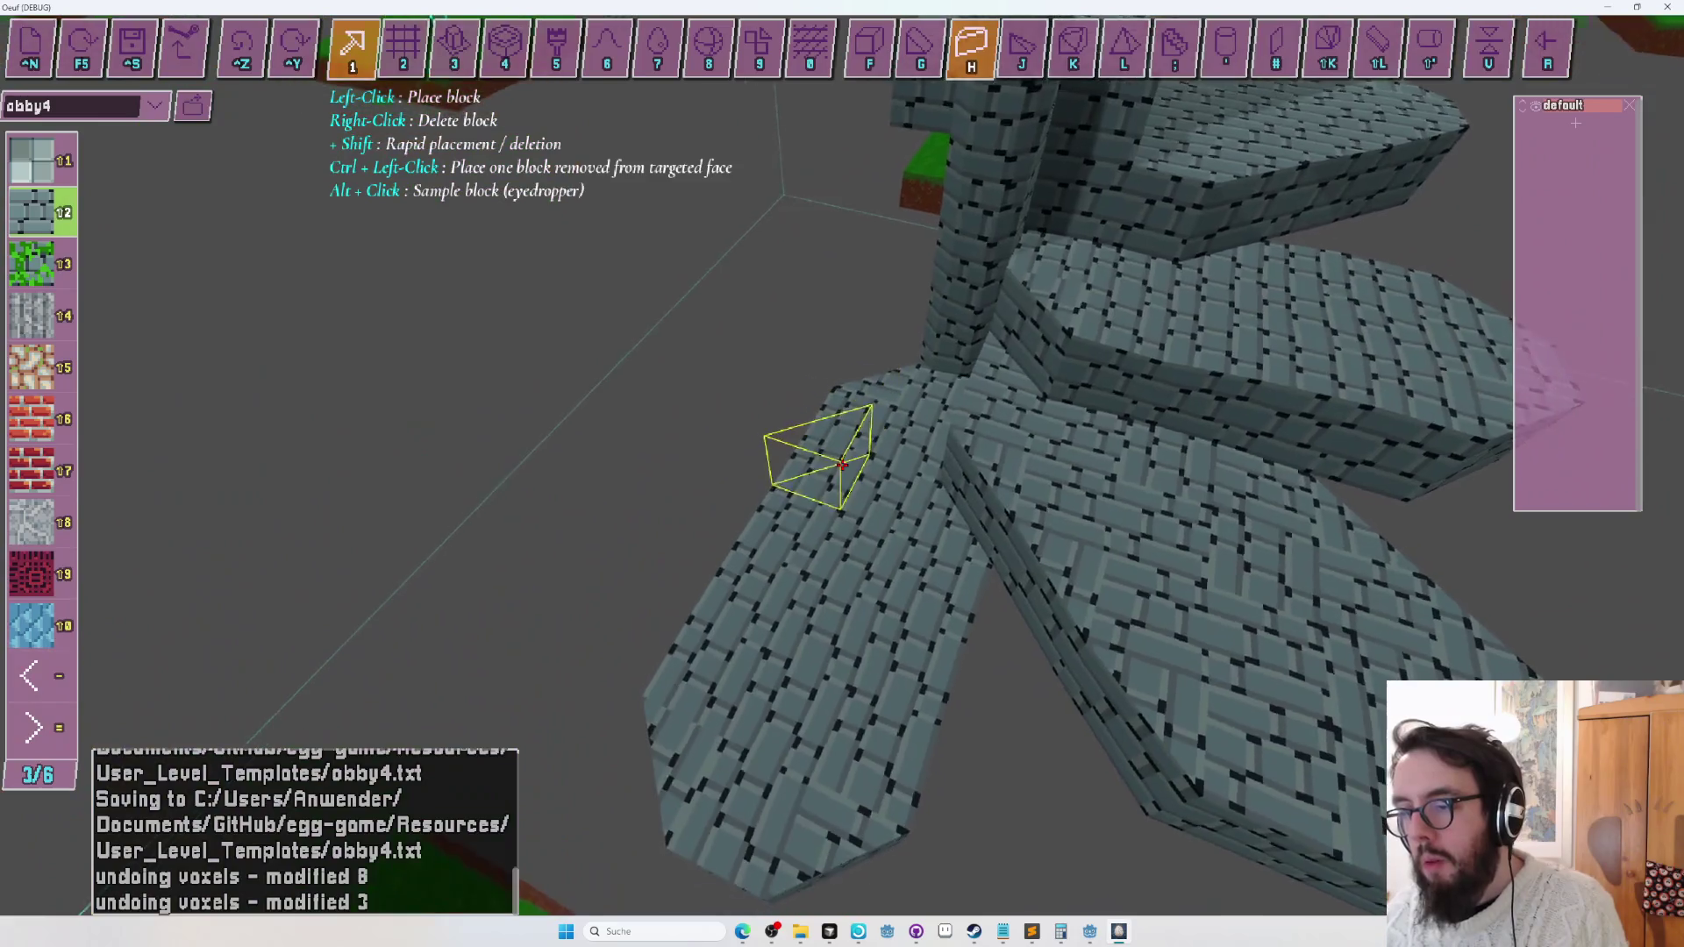
key(d)
key(d)
key(d)
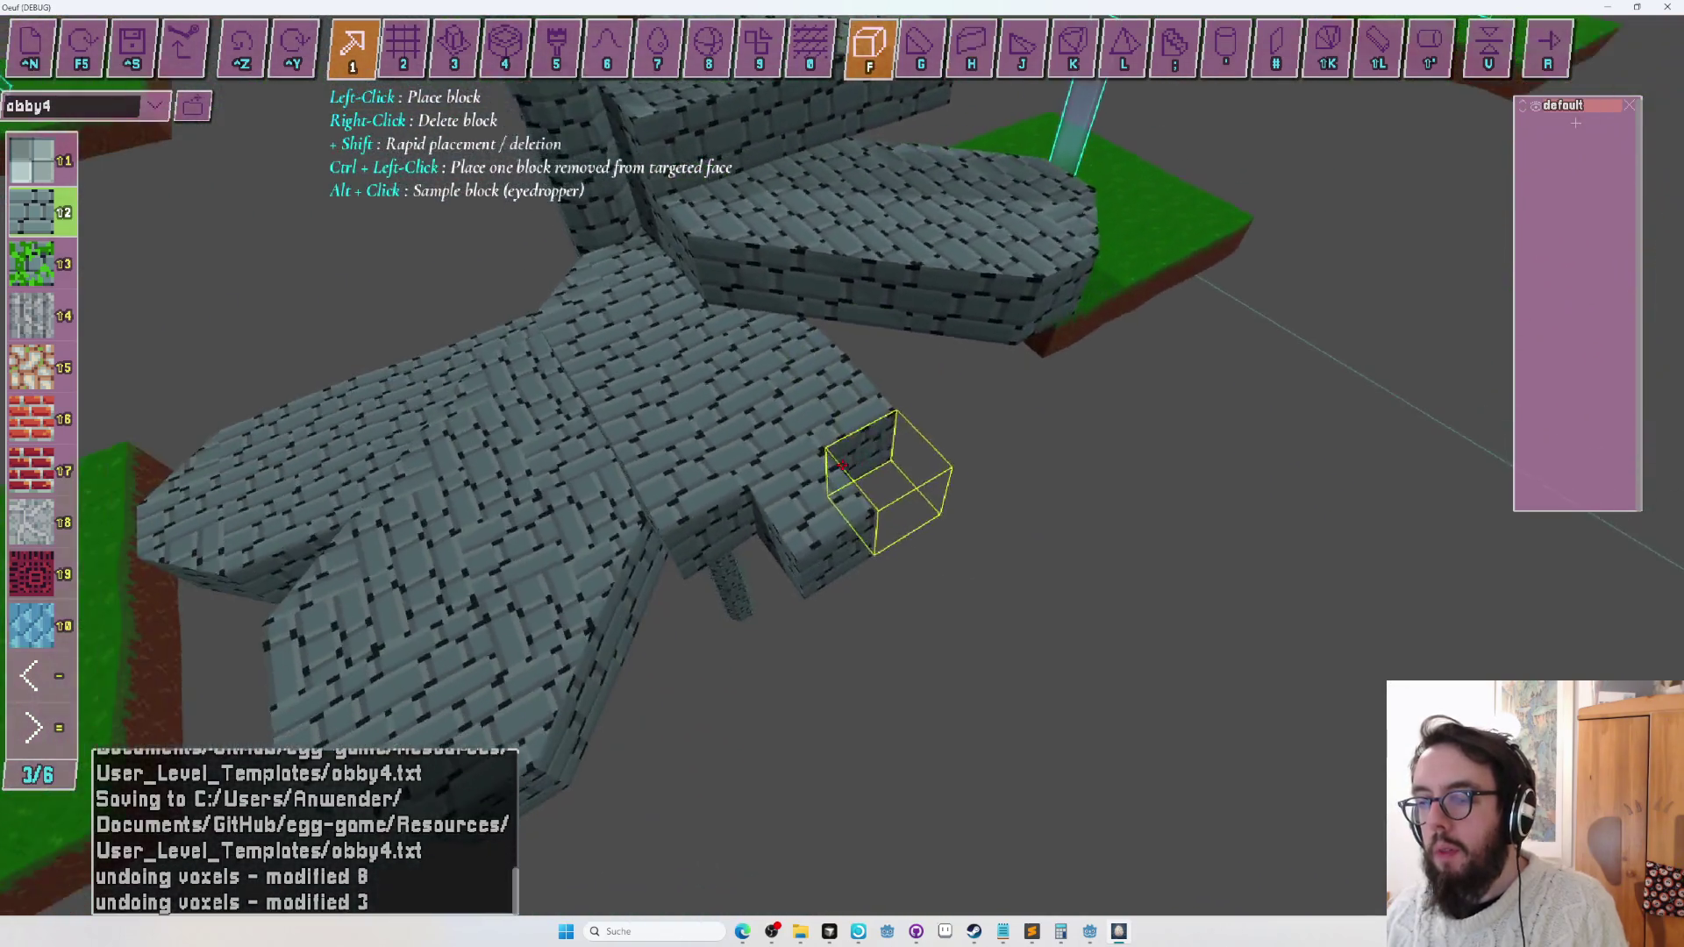
key(d)
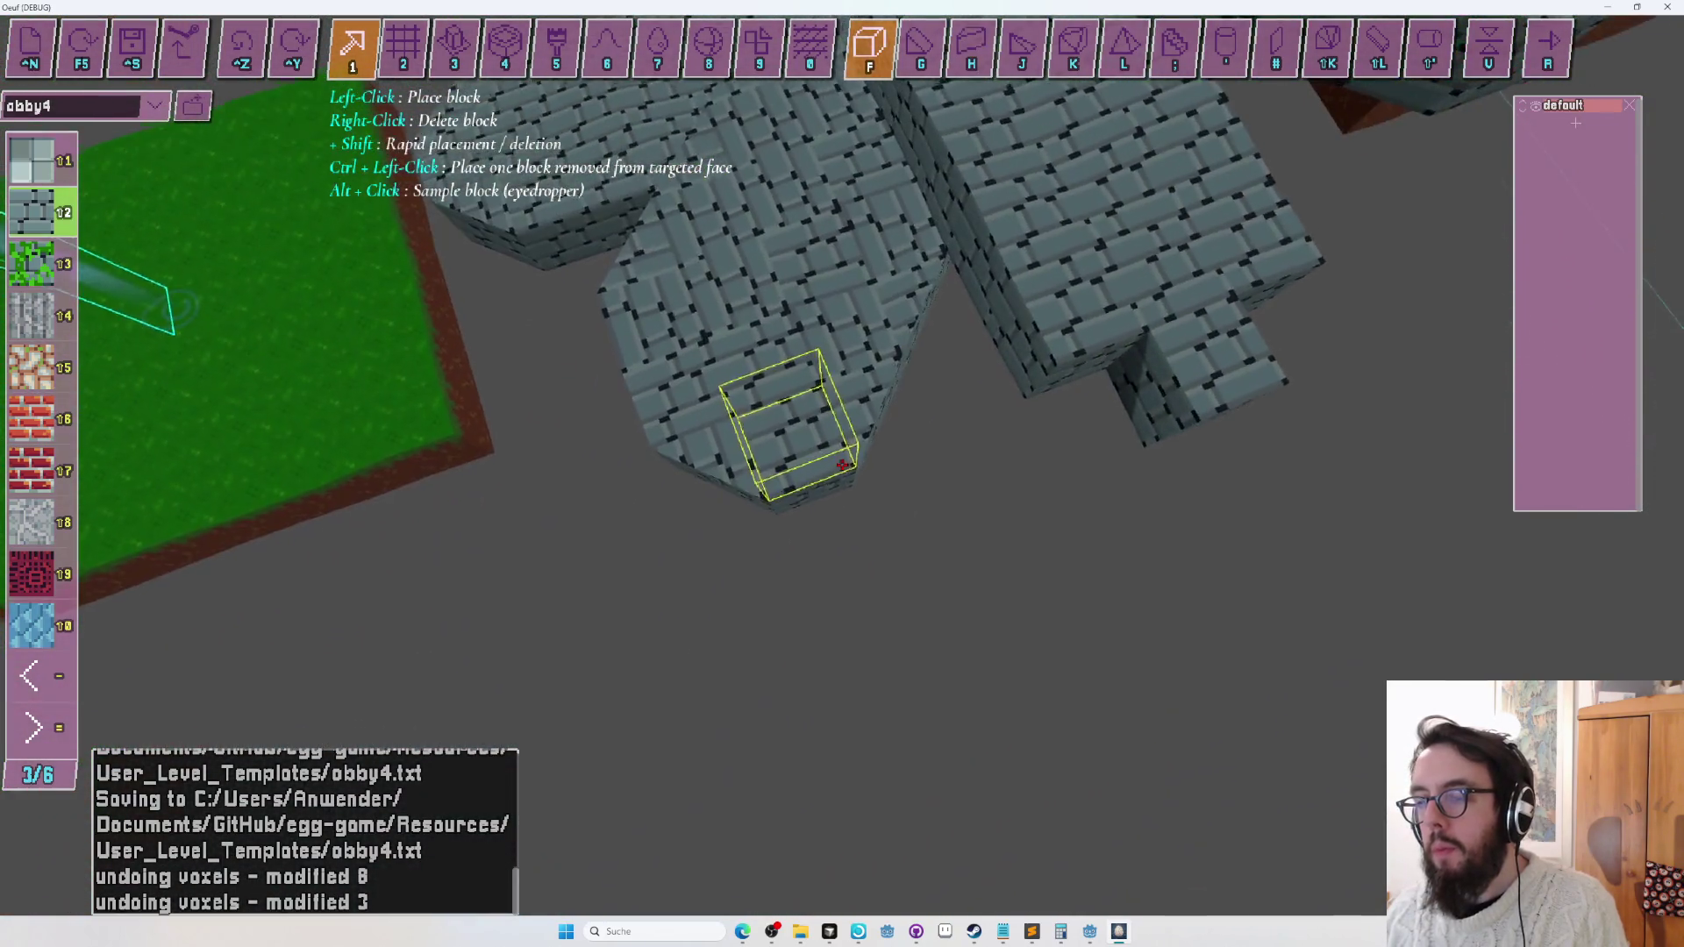
key(h)
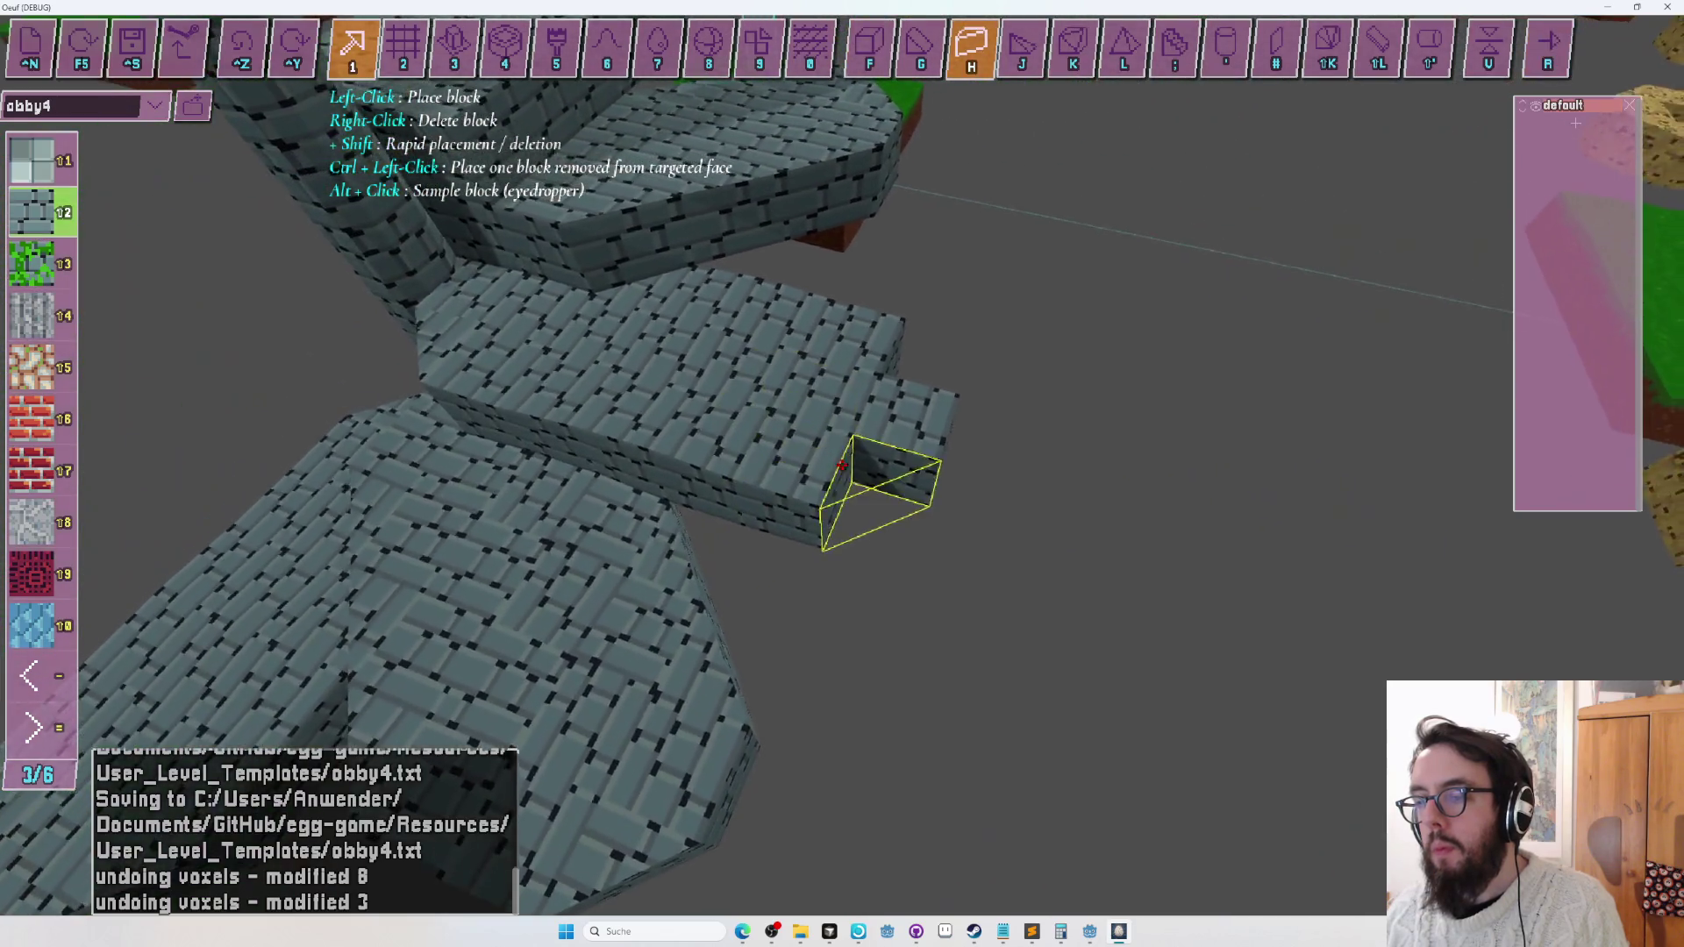
key(a)
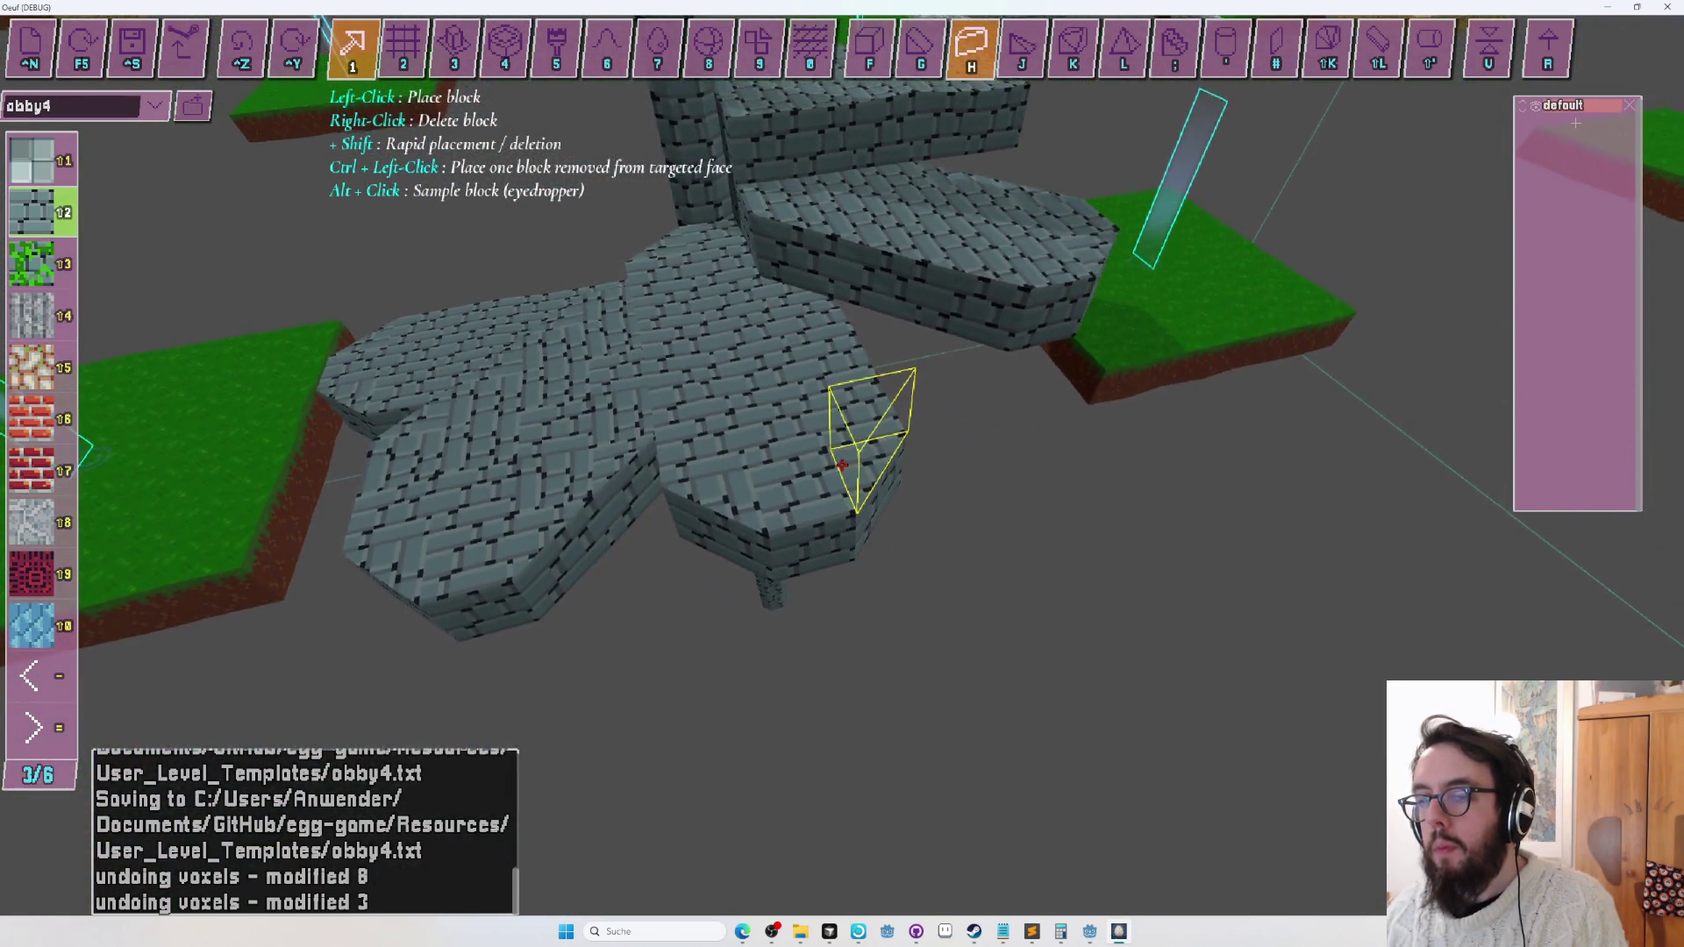
key(f)
key(s)
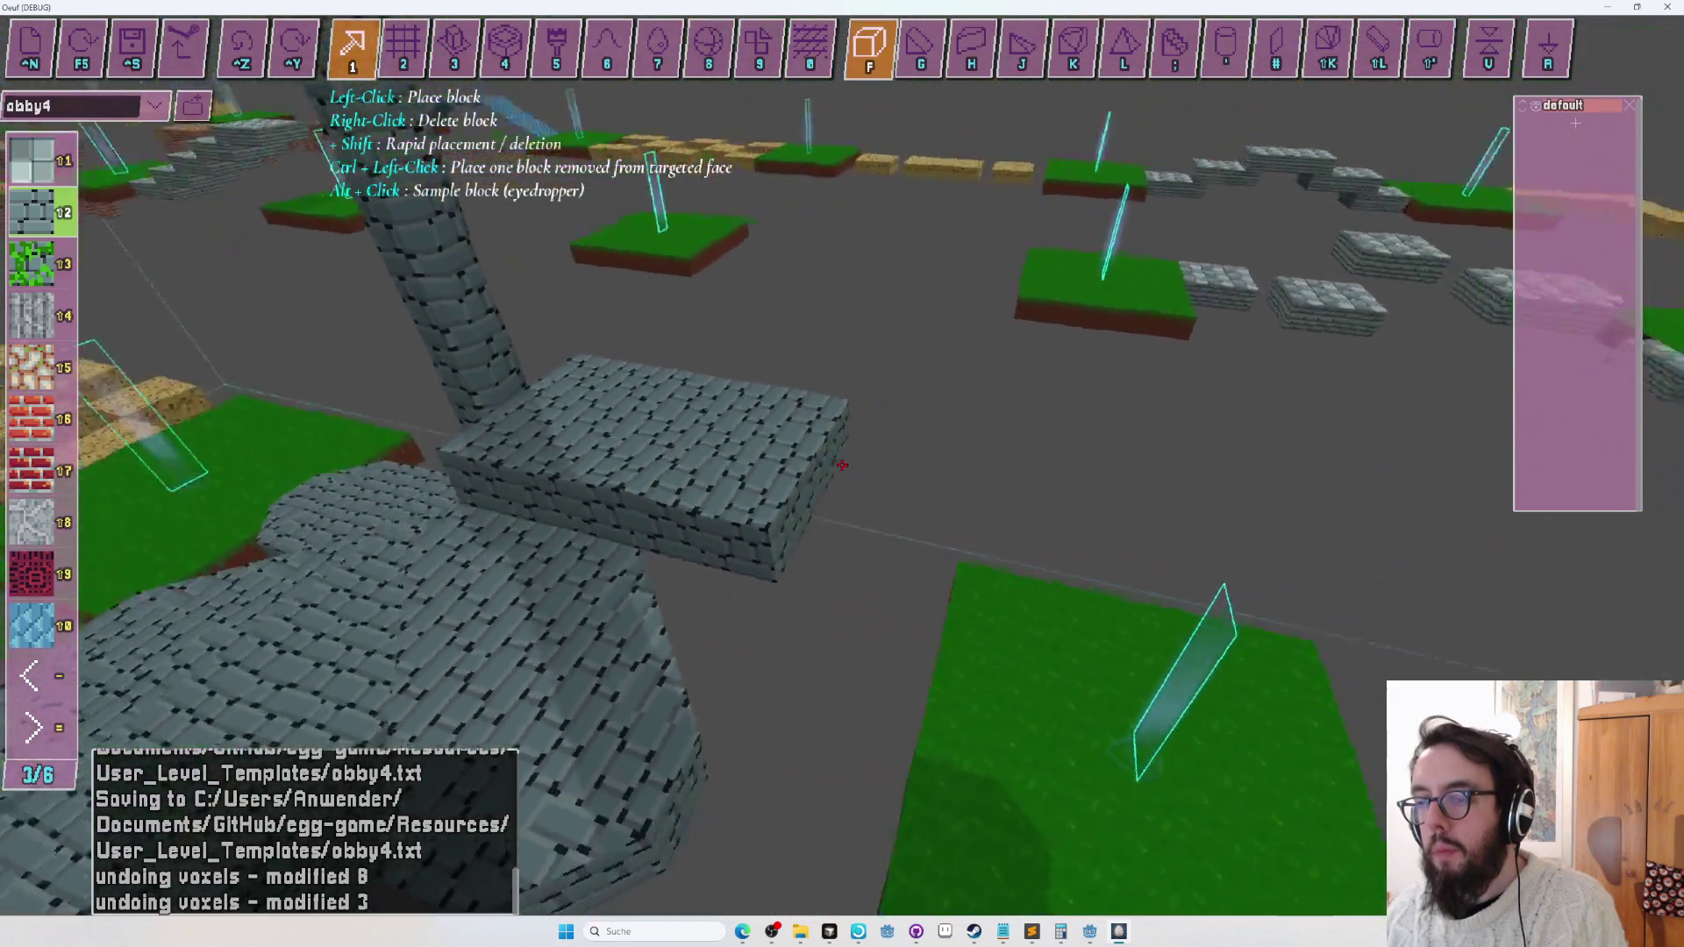
key(w)
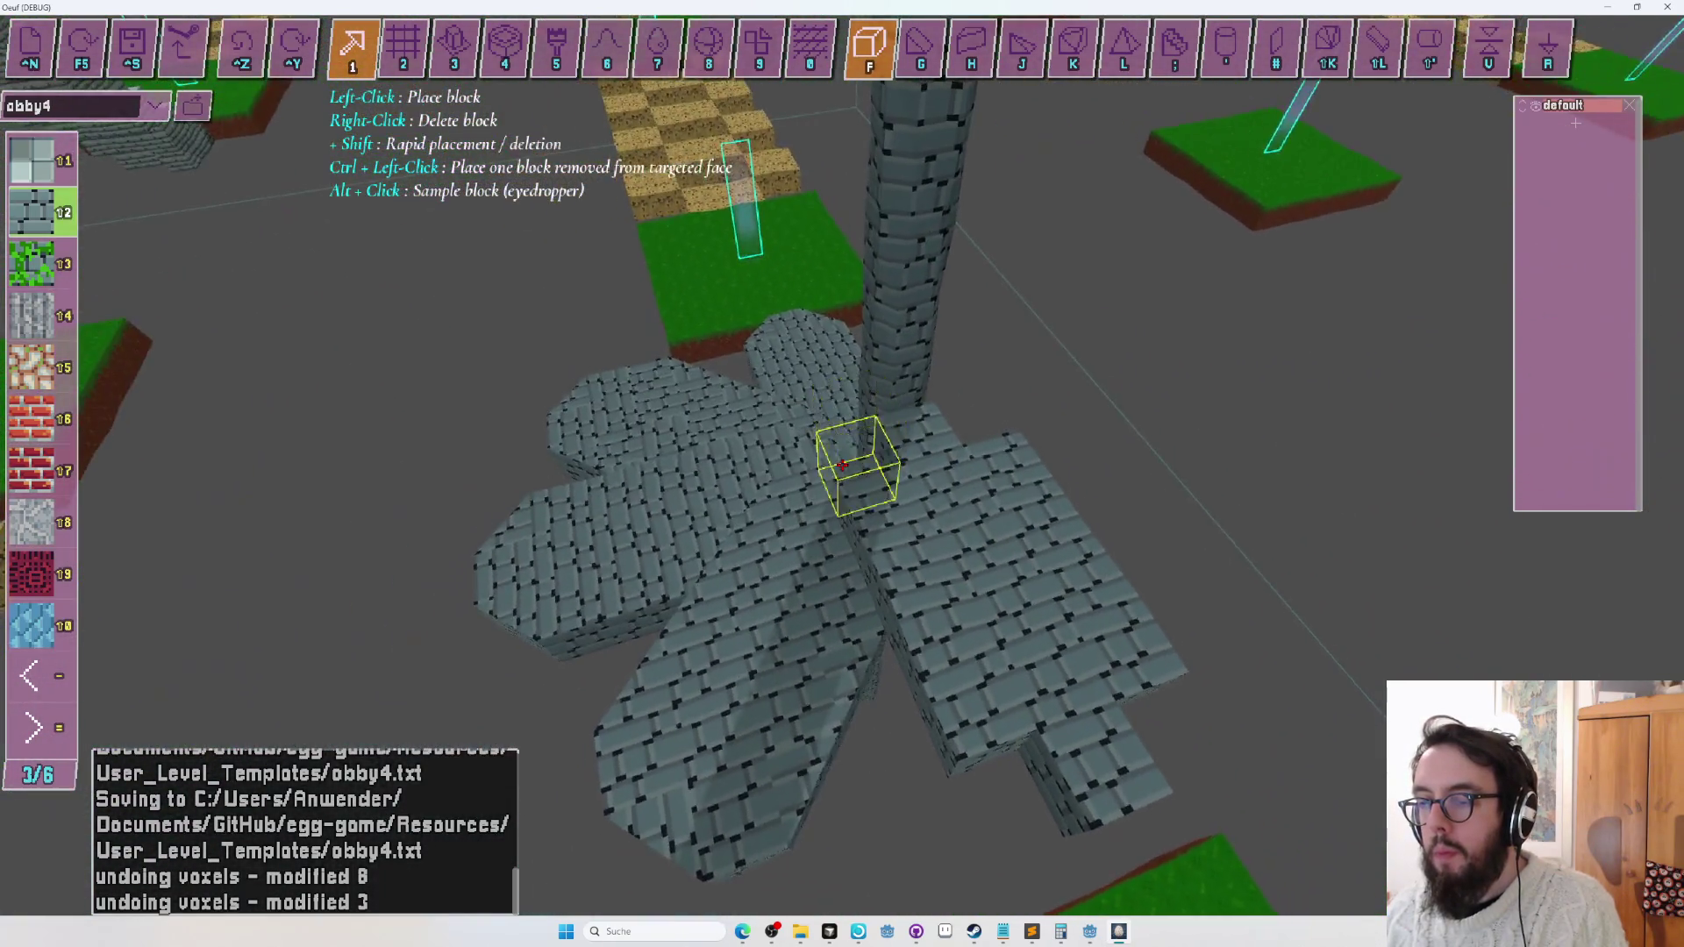
Centre the stone clover in view, then playtest obby4 from the green spawn platform.
key(Right)
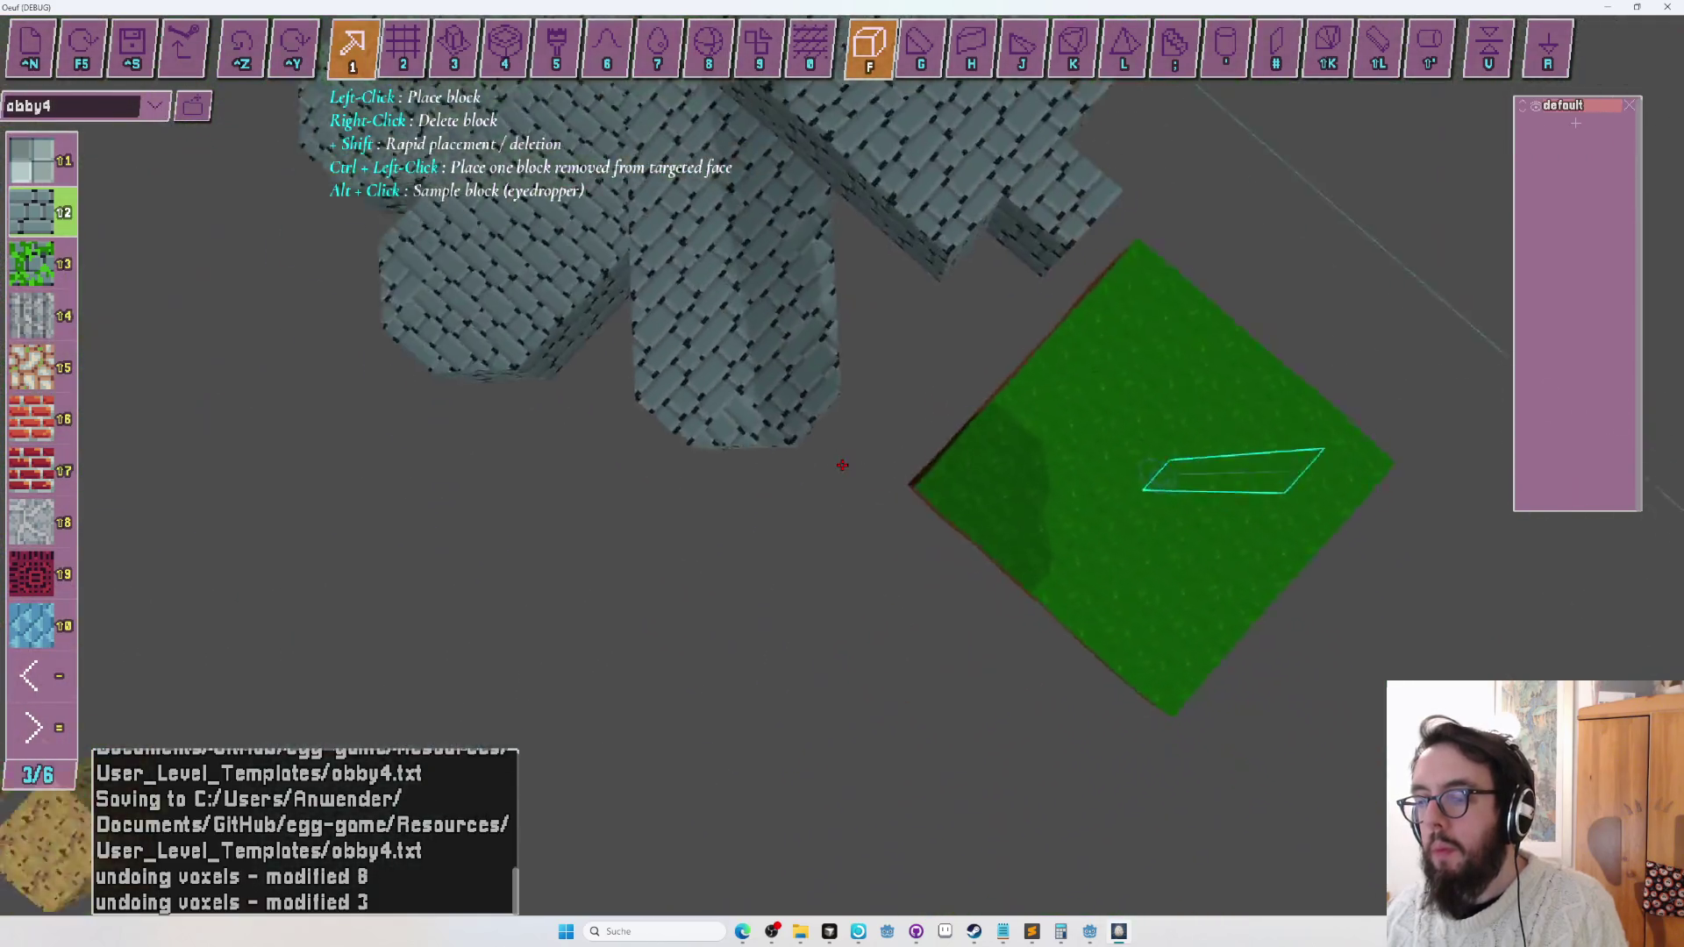
key(s)
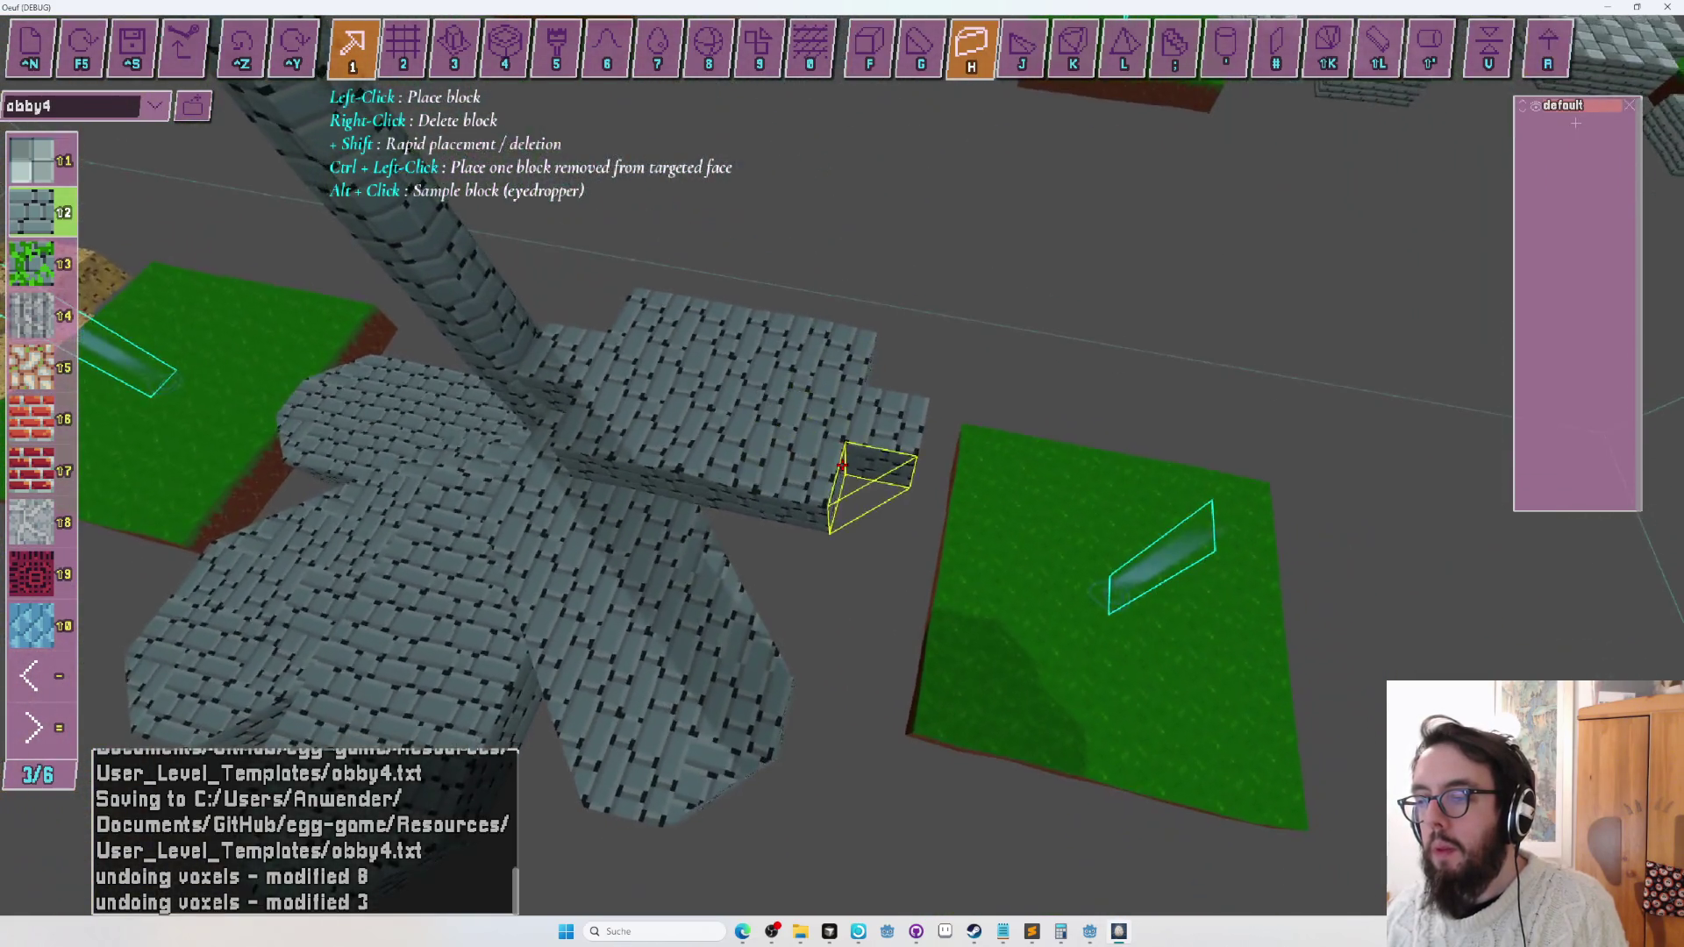
key(Left)
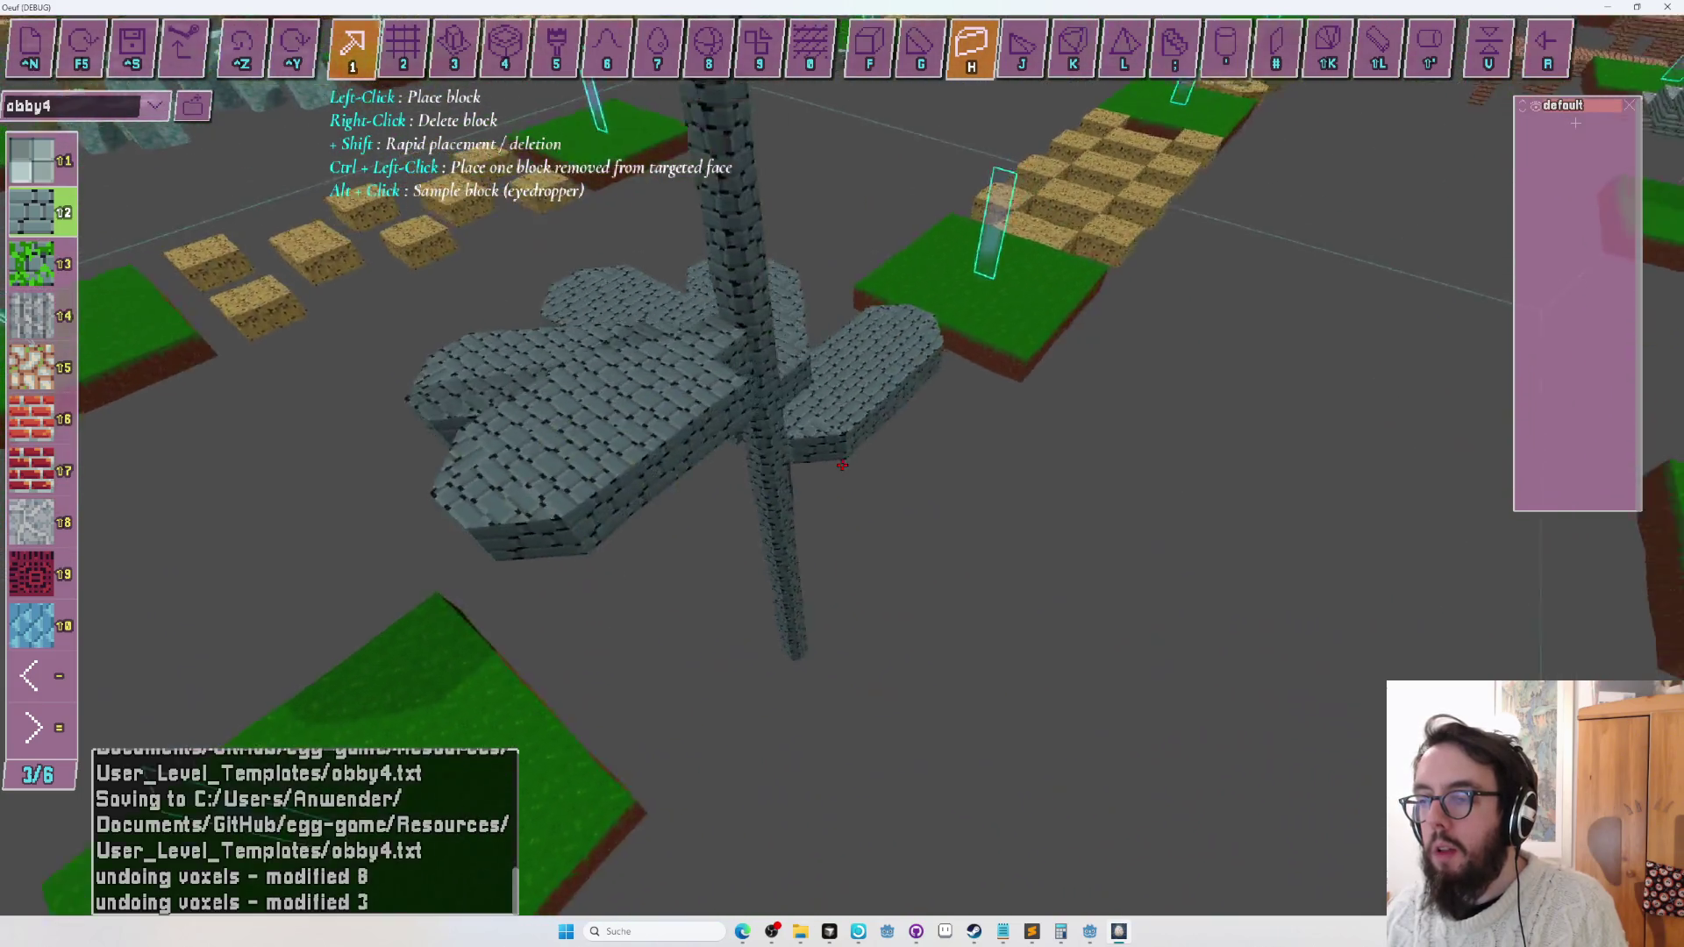
key(w)
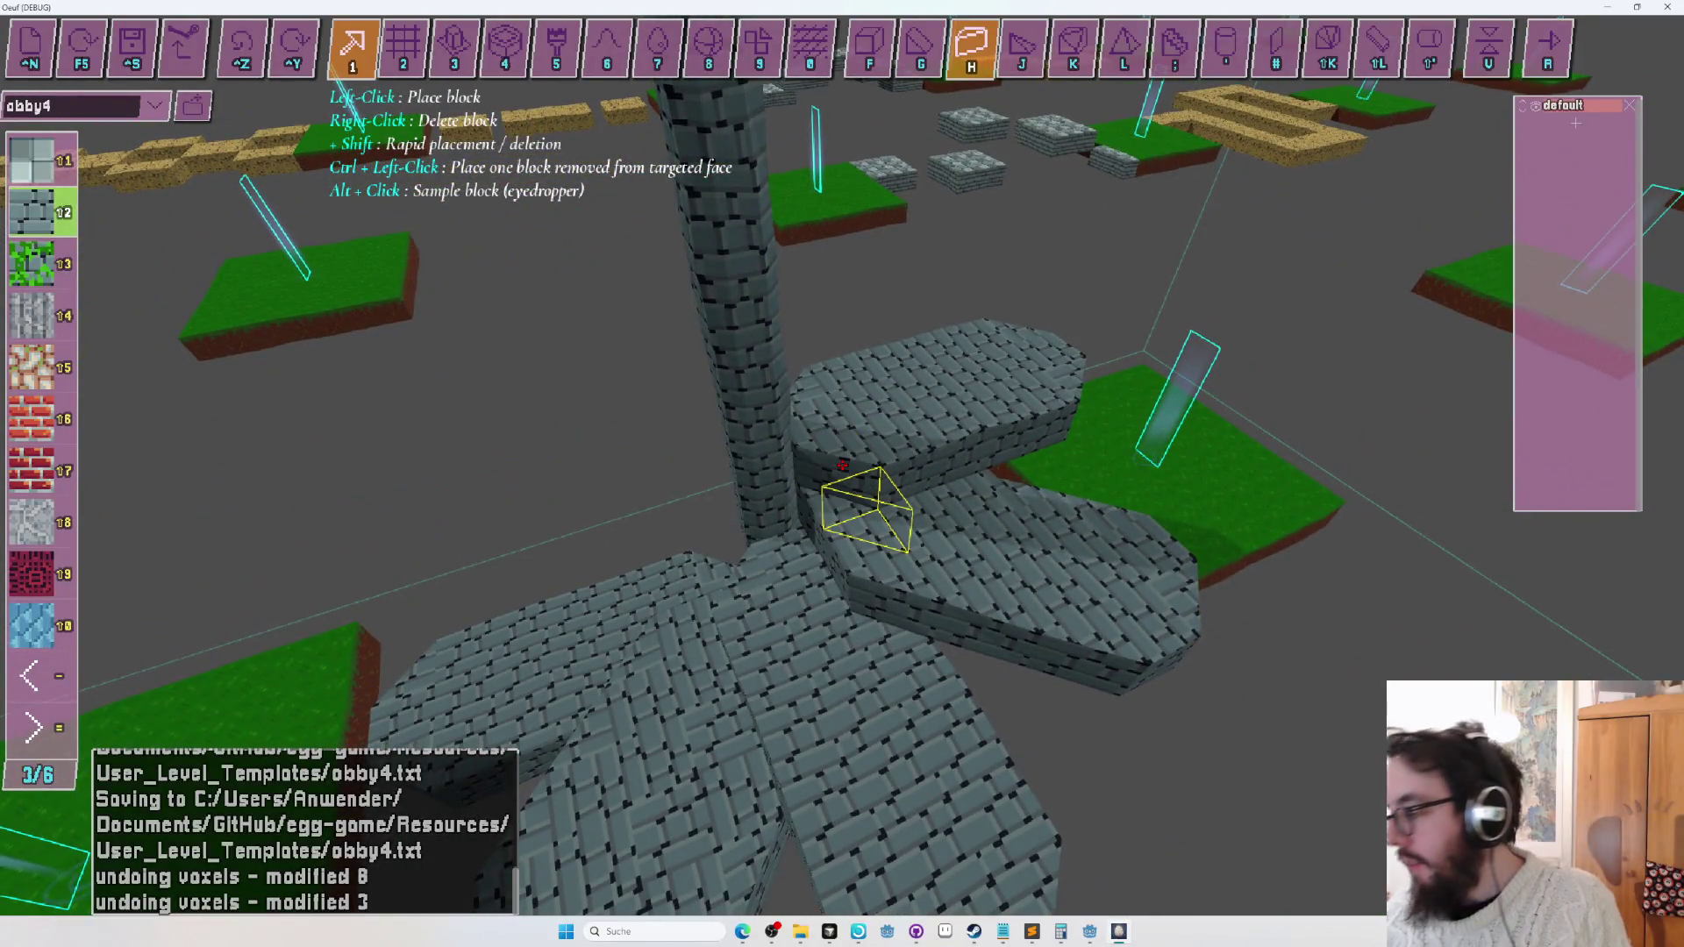
key(s)
key(Left)
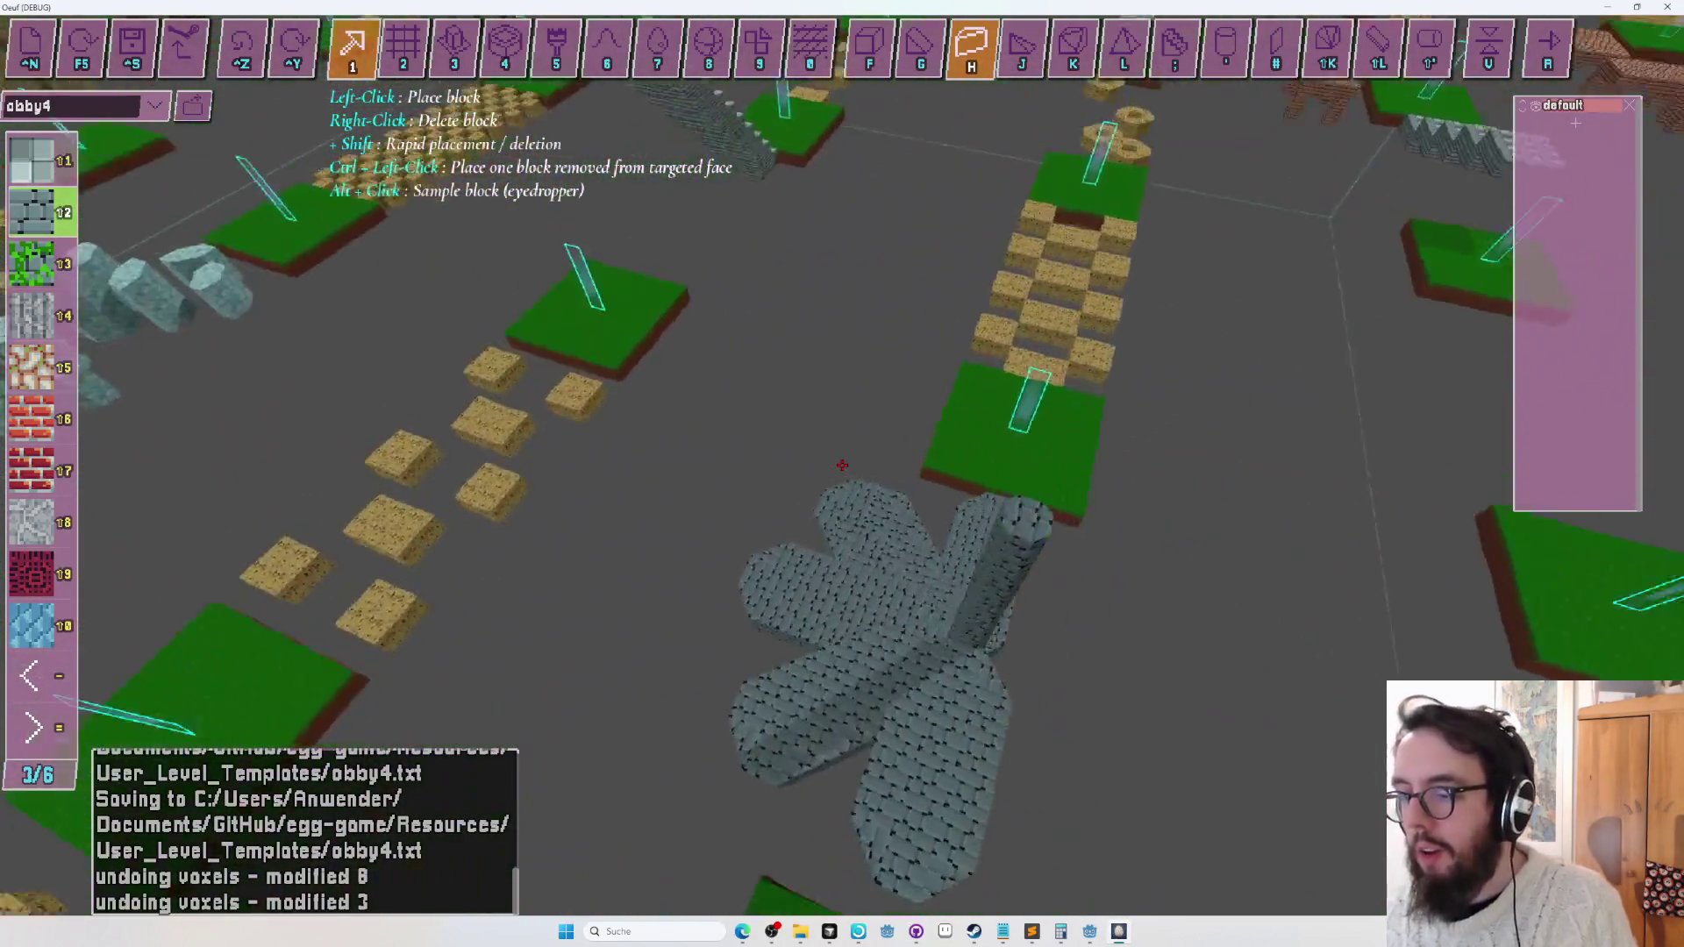
key(w)
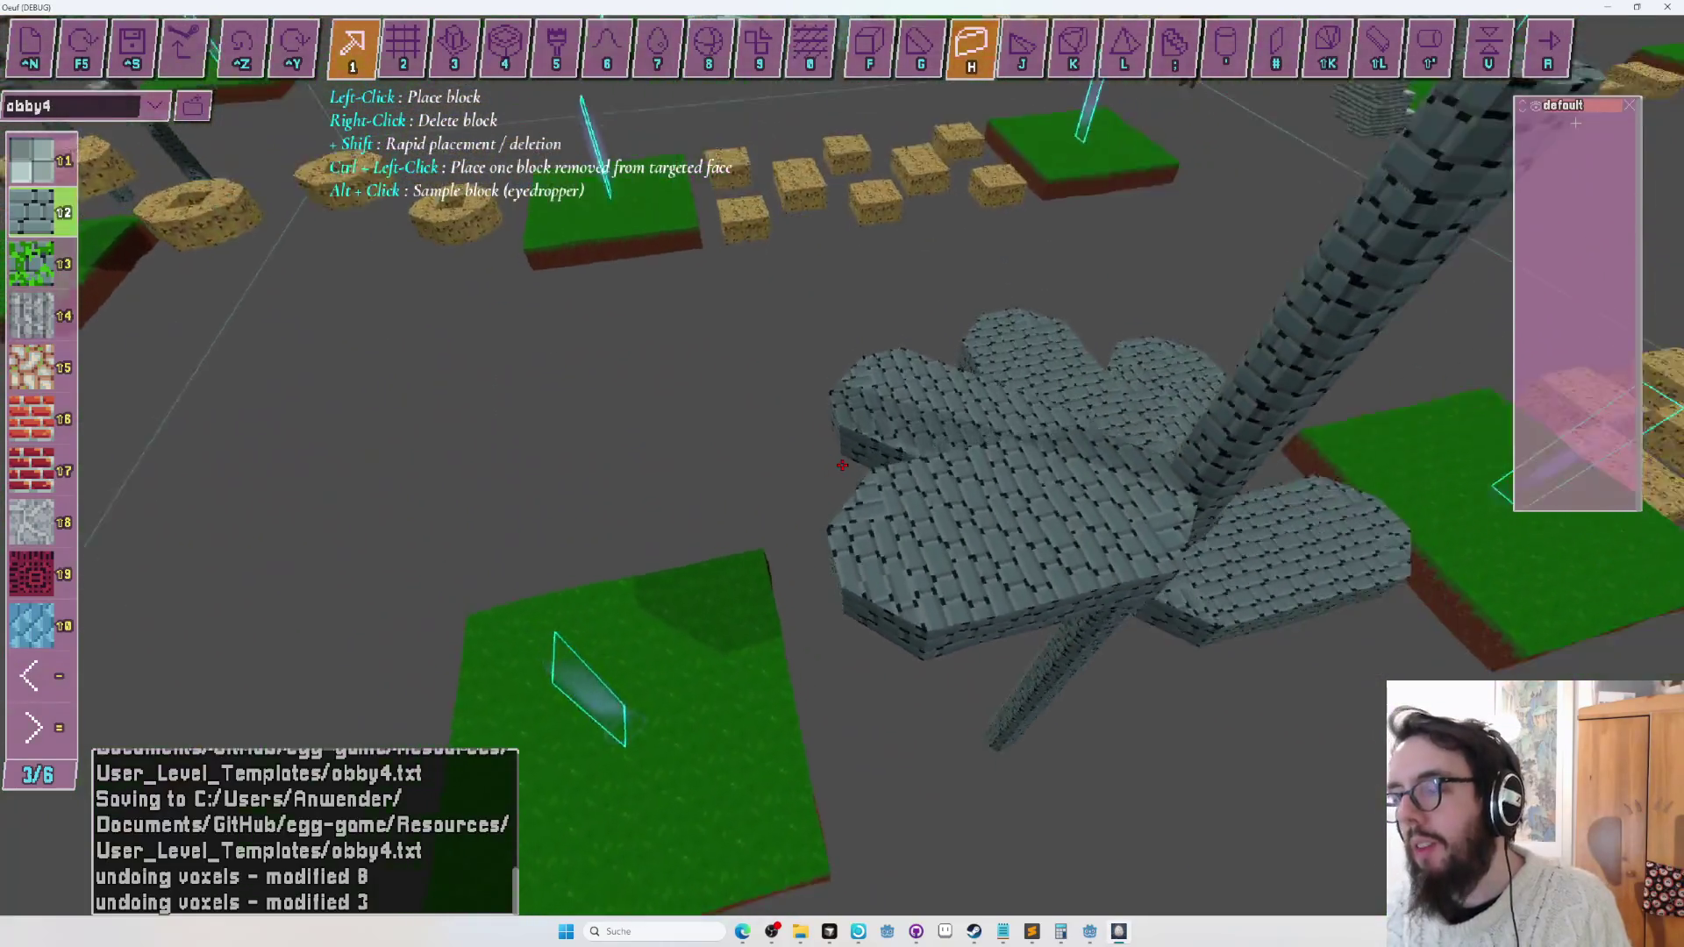
key(Right)
key(Up)
key(Left)
key(F5)
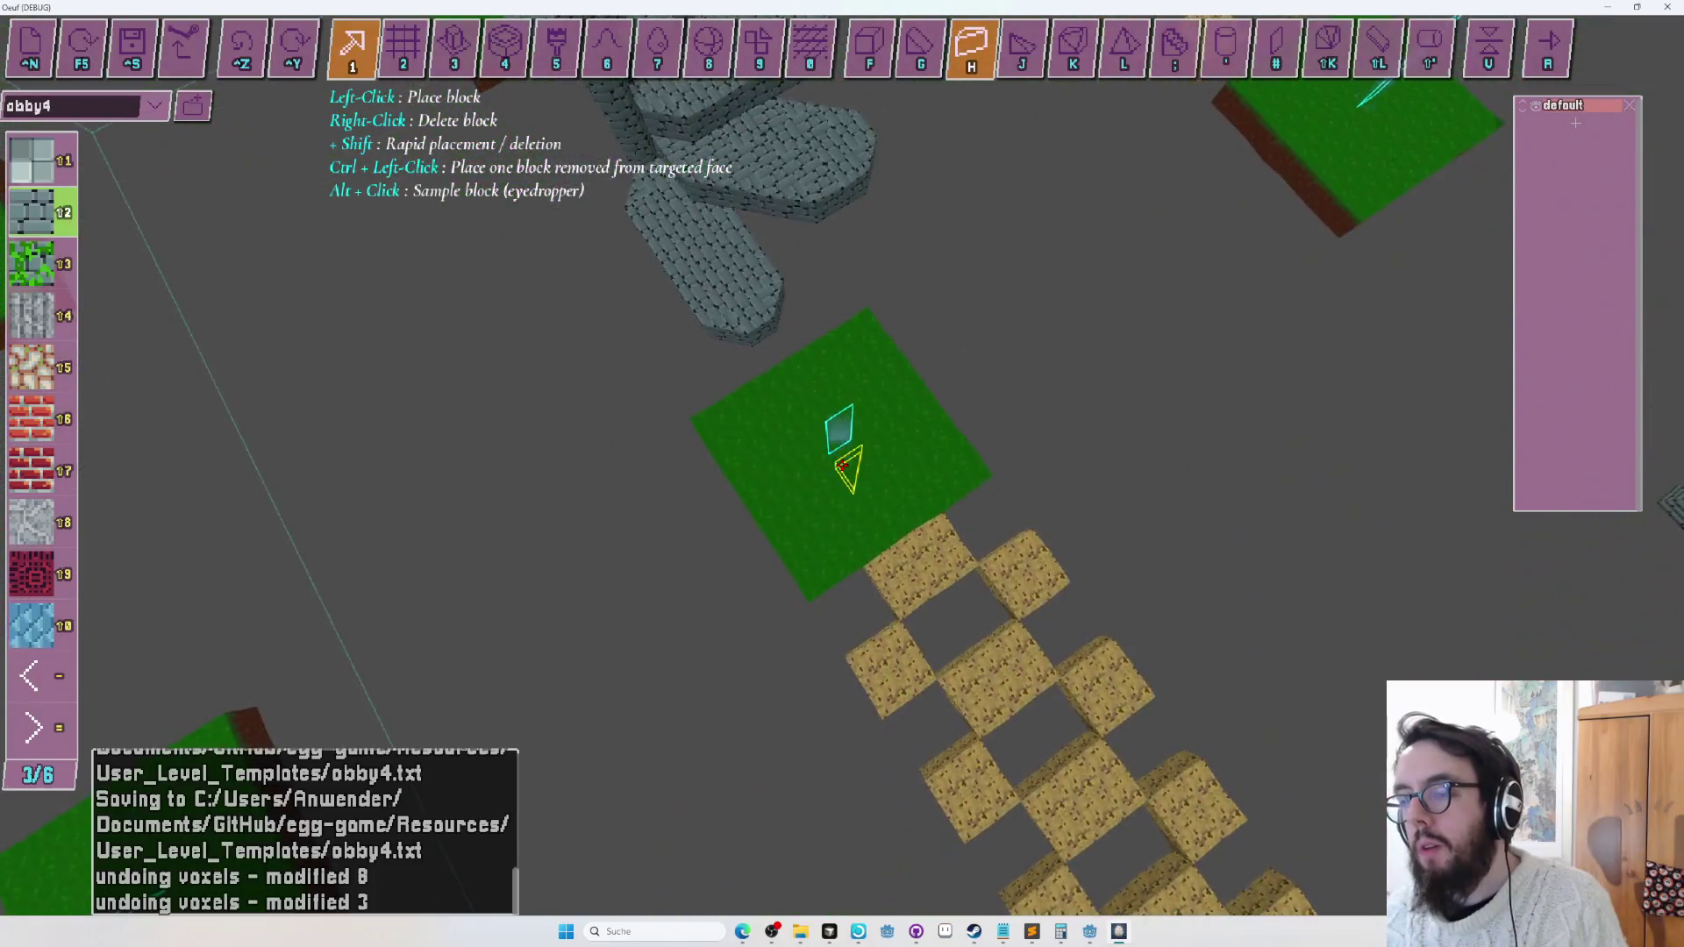
key(F5)
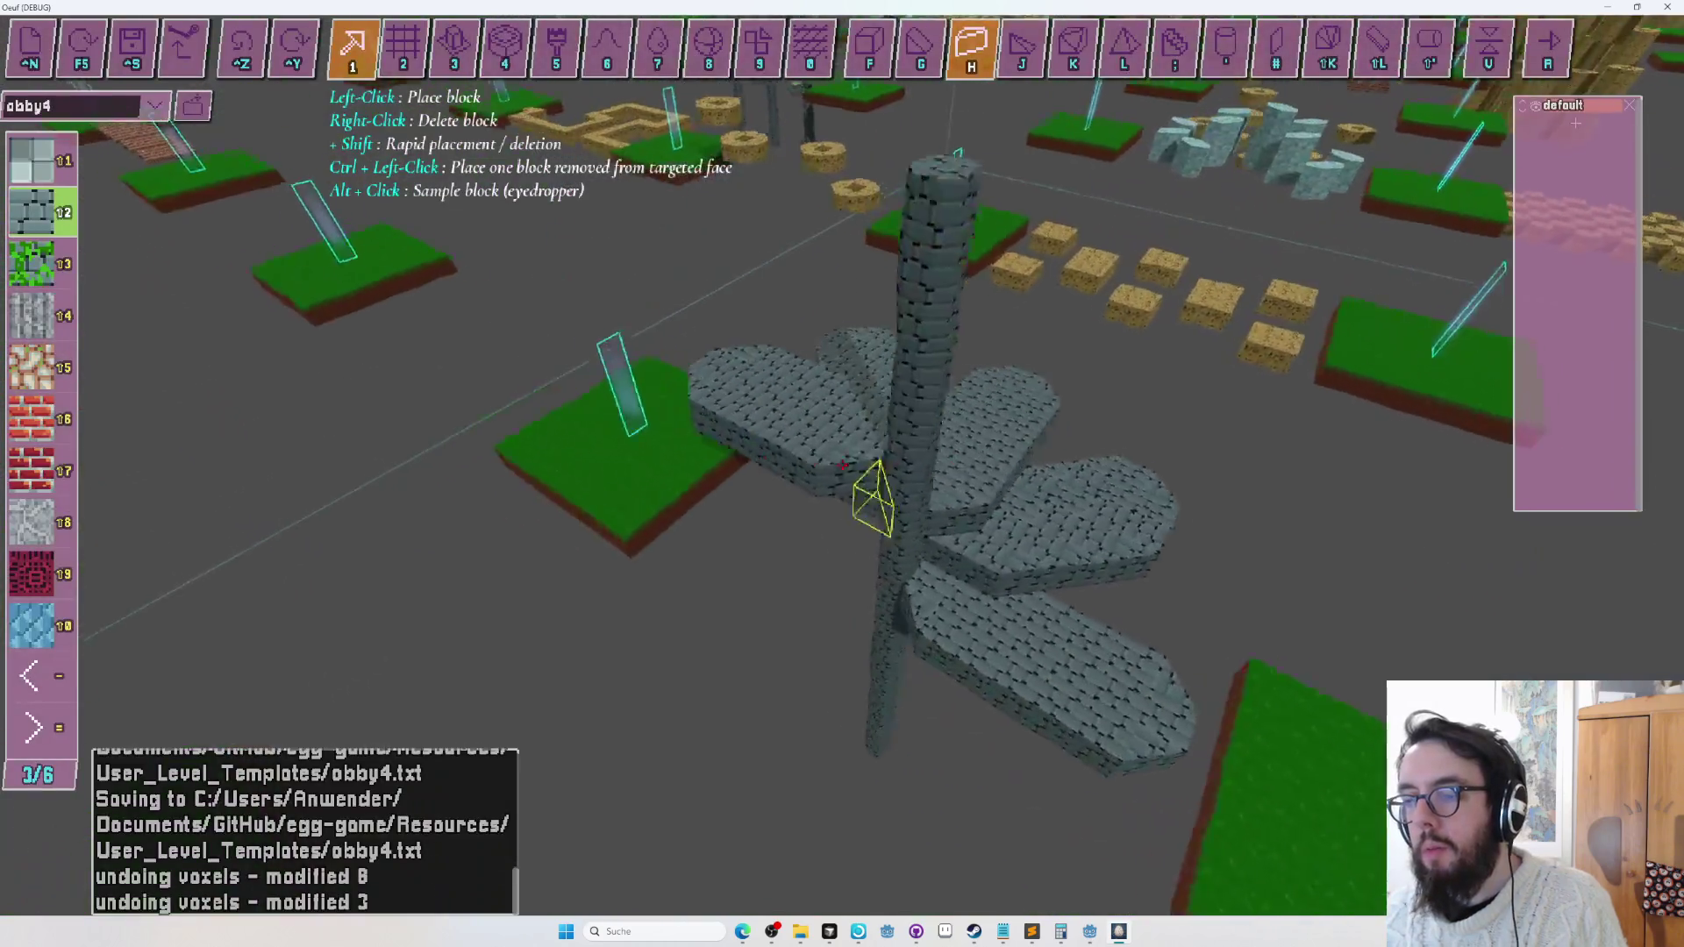
key(F5)
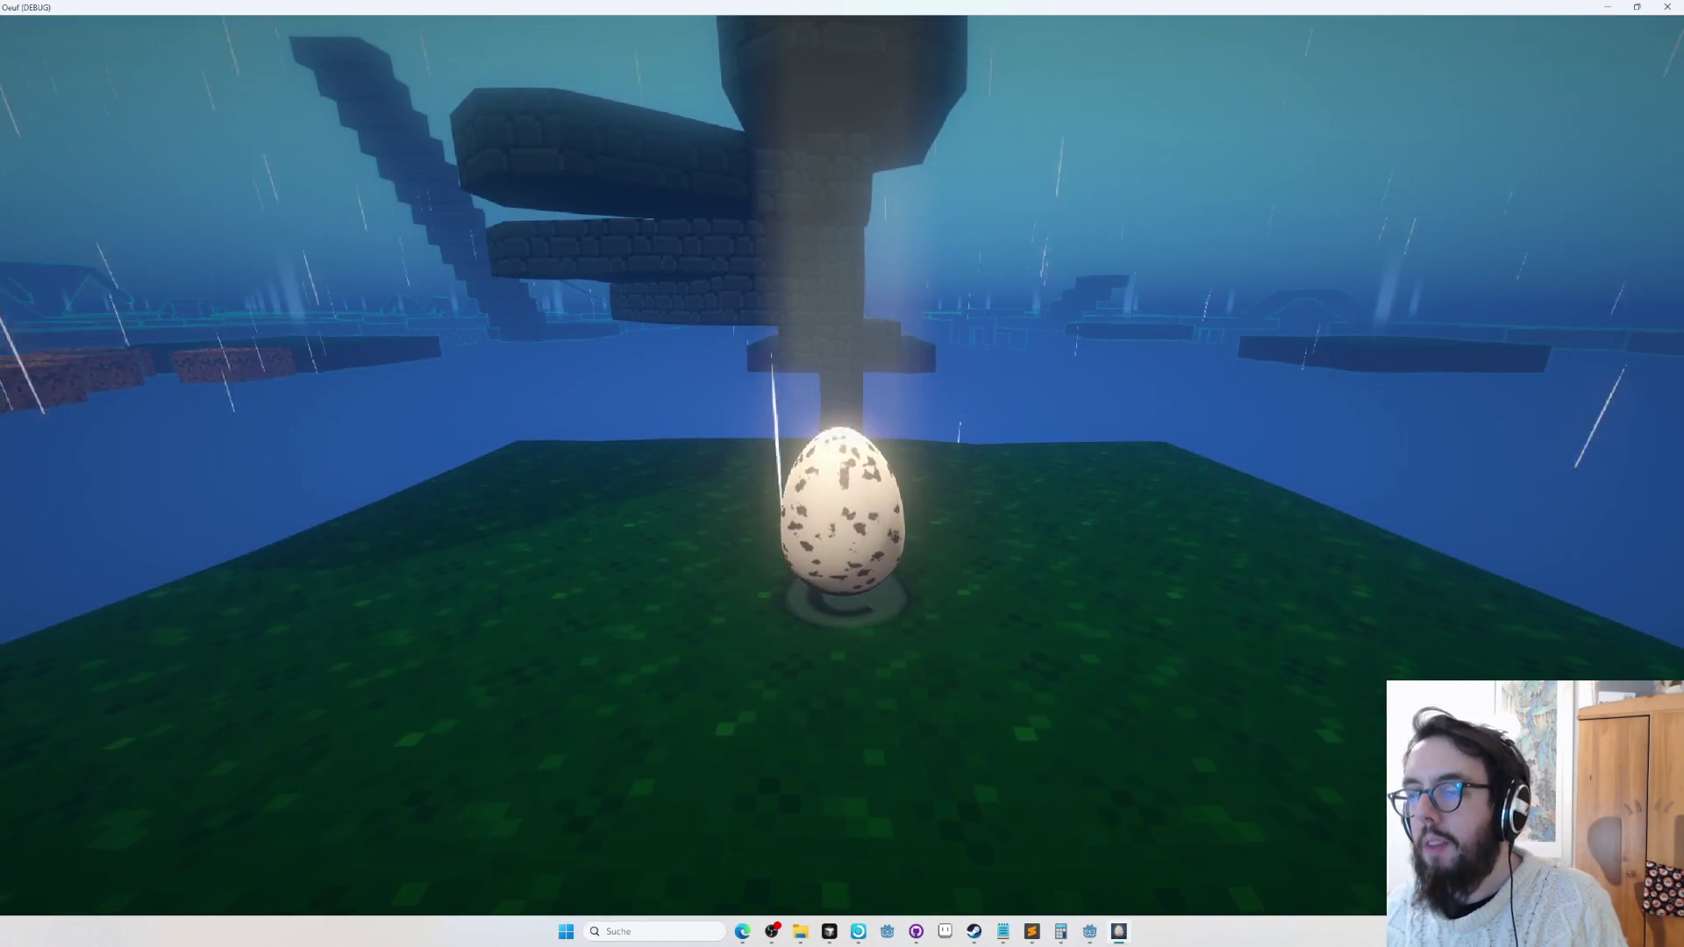
Exit the playtest and switch the editor to entity placement.
key(Escape)
key(Tab)
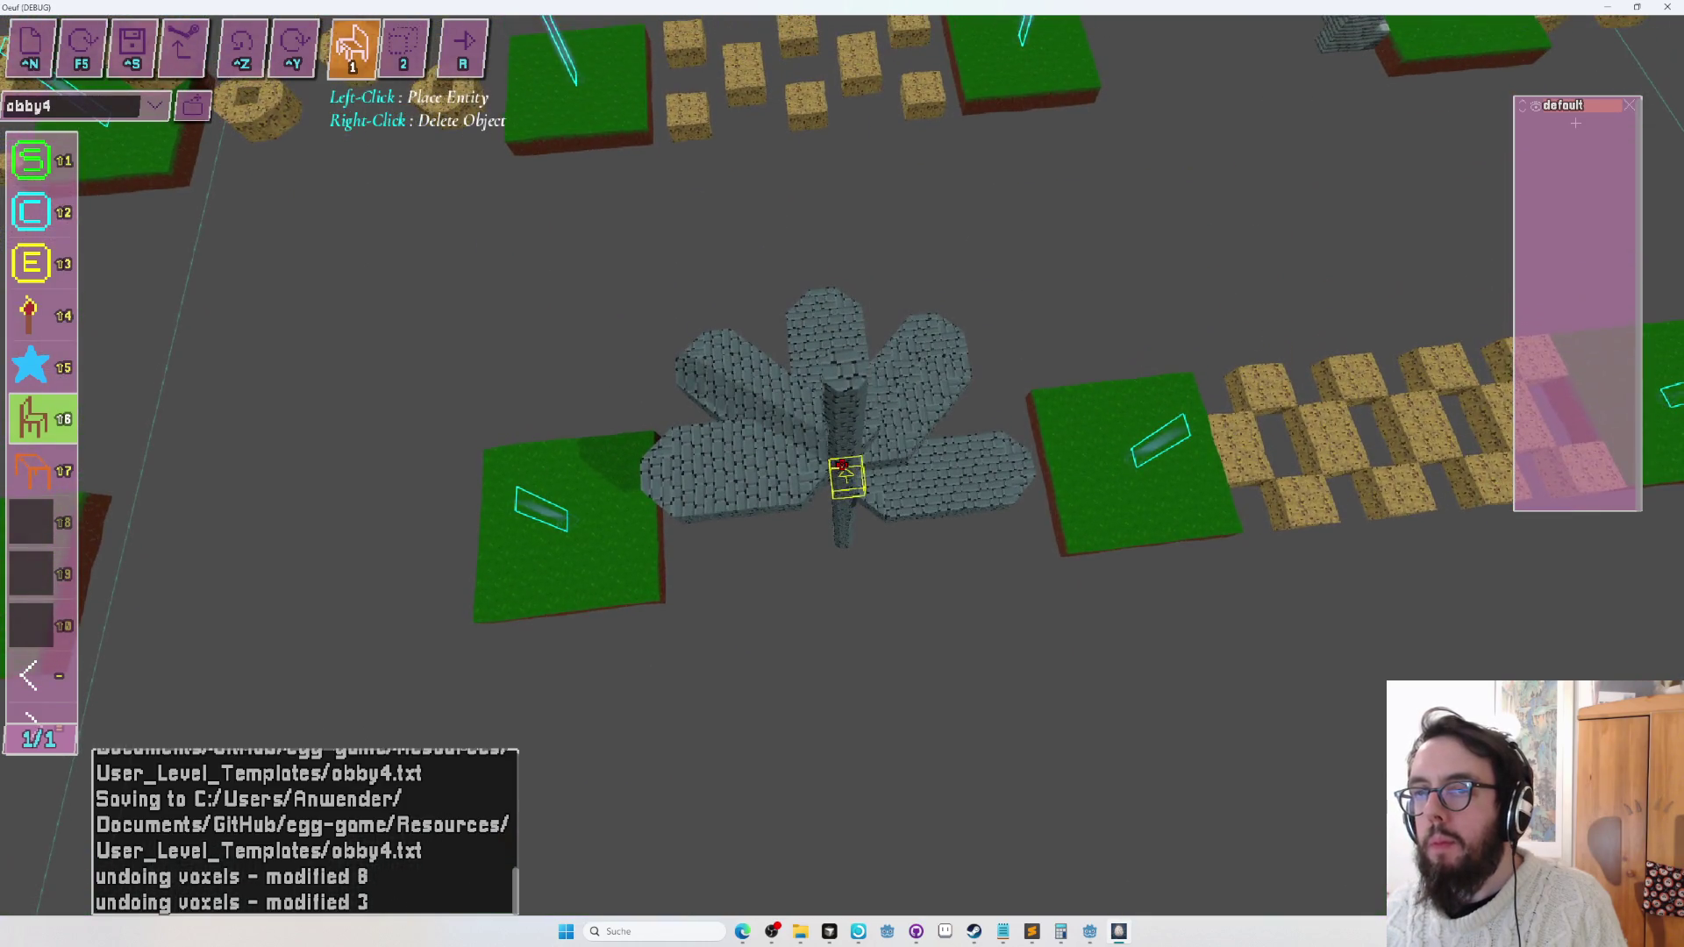
In layer-assign mode 2, add the staircase voxels and the tall pole entity to a layer.
key(2)
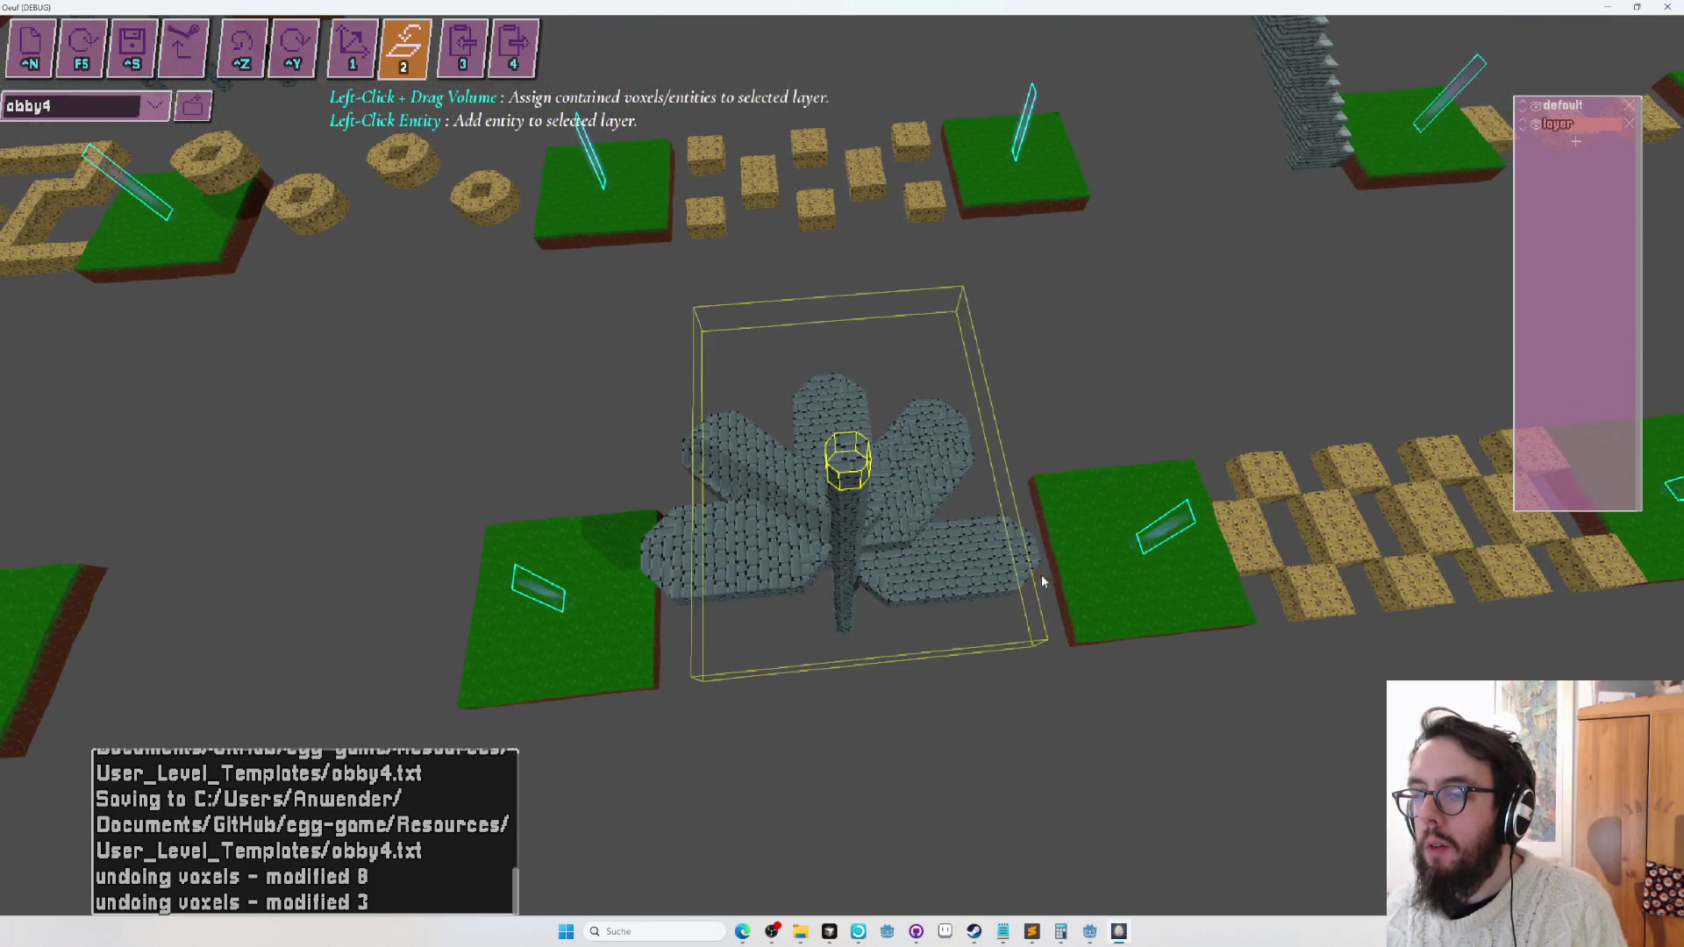
drag(1096, 824, 977, 664)
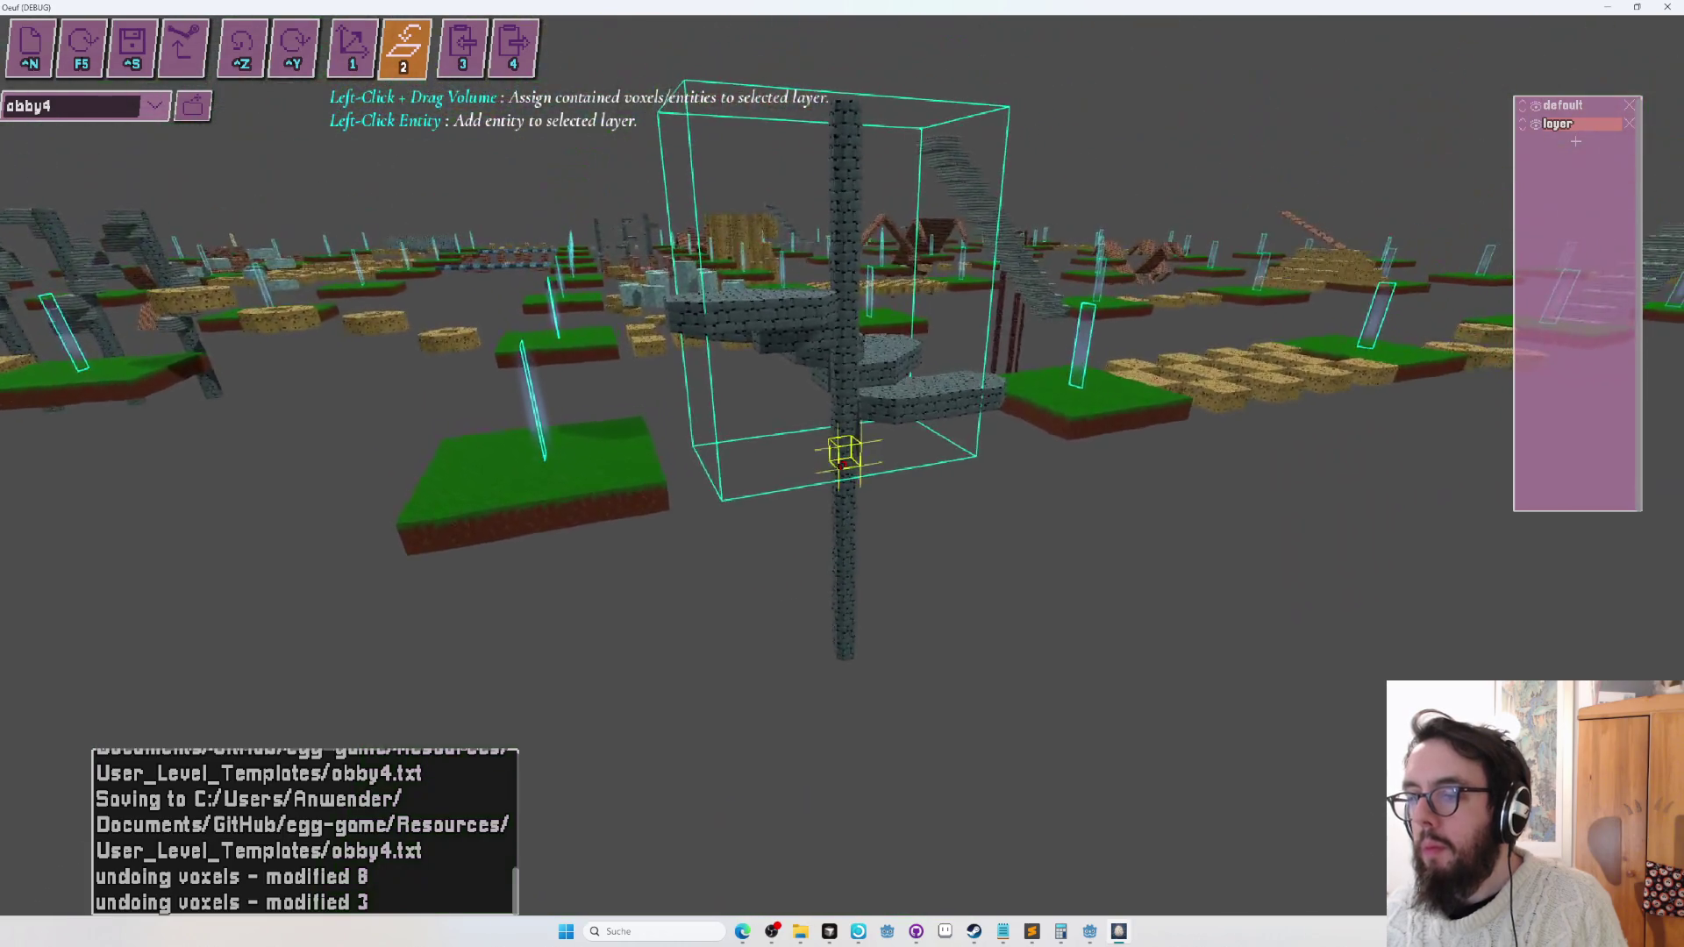
click(840, 465)
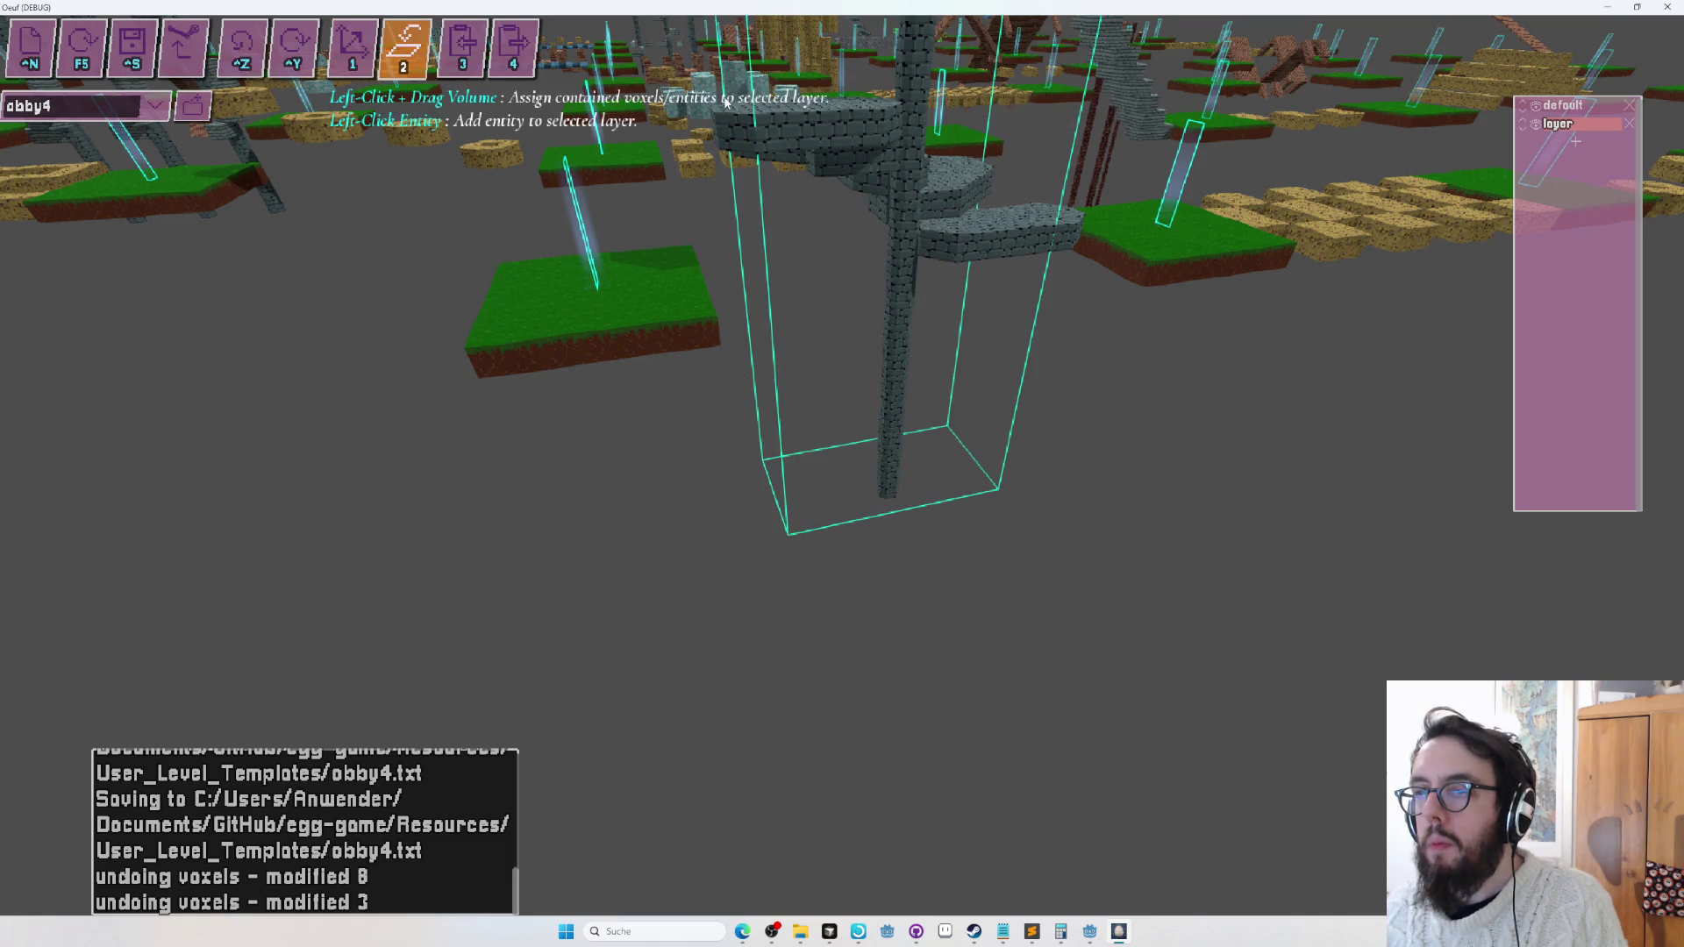
scroll(847, 437, down, 5)
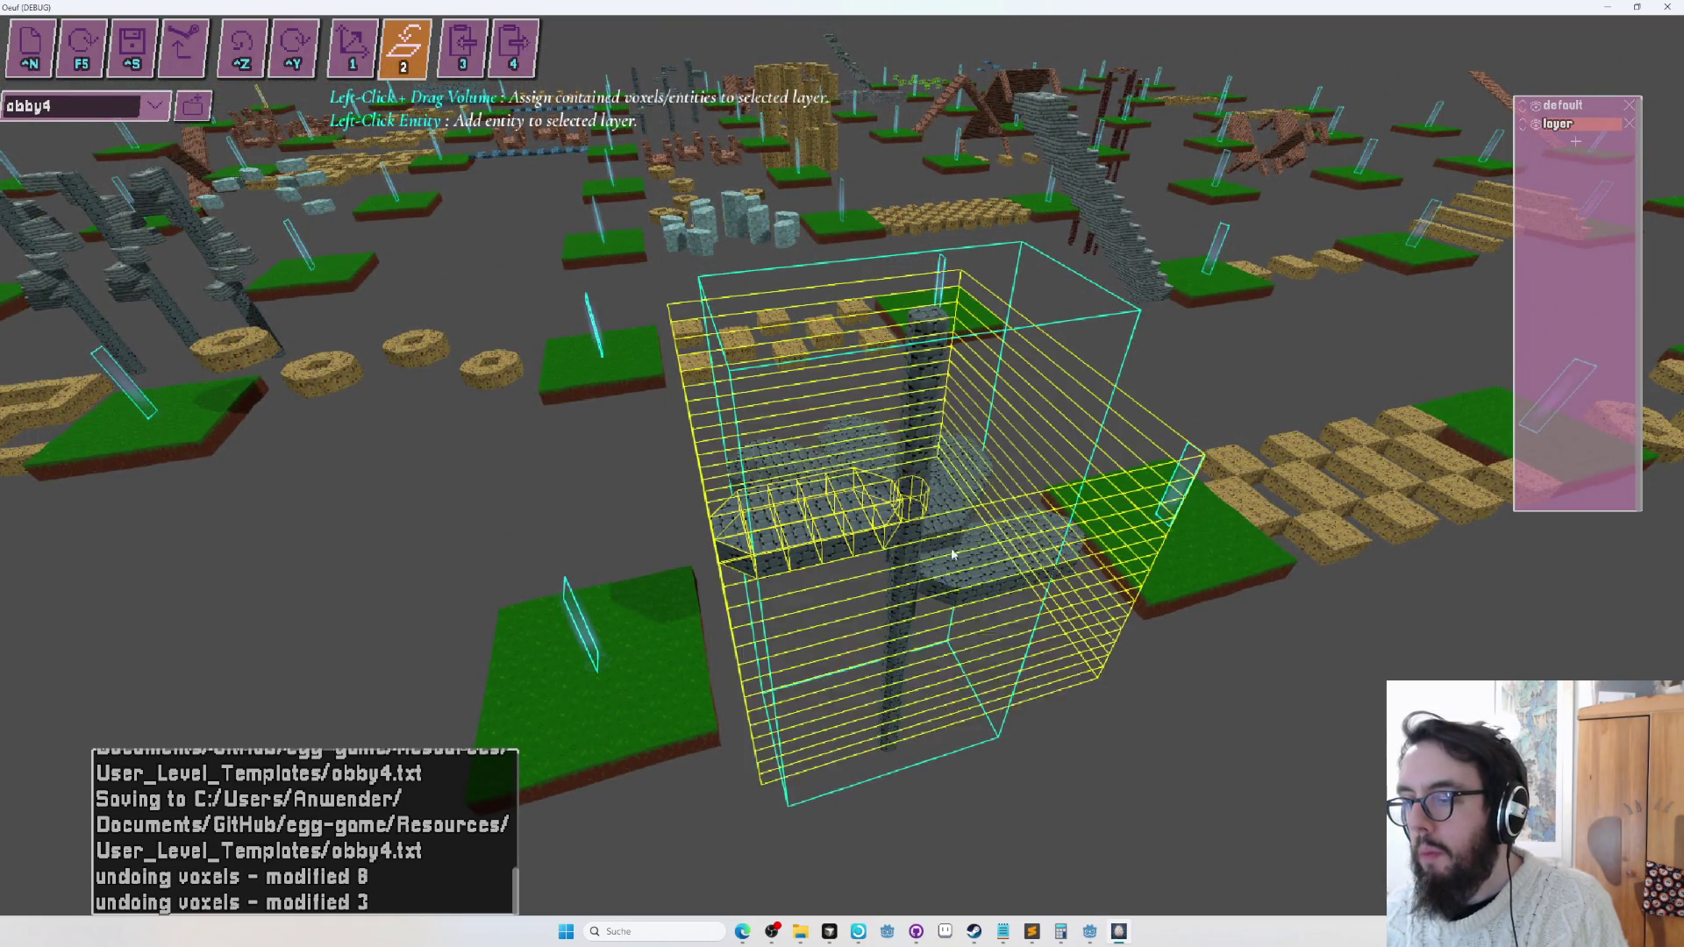
Undo the overreaching layer assignment and switch between layer modes 1 and 2.
key(w)
key(d)
key(ctrl+z)
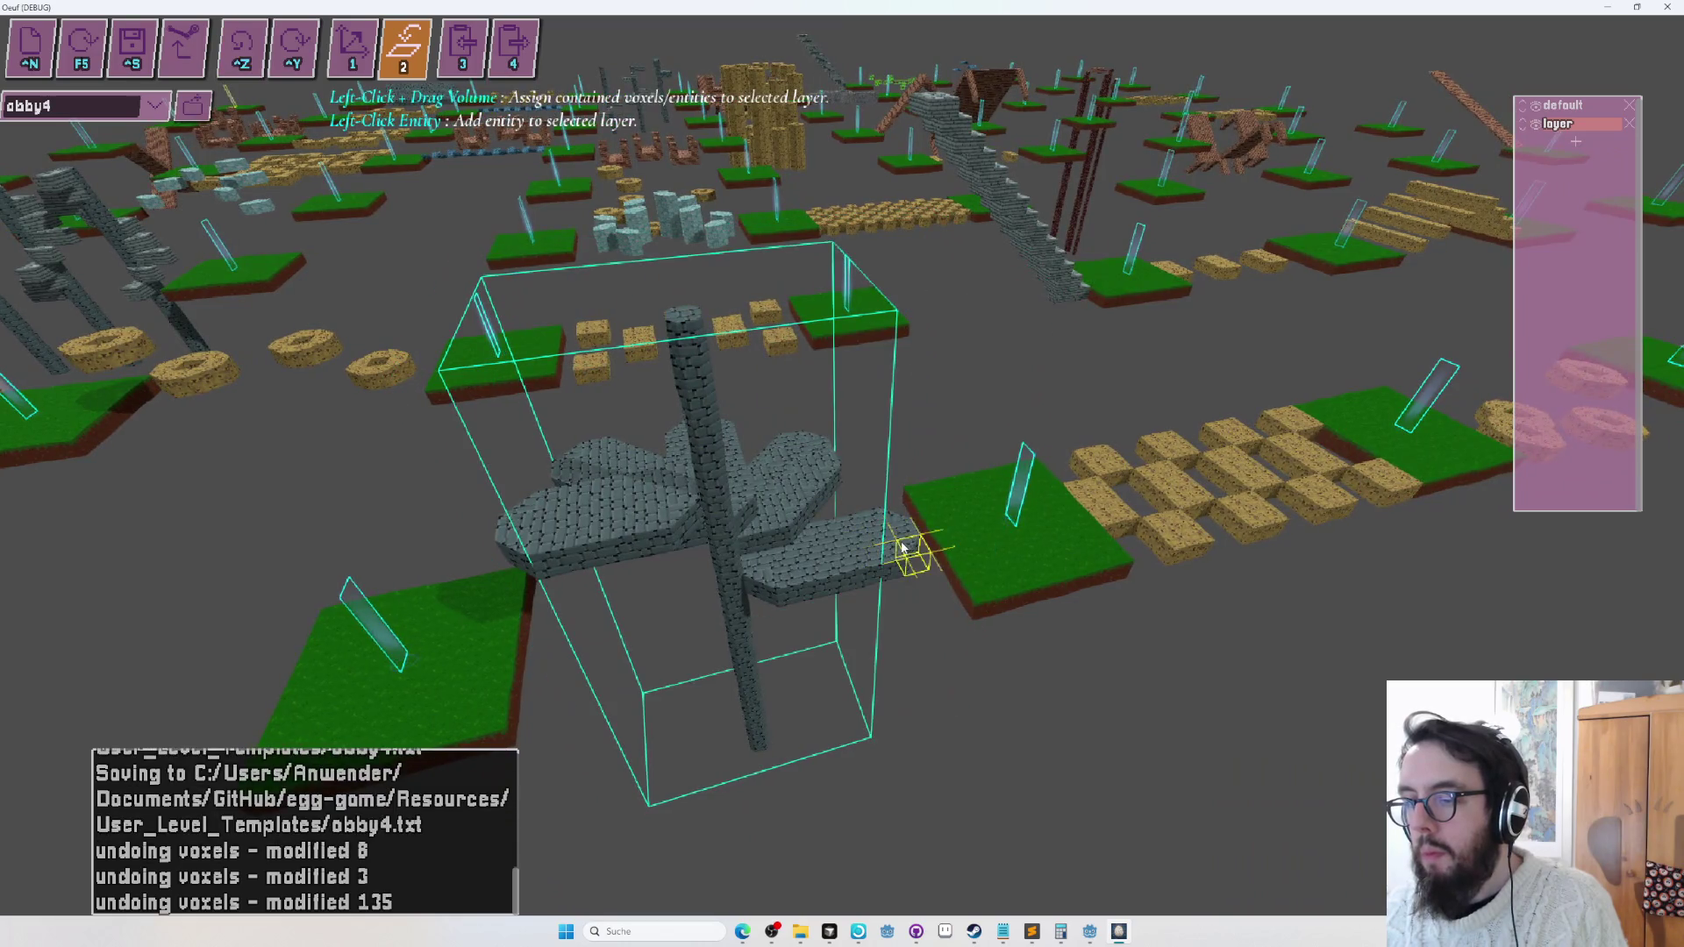
key(a)
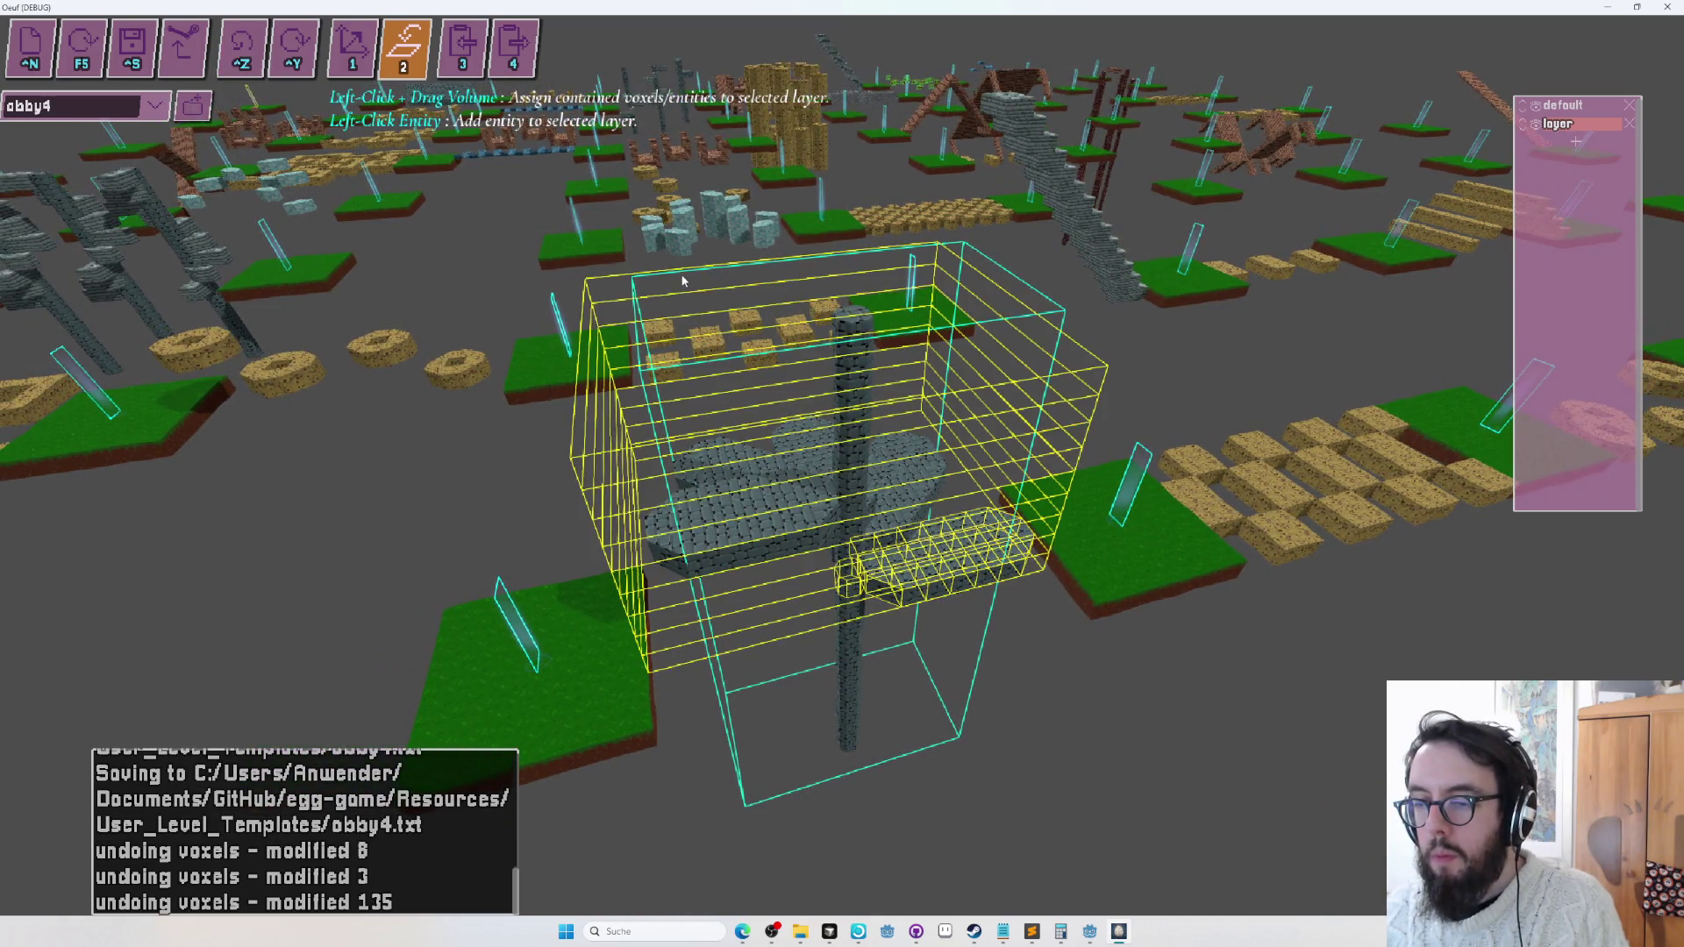
key(a)
key(1)
key(2)
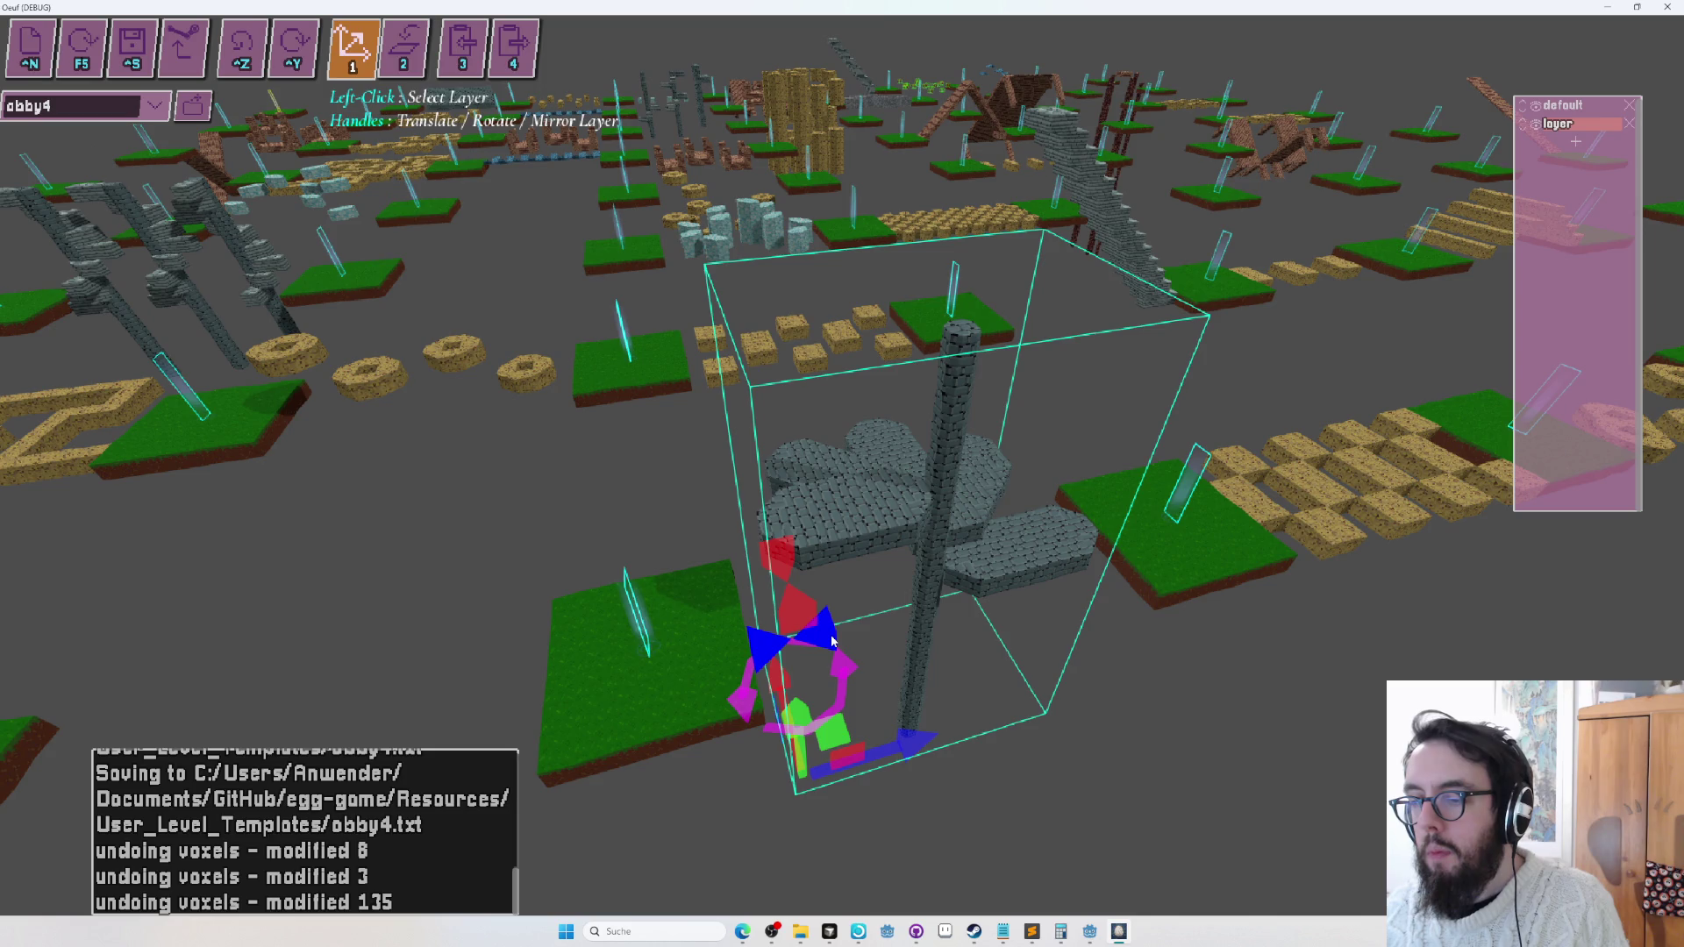
Save obby4 with Ctrl+S and run a quick playtest before returning to editing.
key(w)
key(ctrl+s)
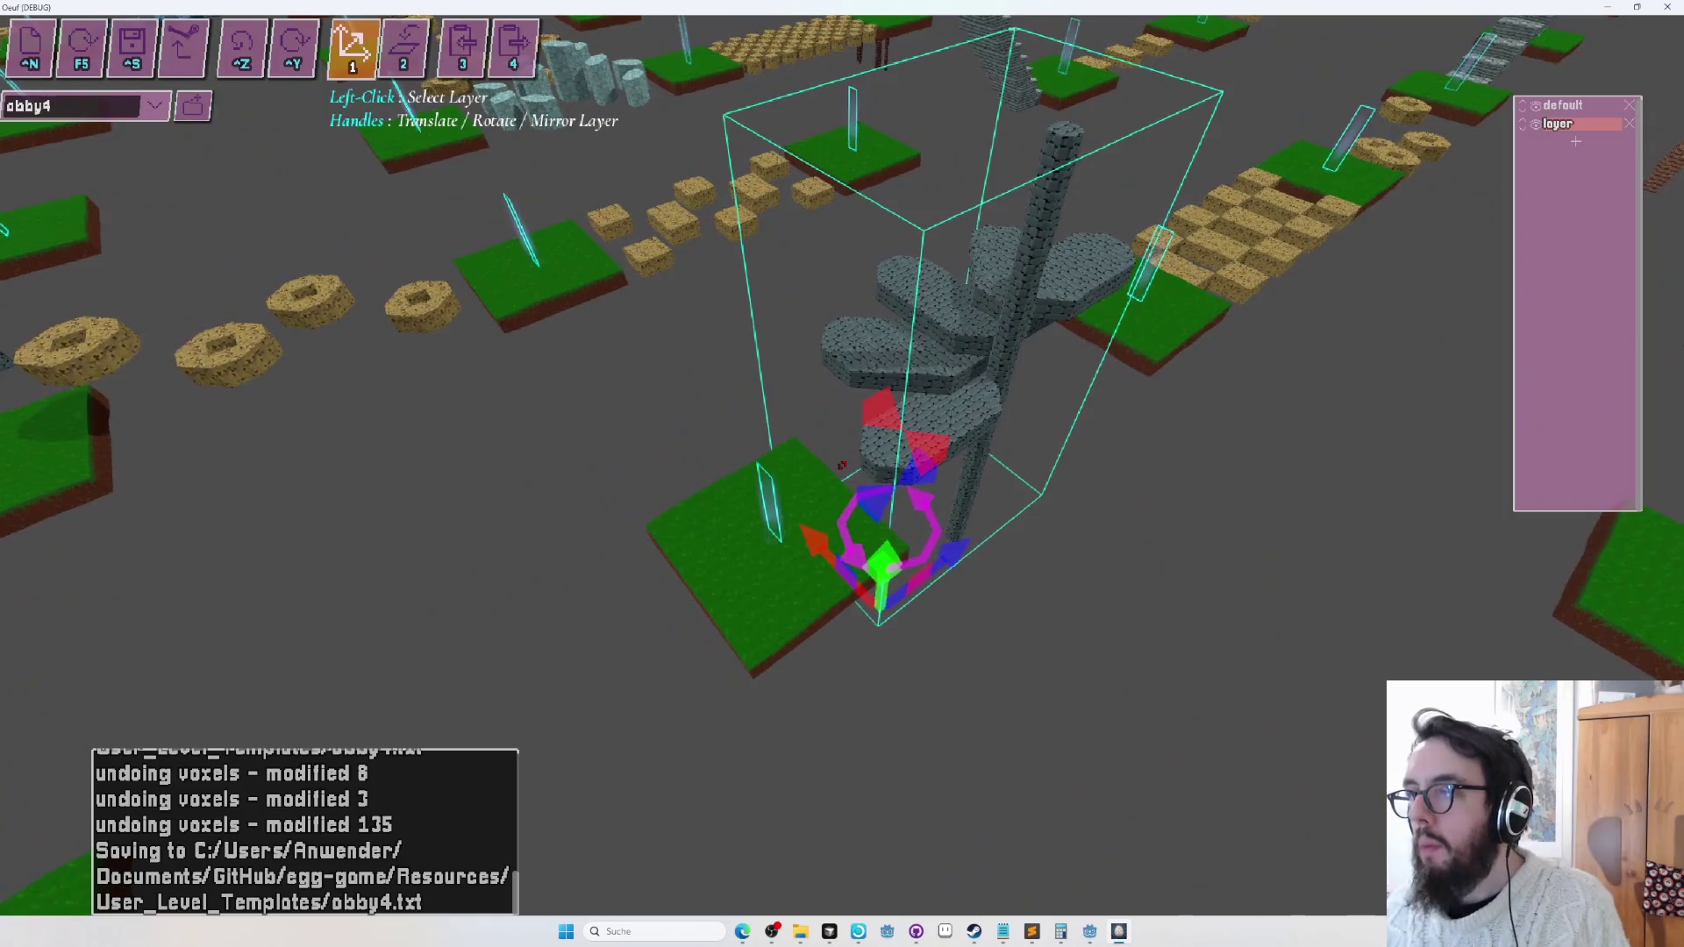
key(F5)
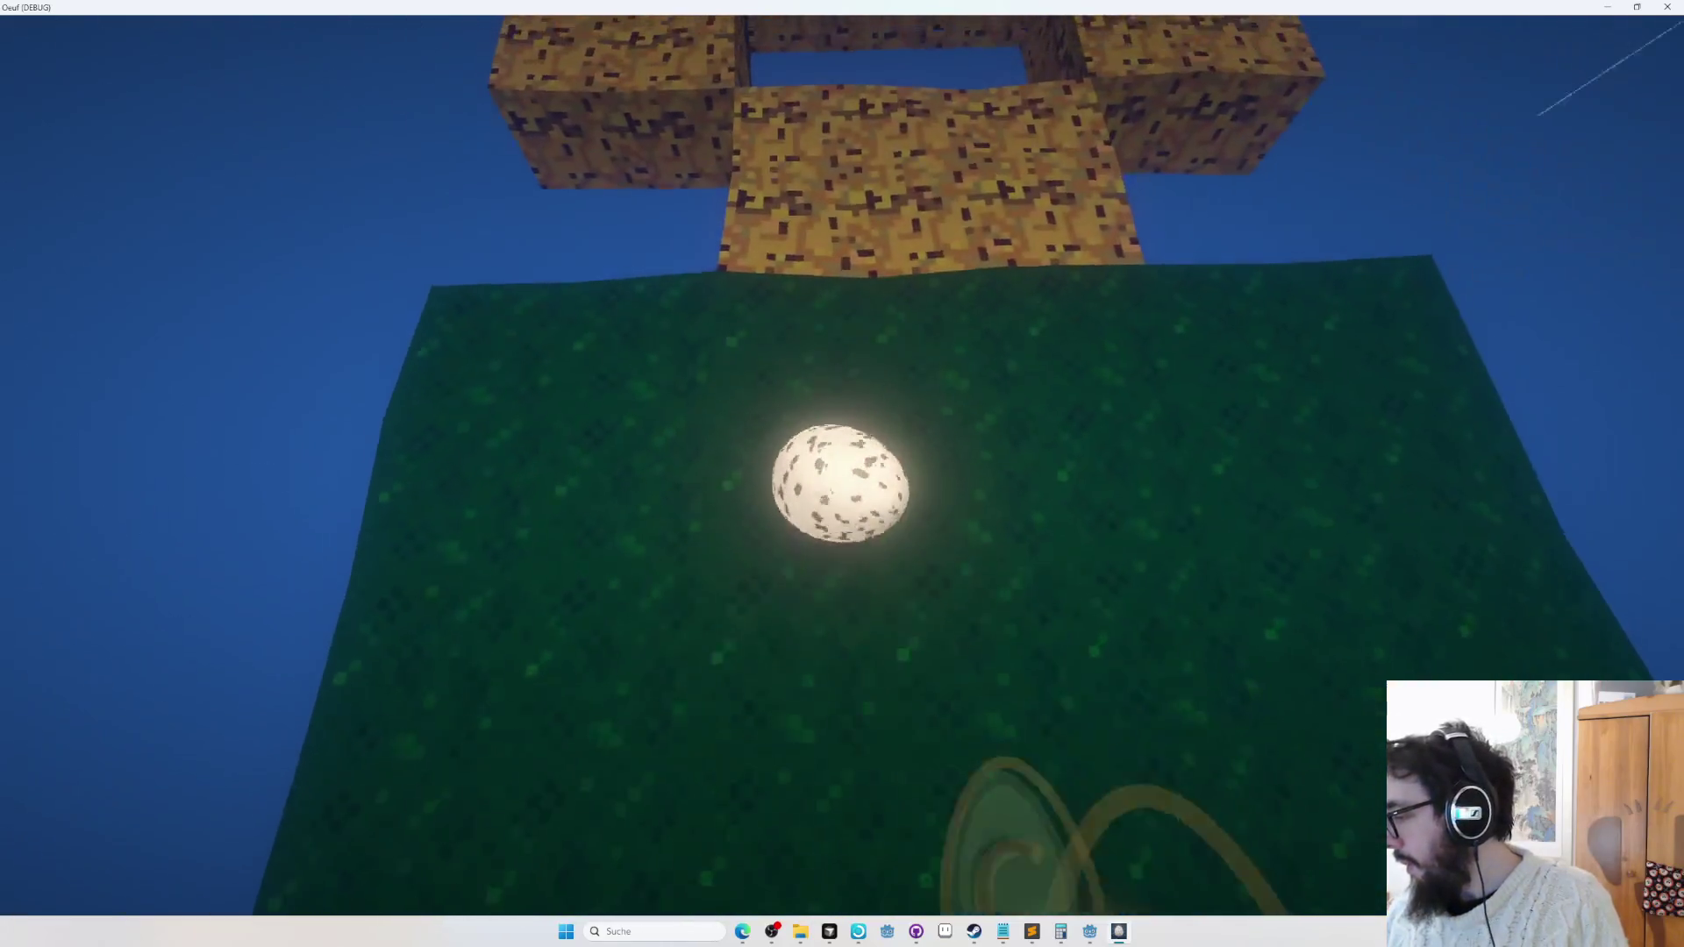
key(F5)
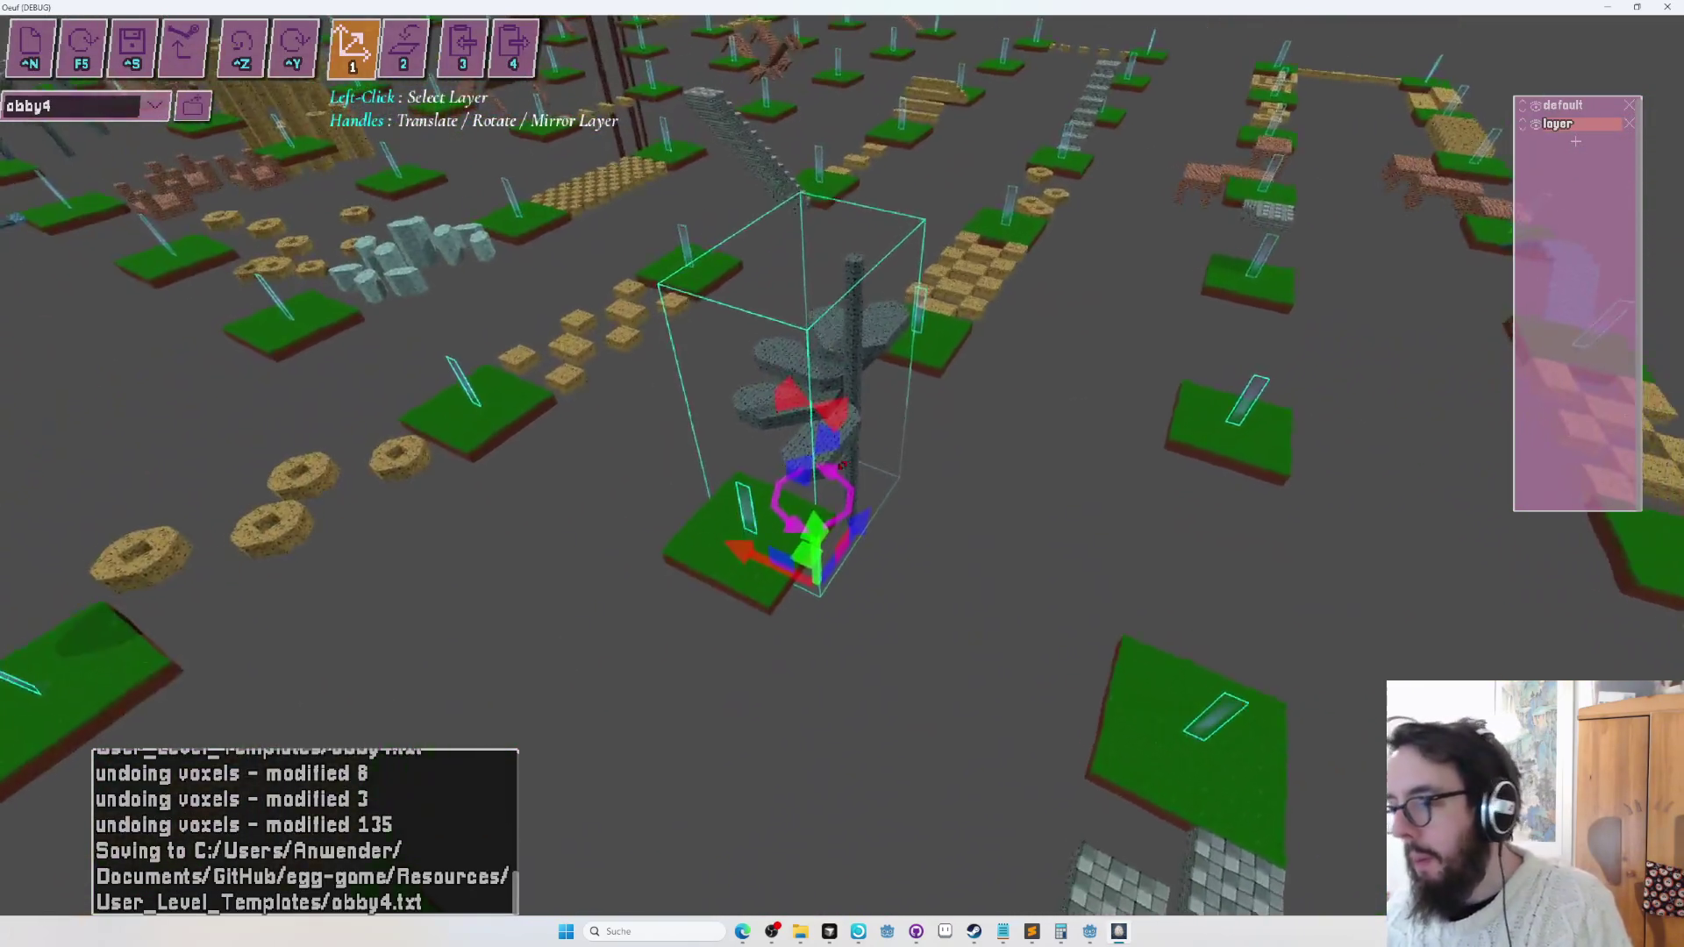
Fly the camera to the starting platform and playtest again, rolling the egg up the blue ramp.
scroll(841, 474, up, 2)
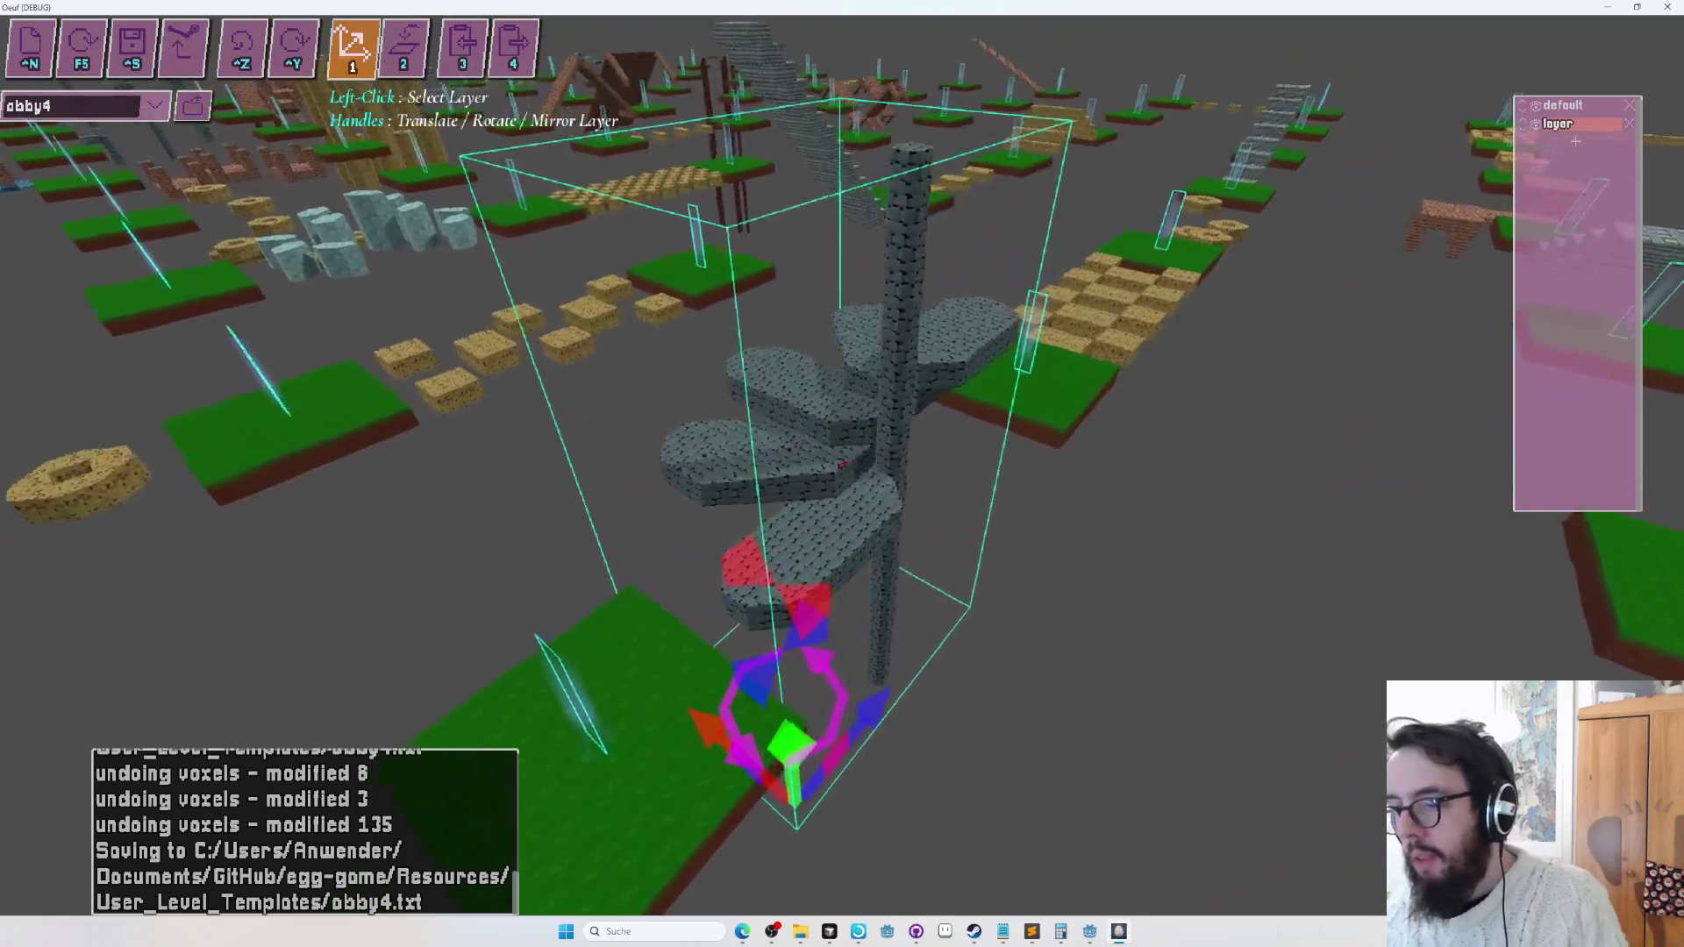
drag(841, 464, 842, 465)
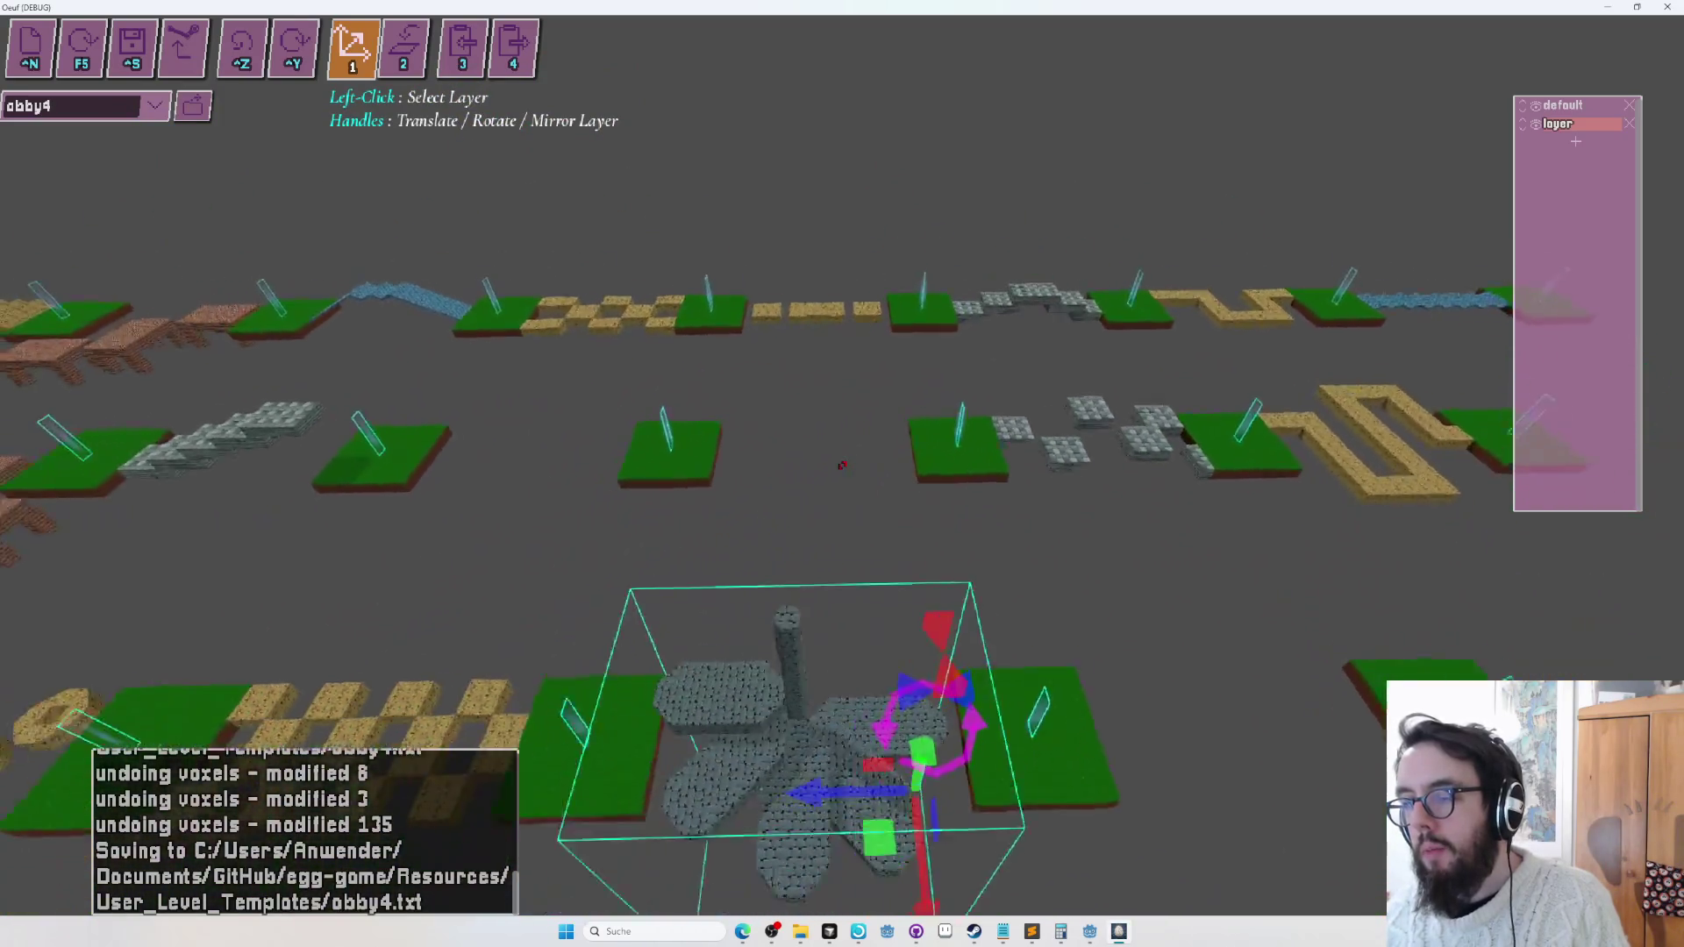
drag(842, 465, 843, 471)
key(alt+Tab)
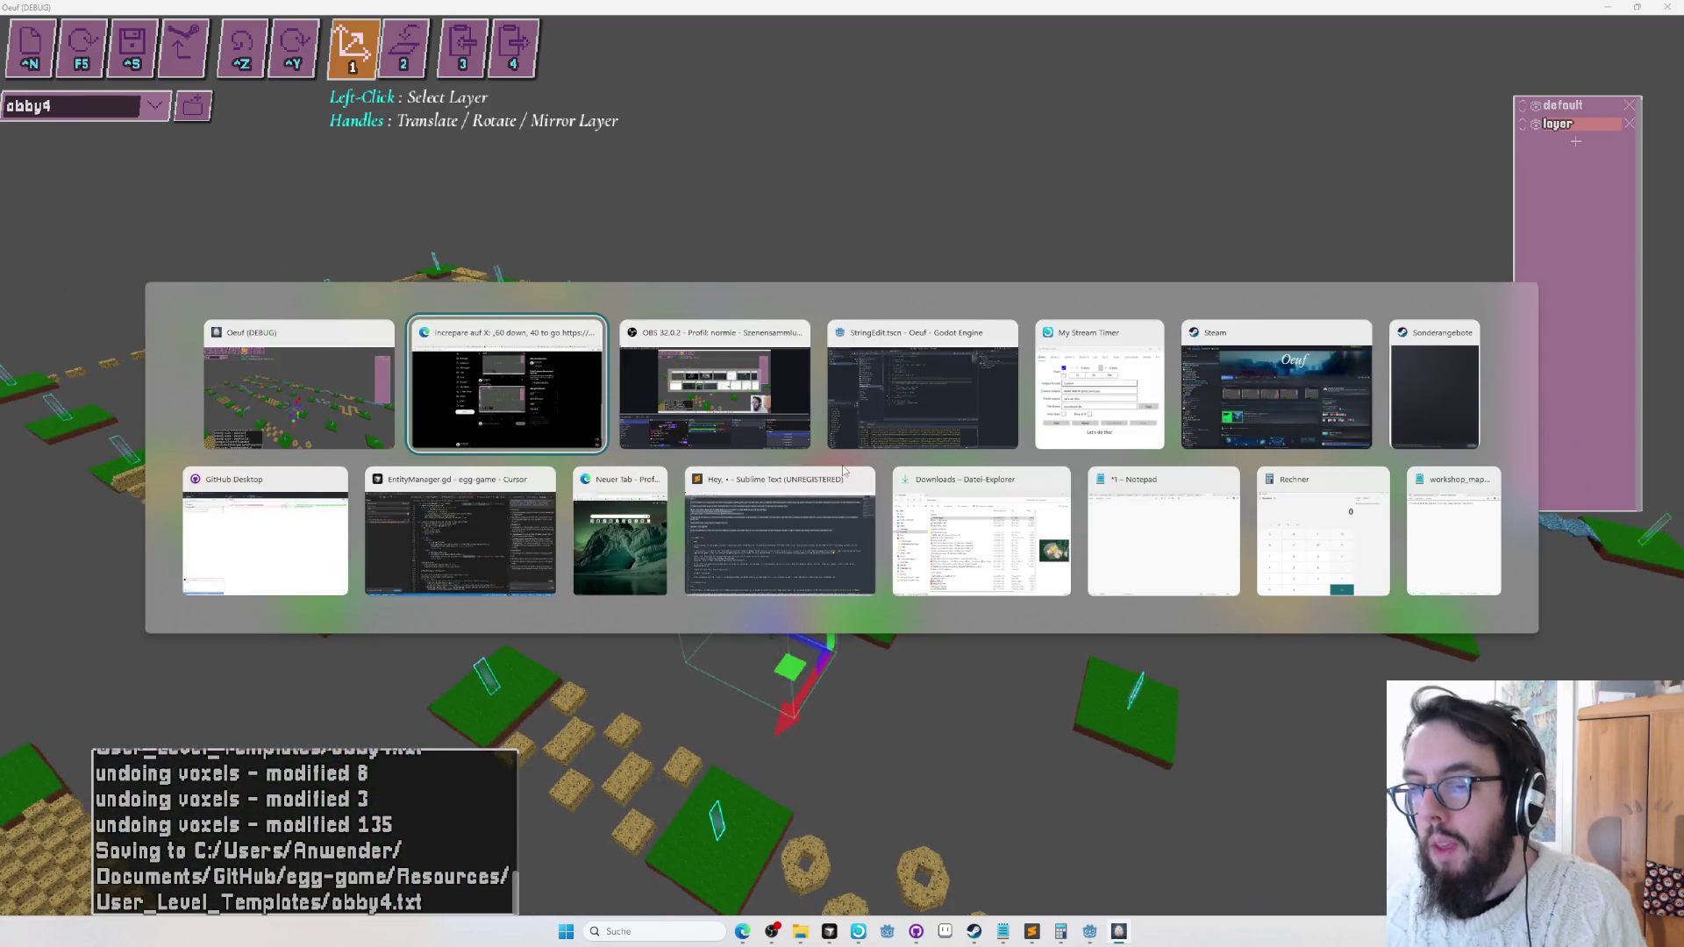
key(alt+Tab)
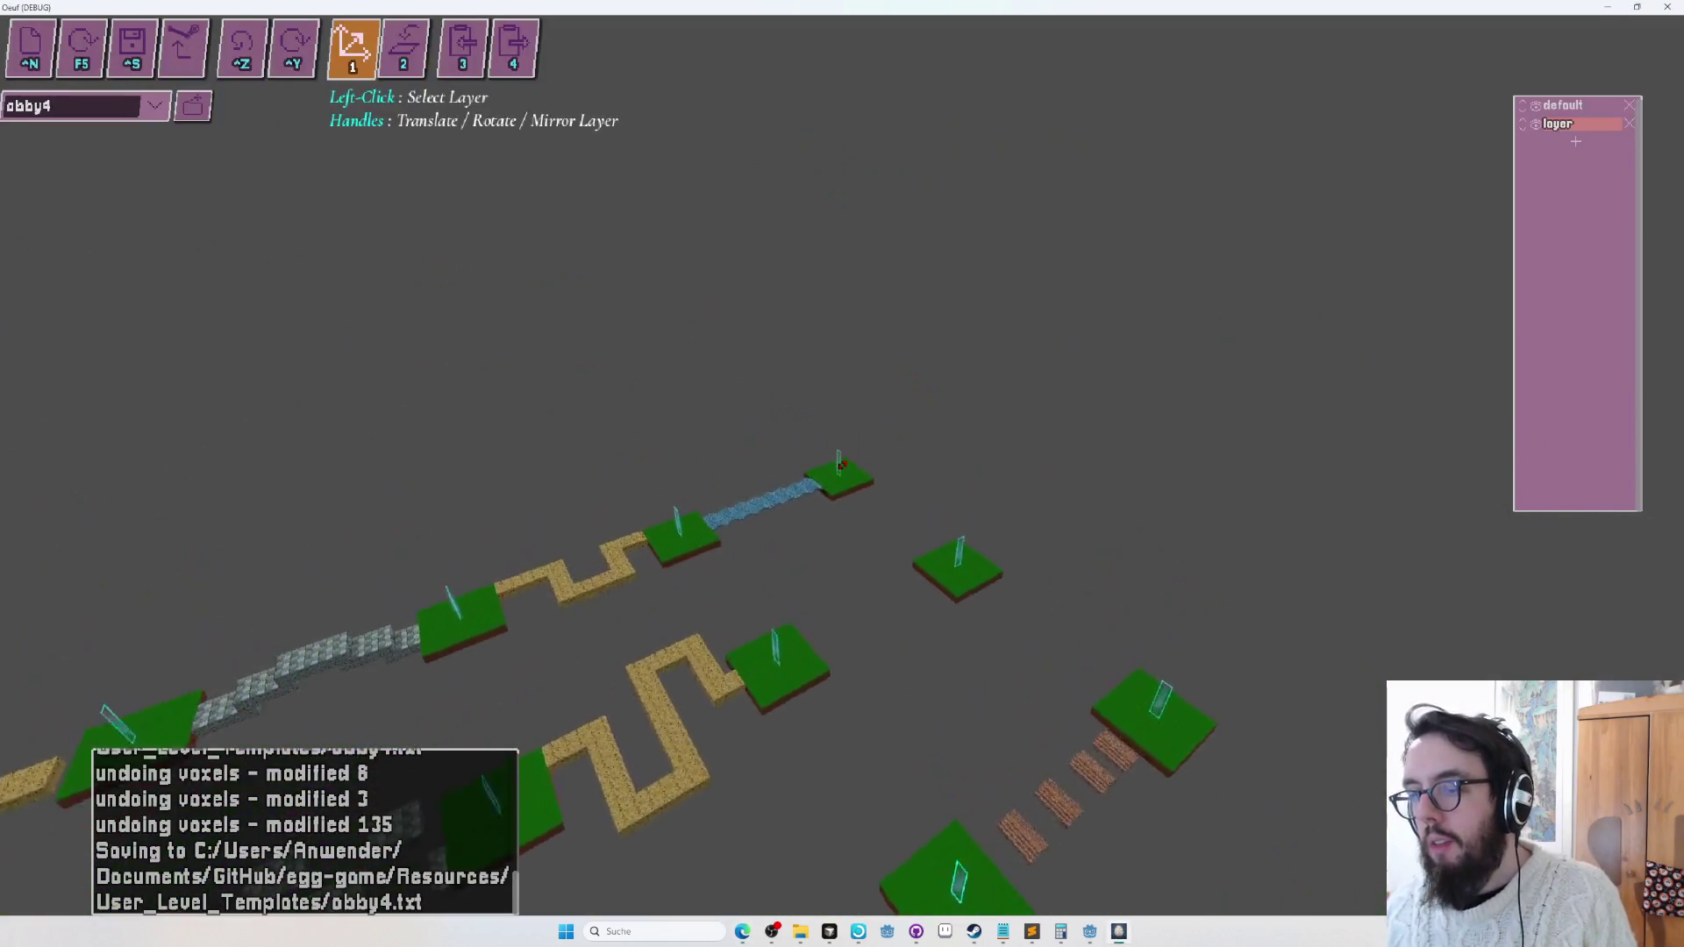
drag(842, 464, 841, 465)
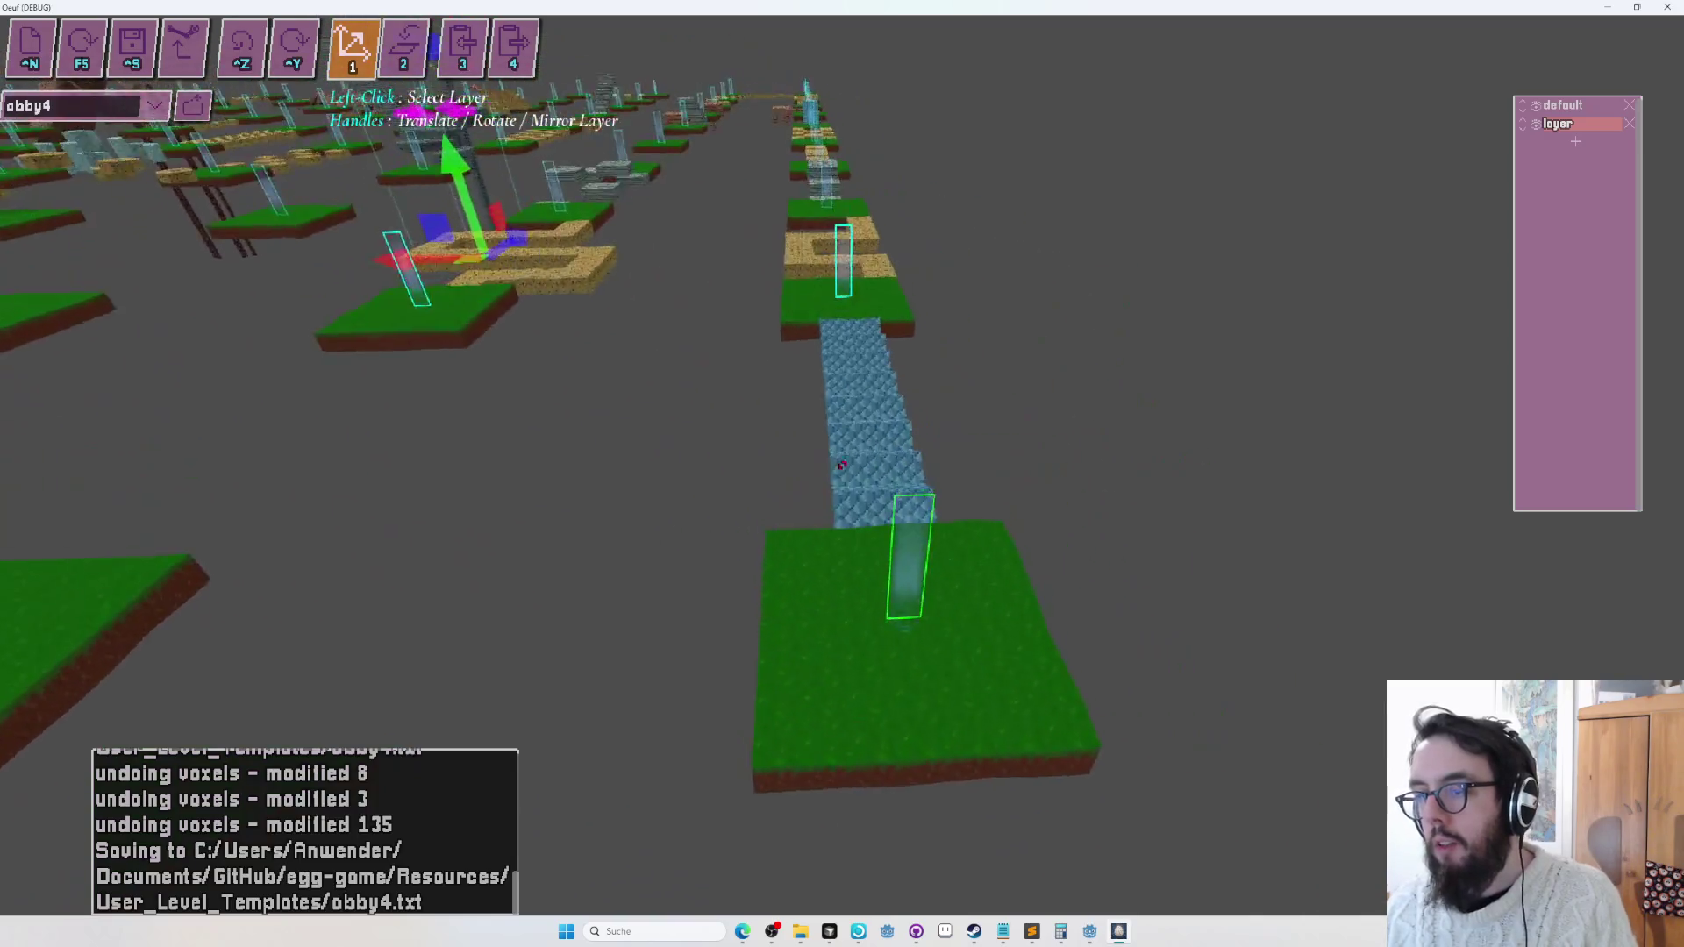
key(F5)
key(w)
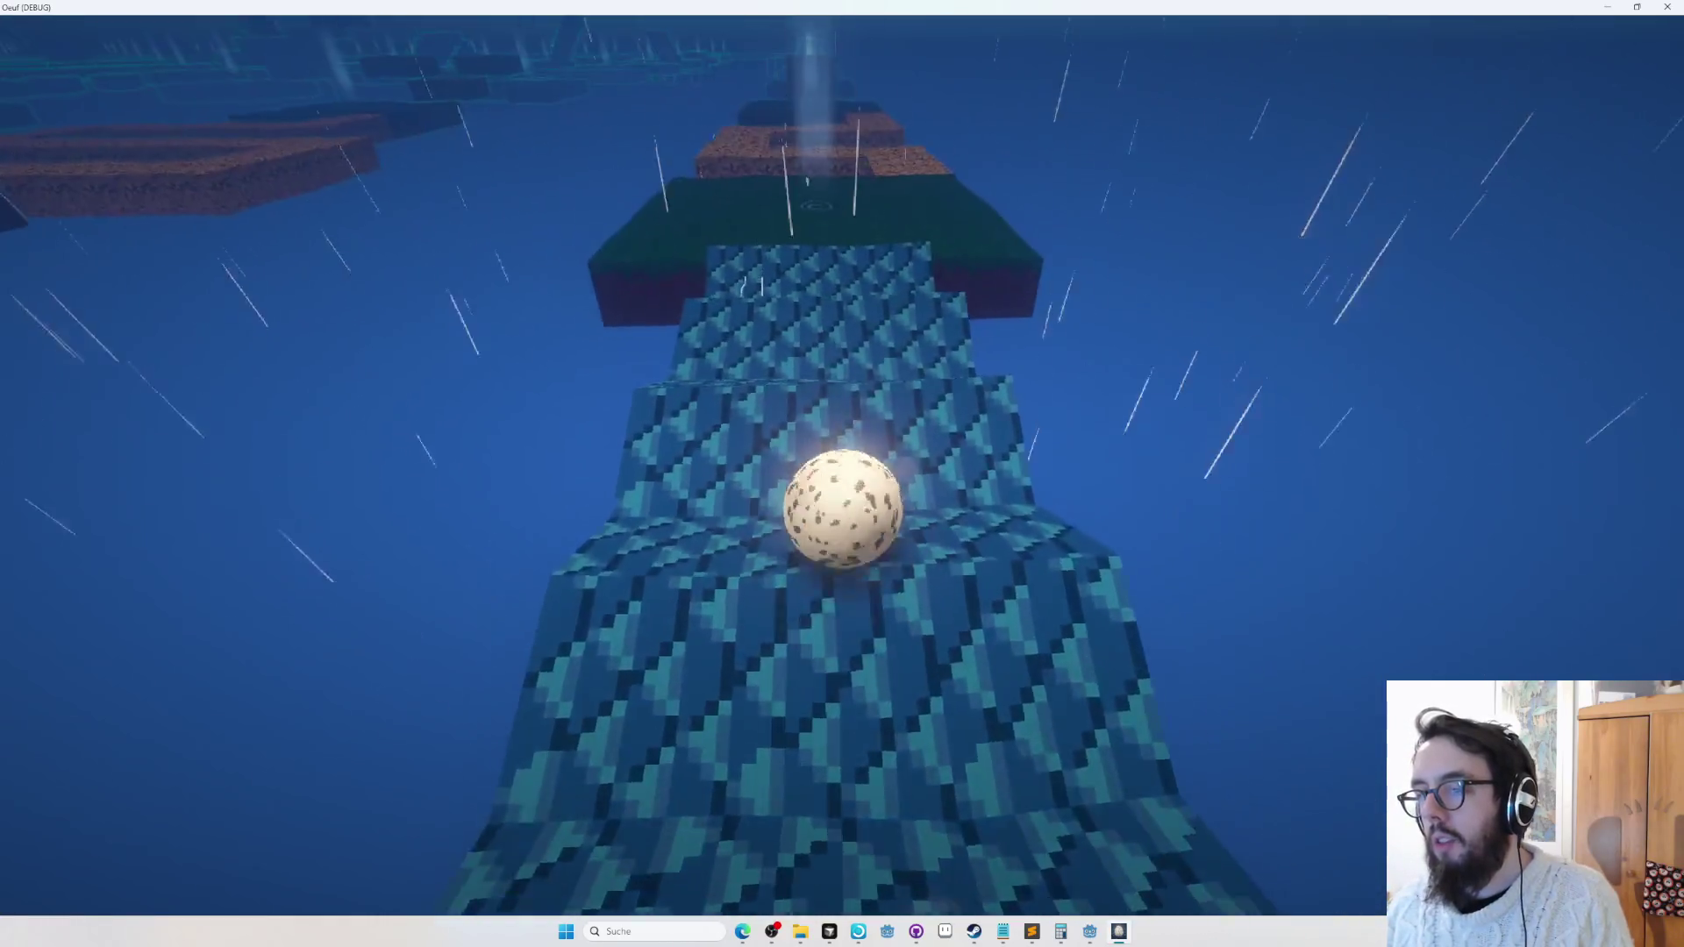
Roll the egg over the grass, green platform and orange path to the next platform.
key(w)
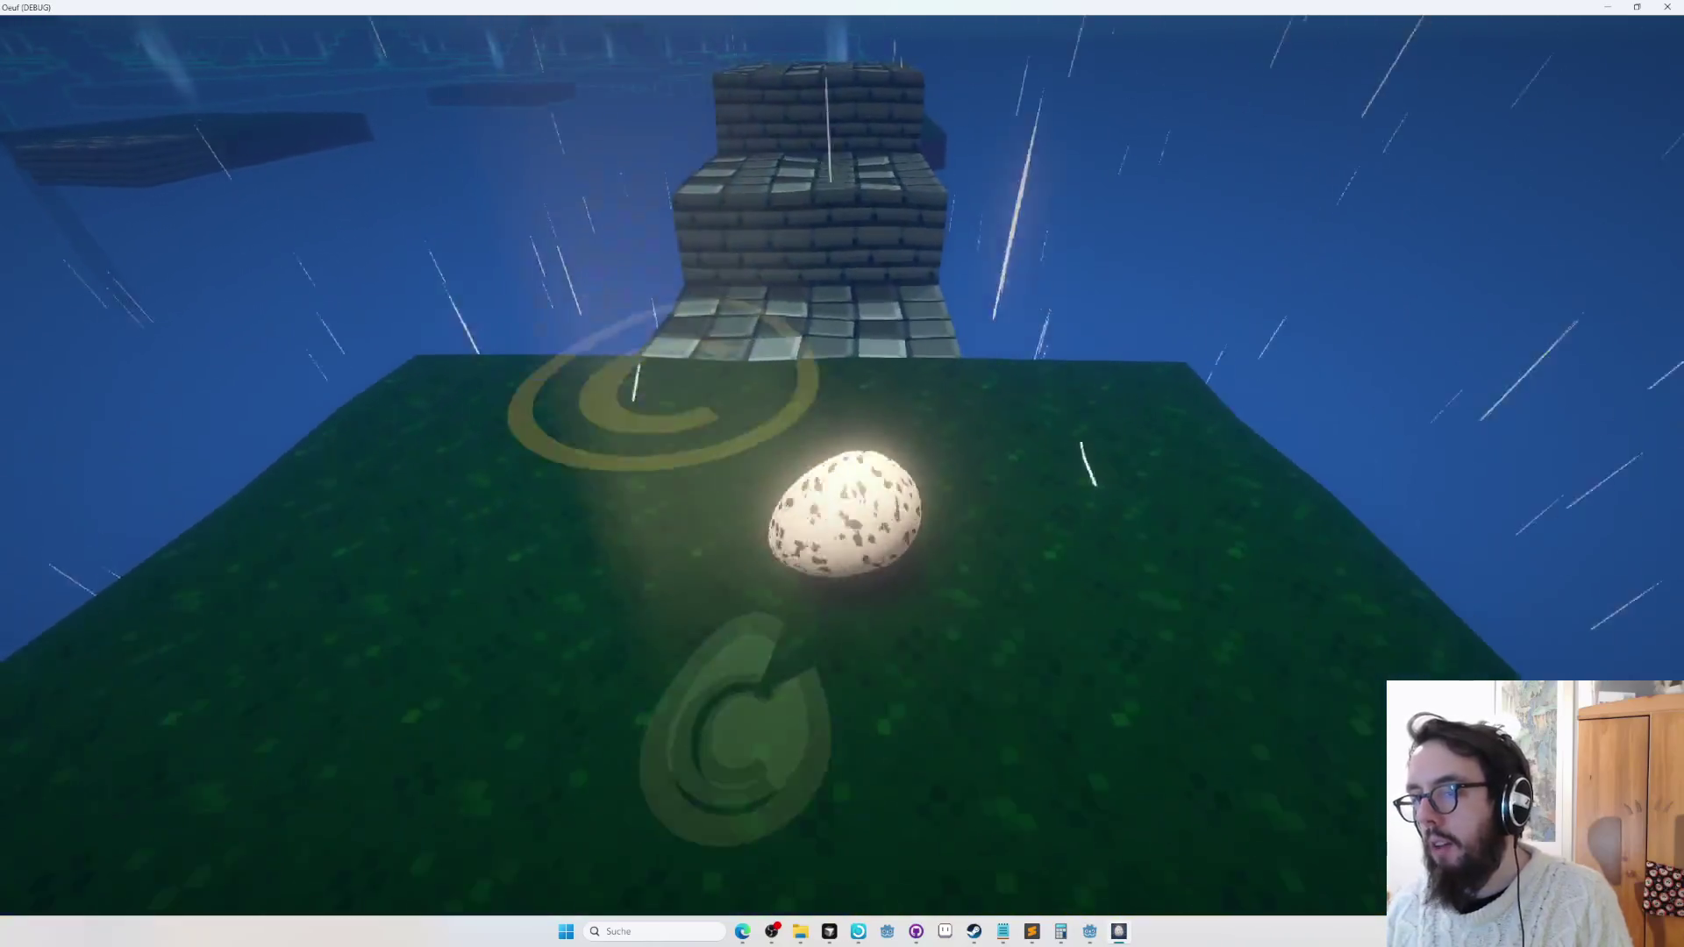
key(w)
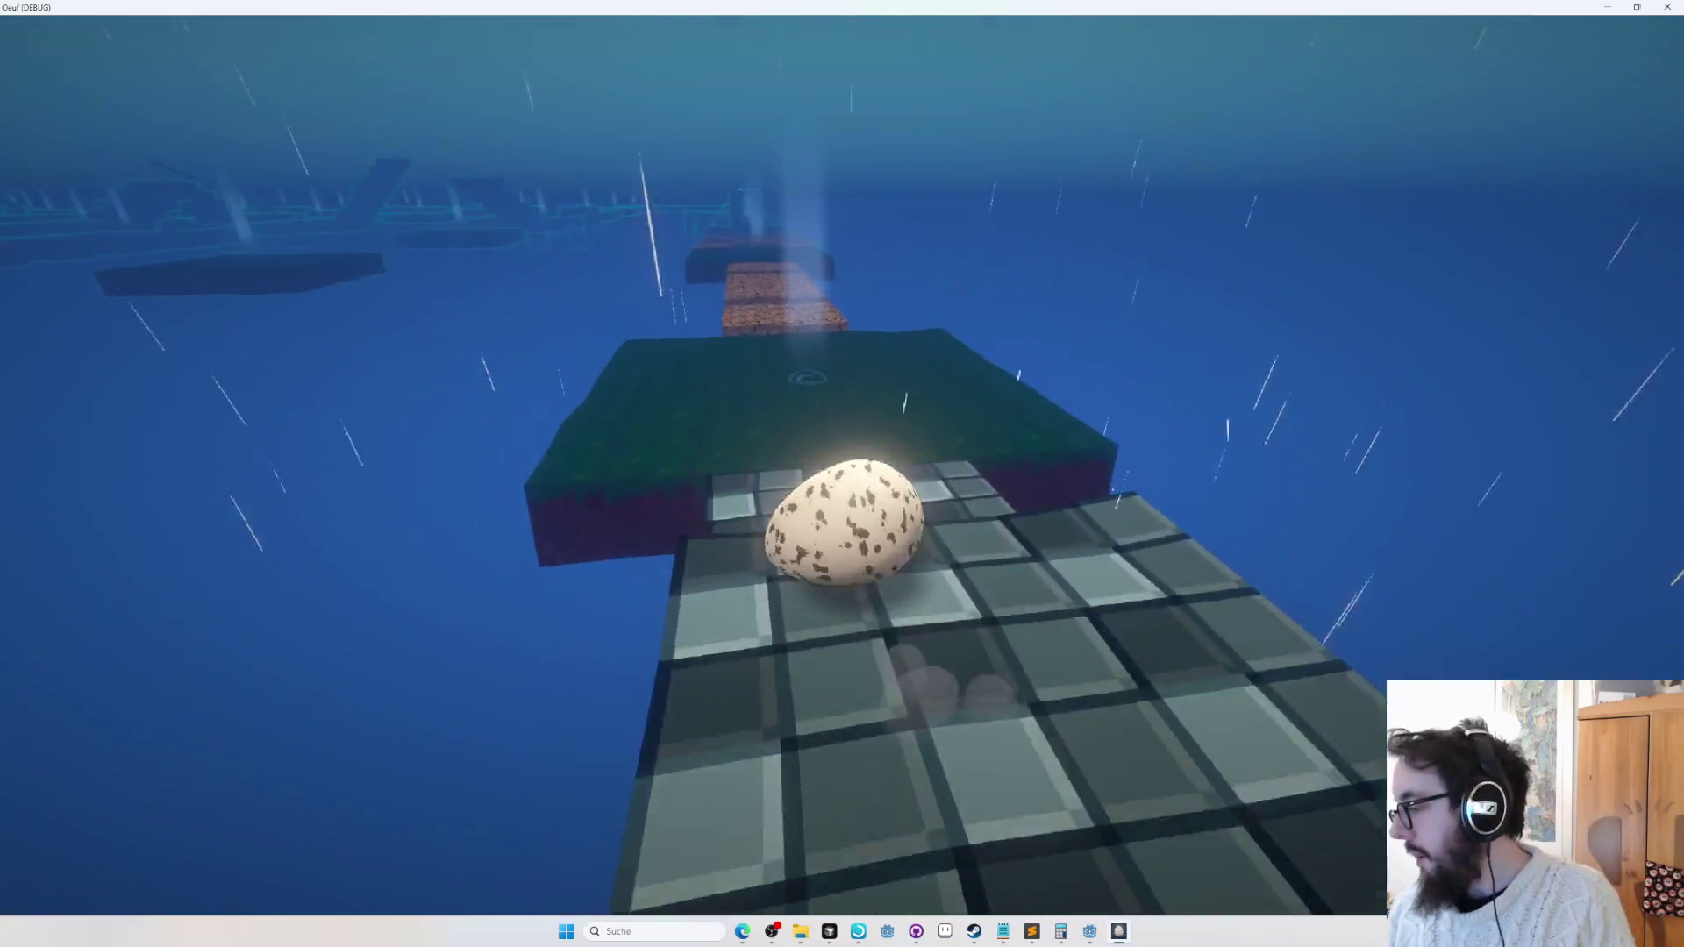
key(w)
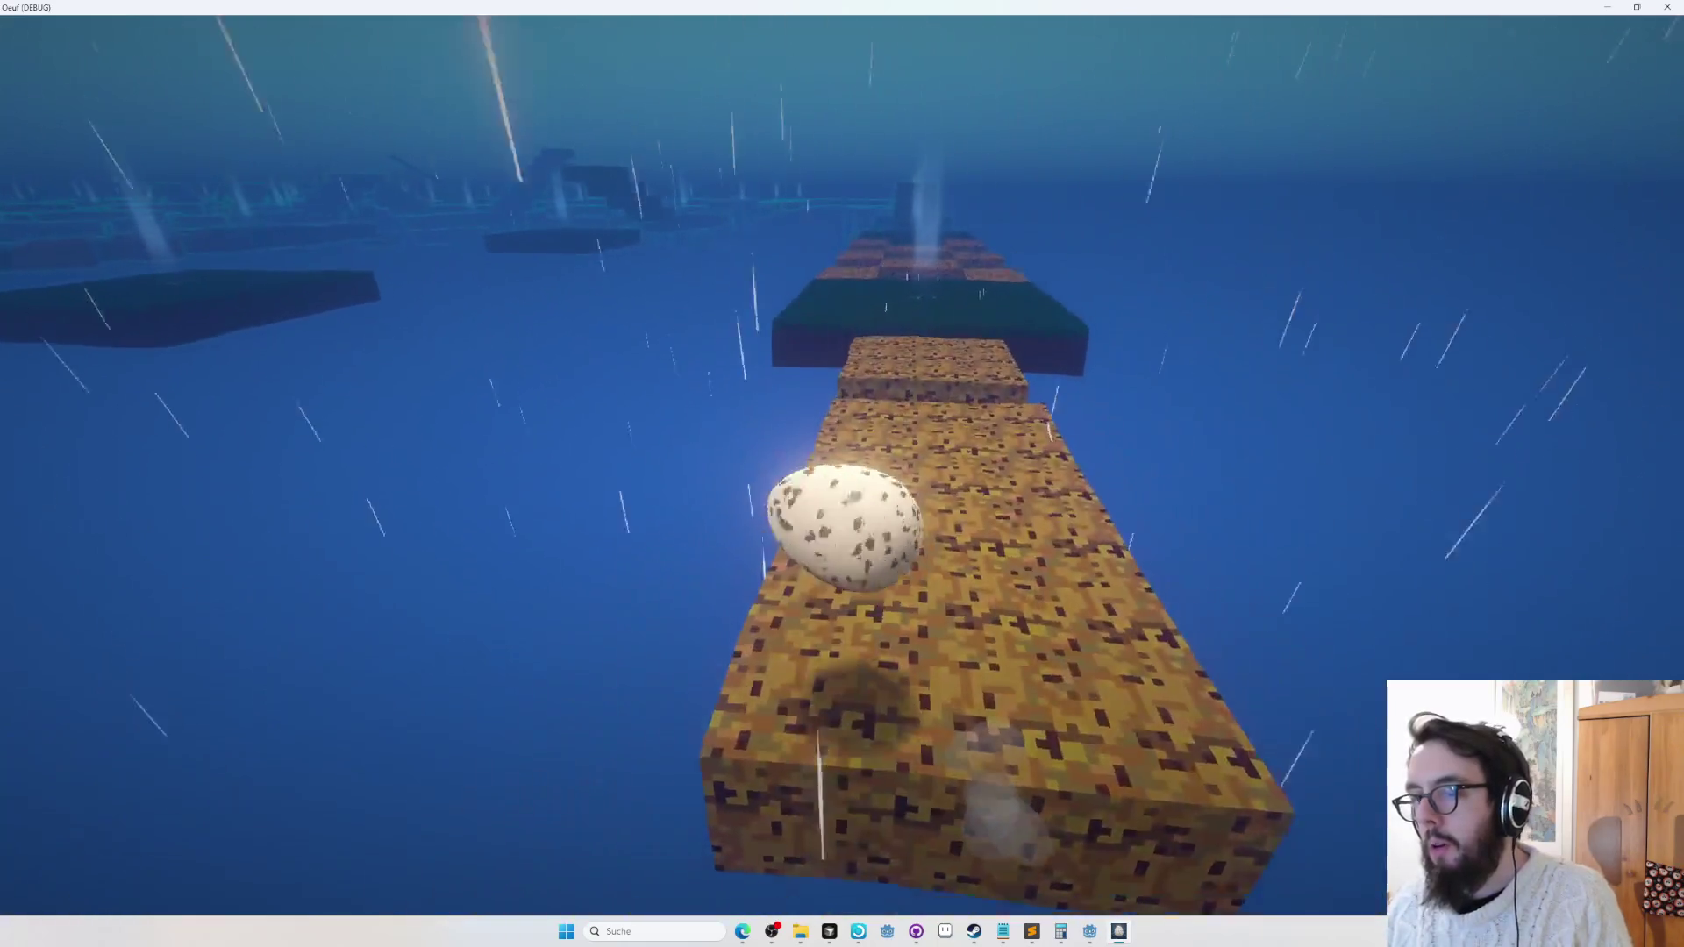
key(w)
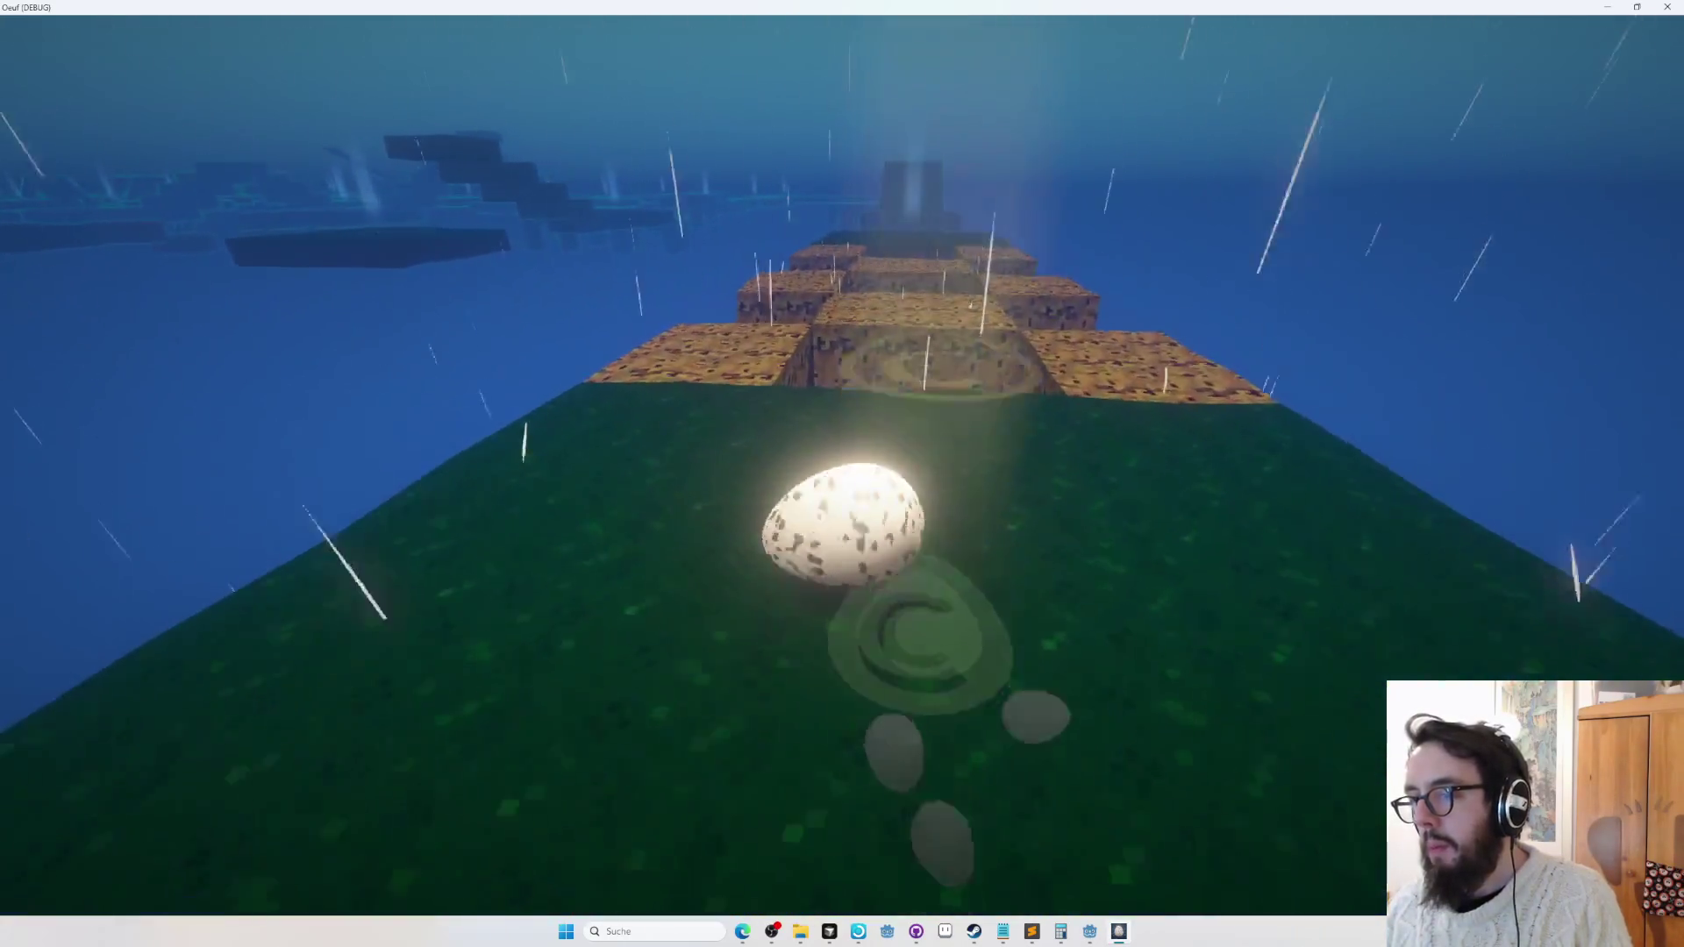
key(w)
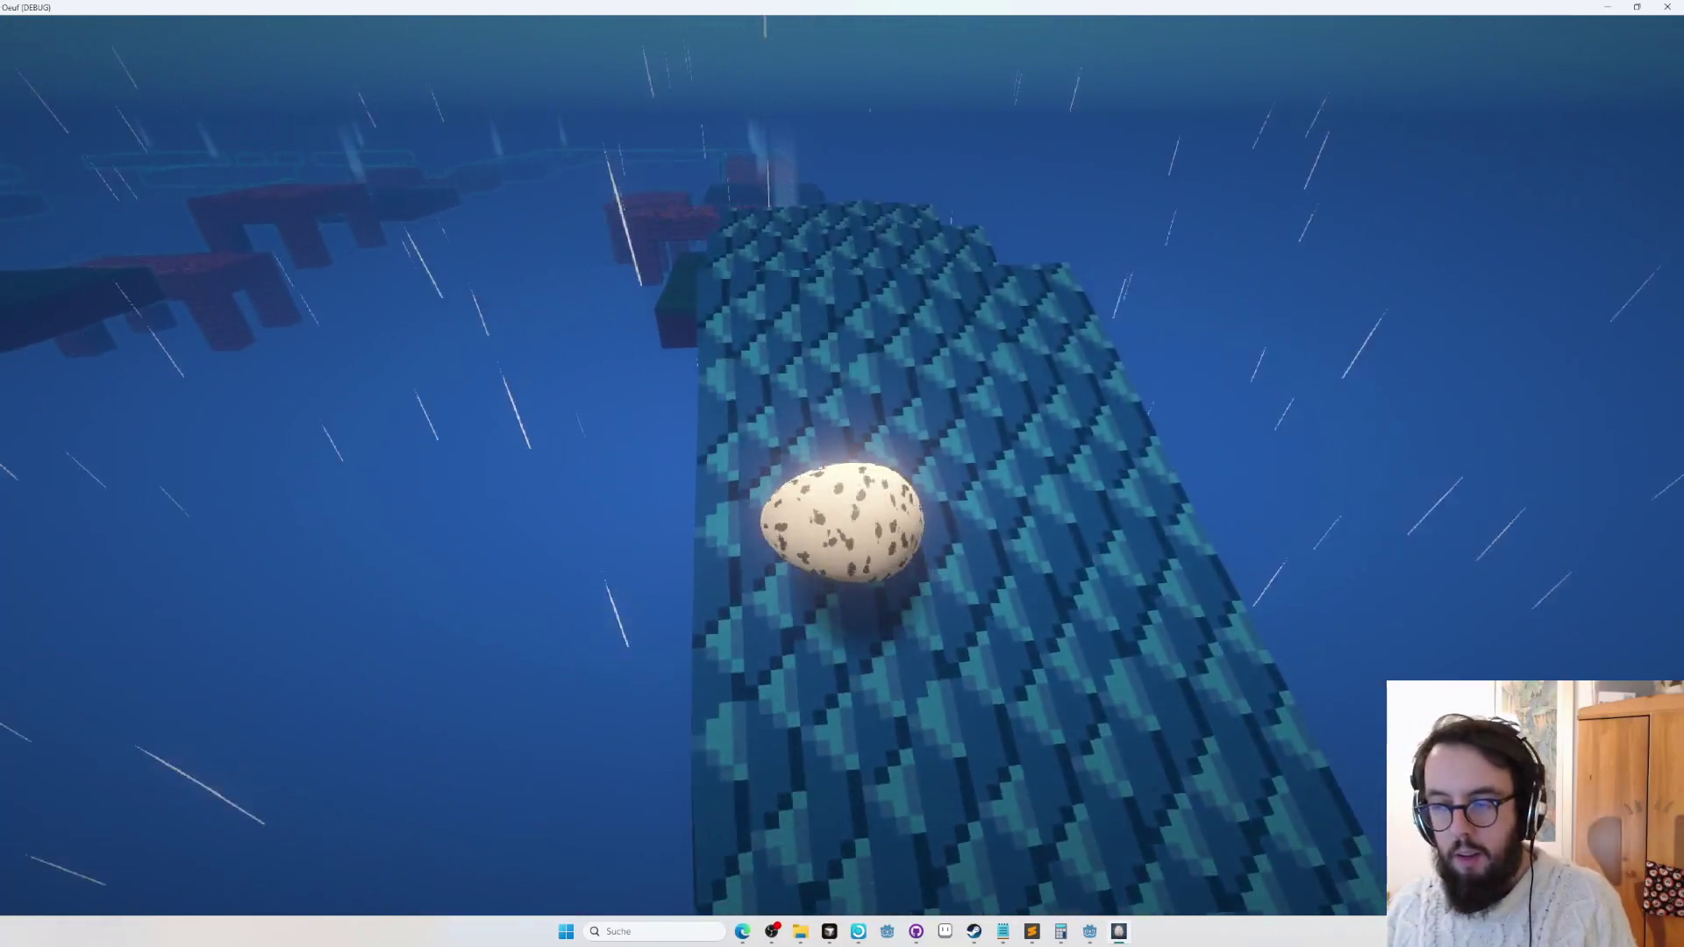
Leave play mode and switch windows to bring the browser to the front.
key(alt+Tab)
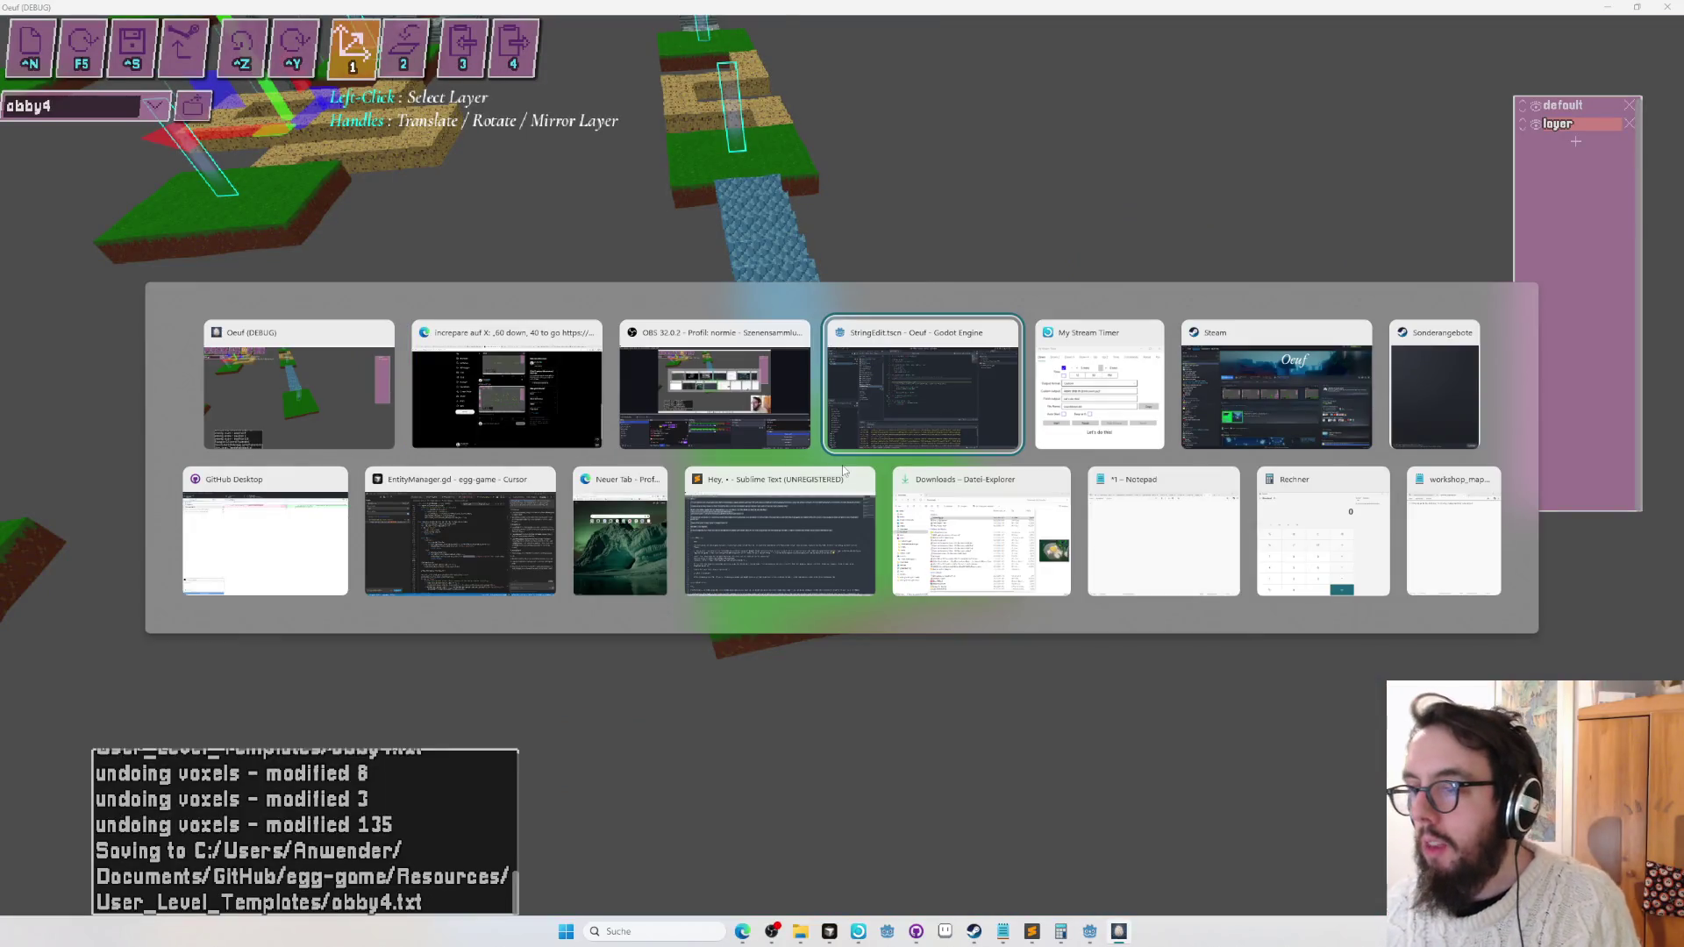
key(alt+Tab)
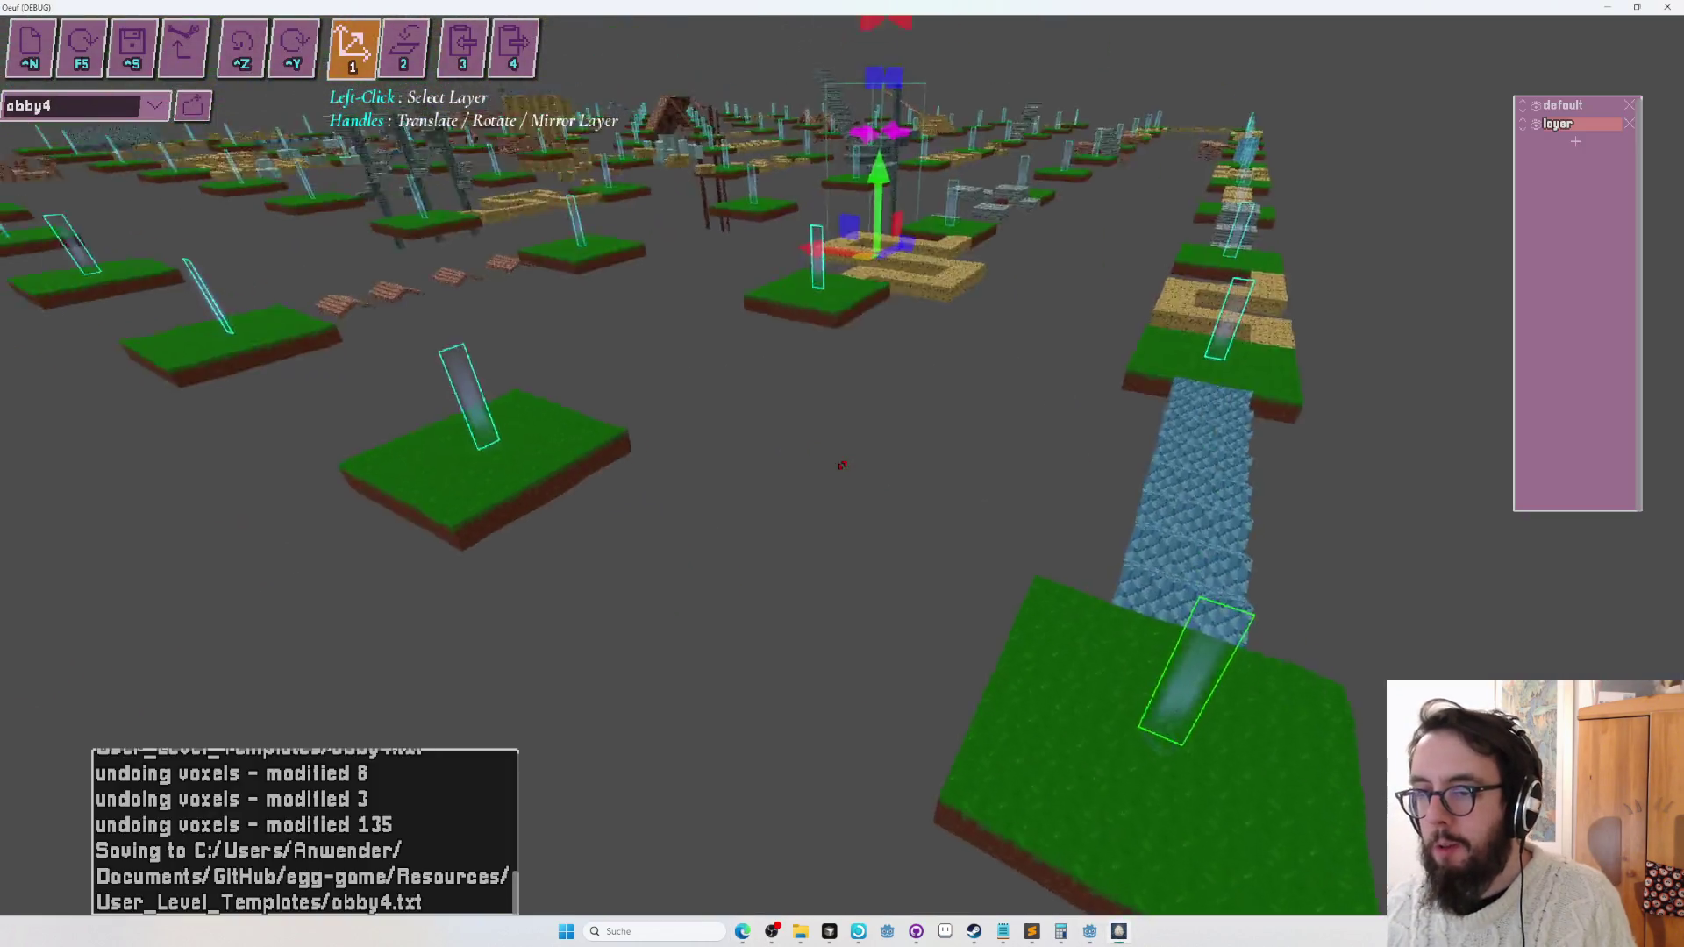
key(alt+Tab)
key(alt+Tab)
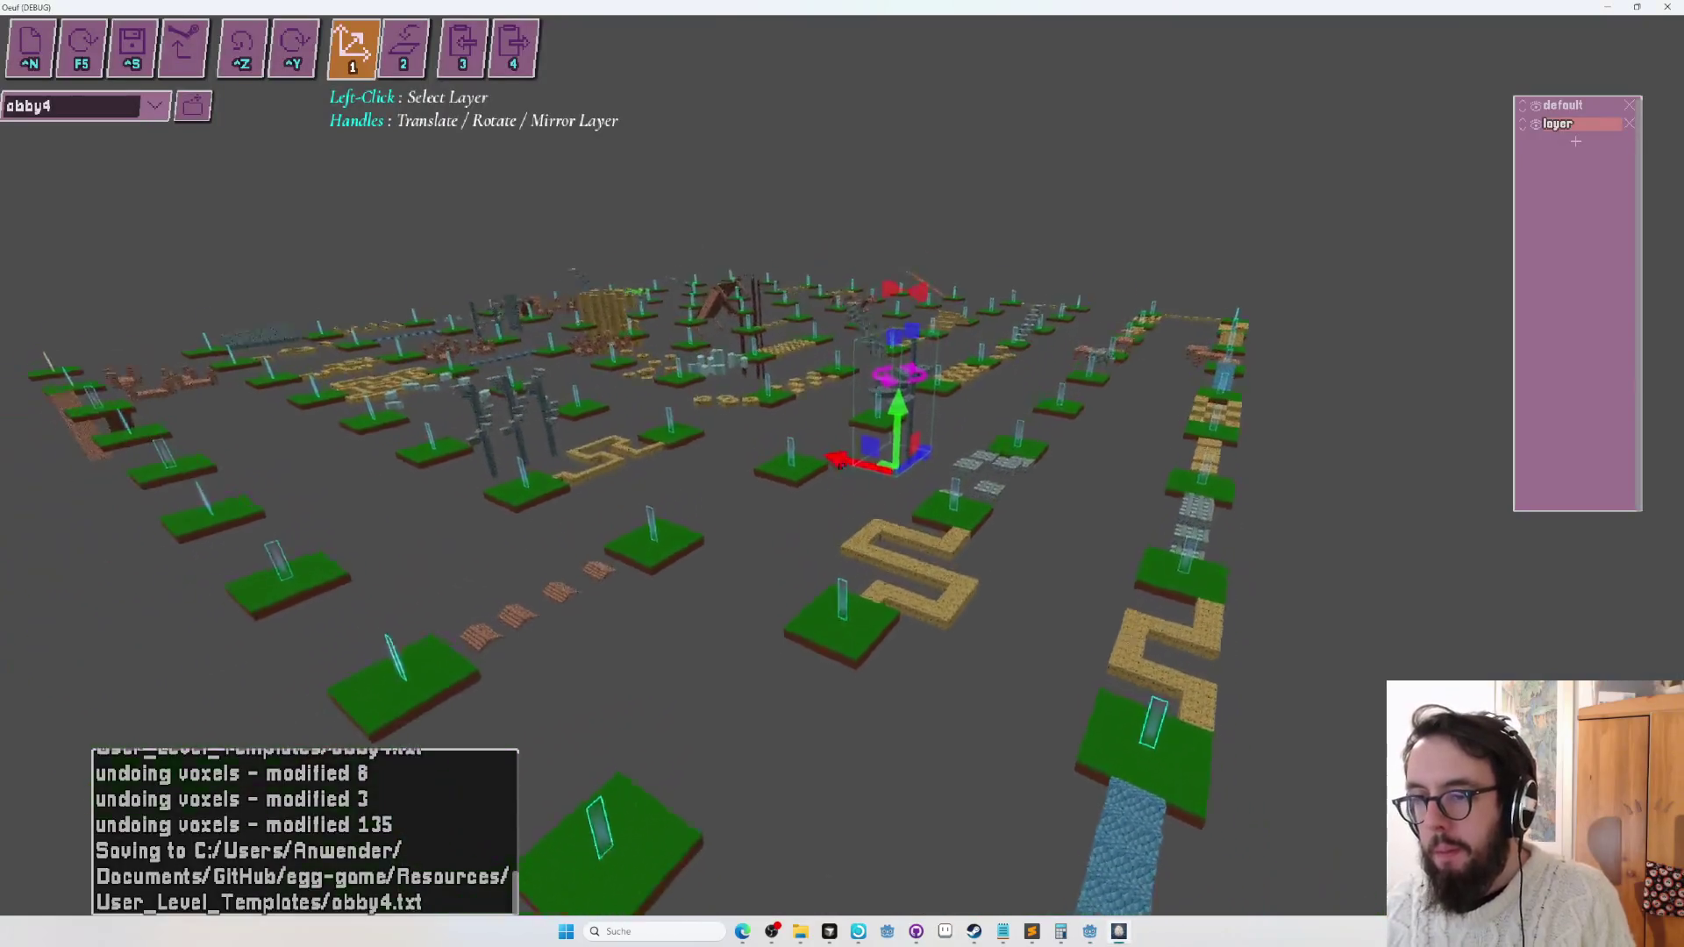
key(alt+Tab)
click(726, 866)
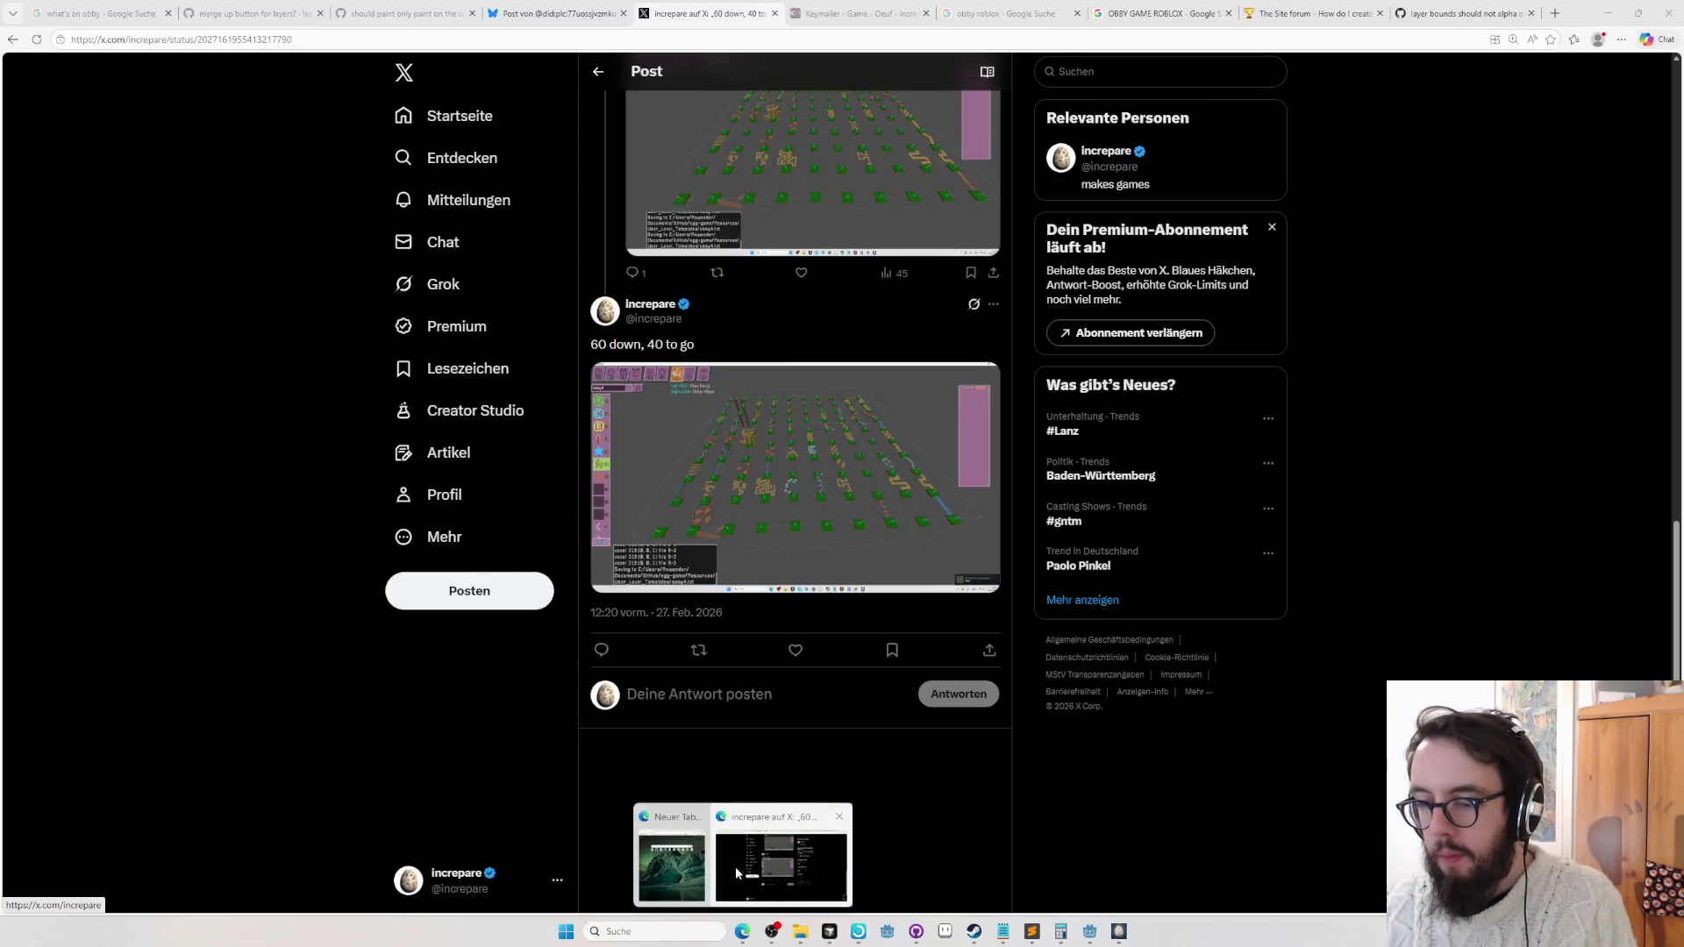
Search the web for 'roblox obby' and play a video, skipping ahead to a later stage.
key(ctrl+t)
text(roblox obby)
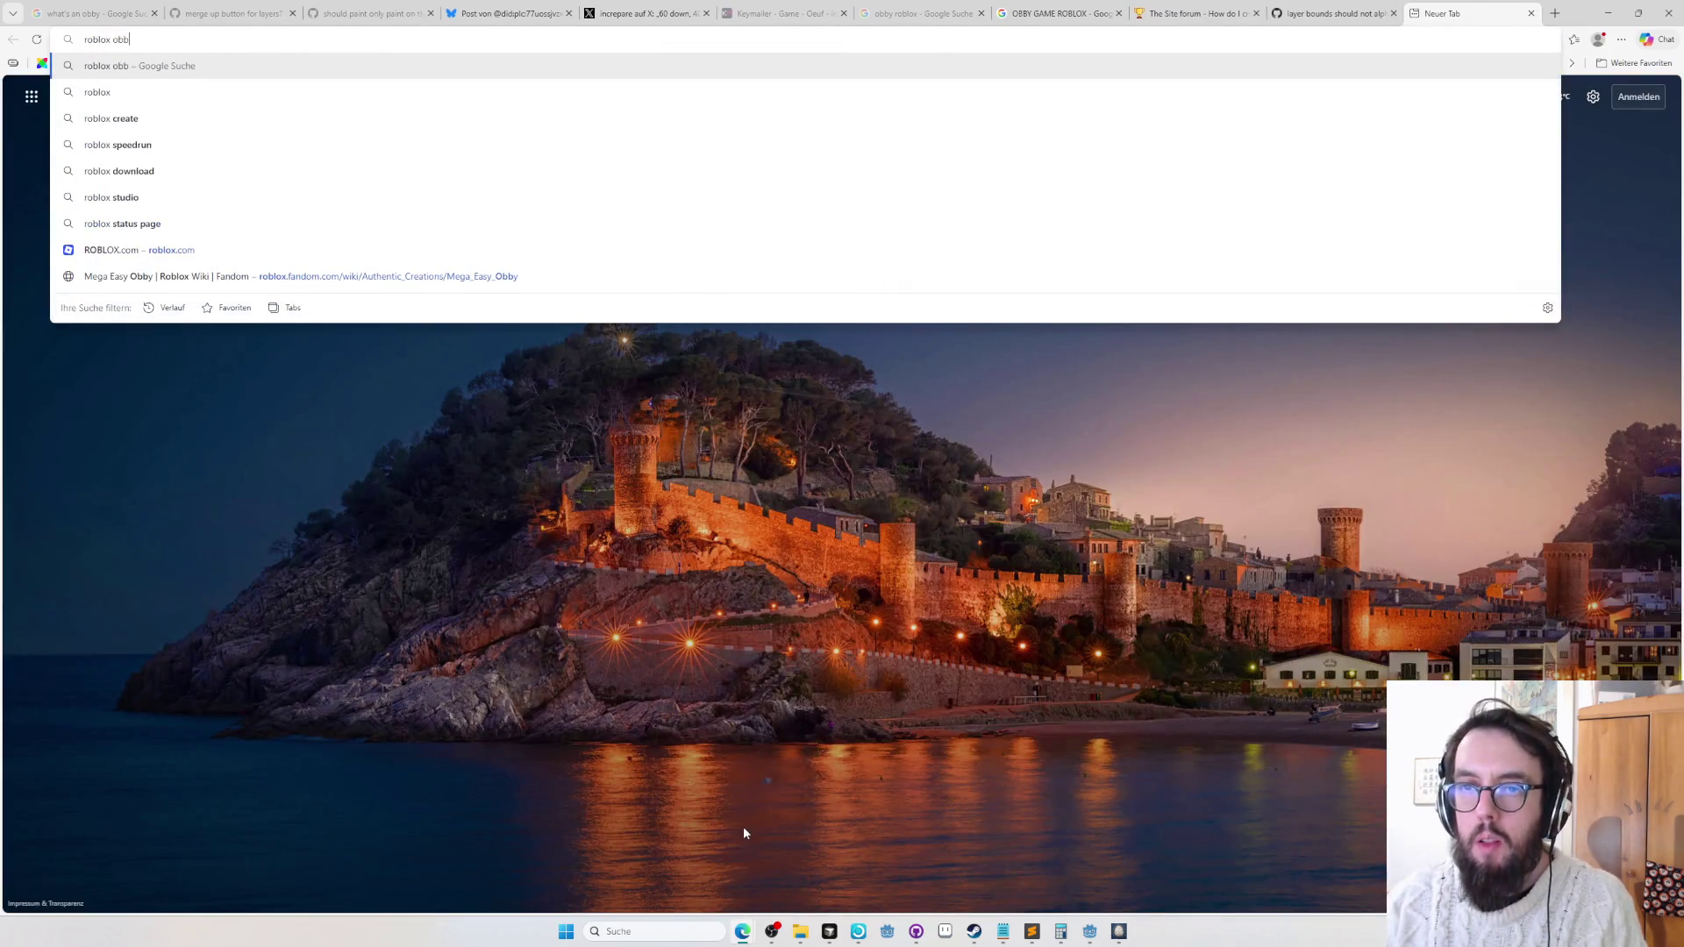
key(Return)
click(249, 132)
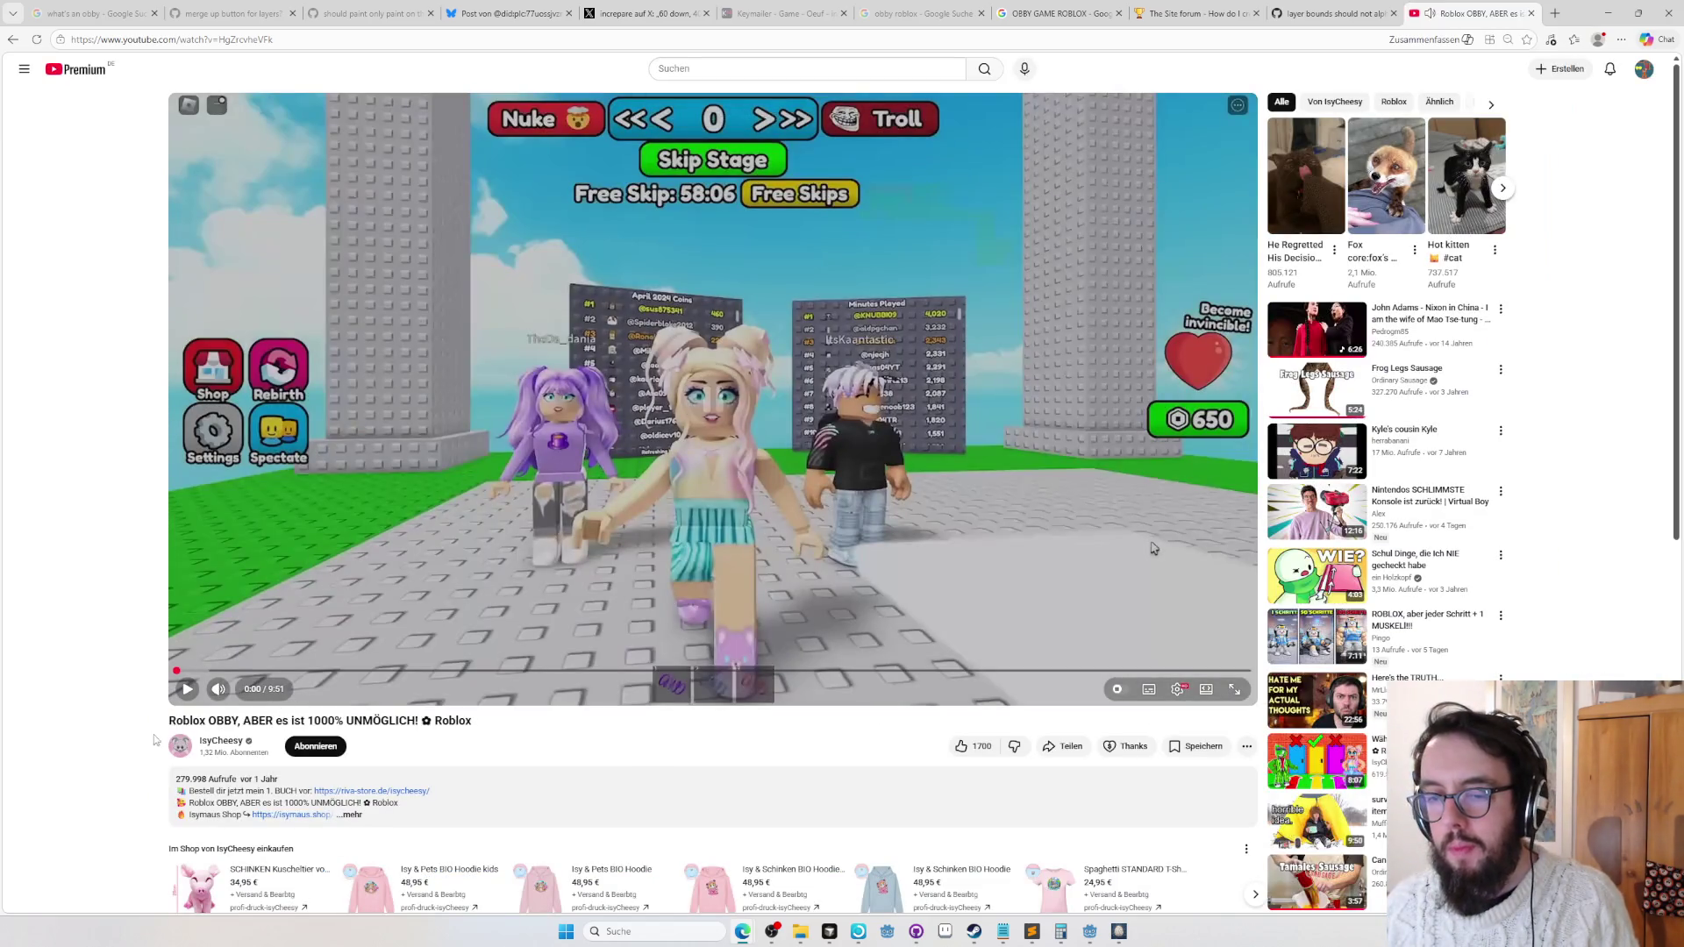
click(204, 692)
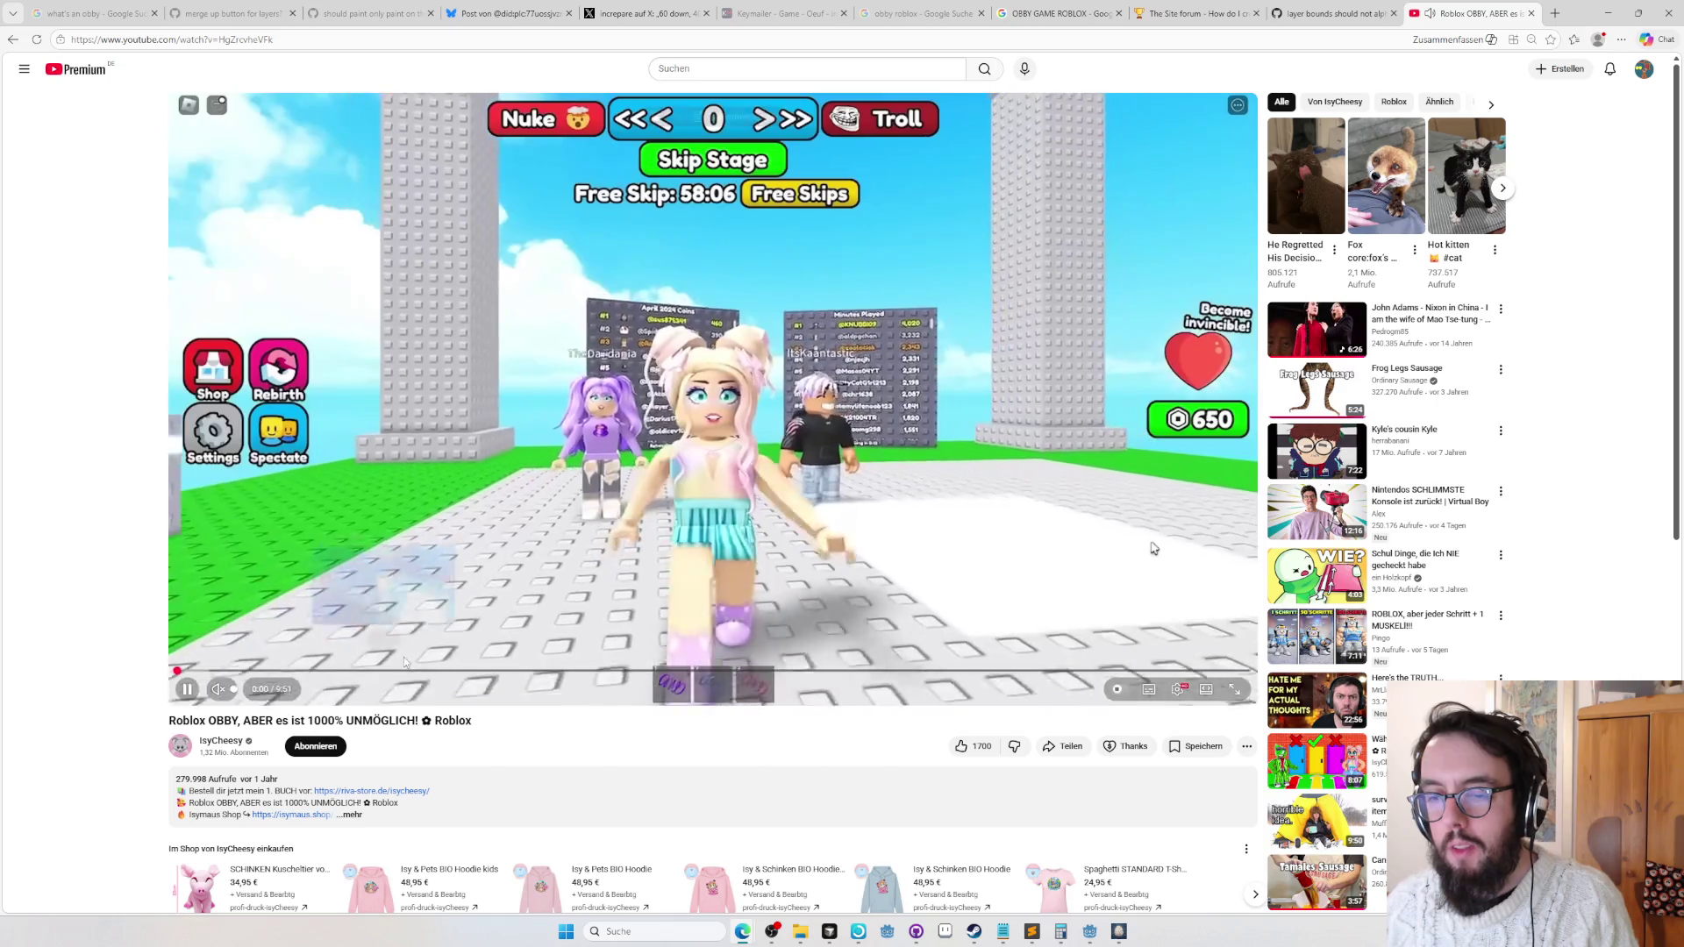
click(412, 671)
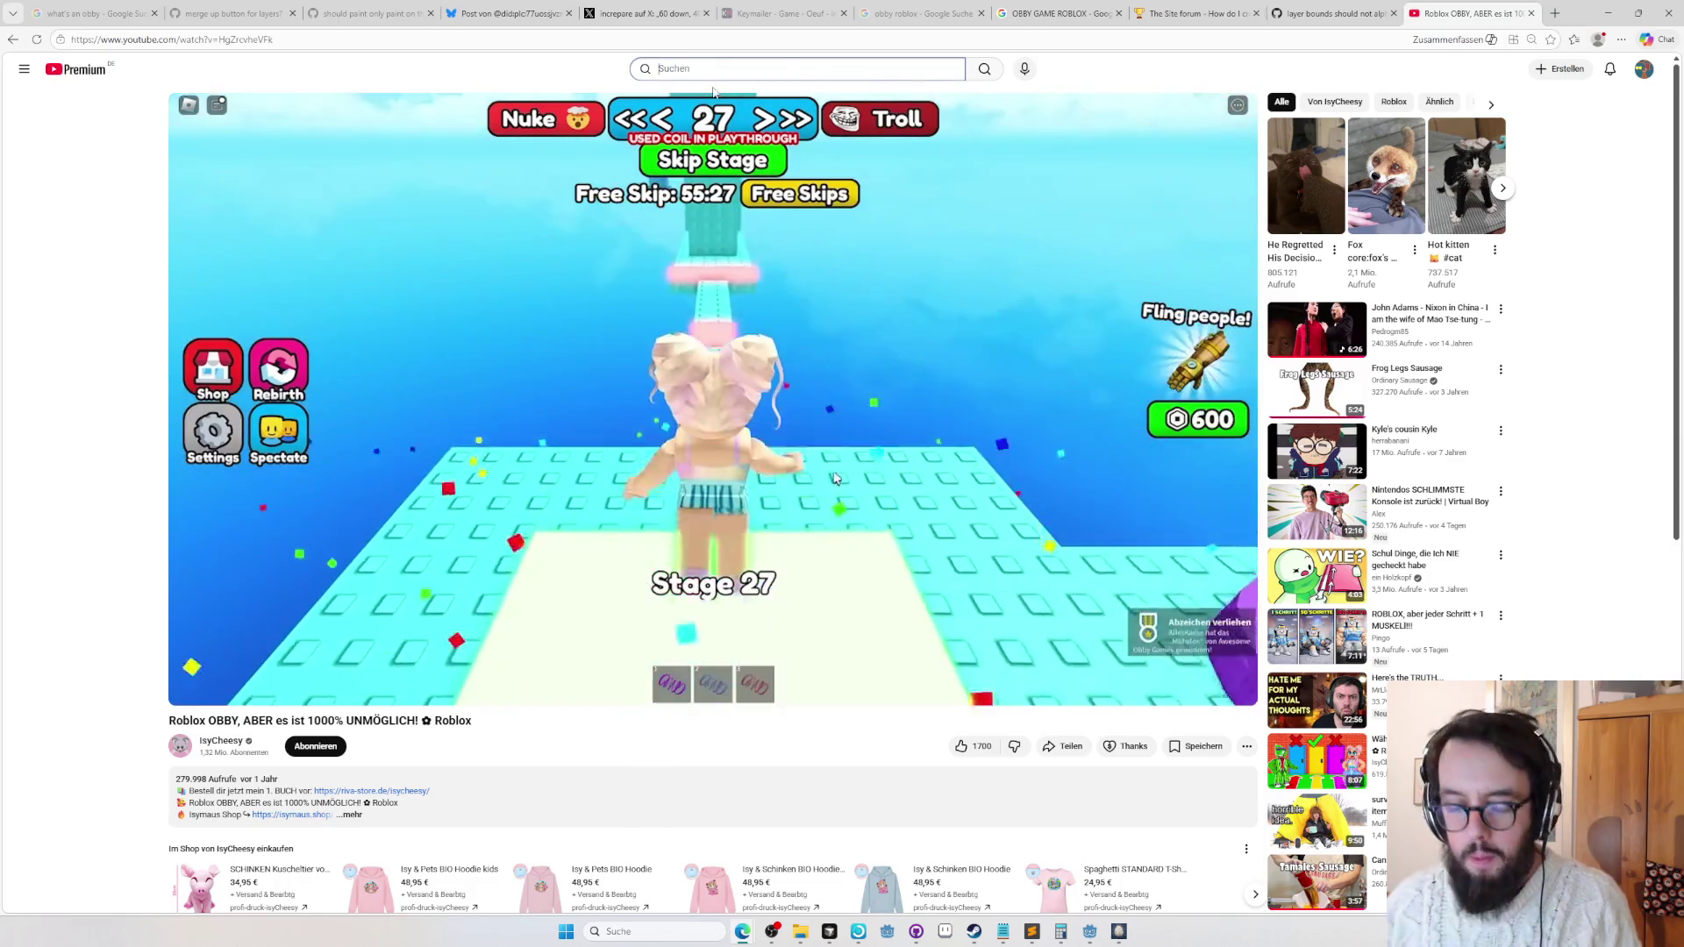
Search YouTube for 'roblox obby' and select the word 'obby' in the query.
click(713, 72)
text(roblox obby)
key(Return)
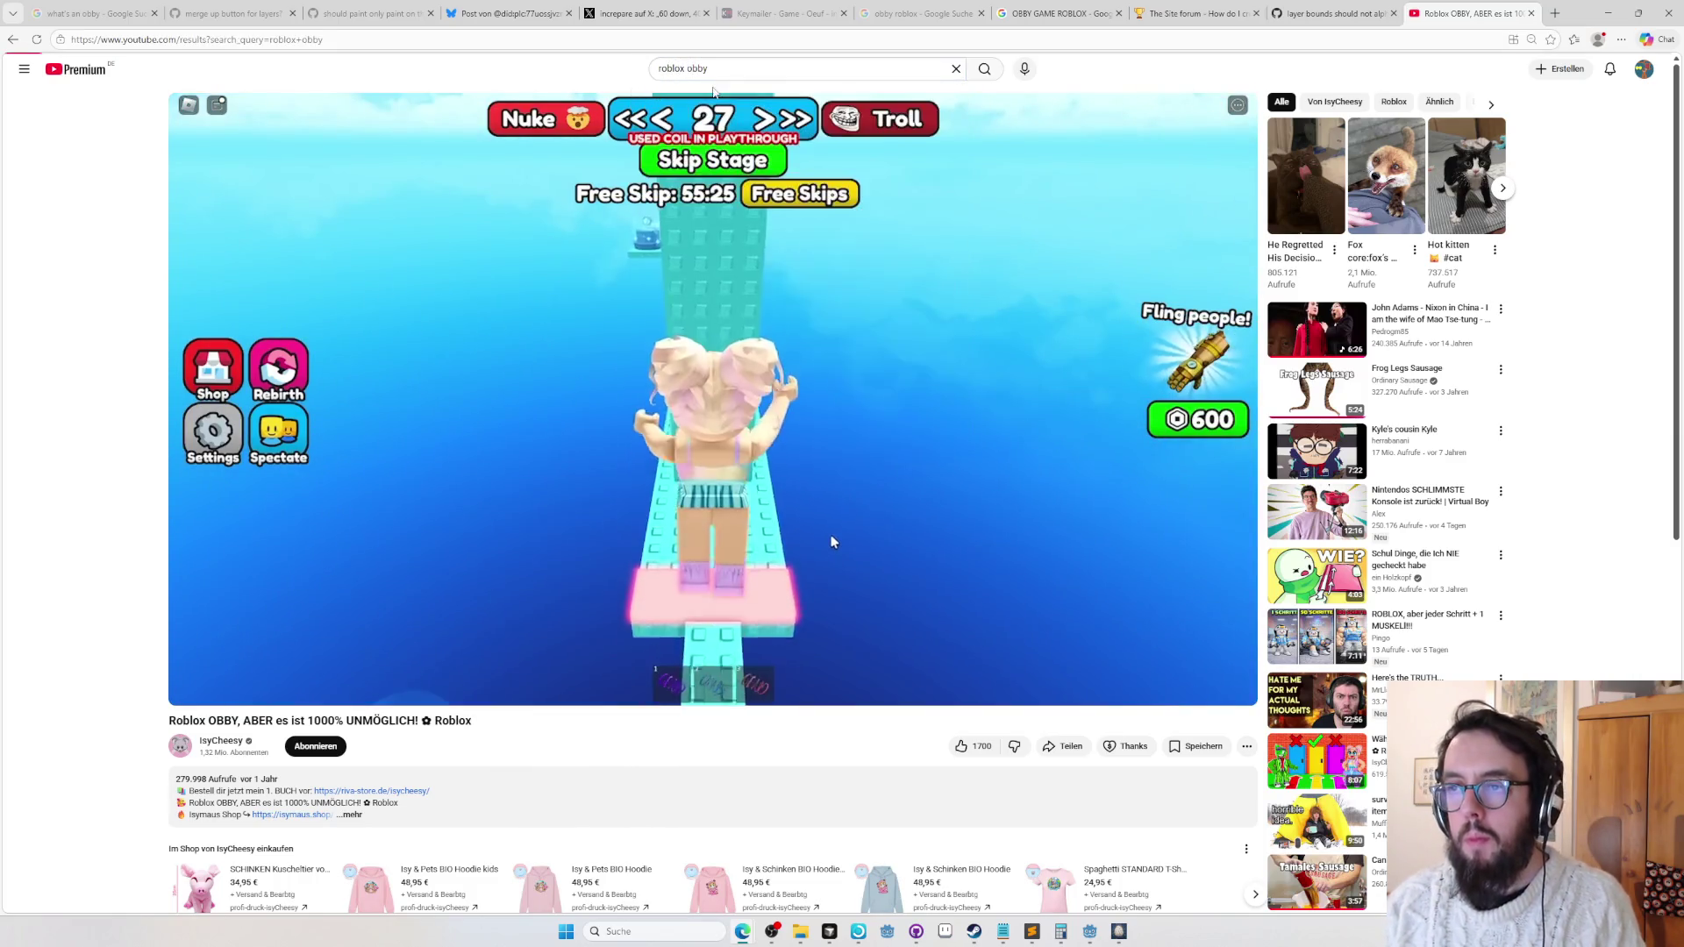
scroll(976, 301, down, 10)
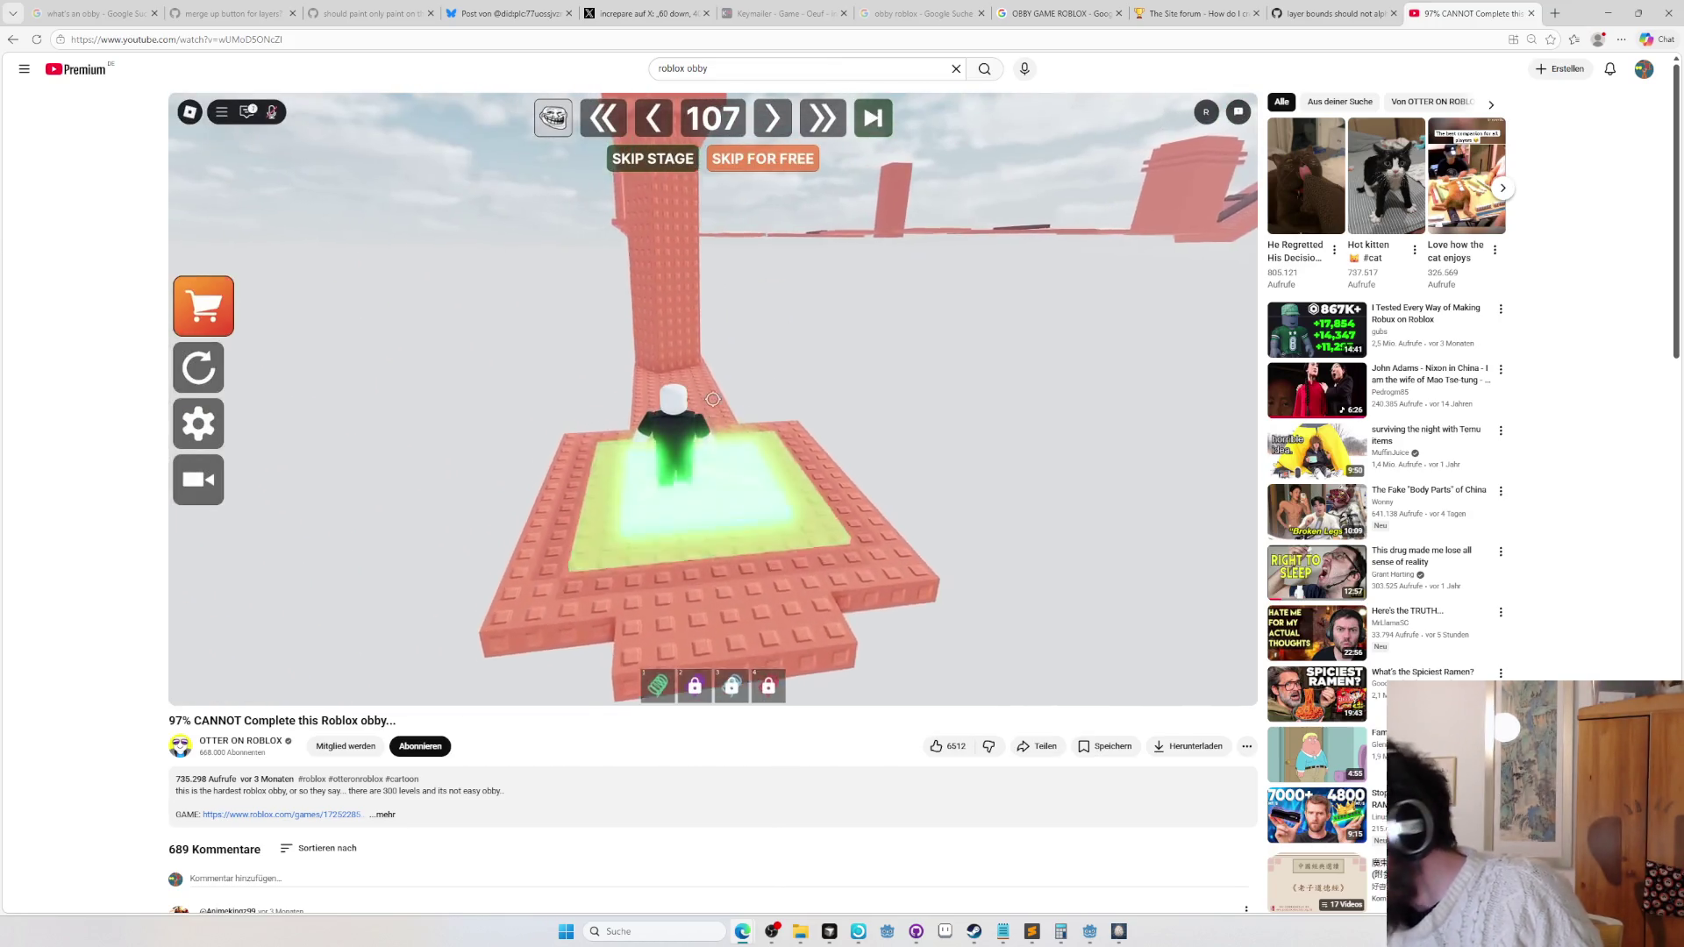
double_click(707, 69)
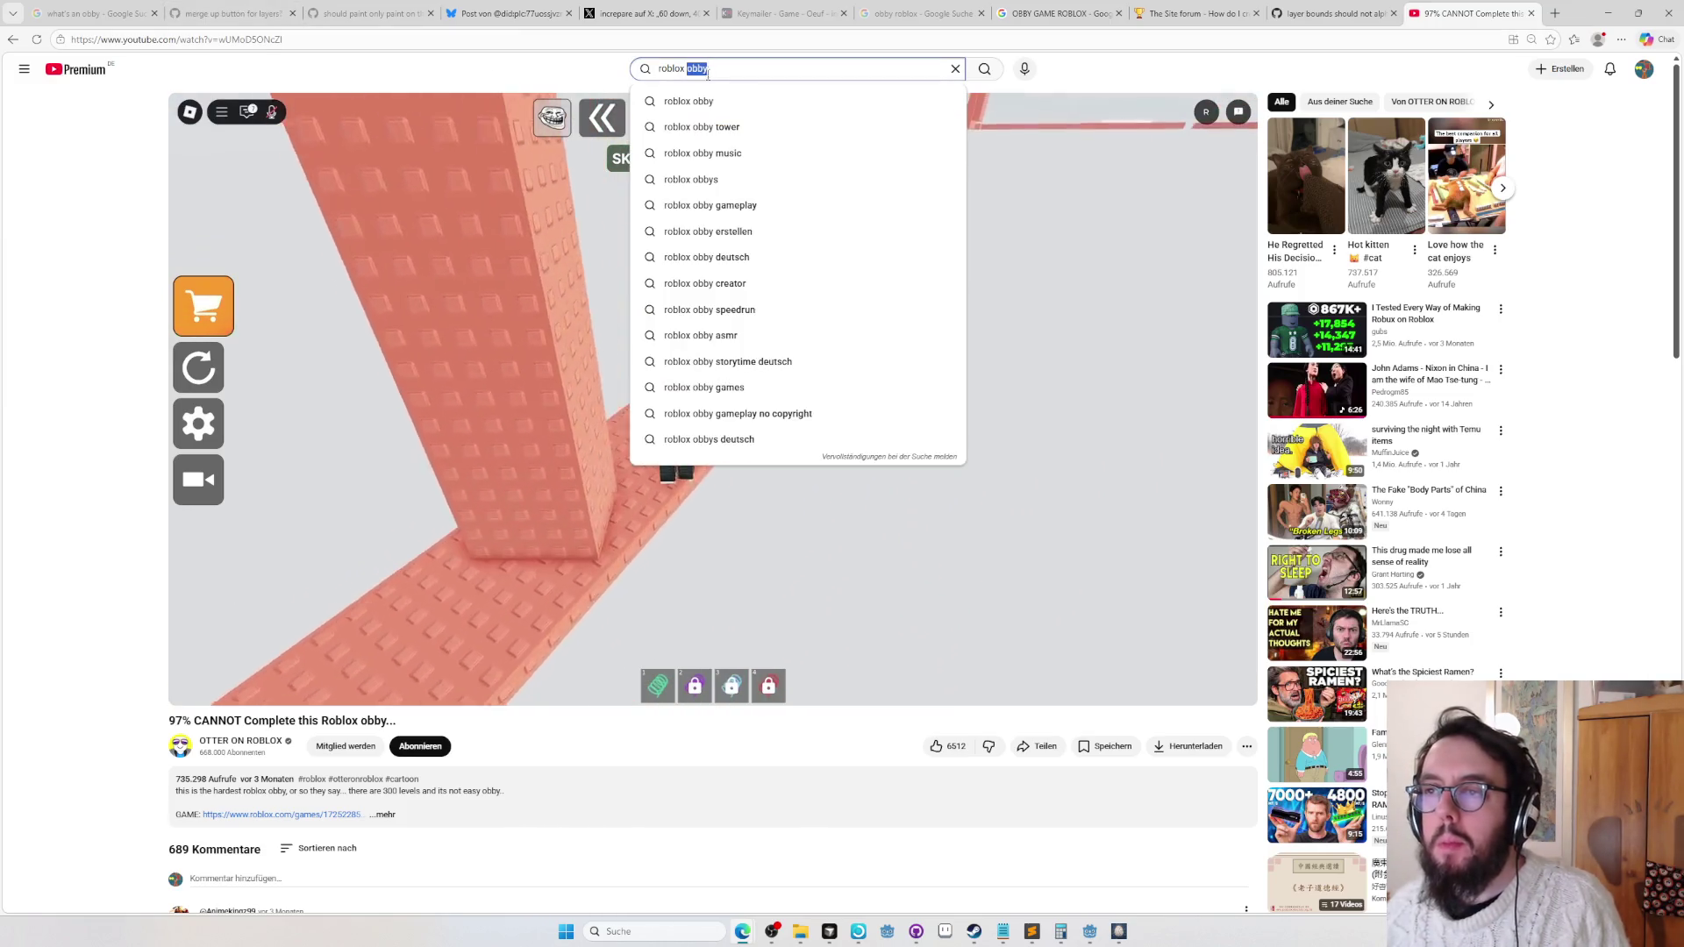
Search for 'roblox best obby' and open the Top 5 BEST Roblox Obbies video.
text(best obby)
key(Return)
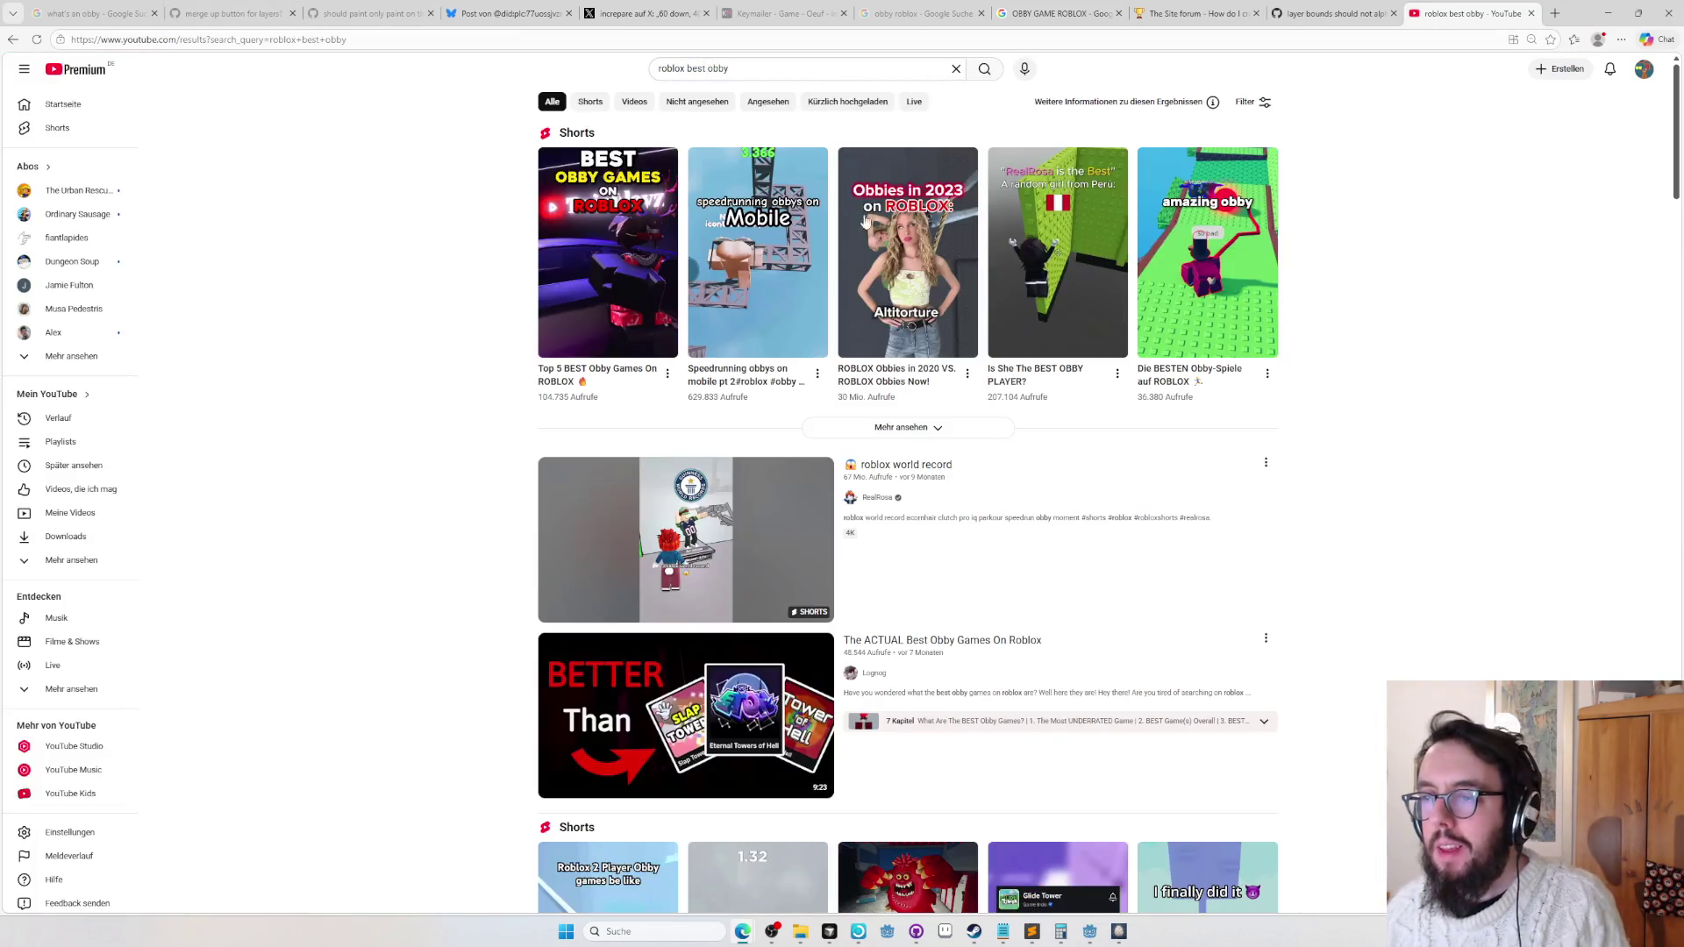
scroll(858, 205, down, 20)
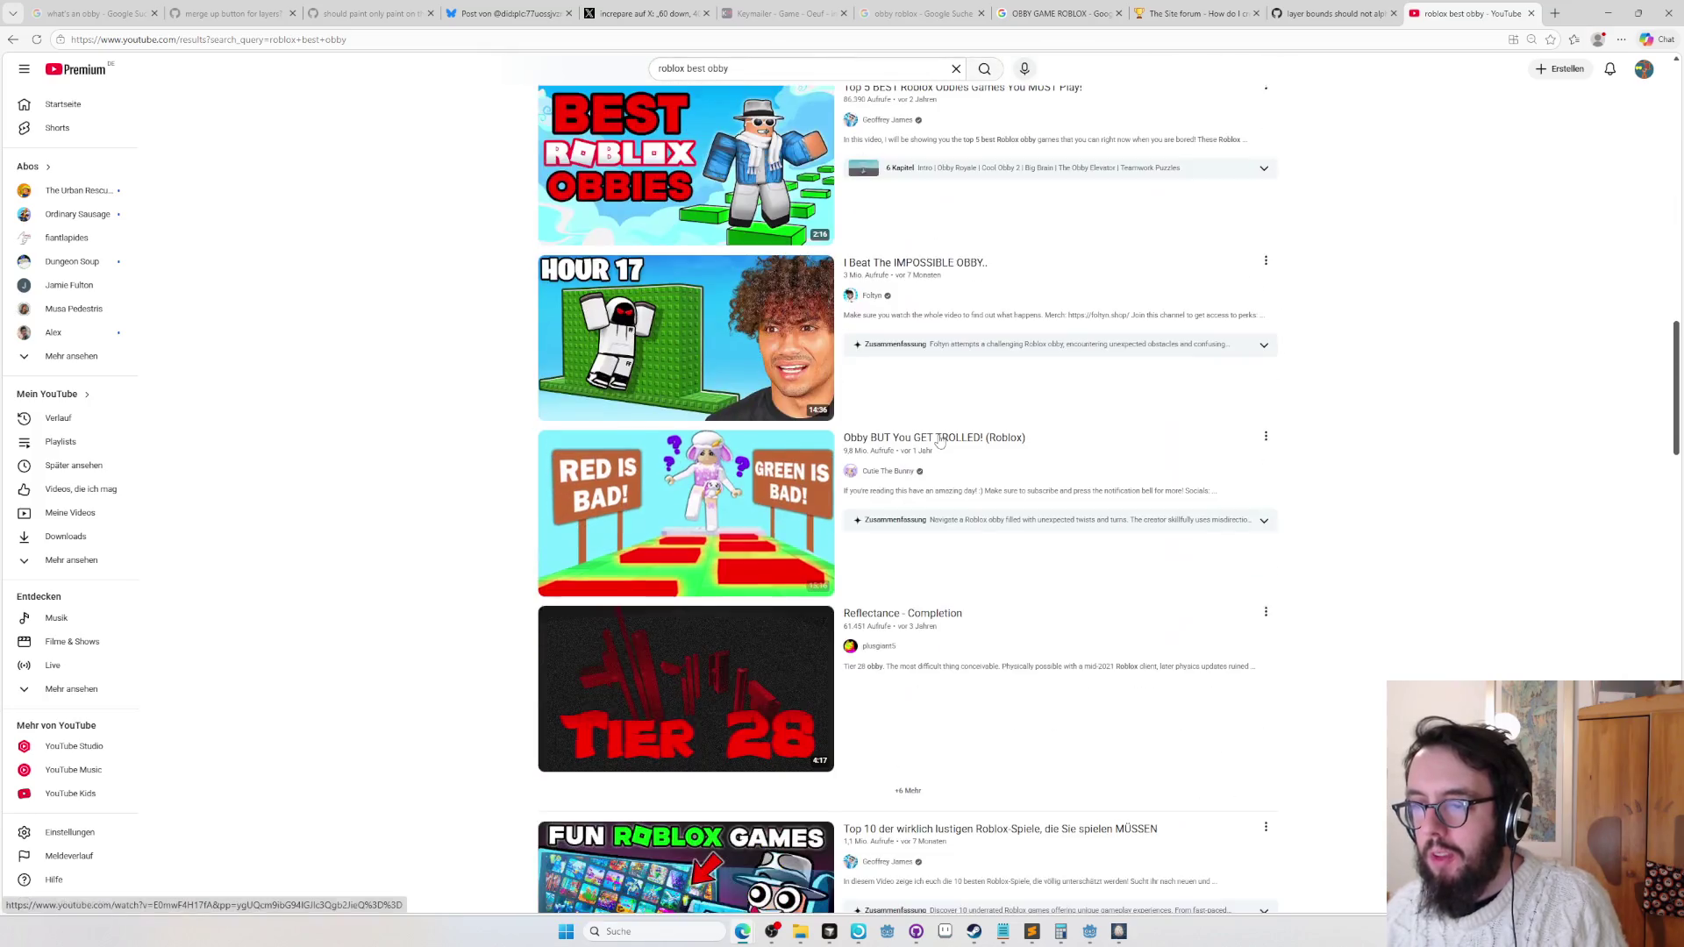
scroll(939, 441, up, 3)
mouse_move(739, 435)
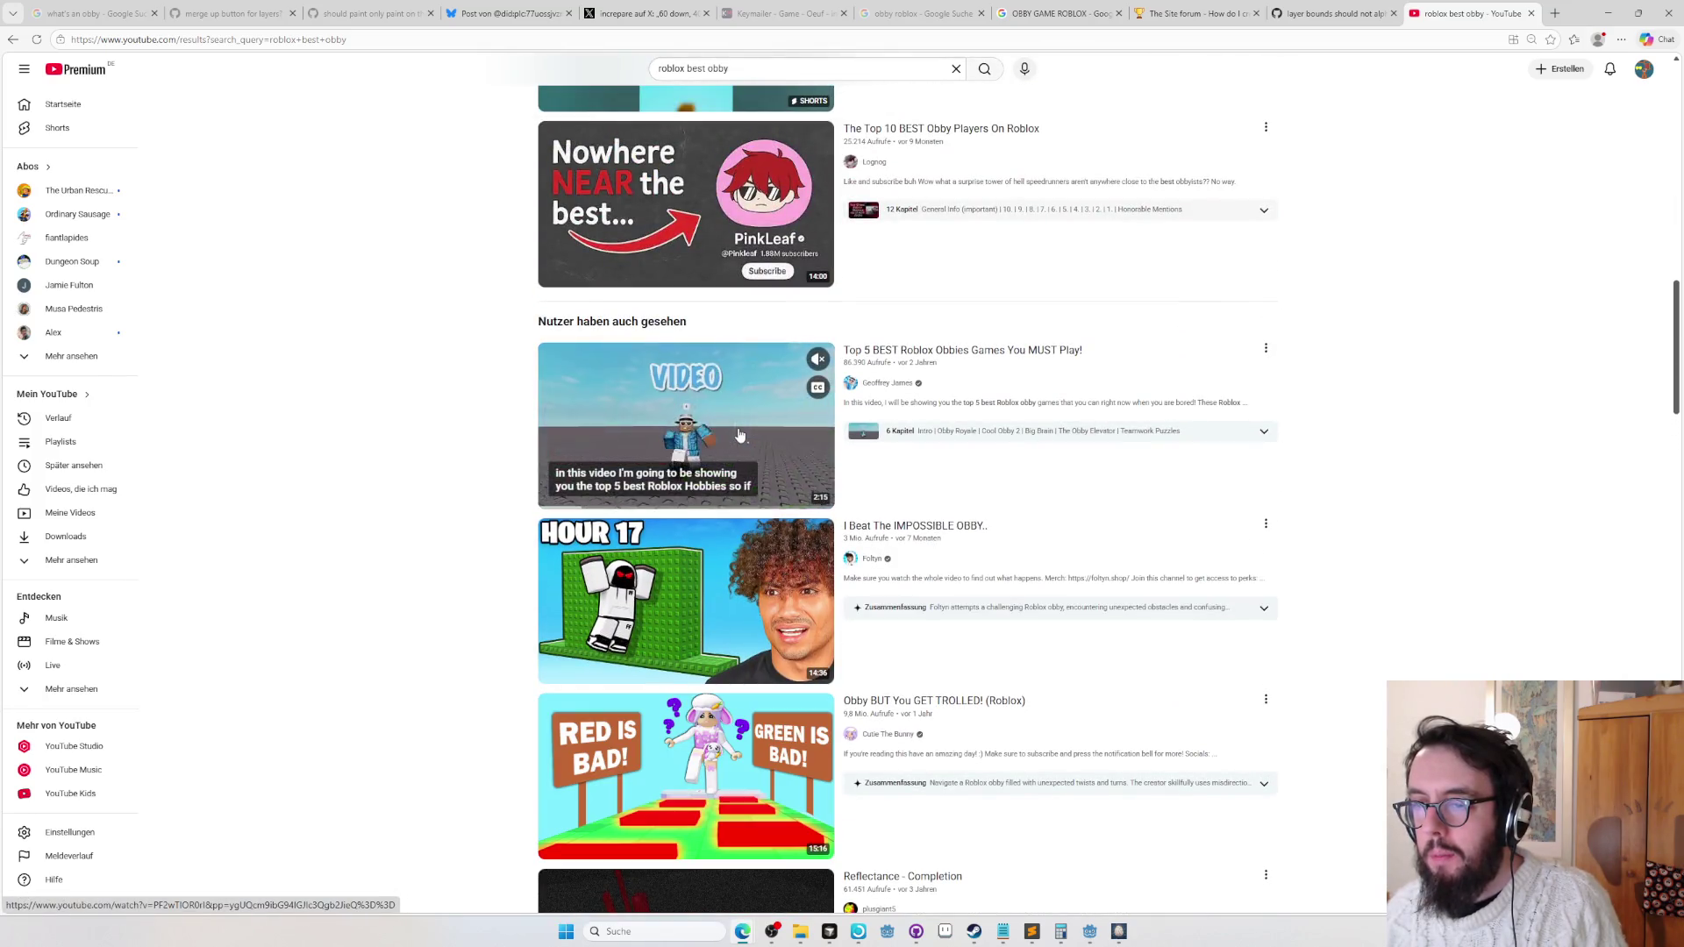
click(906, 361)
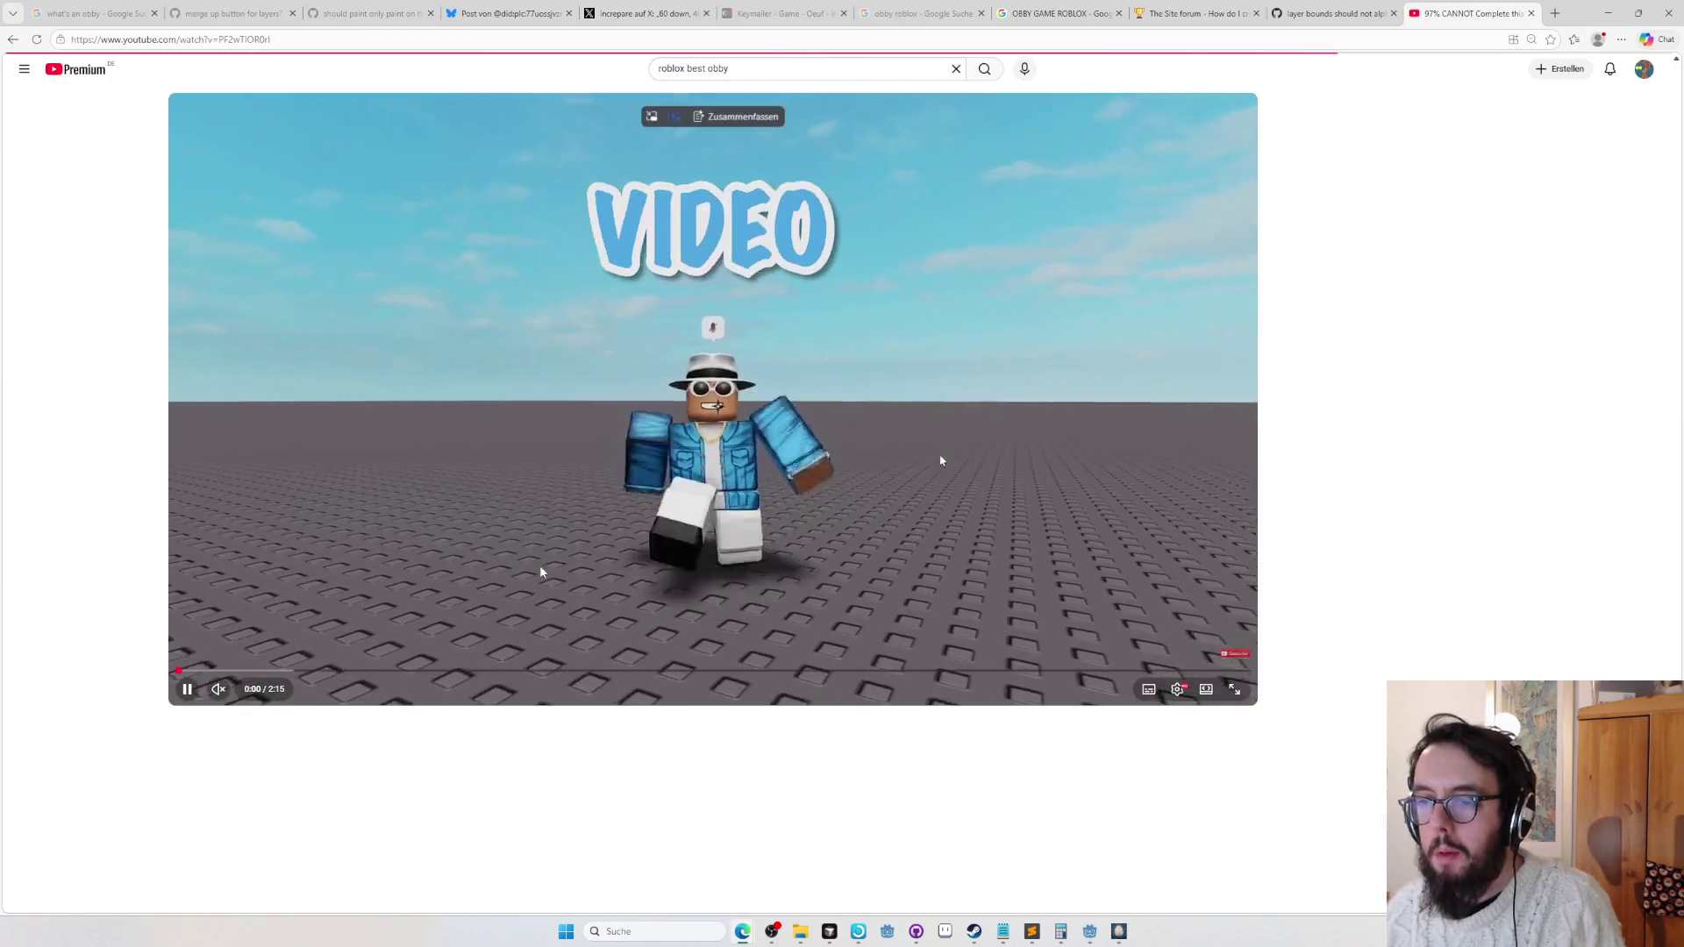
Scrub through the Obby Royale and Cool Obby 2 sections, then close the tab.
click(638, 673)
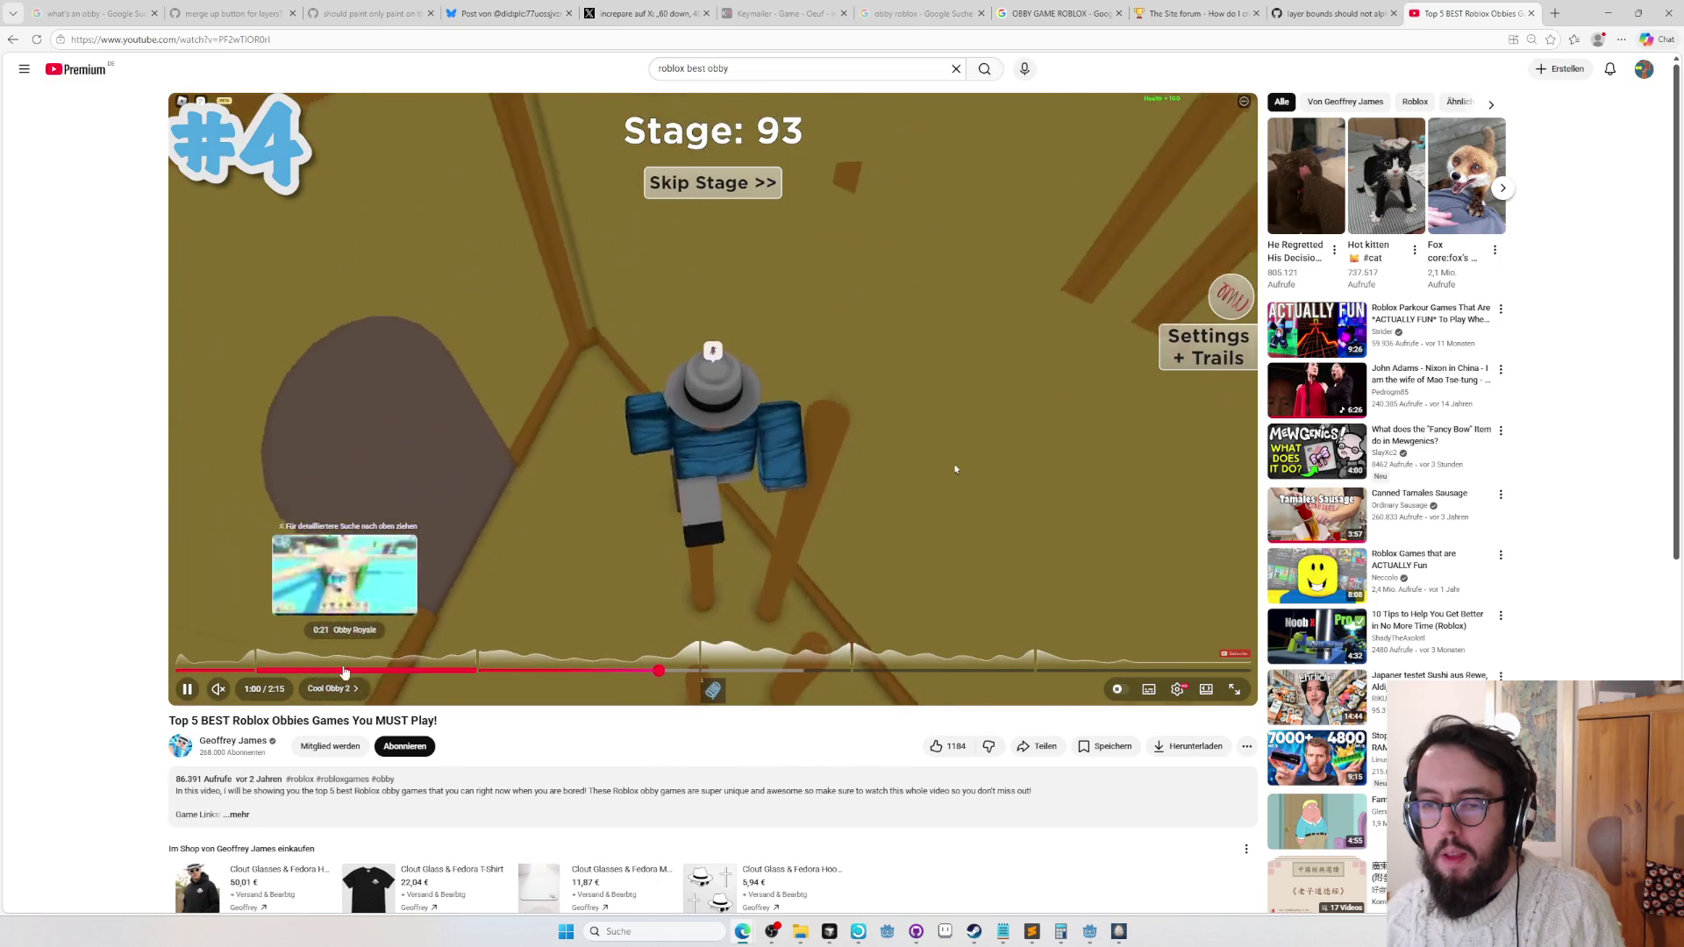
click(298, 671)
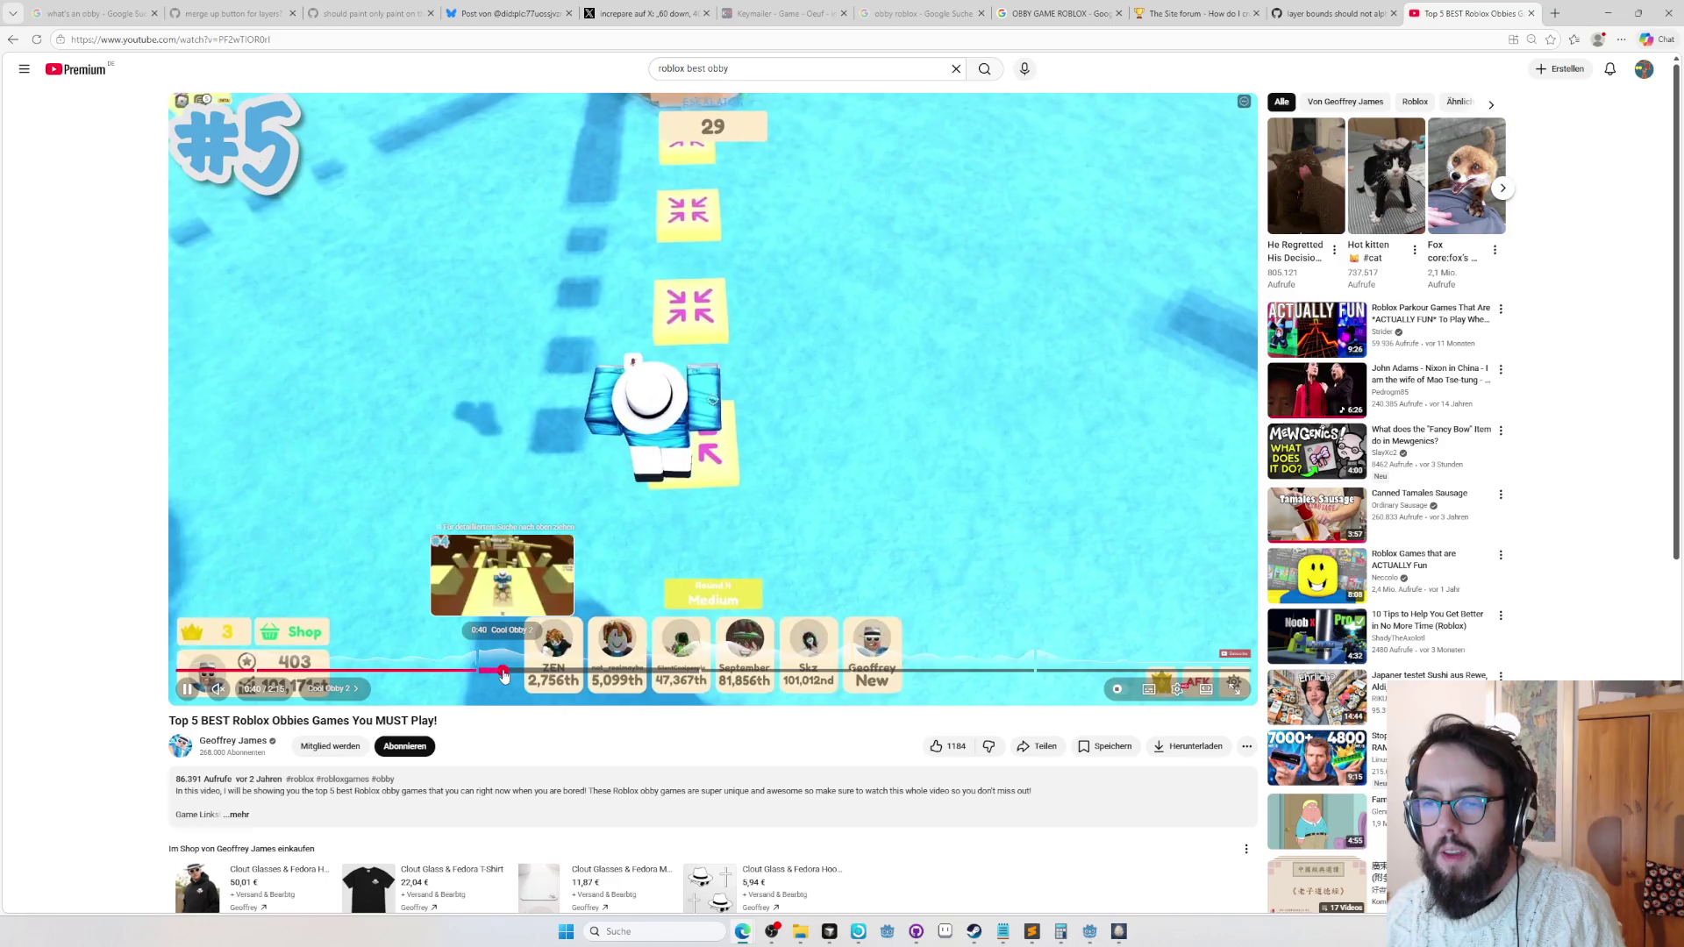
click(504, 671)
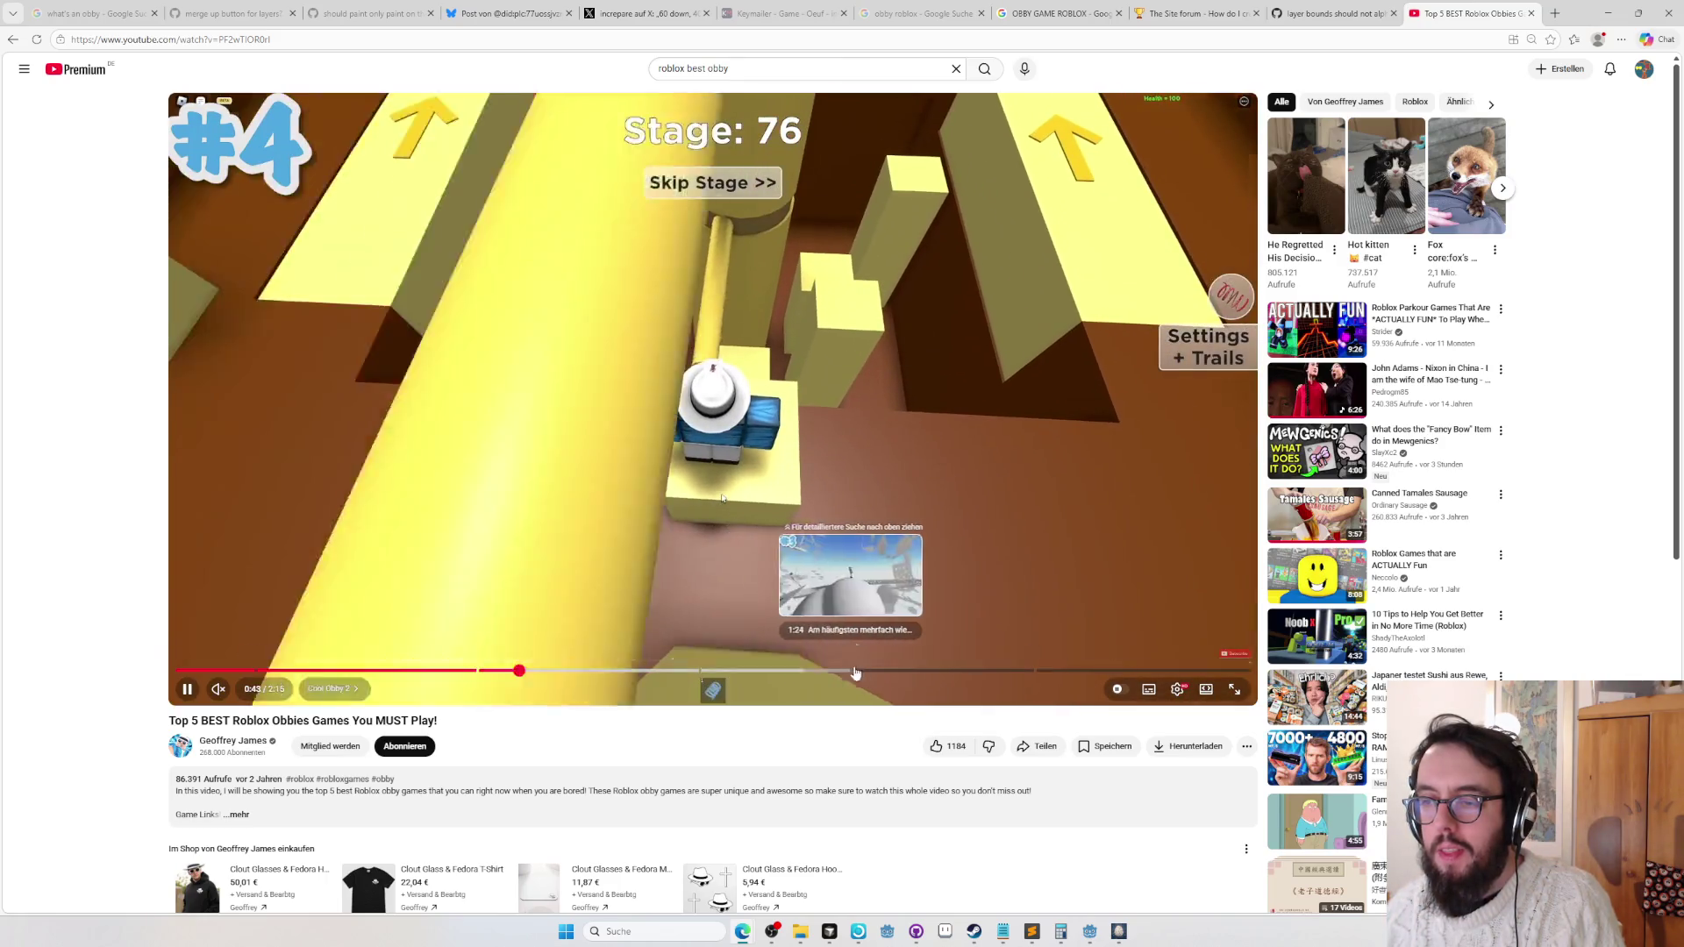
key(ctrl+w)
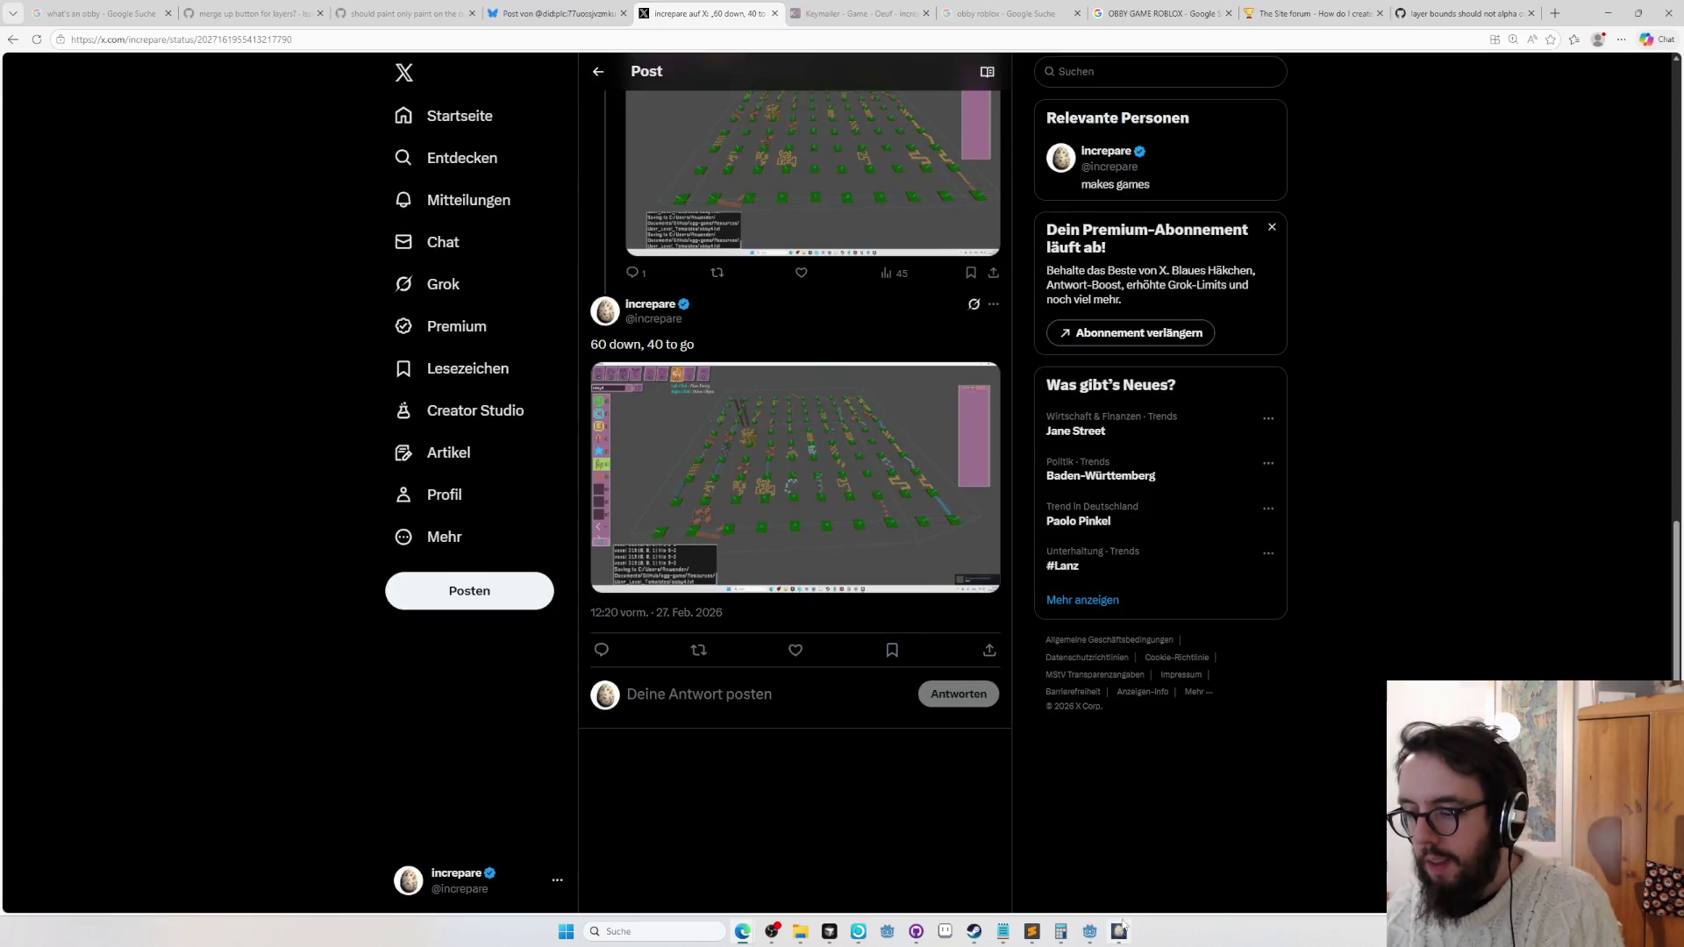
Launch Roblox from the Start menu search.
mouse_move(1092, 931)
key(super)
text(roblox)
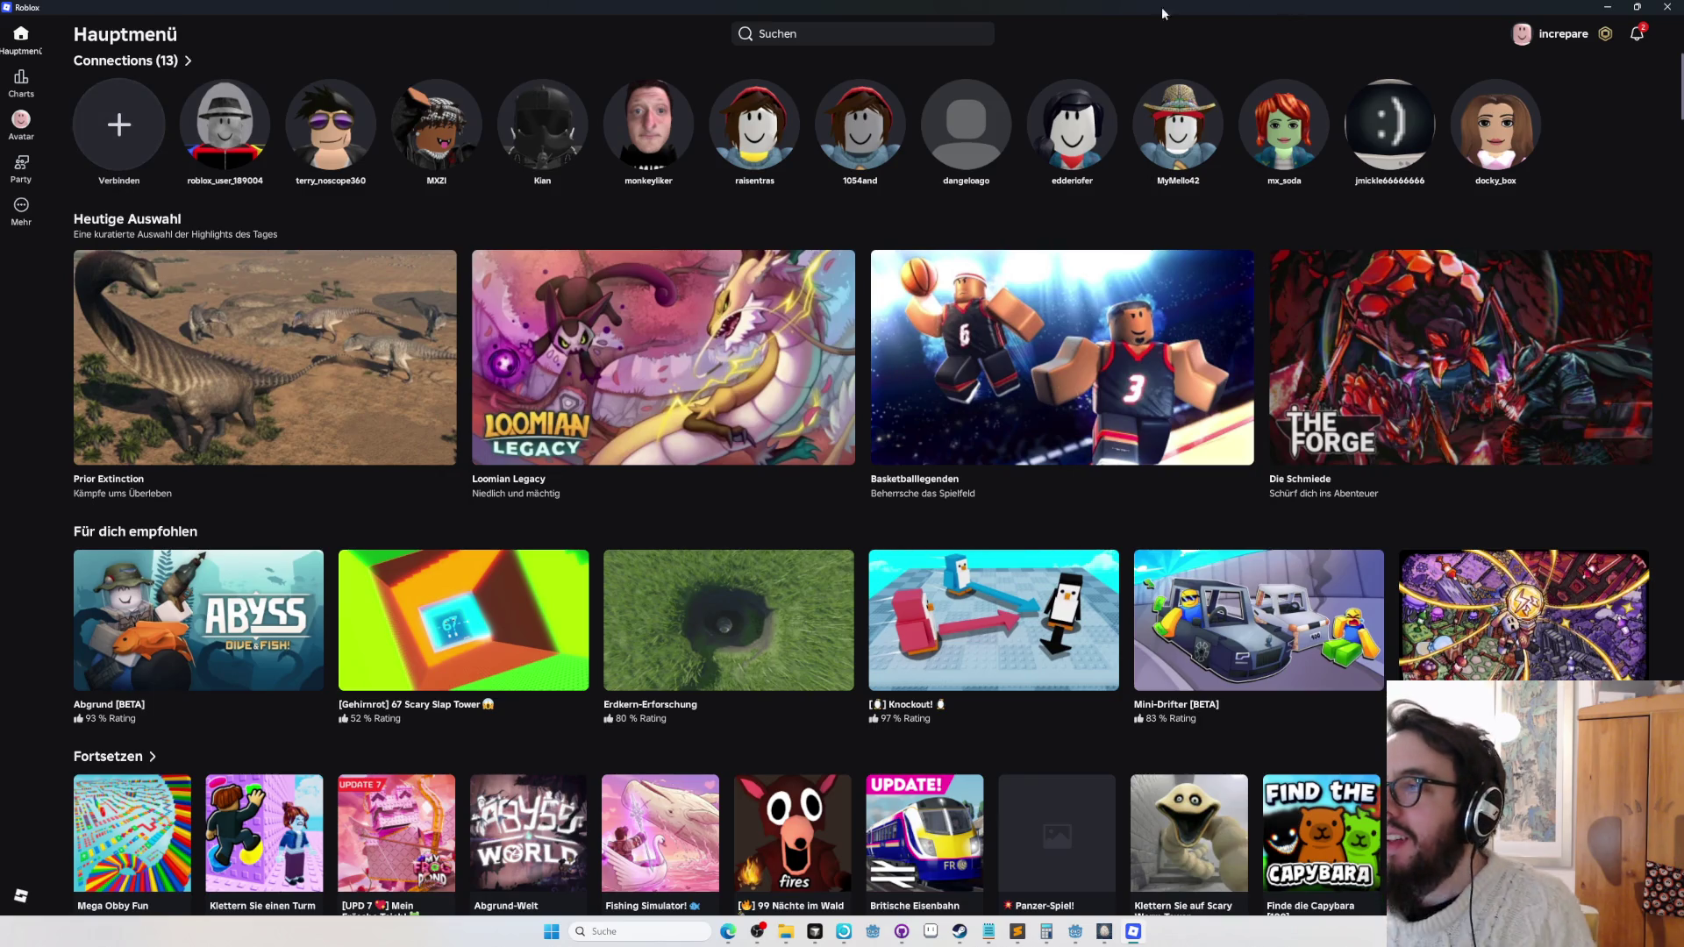
Search Roblox for 'obby' and launch the oMega Obby 725 Stufen! game.
click(892, 26)
text(obby)
key(Return)
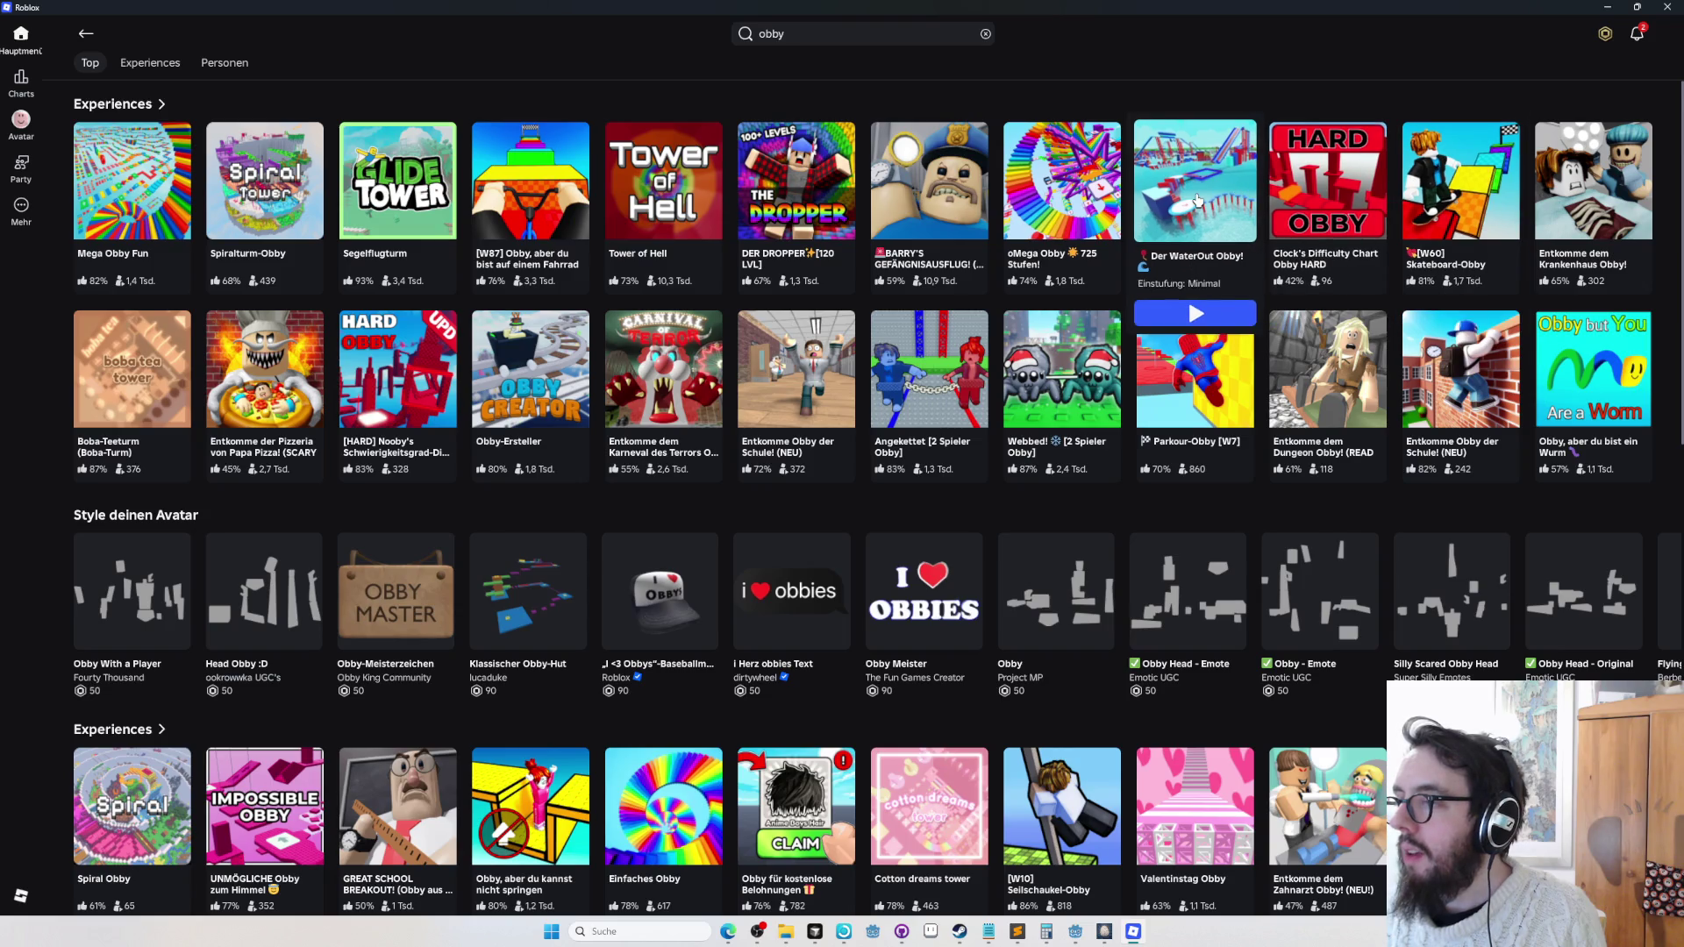
click(1077, 213)
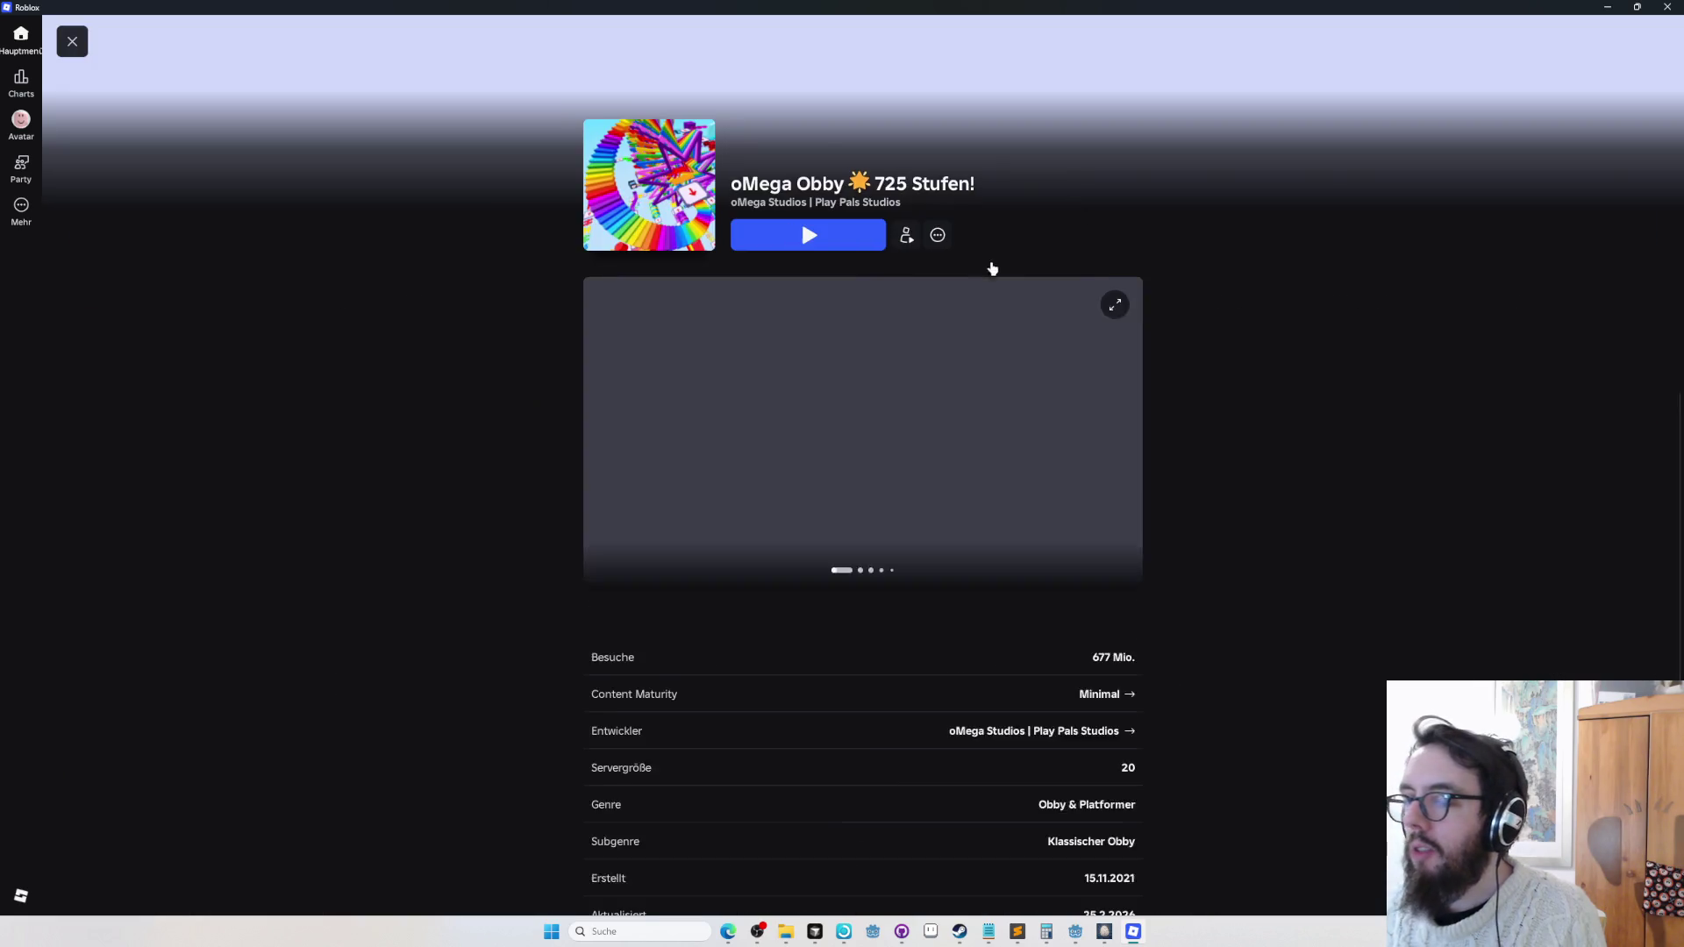
click(811, 243)
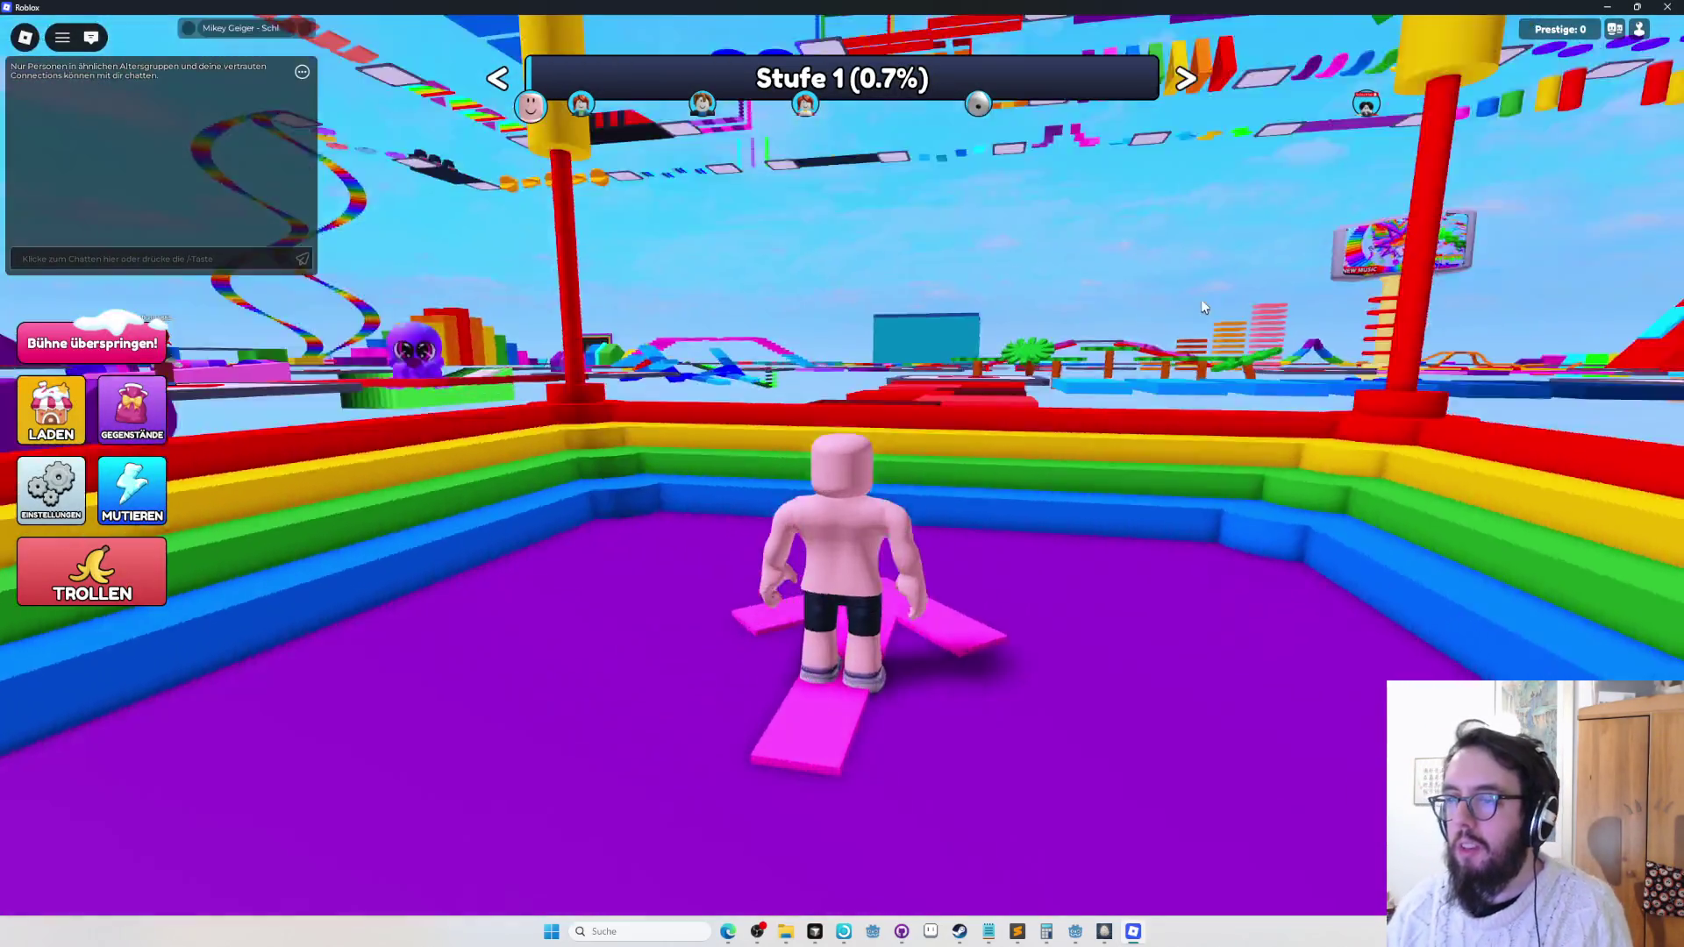
Run and jump along the yellow platforms of the obby, retrying from checkpoints.
key(a)
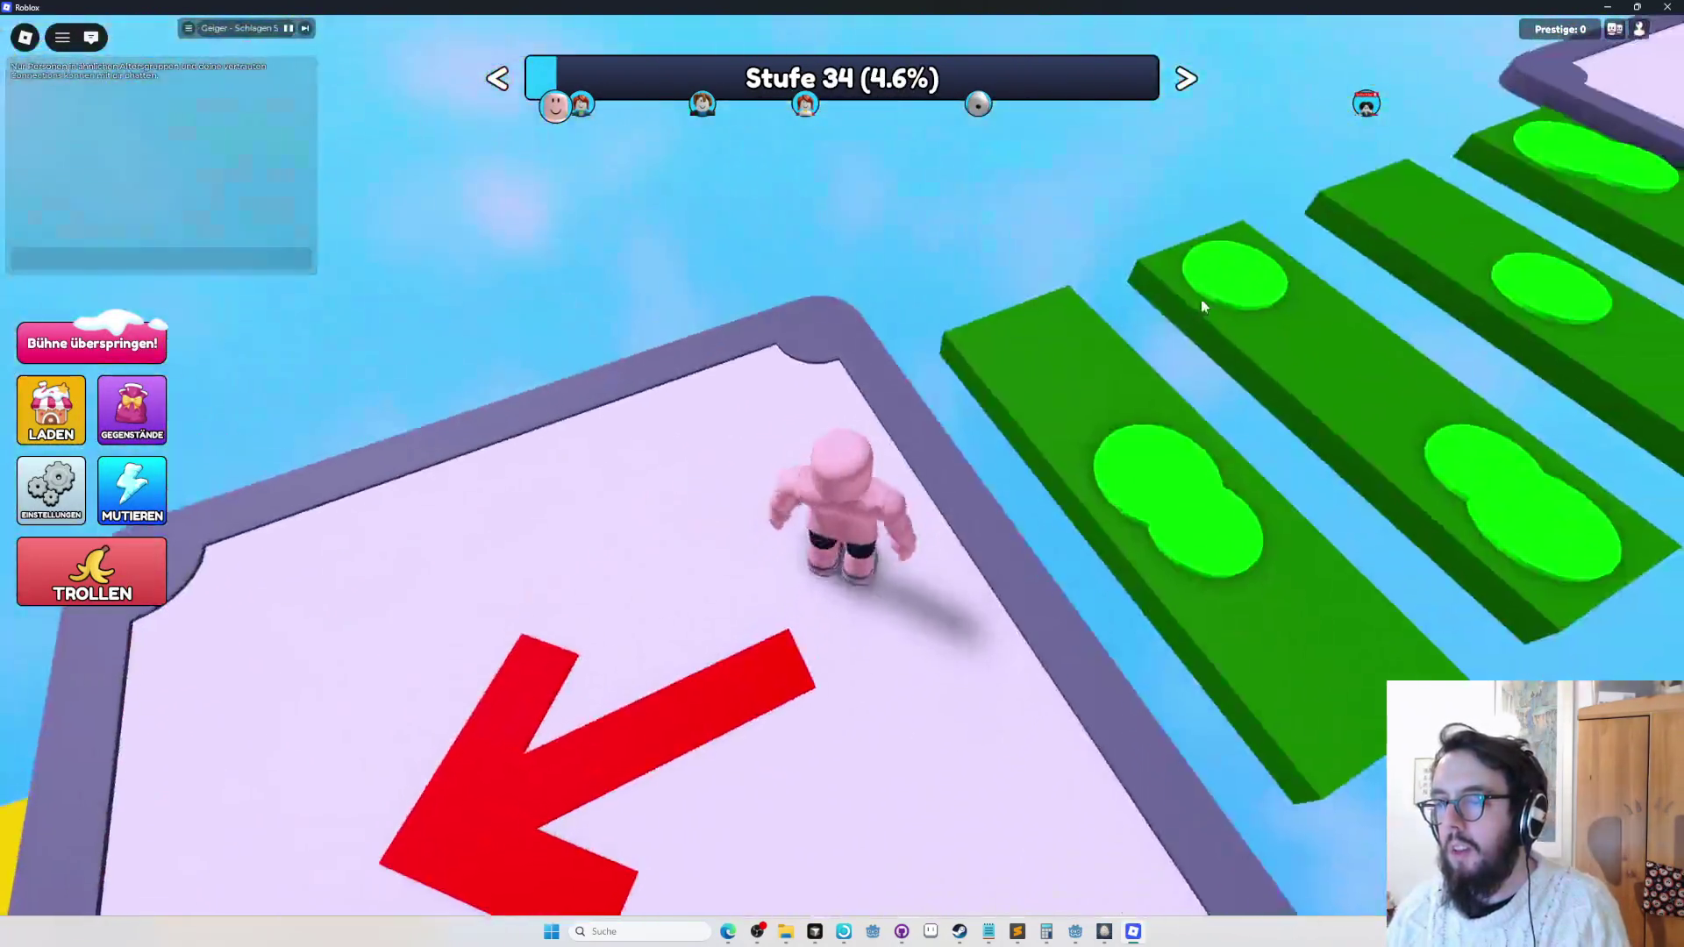
key(w)
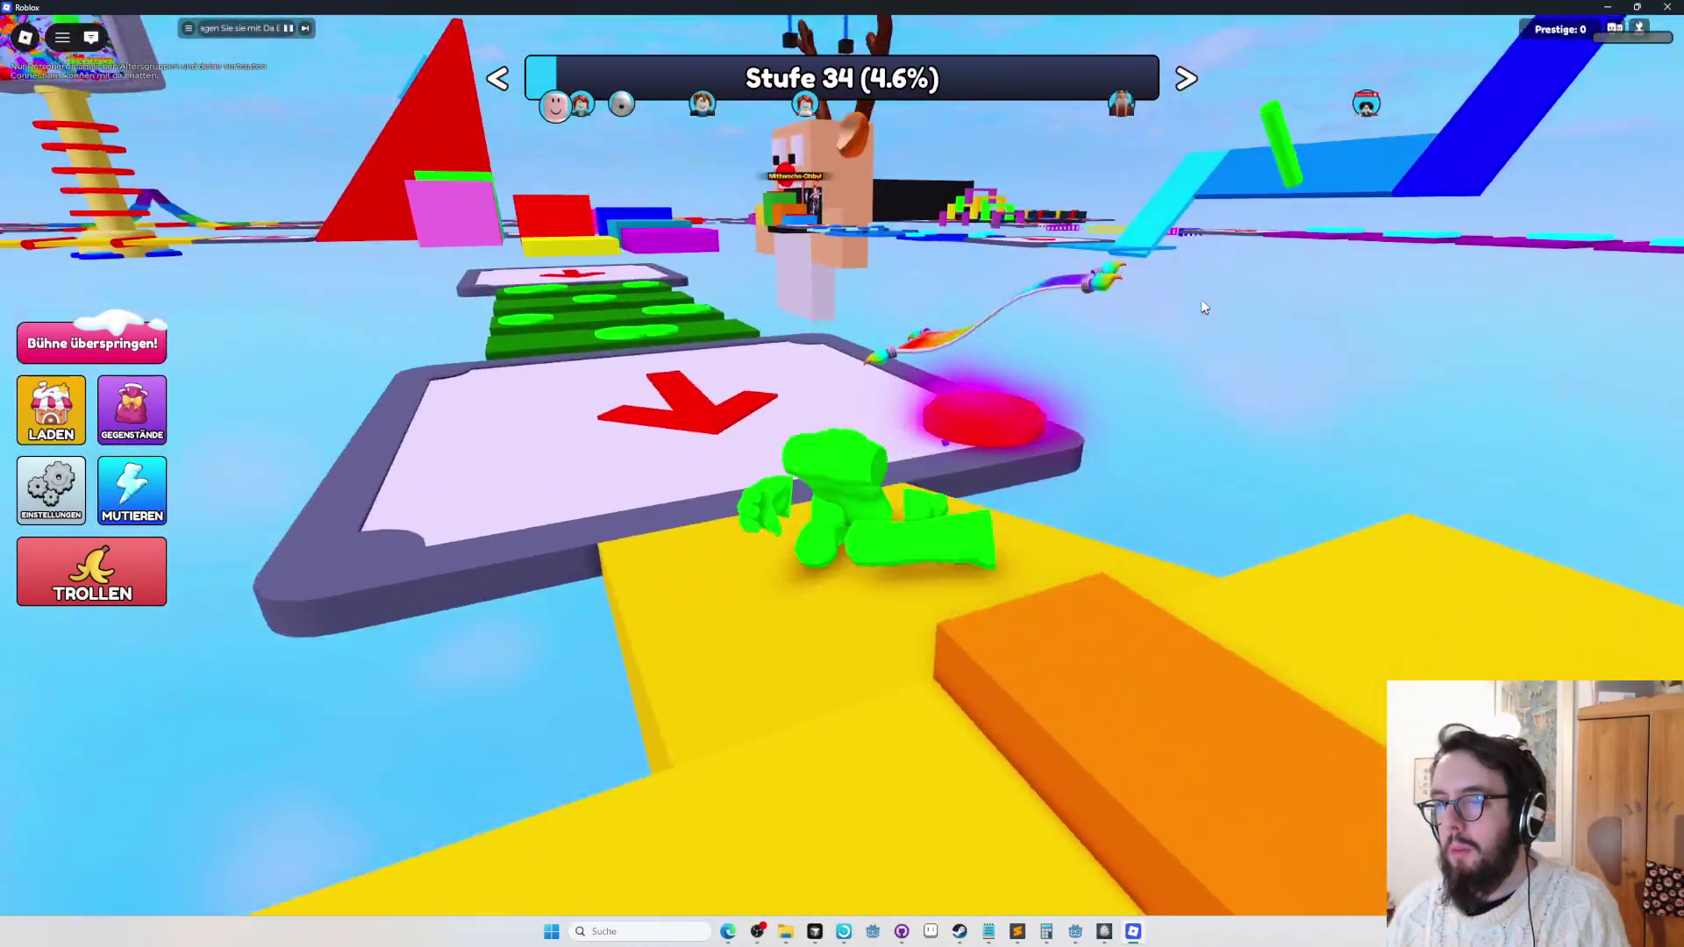
key(w)
key(a)
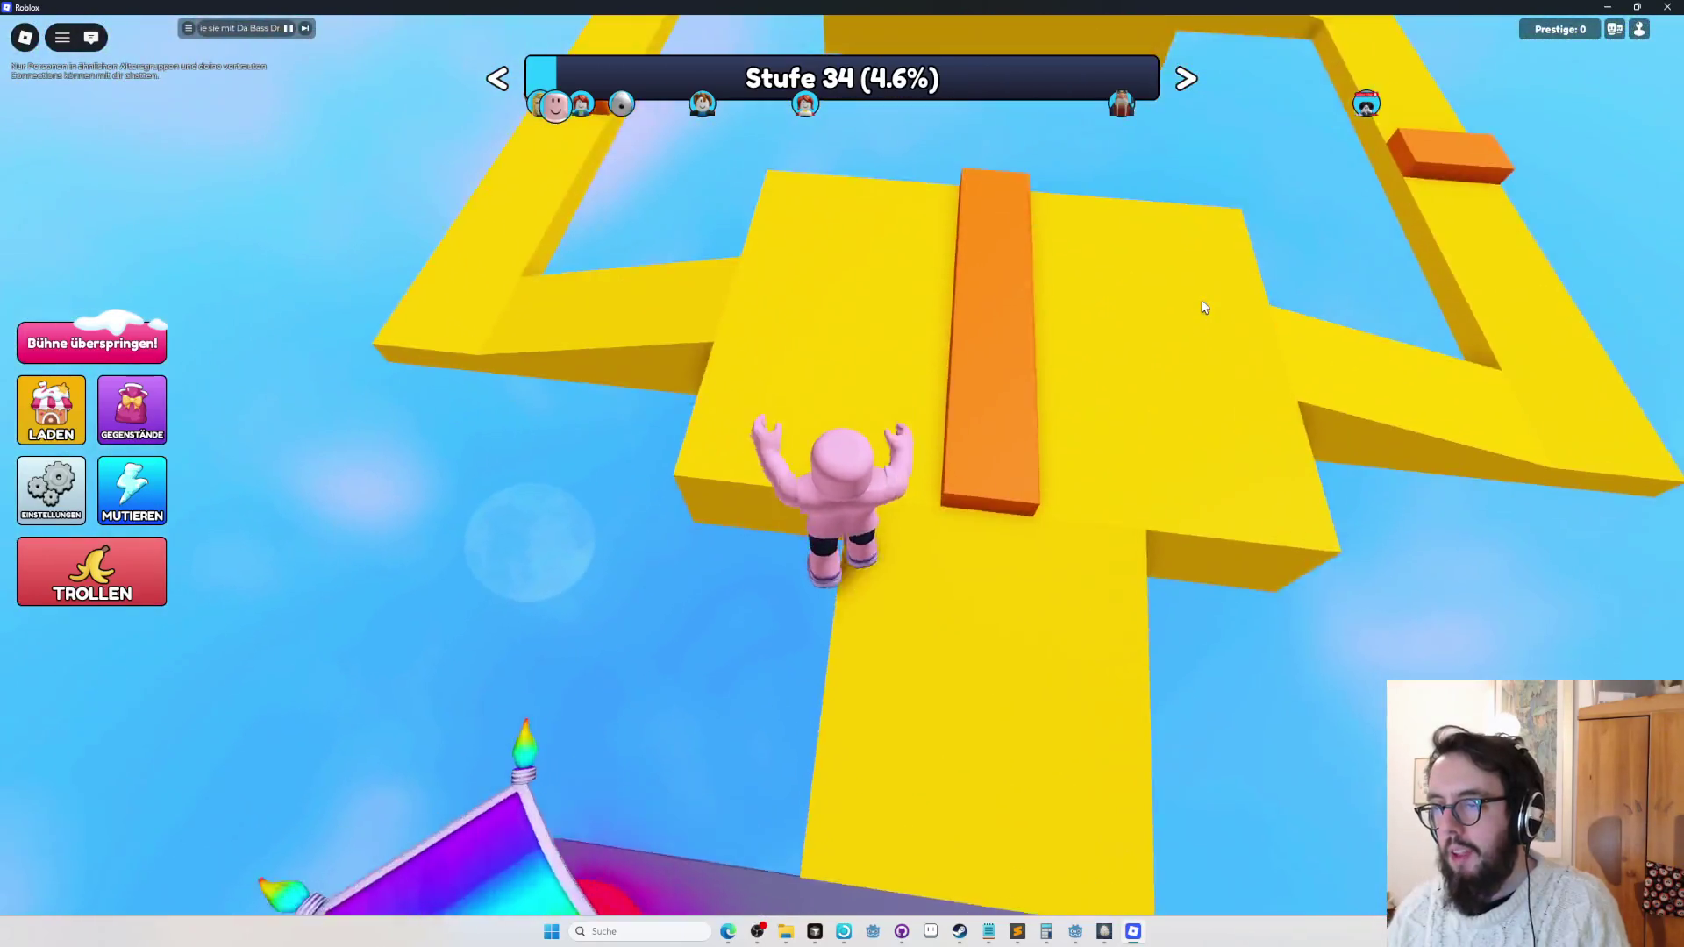
key(w)
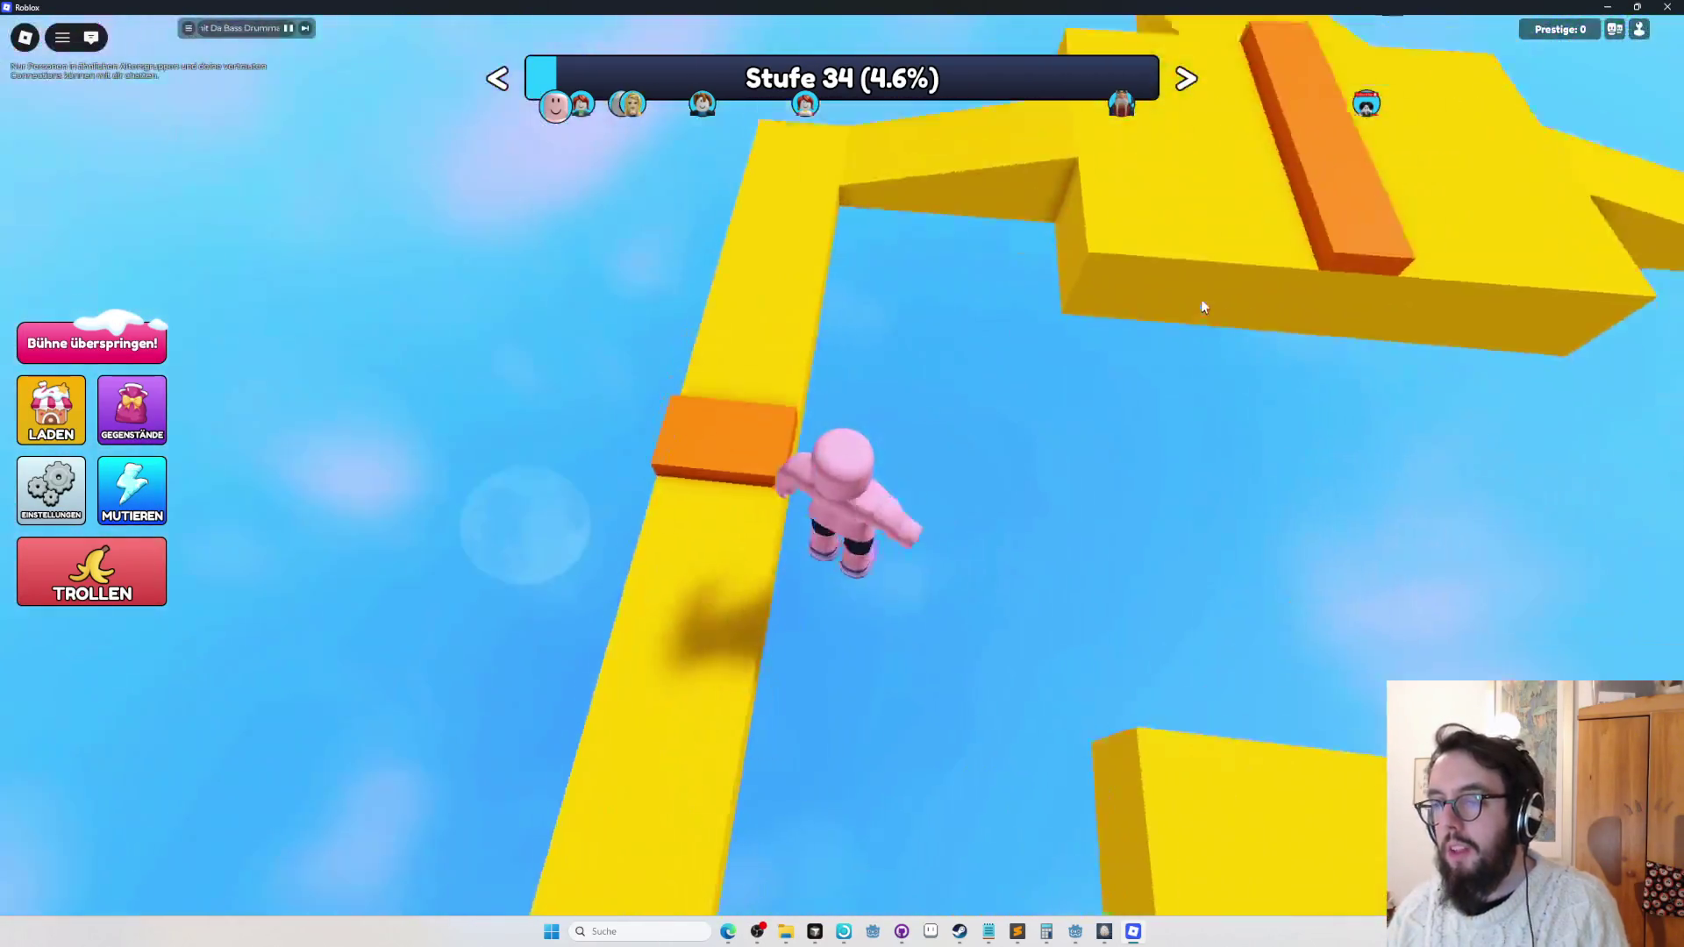
key(w)
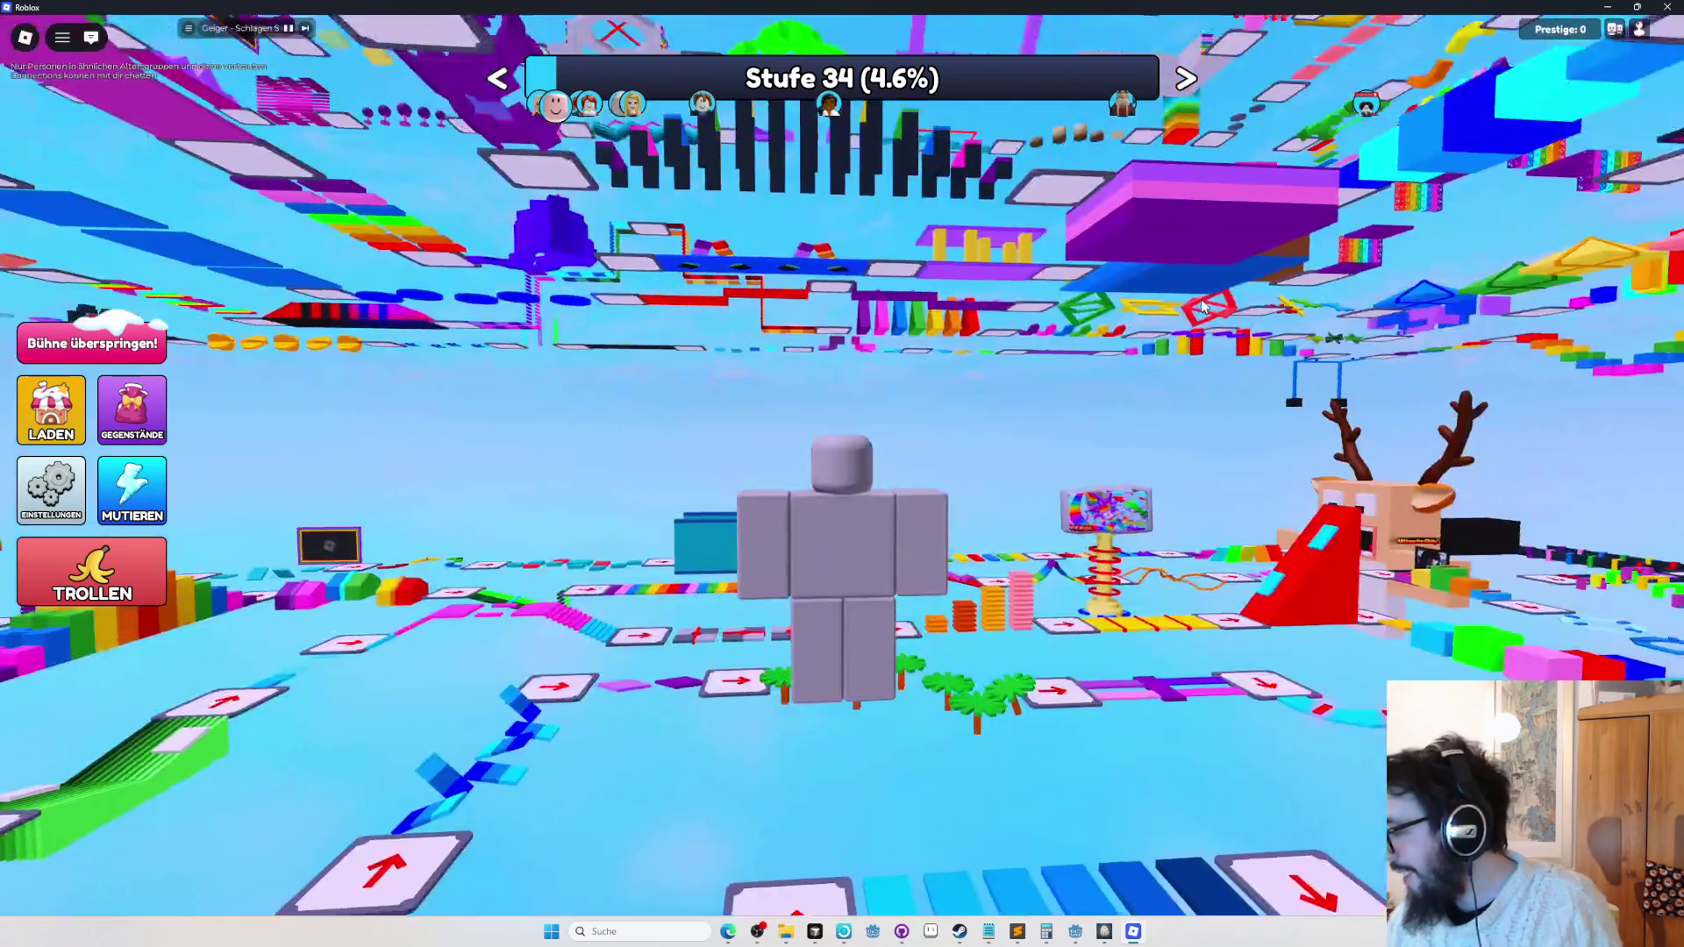
key(w)
key(space)
key(w)
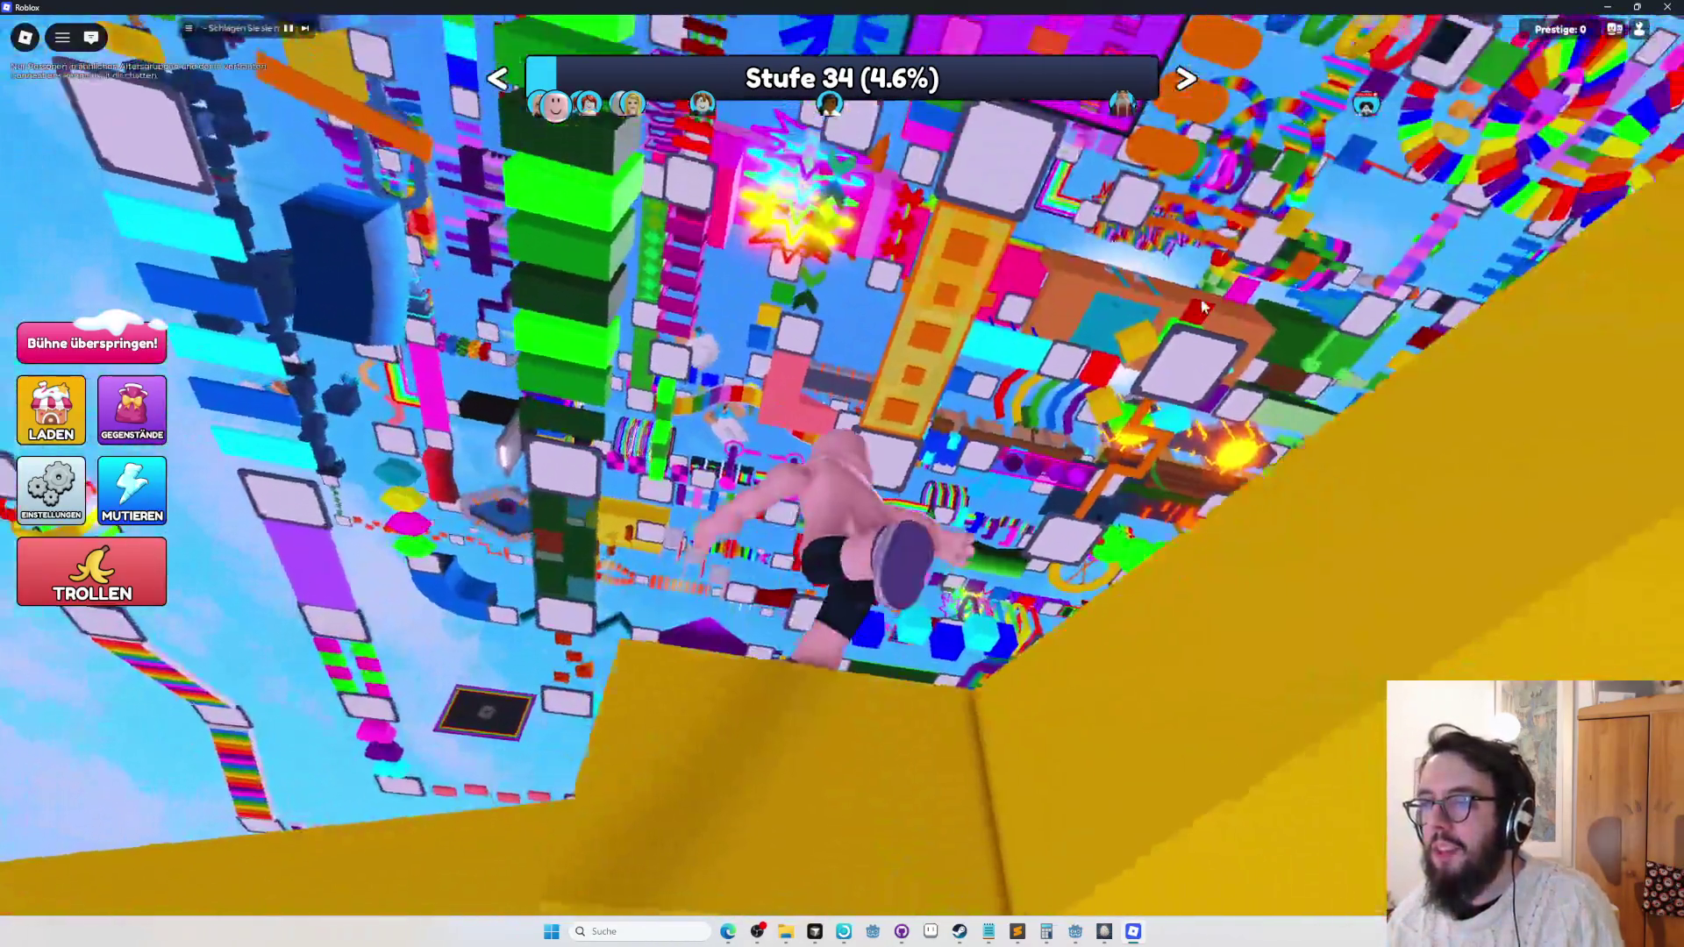
key(w)
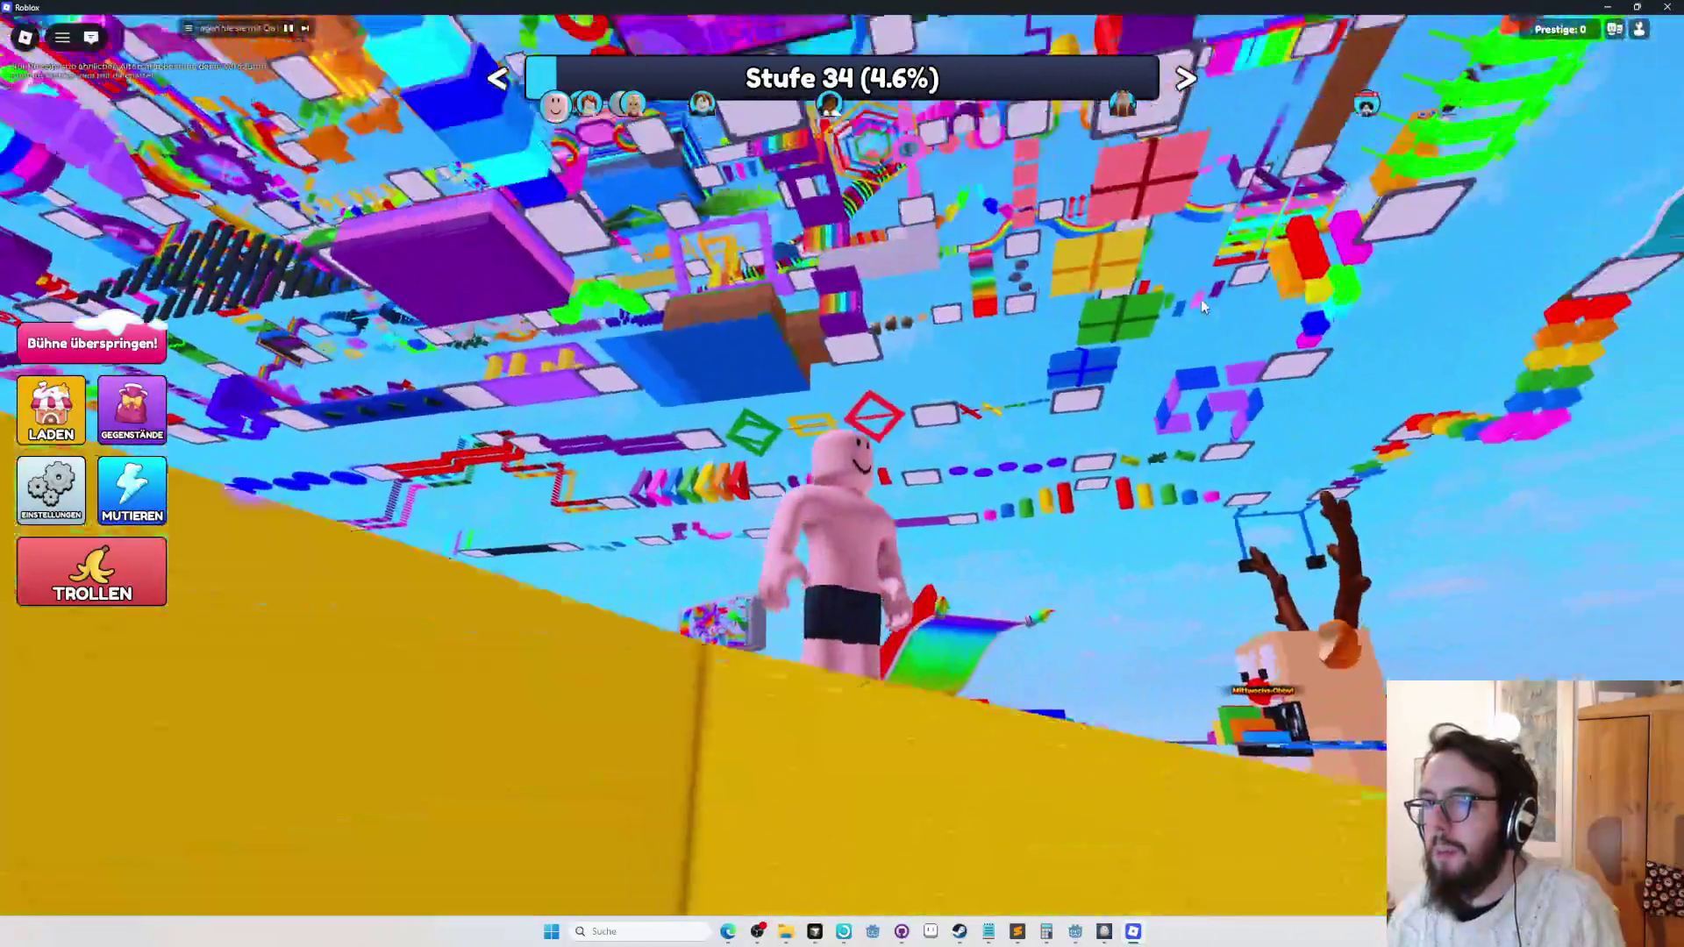
key(w)
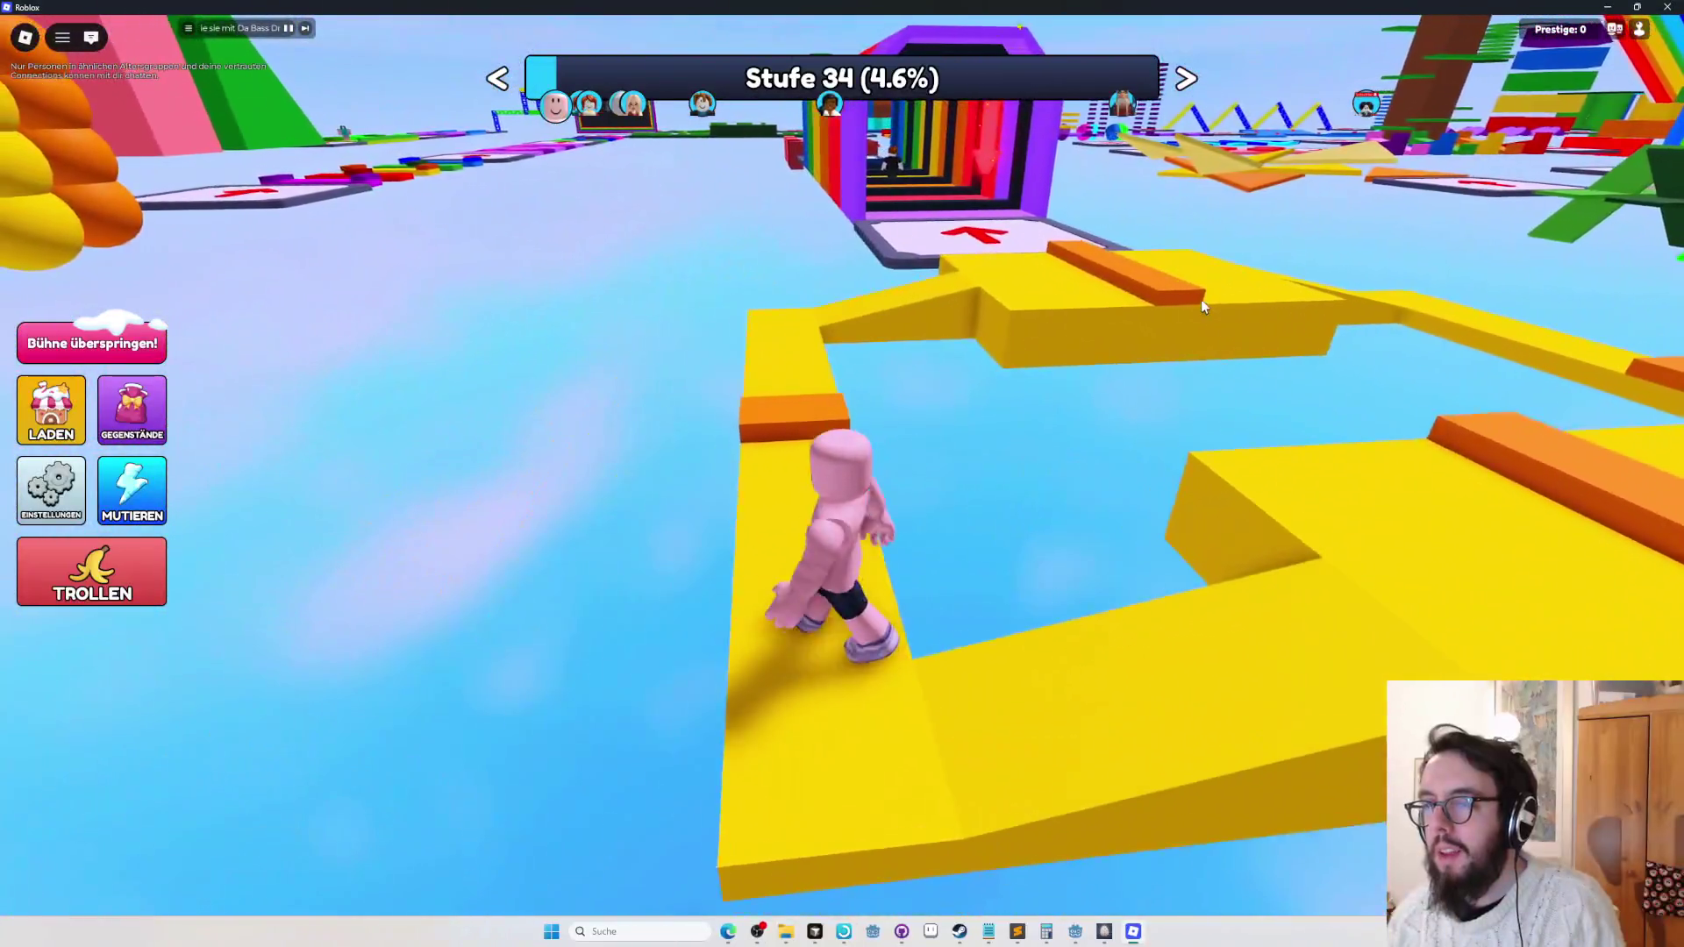
key(w)
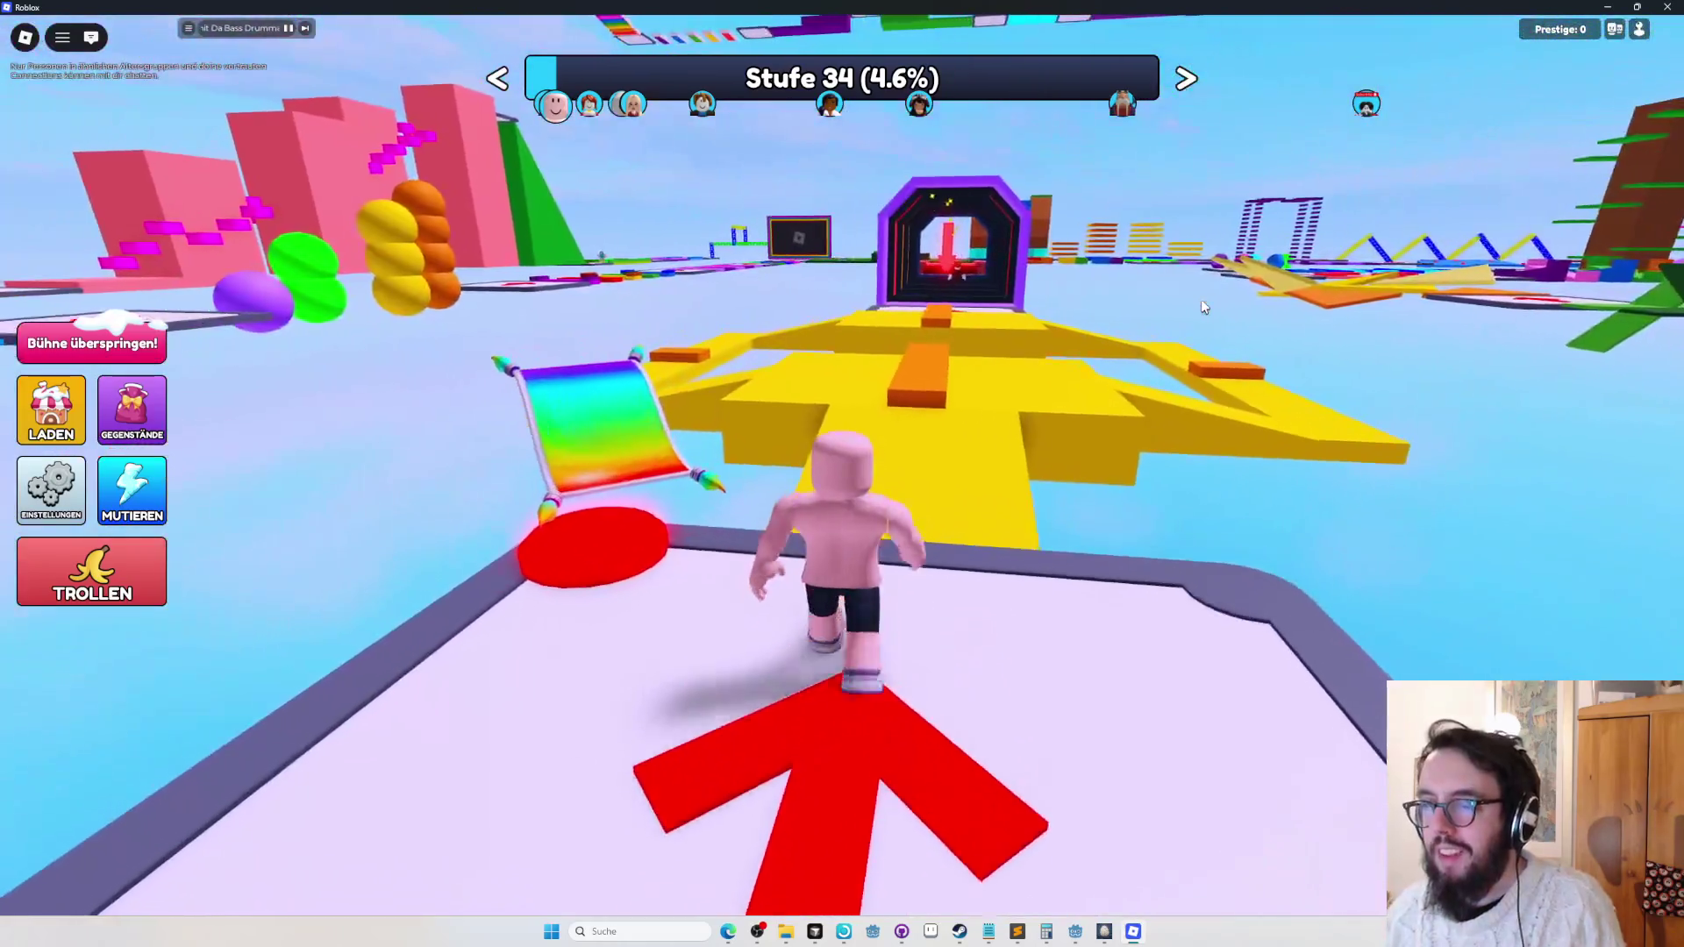
key(w)
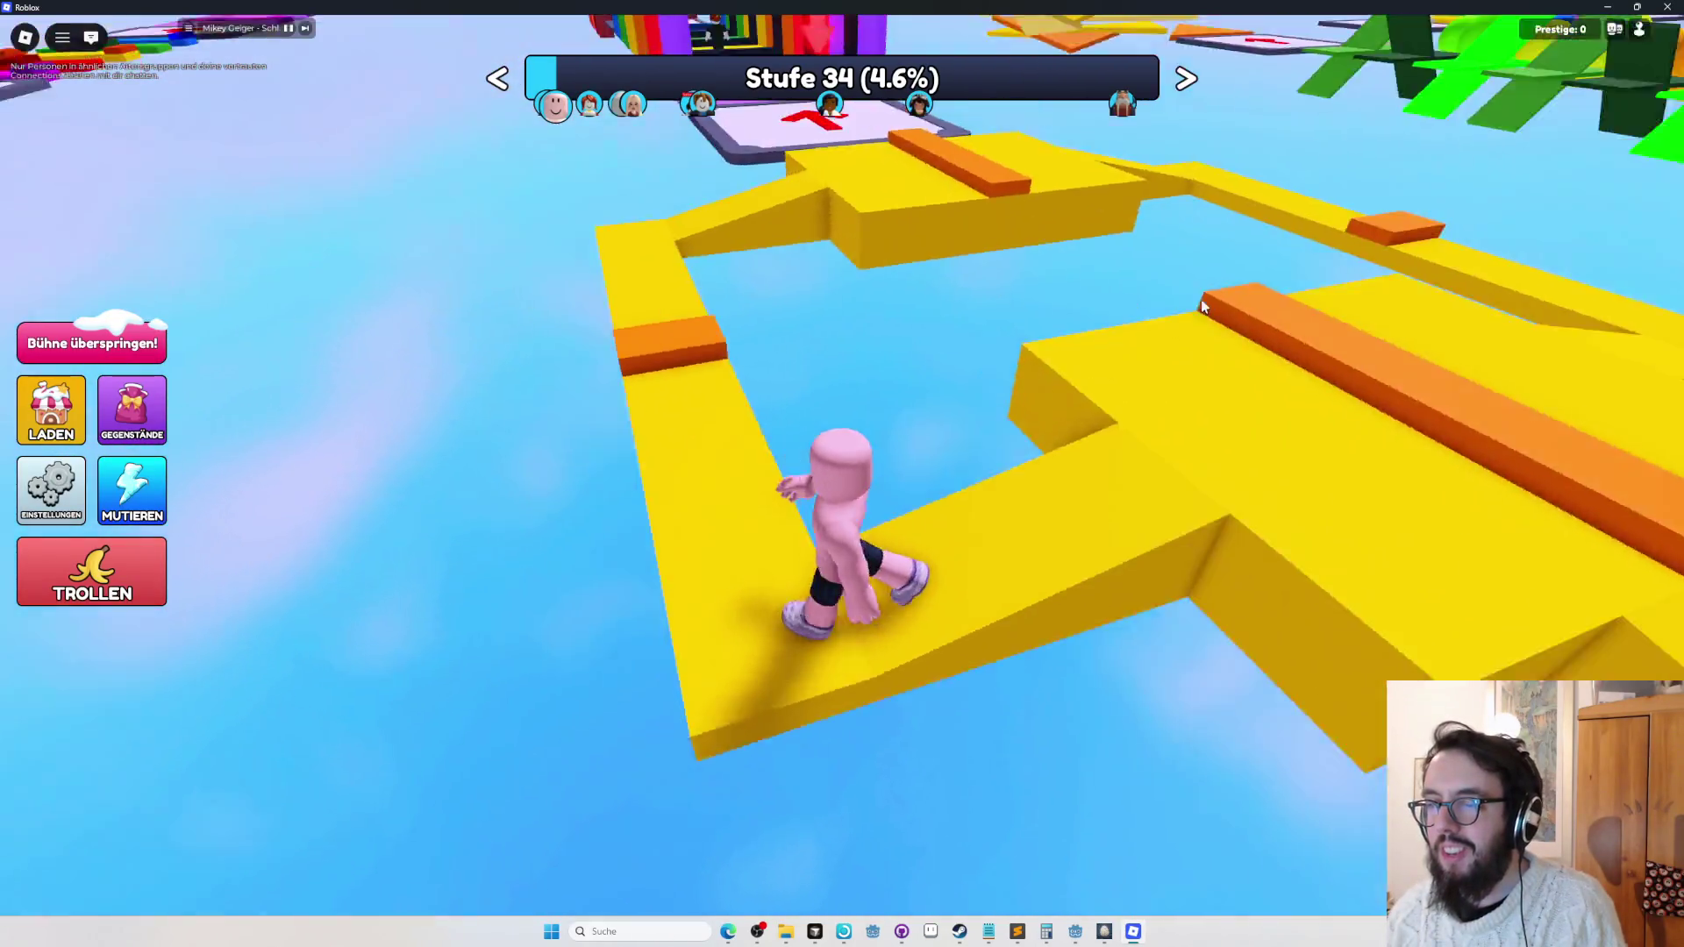
key(w)
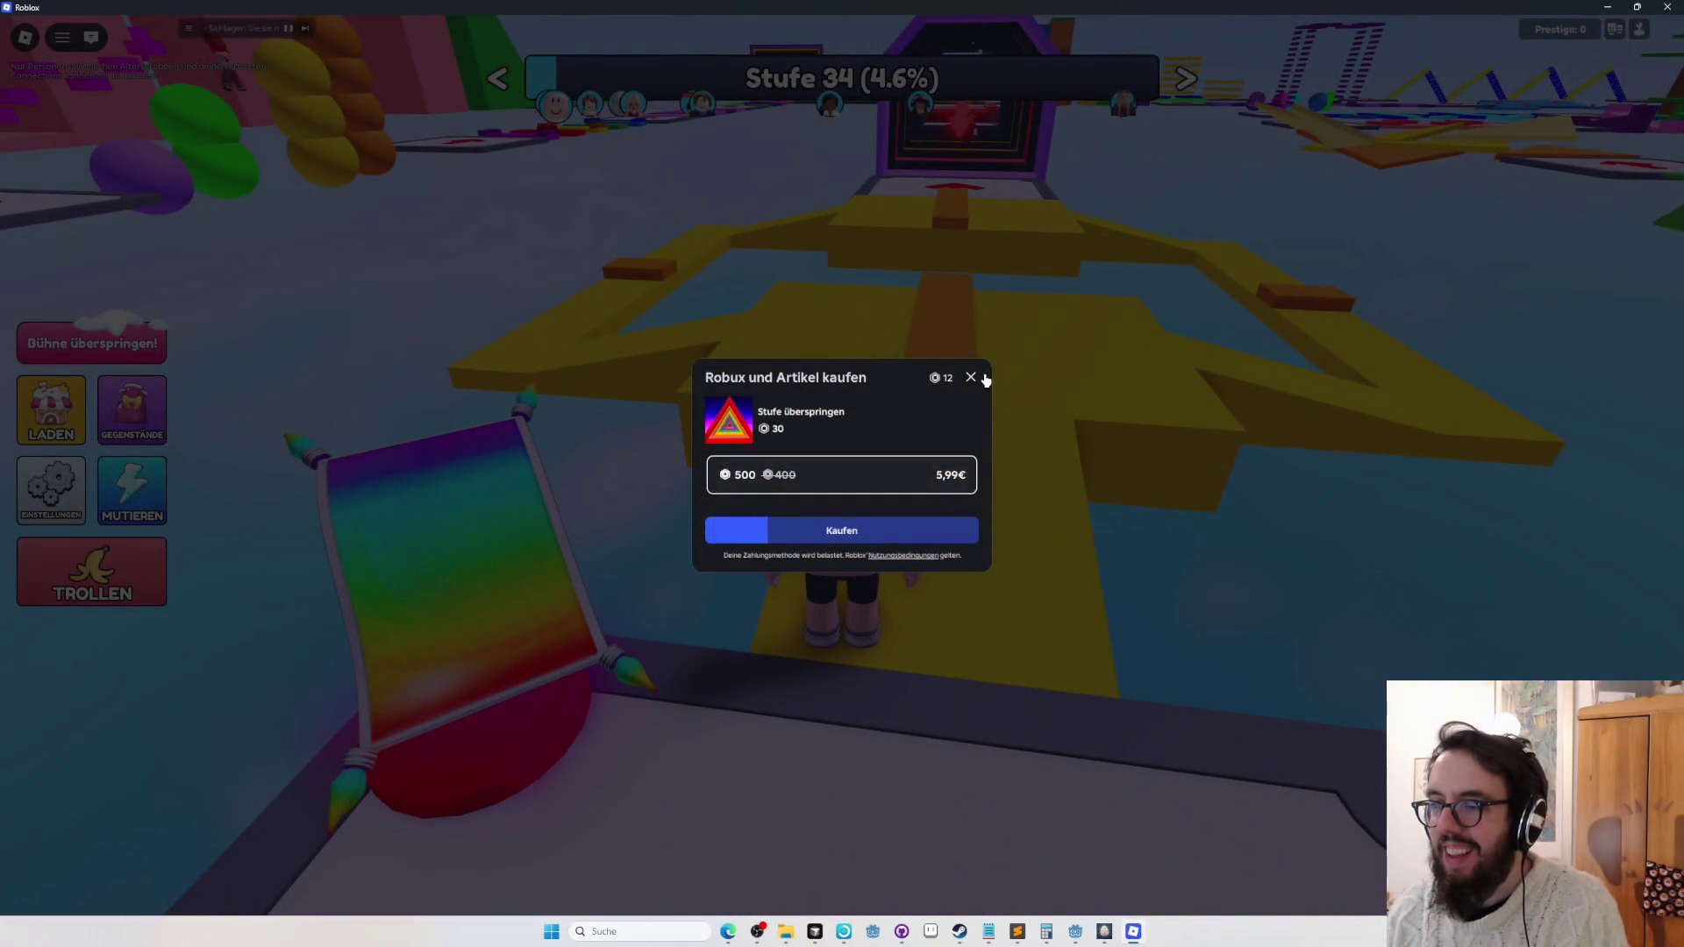
Dismiss the stage-skip purchase offer and reach the checkpoint to clear stage 34.
click(970, 377)
key(w)
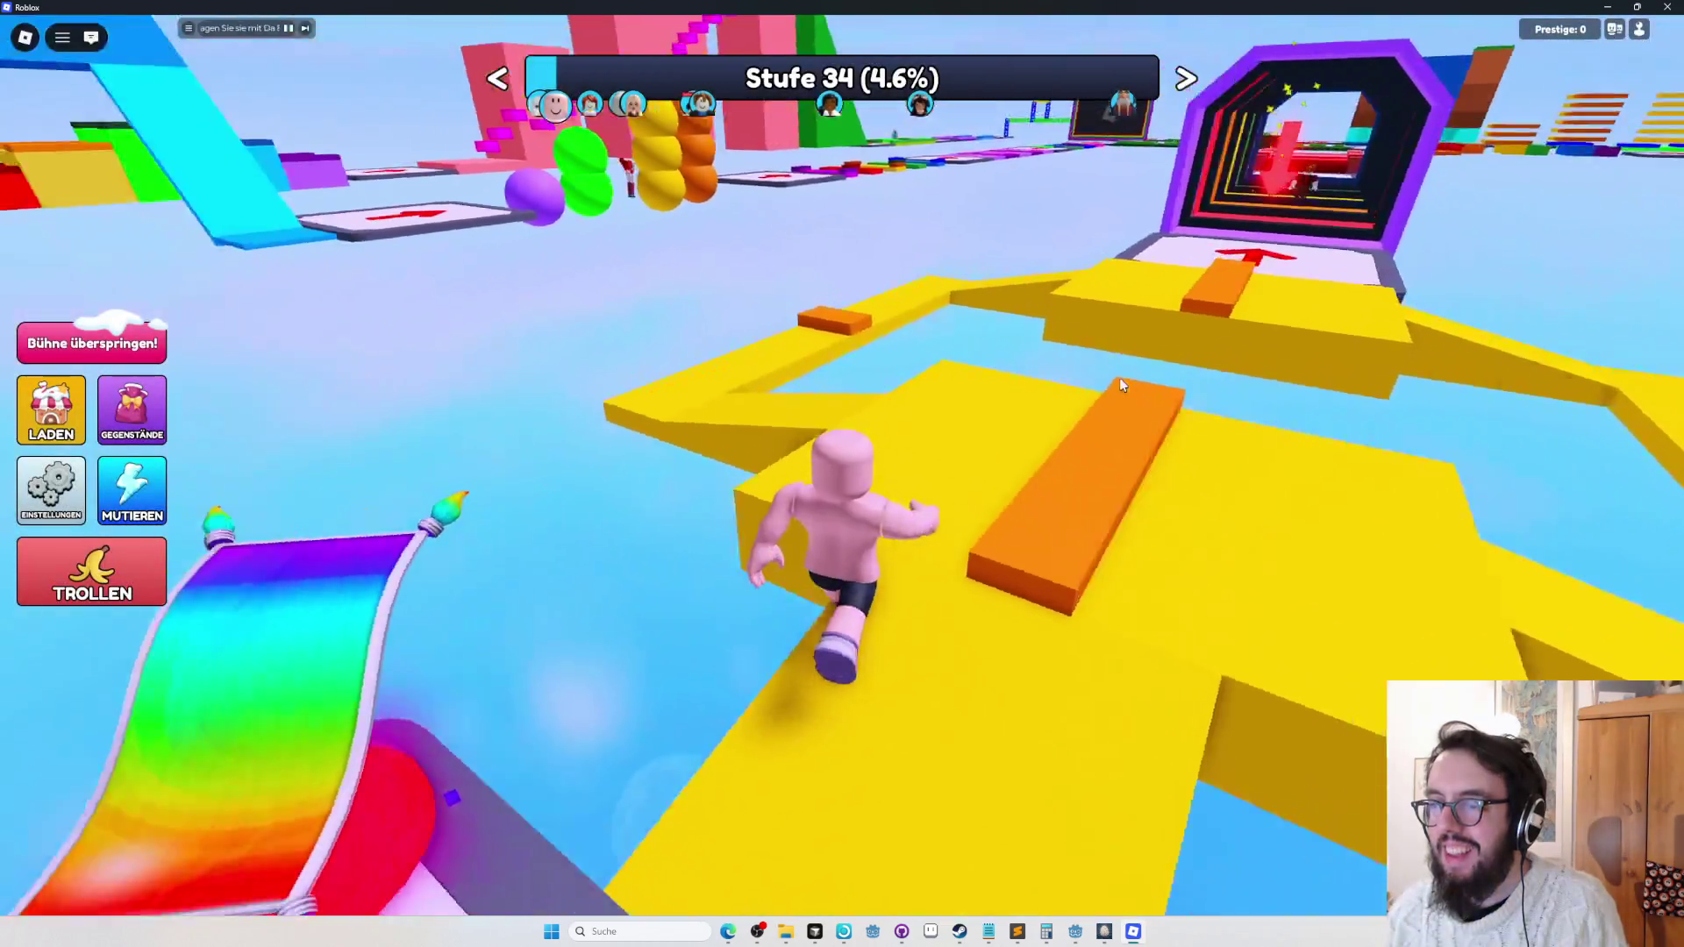
key(w)
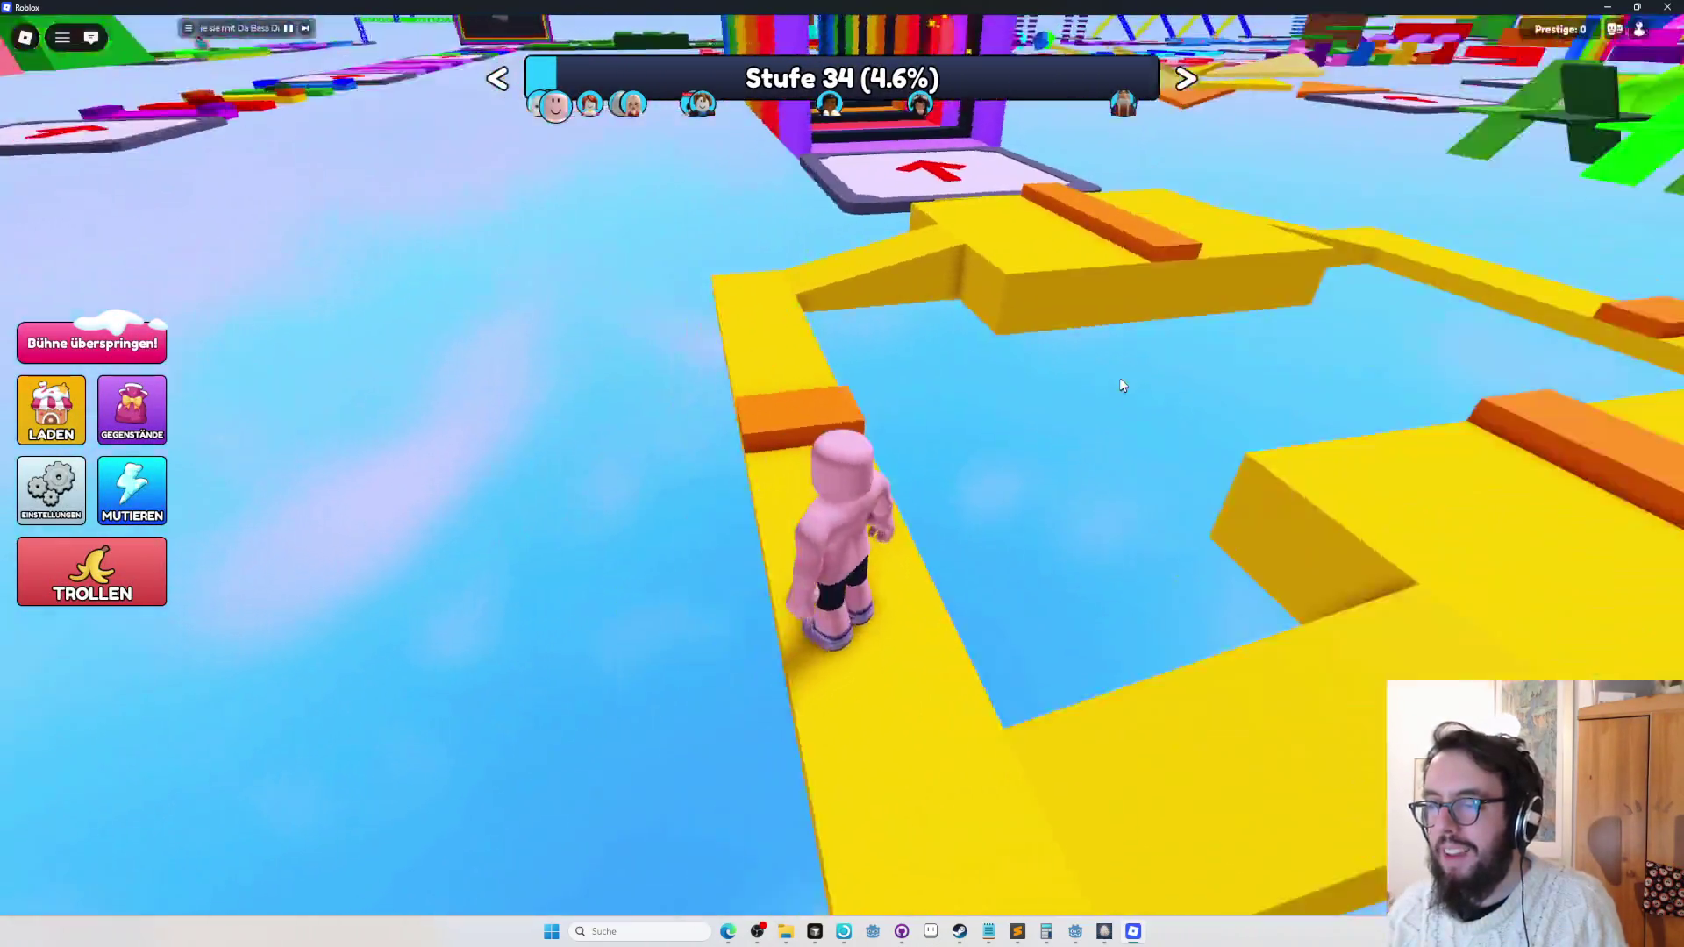
key(w)
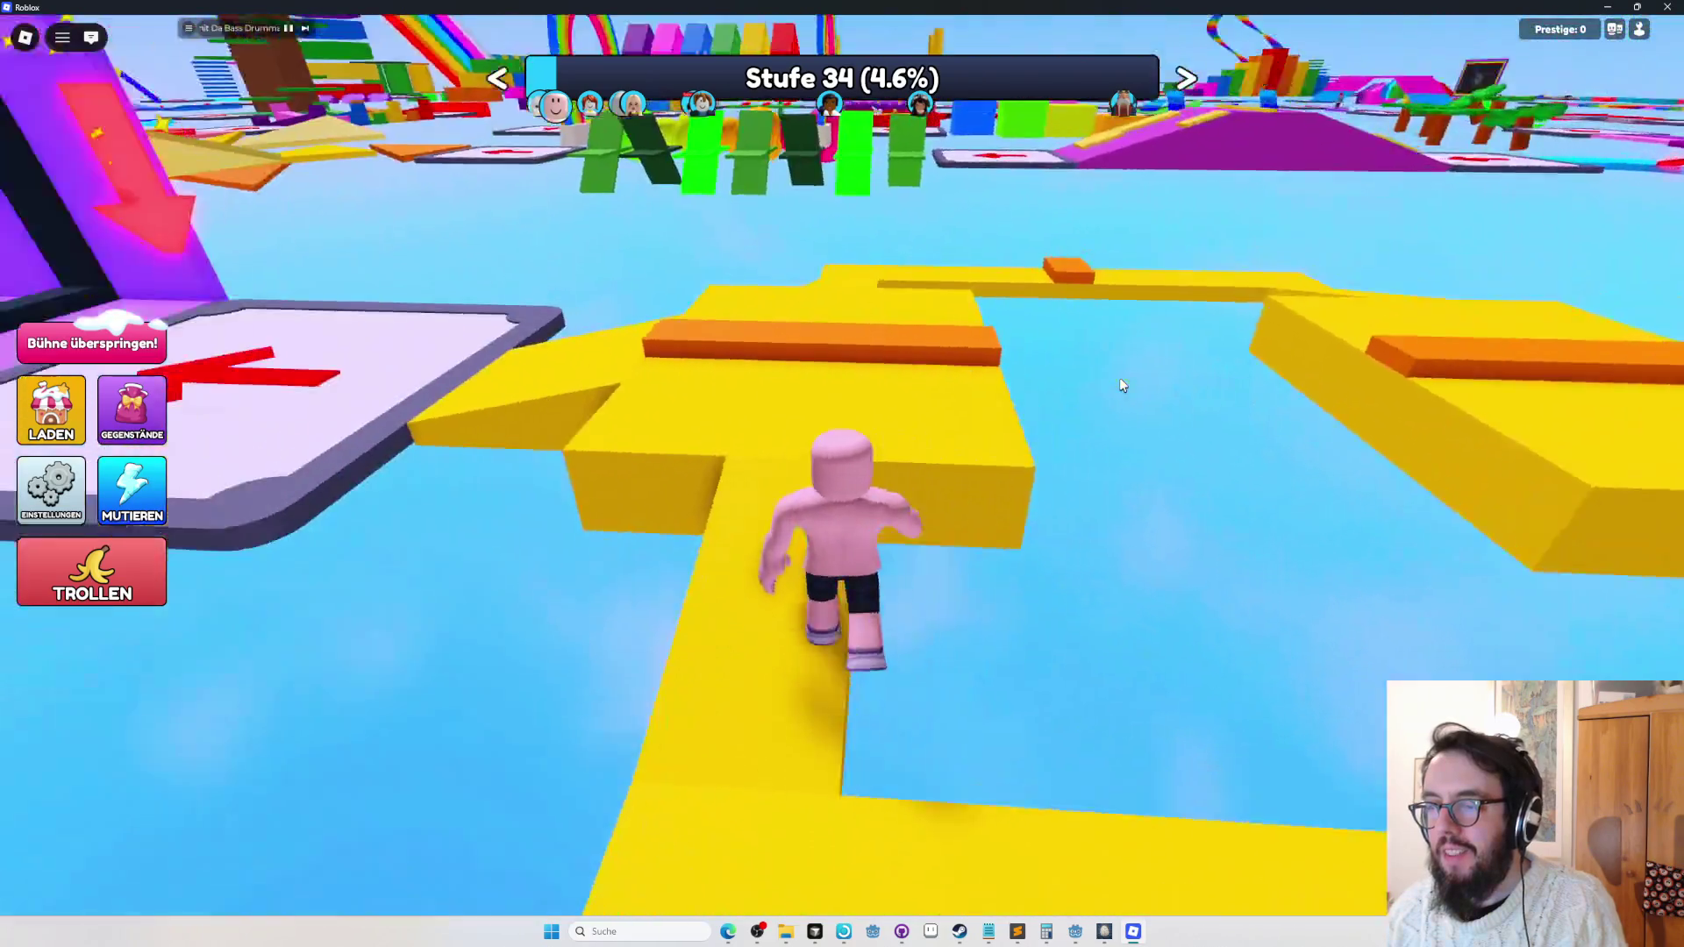
key(w)
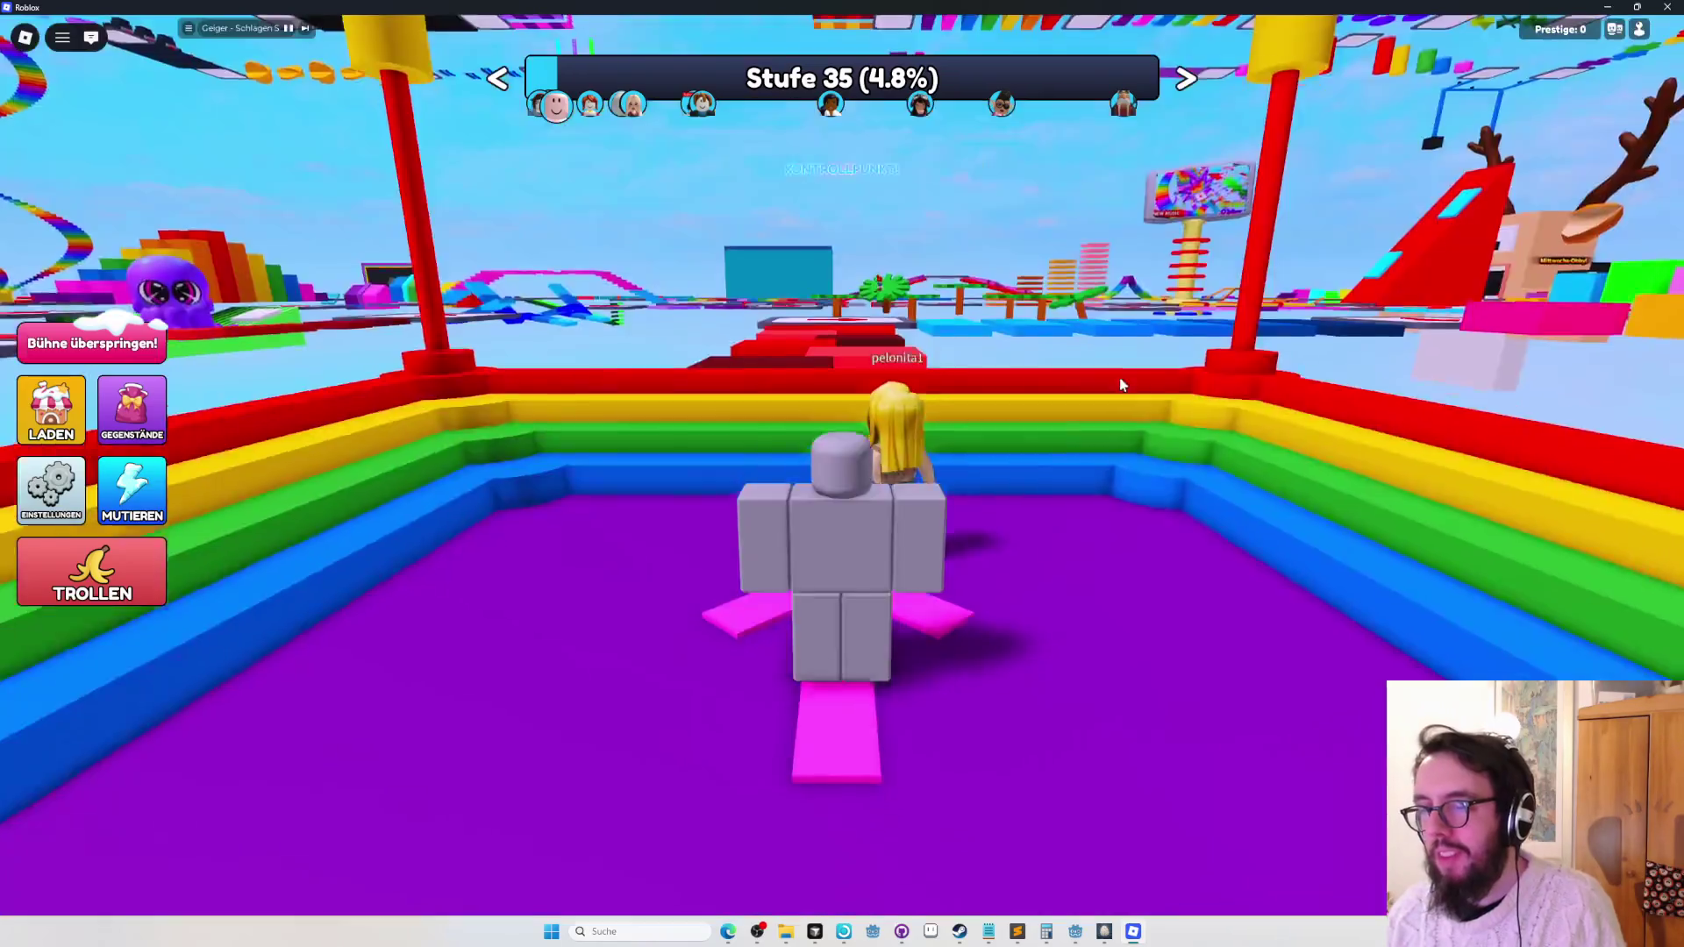
Close the Roblox game and return to the Oeuf editor.
key(alt+F4)
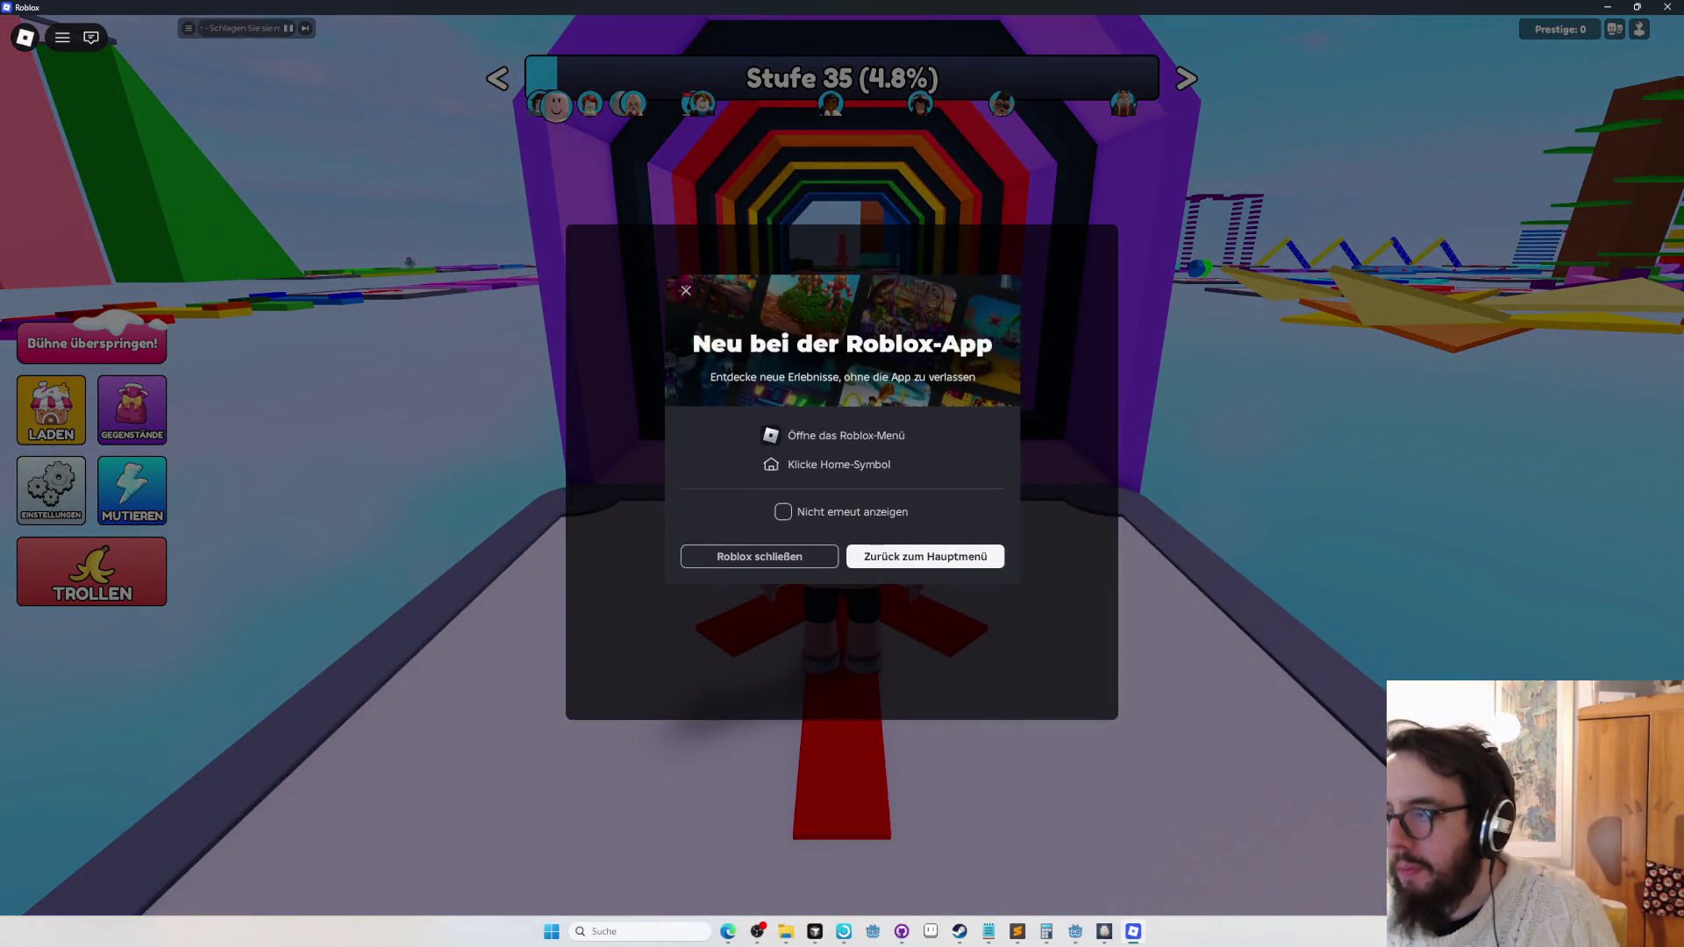
click(1663, 9)
key(alt+Tab)
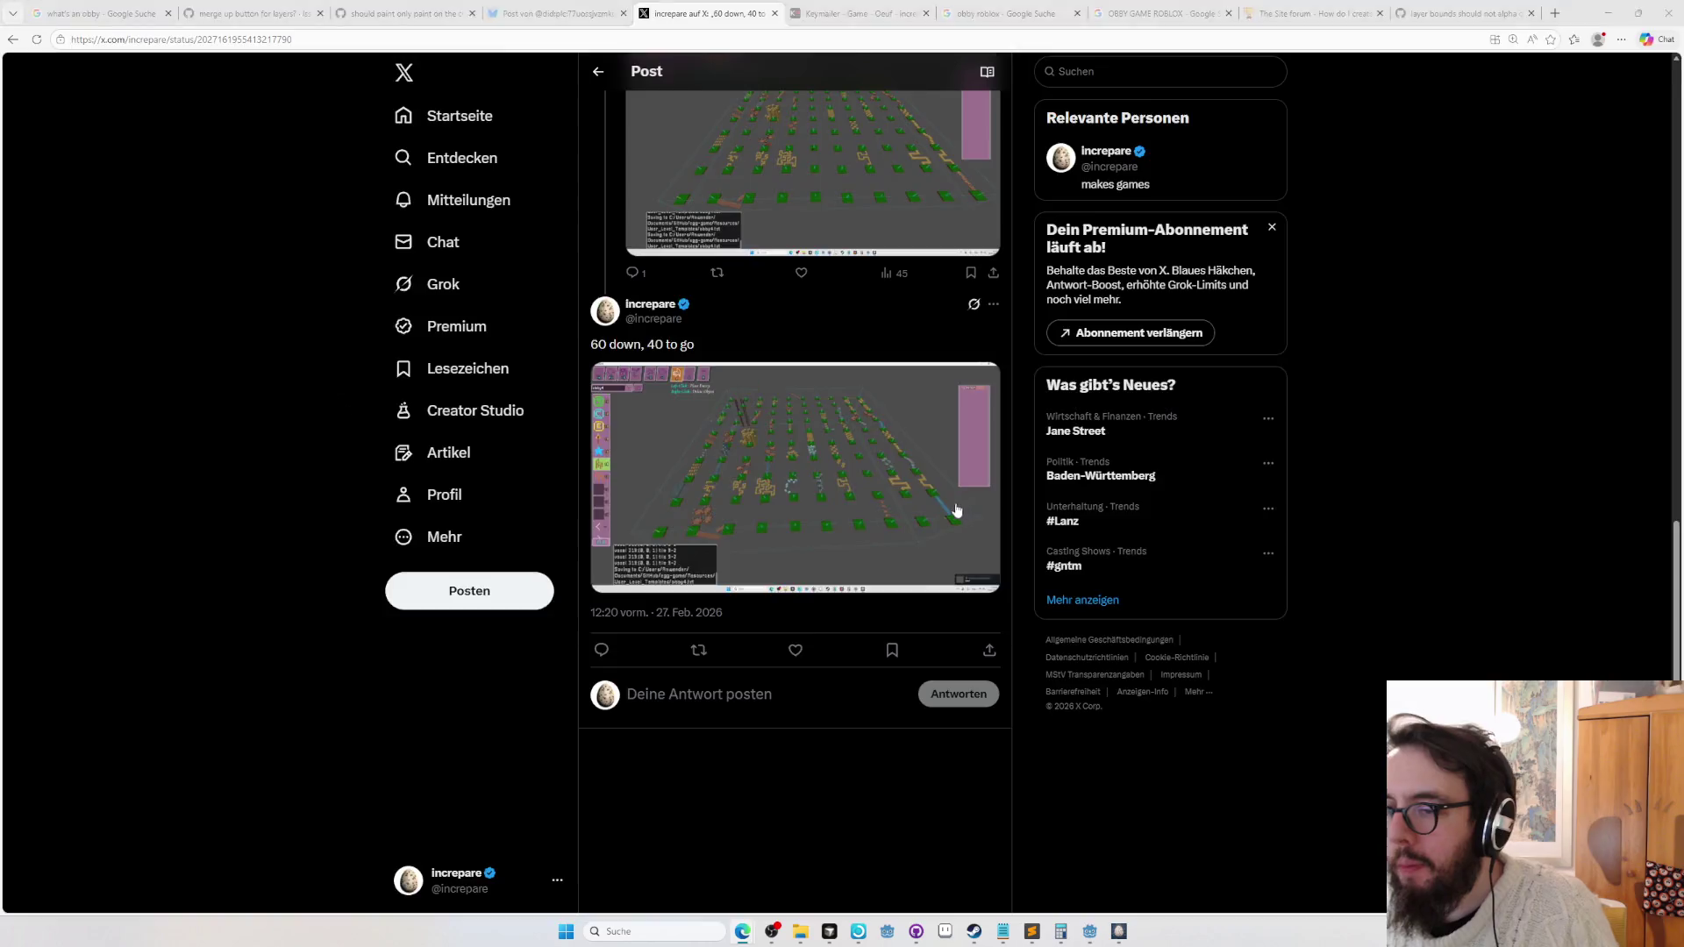
key(alt+Tab)
key(alt+Tab)
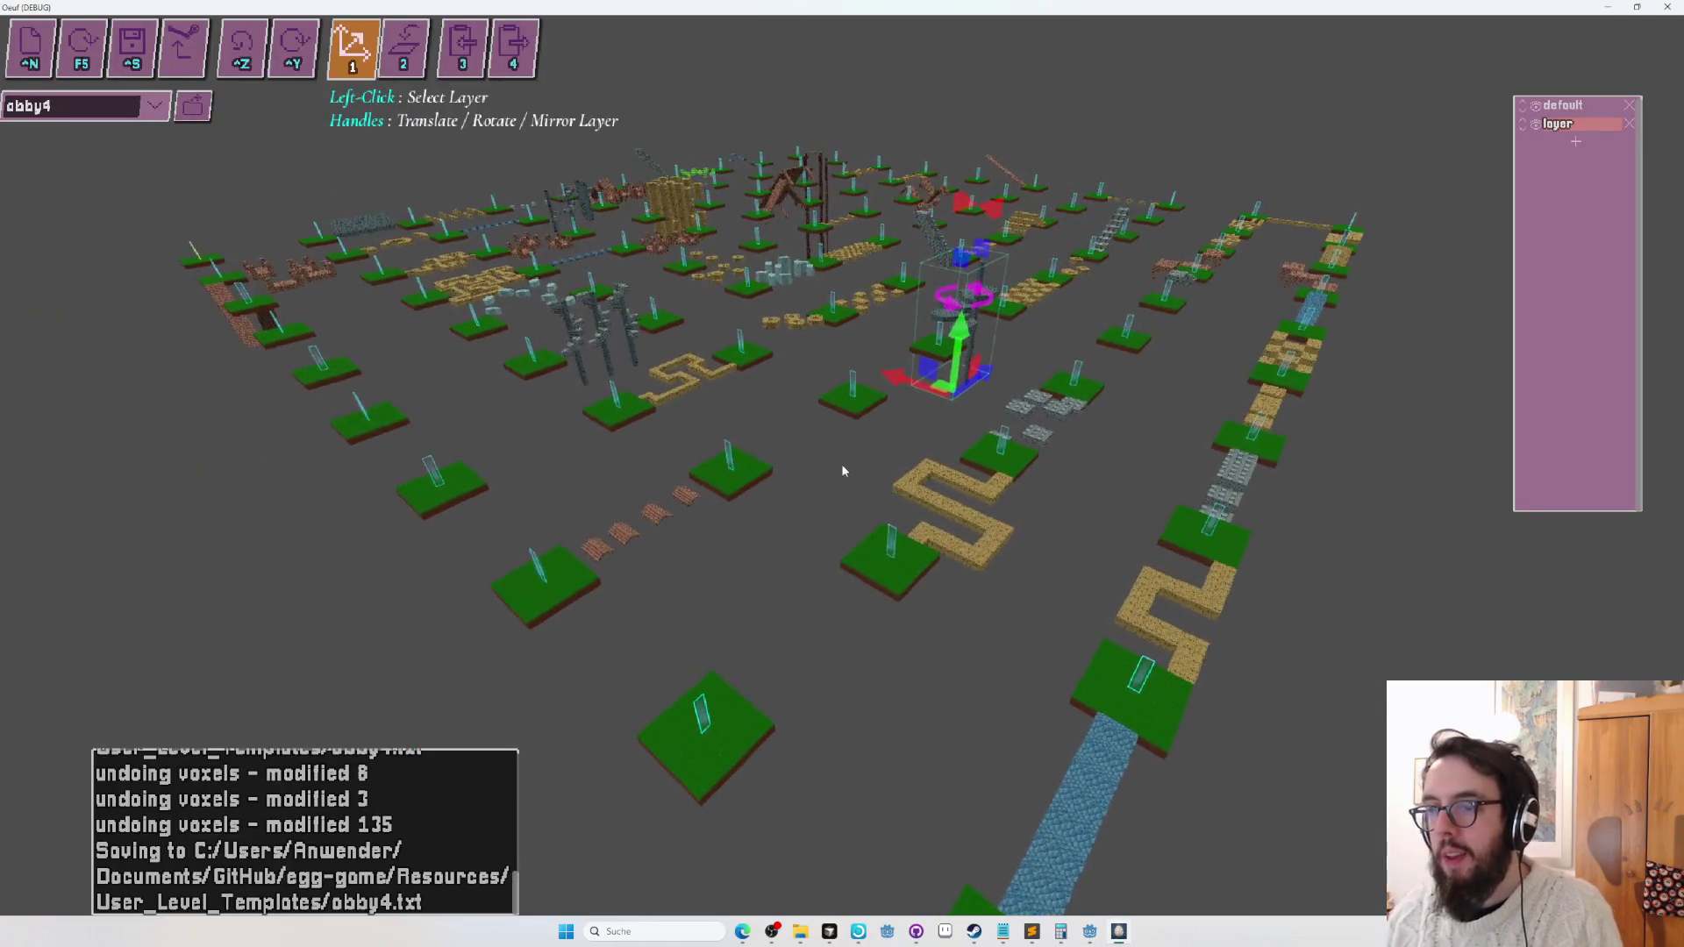
Save the obby4 level and switch the editor to block placement mode.
key(w)
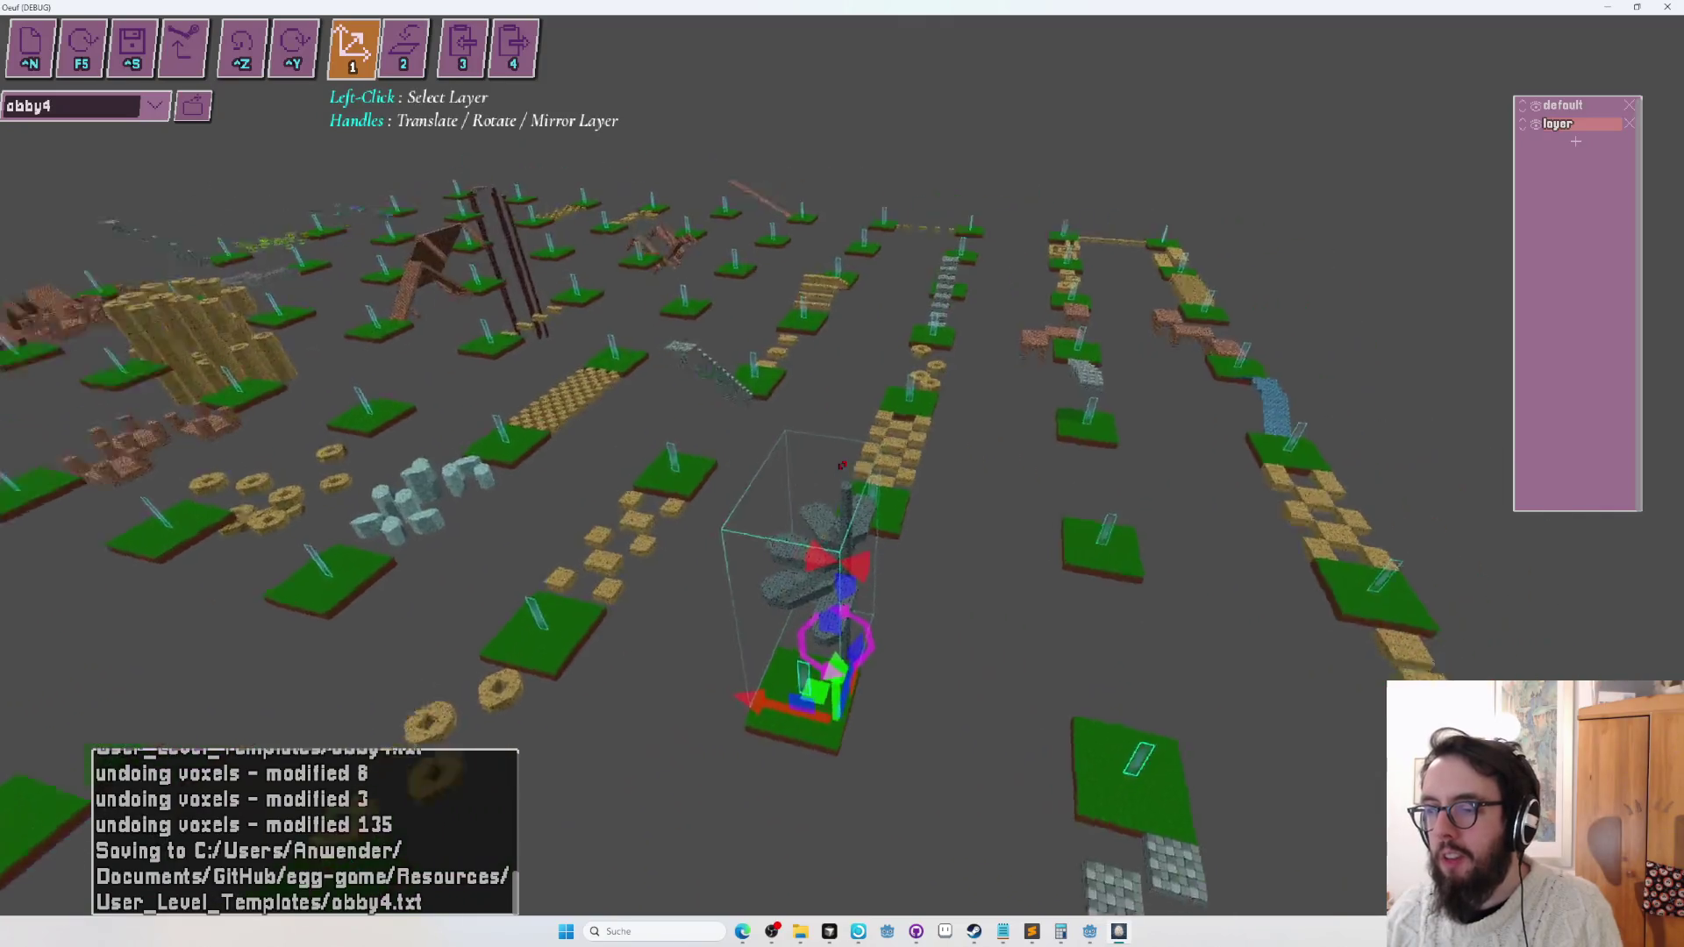
key(ctrl+s)
key(s)
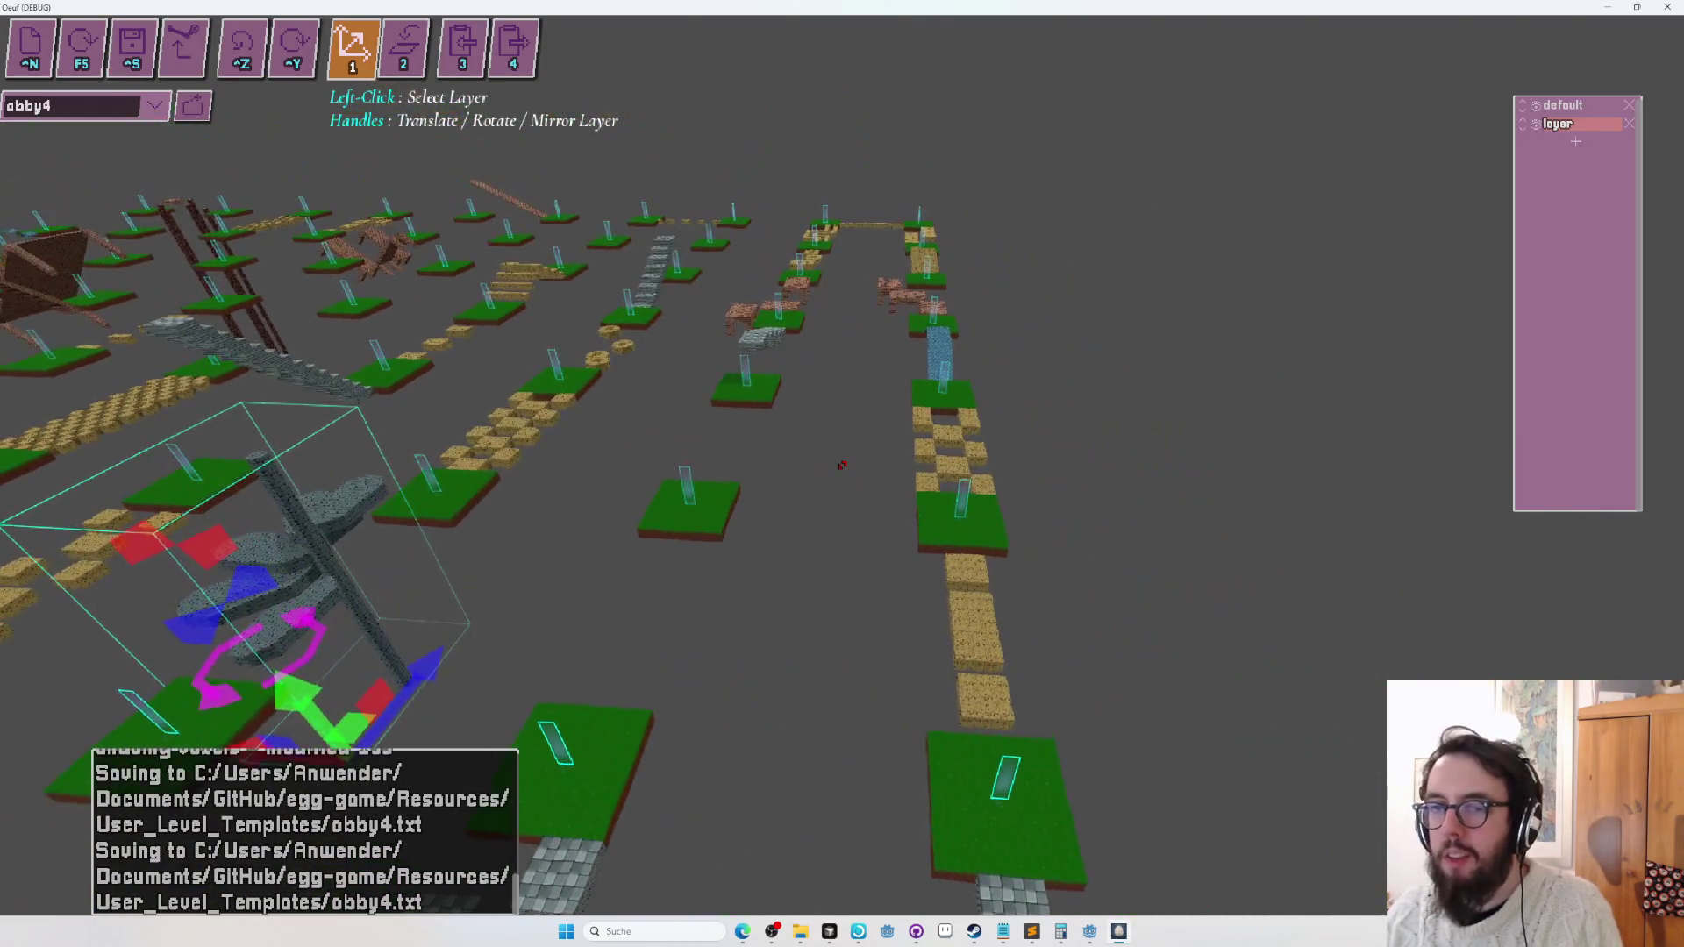
key(h)
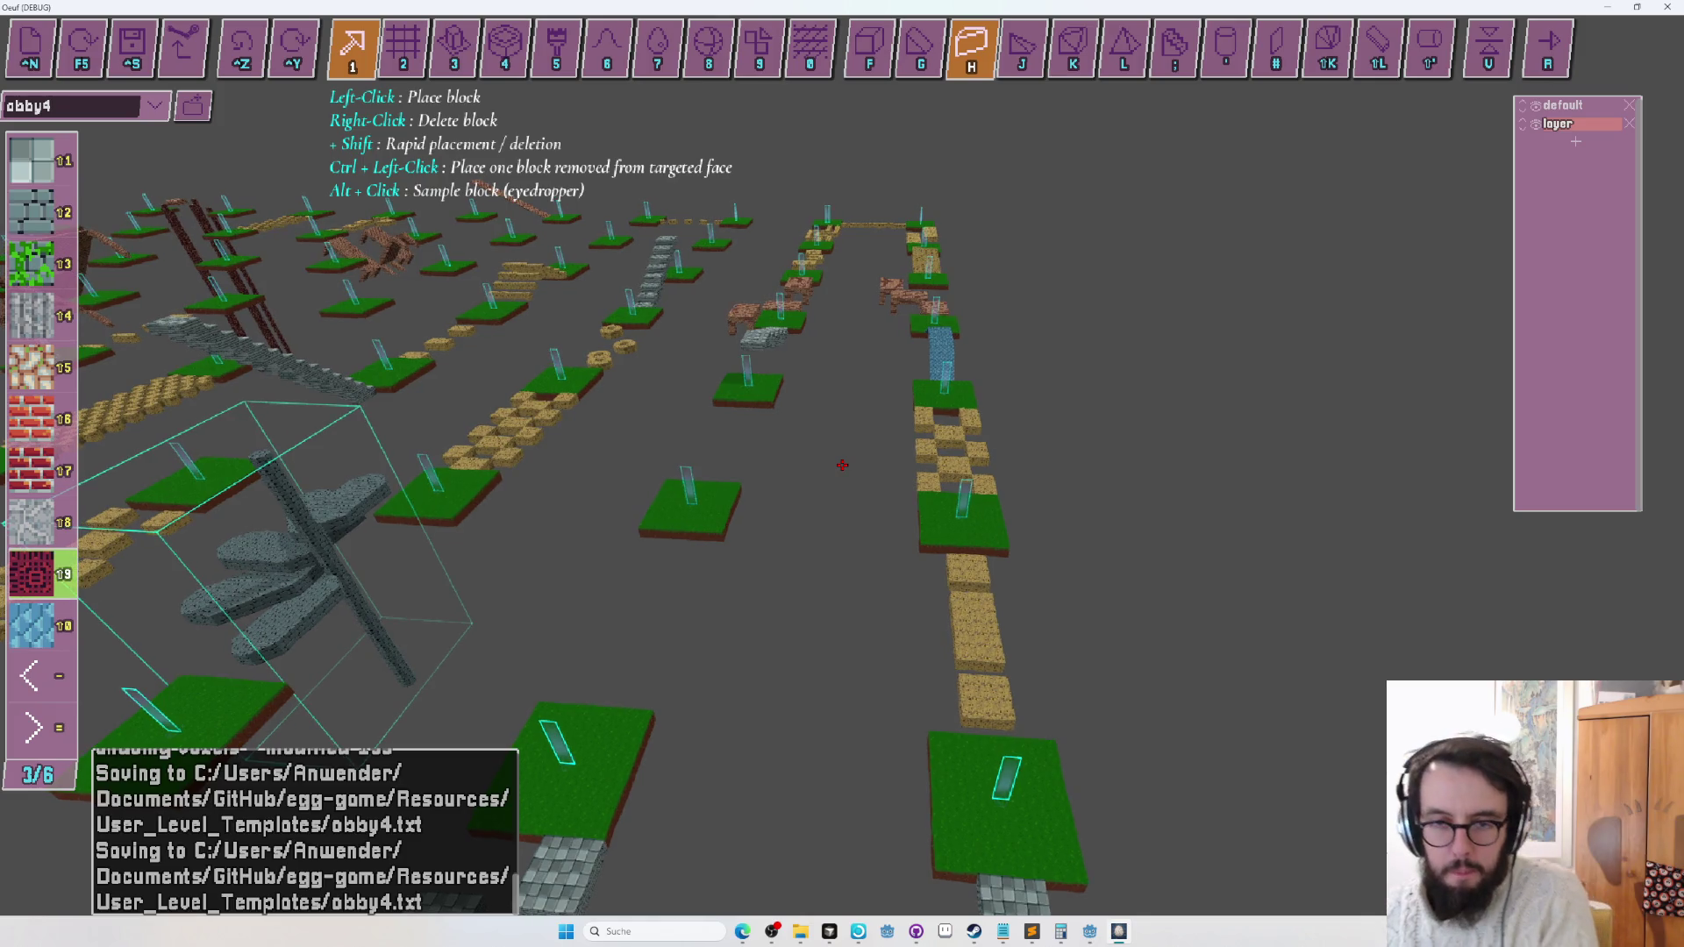
Try the cube shape, flat sheet and smoothing tools over the stone bridge, then return to single-block placement.
key(w)
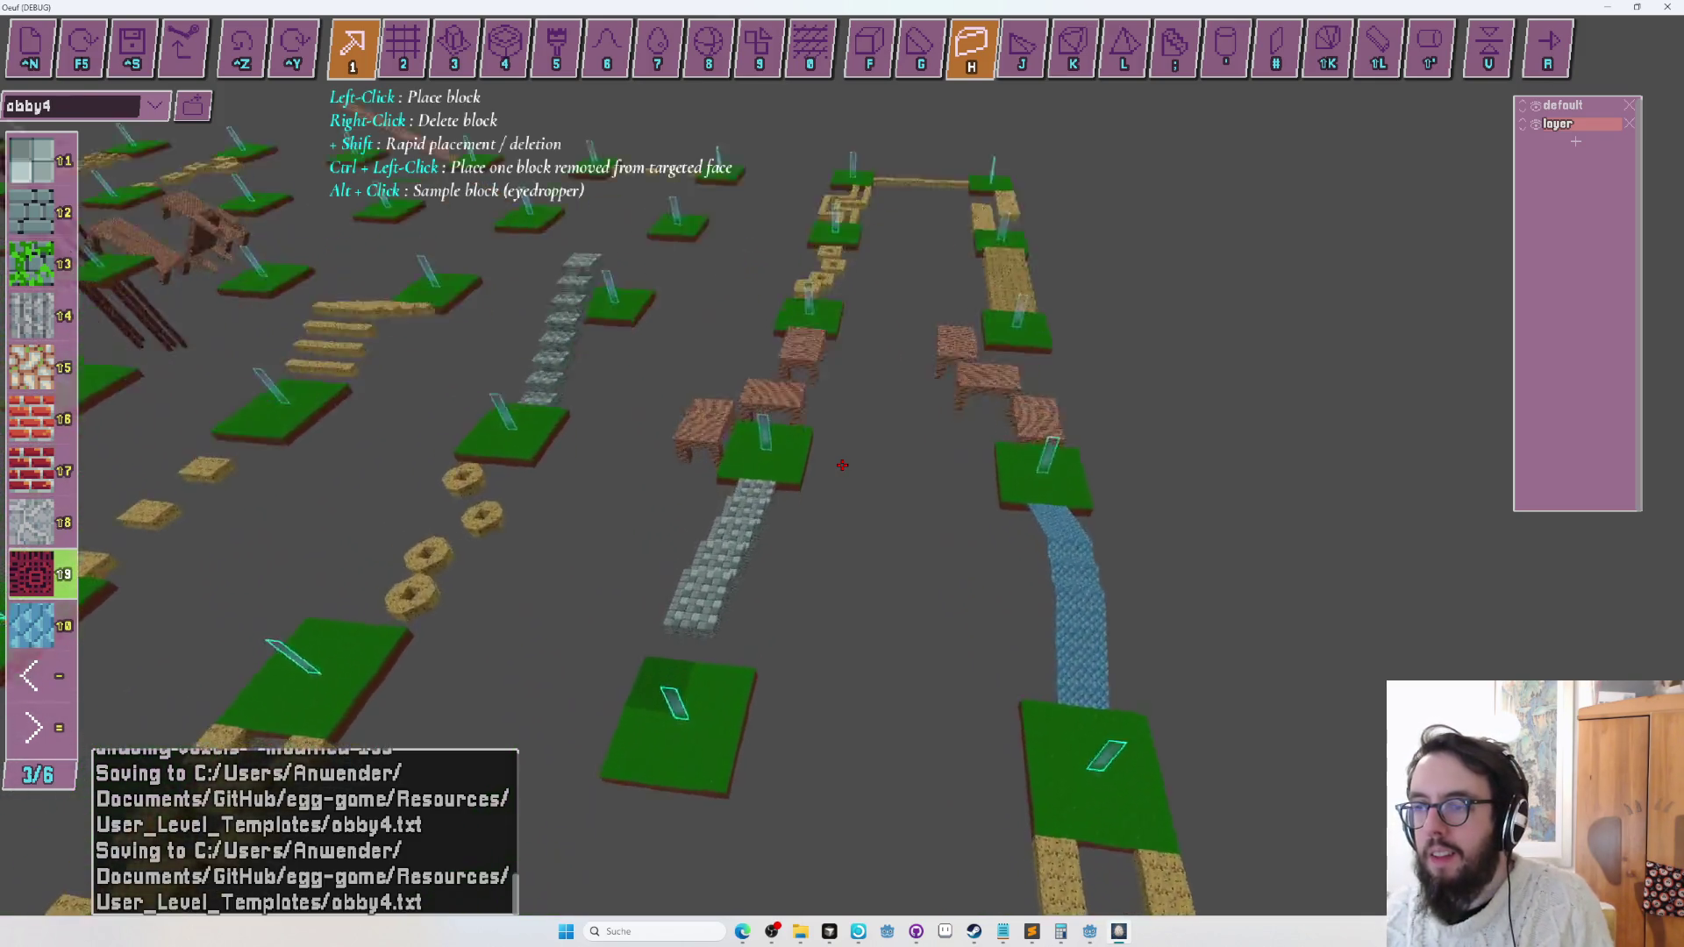
key(s)
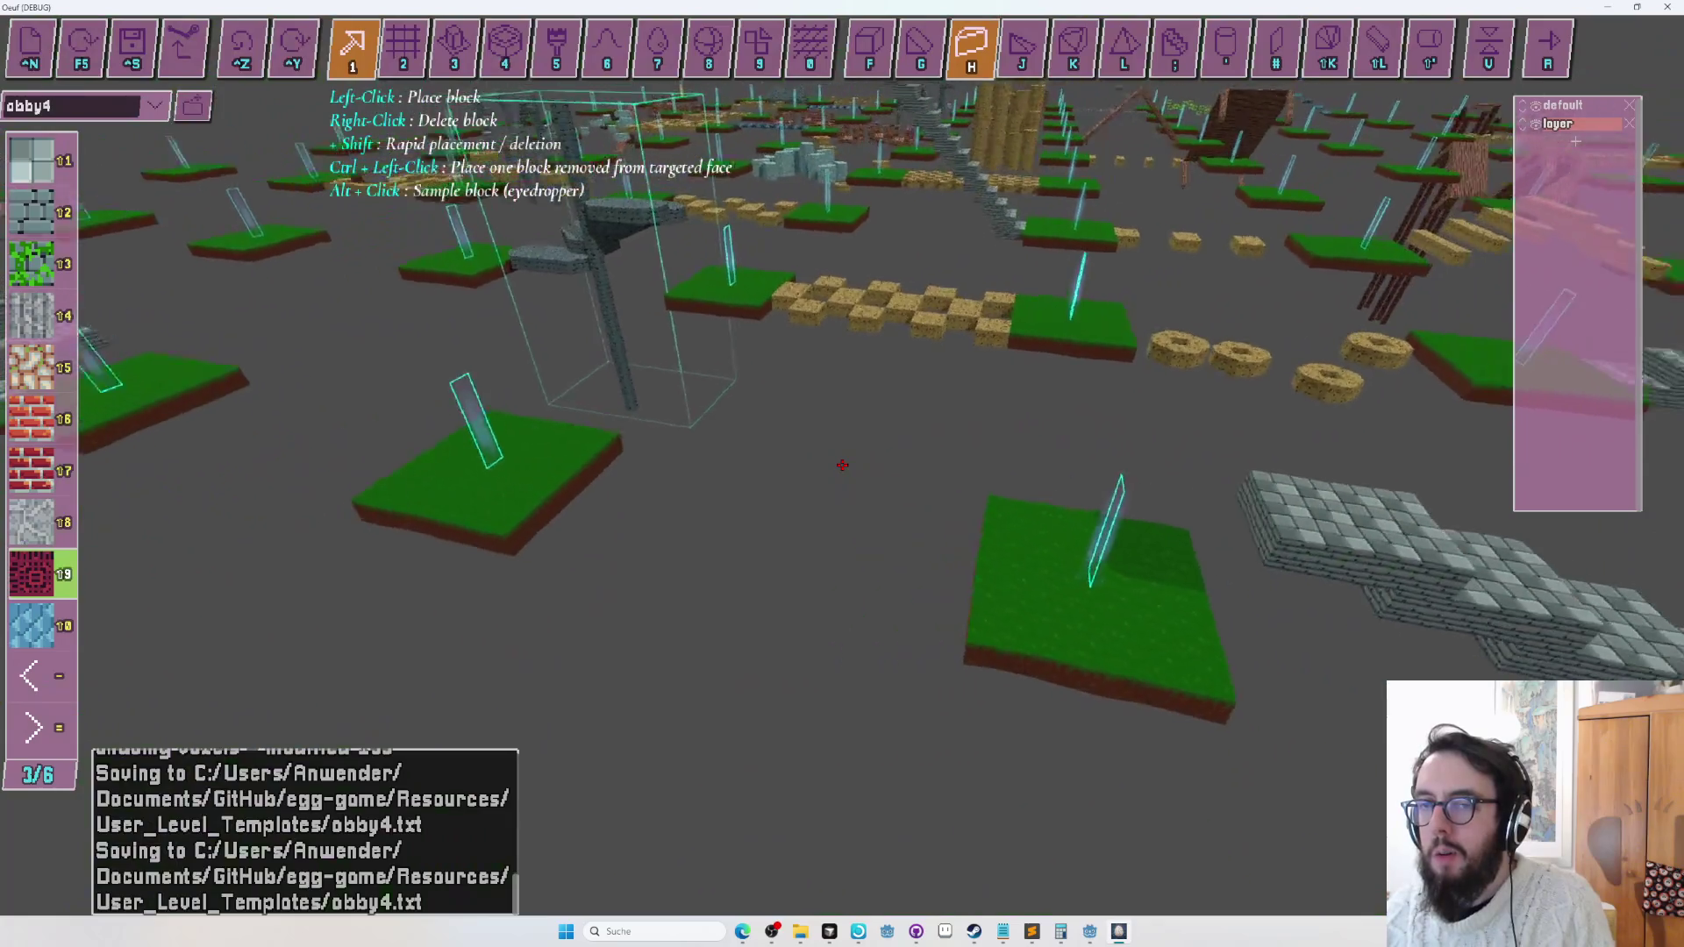
key(w)
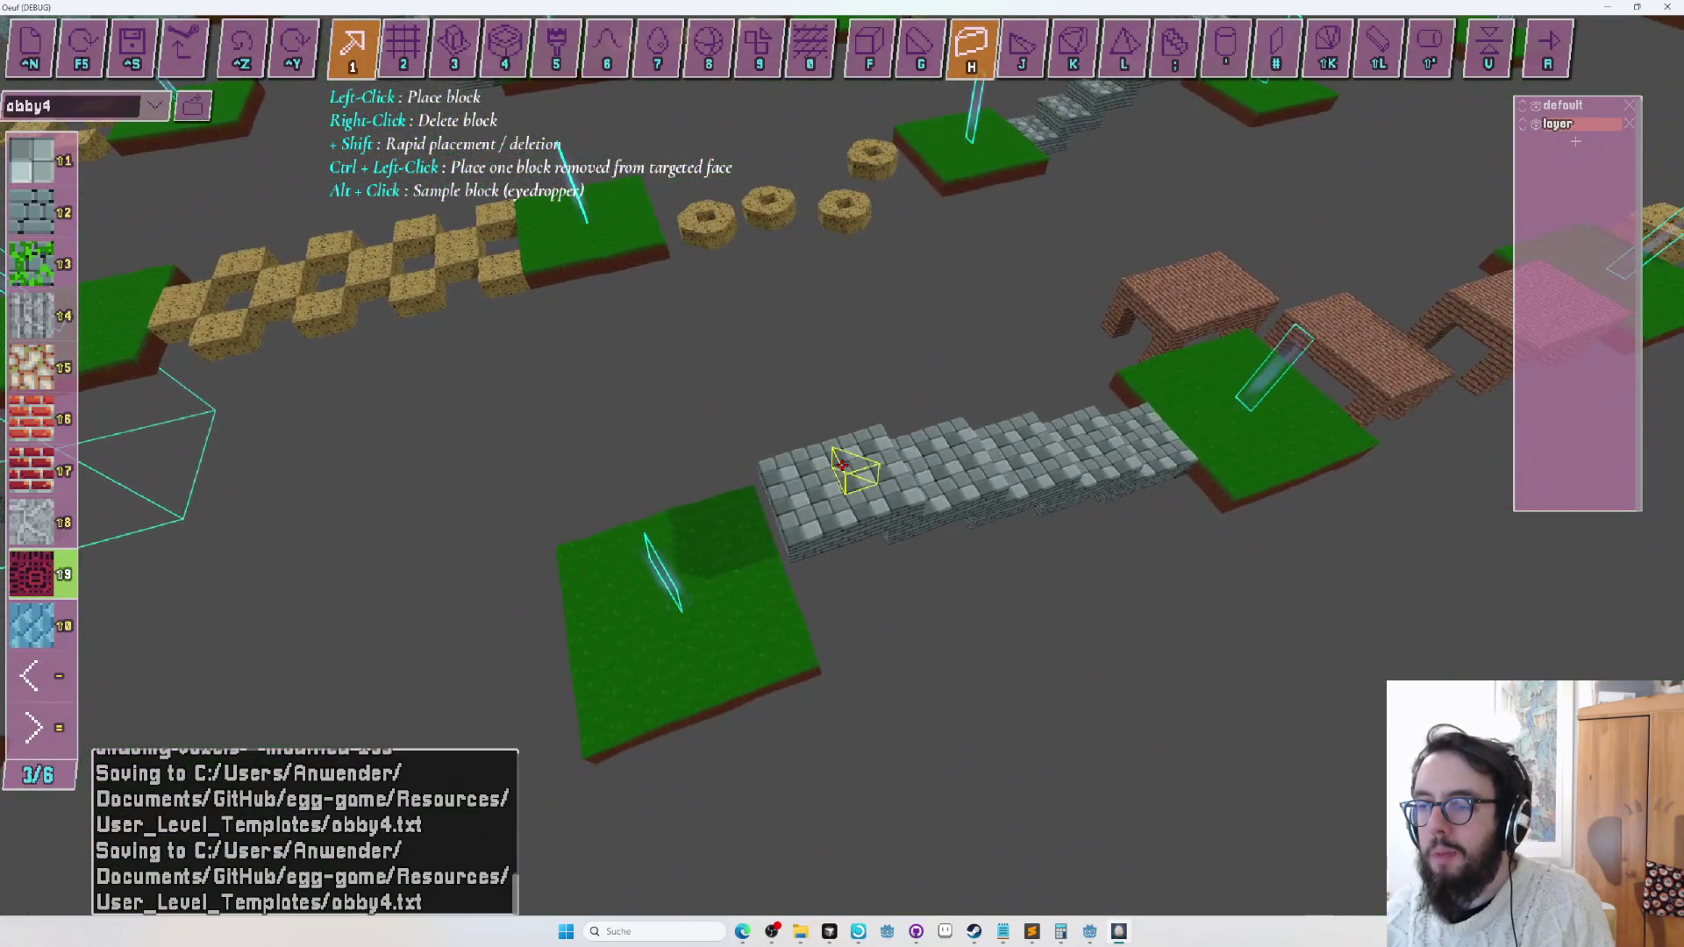
key(f)
key(2)
drag(842, 465, 842, 464)
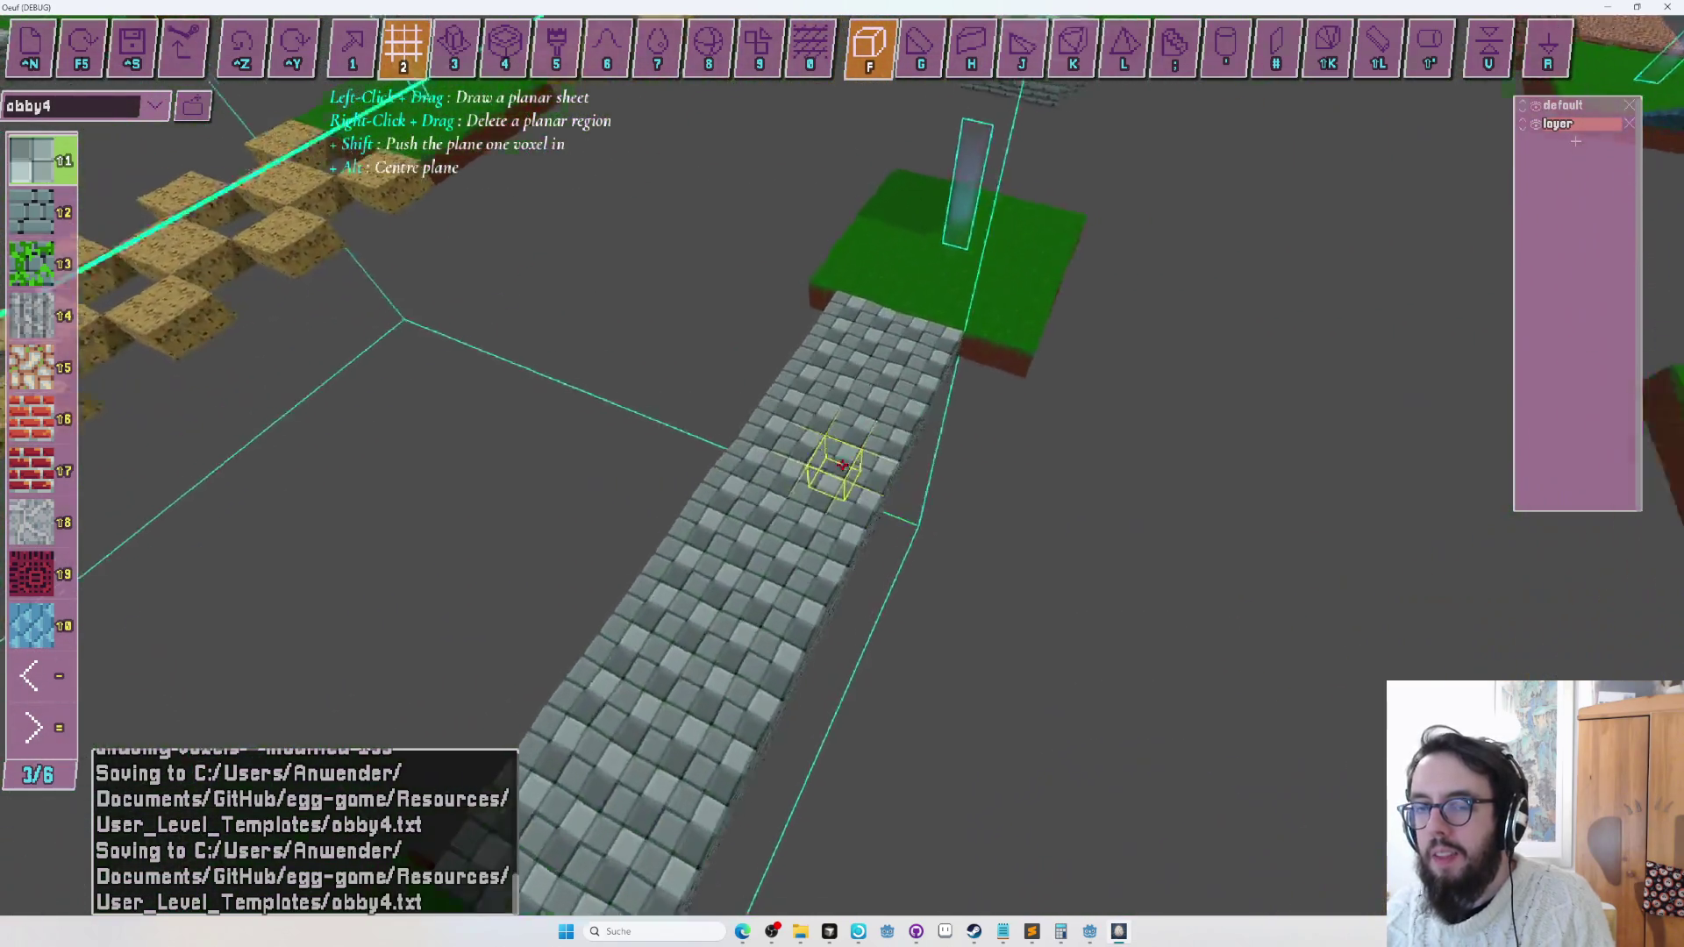
key(9)
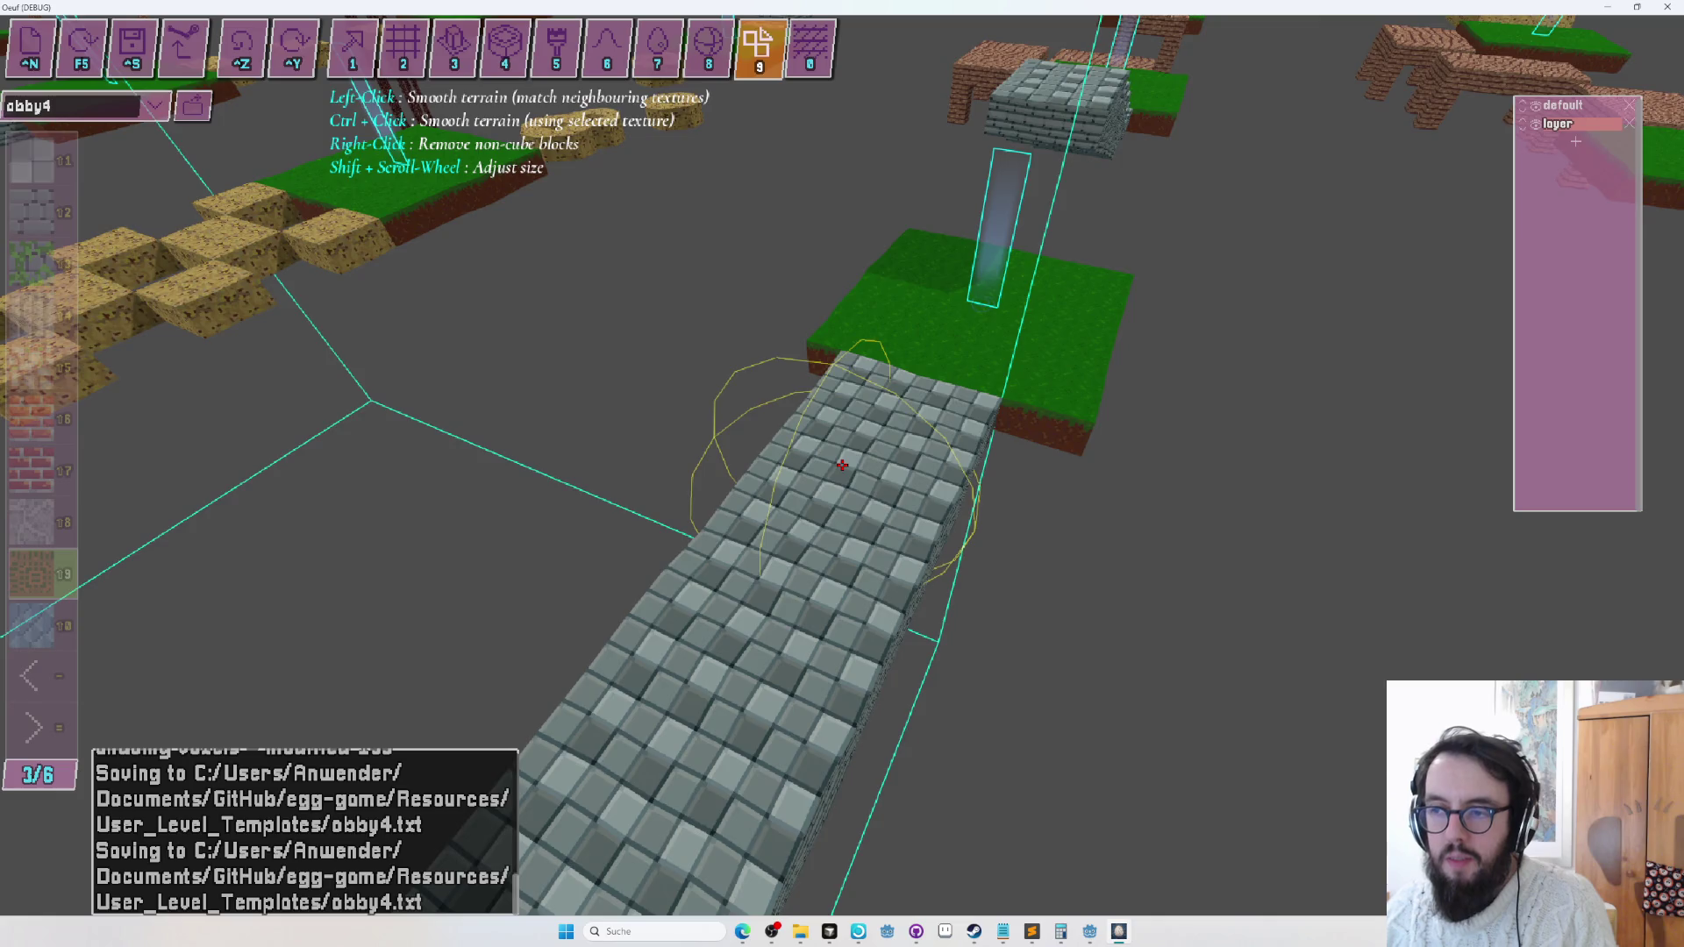
key(s)
key(1)
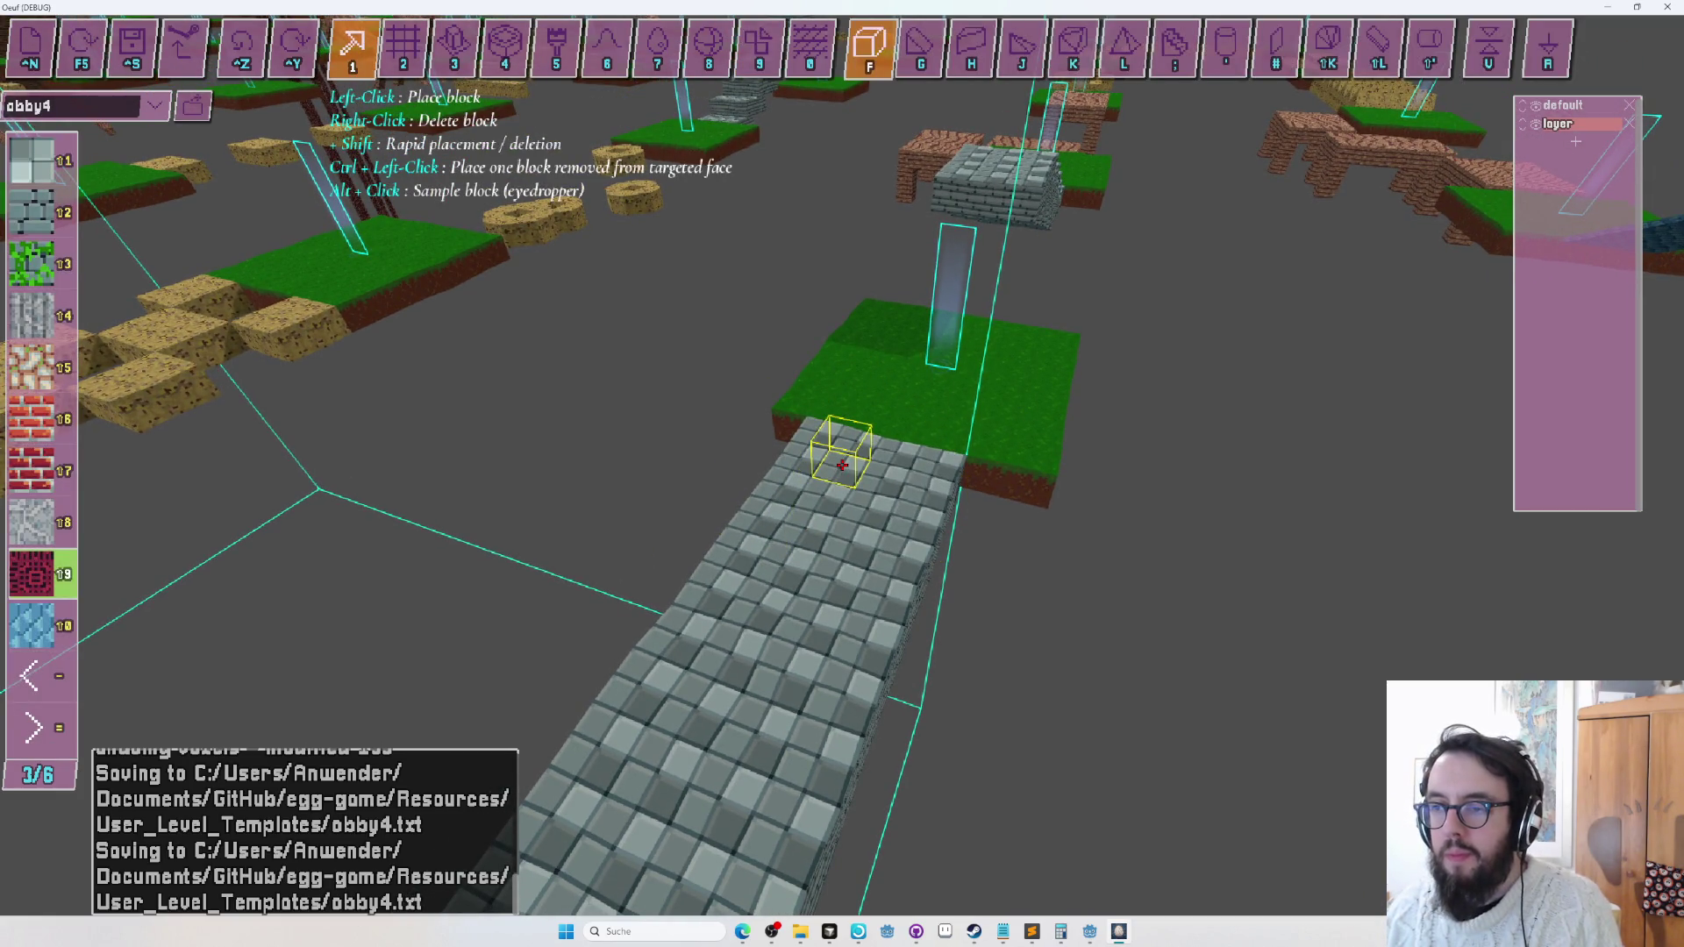
Place three dark red blocks along the cobblestone bridge toward its end.
key(a)
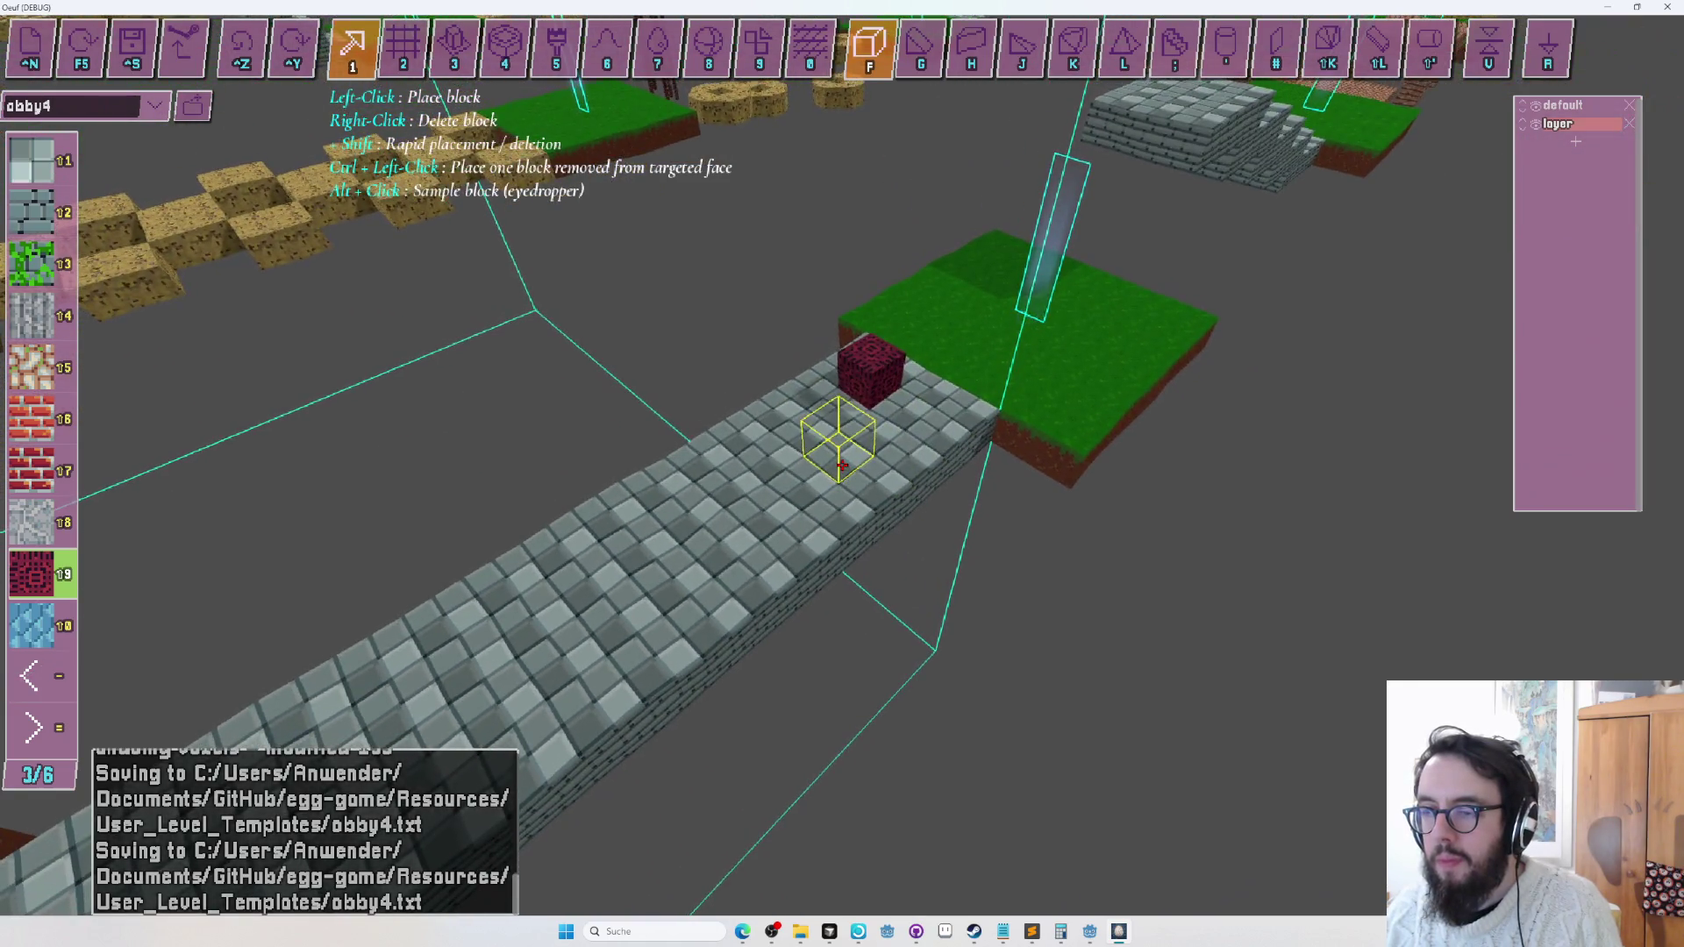
key(s)
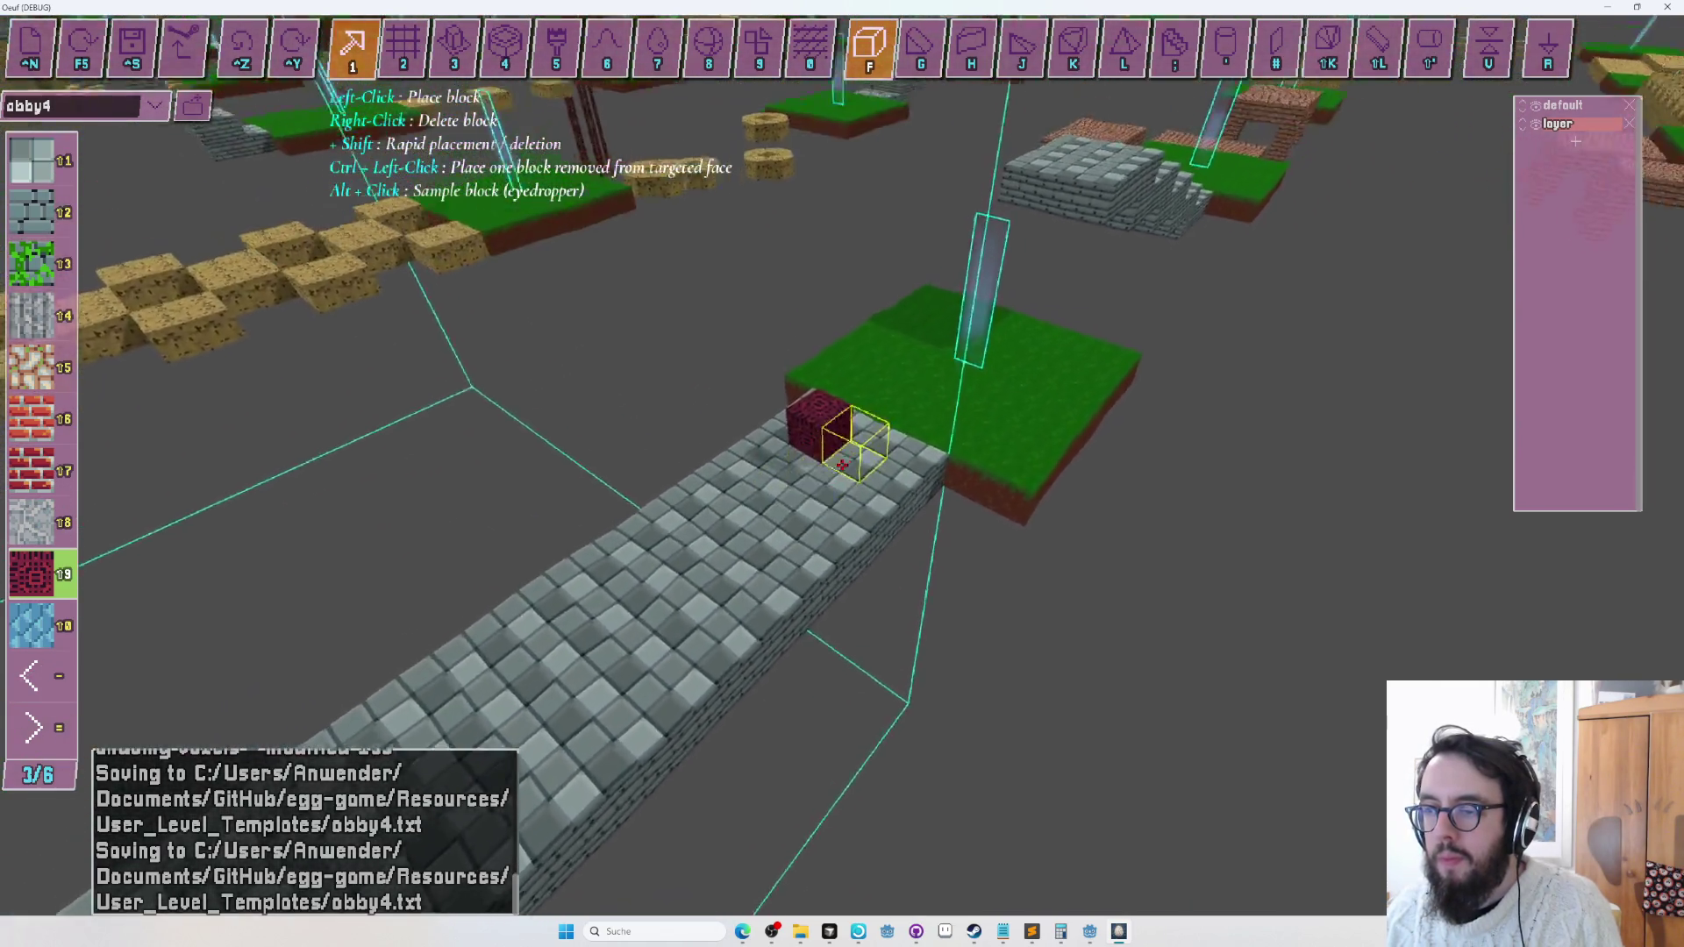
key(w)
click(842, 465)
click(841, 464)
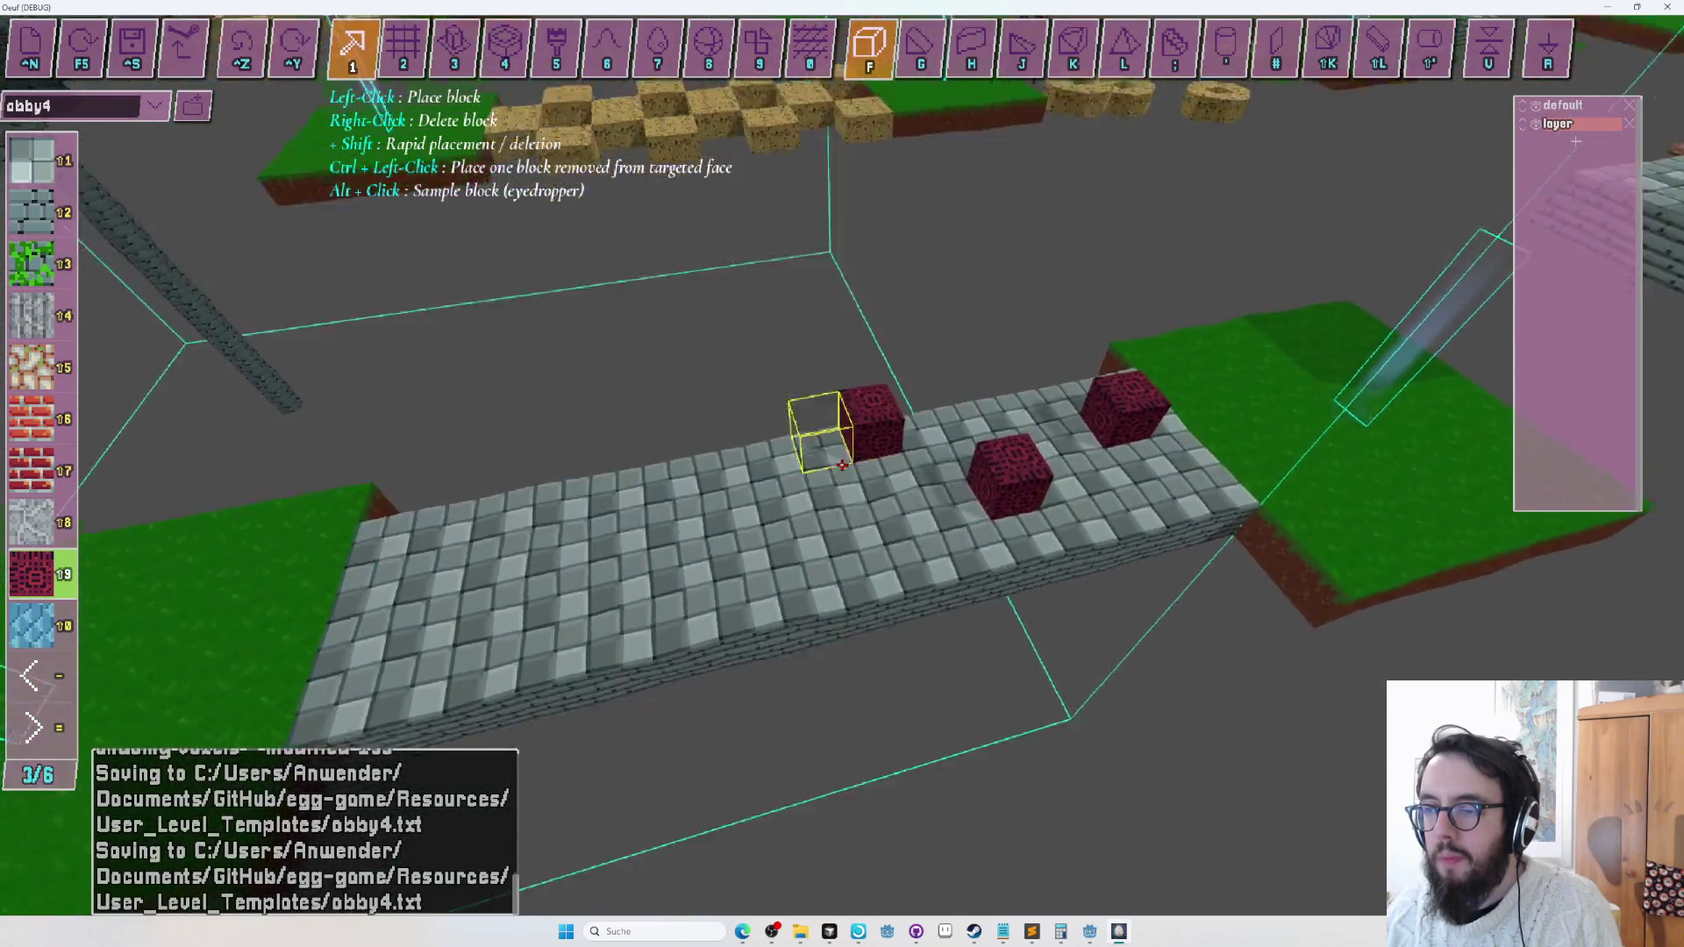
click(842, 465)
key(s)
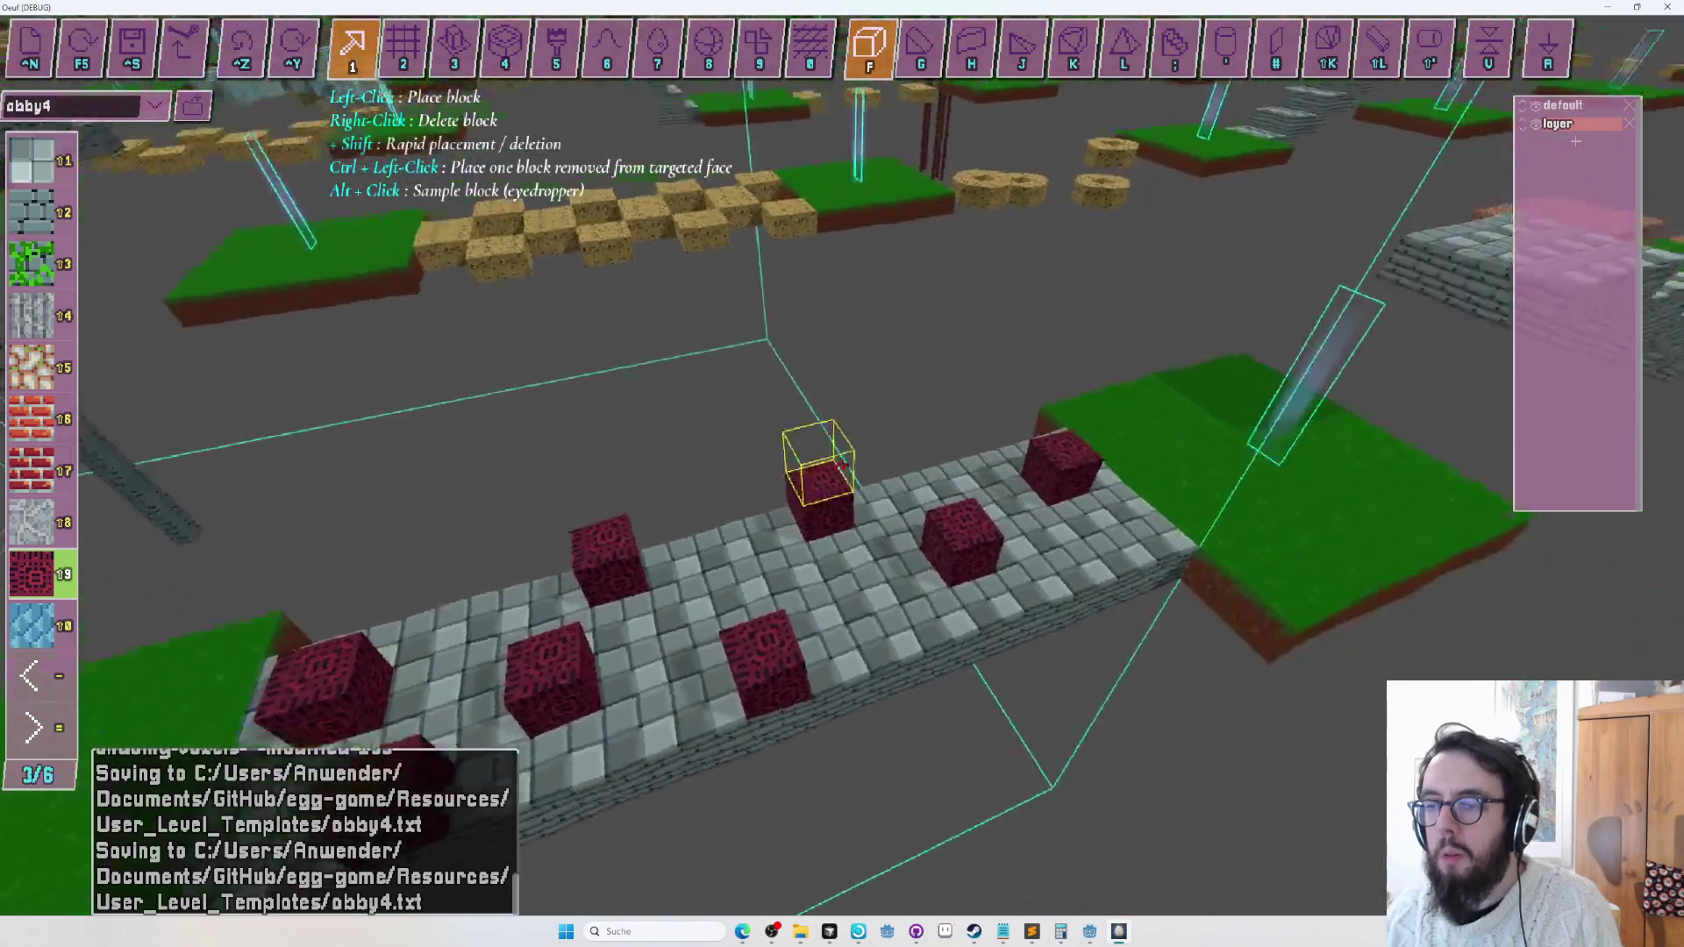
key(w)
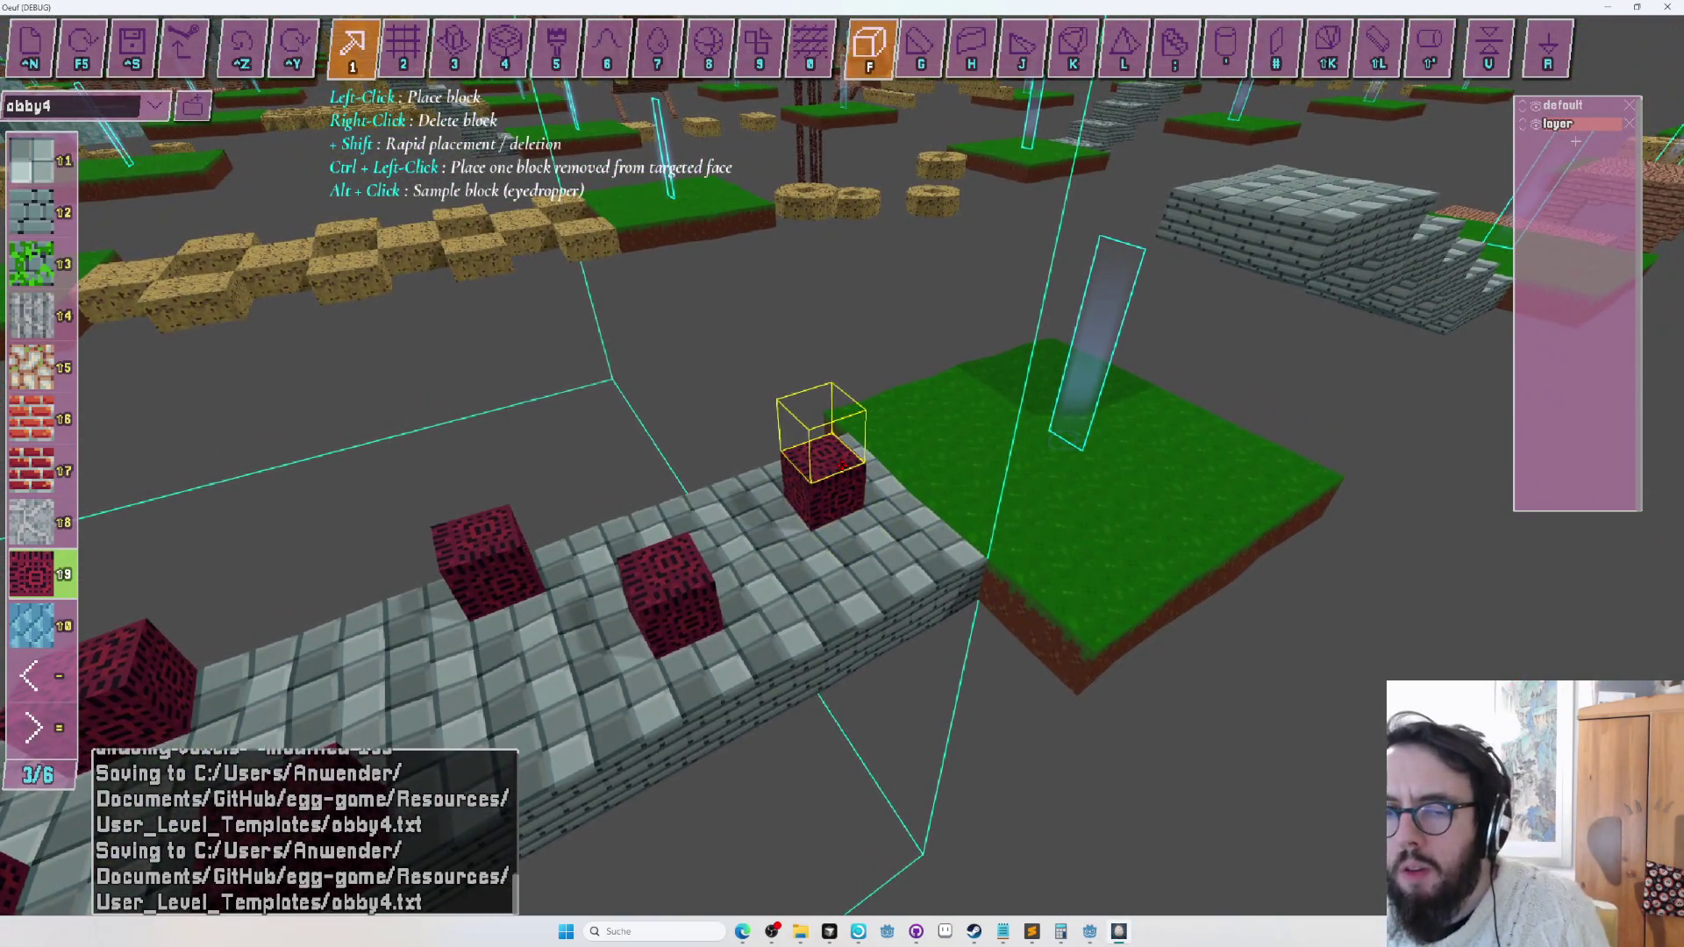
key(Tab)
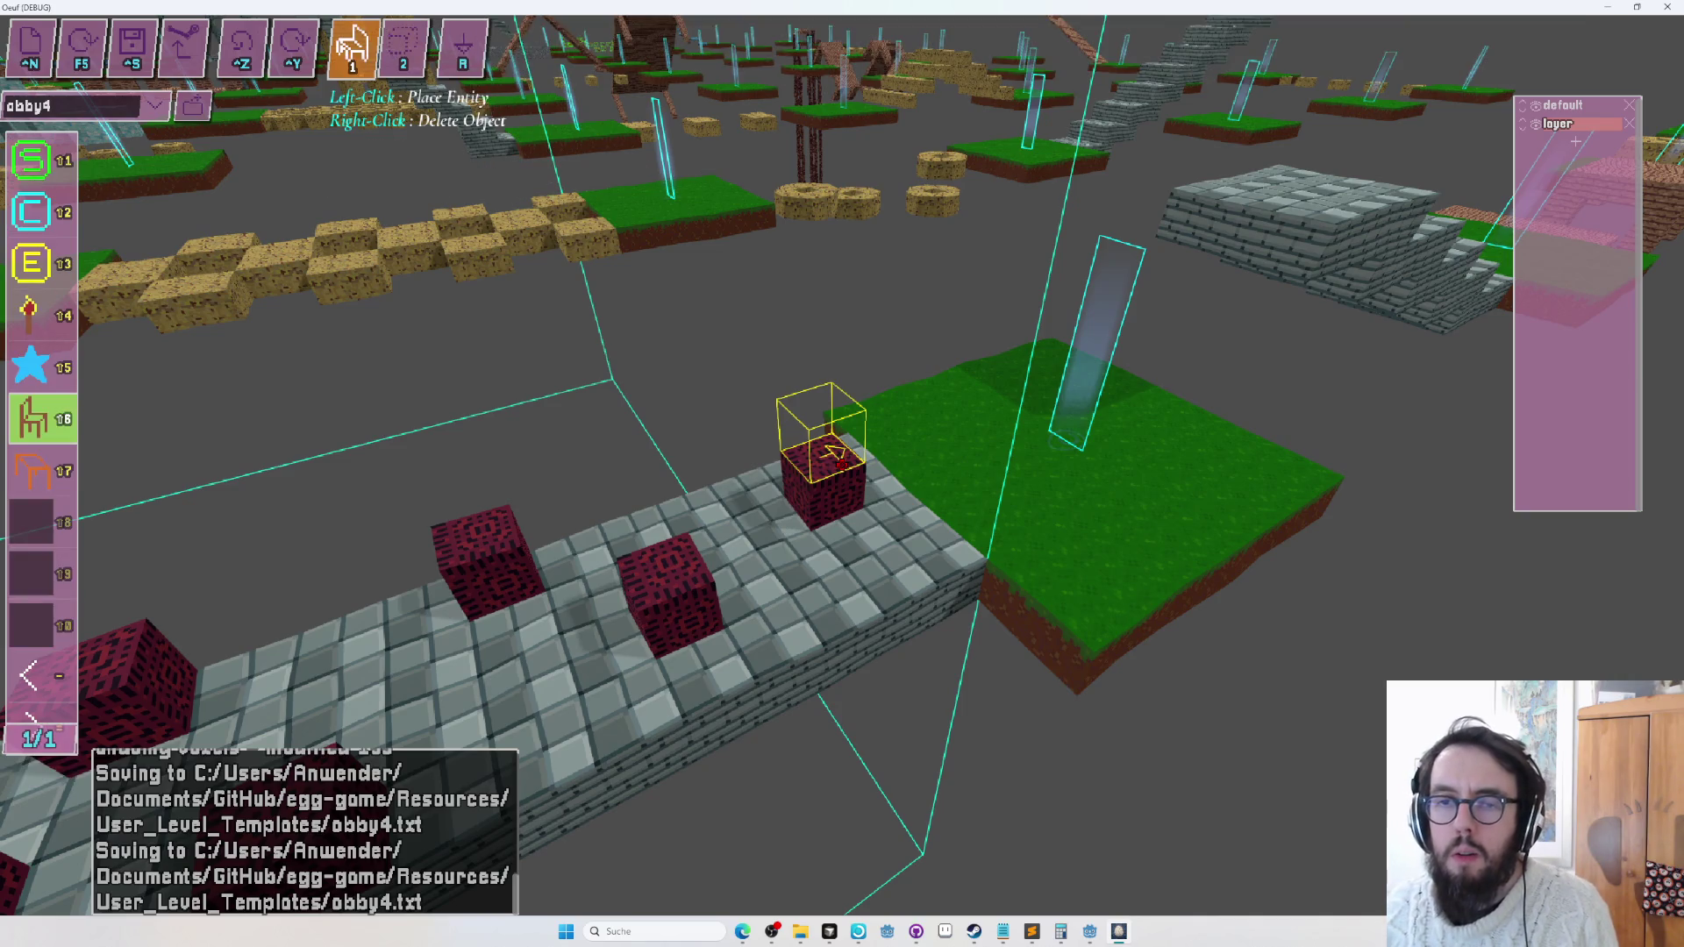
Place a KILLBOX1 trigger box over the red block, replacing a misplaced first attempt.
key(2)
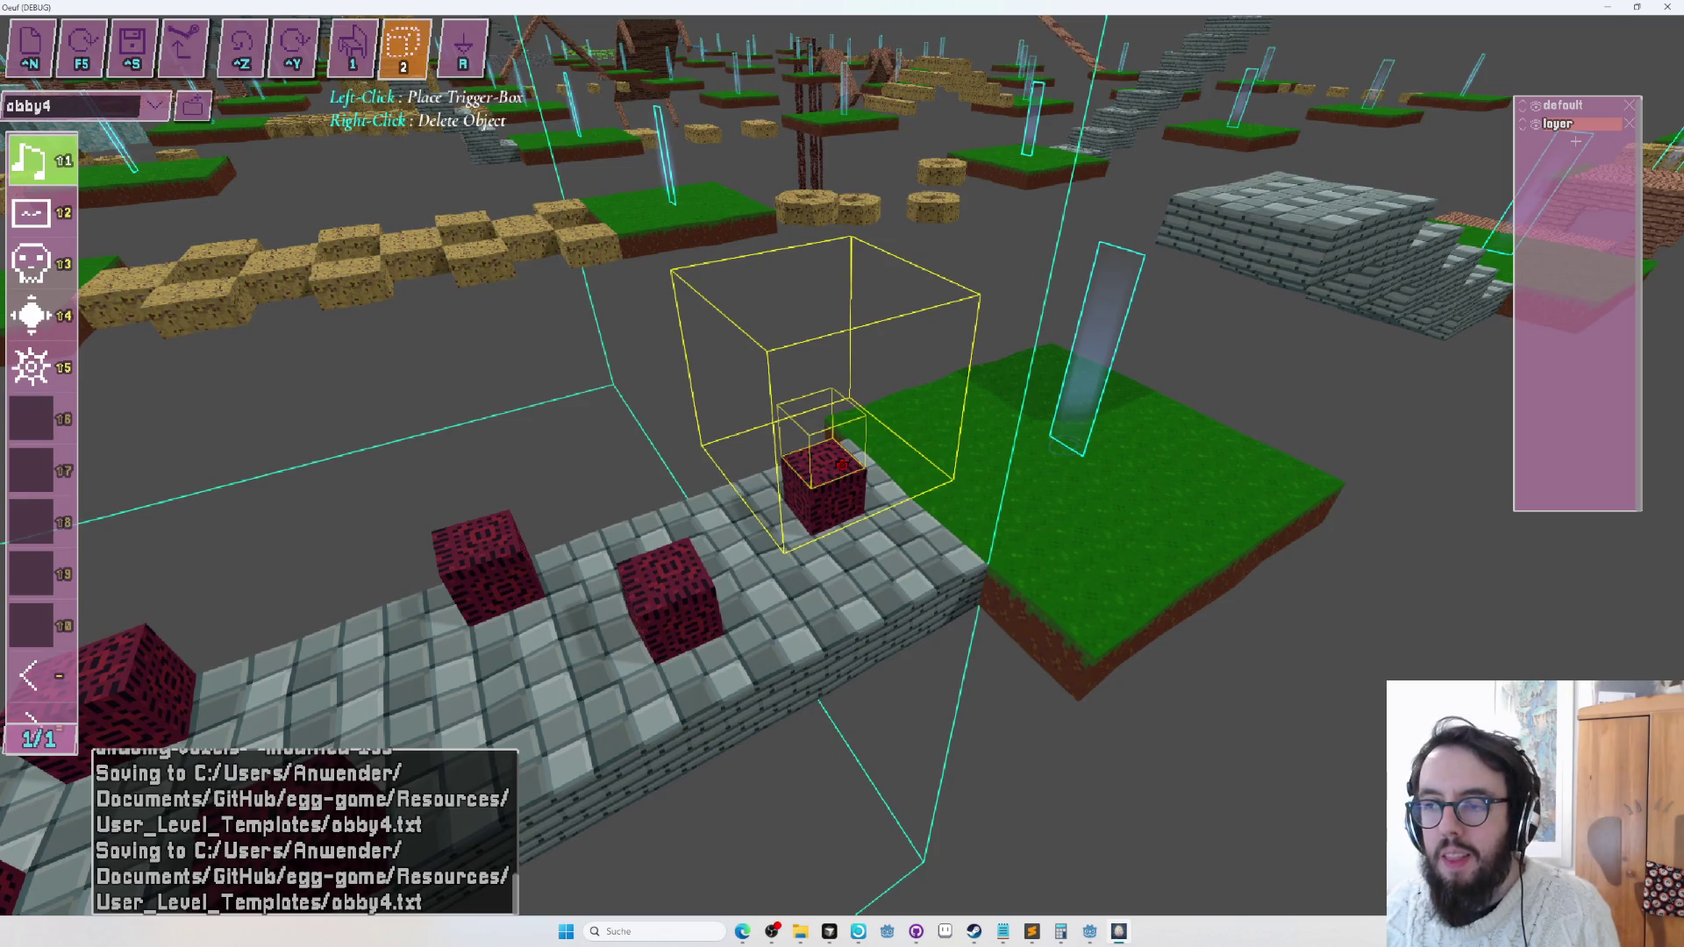
click(841, 465)
right_click(840, 463)
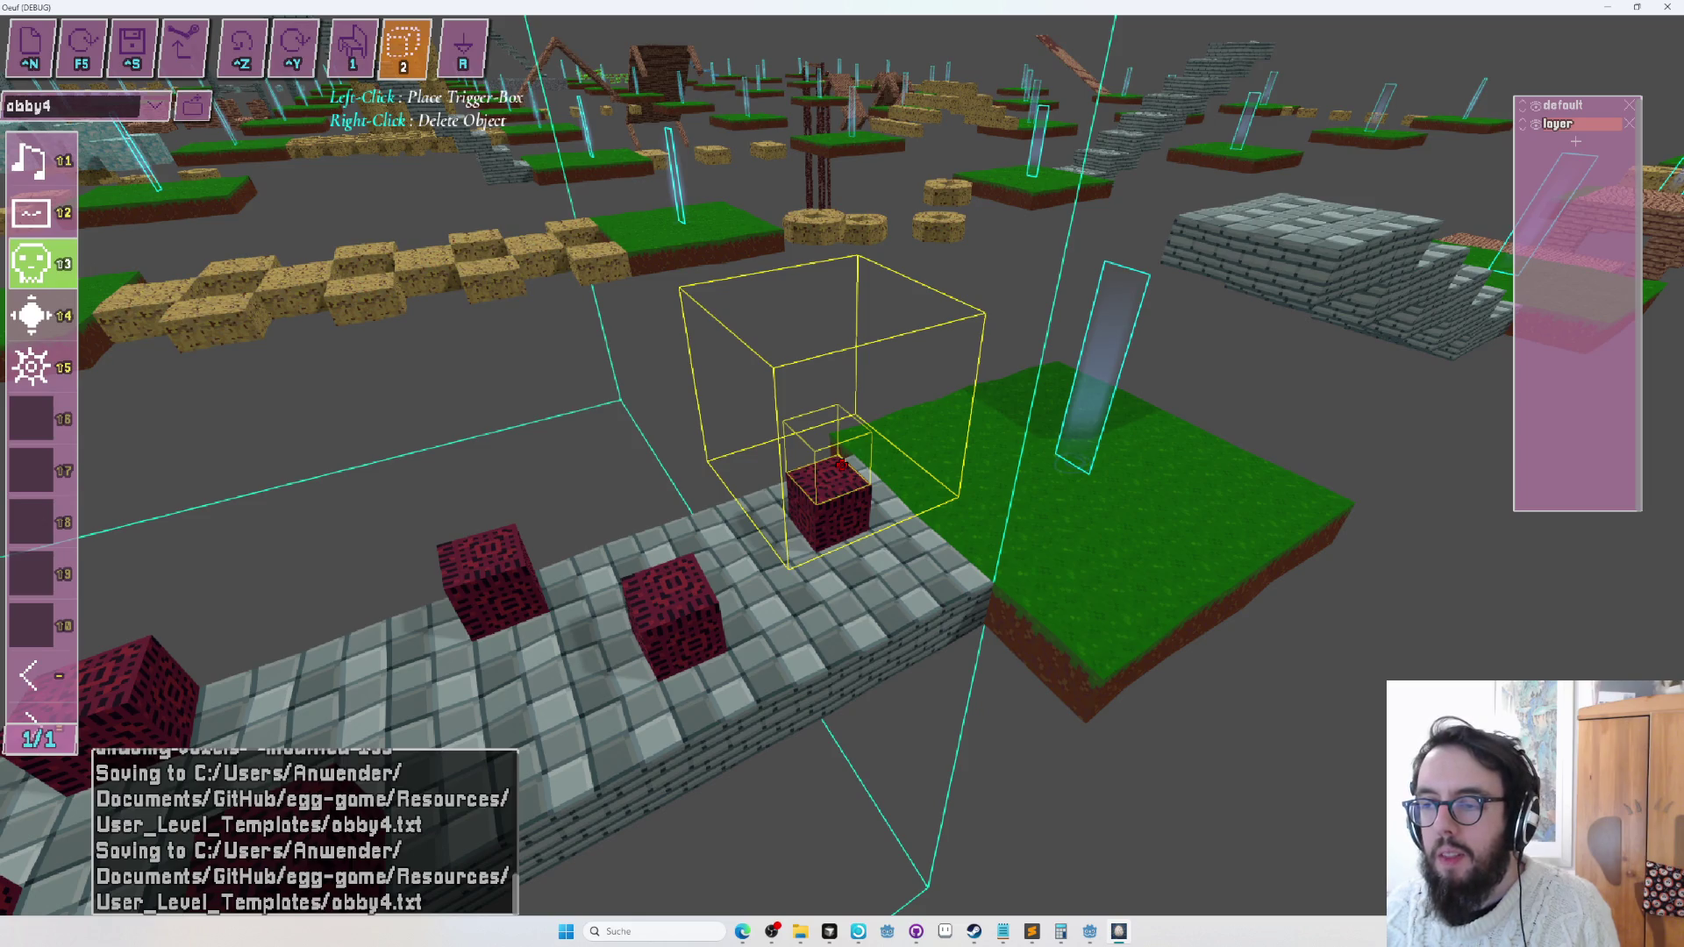
click(827, 451)
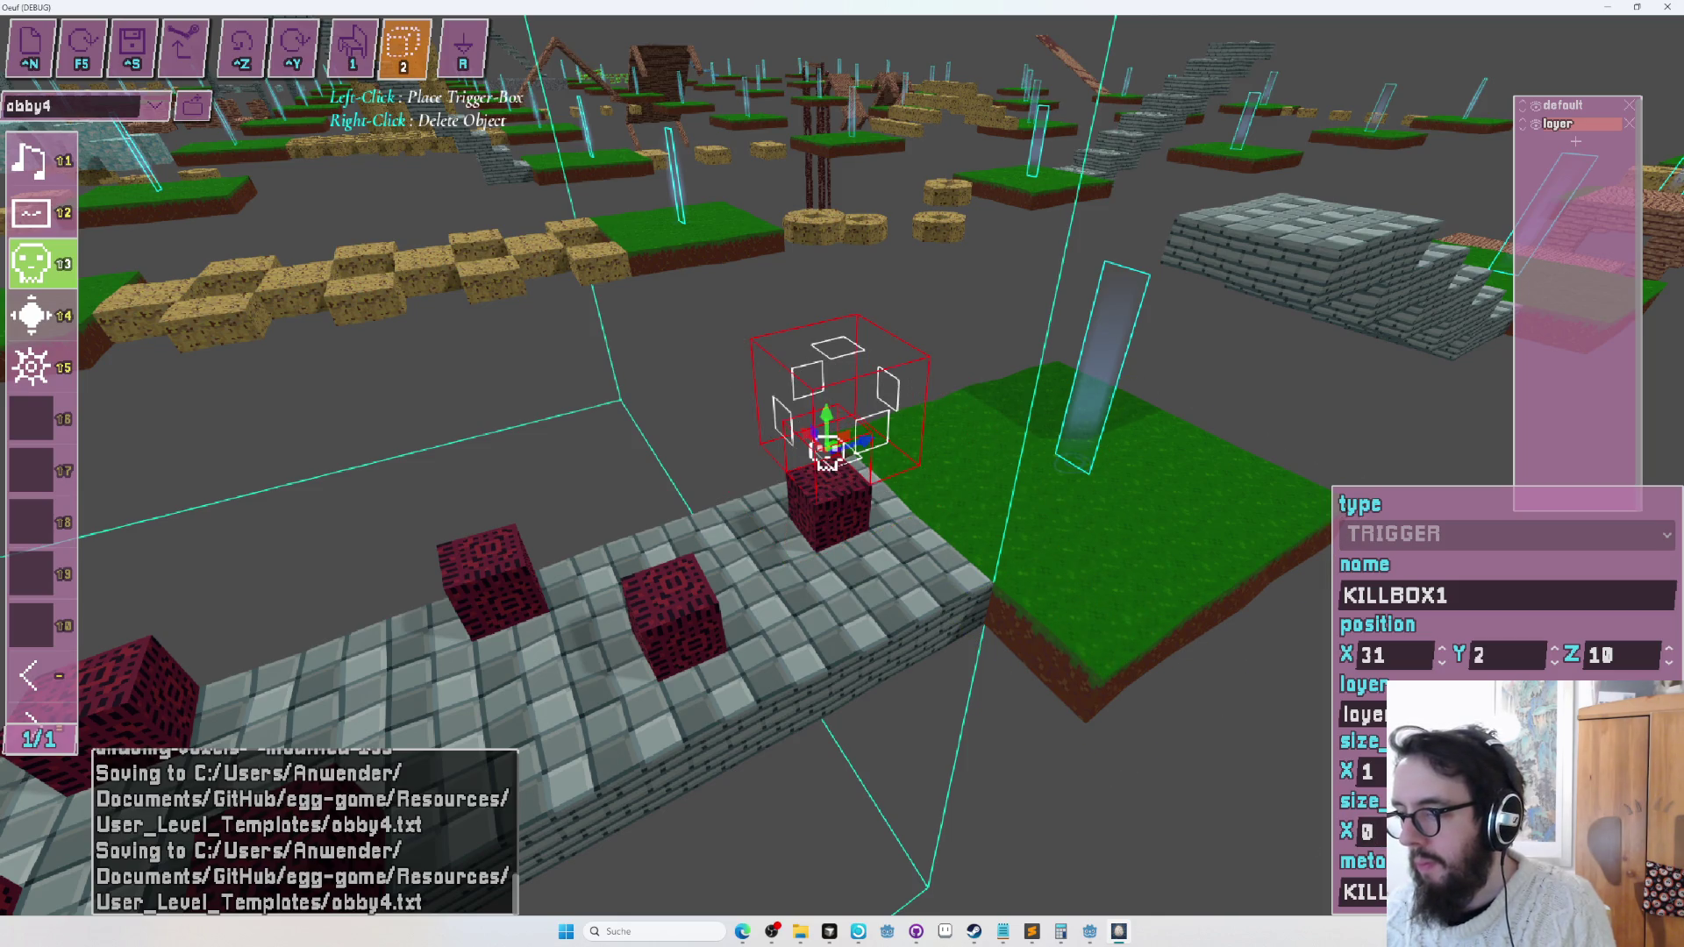
key(s)
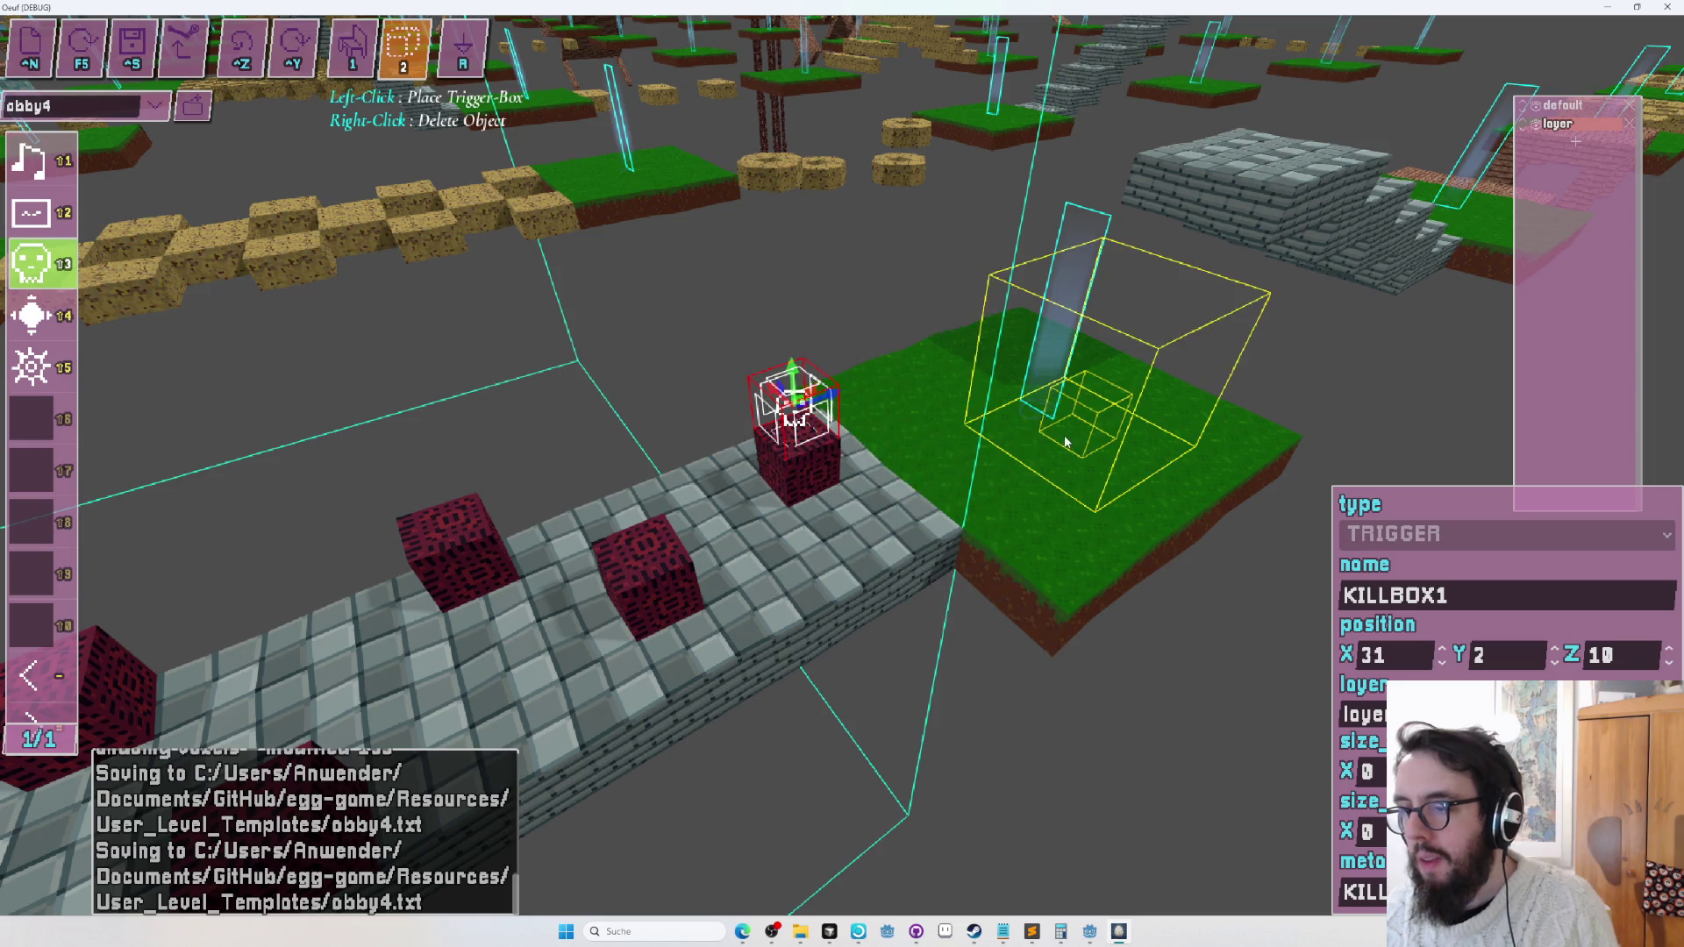
After a brief play-test, delete the red block under KILLBOX1, select the trigger, and relaunch the level.
key(F5)
key(Escape)
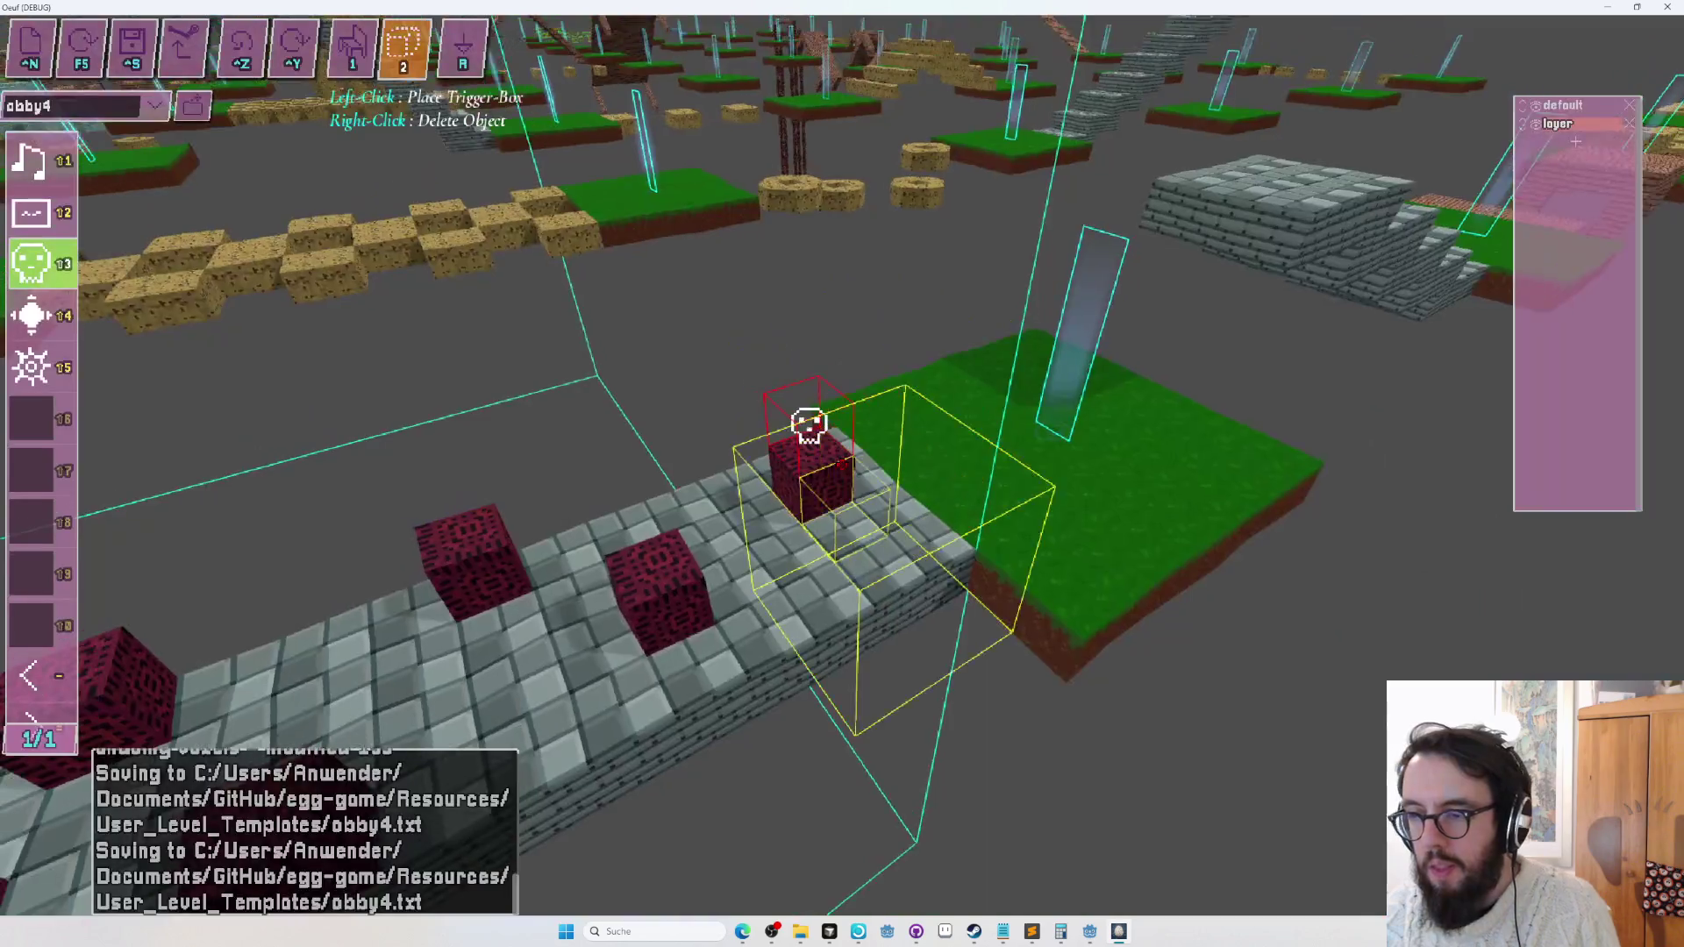
key(Tab)
key(Tab)
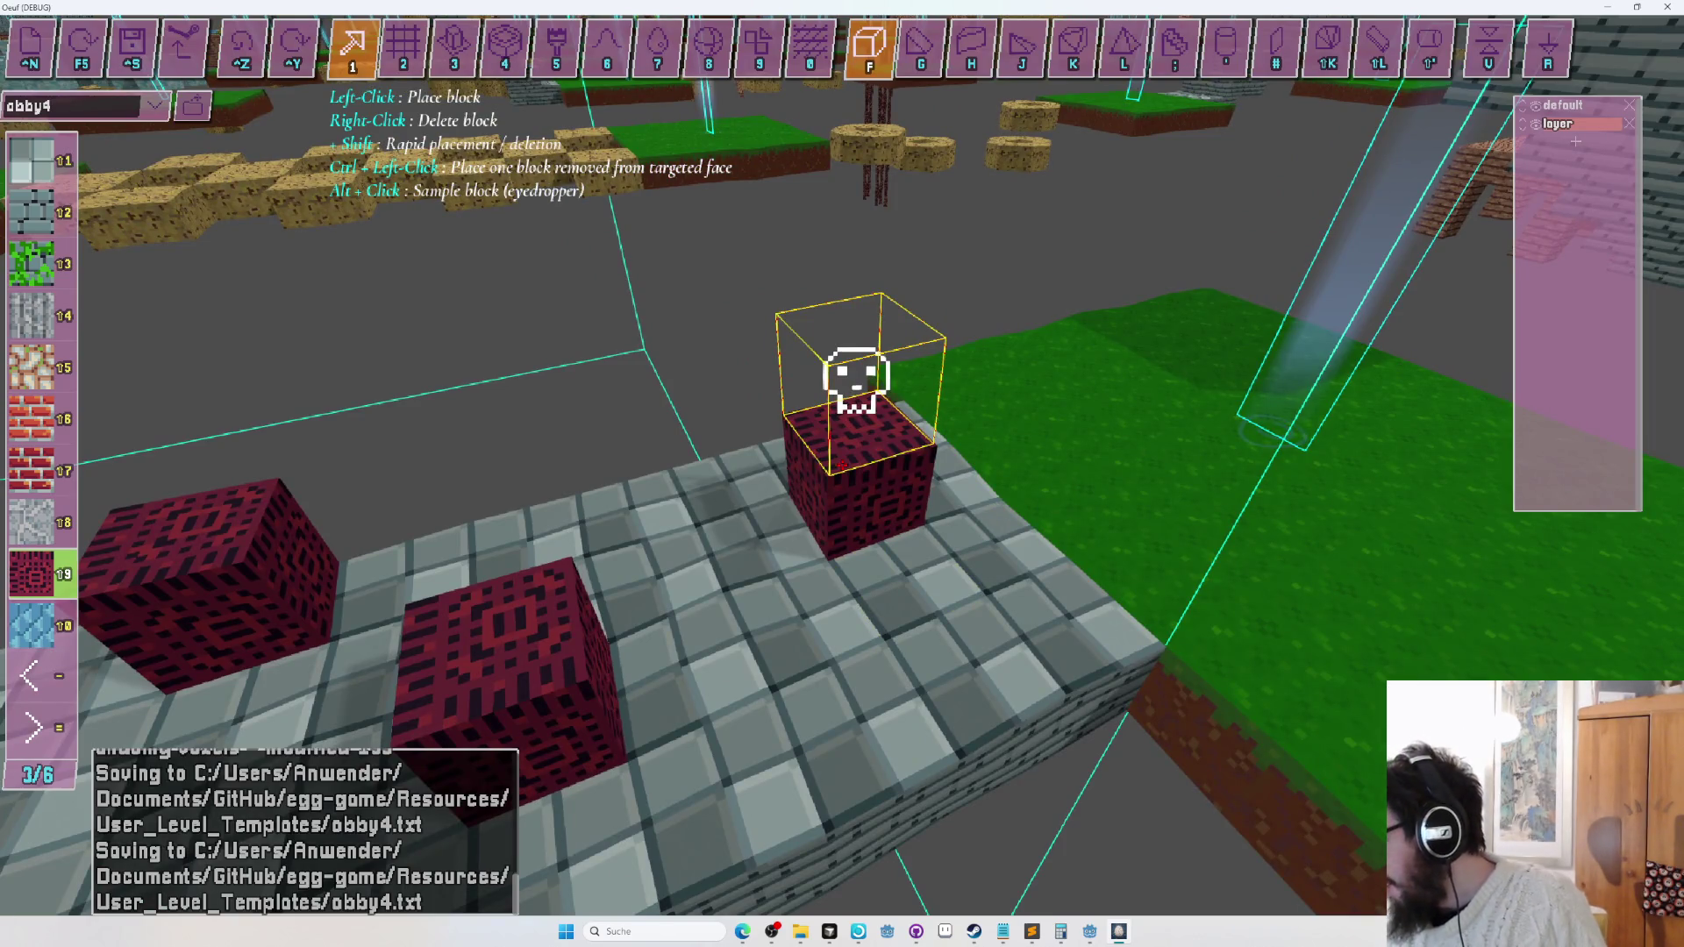
key(a)
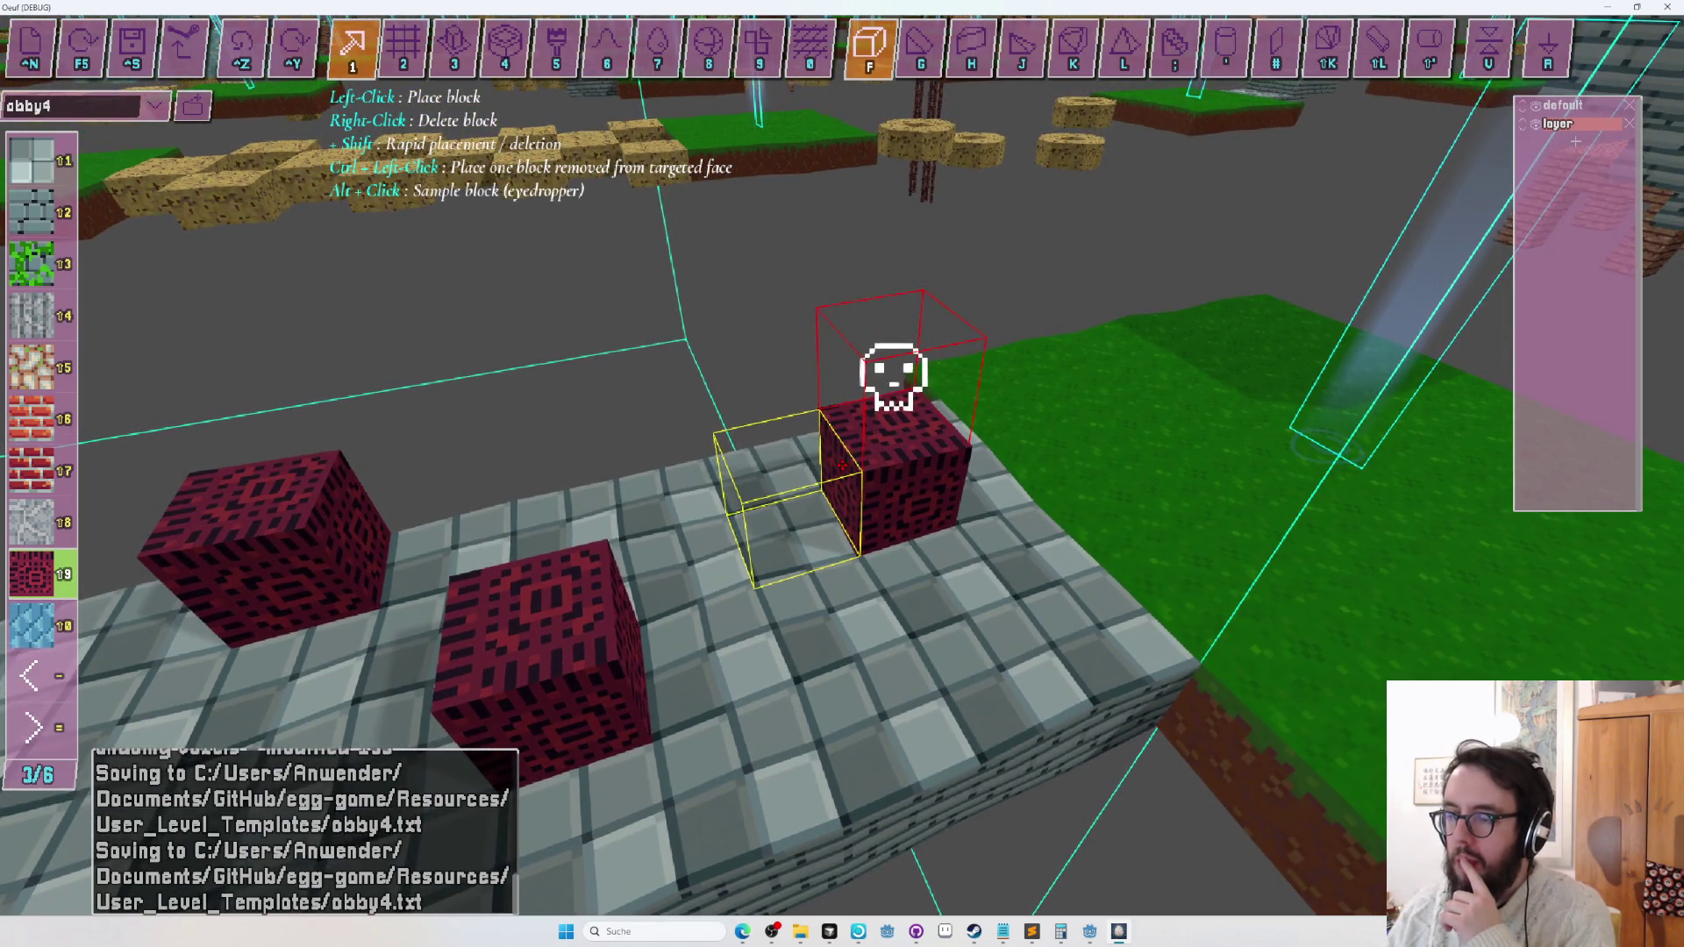
key(Tab)
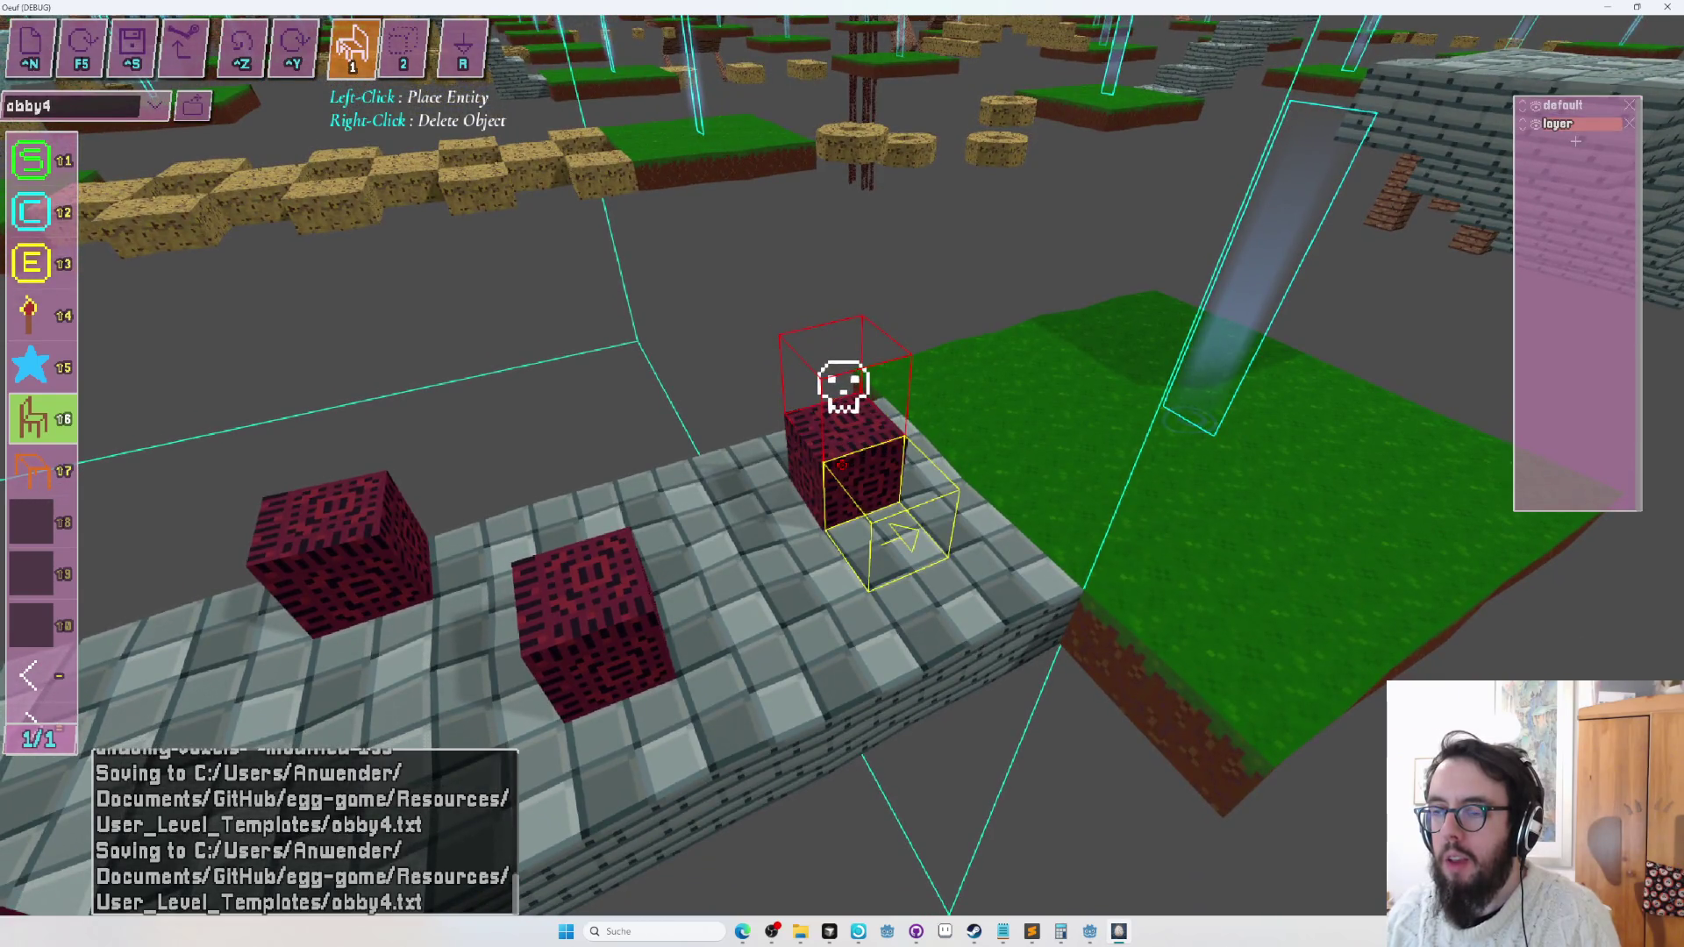
key(Tab)
key(Tab)
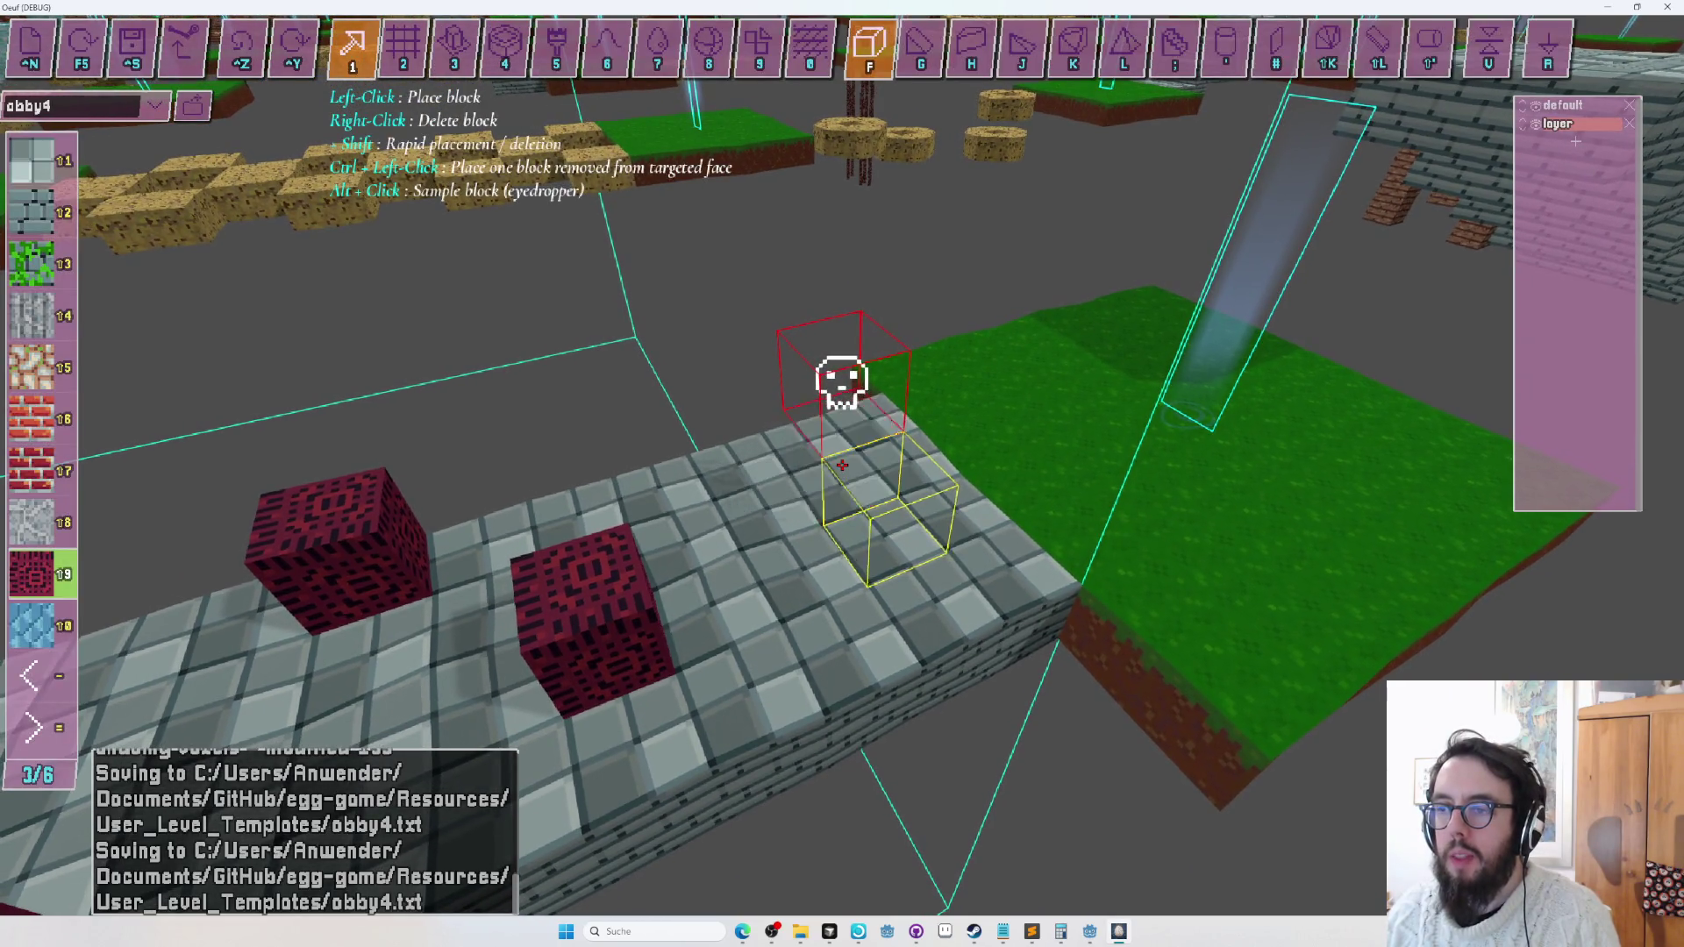
right_click(842, 382)
click(841, 465)
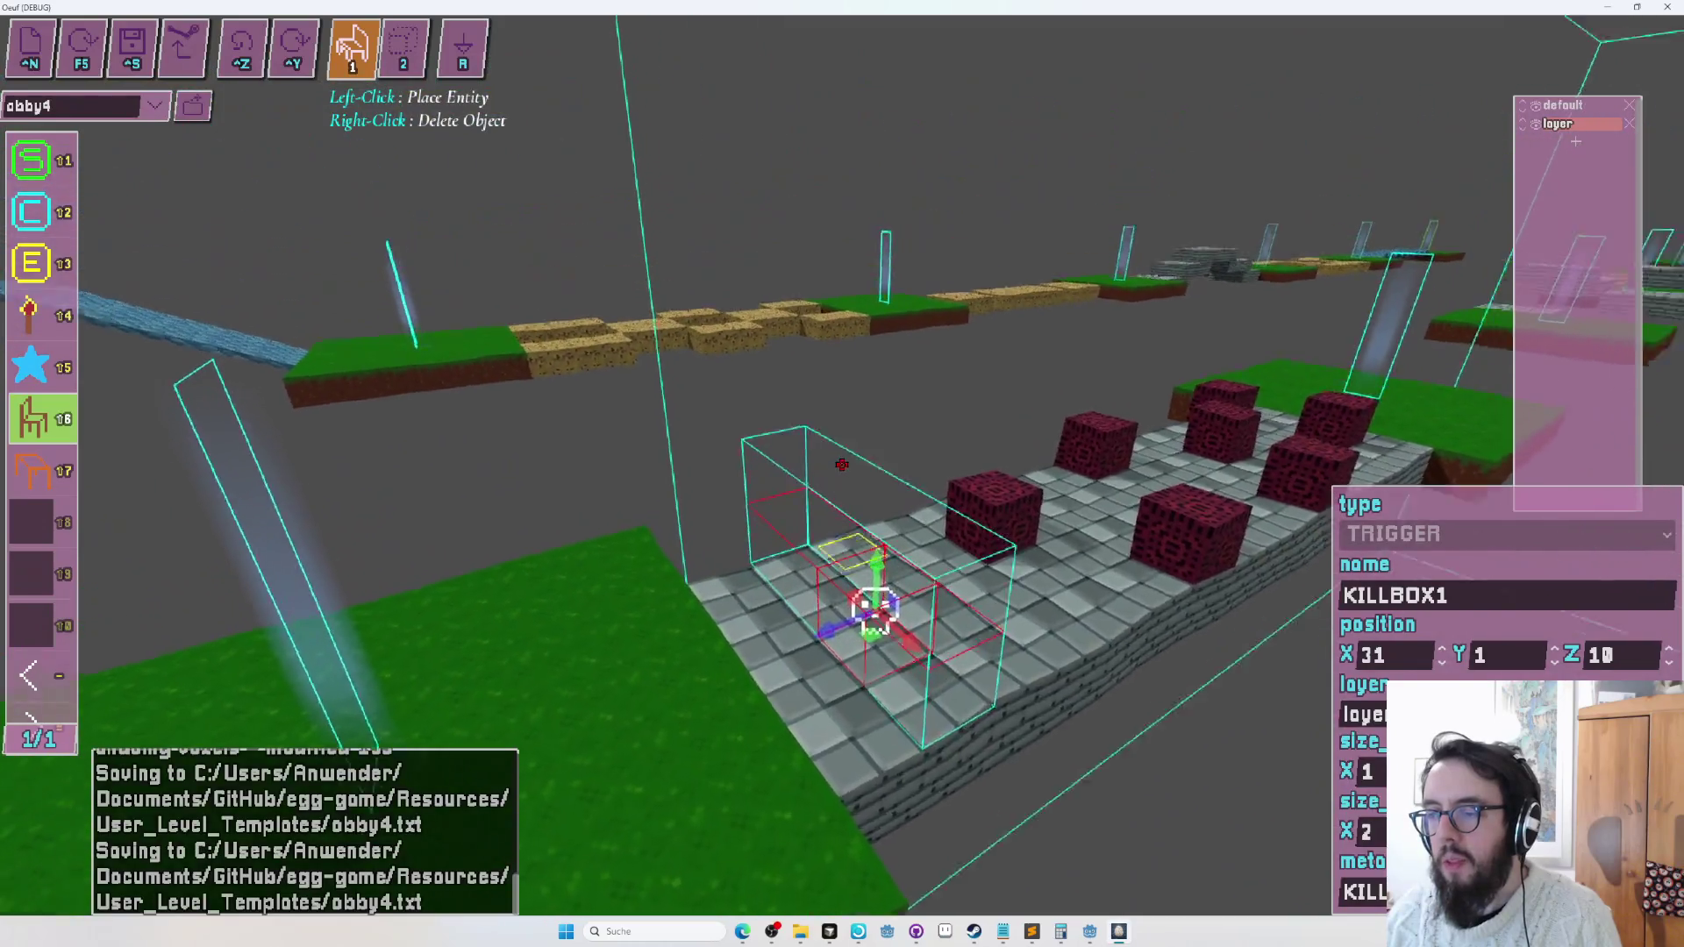
key(F5)
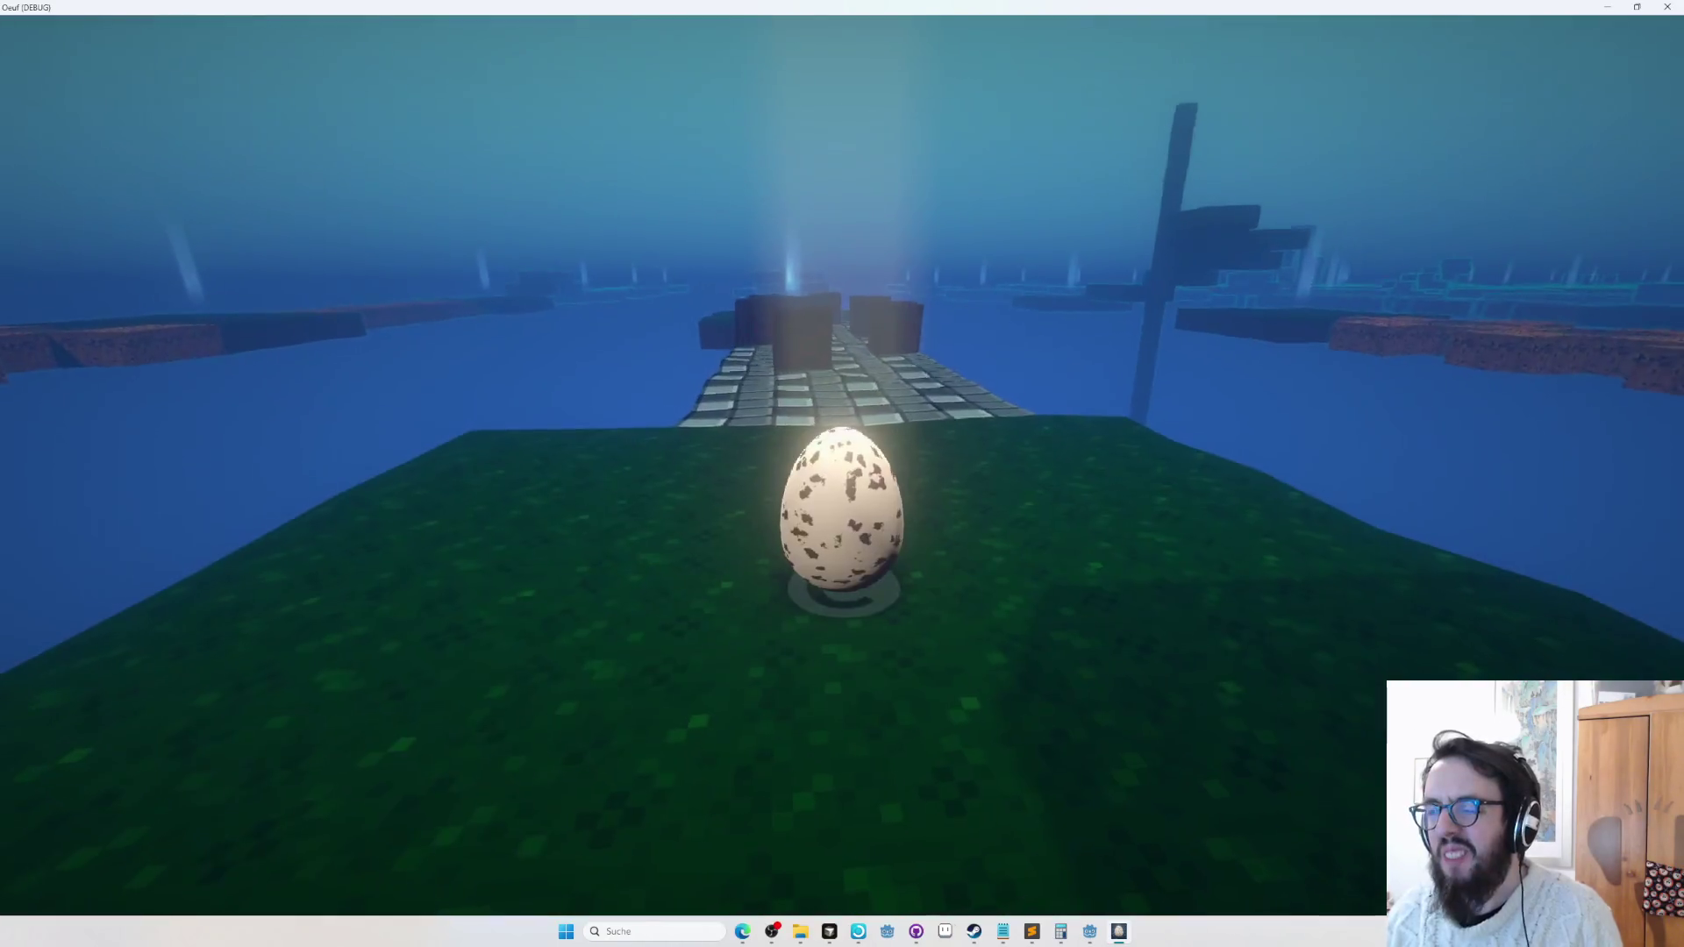
Roll the egg repeatedly between the bridge's red blocks, respawning with B after each break, then return to editing.
key(w)
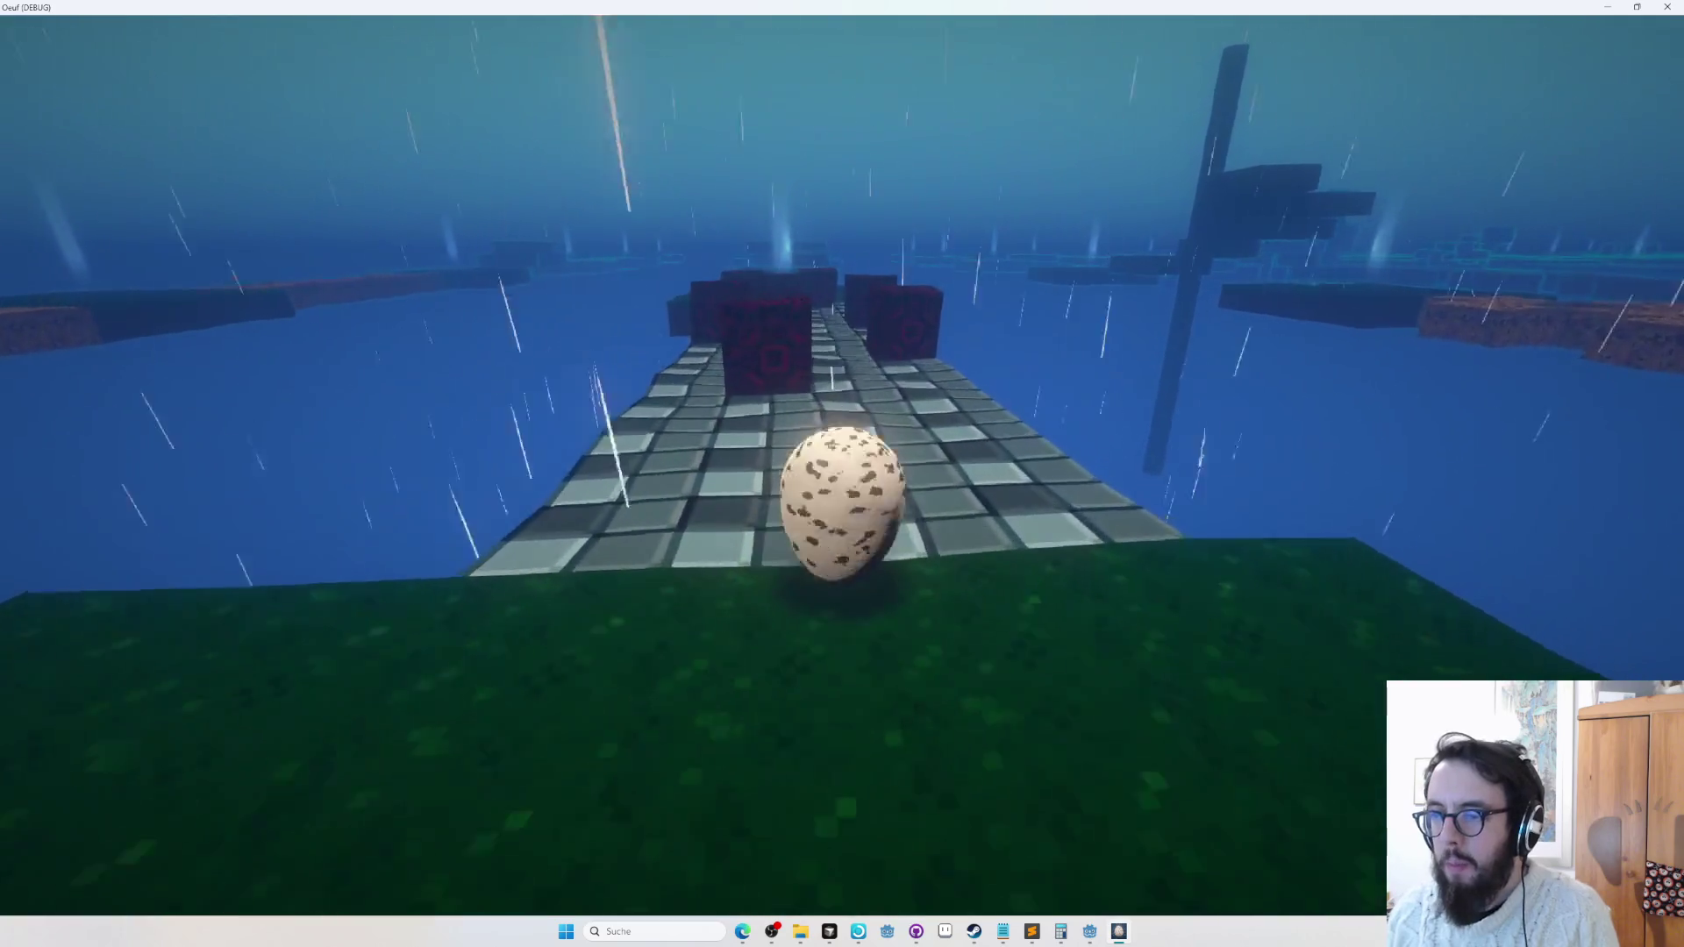
key(w)
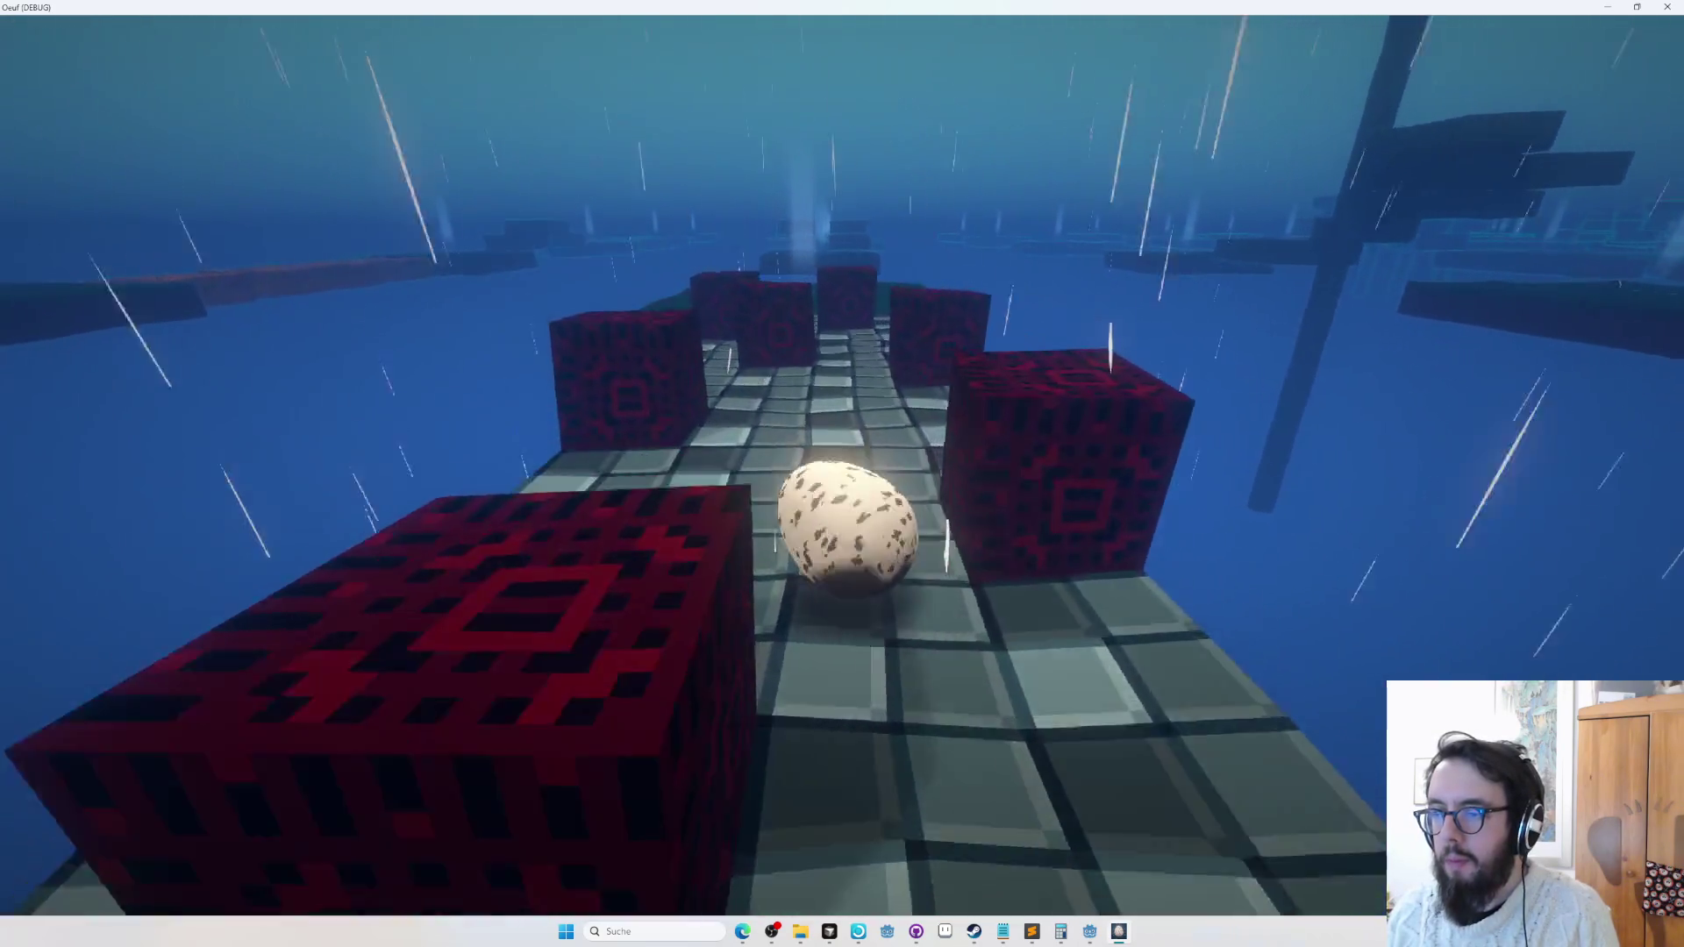
key(b)
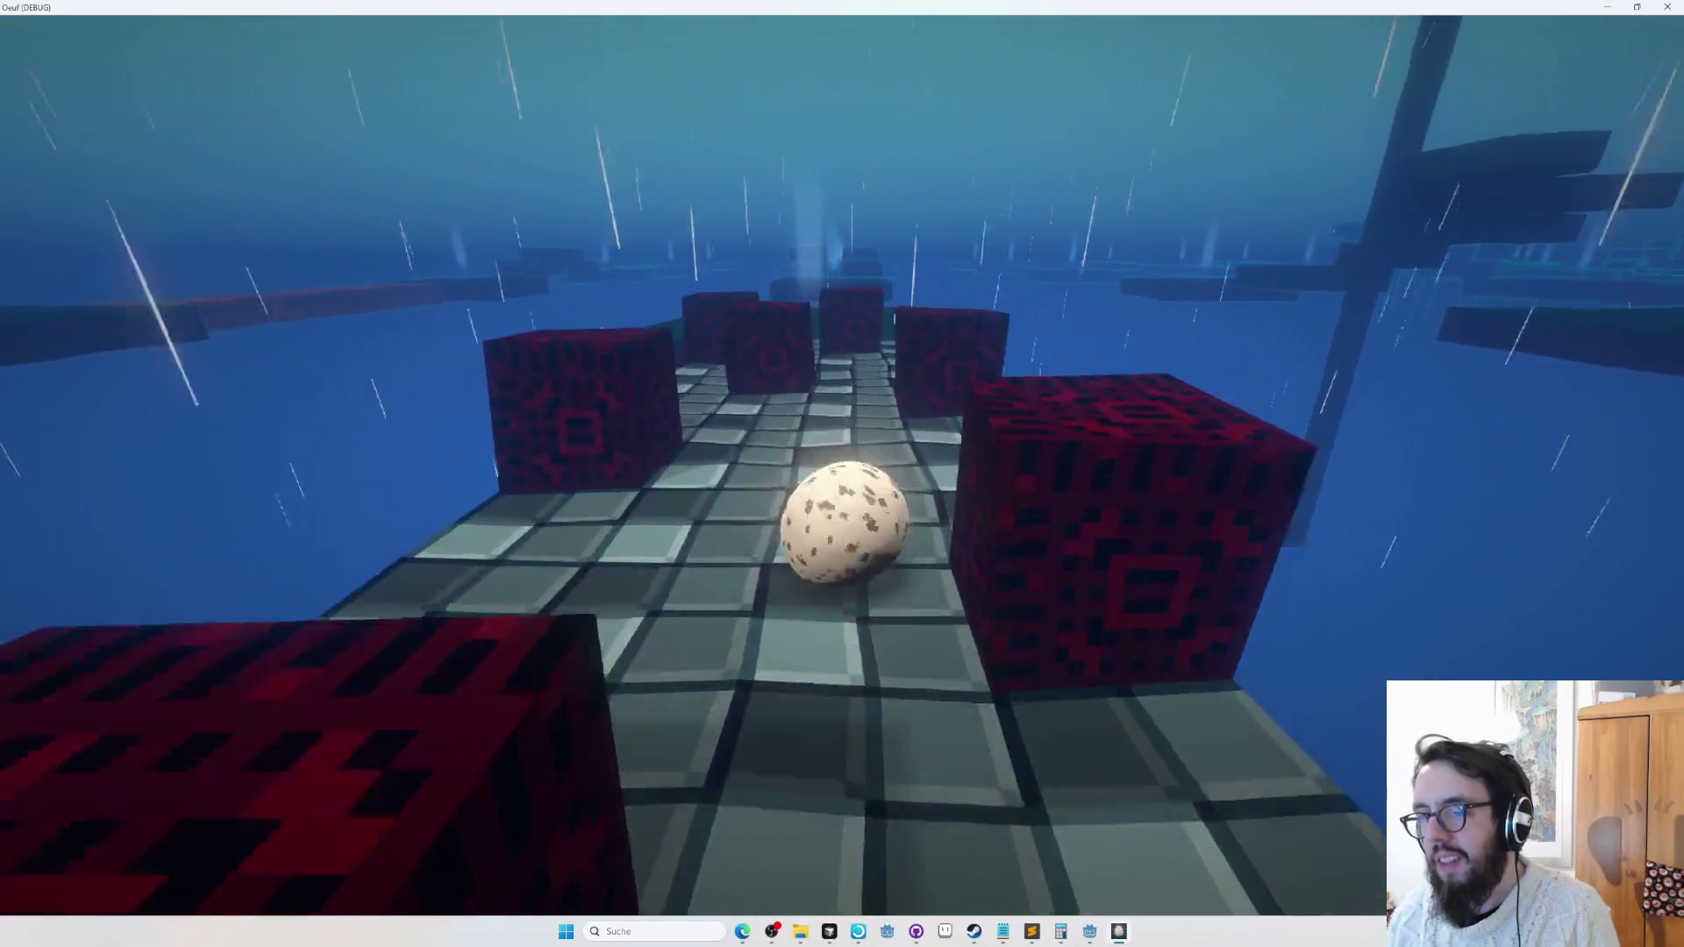
key(b)
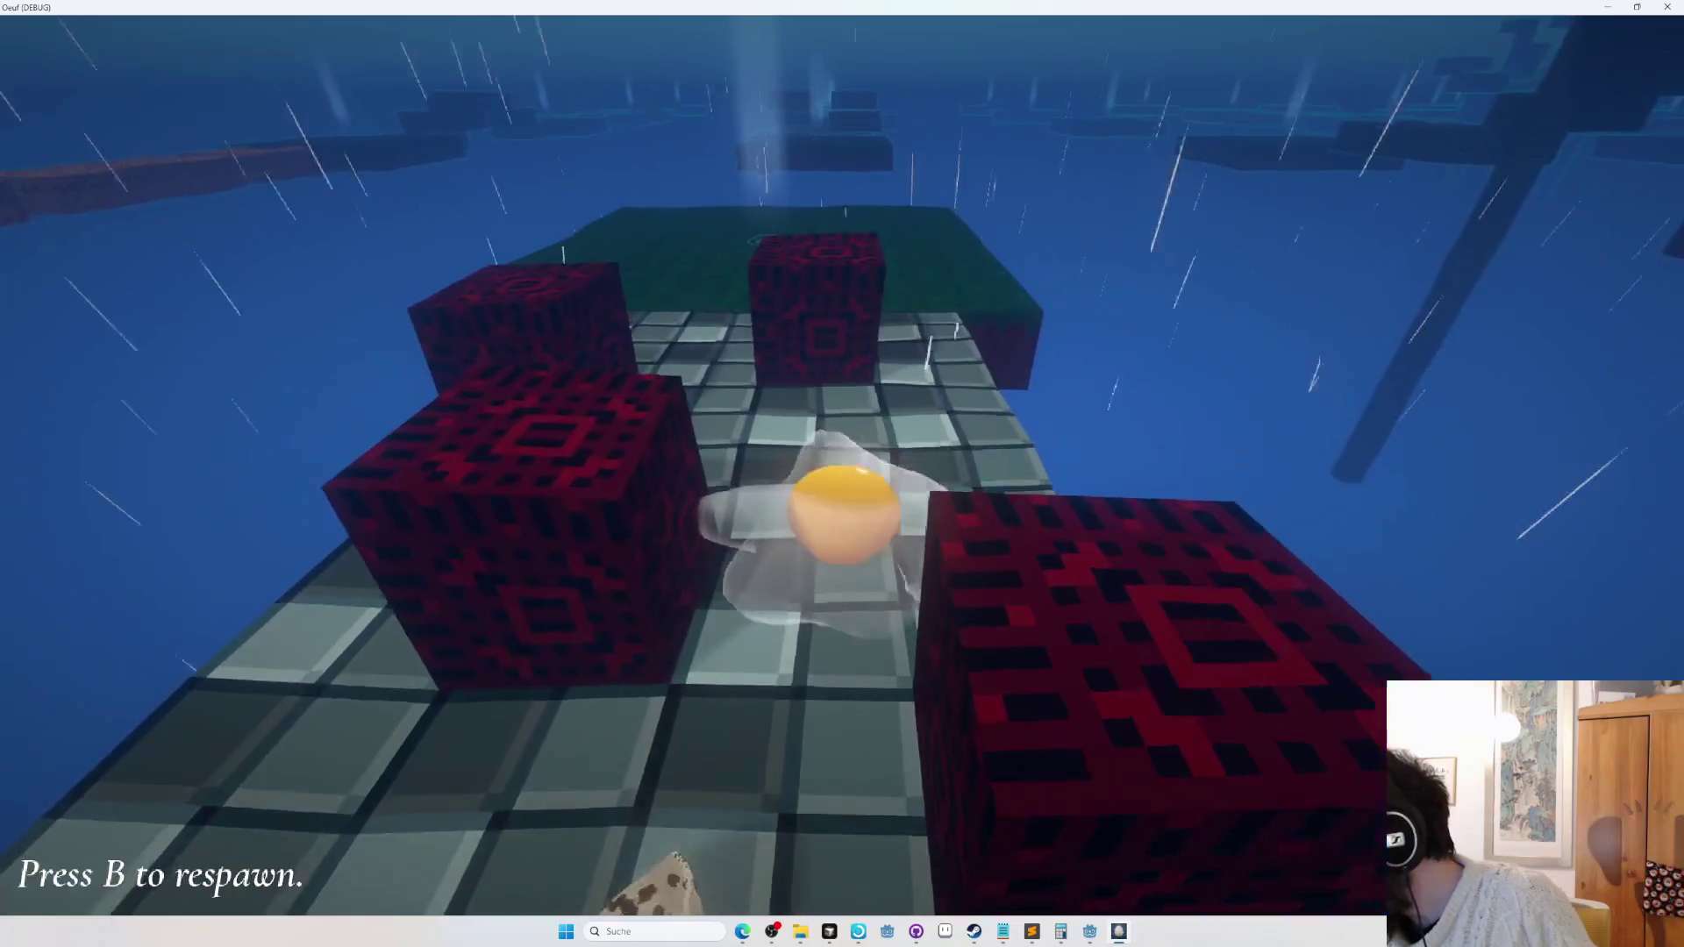
key(b)
key(w)
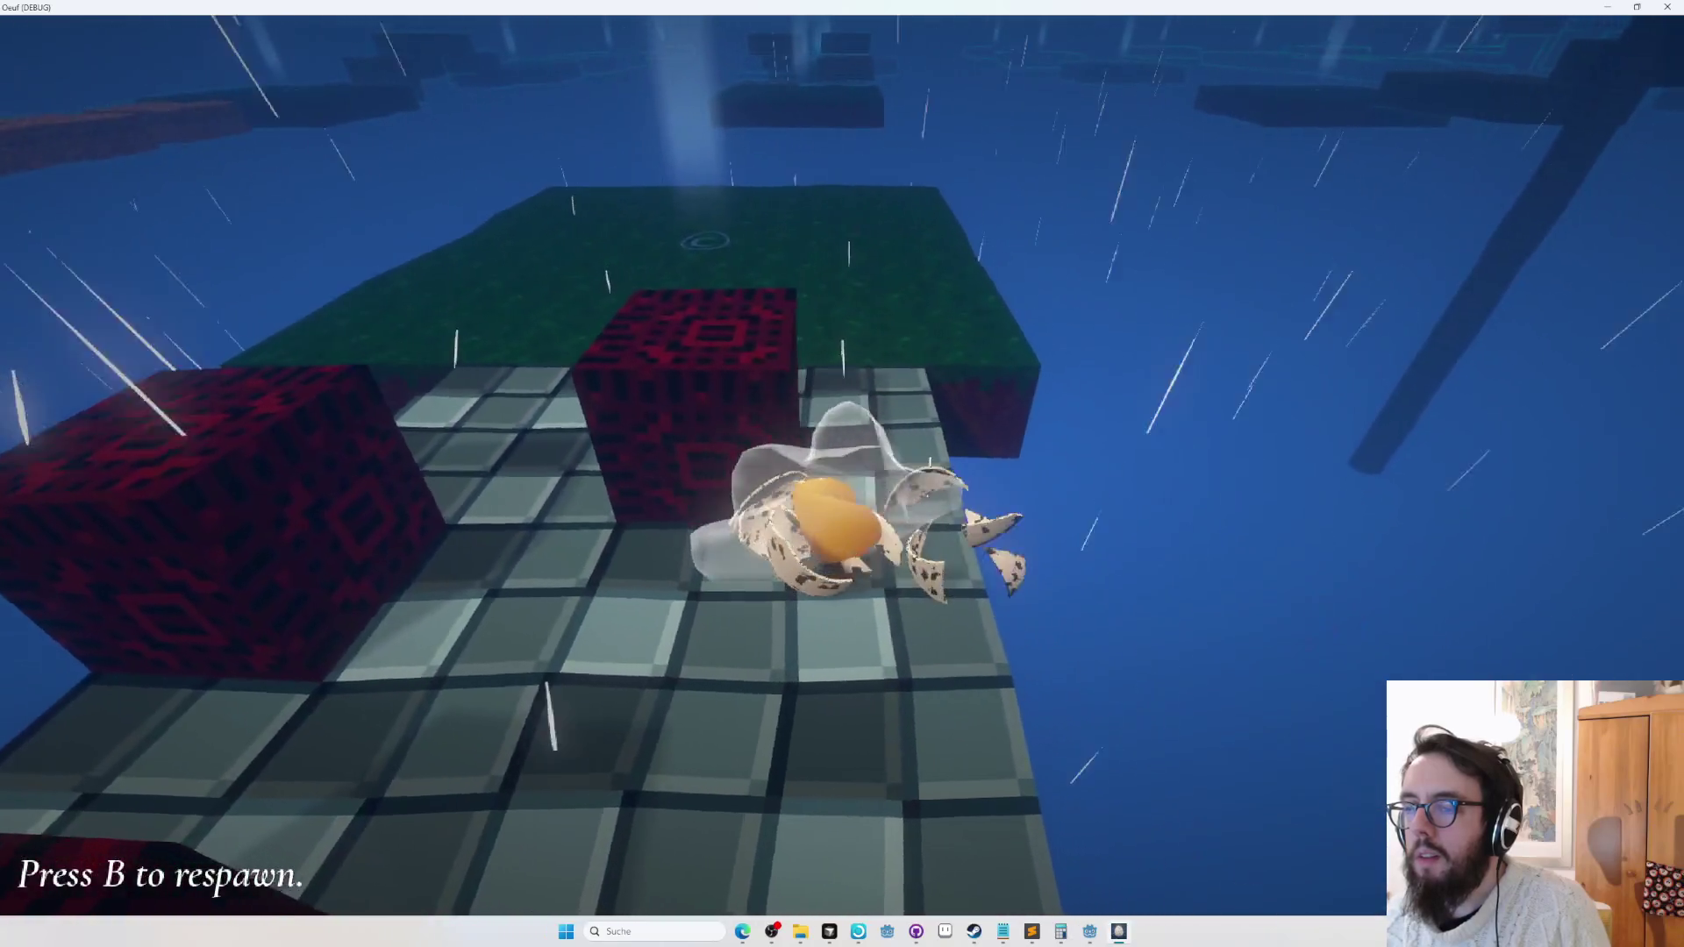
key(b)
key(w)
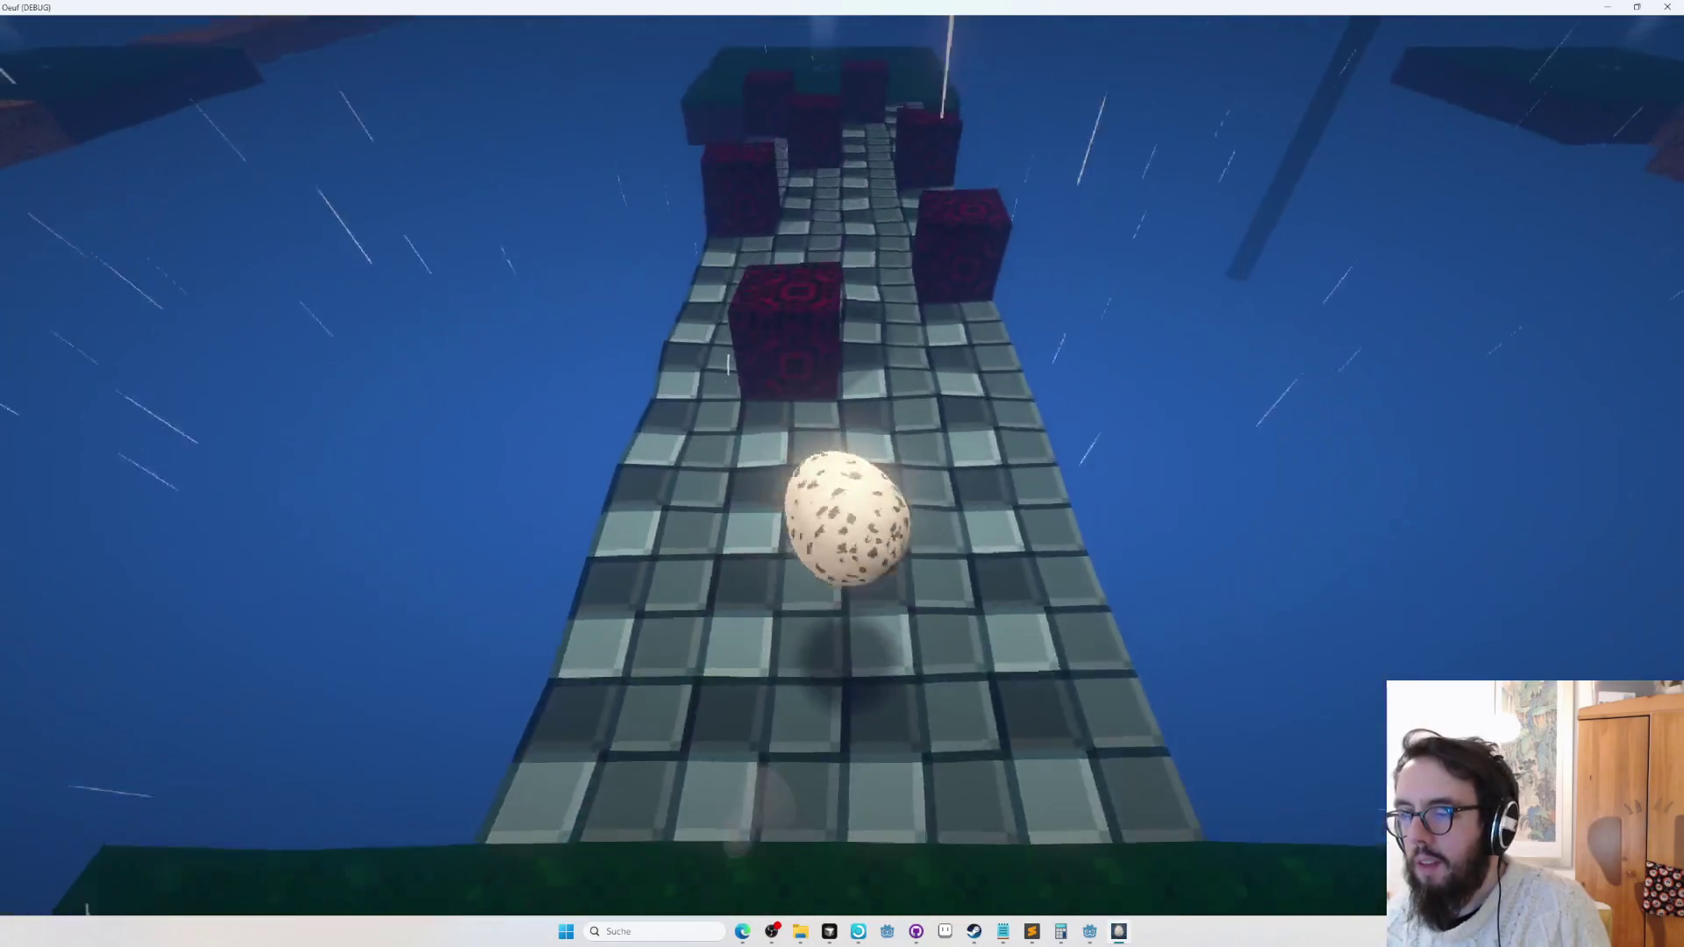
key(b)
key(w)
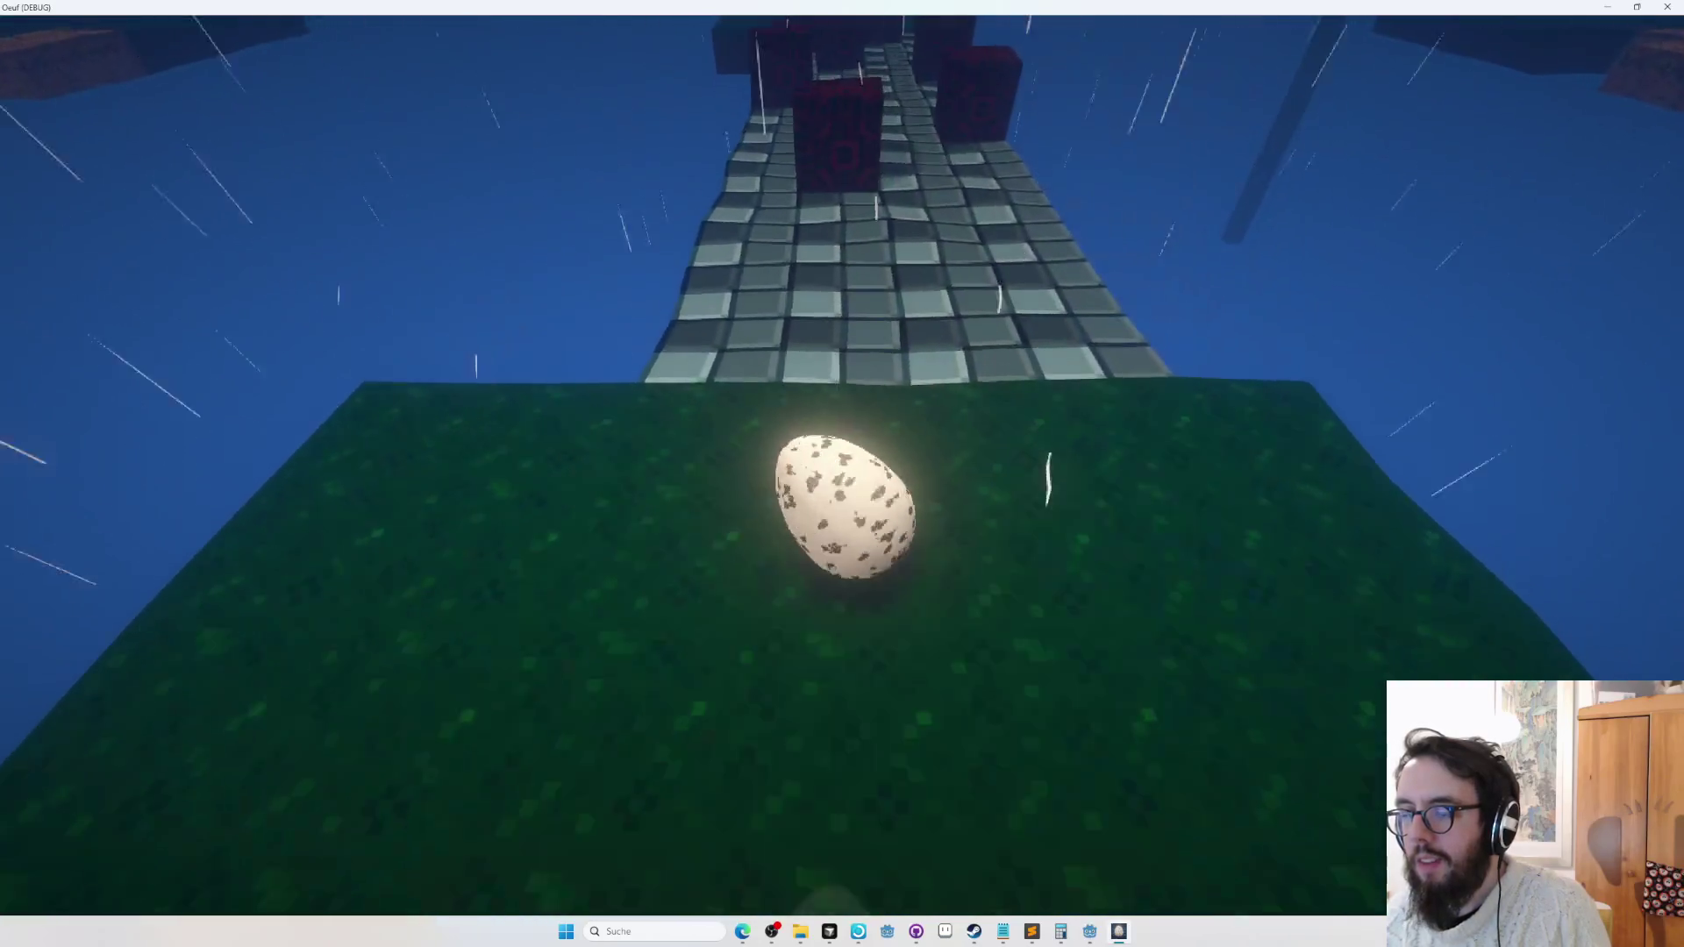
key(w)
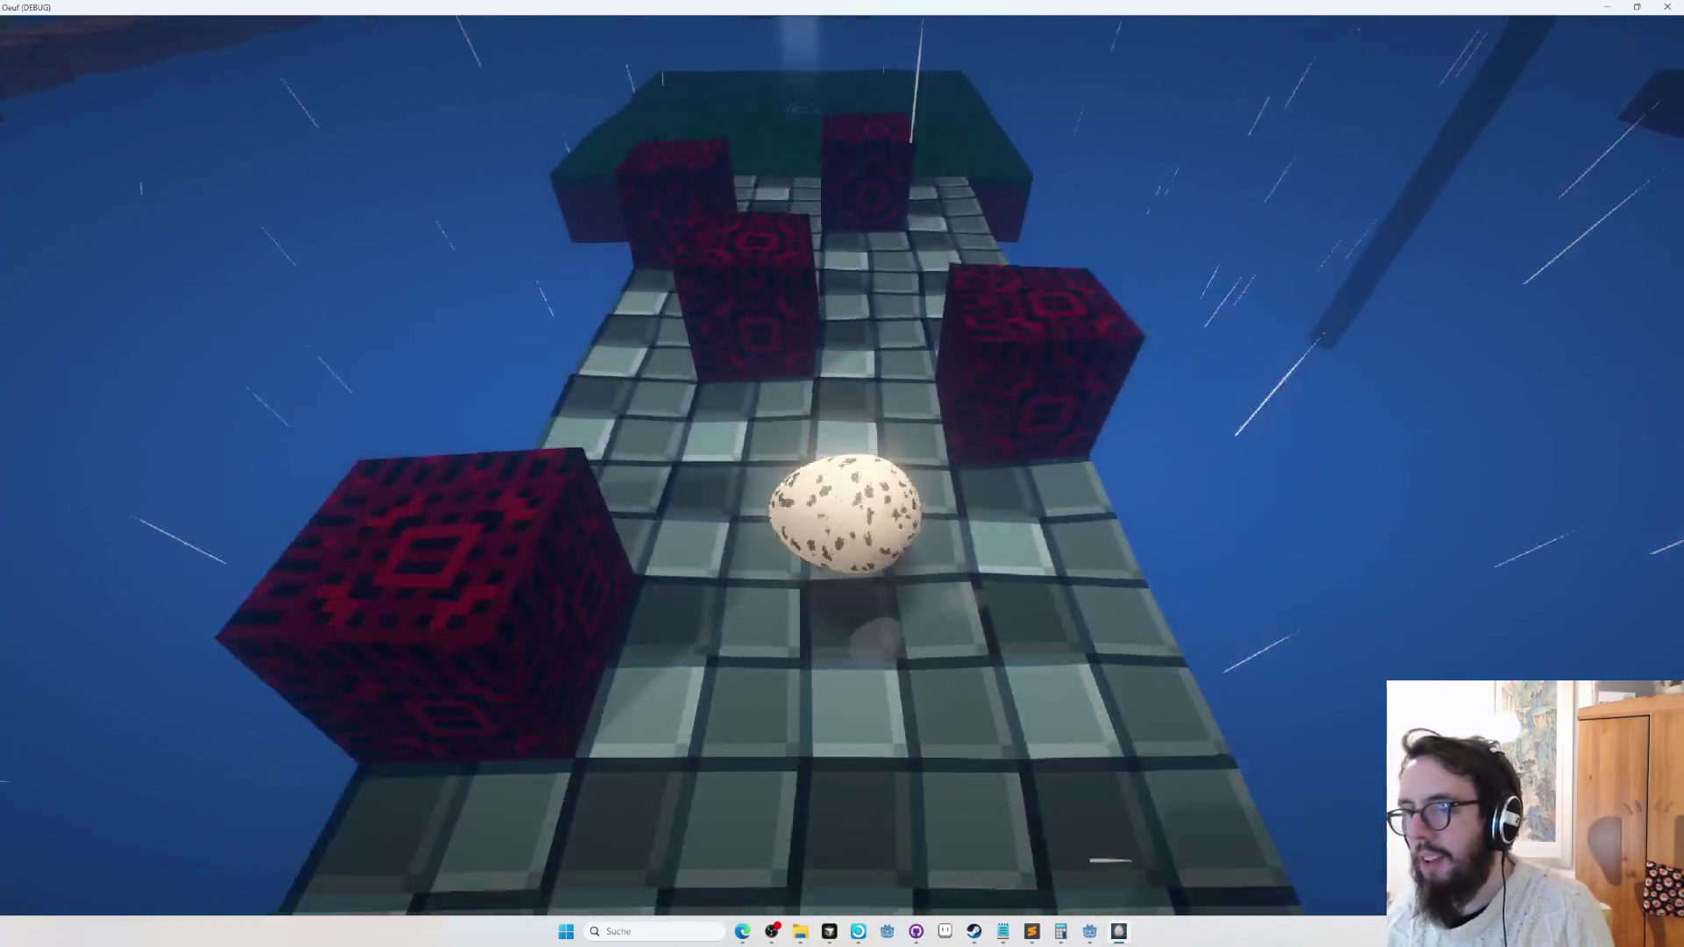
key(b)
key(Tab)
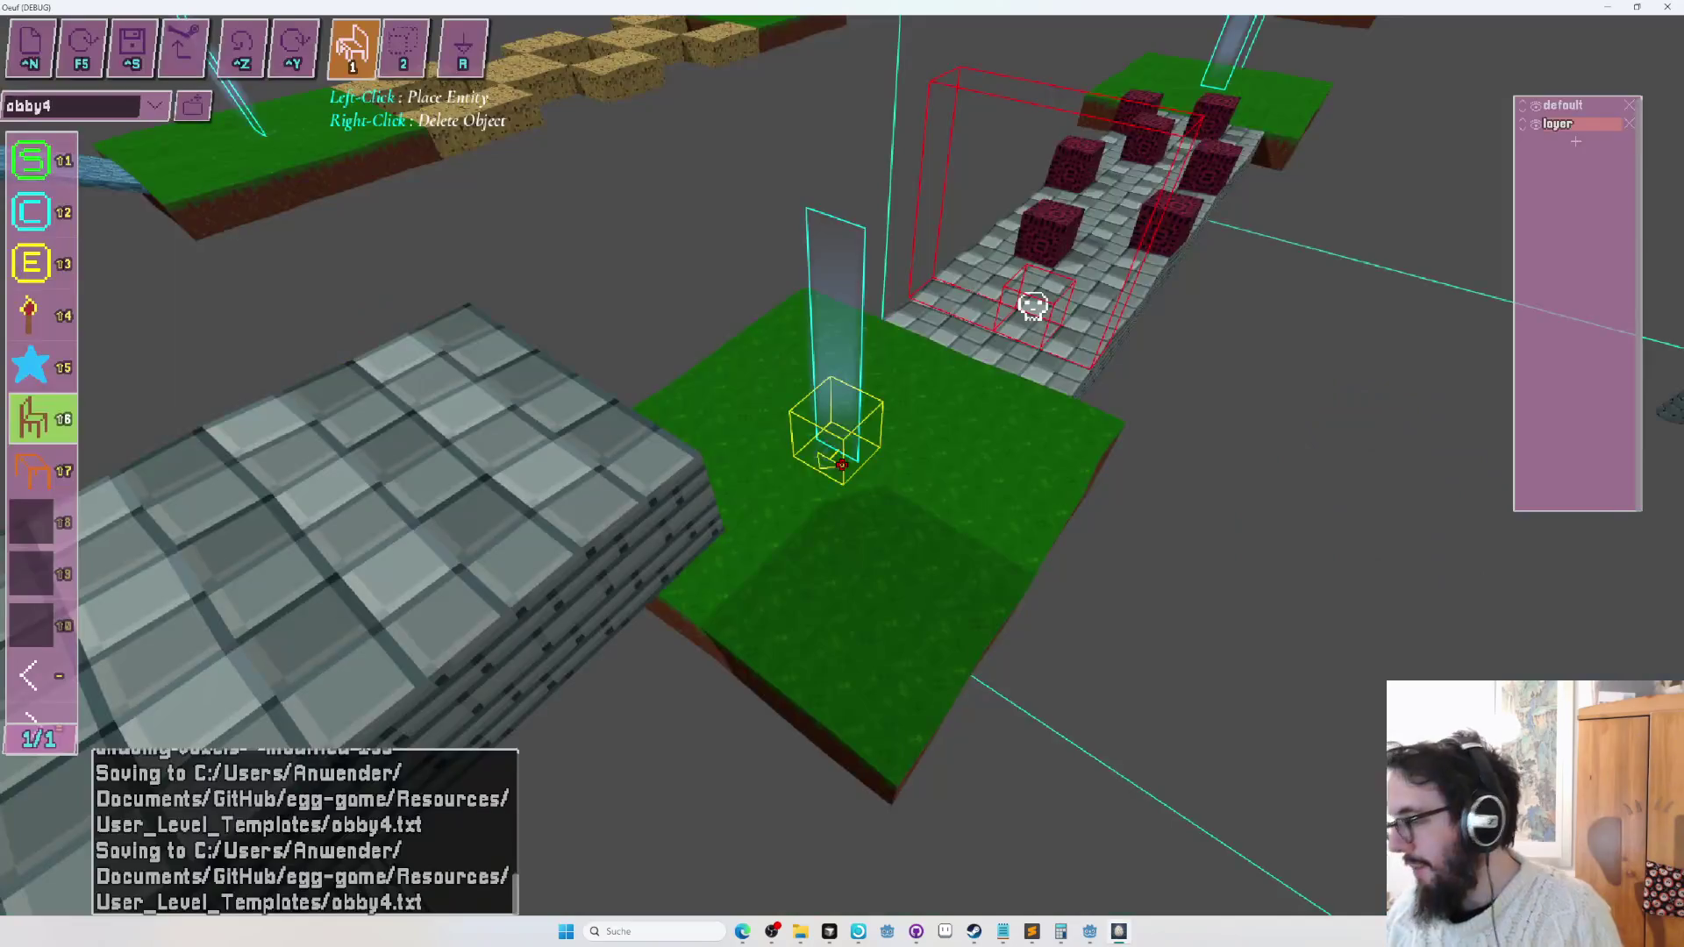
Undo the last block edit with Ctrl+Z and position the camera side-on above the stone bridge path.
key(s)
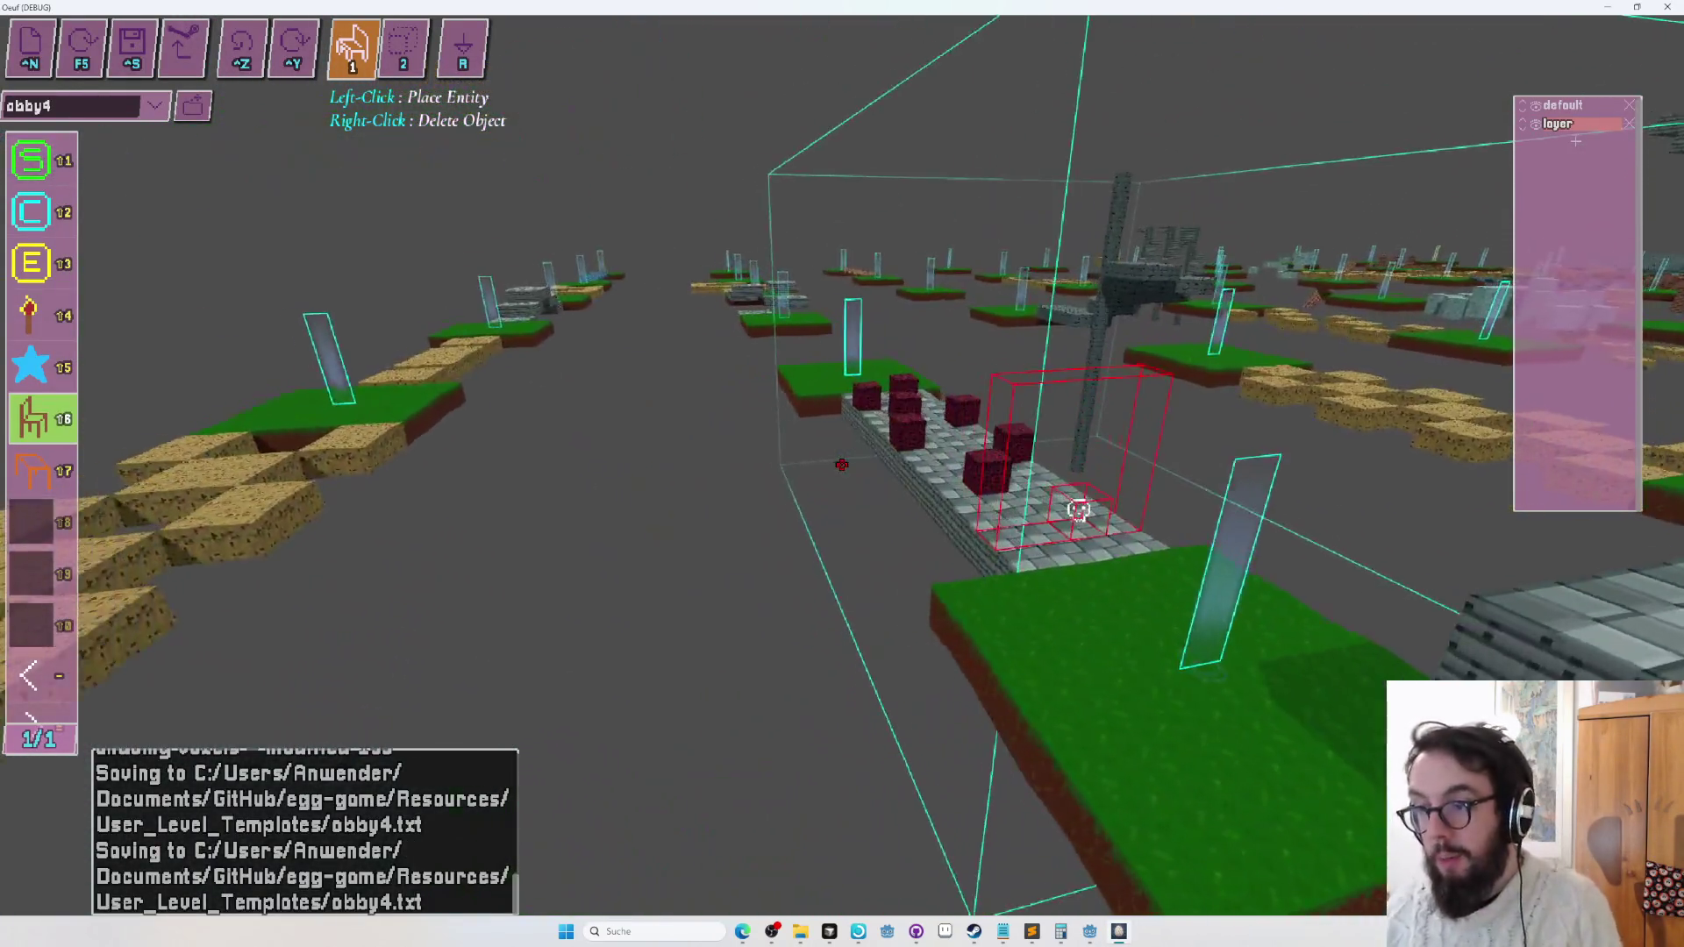
key(Tab)
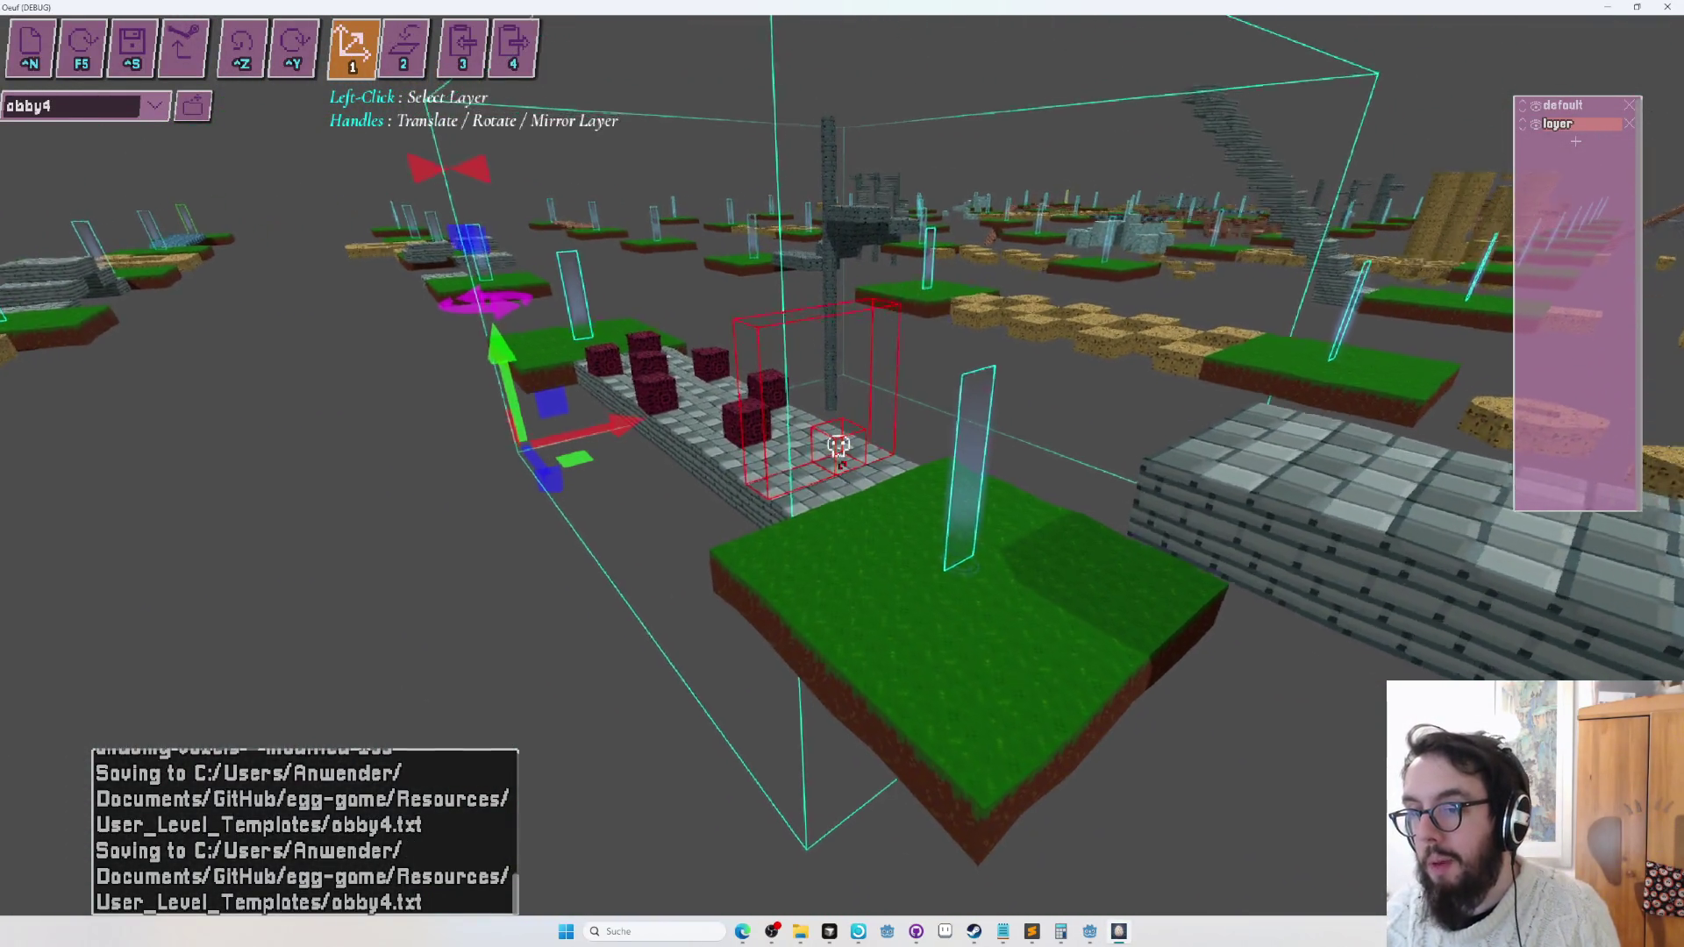
key(Tab)
key(ctrl+z)
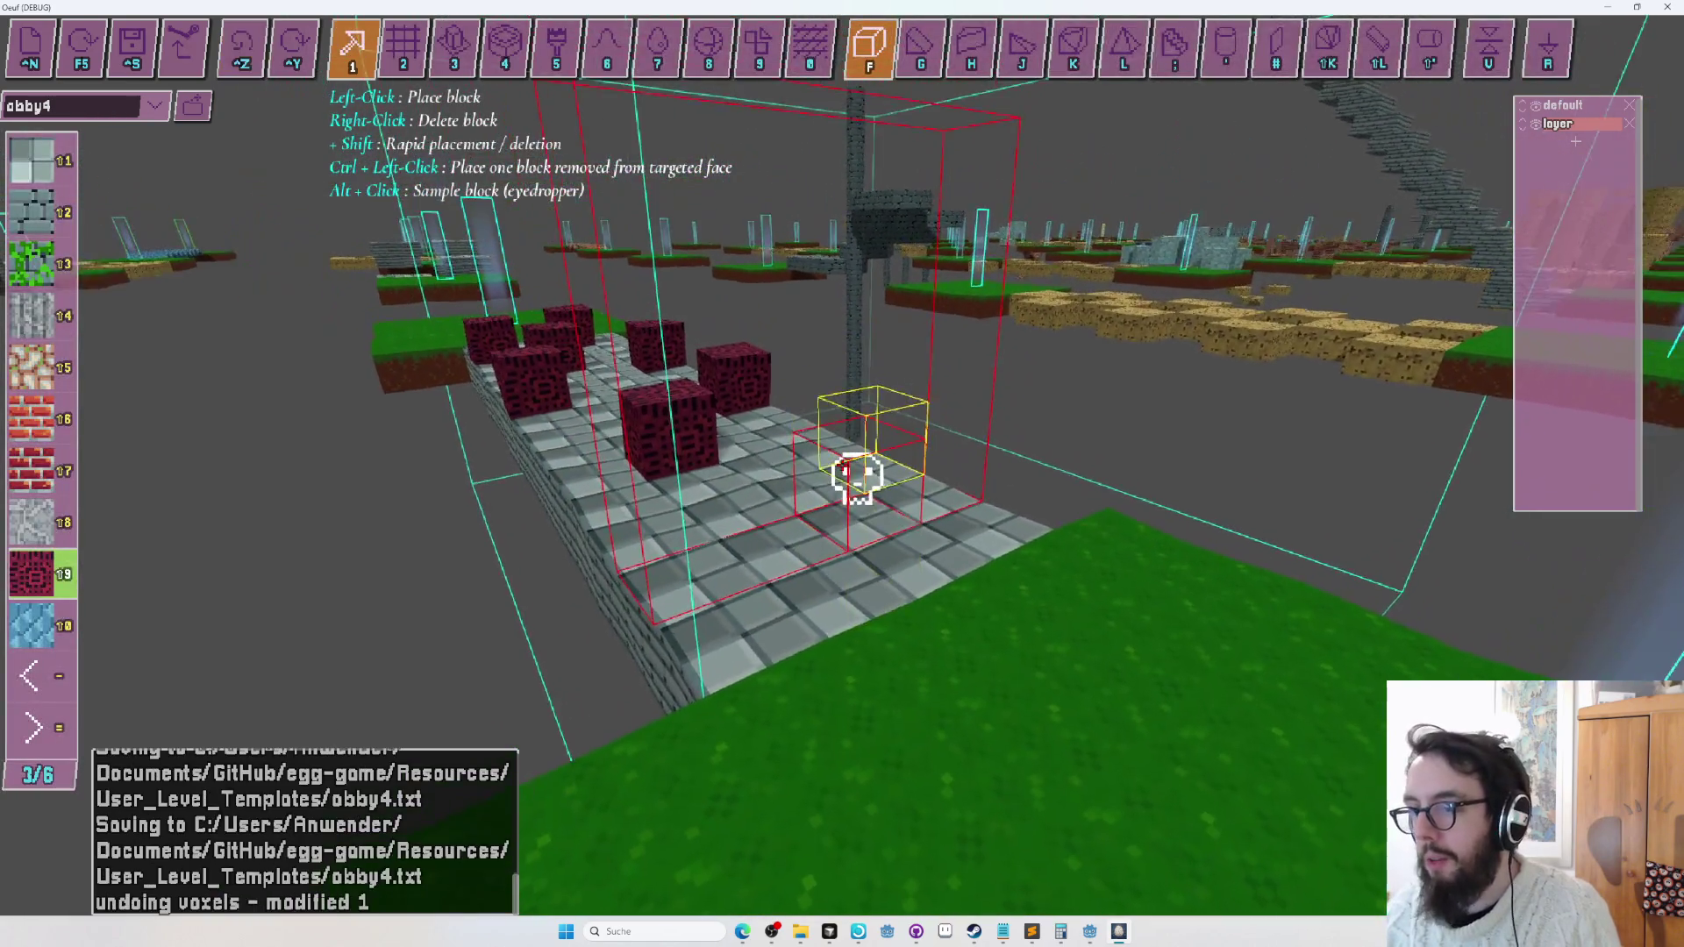
key(Tab)
key(Tab)
key(Tab)
key(s)
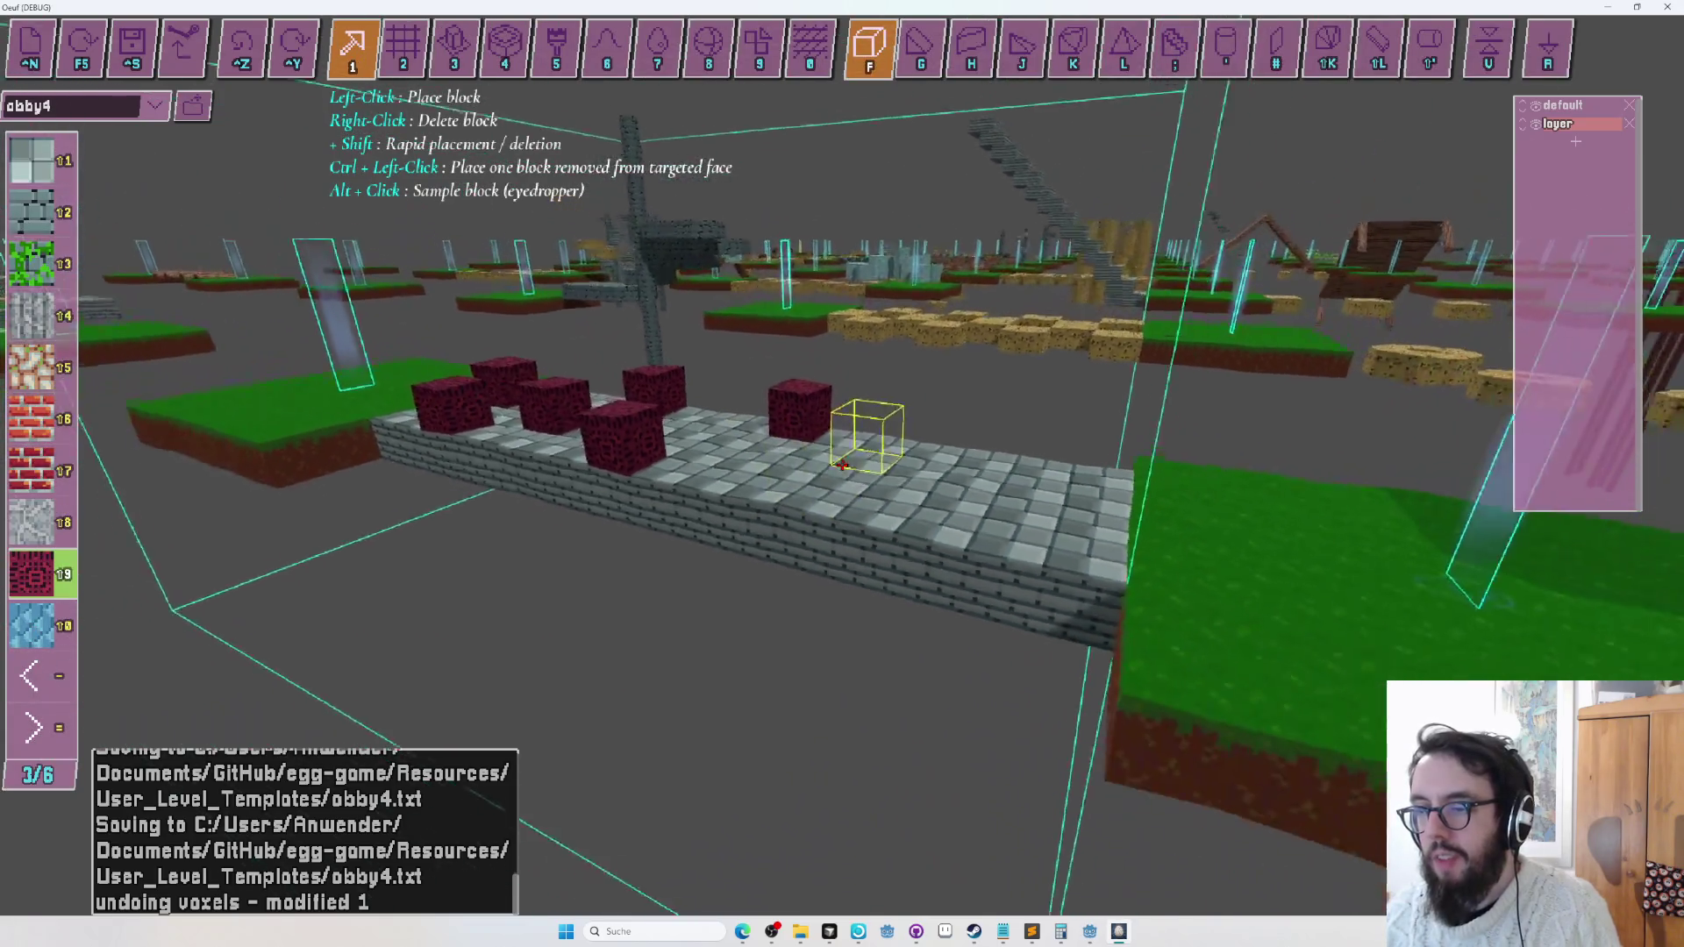
key(w)
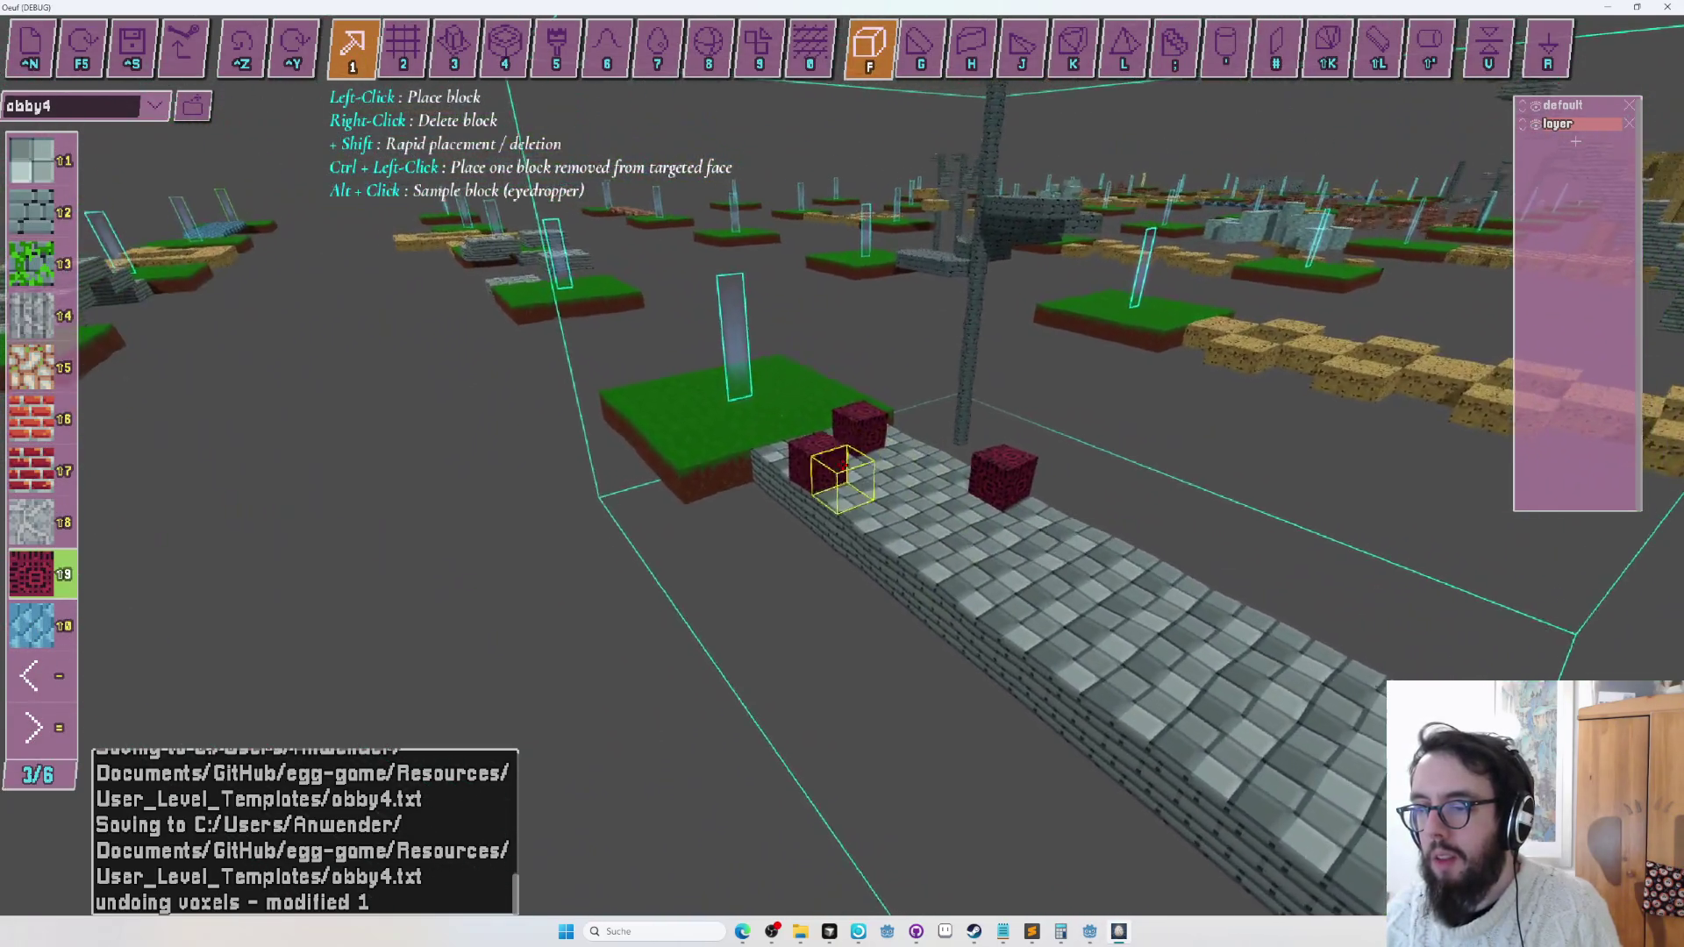
key(a)
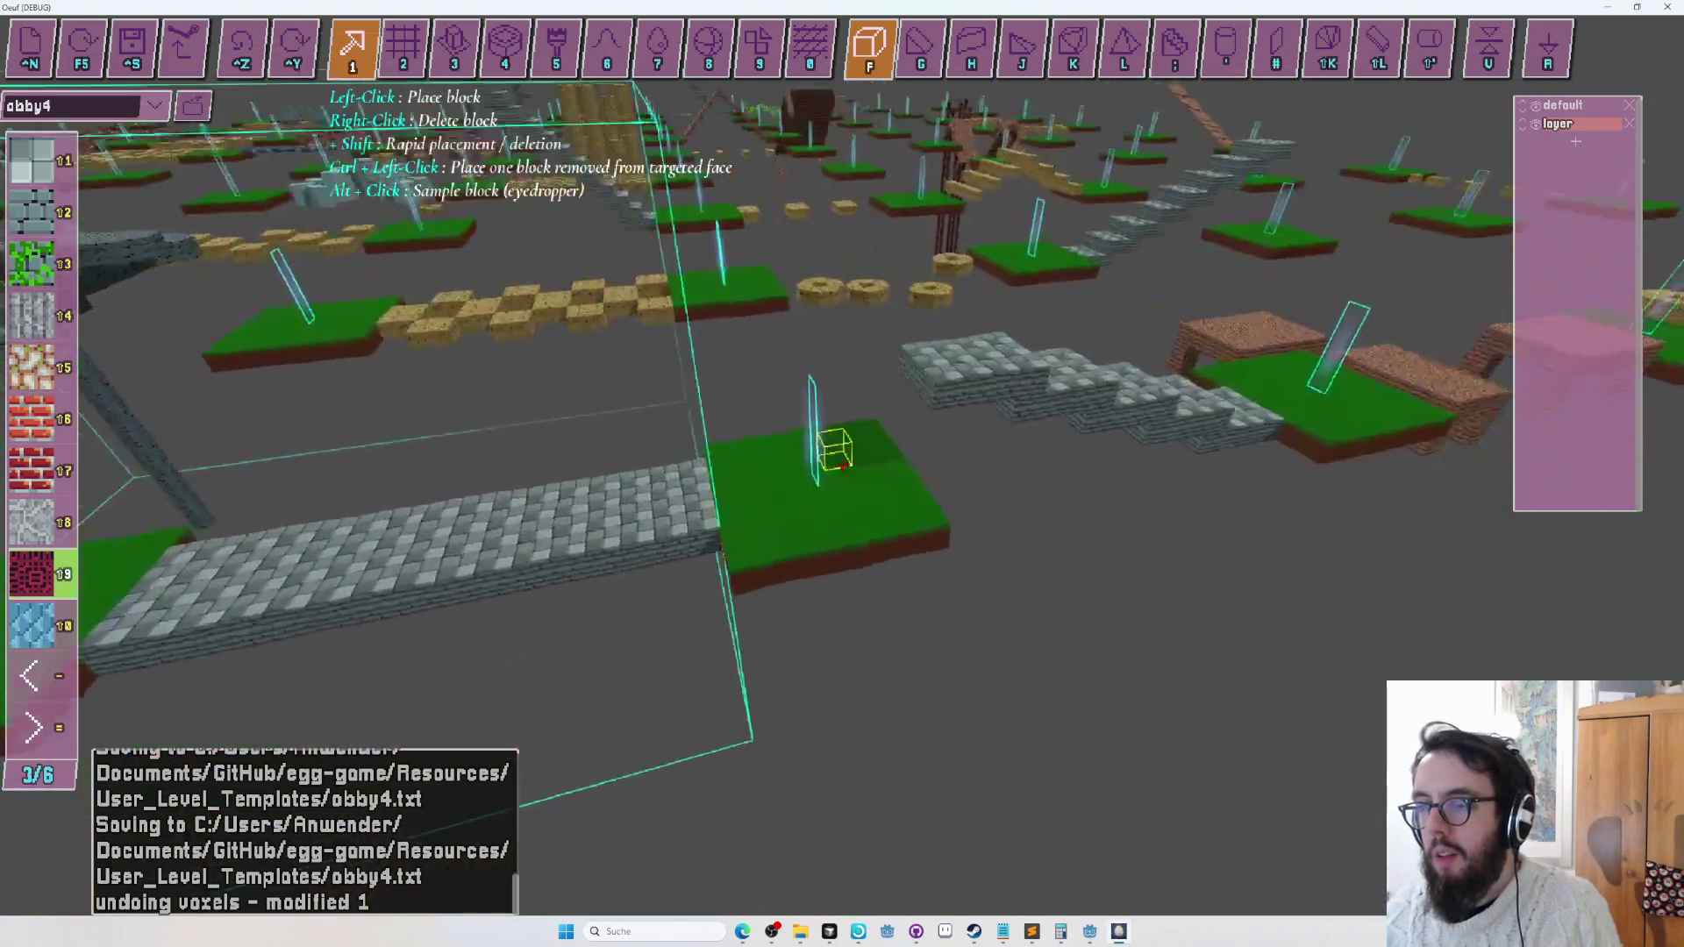
Cut a rectangular gap out of the middle of the stone bridge with the planar sheet tool.
key(2)
key(w)
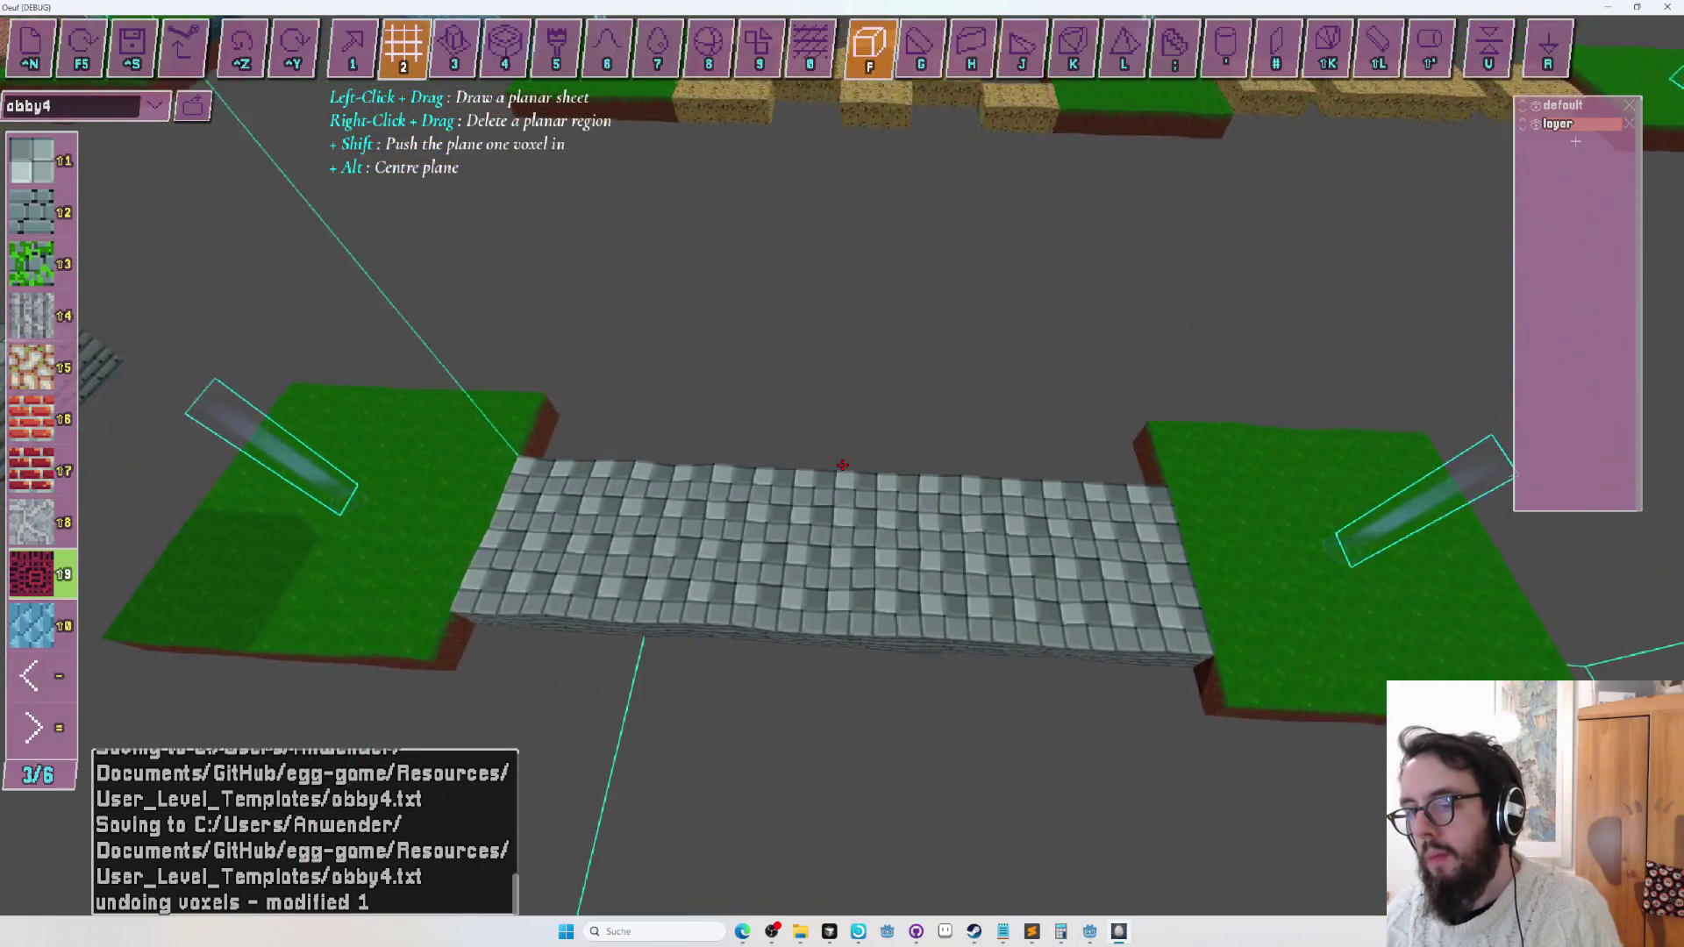
drag(842, 465, 841, 465)
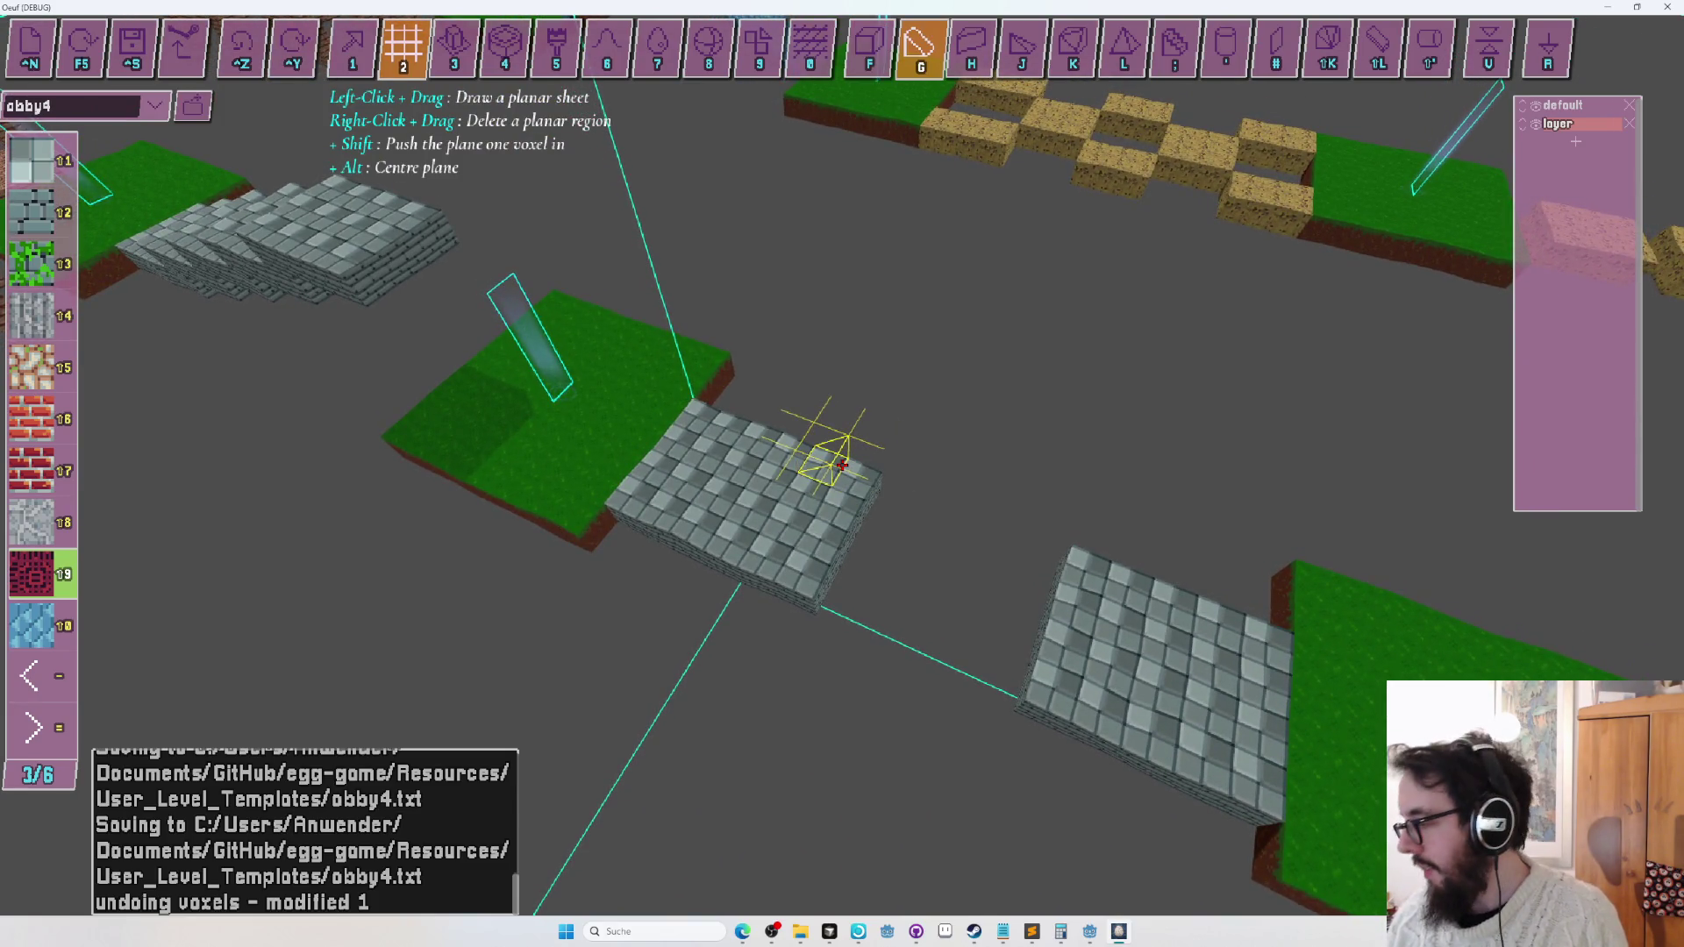
Draw a raised magenta sheet across the bridge gap using tile 9.
key(a)
drag(842, 465, 842, 464)
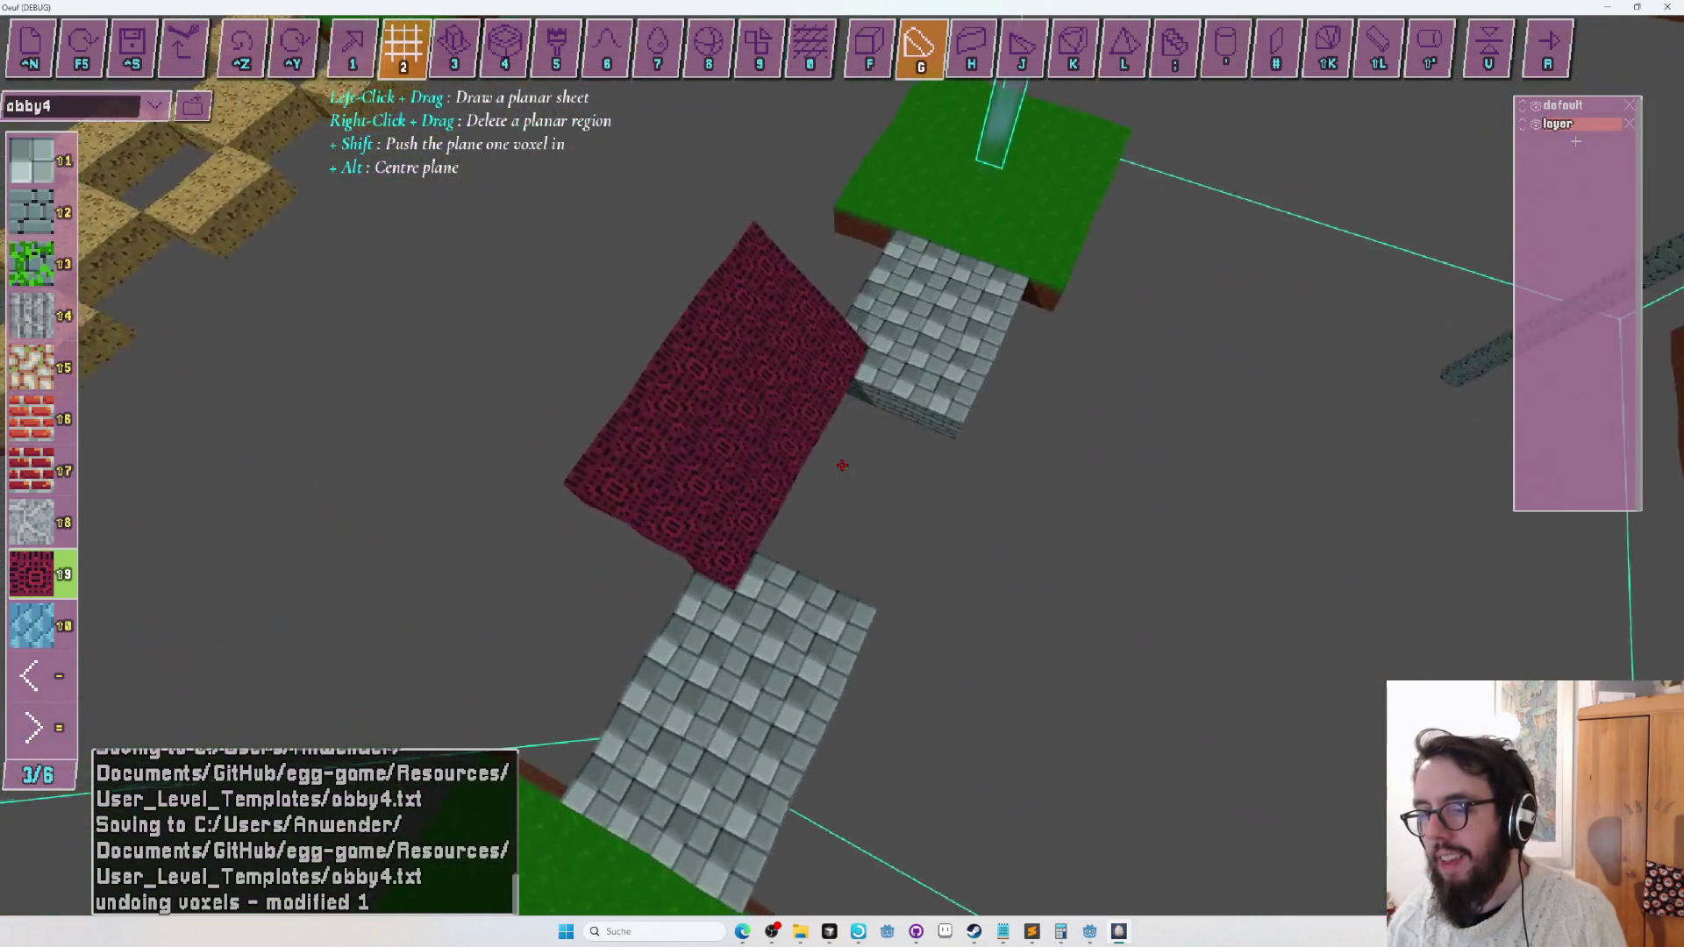
scroll(842, 465, down, 5)
mouse_move(868, 473)
mouse_down()
mouse_move(846, 477)
mouse_move(832, 452)
mouse_up()
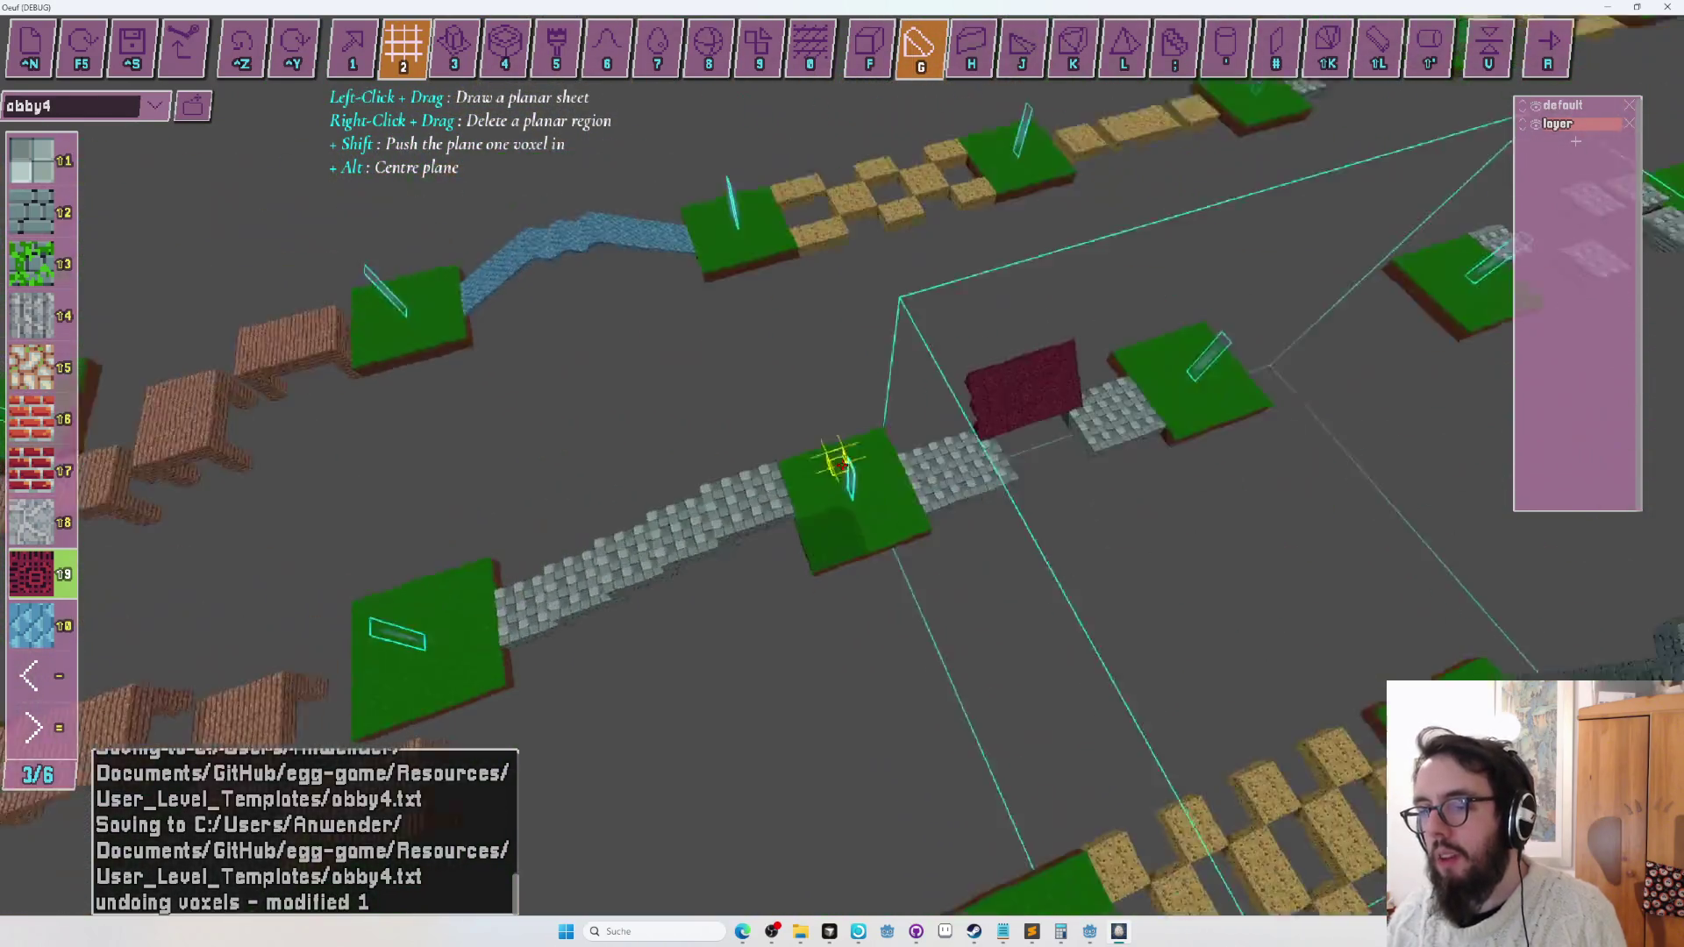
Run a quick playtest, then return to the editor's entity placement mode.
key(r)
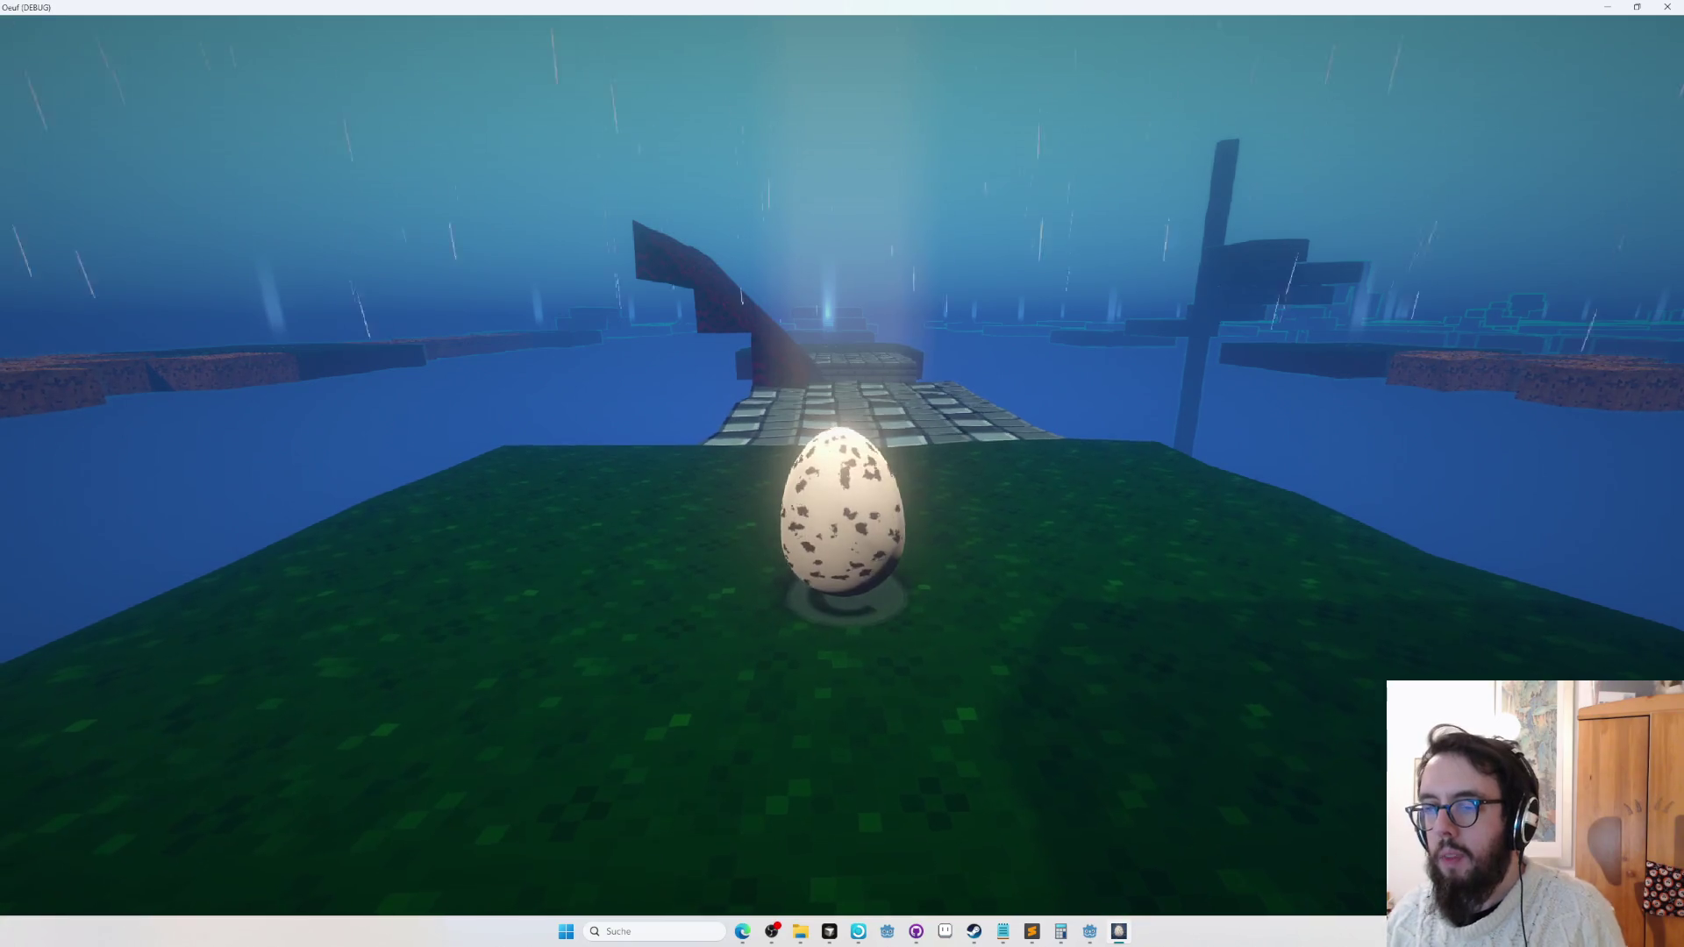
key(Escape)
key(shift+Tab)
key(Tab)
key(Tab)
key(shift+Tab)
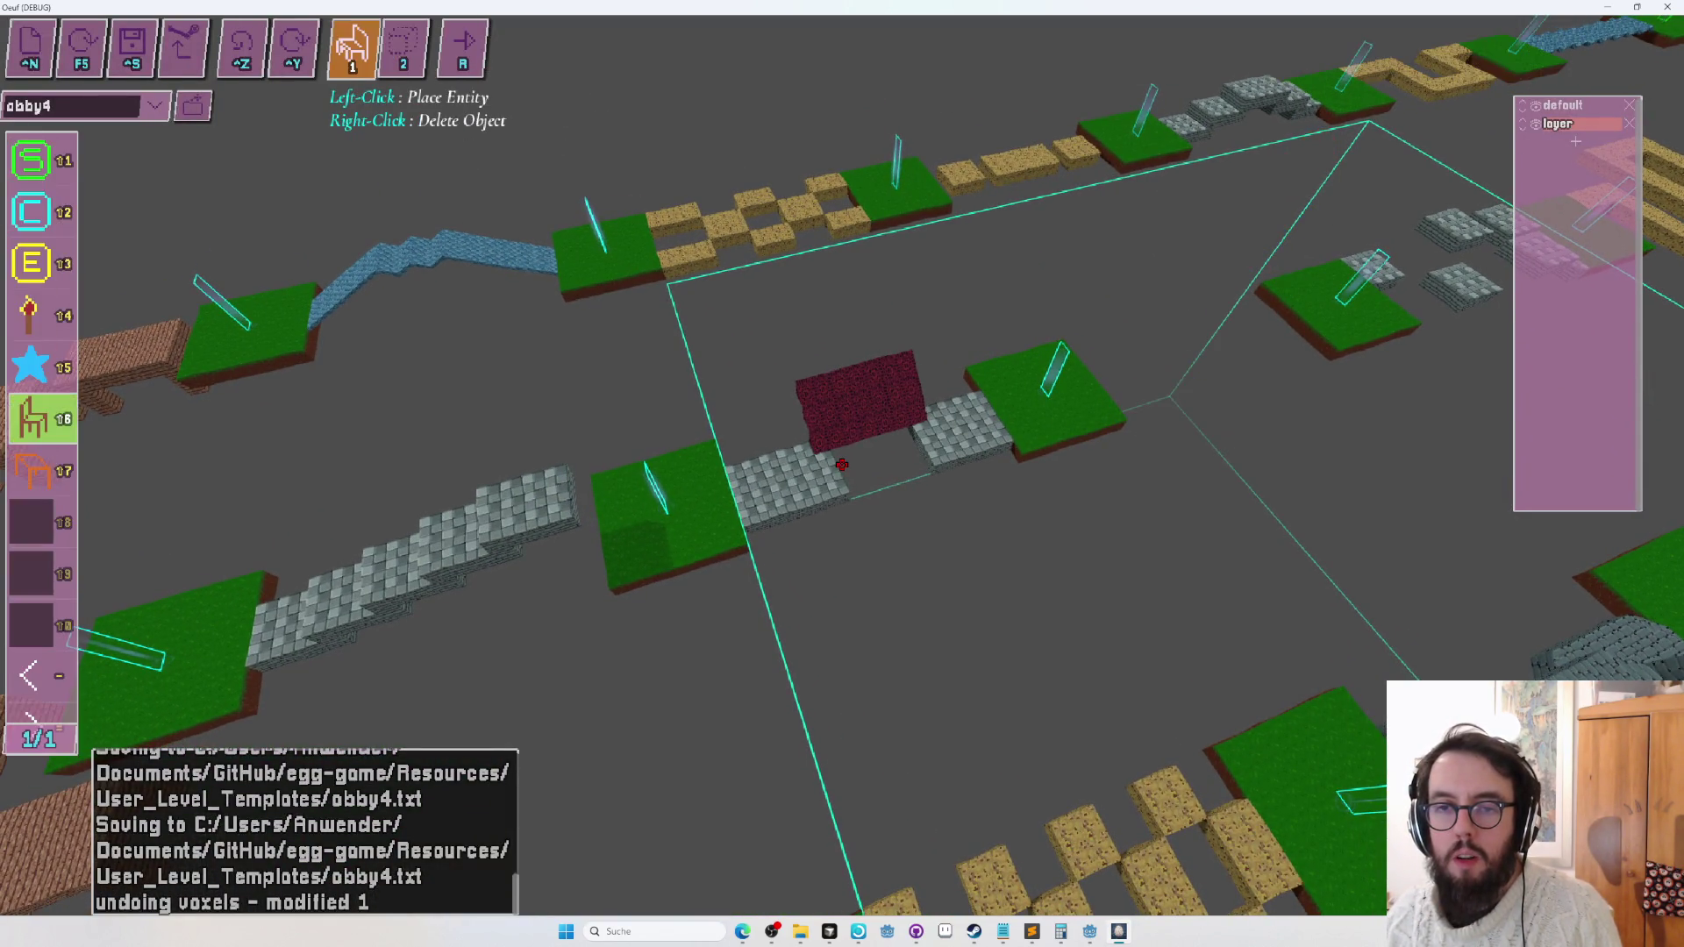
Repaint the stone bridge blocks with light blue tiles from palette slot 15.
key(shift+Tab)
key(Tab)
key(shift+Tab)
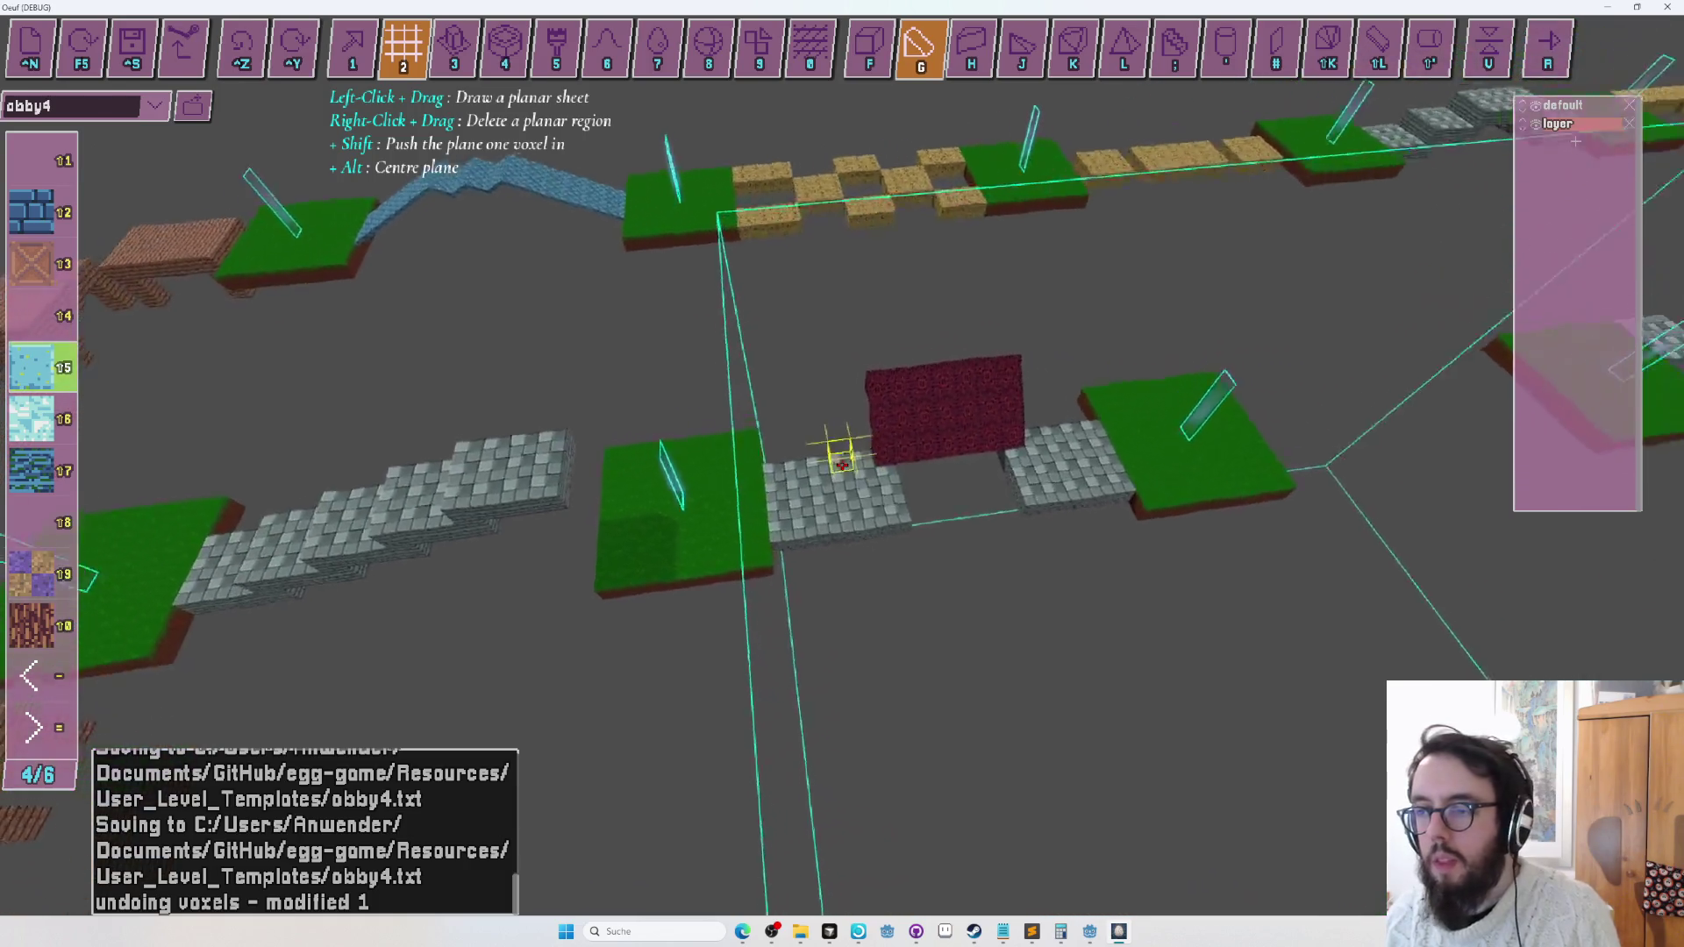
key(5)
drag(842, 465, 842, 465)
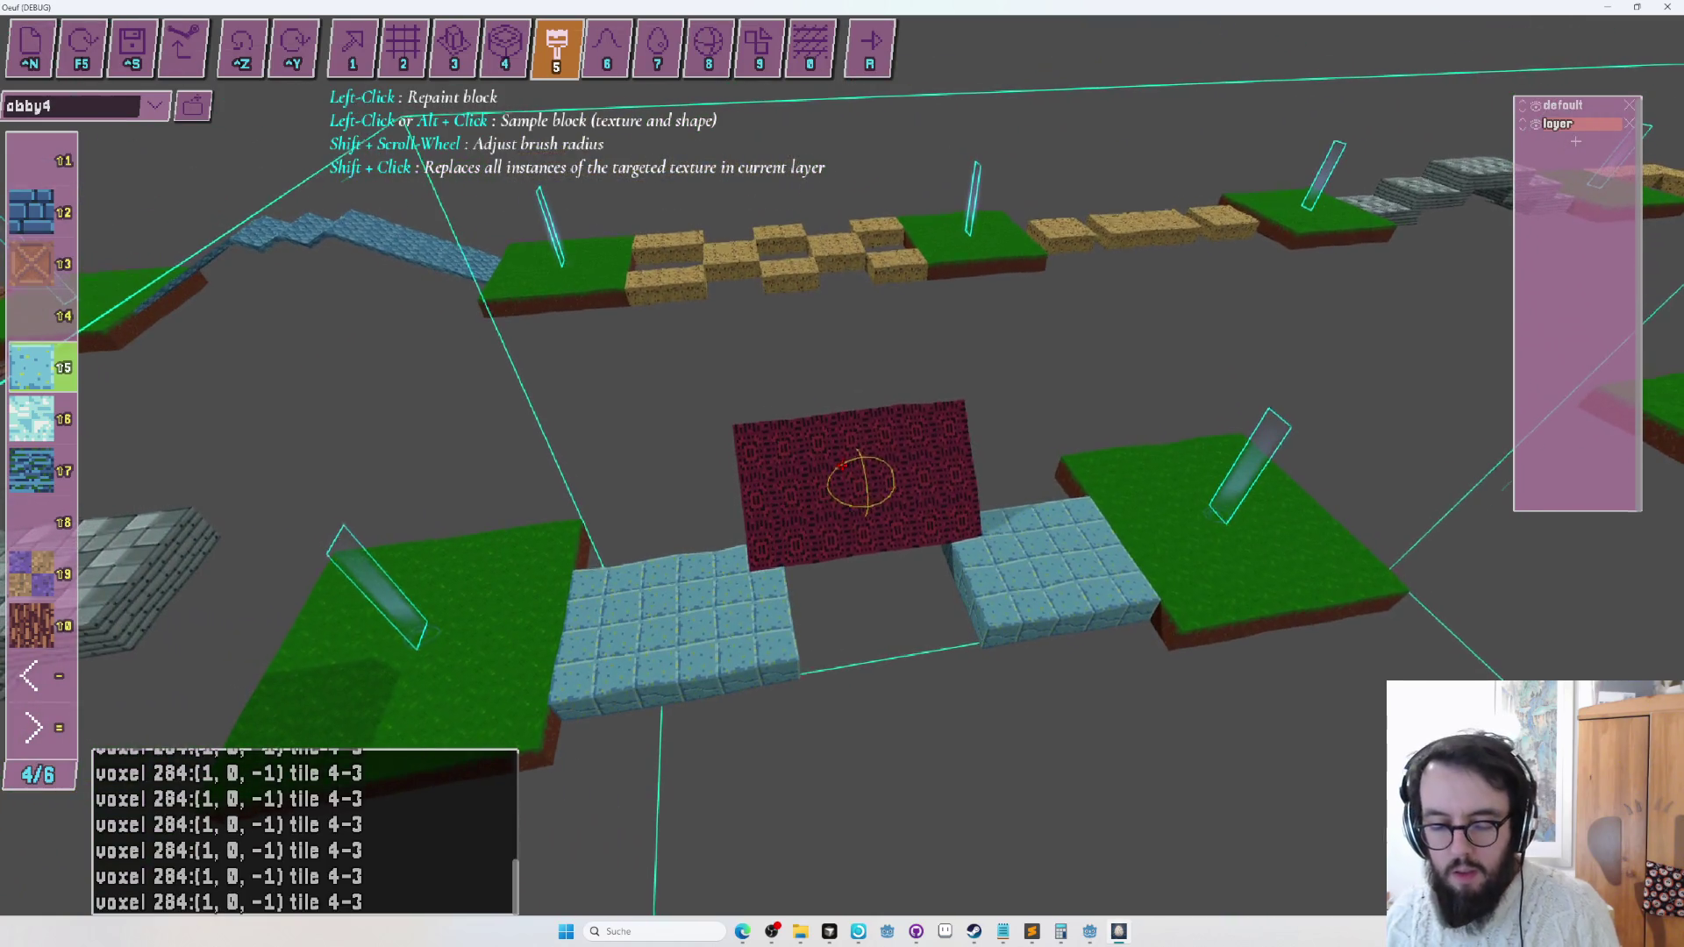
Repaint the magenta sheet with the icy texture in slot 16, save, and start a playtest.
scroll(841, 465, down, 1)
drag(841, 465, 842, 465)
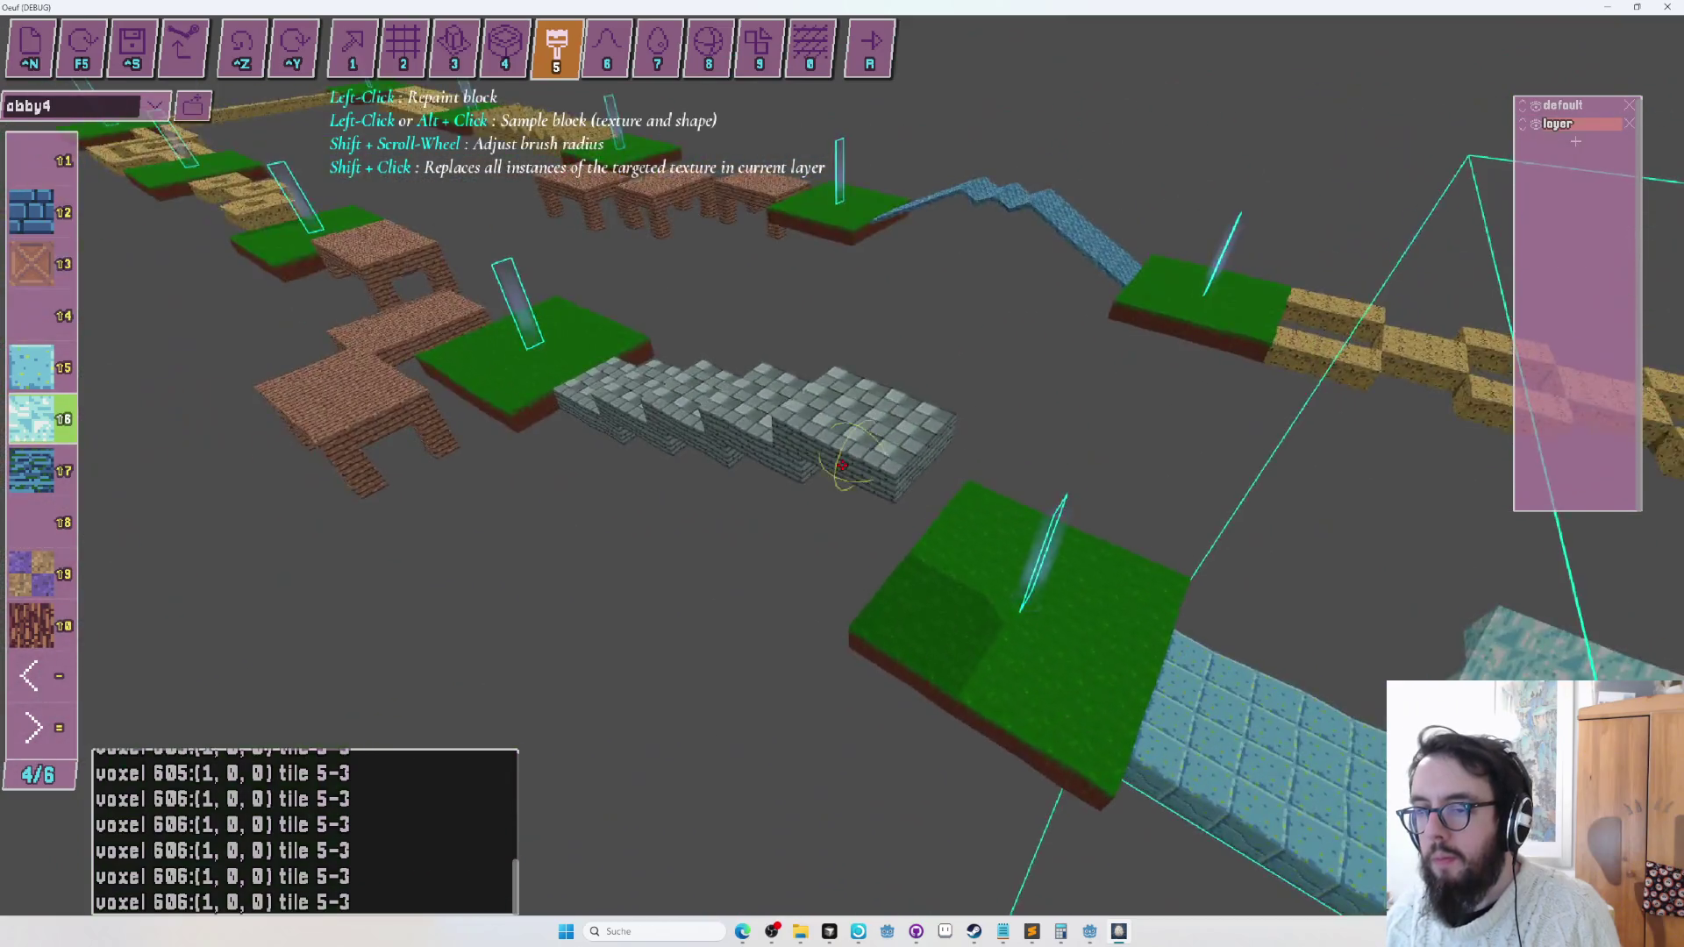
key(ctrl+s)
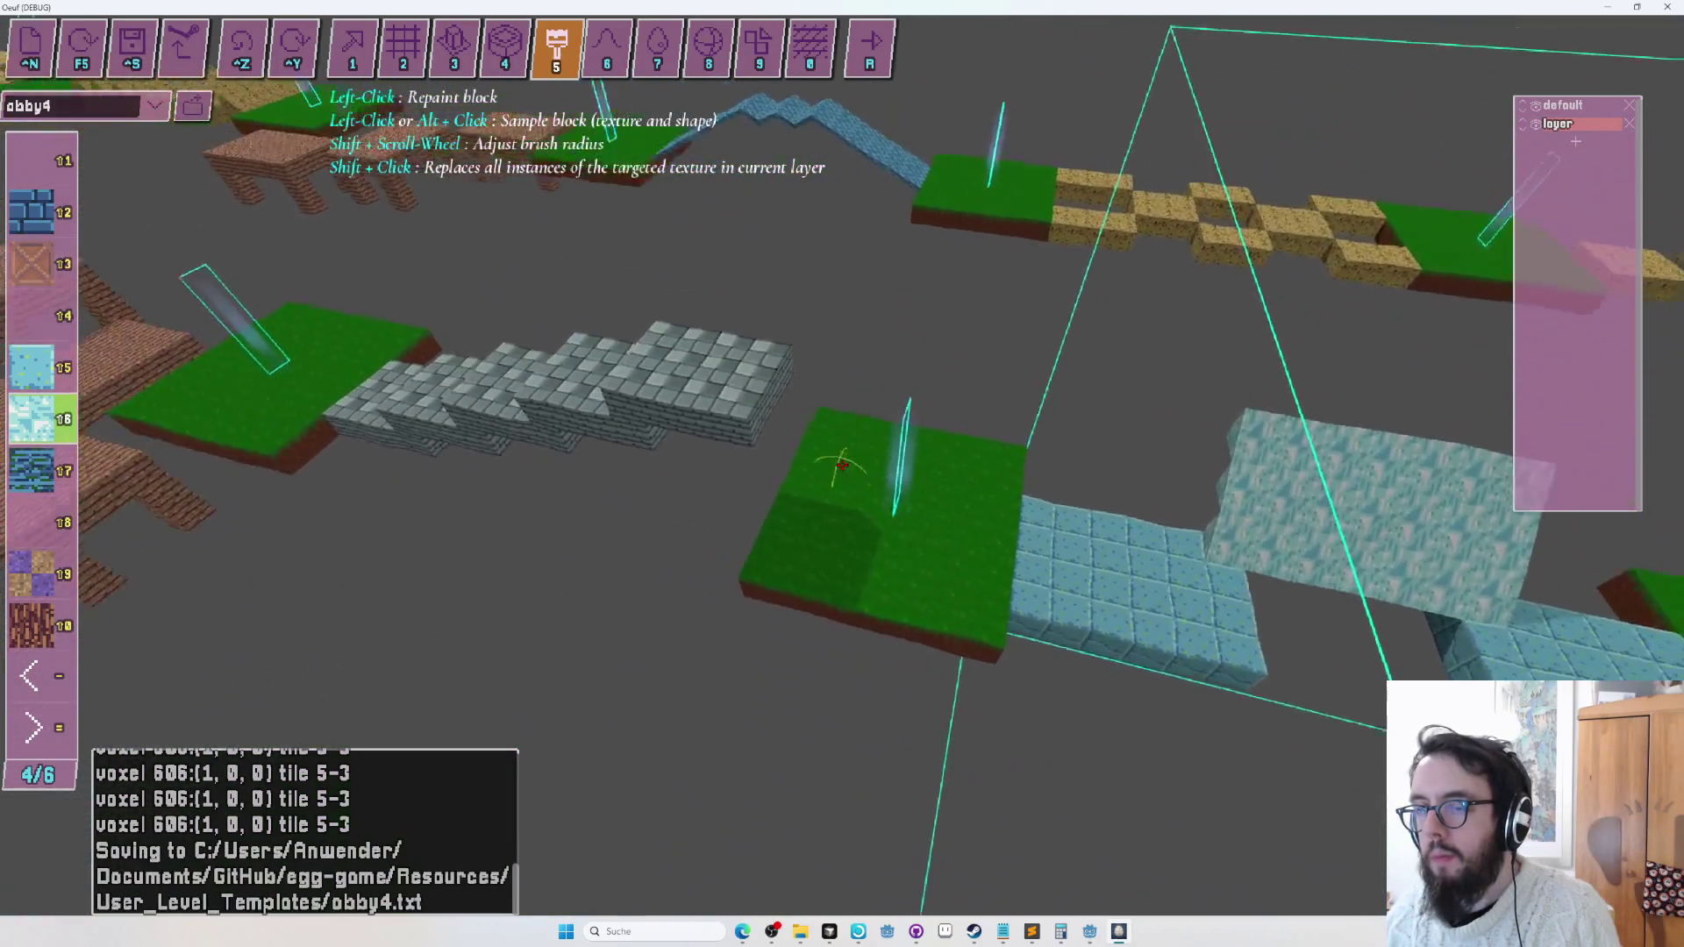
key(r)
key(r)
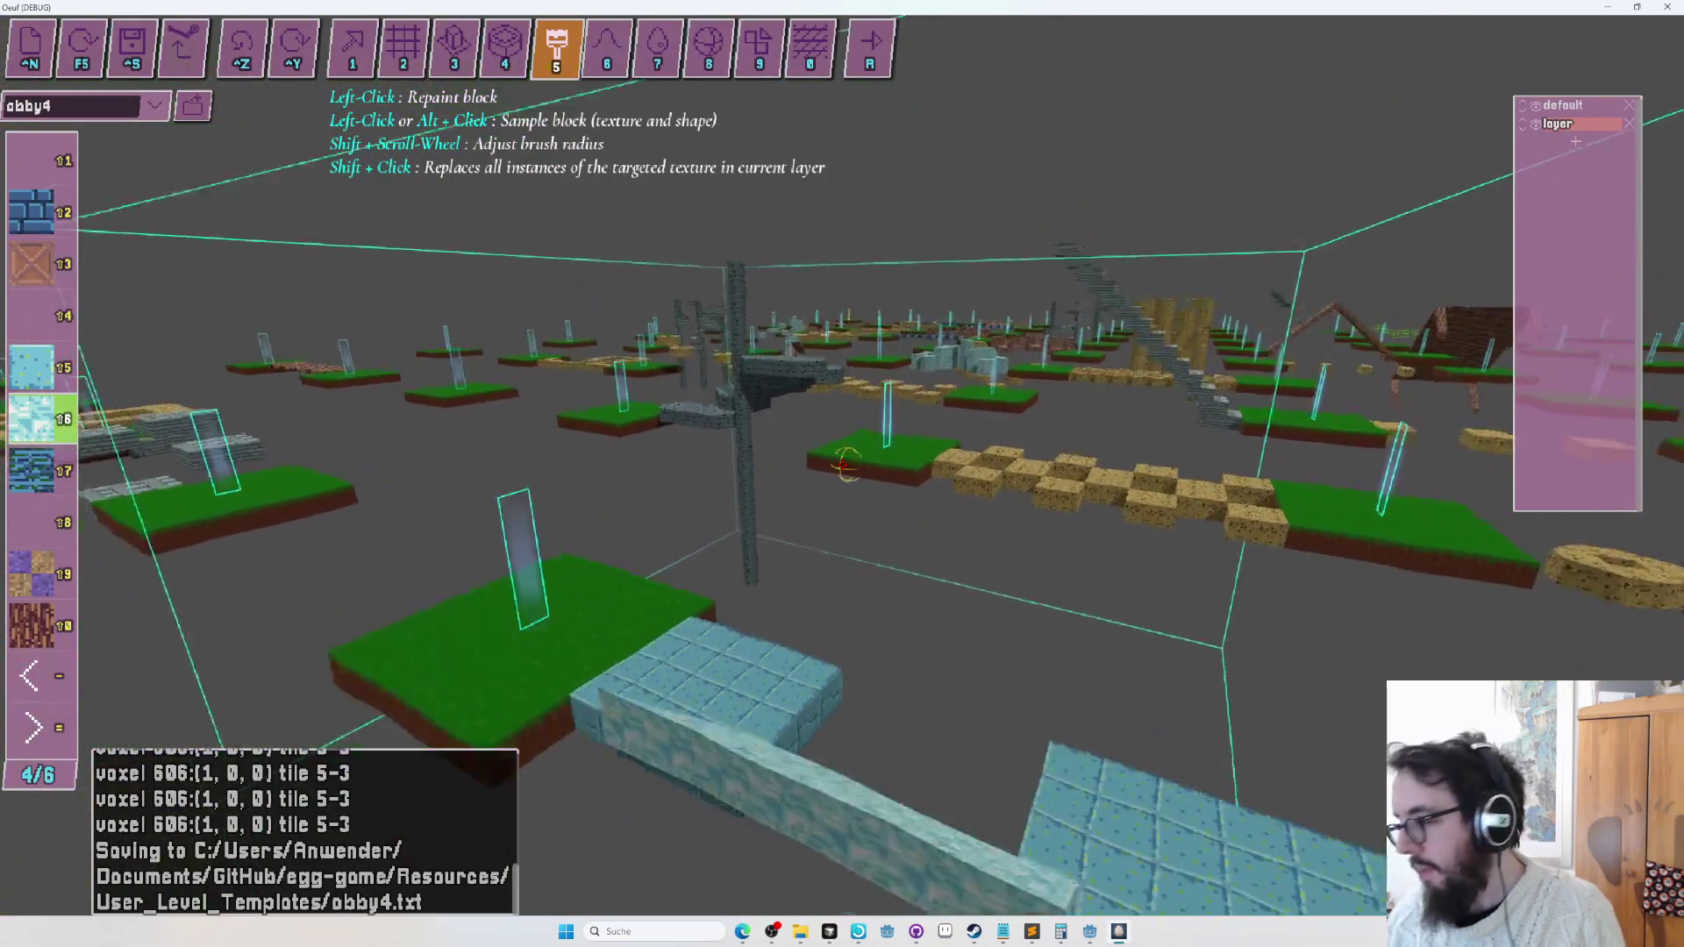
Playtest by rolling the egg across the icy blue bridge onto the goal platform, then exit to the editor.
key(1)
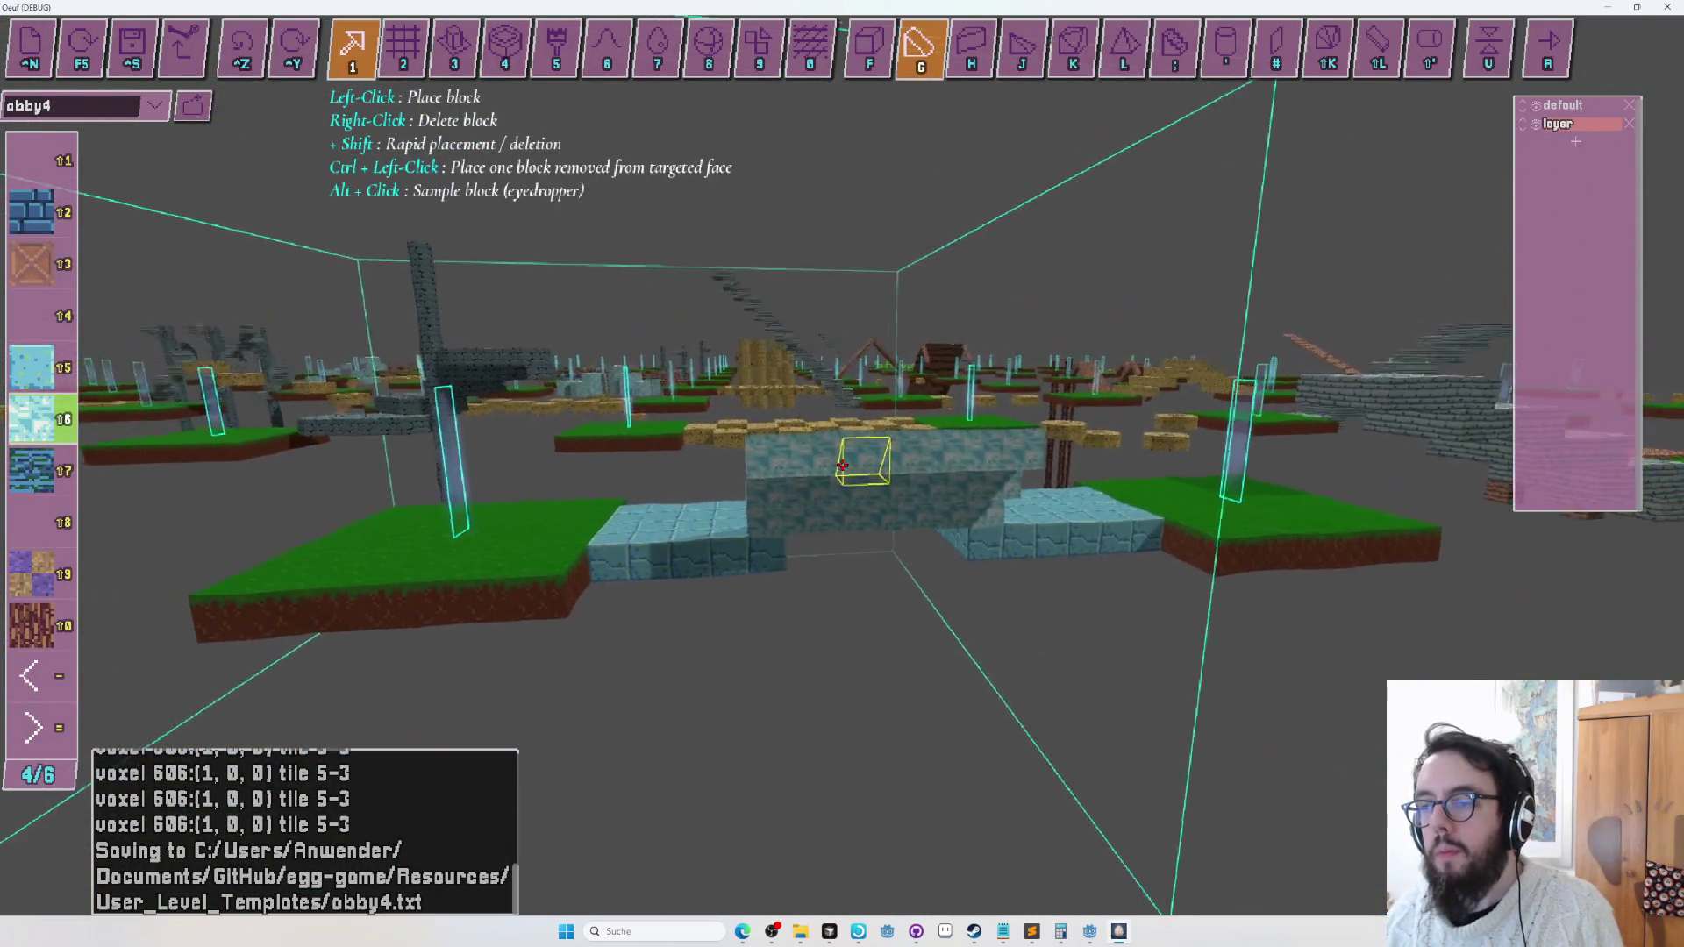
key(4)
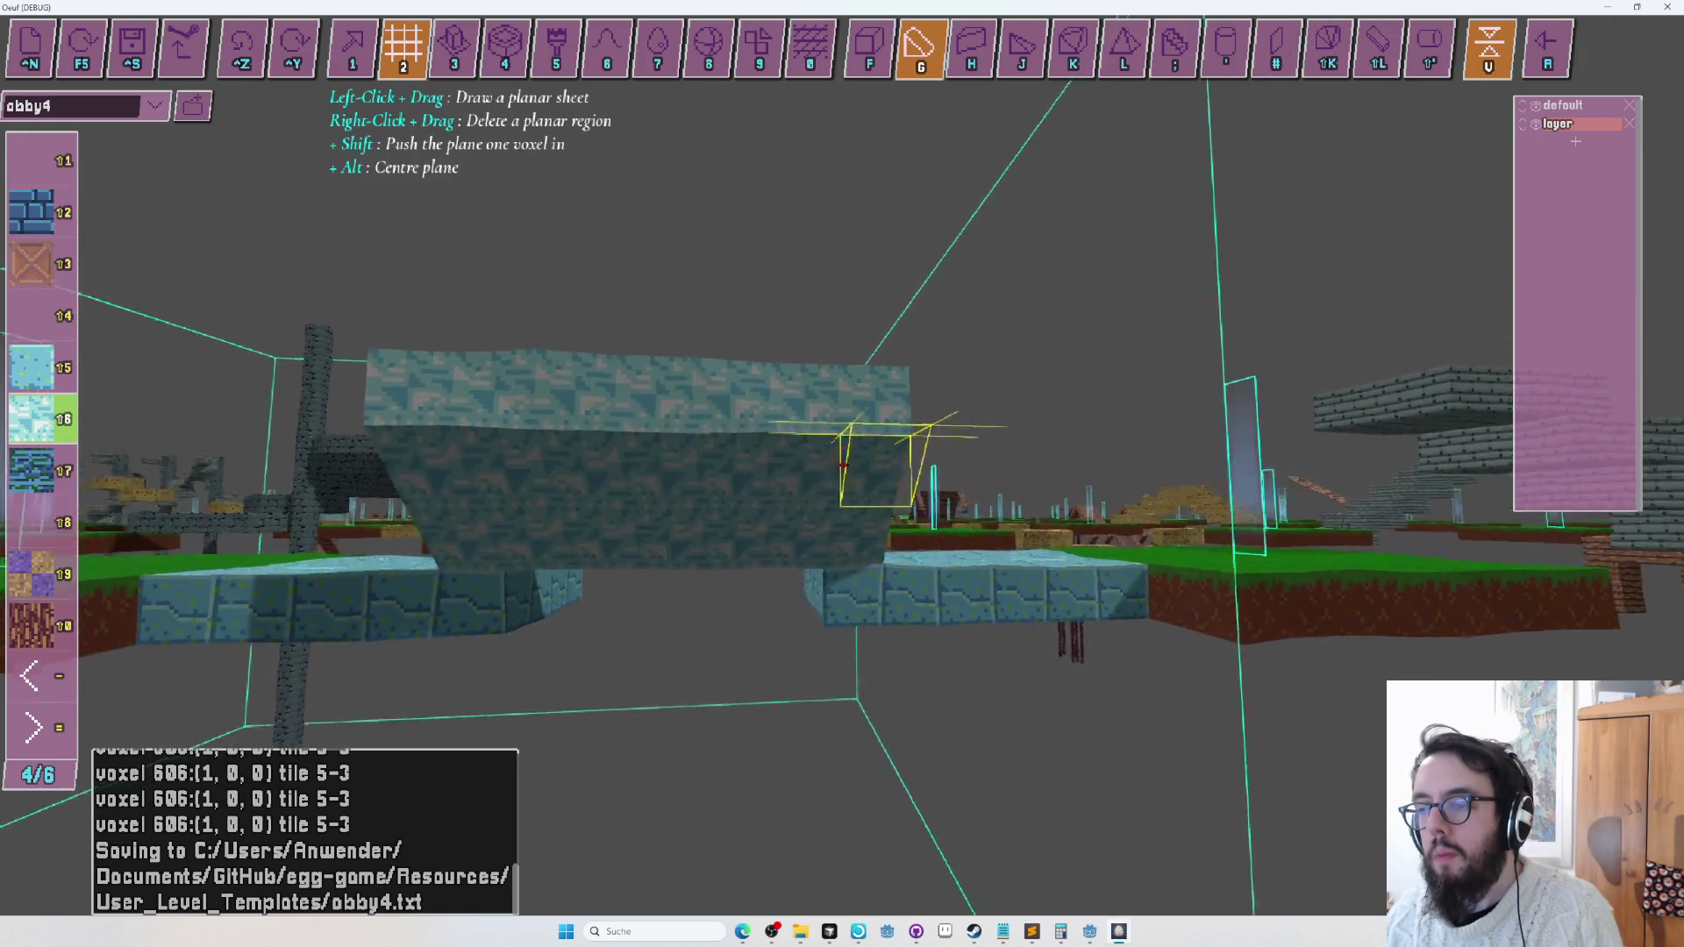
key(r)
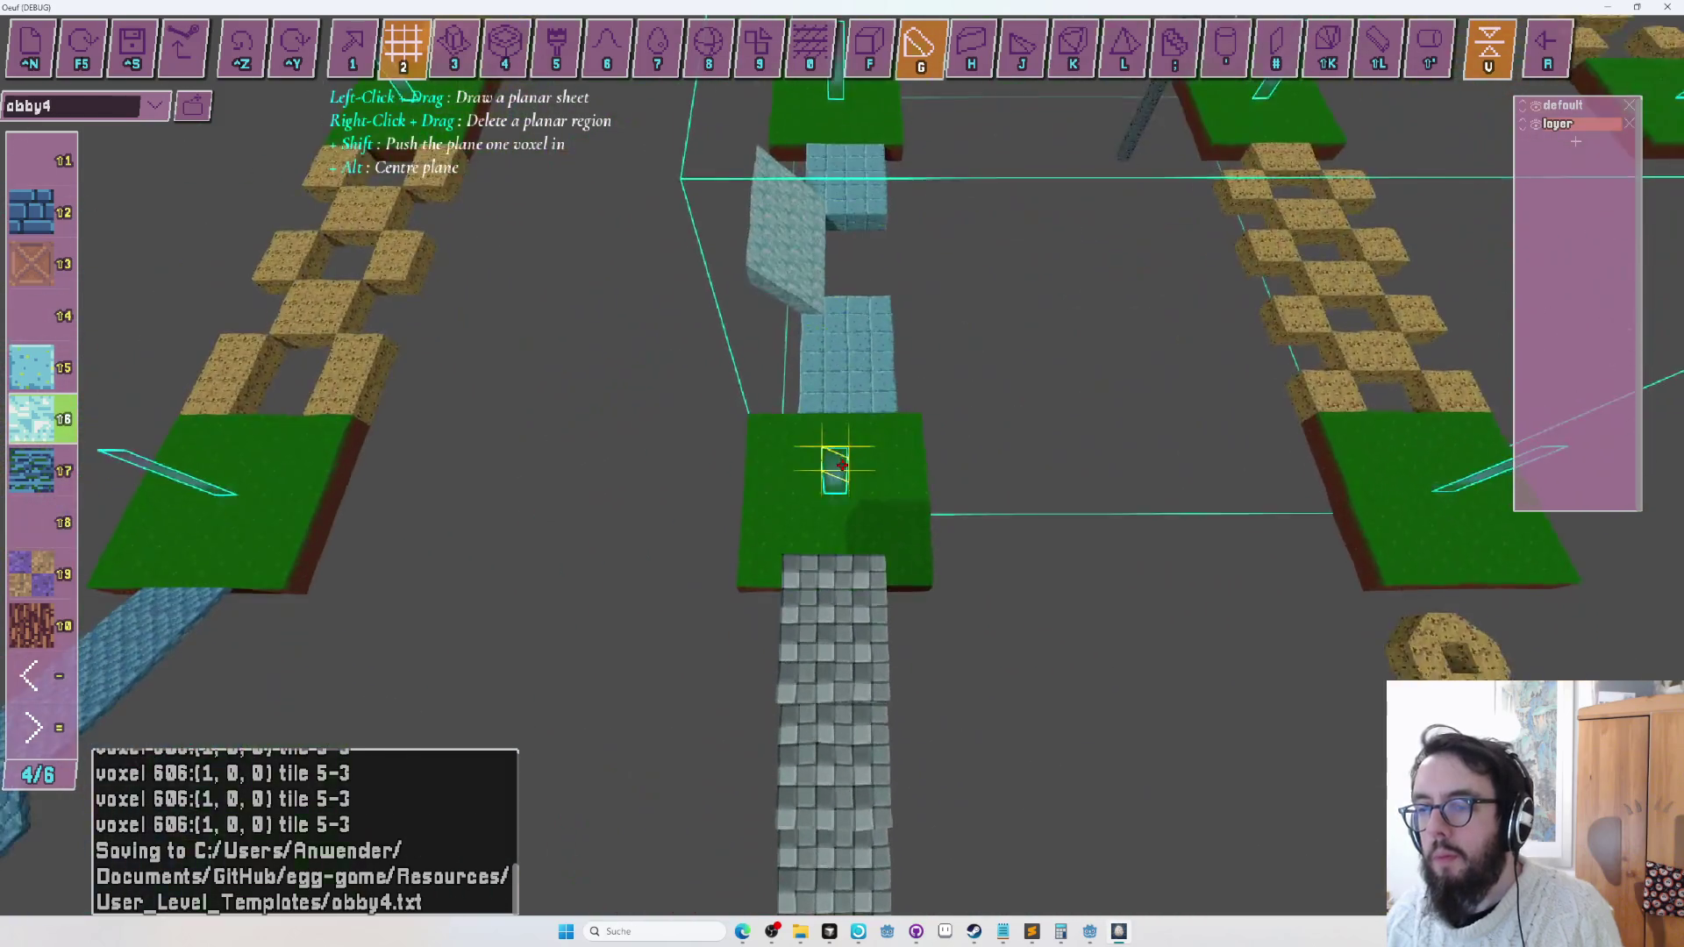
key(w)
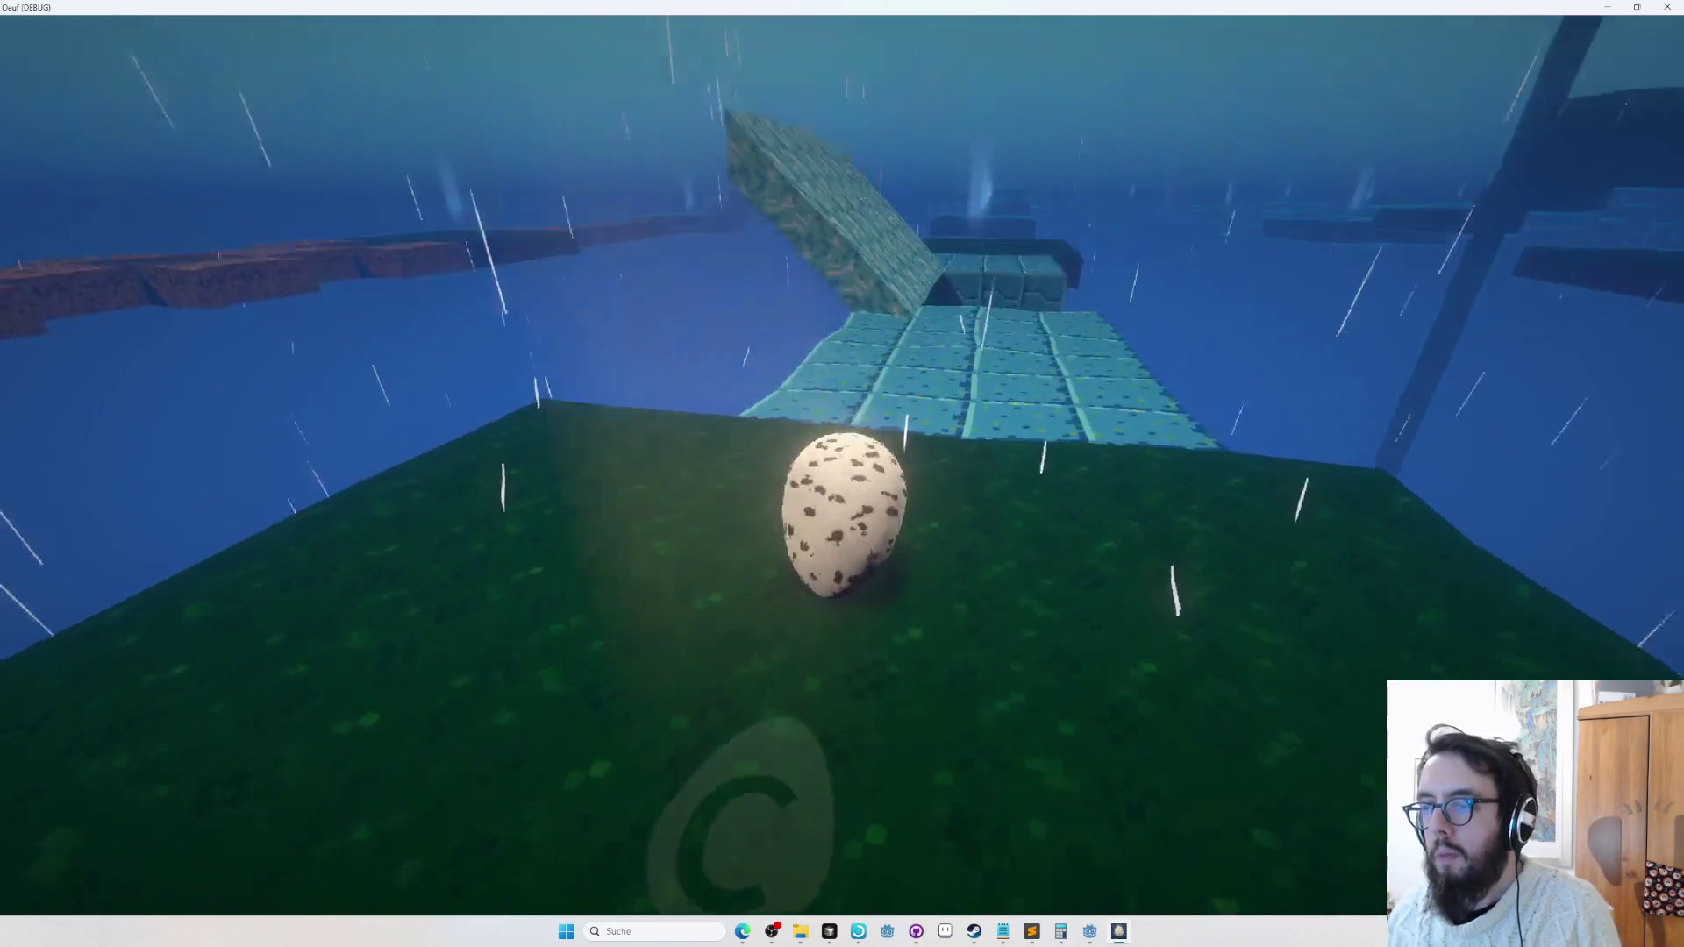
key(d)
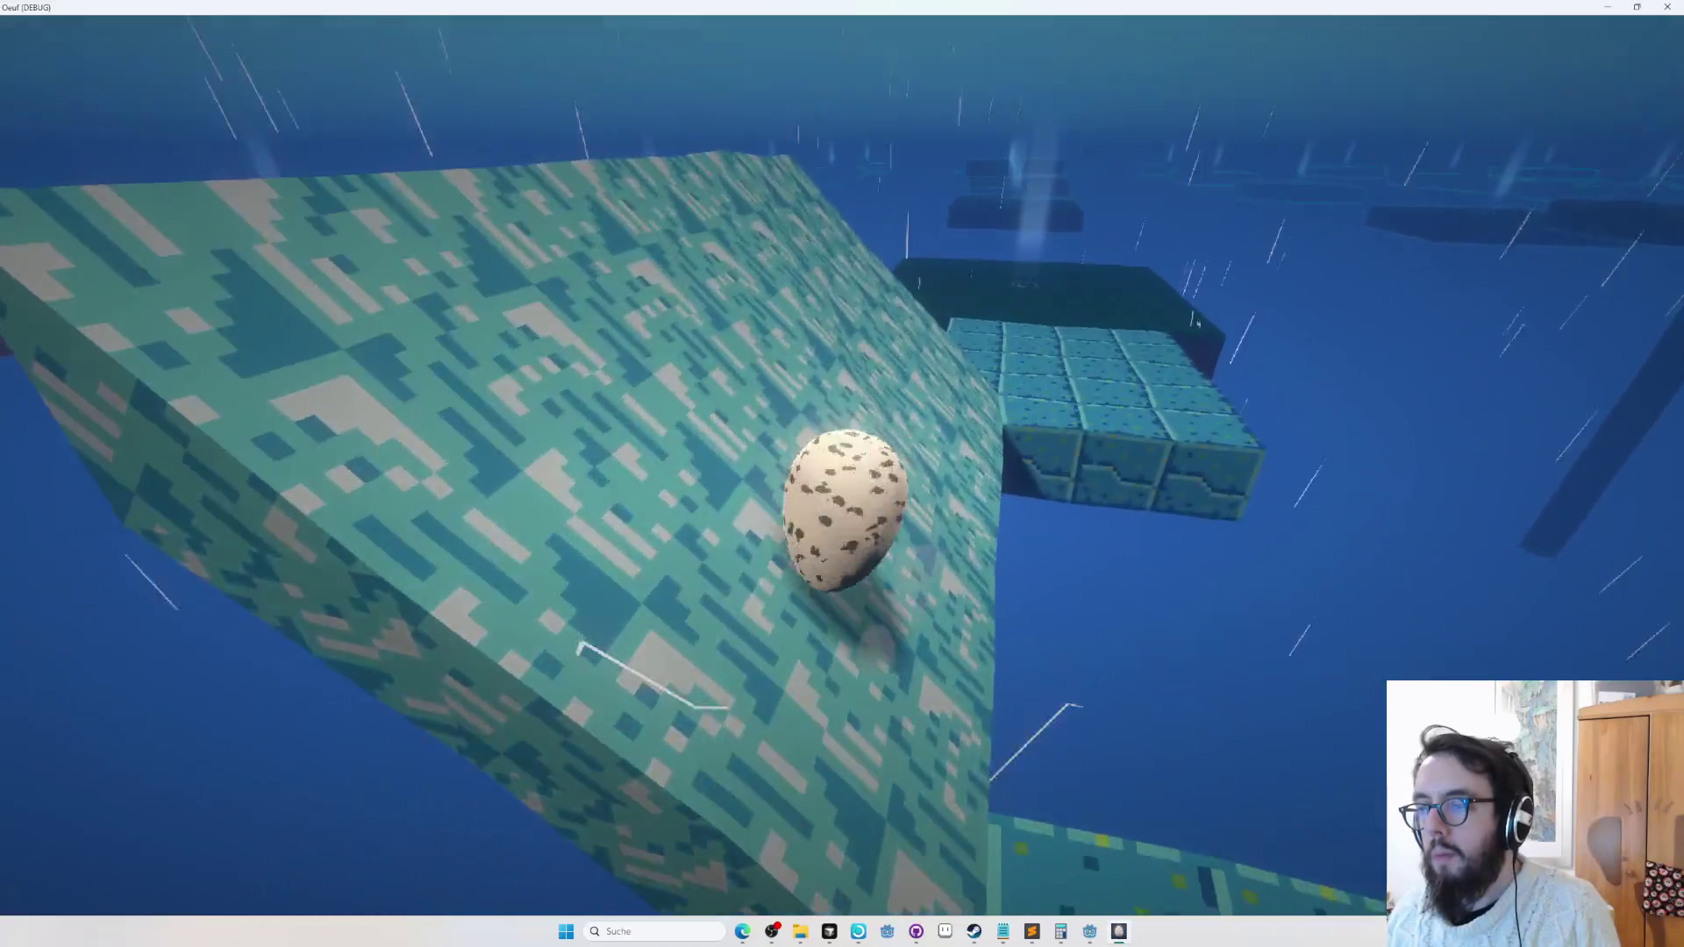
key(w)
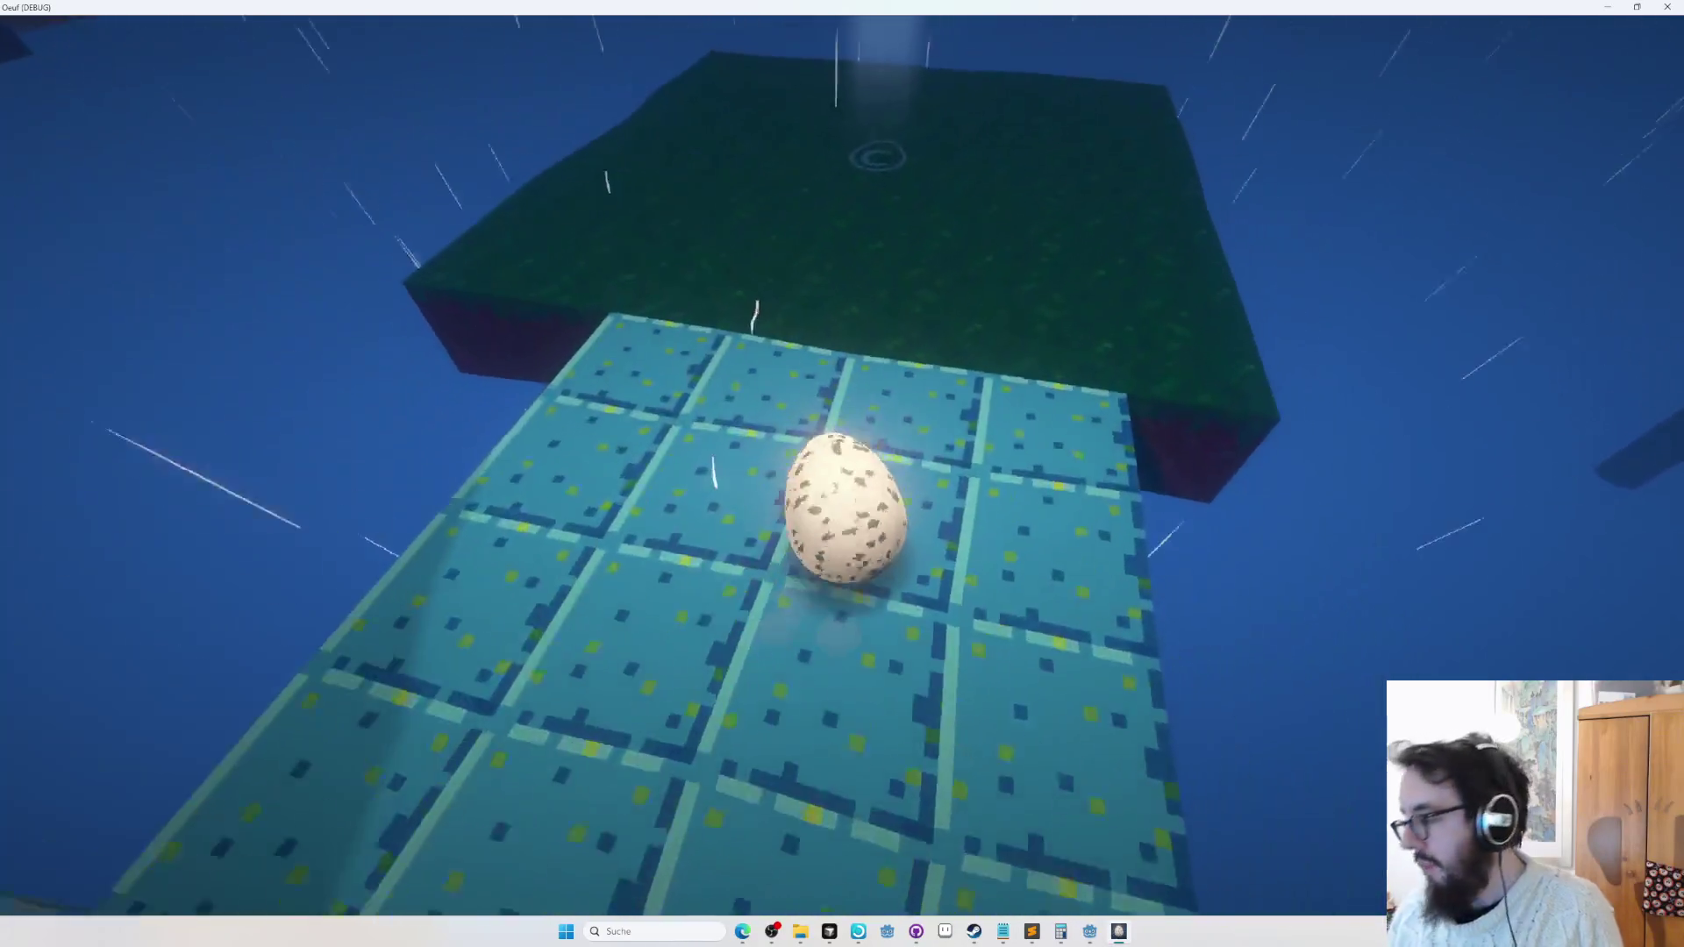
key(d)
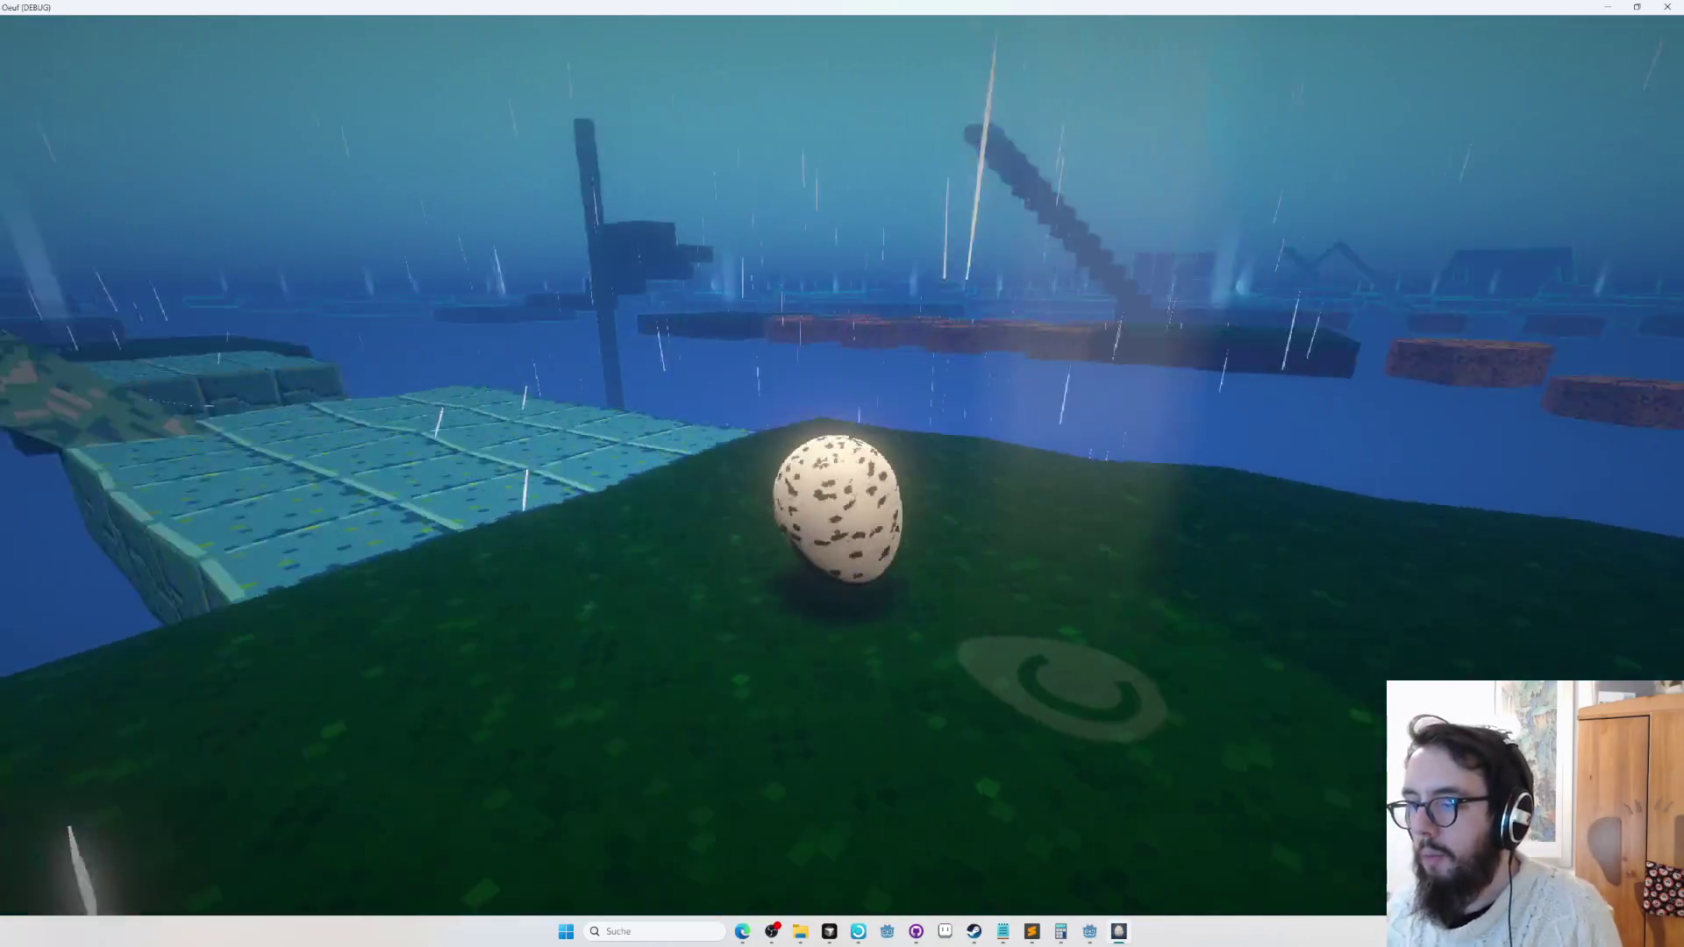
key(Escape)
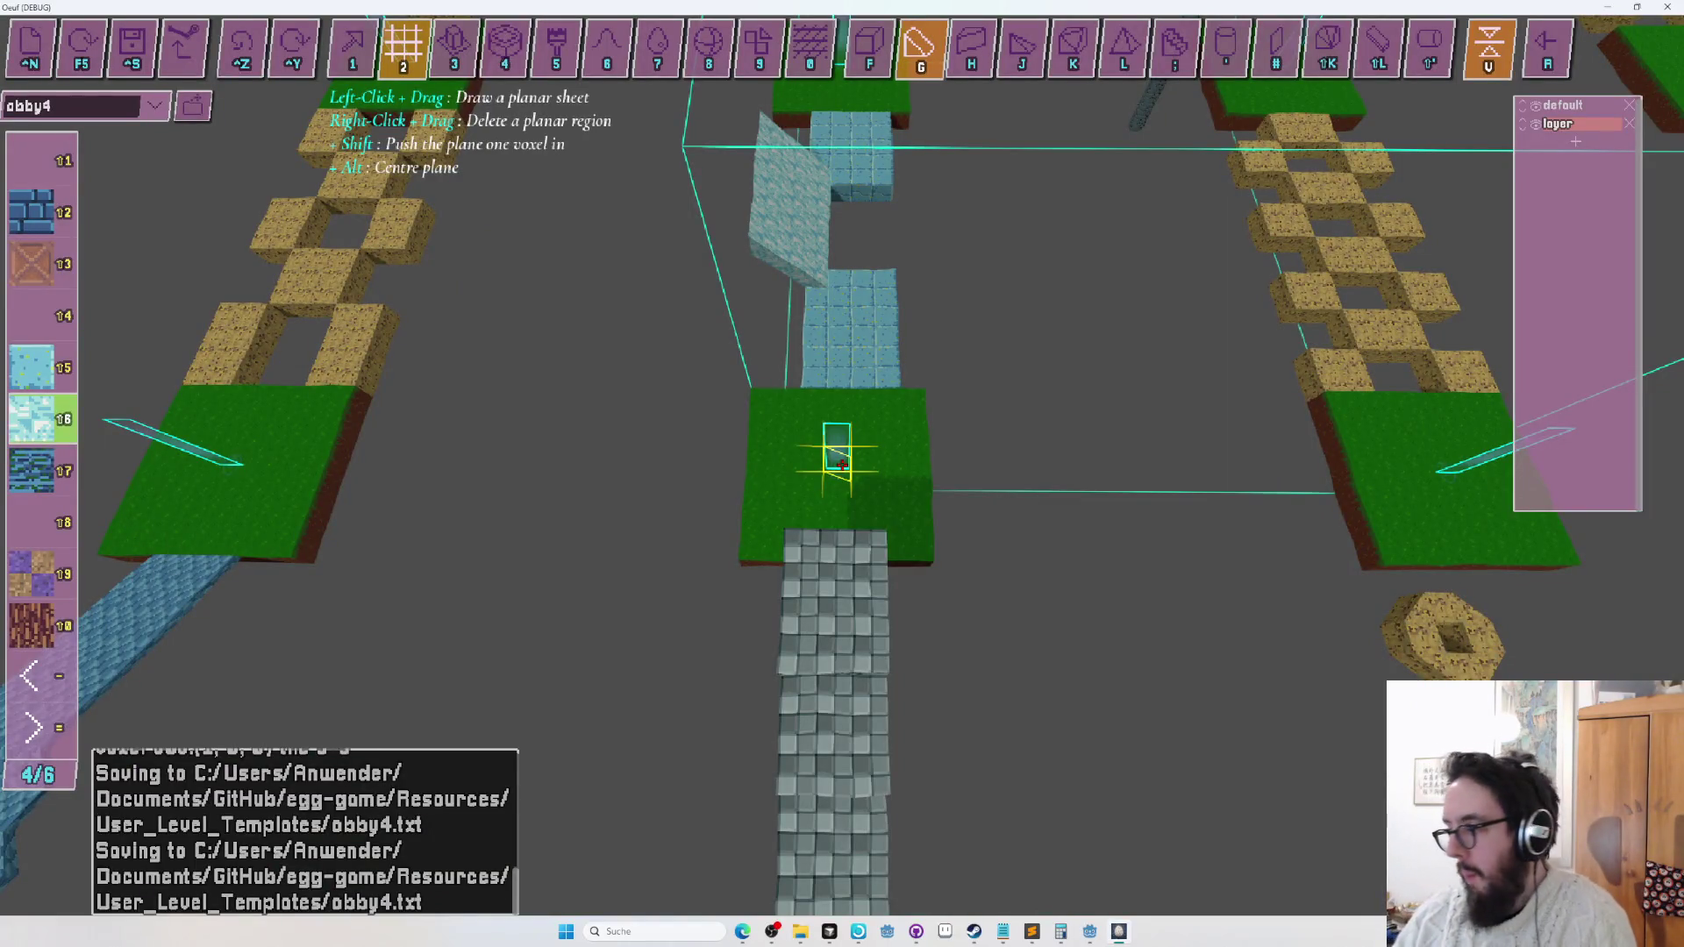
Zoom out and orbit around the whole obby4 layout, then select the block repaint tool.
scroll(842, 465, down, 5)
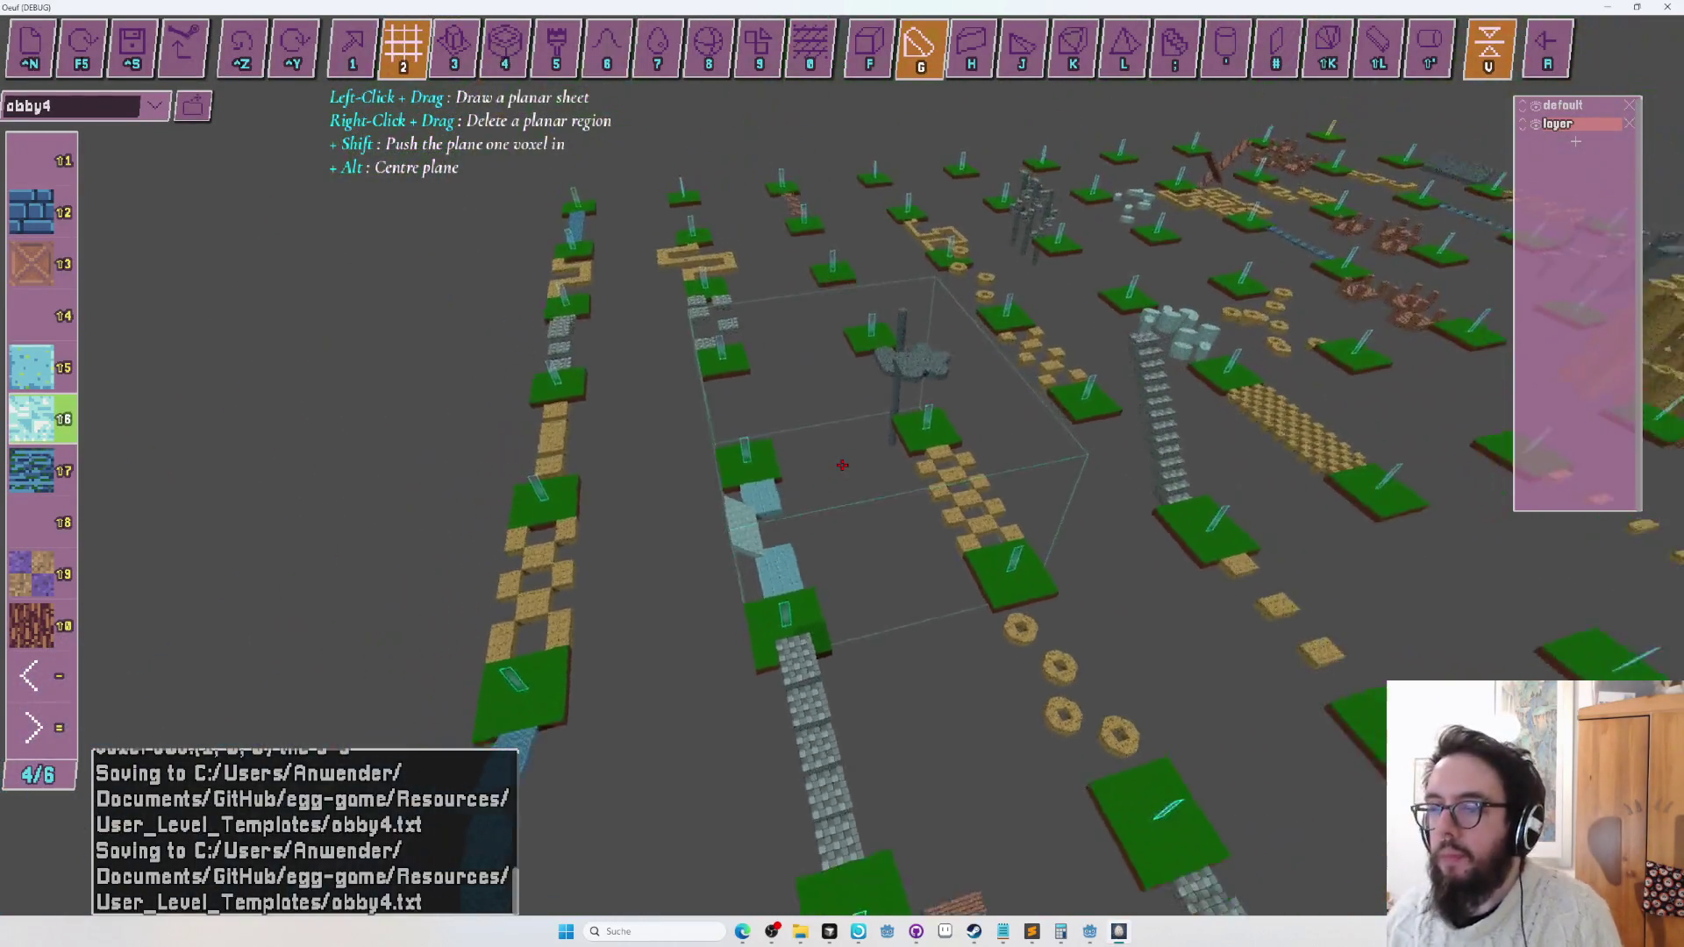
key(Left)
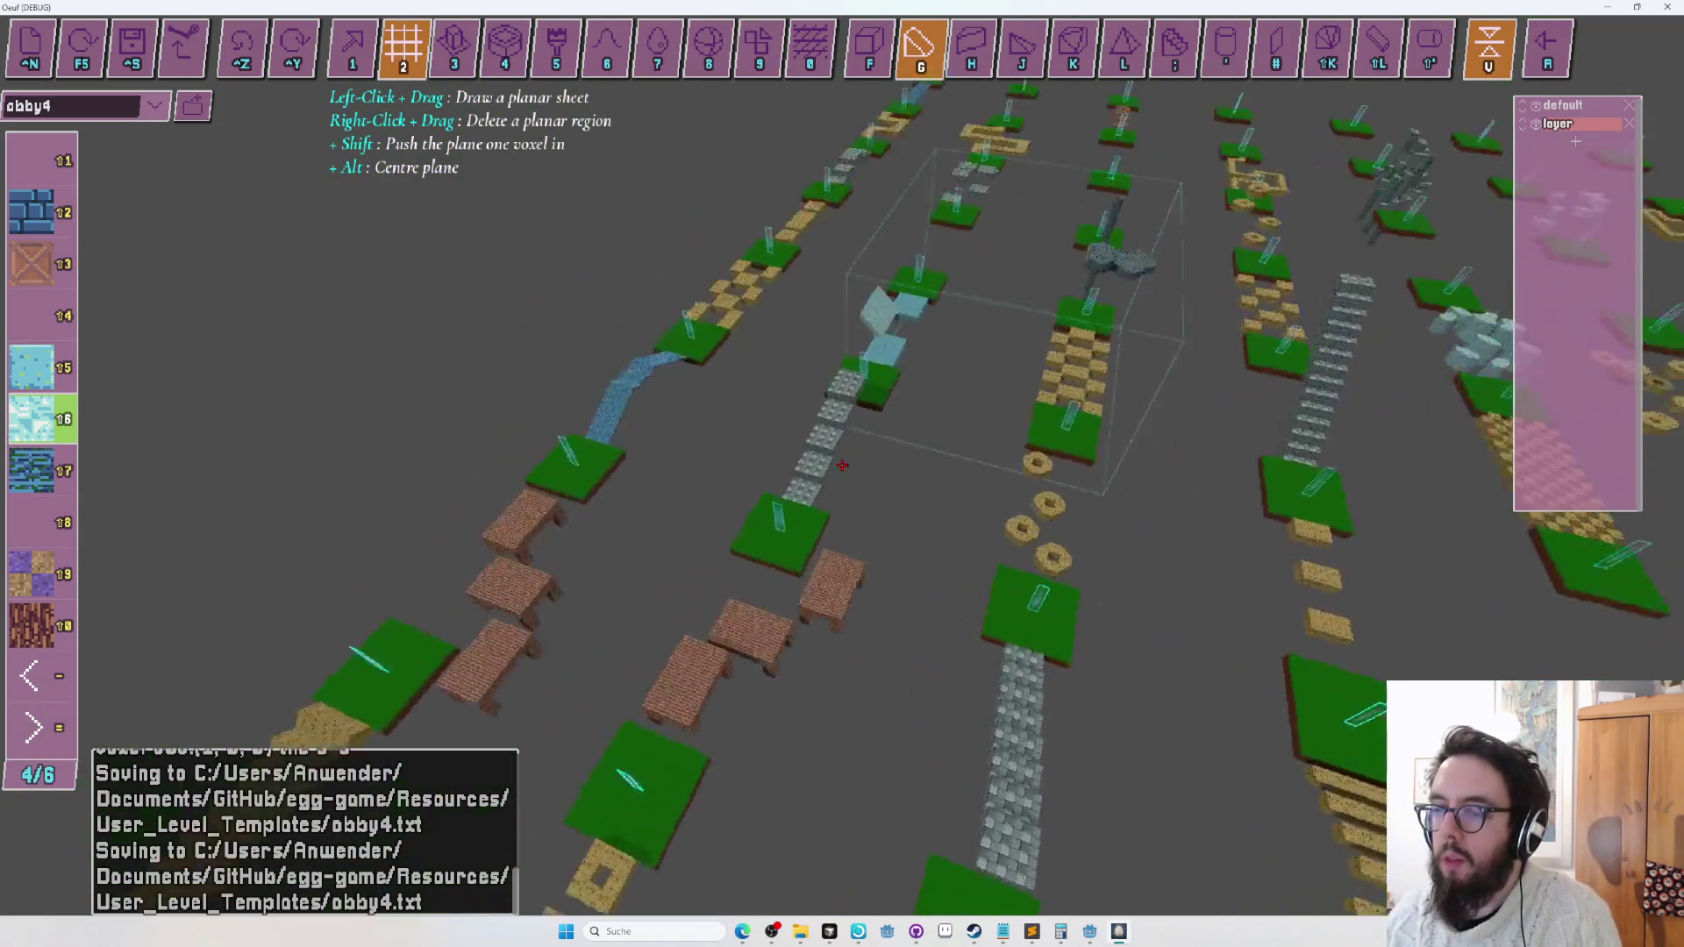
scroll(842, 464, up, 5)
scroll(842, 464, down, 5)
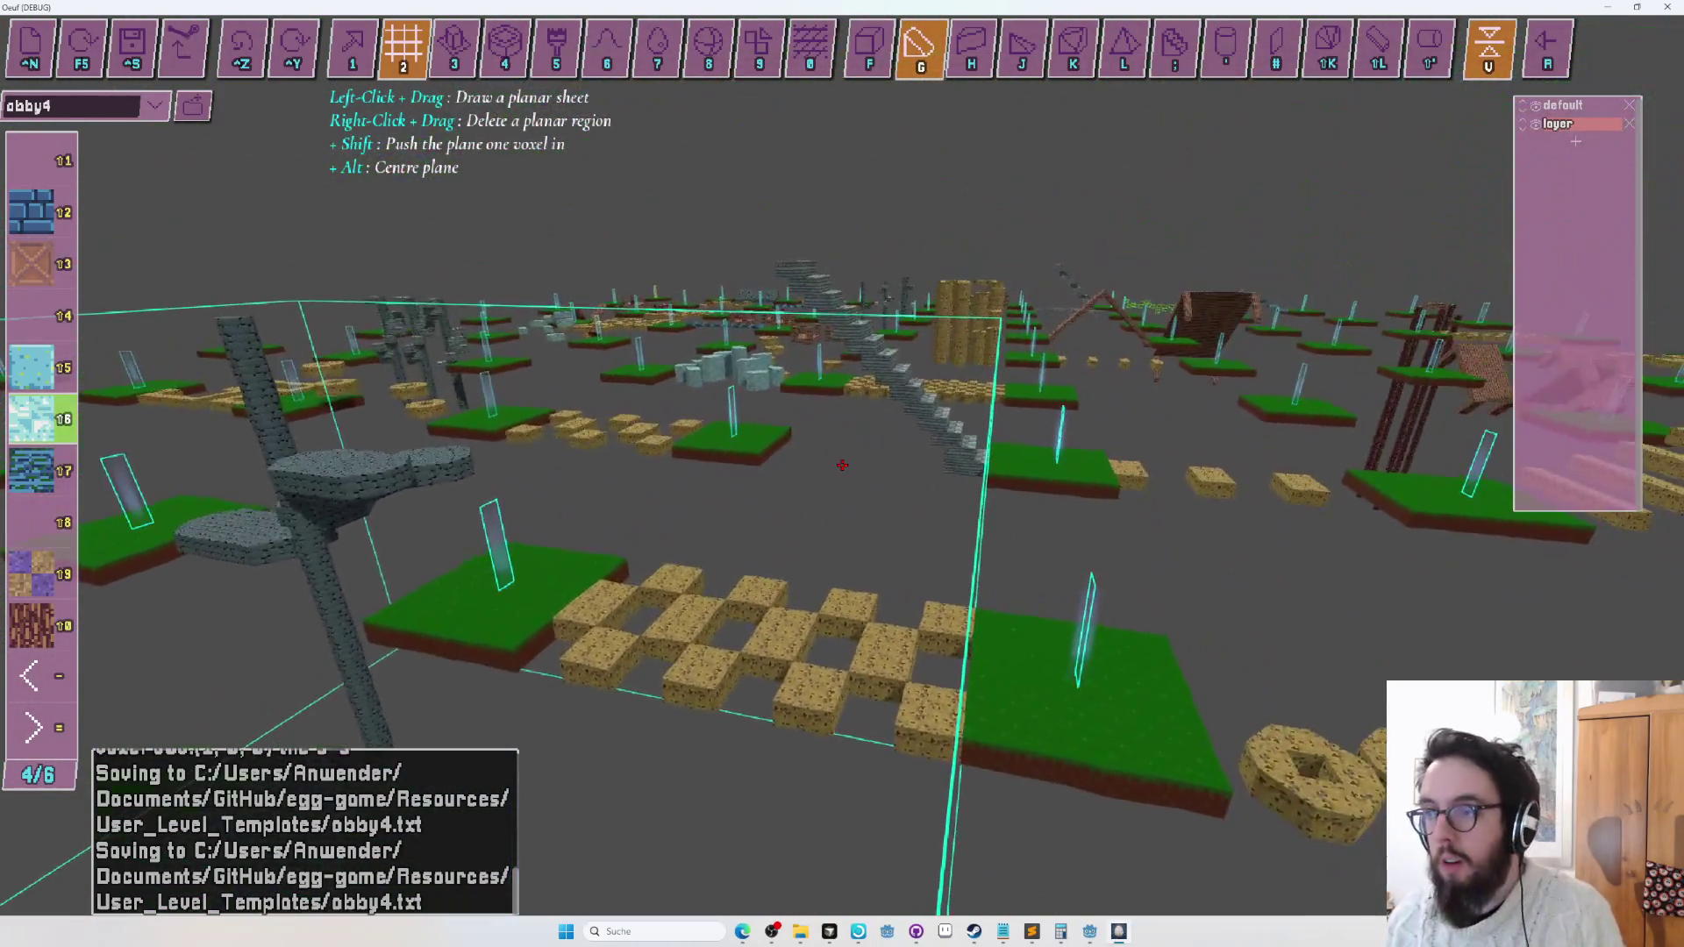
key(Left)
key(Left)
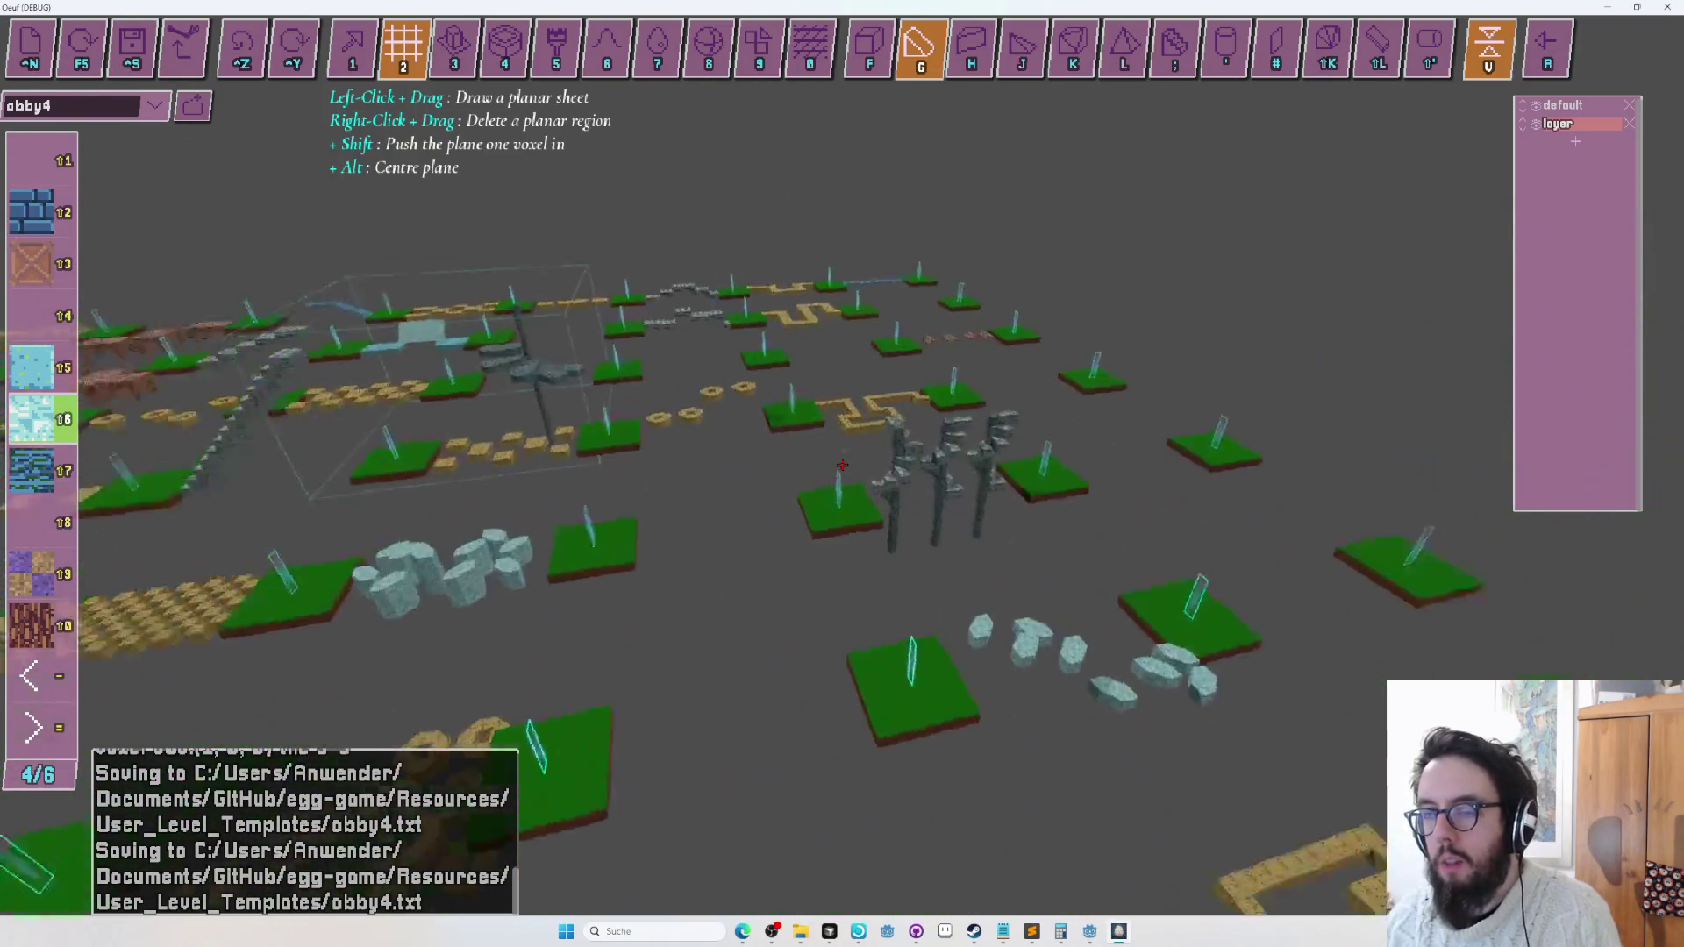
key(6)
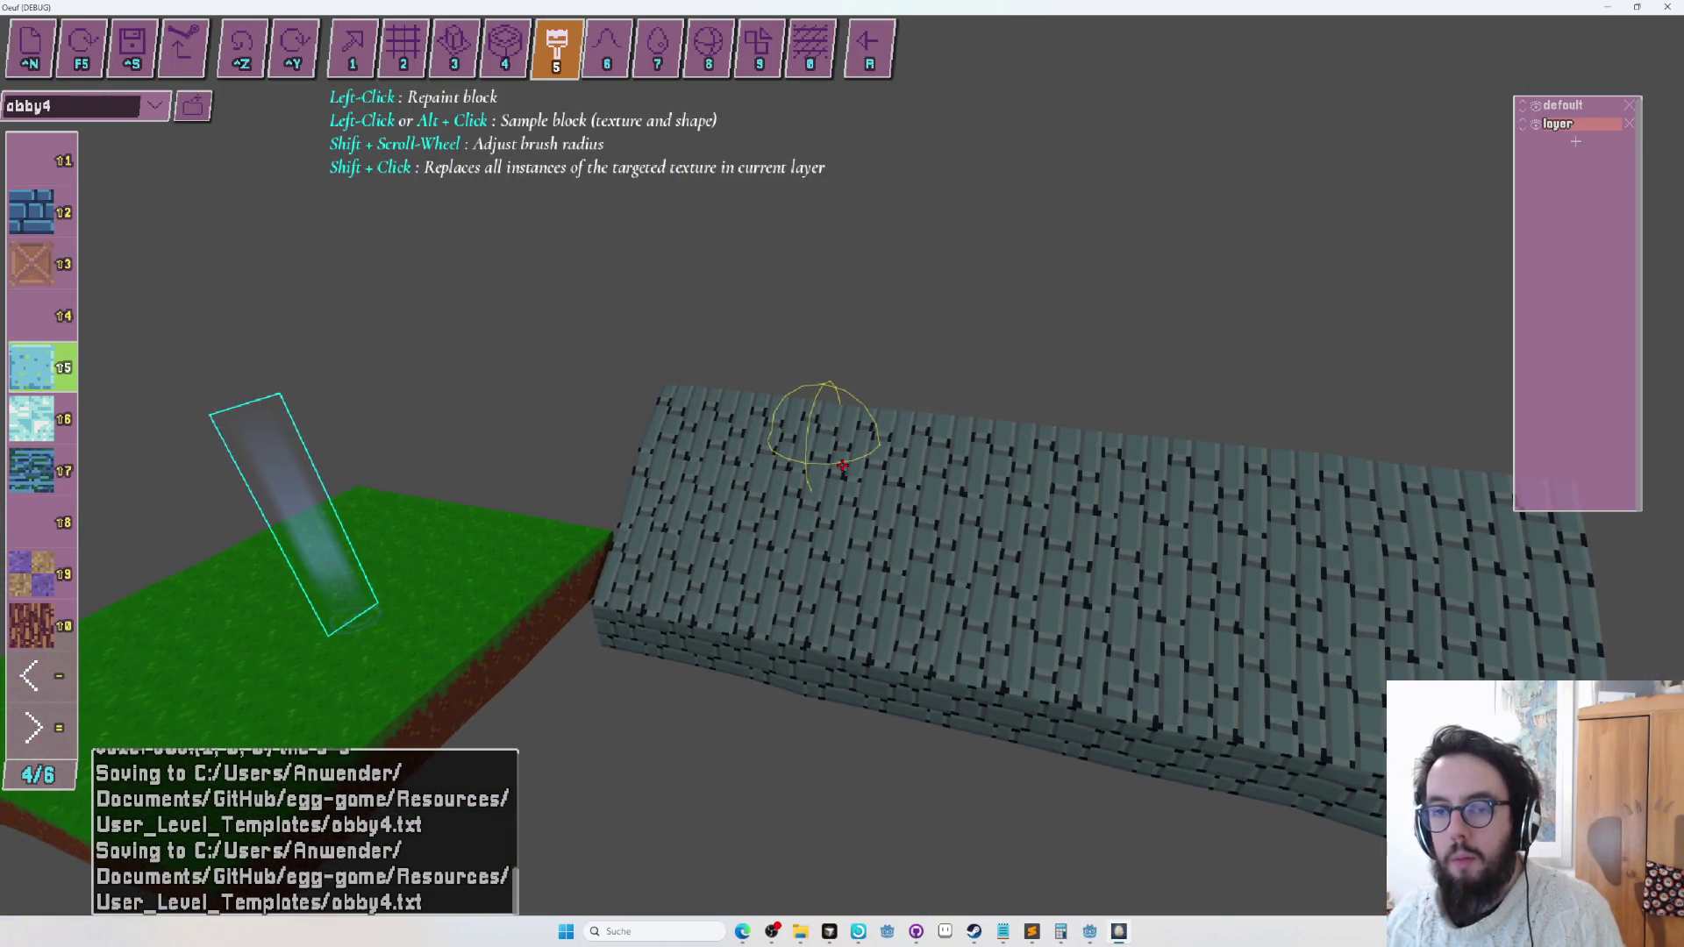
Paint the dark stone slab between the grass platforms with pale icy texture 16 using an enlarged brush.
shift+scroll(842, 464, up, 3)
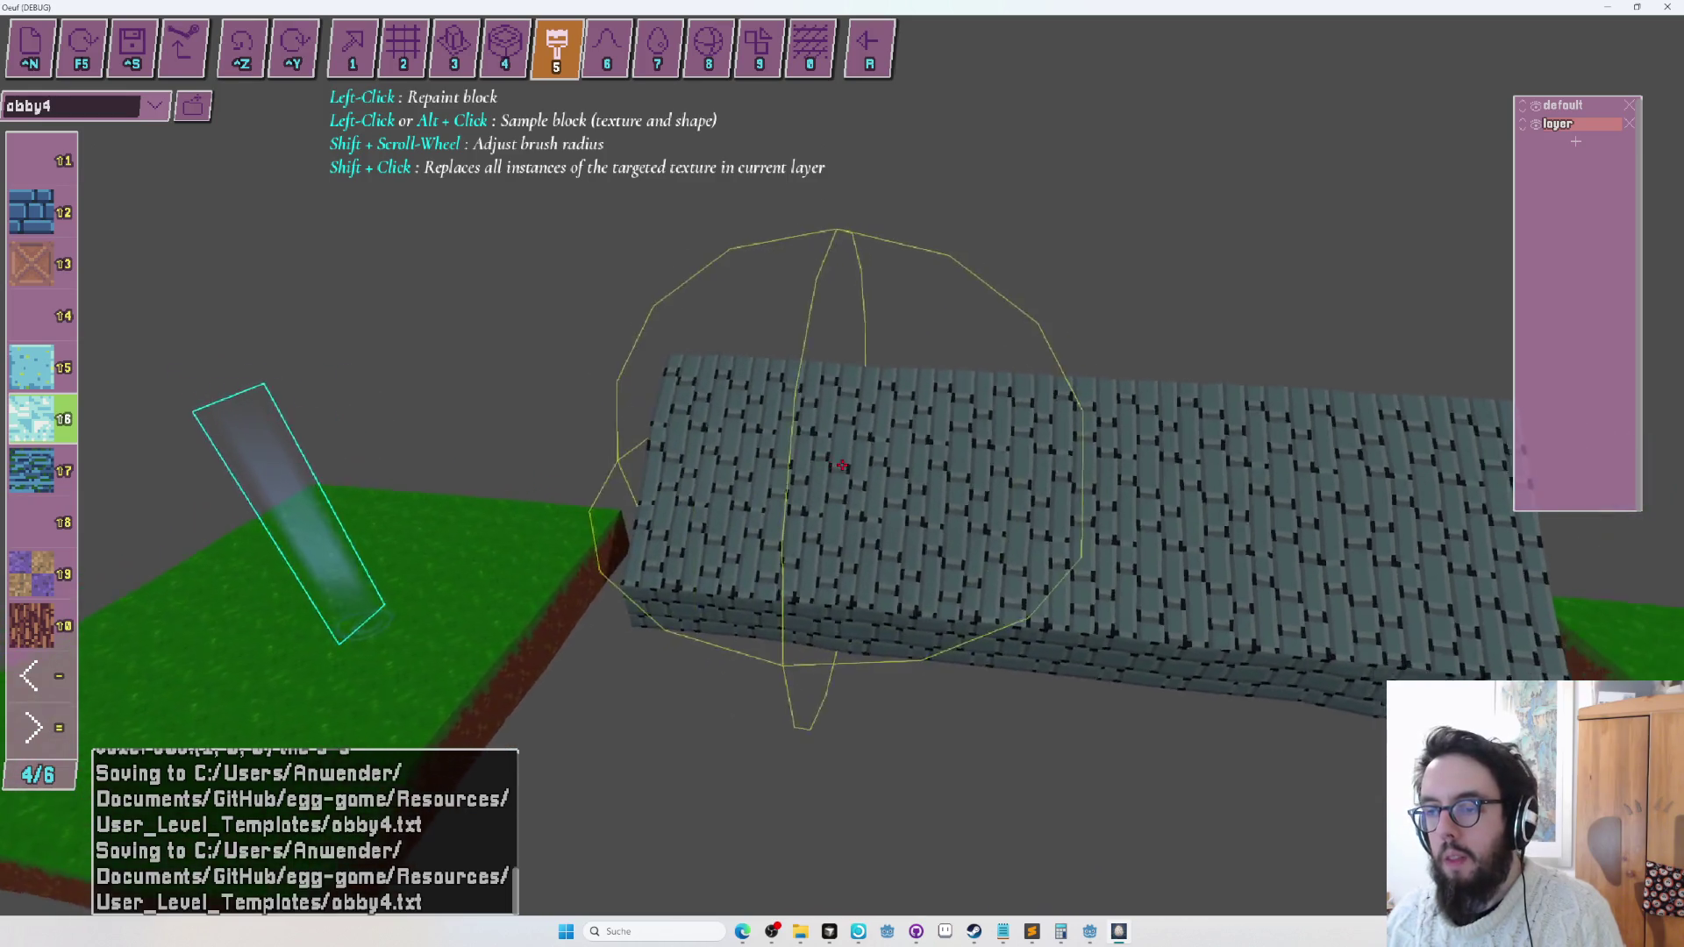
click(842, 464)
drag(842, 465, 842, 465)
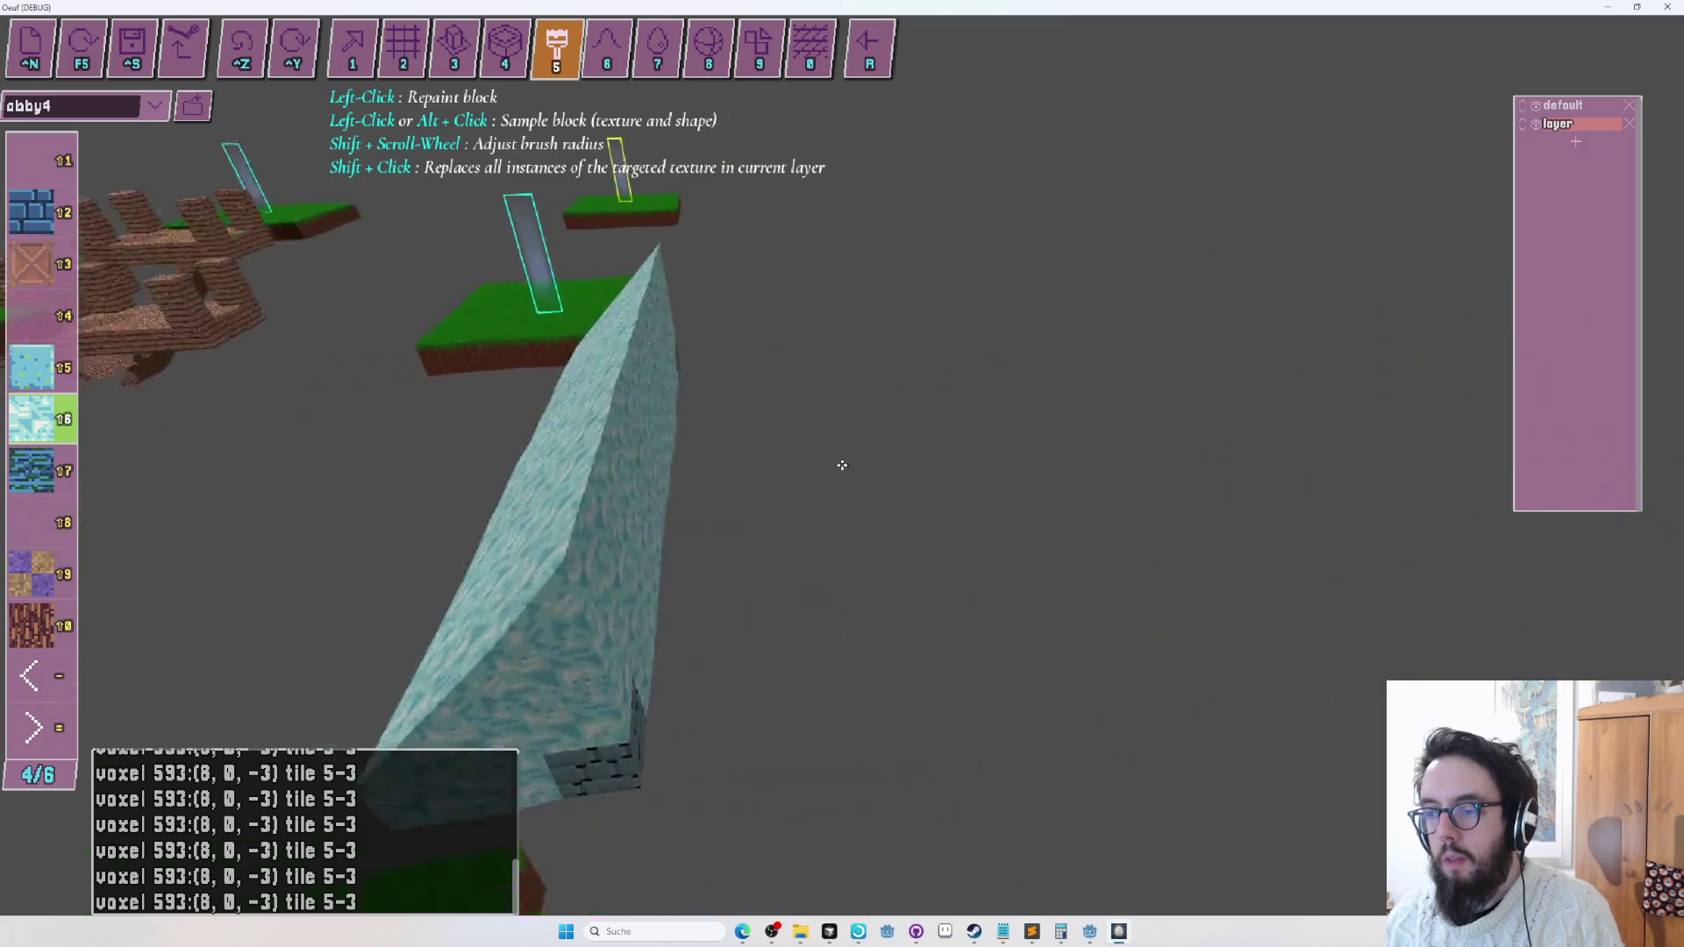
key(1)
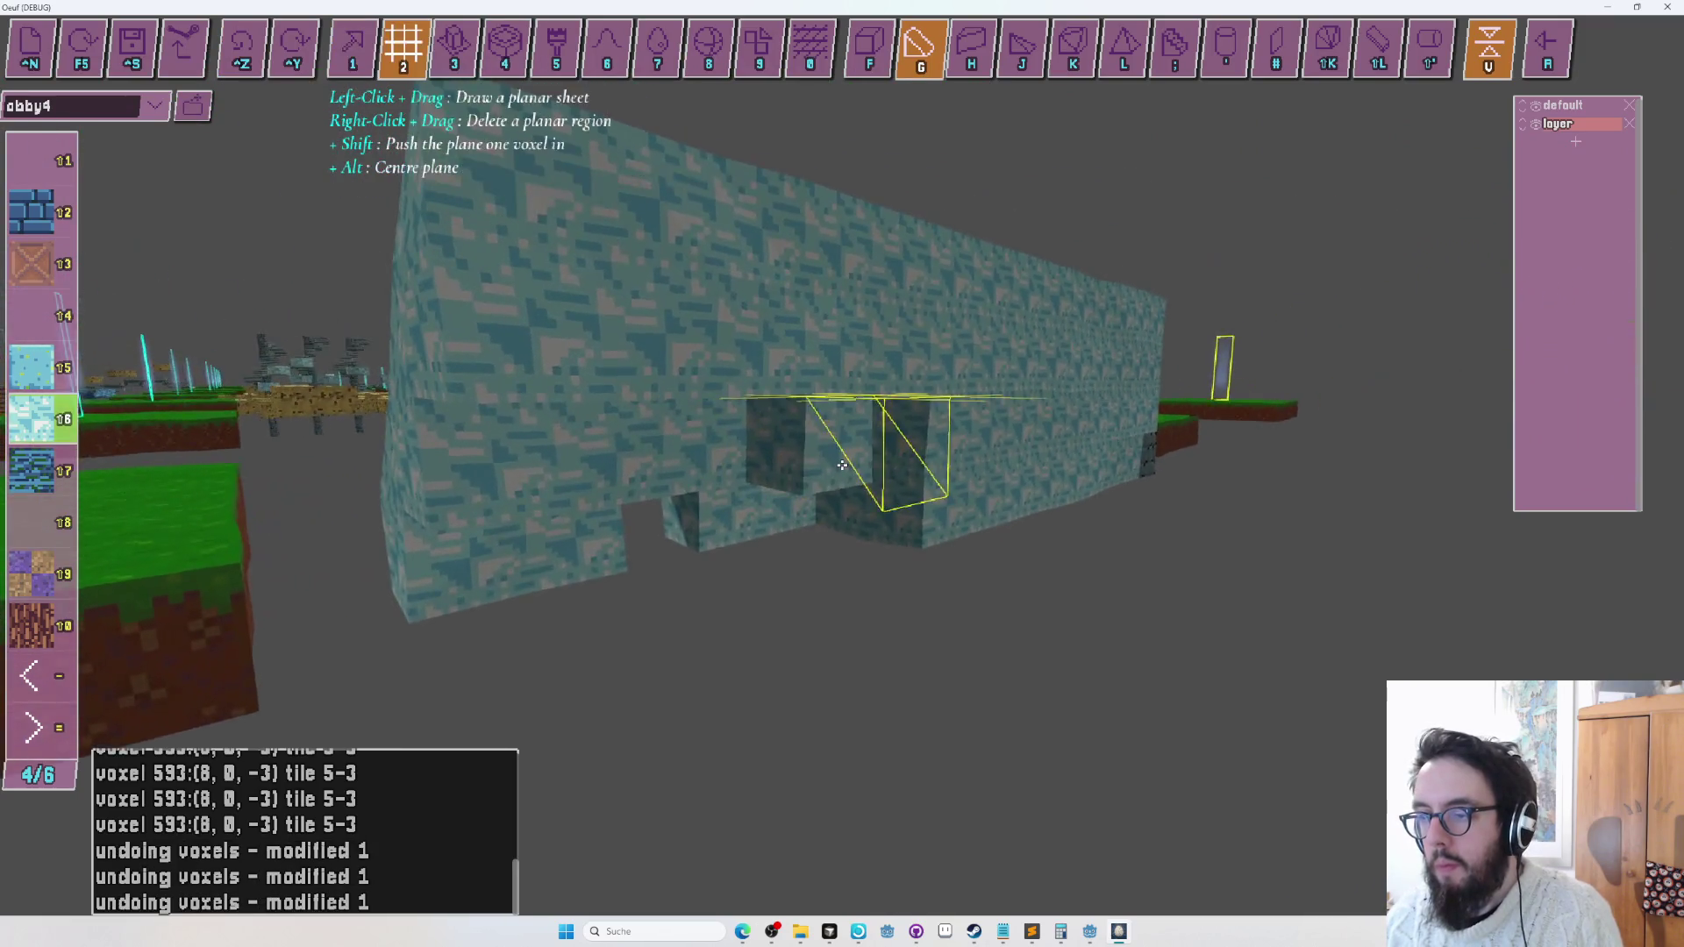
key(f)
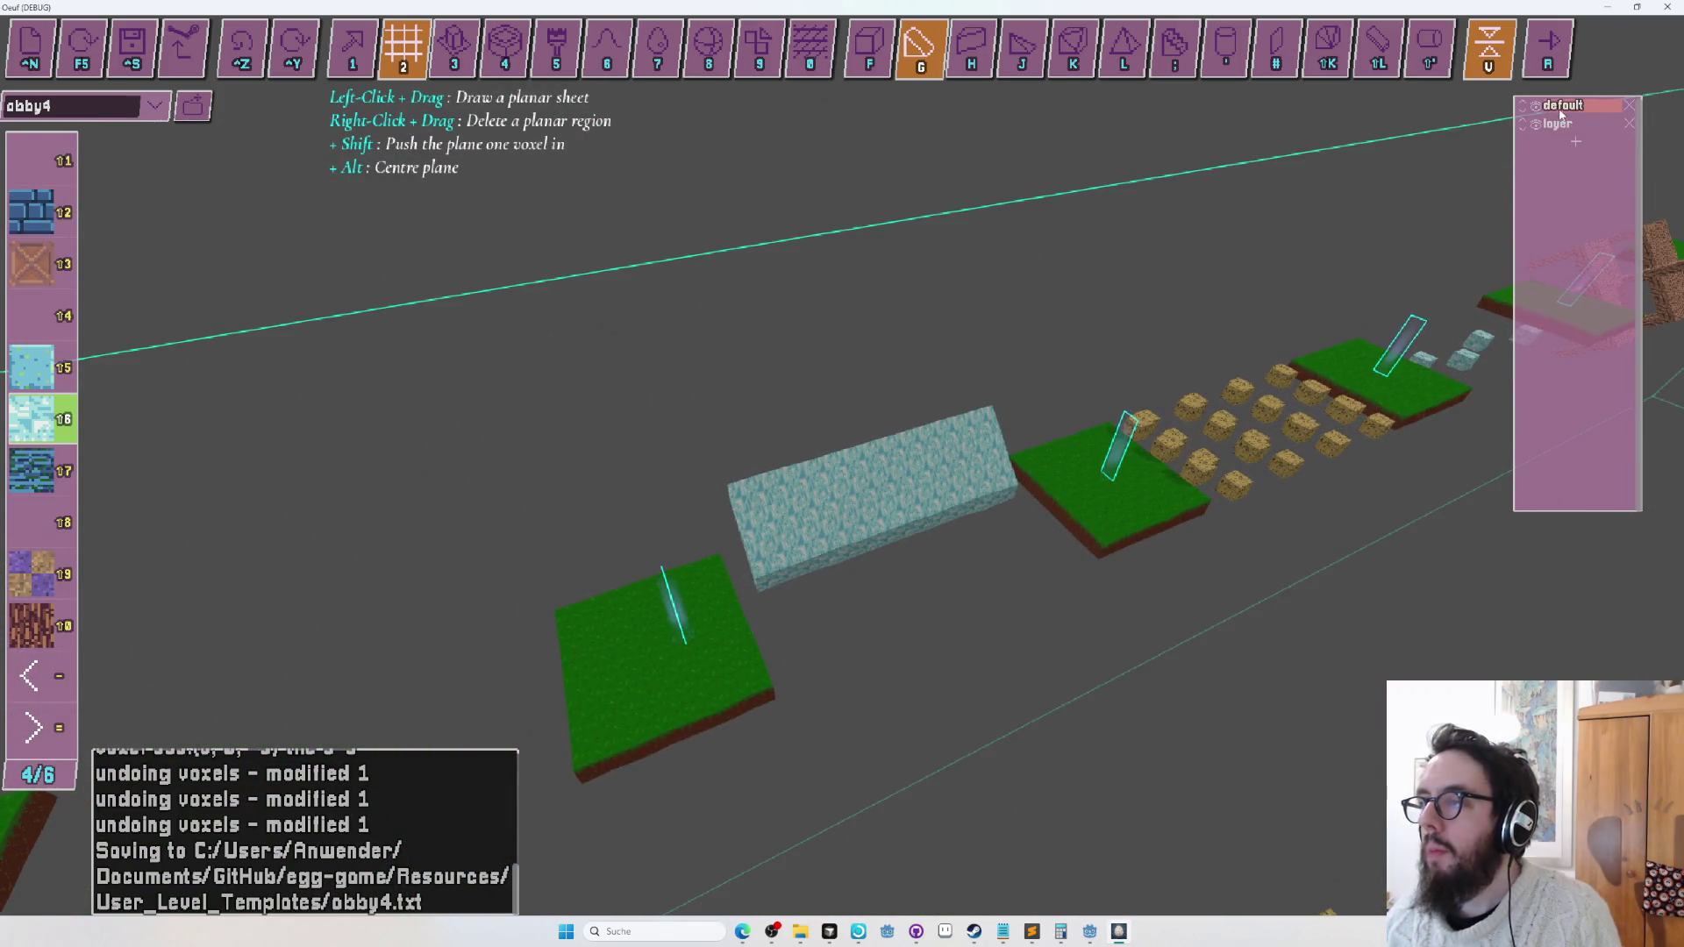
Delete the extra layer named 'layer' from the Layers panel and save obby4.
key(Tab)
key(Tab)
key(2)
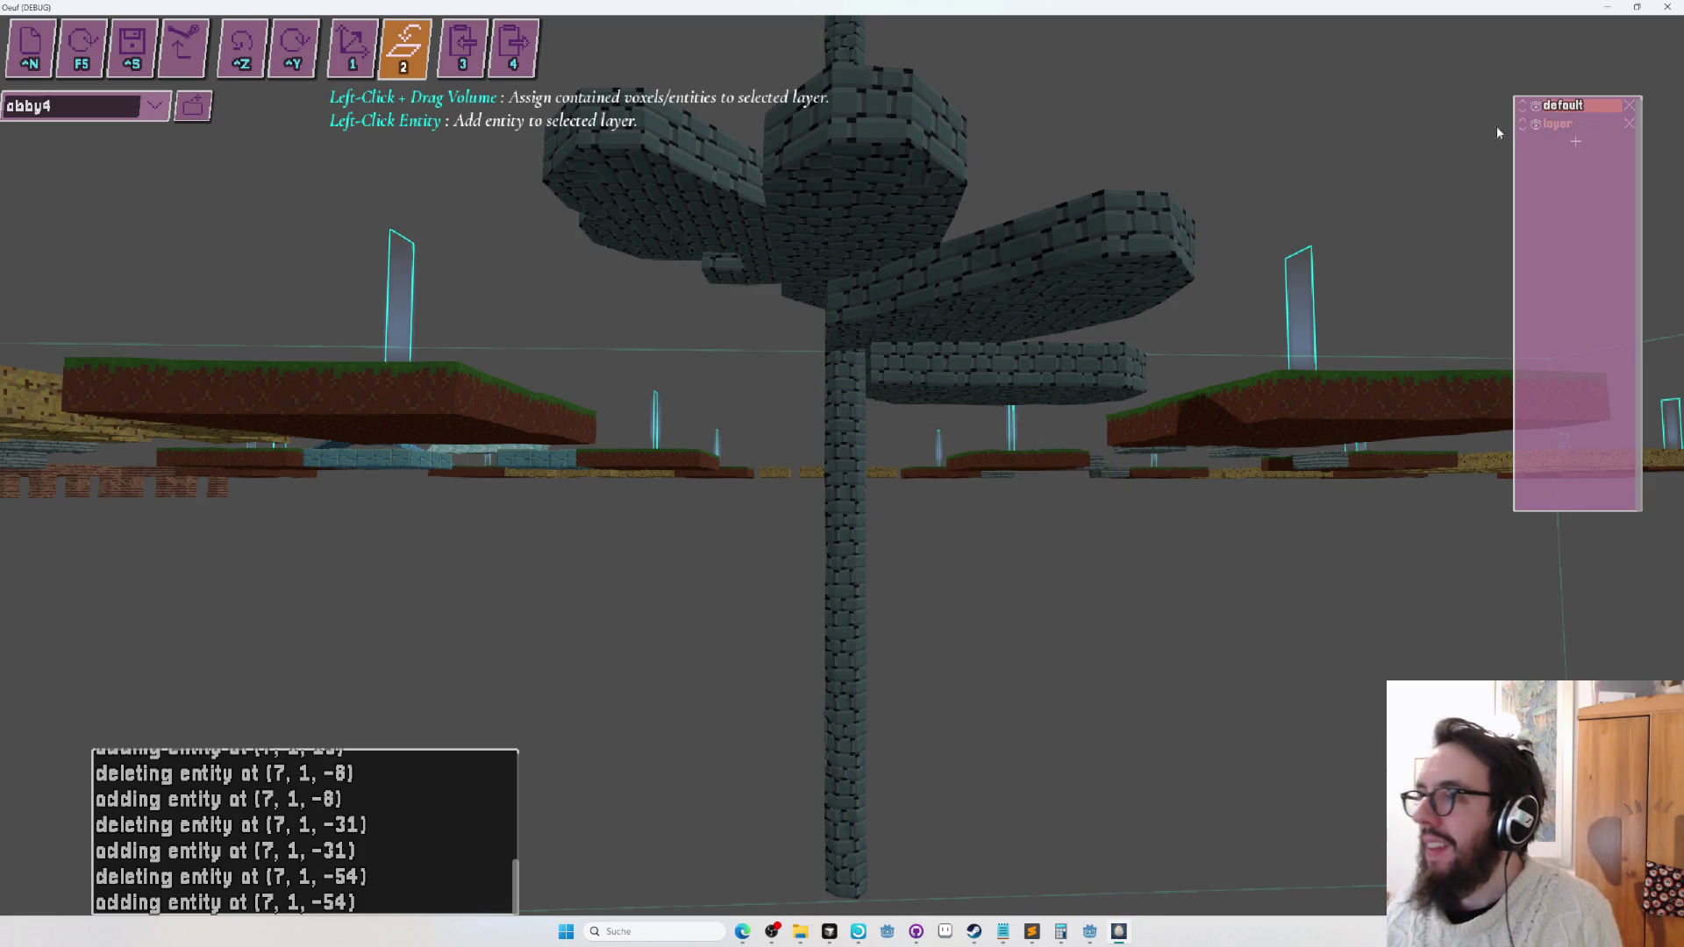
click(1628, 124)
key(ctrl+s)
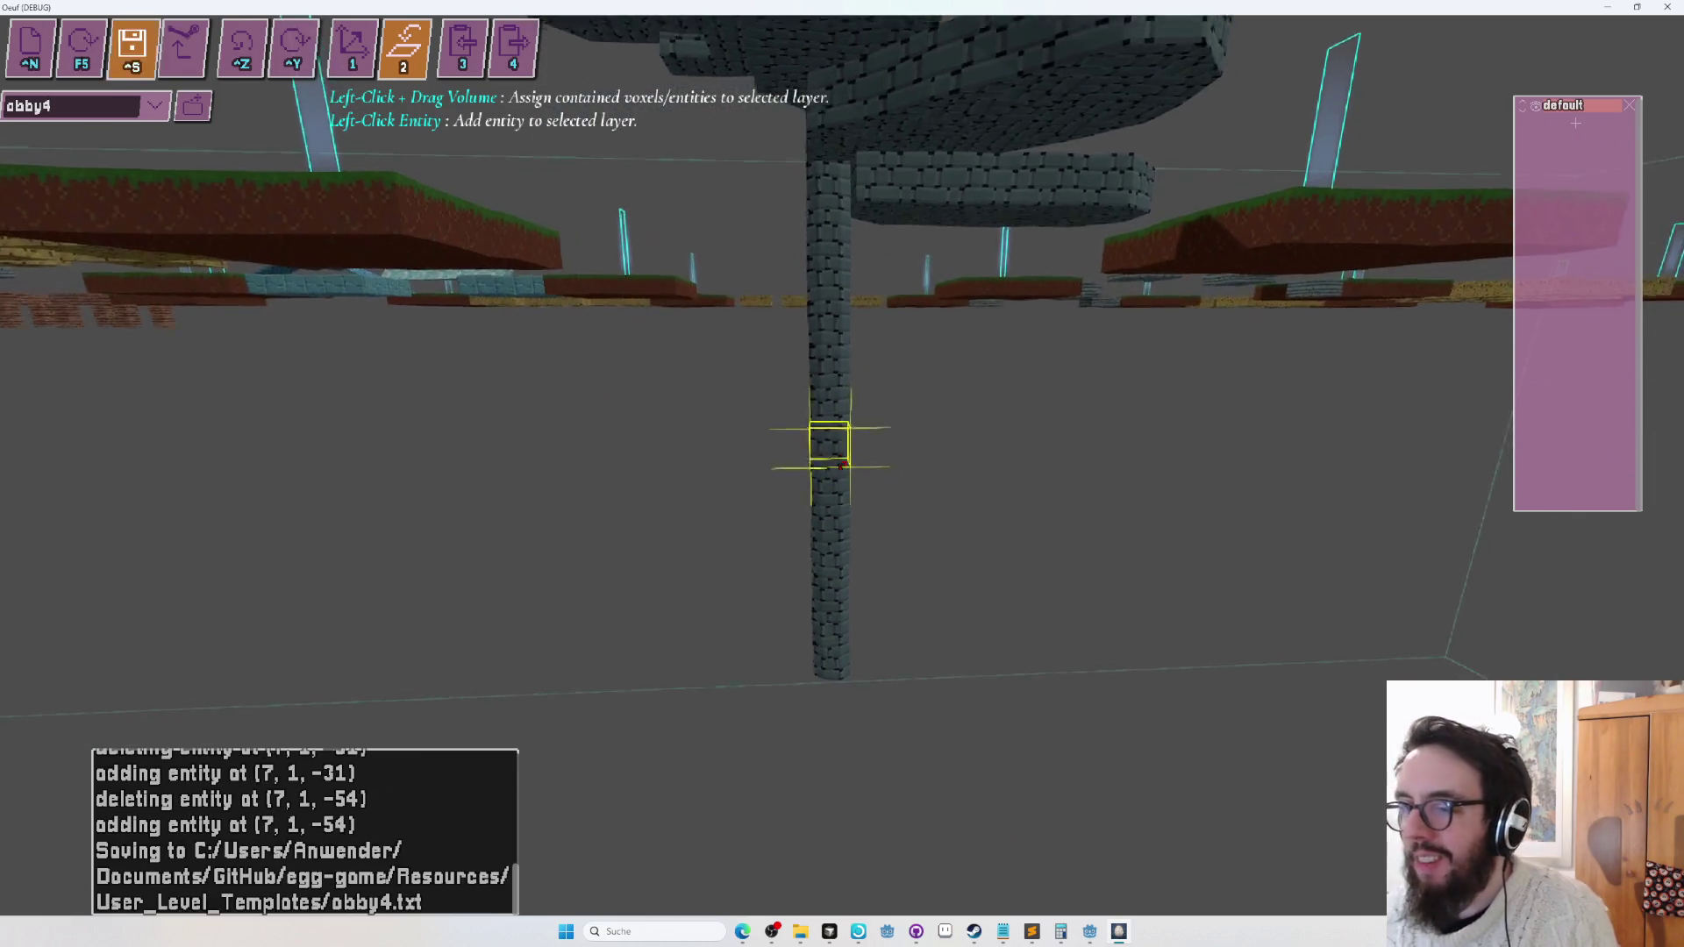
Fly and orbit the view around the stone spiral pillar, tilting down over it.
key(s)
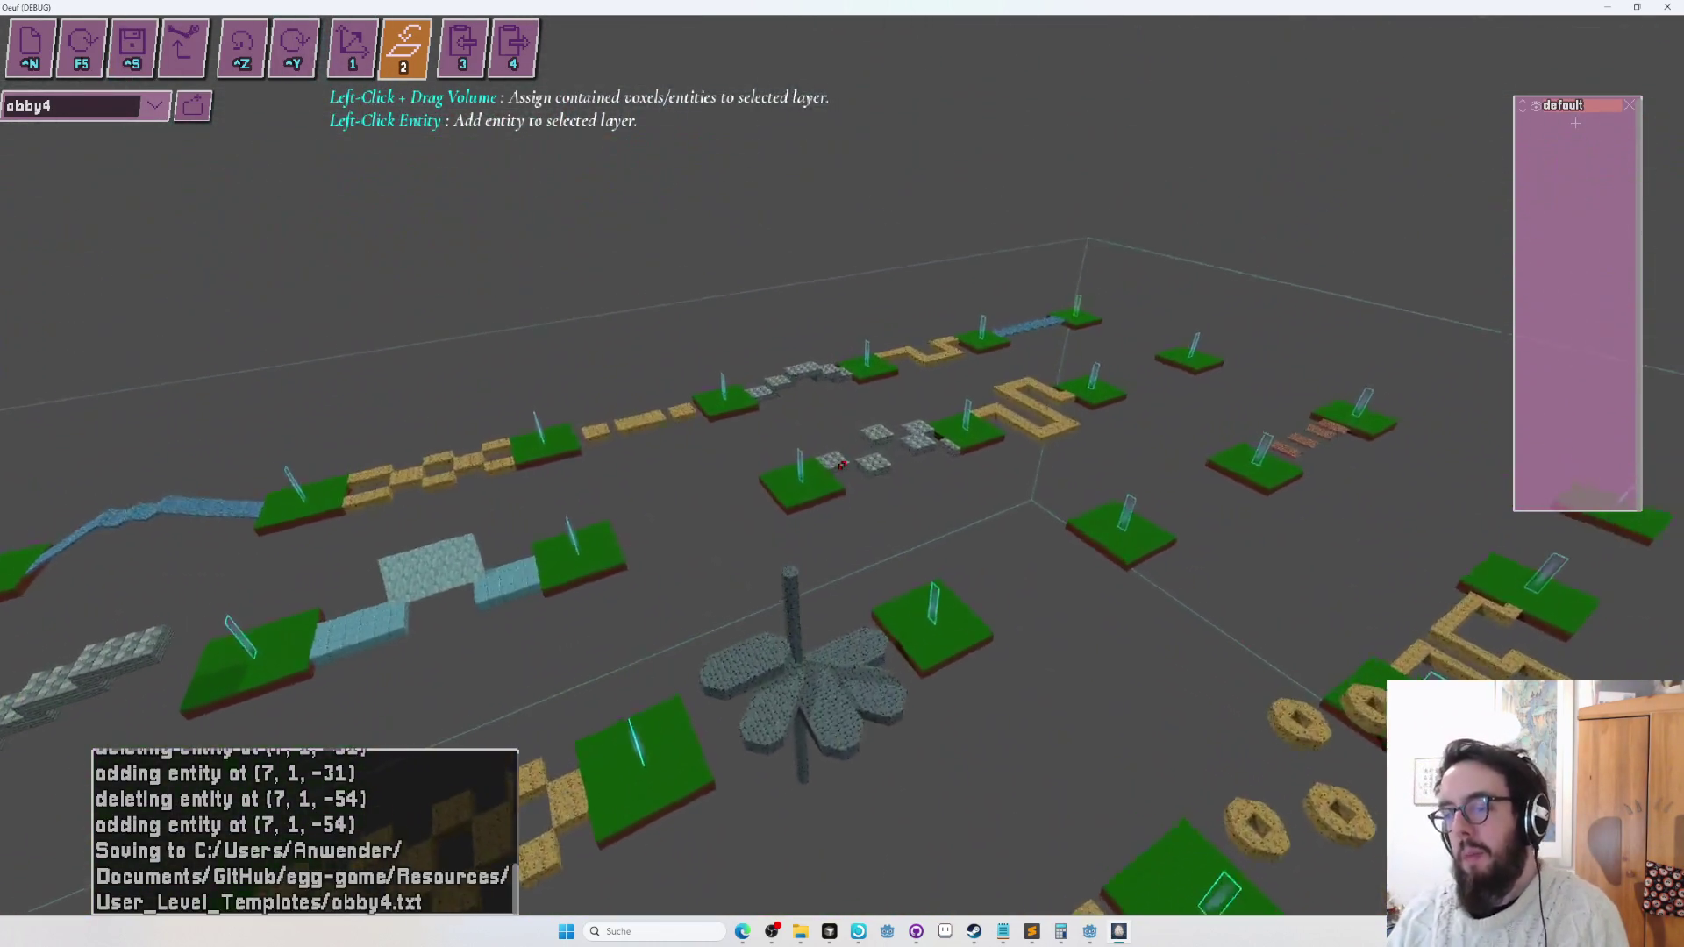
key(w)
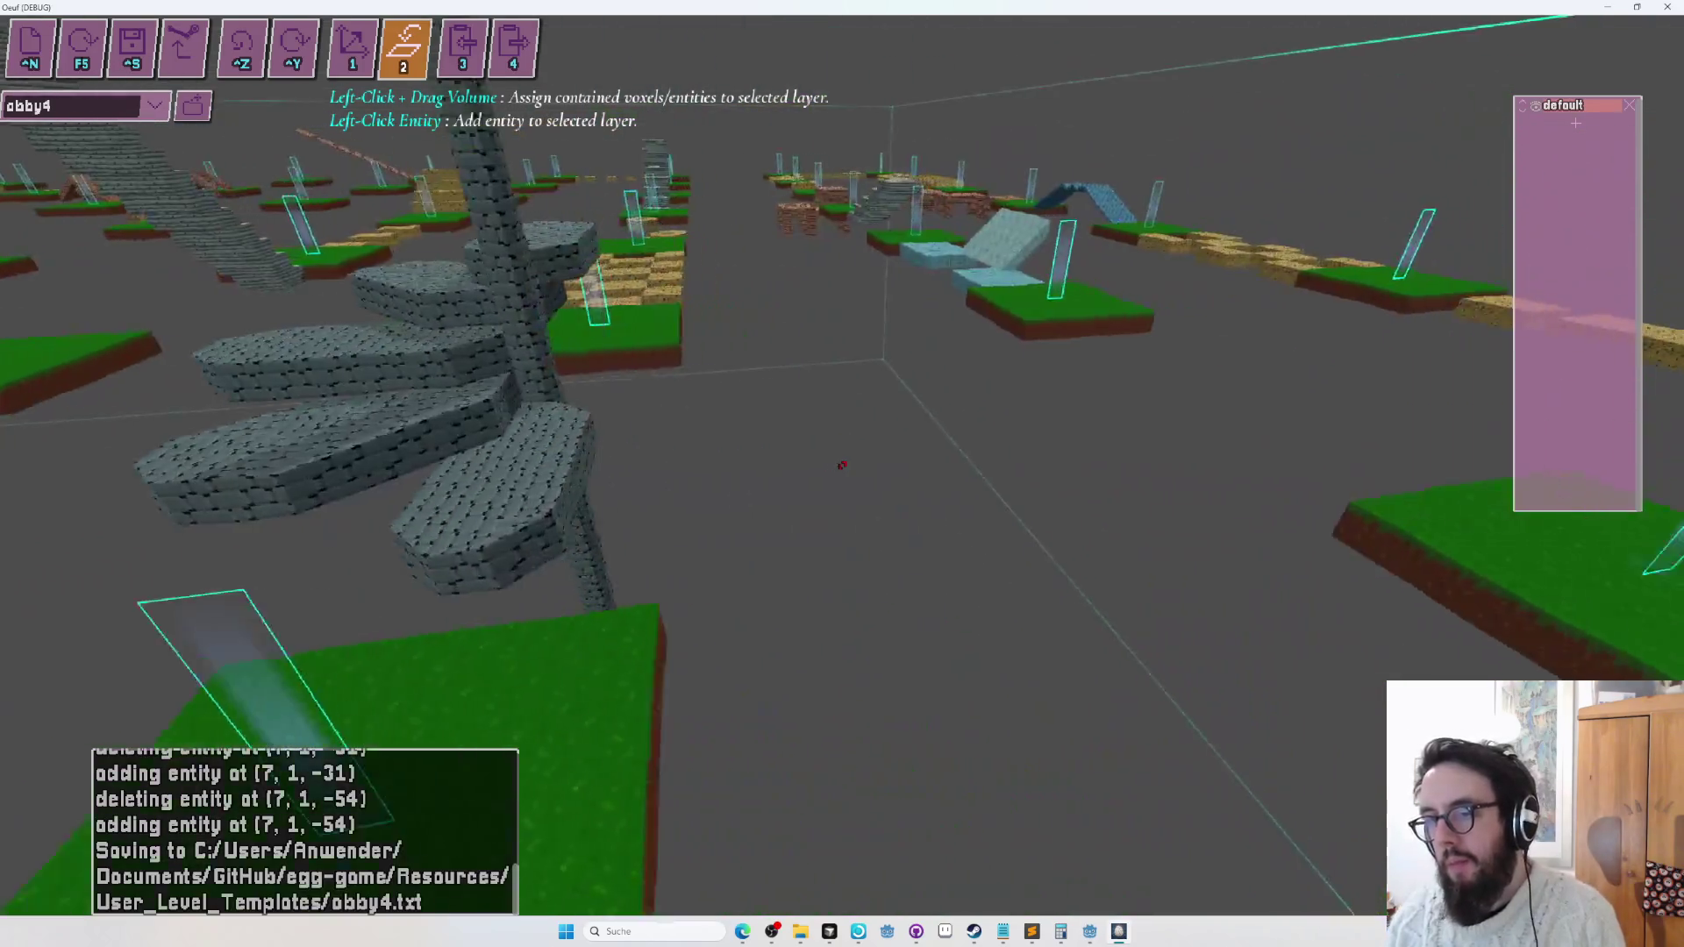
key(s)
key(w)
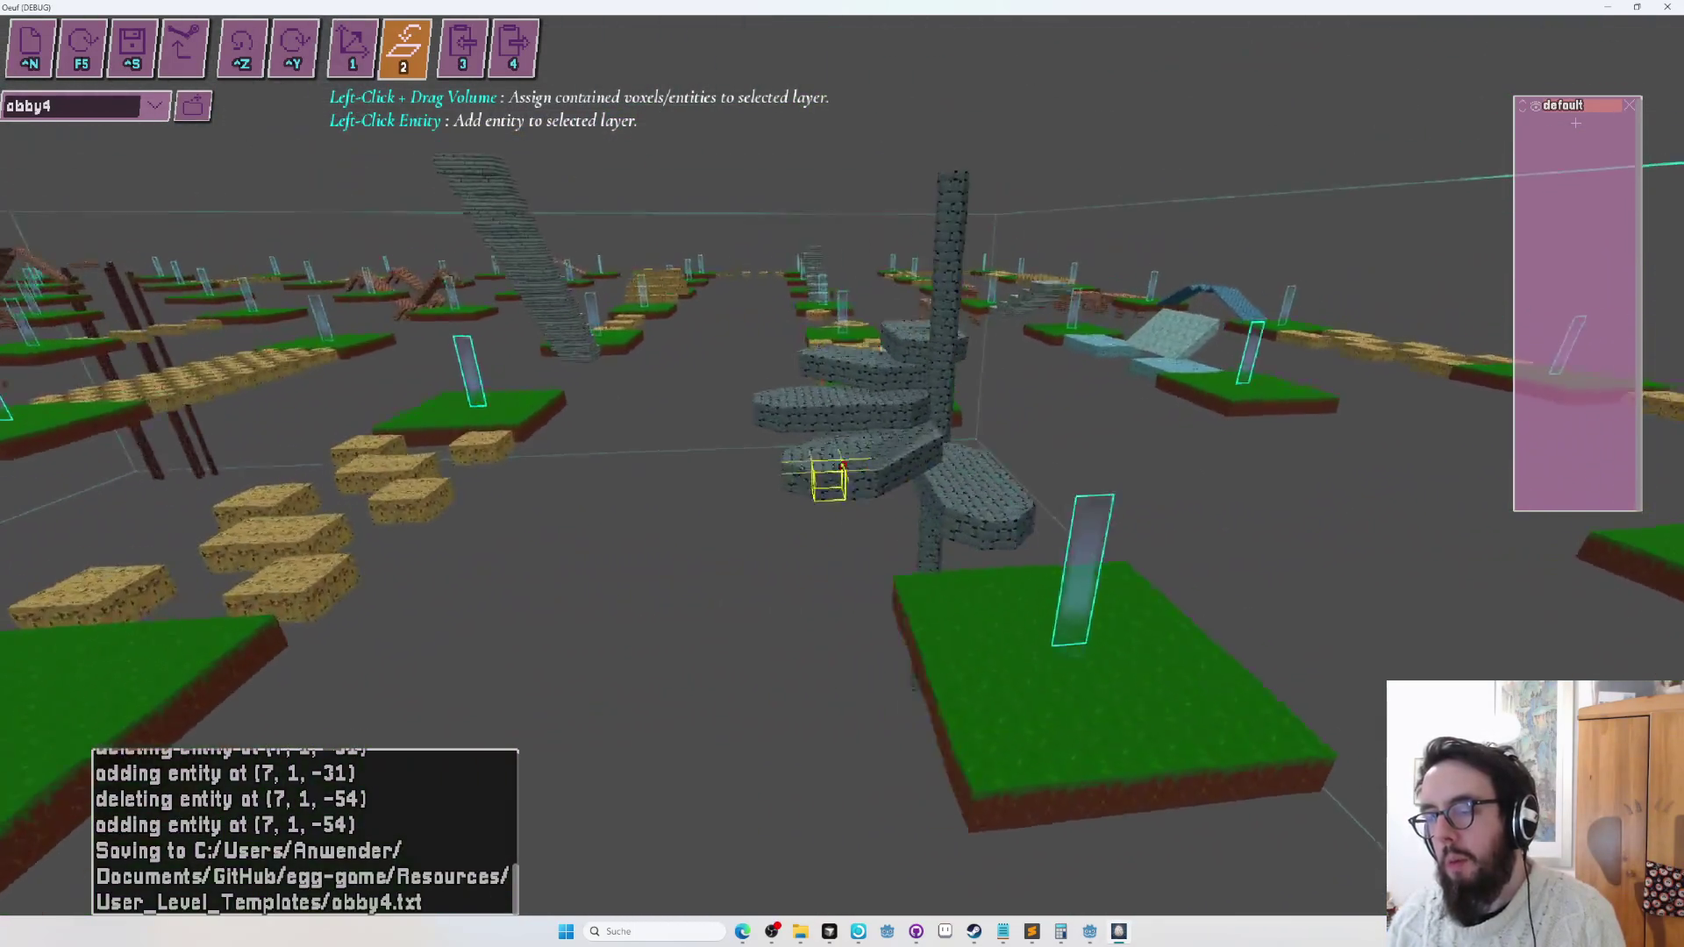
key(Down)
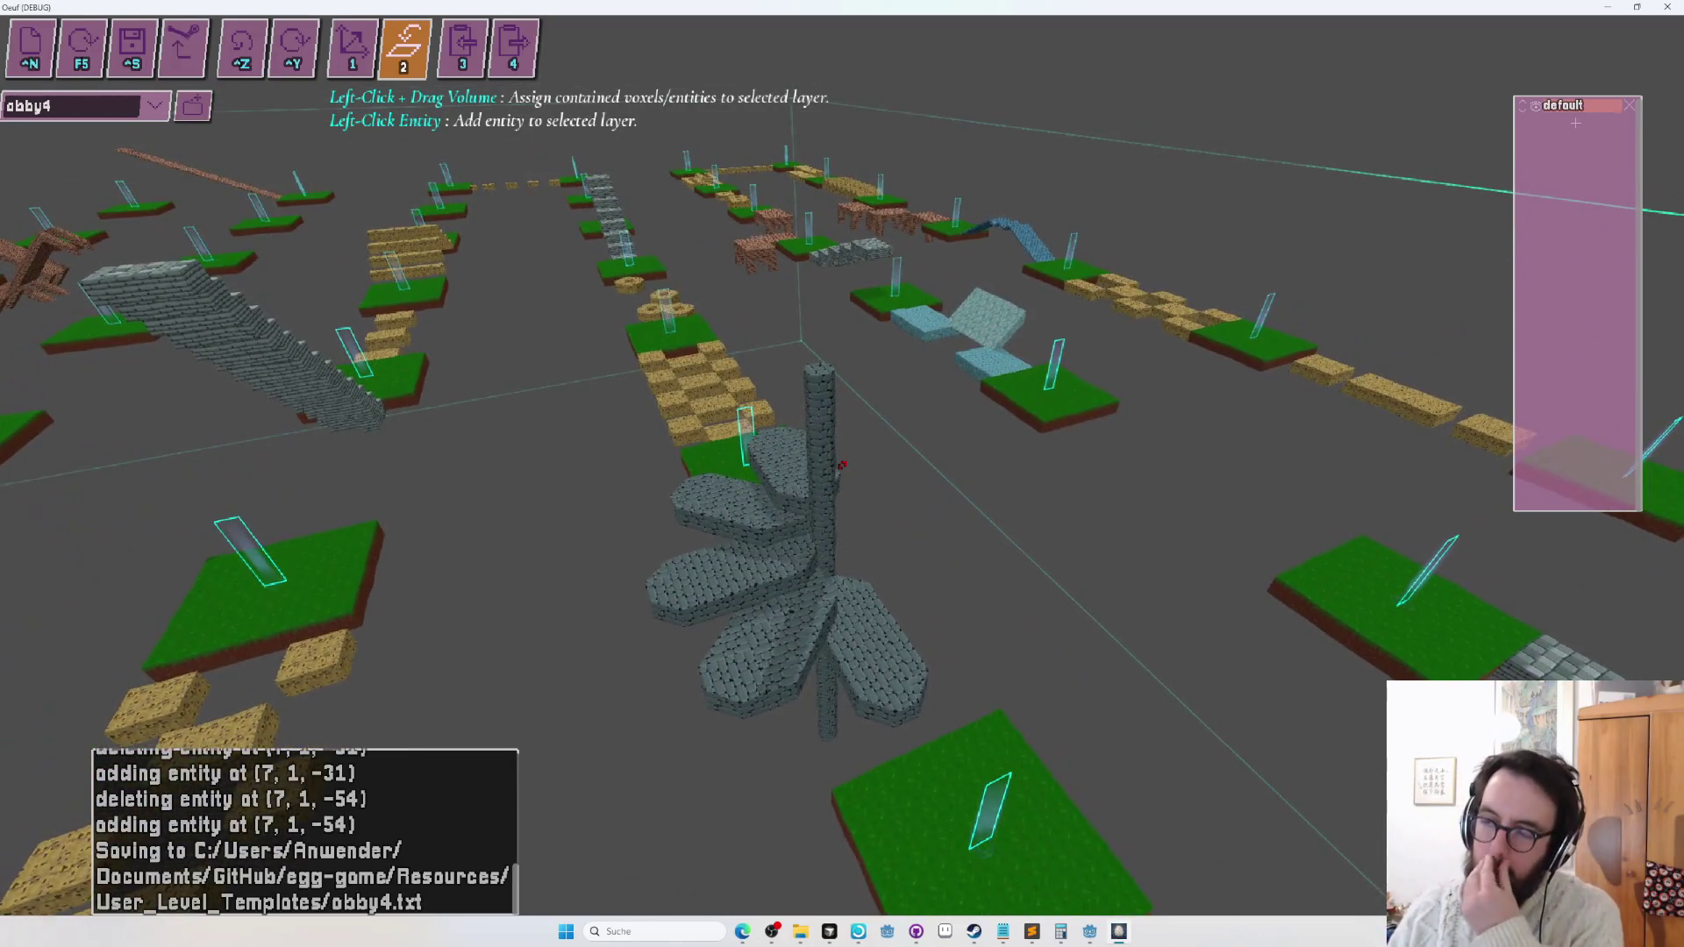
key(Left)
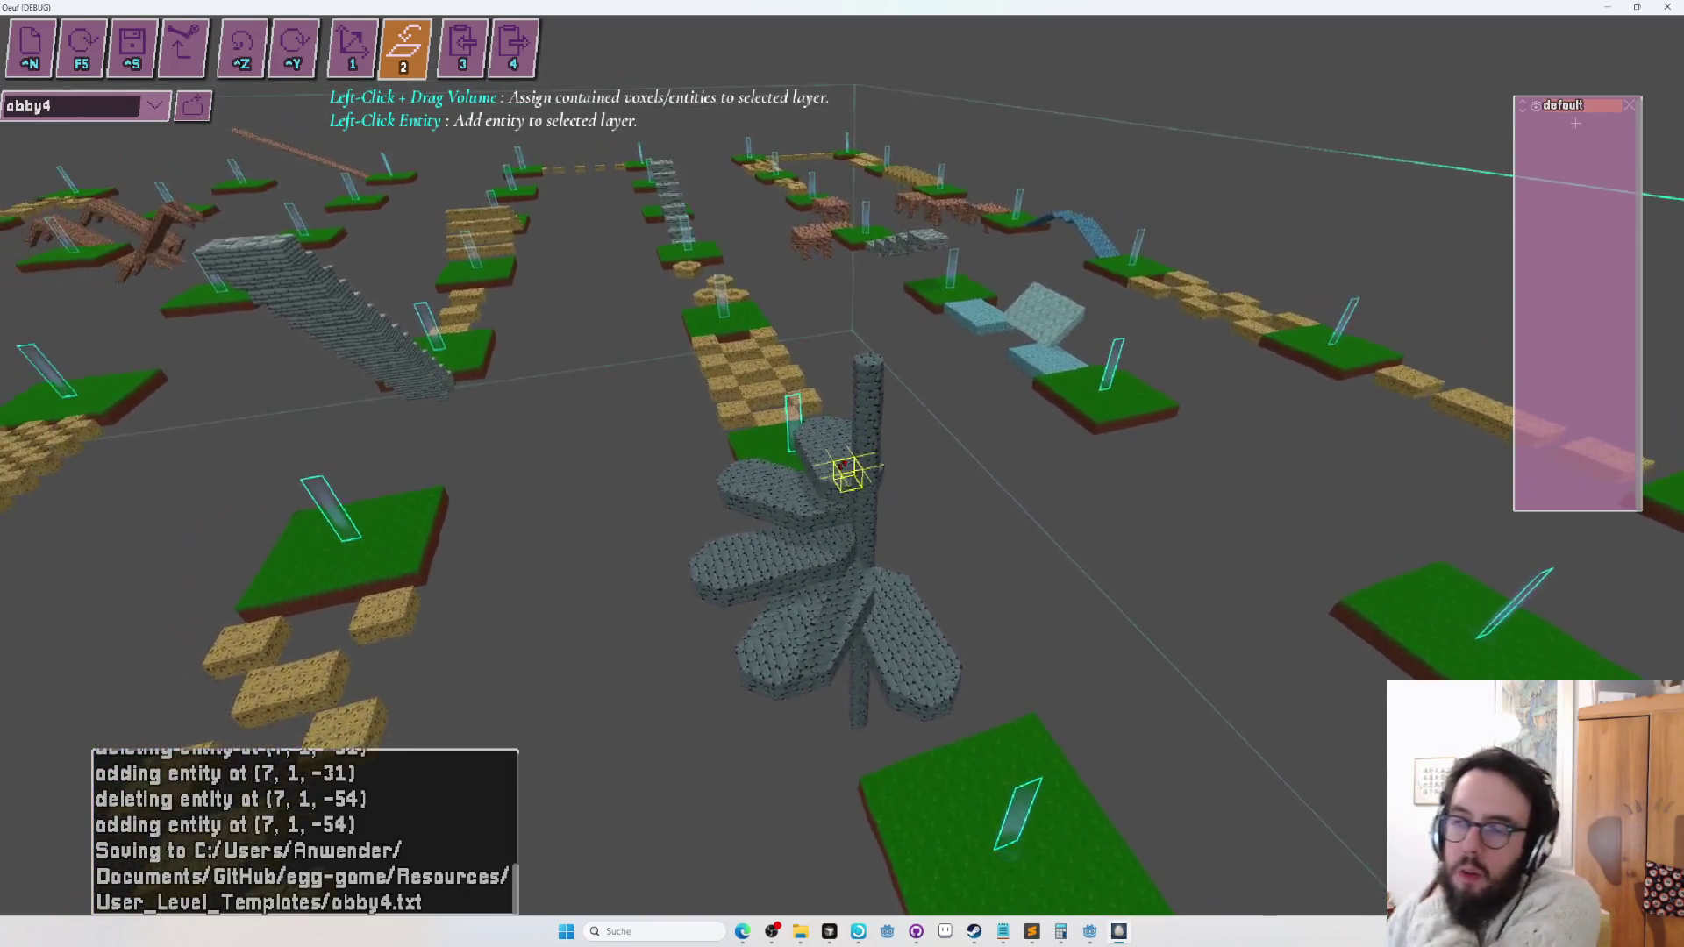
key(Down)
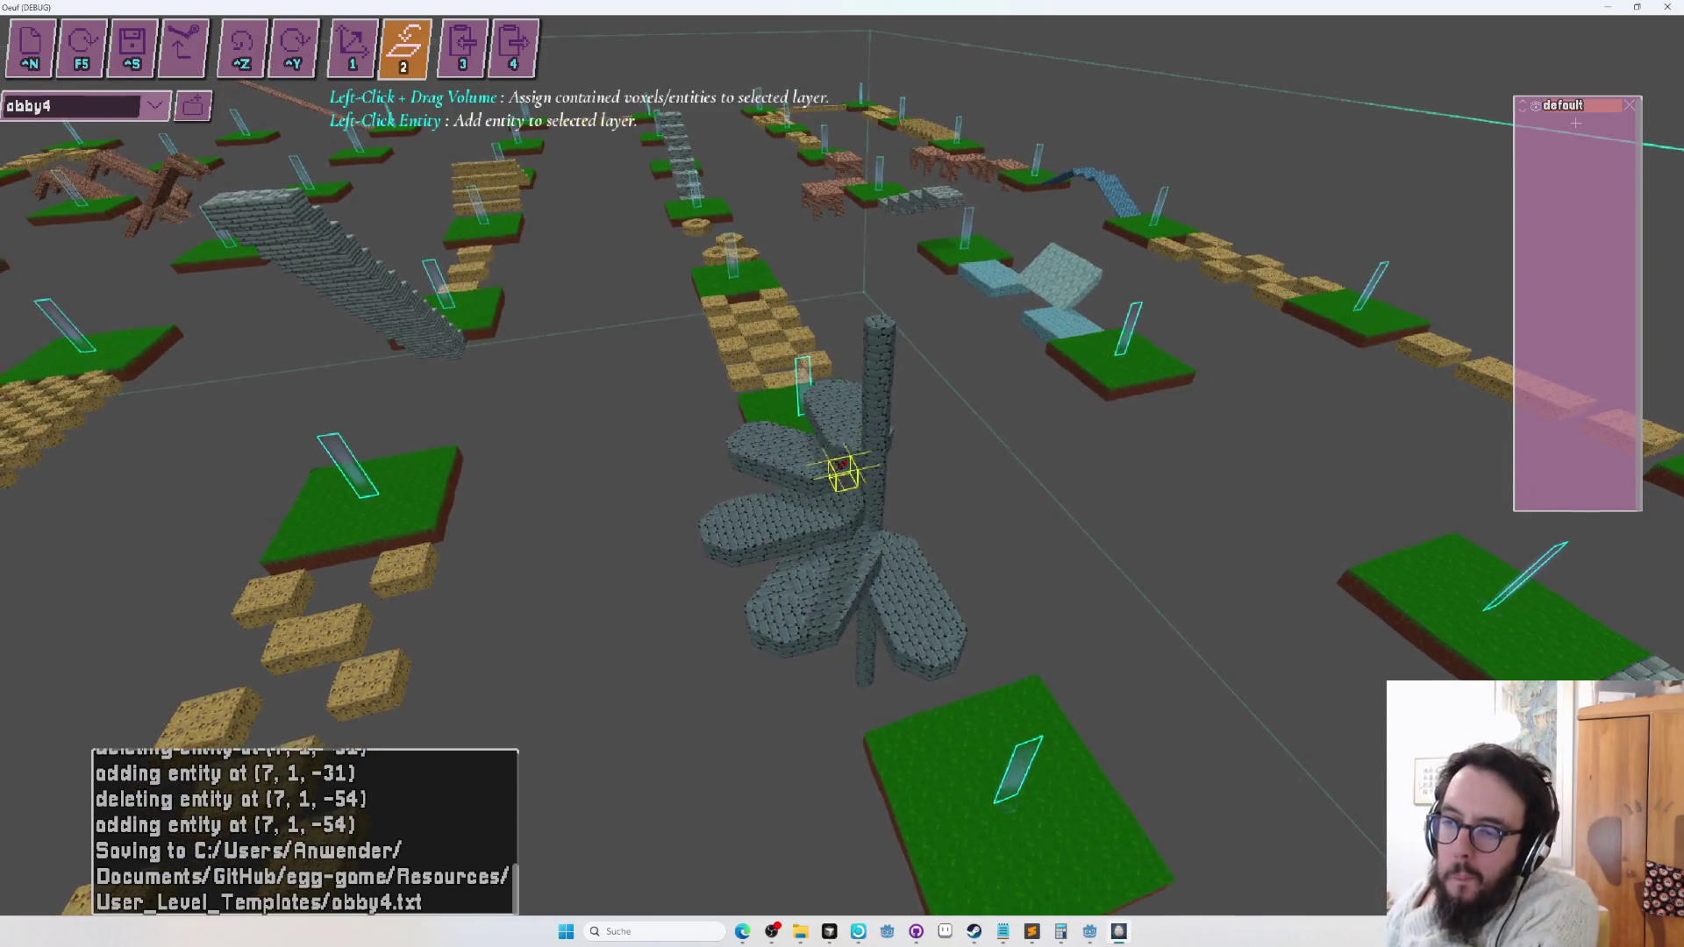
Briefly play-test the level as the egg, then return to the editor and survey the platforms from above.
key(Down)
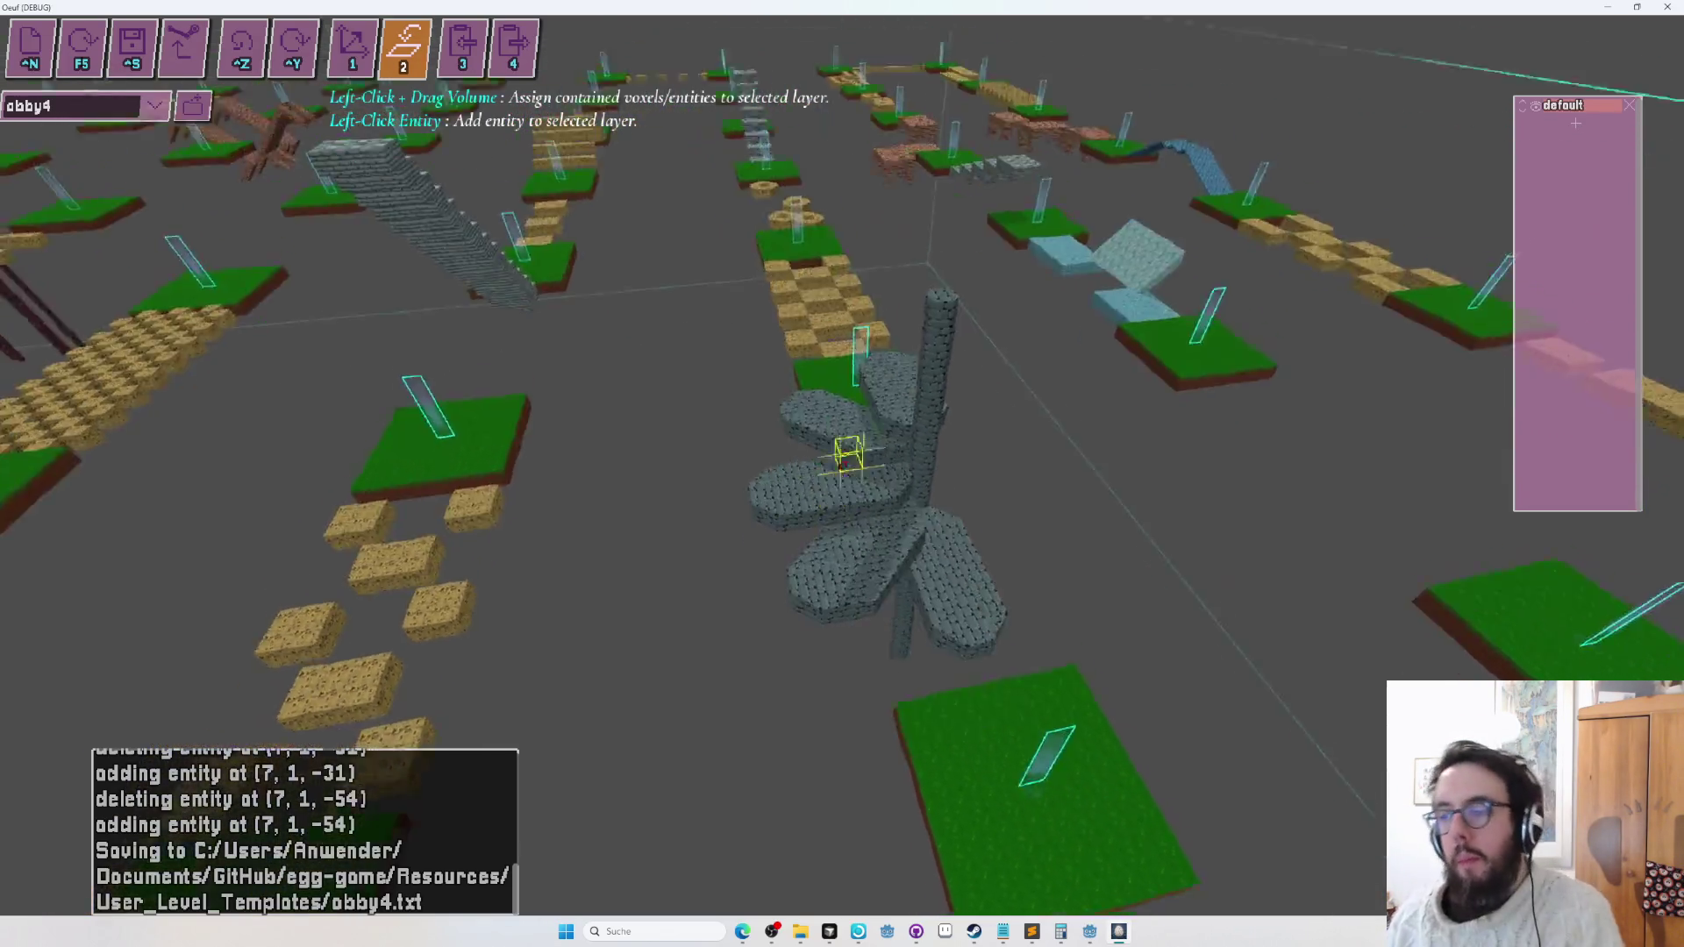
key(F5)
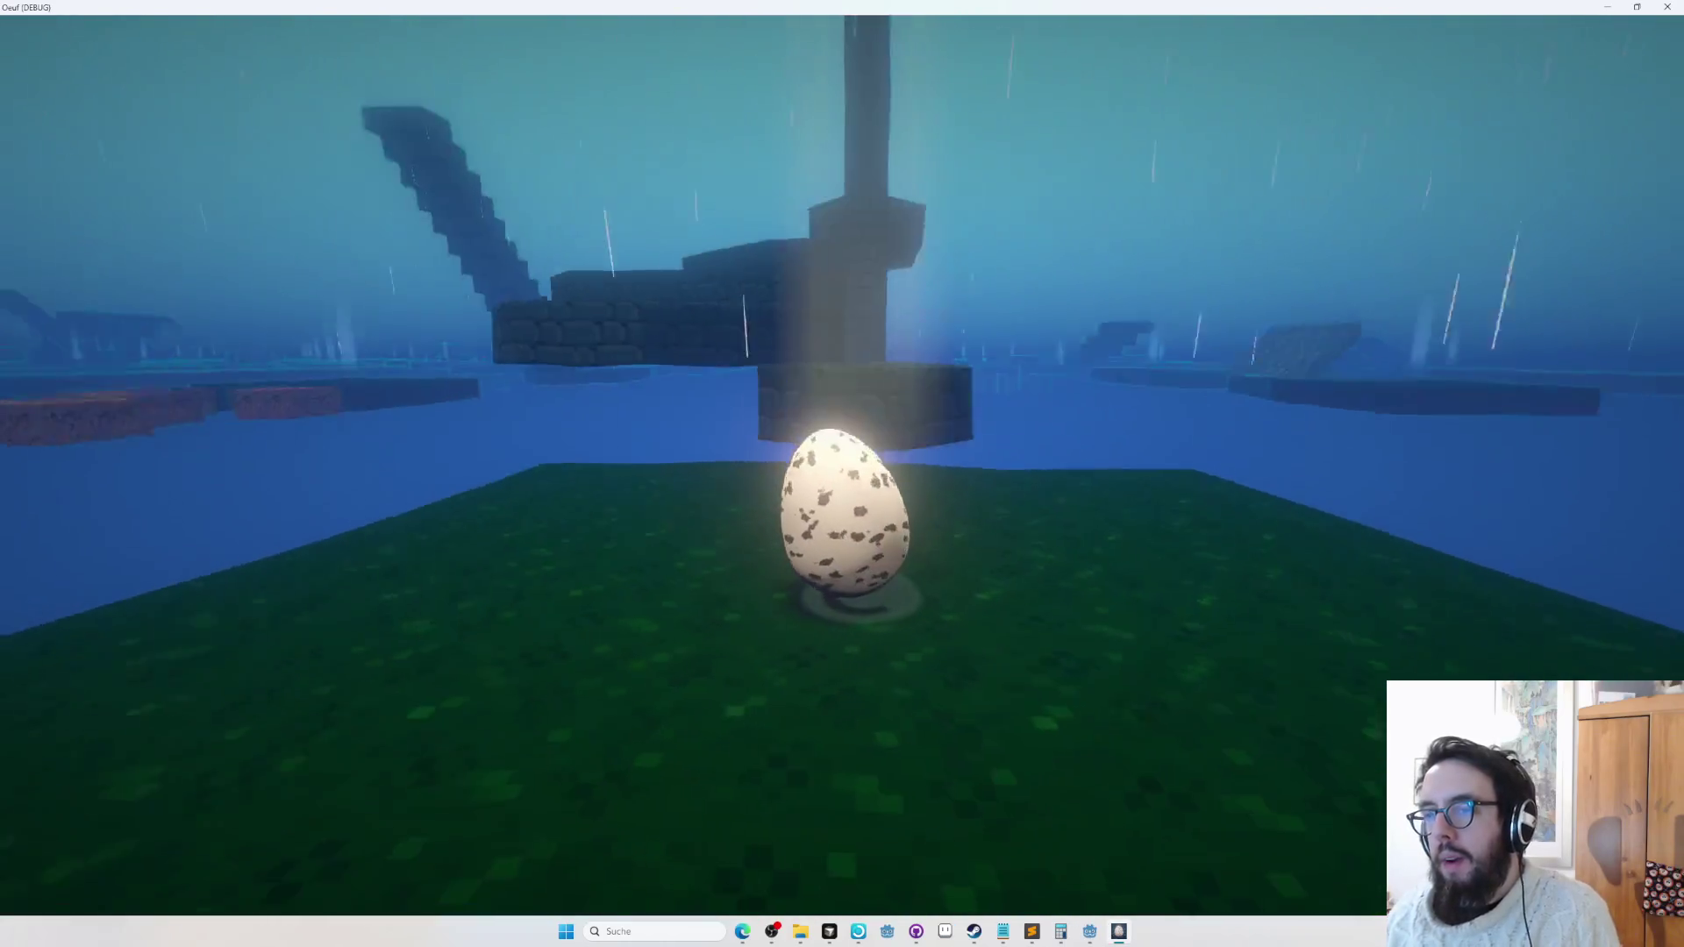
key(F5)
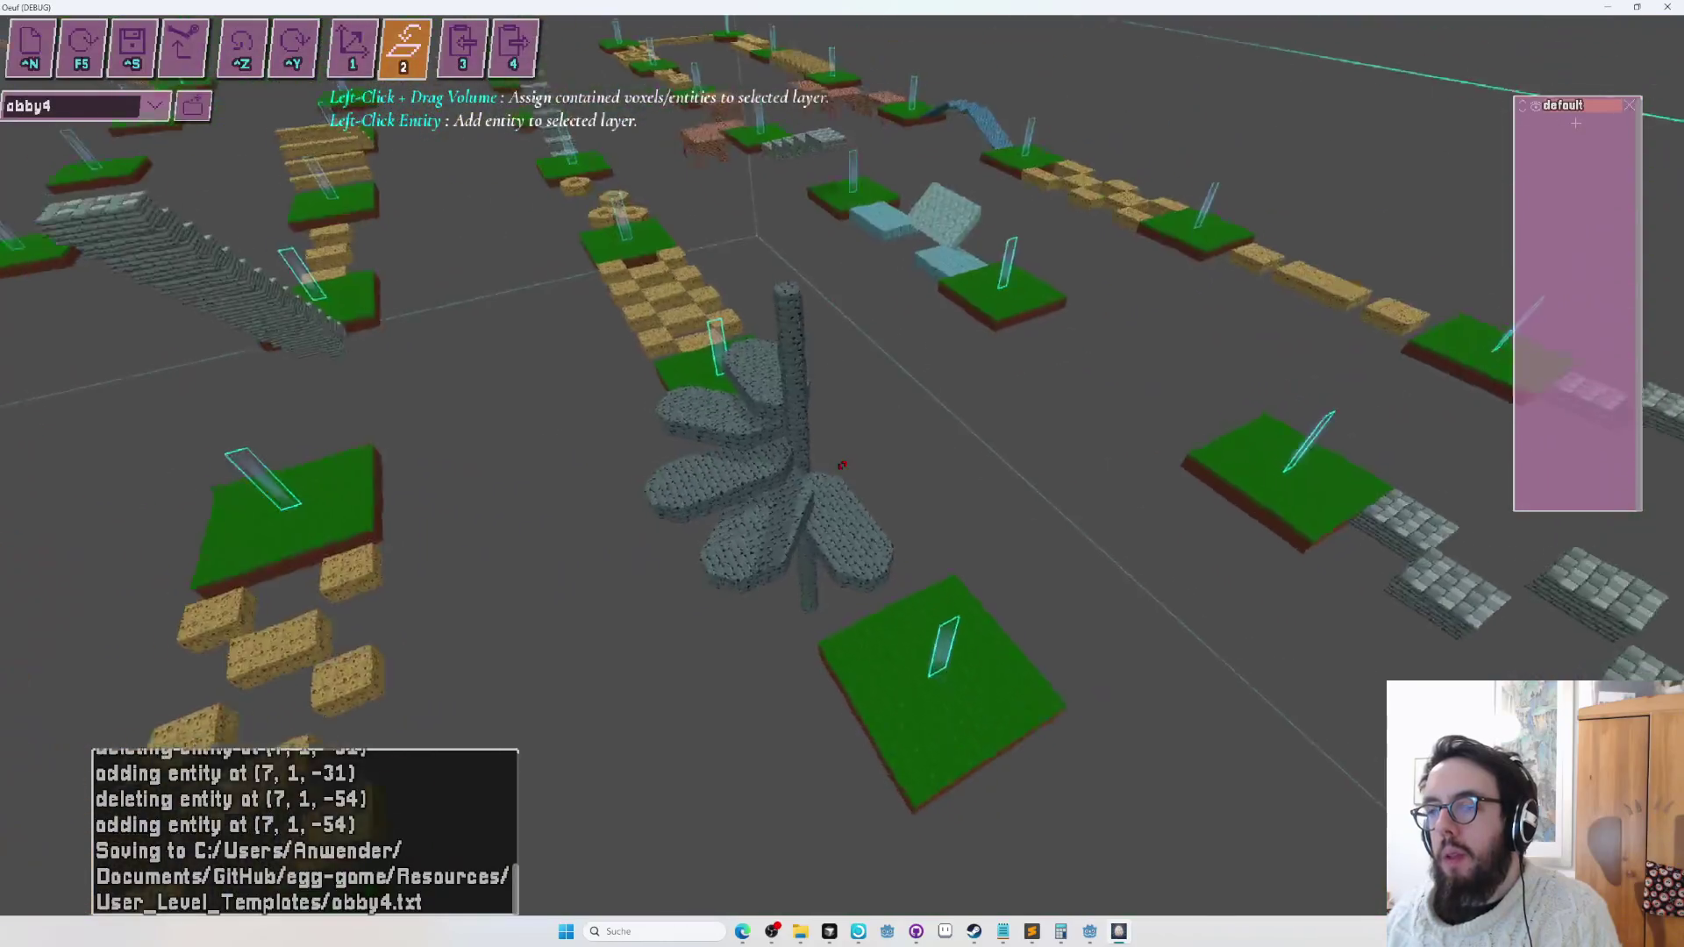
key(Up)
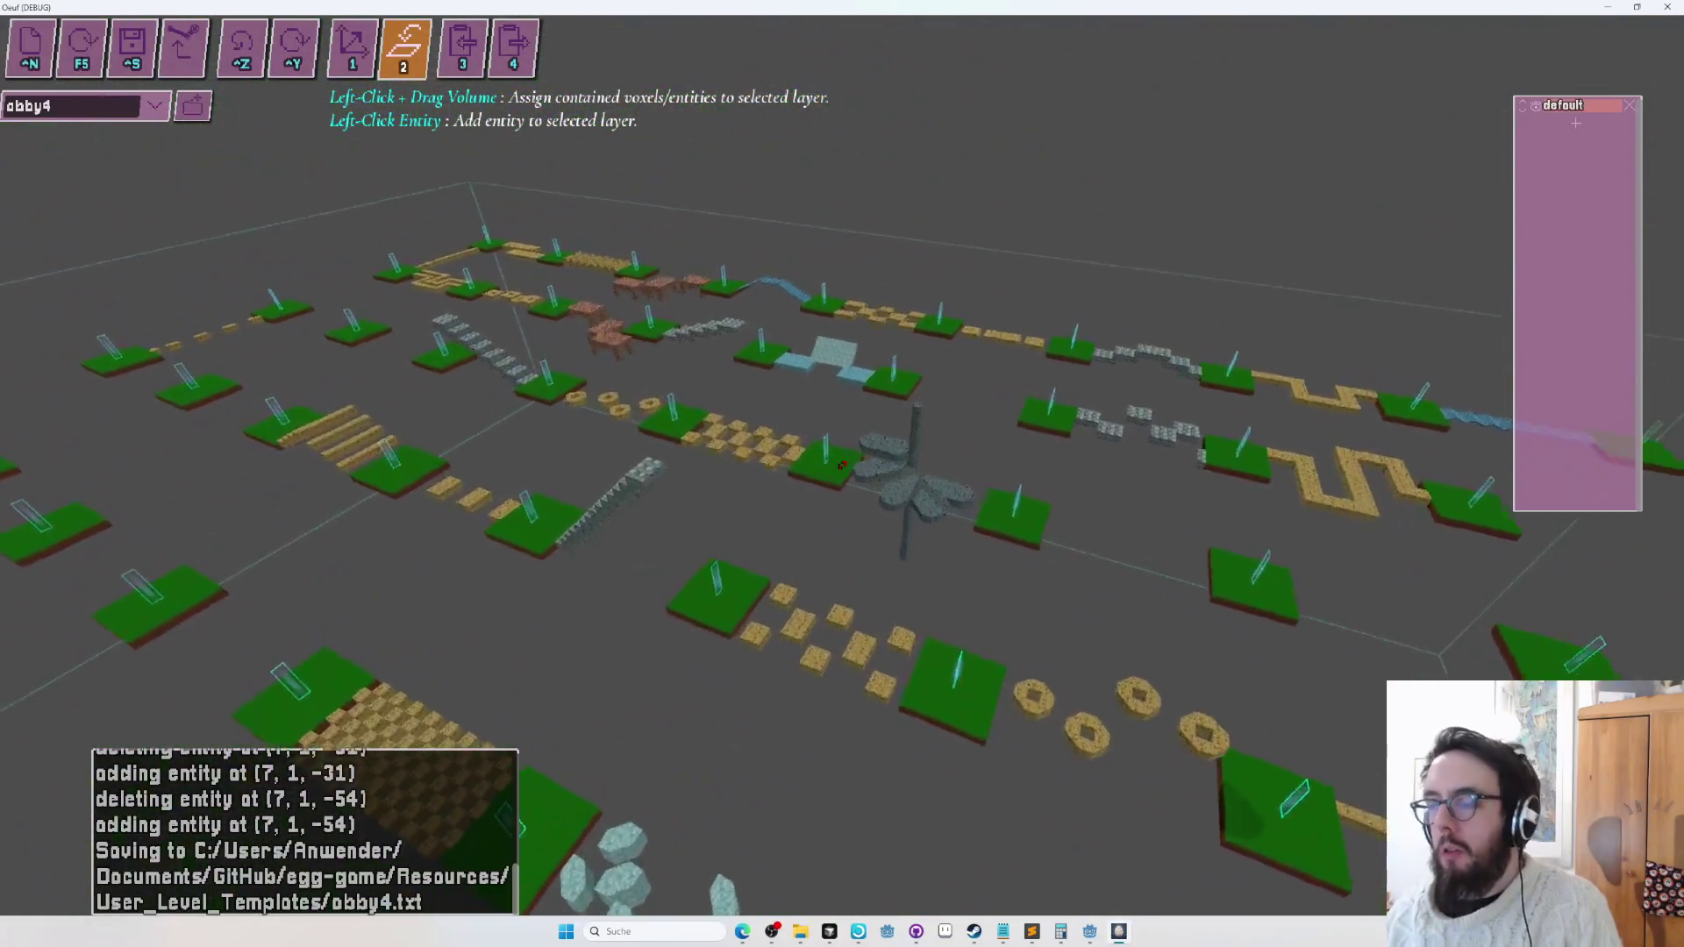
key(Down)
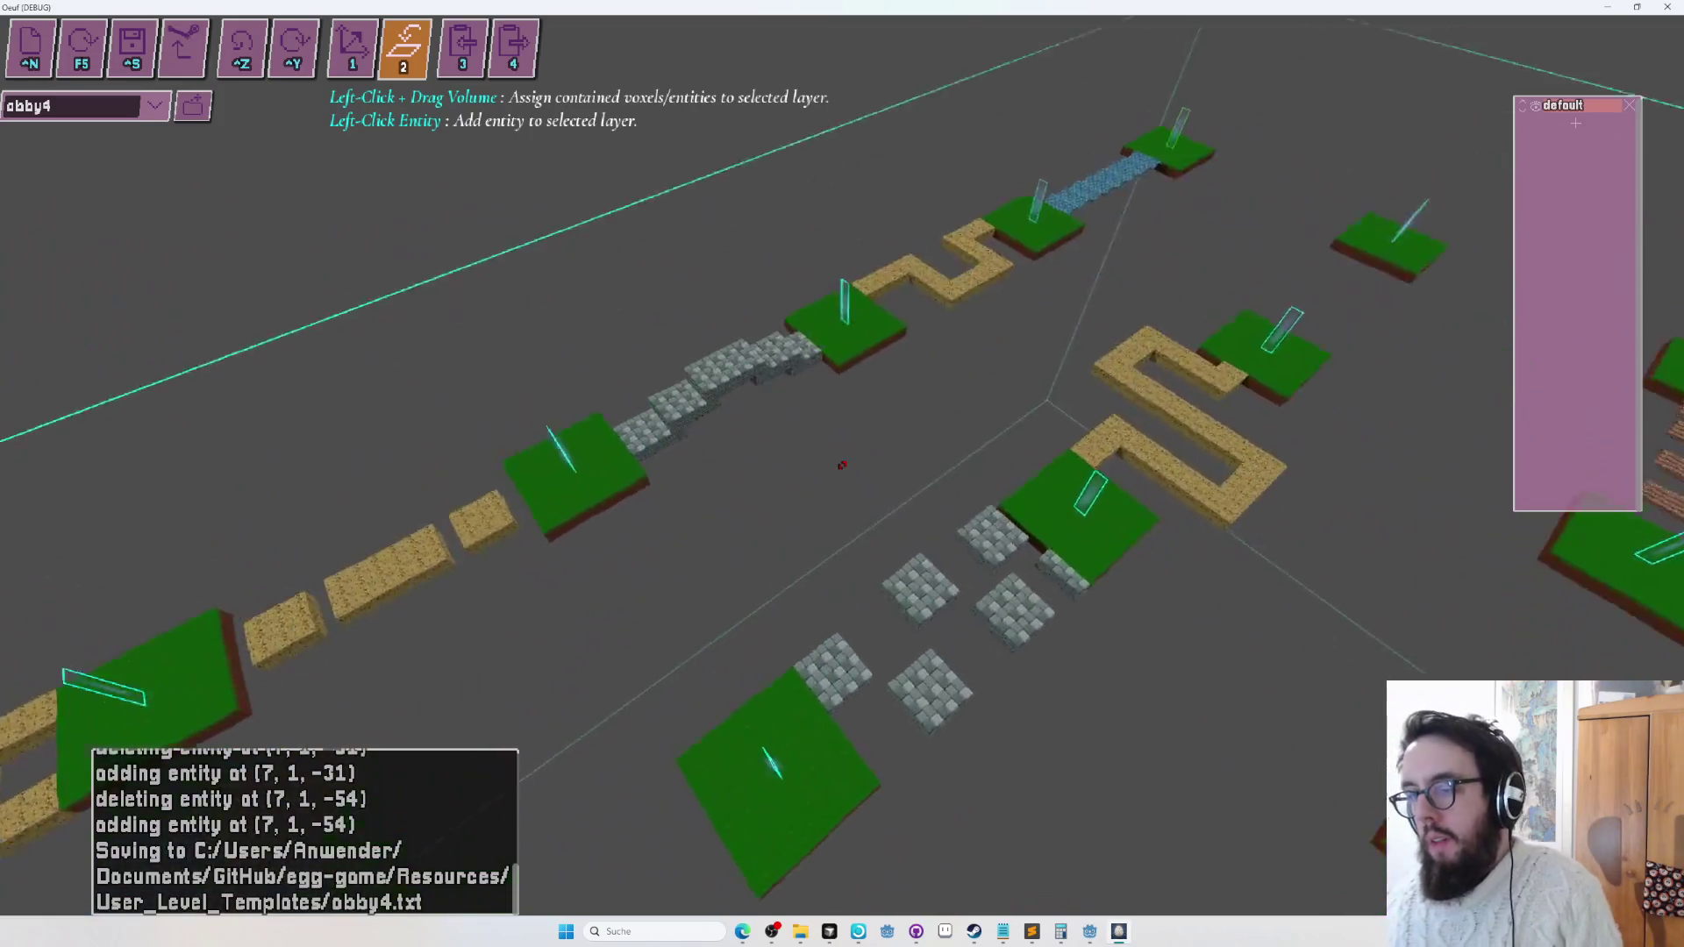
key(Up)
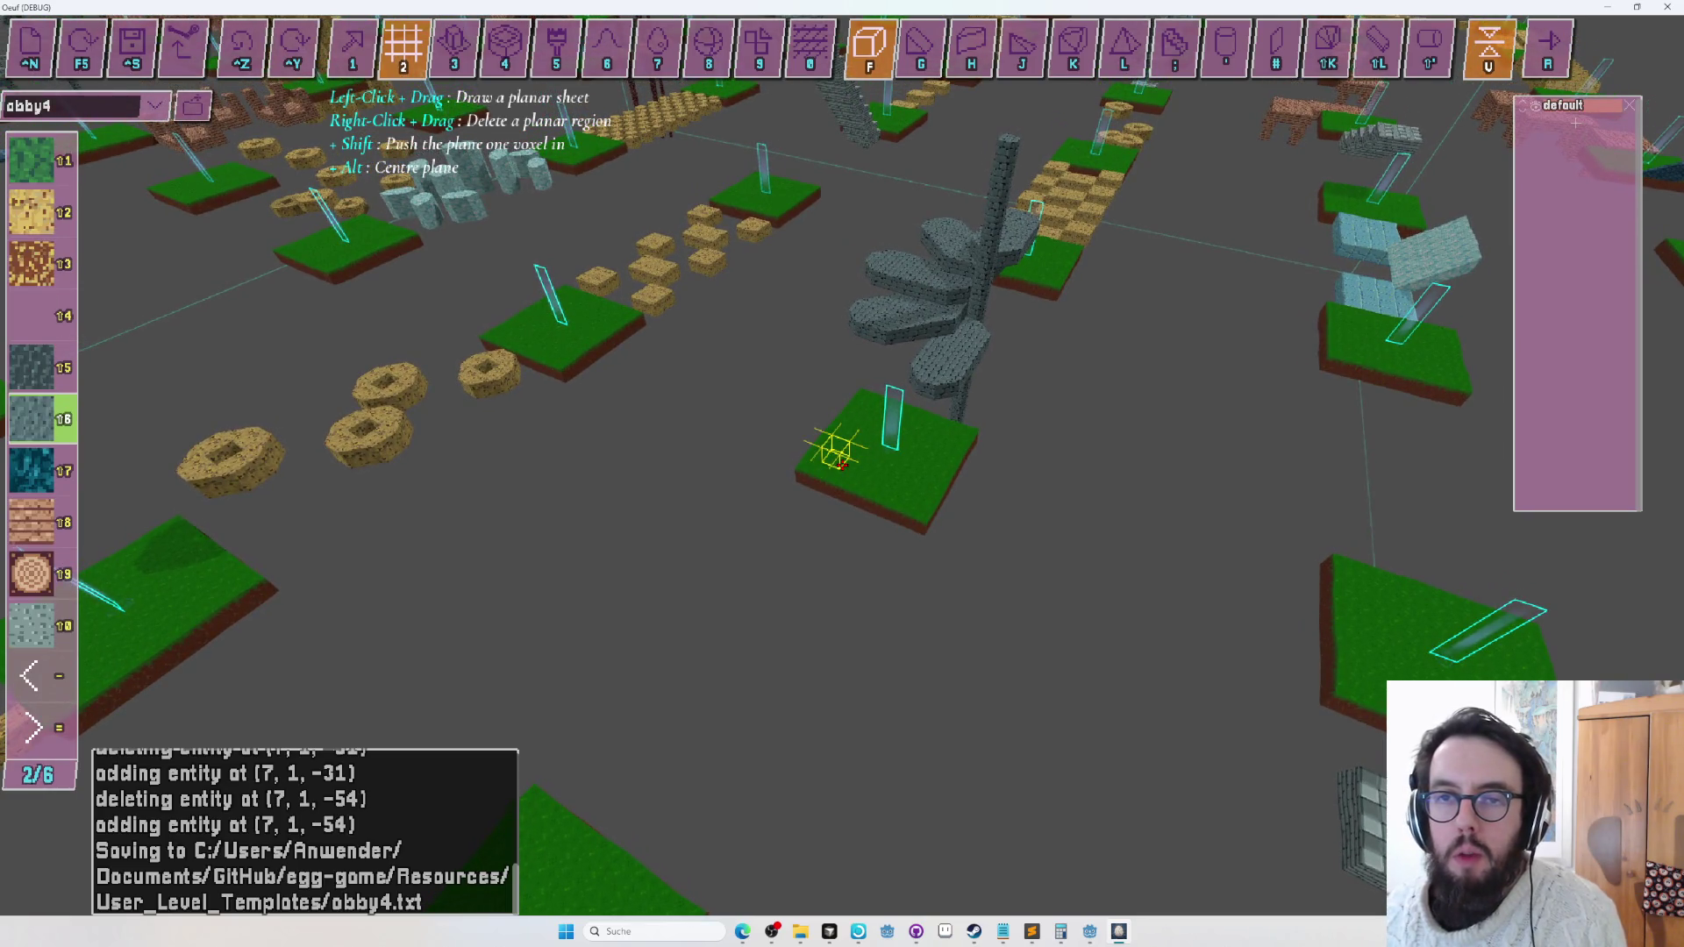
Draw a grass sheet toward the next platform, then undo the drawn grass sheets.
key(s)
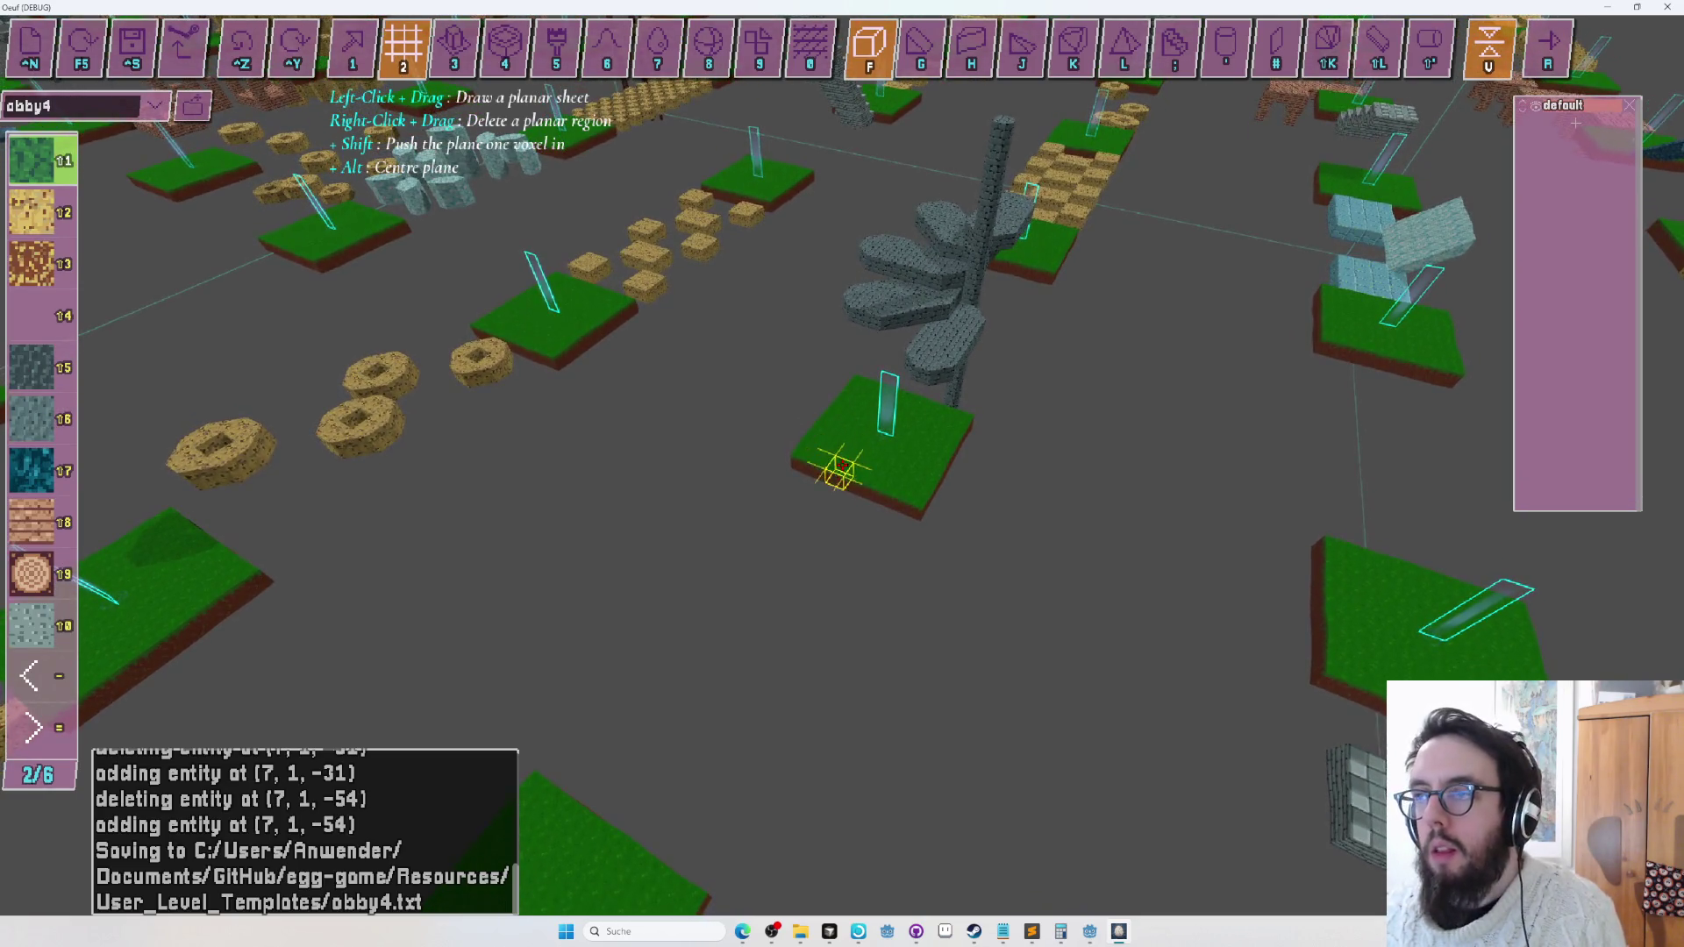
key(s)
drag(839, 471, 841, 465)
key(s)
key(ctrl+z)
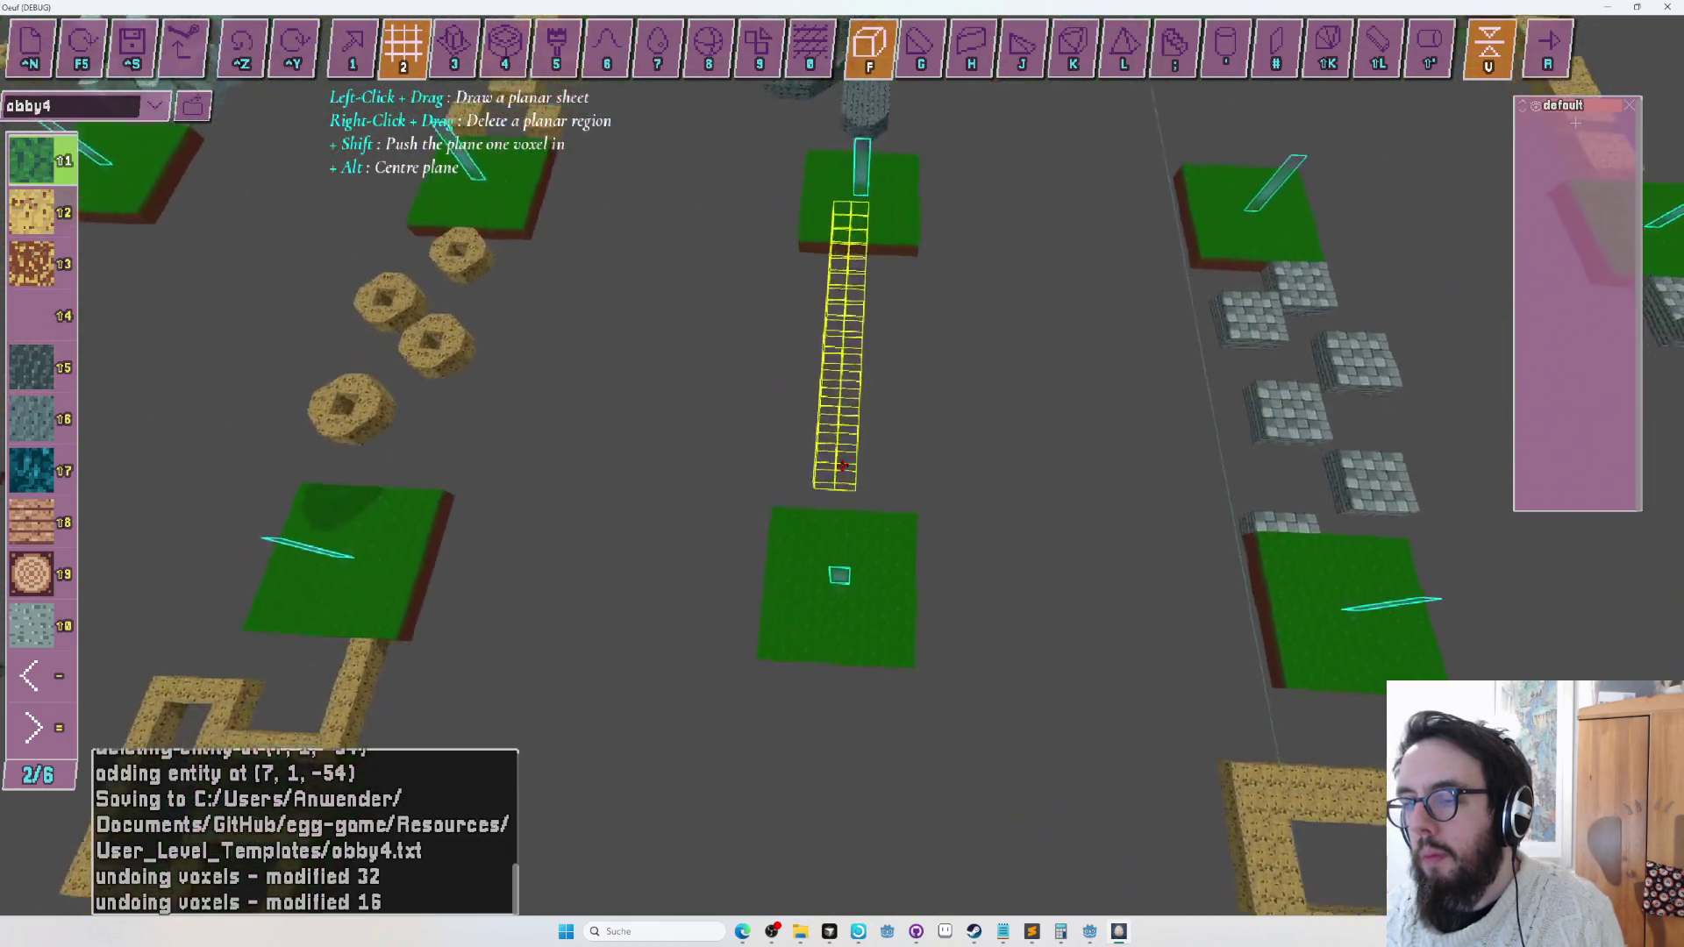
Centre the view on the leaf strip and add a leaf sheet under the bridge's left end.
key(s)
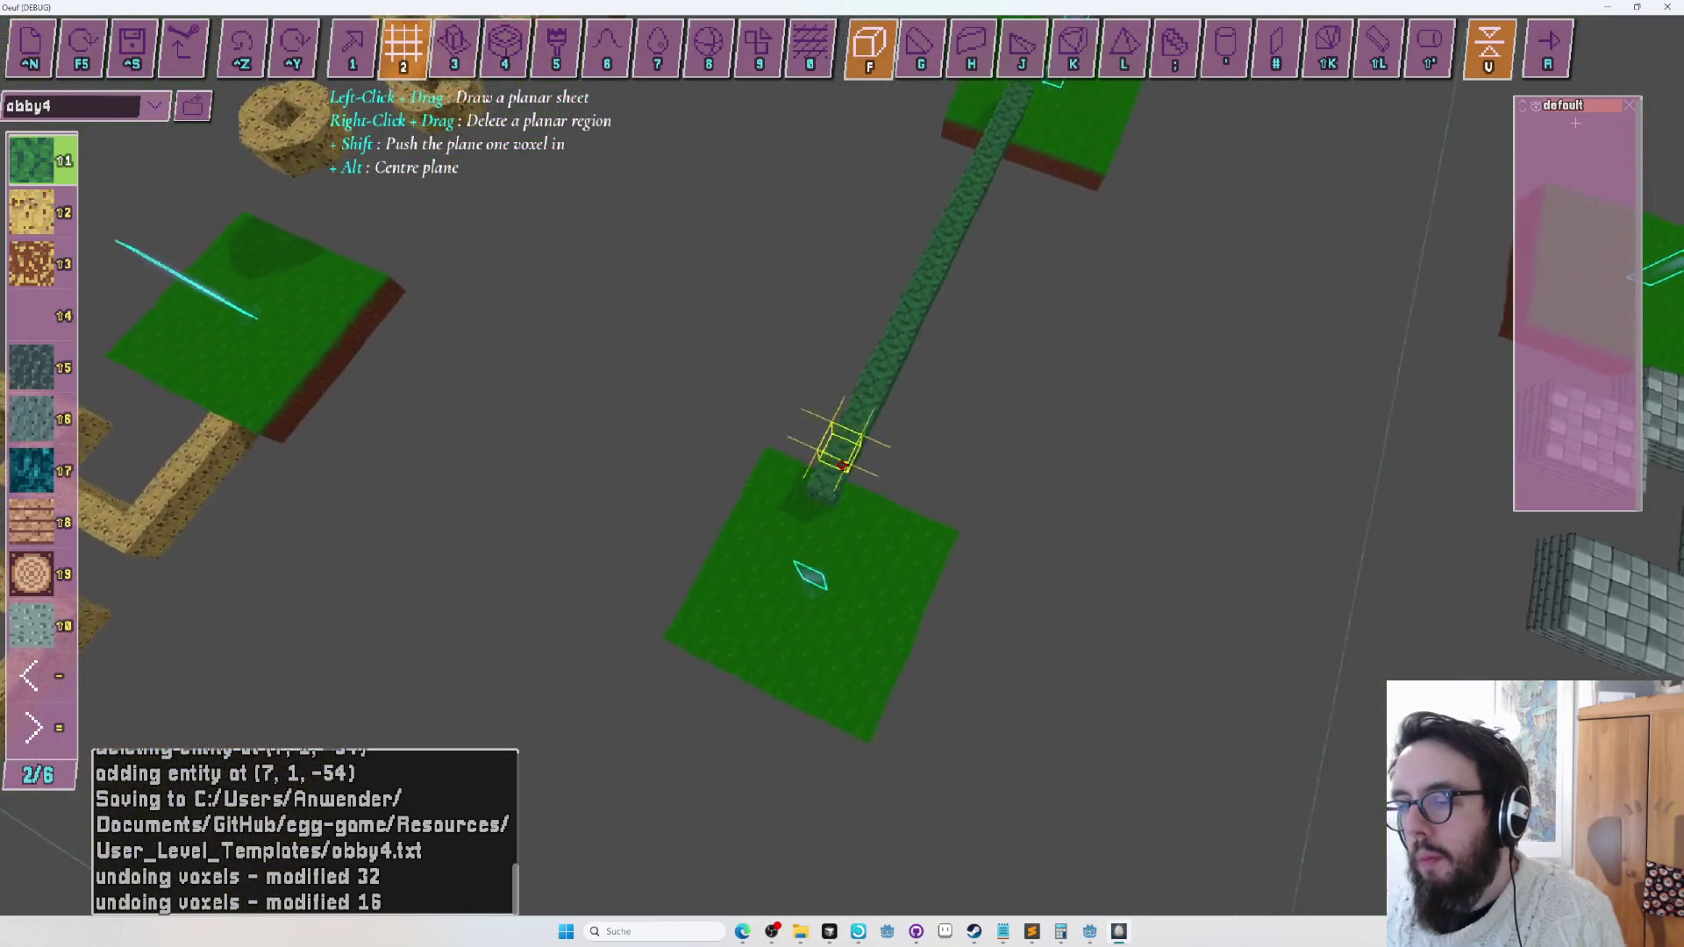
key(s)
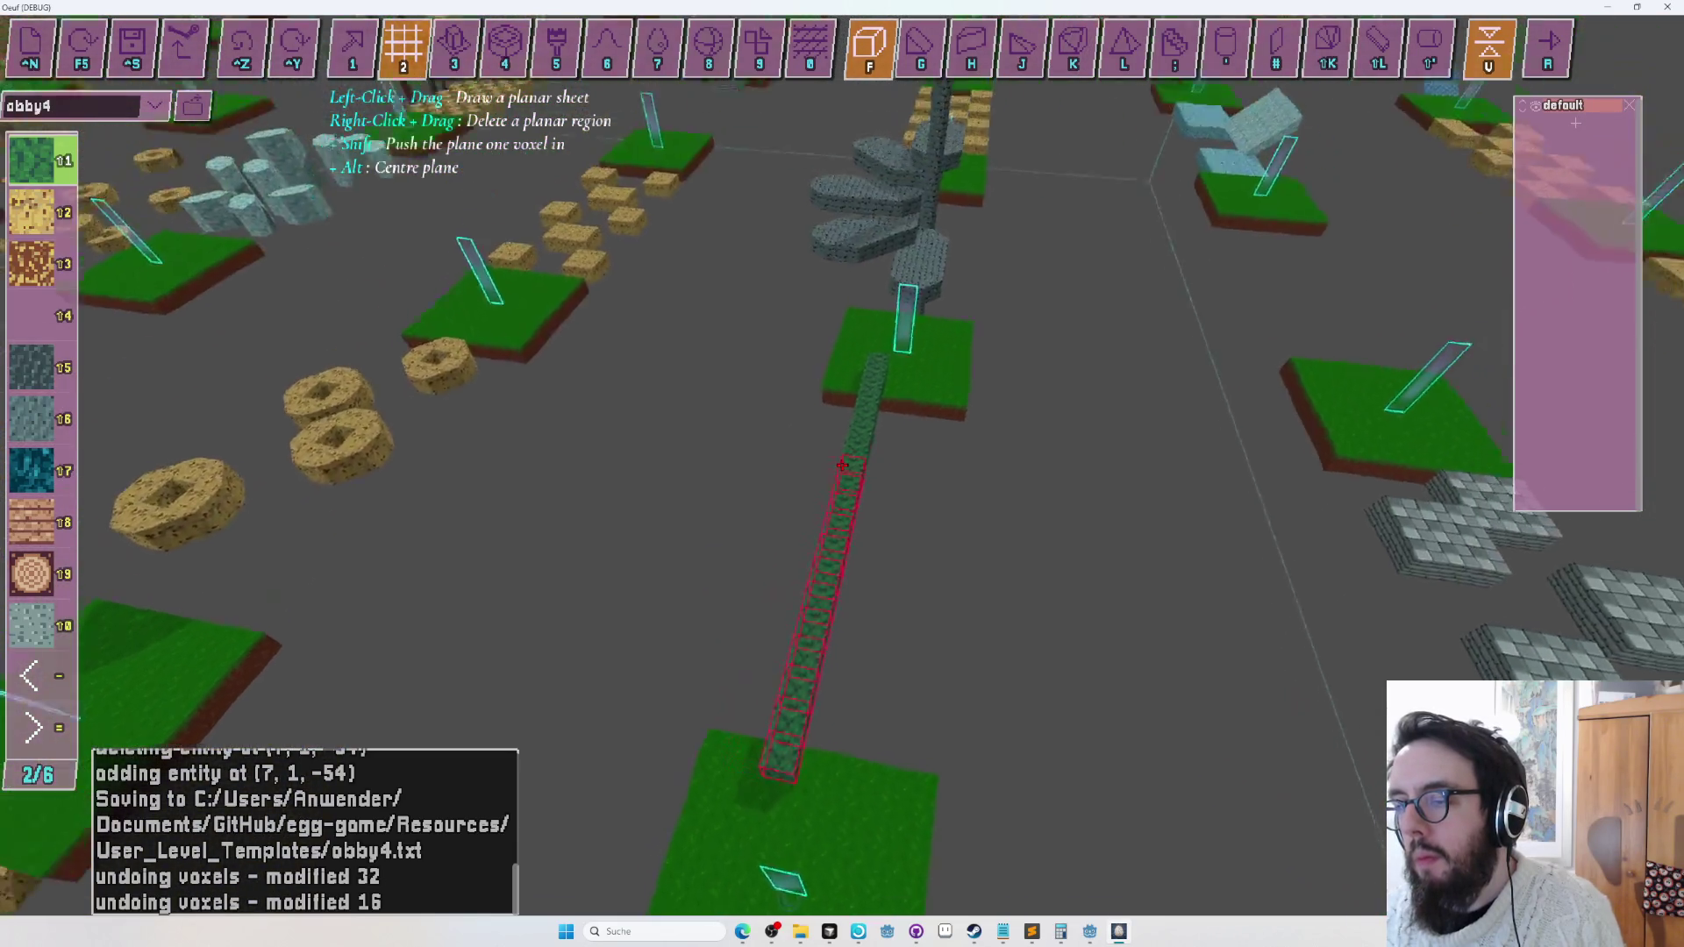
key(w)
key(s)
key(d)
key(w)
key(d)
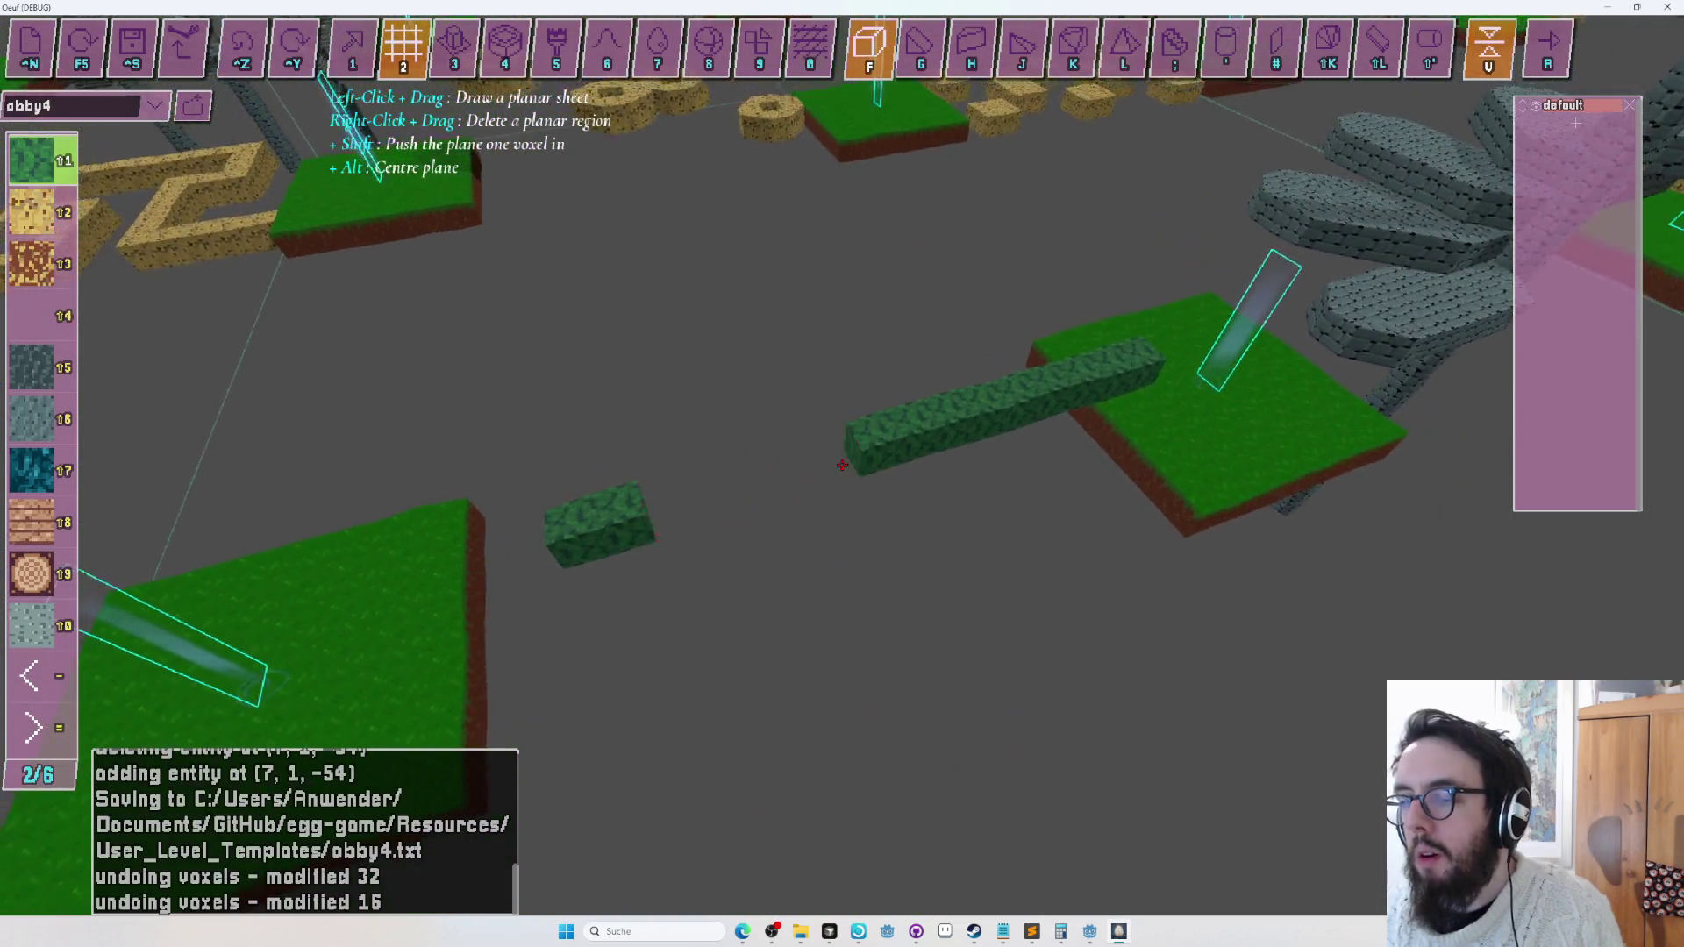
key(d)
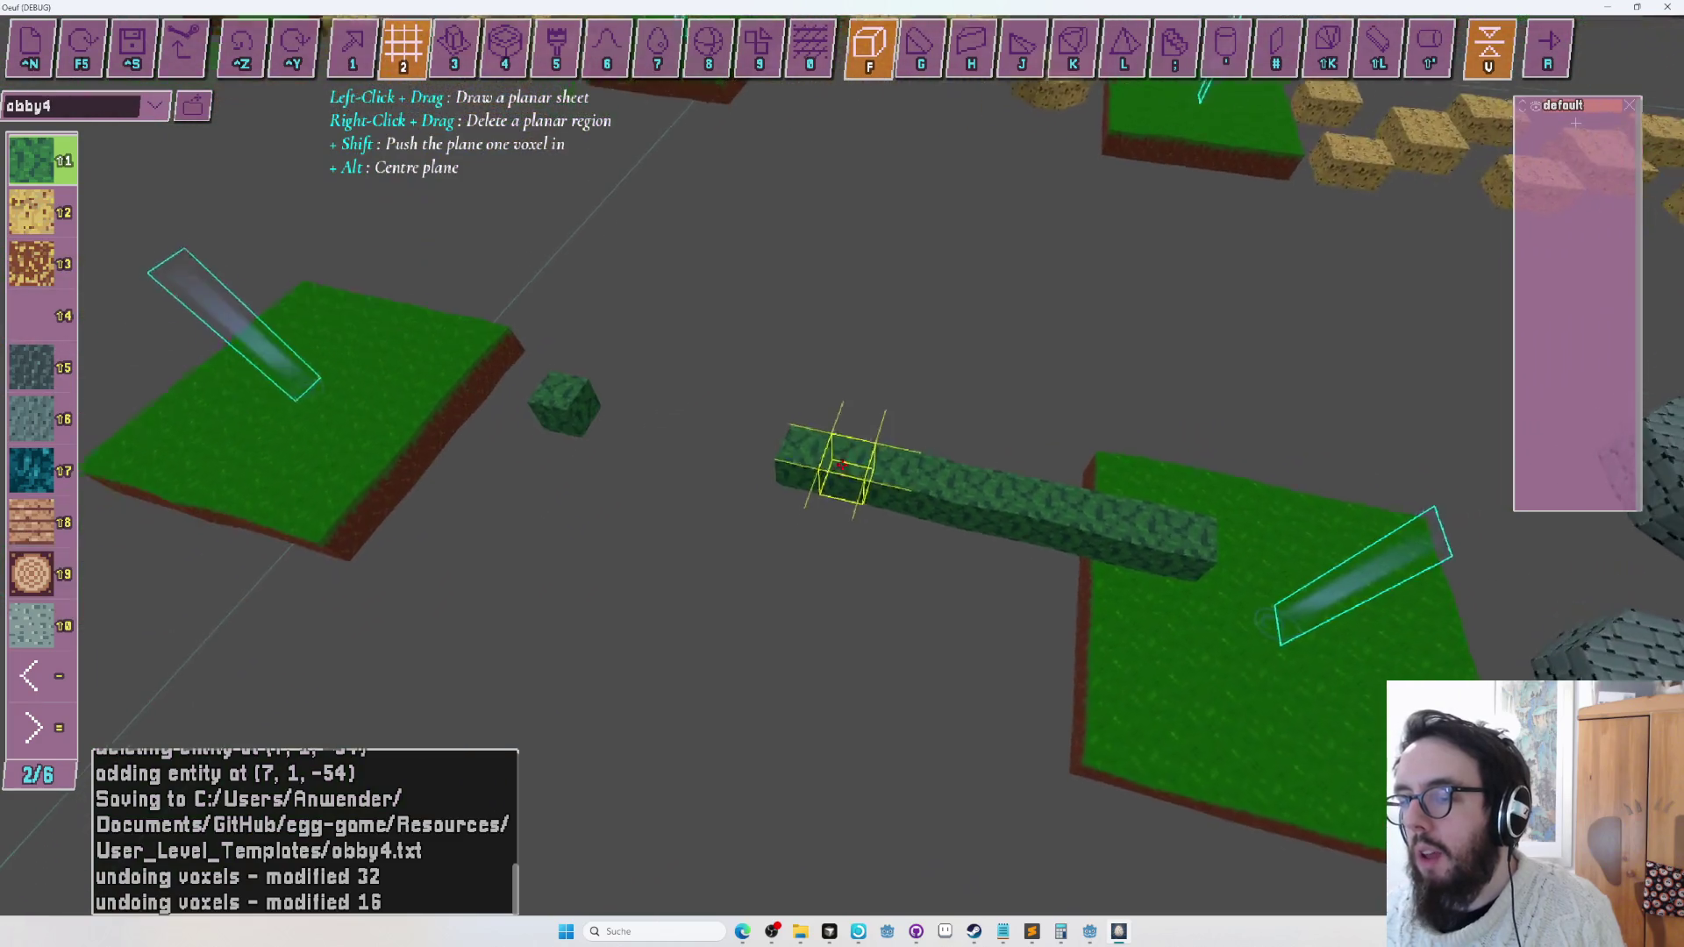
drag(841, 465, 841, 464)
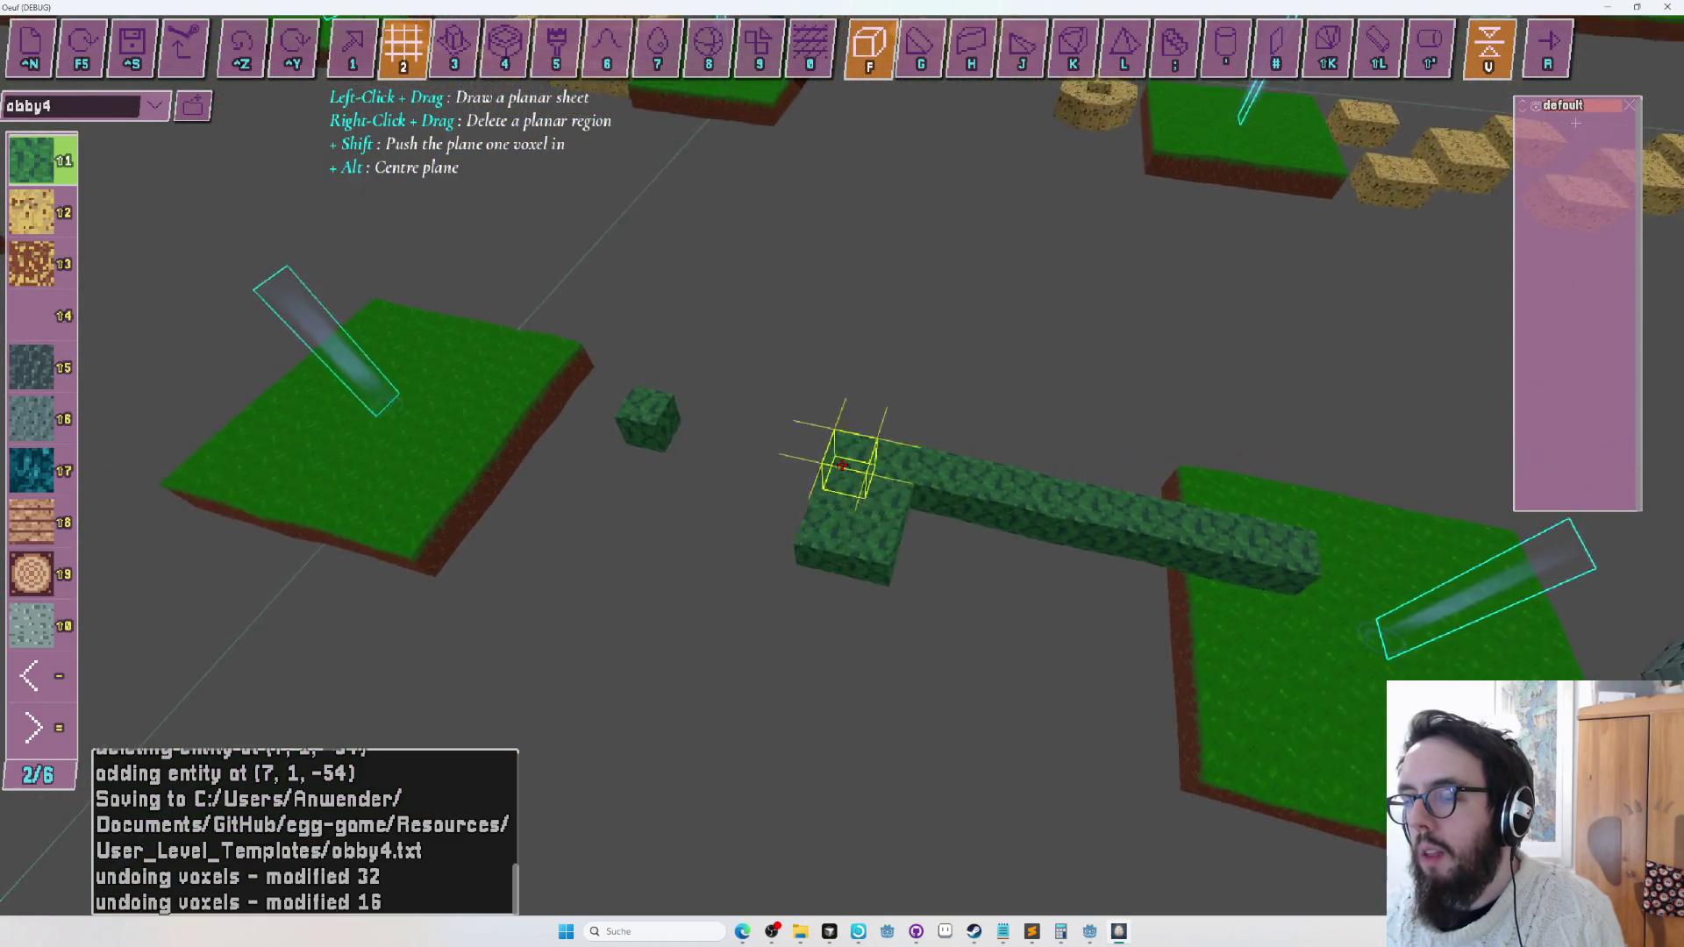
With Place Block, add three leaf blocks around the single leaf block to form a cross-shaped cluster.
key(d)
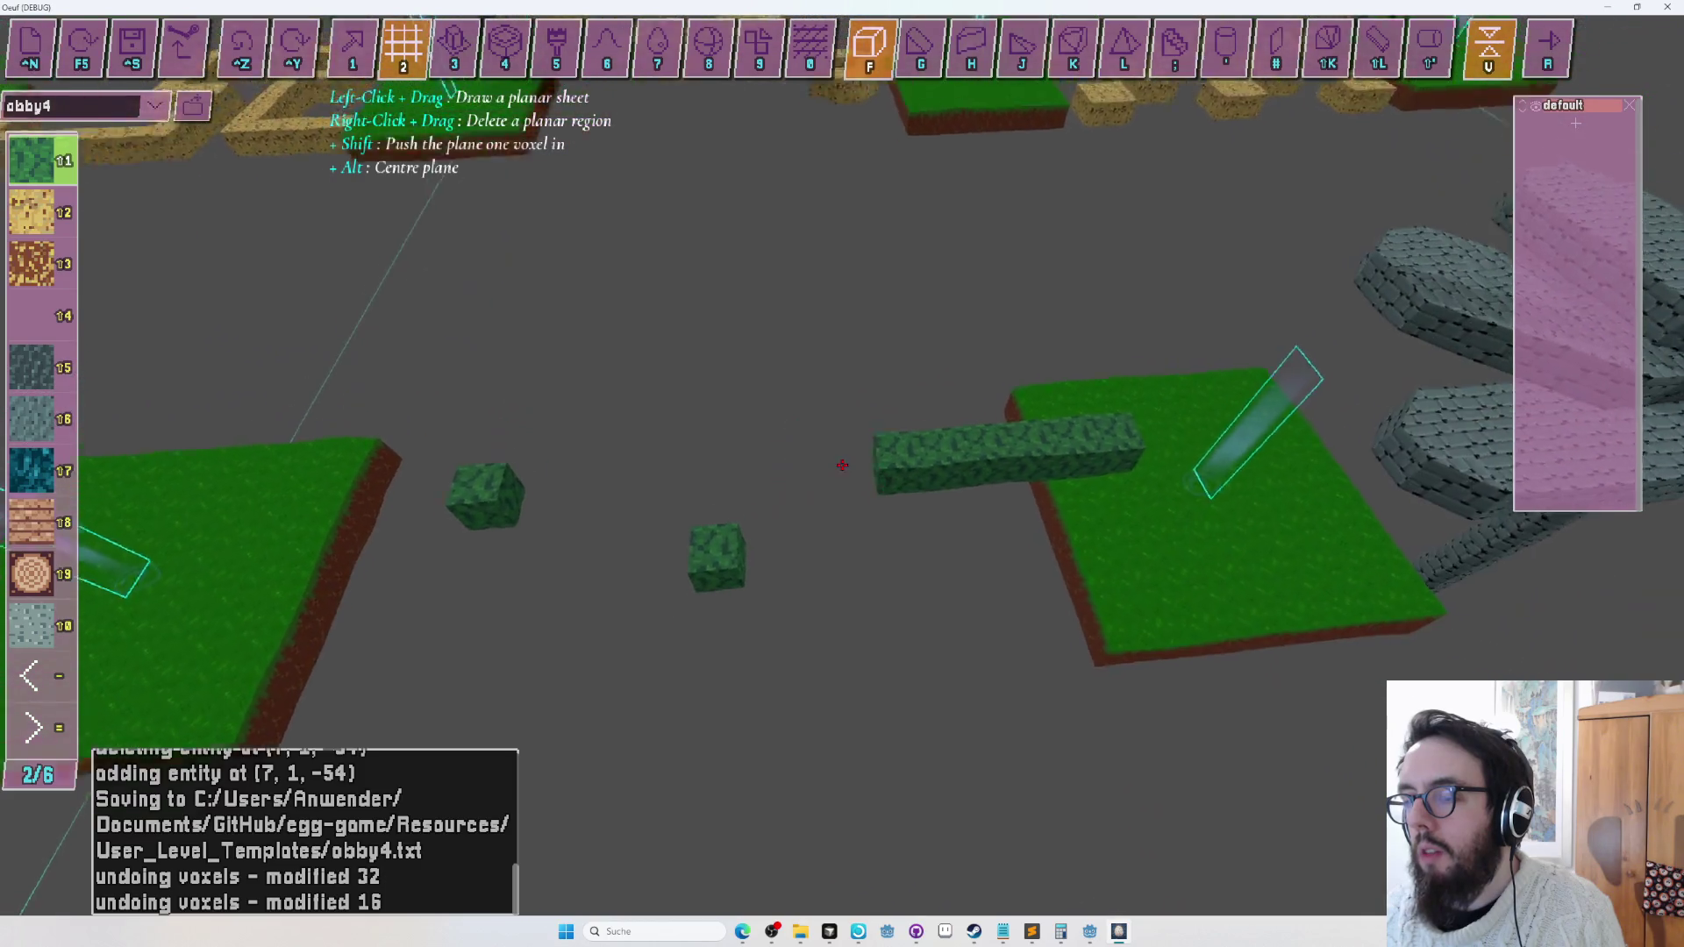
key(s)
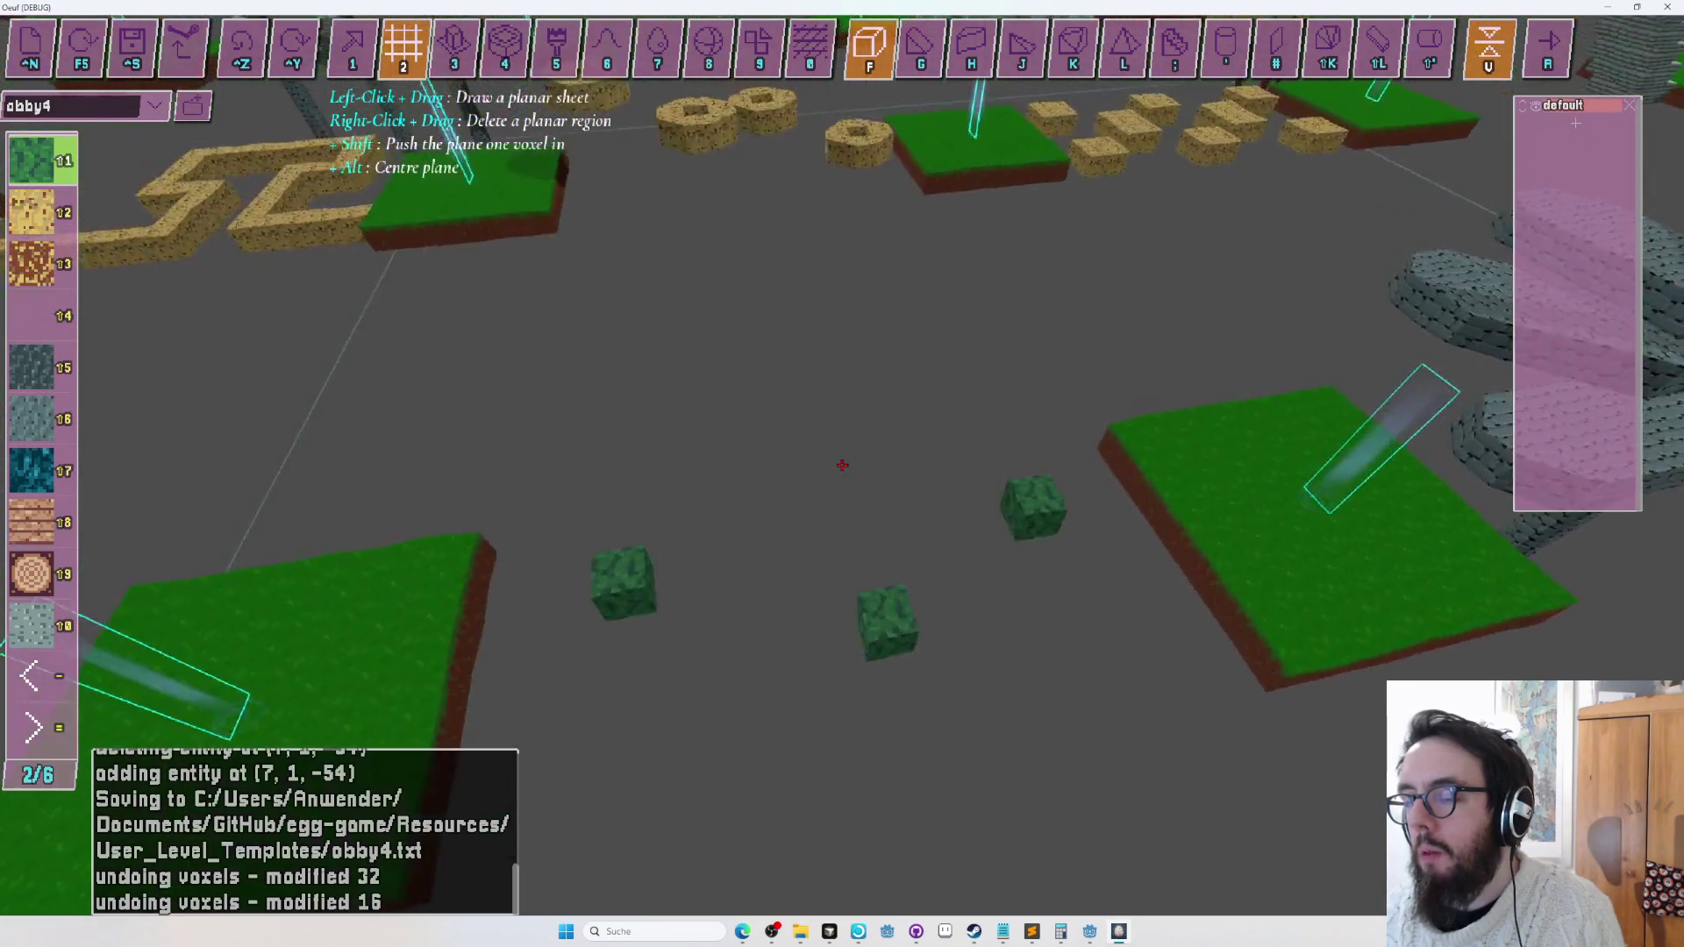
key(1)
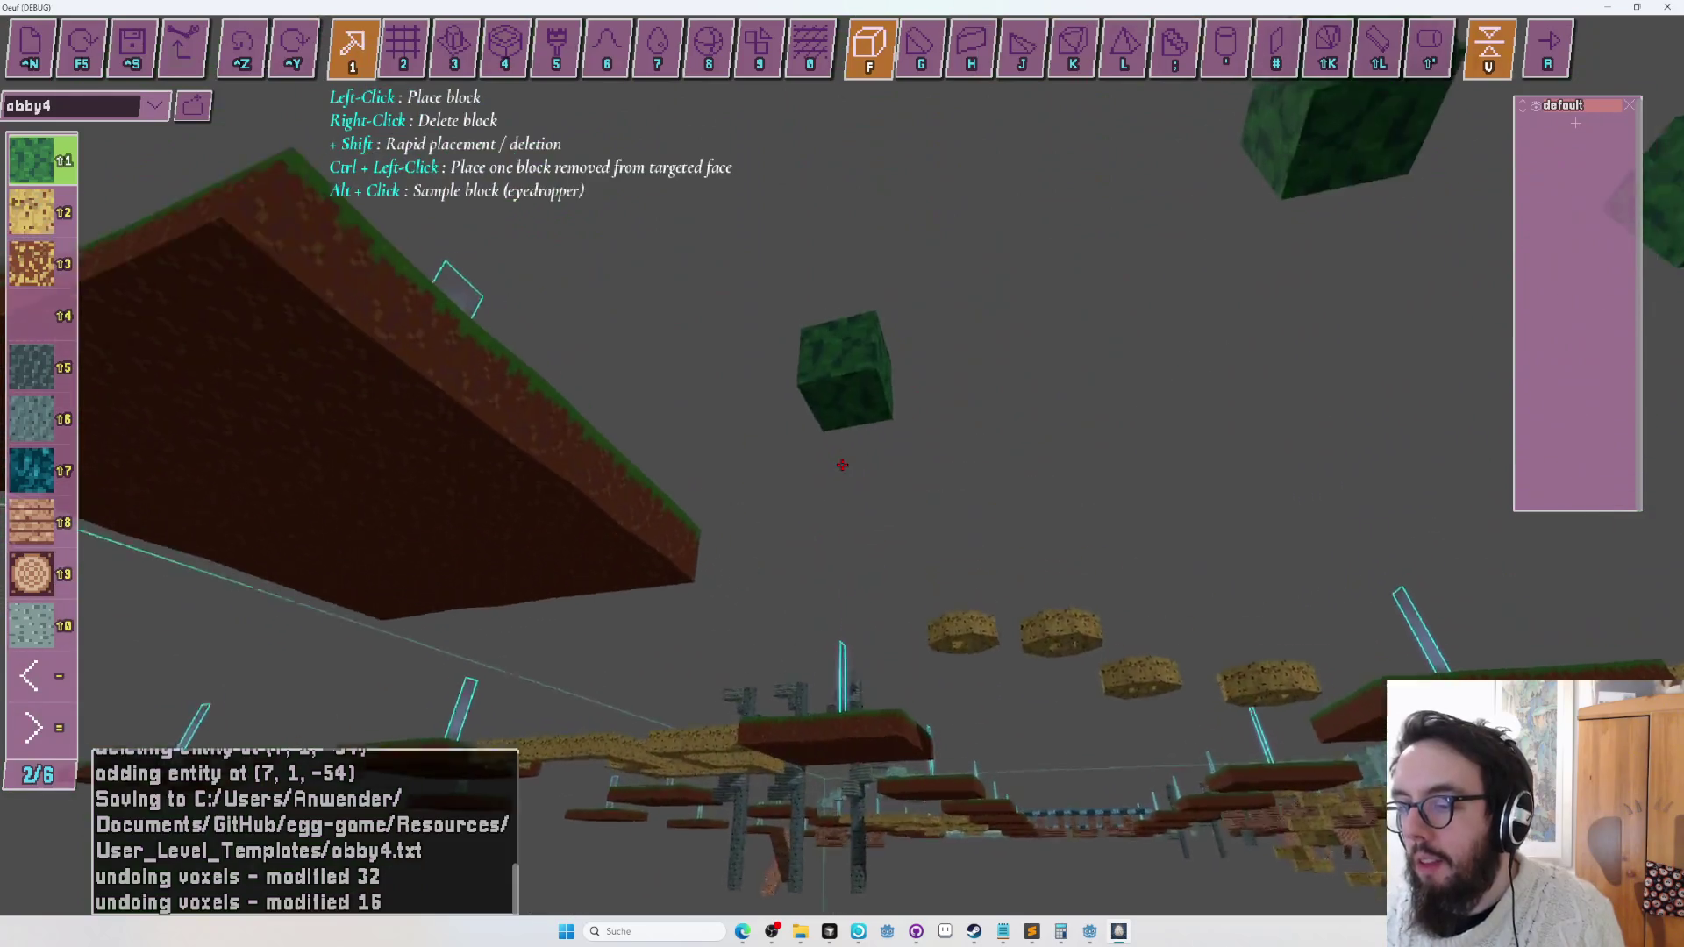
click(841, 465)
click(841, 465)
click(841, 465)
click(842, 464)
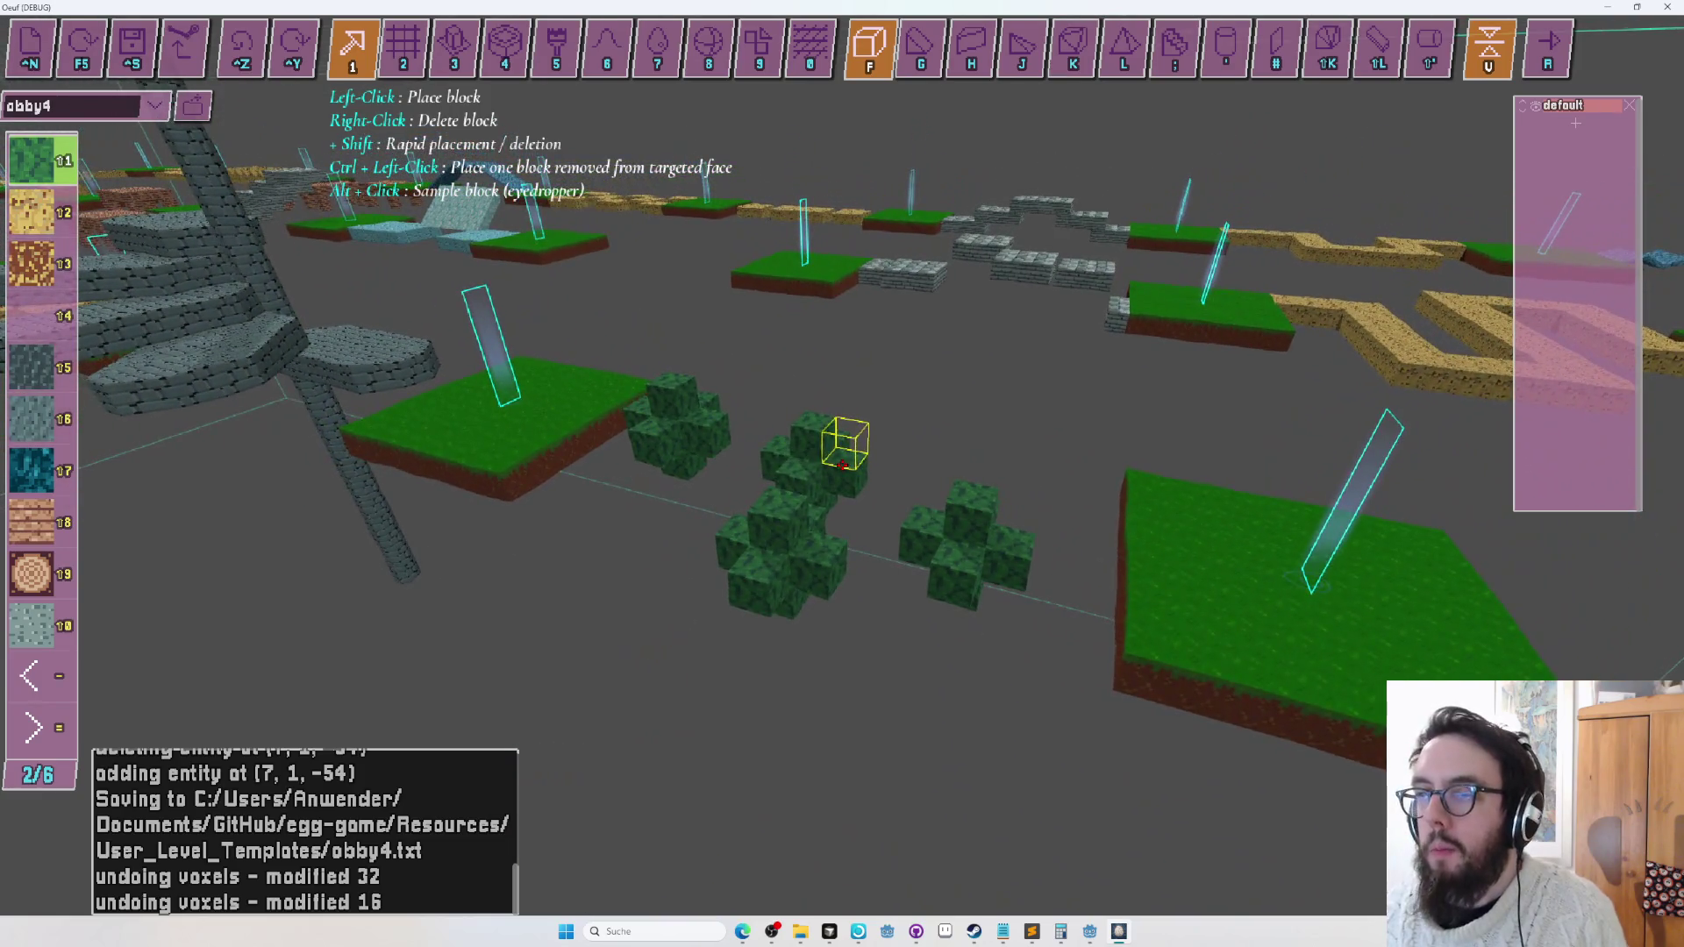
key(7)
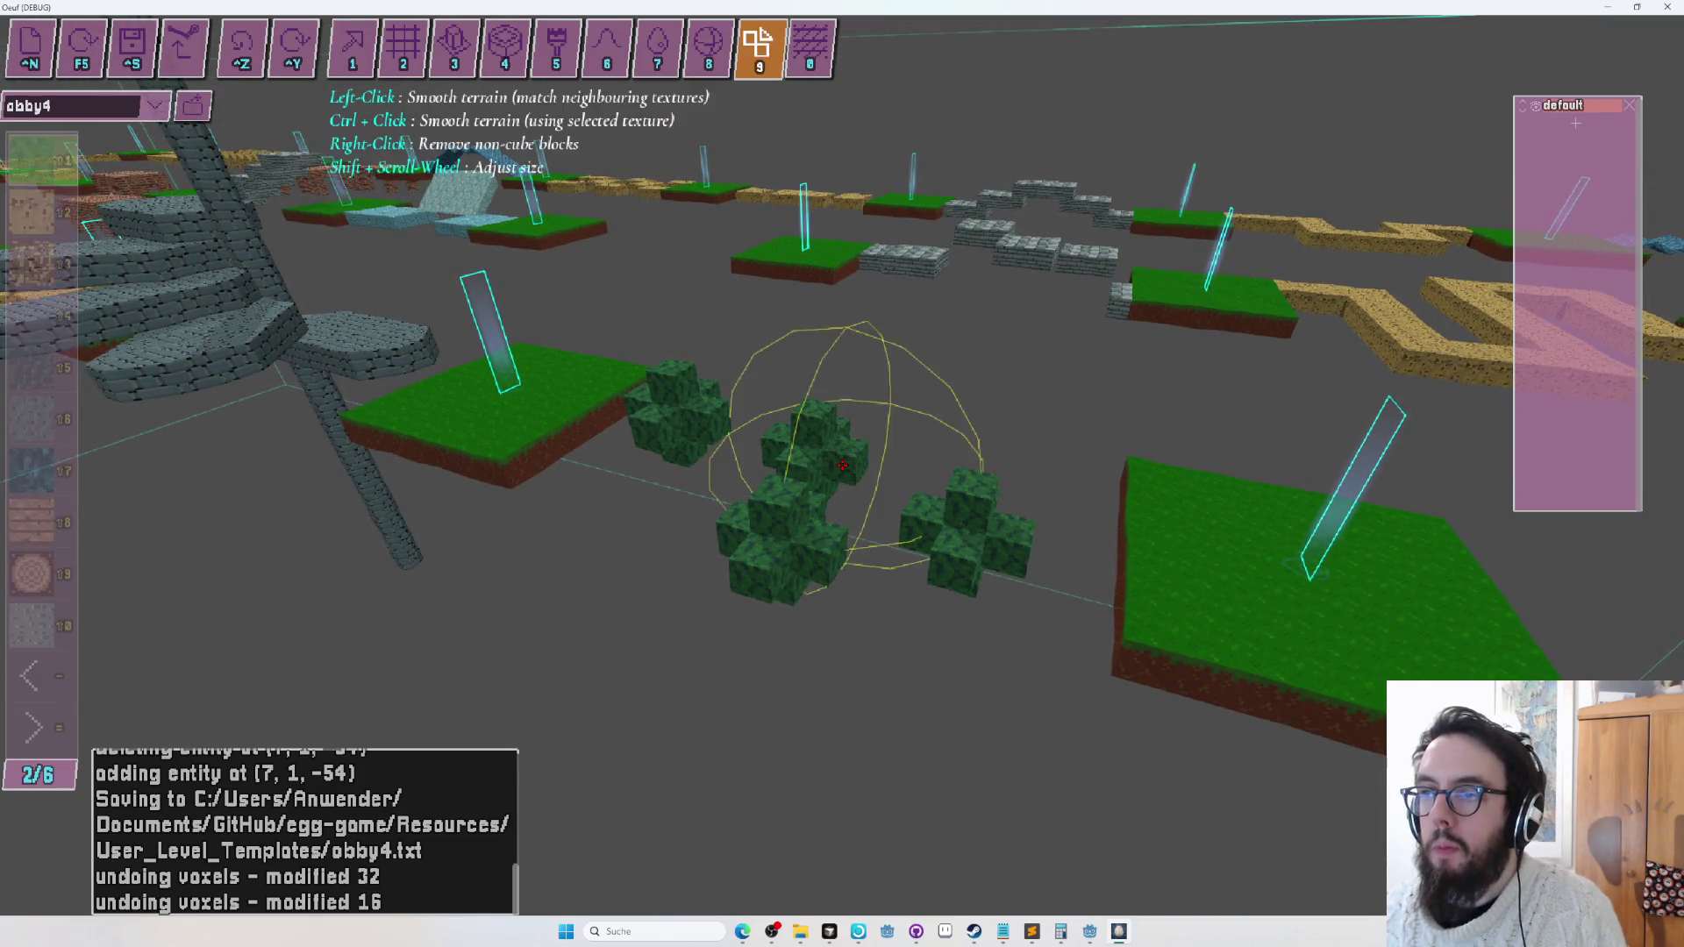
Smooth the leaf clusters into round bushes and try a rotated wedge block shape.
click(842, 465)
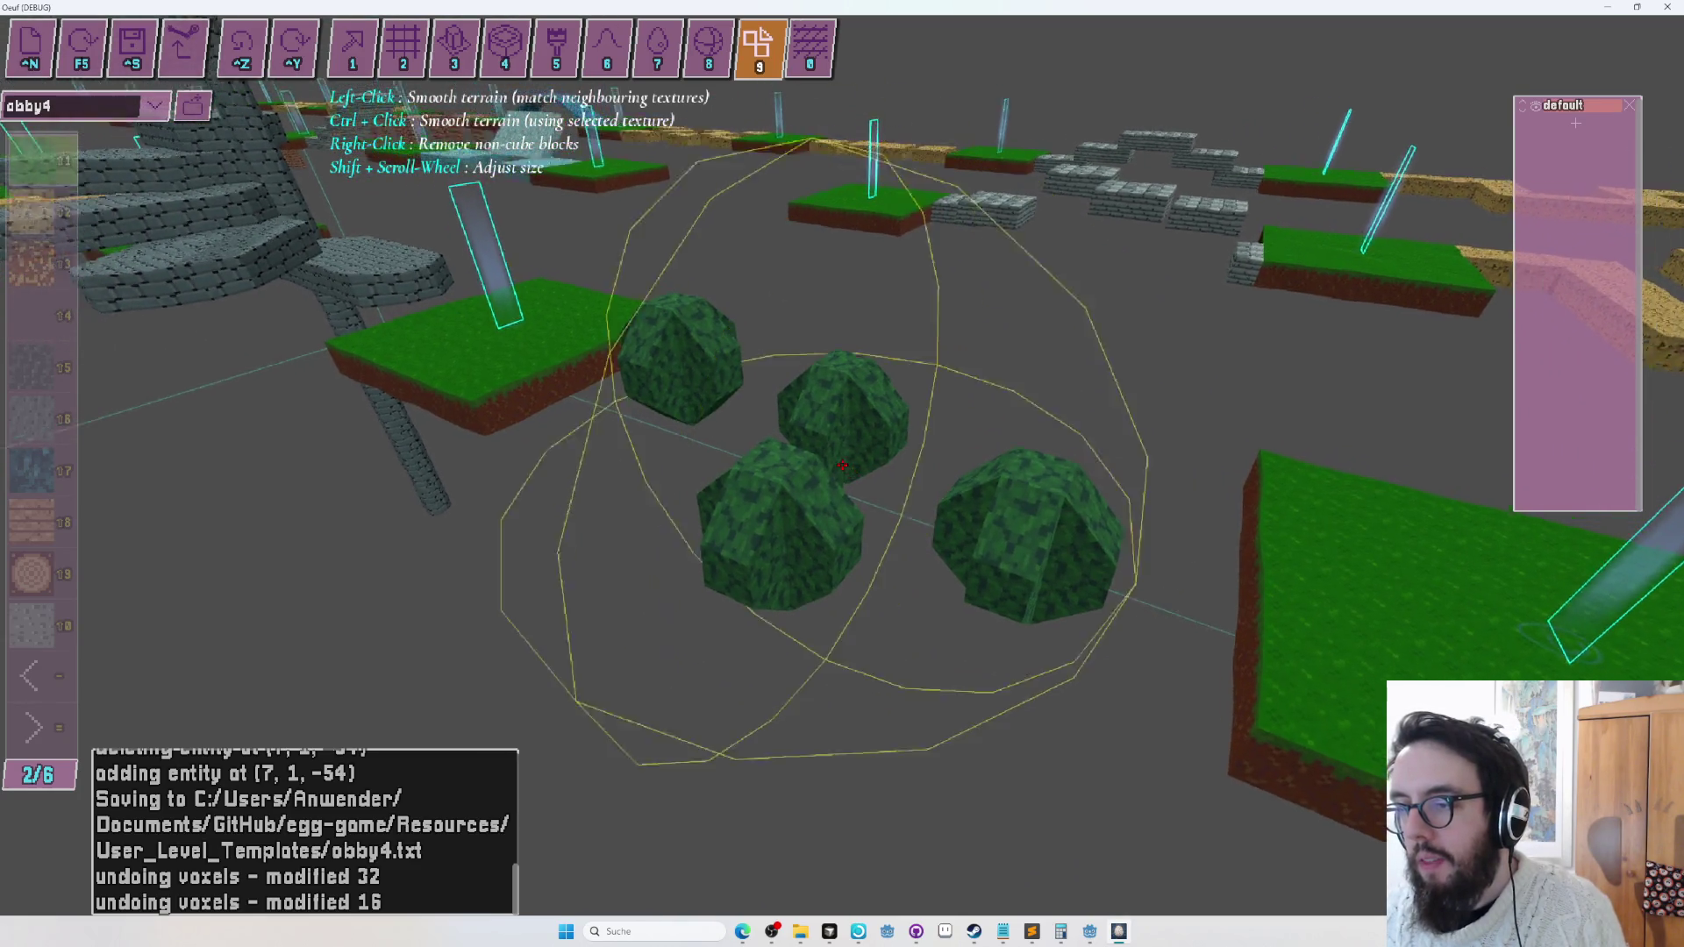
key(1)
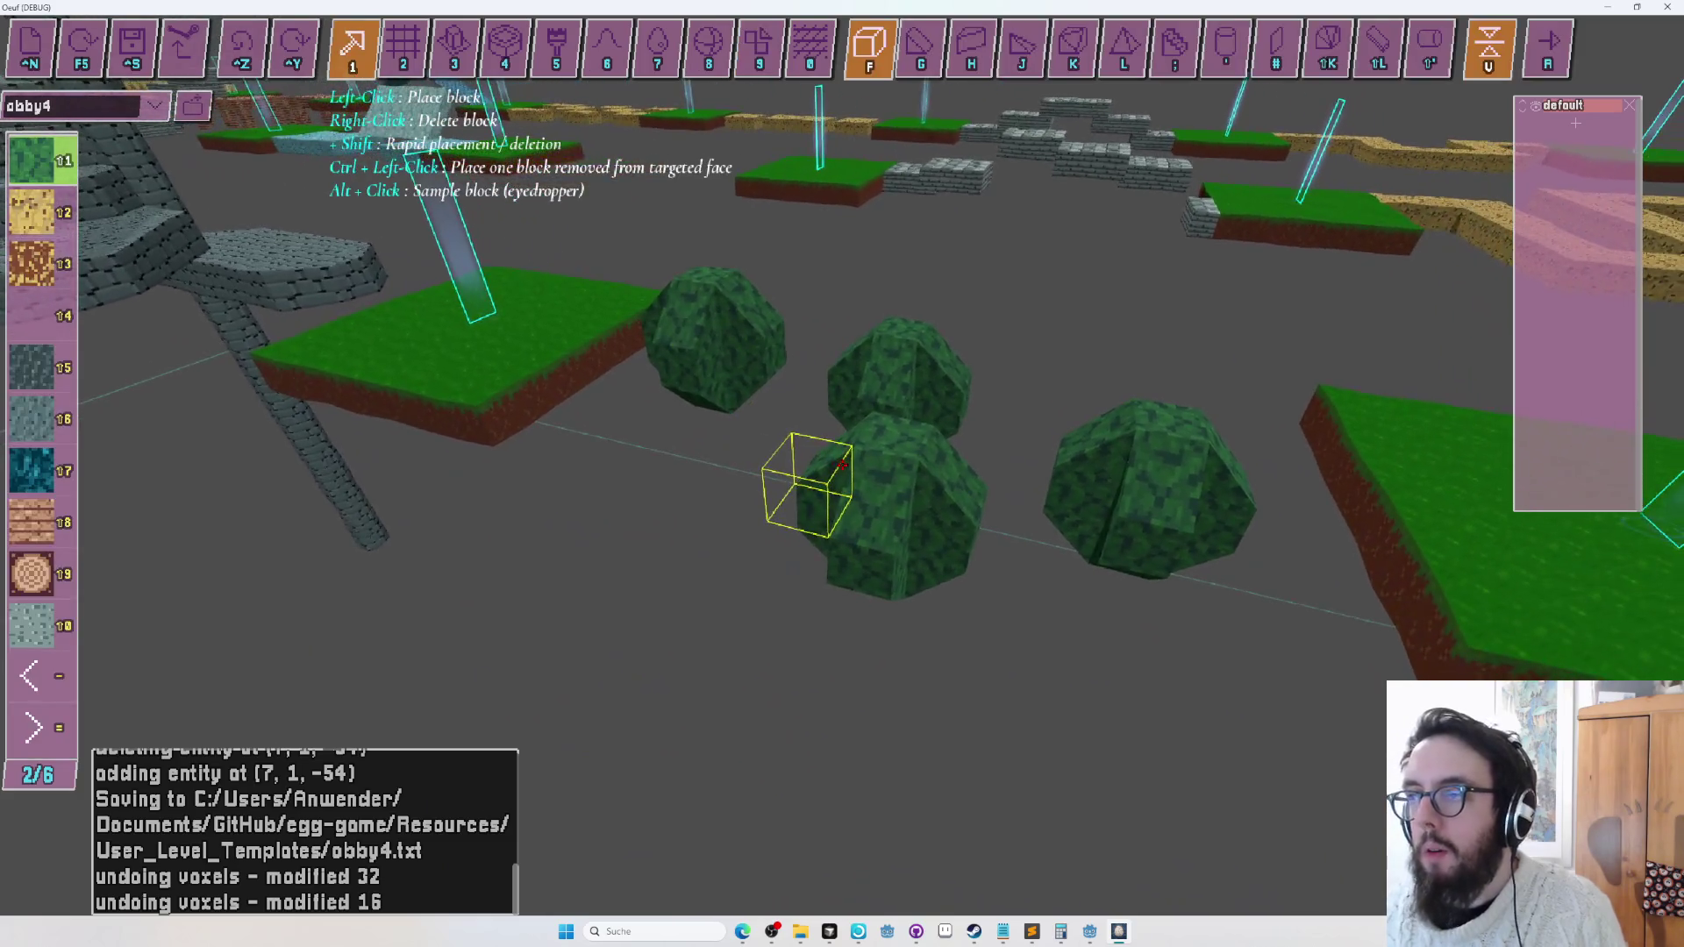
key(j)
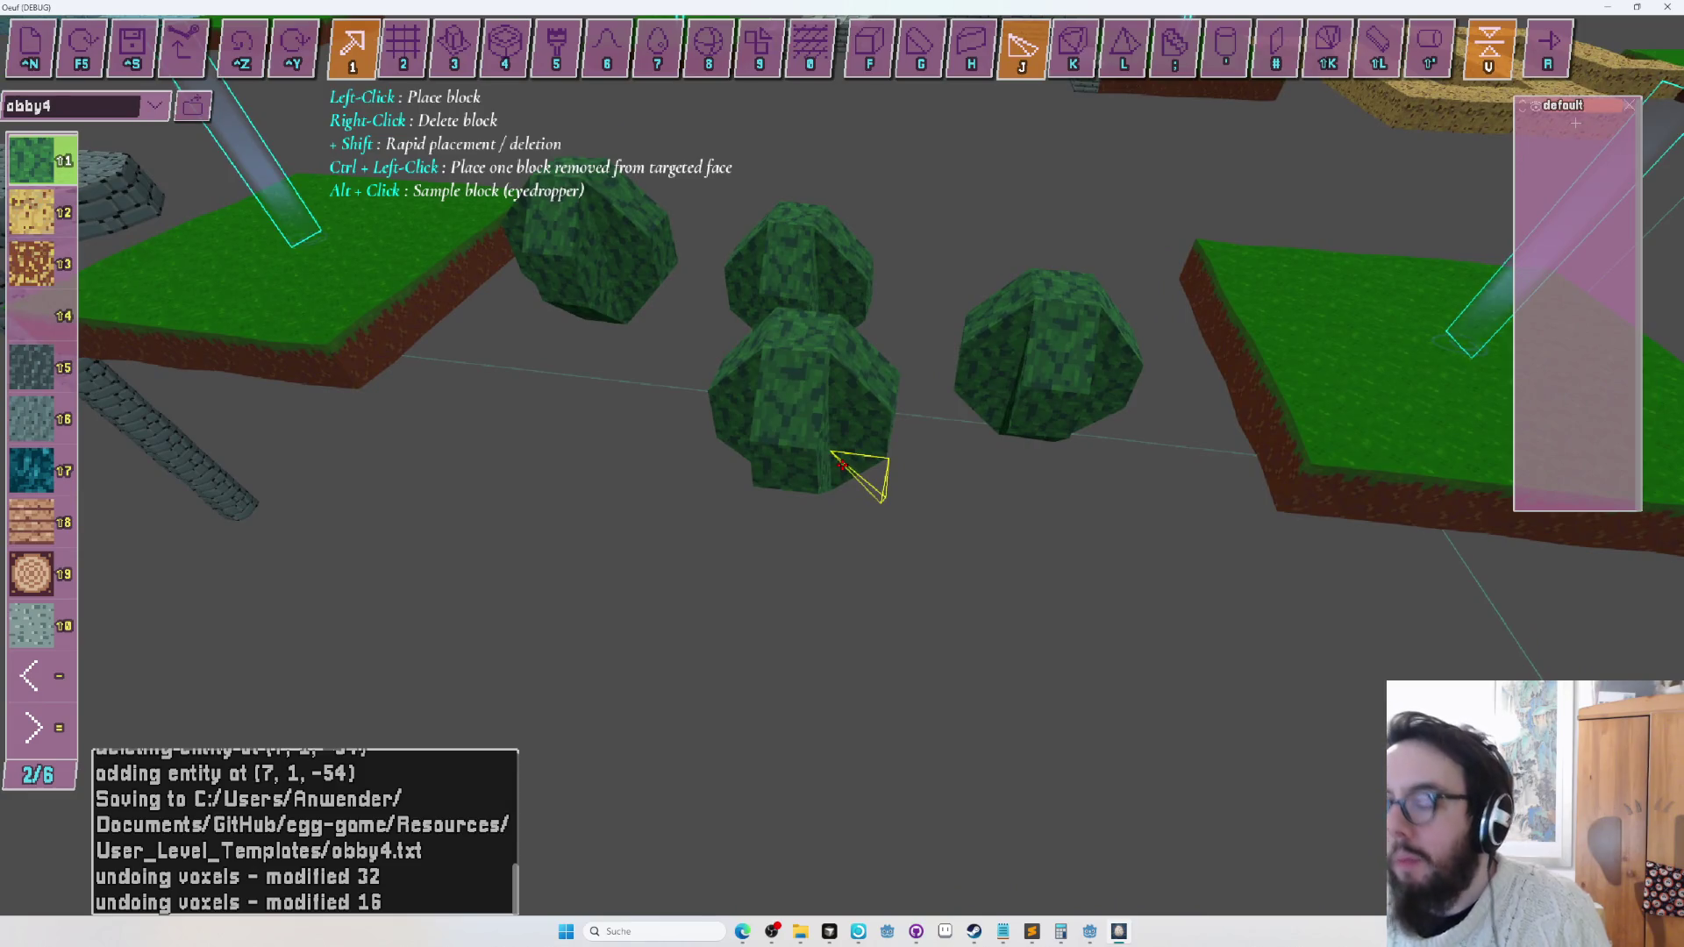
key(a)
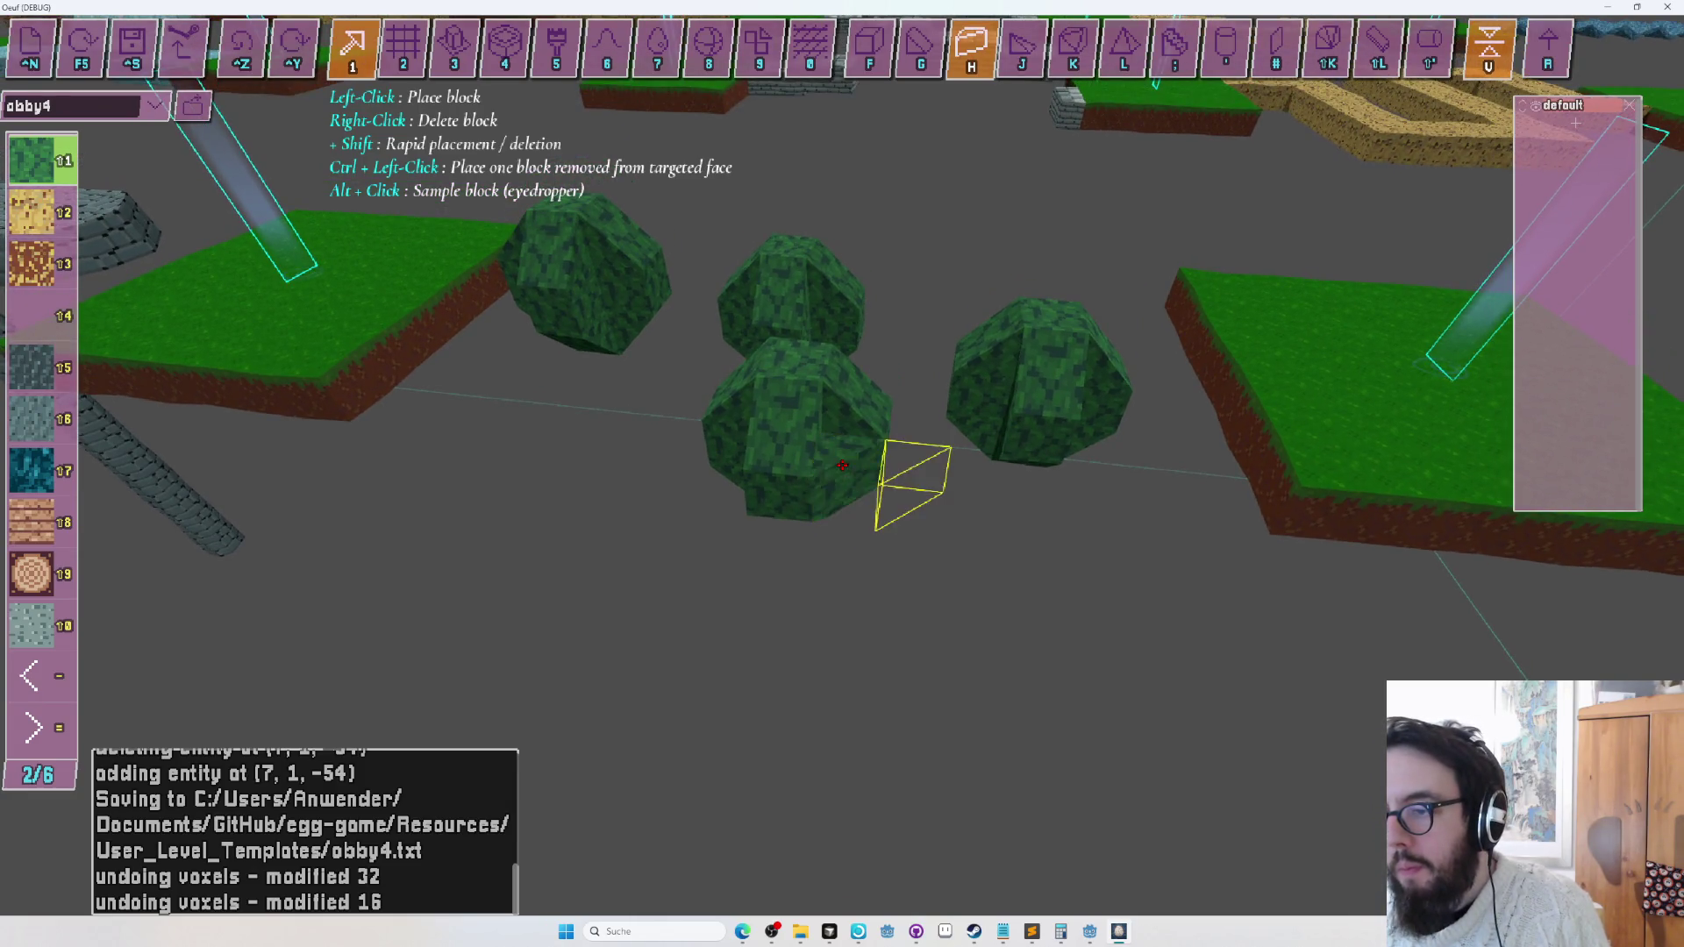
key(w)
key(w)
key(s)
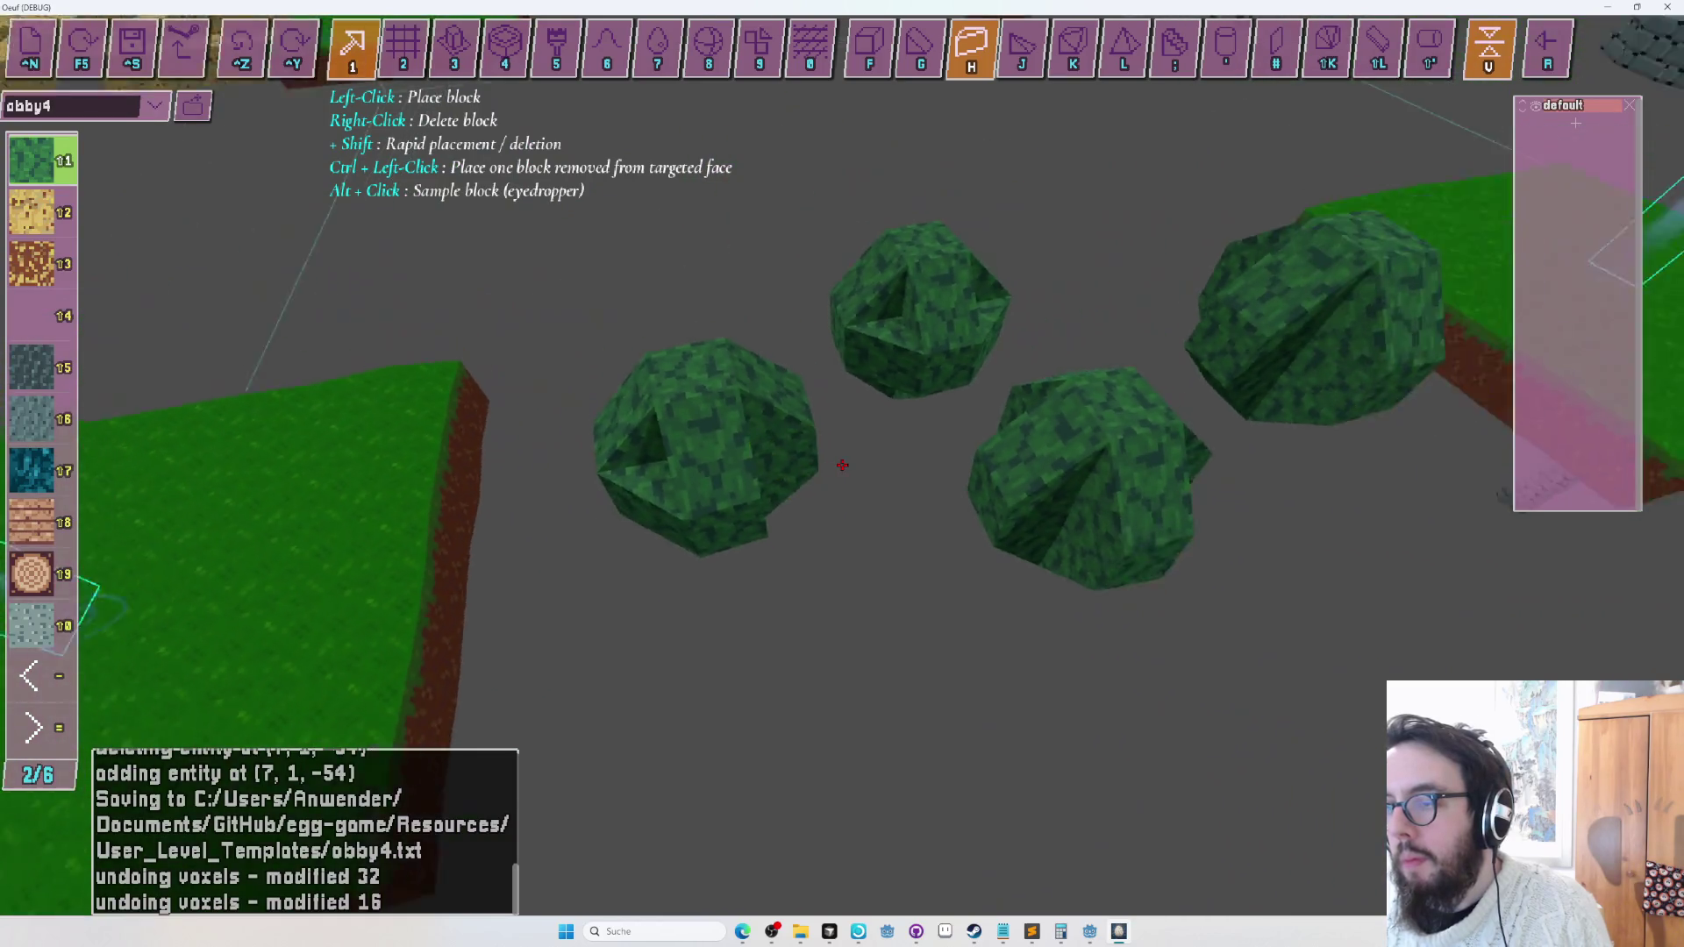
key(w)
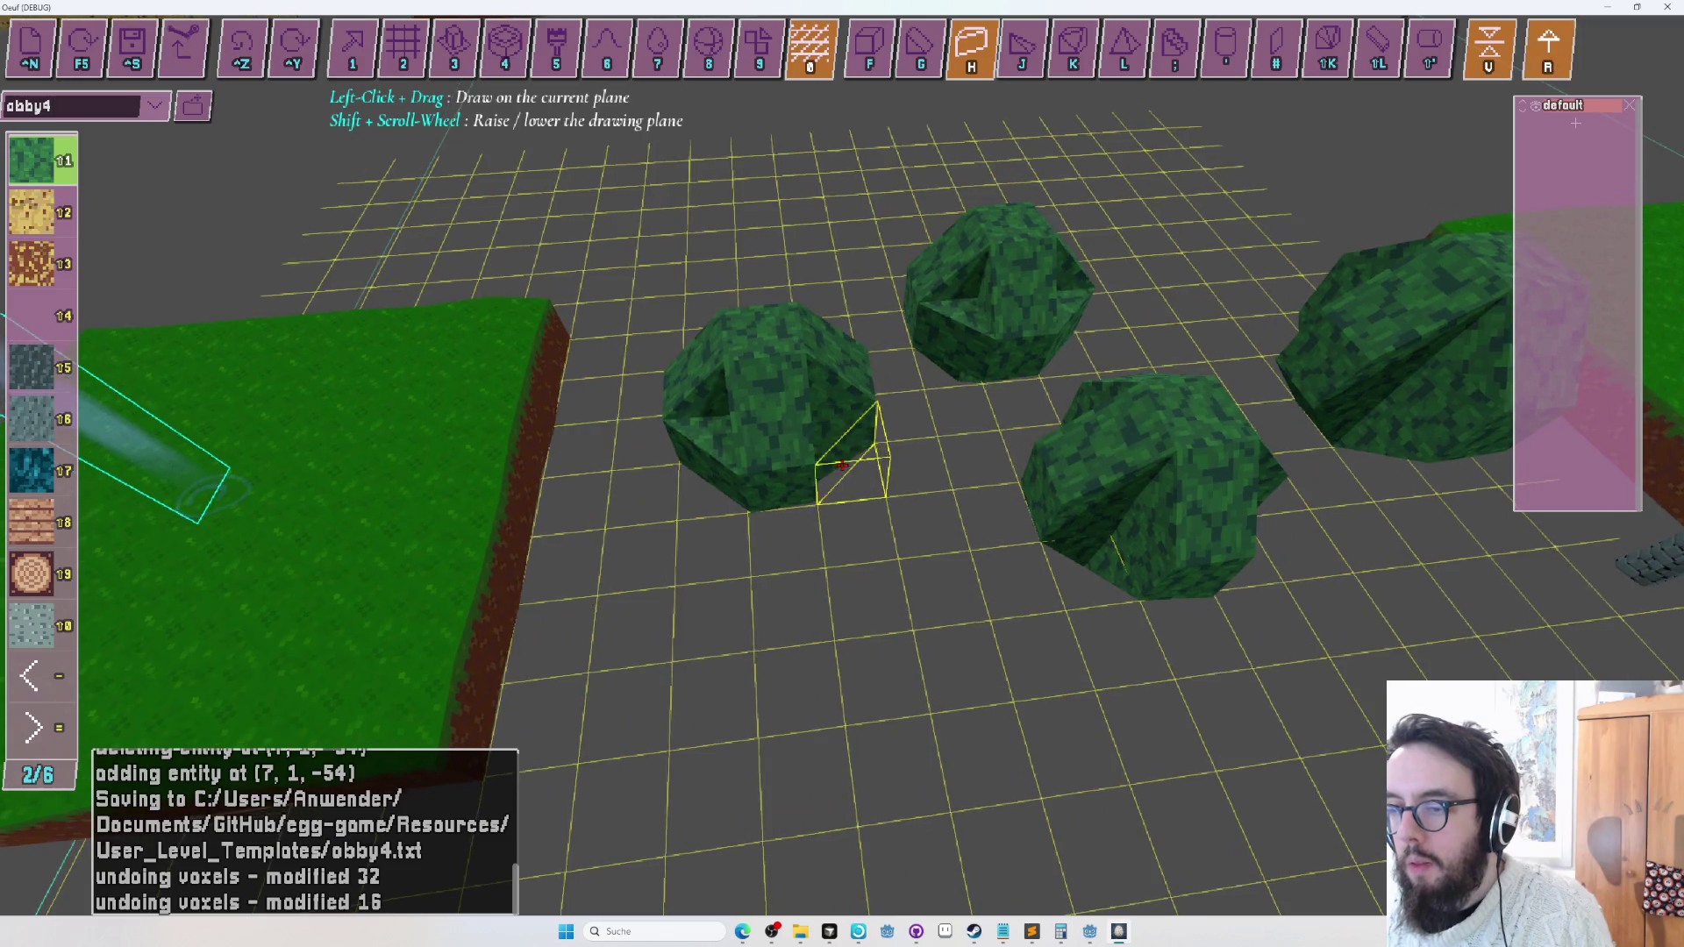
key(9)
Play-test the level with the rounded bushes, then return to the editor near them.
key(s)
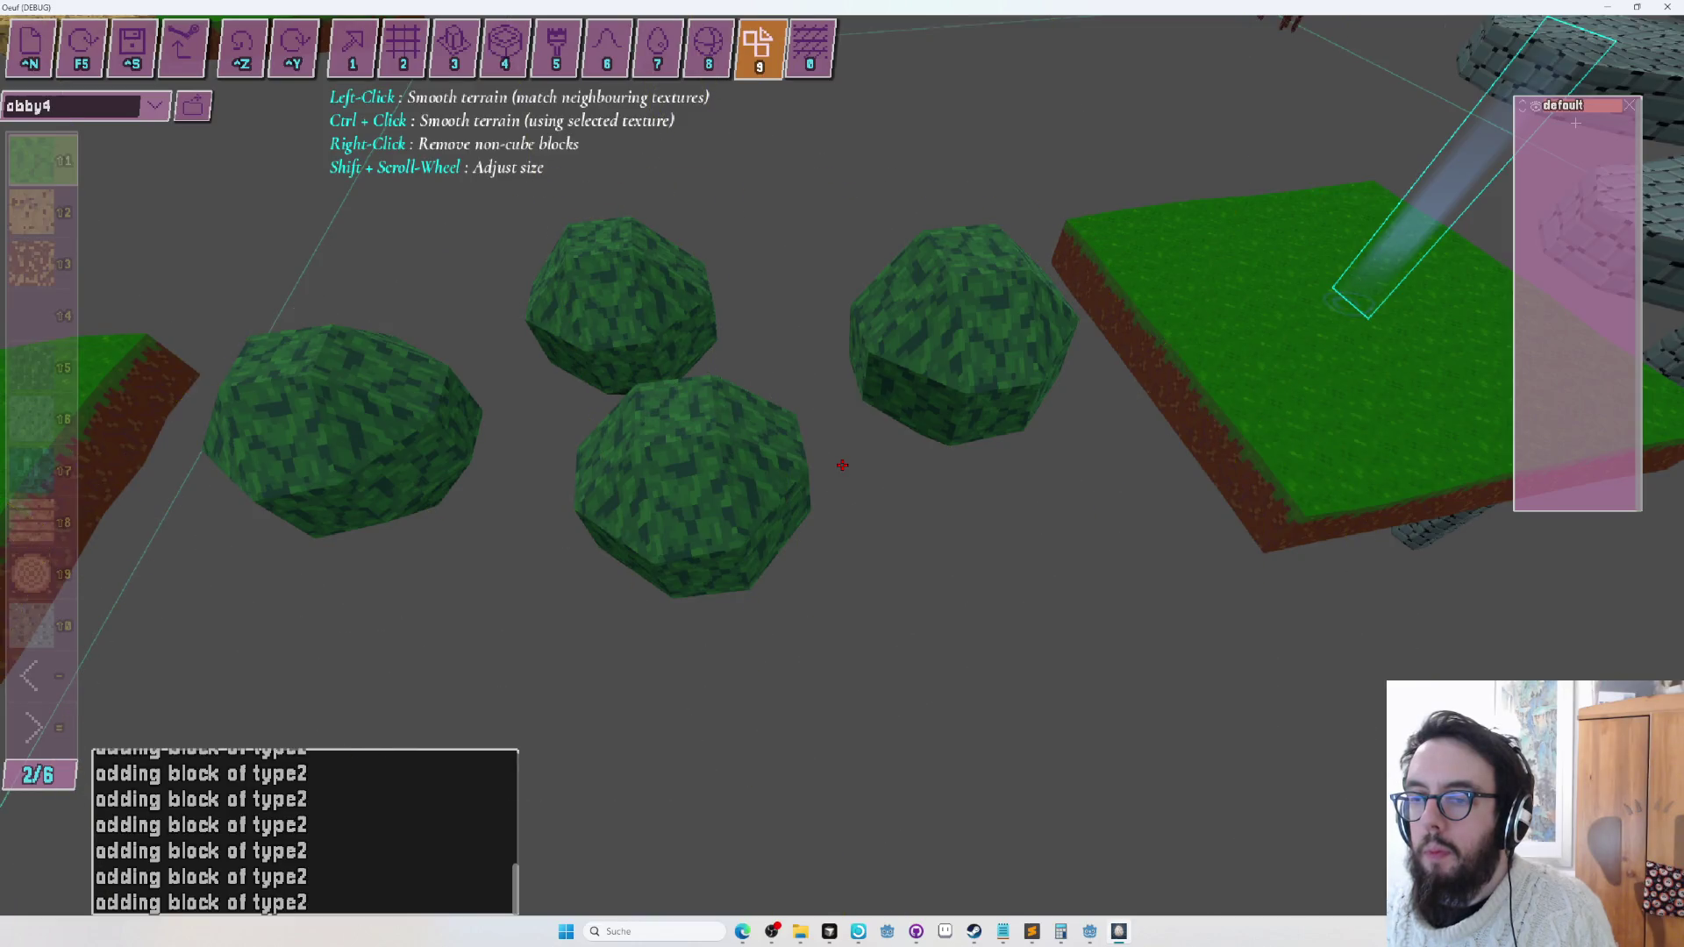
key(w)
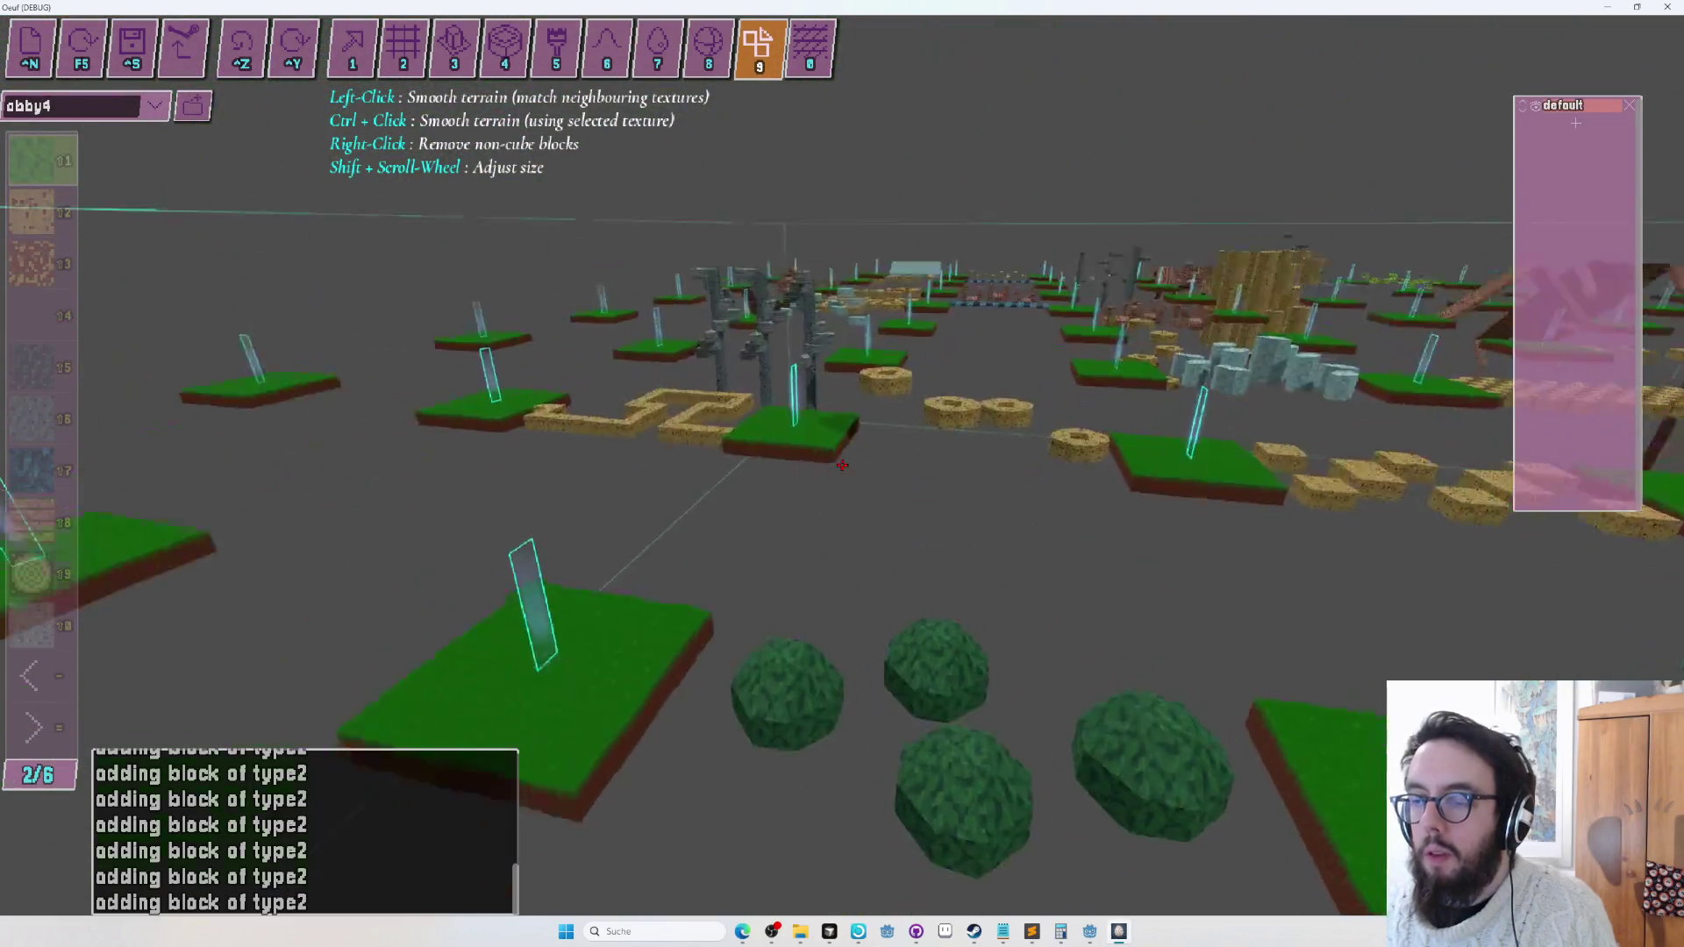
key(F5)
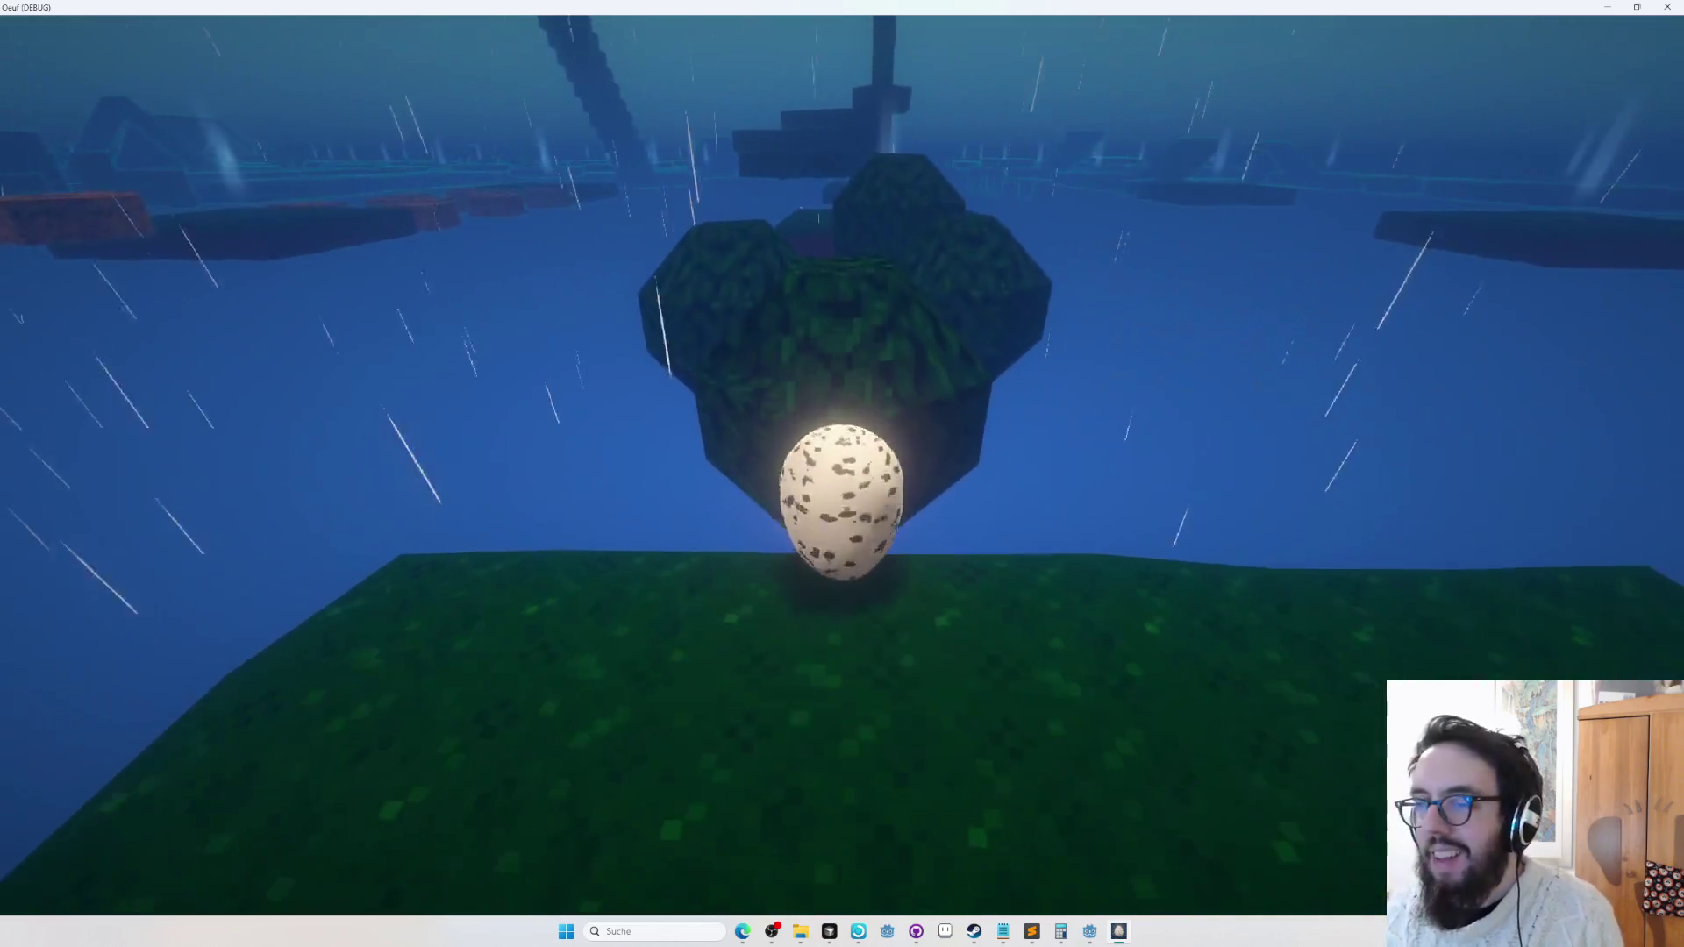
key(Tab)
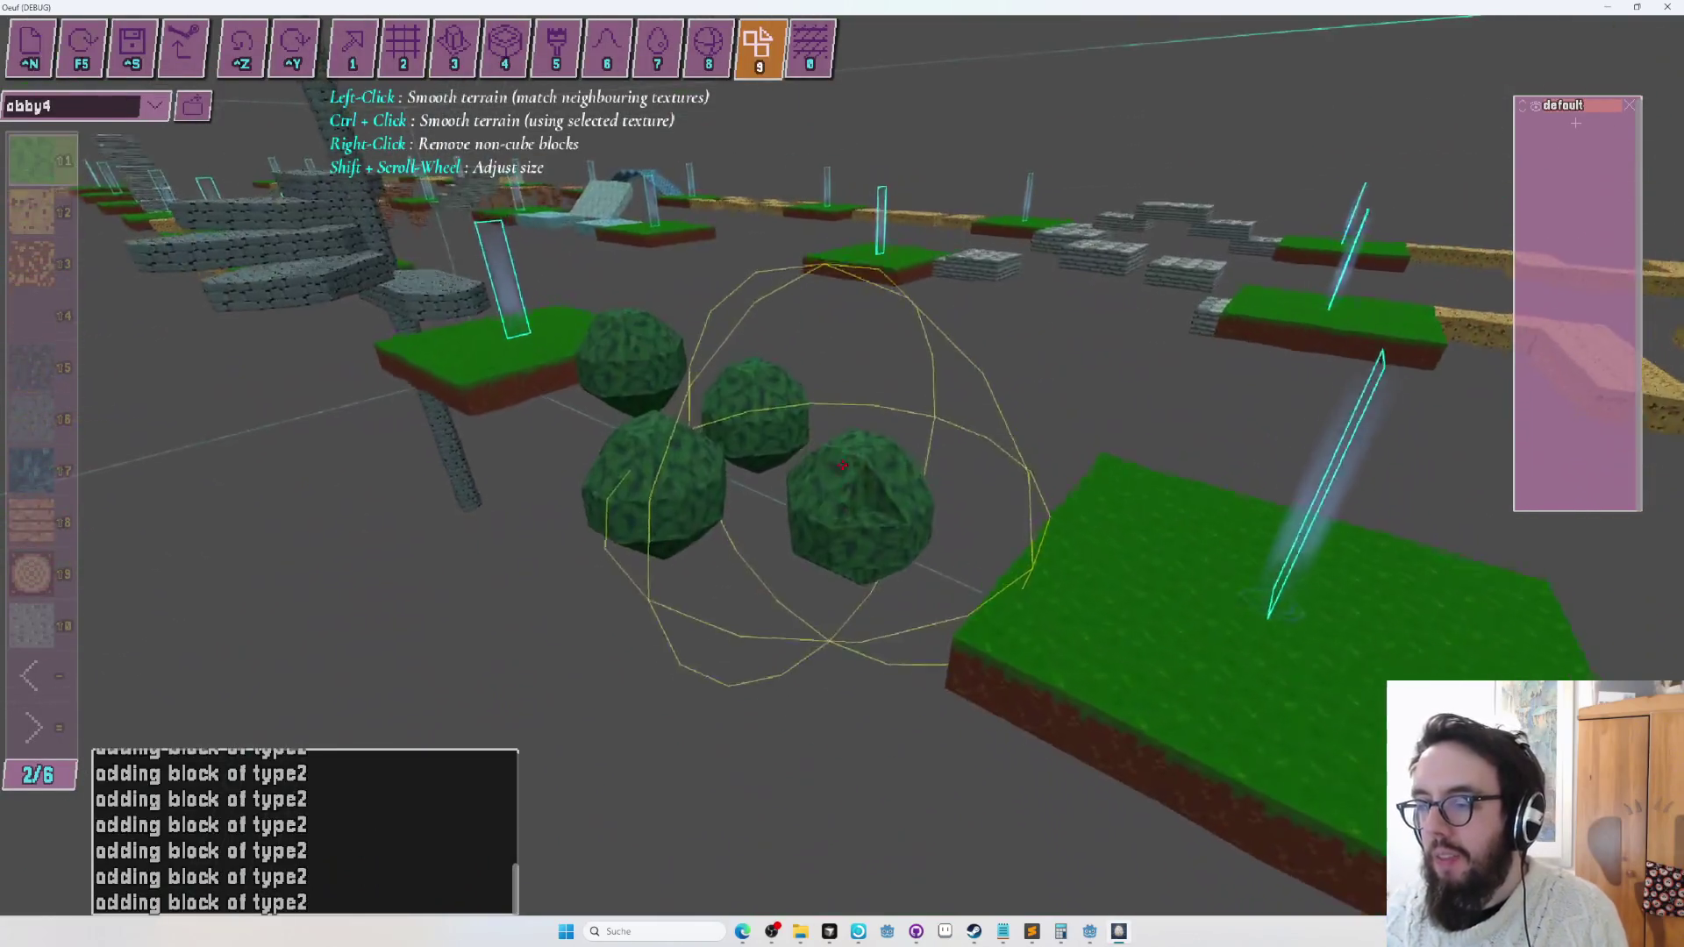
key(1)
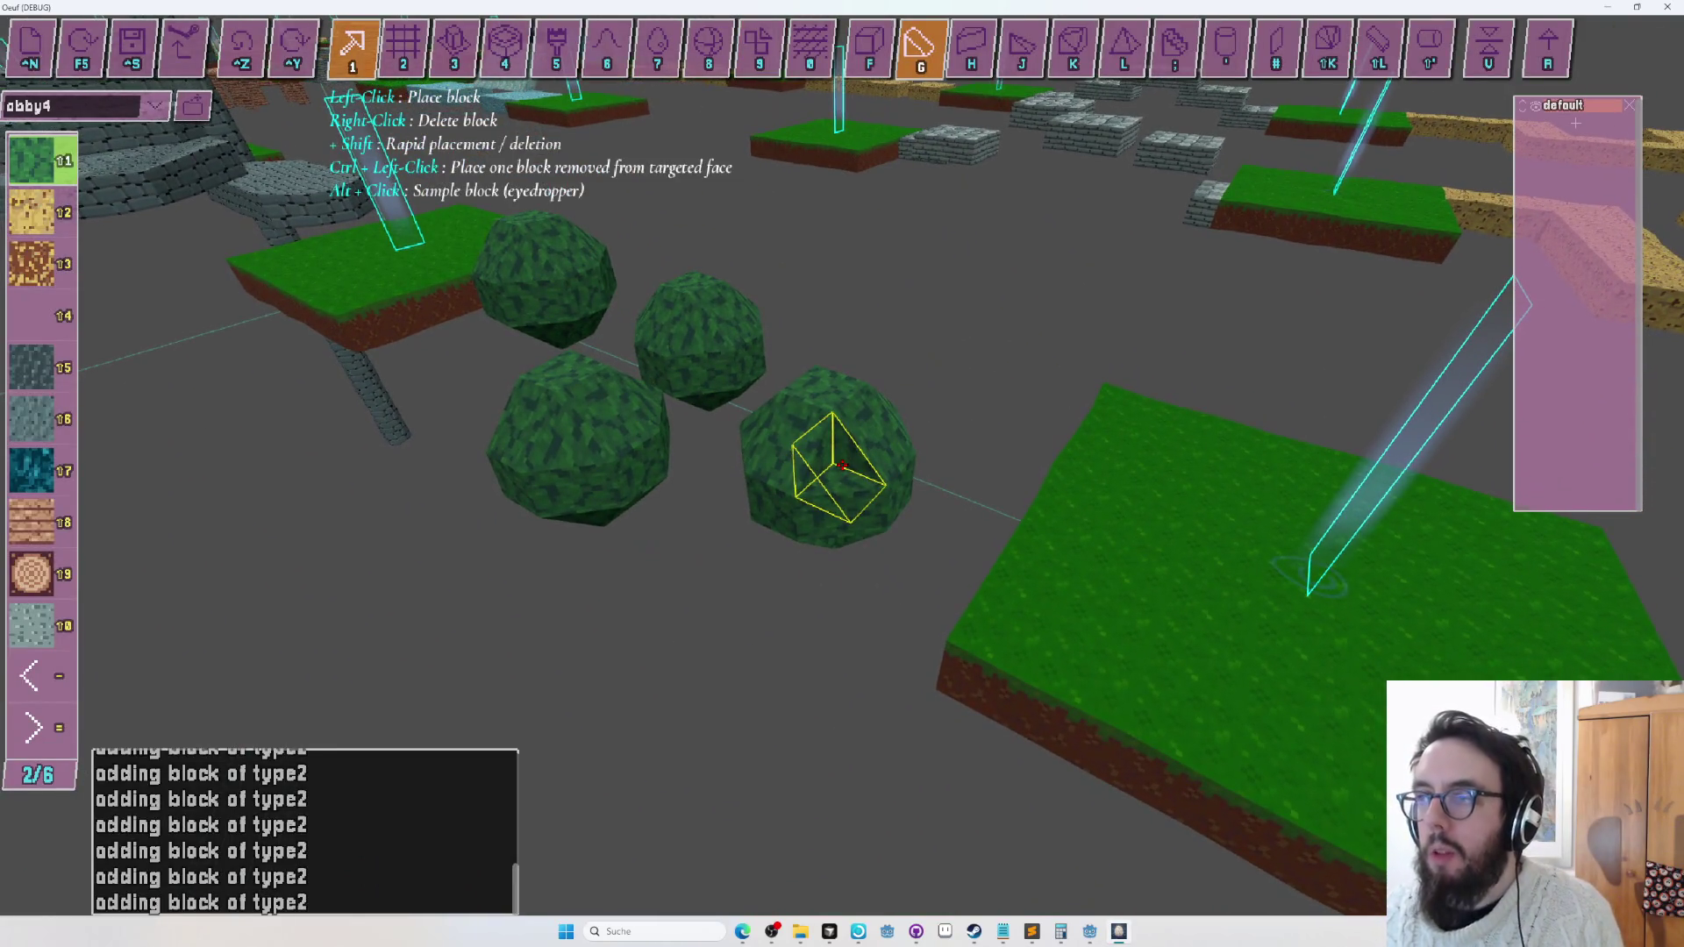
key(s)
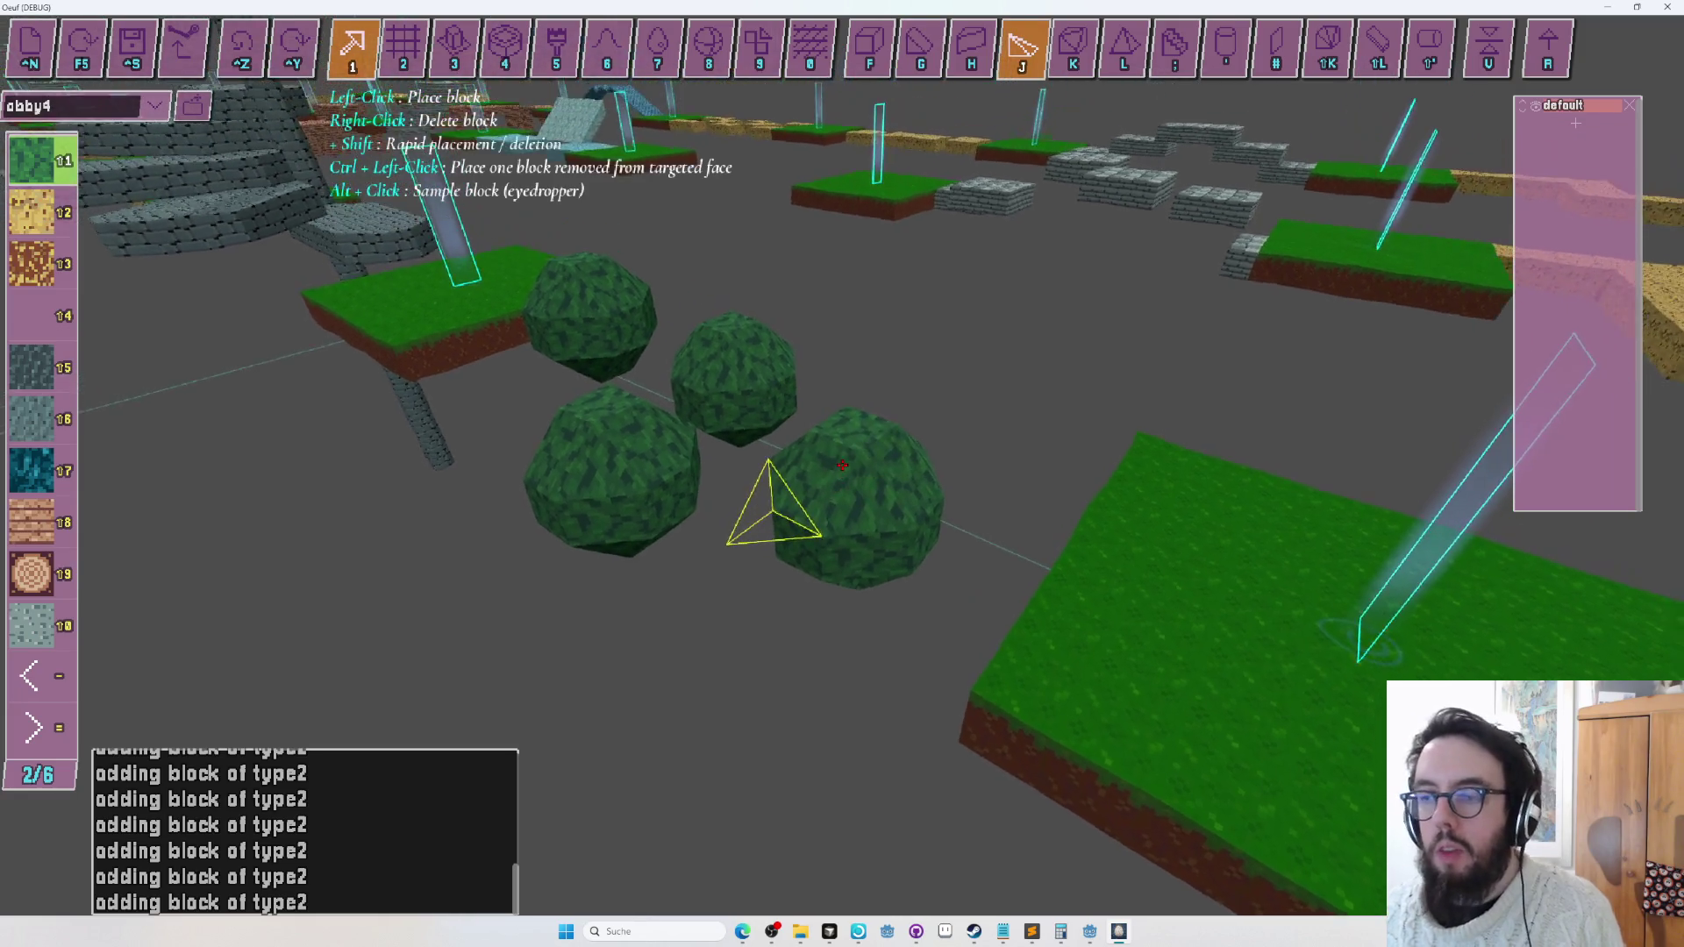
key(w)
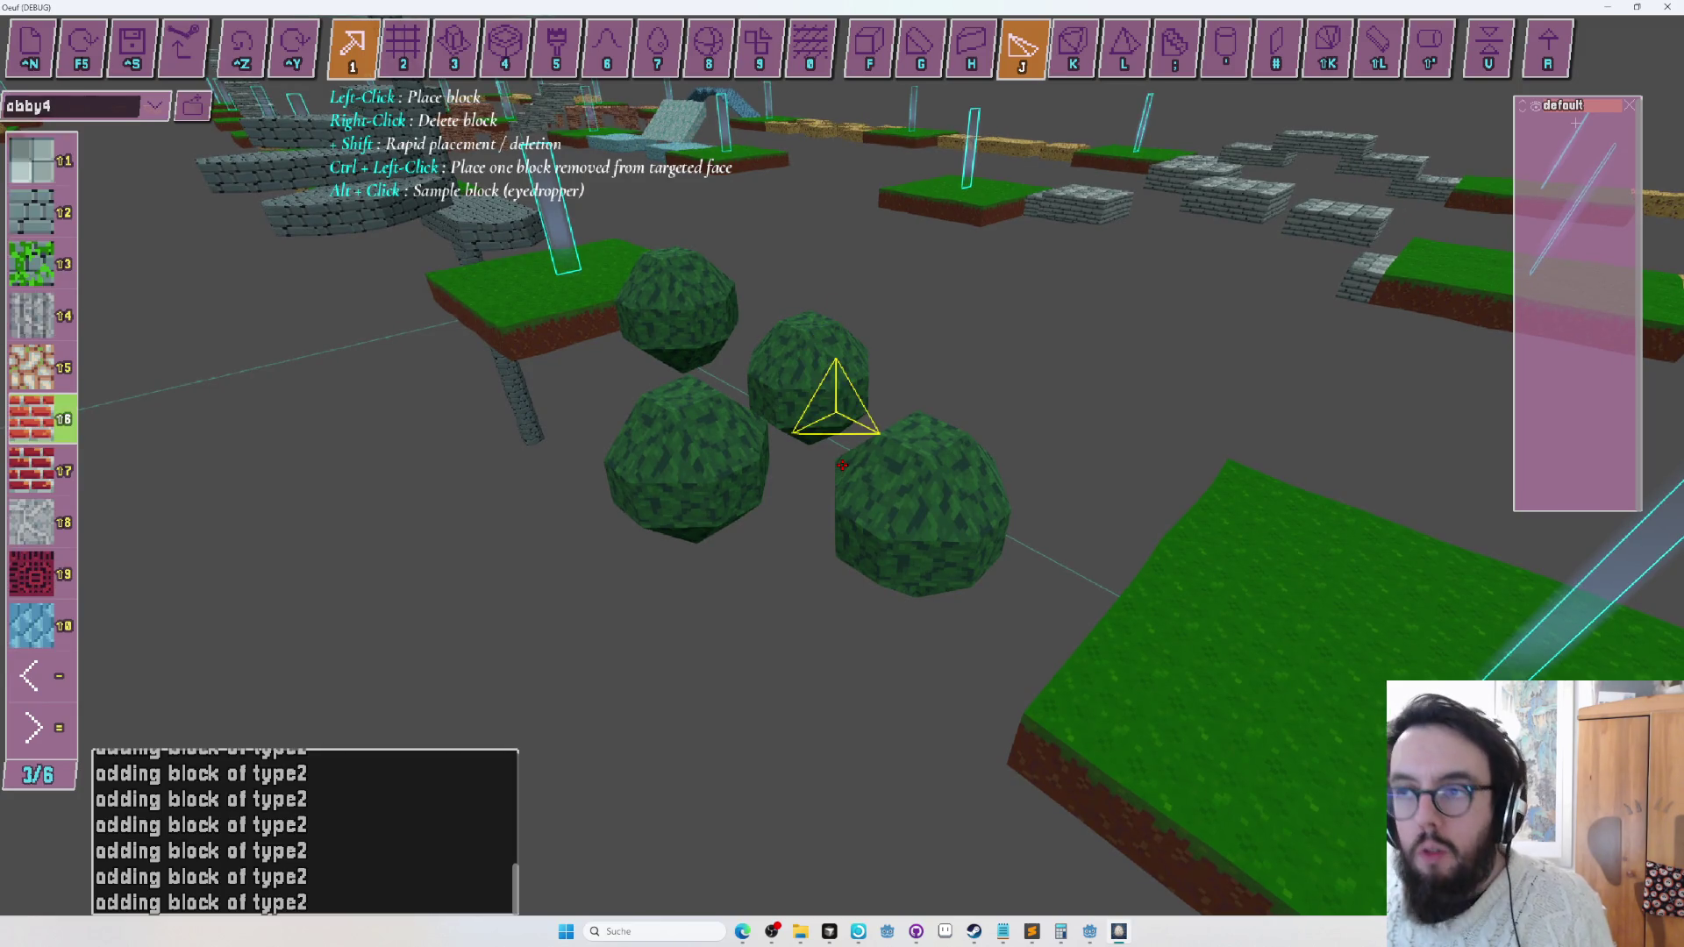
key(5)
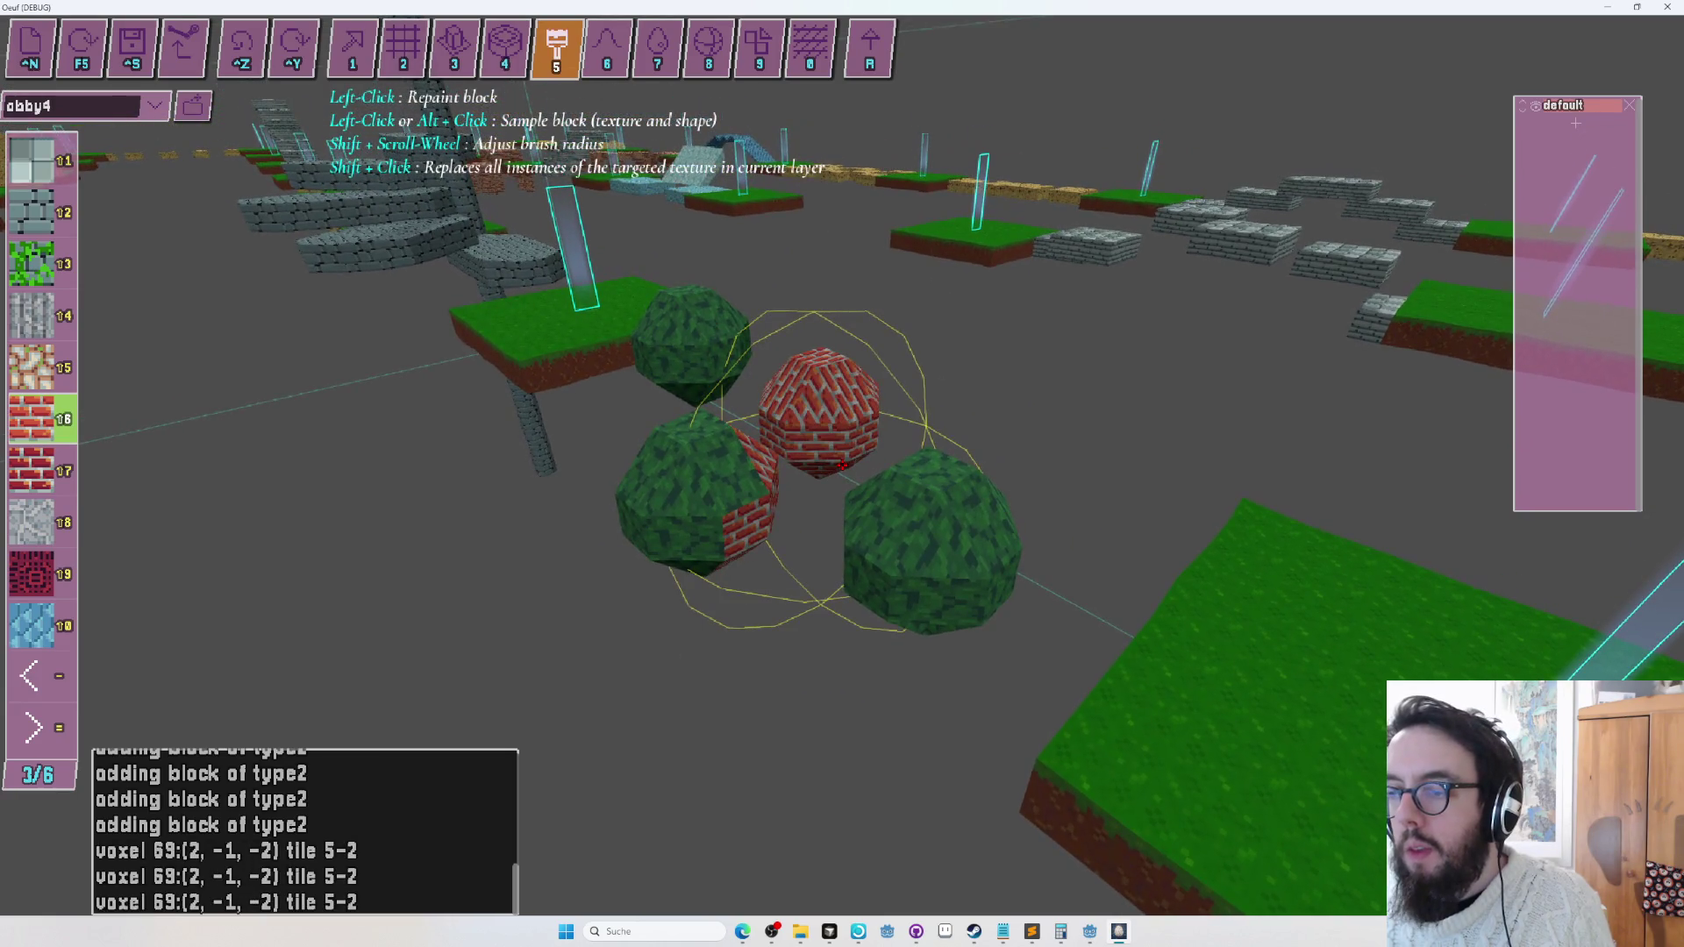
Browse the repaint texture palette and undo two unwanted repaints of the bushes.
scroll(842, 465, down, 3)
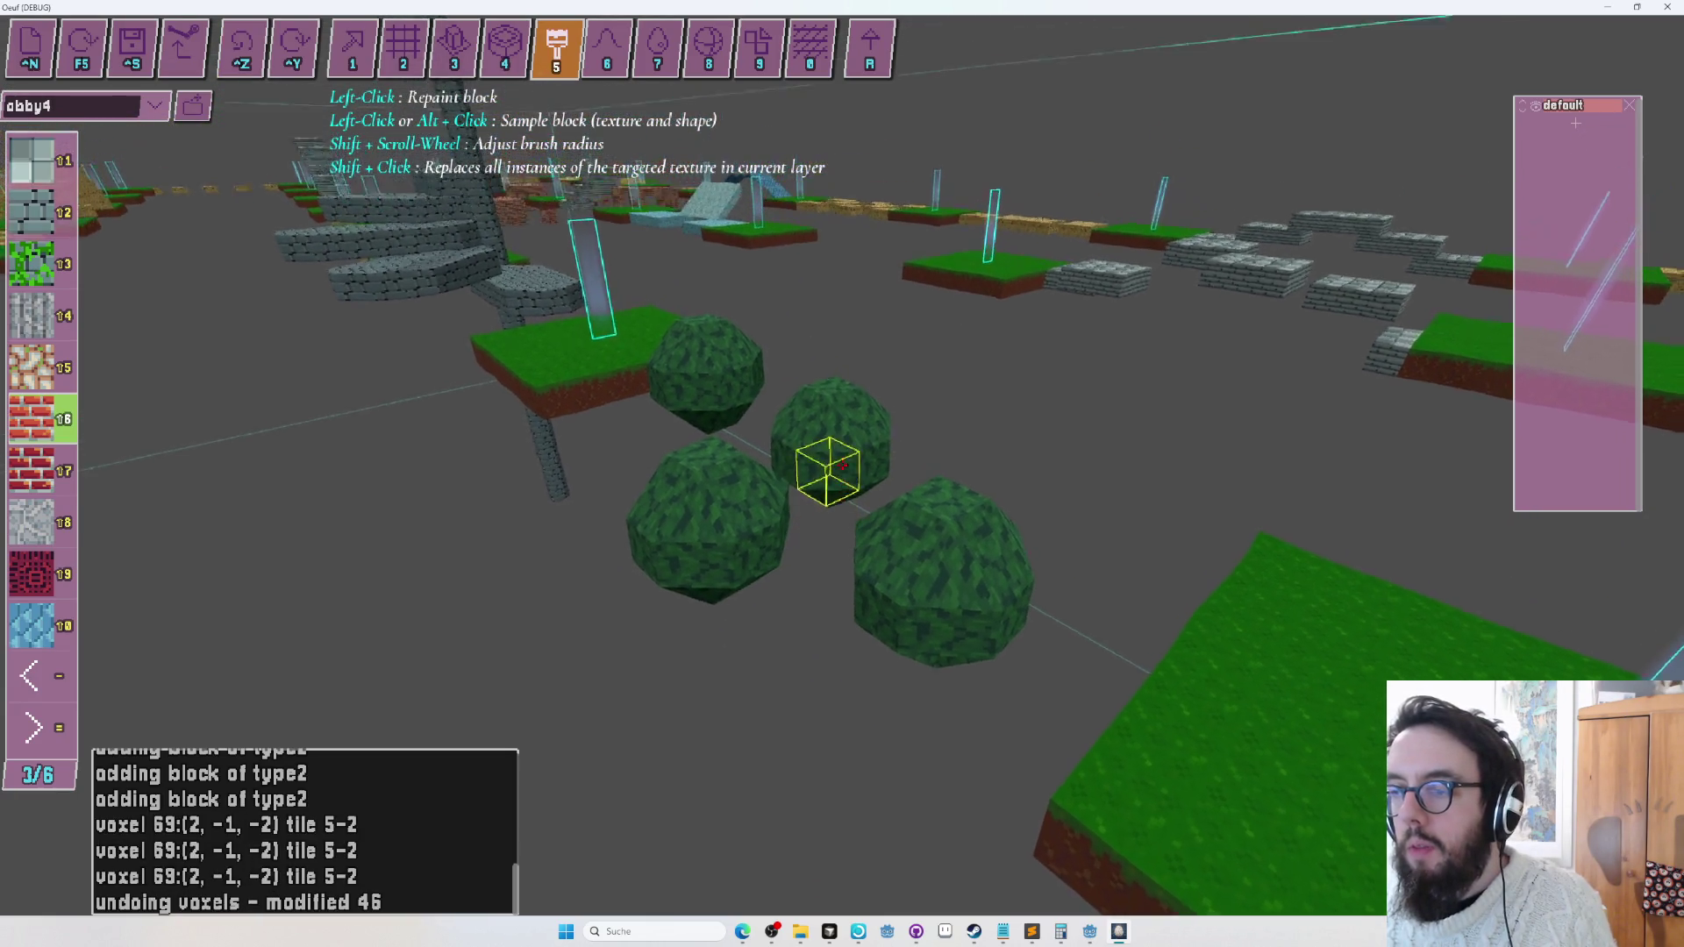
scroll(842, 466, down, 5)
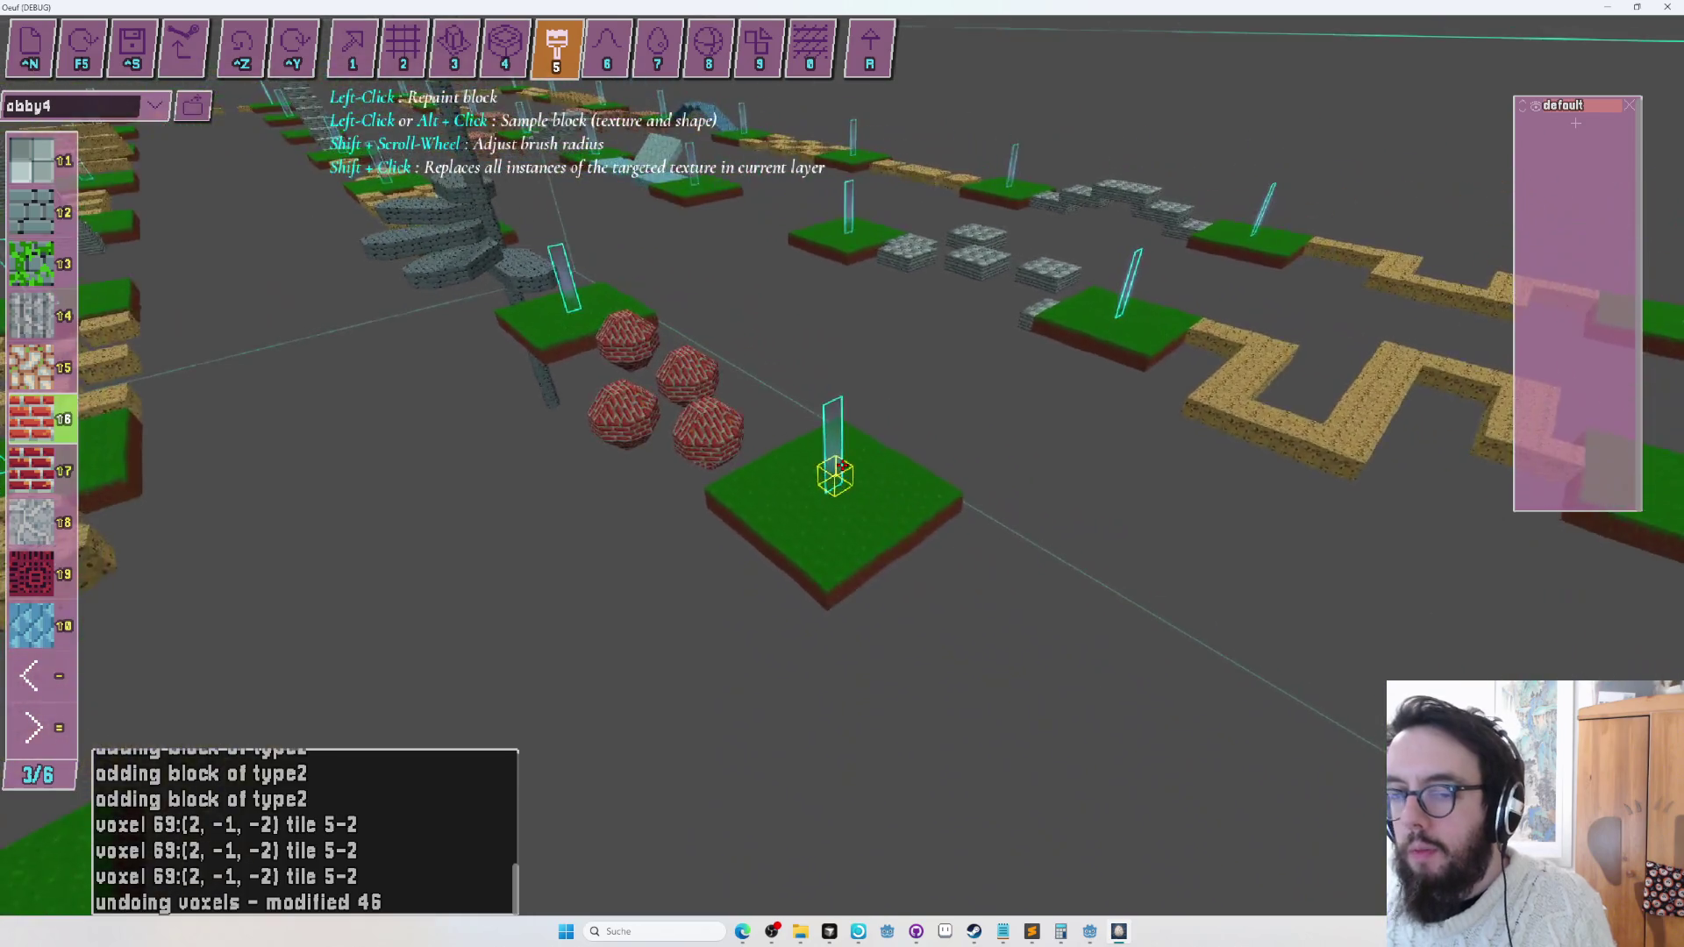
scroll(841, 466, up, 3)
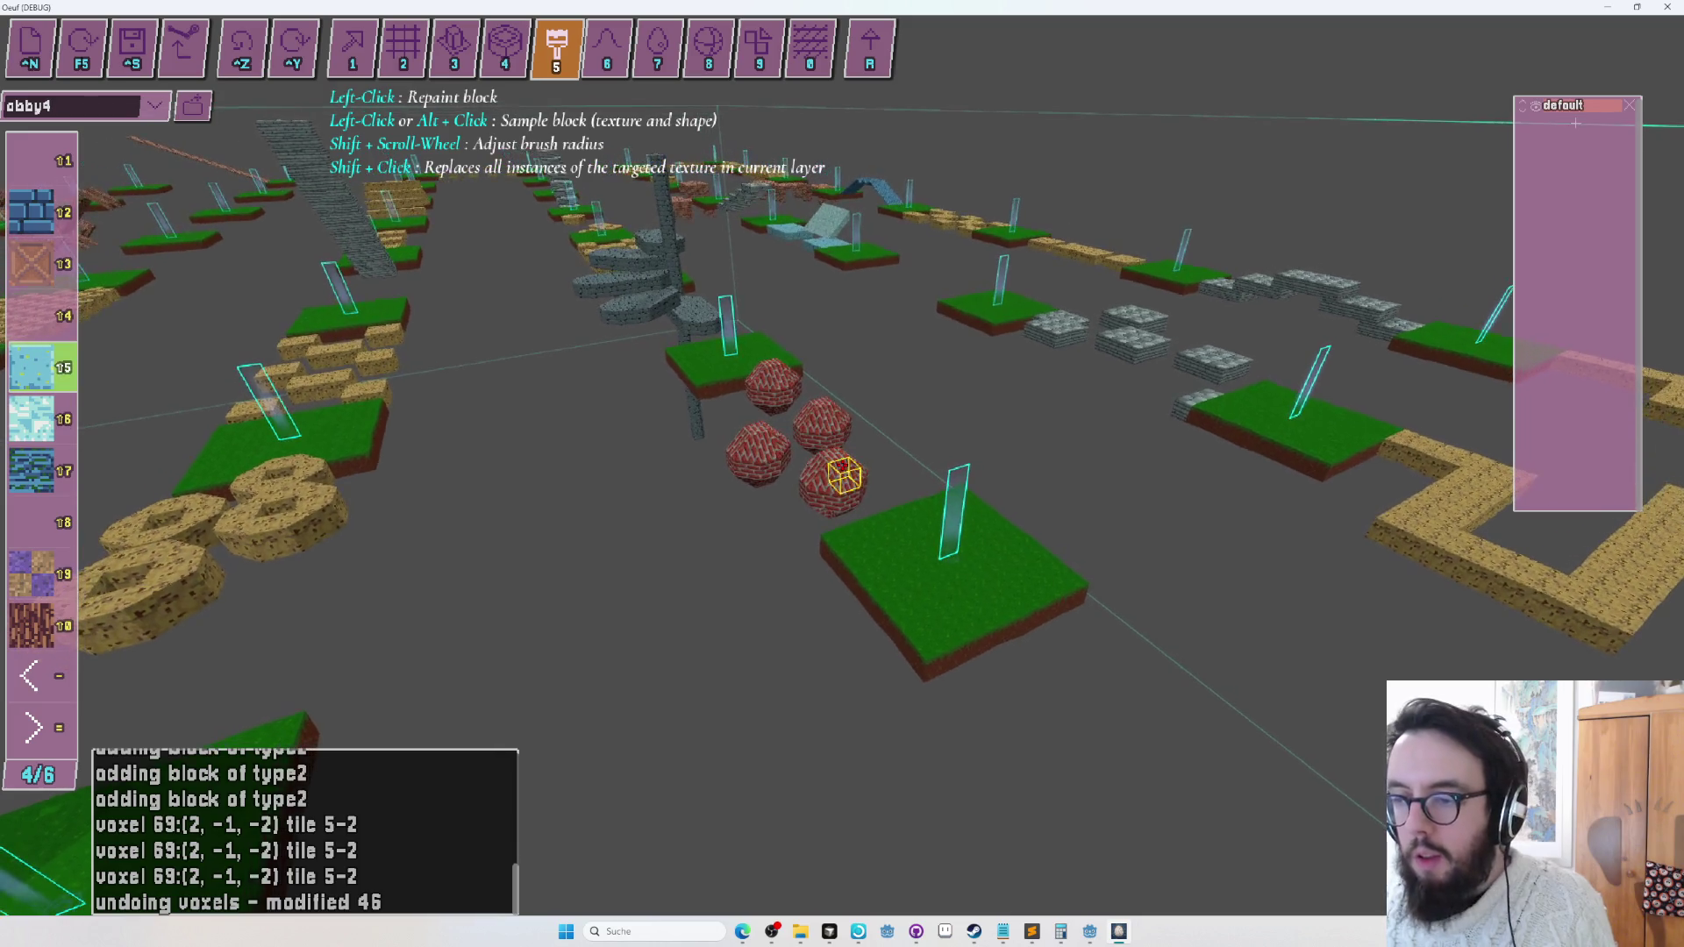
key(ctrl+z)
scroll(842, 466, up, 3)
key(ctrl+z)
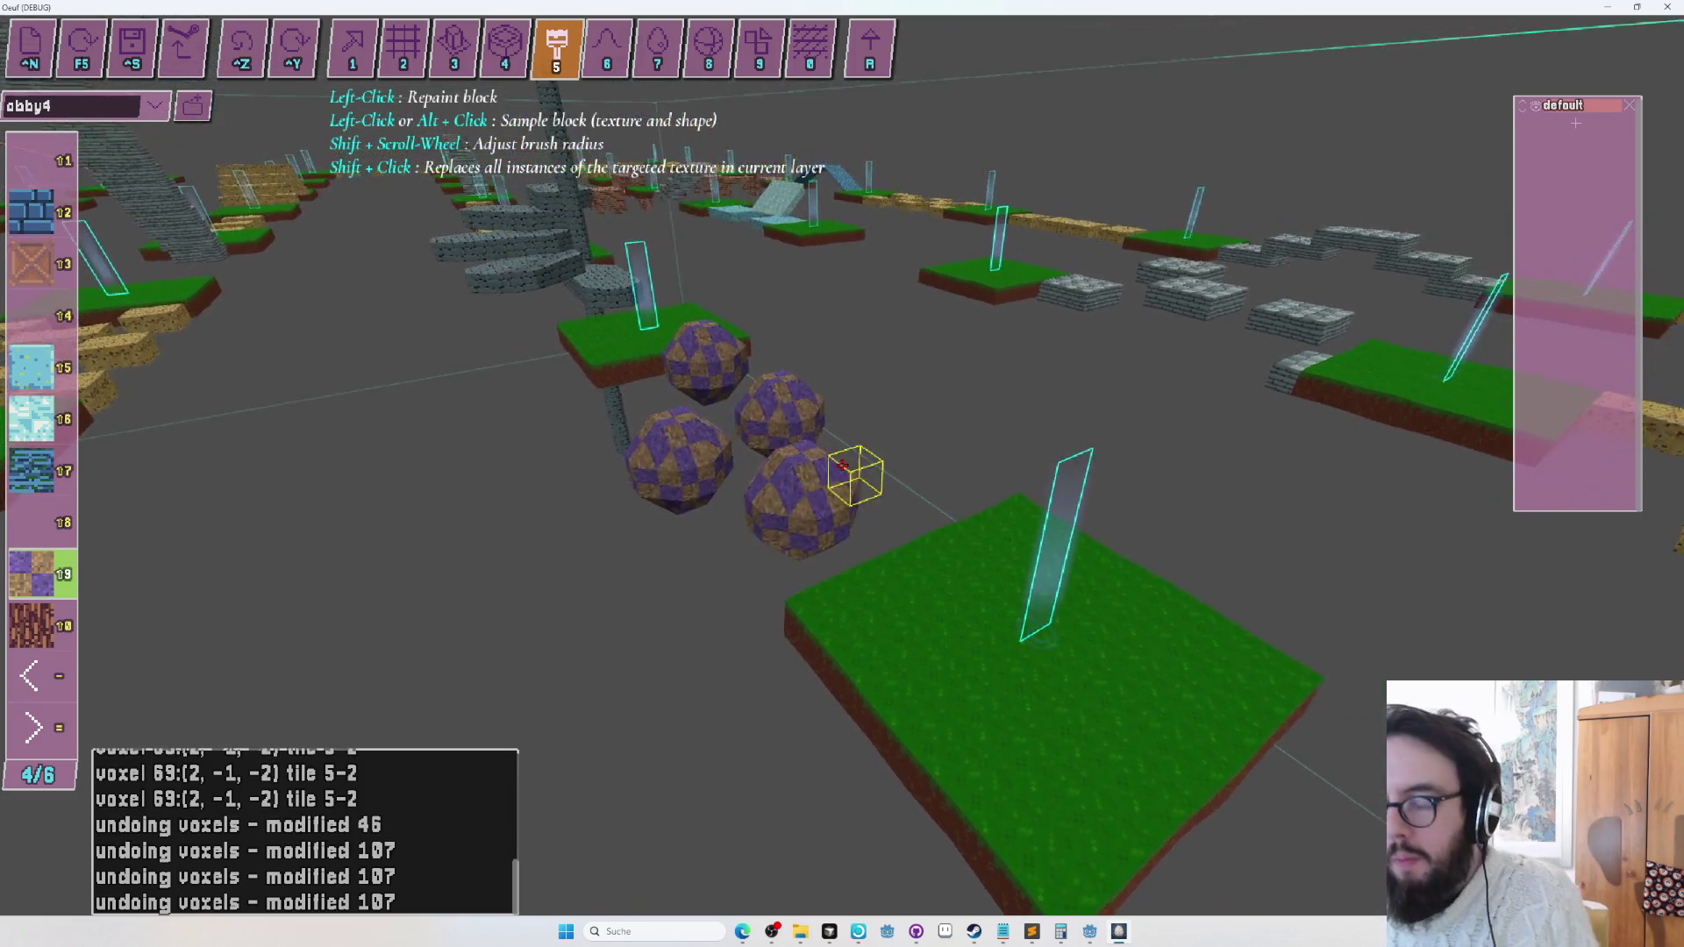
scroll(842, 466, down, 1)
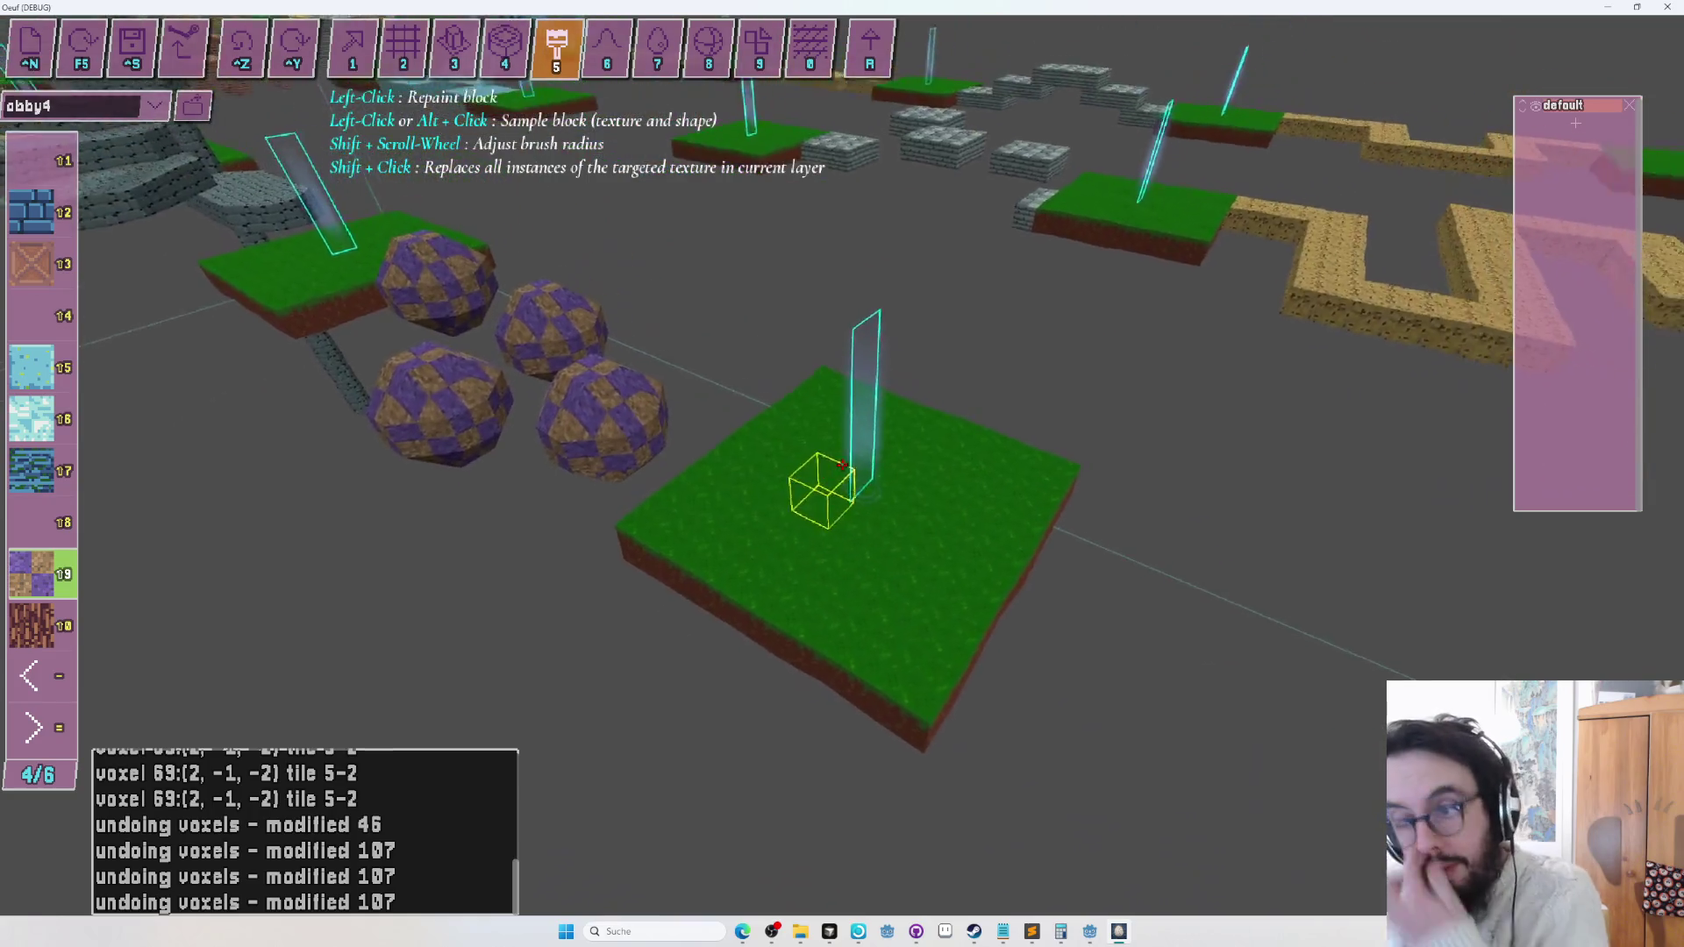
Play-test the spheres in game, open the pause menu, and return to the editor.
key(F5)
key(Escape)
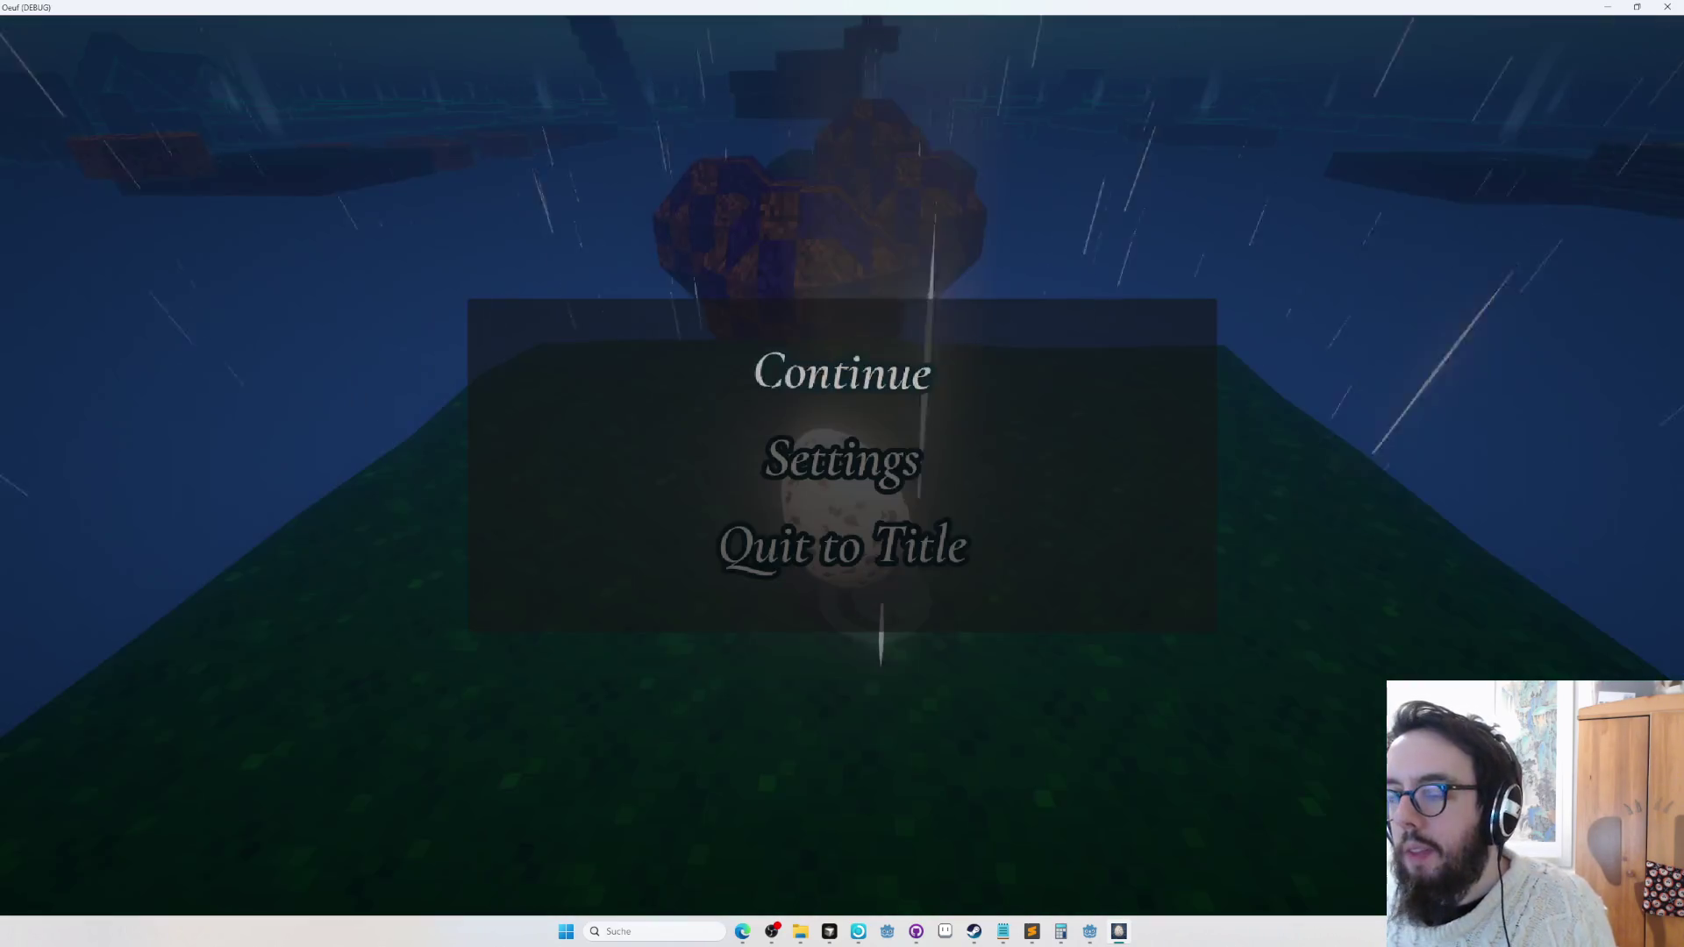
key(F5)
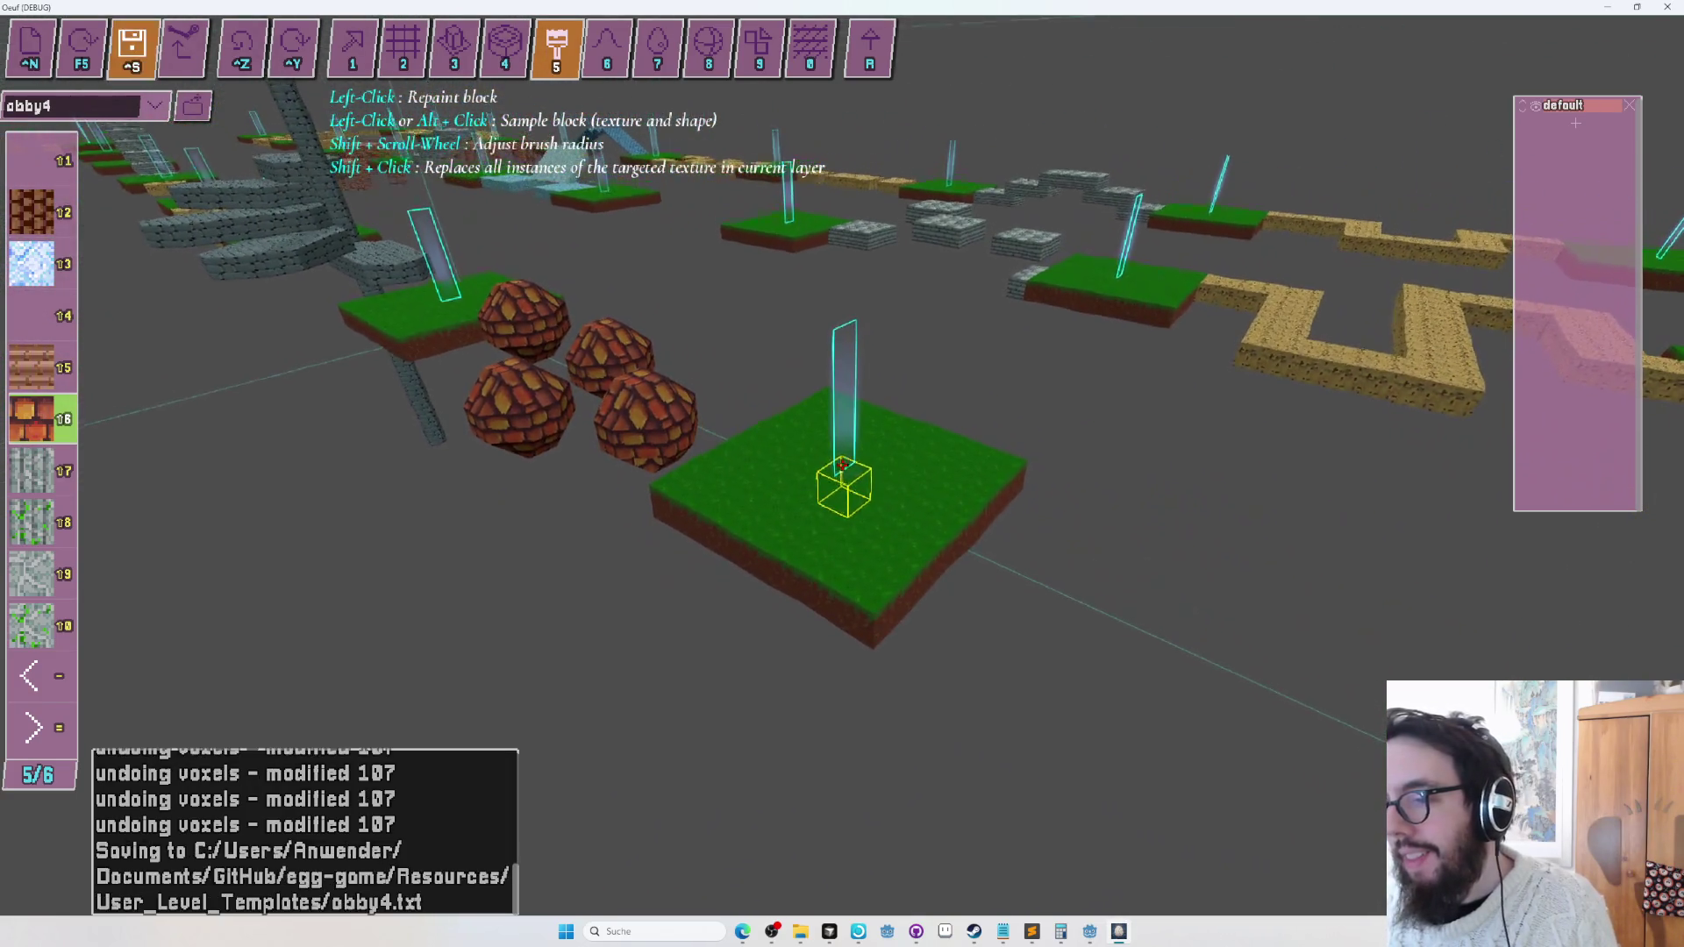
Play-test the level from the grass platform, then return to the entity and layer tools.
key(F5)
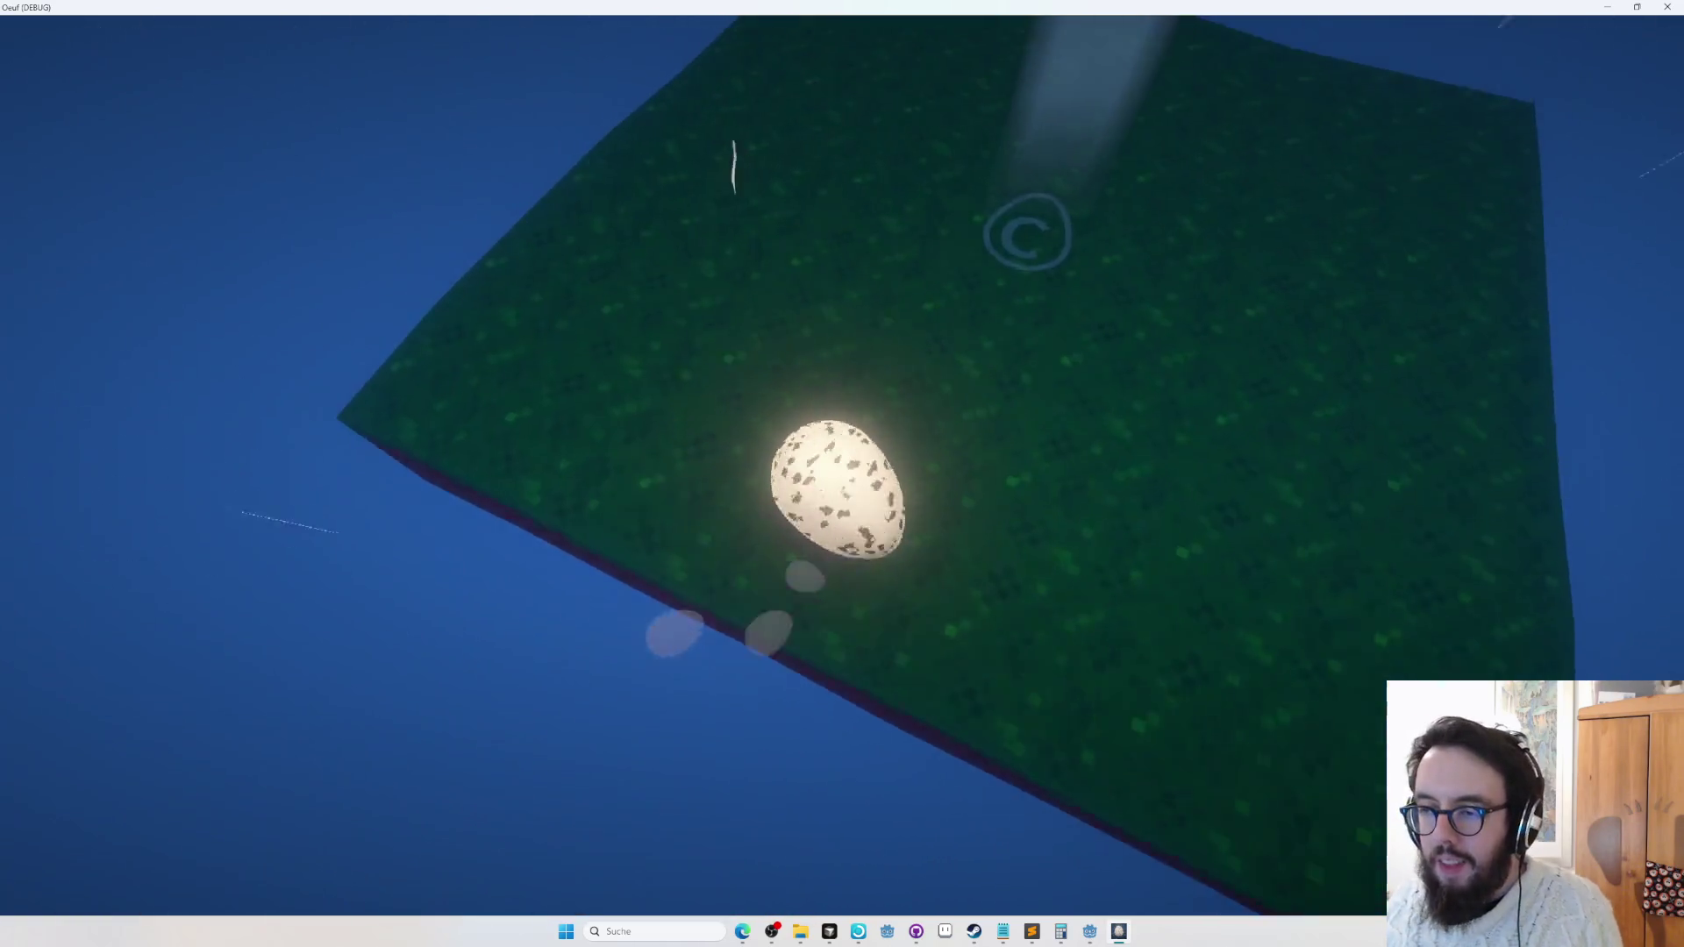
key(Escape)
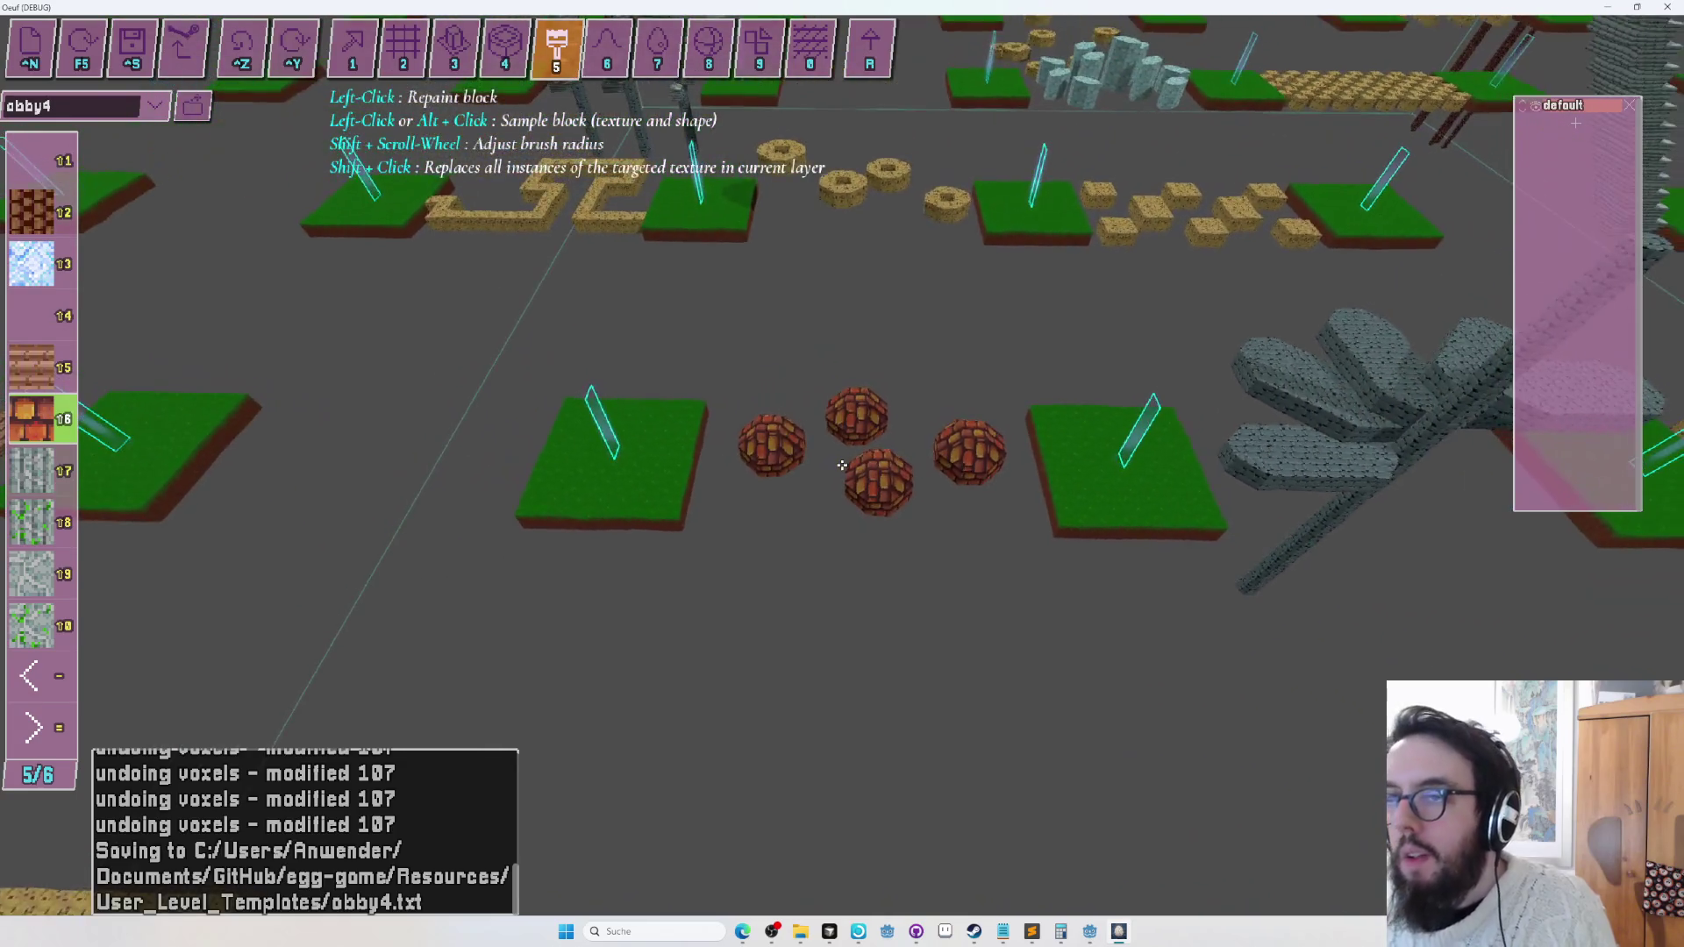
key(Tab)
key(Tab)
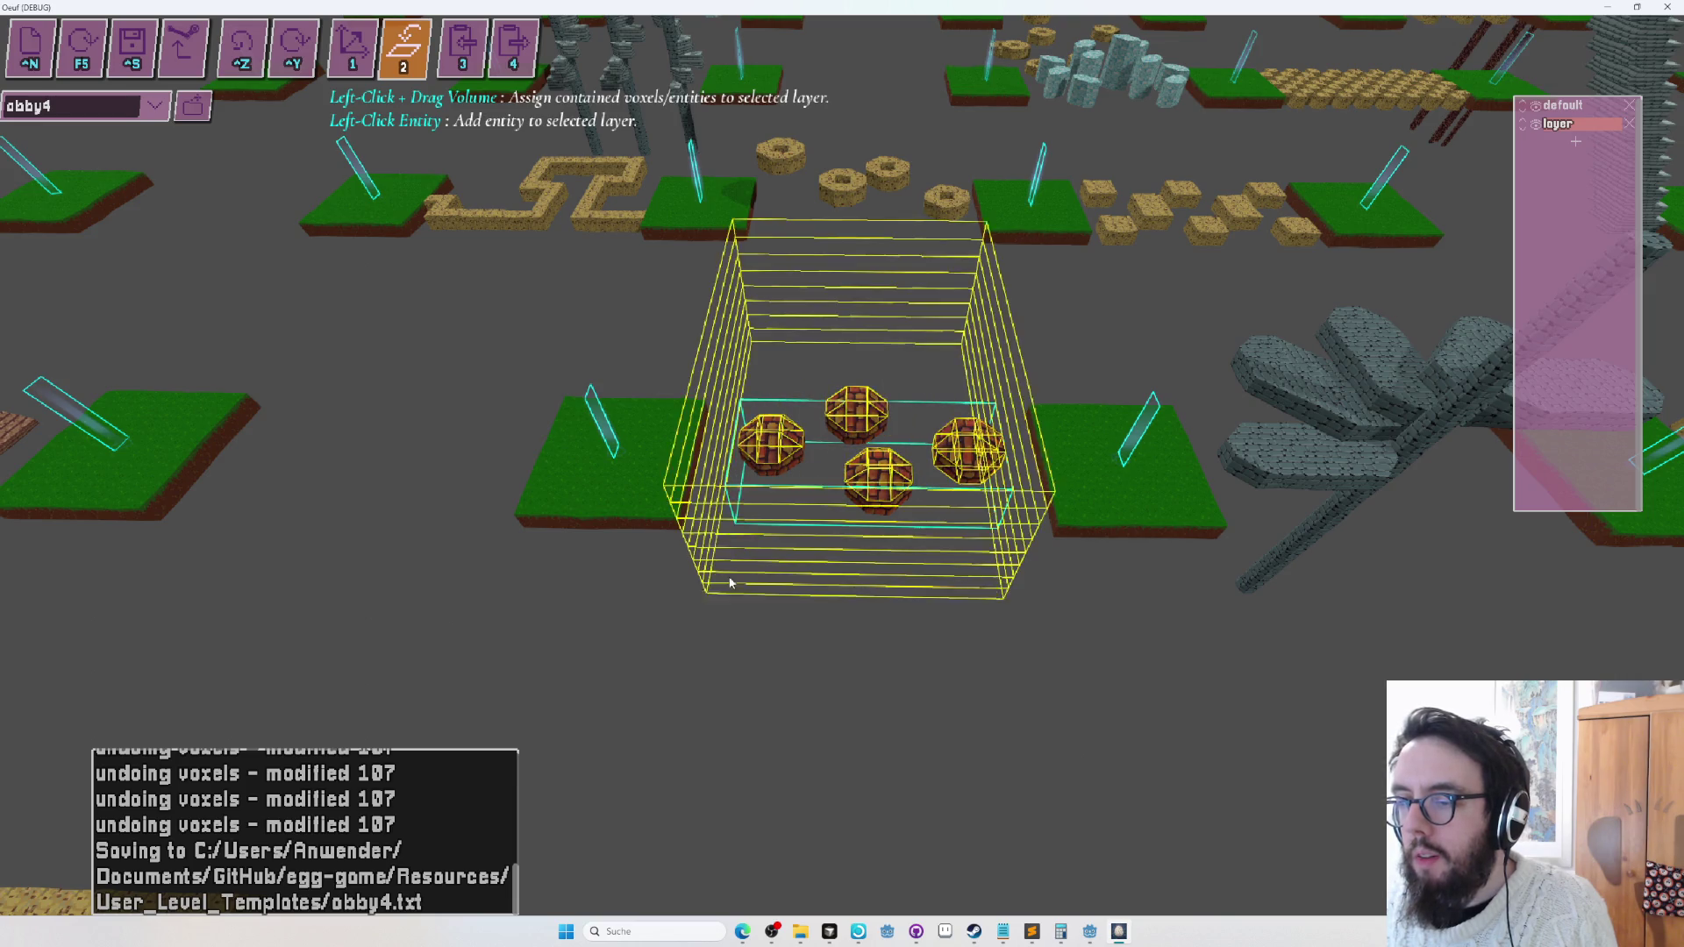
Assign the four brick spheres to the new layer, shift it between the platforms, save obby4, and playtest.
drag(729, 568, 737, 605)
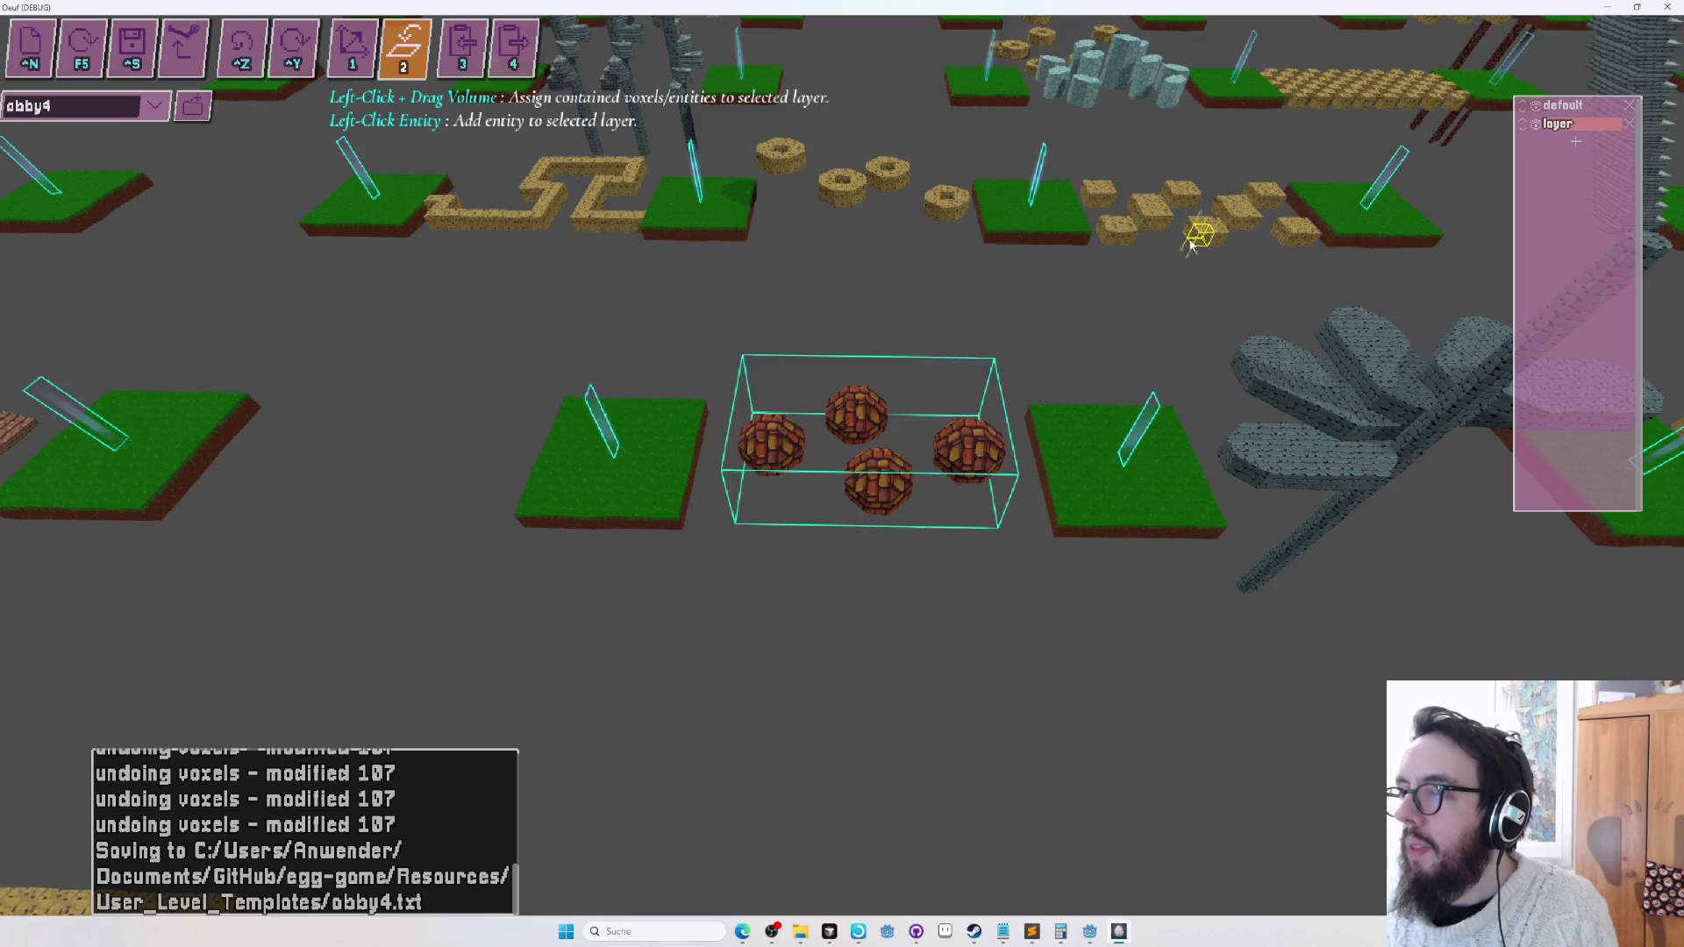
key(1)
key(2)
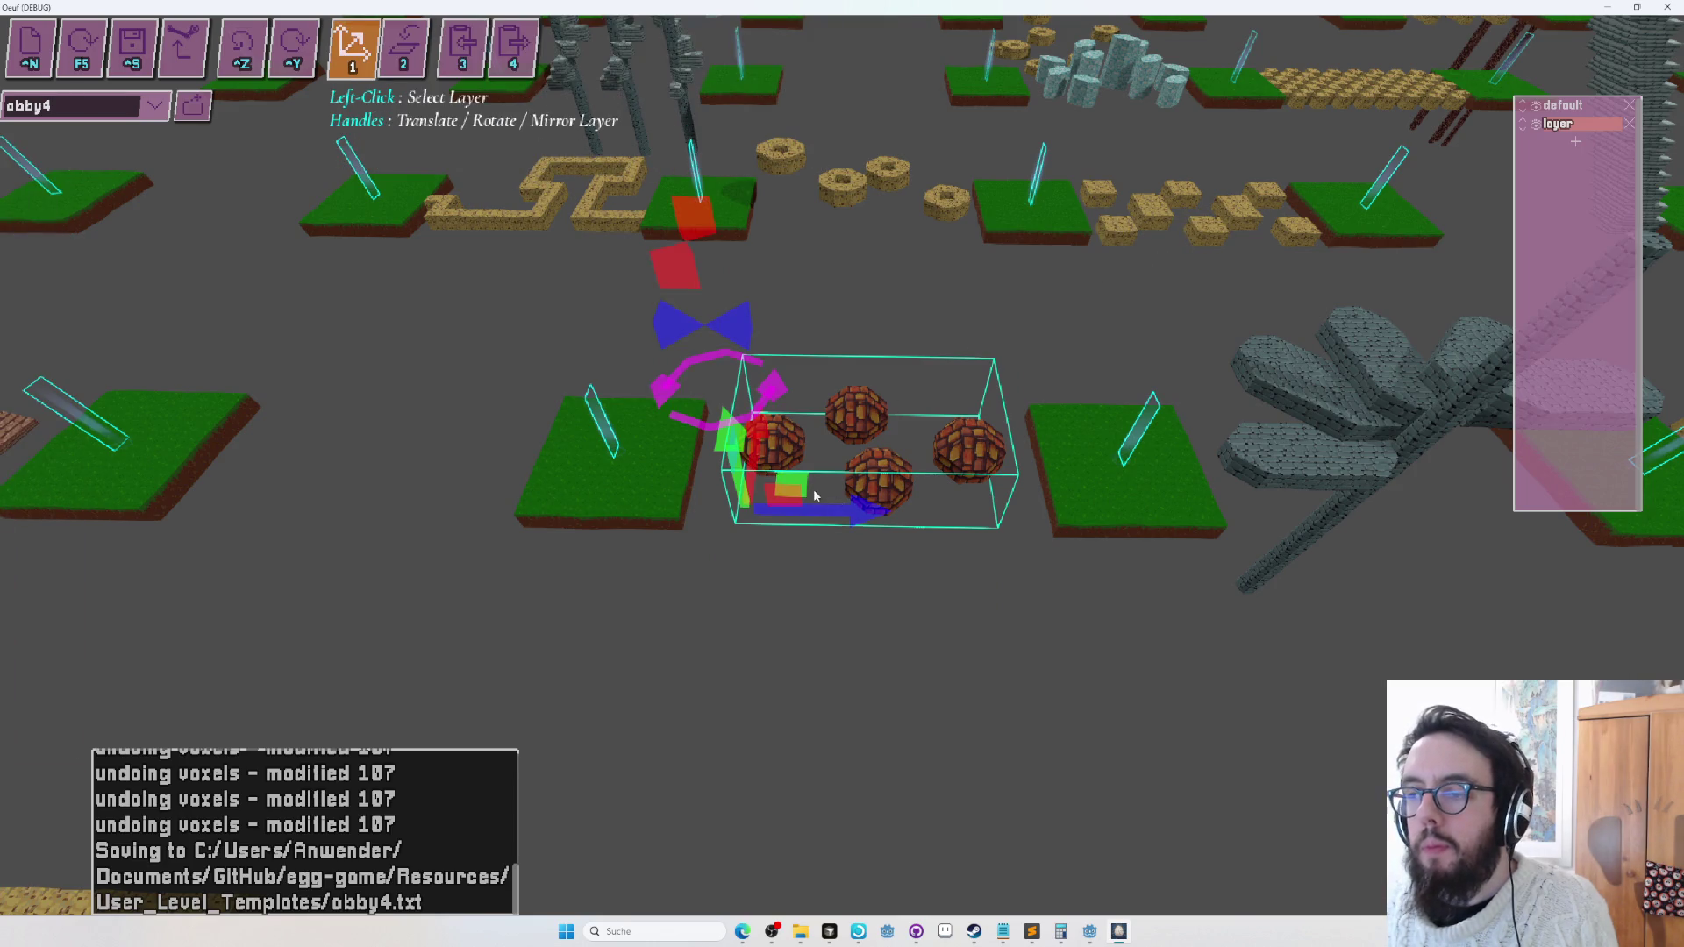
mouse_move(799, 485)
mouse_down()
mouse_move(768, 443)
mouse_move(808, 412)
mouse_move(797, 402)
mouse_move(807, 446)
mouse_up()
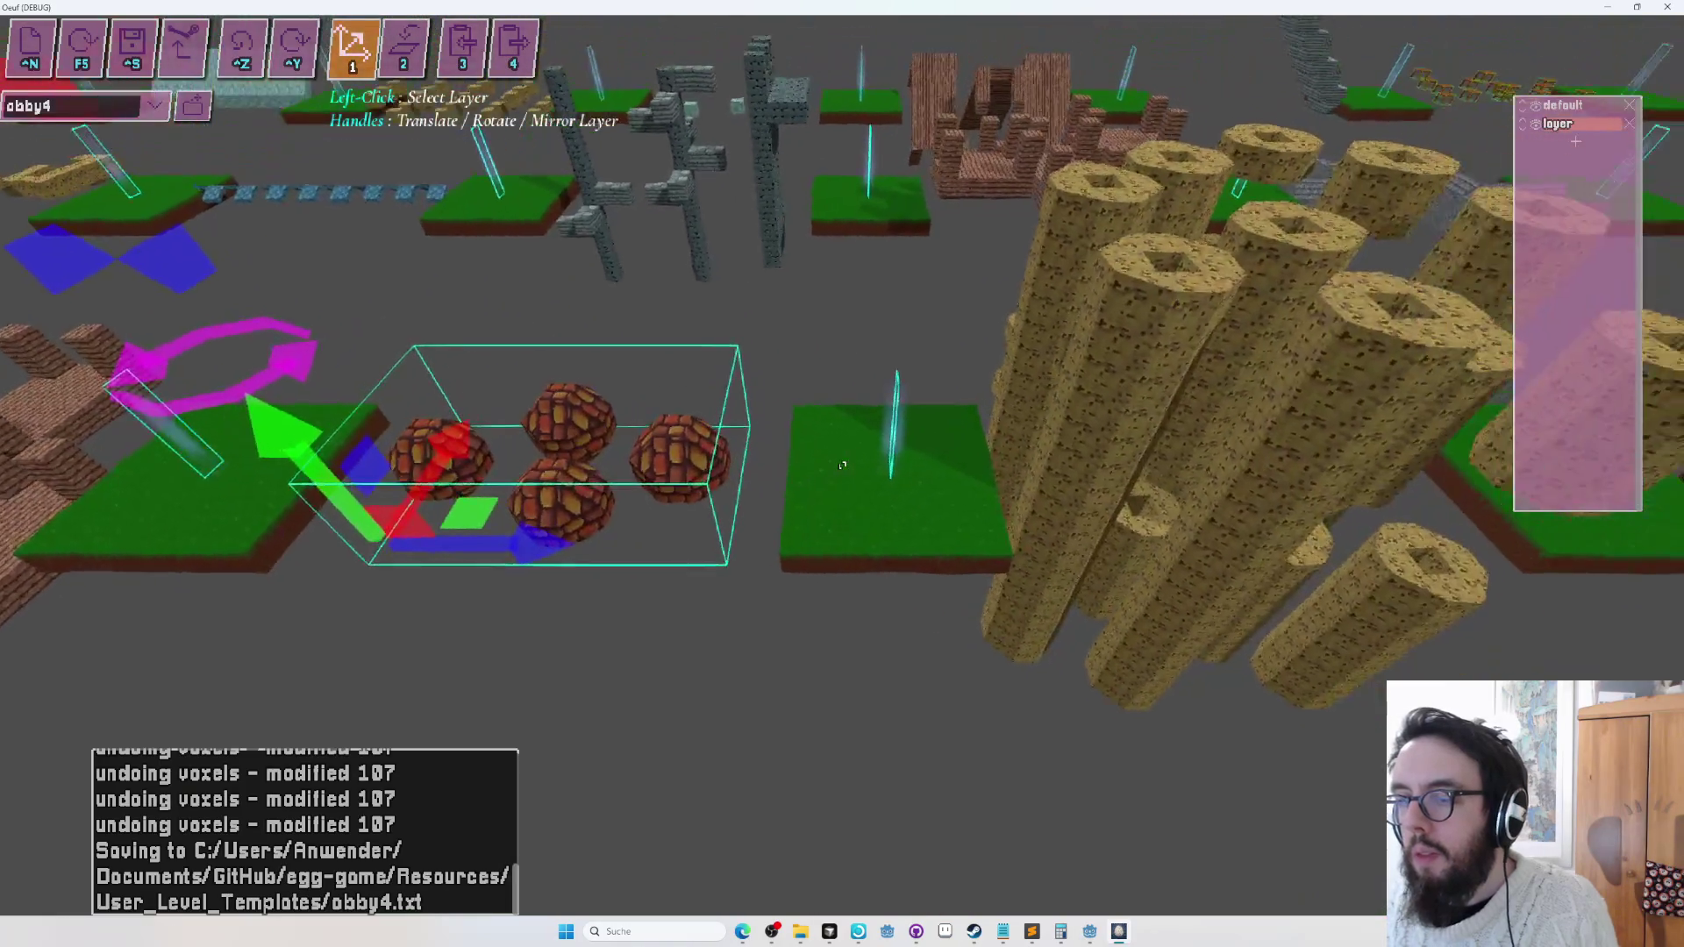
key(ctrl+s)
key(F5)
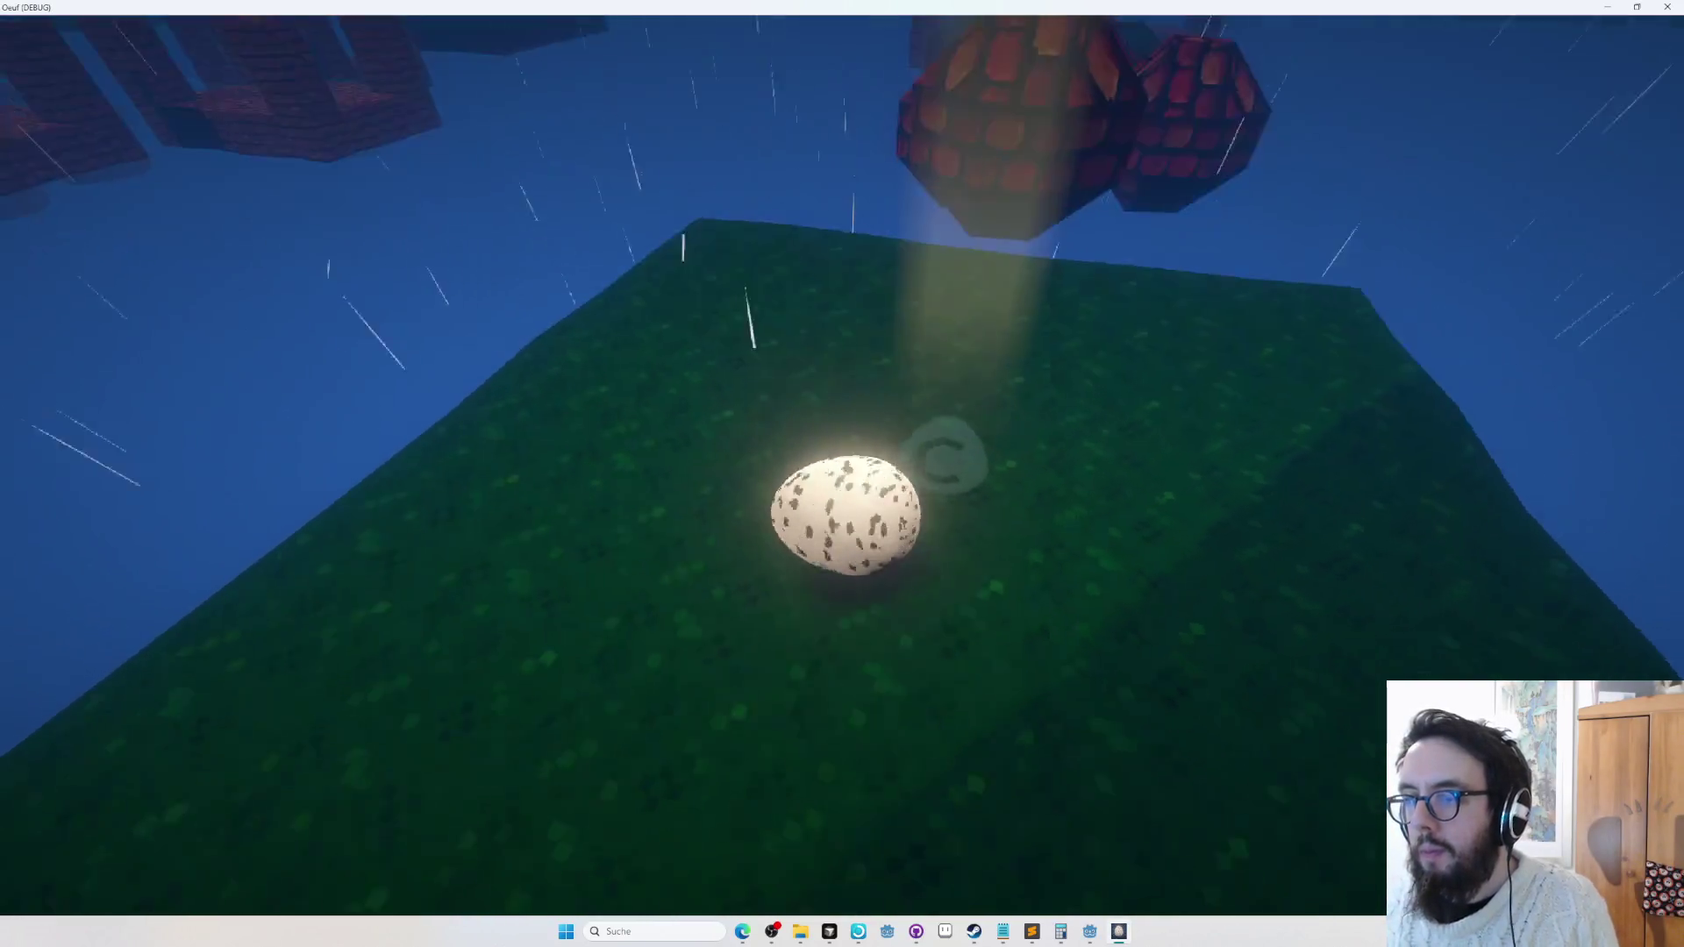
Centre the view on the sphere group, then playtest the brick sphere obstacles again.
key(F5)
drag(841, 465, 499, 358)
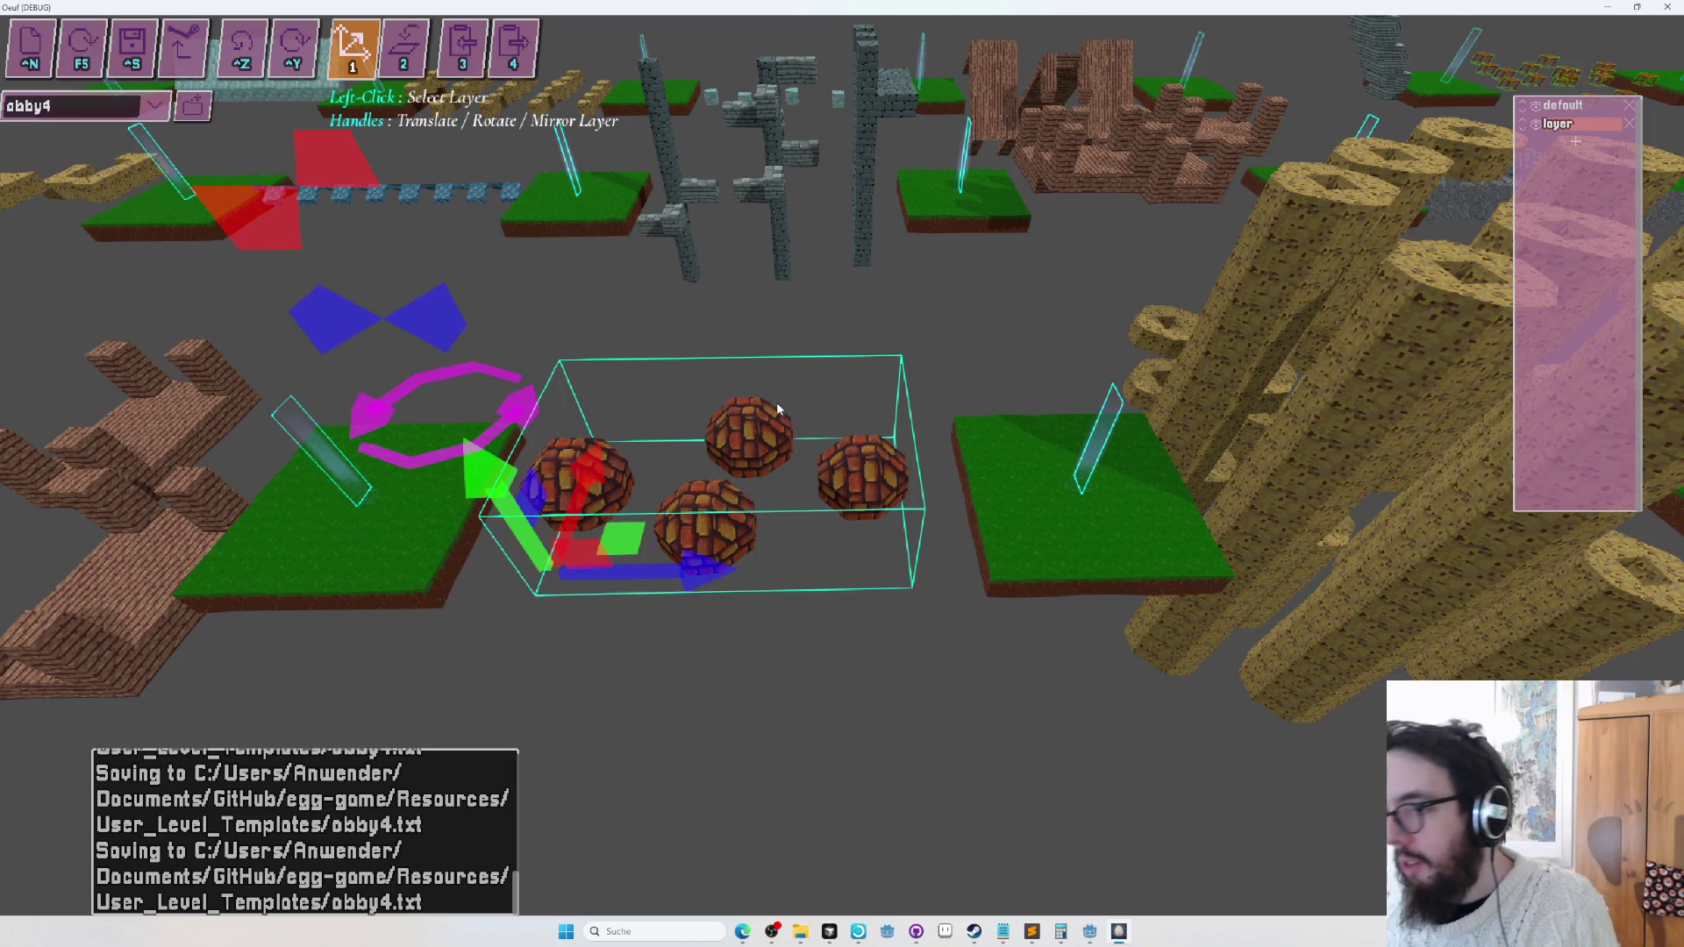
key(F5)
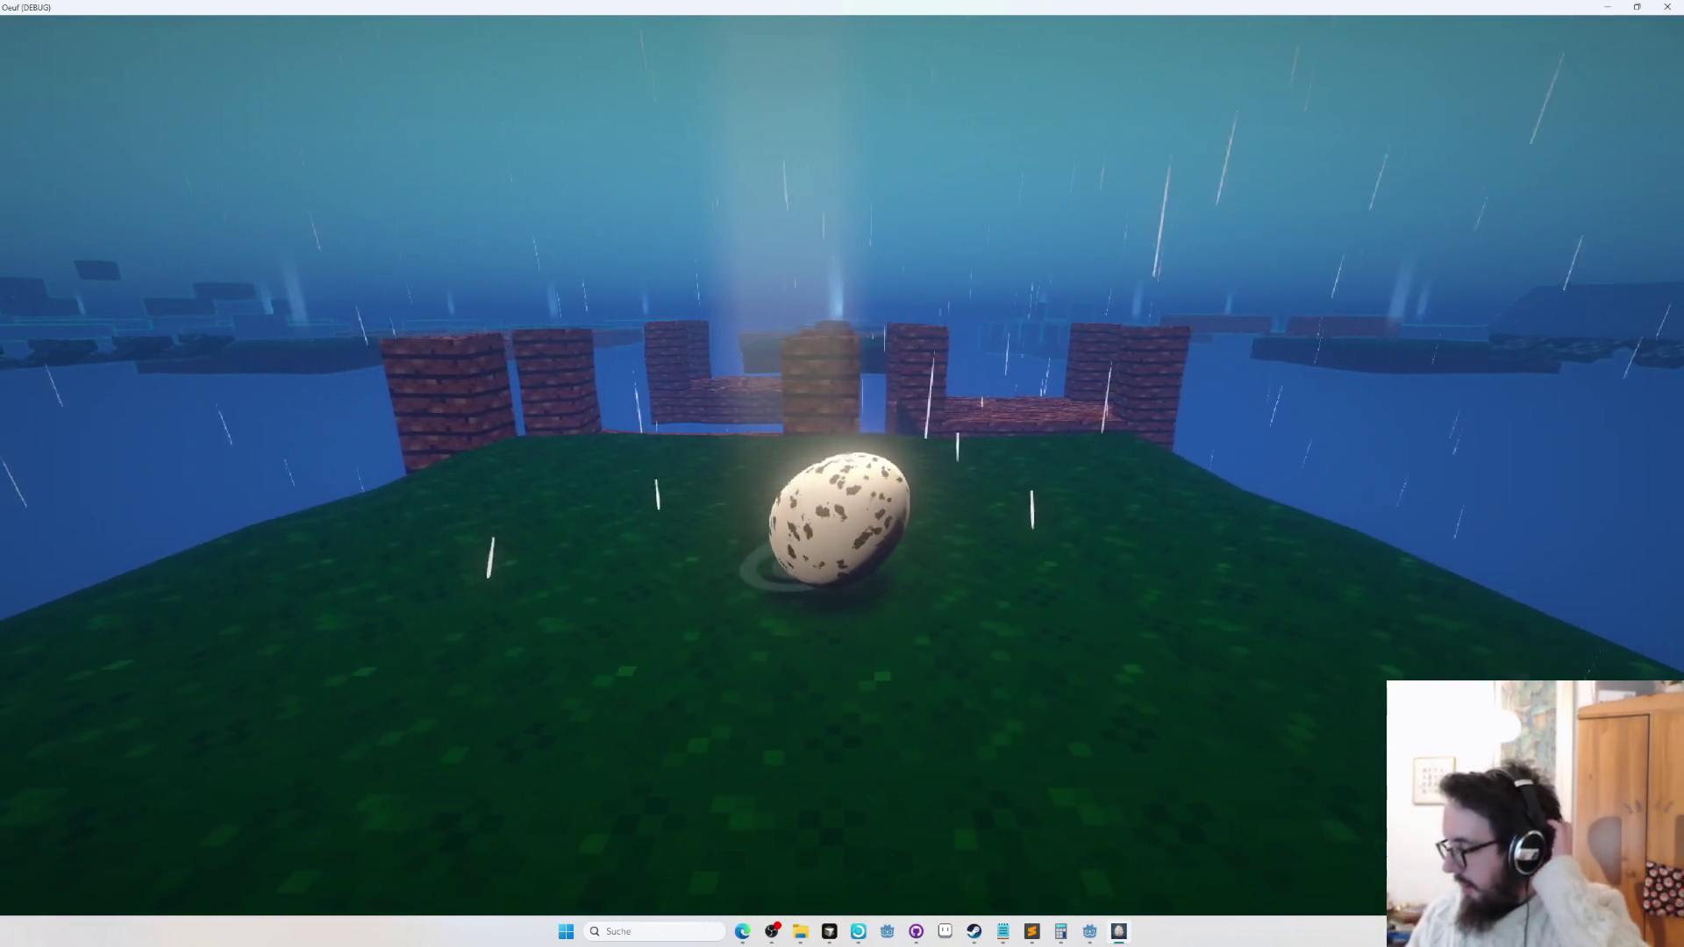
key(Escape)
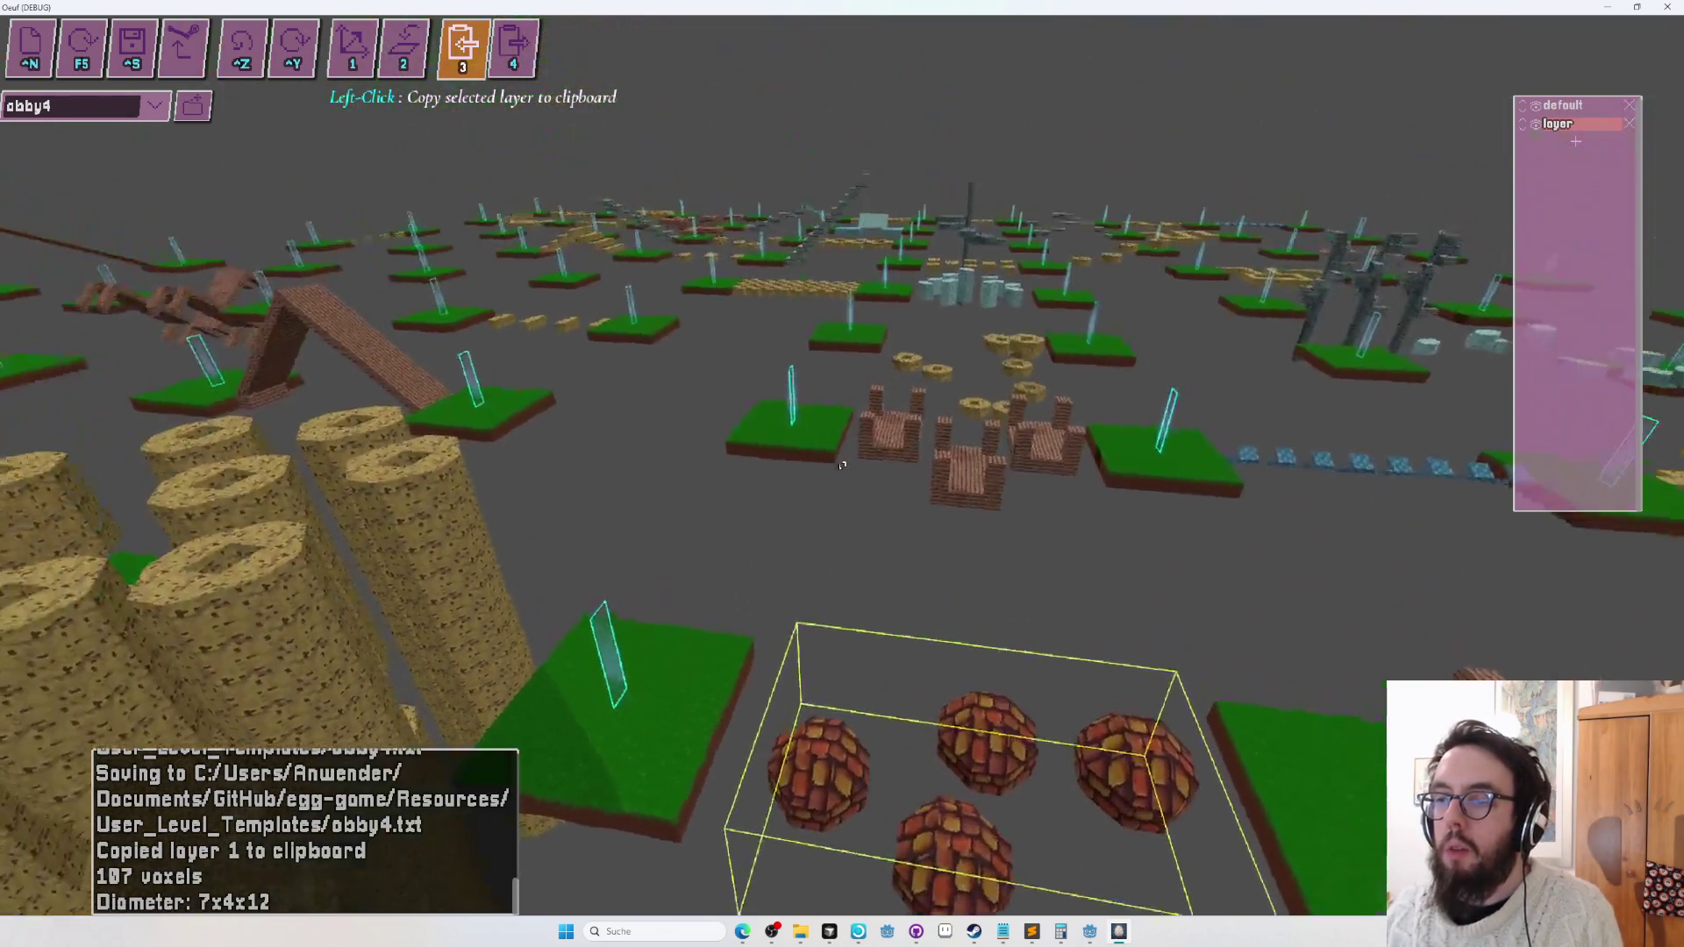
key(4)
click(842, 465)
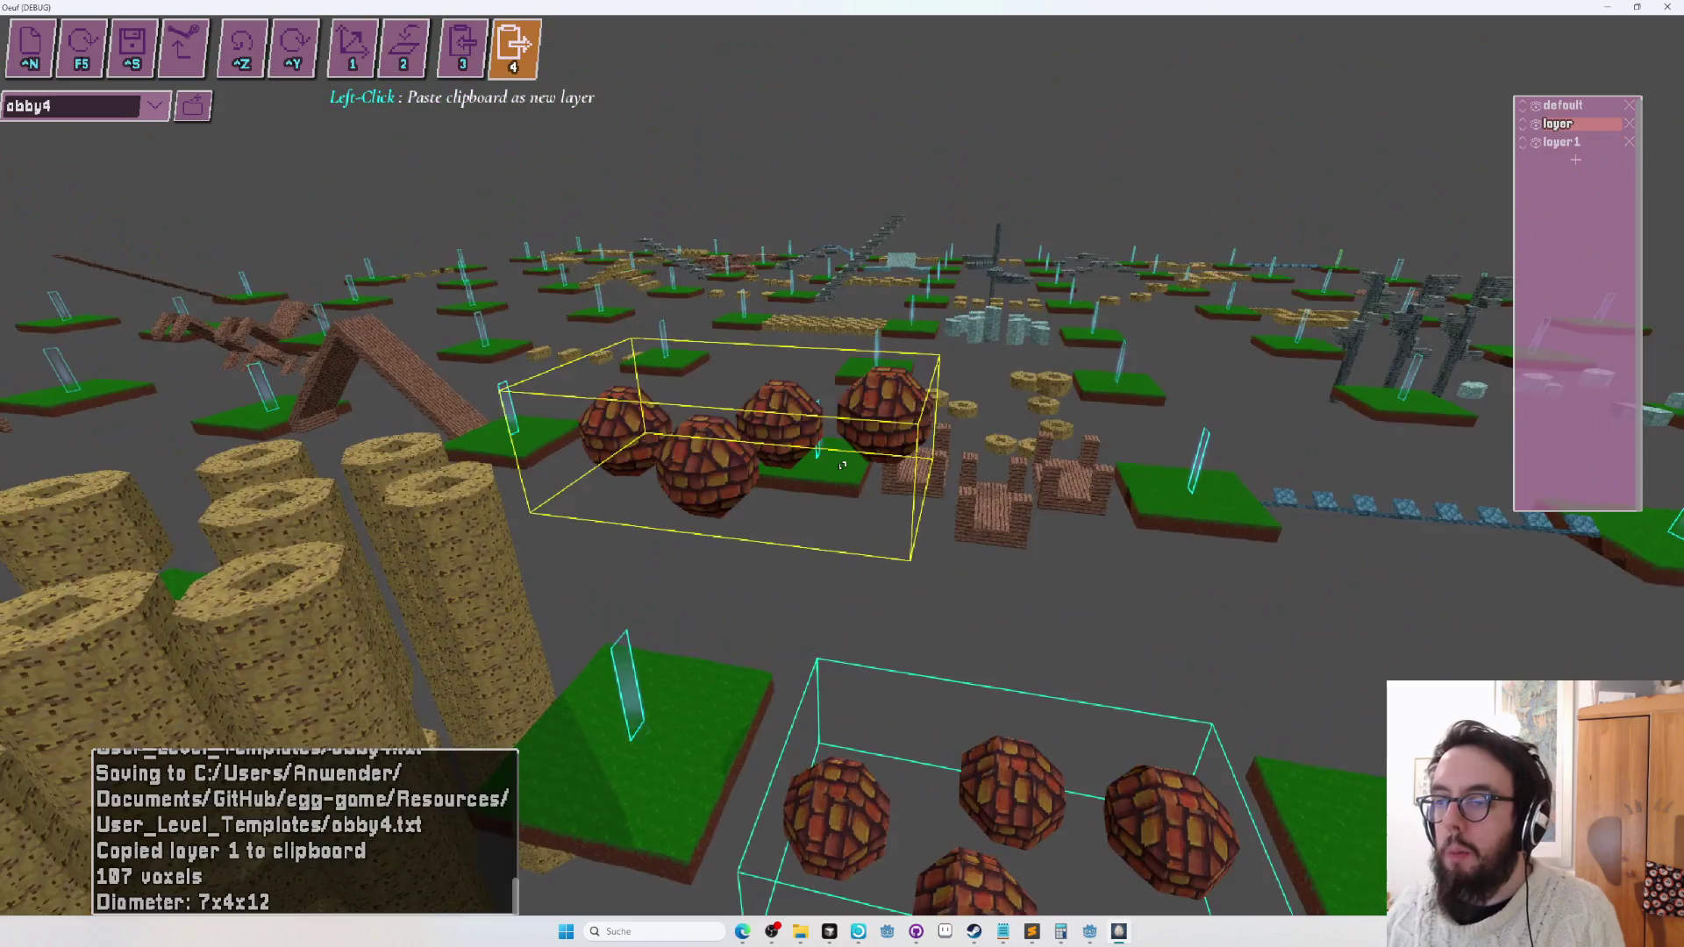
click(842, 465)
click(842, 464)
click(842, 465)
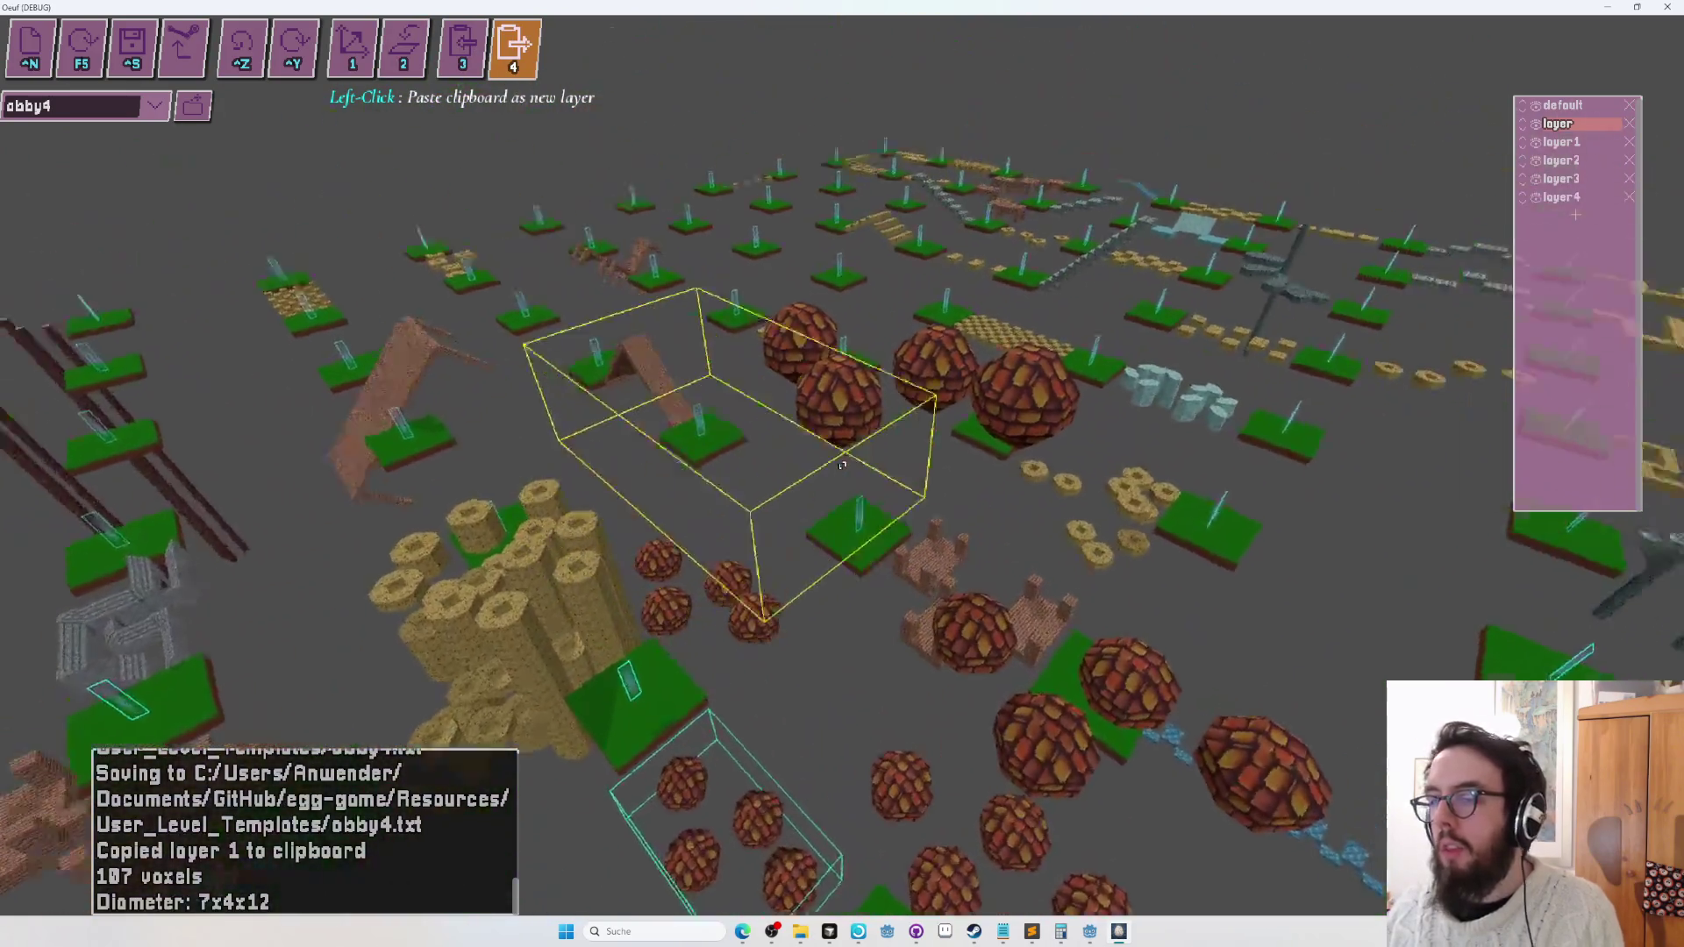
key(ctrl+z)
key(ctrl+z)
key(ctrl+z)
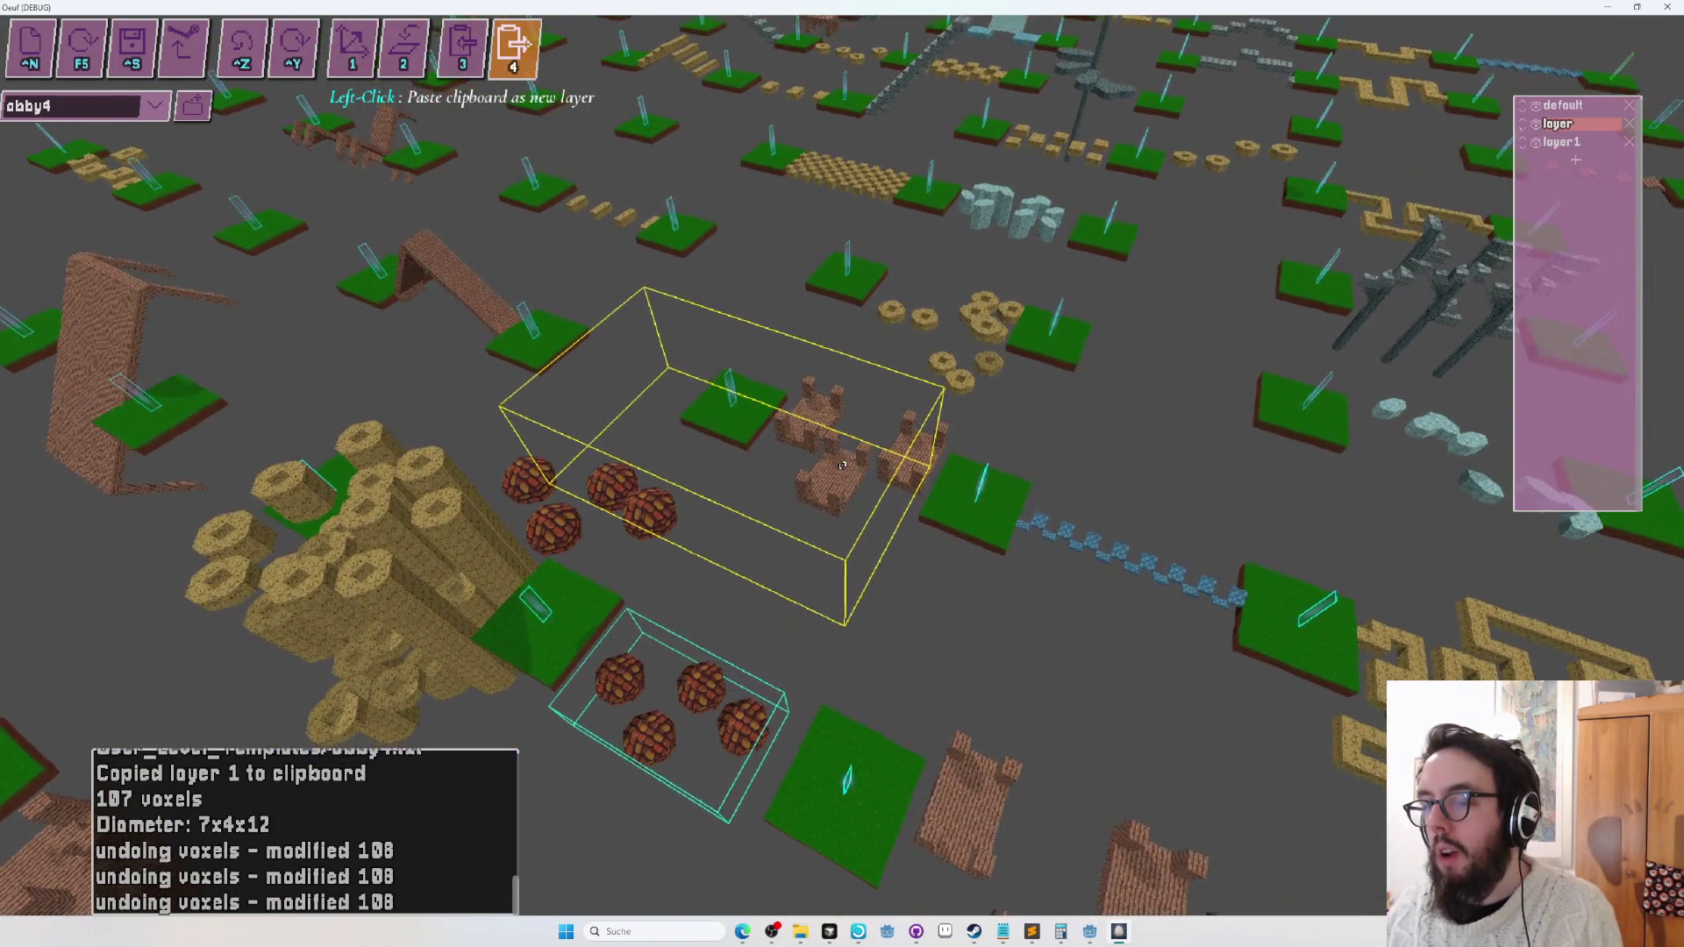
key(ctrl+z)
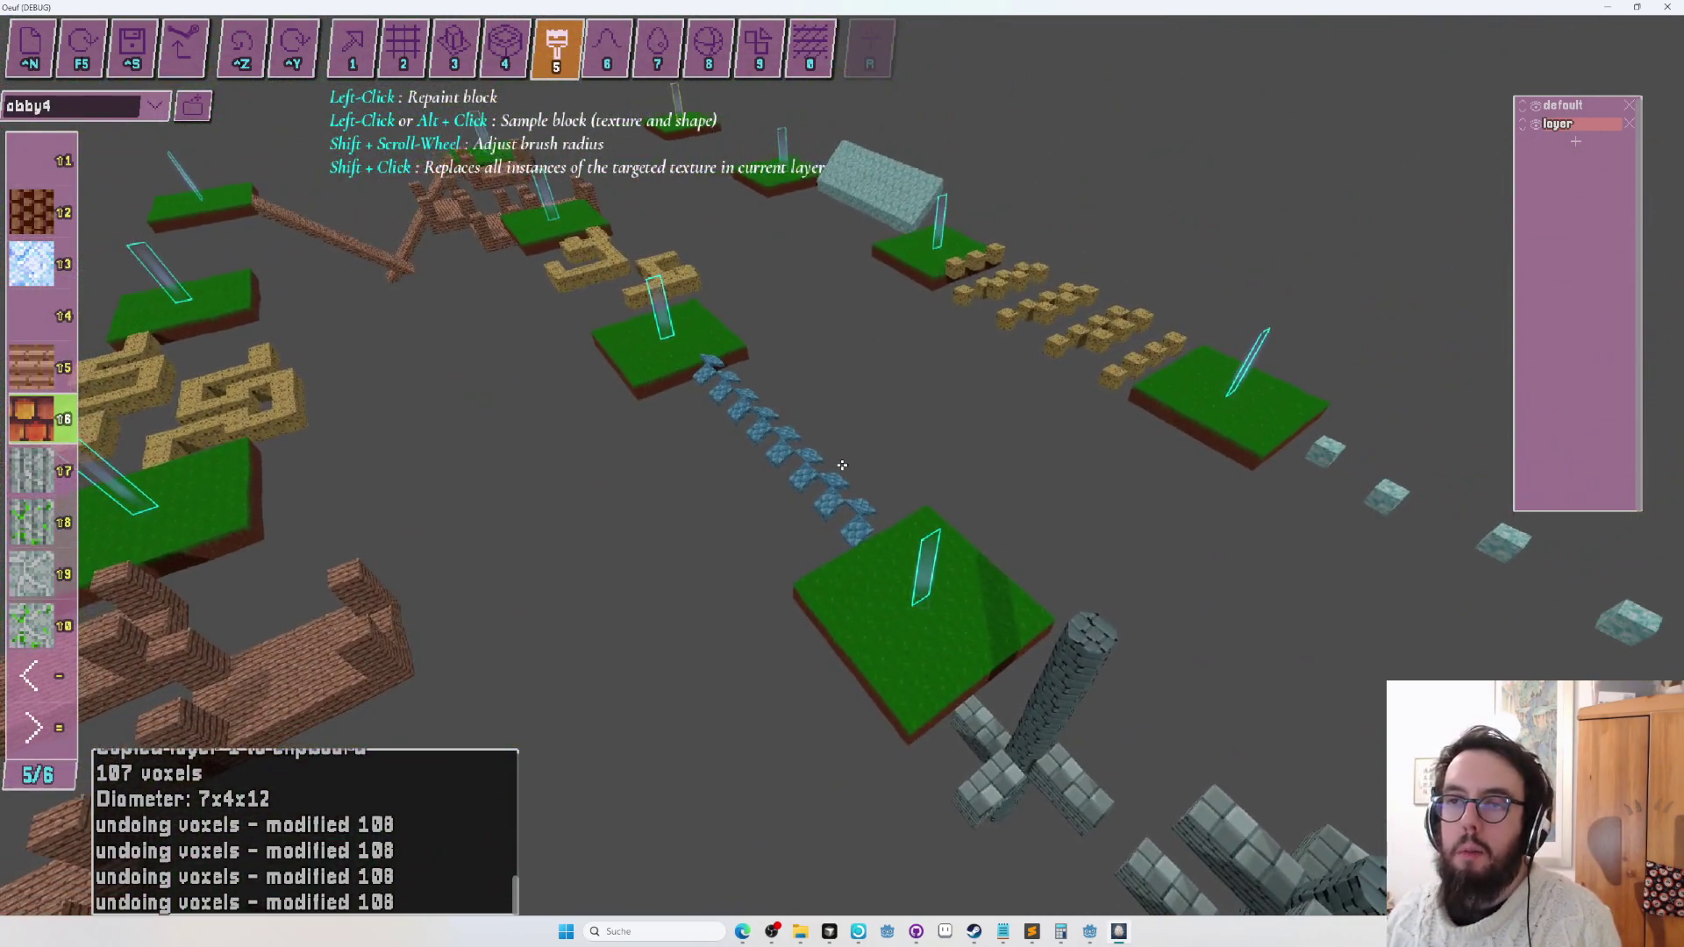
Place a chair on the grass platform and briefly playtest beside it.
click(842, 465)
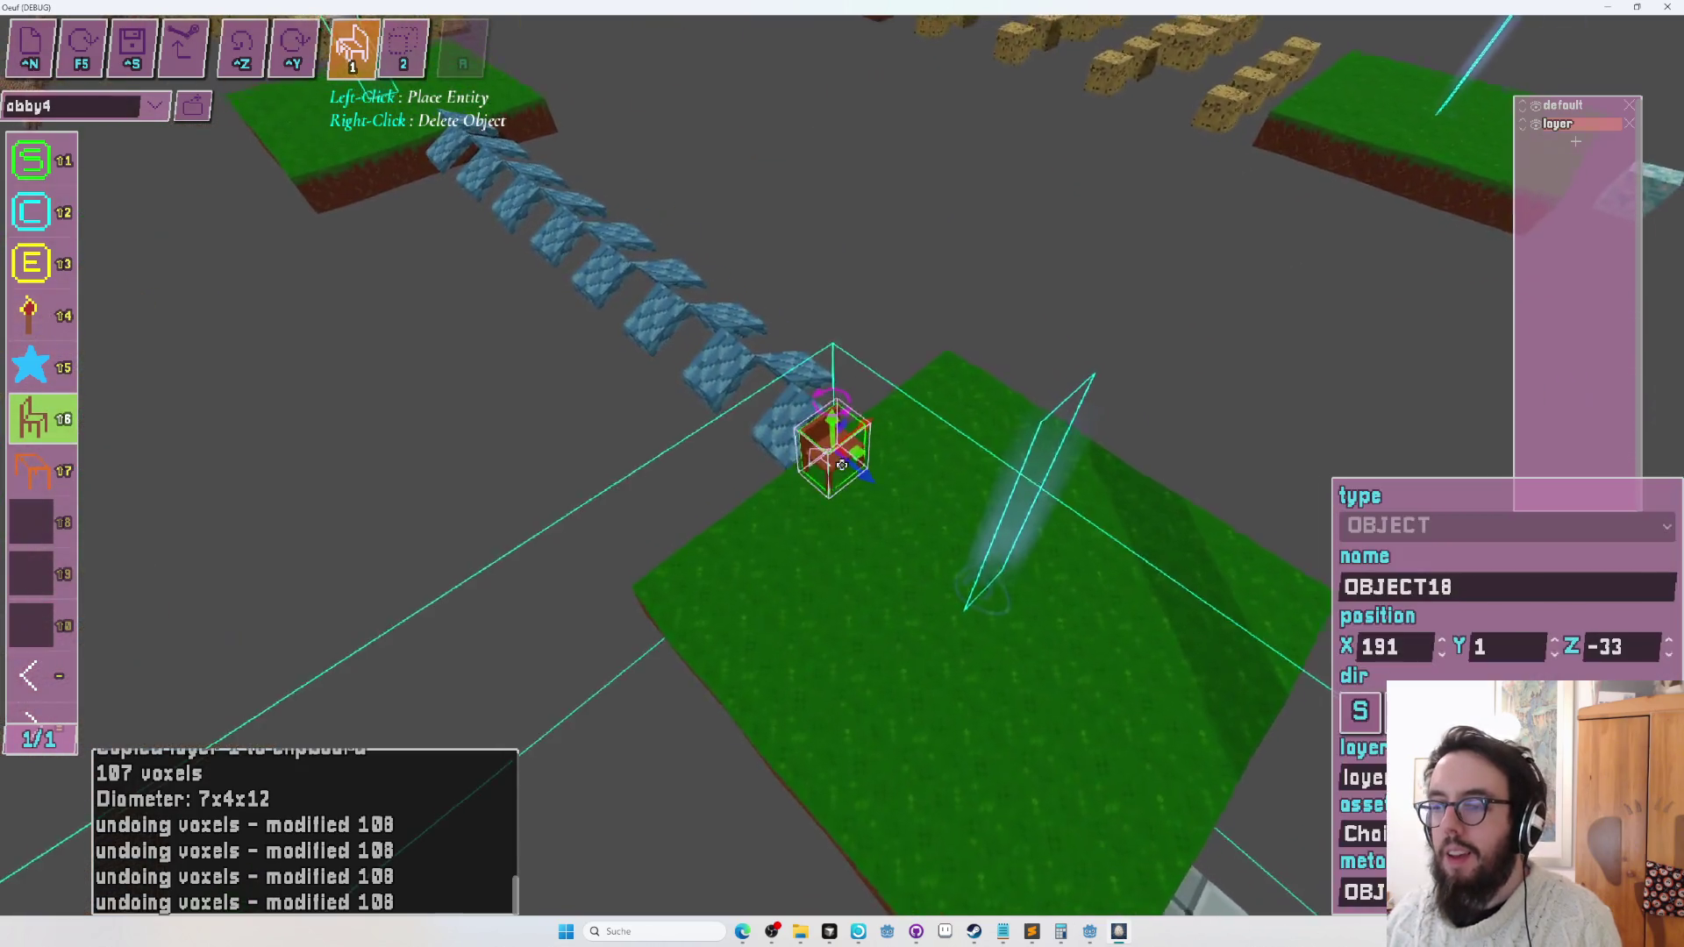
key(Tab)
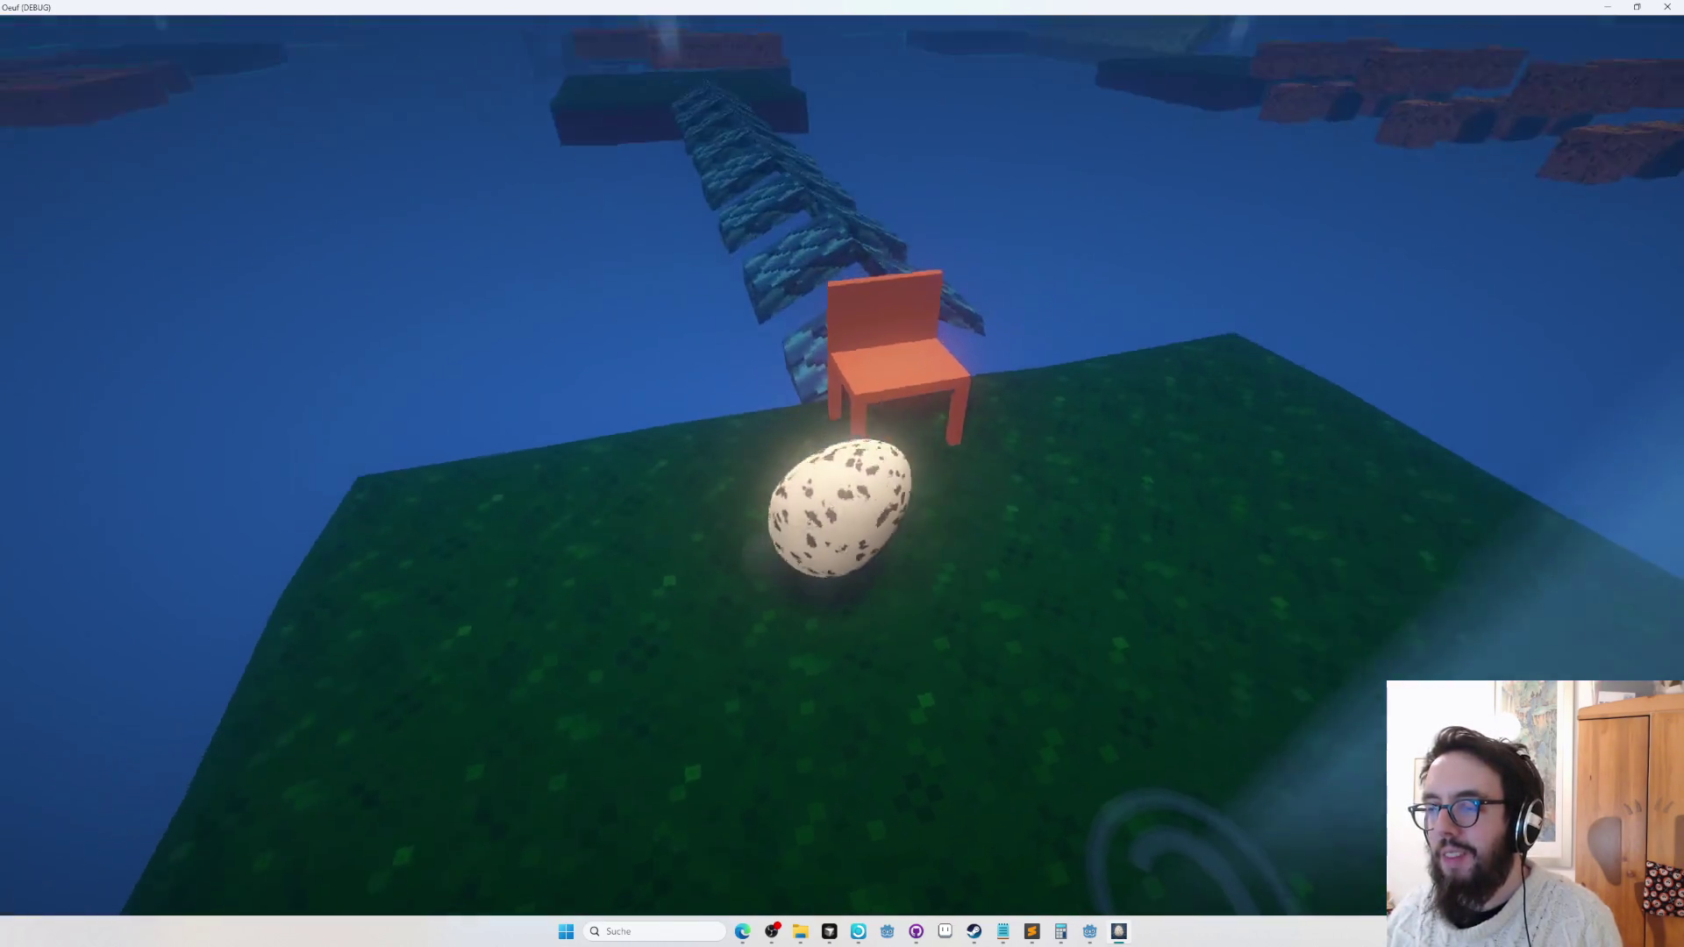
key(Tab)
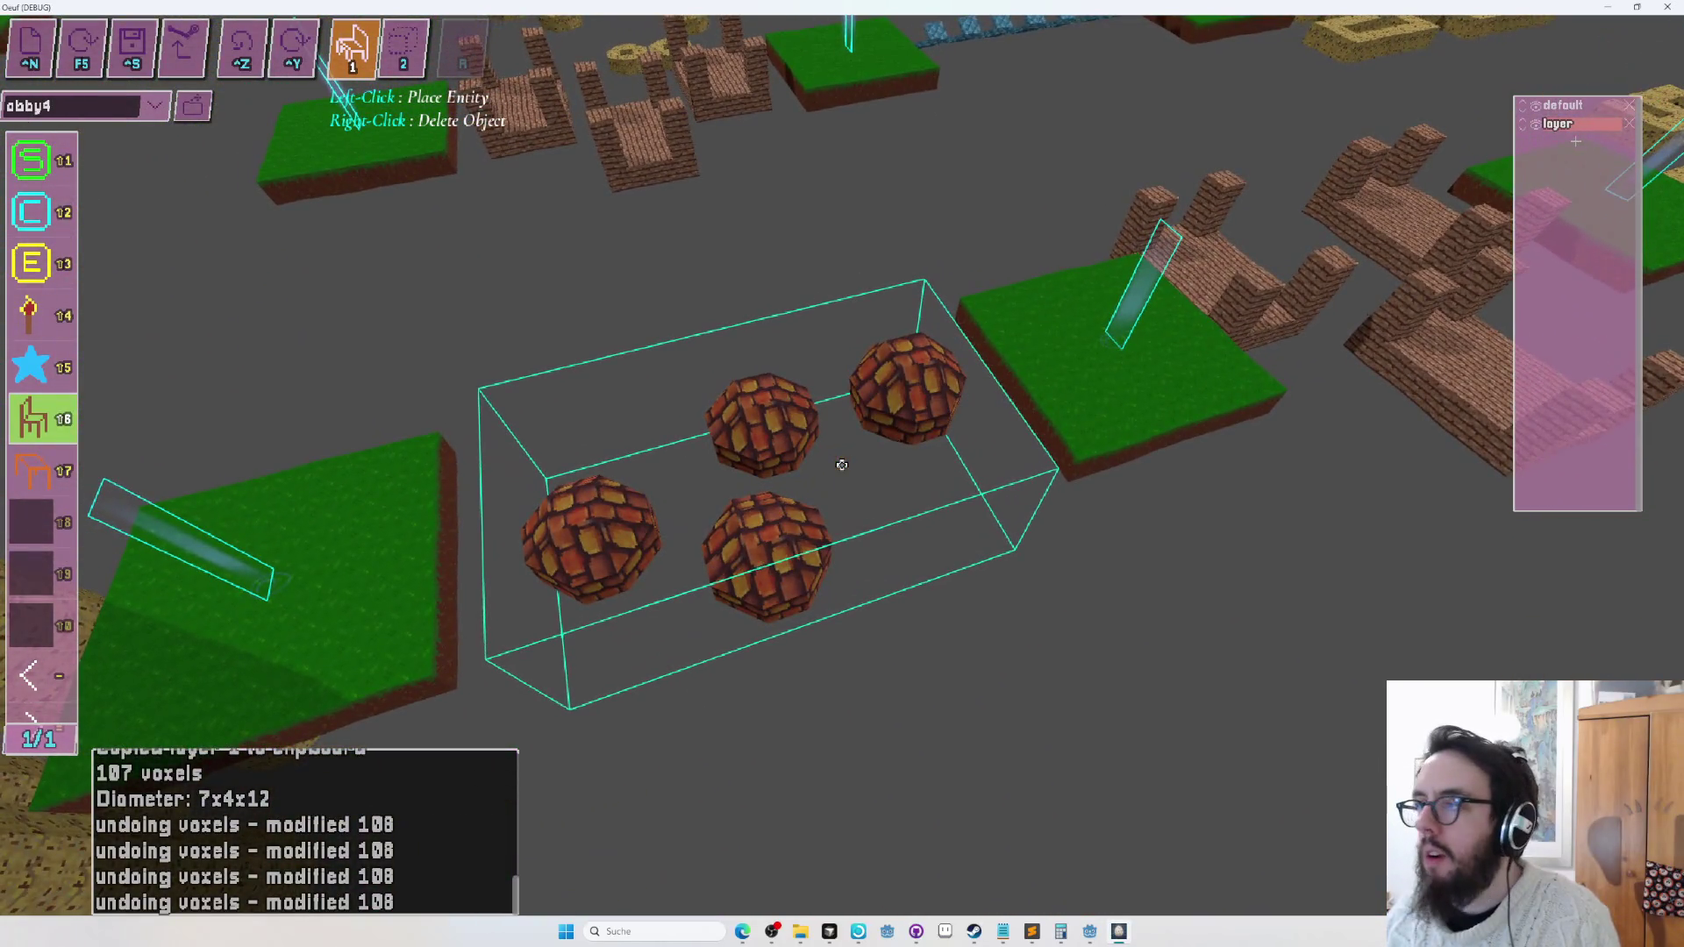
Save obby4 and load the eggworld level from the level list.
key(Tab)
key(Tab)
key(Tab)
key(2)
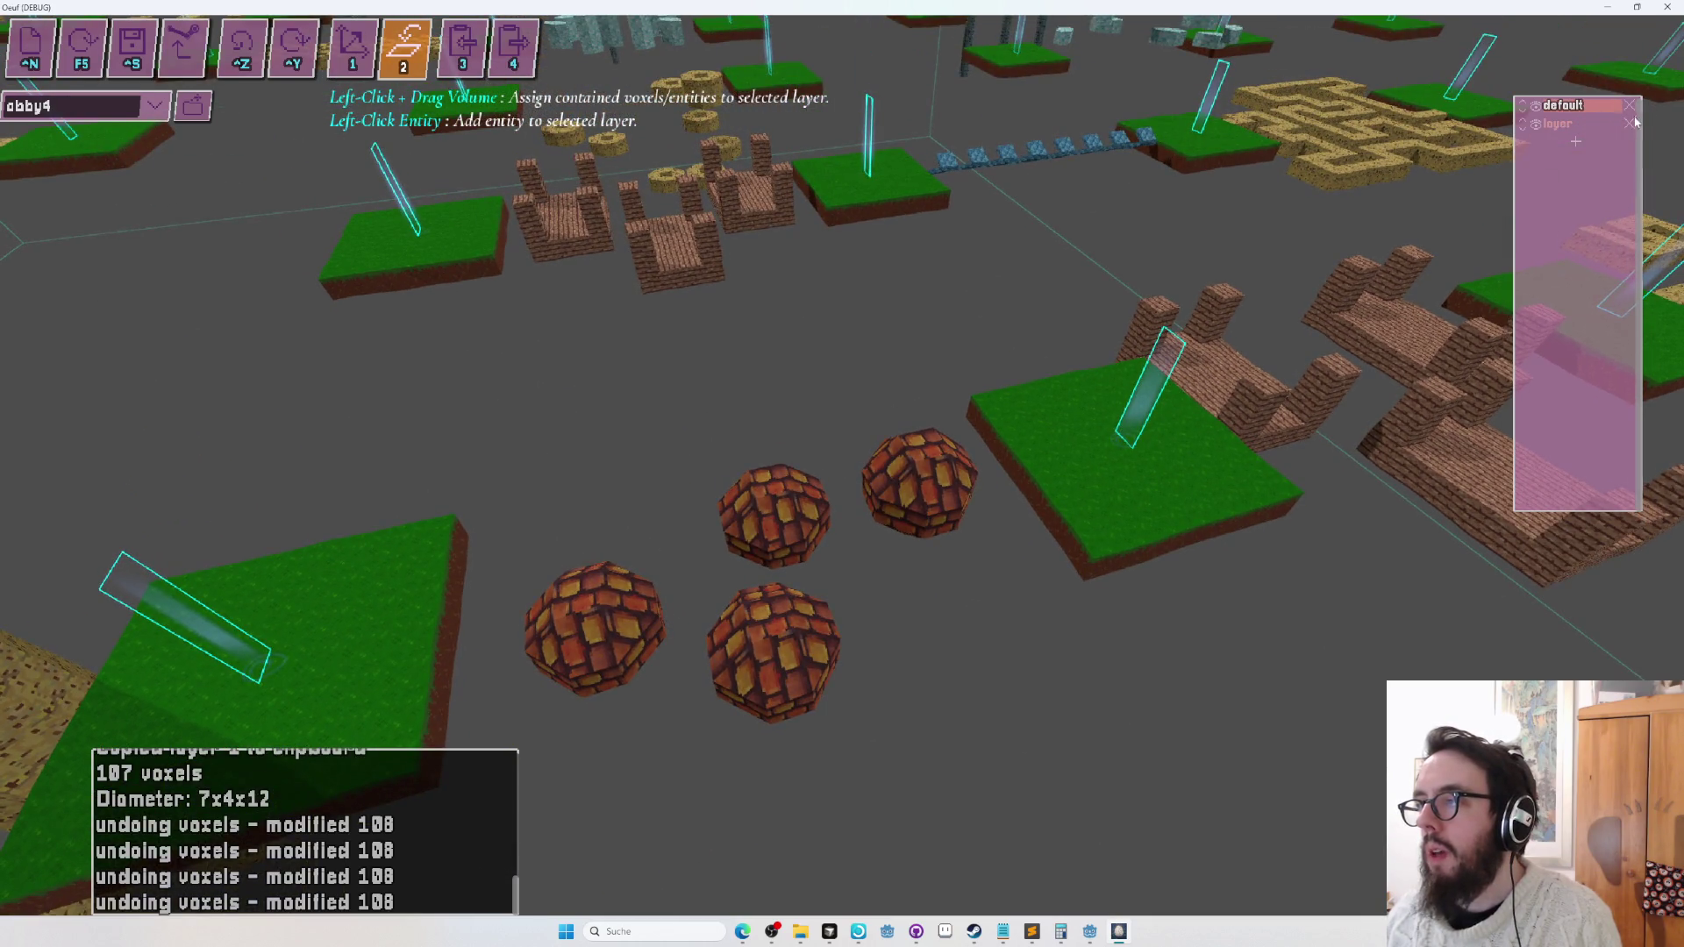
key(ctrl+s)
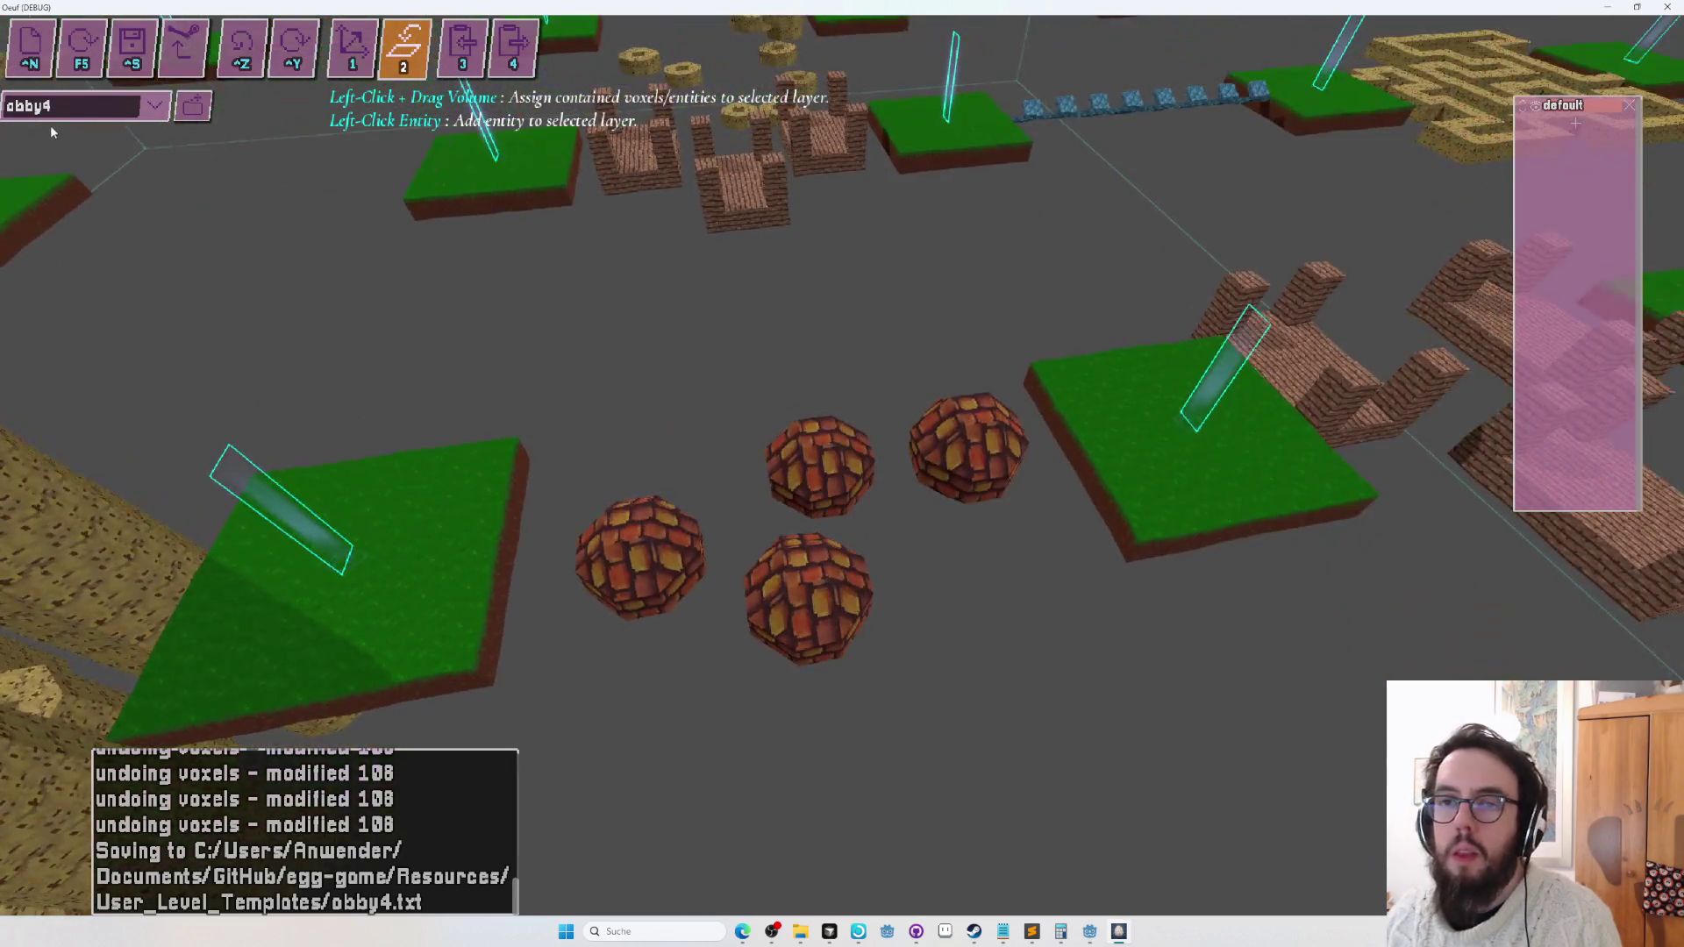
click(154, 109)
click(182, 132)
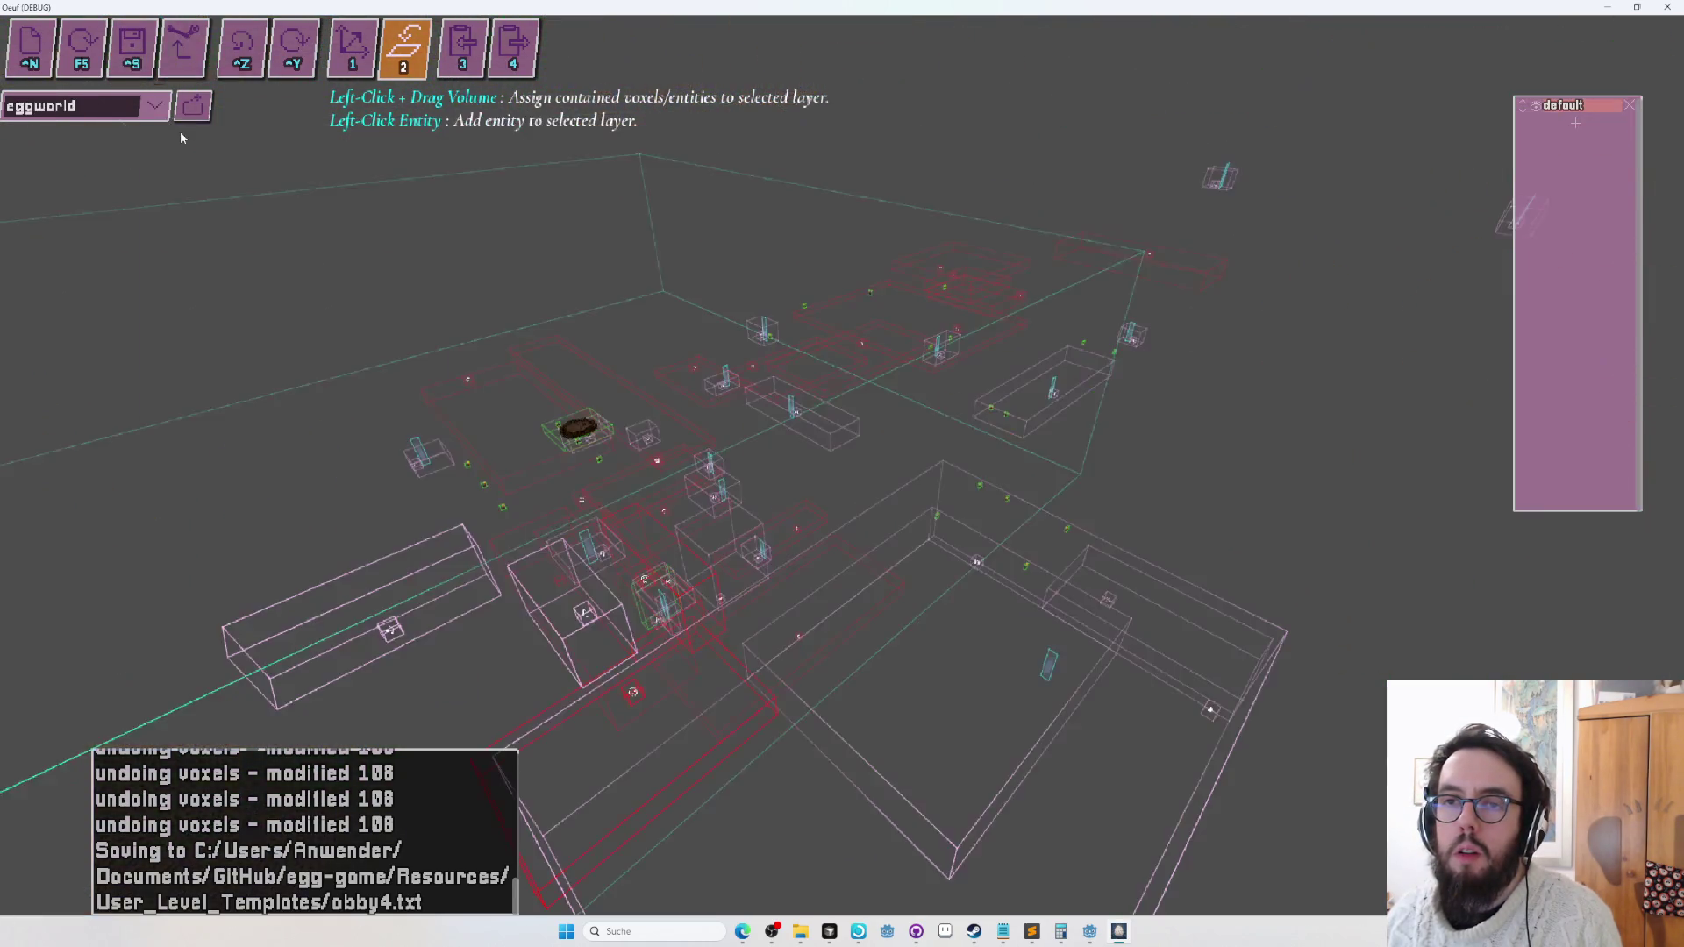
key(w)
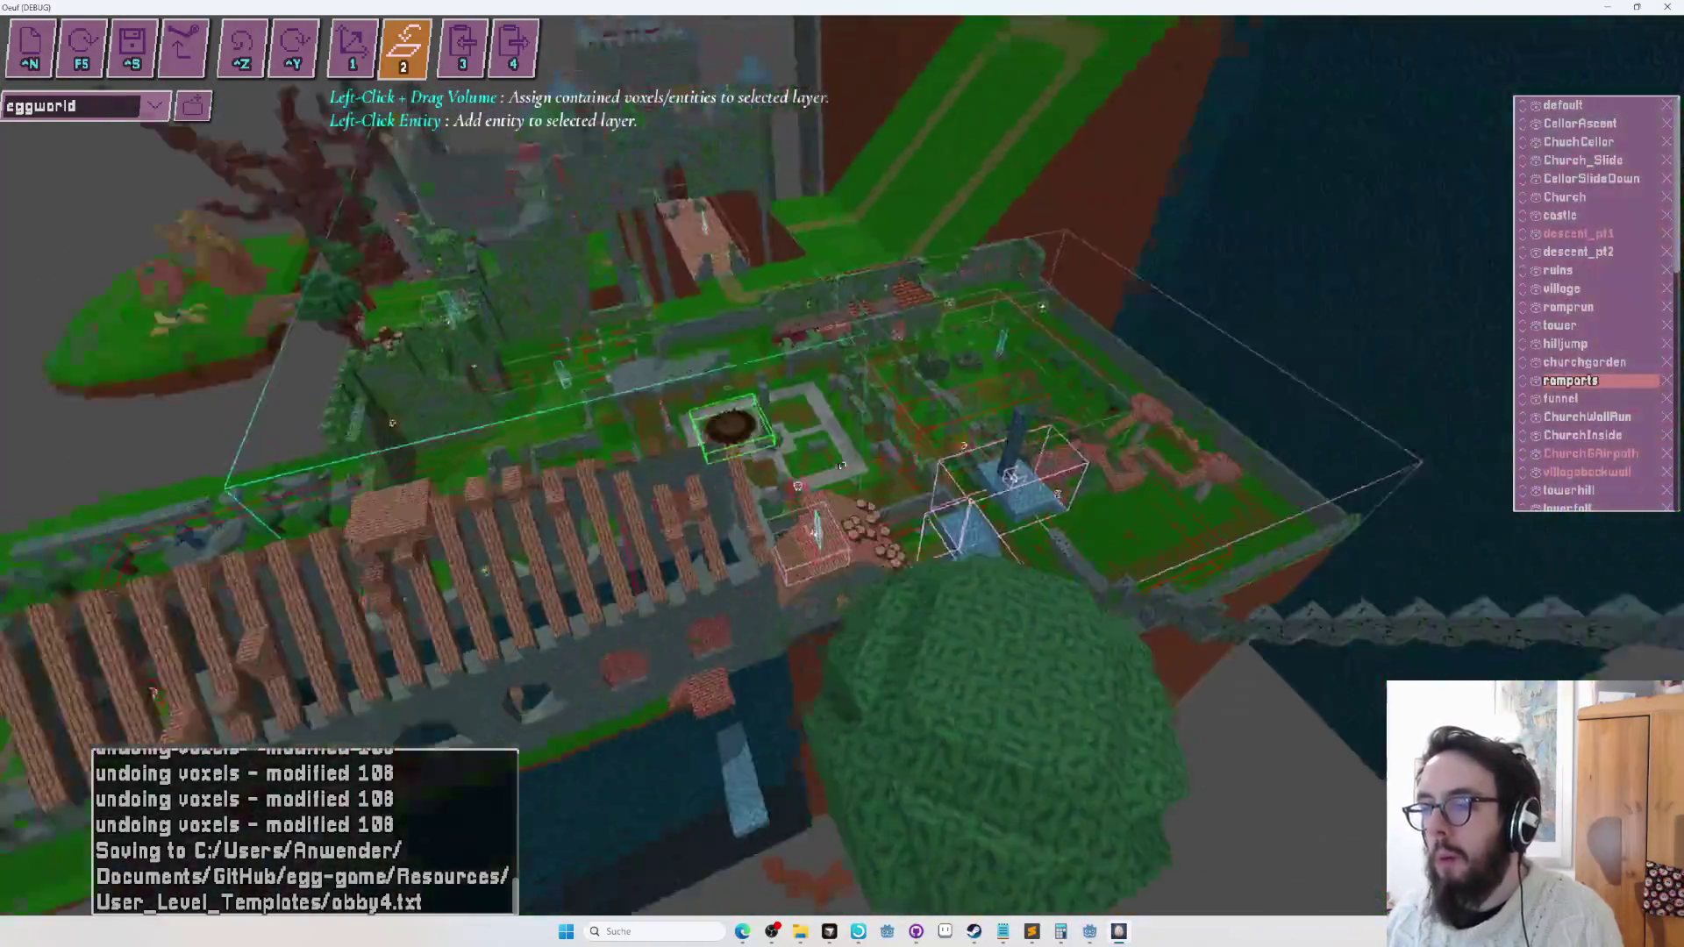
key(w)
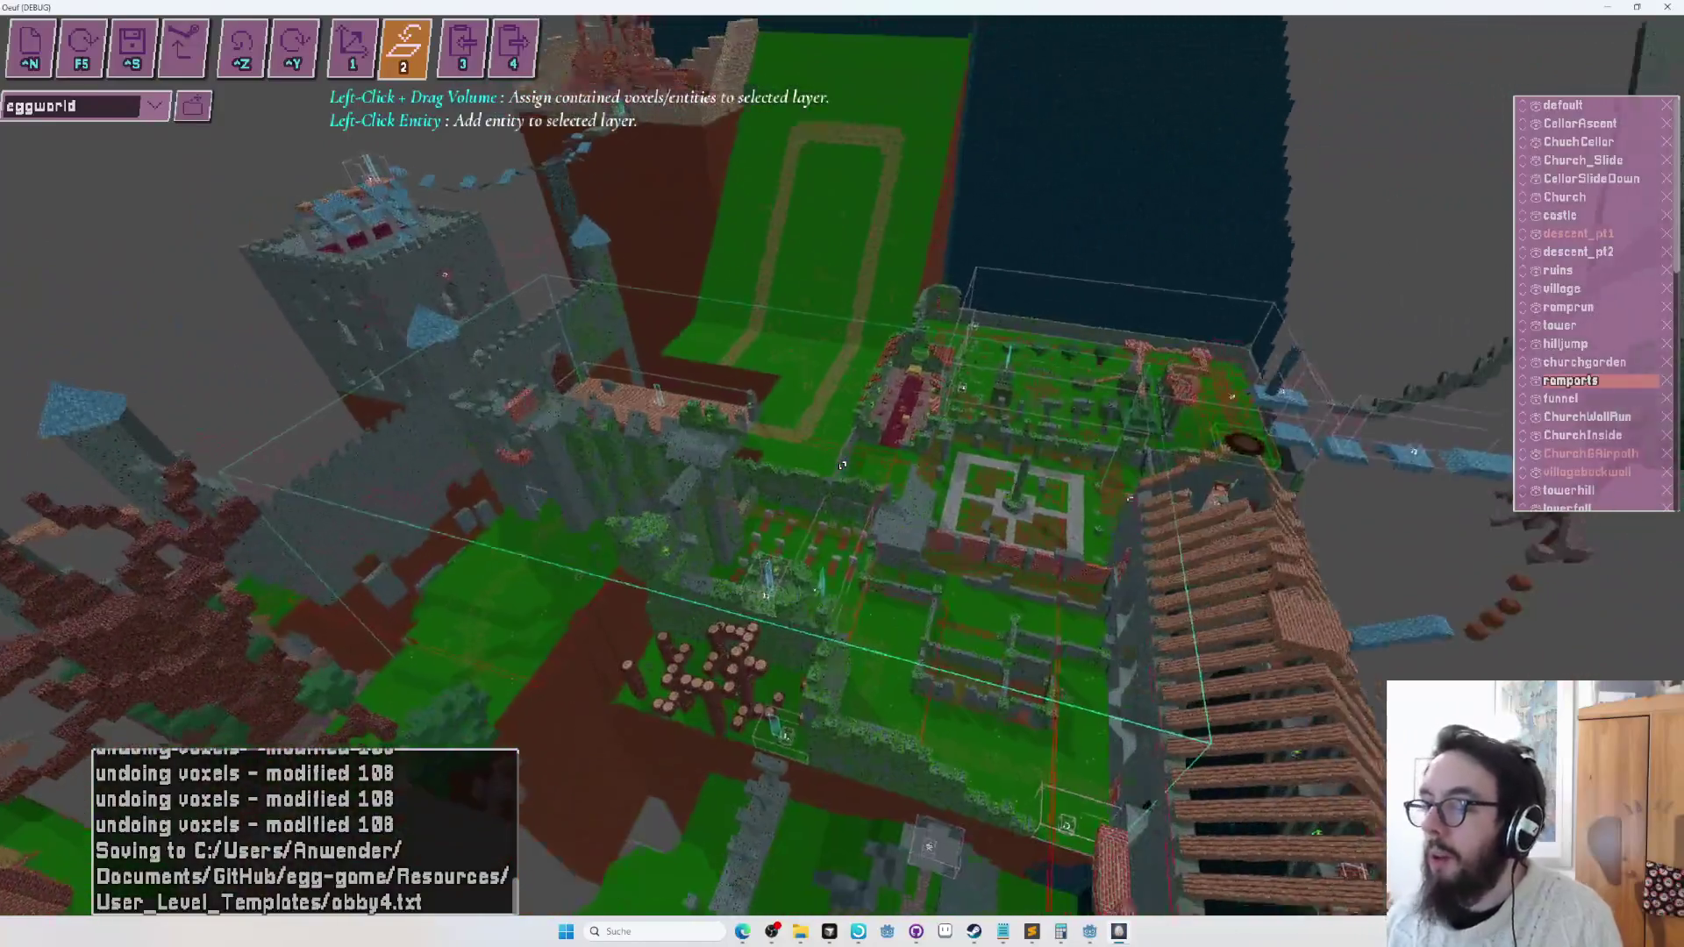
key(s)
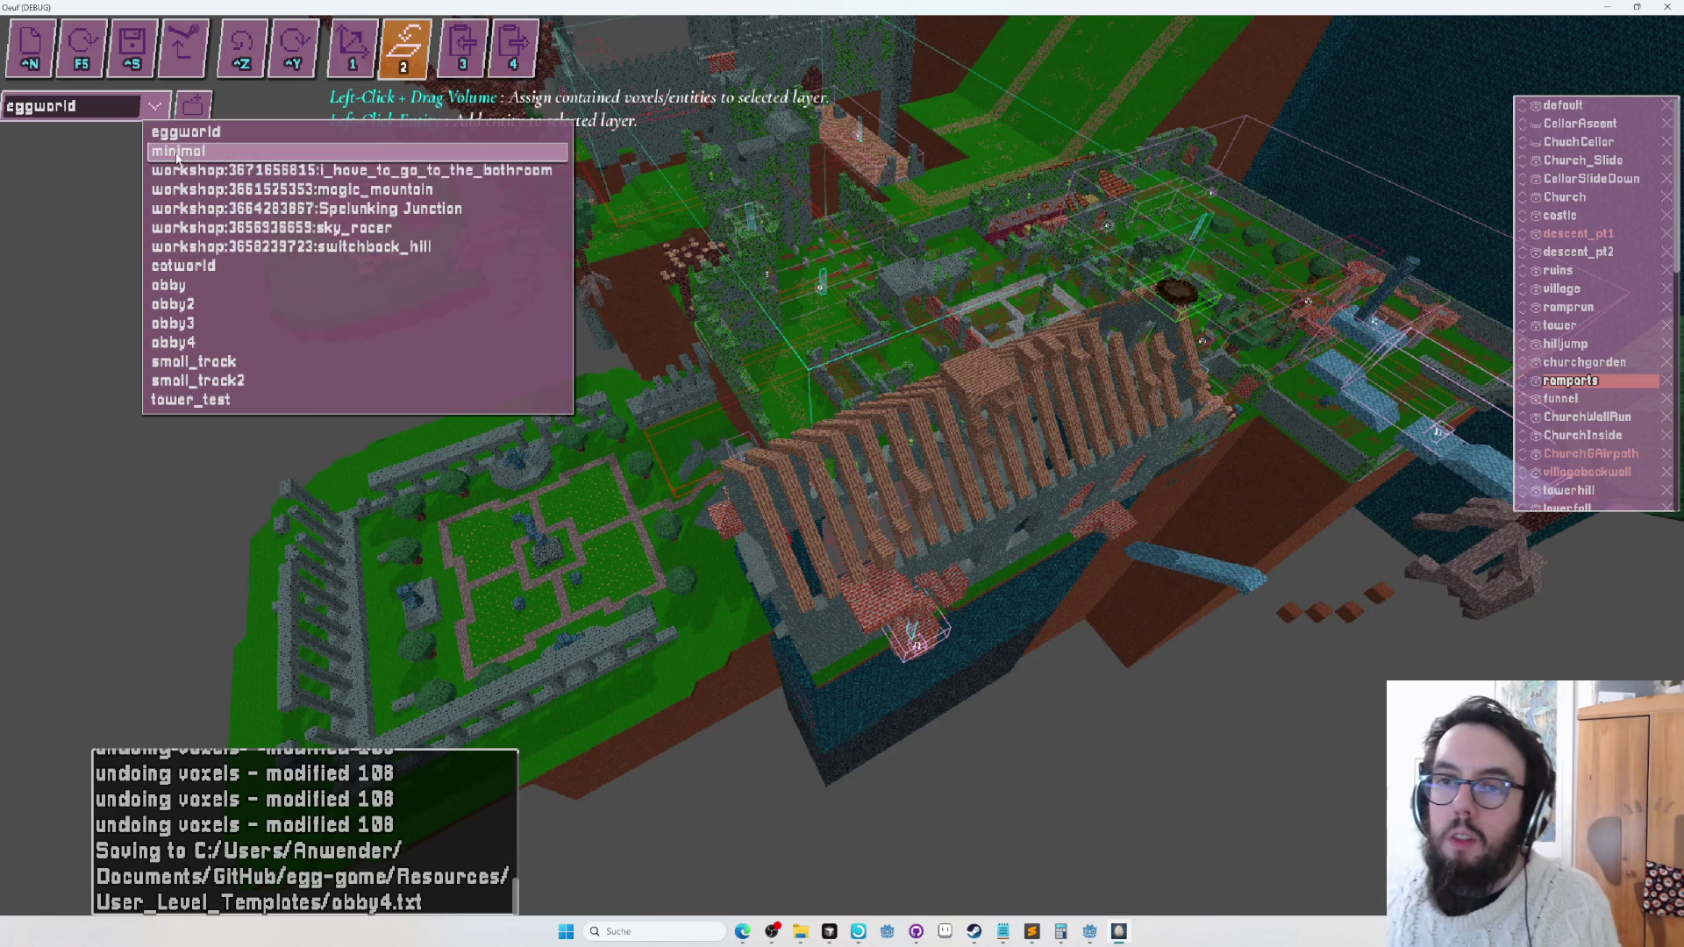
Return to obby4 and paste the copied brick sphere layer between two platforms.
click(223, 342)
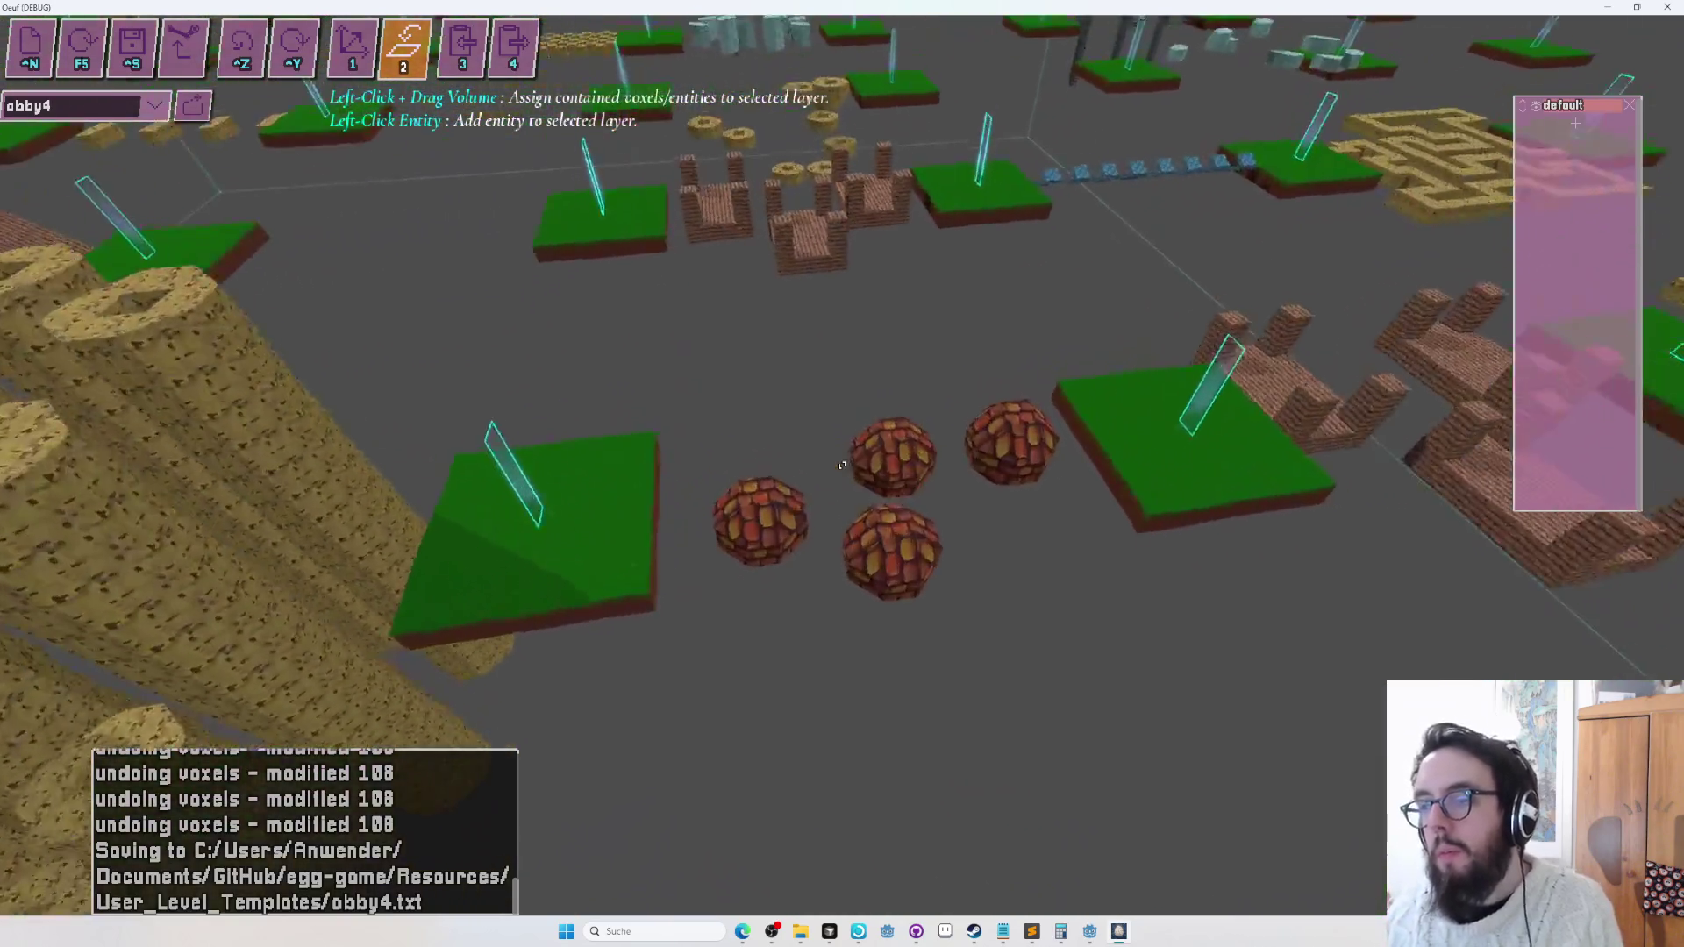
key(4)
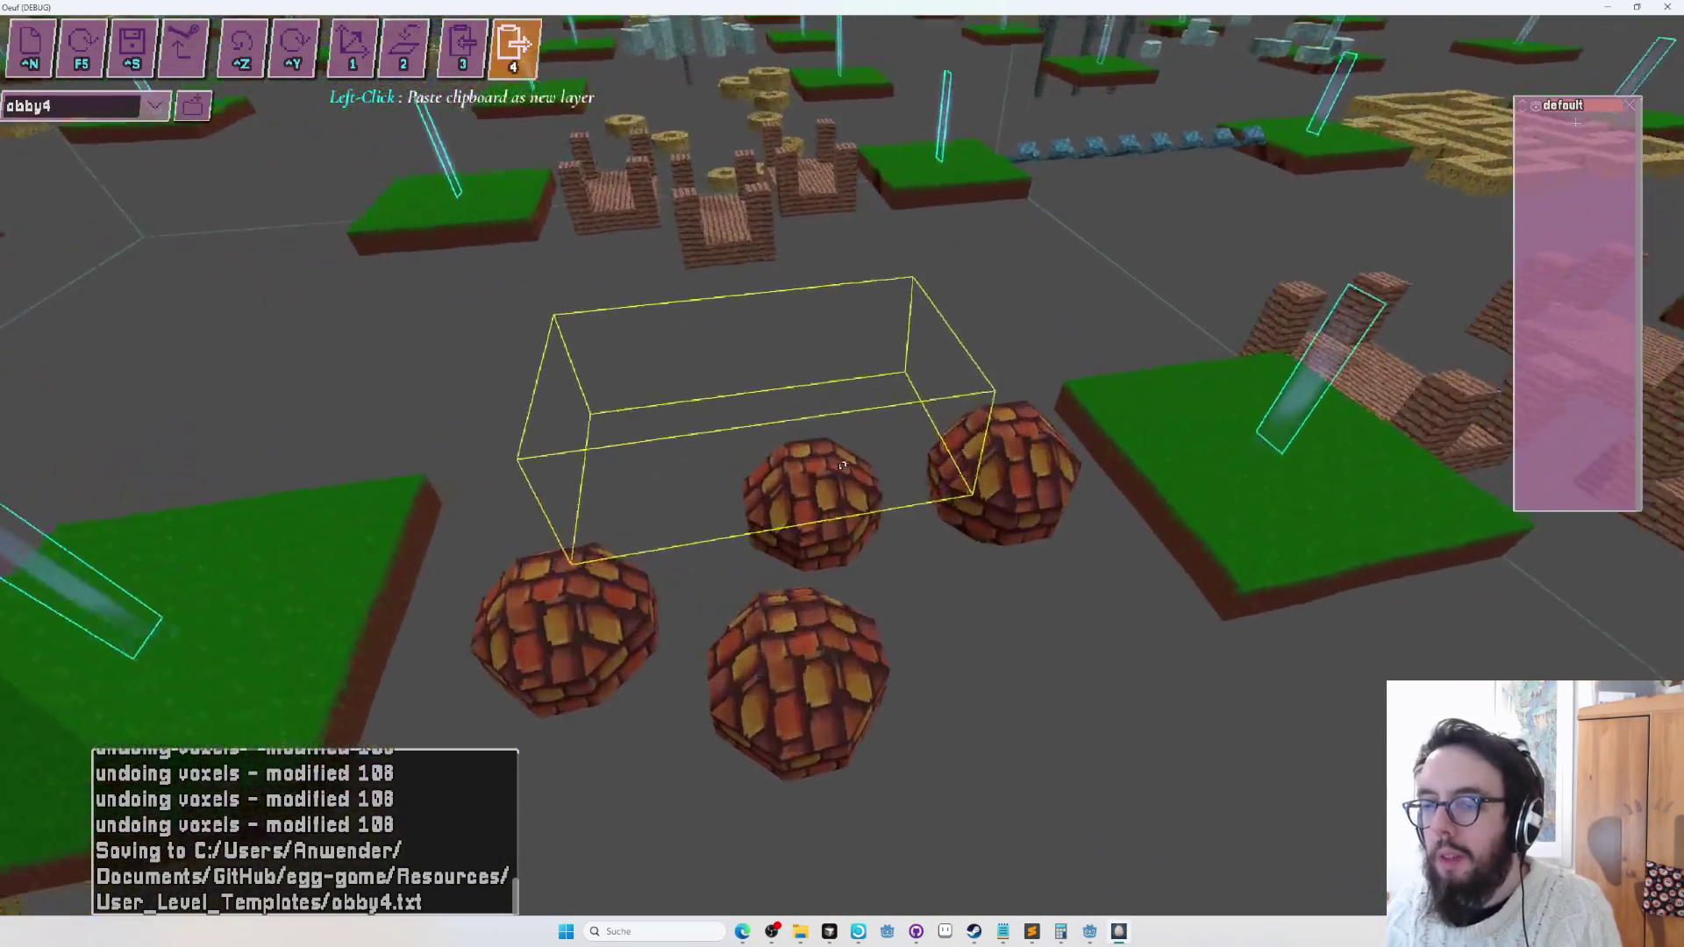
key(w)
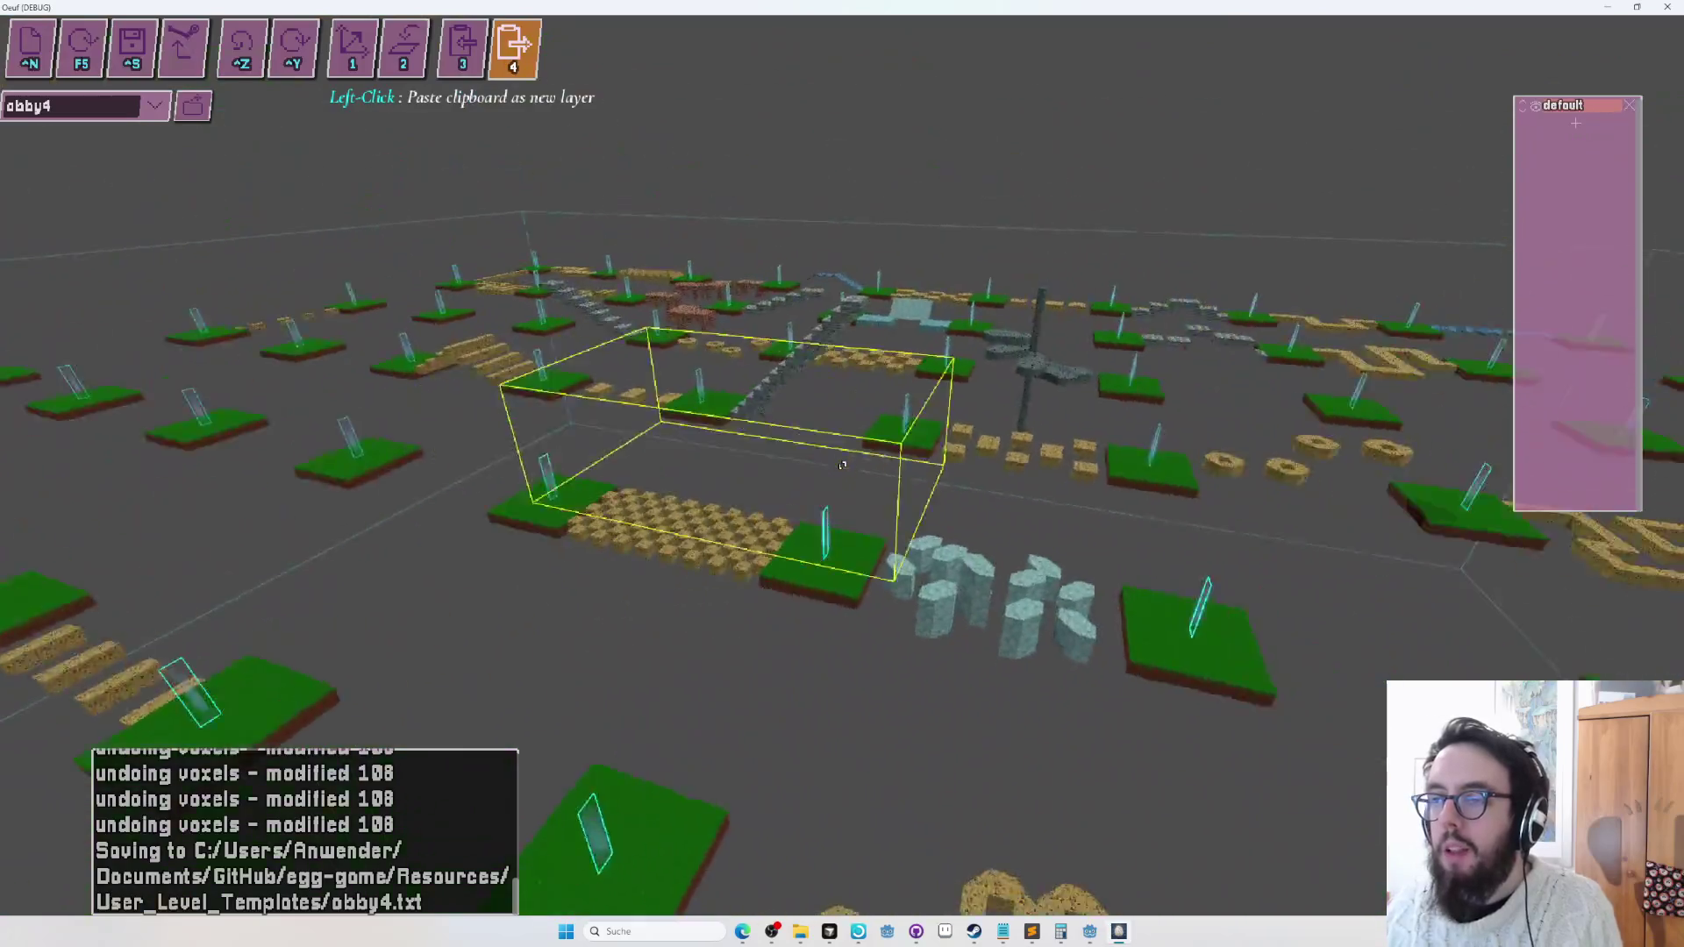
key(w)
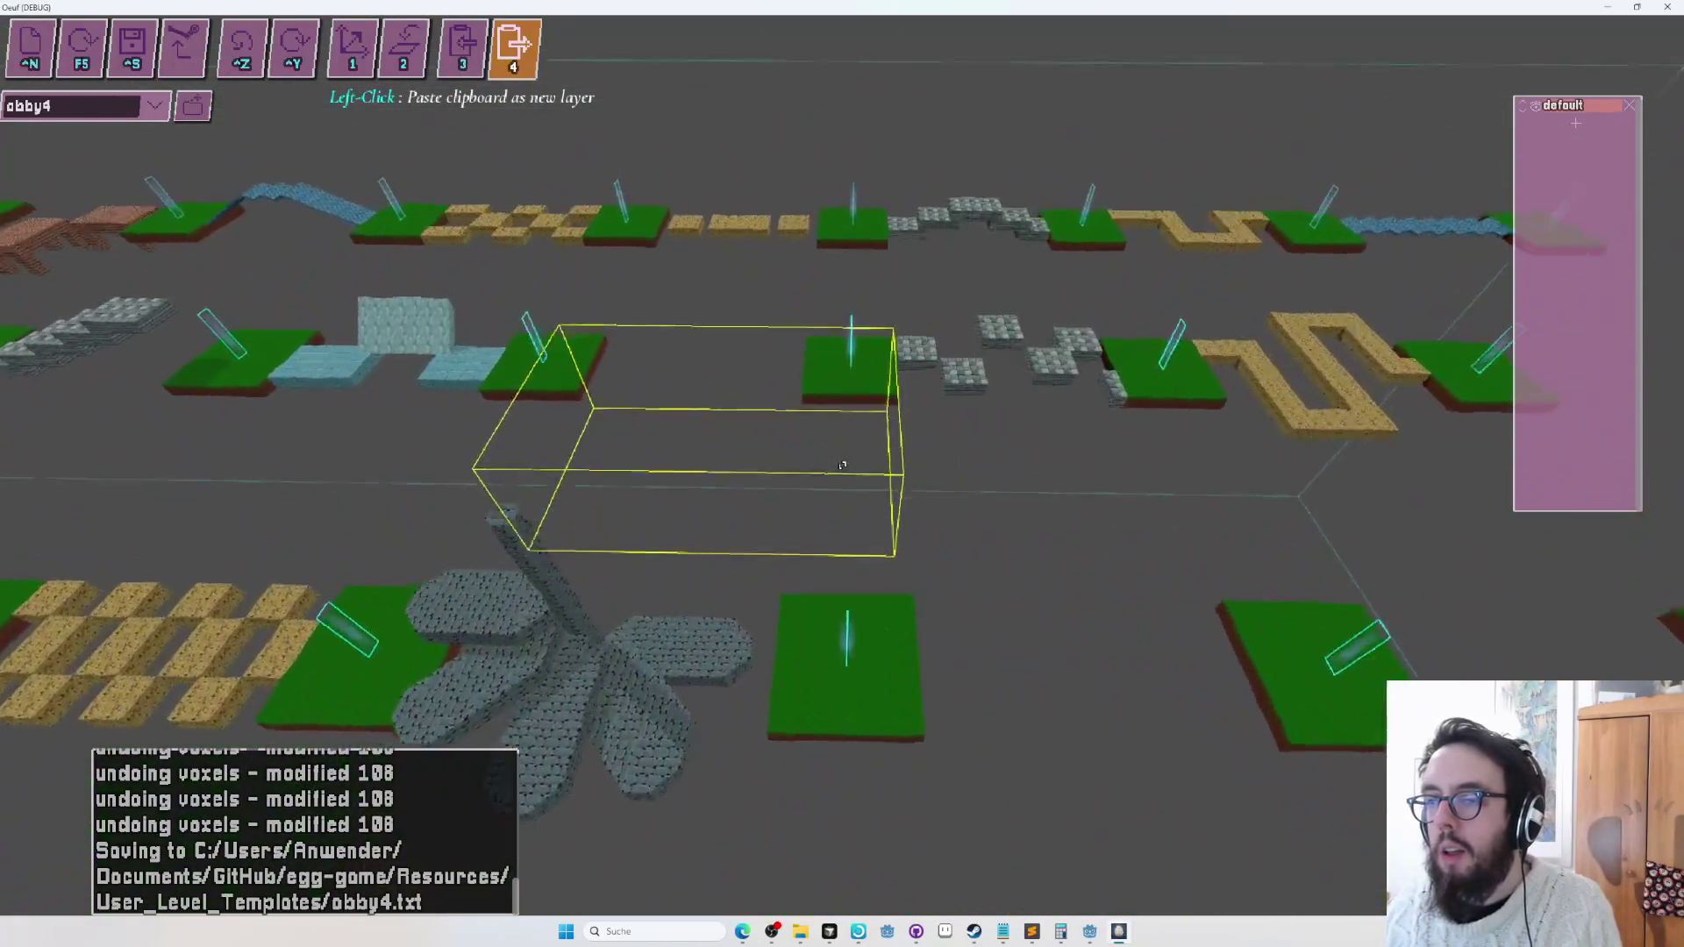
key(w)
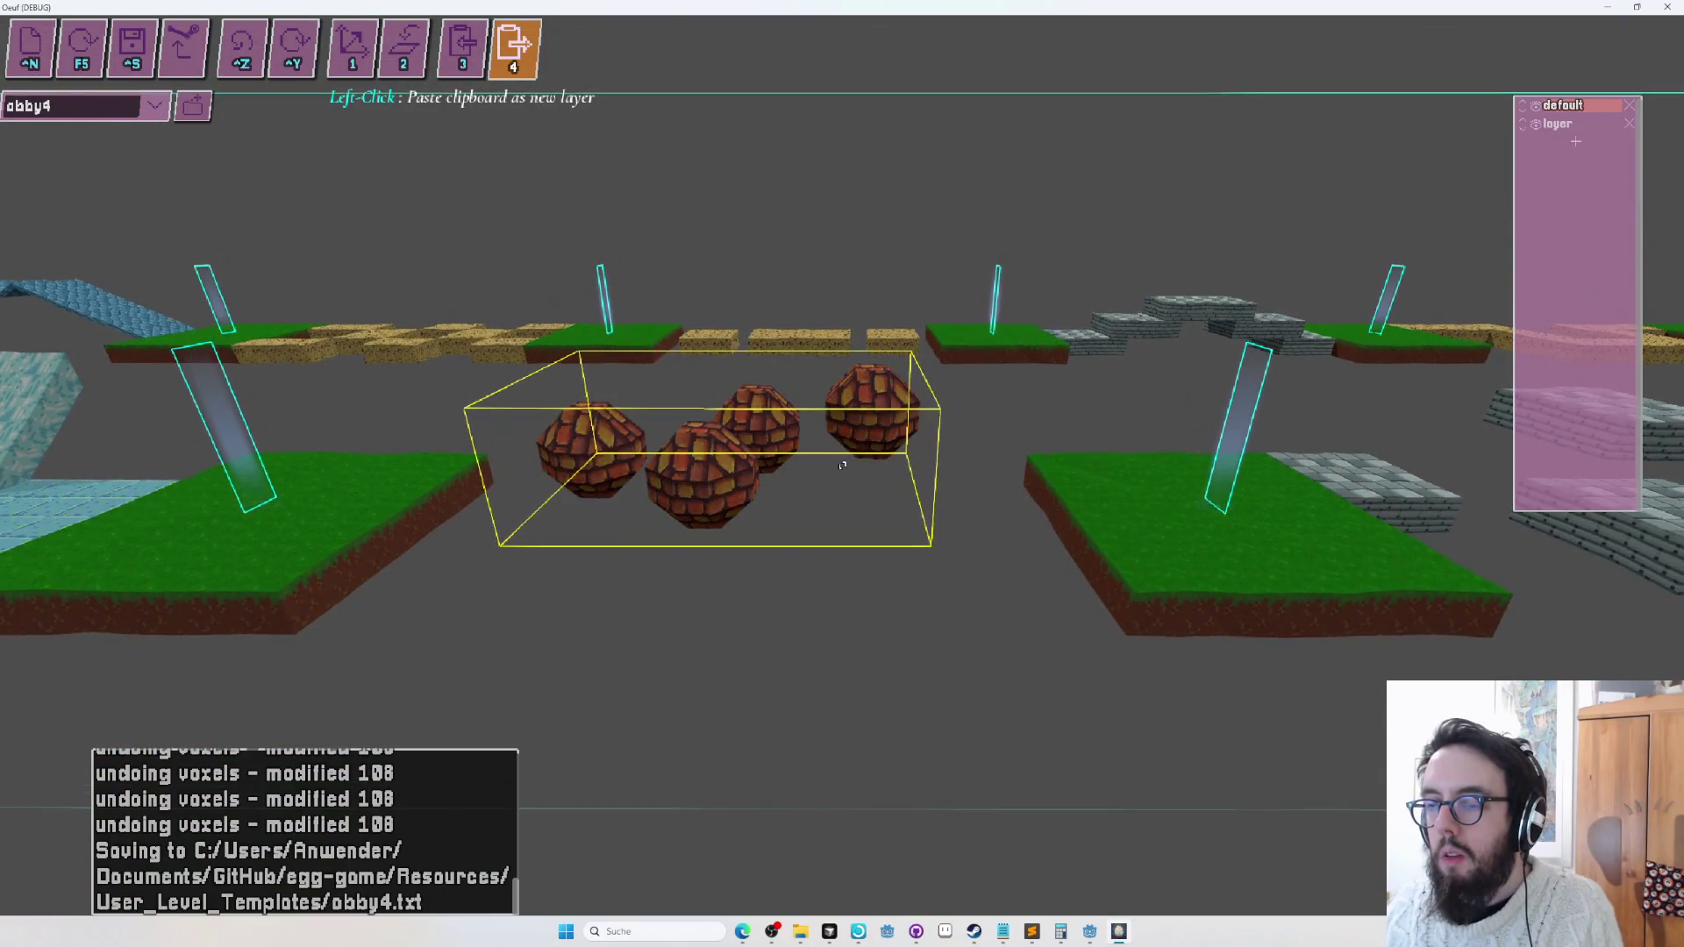
click(842, 465)
Inspect the pasted sphere copy from above, then undo the paste.
key(Down)
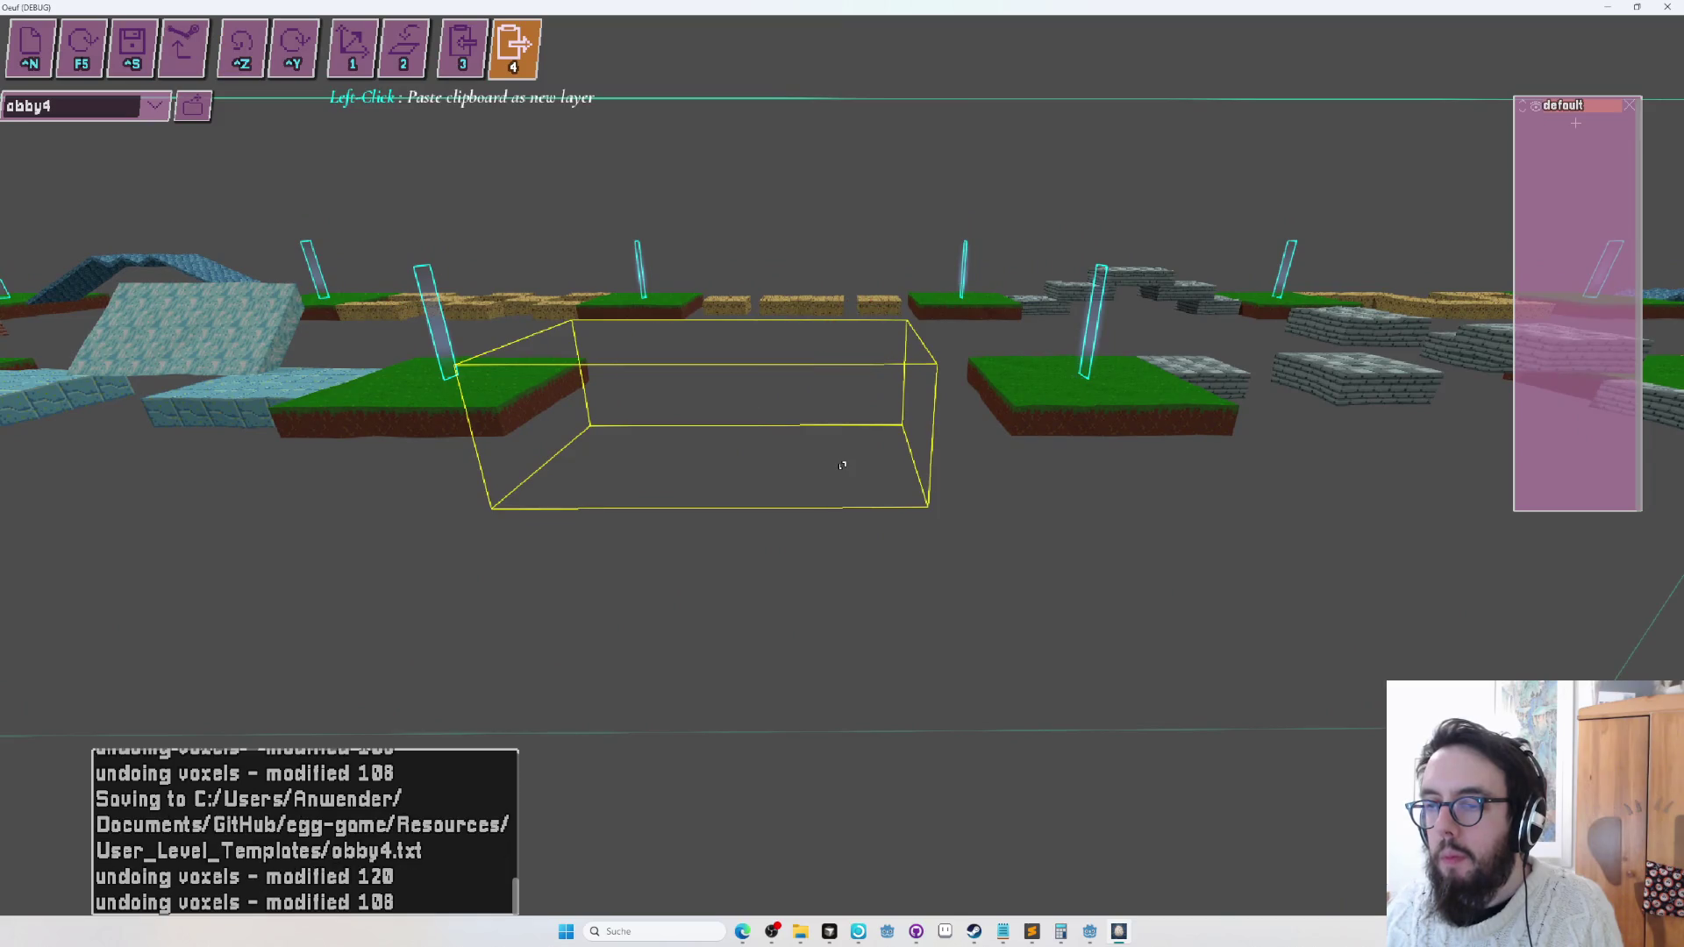
scroll(842, 465, up, 2)
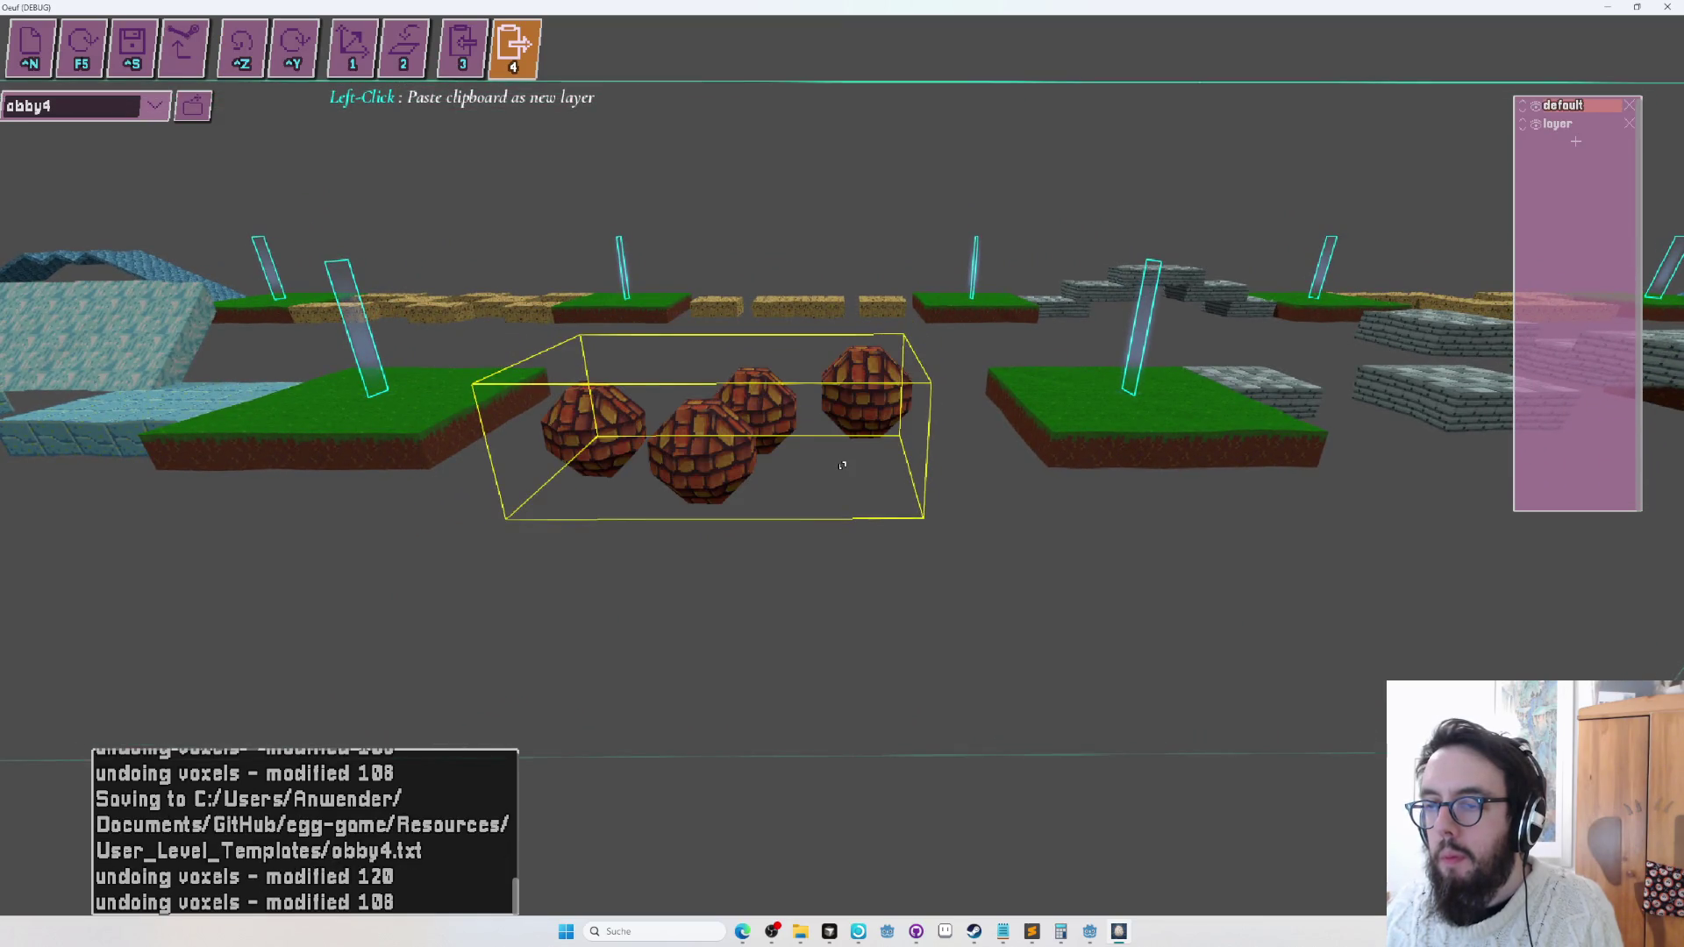
scroll(841, 465, up, 2)
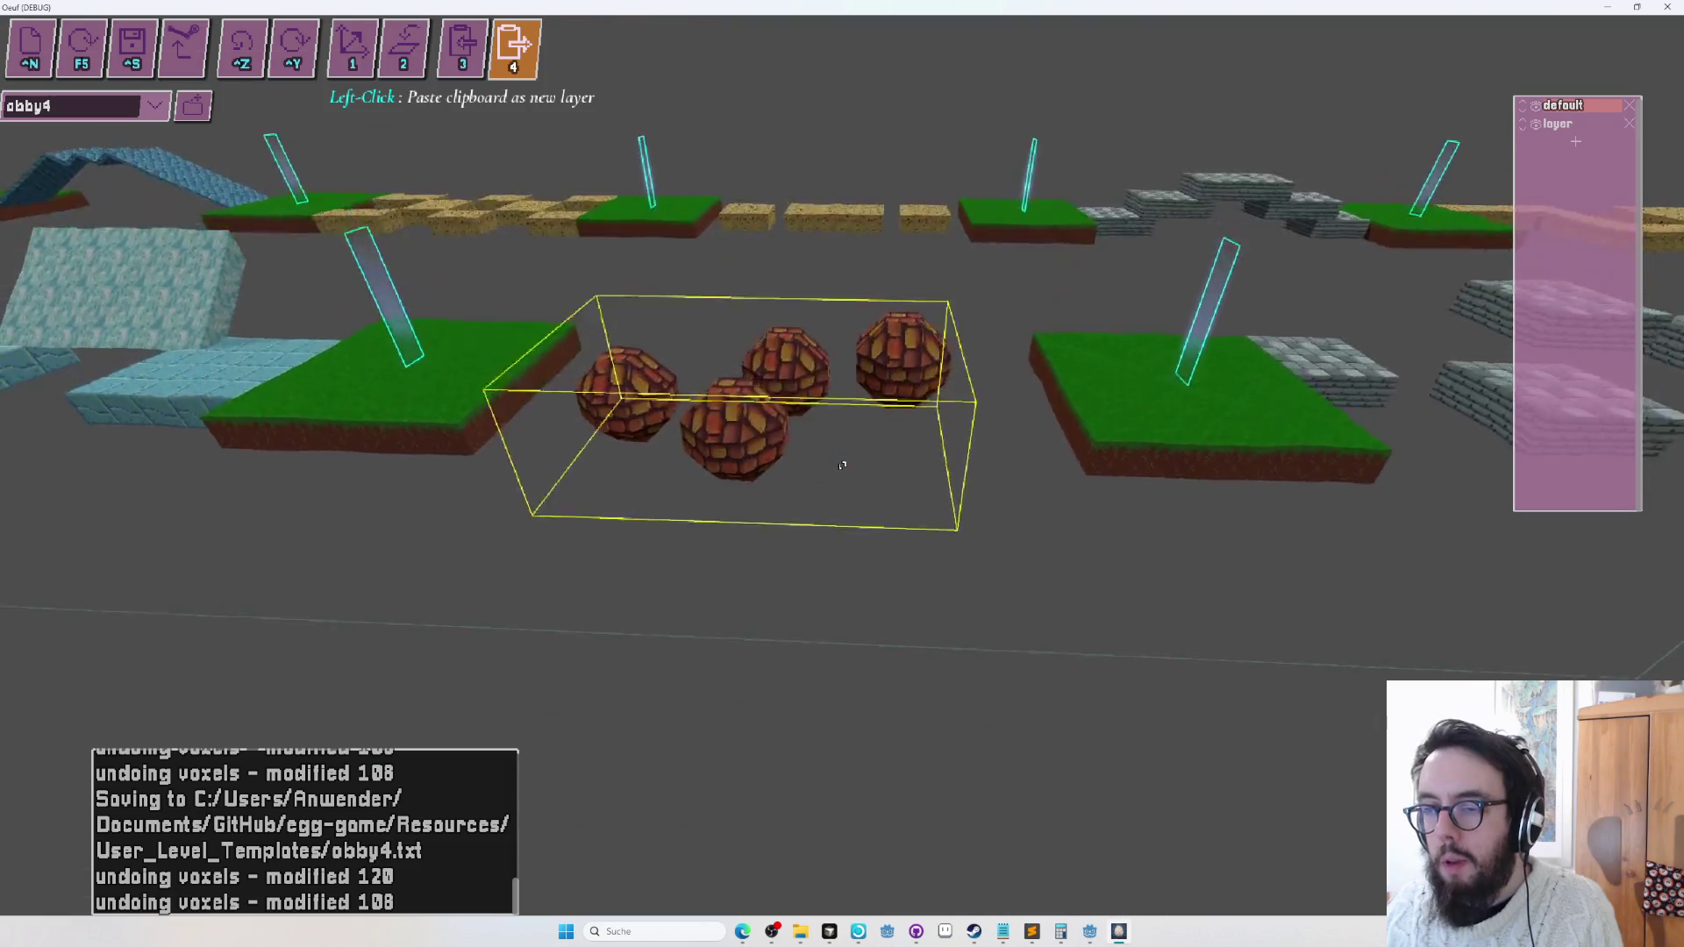
key(ctrl+z)
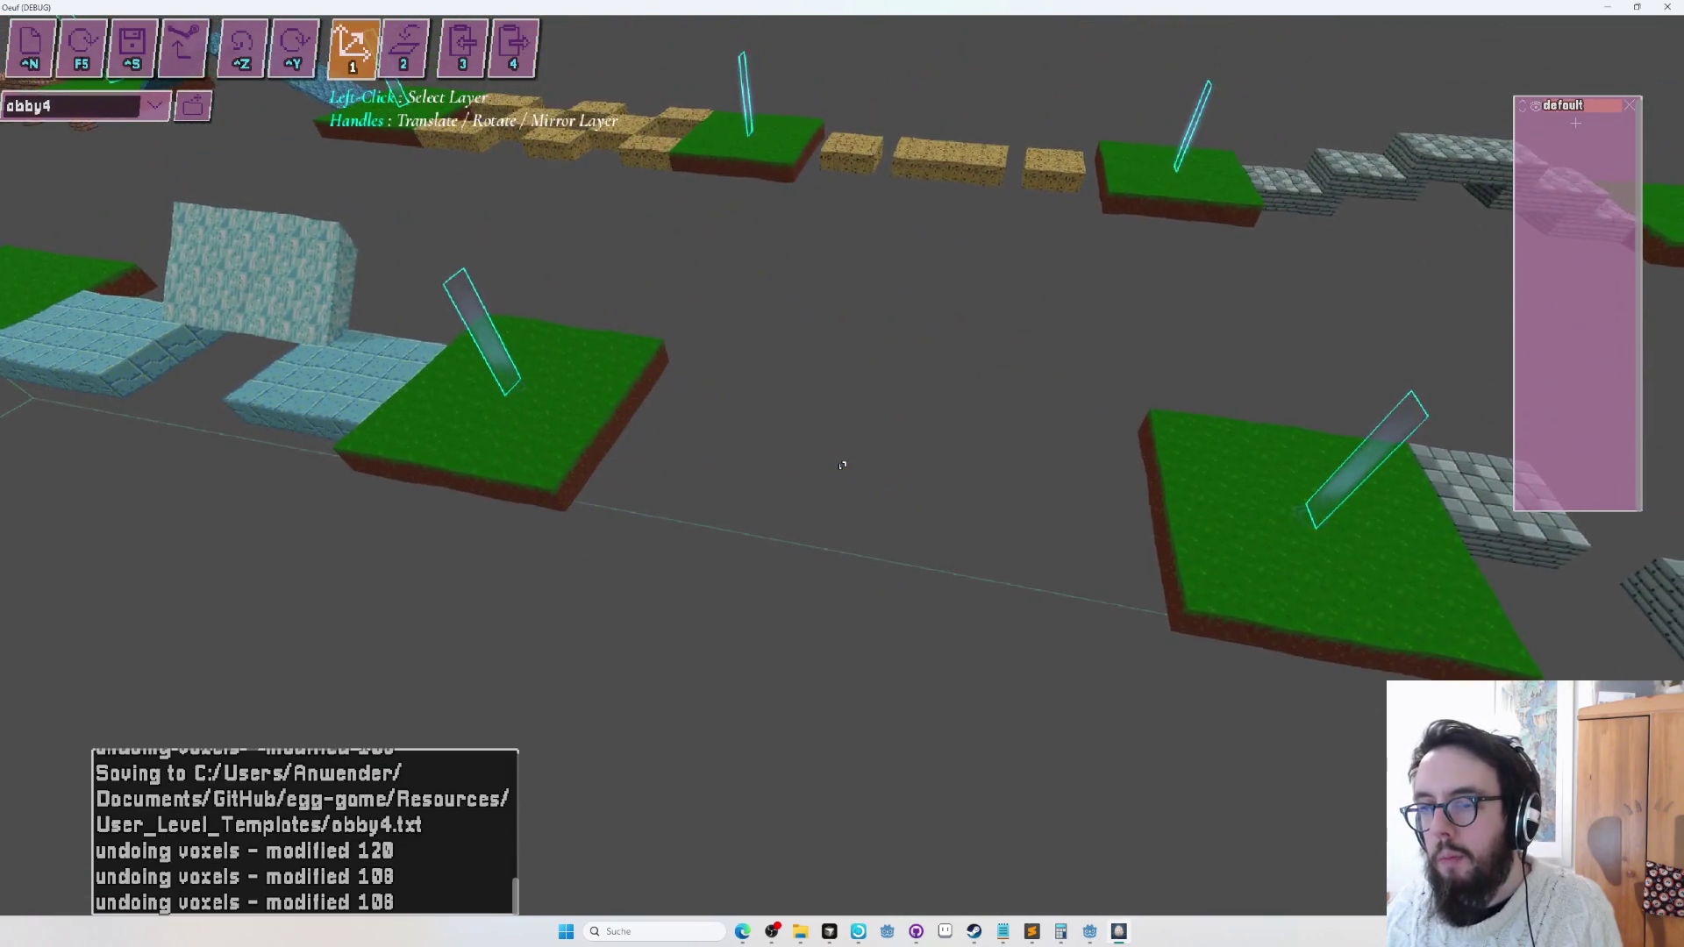
Fly to a grass platform and draw a flat brick strip out from it into the gap.
key(5)
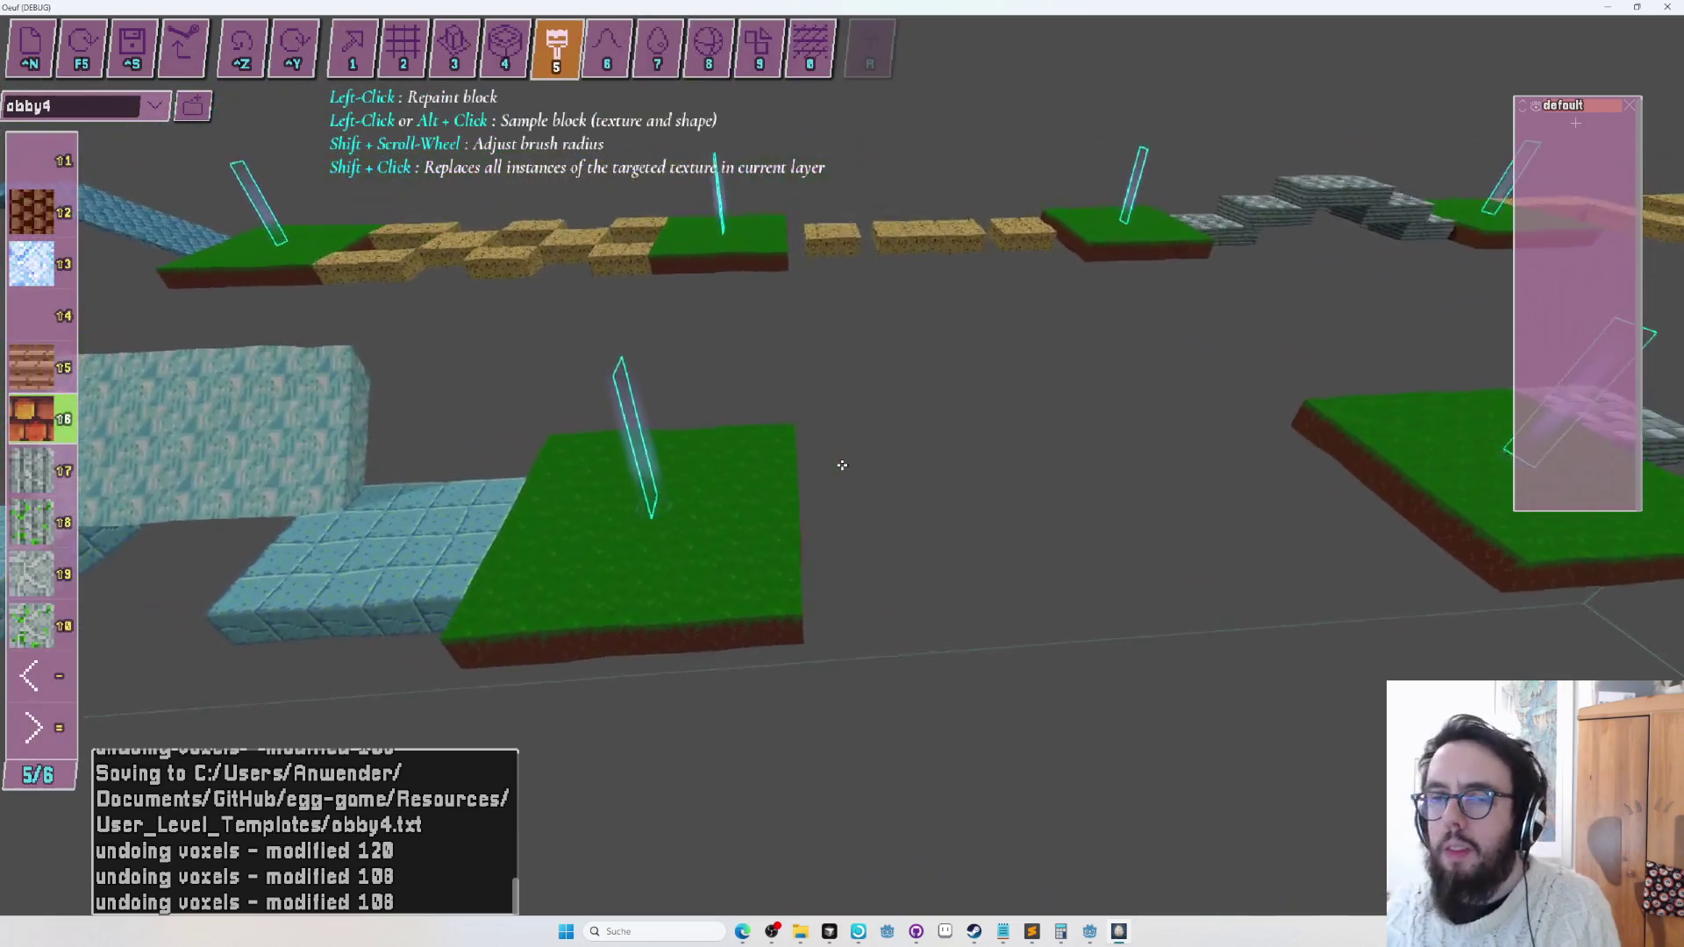
key(a)
key(2)
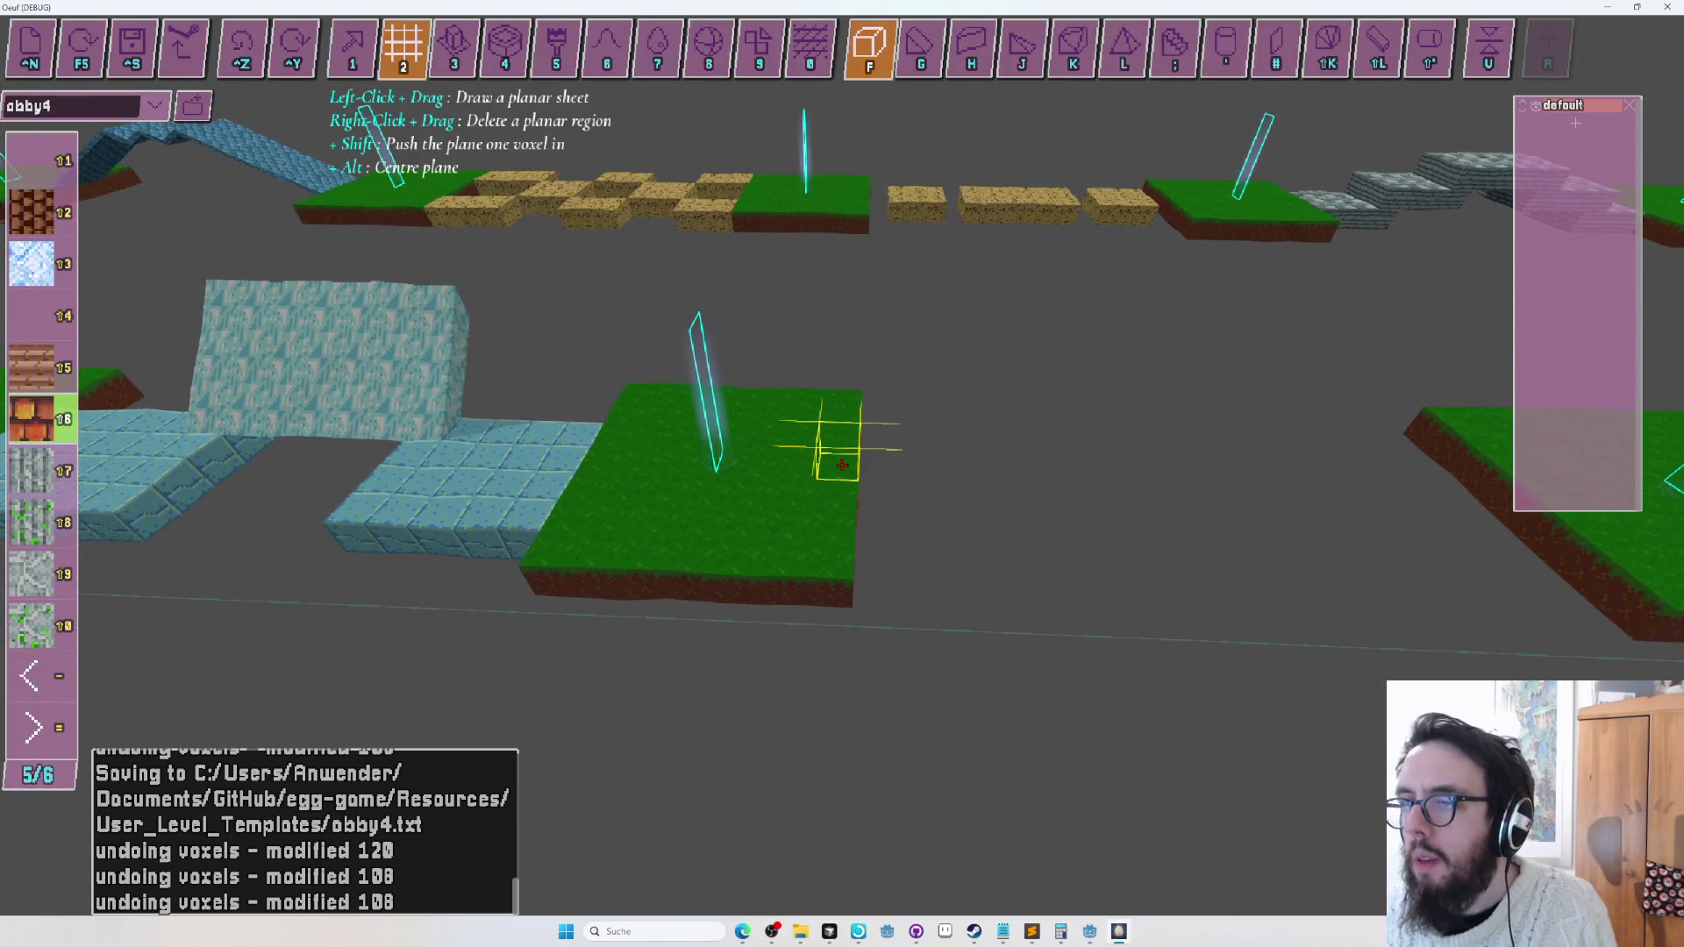
click(842, 464)
key(ctrl+z)
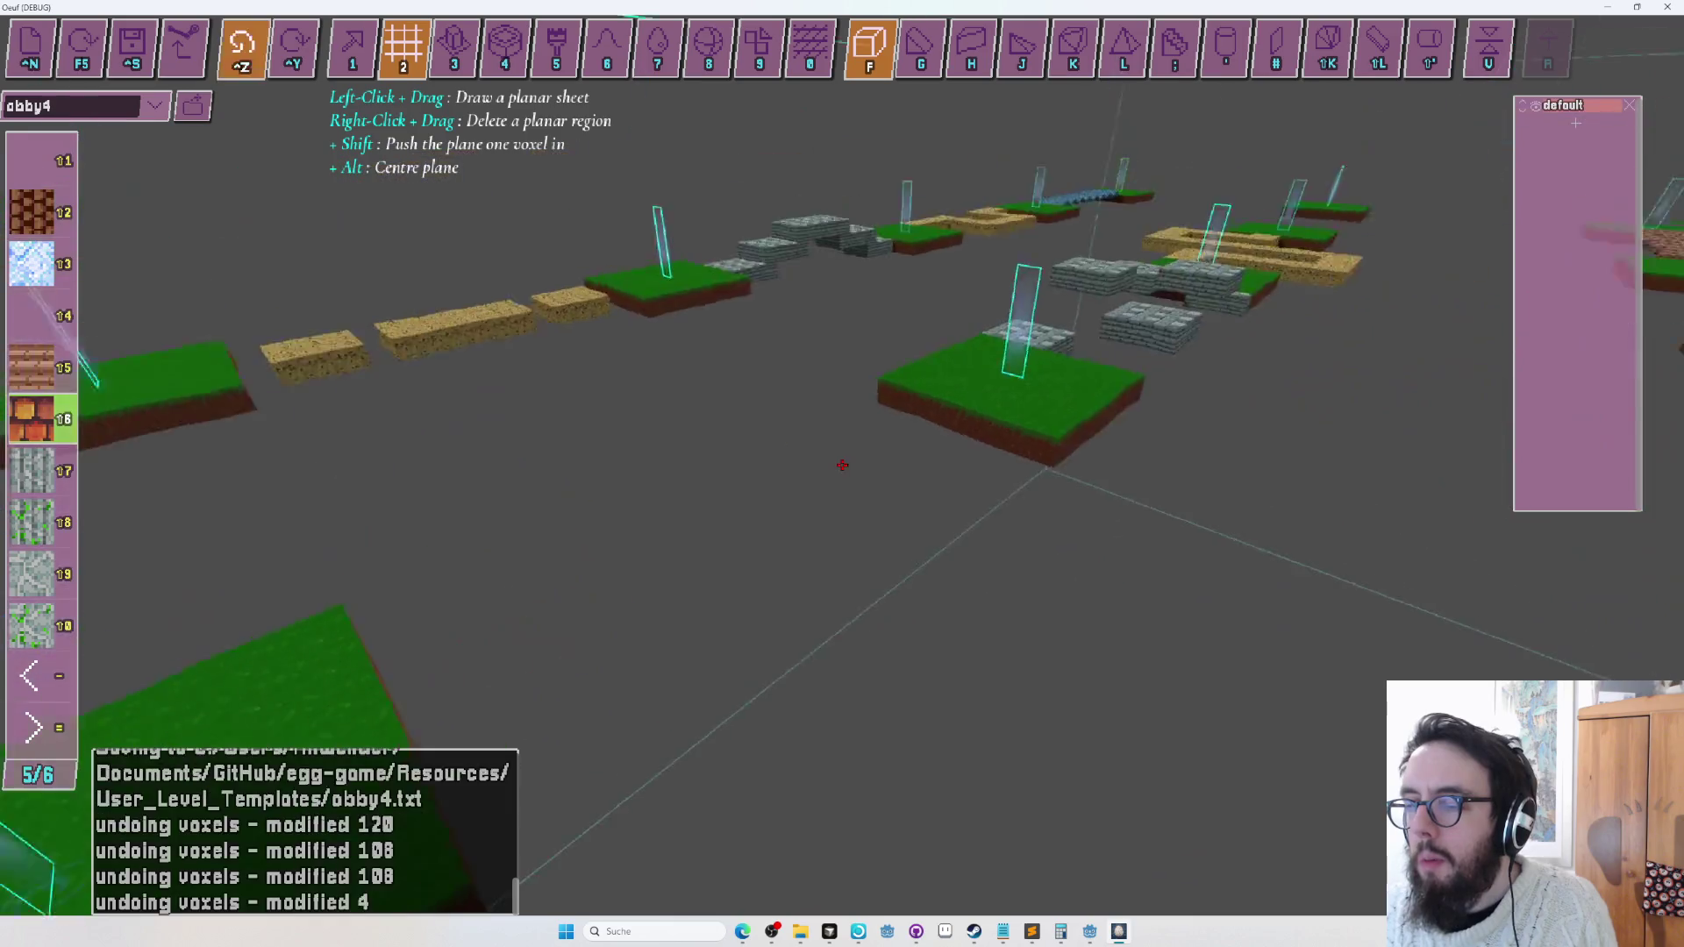
key(s)
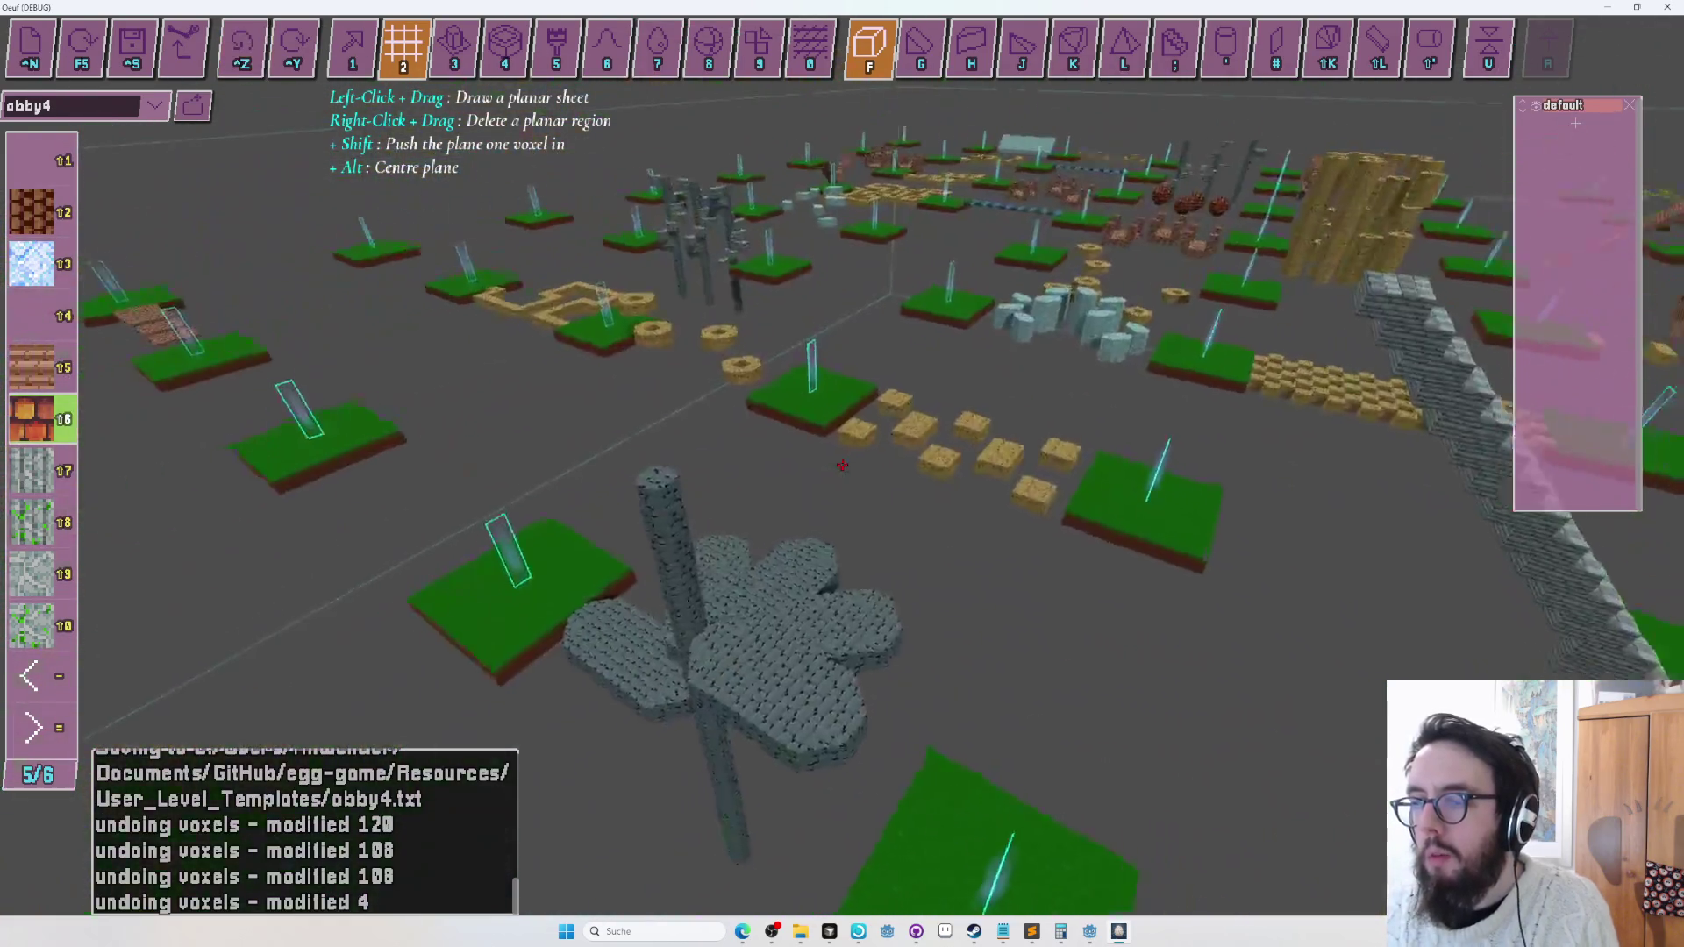
key(w)
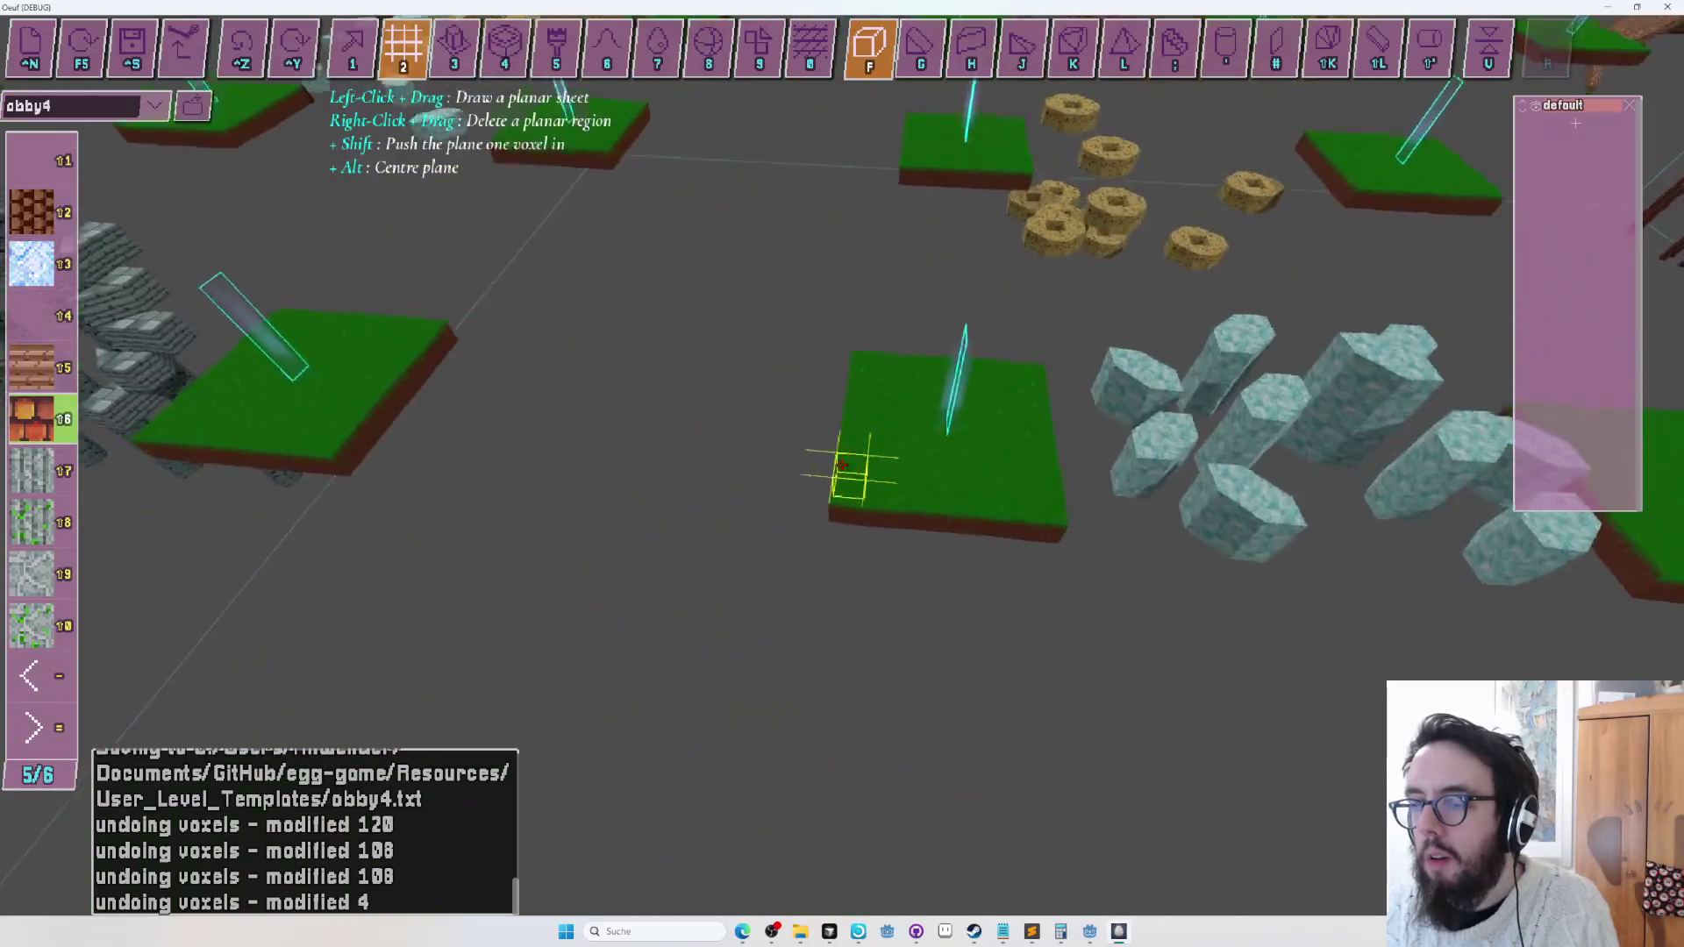
drag(842, 465, 841, 465)
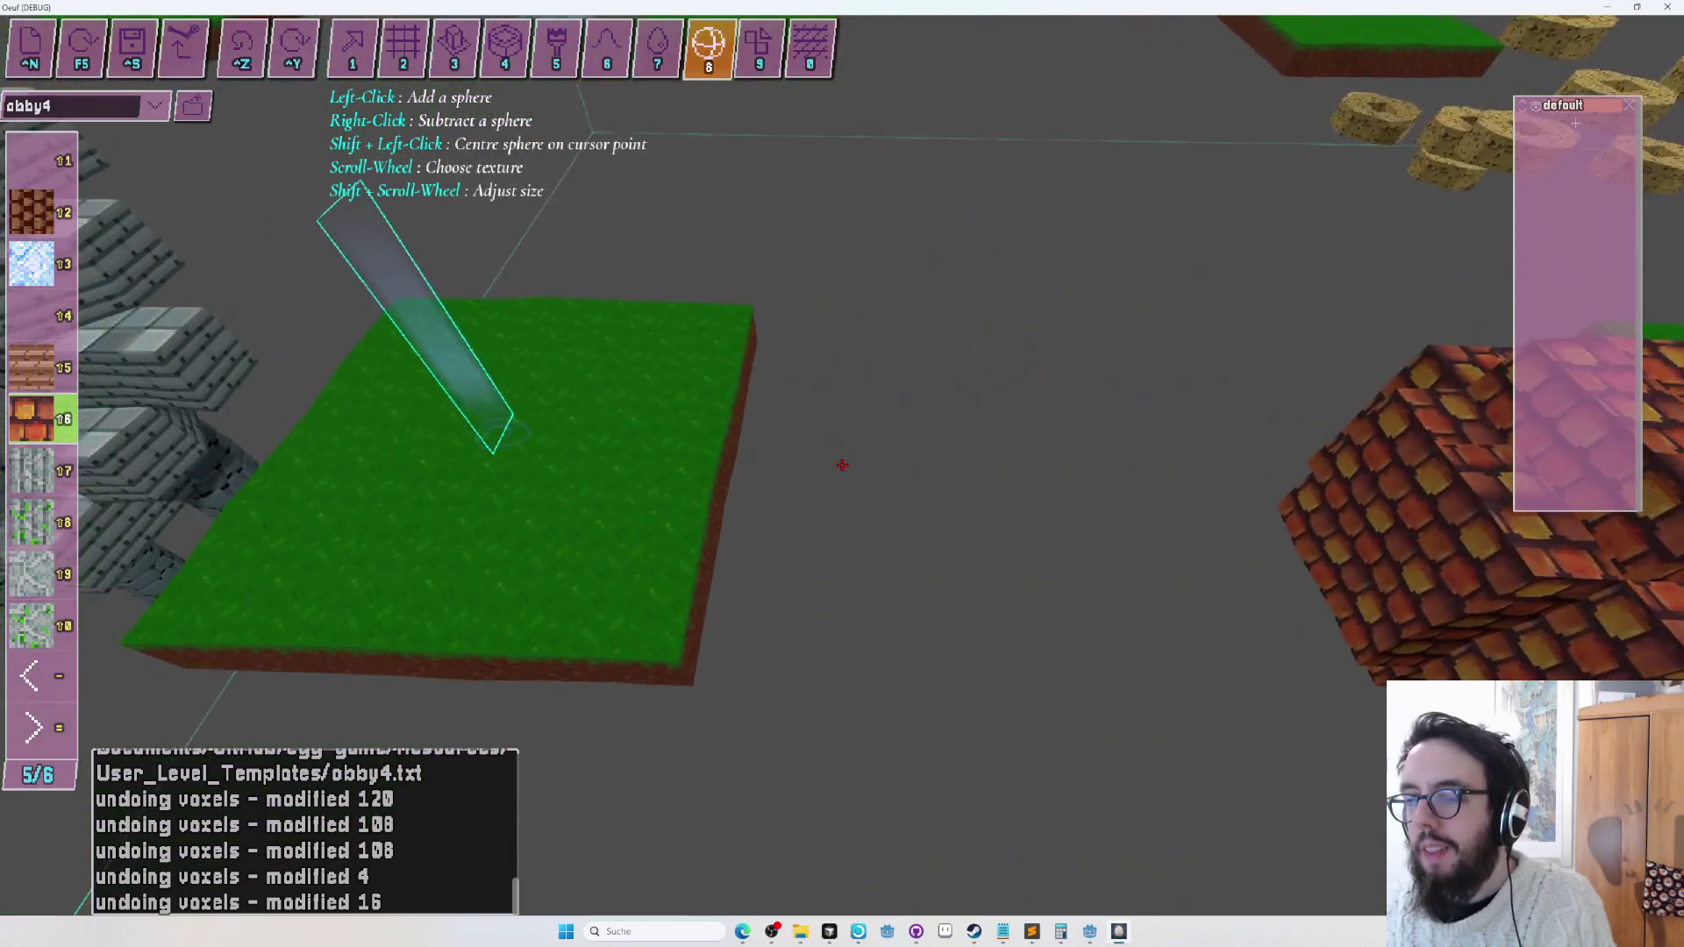
Trim part of the brick strip, then undo the strip edits.
key(2)
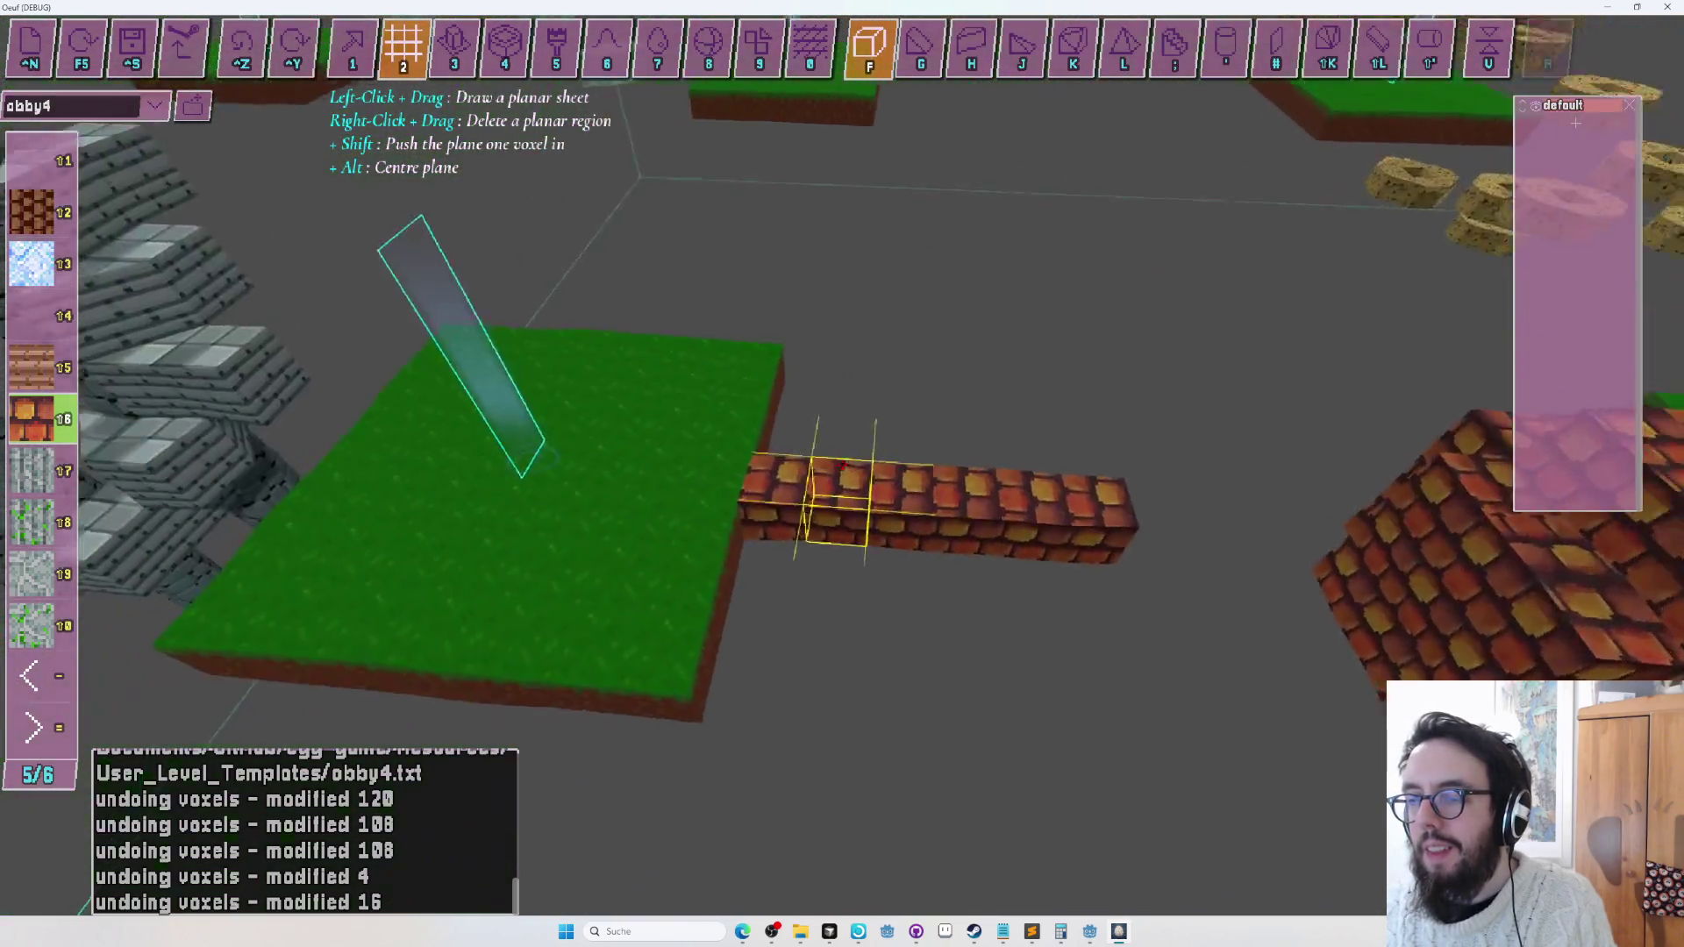
right_click(842, 465)
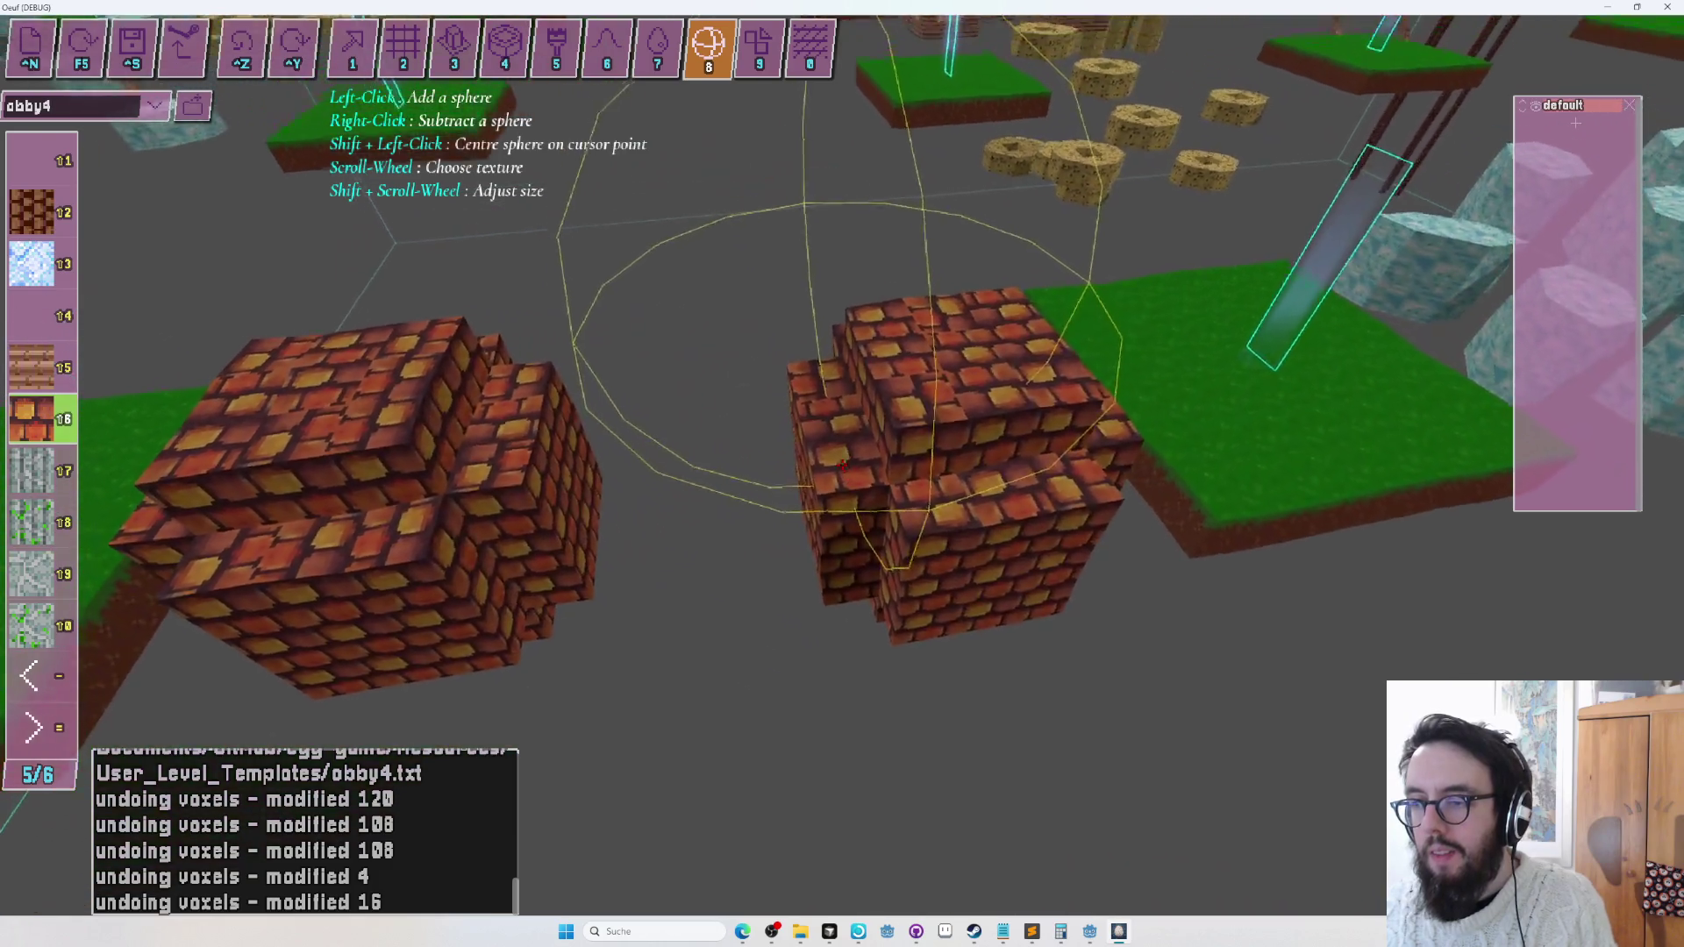
key(ctrl+z)
Add a brick sphere in the gap and smooth both brick masses into rounded humps.
key(1)
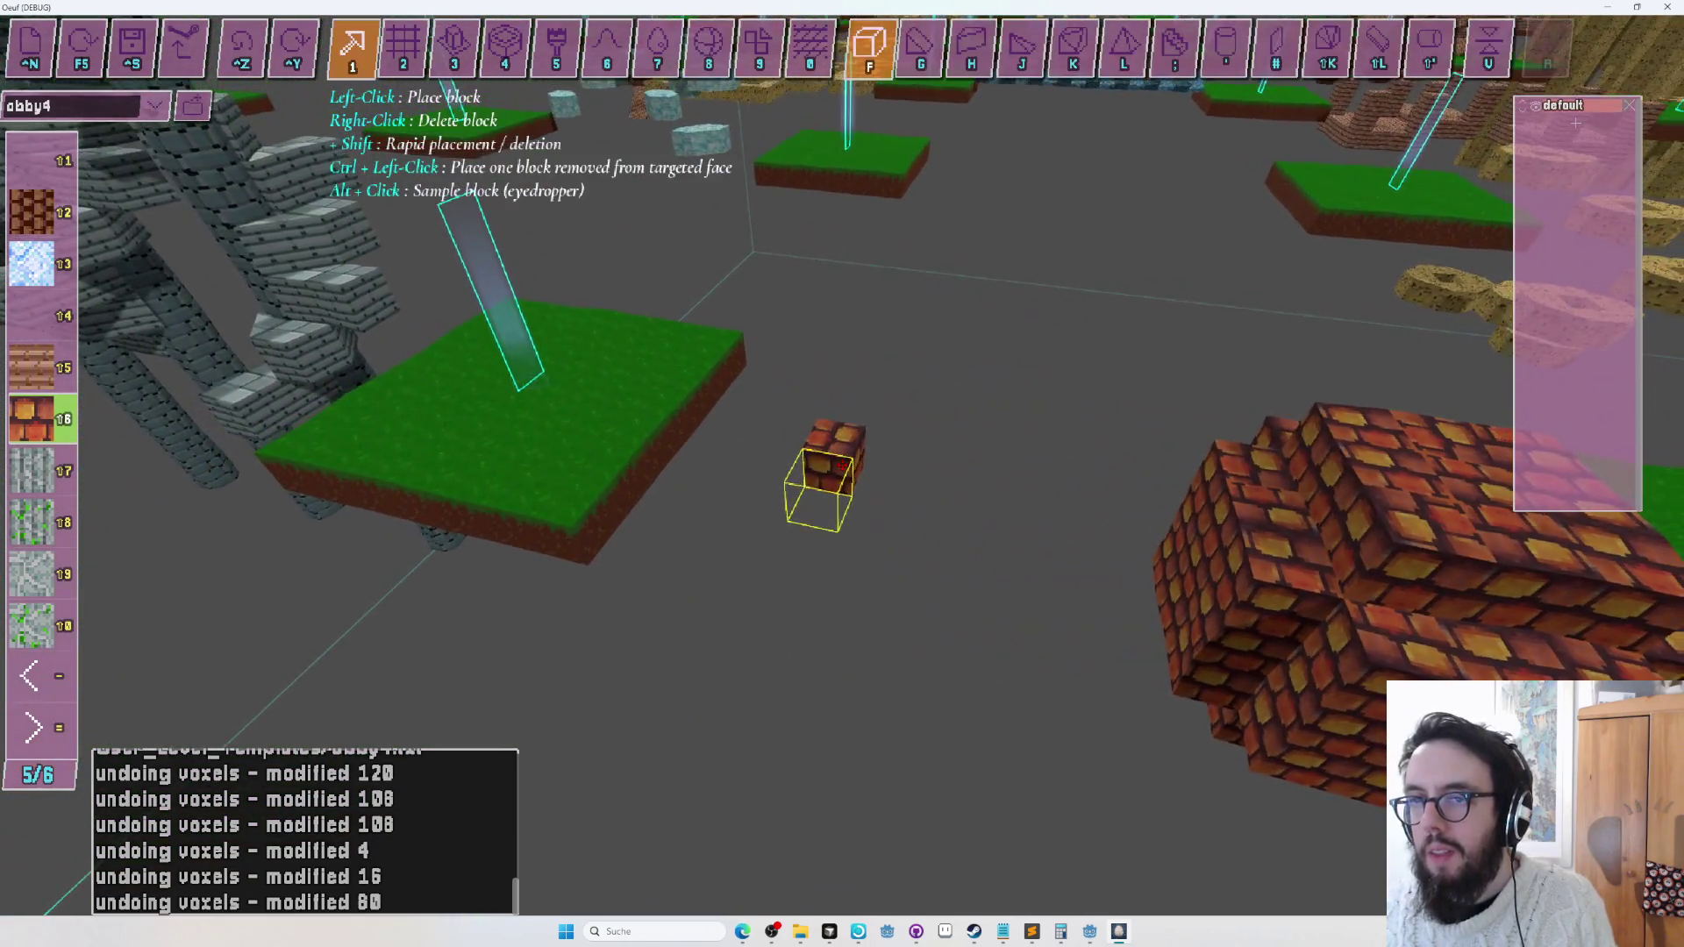
key(7)
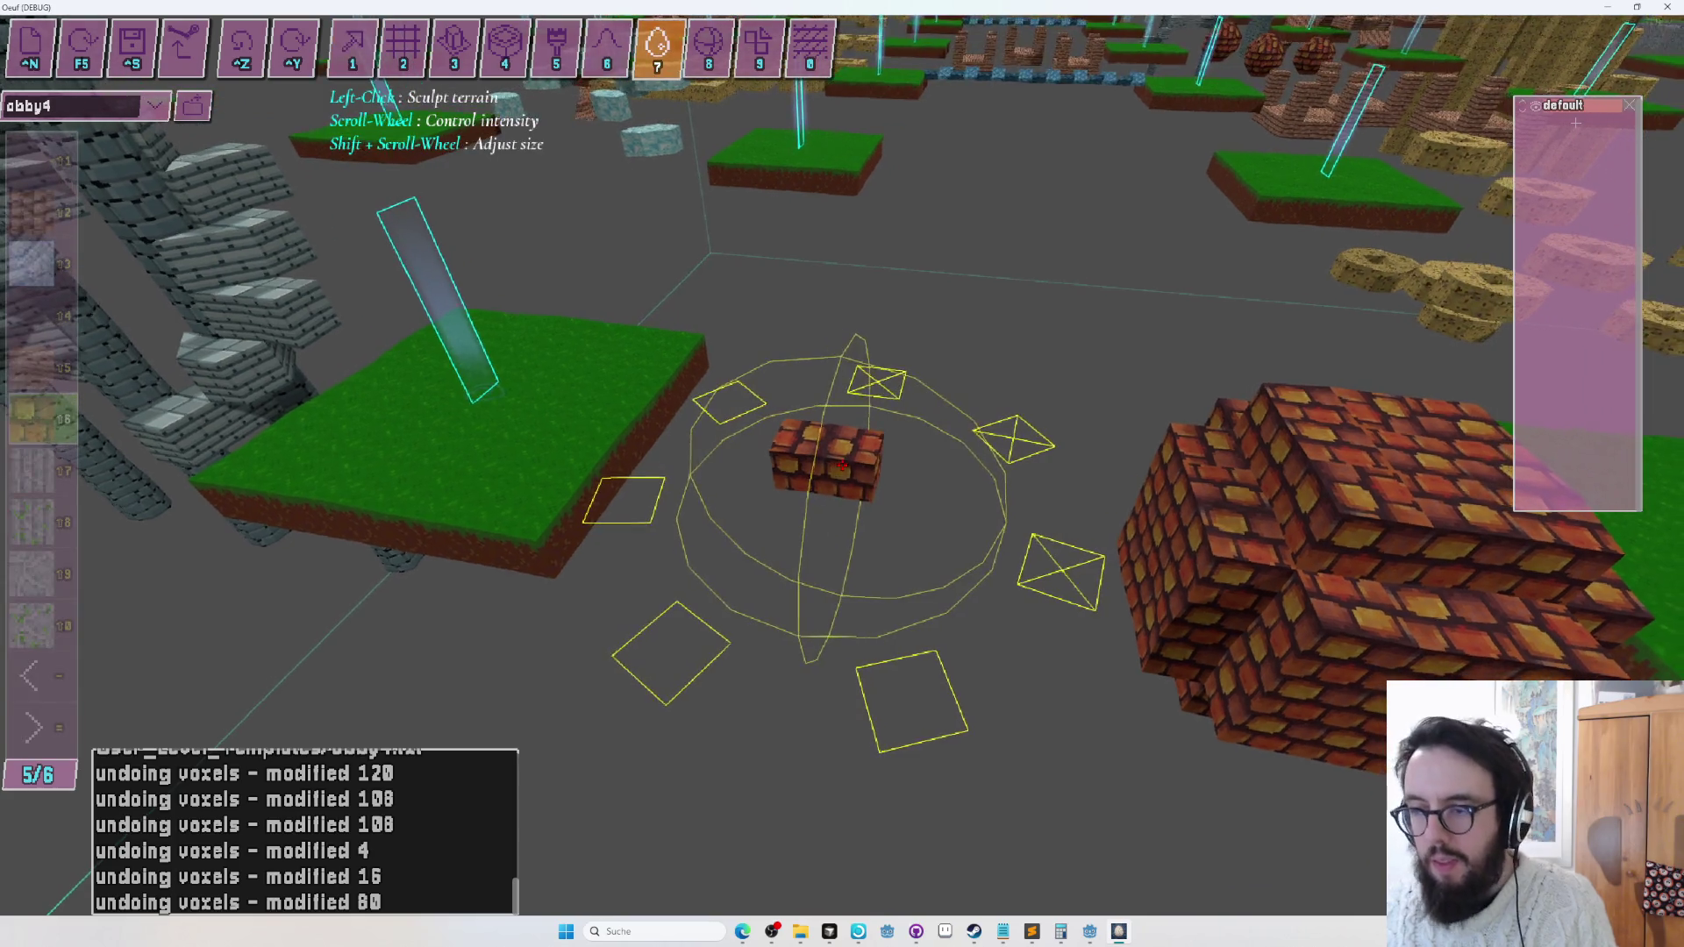
key(8)
click(842, 465)
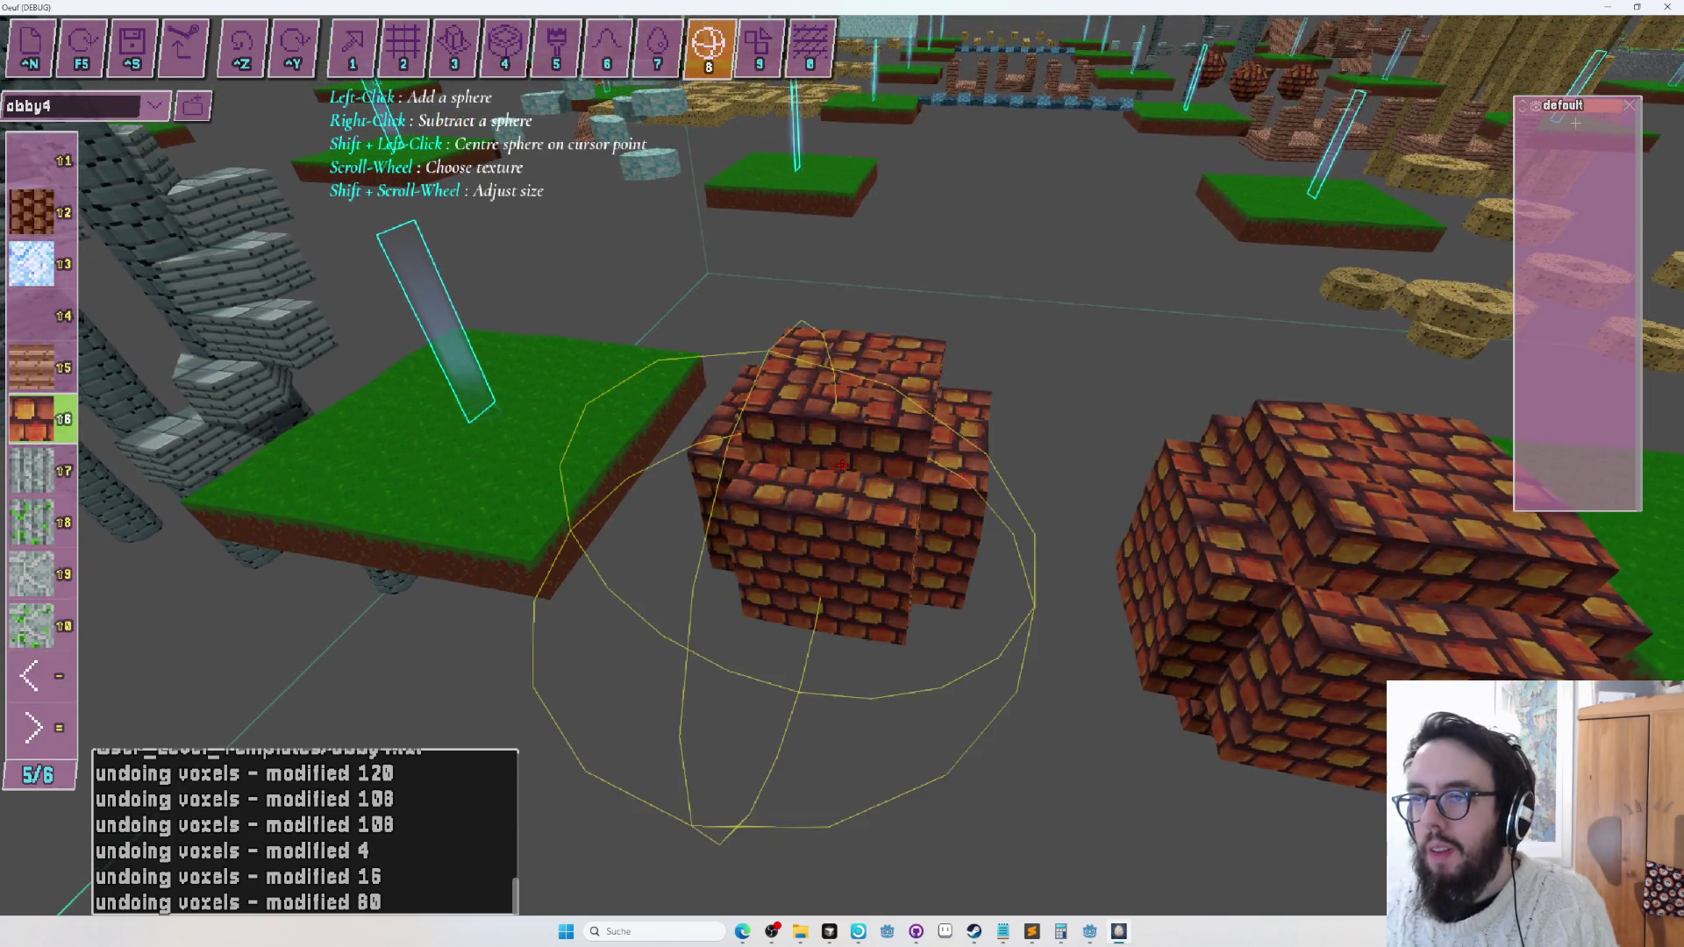
key(9)
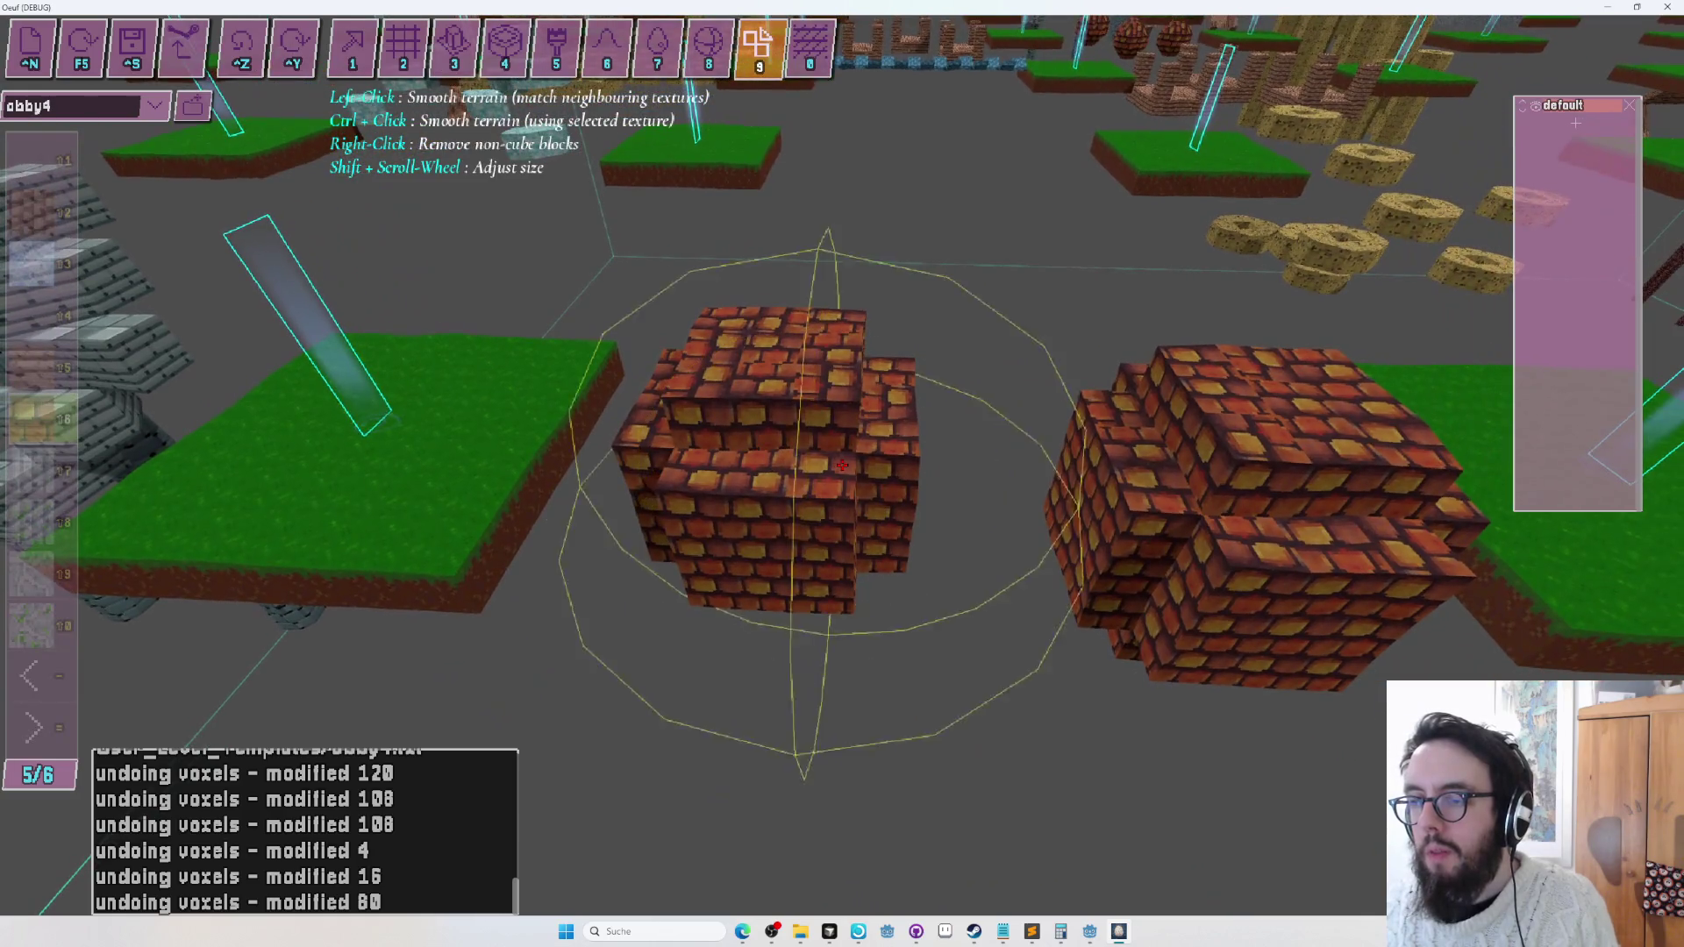
click(842, 465)
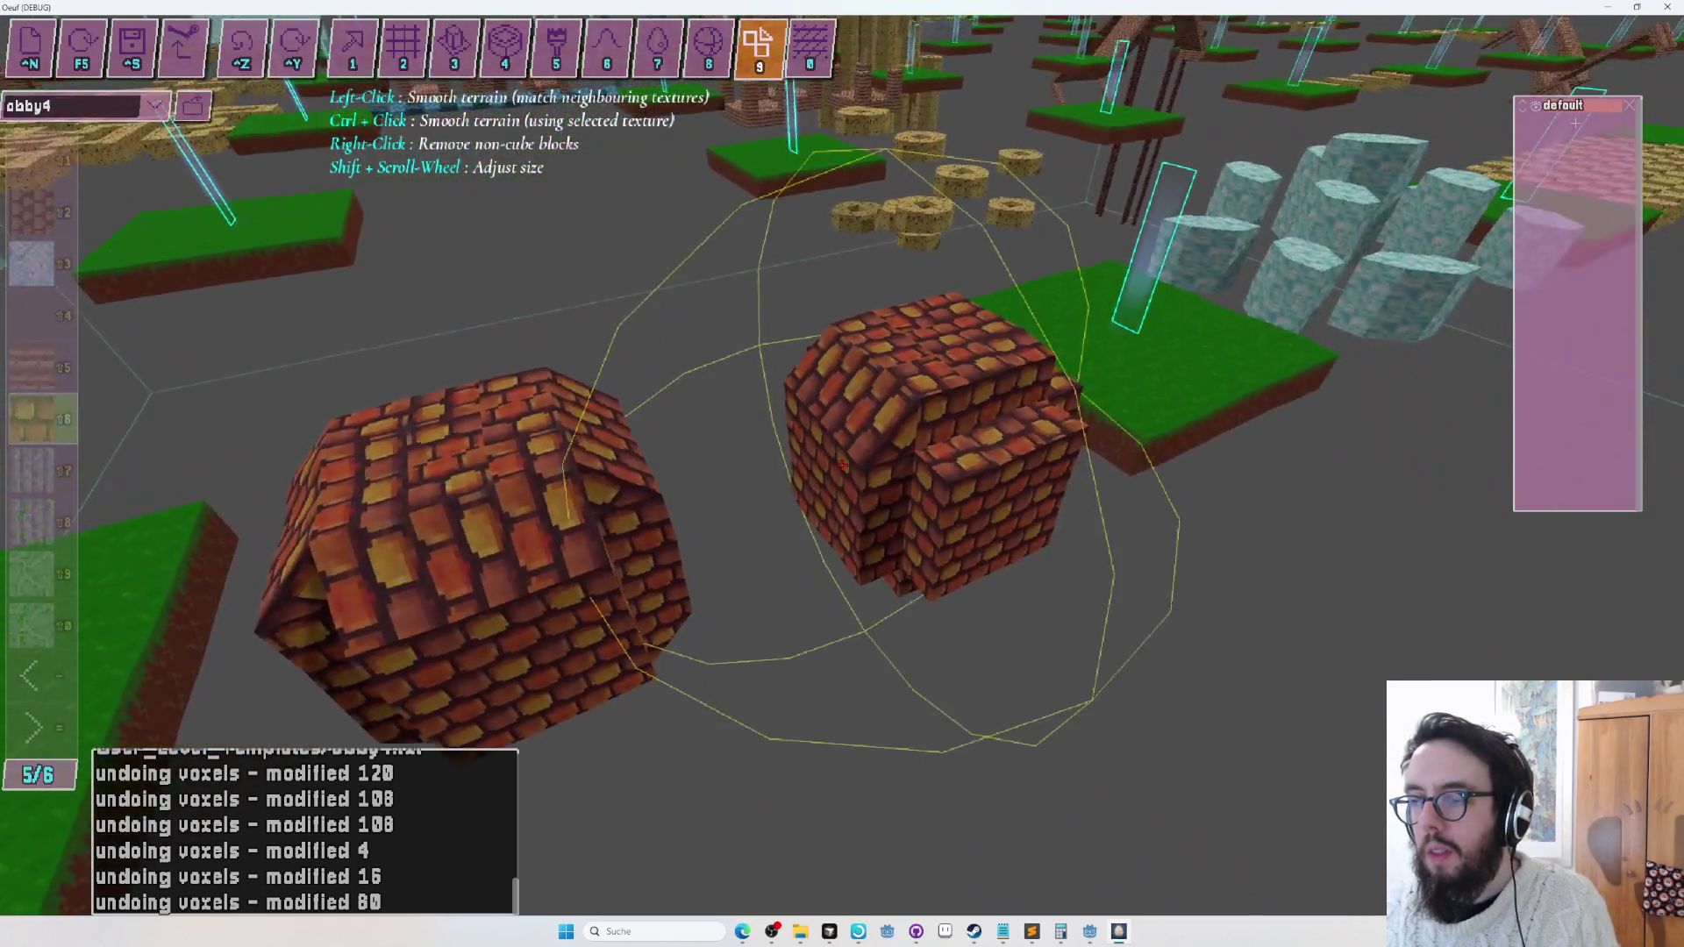
Back up to view the spheres over the platforms and start a playtest.
key(s)
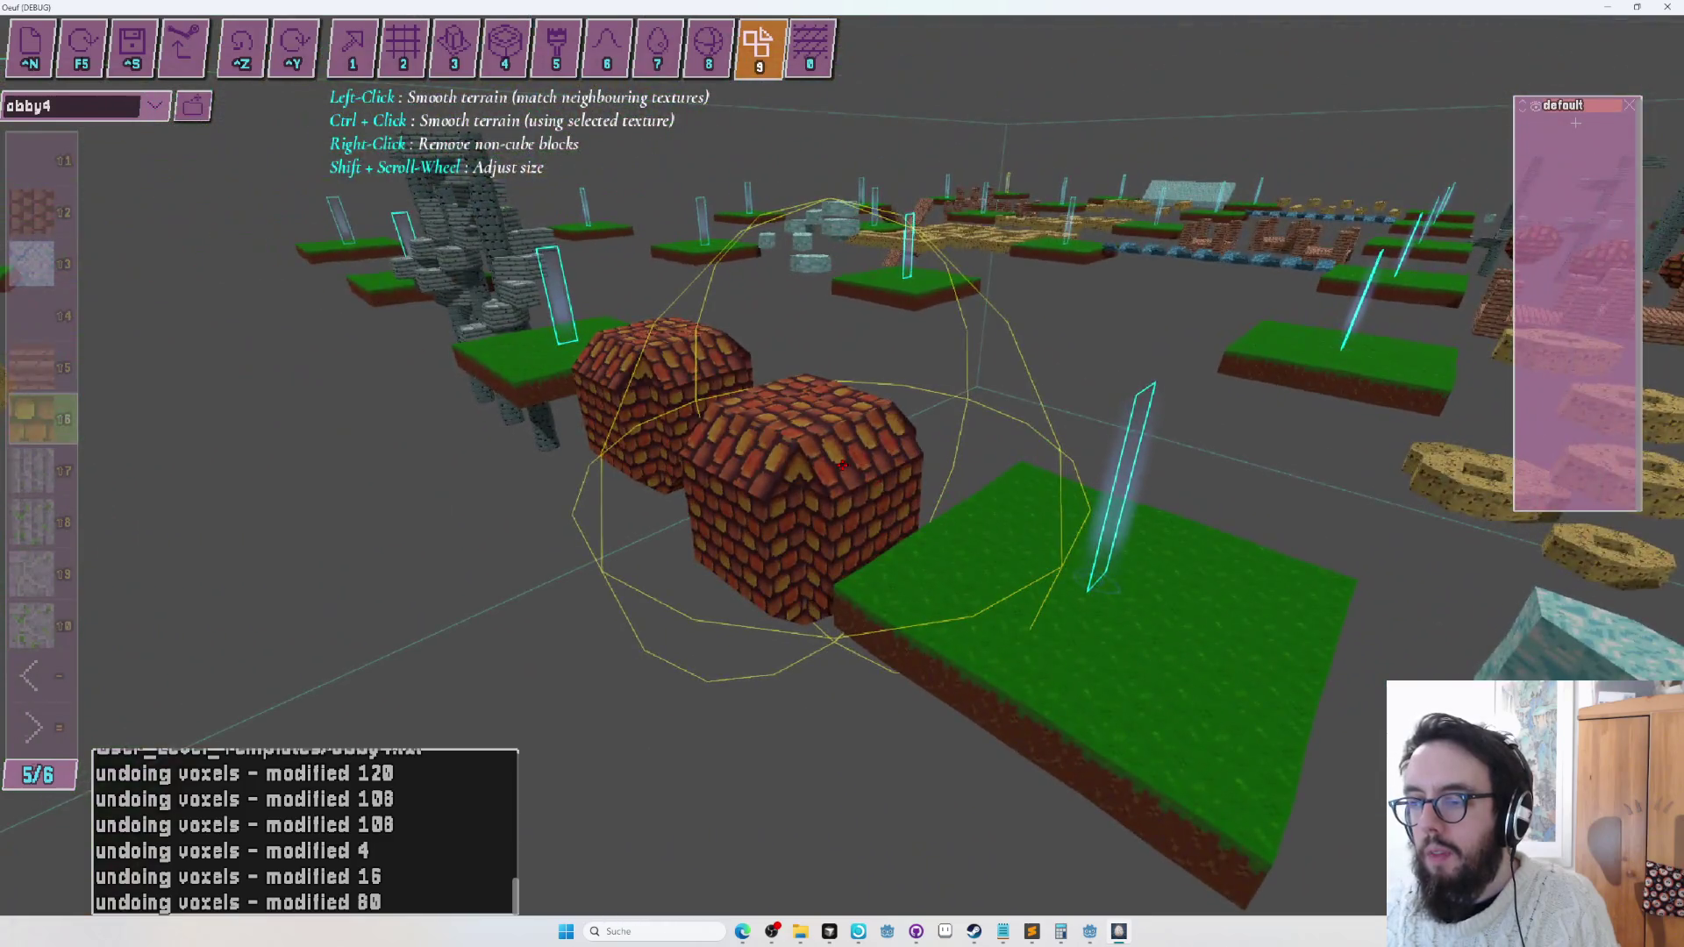
key(s)
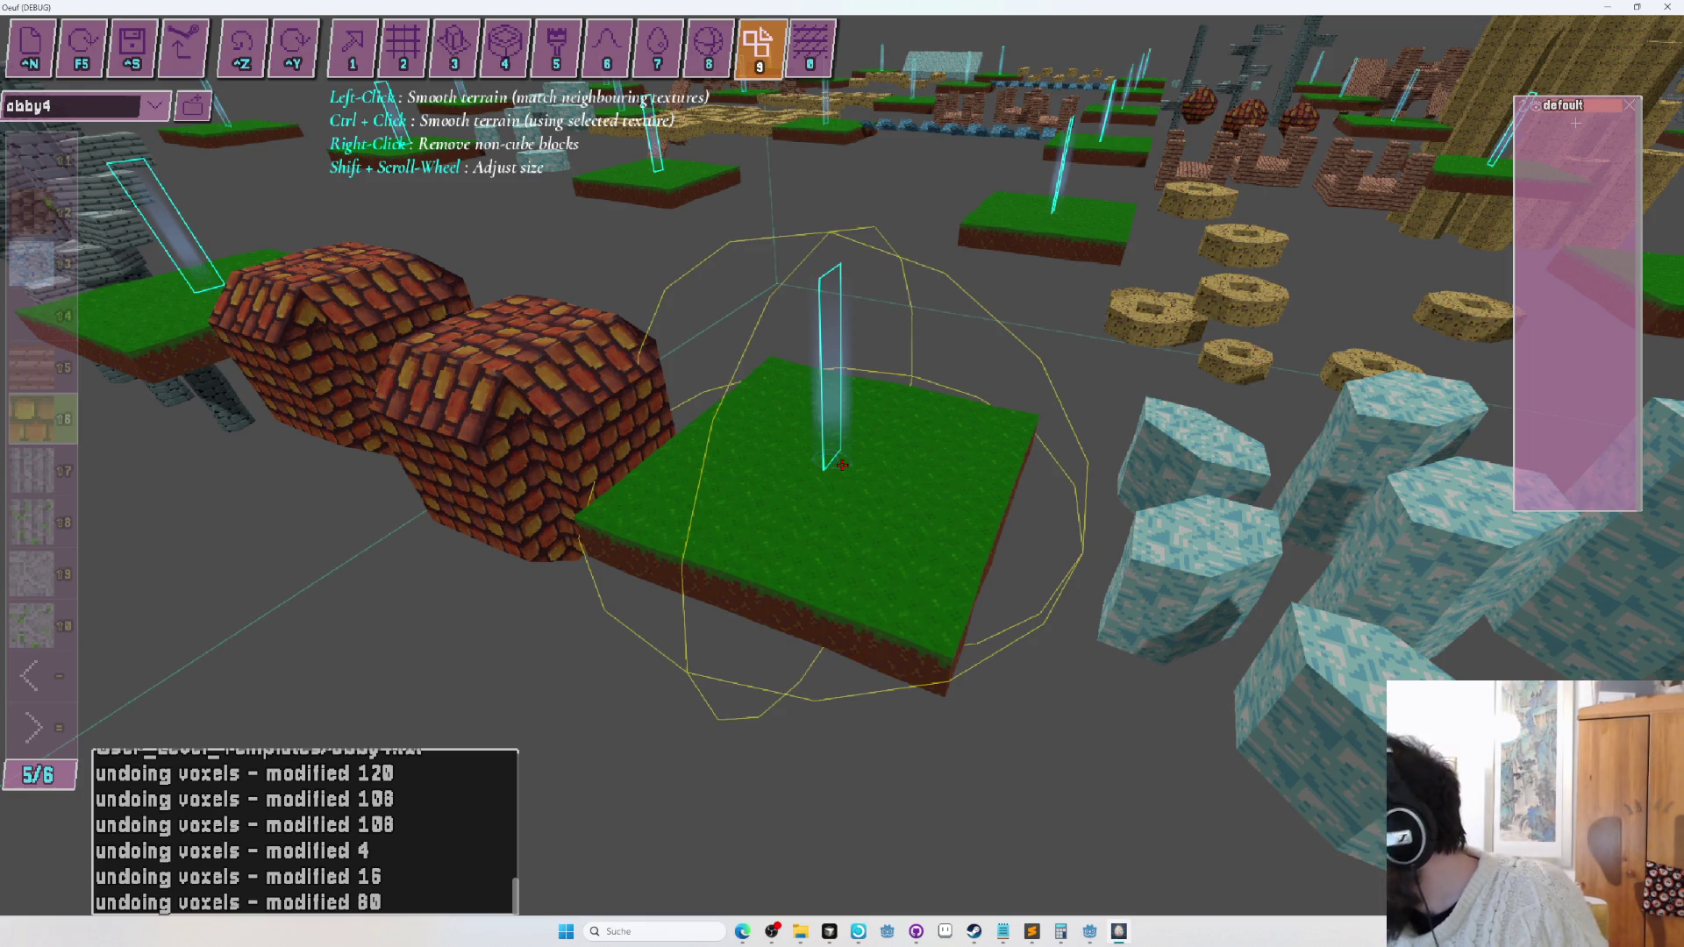
key(F5)
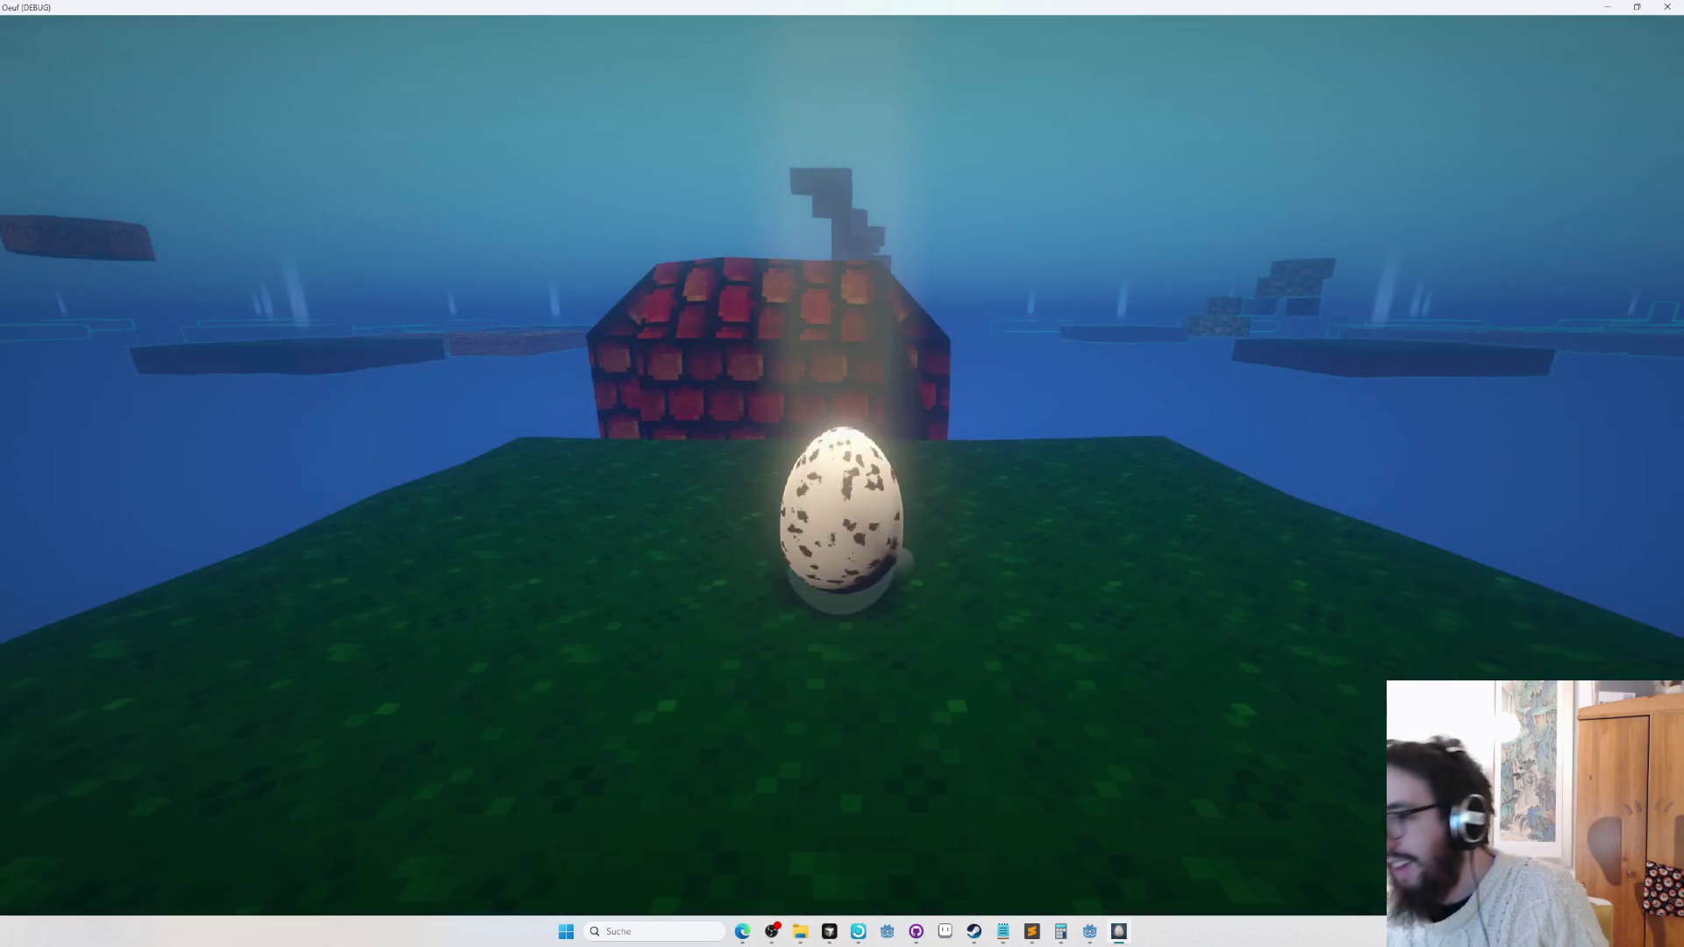
key(w)
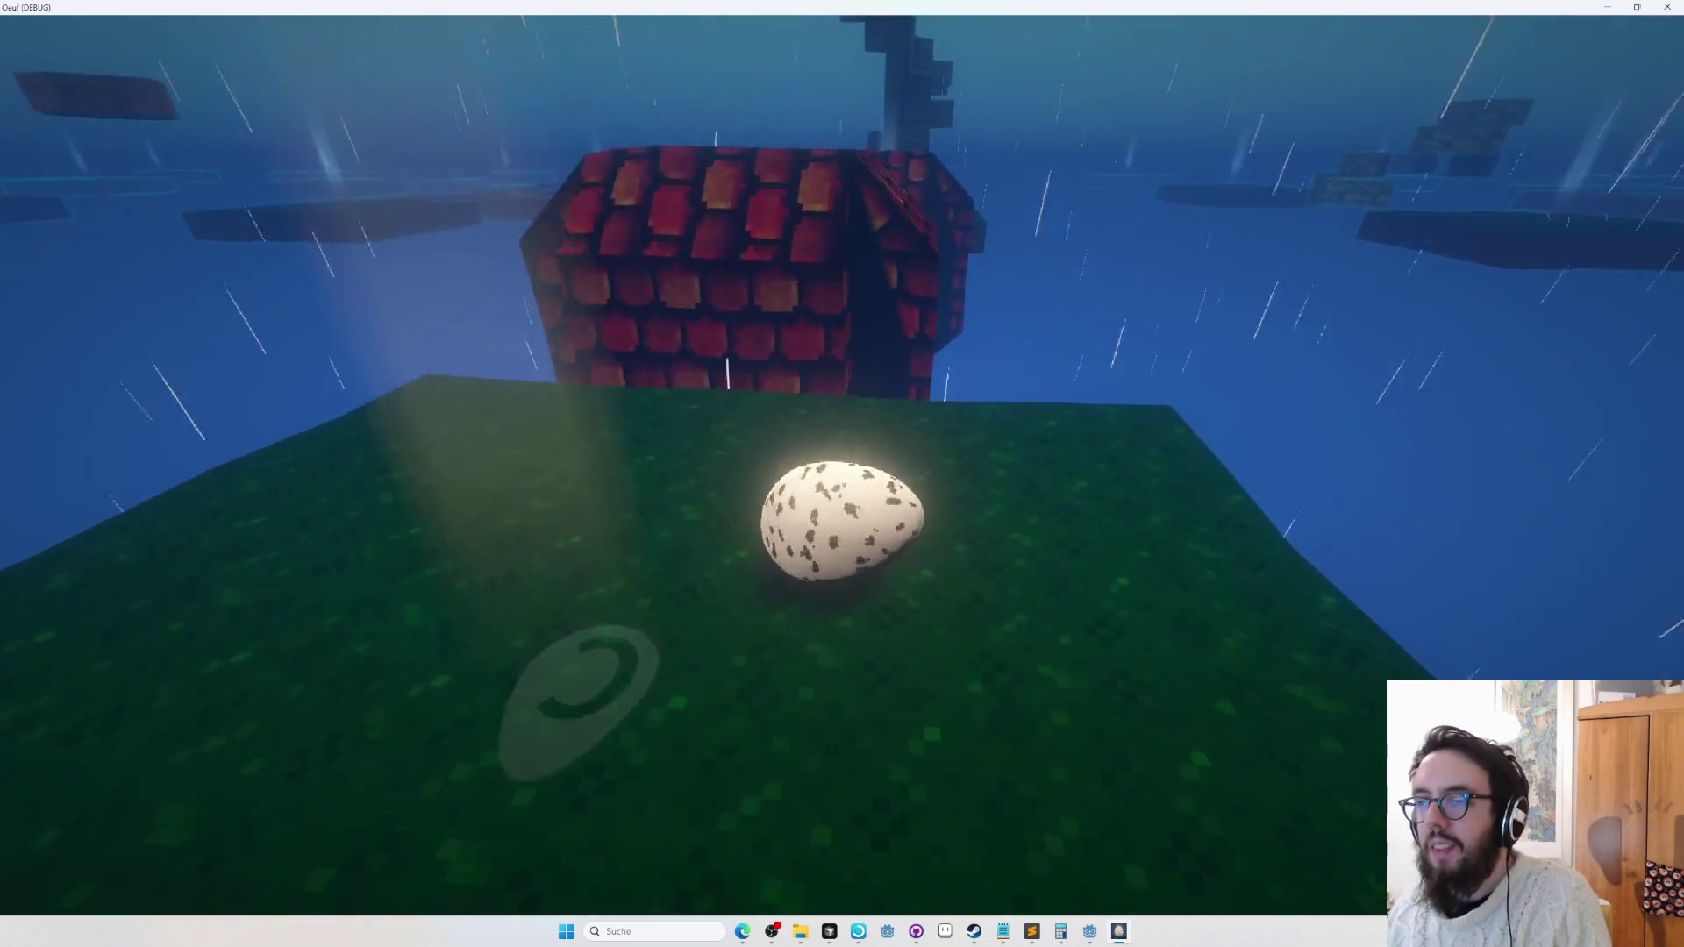
key(space)
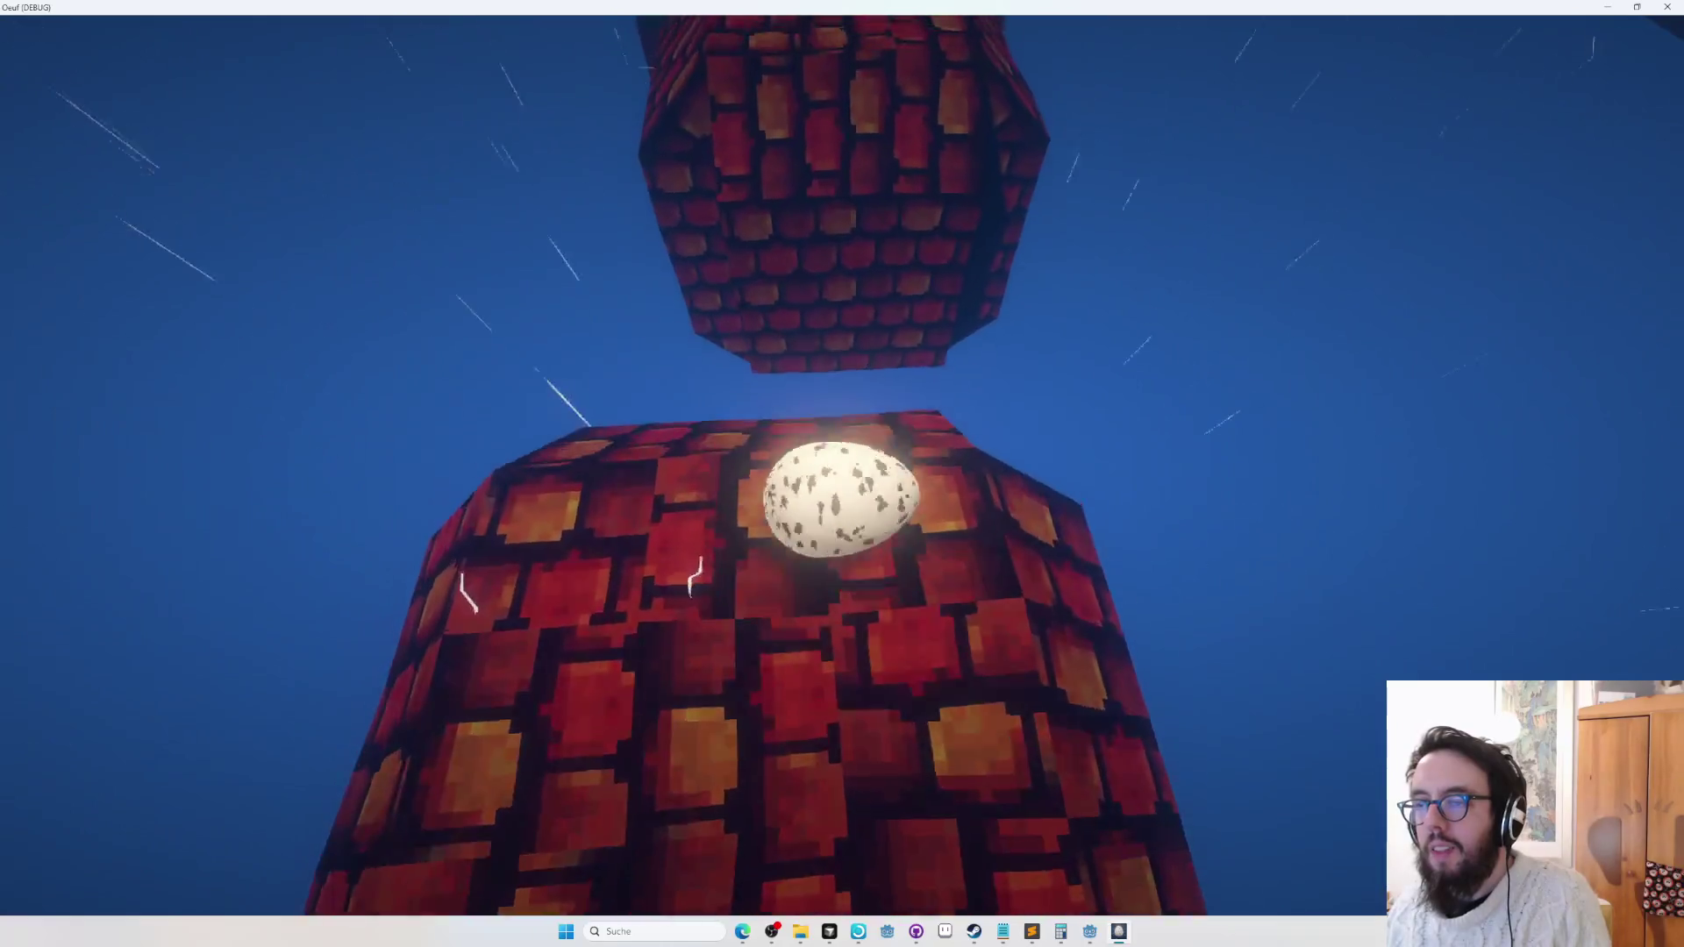
key(space)
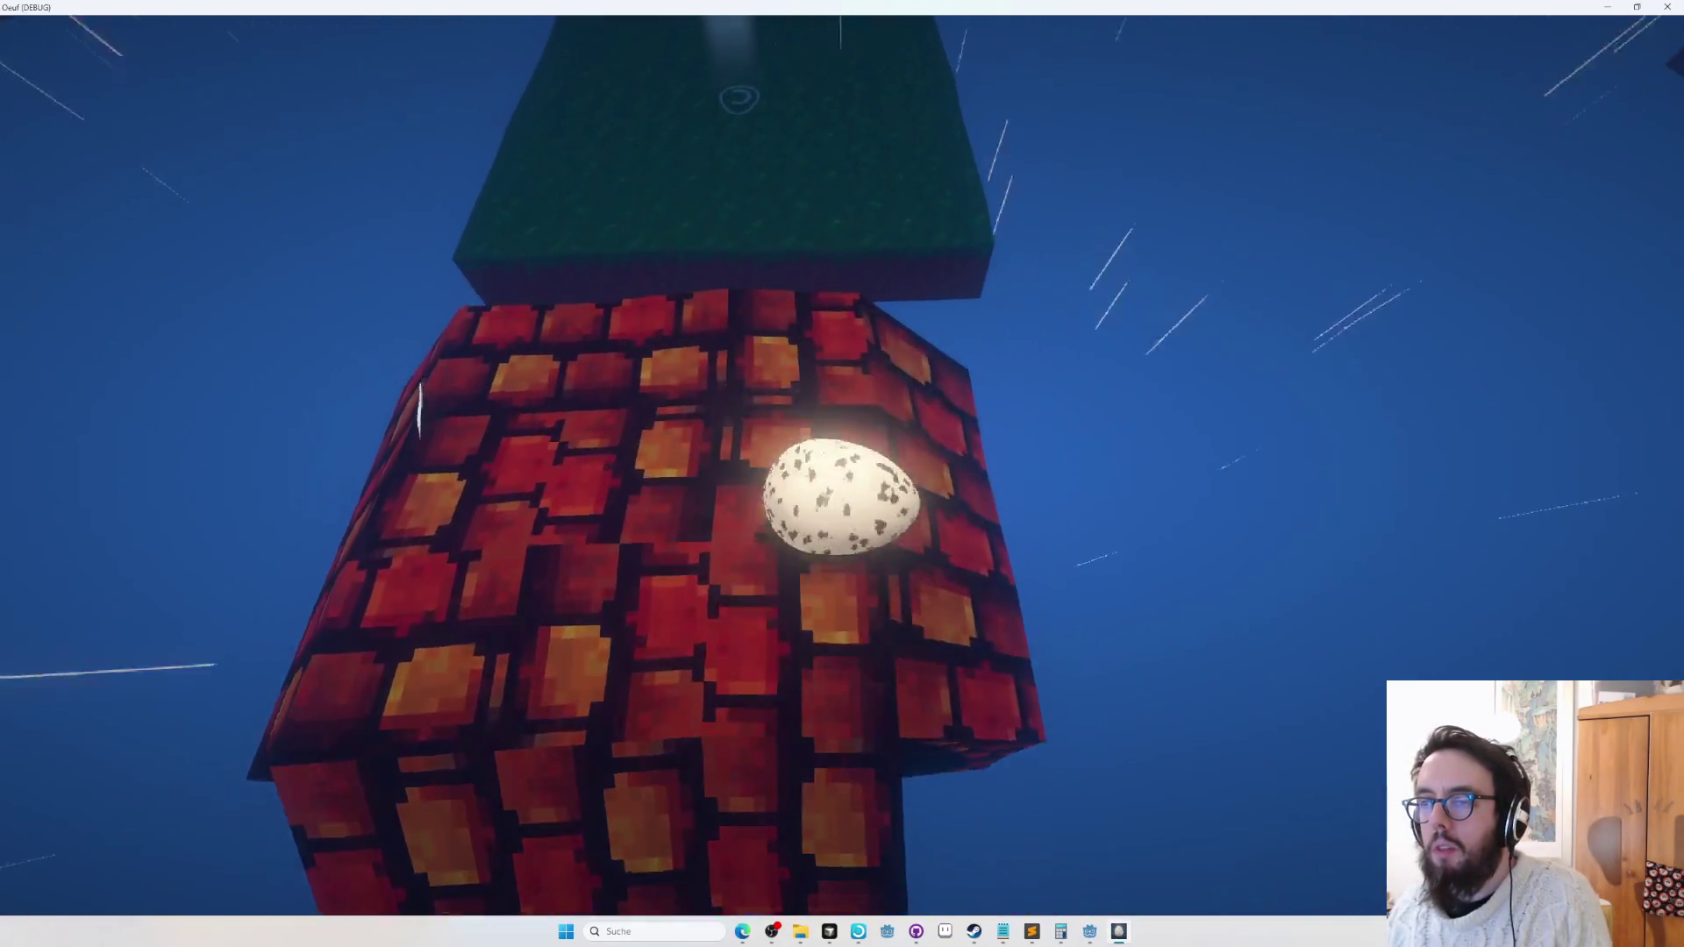
key(Escape)
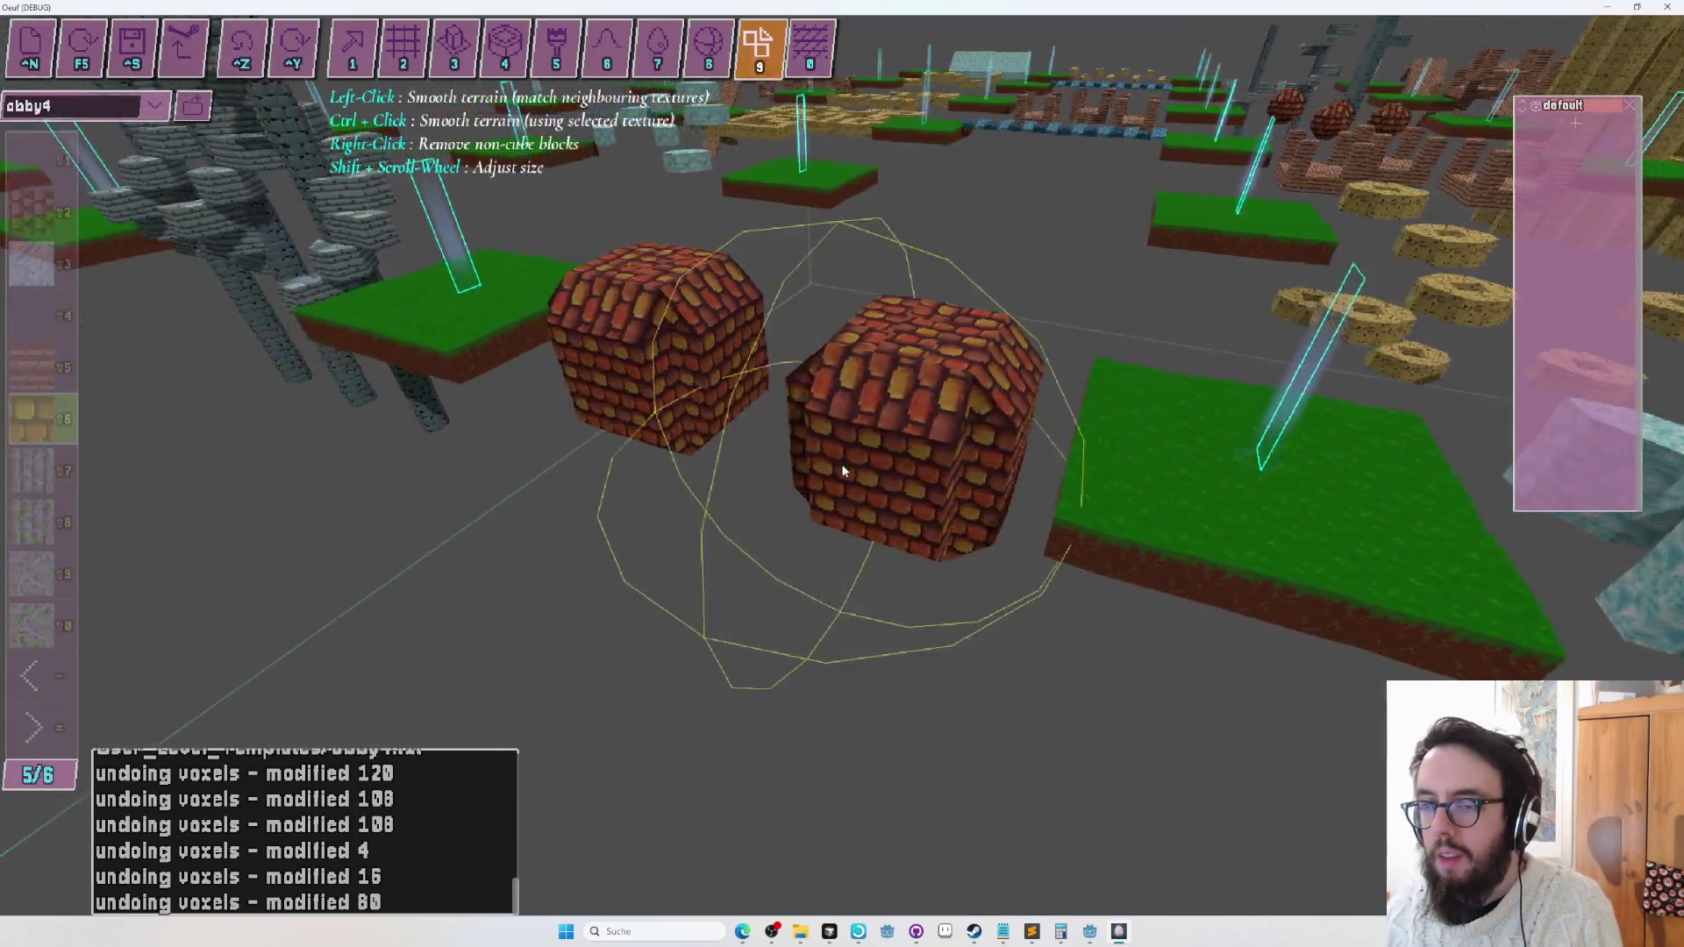
Toggle between the entity and smoothing tools and change the block shape for the brick spheres.
key(Tab)
key(Tab)
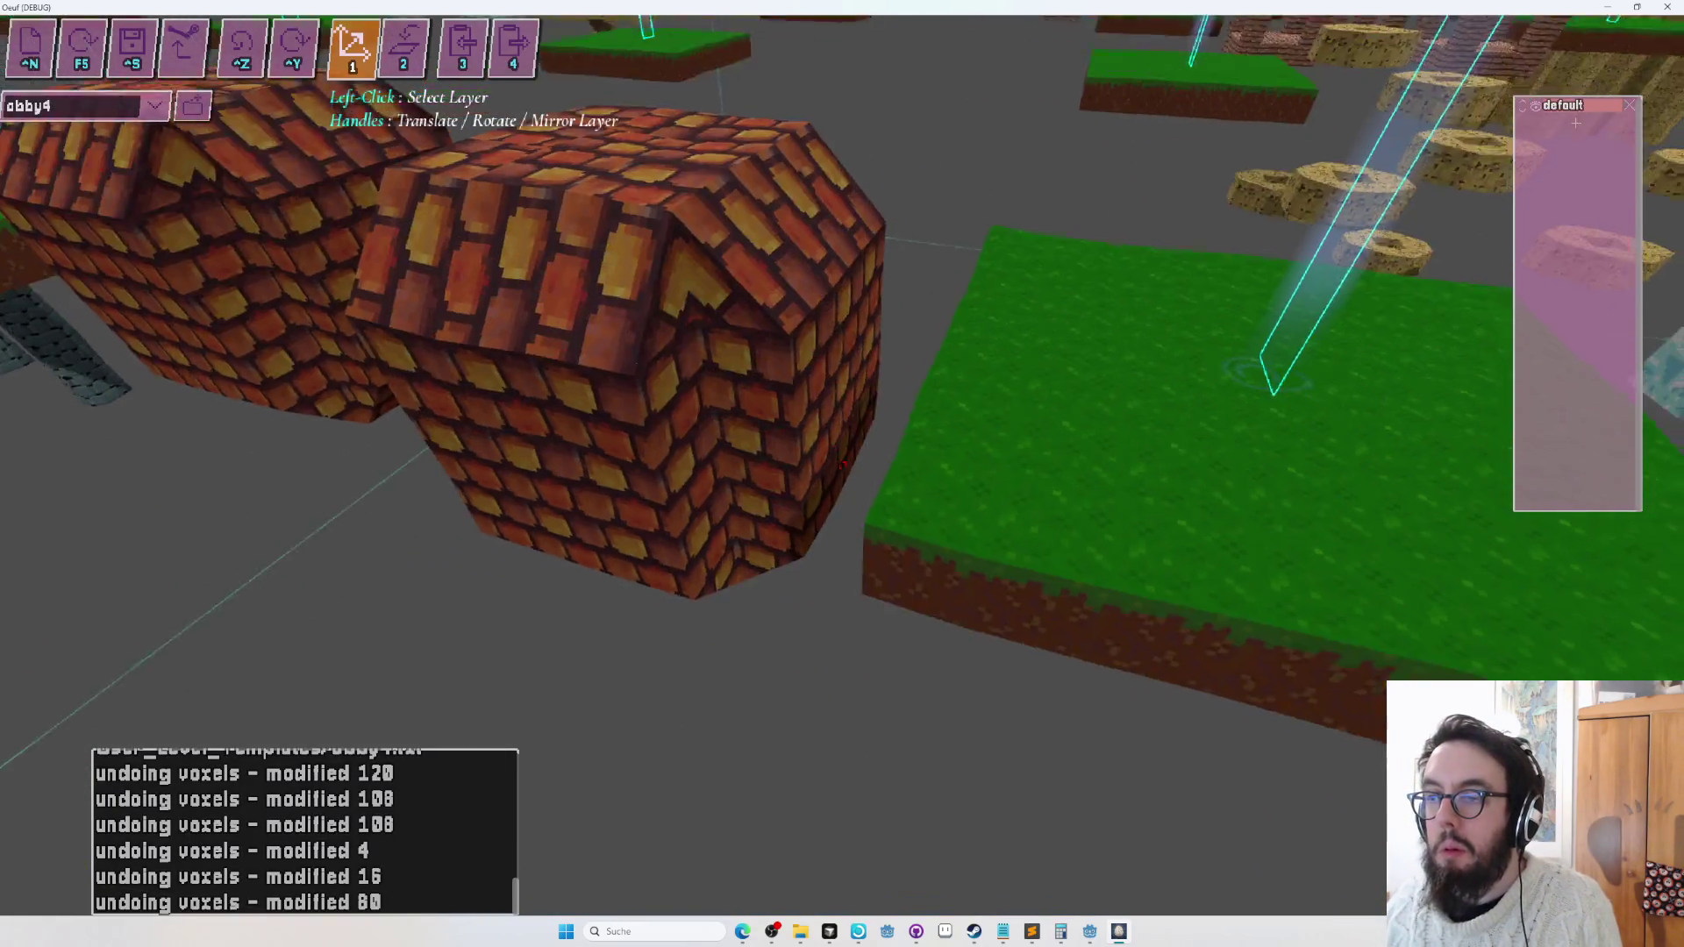
key(Tab)
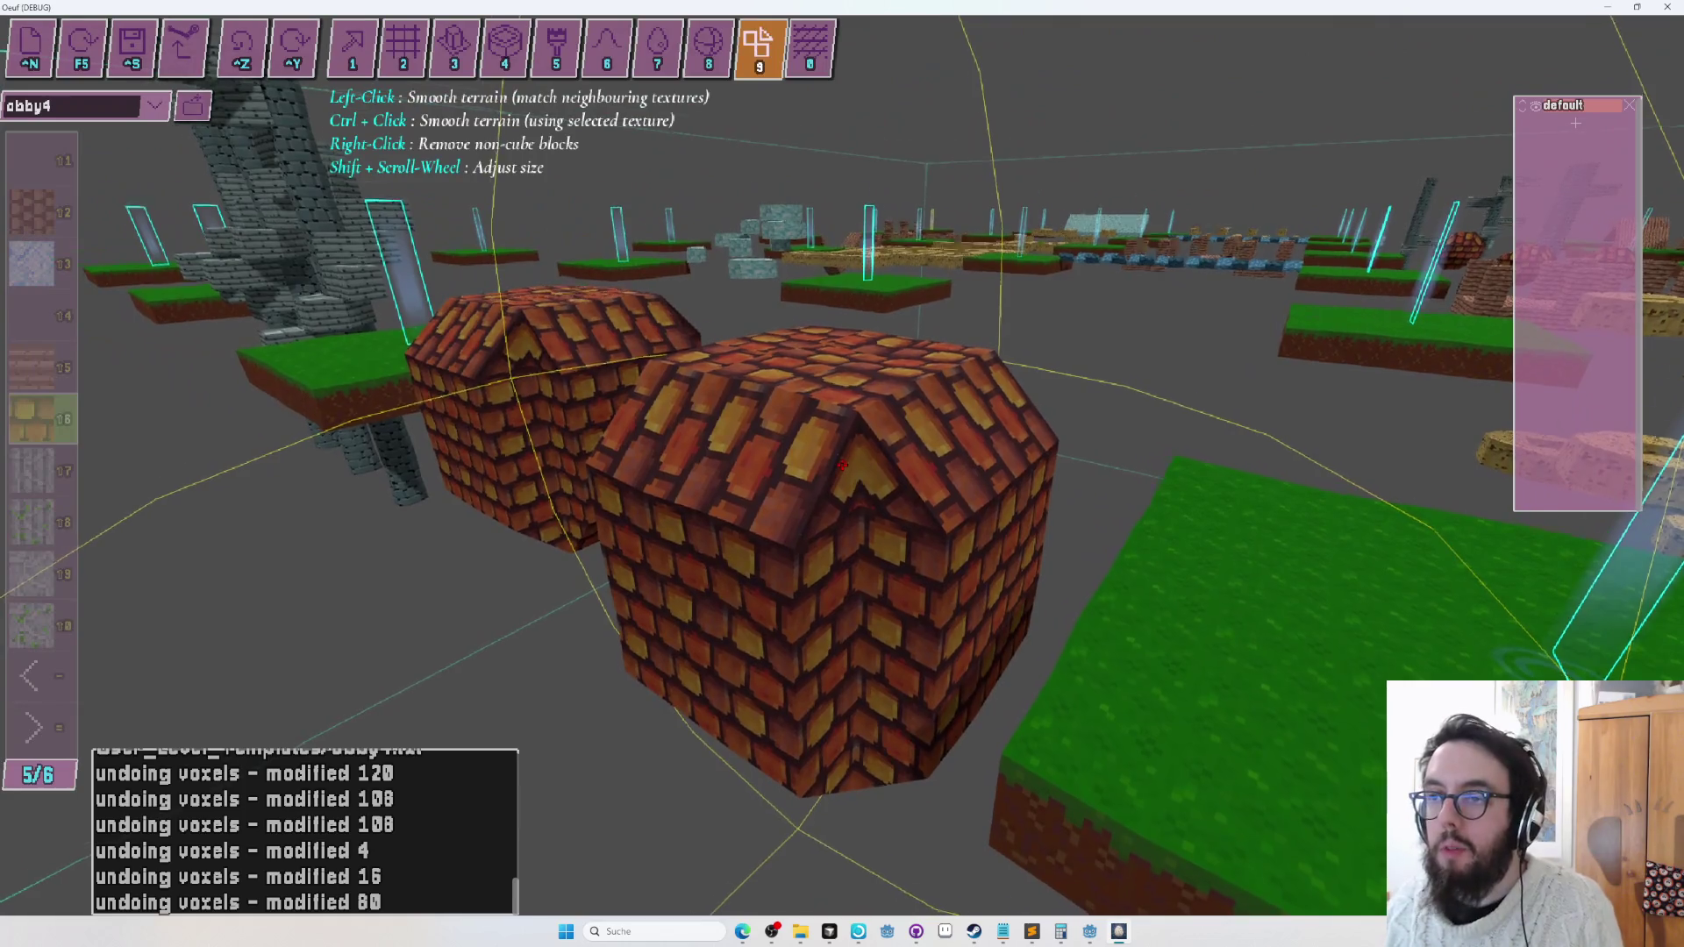
key(Tab)
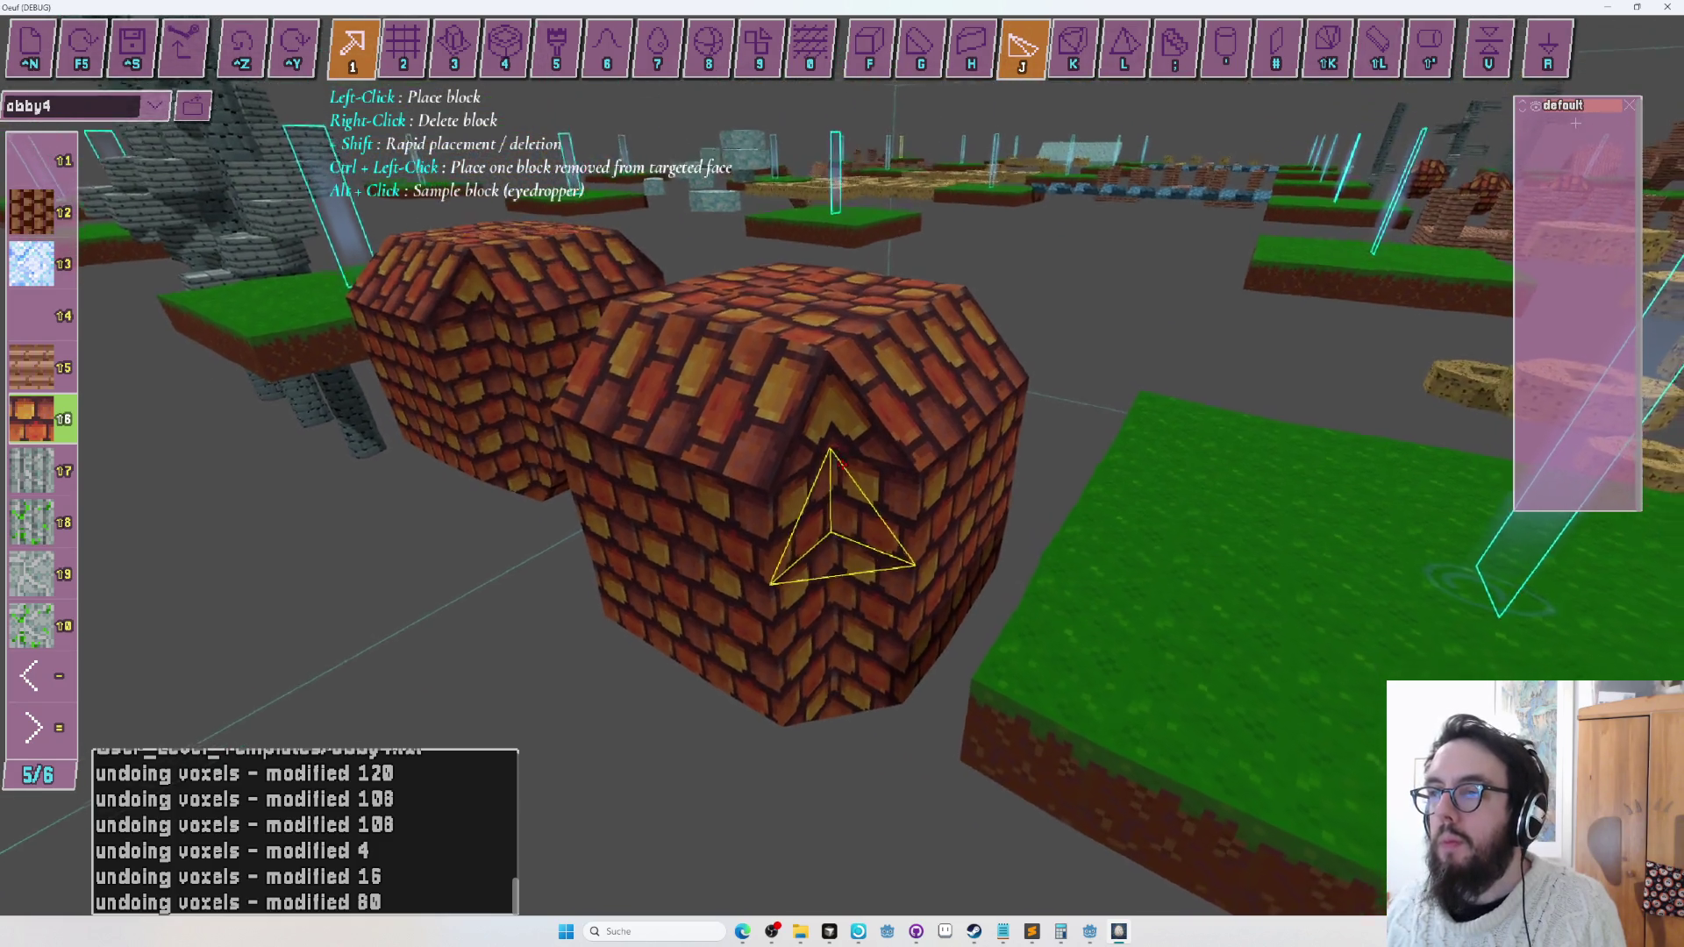
key(h)
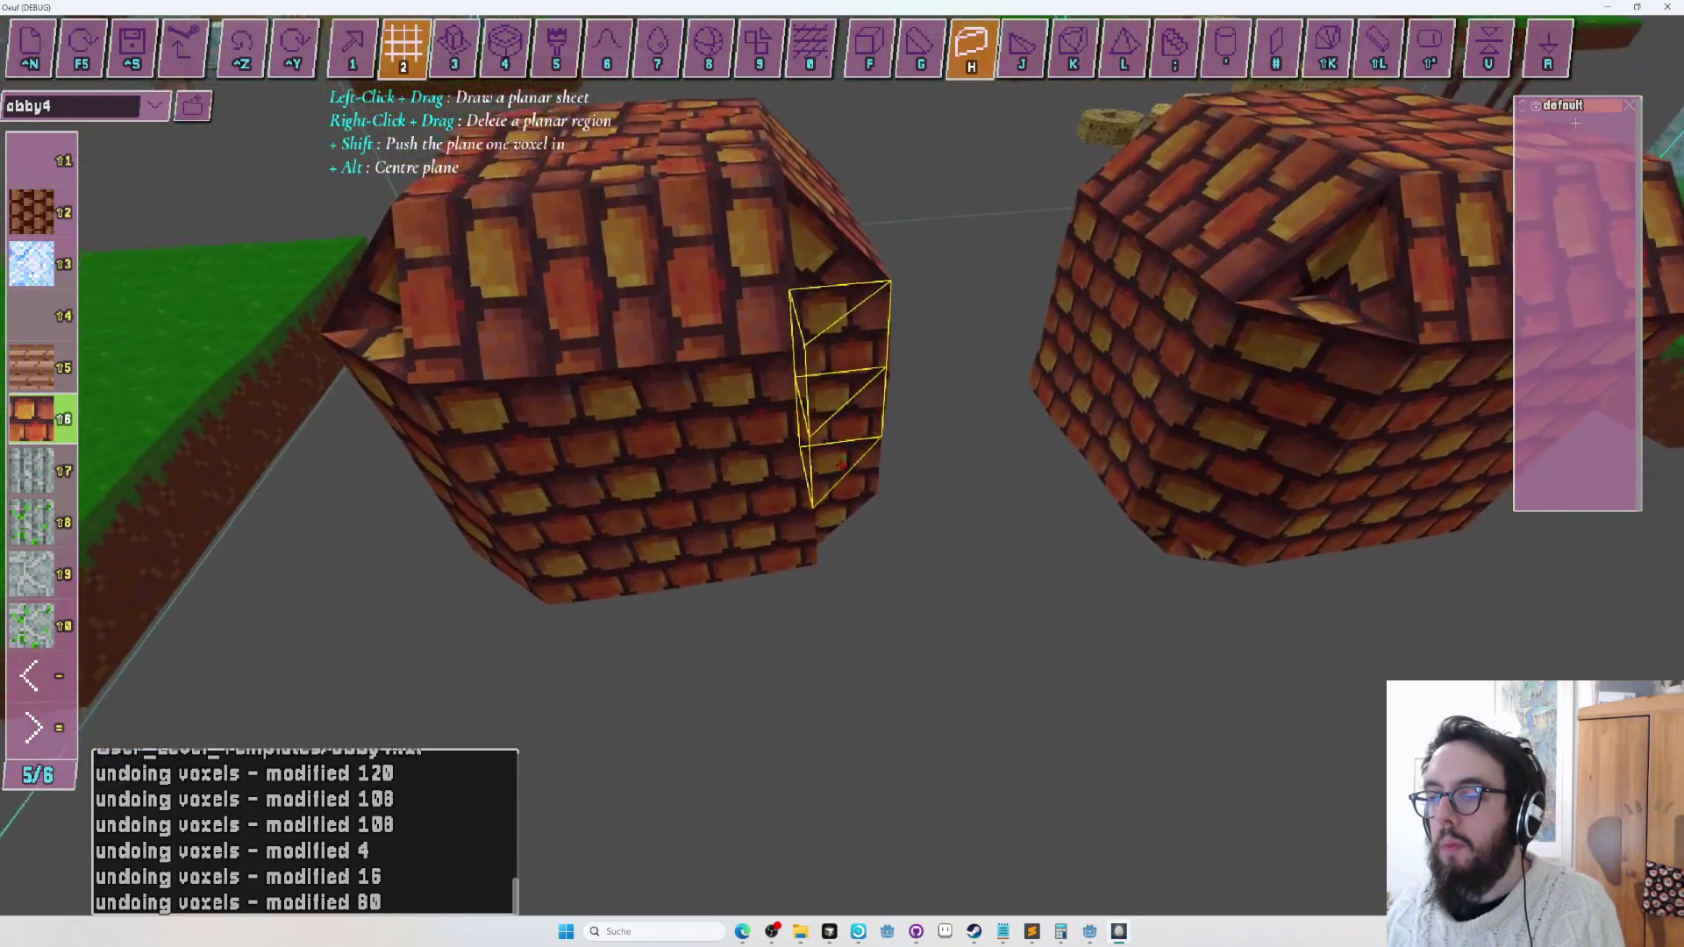
key(r)
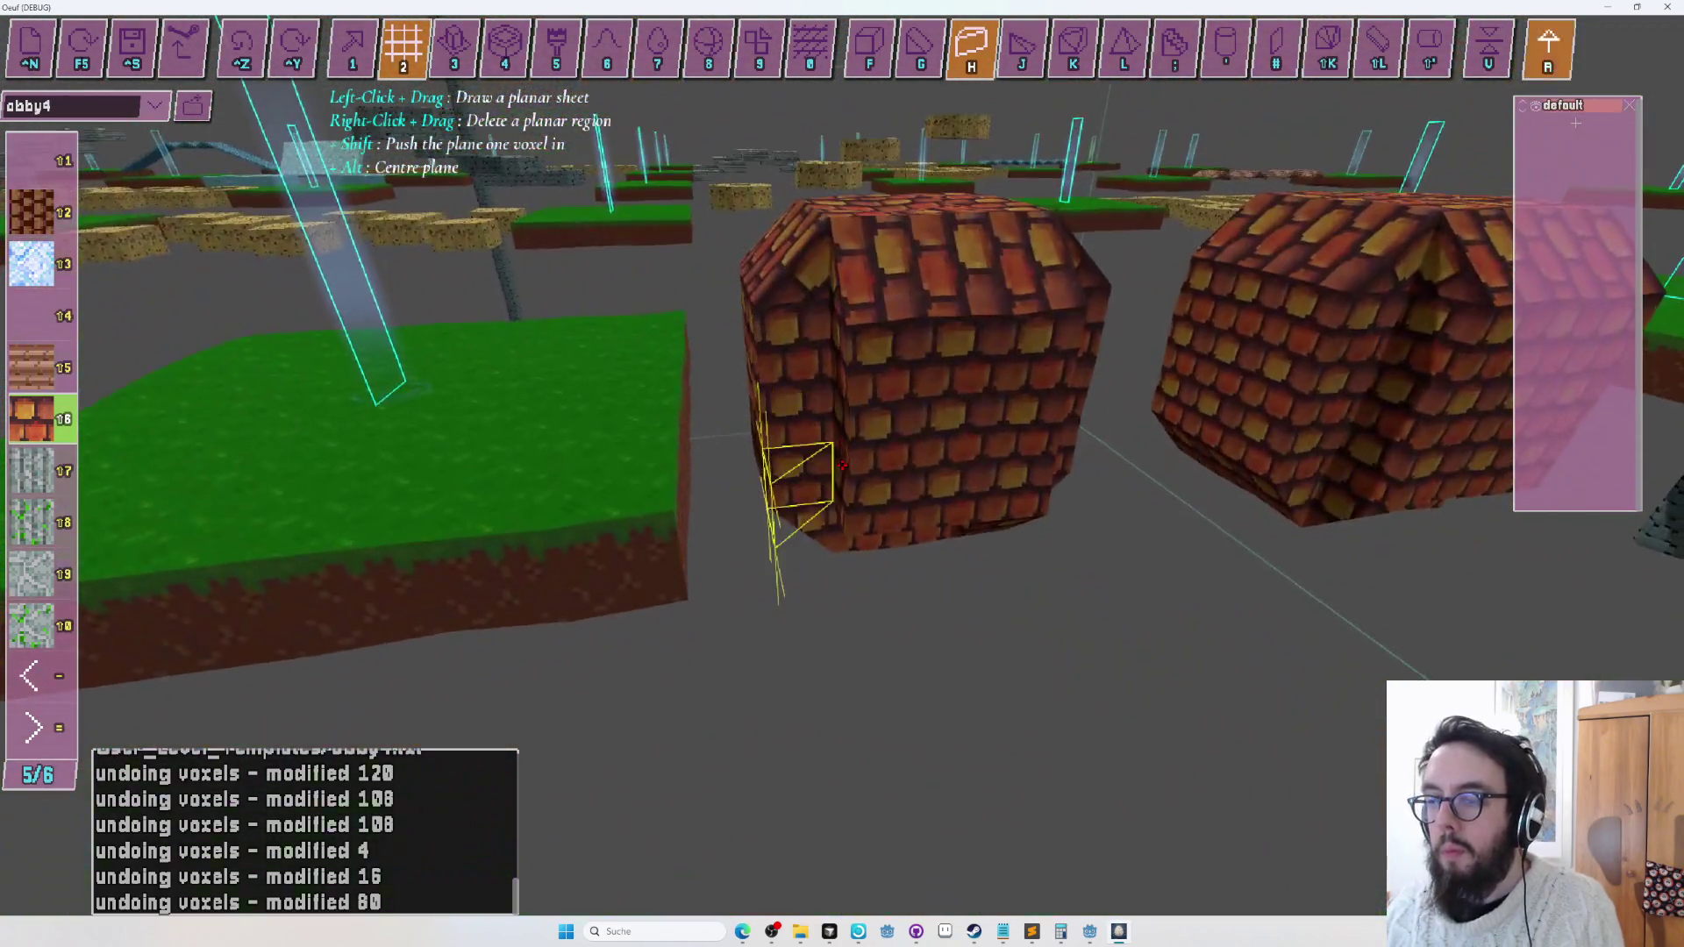
key(r)
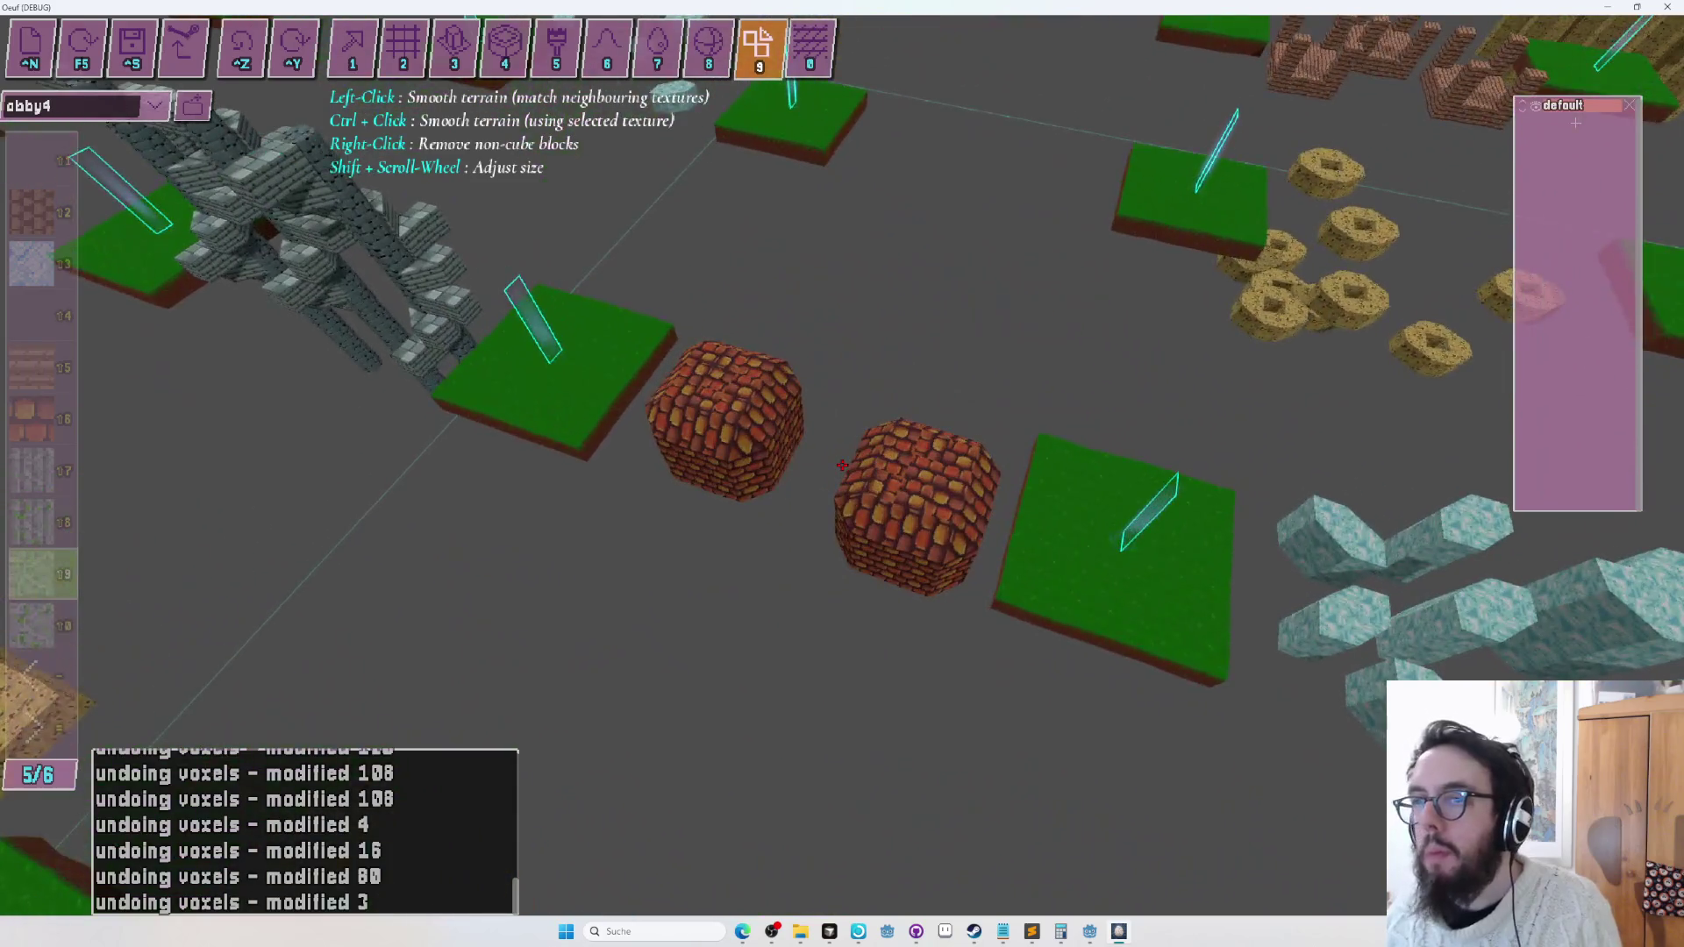
In layer mode, mark a volume around both brick spheres to assign them to a new layer.
key(Tab)
key(2)
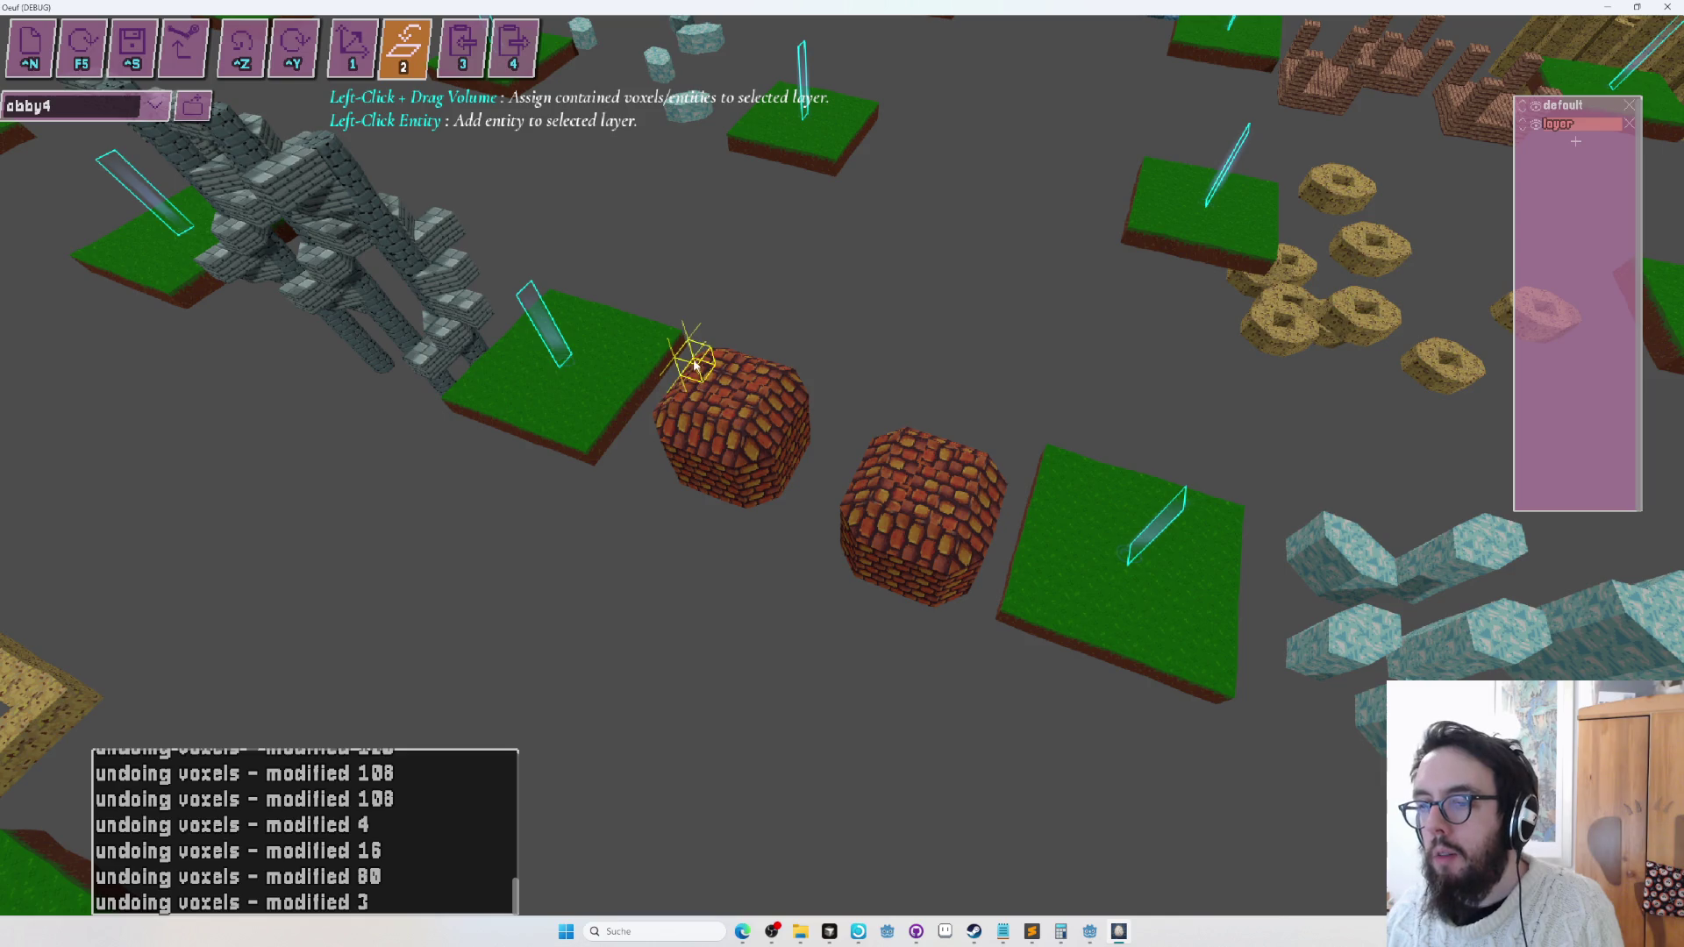
mouse_move(698, 355)
mouse_down()
mouse_move(706, 470)
mouse_move(726, 500)
mouse_move(775, 478)
mouse_move(768, 512)
mouse_up()
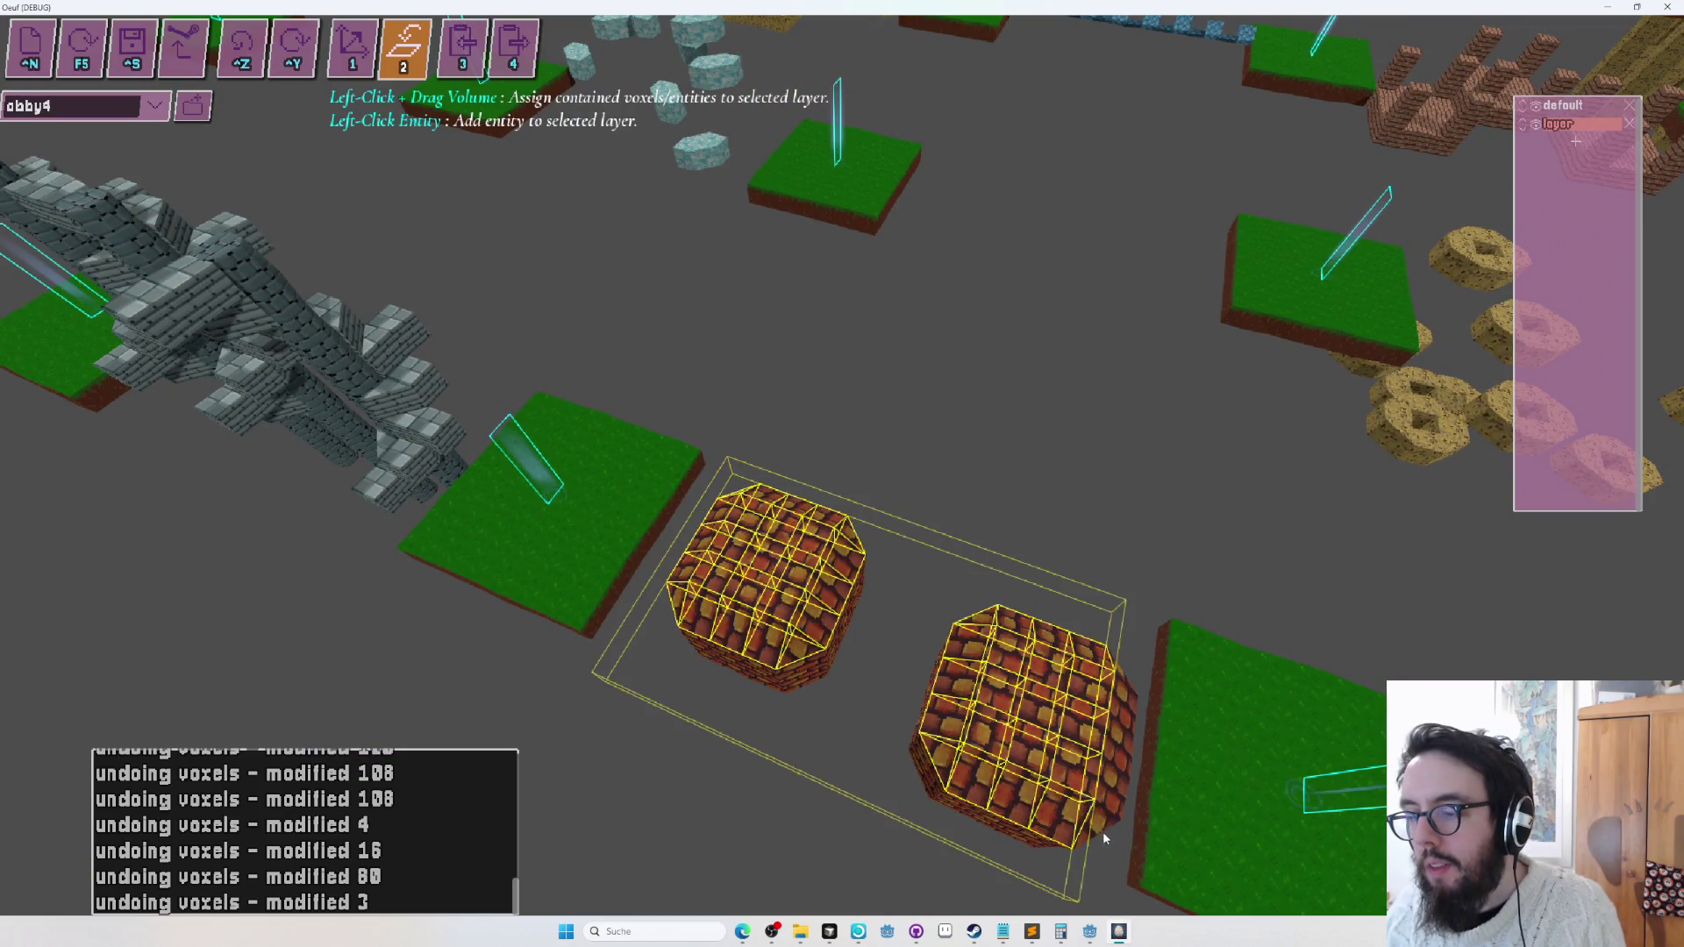
Select the new sphere layer and shift its position.
key(1)
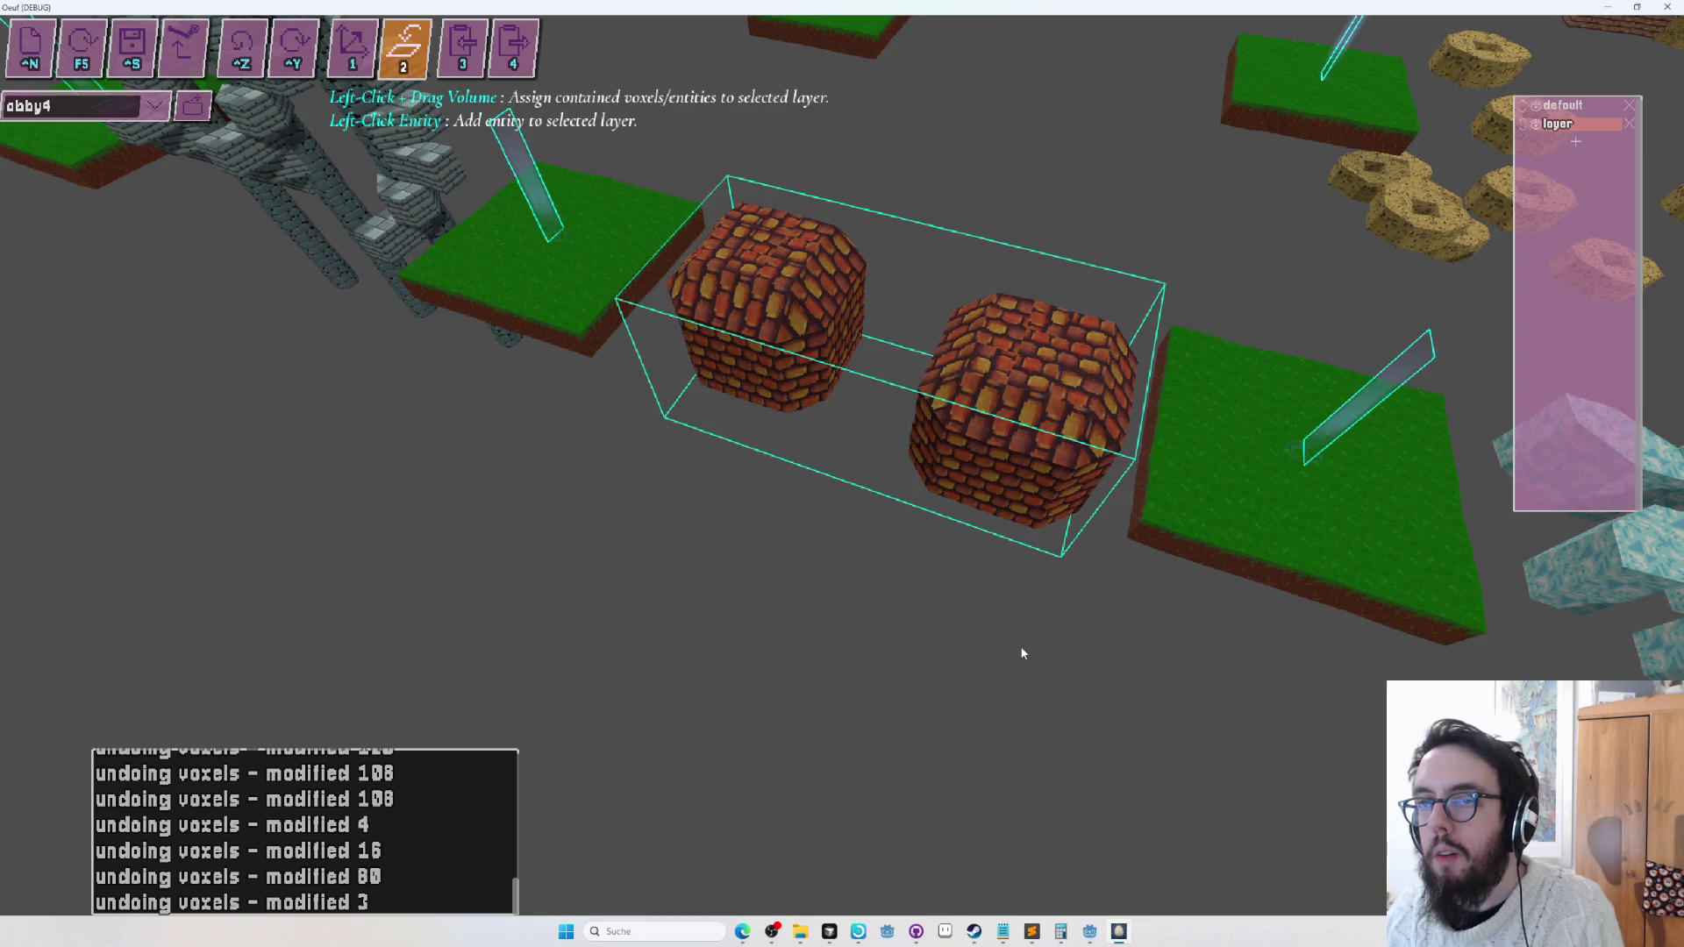
click(919, 452)
mouse_move(758, 397)
mouse_down()
mouse_move(357, 339)
mouse_move(395, 320)
mouse_move(556, 427)
mouse_move(800, 365)
mouse_move(789, 250)
mouse_move(778, 283)
mouse_up()
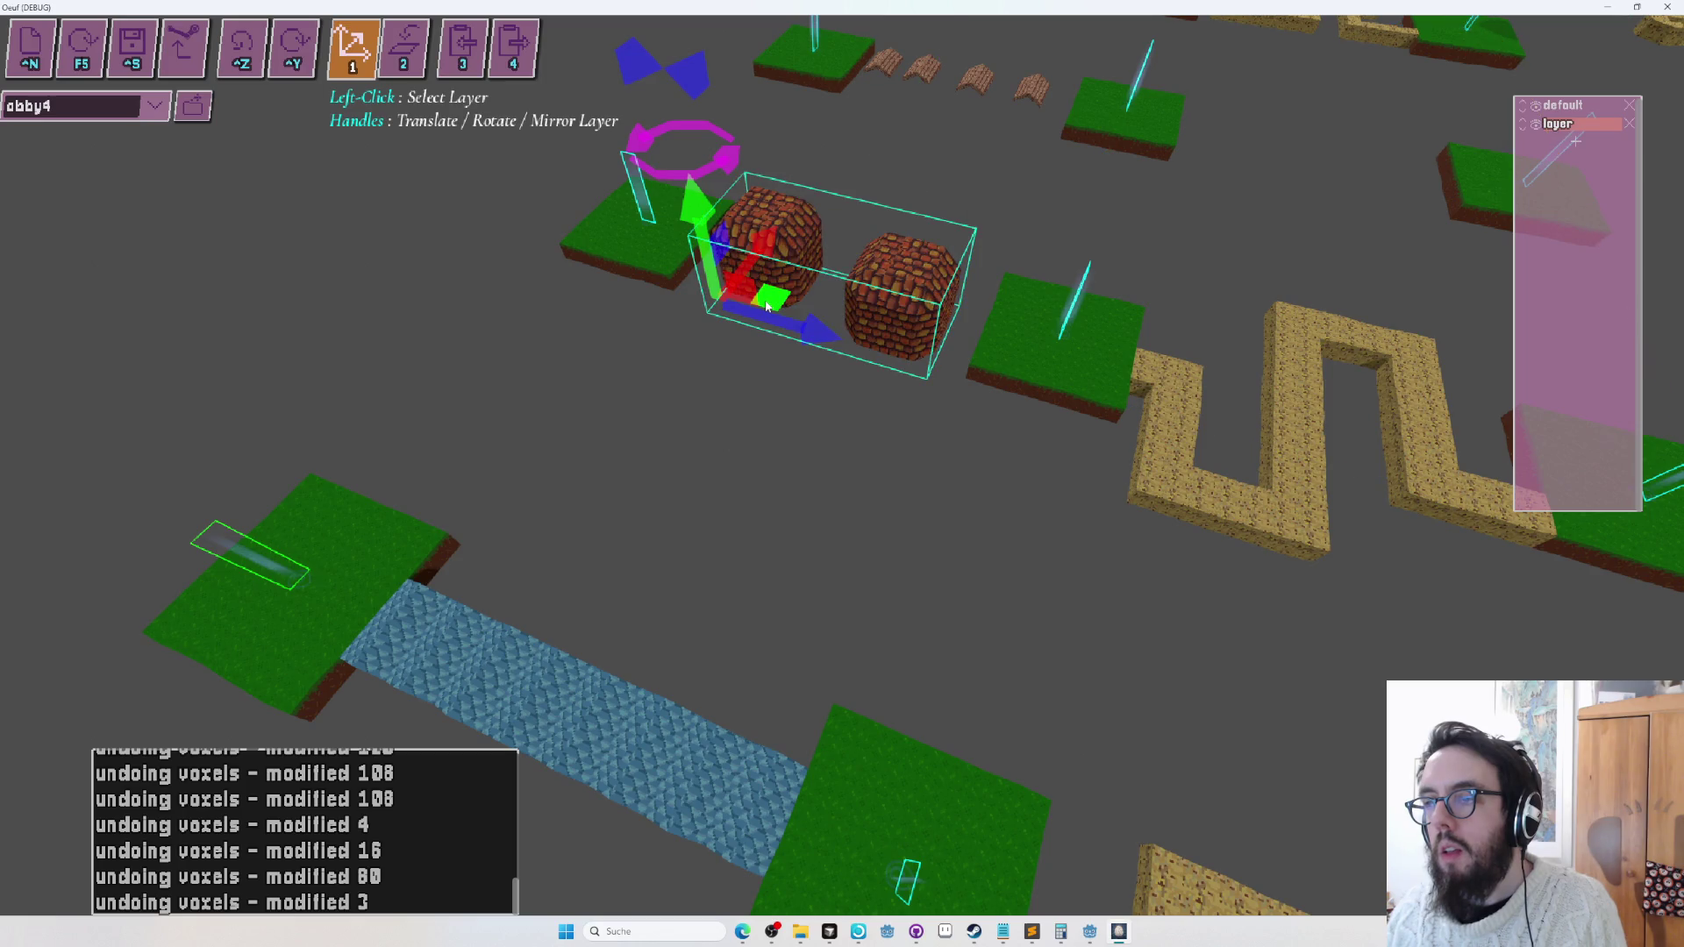
Move the sphere layer to a new spot and inspect the brick obstacle pair.
mouse_move(771, 396)
mouse_down()
mouse_move(912, 356)
mouse_move(927, 505)
mouse_move(912, 526)
mouse_up()
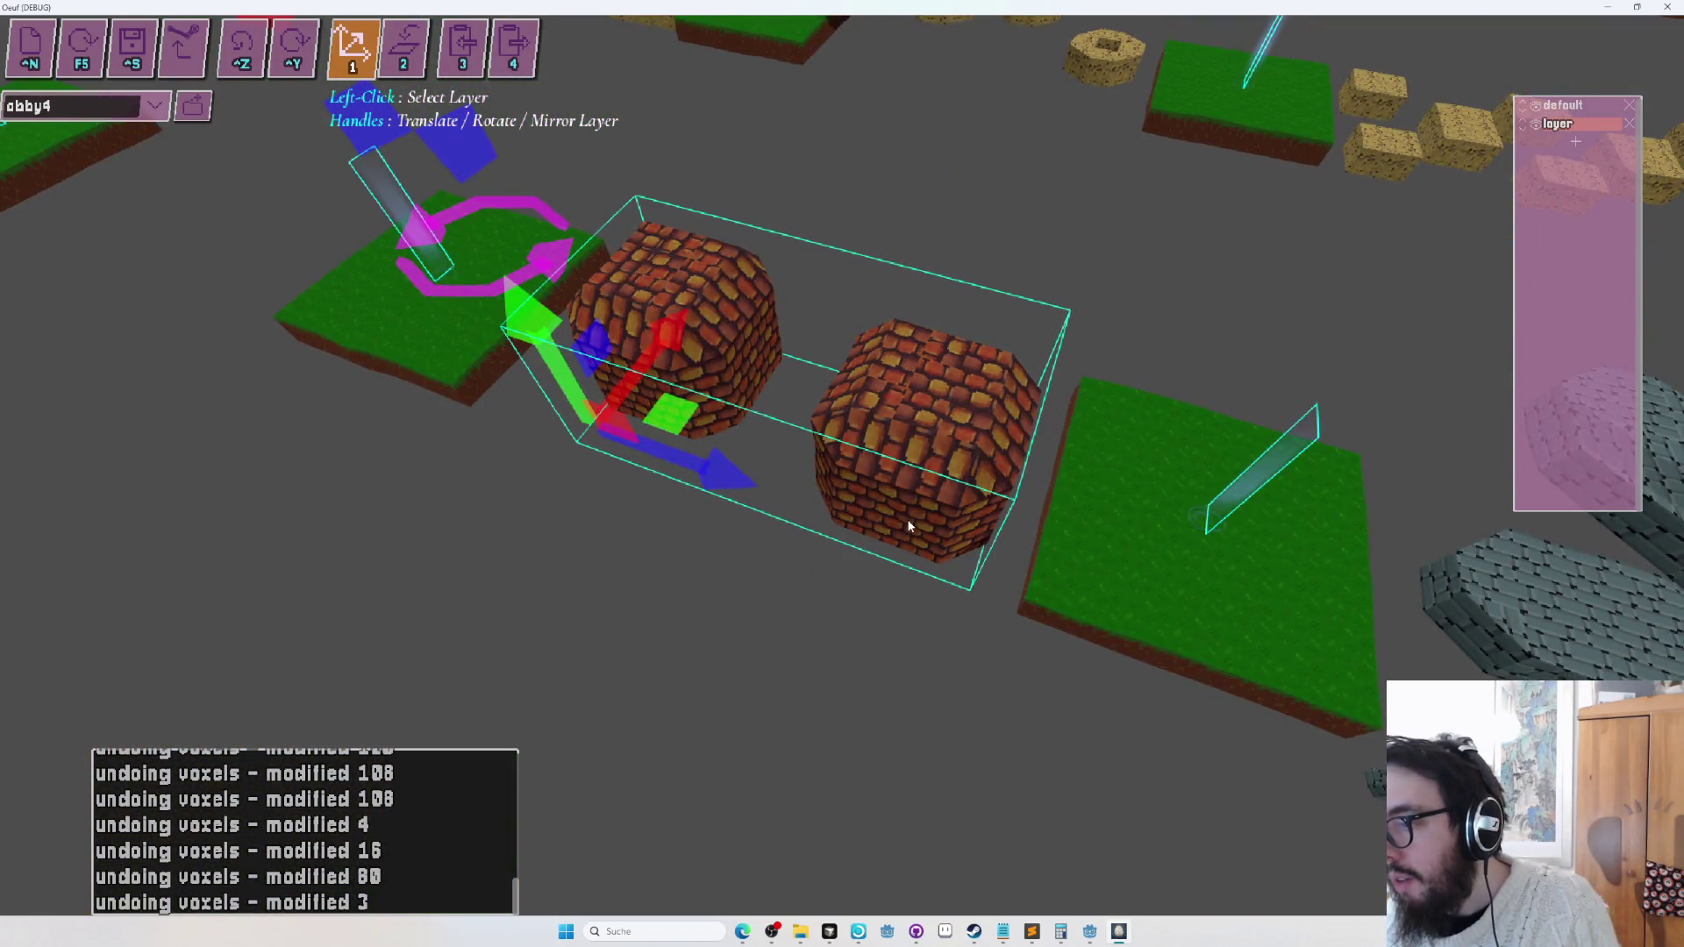
scroll(912, 513, down, 10)
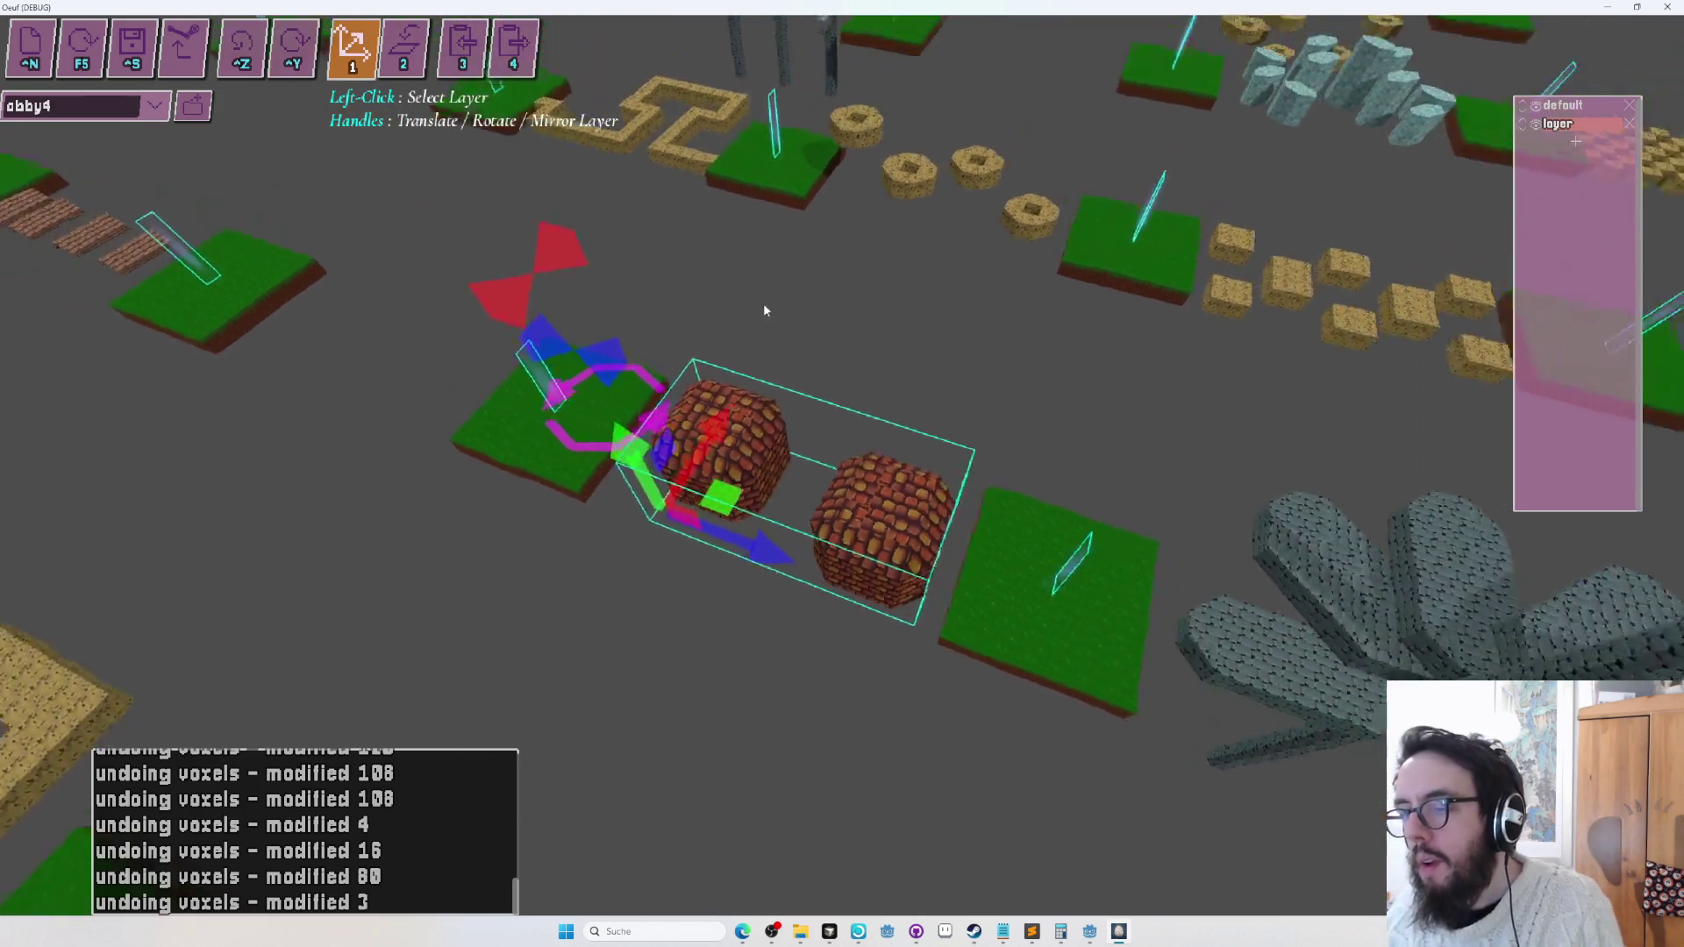
scroll(789, 314, down, 10)
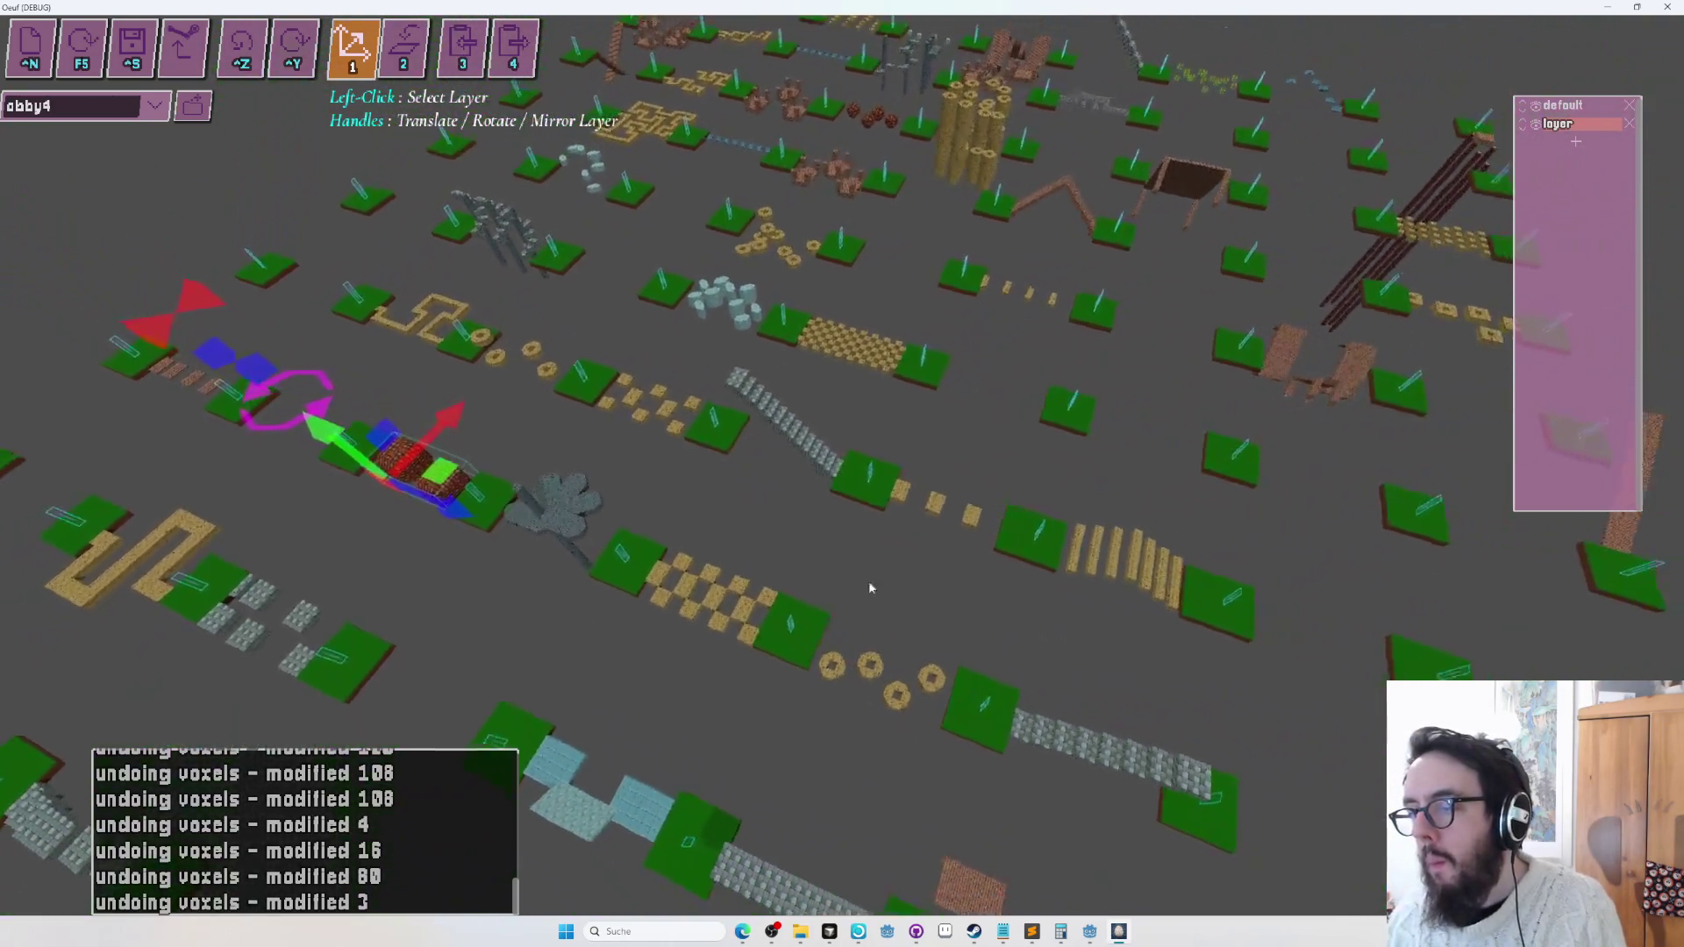
scroll(429, 423, down, 5)
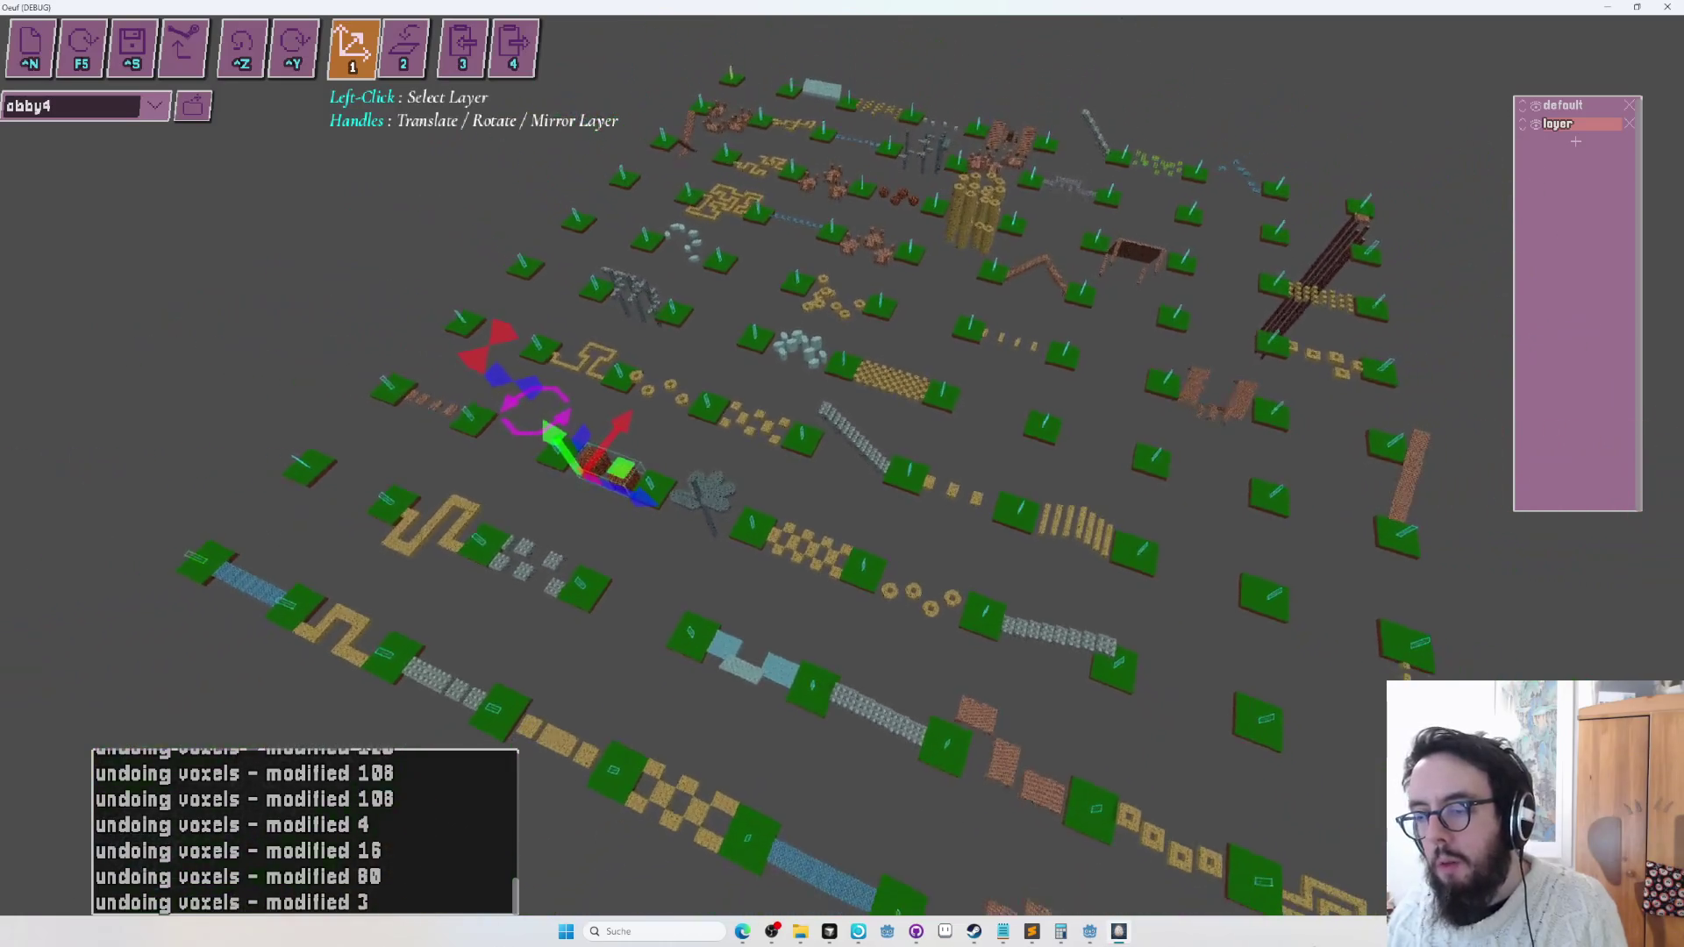
scroll(561, 482, up, 3)
mouse_move(662, 561)
mouse_down()
mouse_move(1017, 711)
mouse_move(1015, 605)
mouse_move(905, 629)
mouse_up()
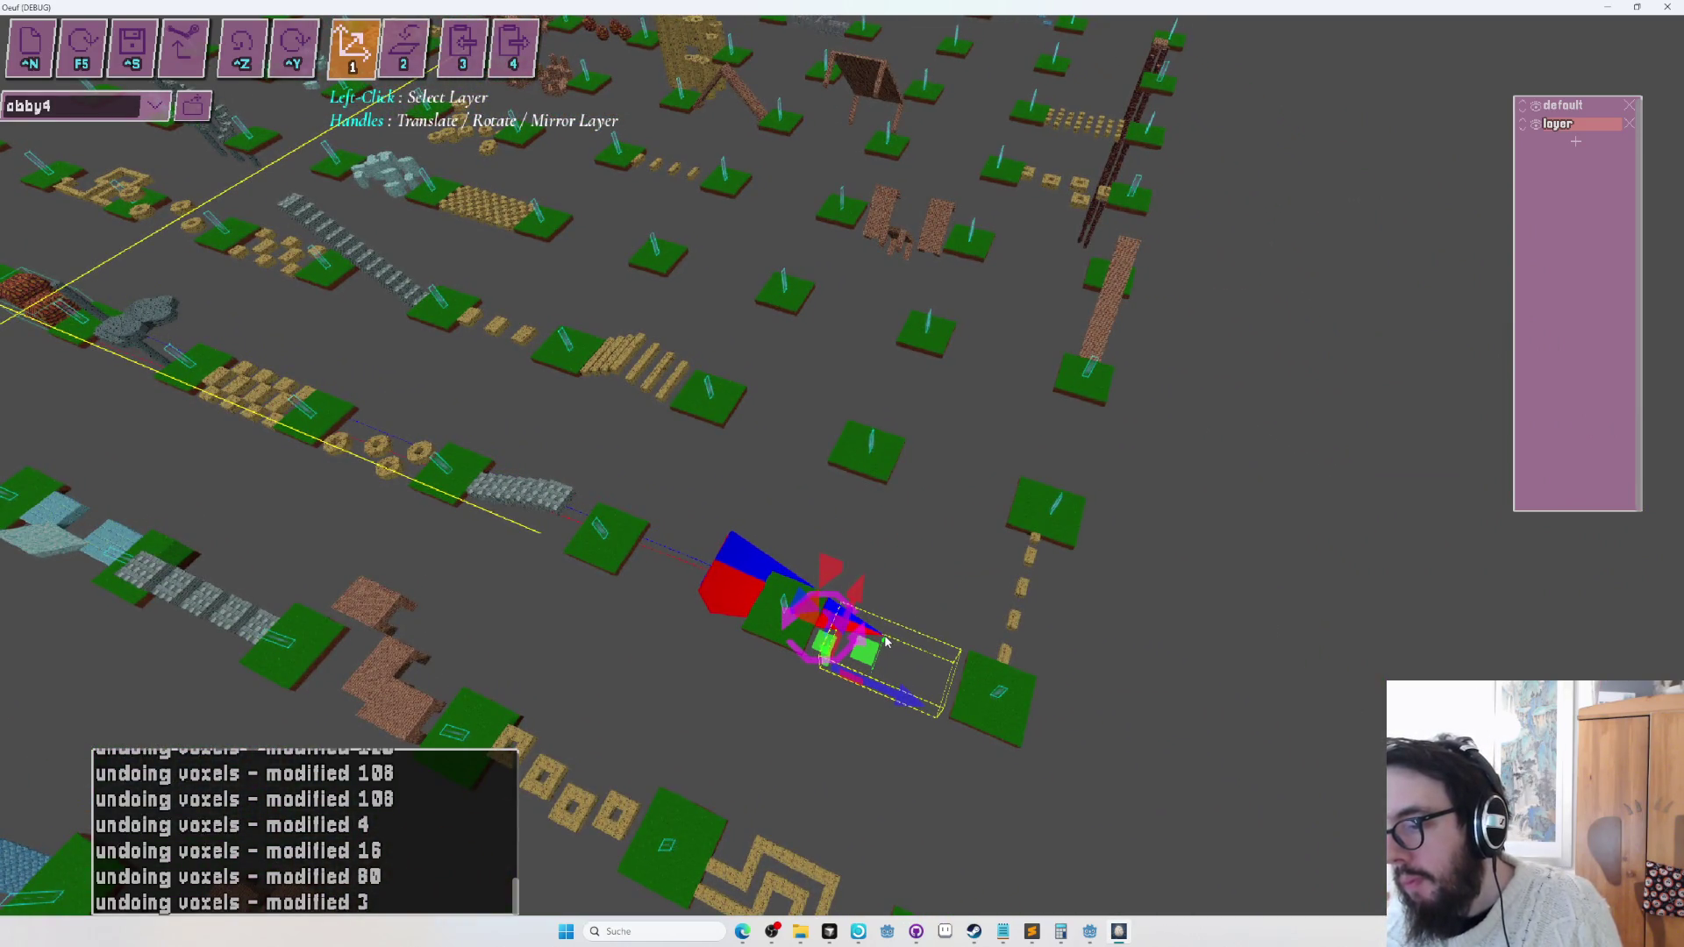
scroll(885, 642, up, 5)
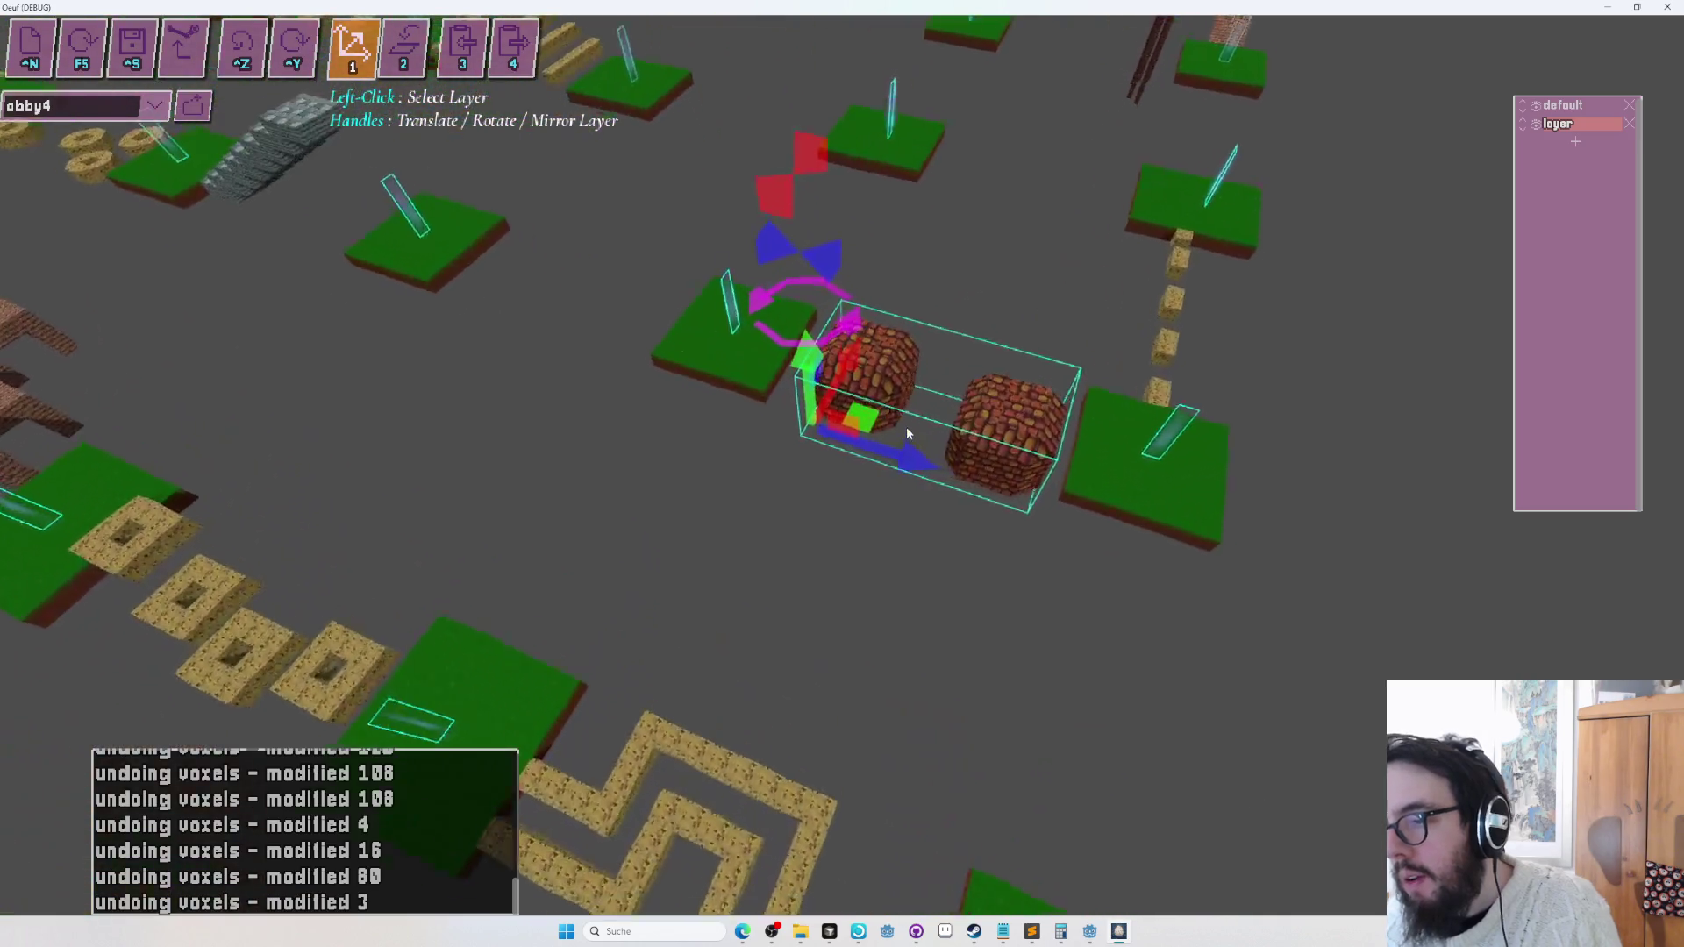
mouse_move(840, 230)
mouse_down()
mouse_move(788, 109)
mouse_move(785, 187)
mouse_move(861, 212)
mouse_move(790, 270)
mouse_move(723, 394)
mouse_up()
Save obby4, undo the last voxel change of 484 voxels, and launch a playtest.
key(ctrl+s)
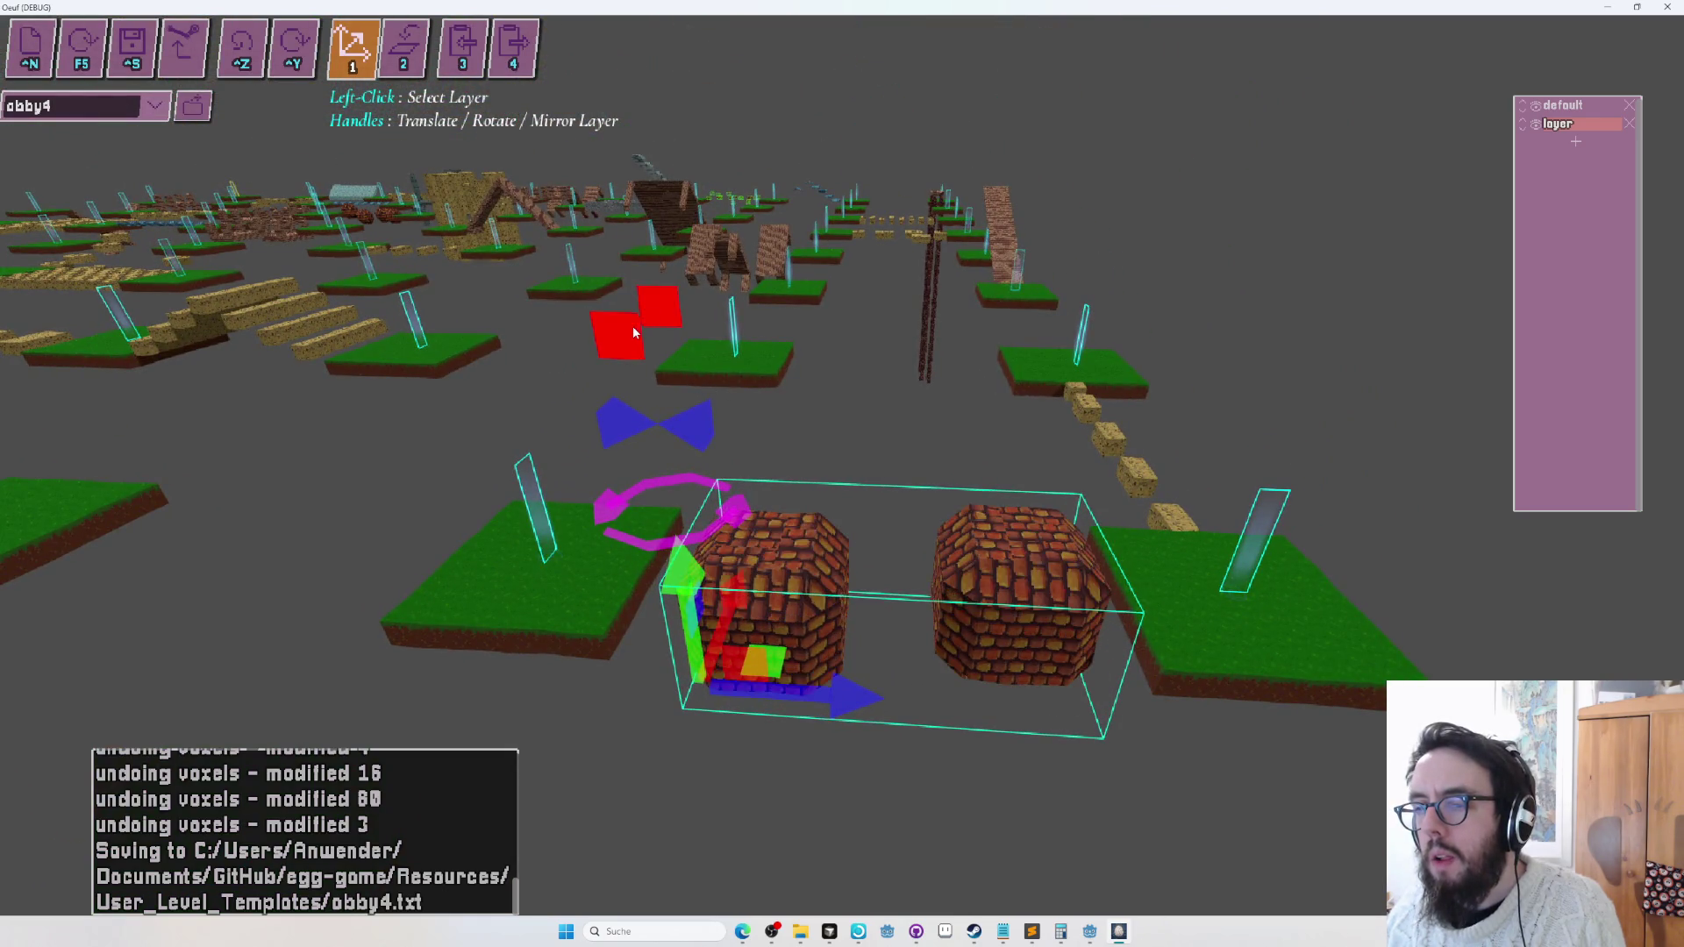
drag(701, 458, 847, 494)
mouse_move(774, 610)
mouse_down()
mouse_move(842, 465)
mouse_move(883, 612)
mouse_move(857, 639)
mouse_move(816, 605)
mouse_move(846, 421)
mouse_up()
key(ctrl+z)
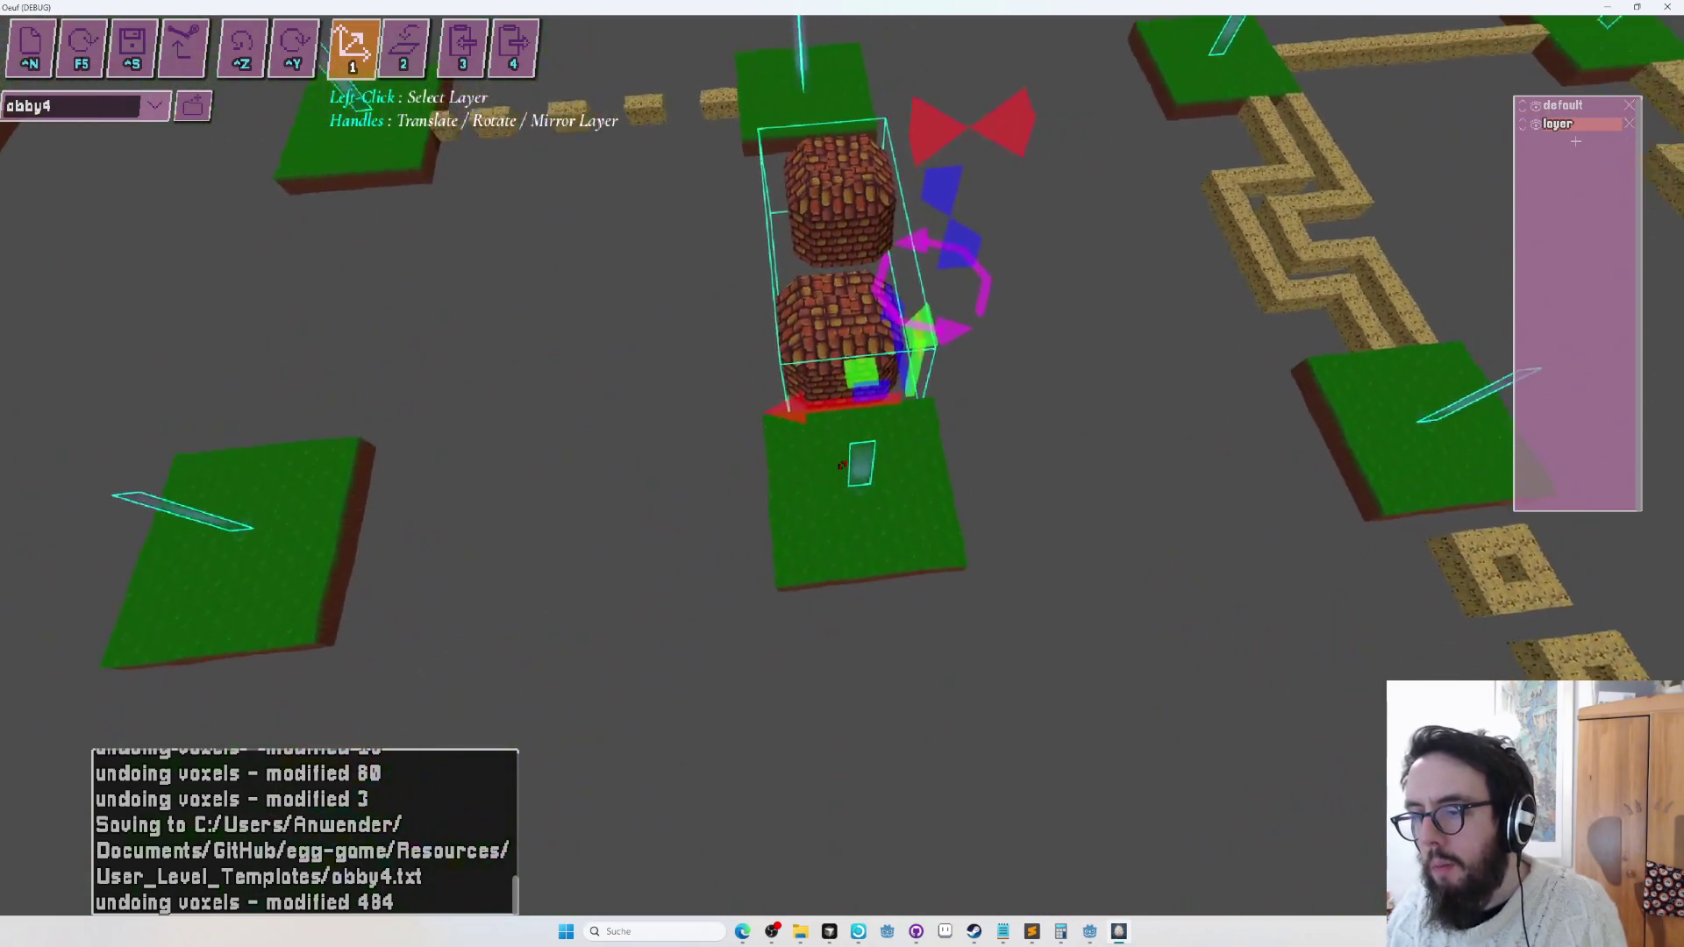
key(F5)
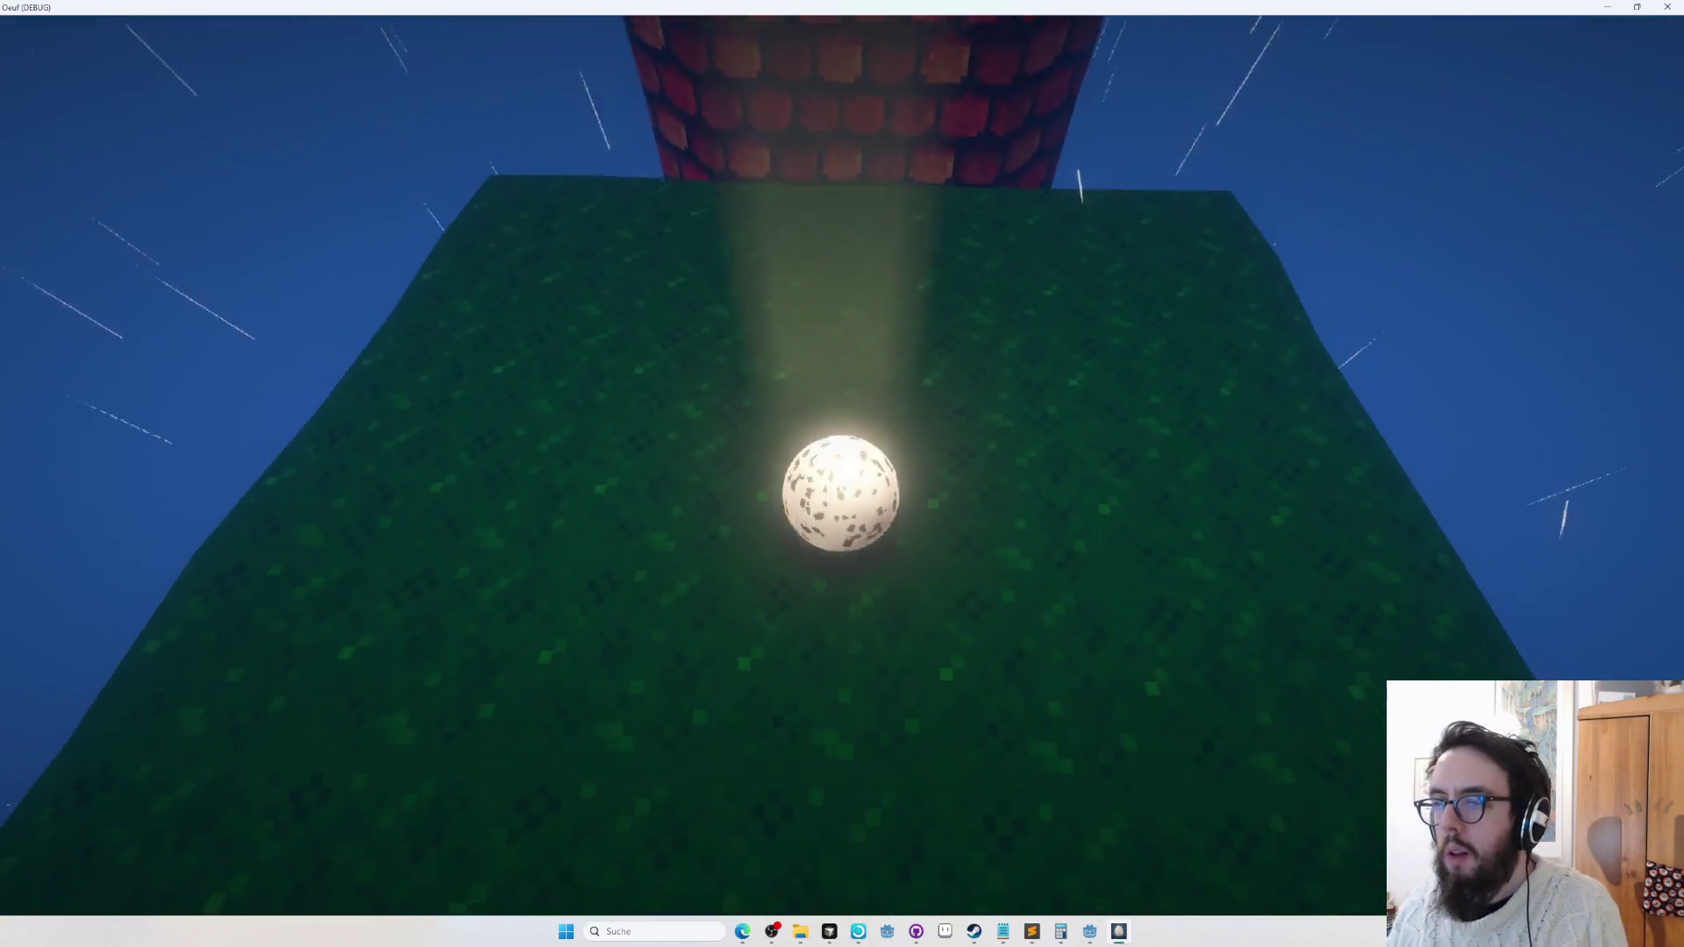
Exit play mode and relaunch the playtest.
key(Escape)
drag(842, 465, 842, 465)
key(F5)
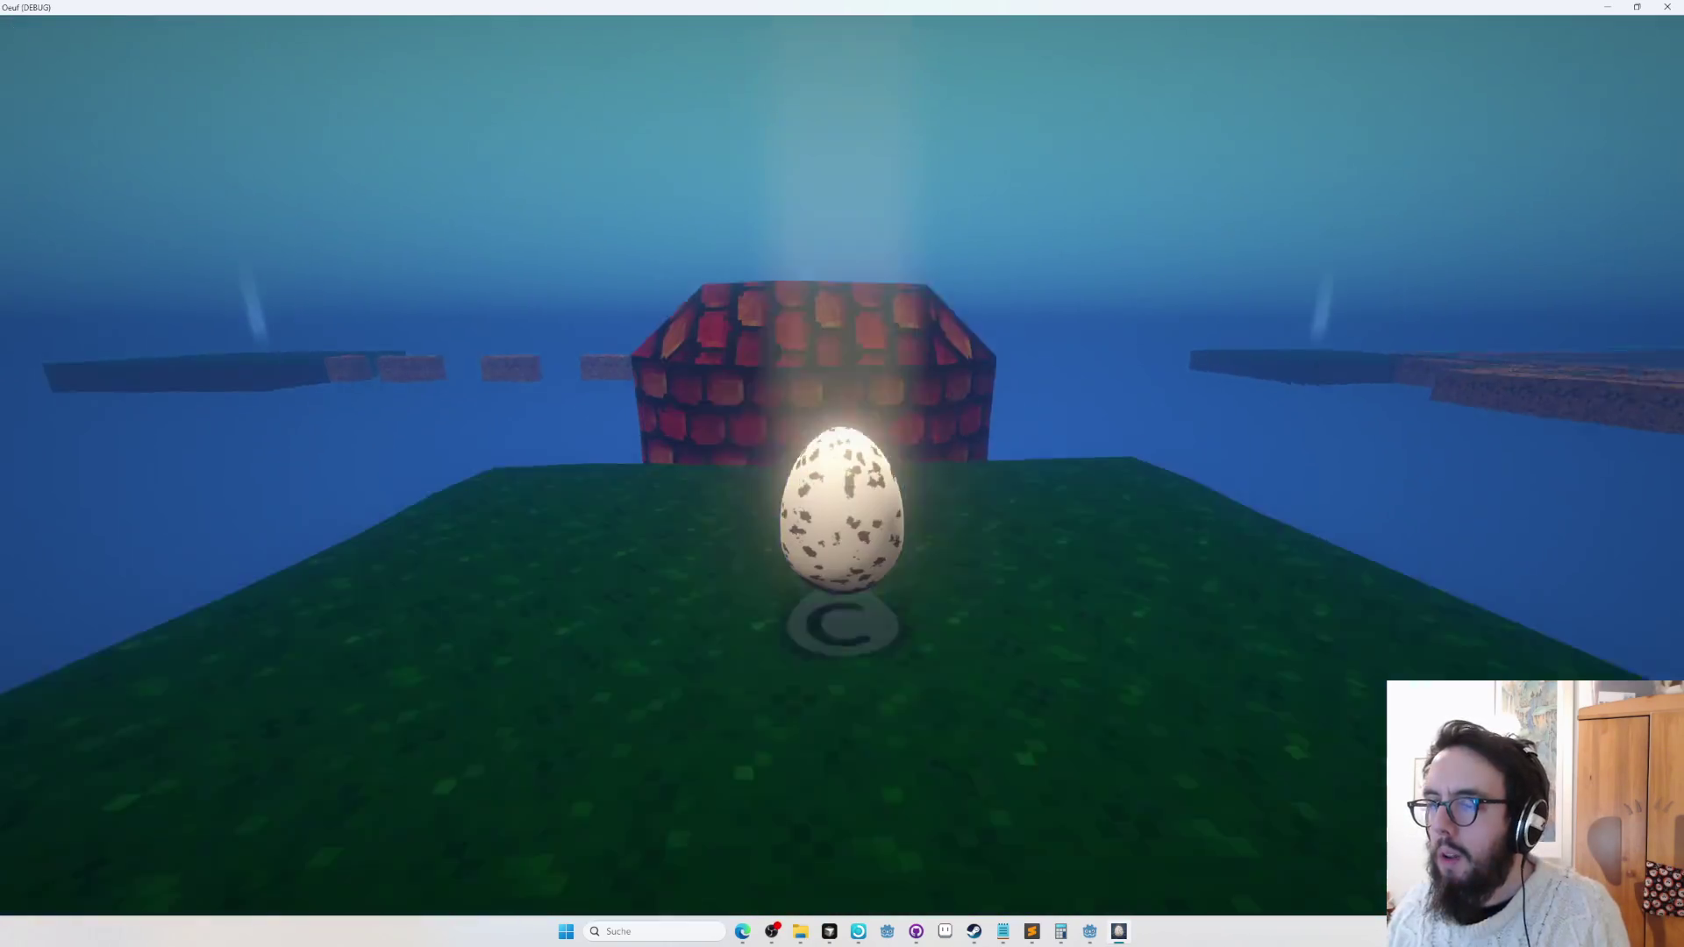
Roll the egg up over the brick blocks onto the next green platform, then return to the editor.
key(a)
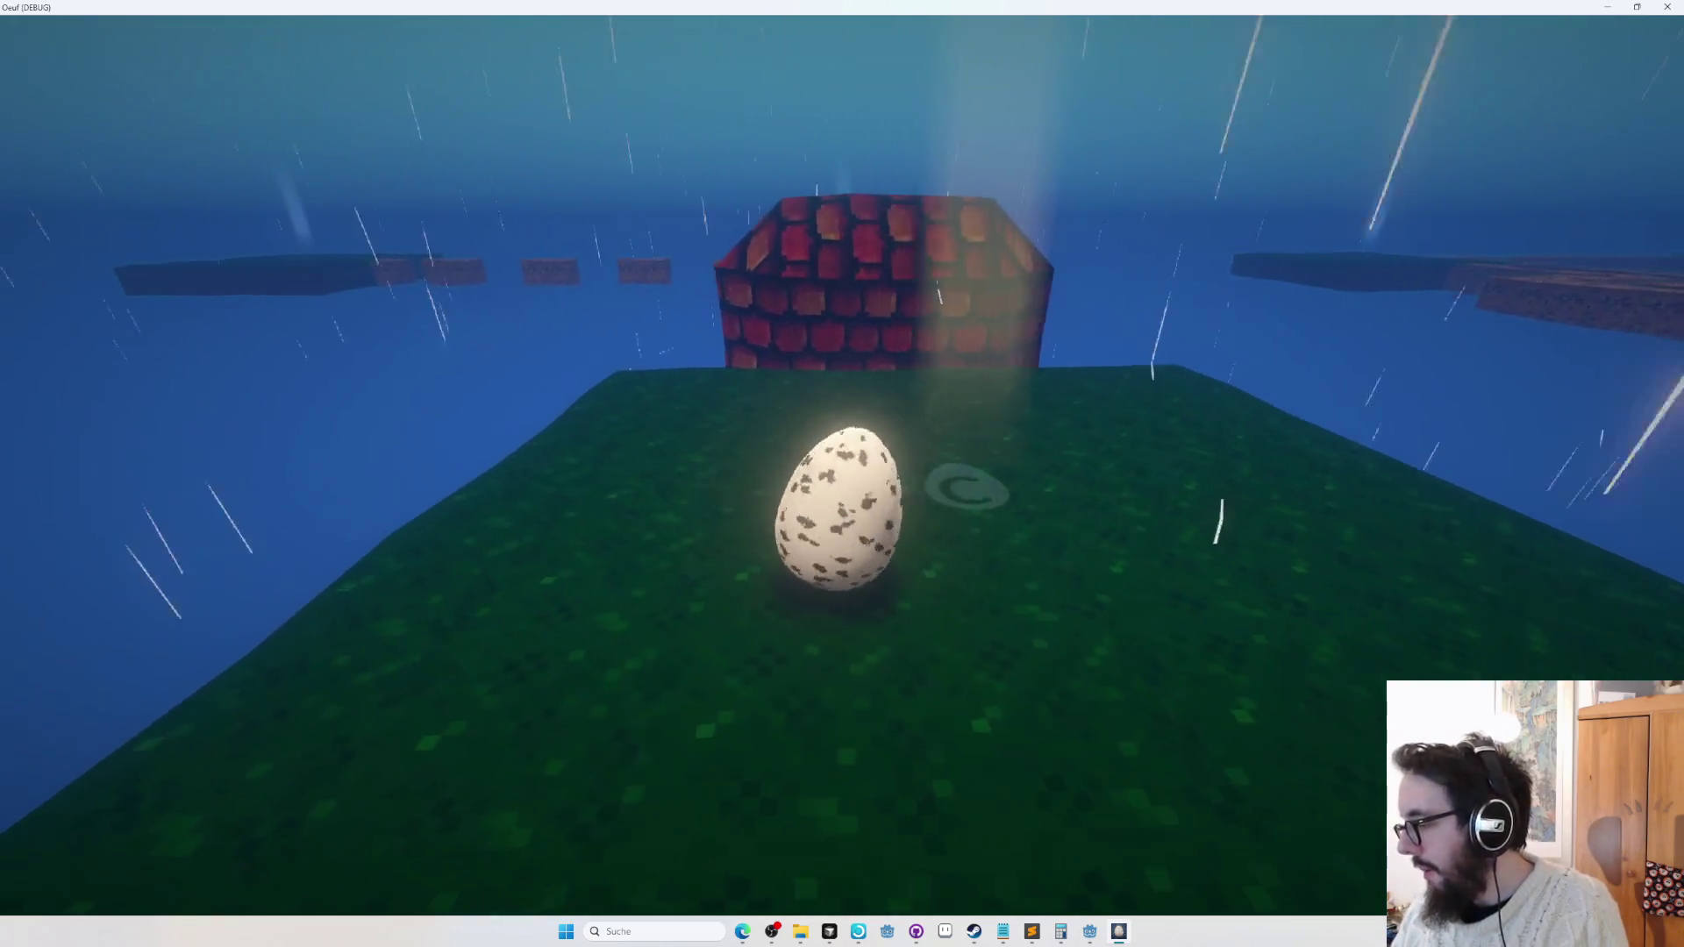
key(w)
key(space)
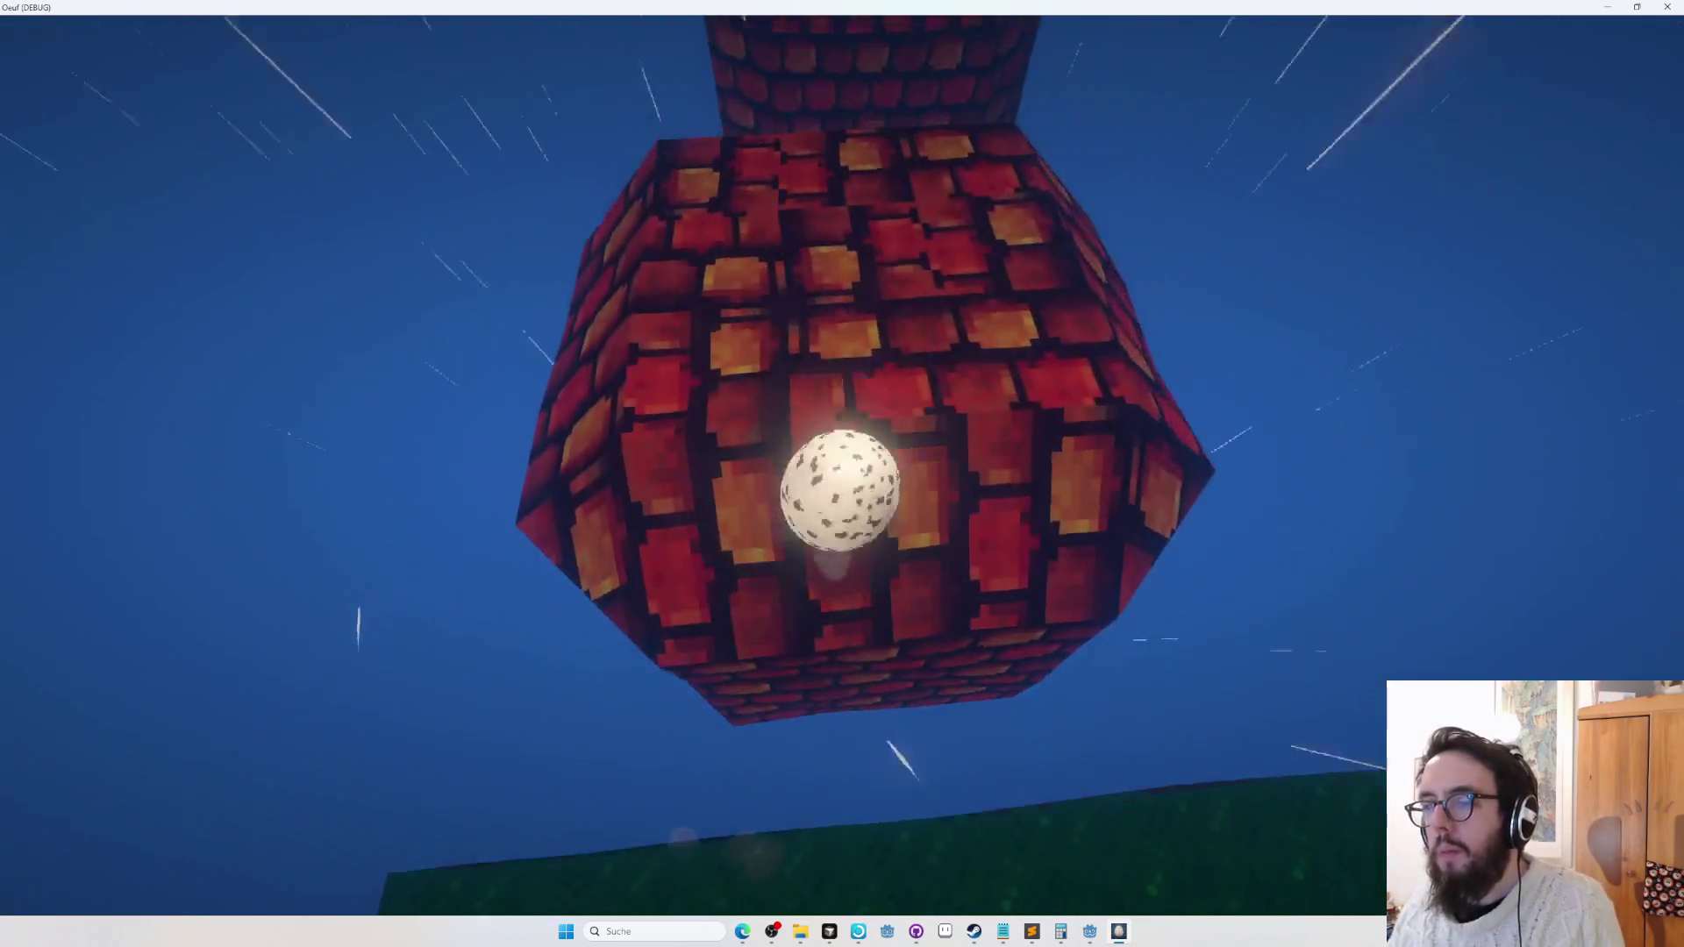
key(space)
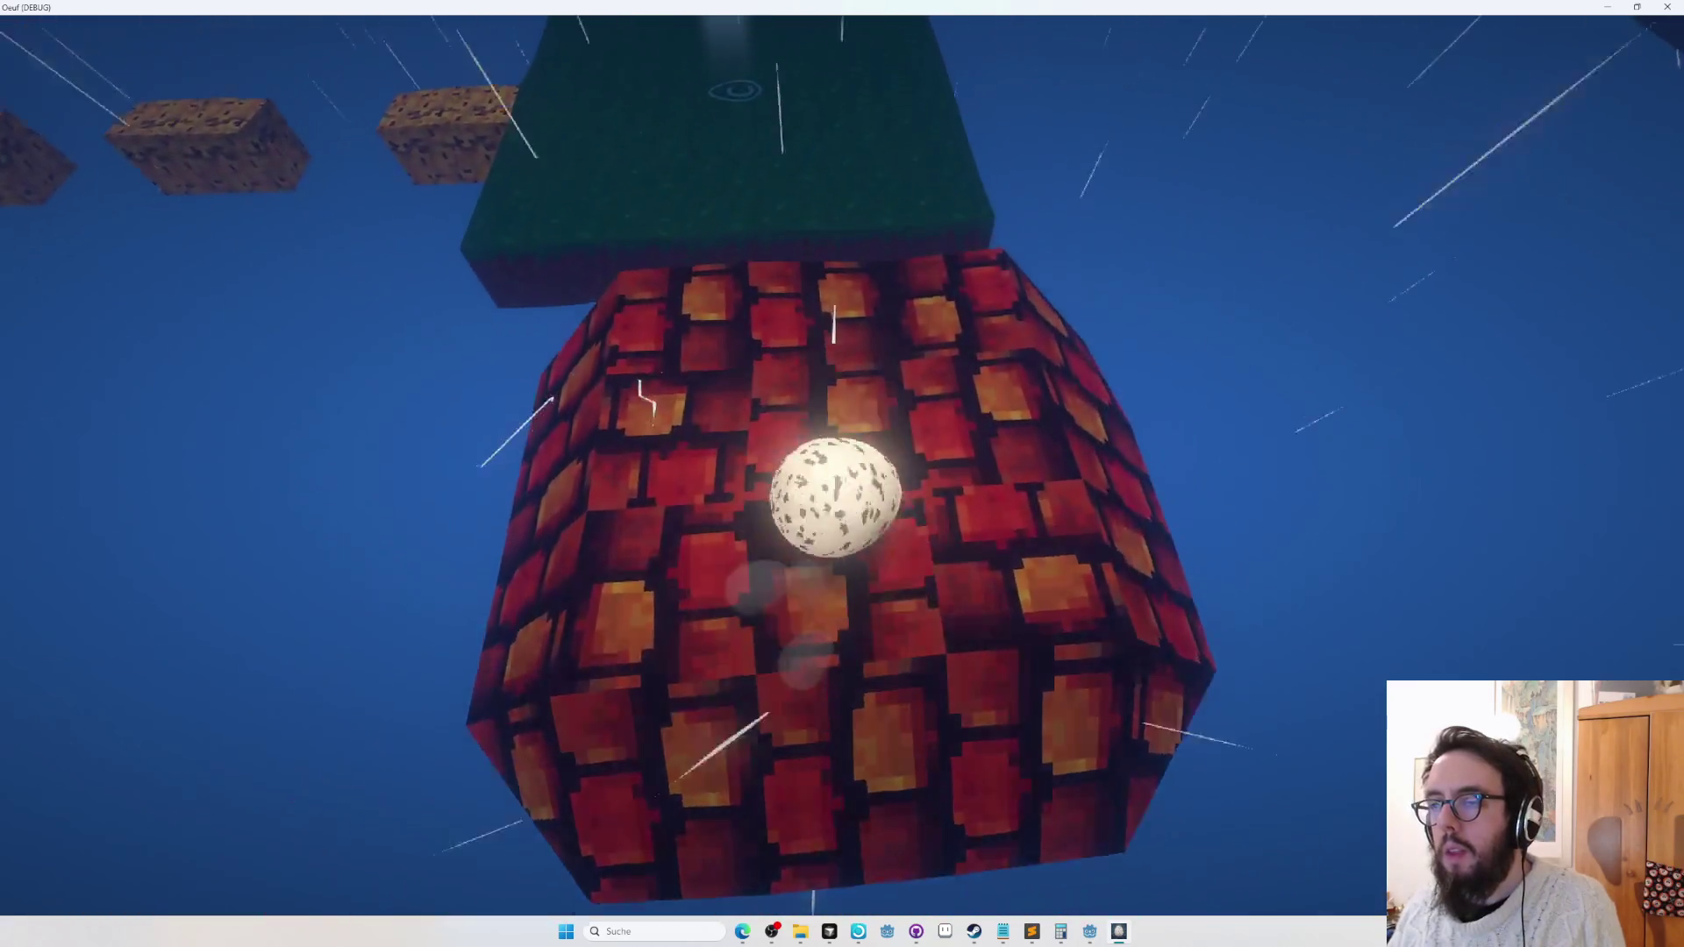
key(w)
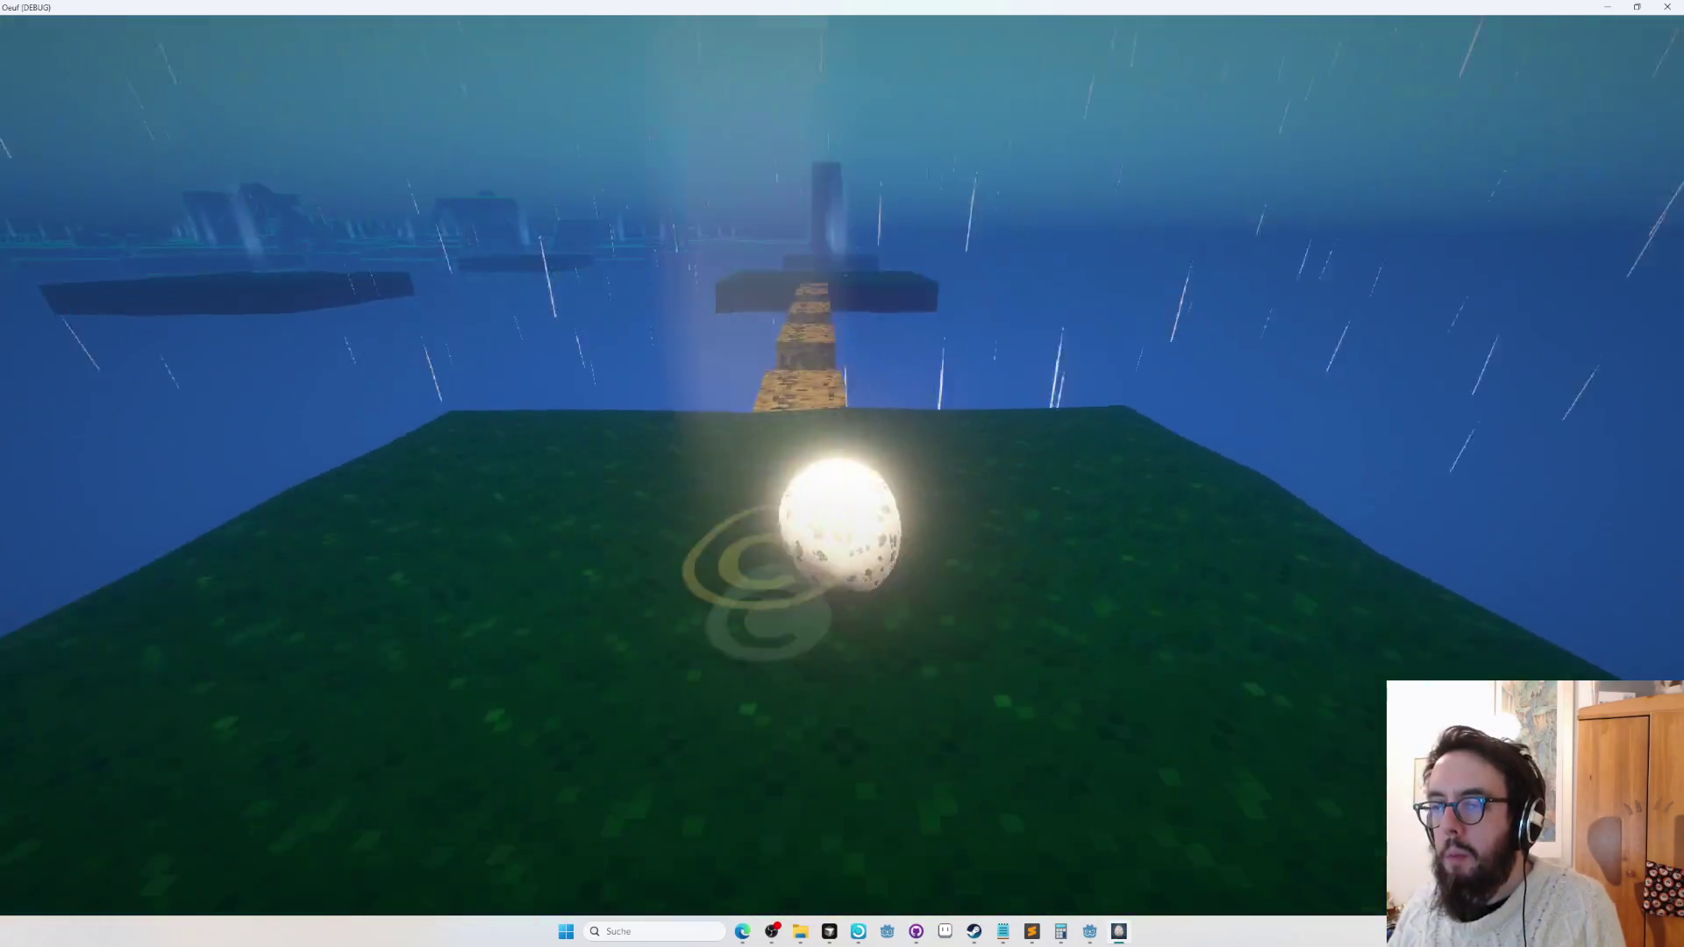
key(w)
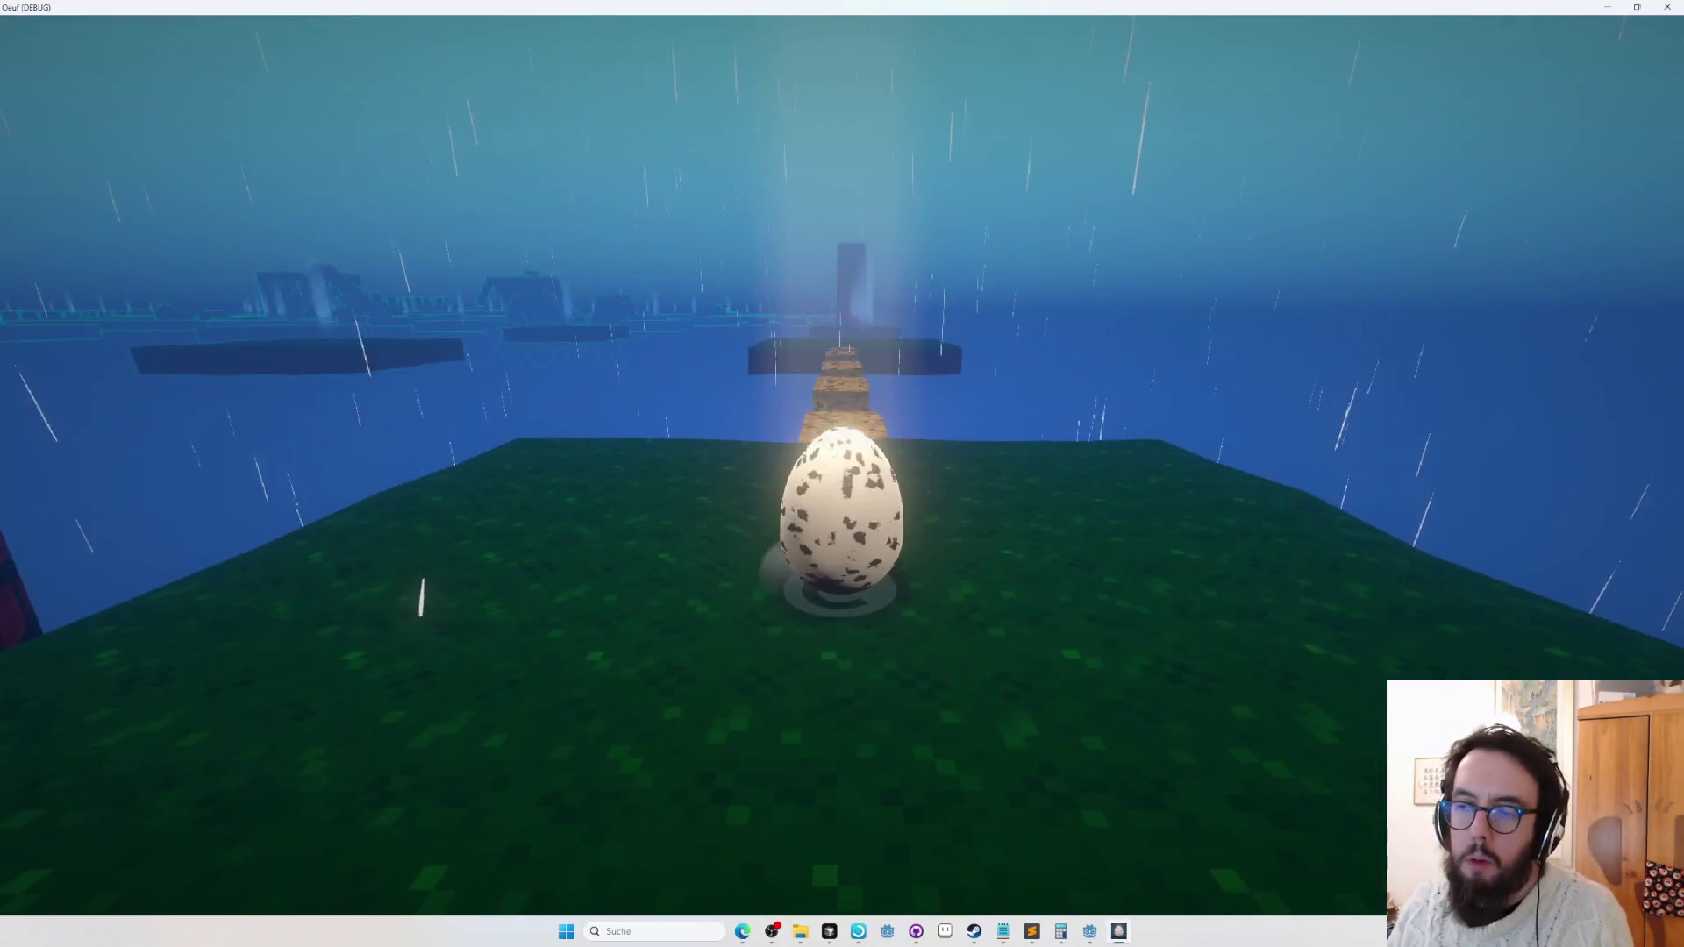
key(Tab)
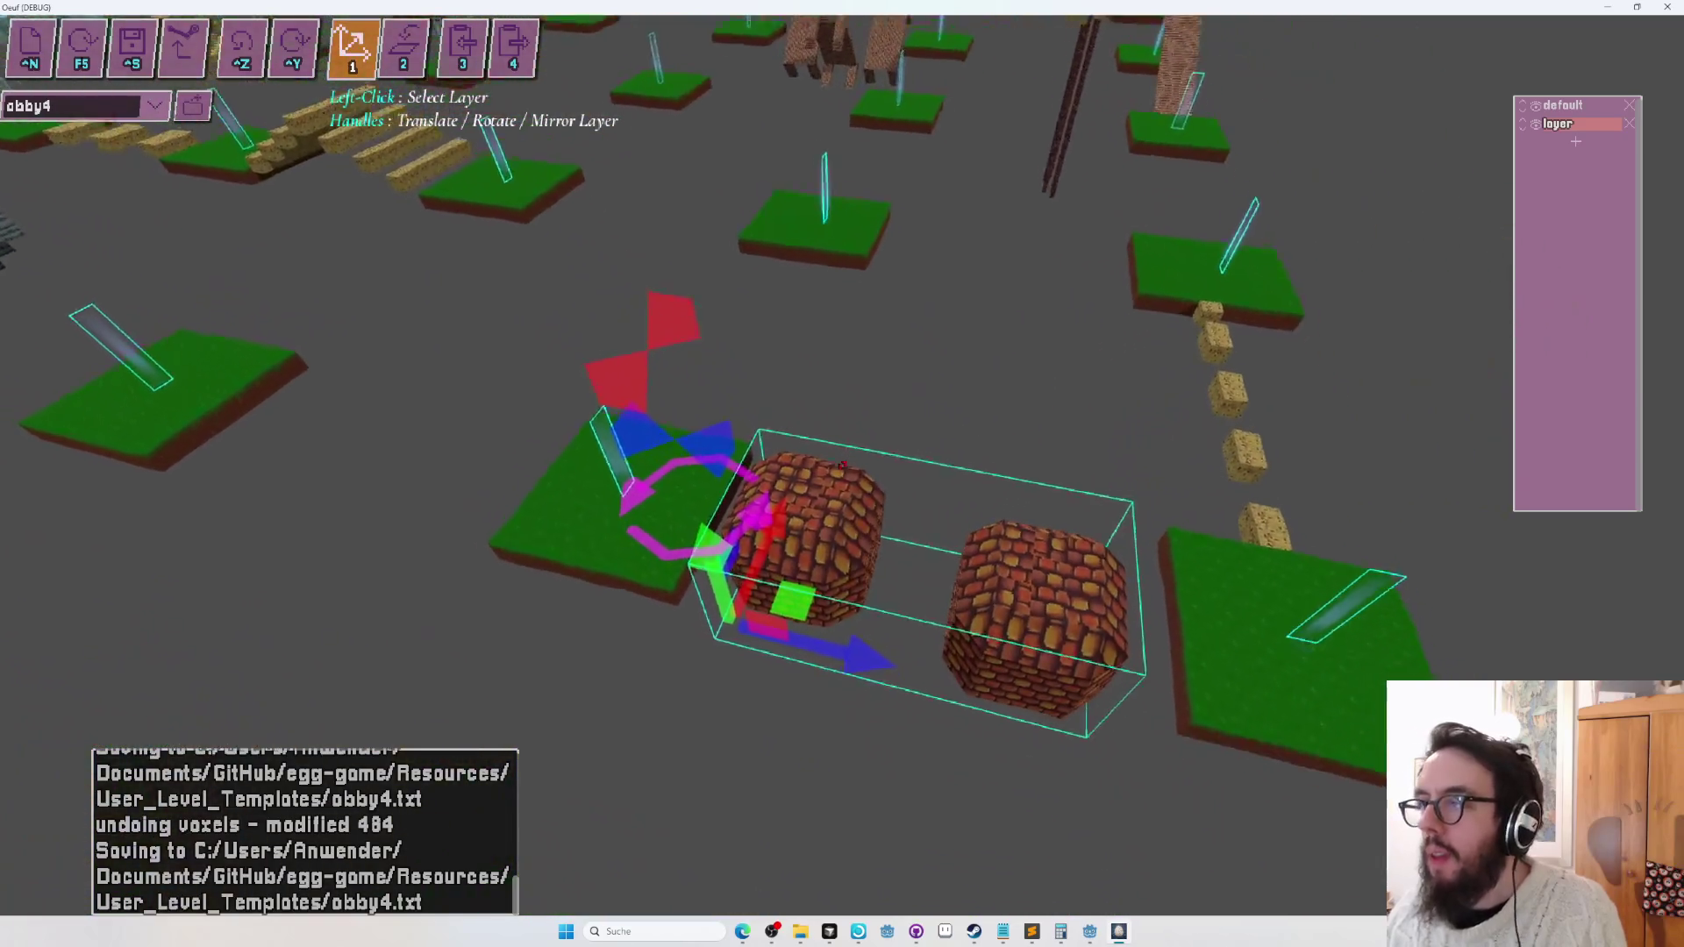
Assign the brick spheres to the default layer and save obby4.
click(1560, 106)
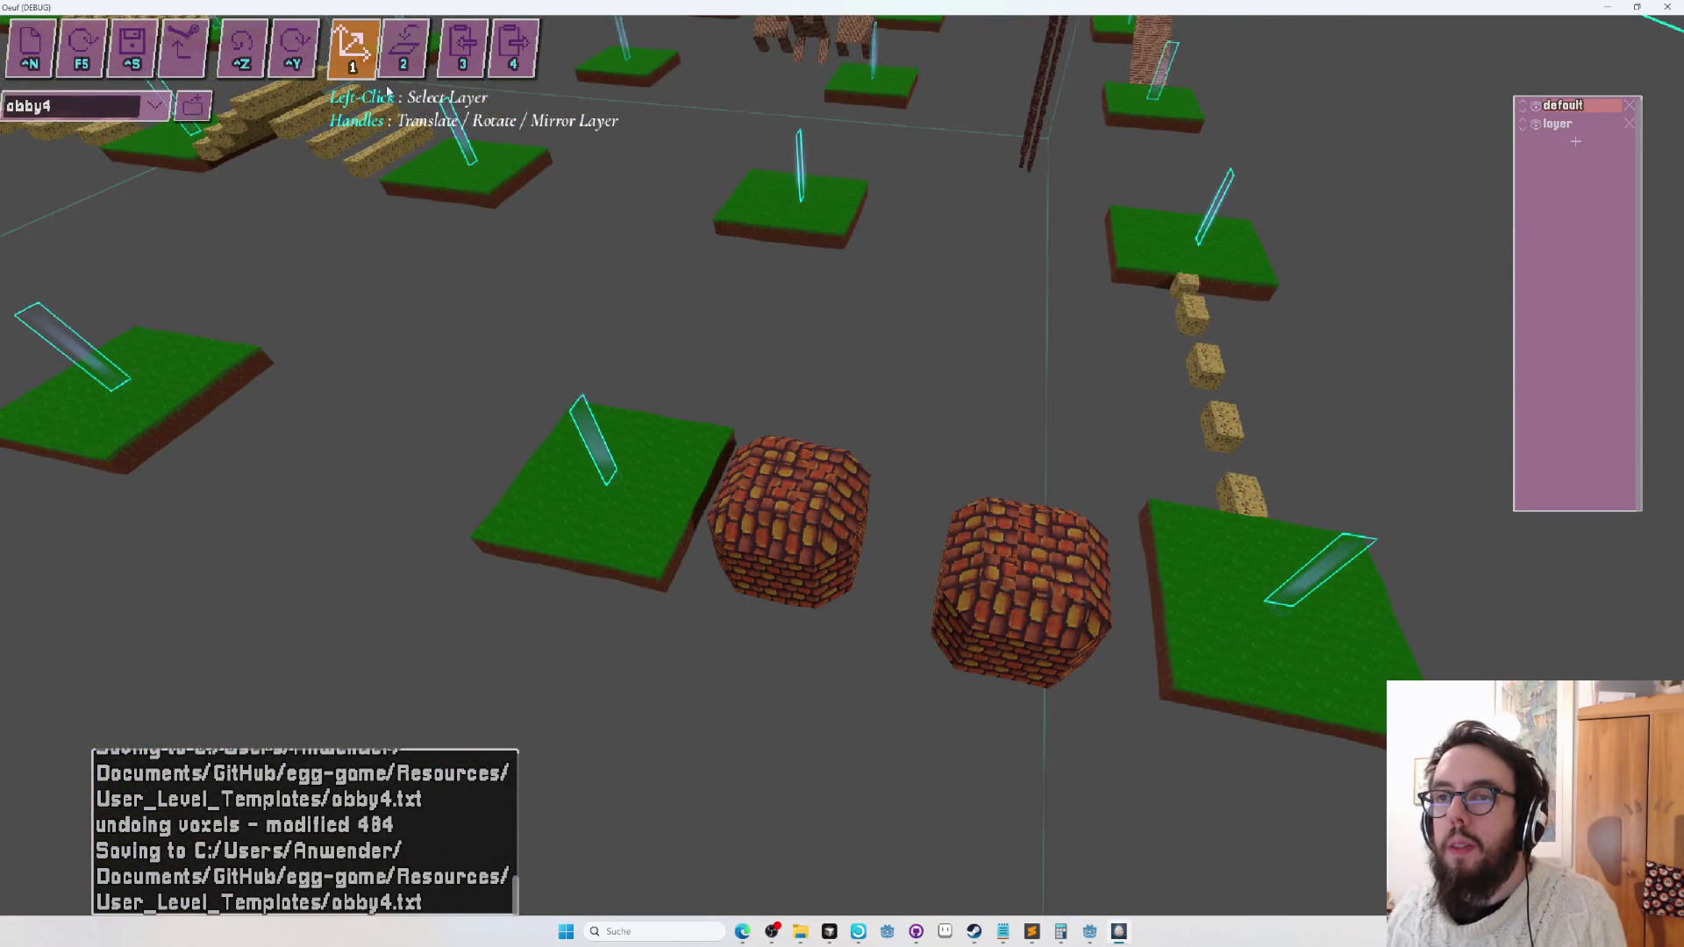
key(2)
mouse_move(674, 430)
mouse_down()
mouse_move(1265, 695)
mouse_move(1315, 614)
mouse_move(1180, 501)
mouse_up()
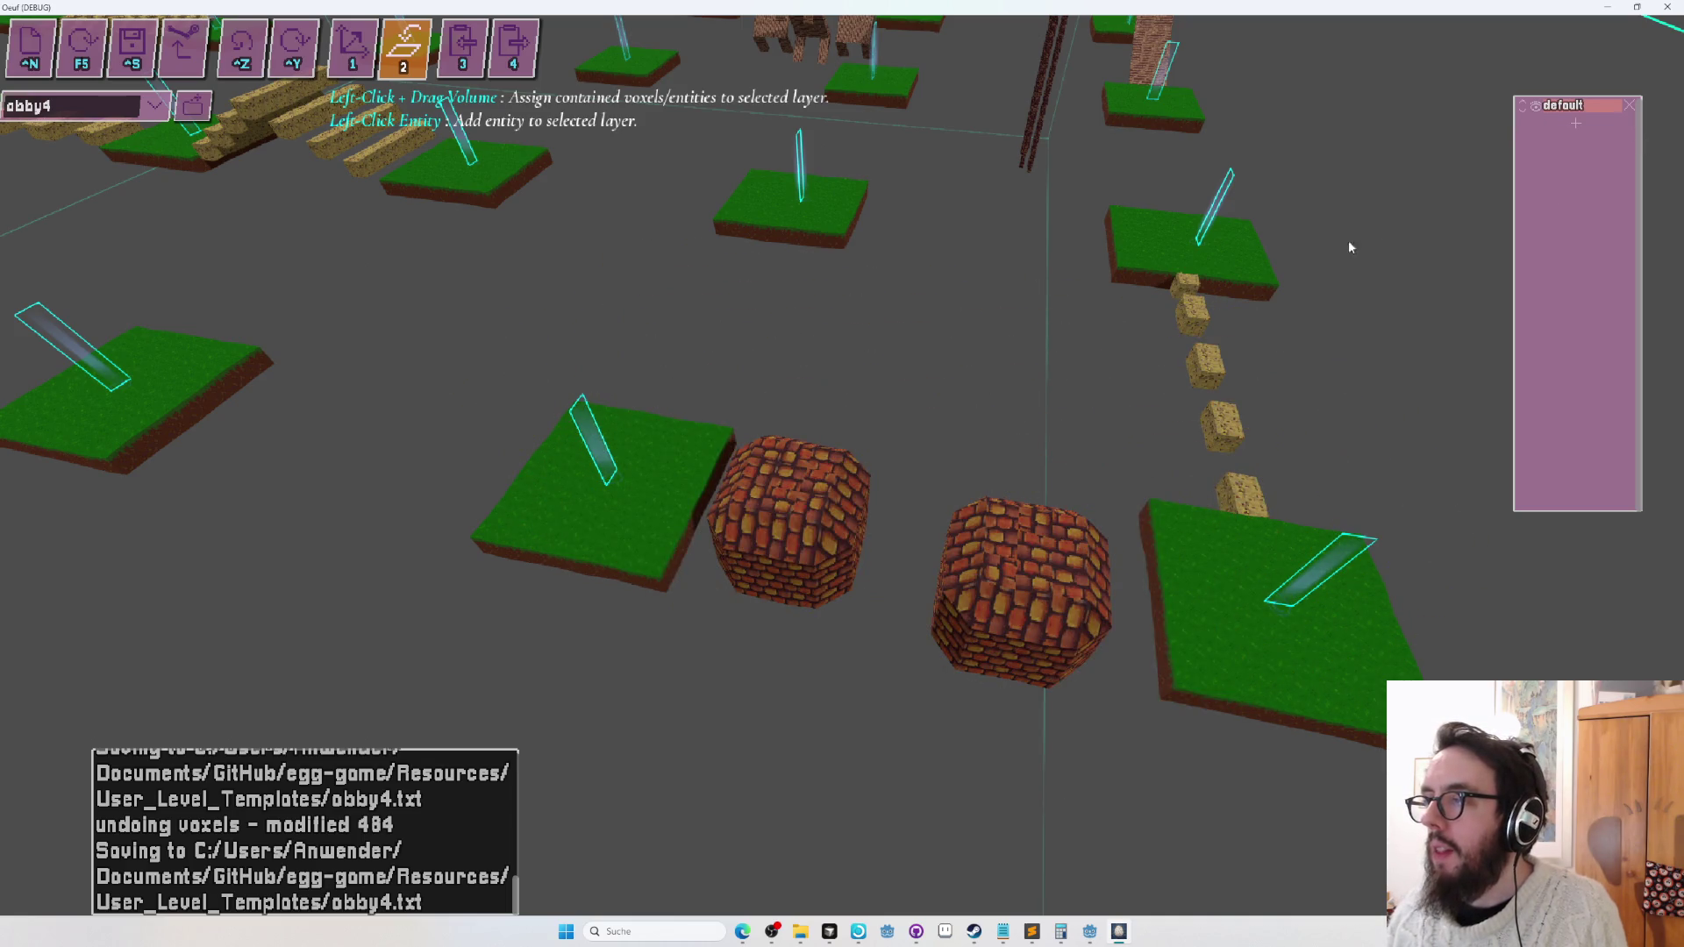
key(ctrl+s)
Pull the camera back for an overview of the whole level, then bring OBS Studio to the front.
scroll(1401, 241, down, 5)
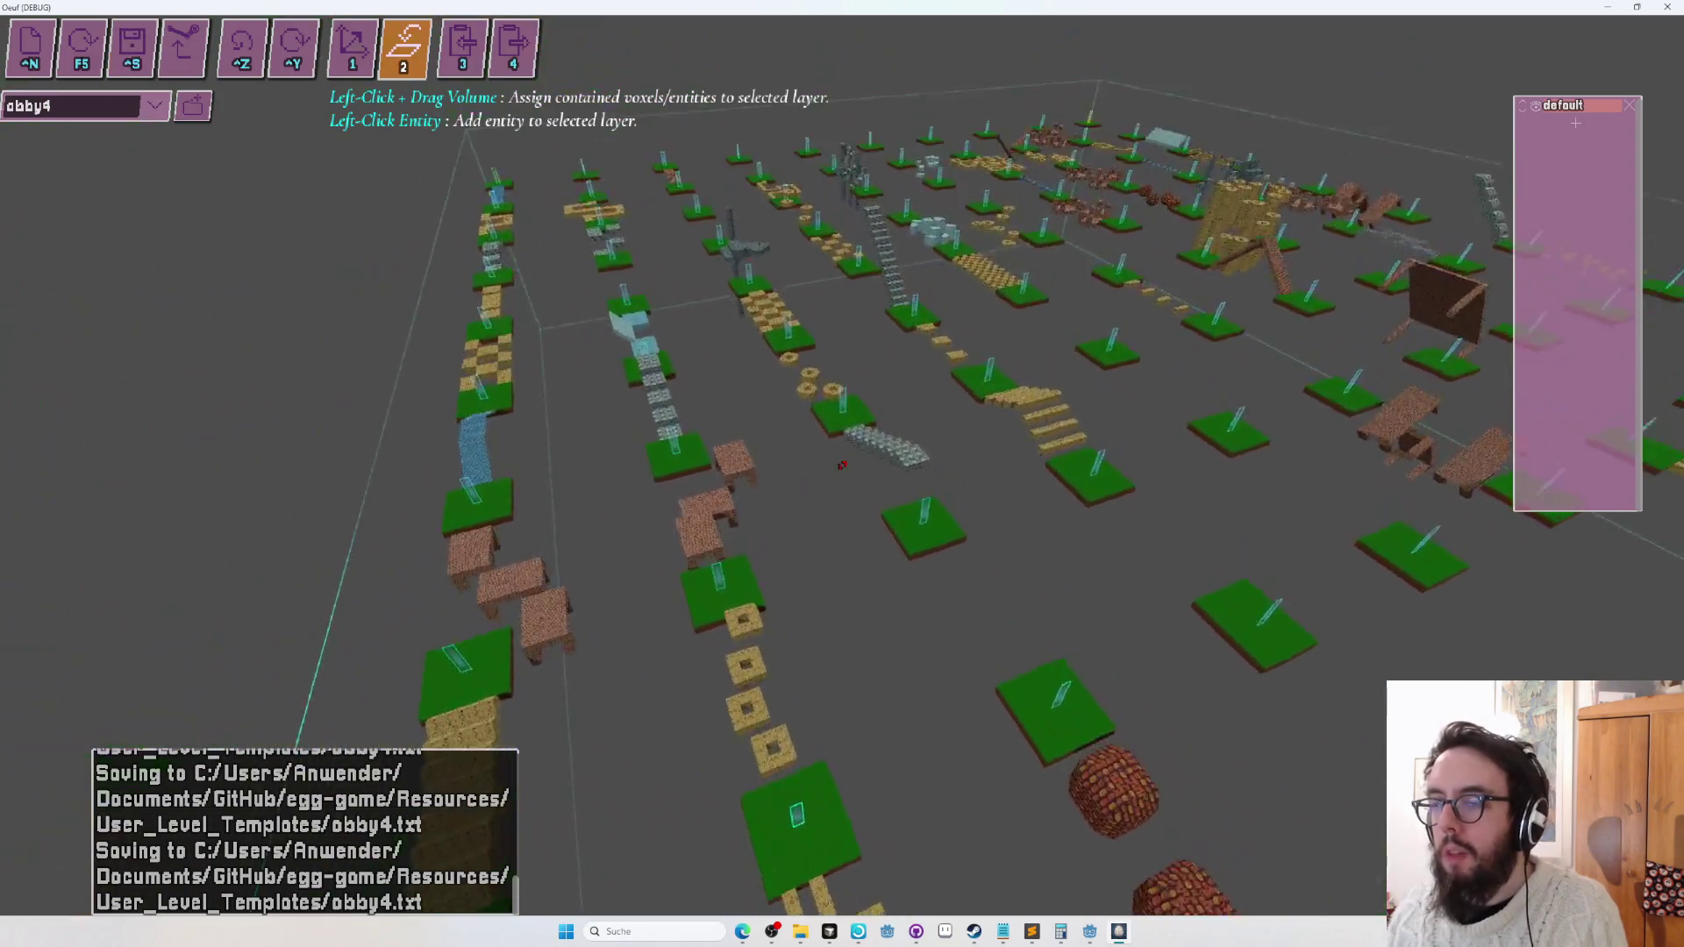
key(w)
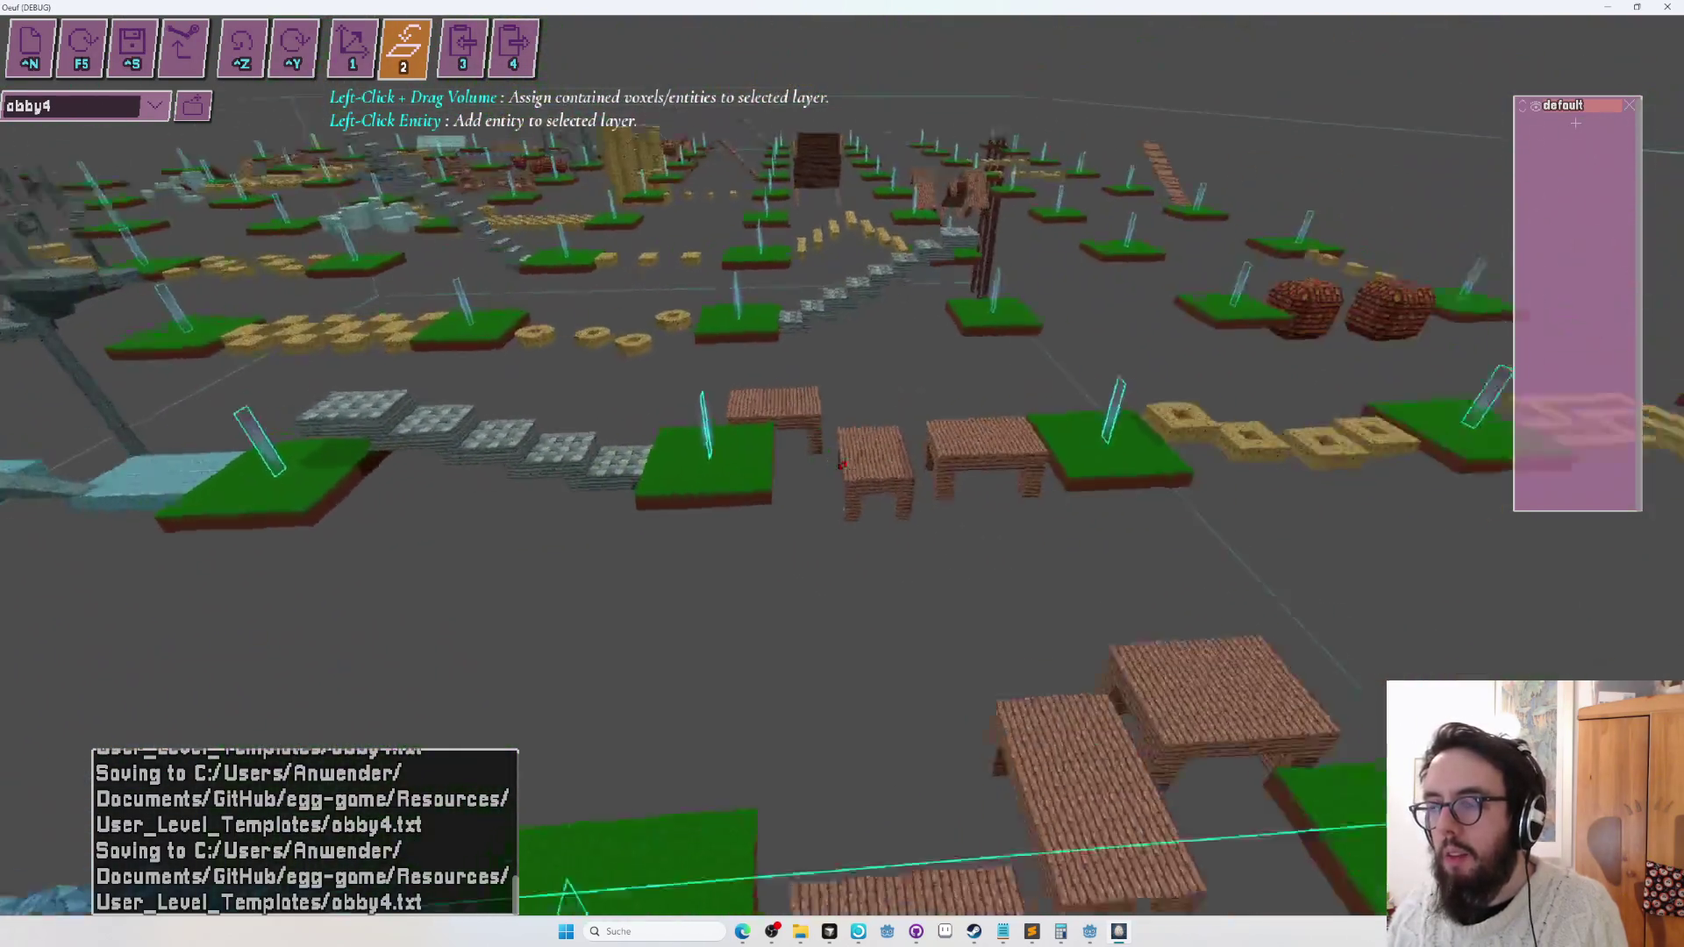
key(s)
key(a)
key(a)
key(s)
key(s)
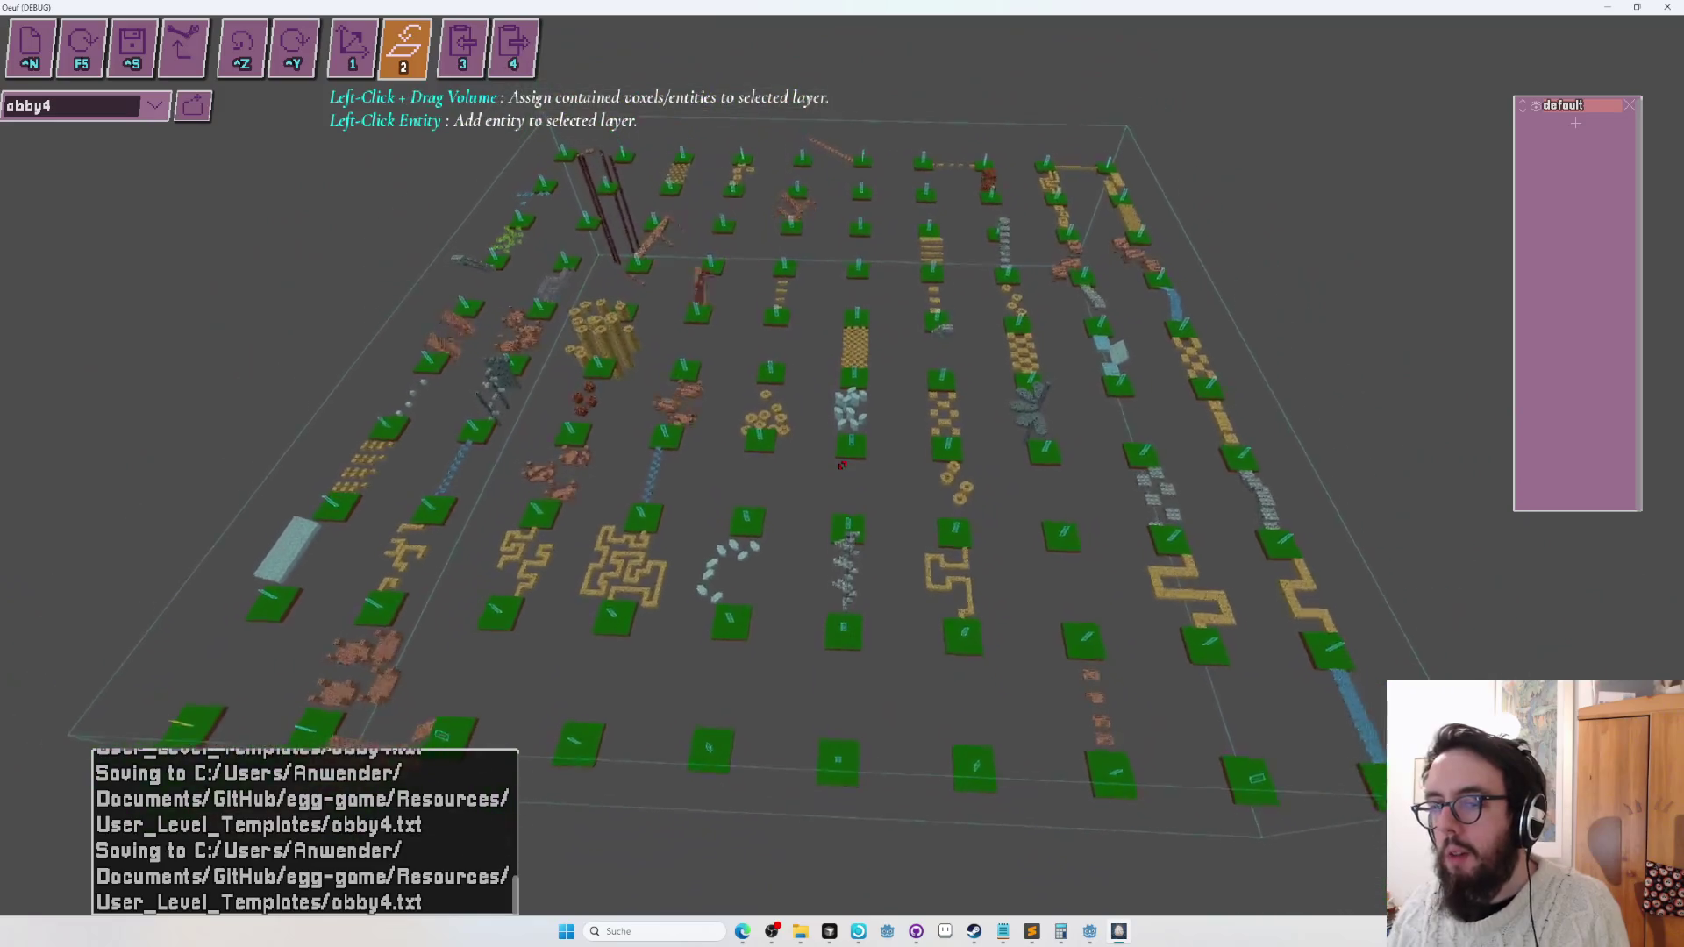
key(a)
key(s)
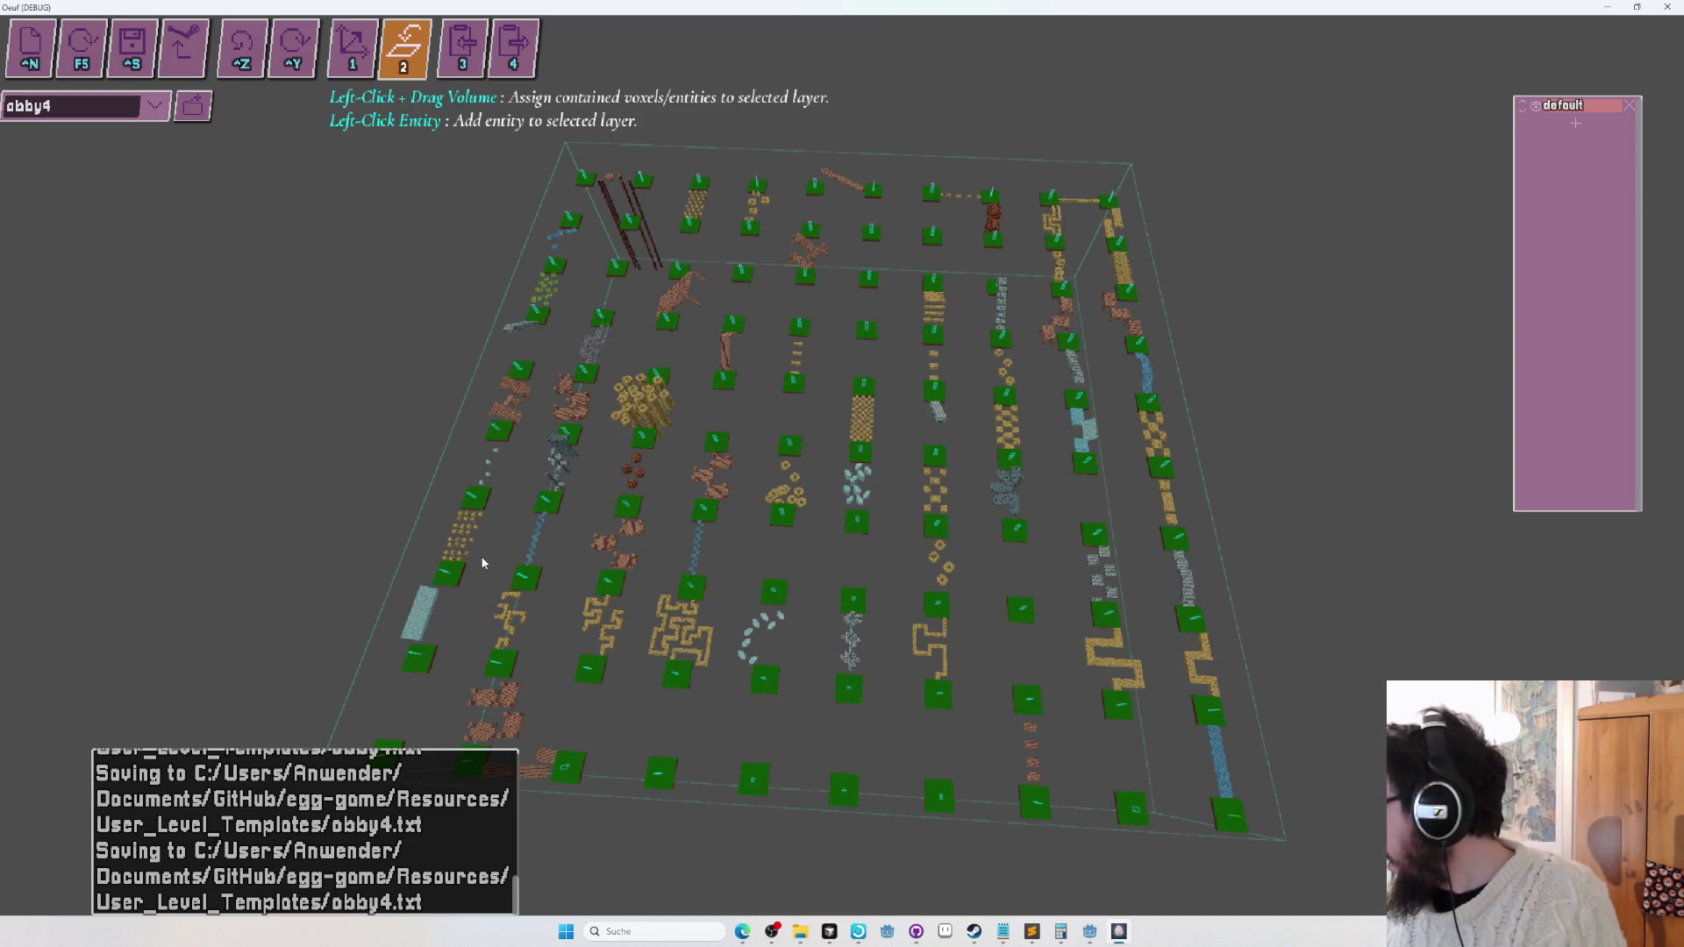
key(alt+Tab)
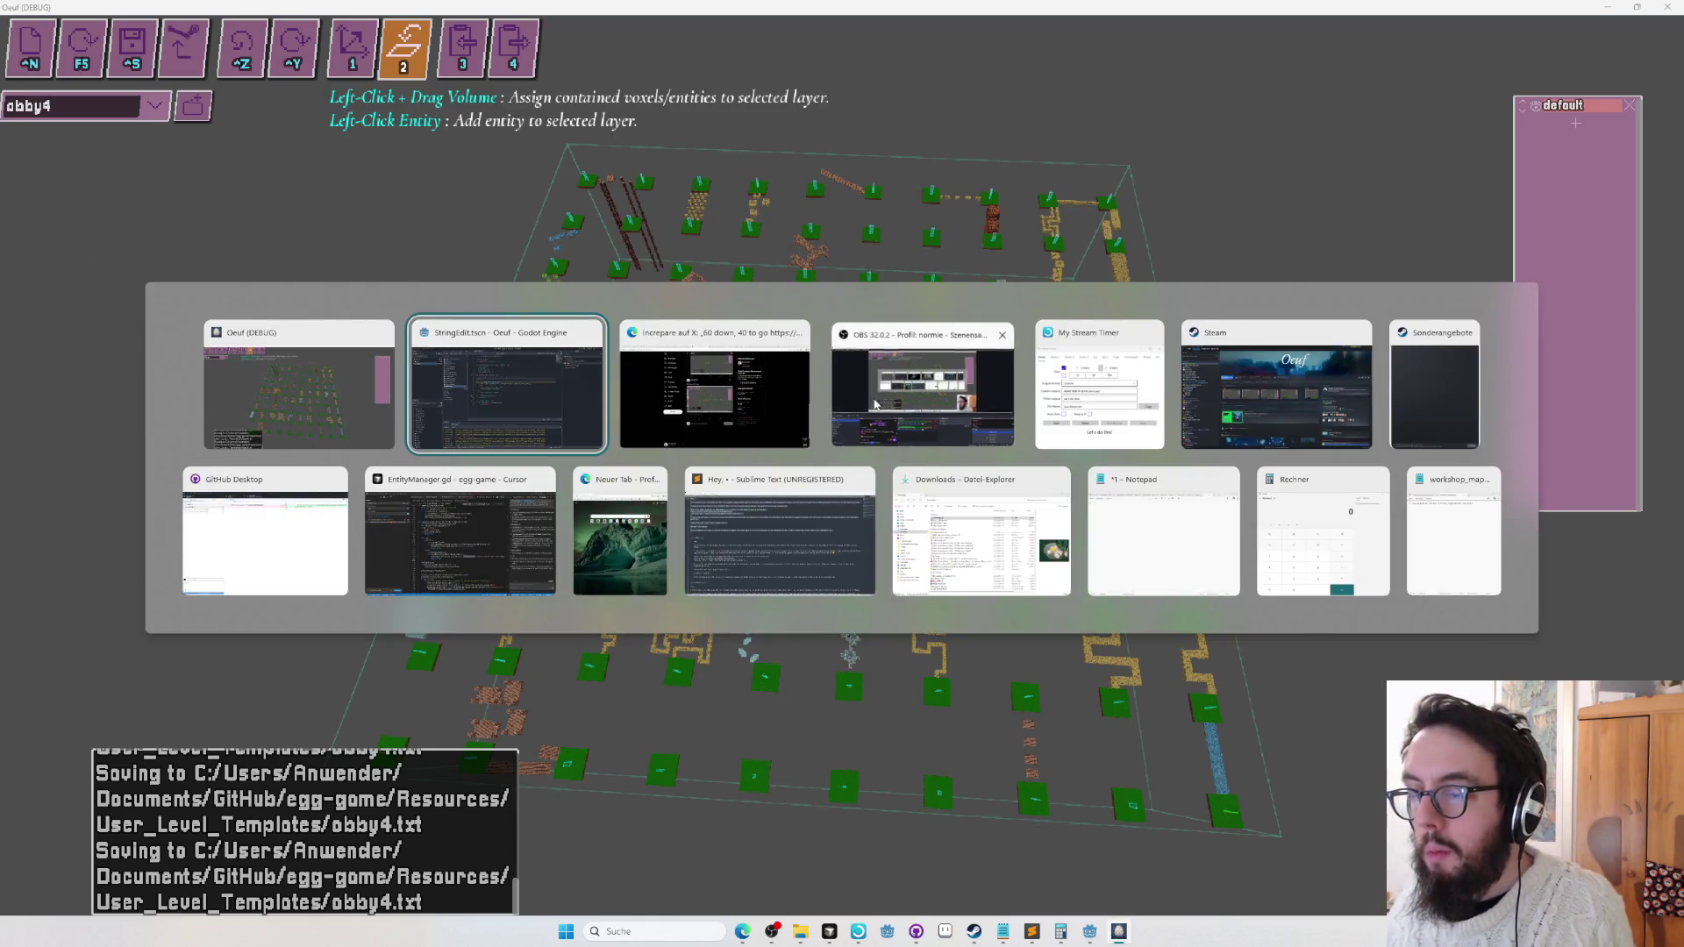
click(921, 386)
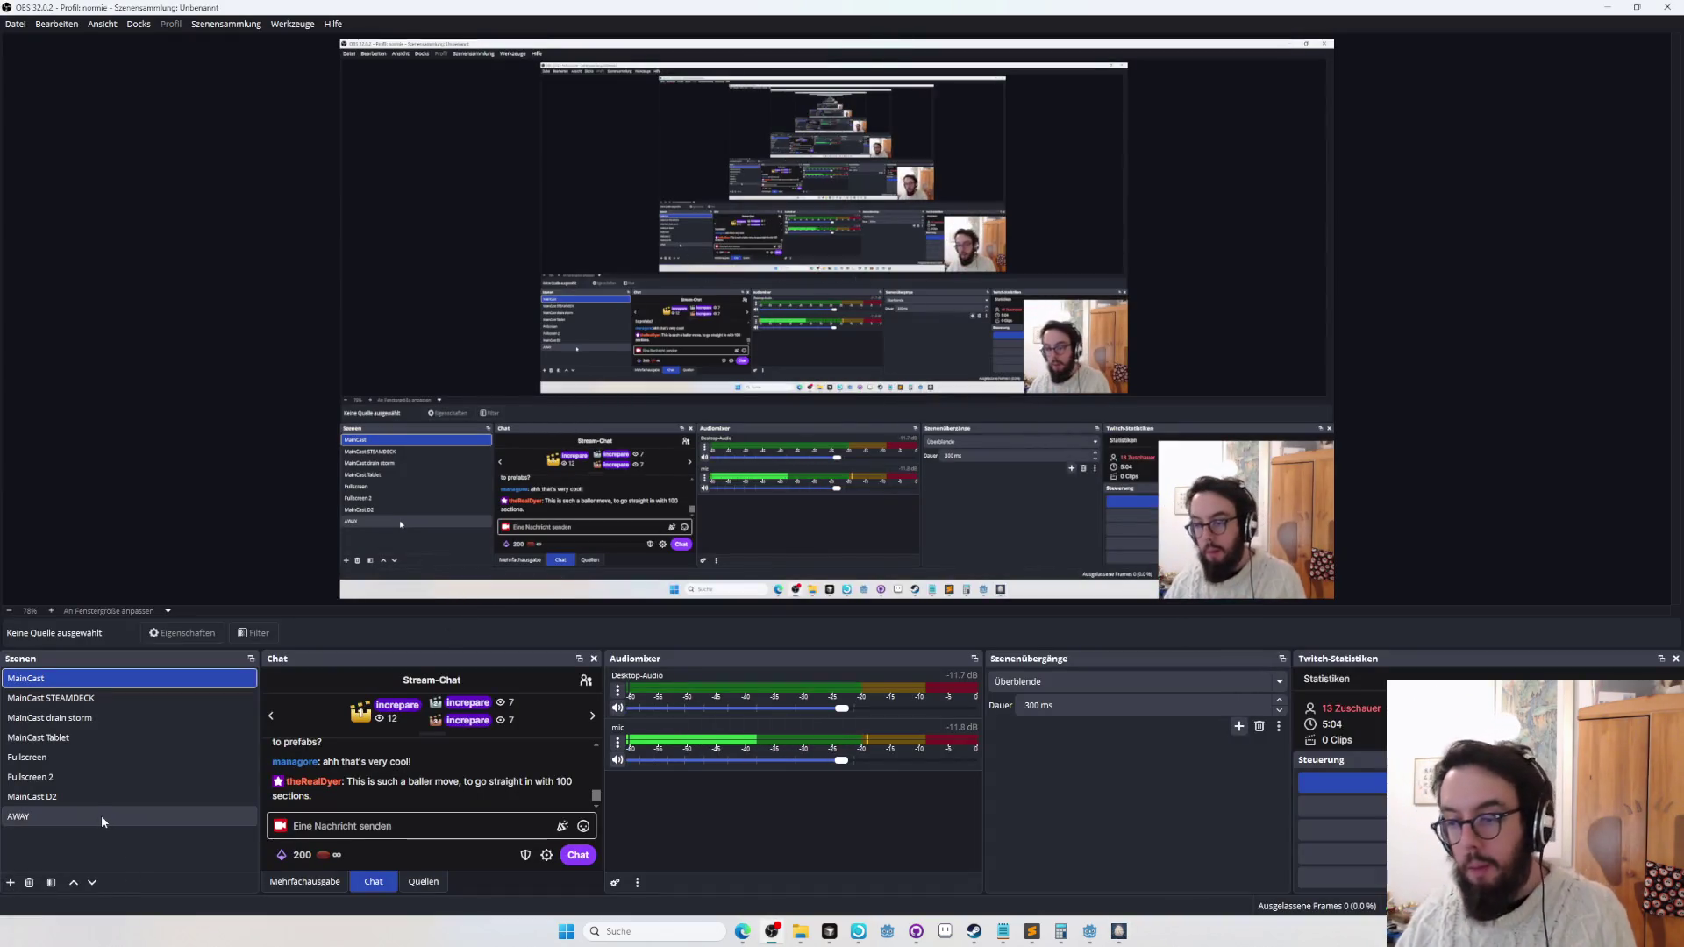
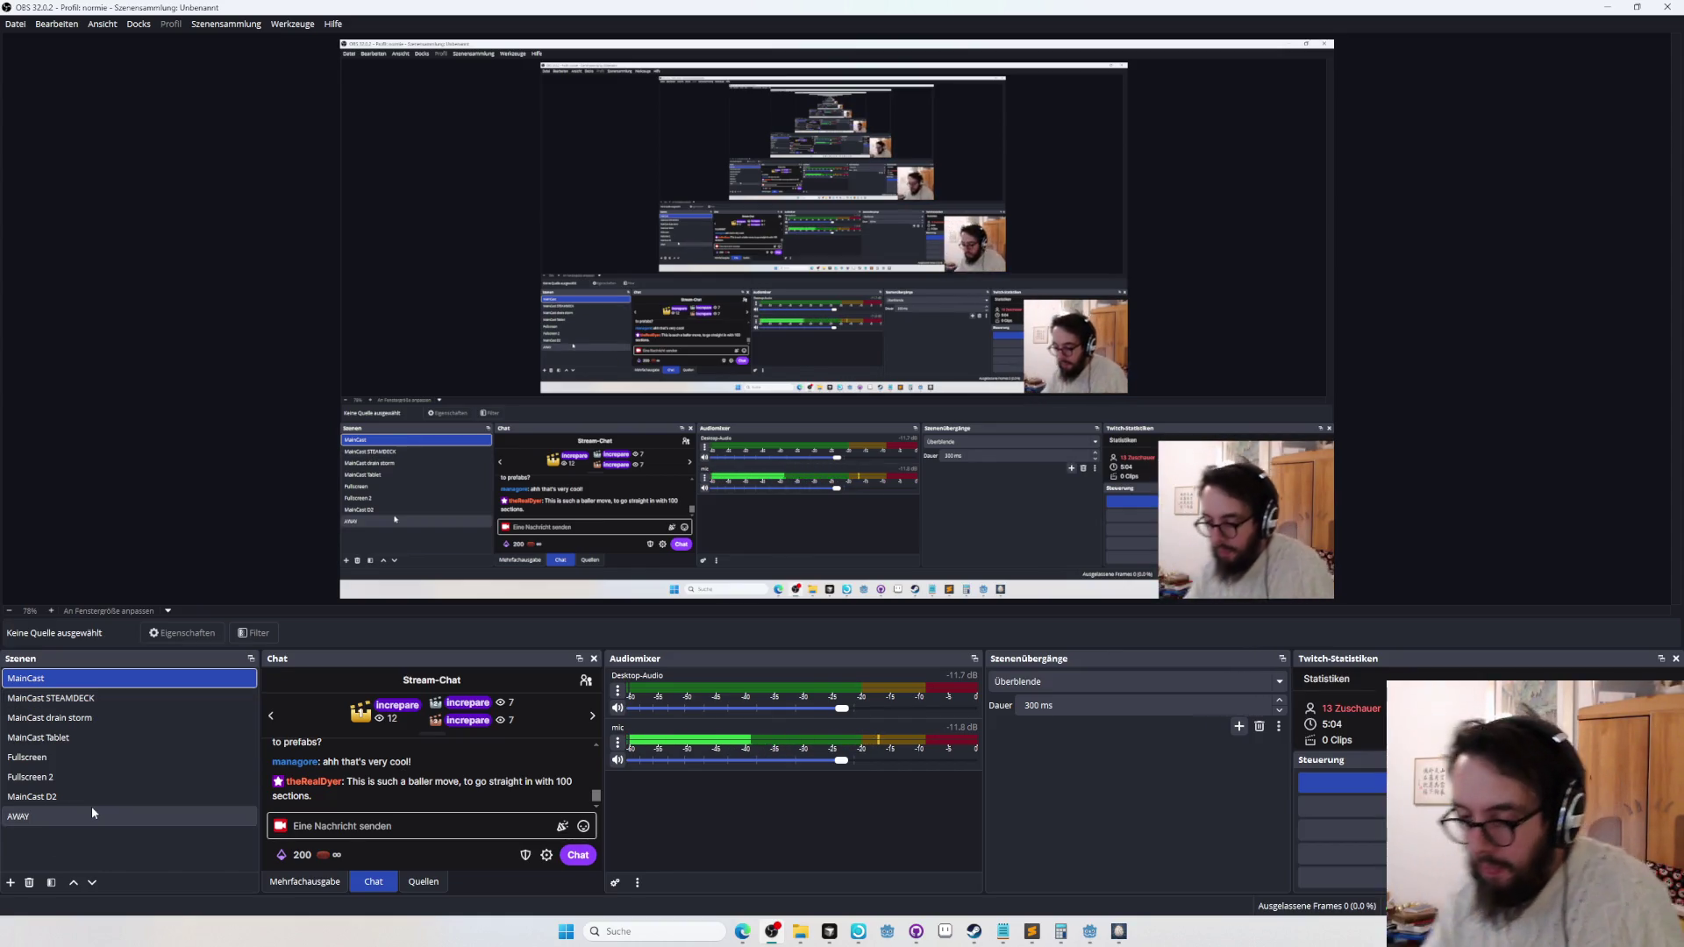
Switch to the browser to check the X post.
key(alt+Tab)
key(Tab)
key(Tab)
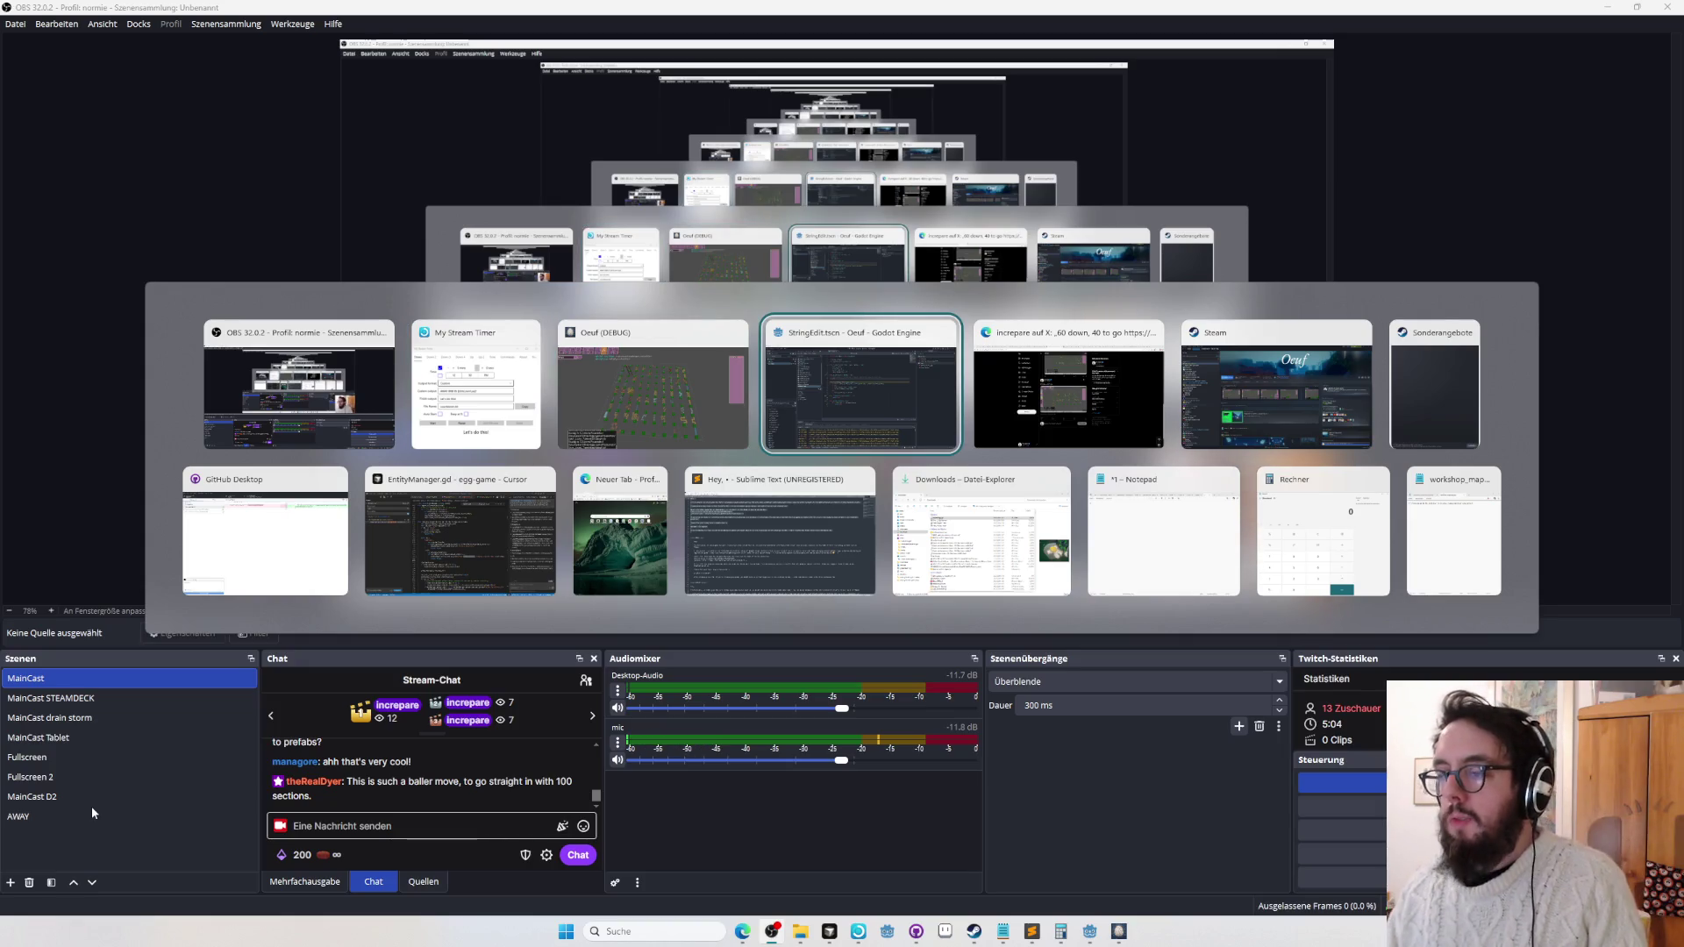
key(Tab)
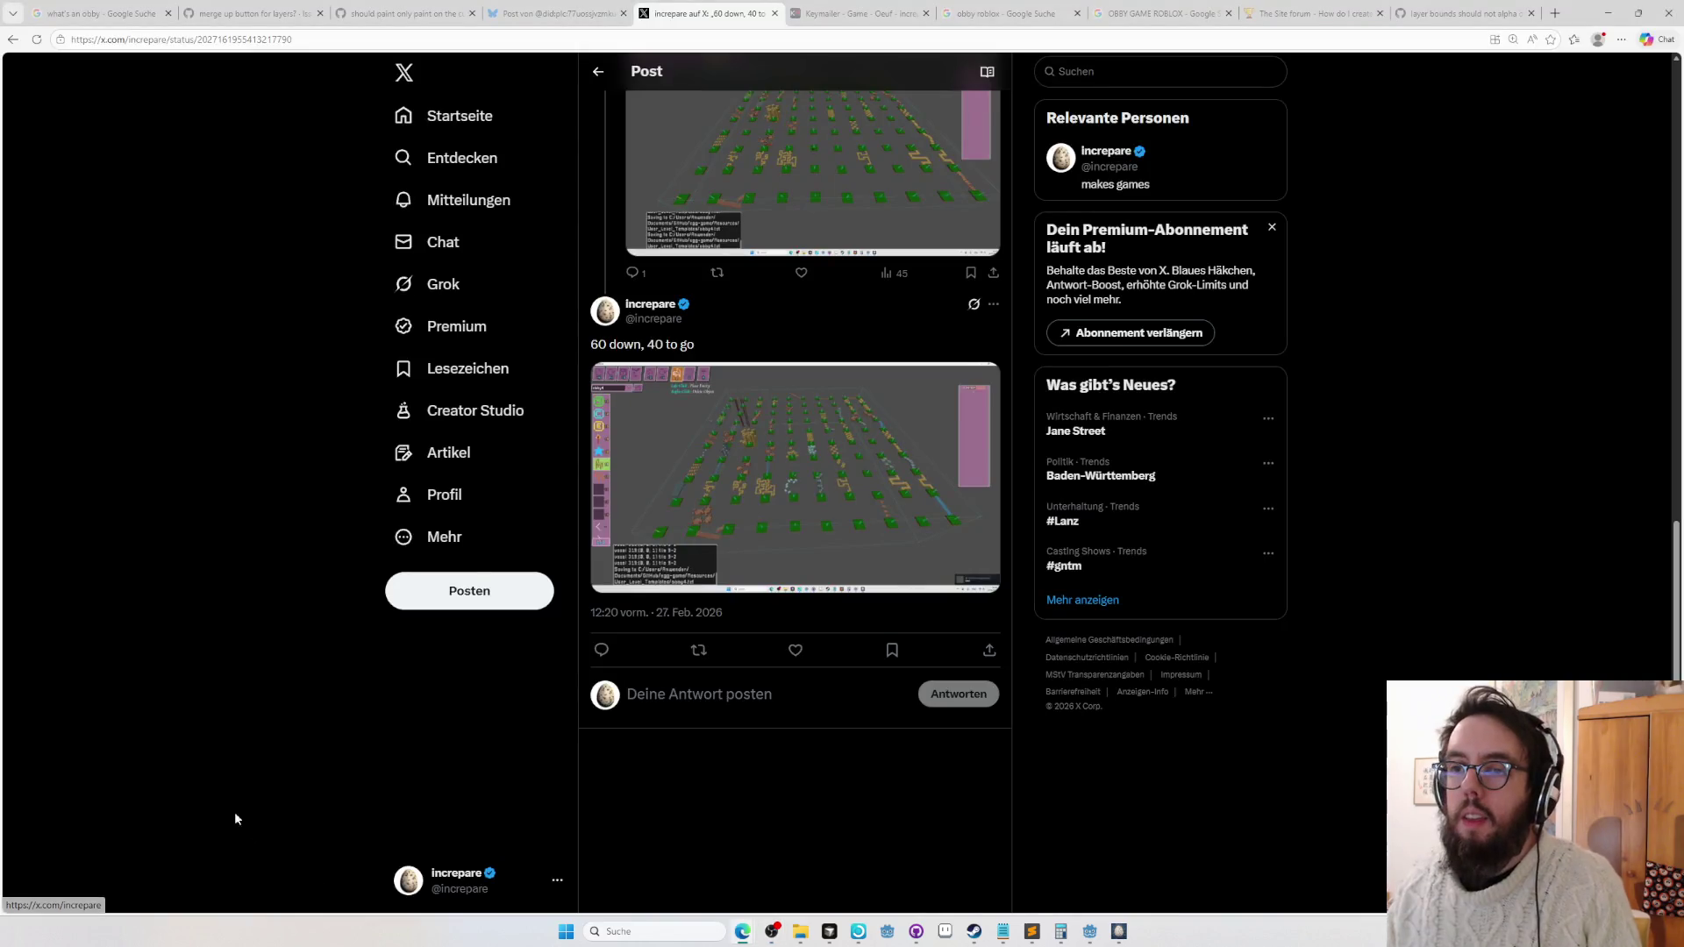
Return to the Oeuf debug editor and orbit in on the obby4 course.
key(alt+Tab)
key(Tab)
key(Tab)
drag(1032, 396, 806, 421)
Fly over the course to the light-blue beam between the grass platforms and select tool 9 (smoothing).
key(w)
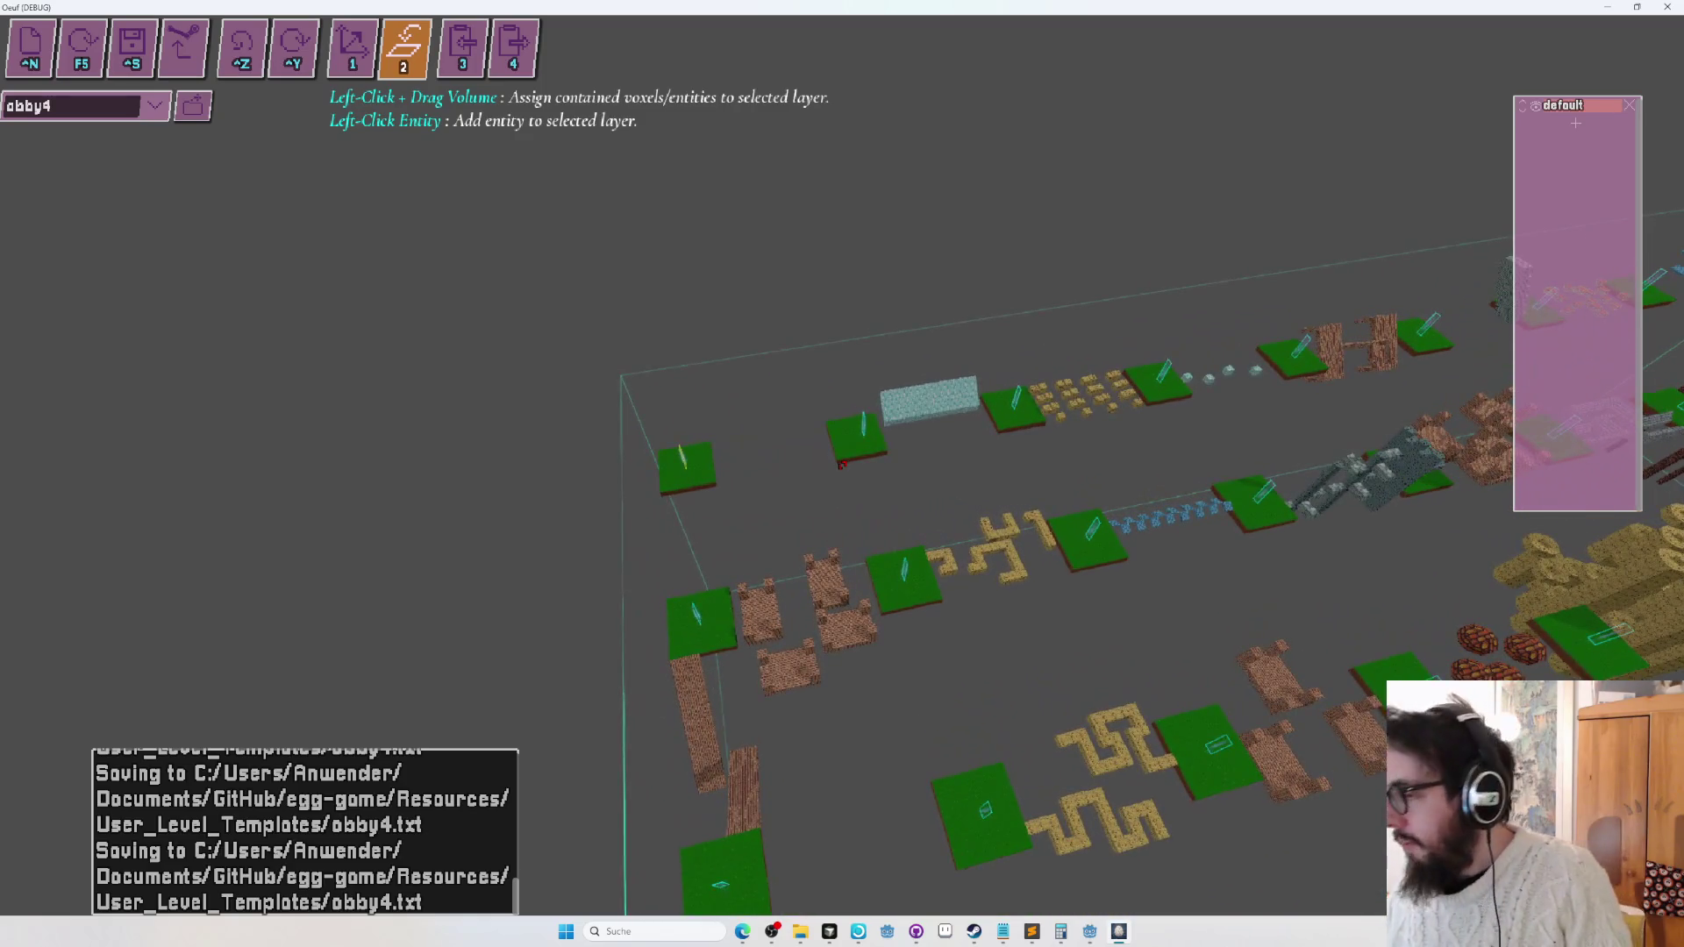
key(w)
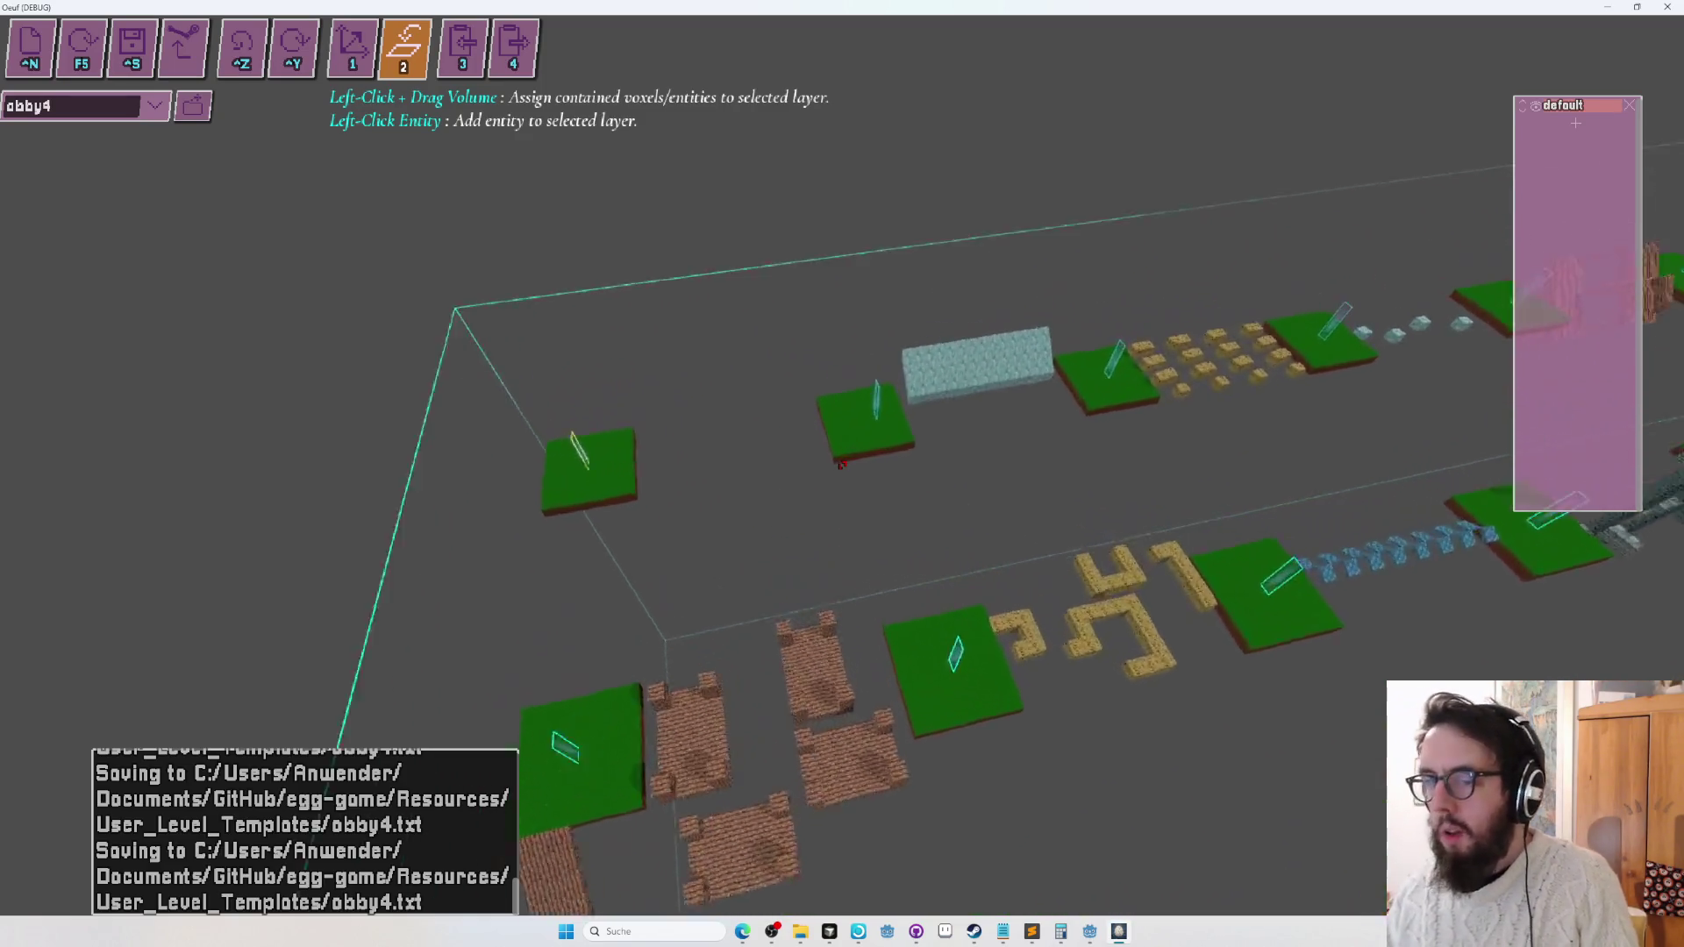
key(w)
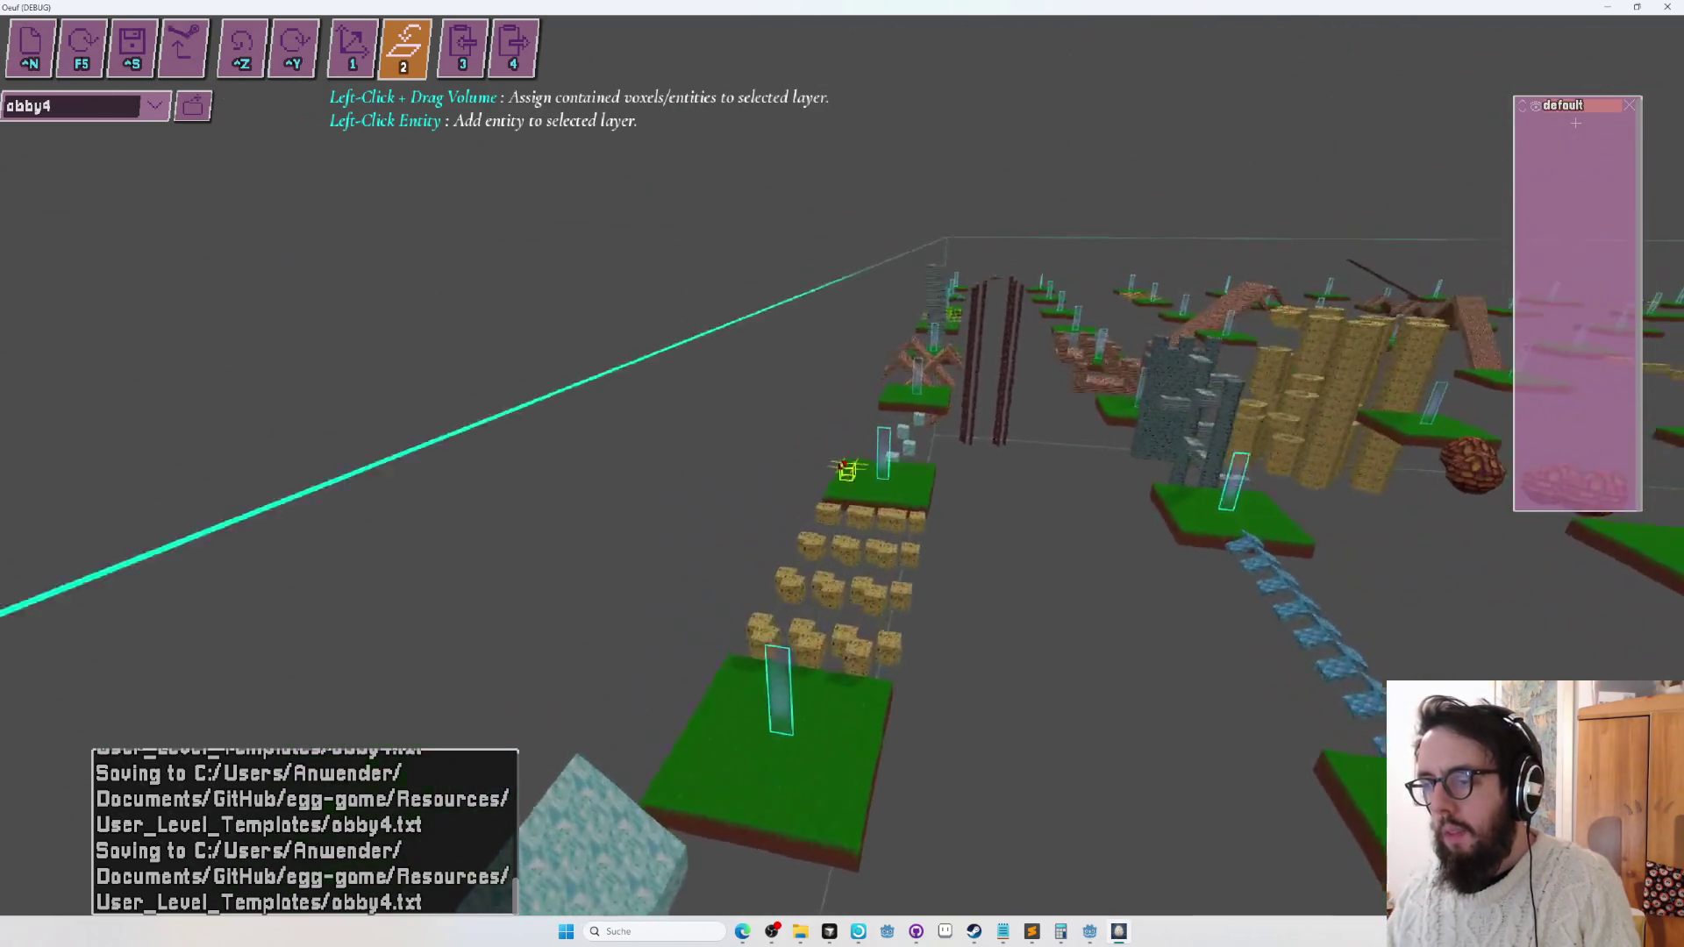
key(w)
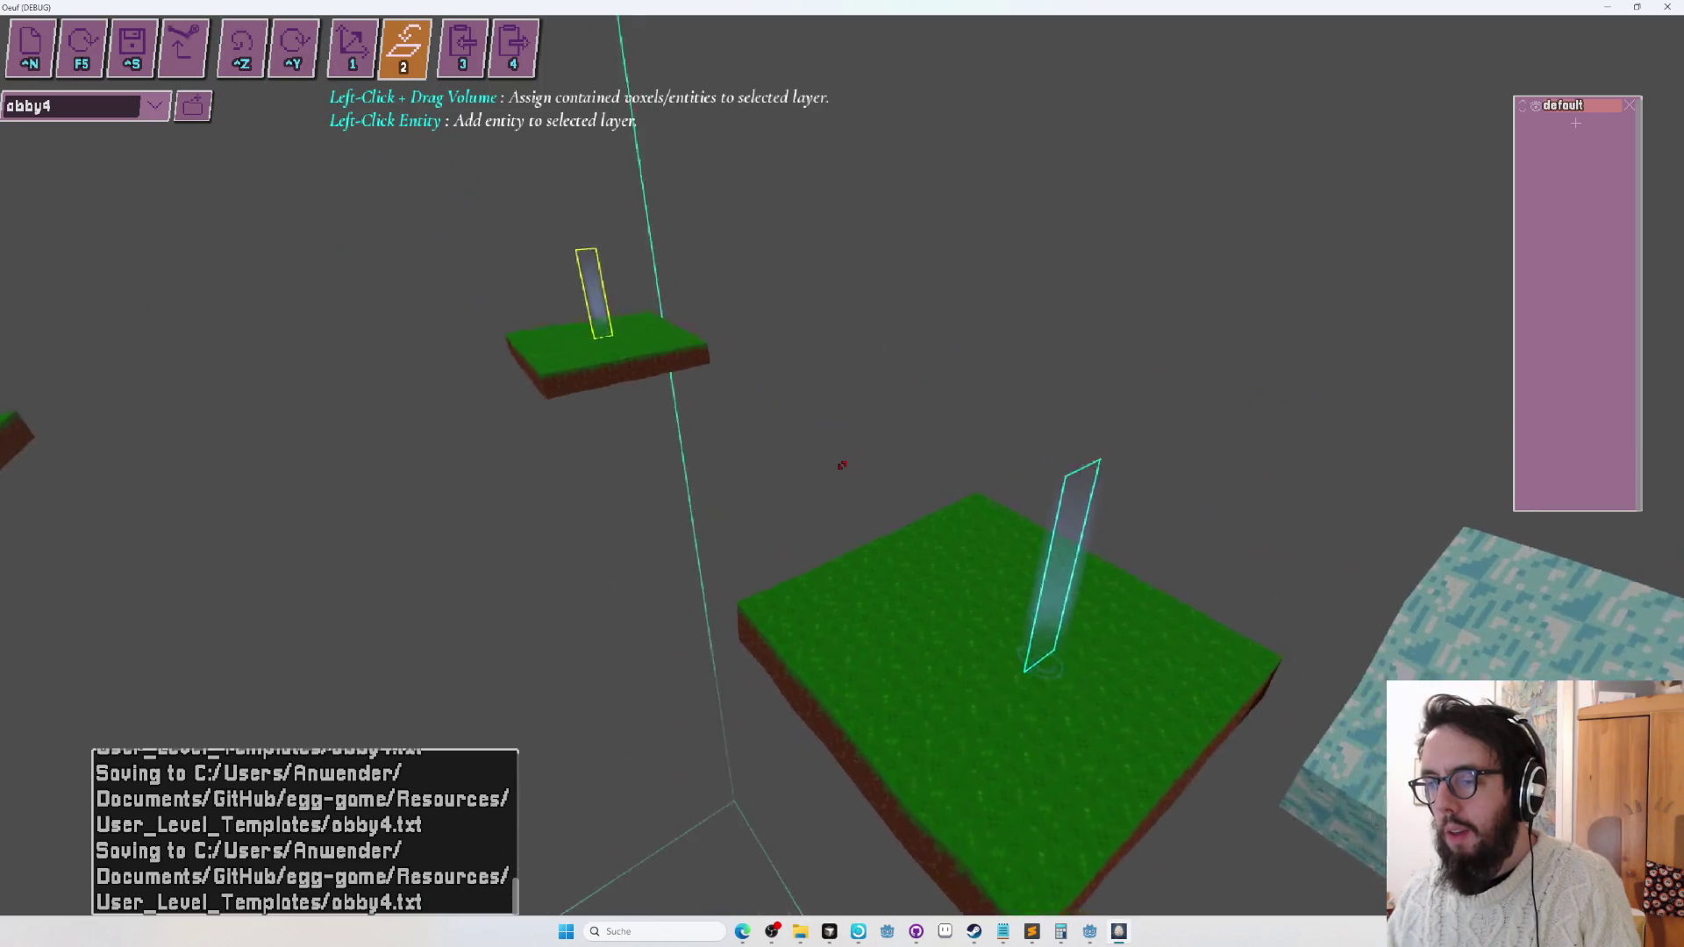
key(w)
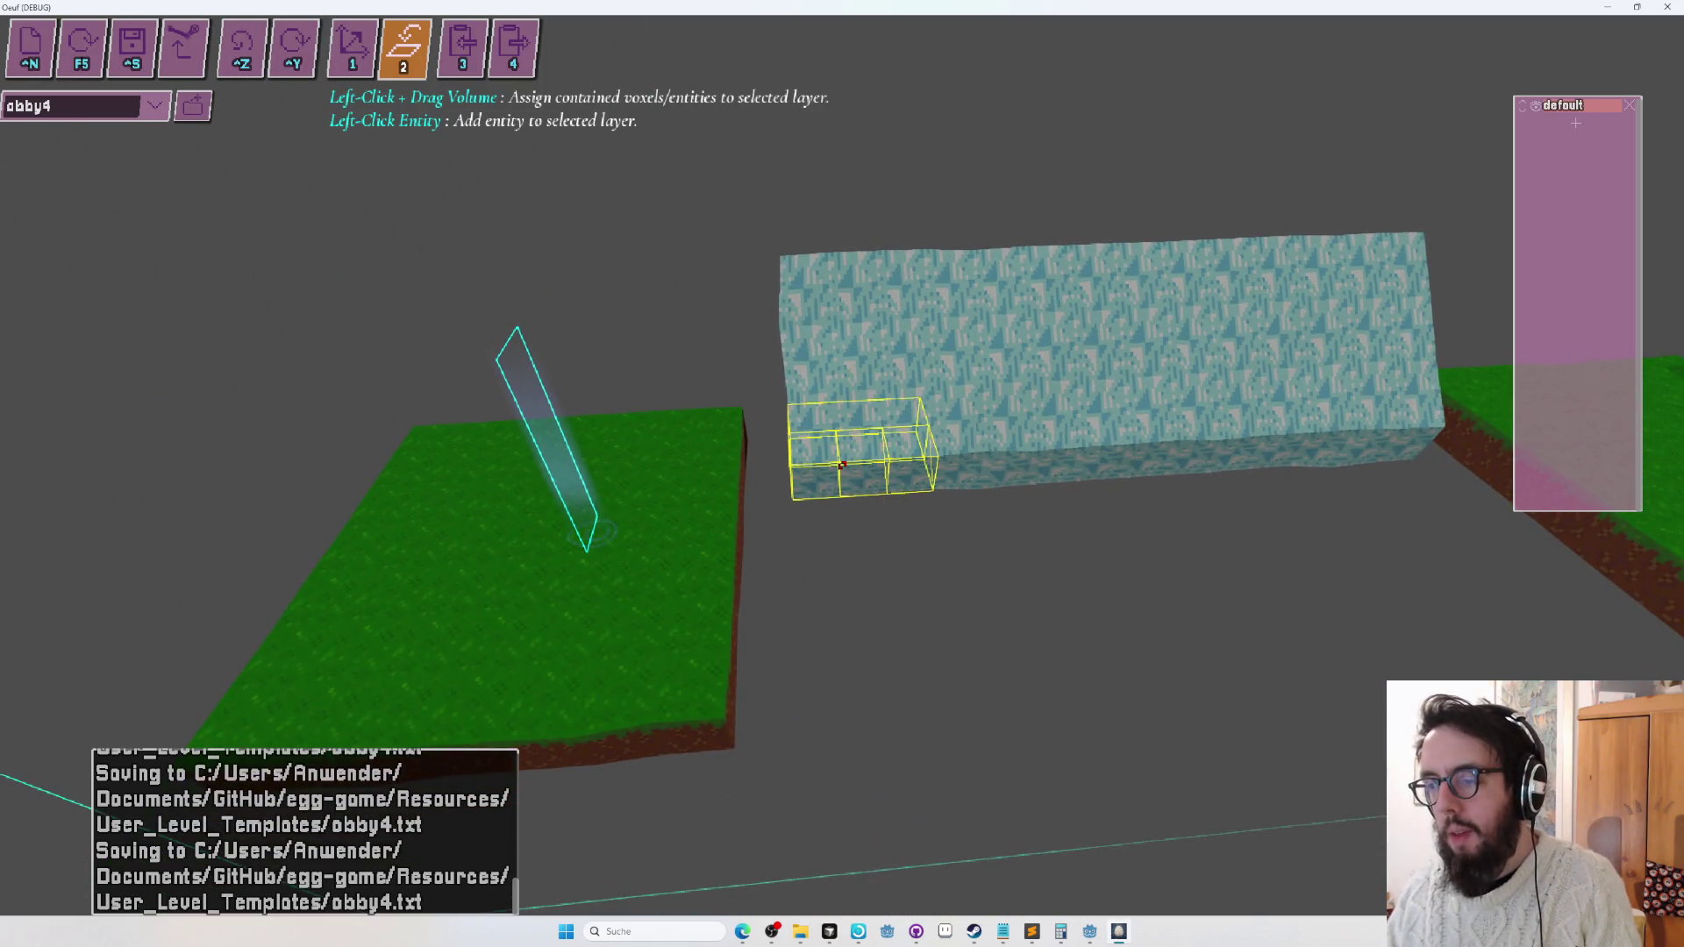
key(9)
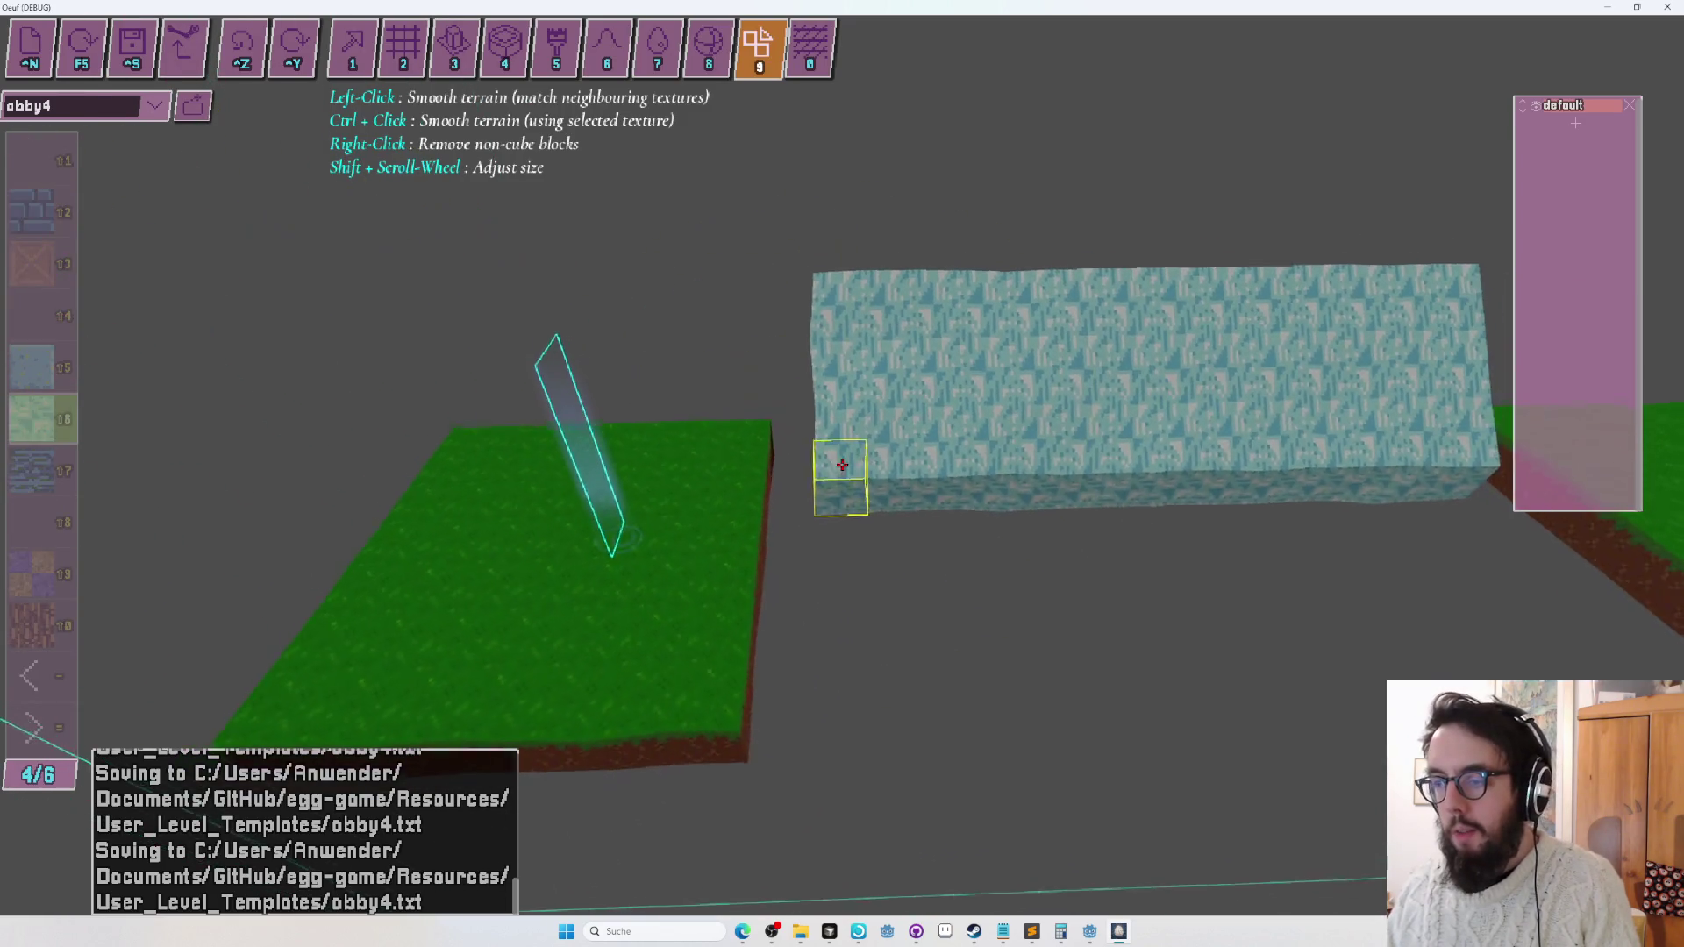
Draw a long light-blue slab beside the grass tile with the sheet tool (2).
key(1)
key(w)
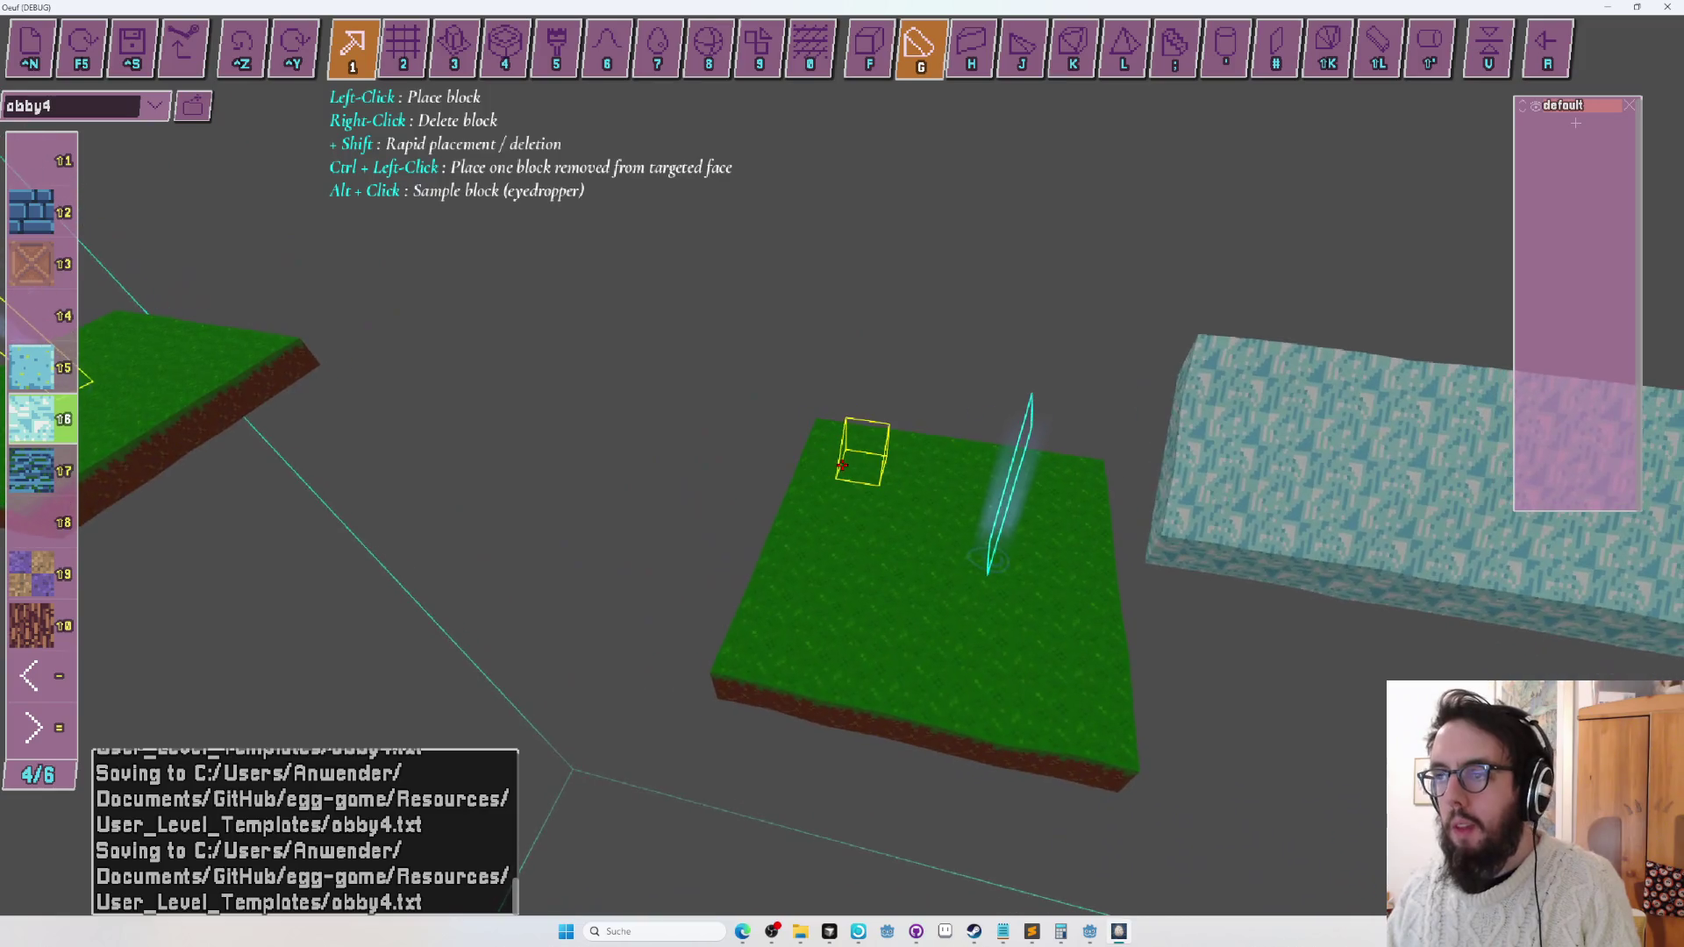
key(2)
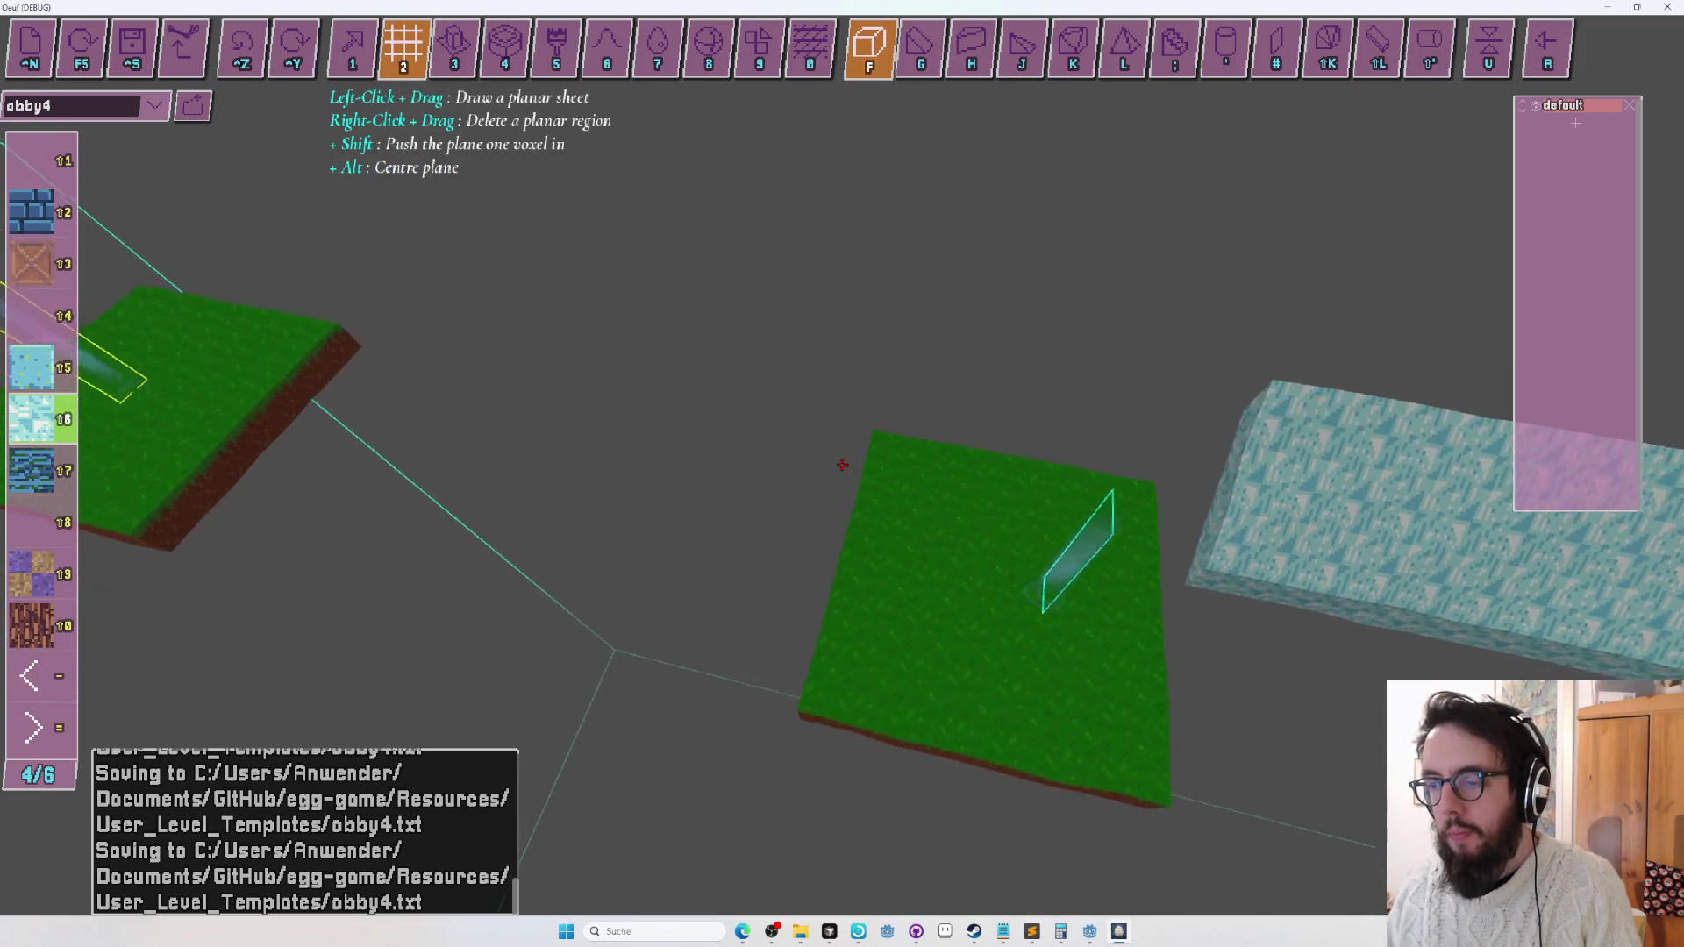
drag(842, 465, 842, 465)
key(g)
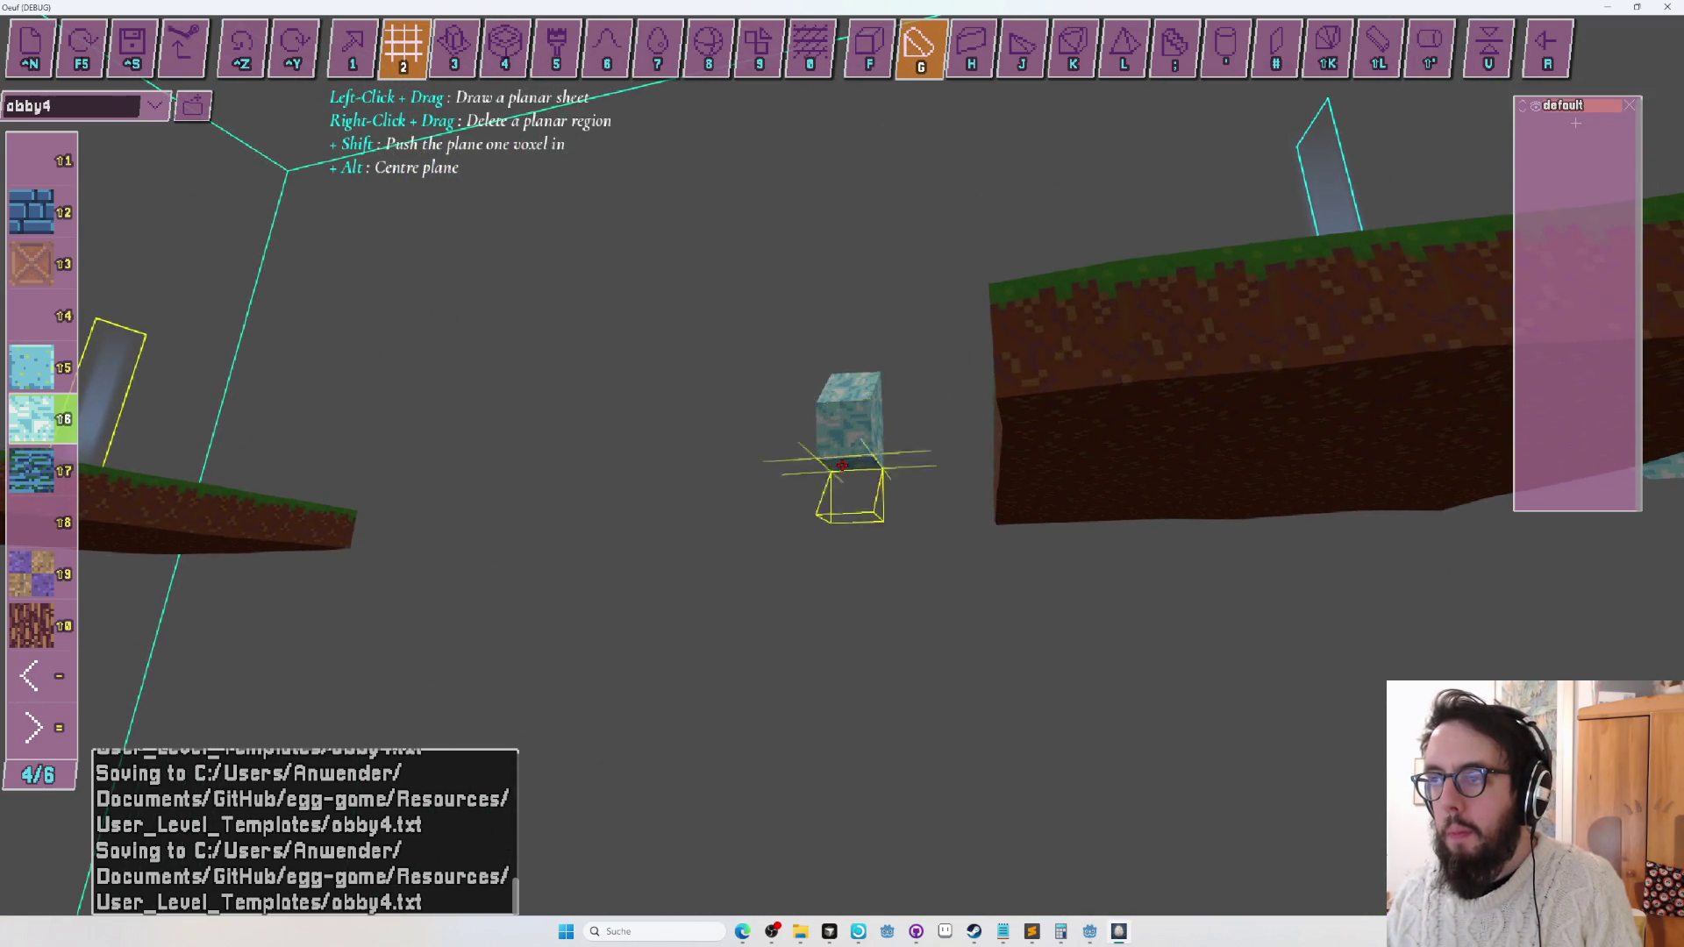
drag(841, 465, 842, 464)
Delete the slab's middle, try sloped blocks on top, then undo them.
right_click(841, 465)
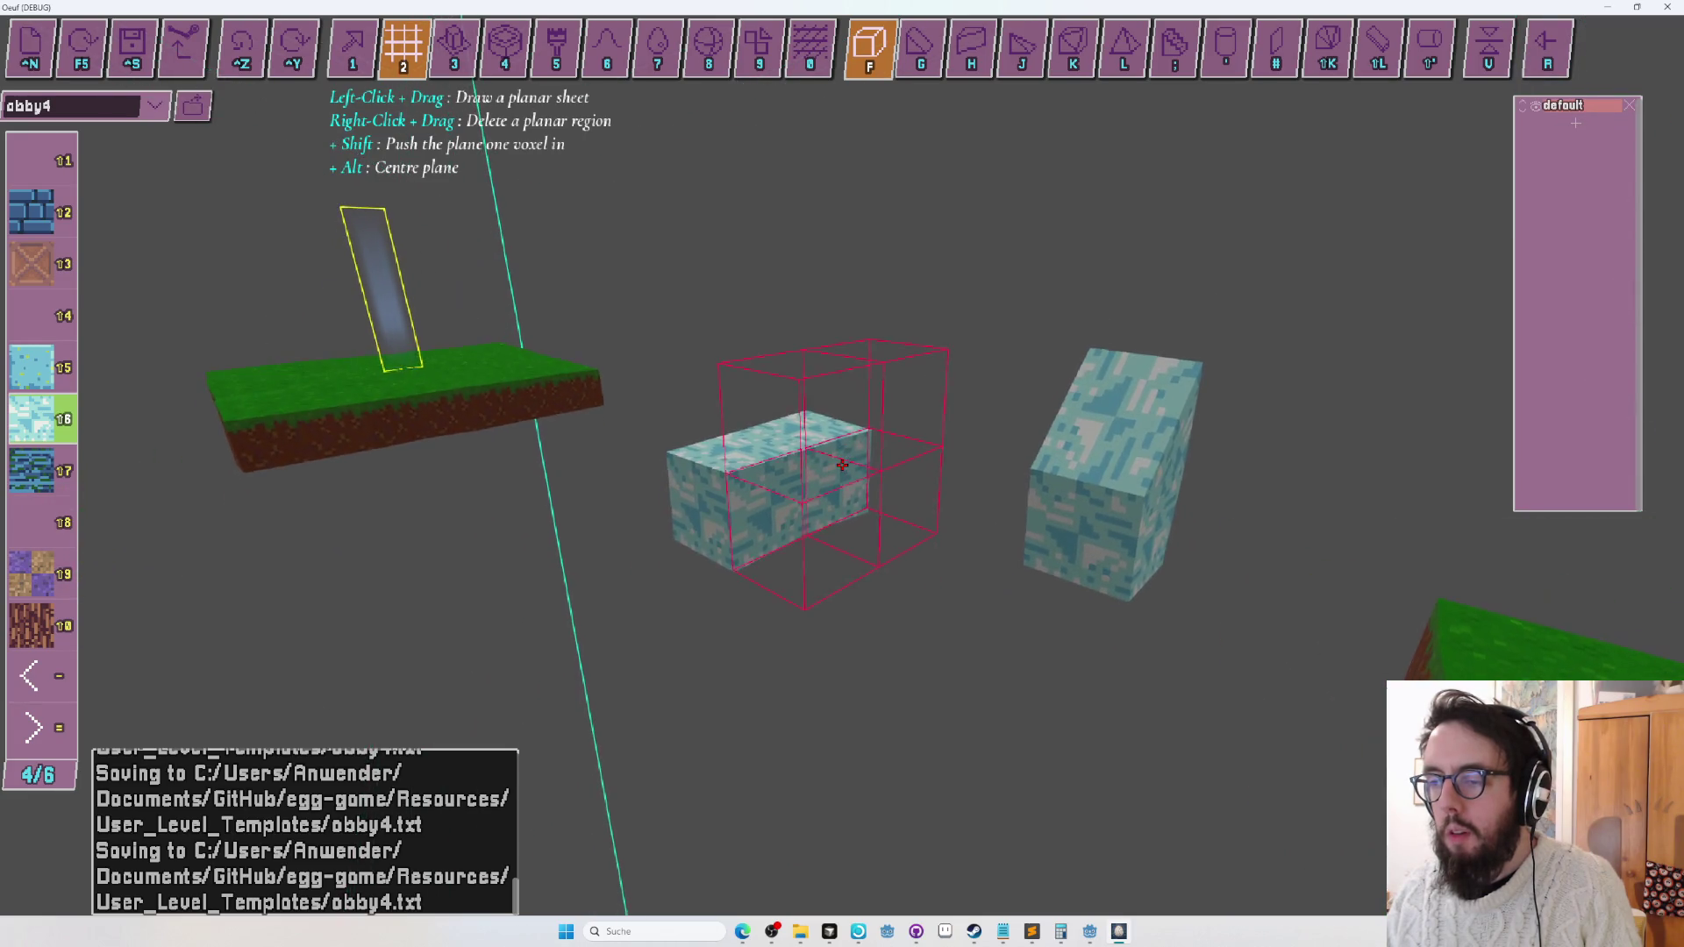
key(g)
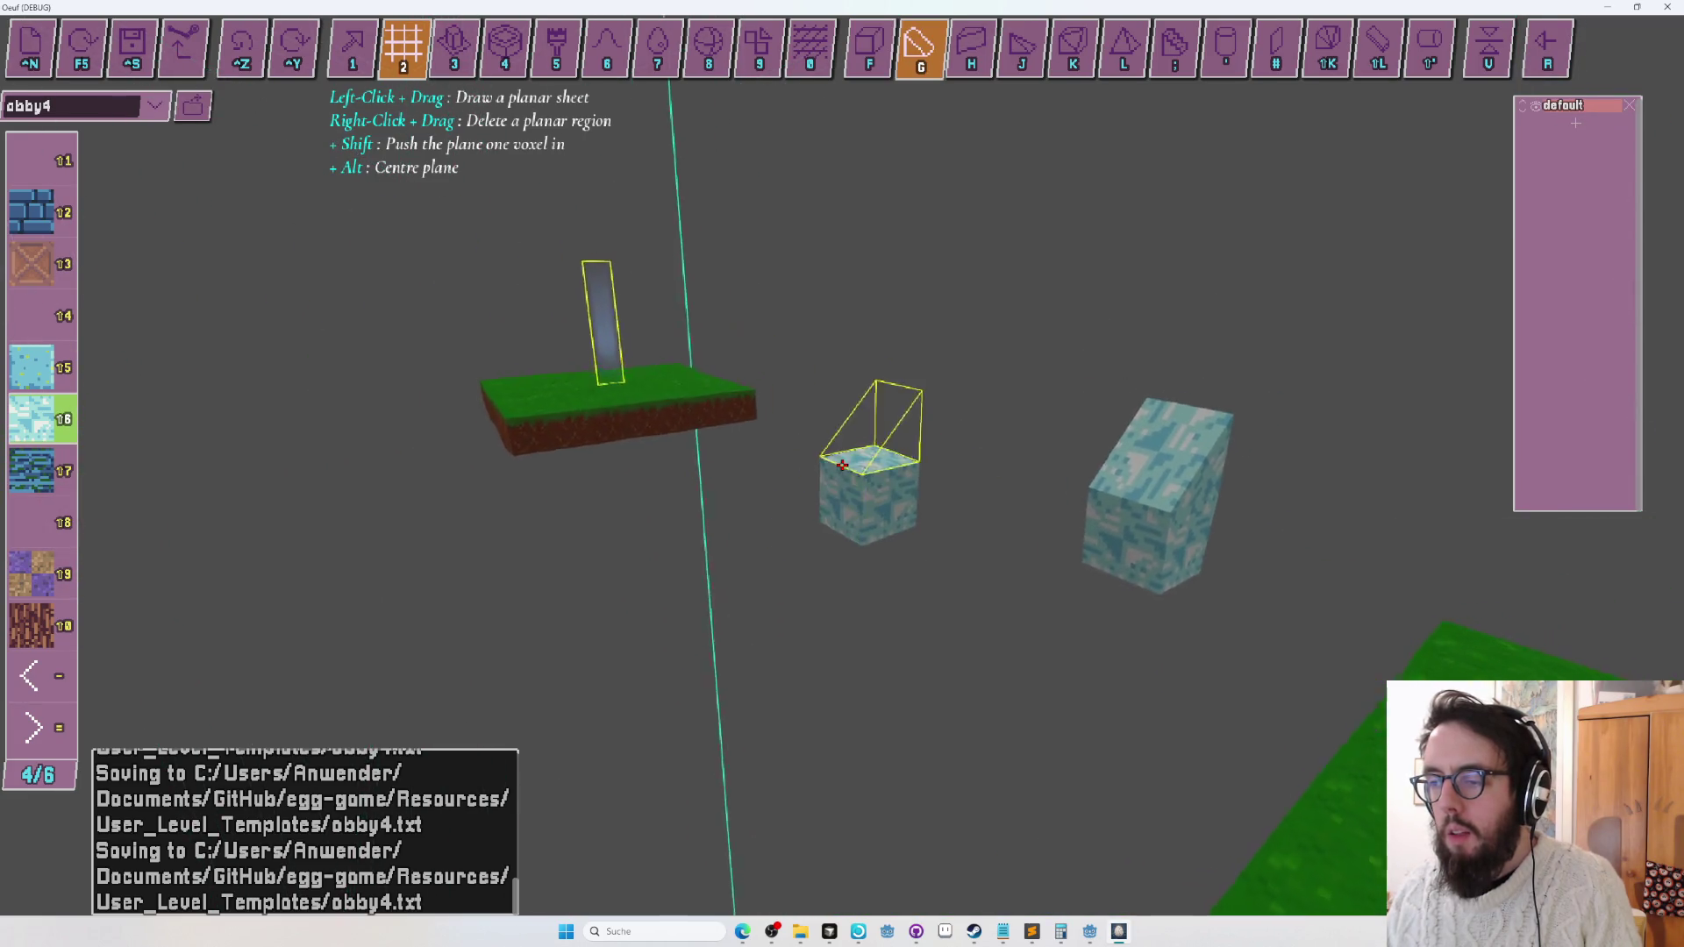
click(842, 464)
key(ctrl+z)
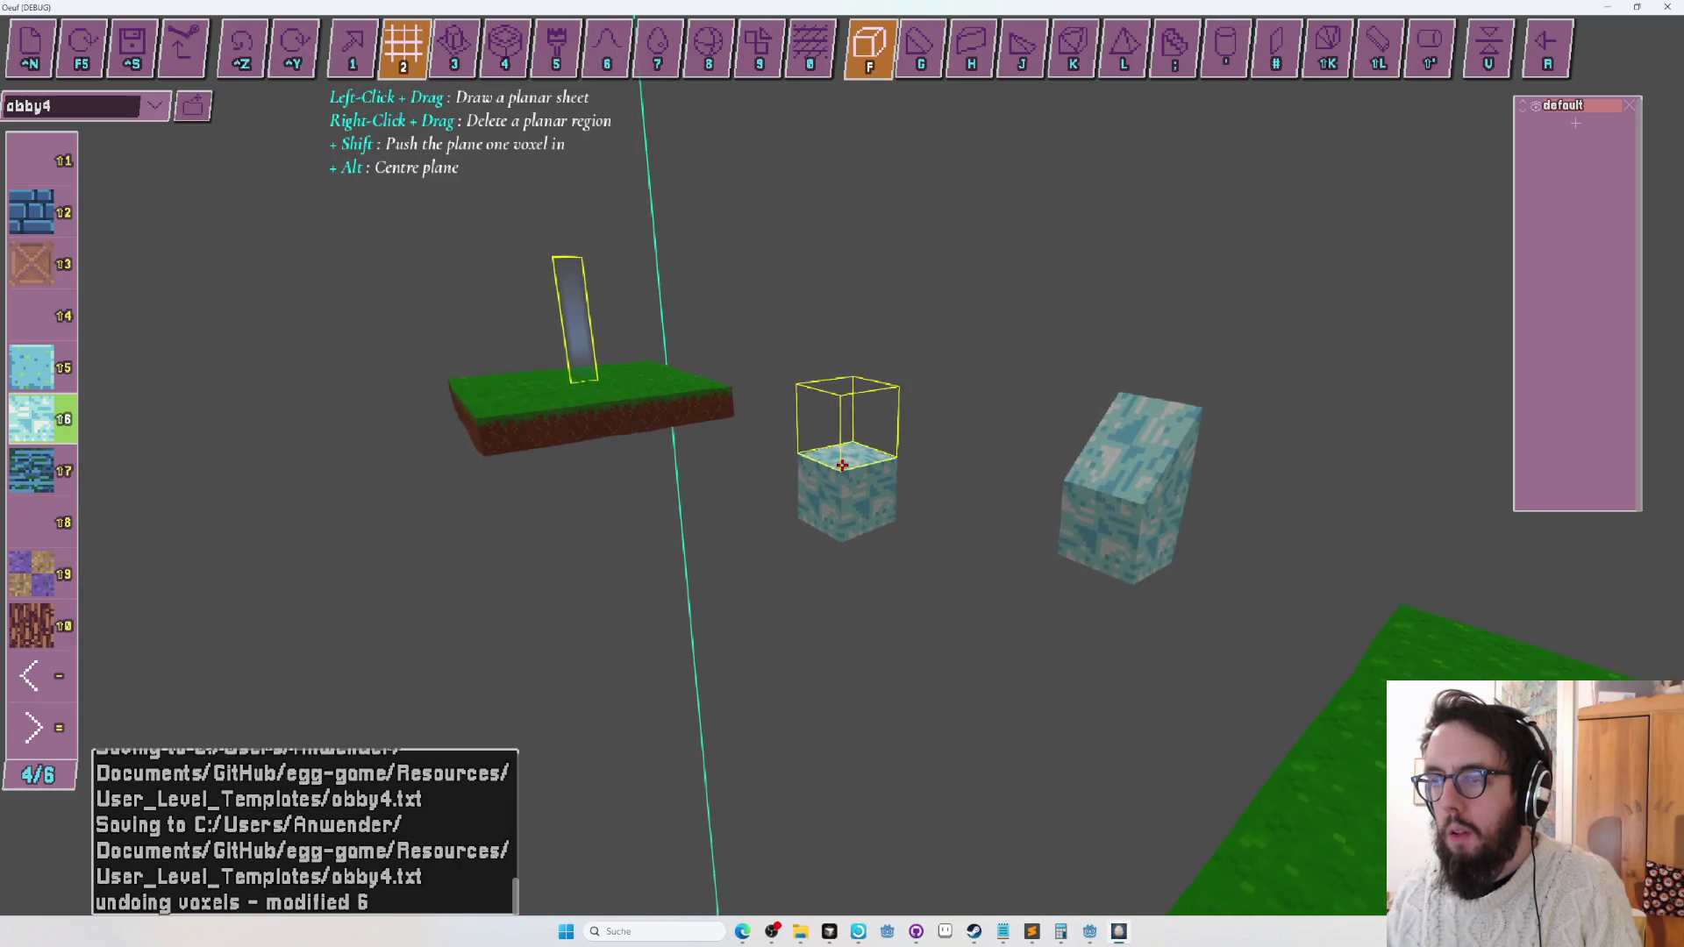
Switch to the wedge shape, playtest briefly, then place a cube below the ramp.
key(g)
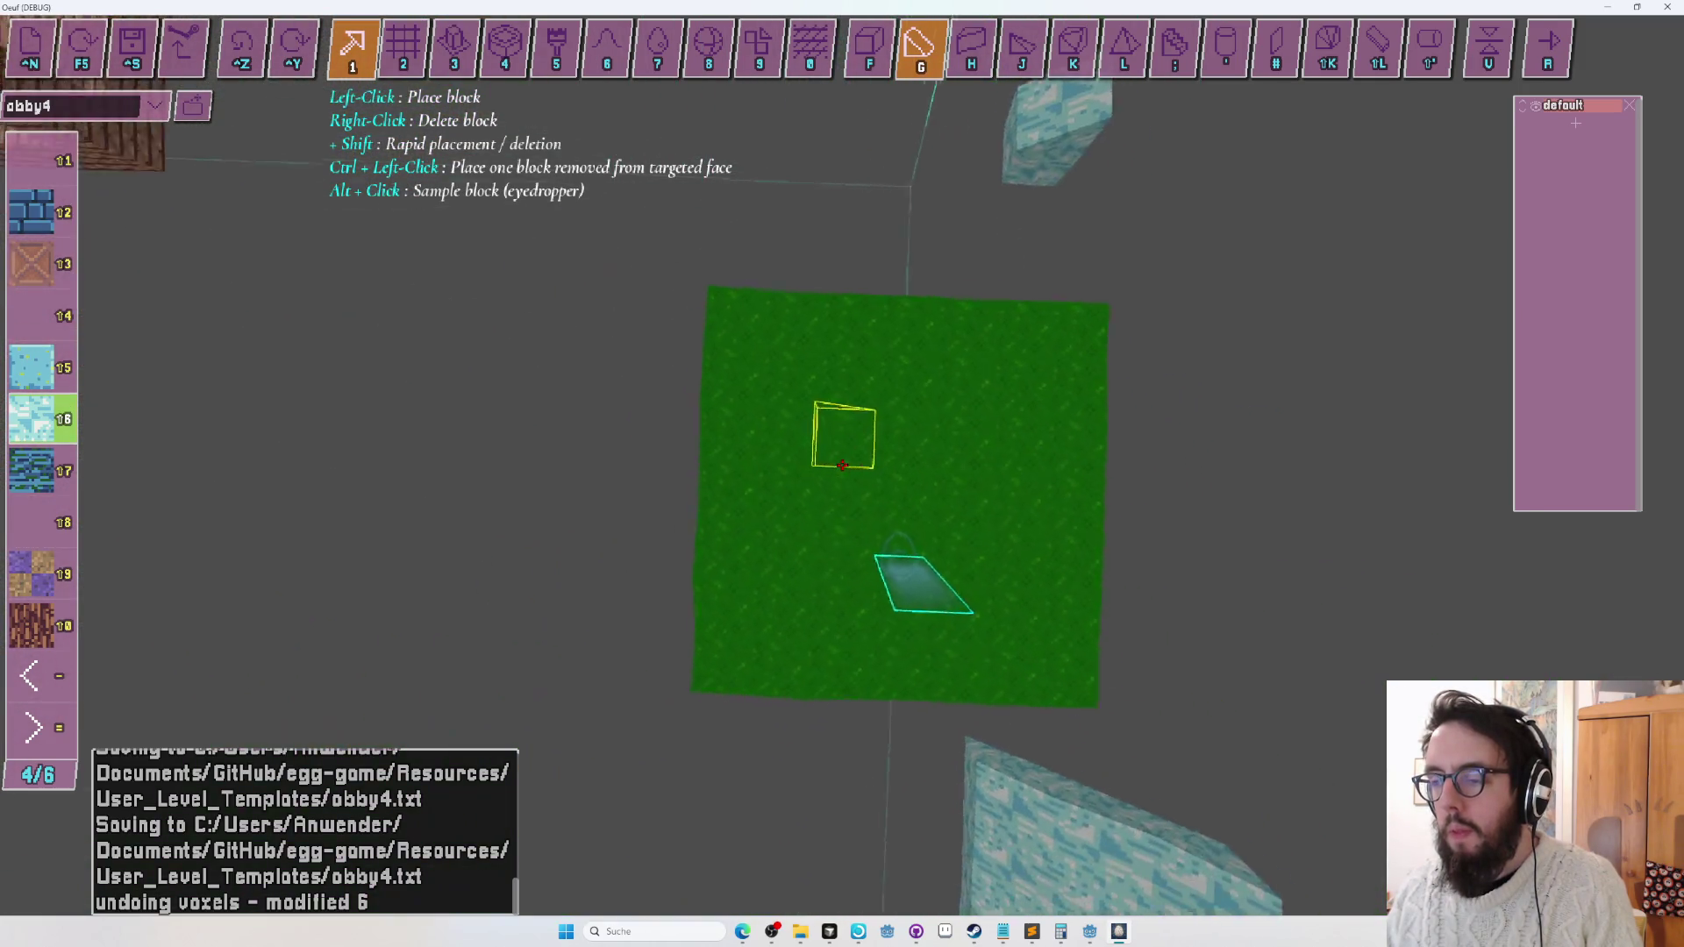
key(r)
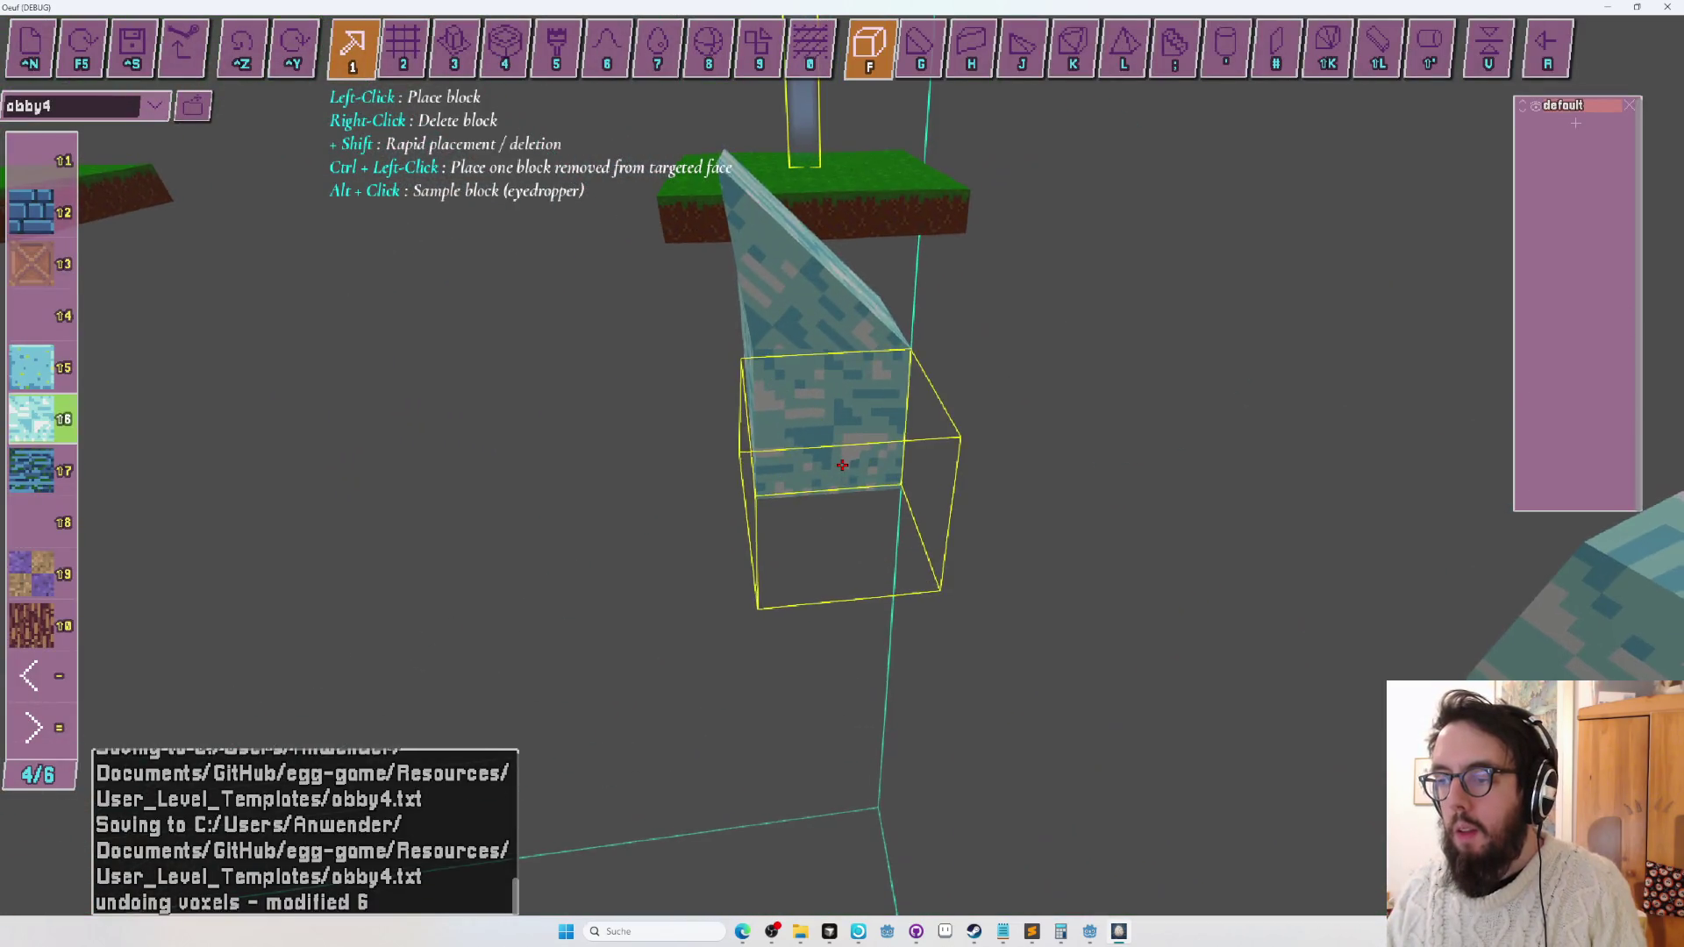
click(842, 465)
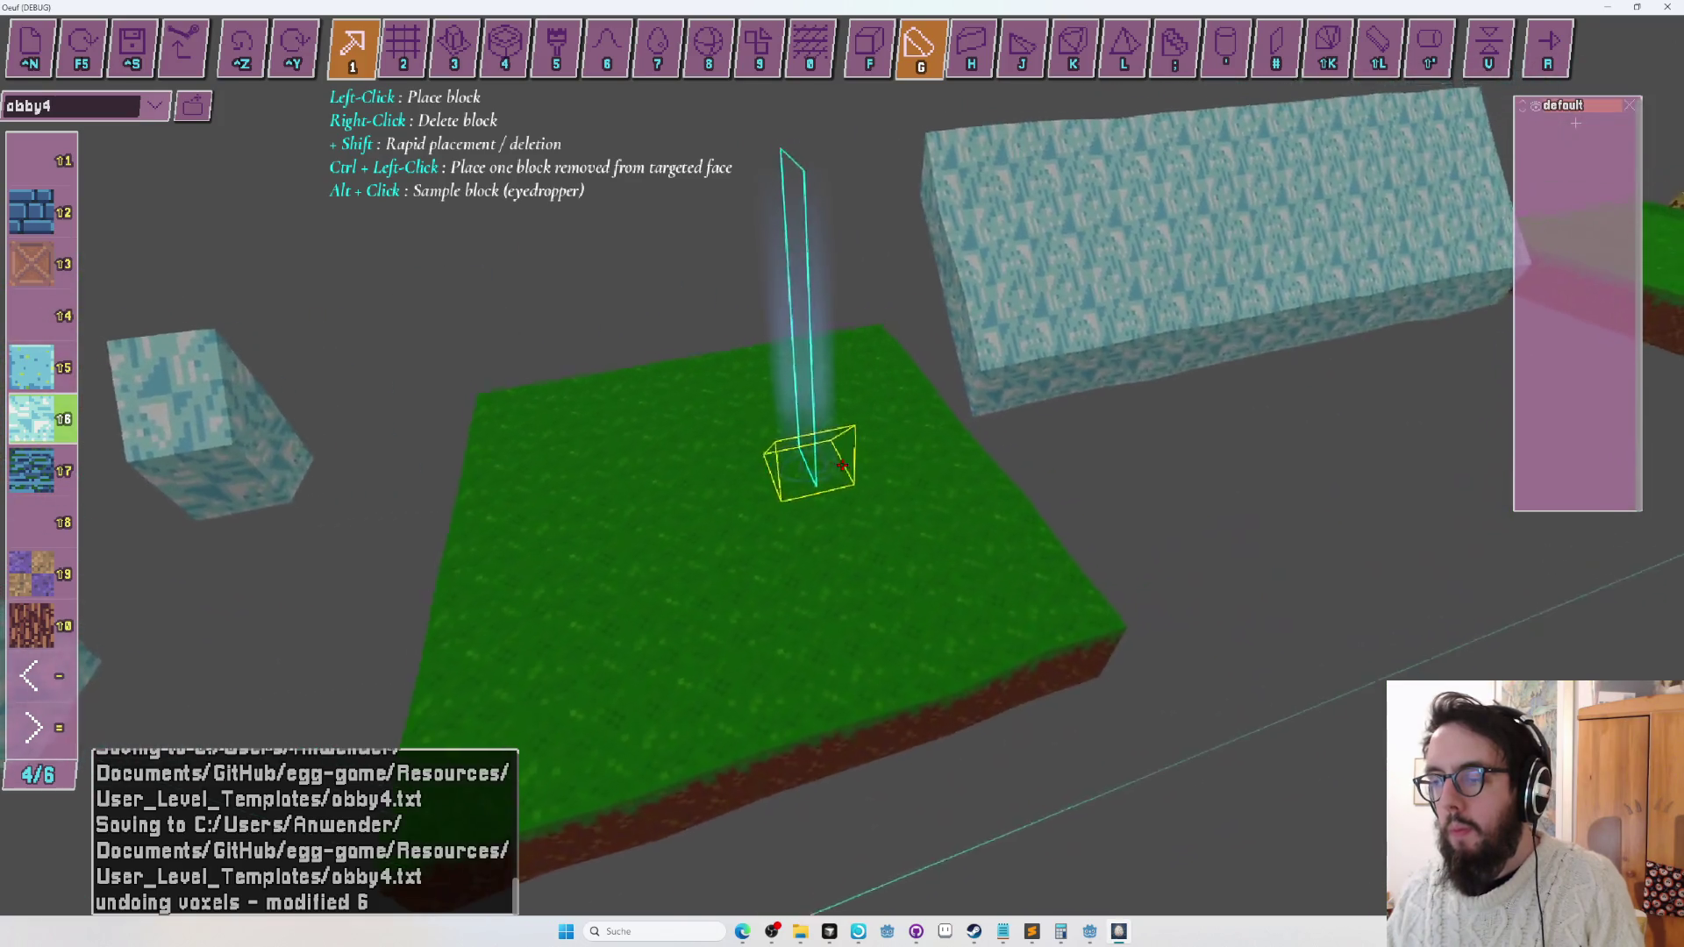
Playtest, switch to the J slope shape, and extrude two long sloped strips with tool 3.
key(r)
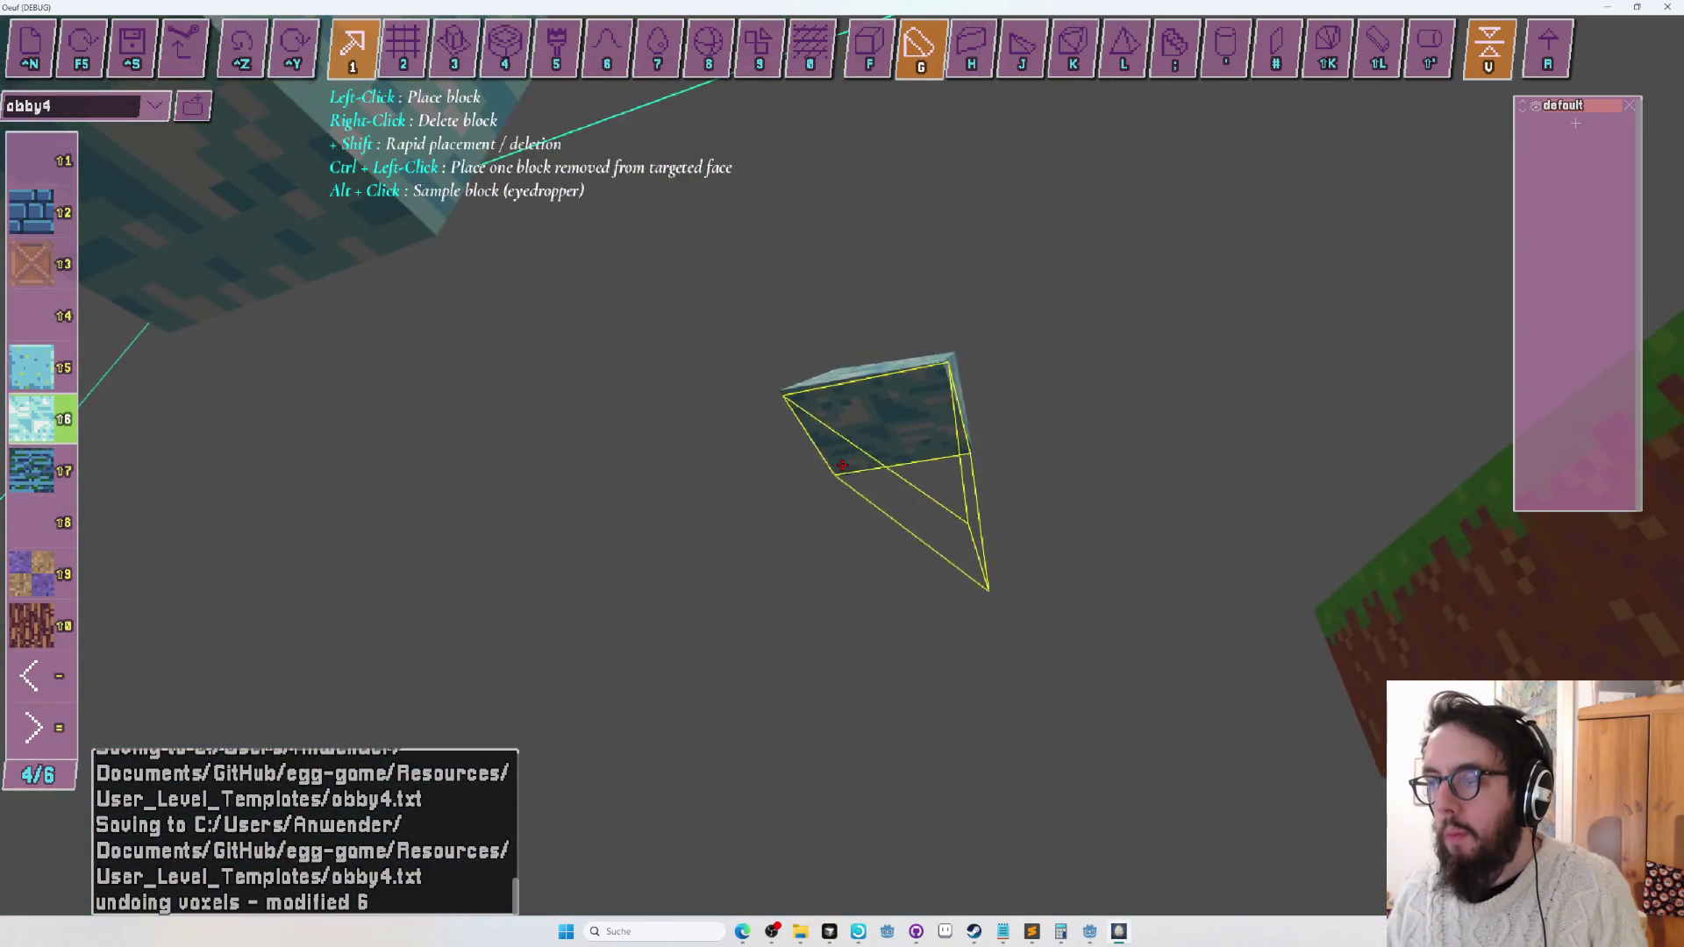
key(j)
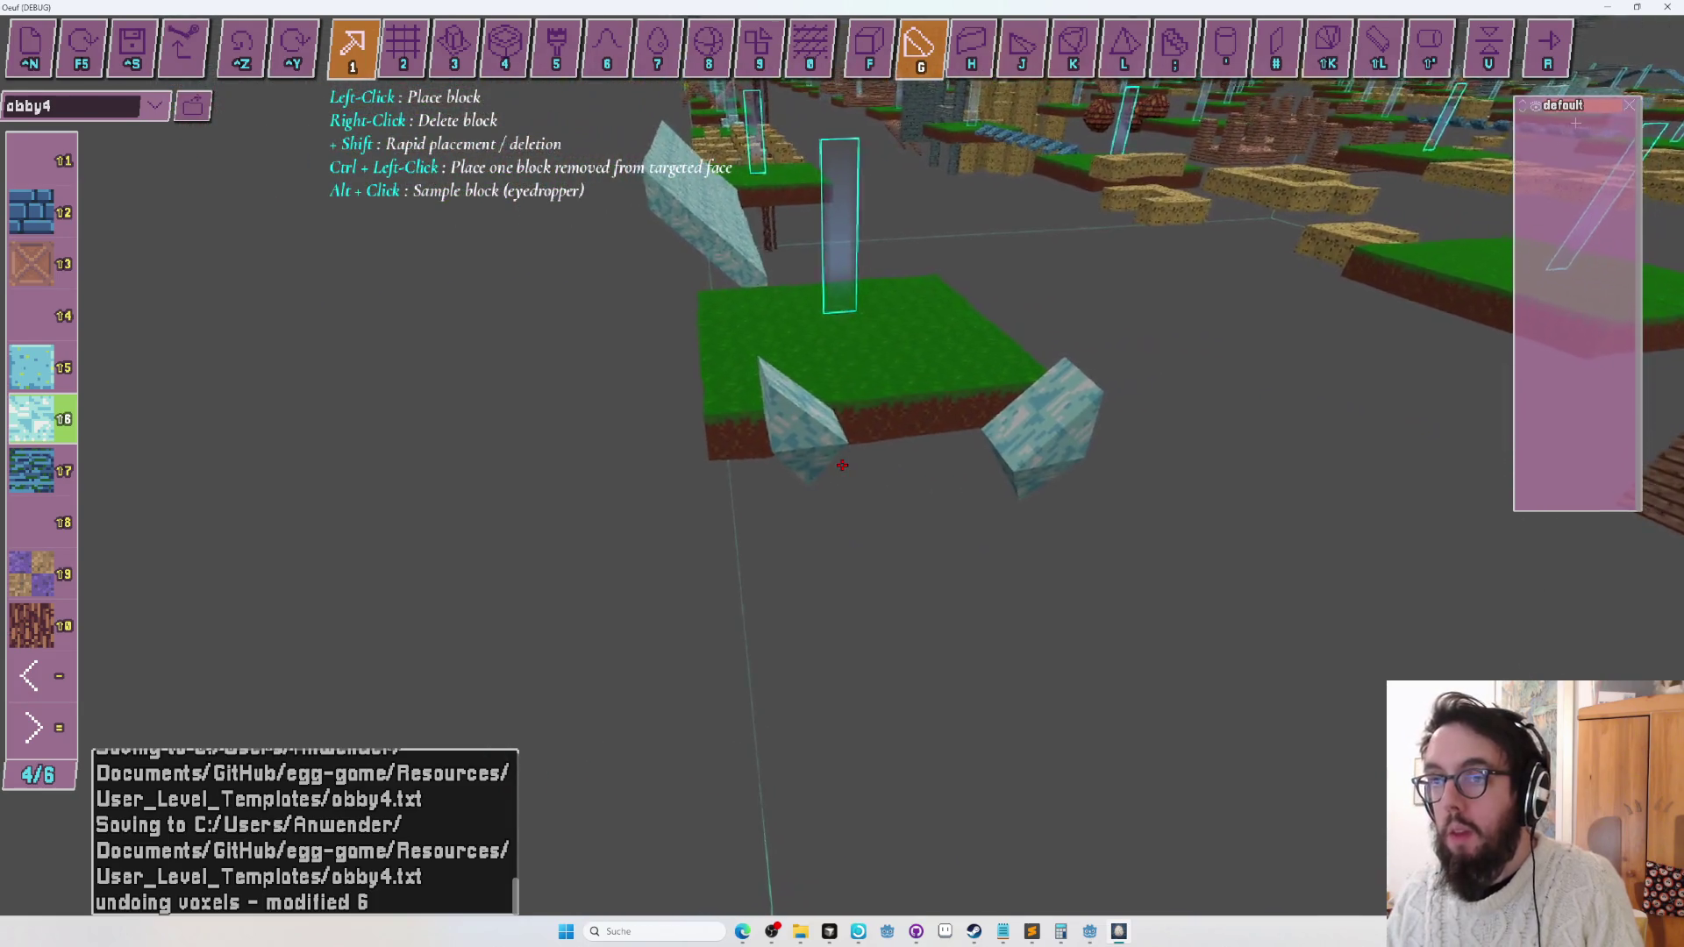
key(3)
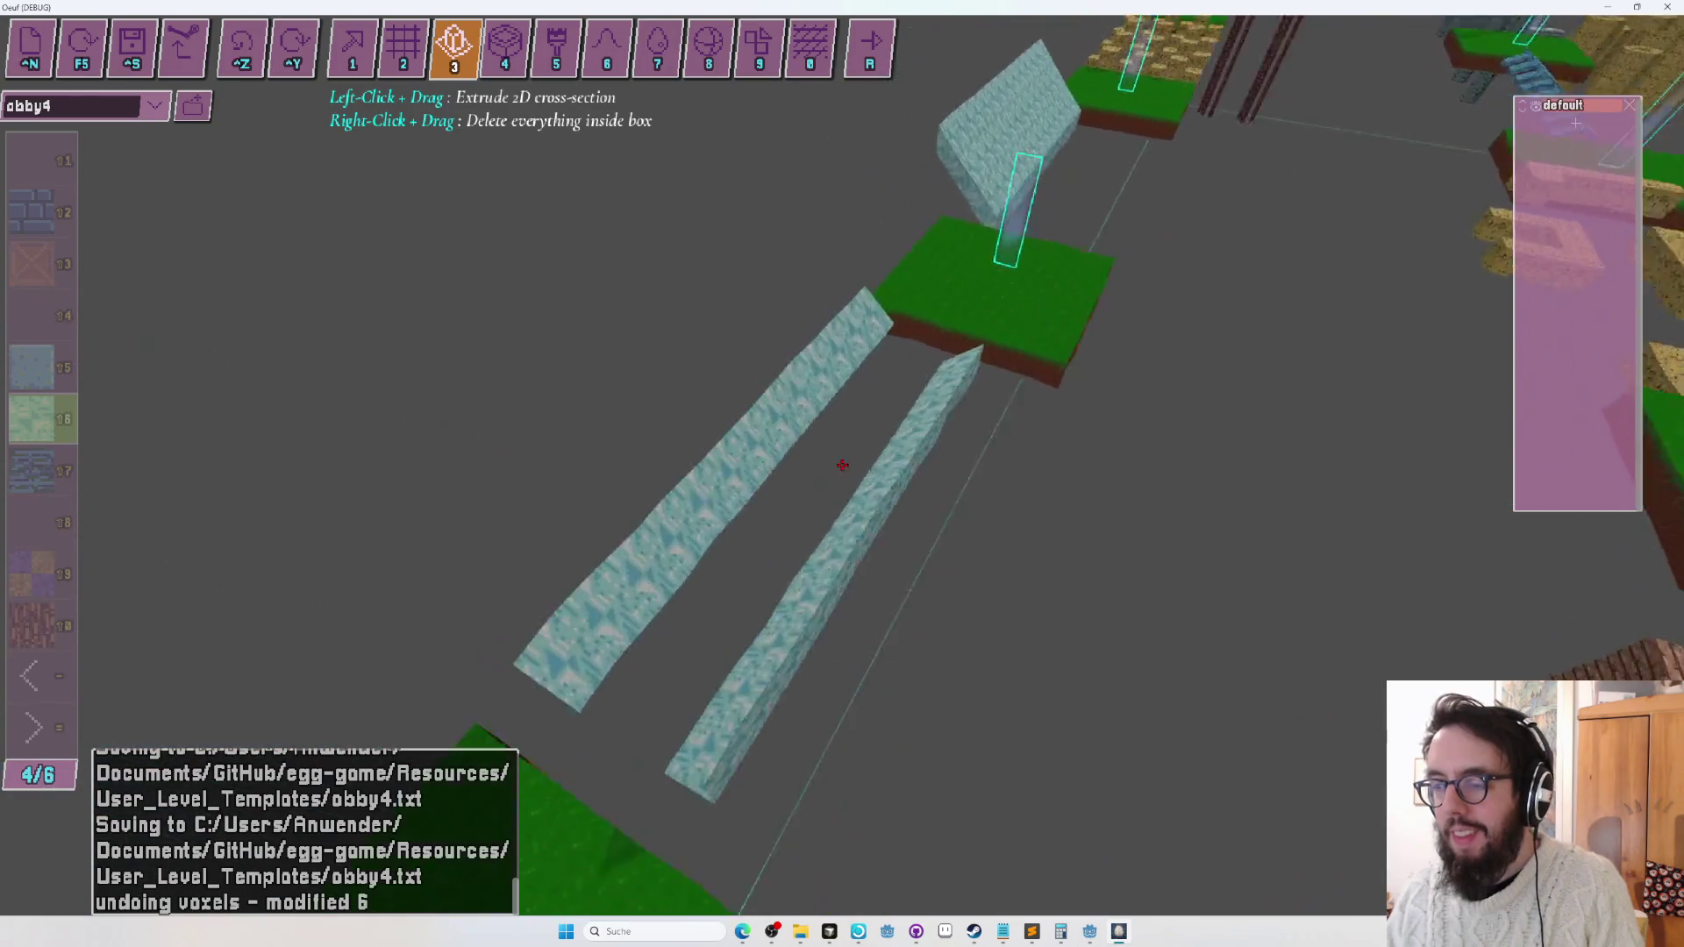
Delete blocks along the lower and upper bridges to leave gaps, then save obby4.
key(1)
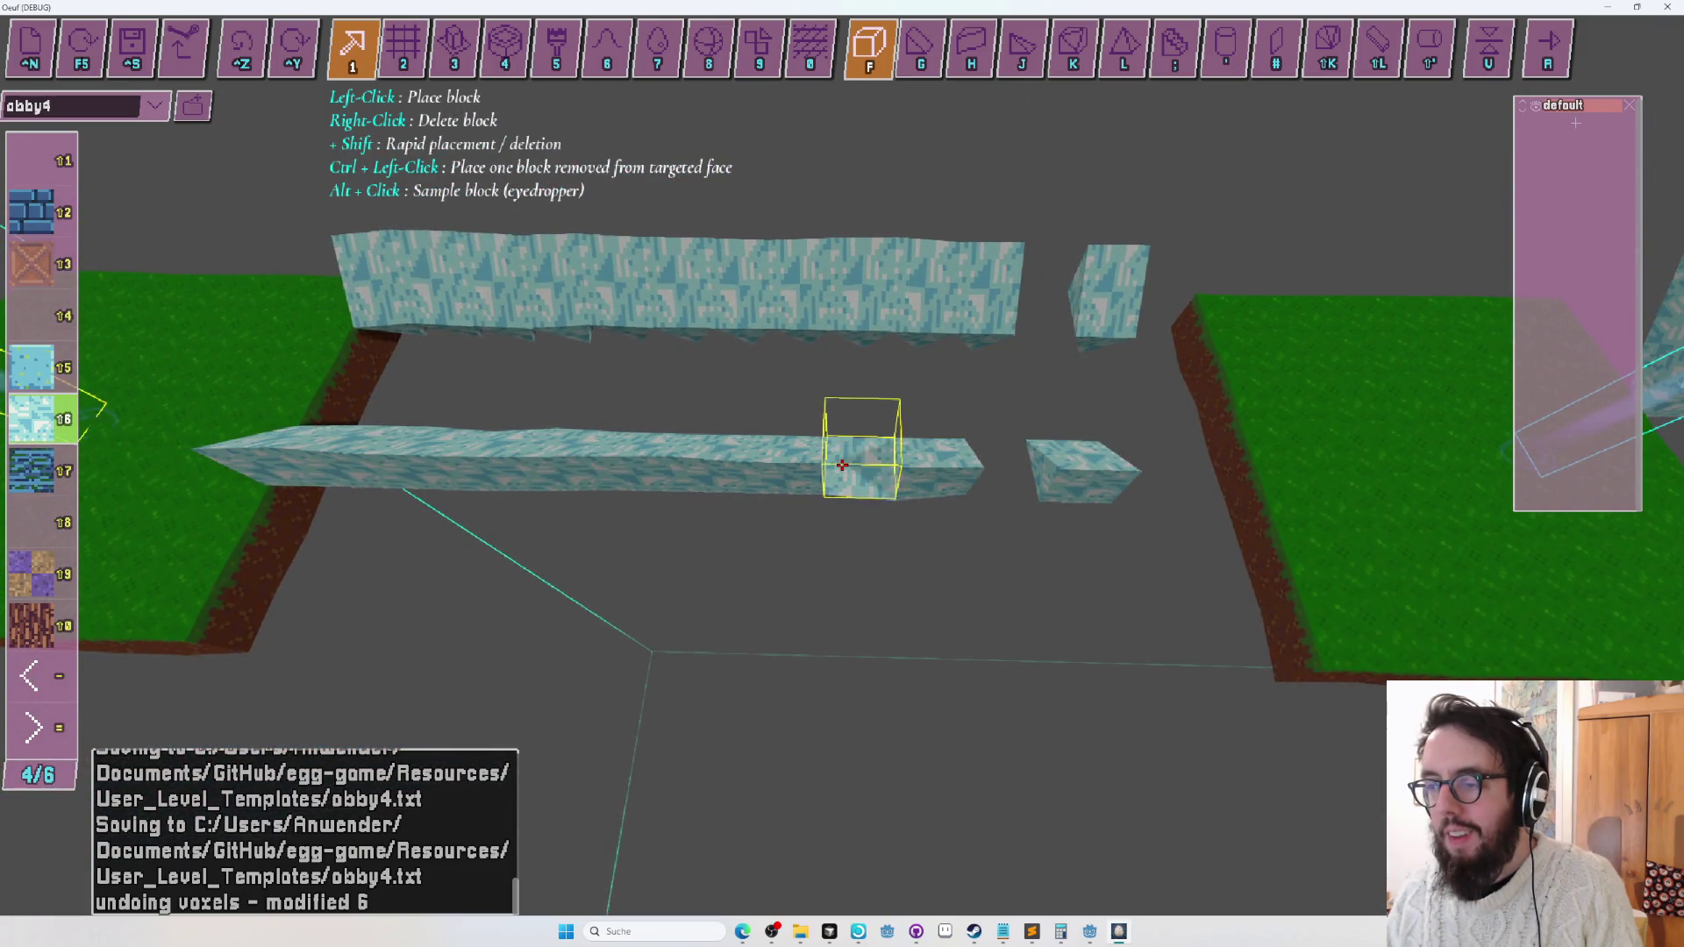
right_click(842, 464)
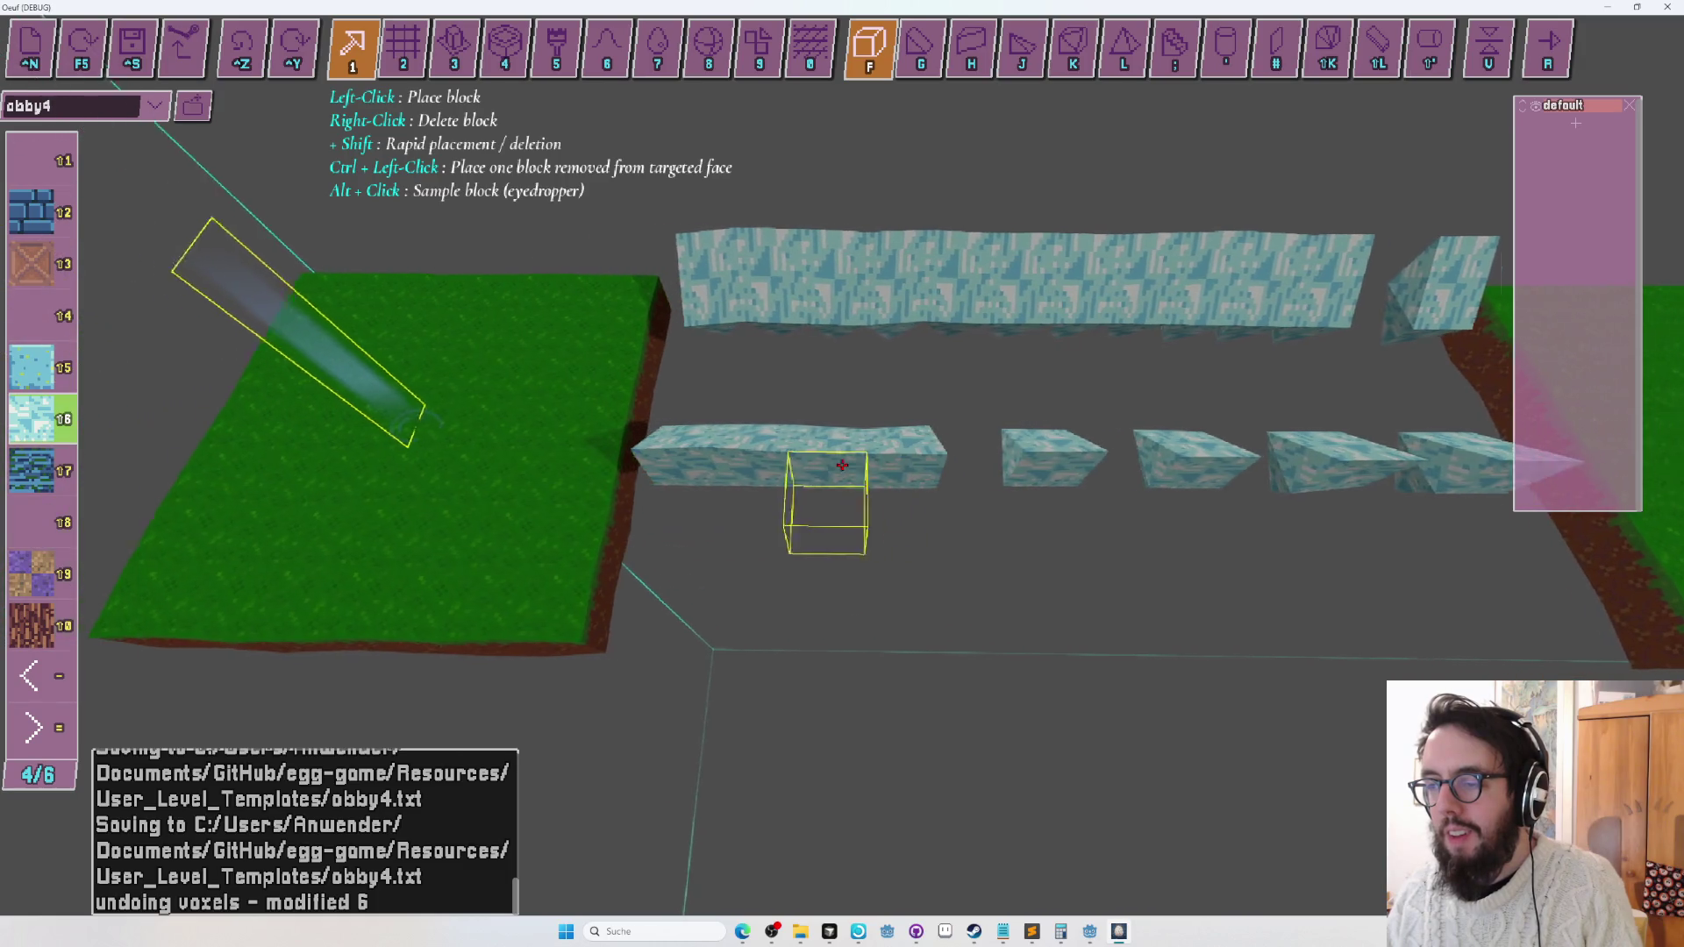
right_click(841, 465)
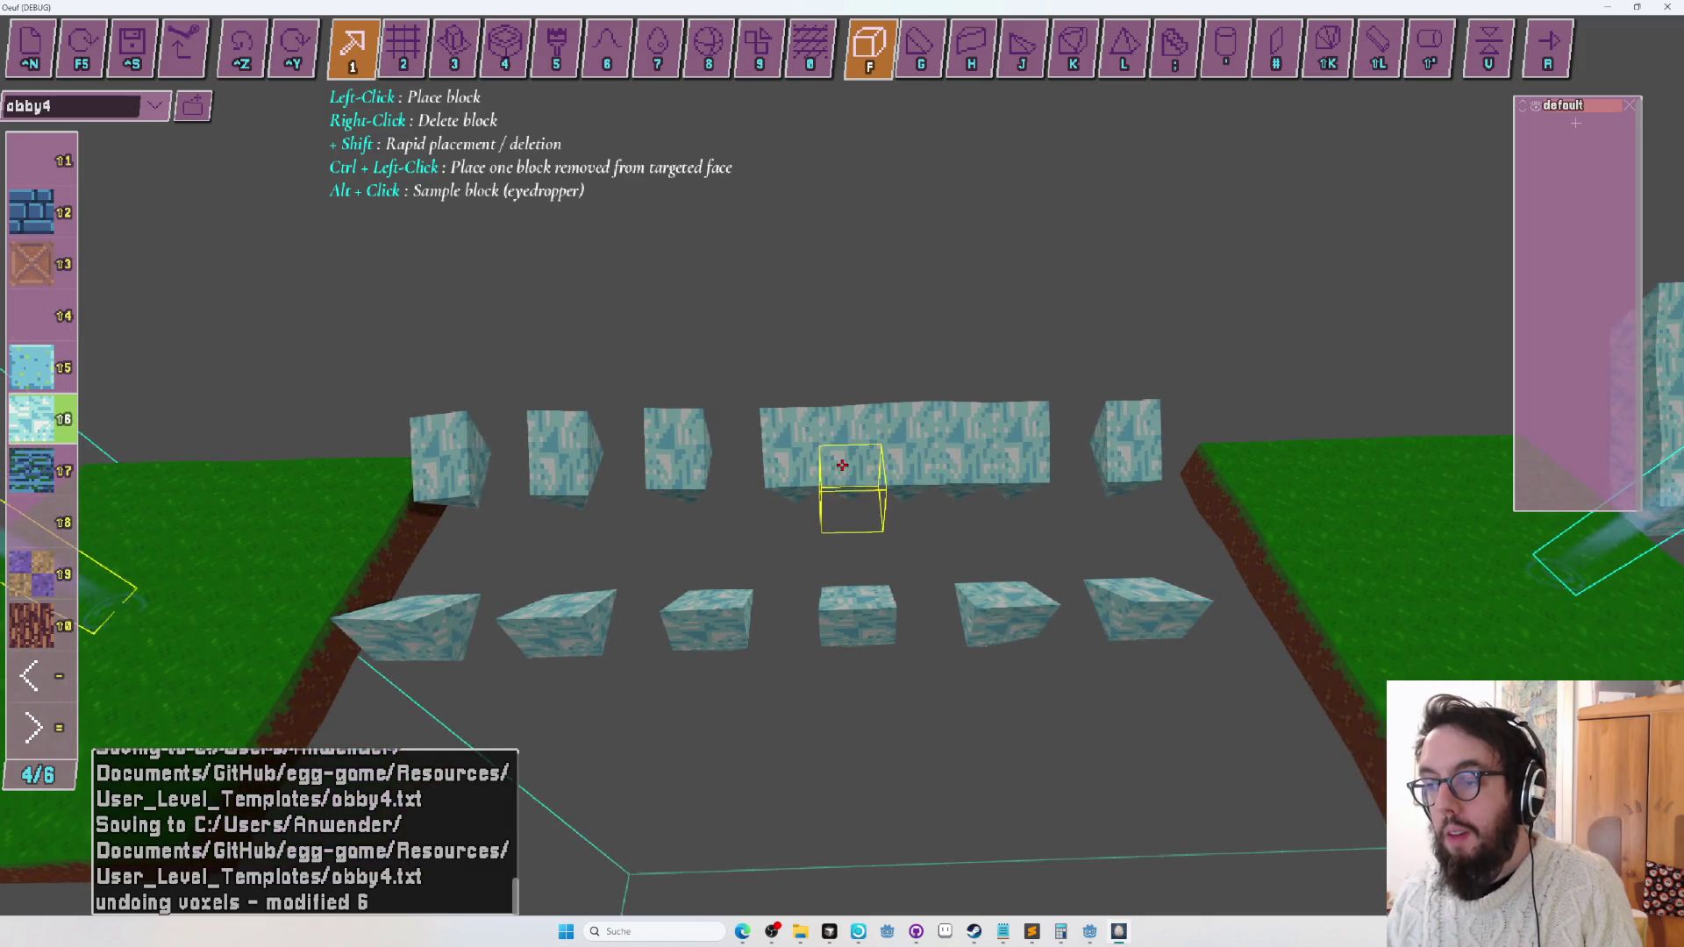
right_click(842, 465)
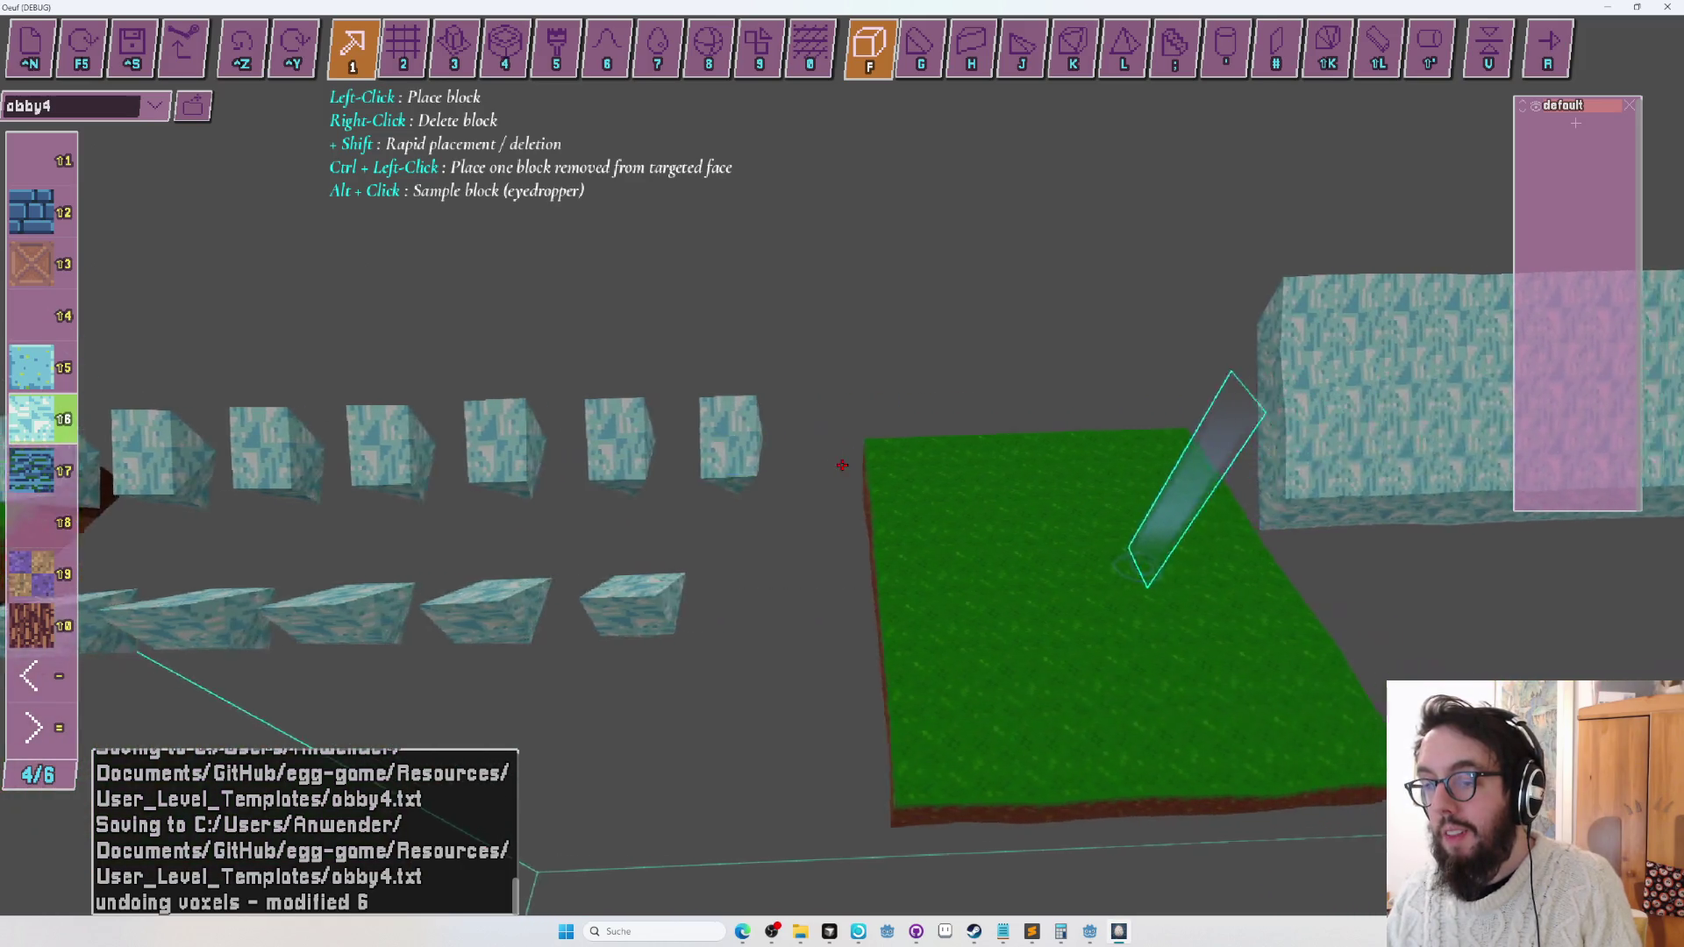
key(ctrl+s)
Playtest the level, jumping the egg across the floating light-blue blocks, then exit to the editor.
key(r)
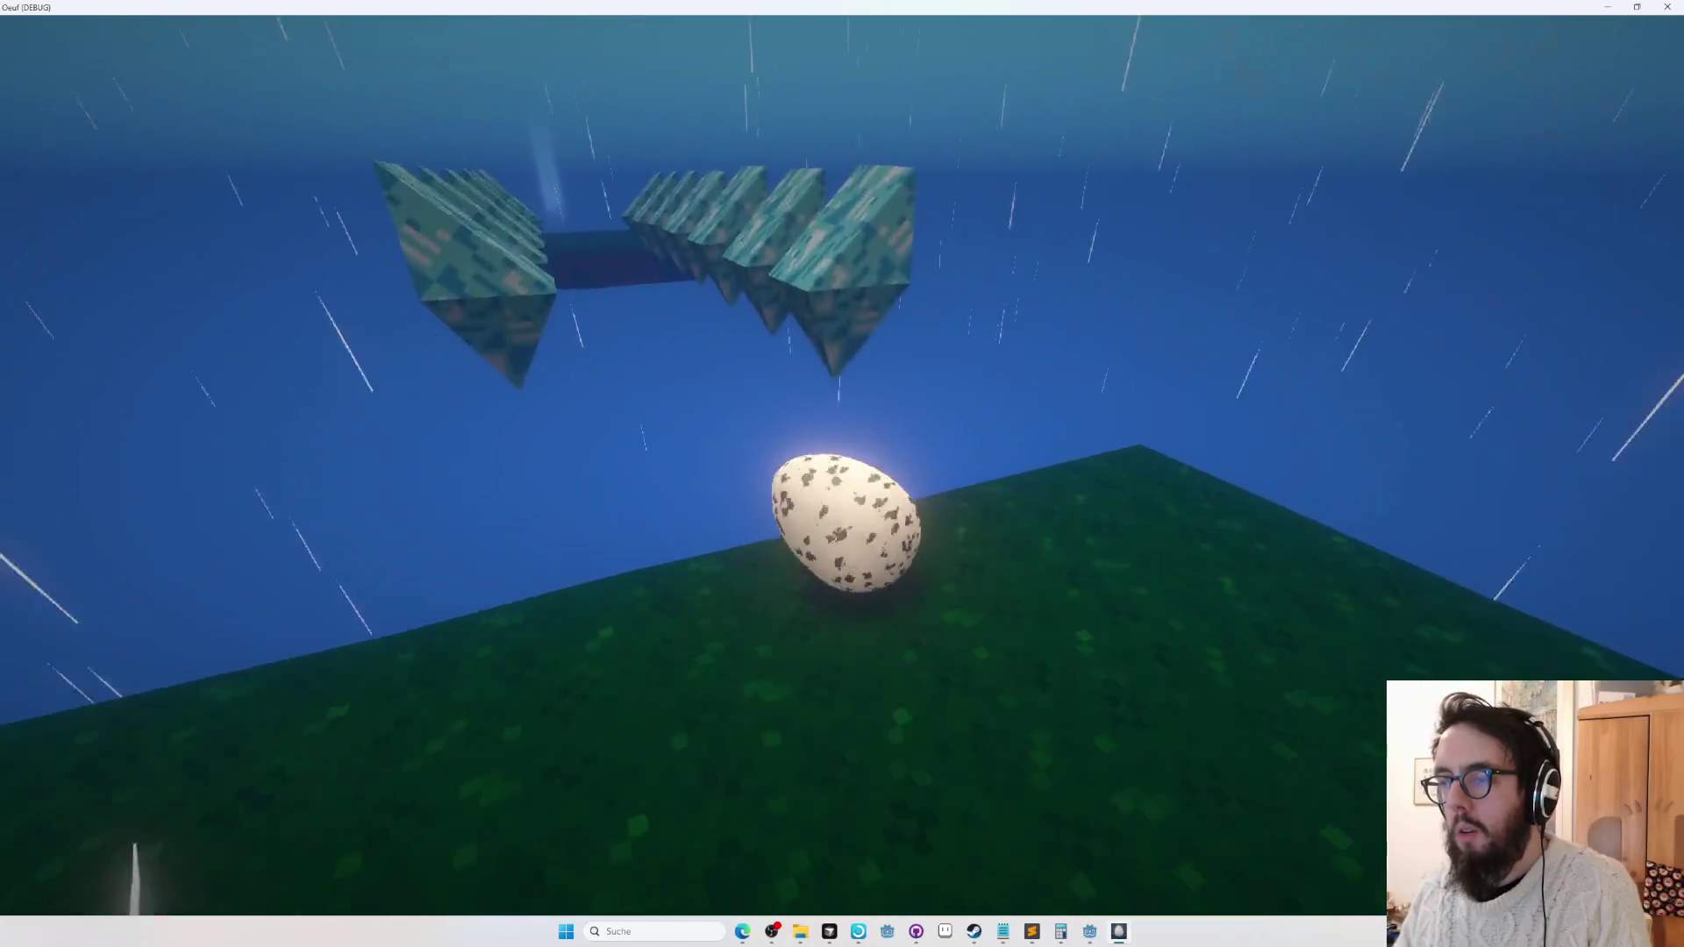
key(space)
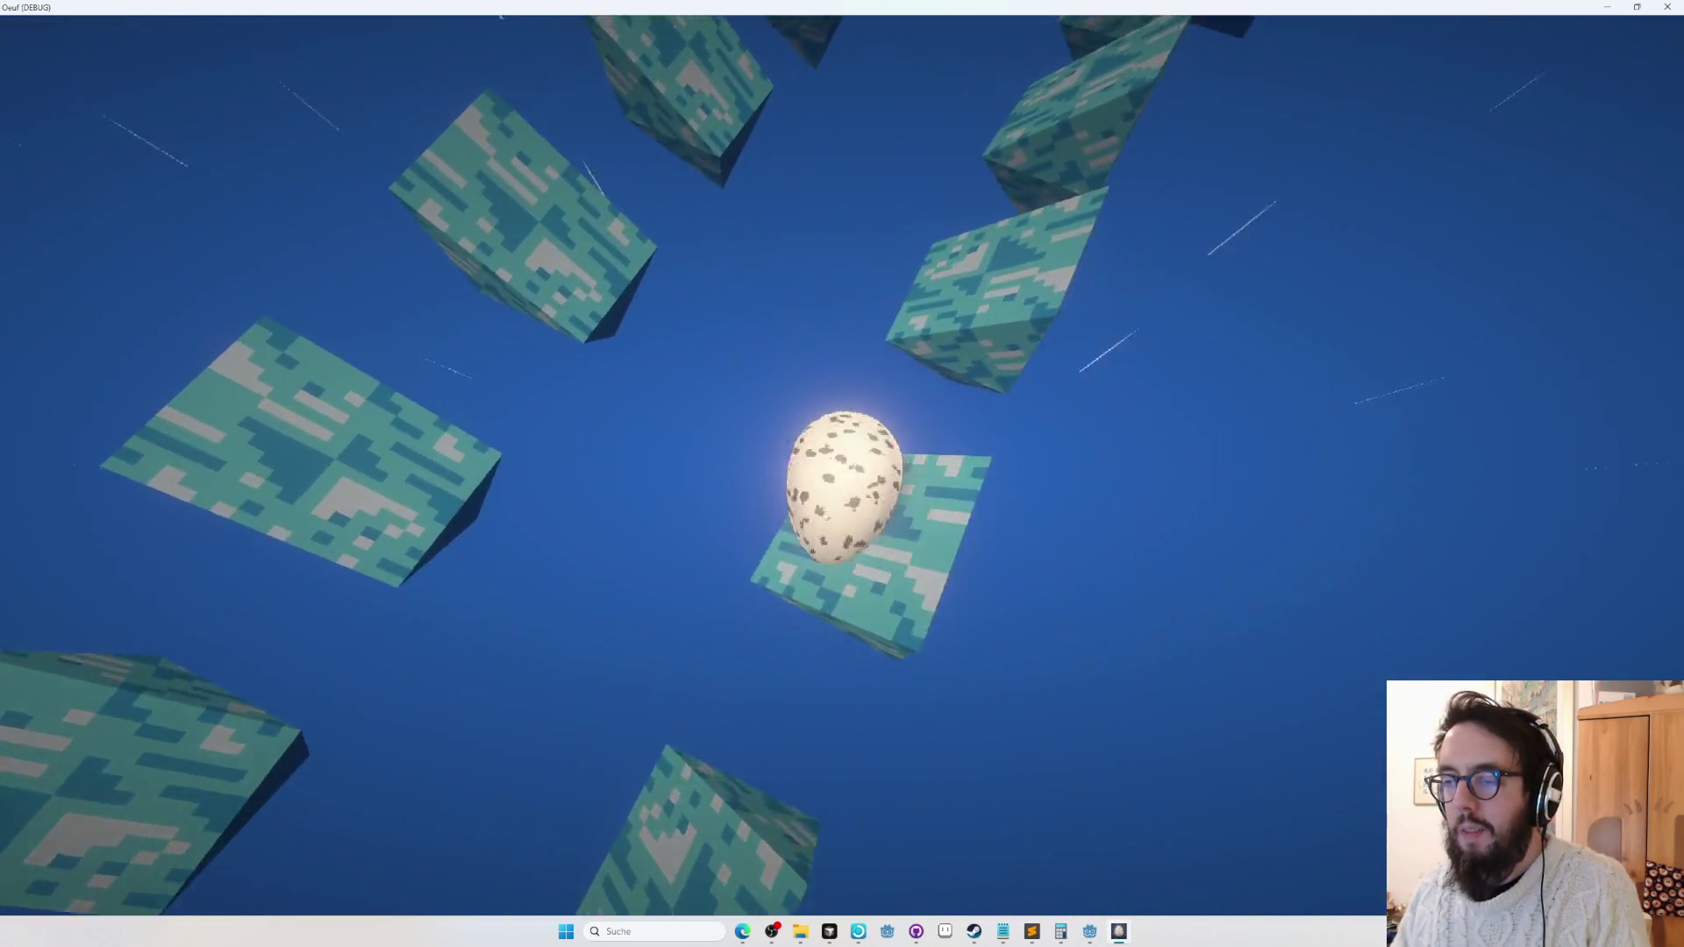
key(space)
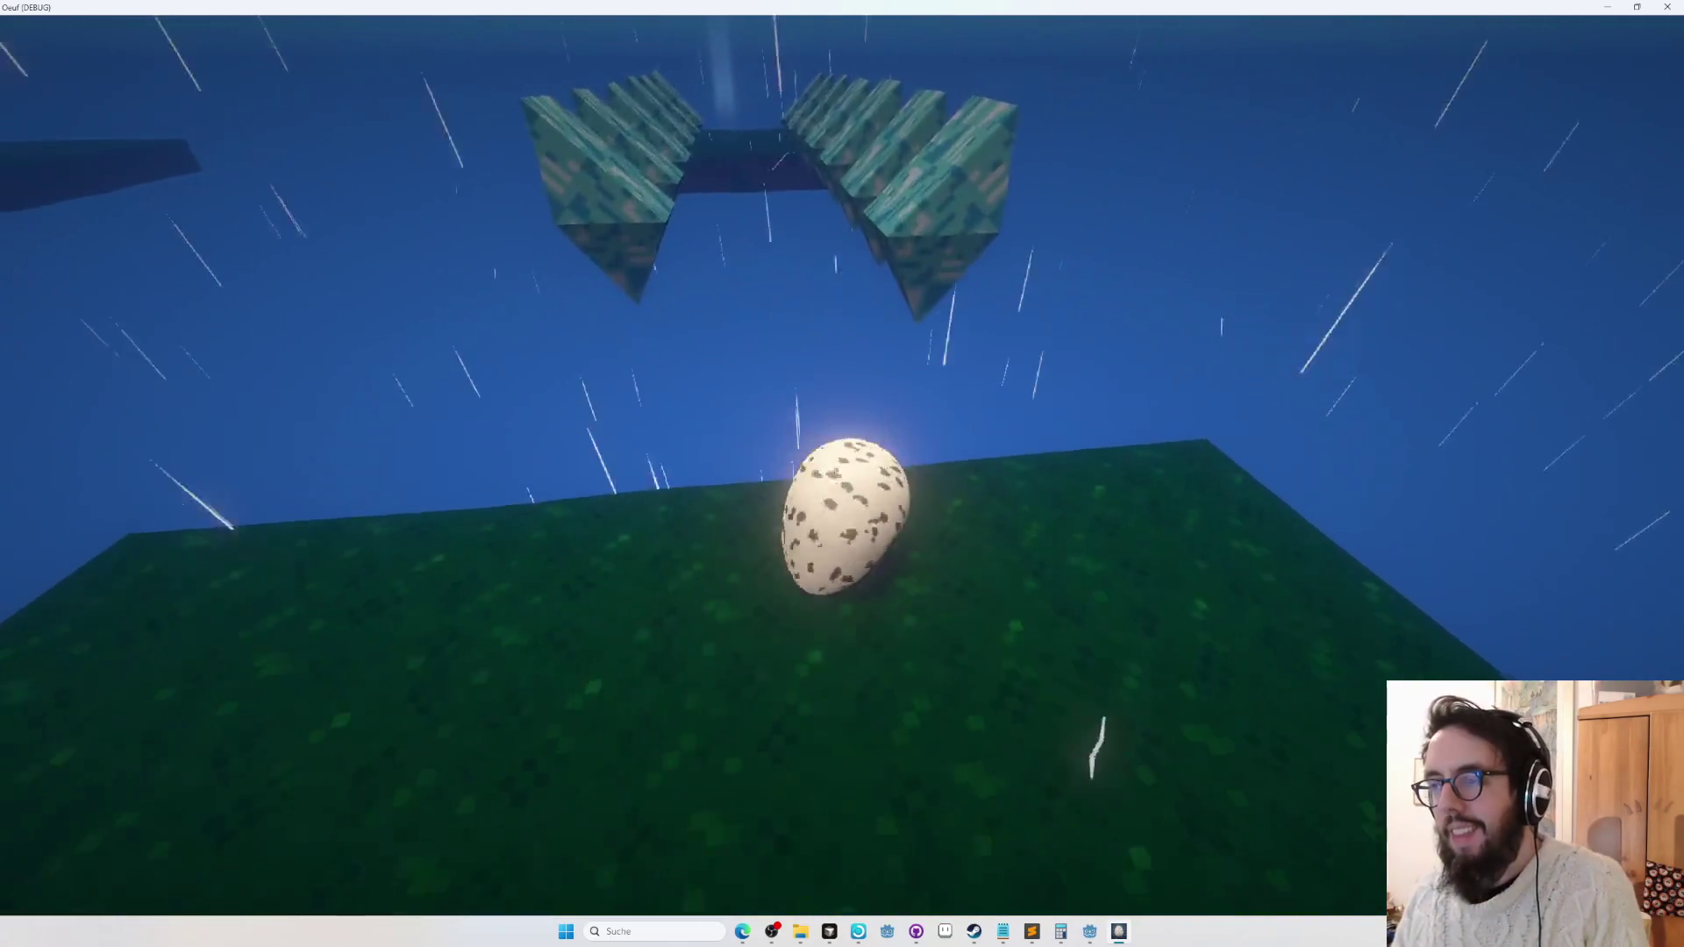
key(Escape)
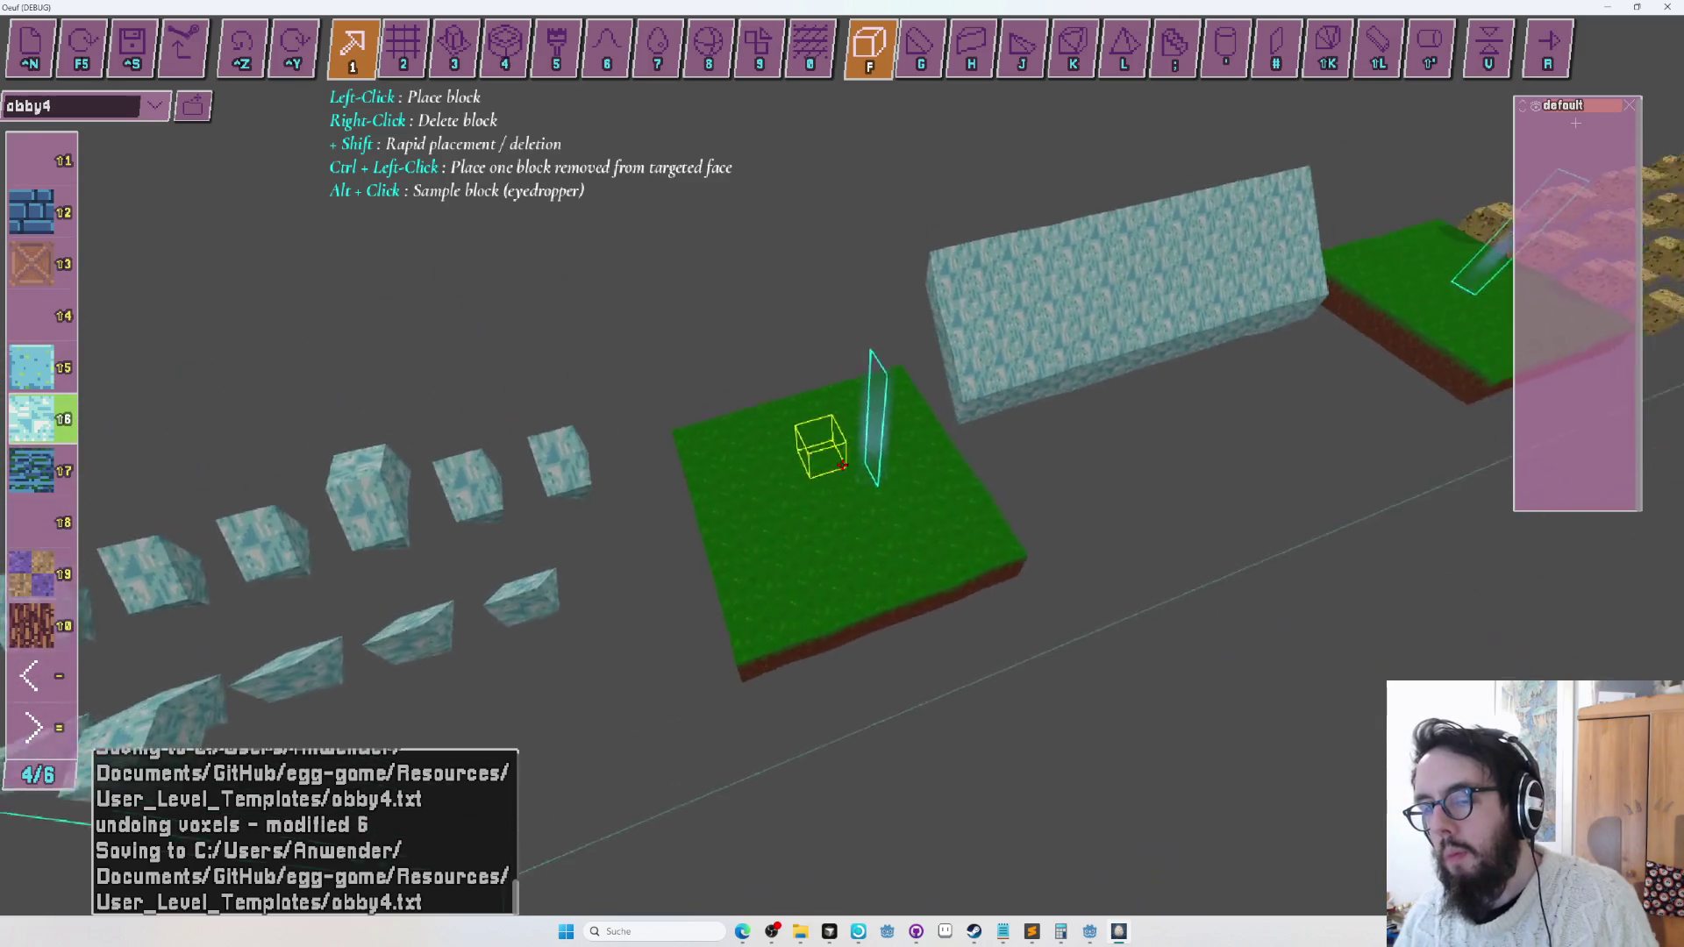
After a quick test, choose the slope shape, undo the last two placements, and playtest again.
key(r)
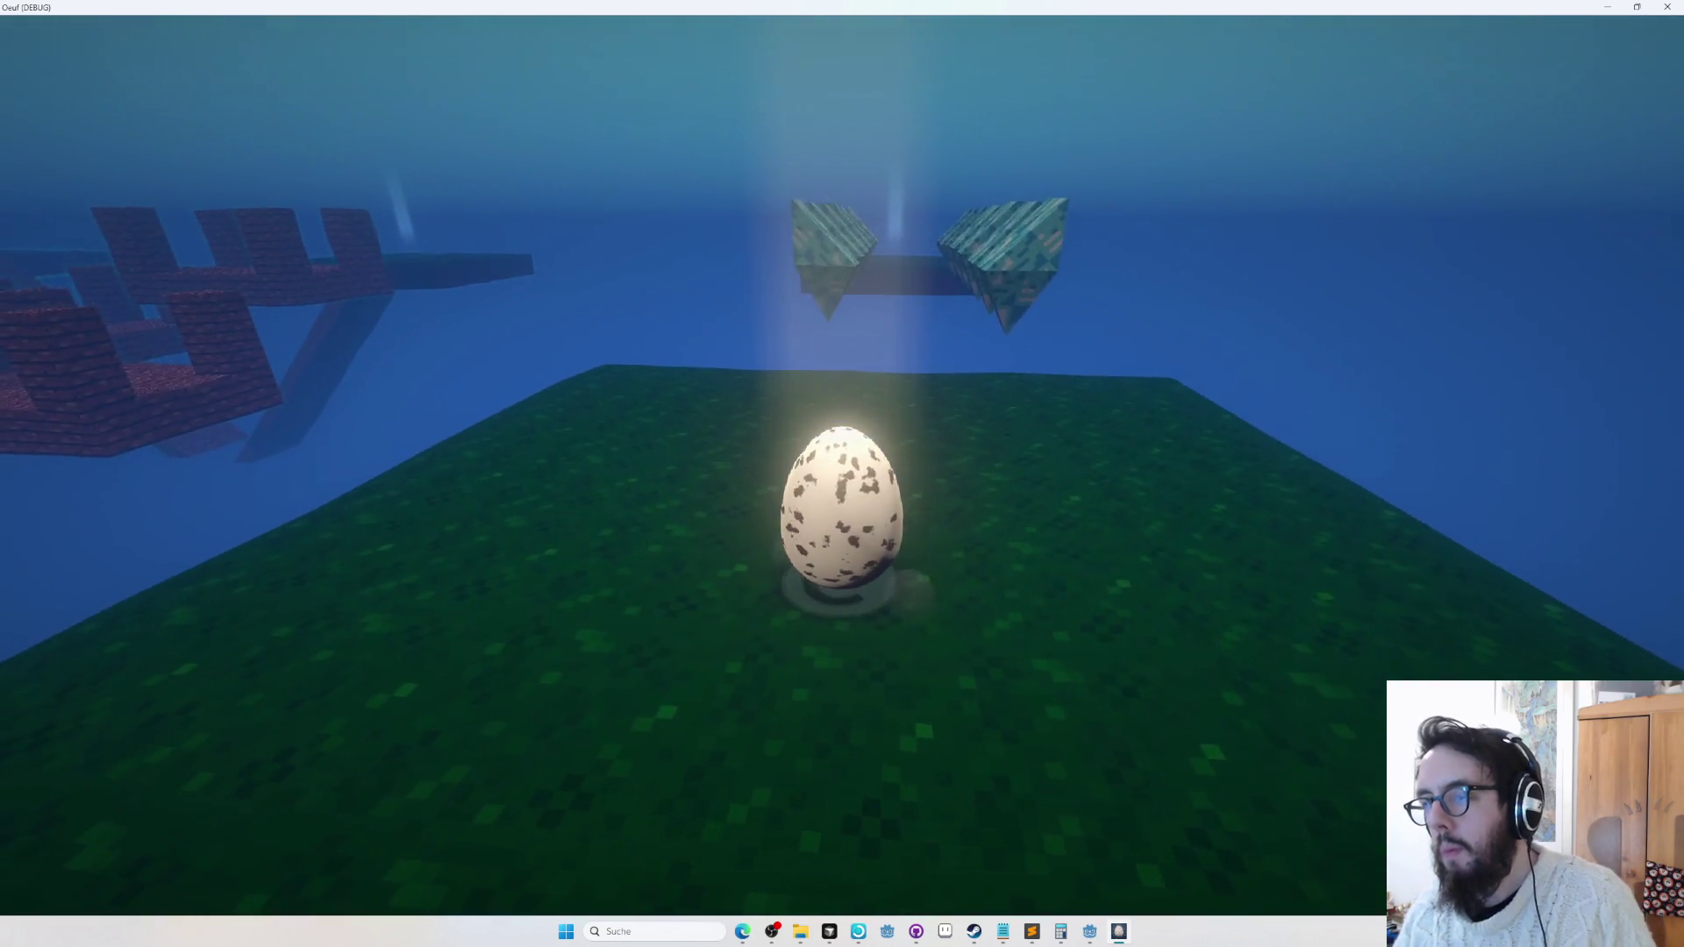
key(w)
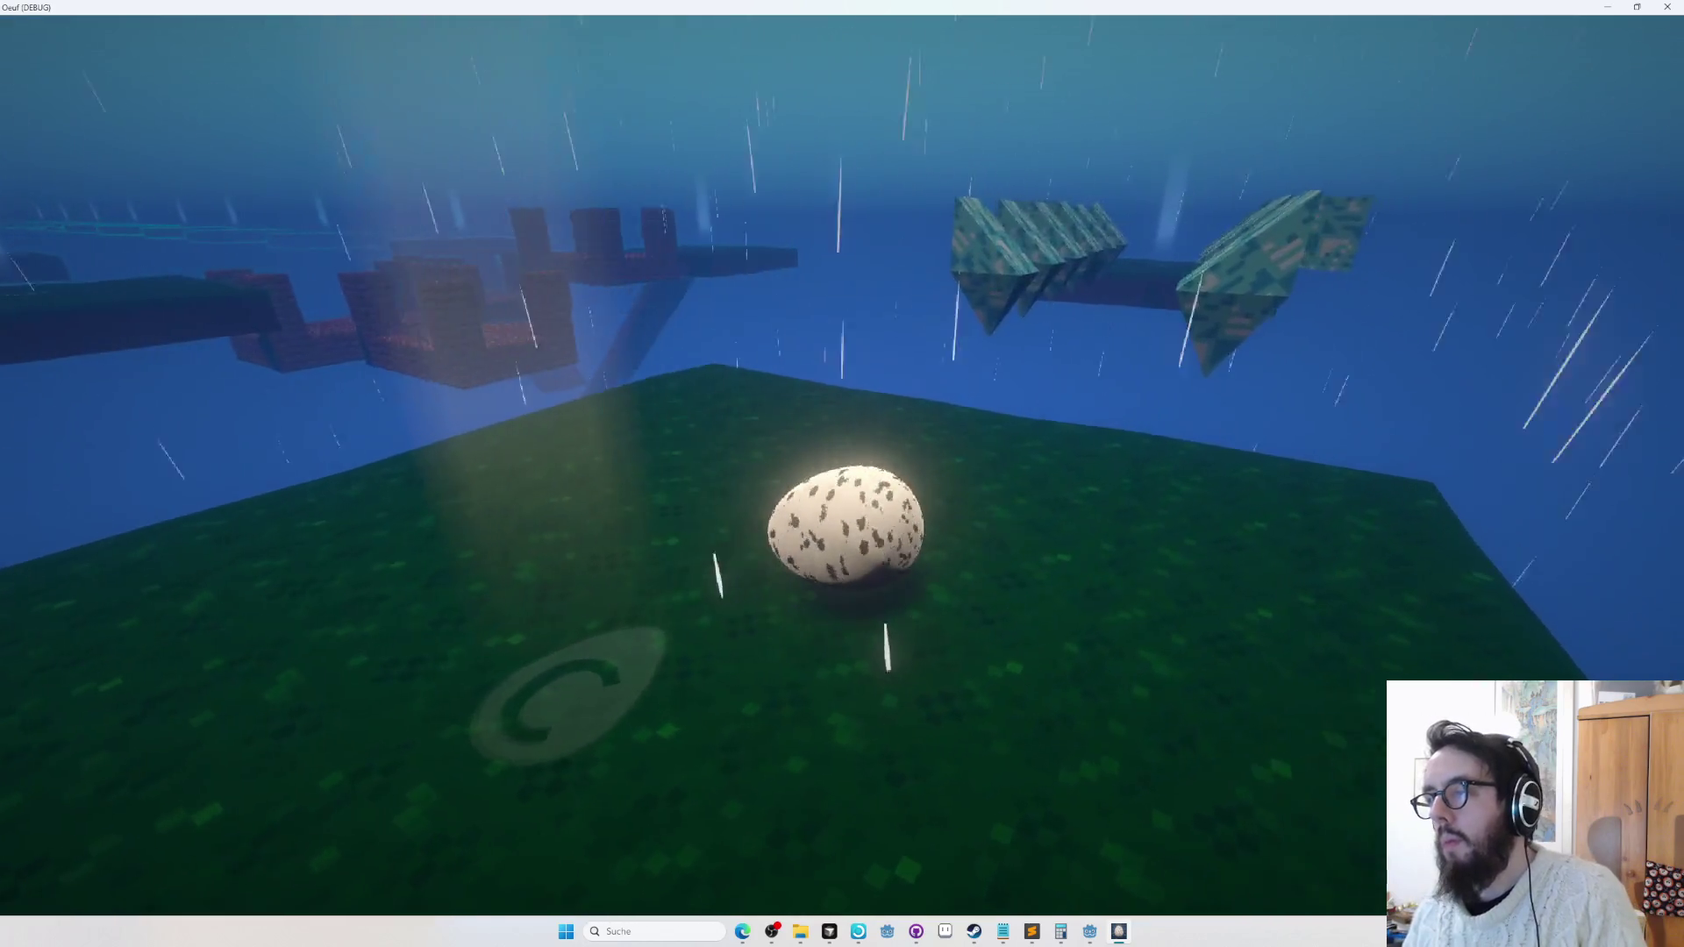
key(r)
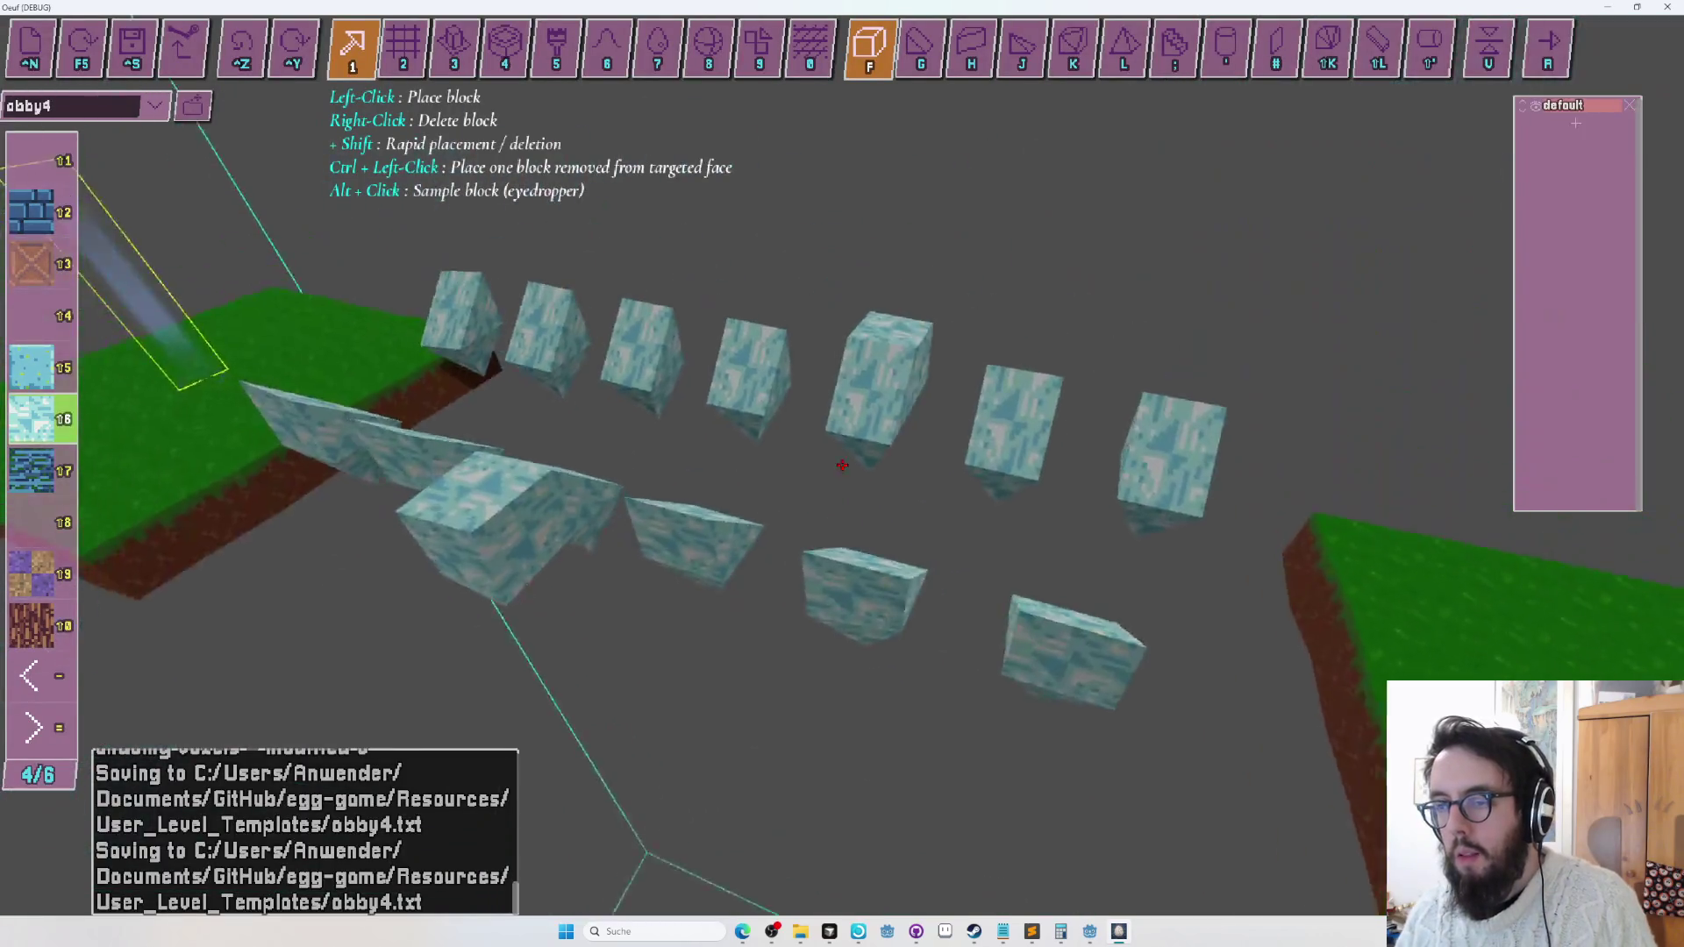
key(g)
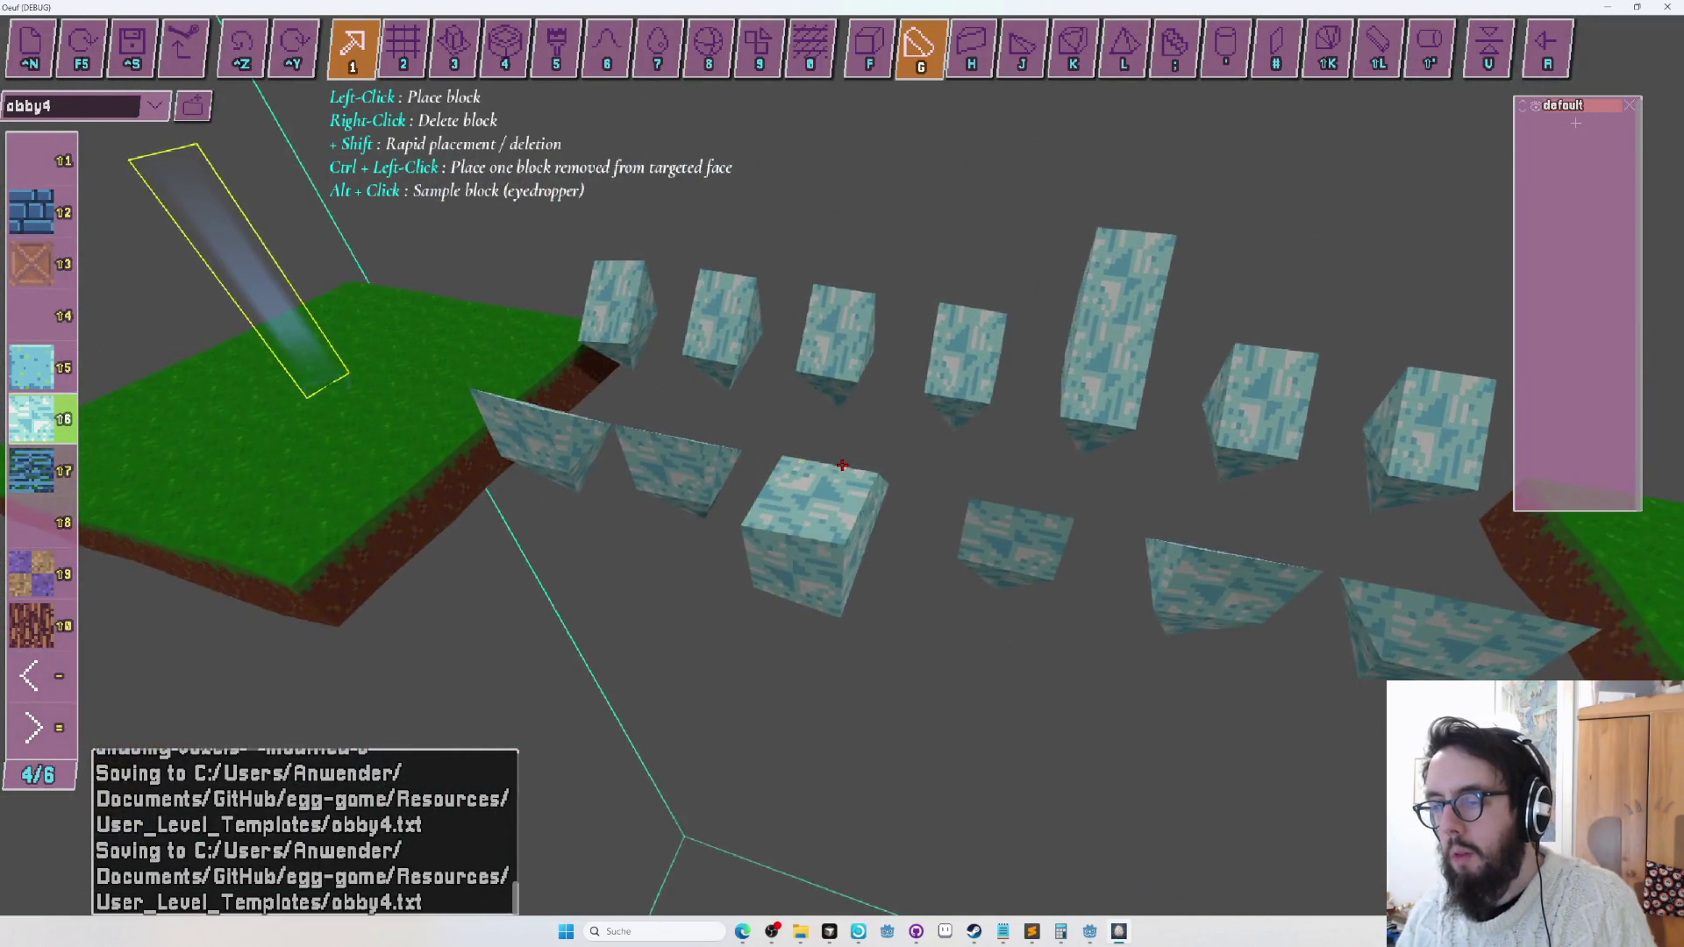
key(w)
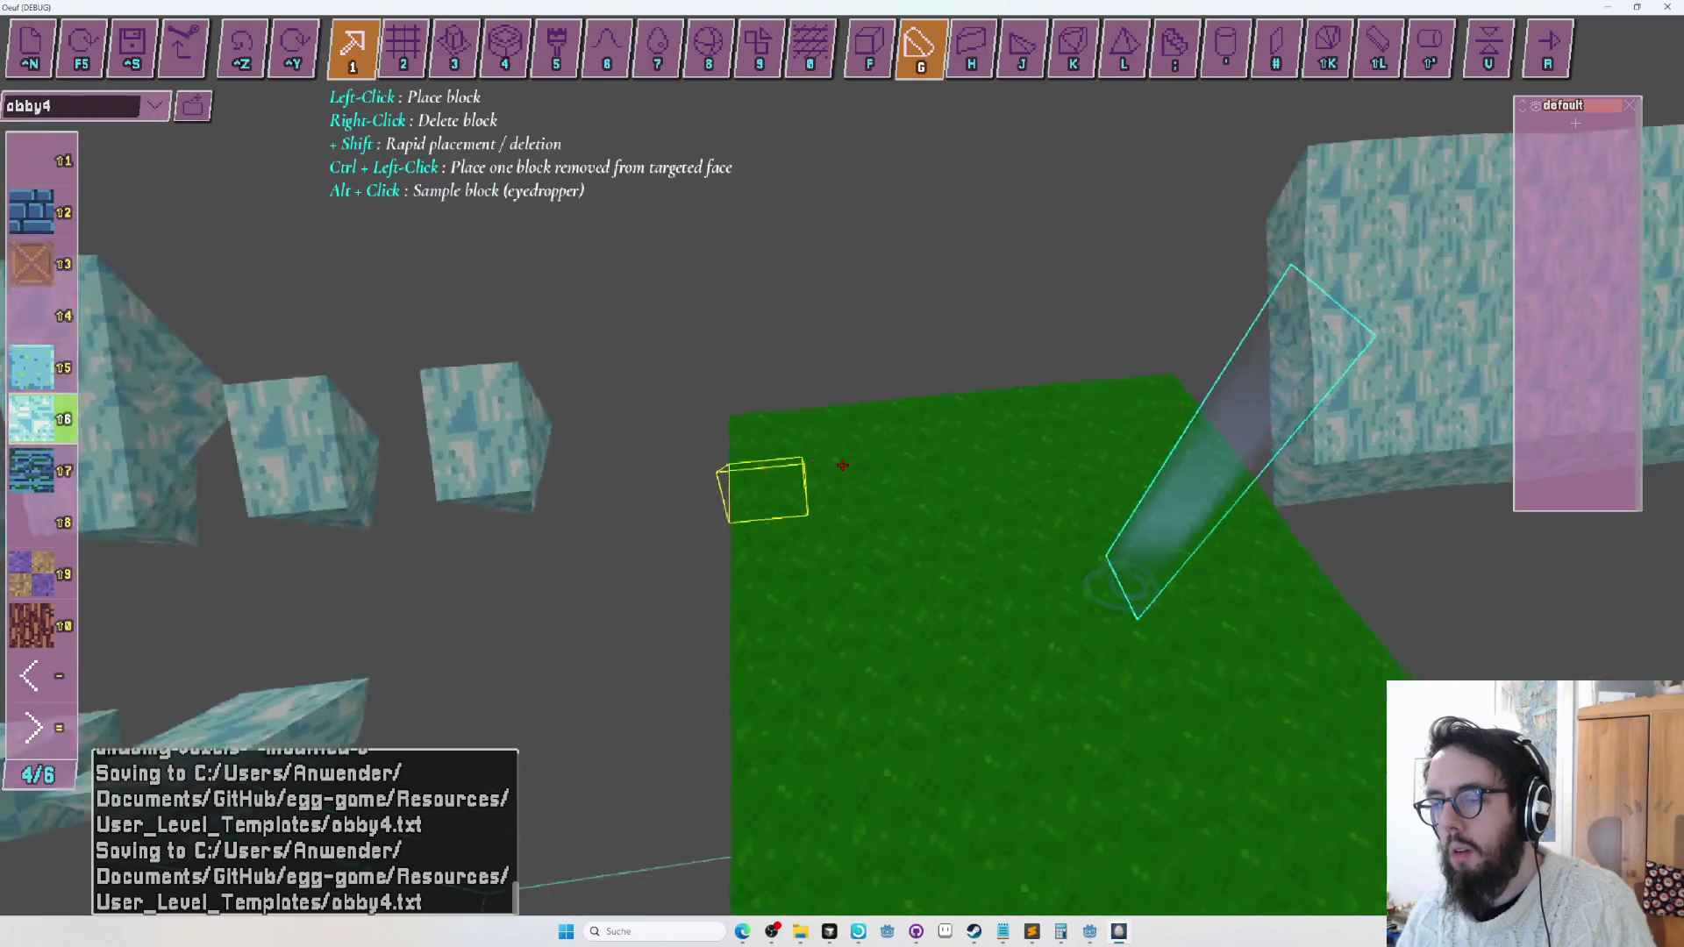
key(ctrl+z)
key(ctrl+z)
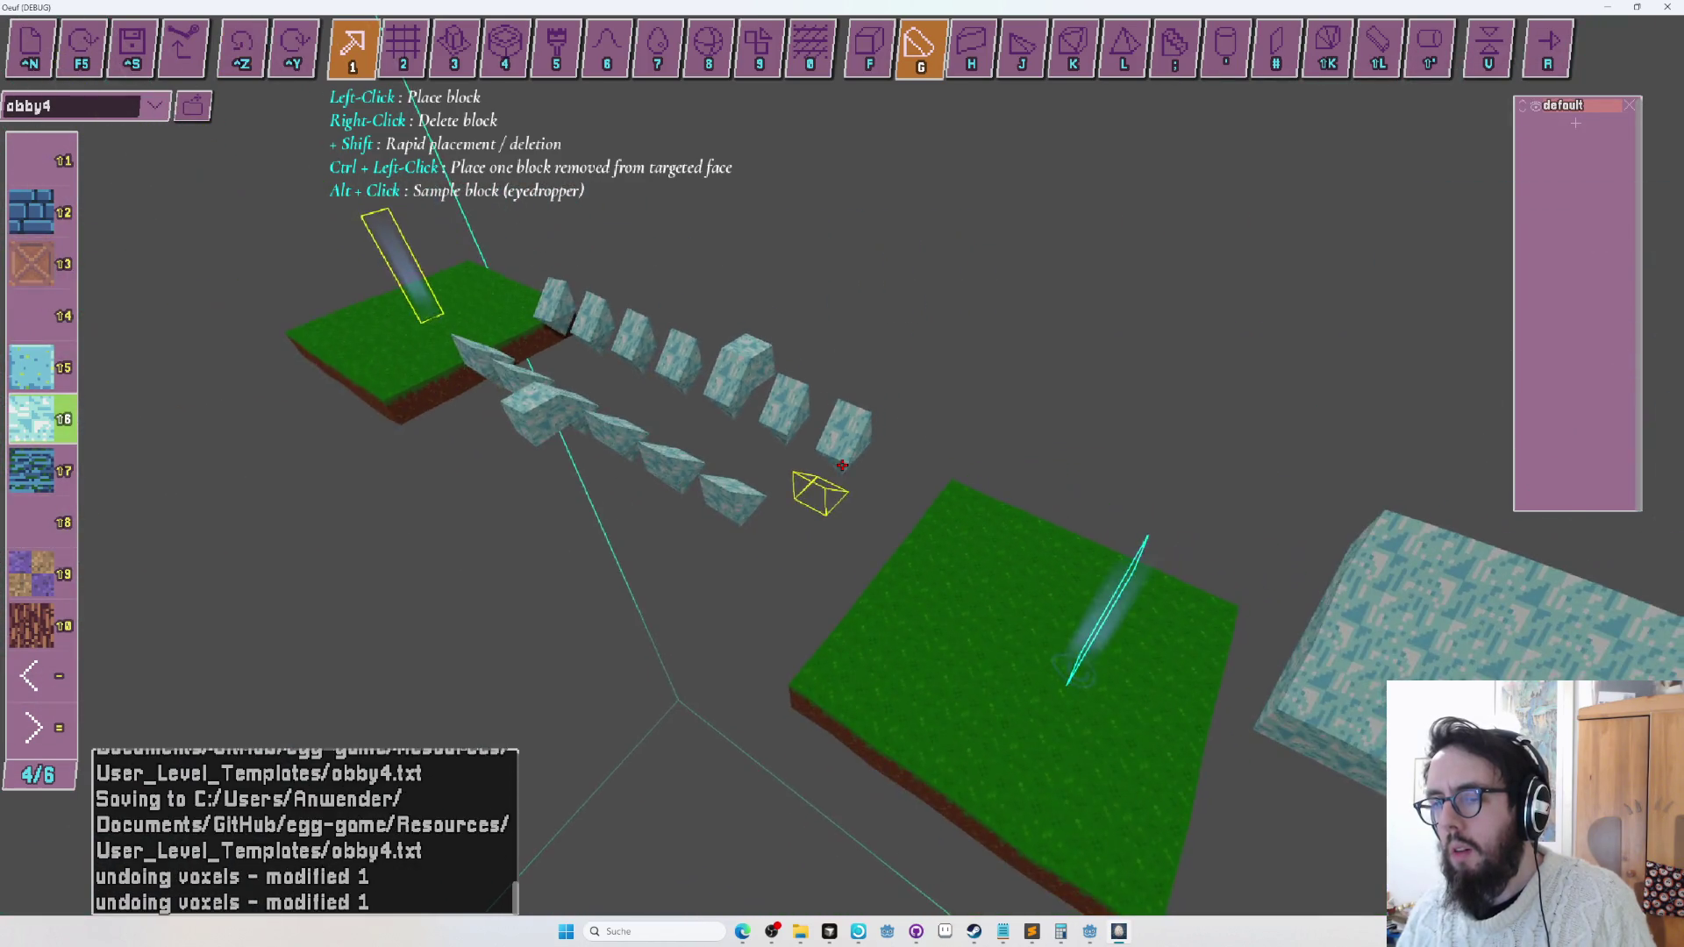
key(r)
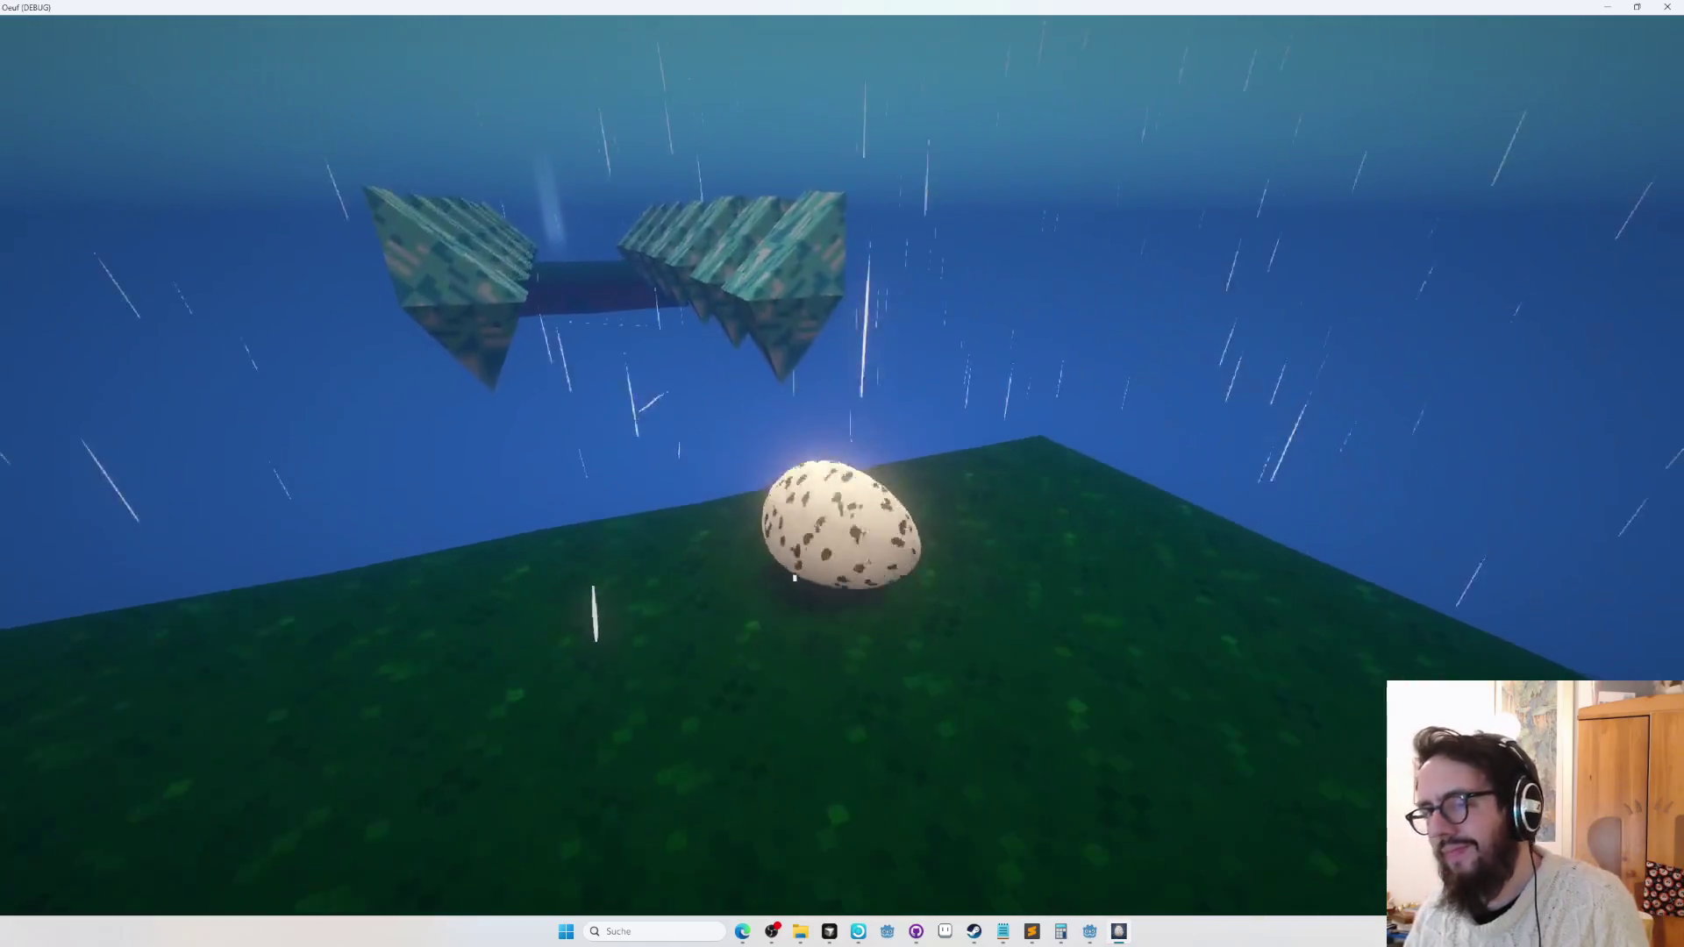
Jump the egg onto the ice blocks, then exit back to the editor.
key(space)
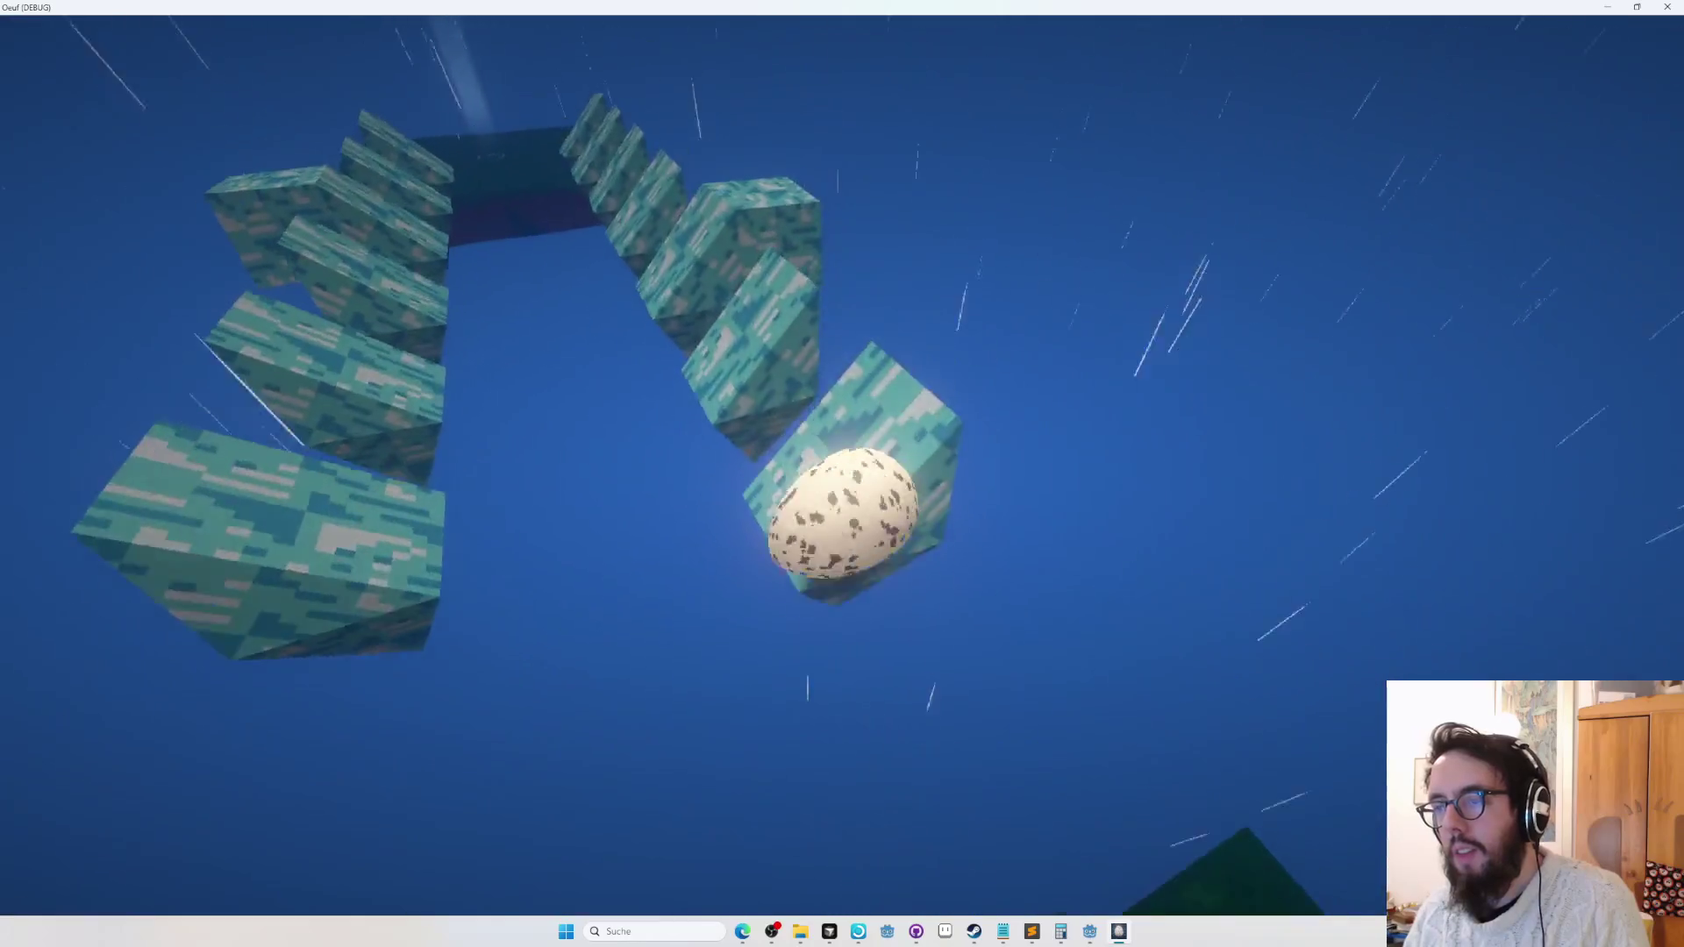
key(Escape)
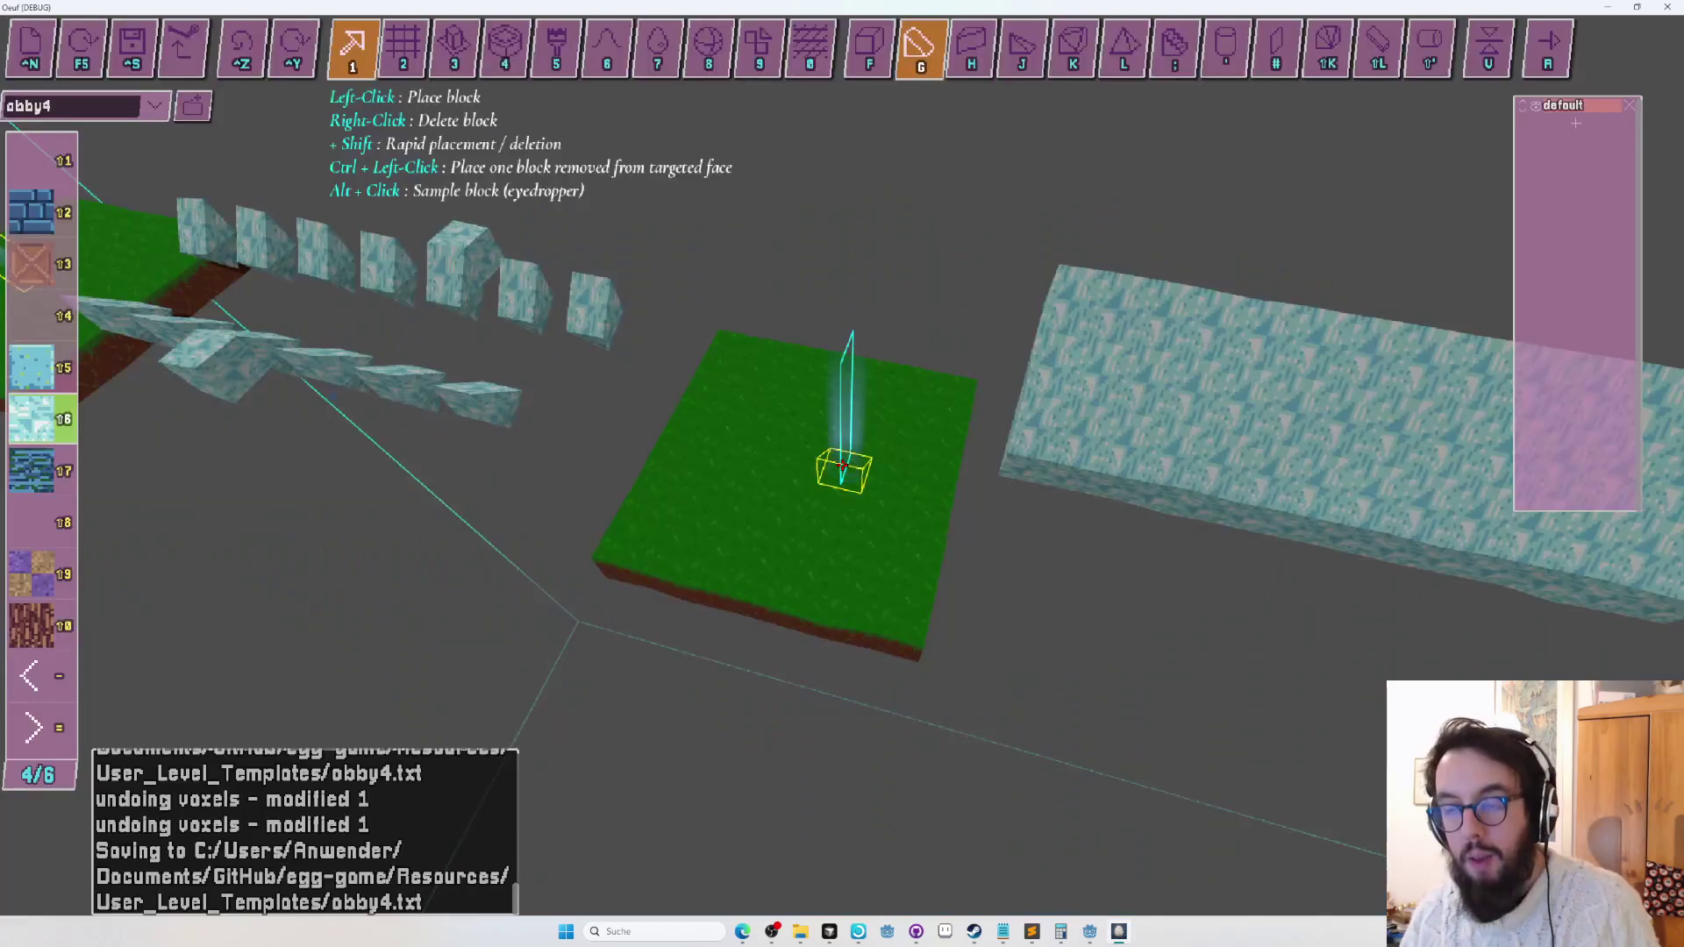
Choose the cube shape, fly toward the ice blocks, and playtest from the grass platform.
key(f)
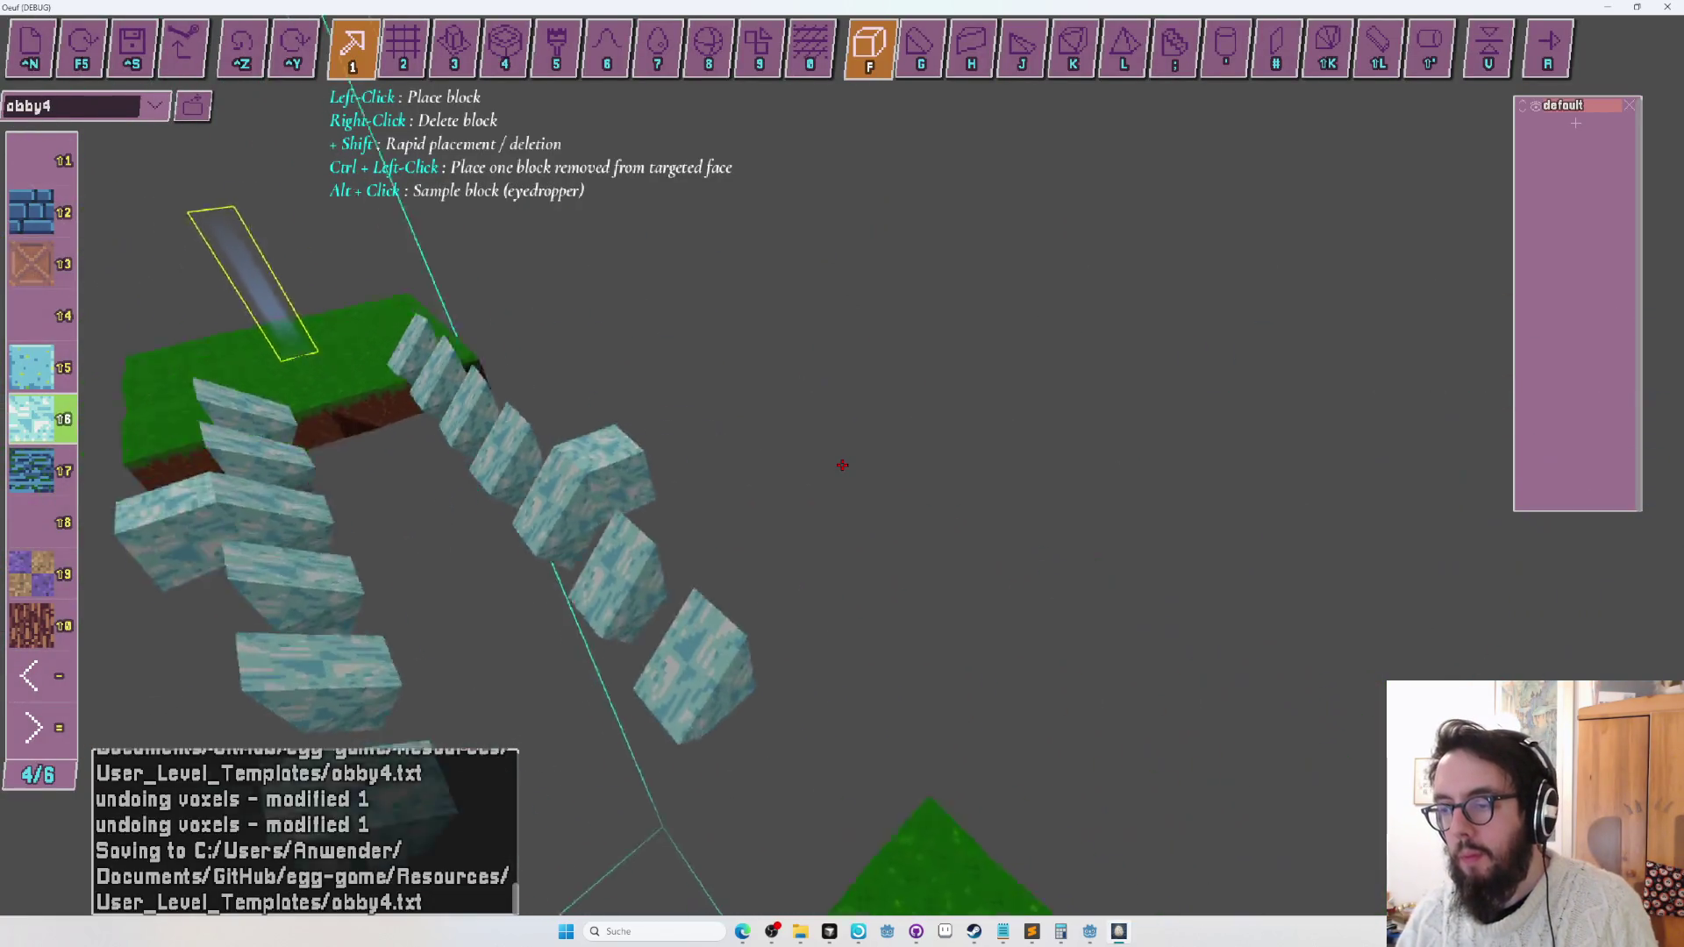
key(w)
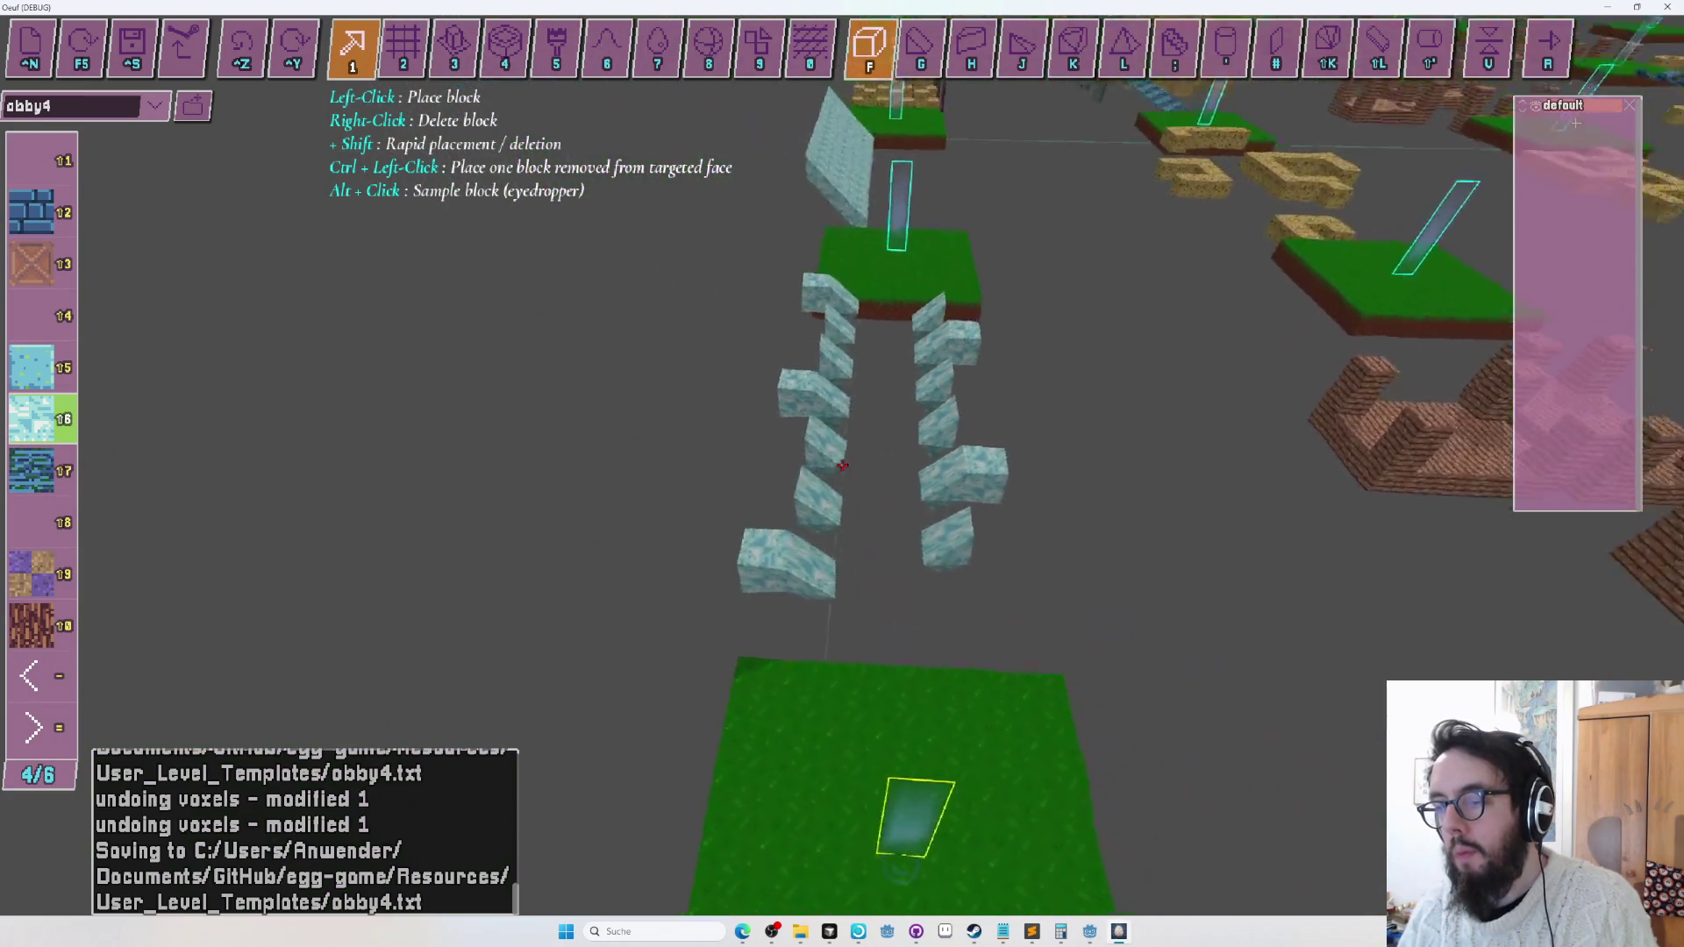
key(r)
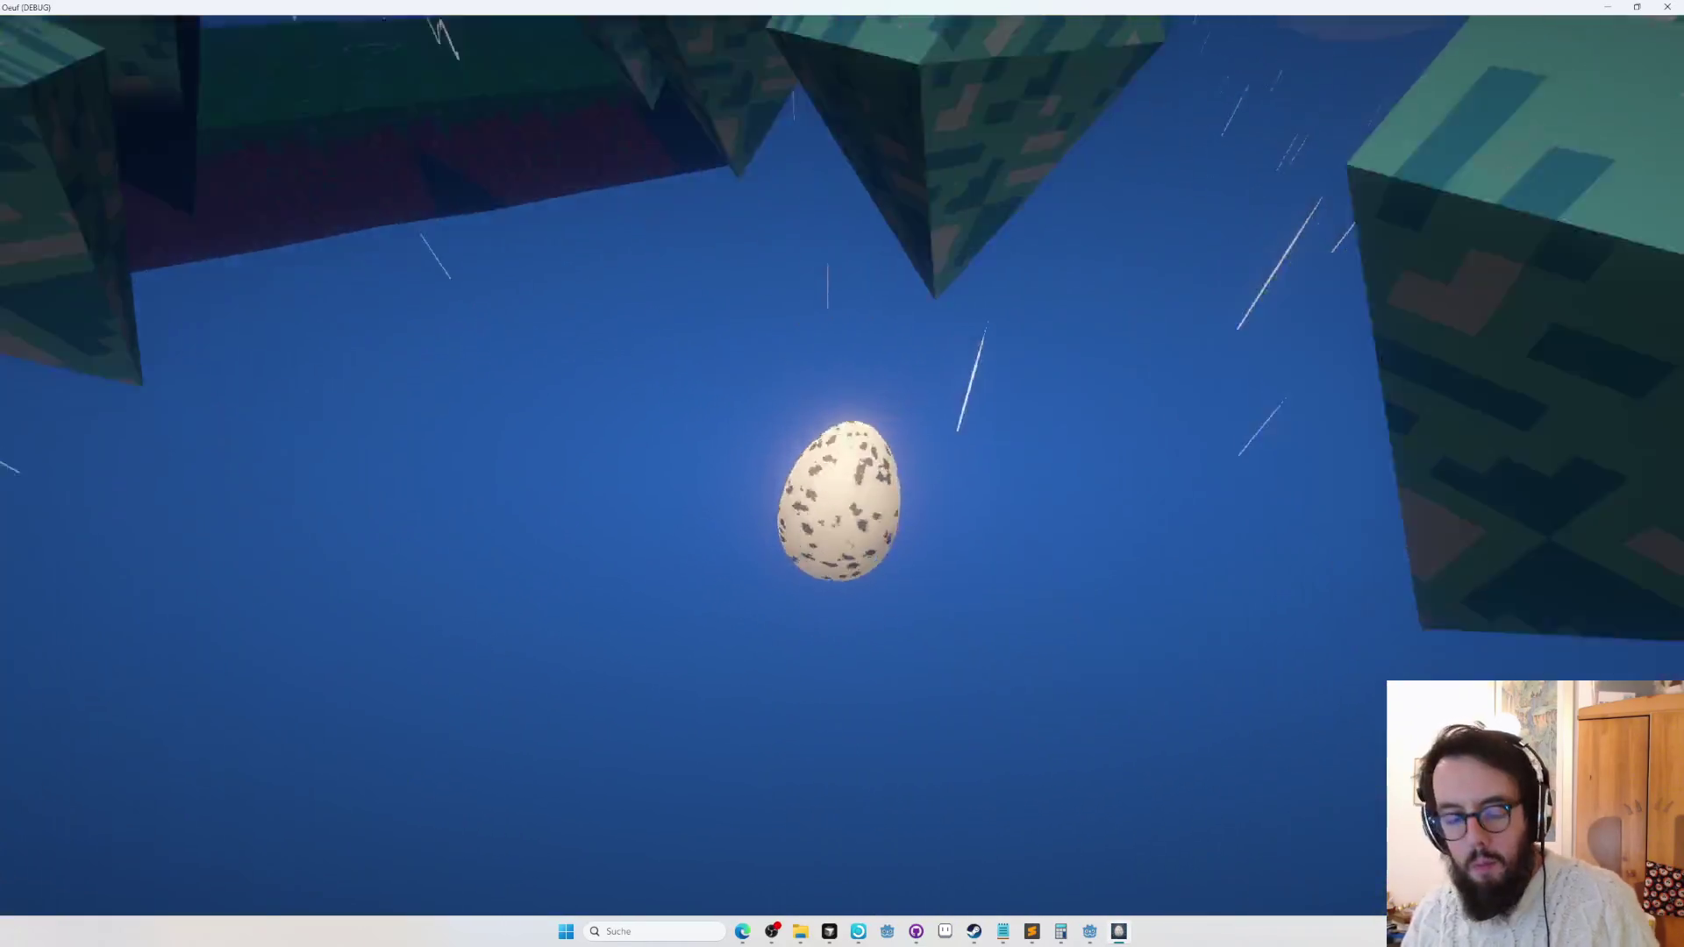
Exit the playtest to the editor after the egg falls below the stepping blocks.
key(Escape)
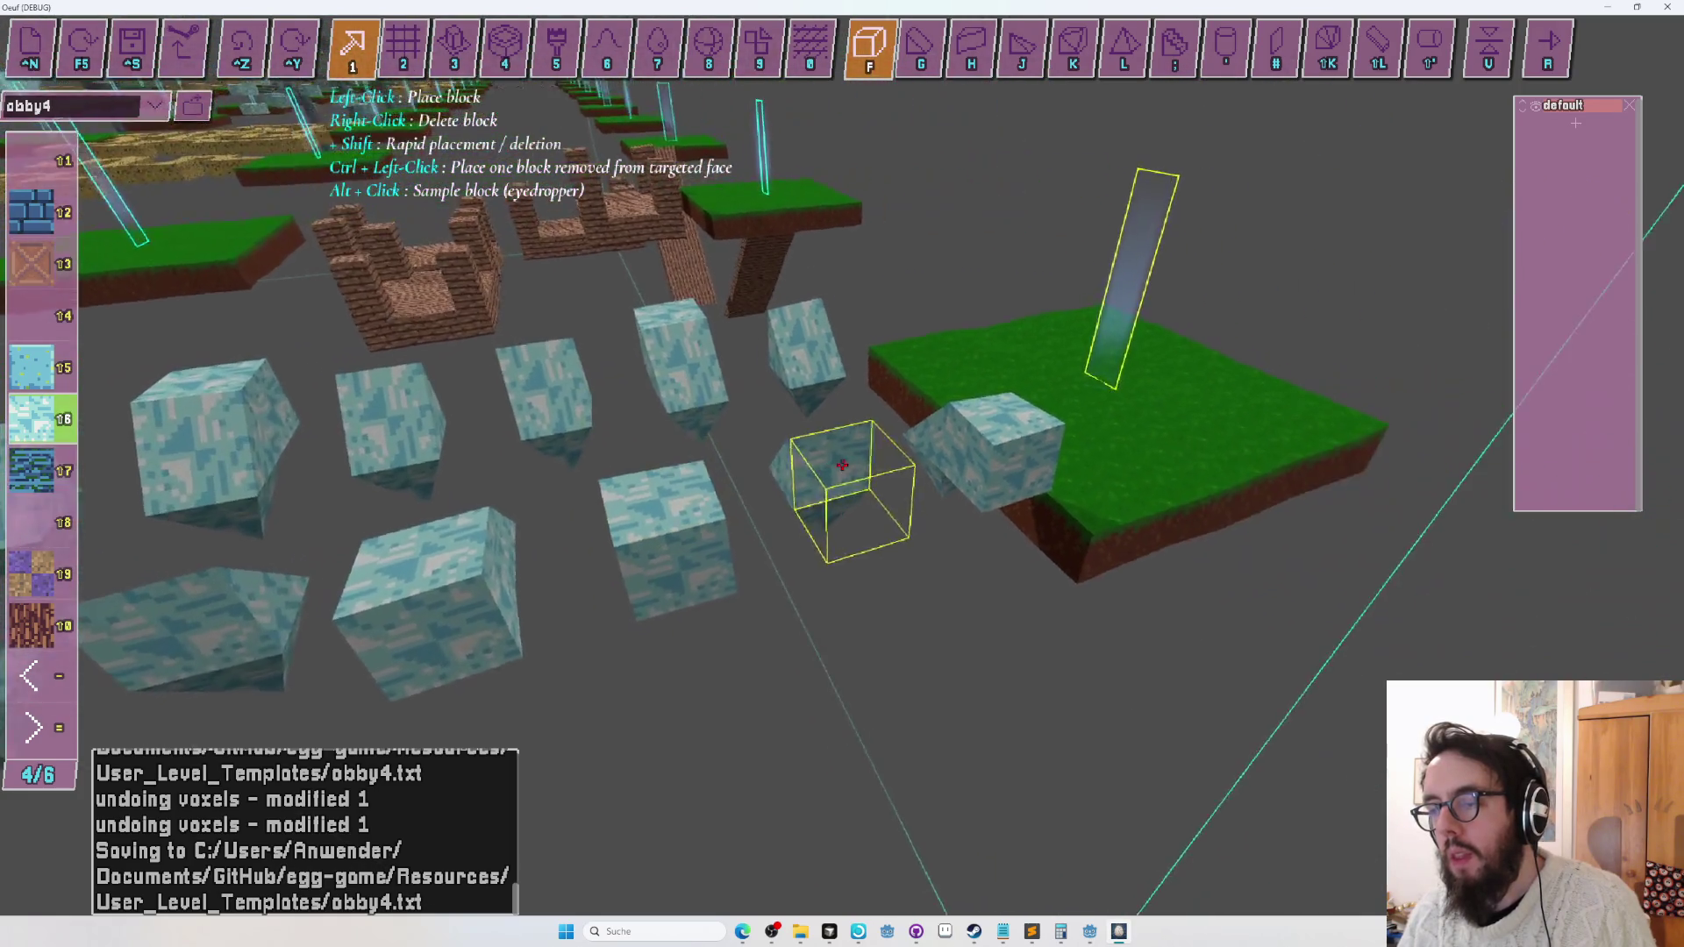
Pan along the ice-block rows, switching between the sloped (G) and cube (F) block shapes.
key(a)
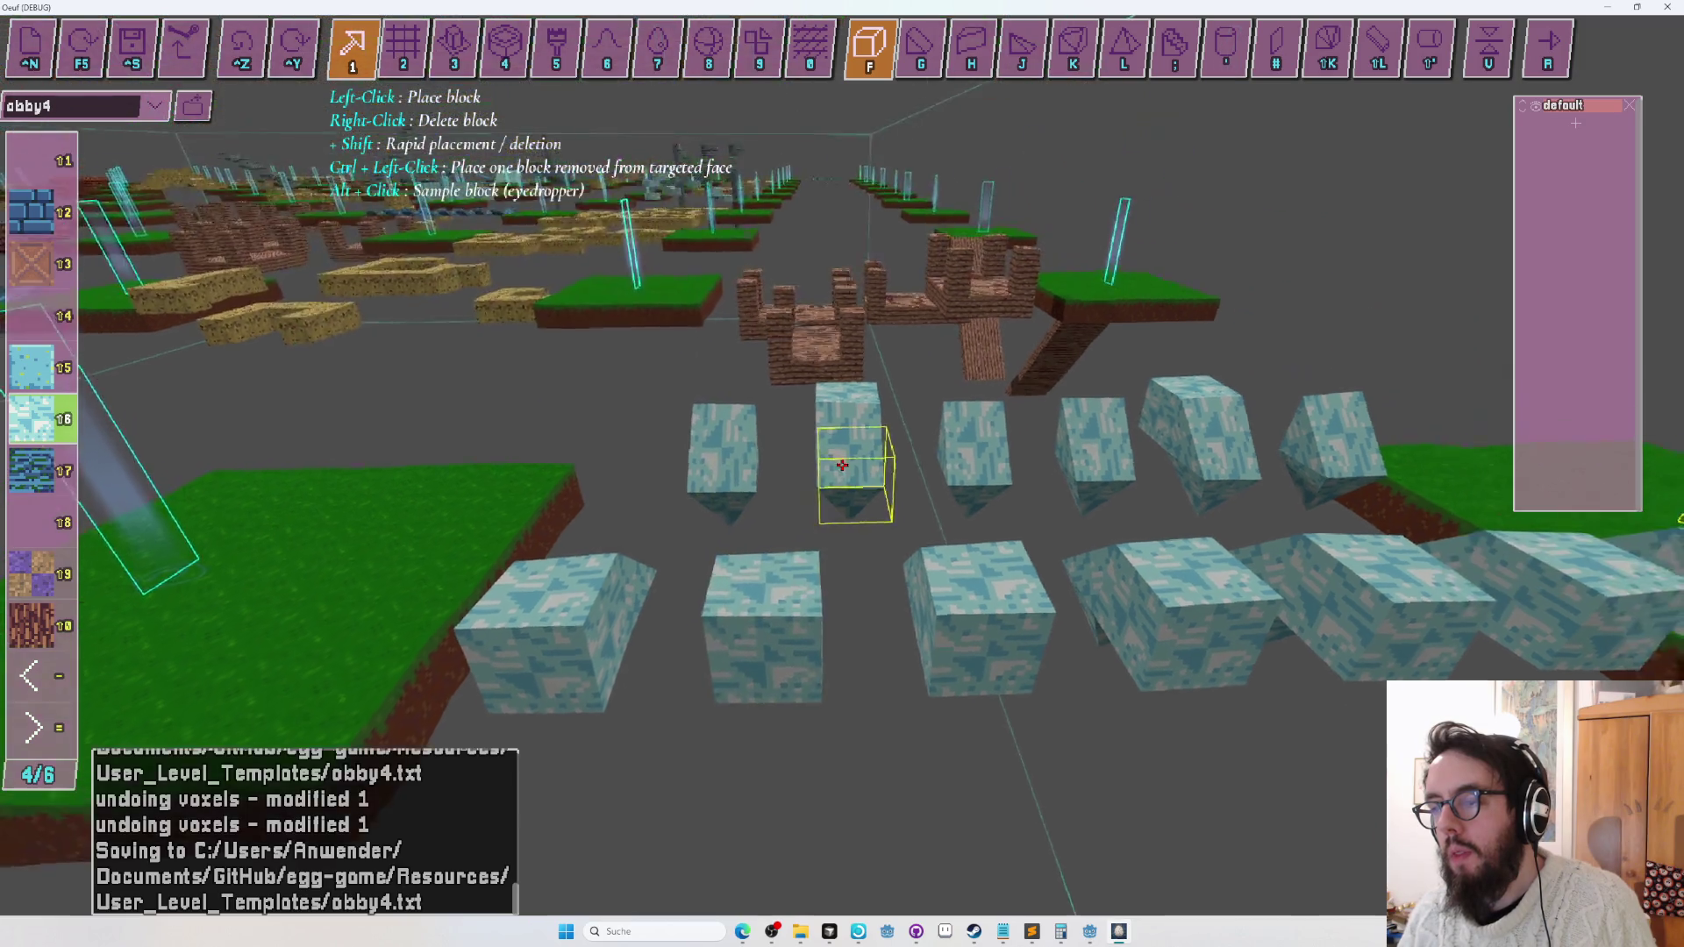
key(g)
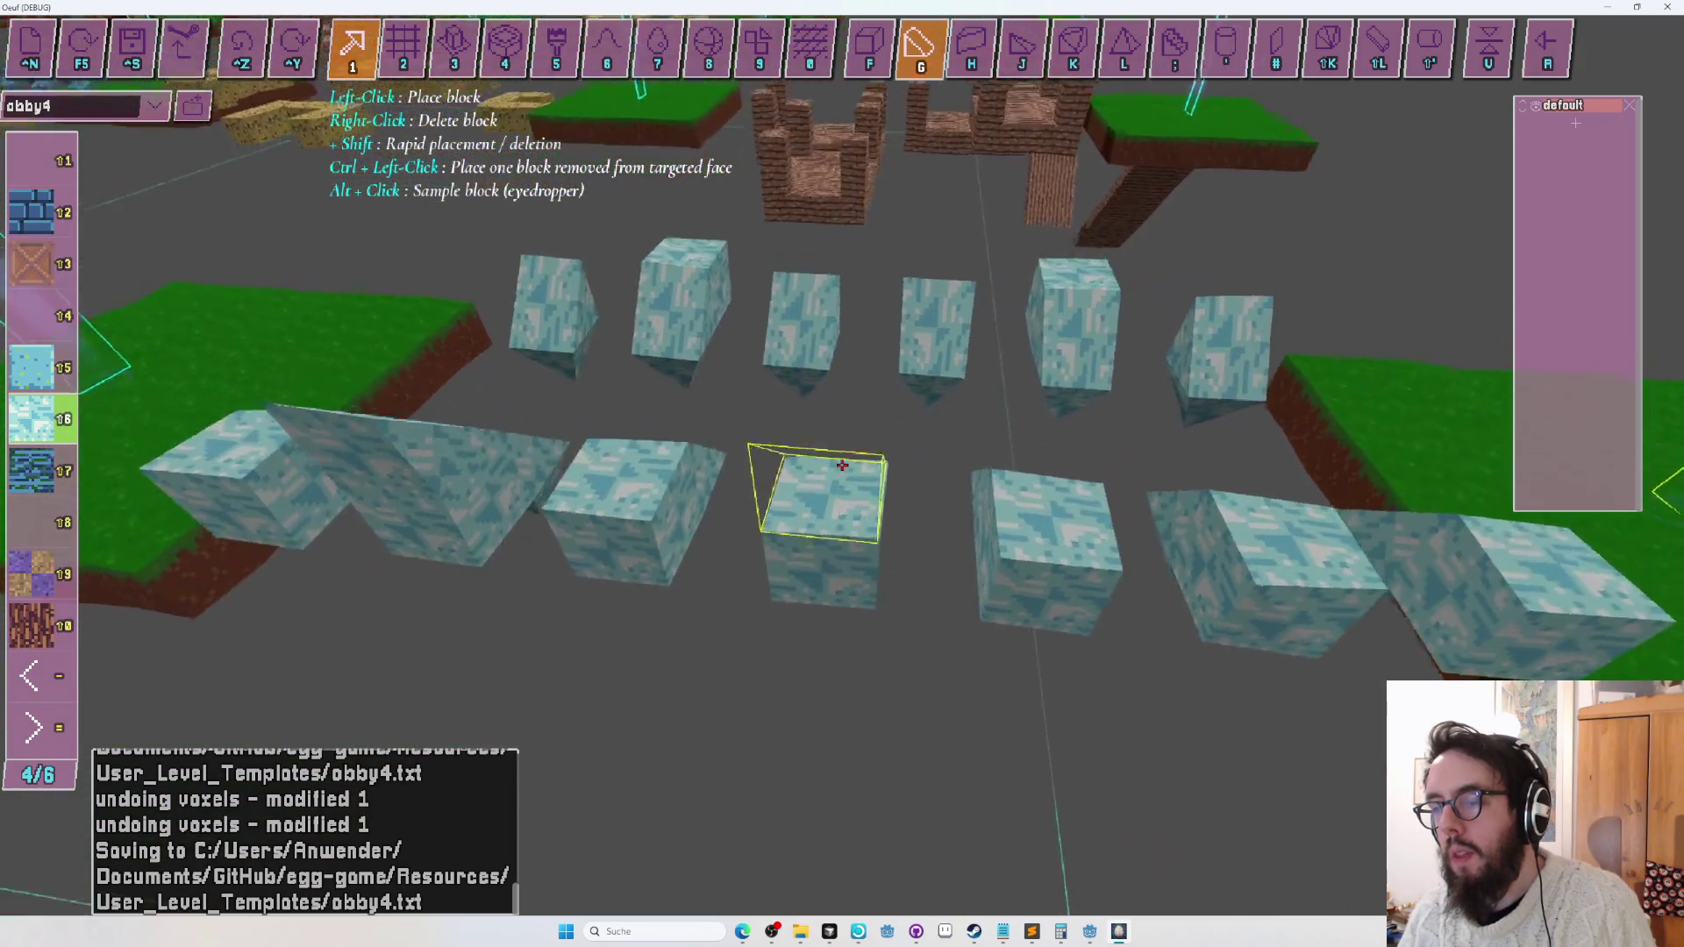
key(a)
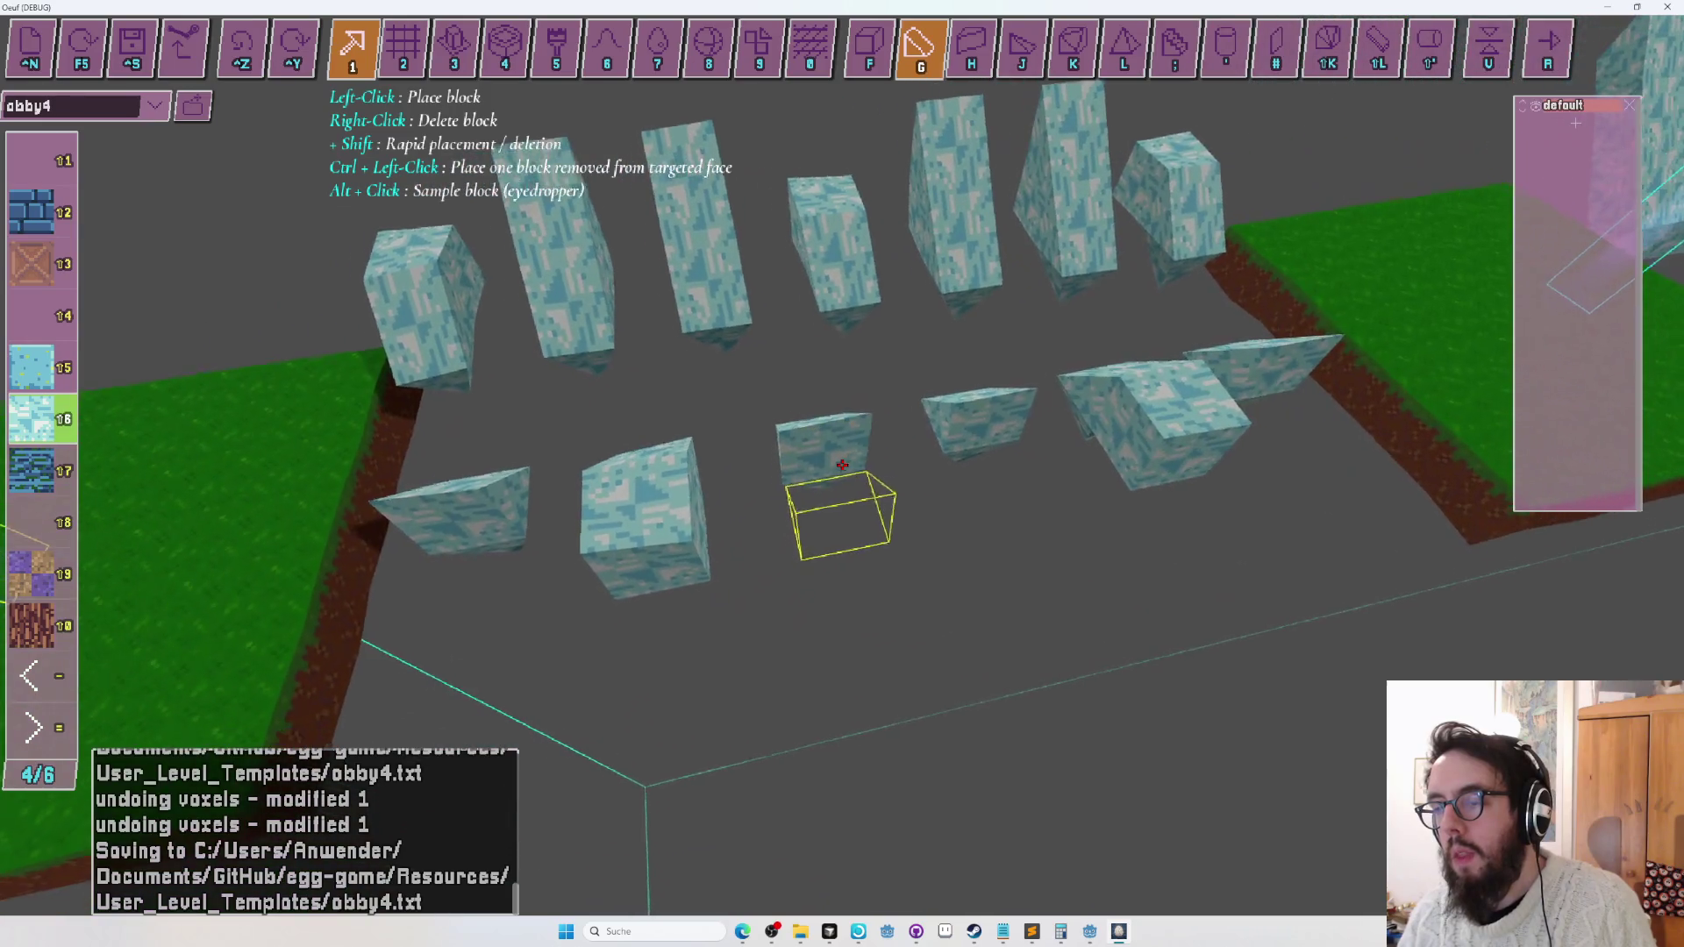
key(f)
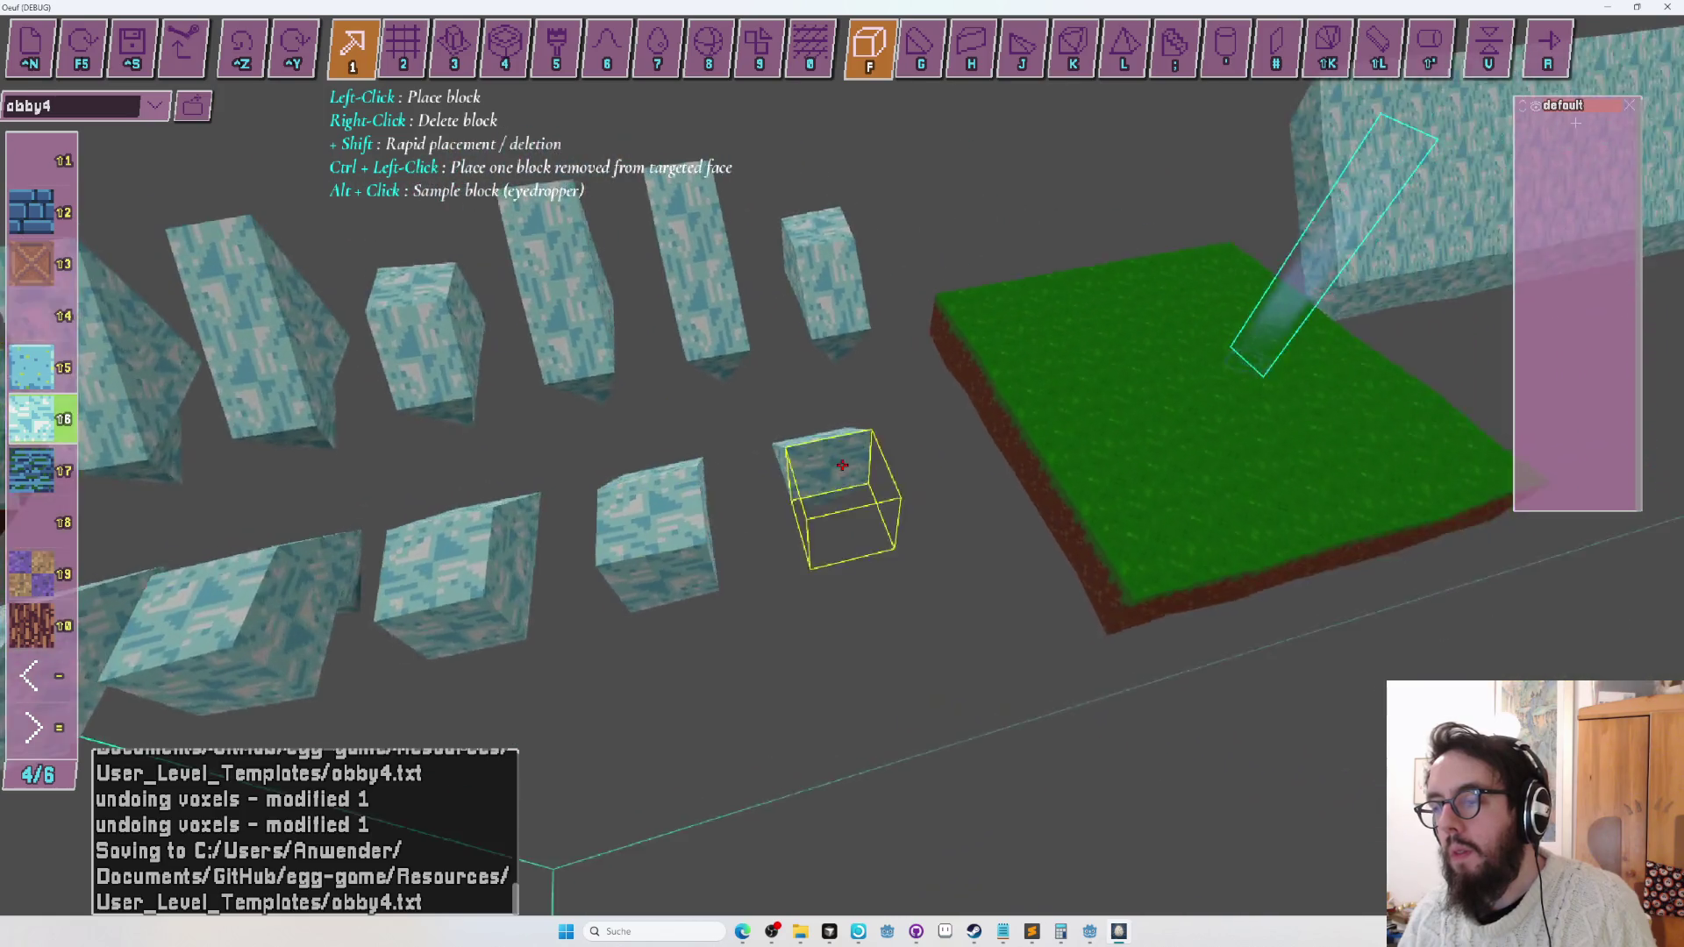
Playtest the ice-block rows, jumping the egg off the platform.
key(a)
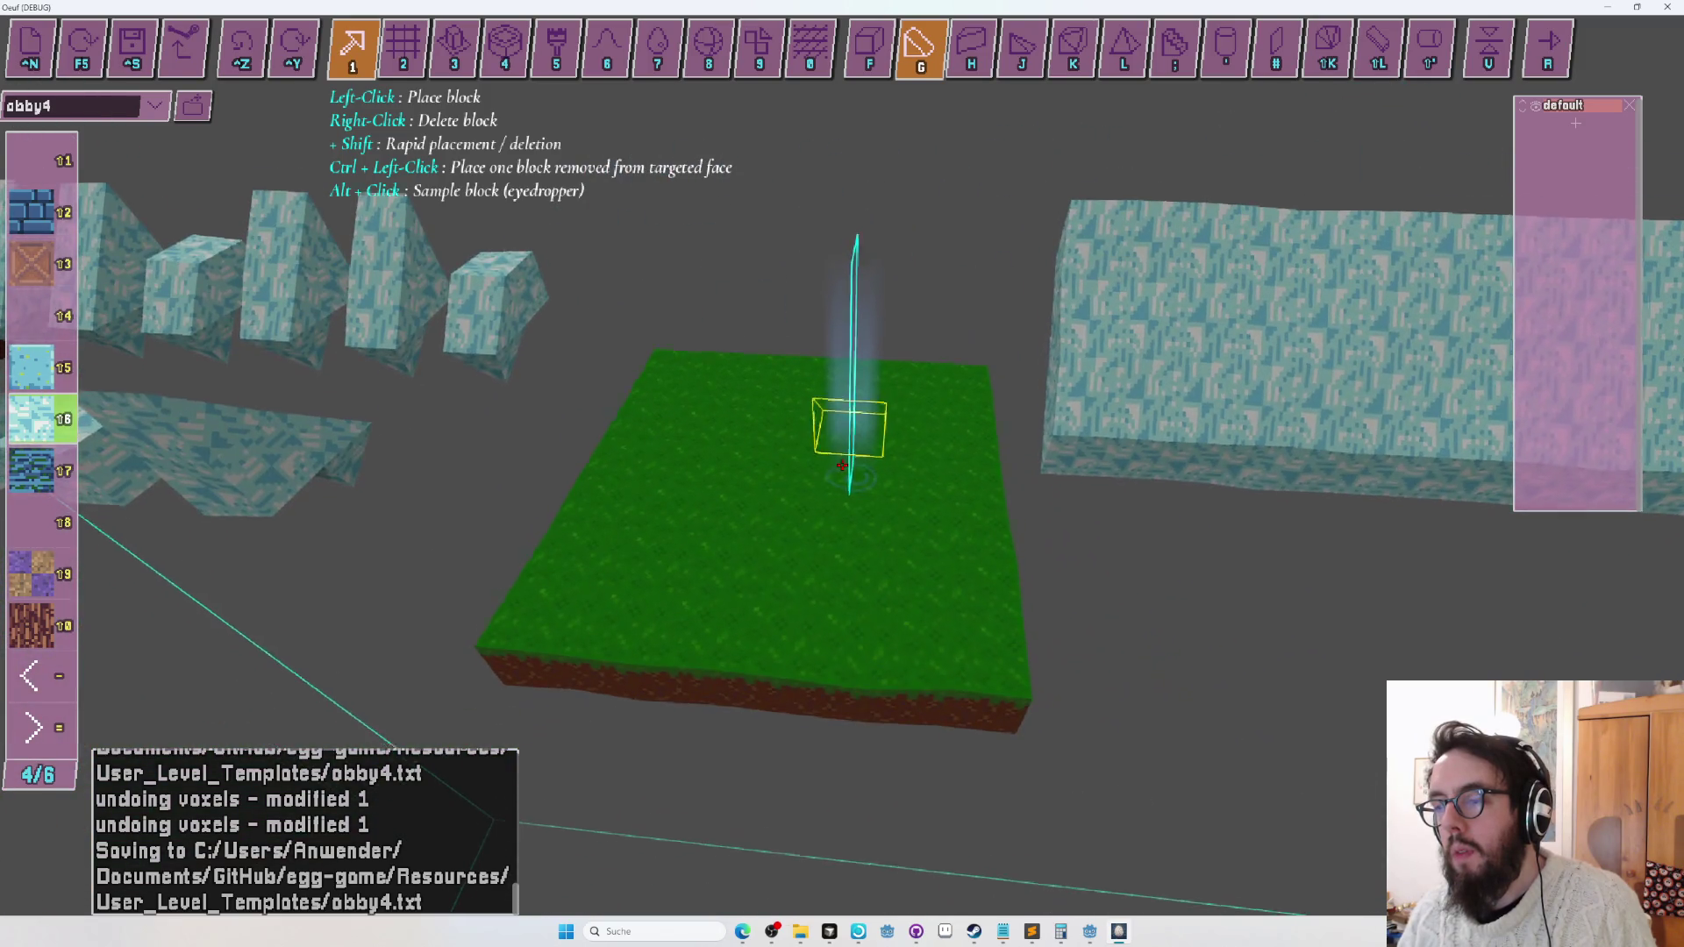
key(r)
key(a)
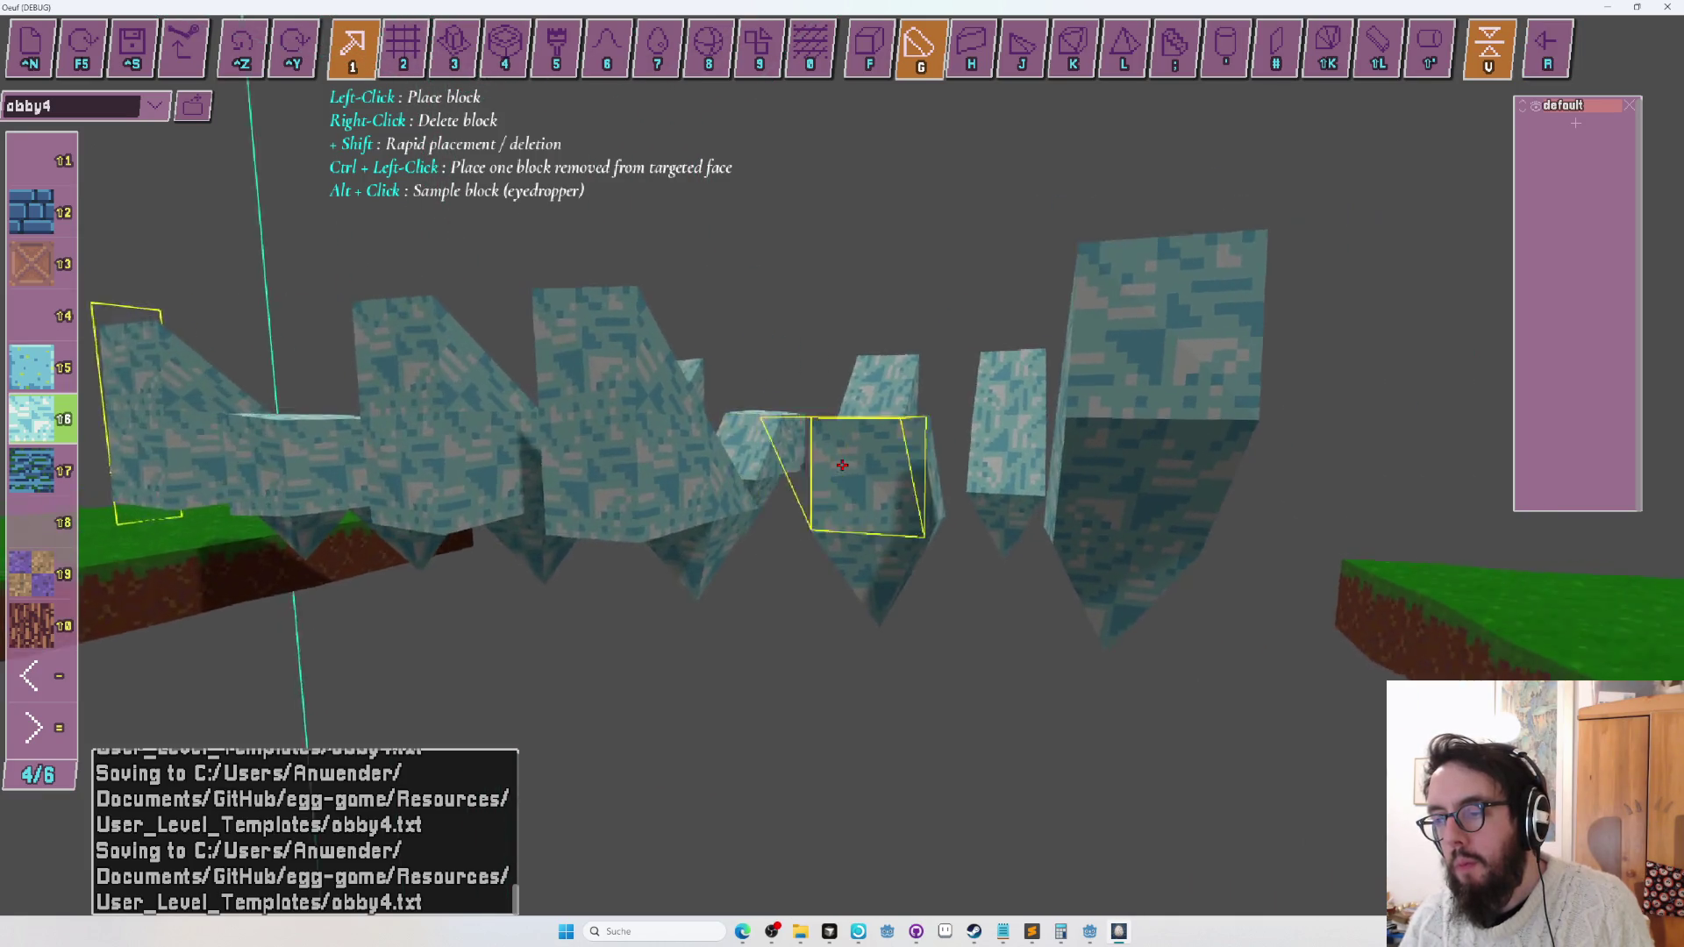
Undo the last ice-block edit, save the level, and pick the brick block texture.
key(ctrl+z)
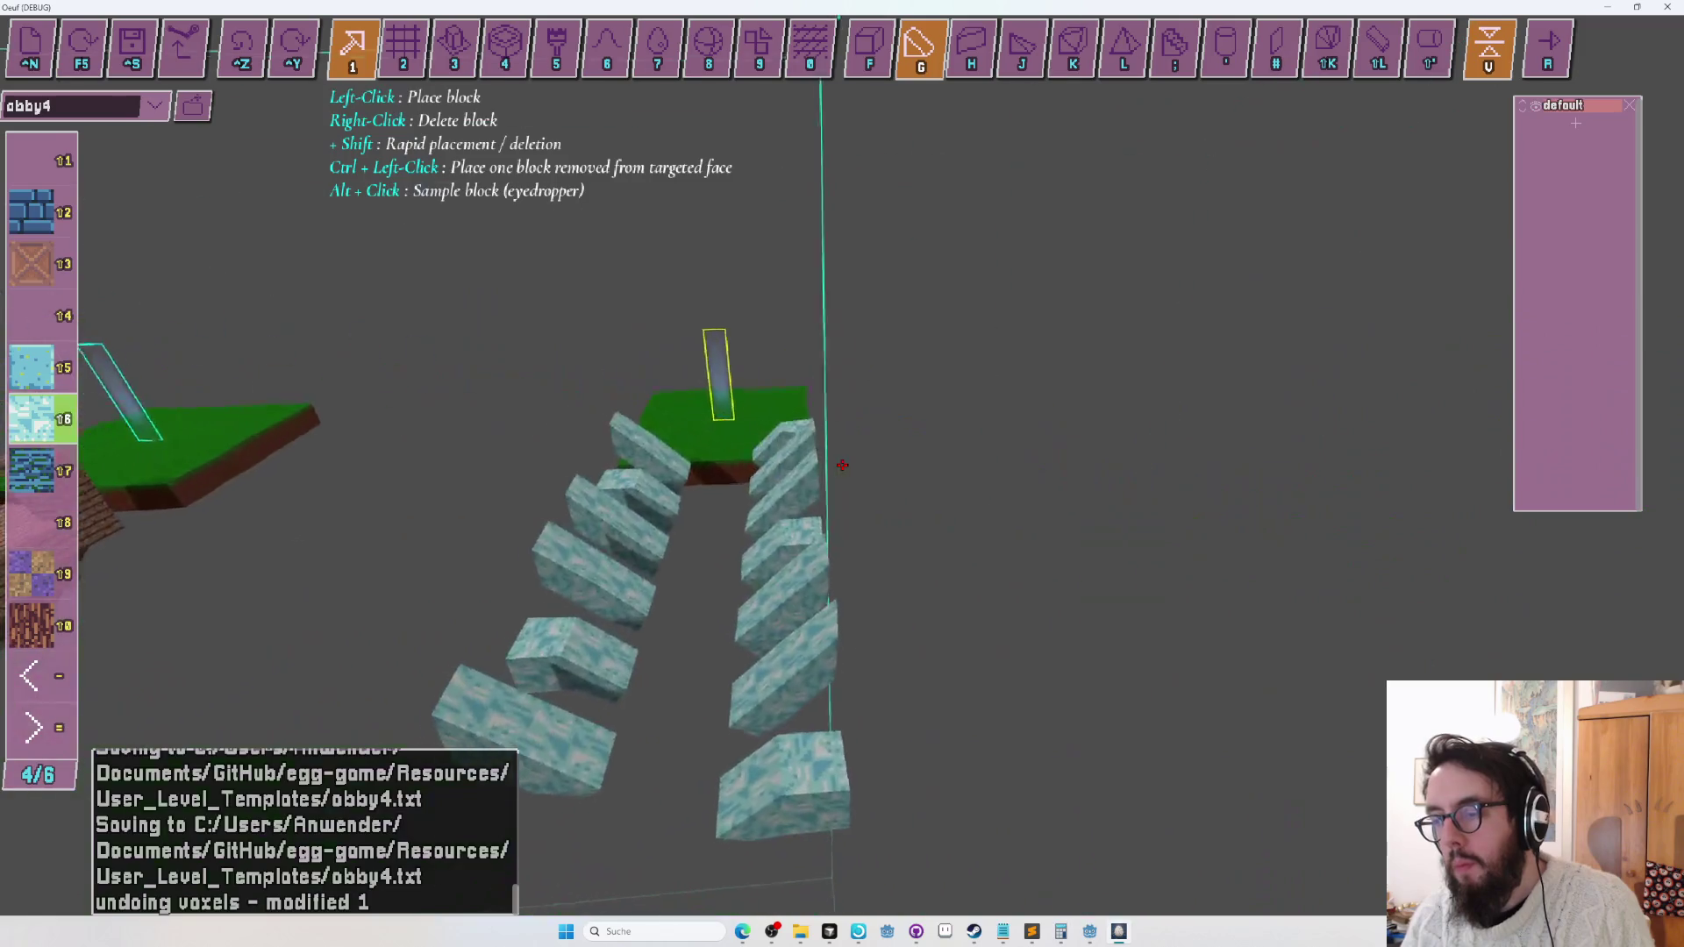
key(ctrl+s)
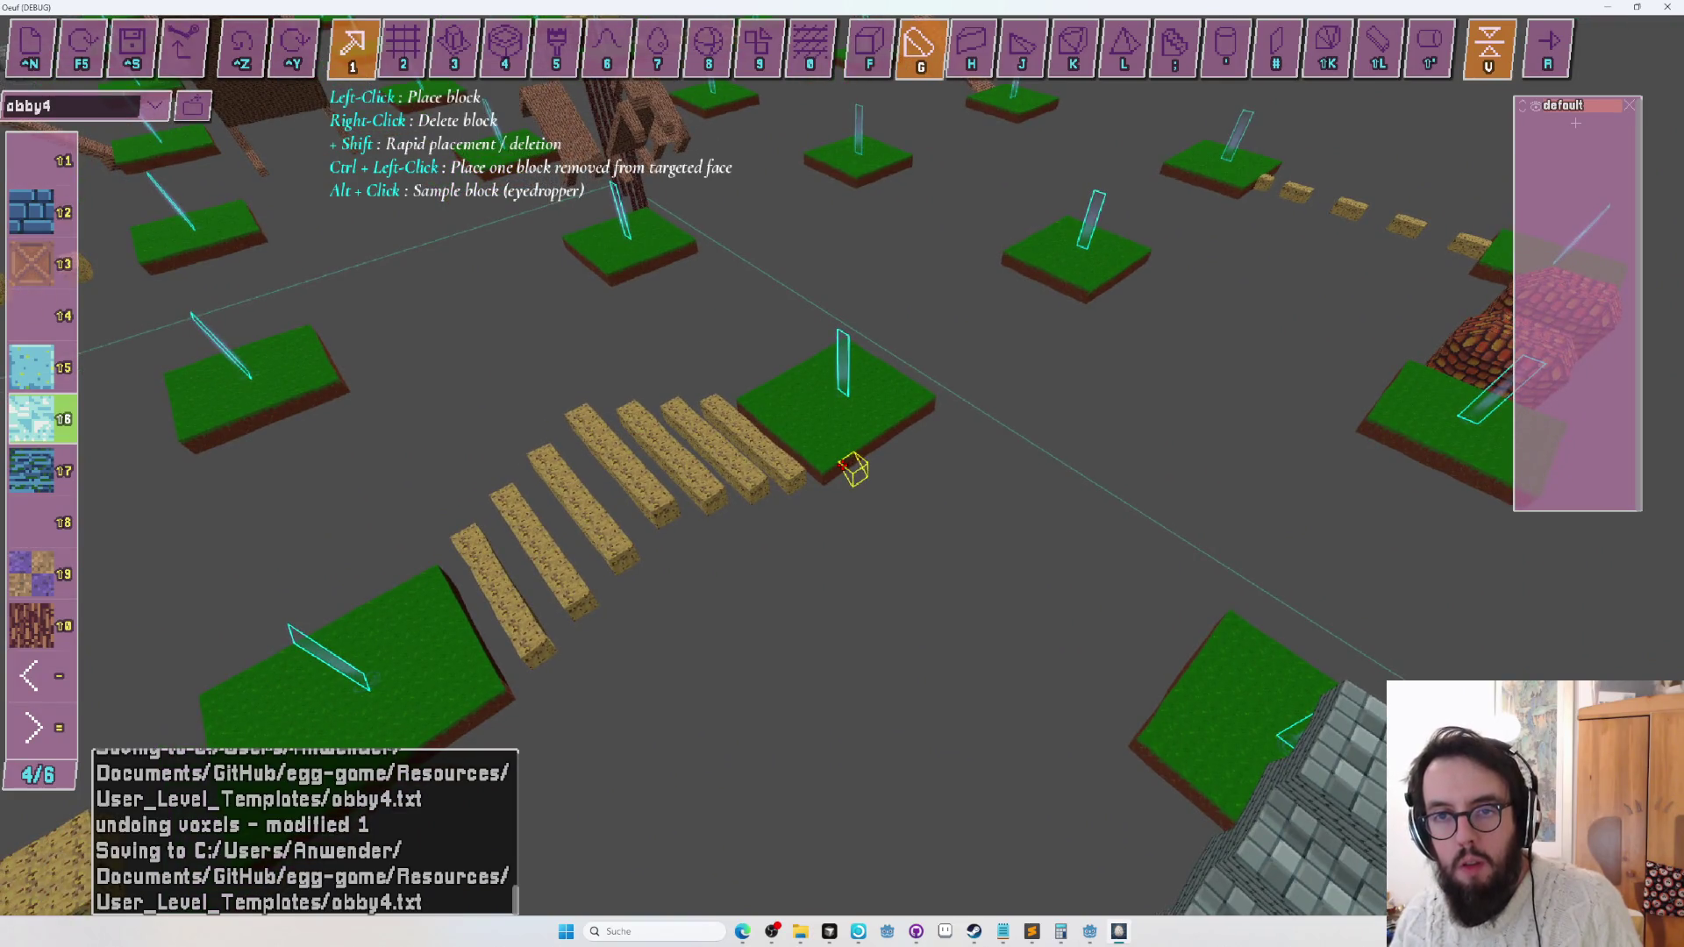
key(shift+3)
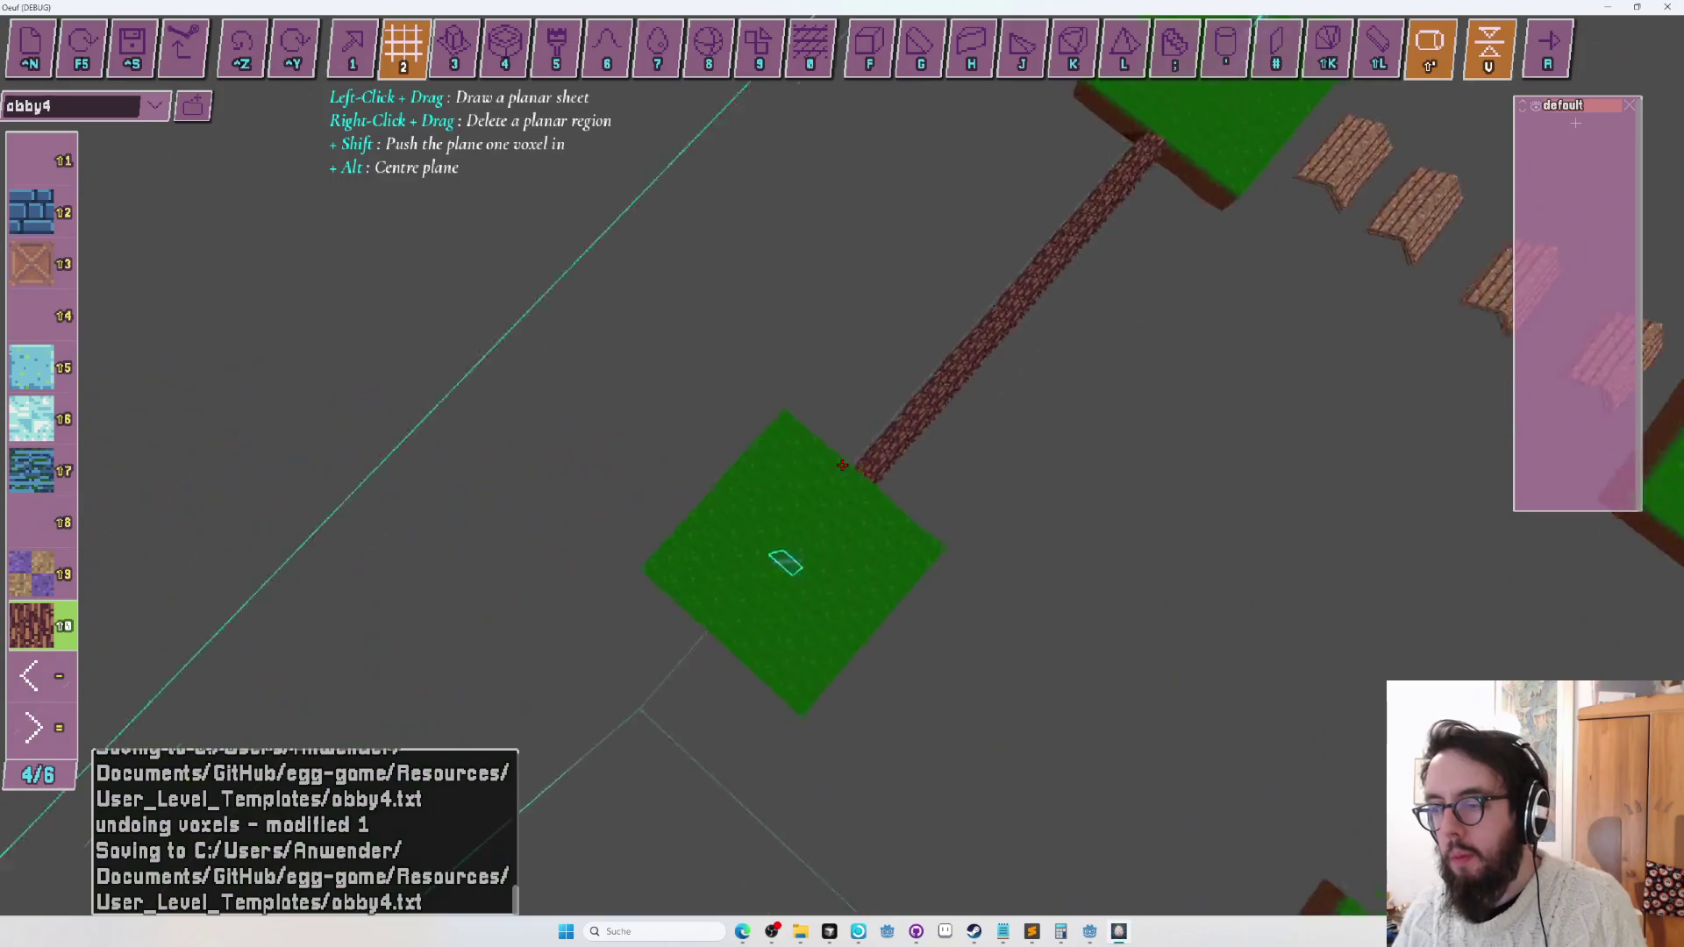
Roll the egg across the red brick bridge to the far platform, then stop the playtest.
key(r)
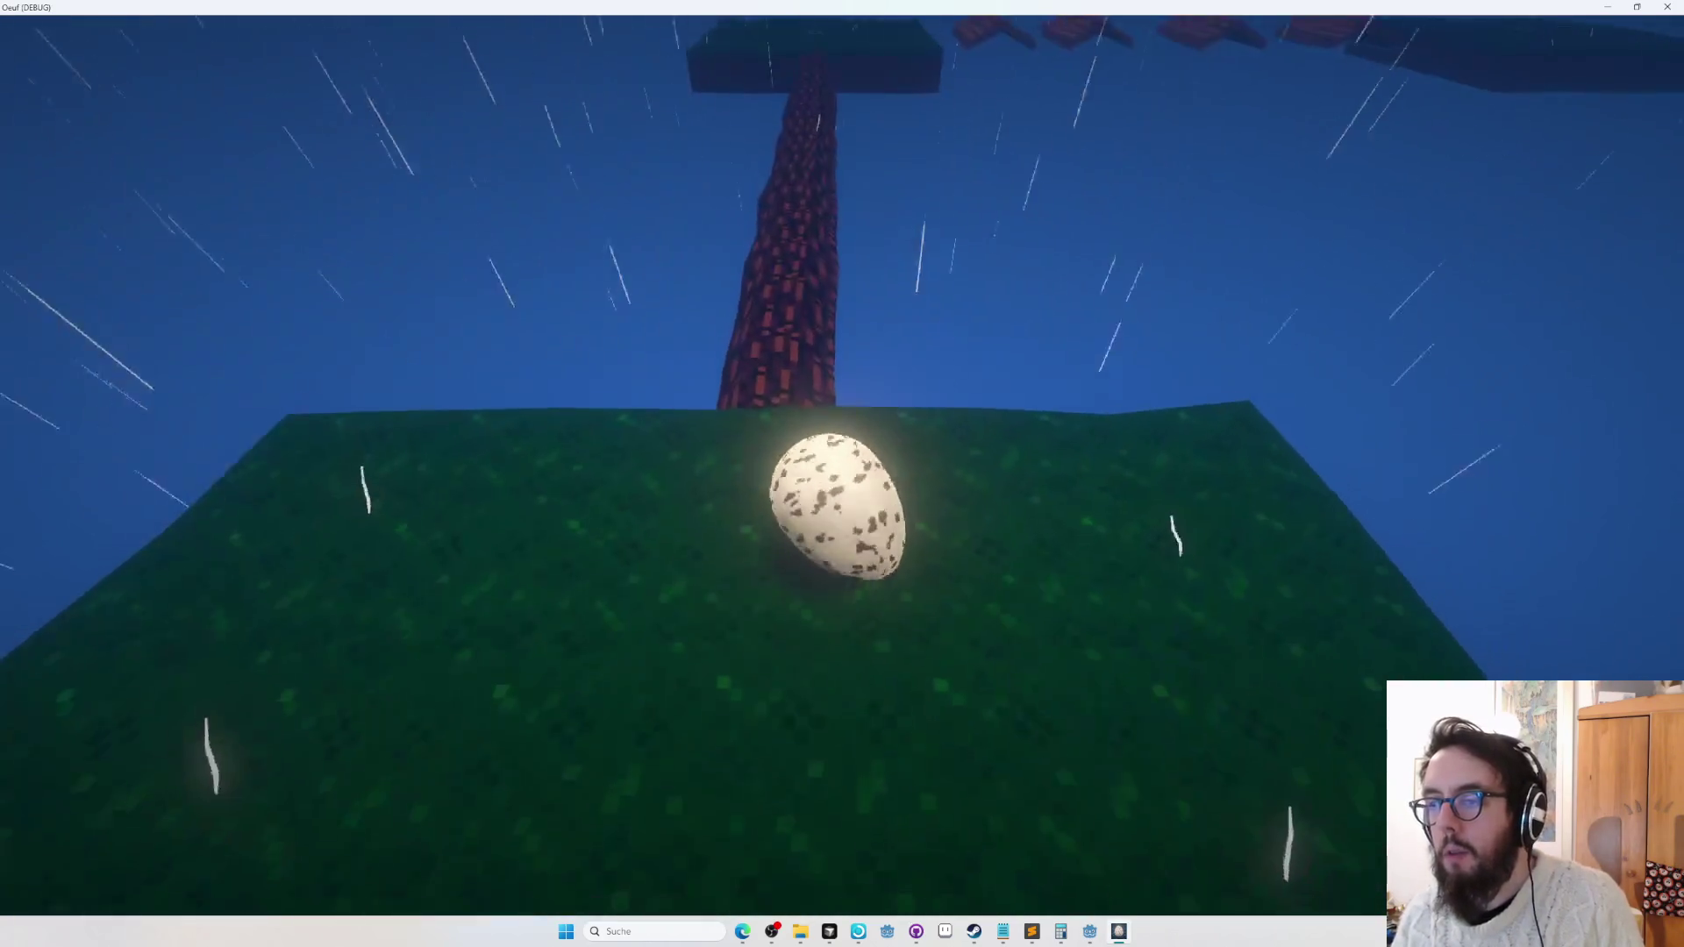
key(w)
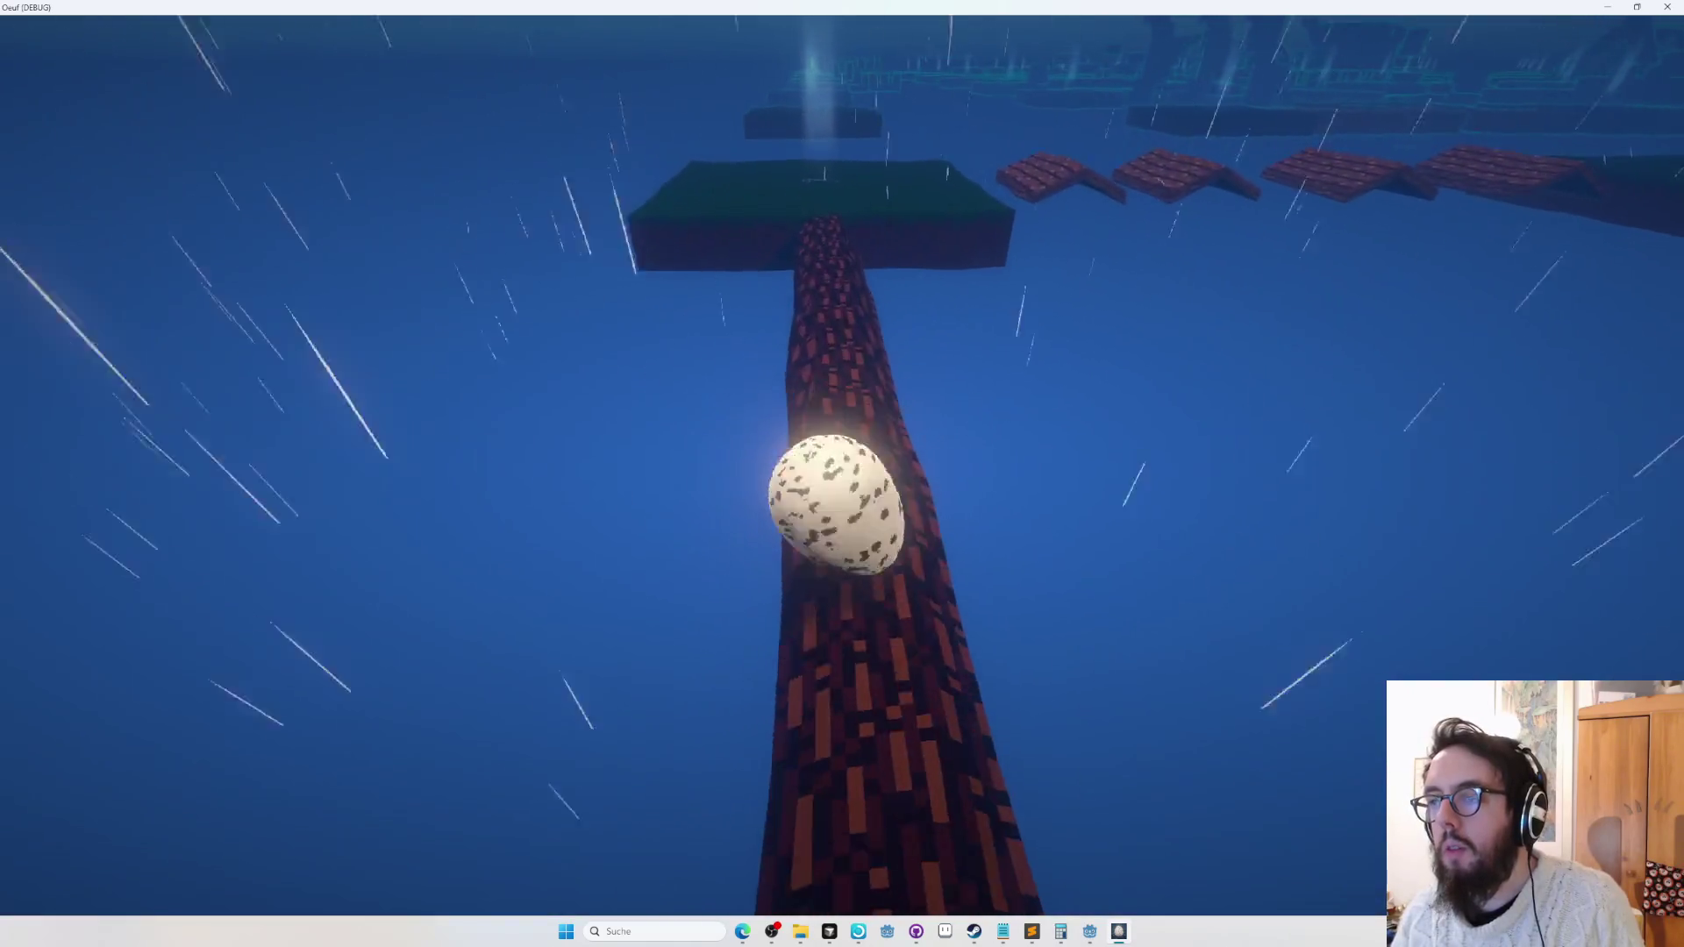
key(w)
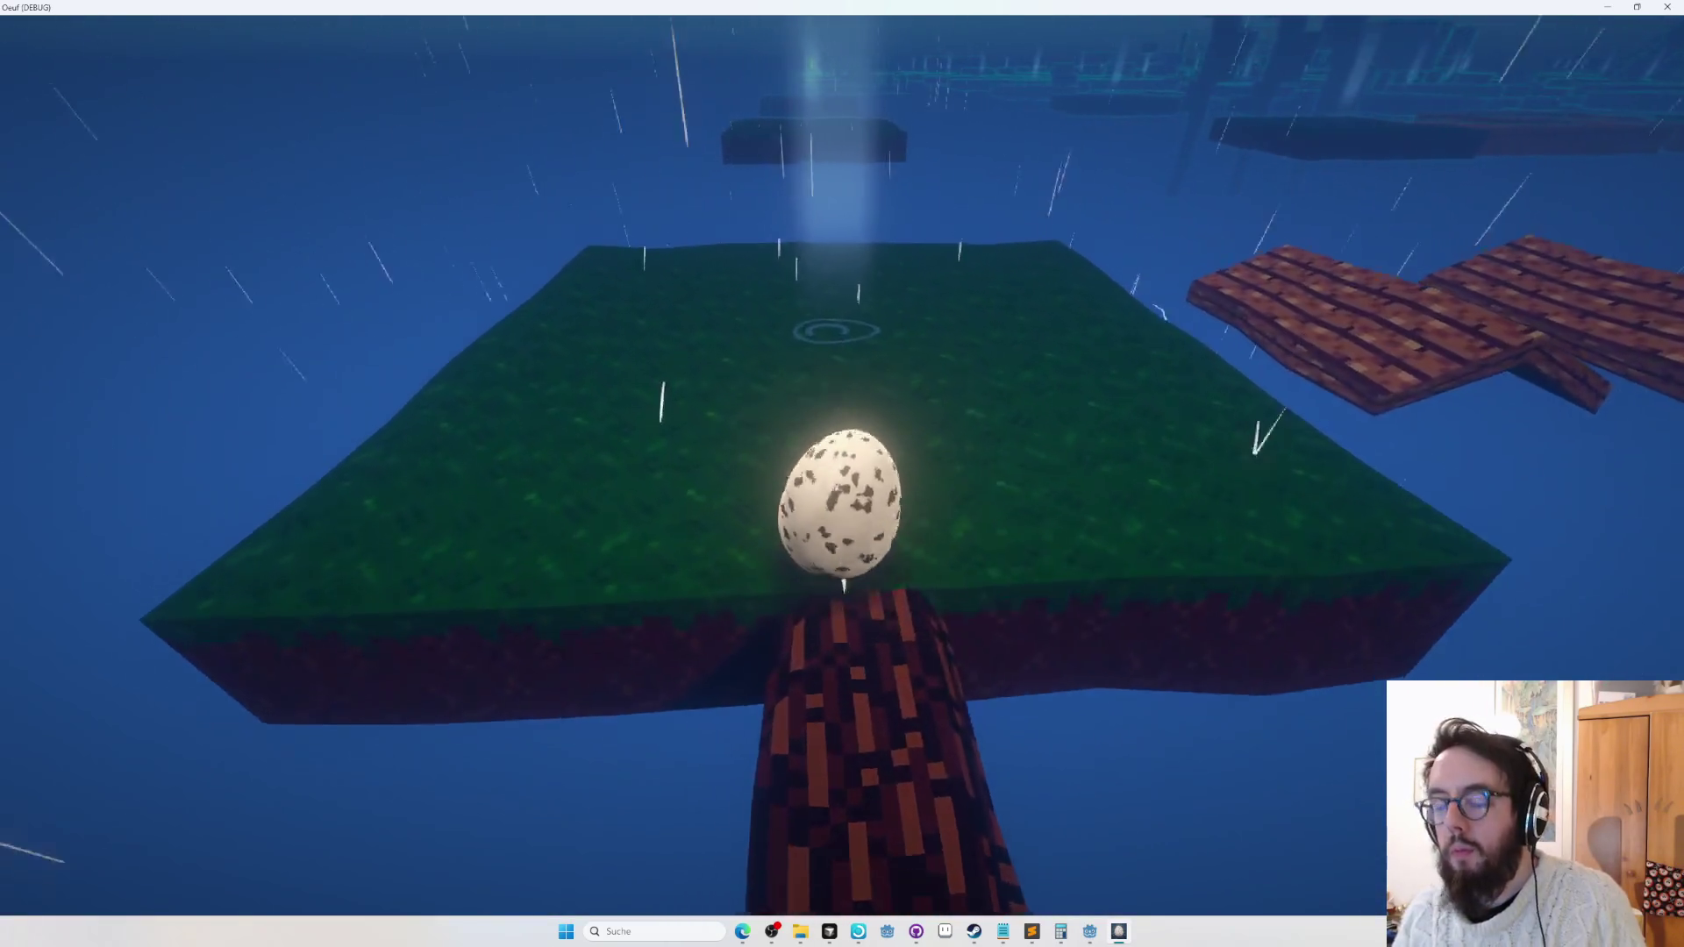
key(Escape)
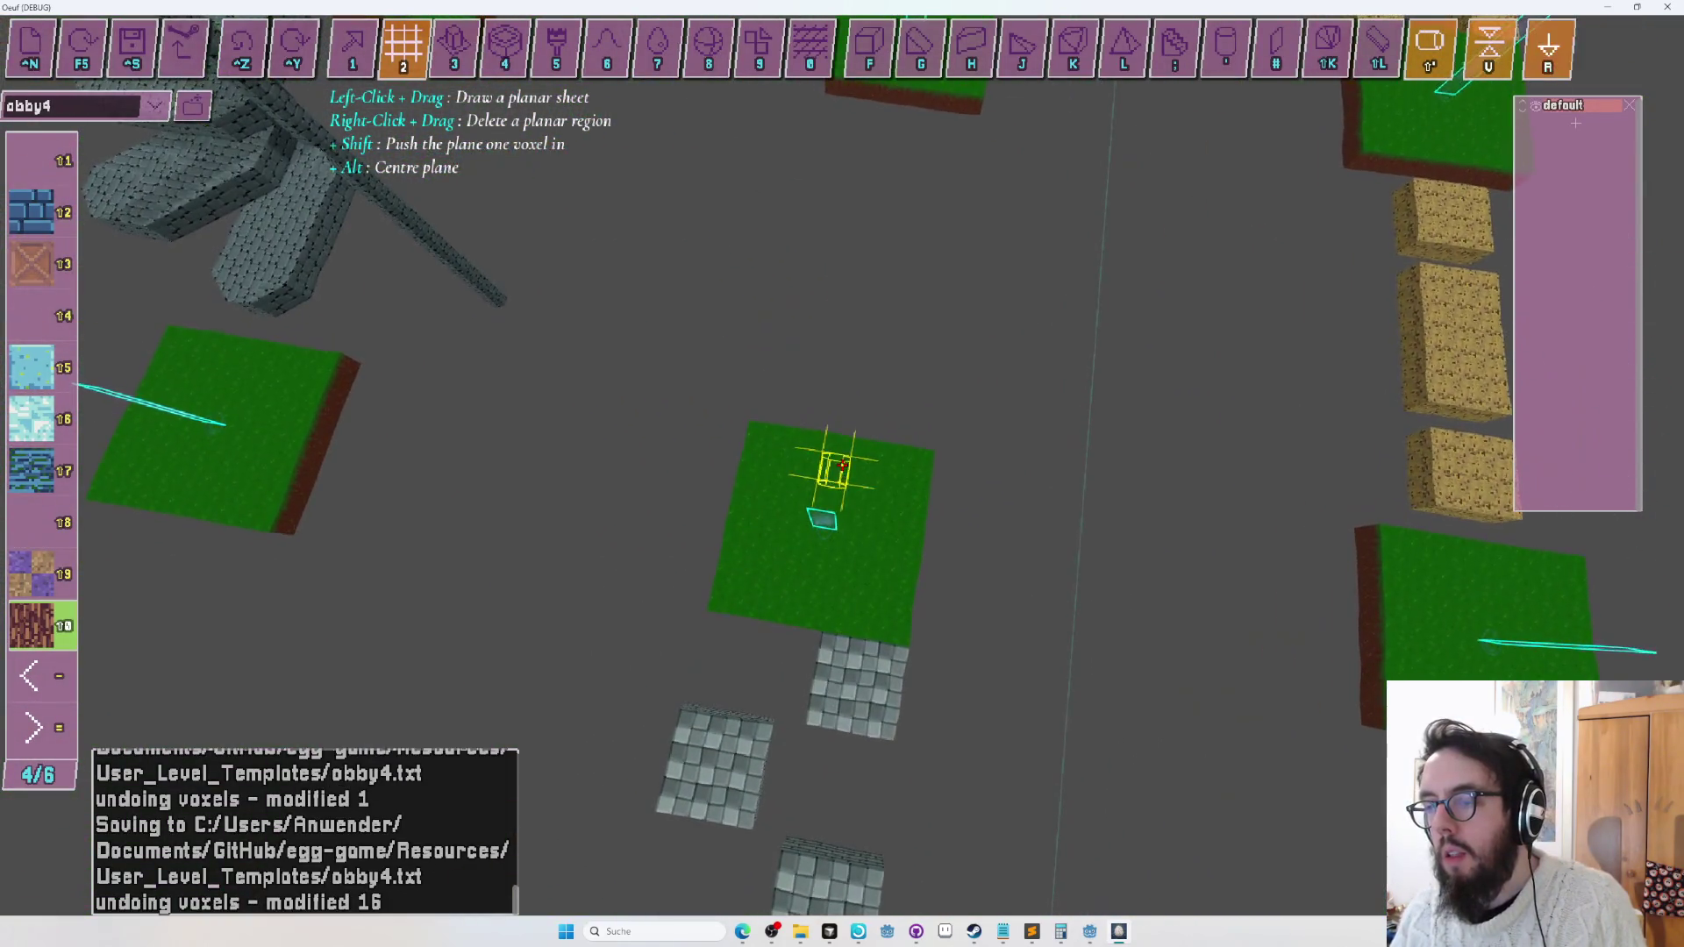
Undo the 13-voxel edit and place a round brick log bridge off the platform.
key(ctrl+z)
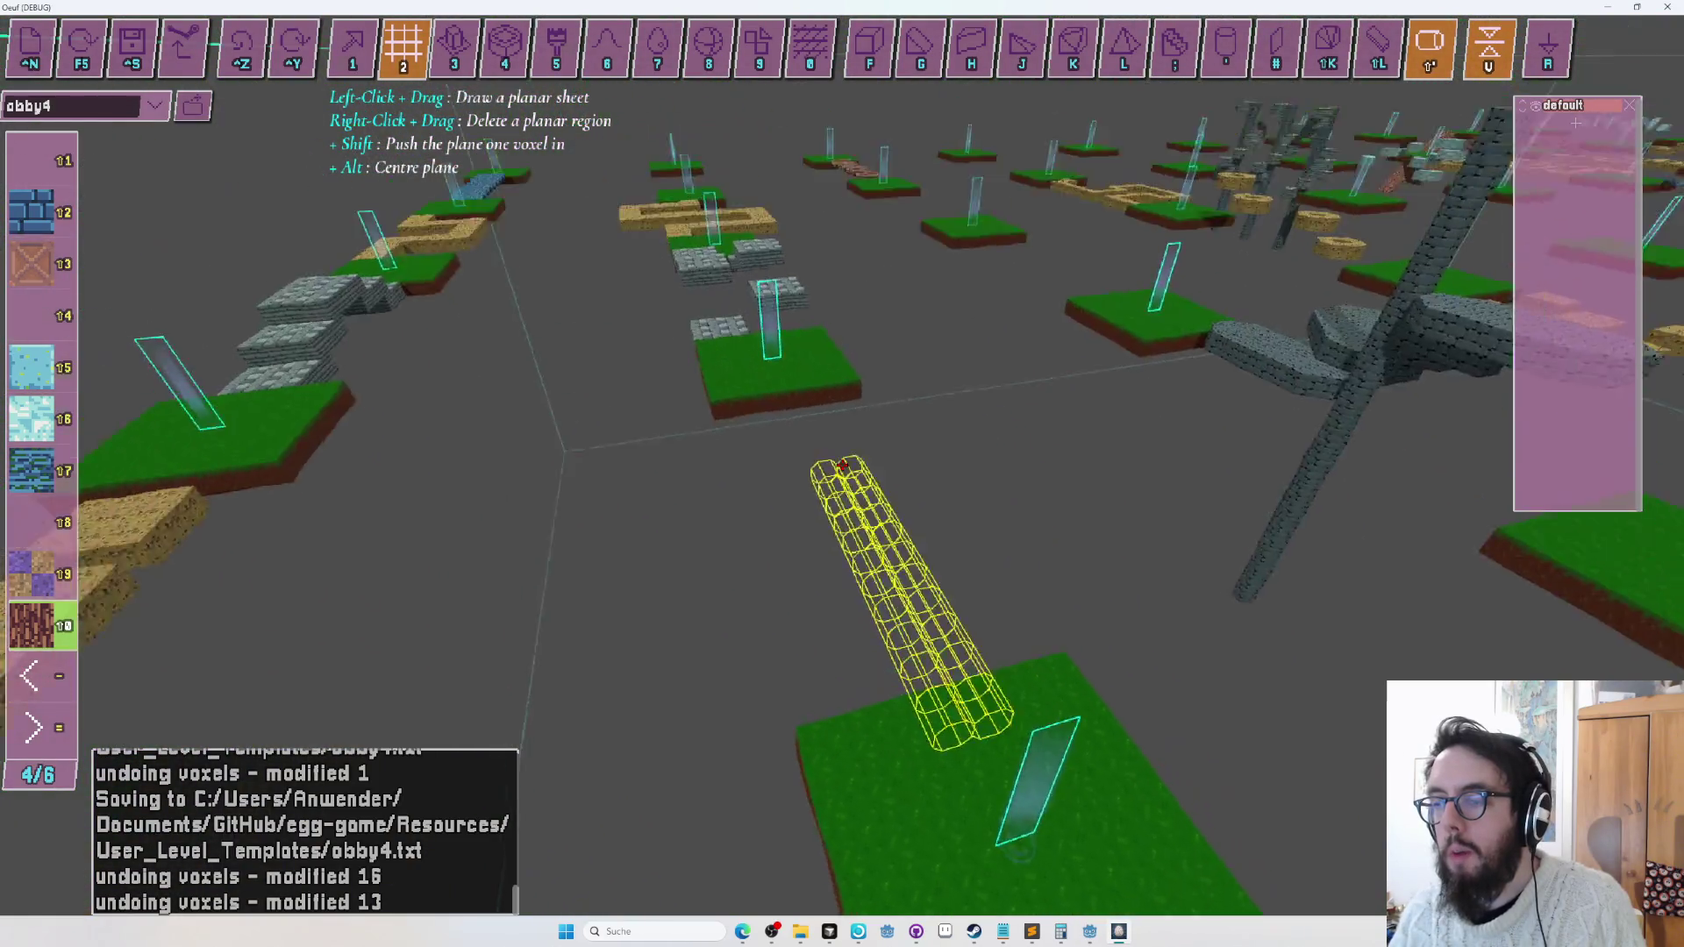
click(842, 465)
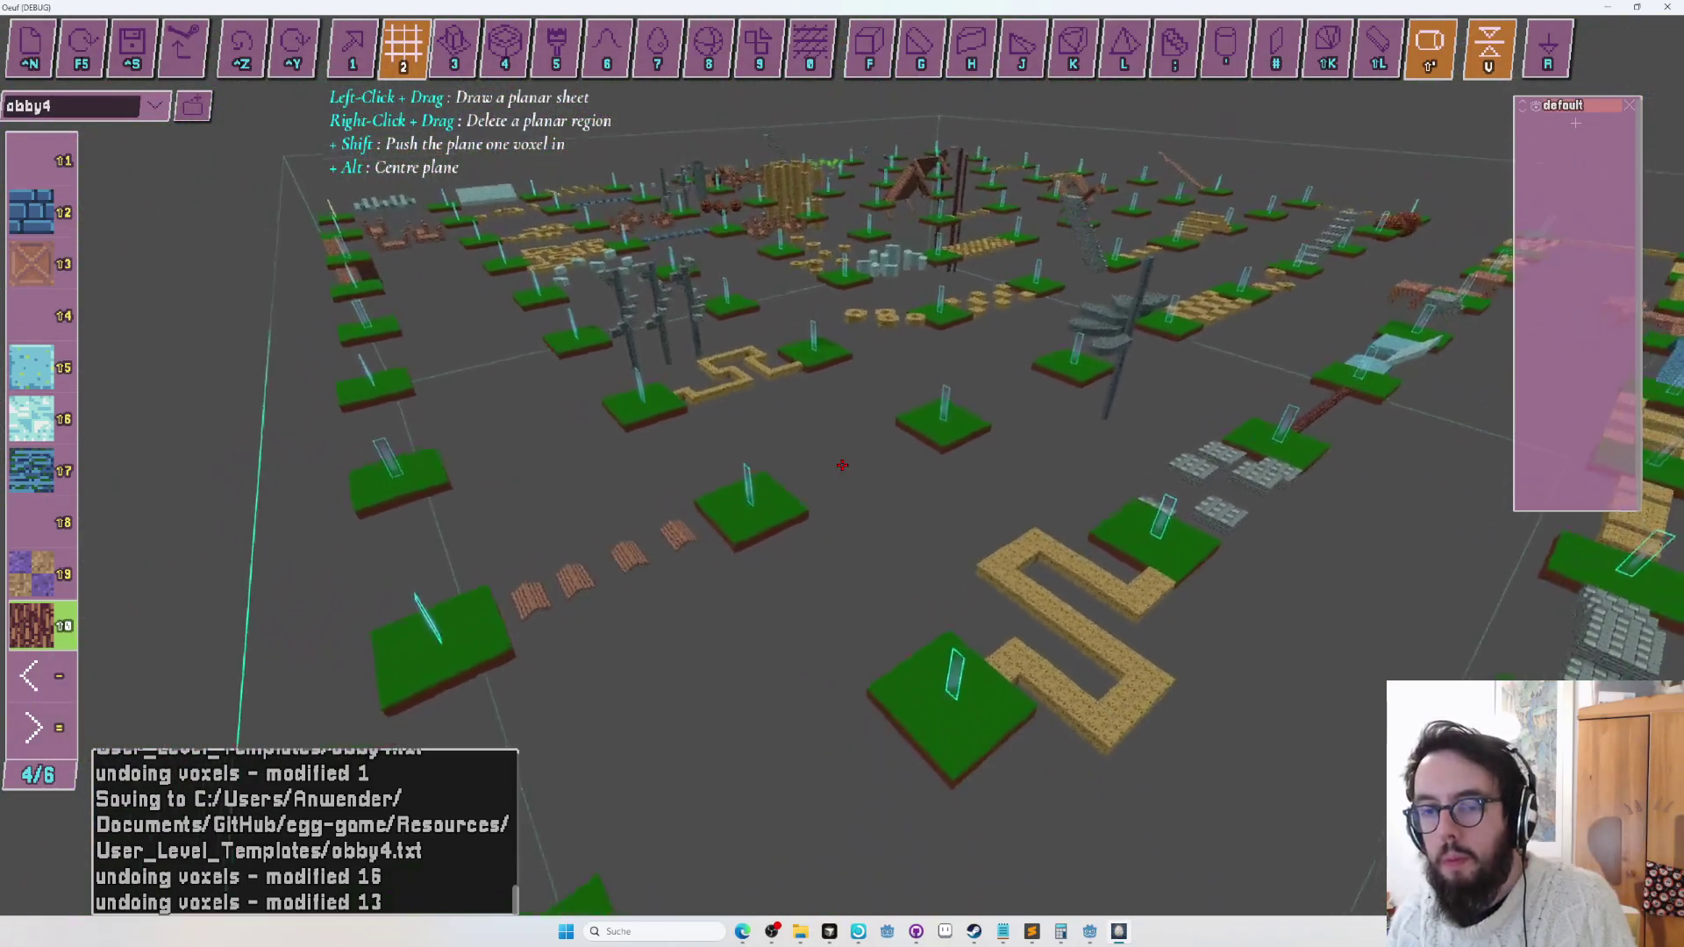
key(equal)
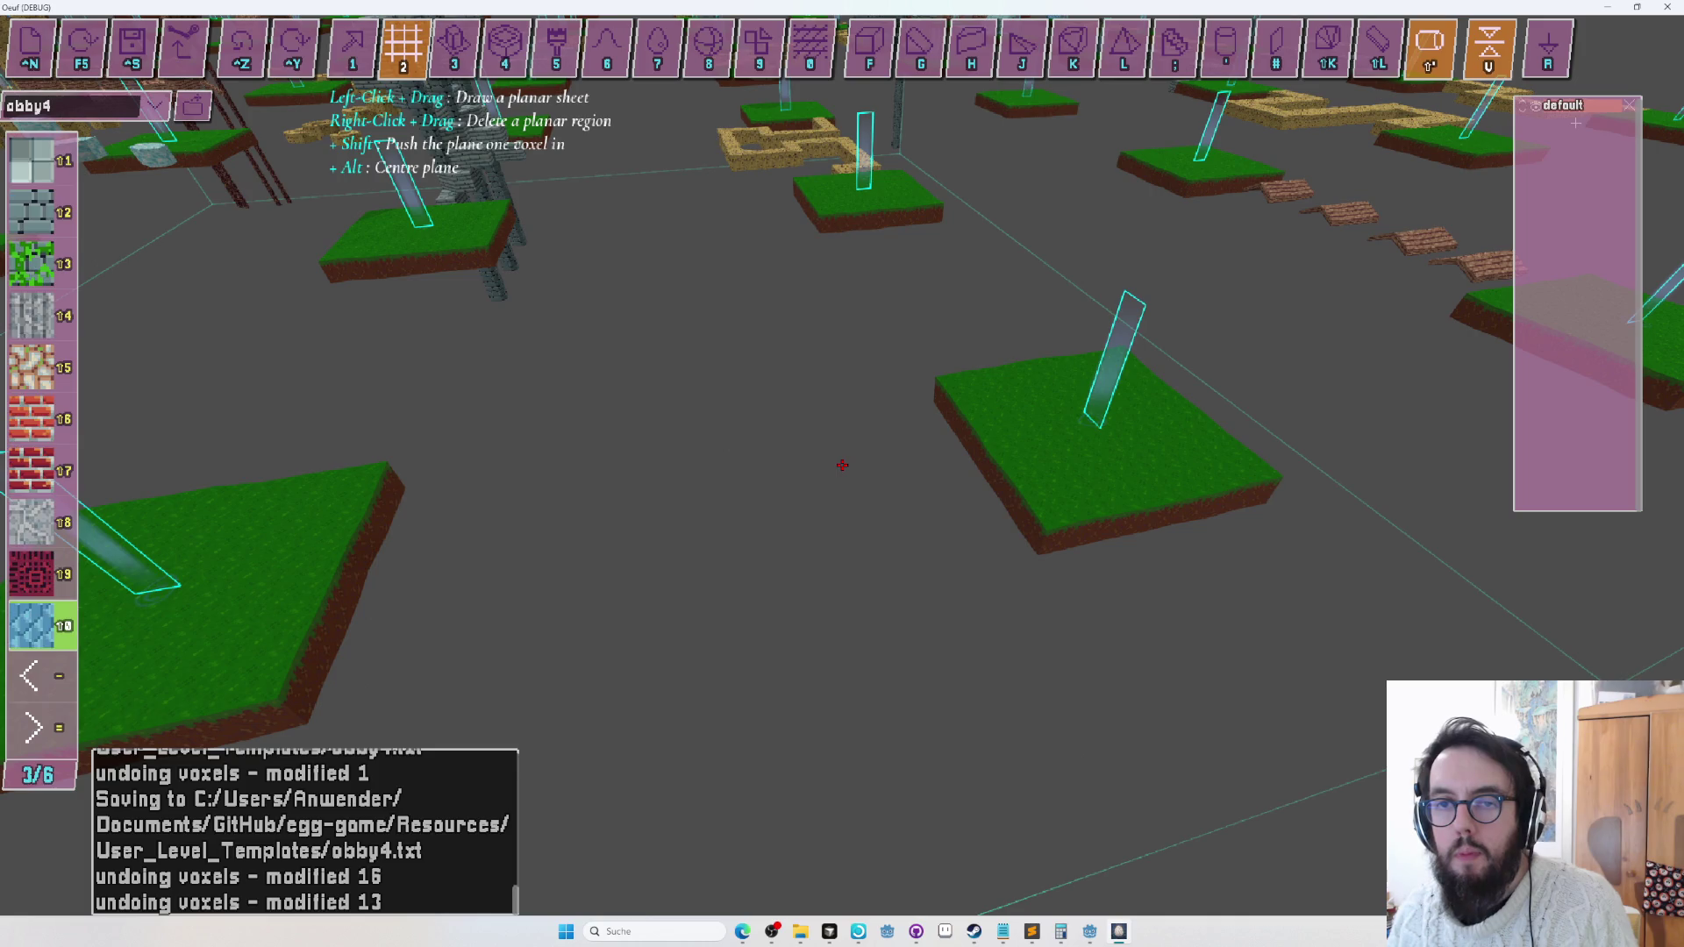
Draw a flat stone-block bridge out from the platform edge and start a playtest.
key(d)
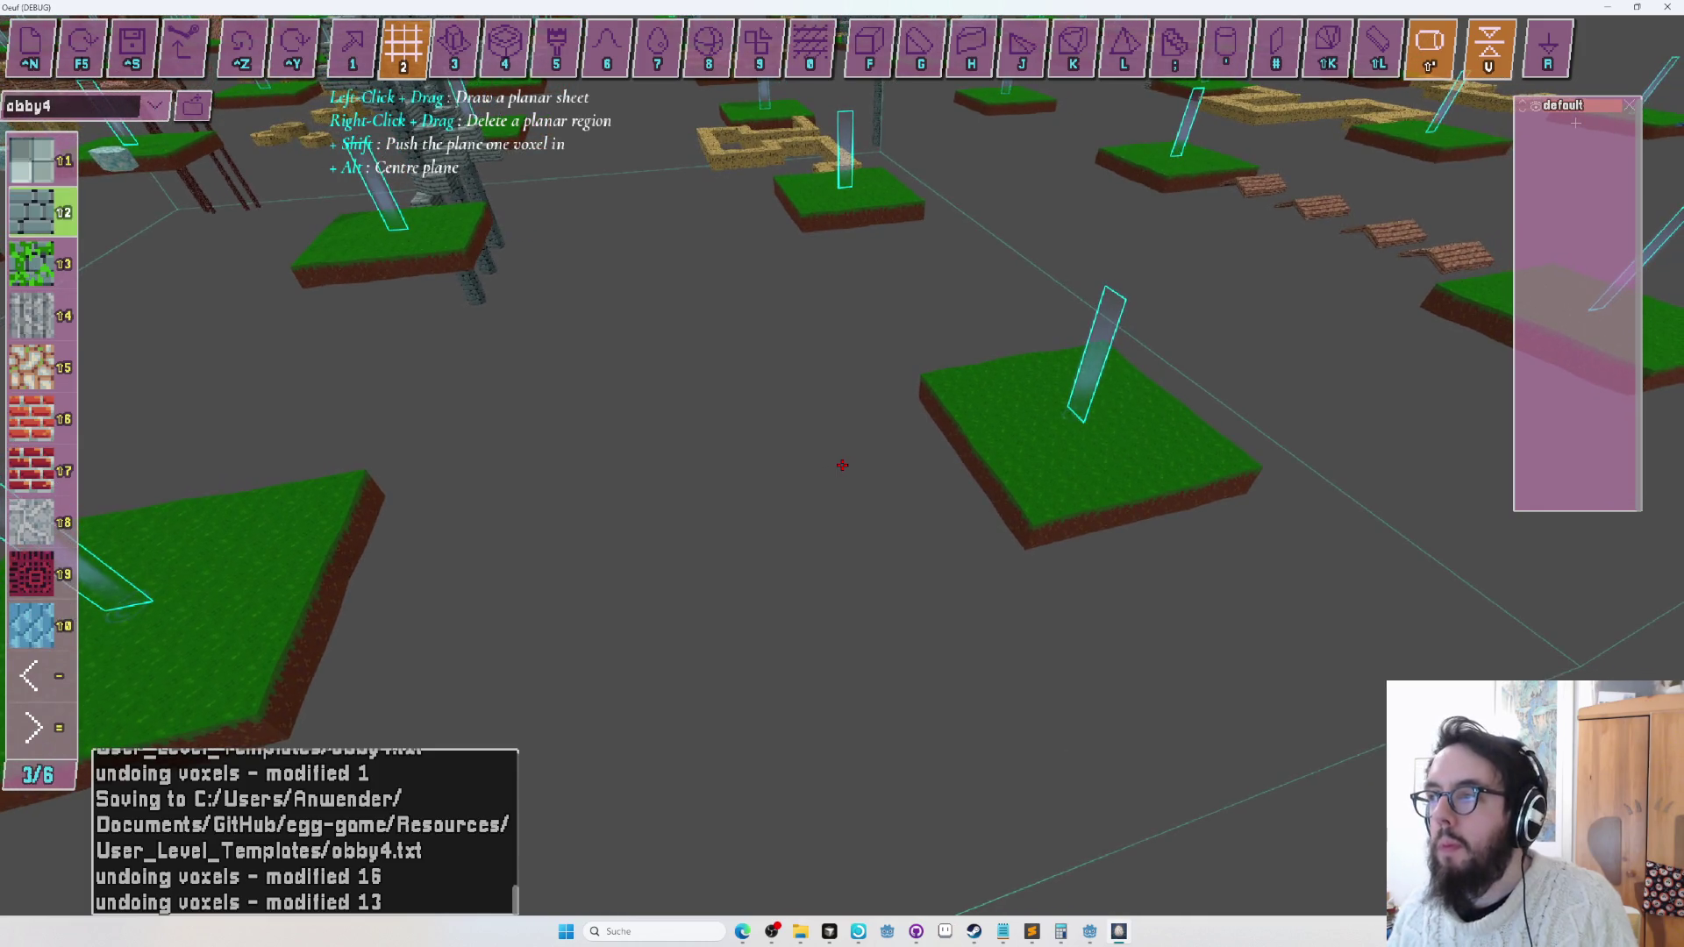
key(numbersign)
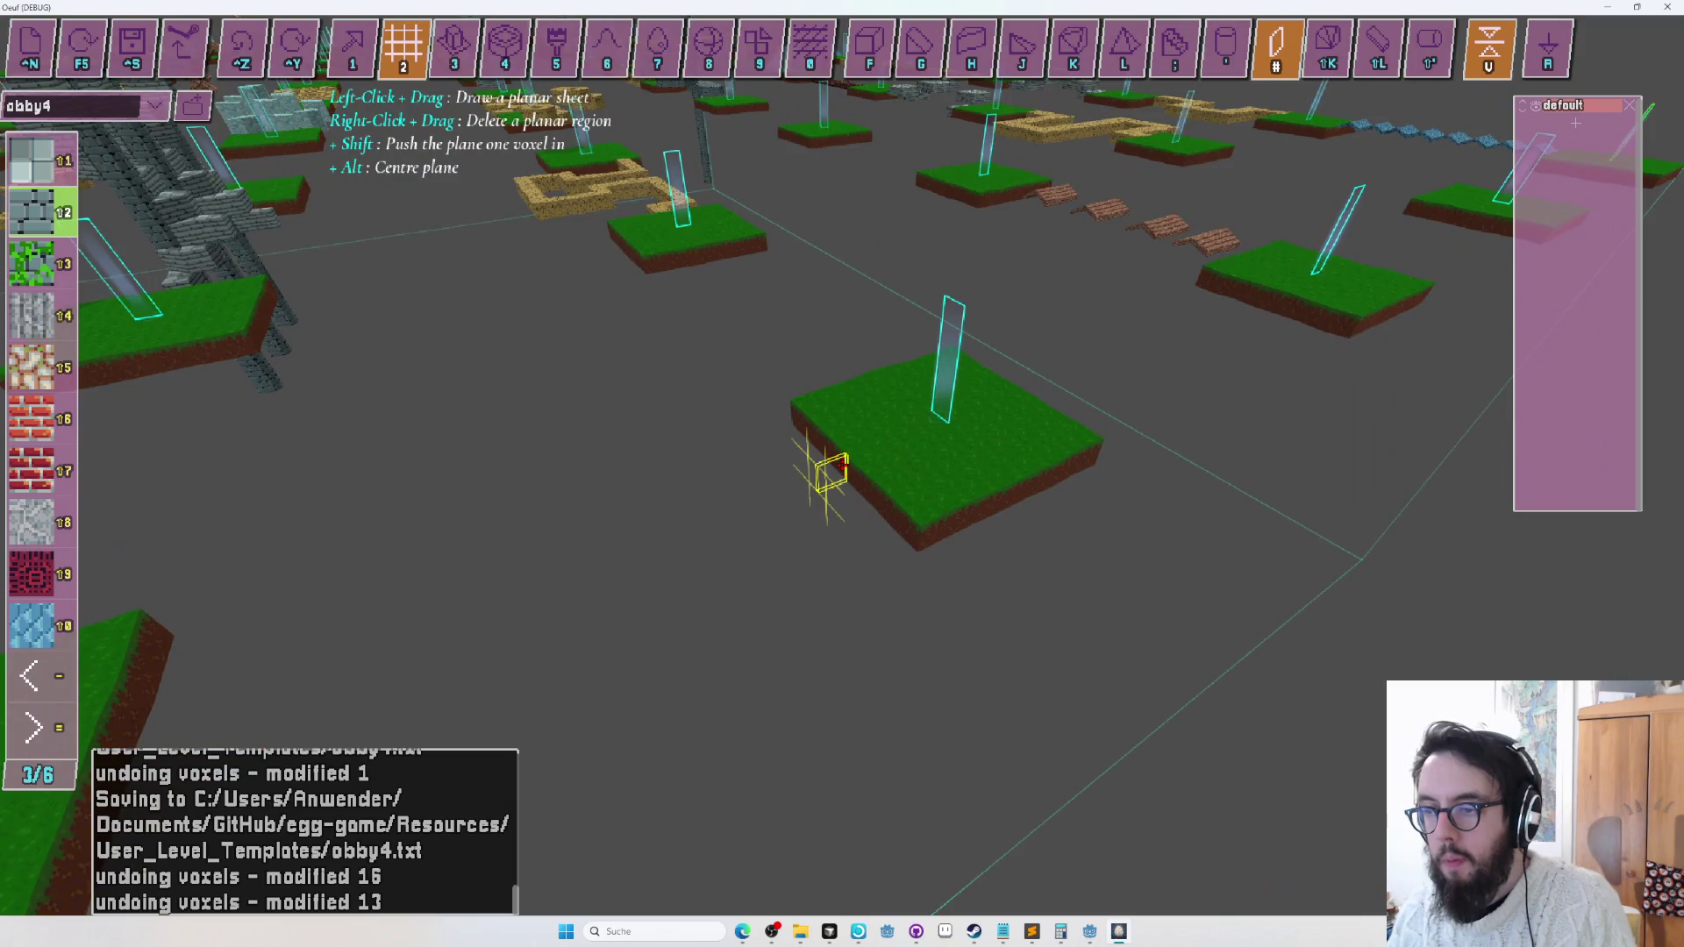
key(a)
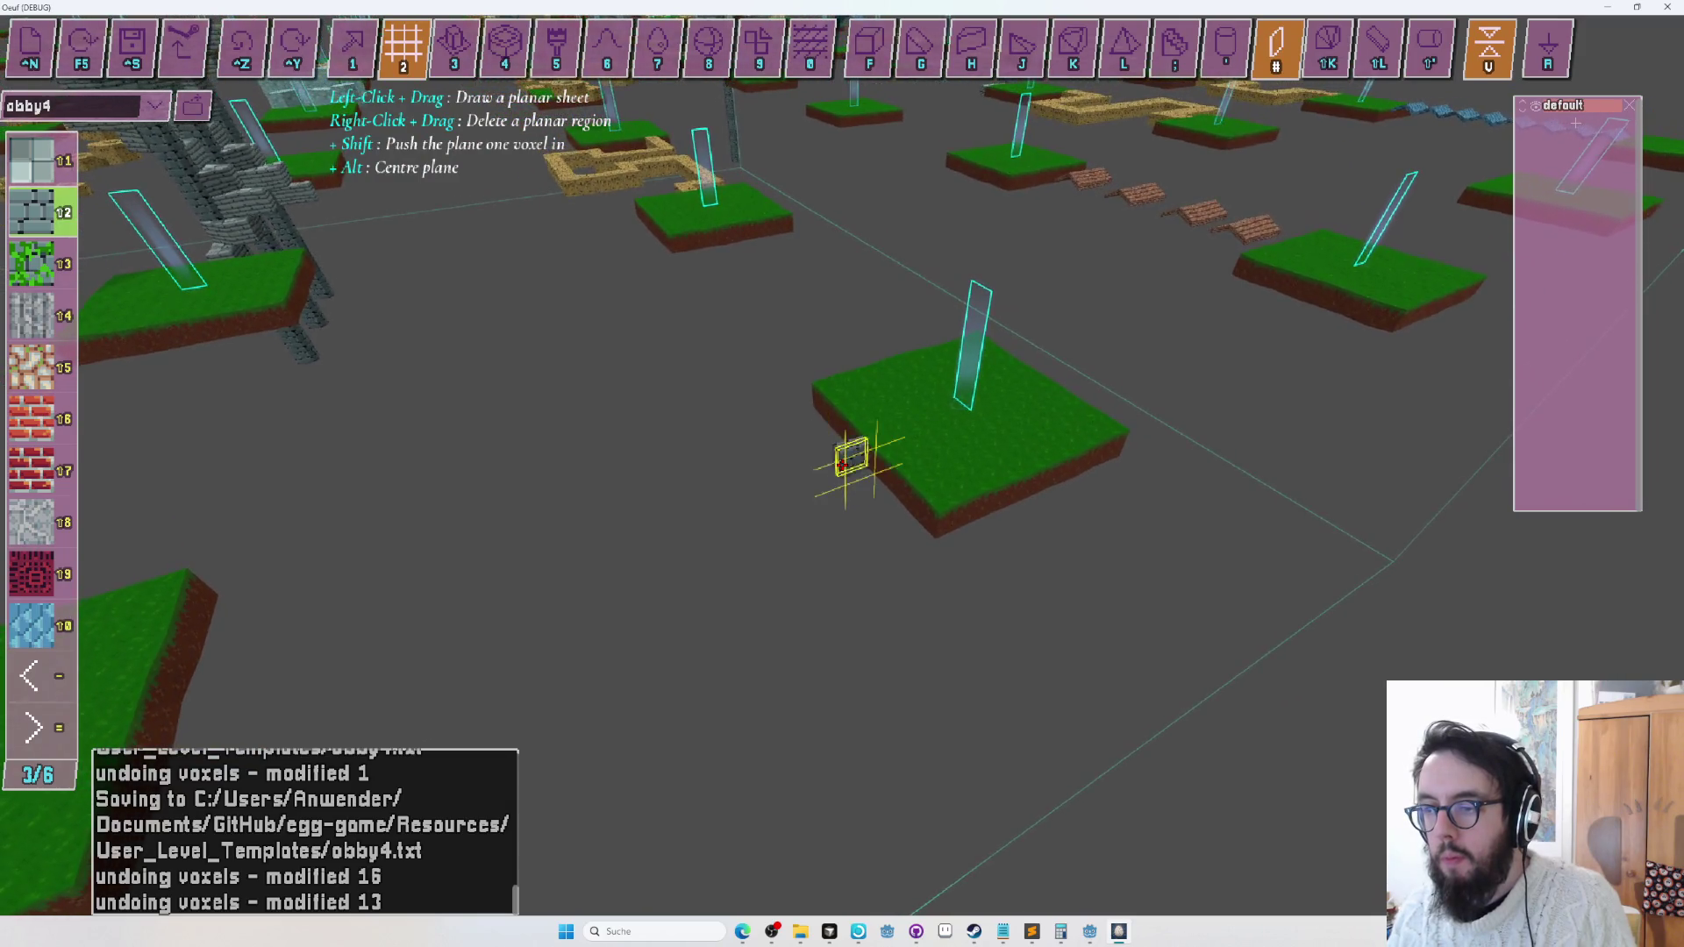
mouse_move(837, 456)
mouse_down()
mouse_move(837, 439)
mouse_move(800, 477)
mouse_up()
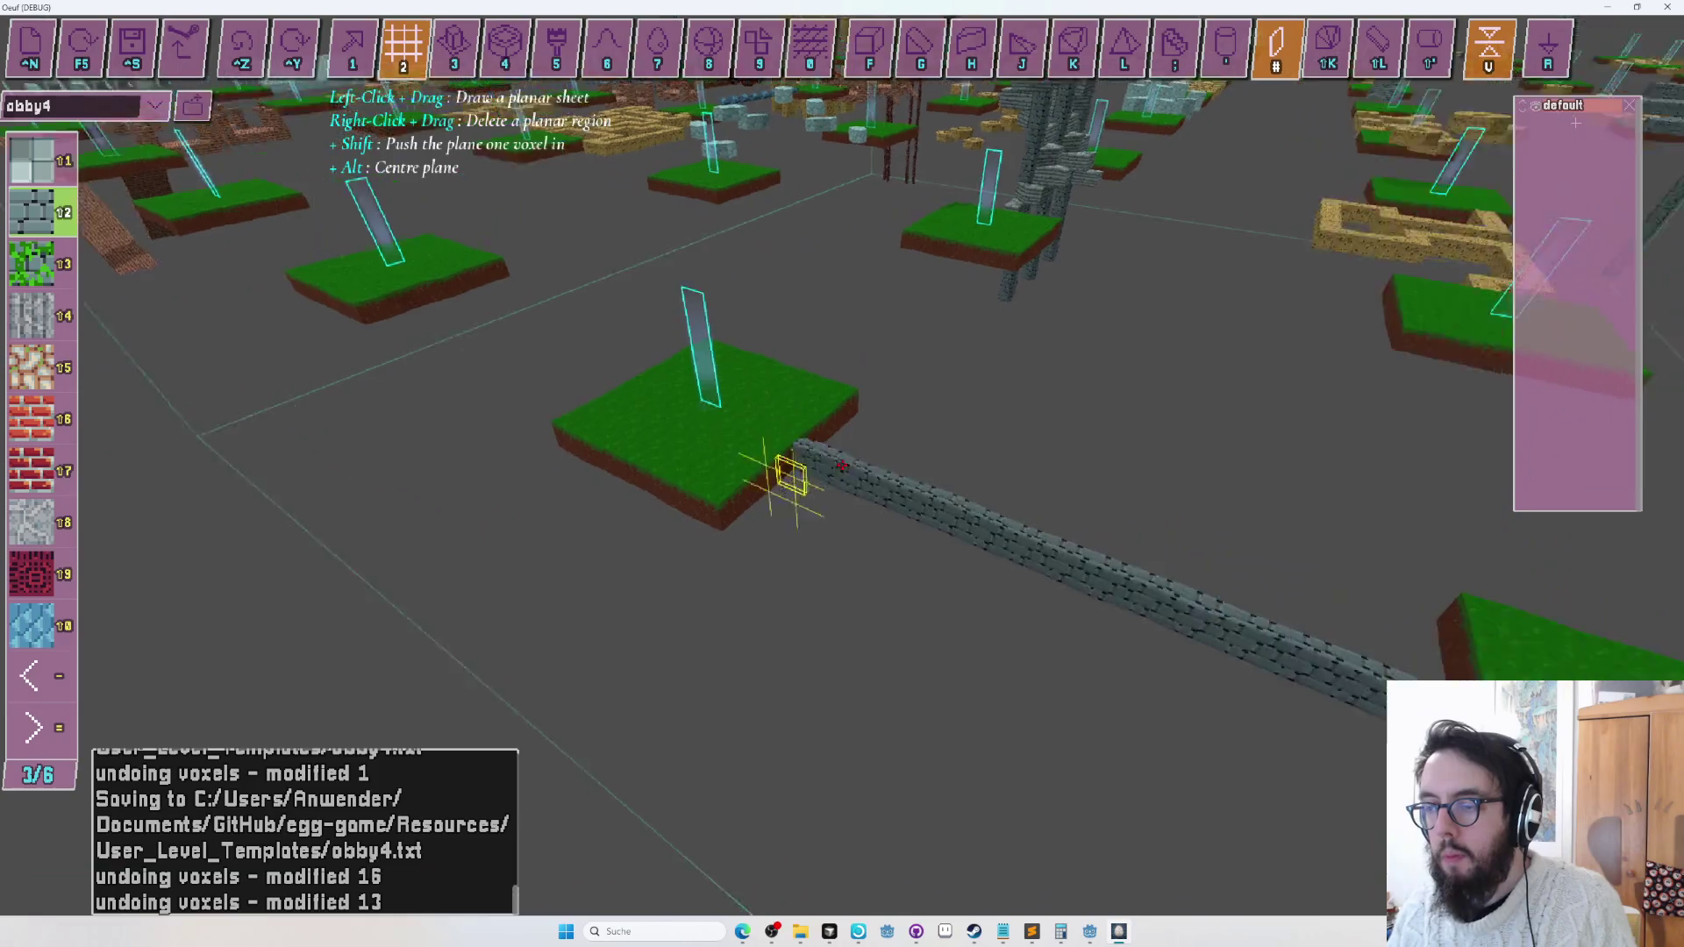
key(F5)
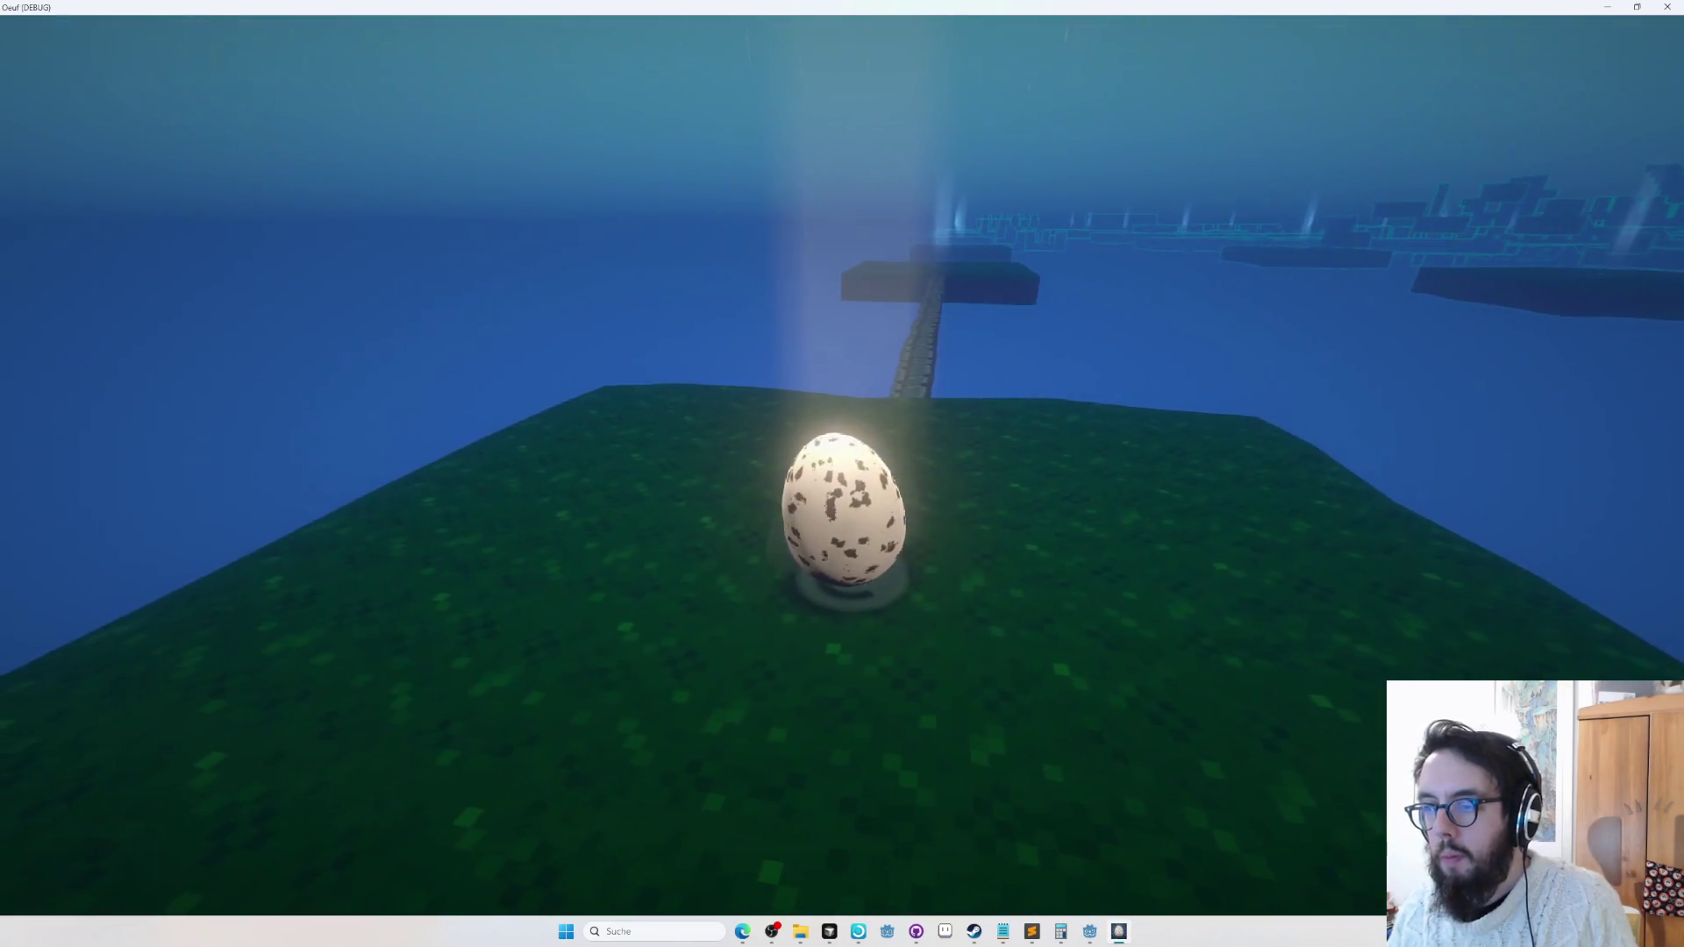
Roll the egg along the stone bridge to the far grass platform, then return to the editor.
key(w)
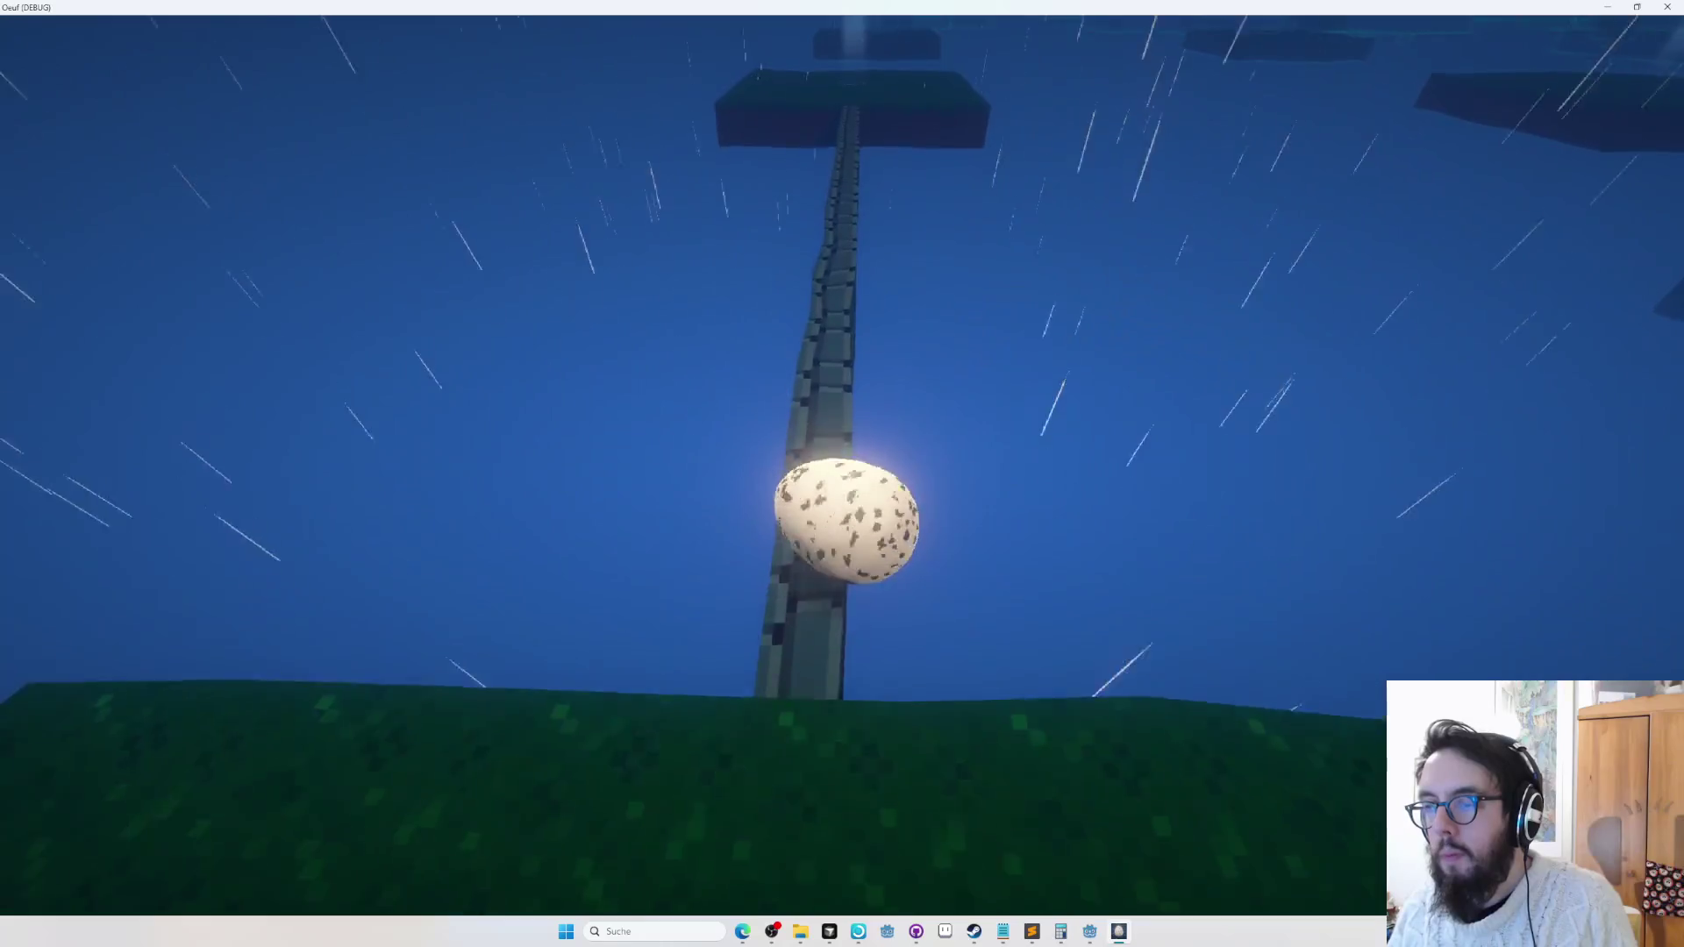
key(w)
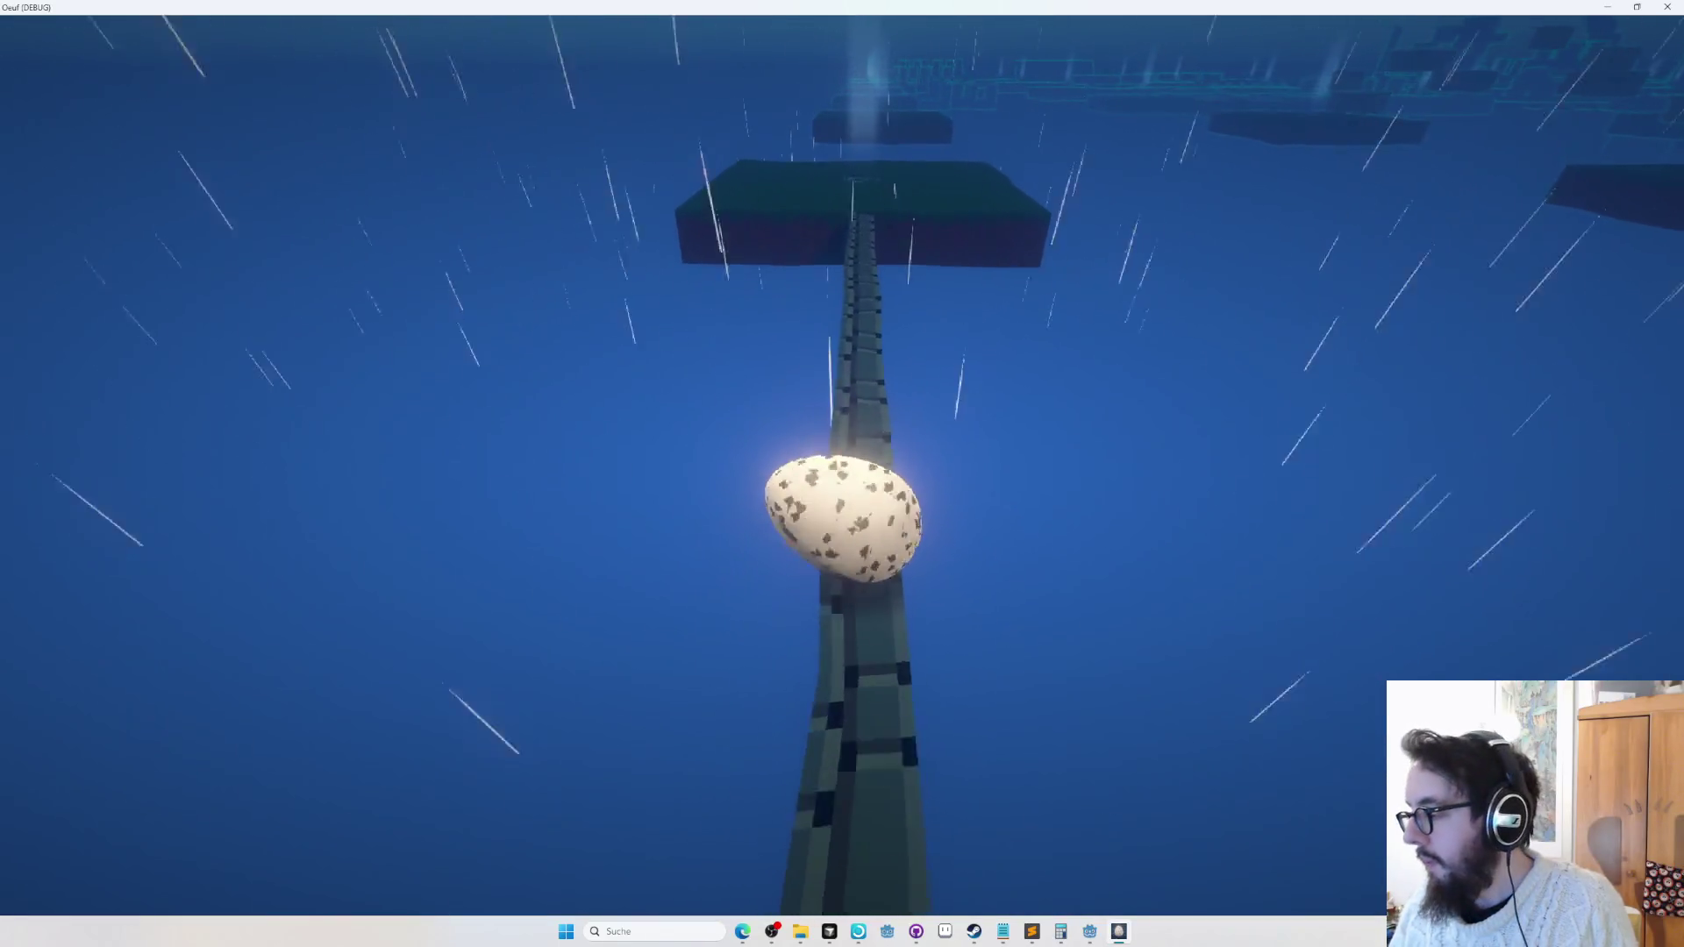
key(a)
key(w)
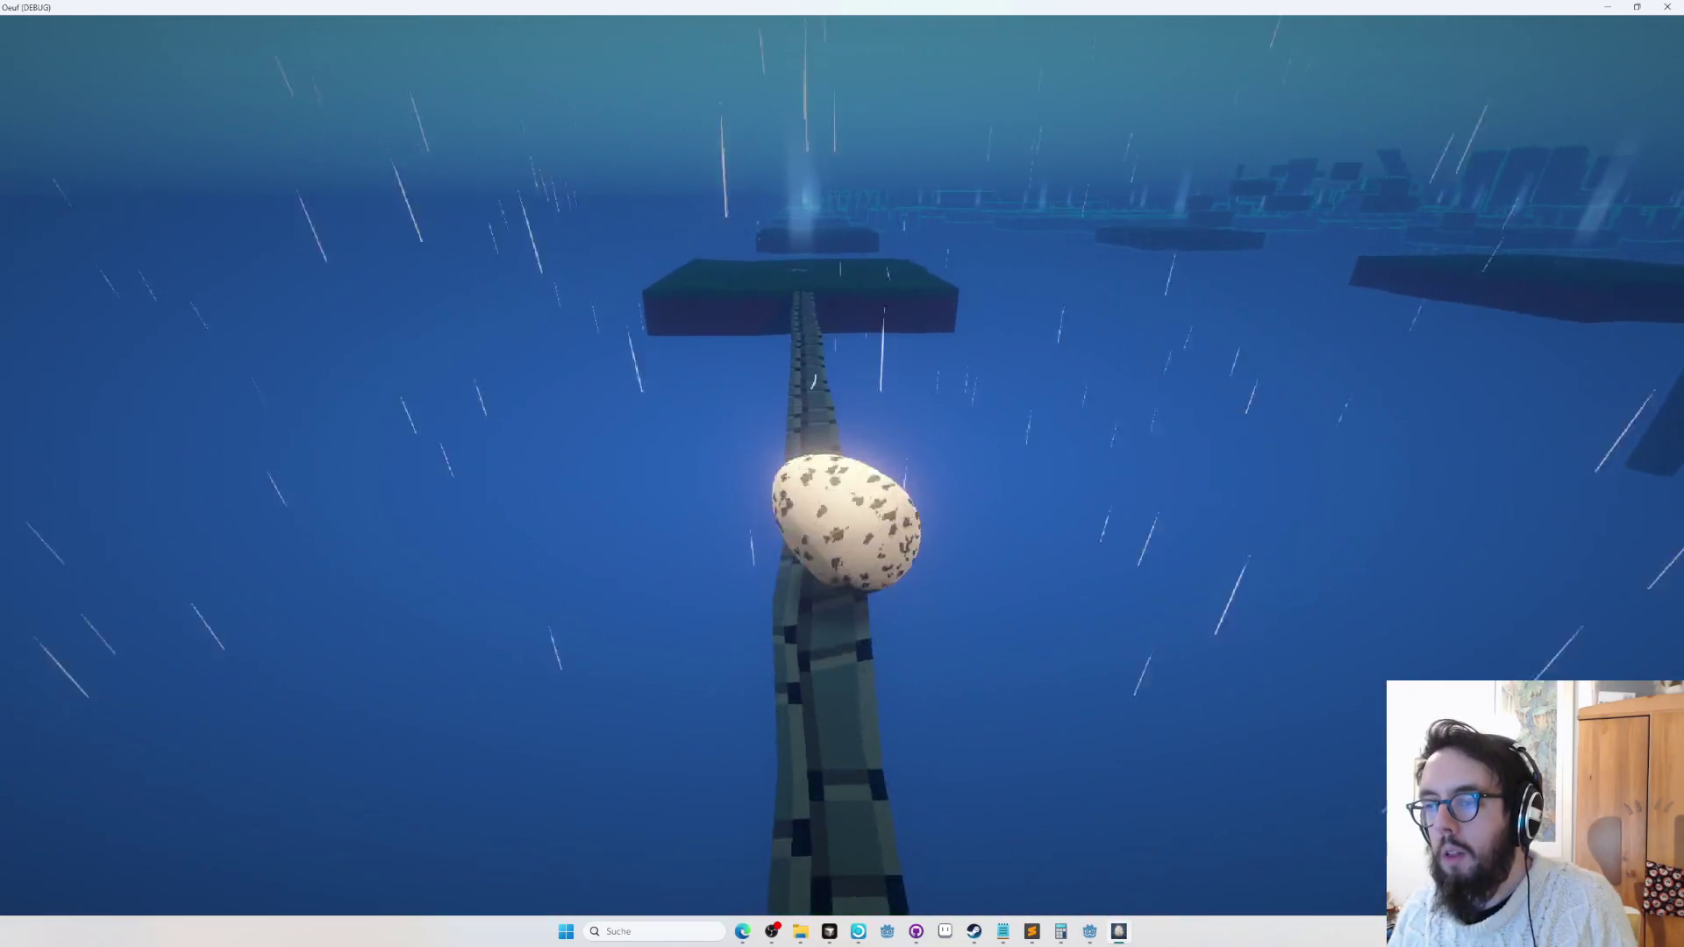
key(w)
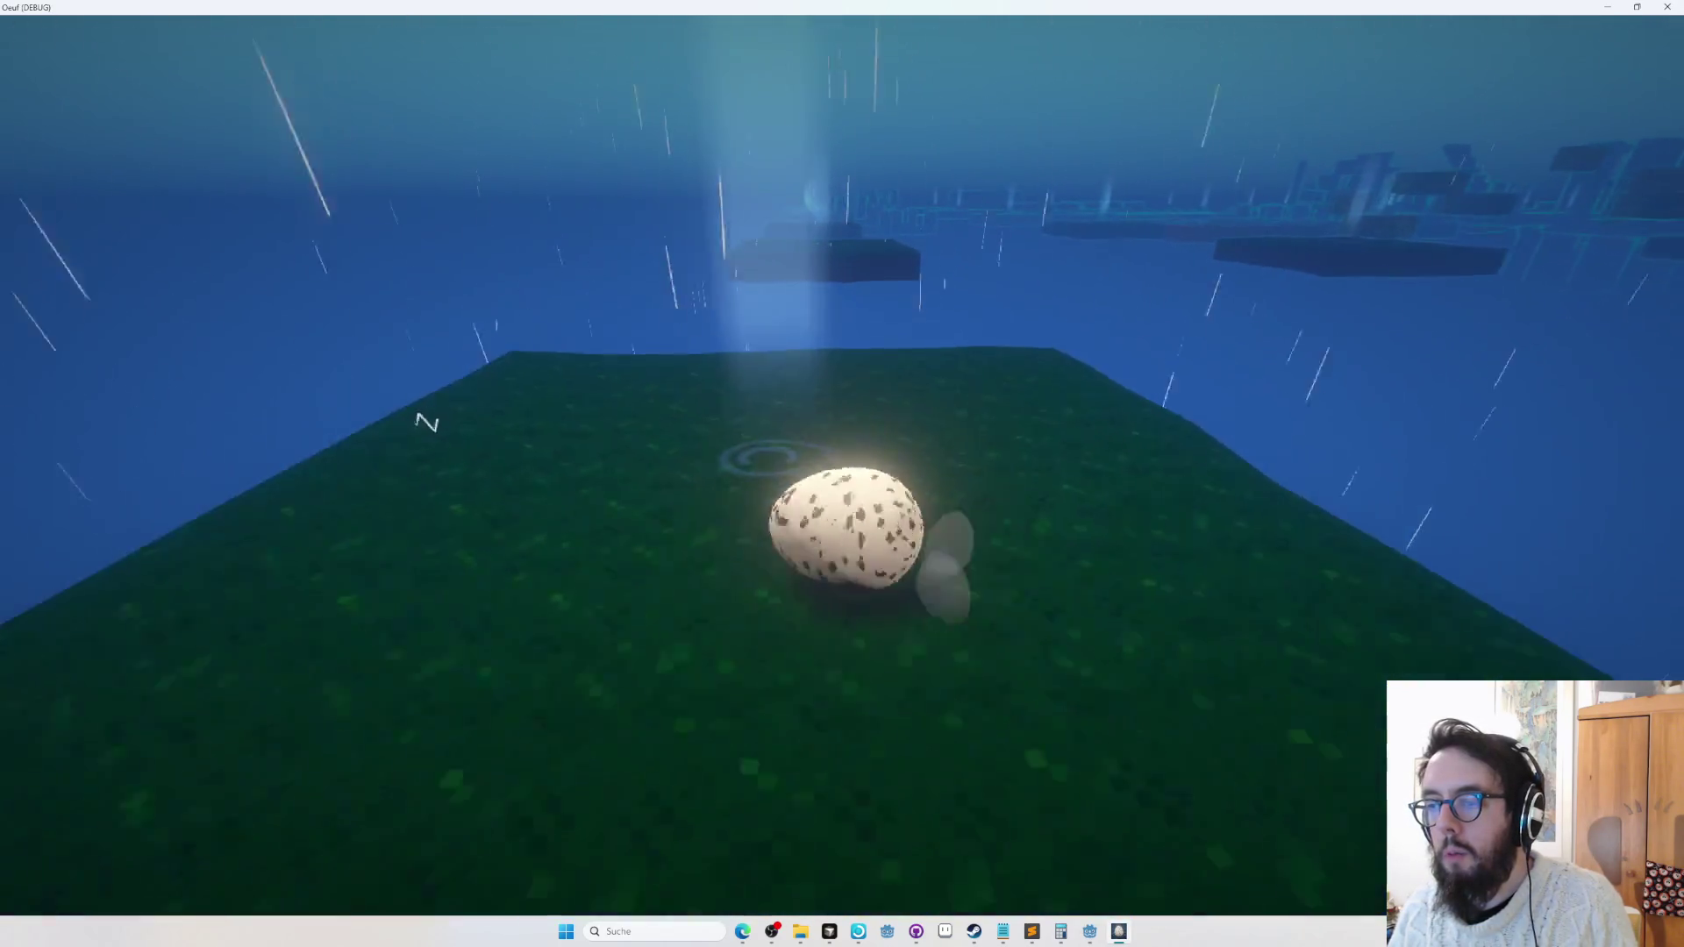
key(Tab)
Preview a flat voxel sheet beside the platform with the planar tool.
mouse_move(842, 465)
scroll(842, 465, down, 5)
scroll(842, 464, up, 8)
scroll(842, 465, down, 5)
scroll(842, 464, up, 5)
drag(841, 465, 842, 464)
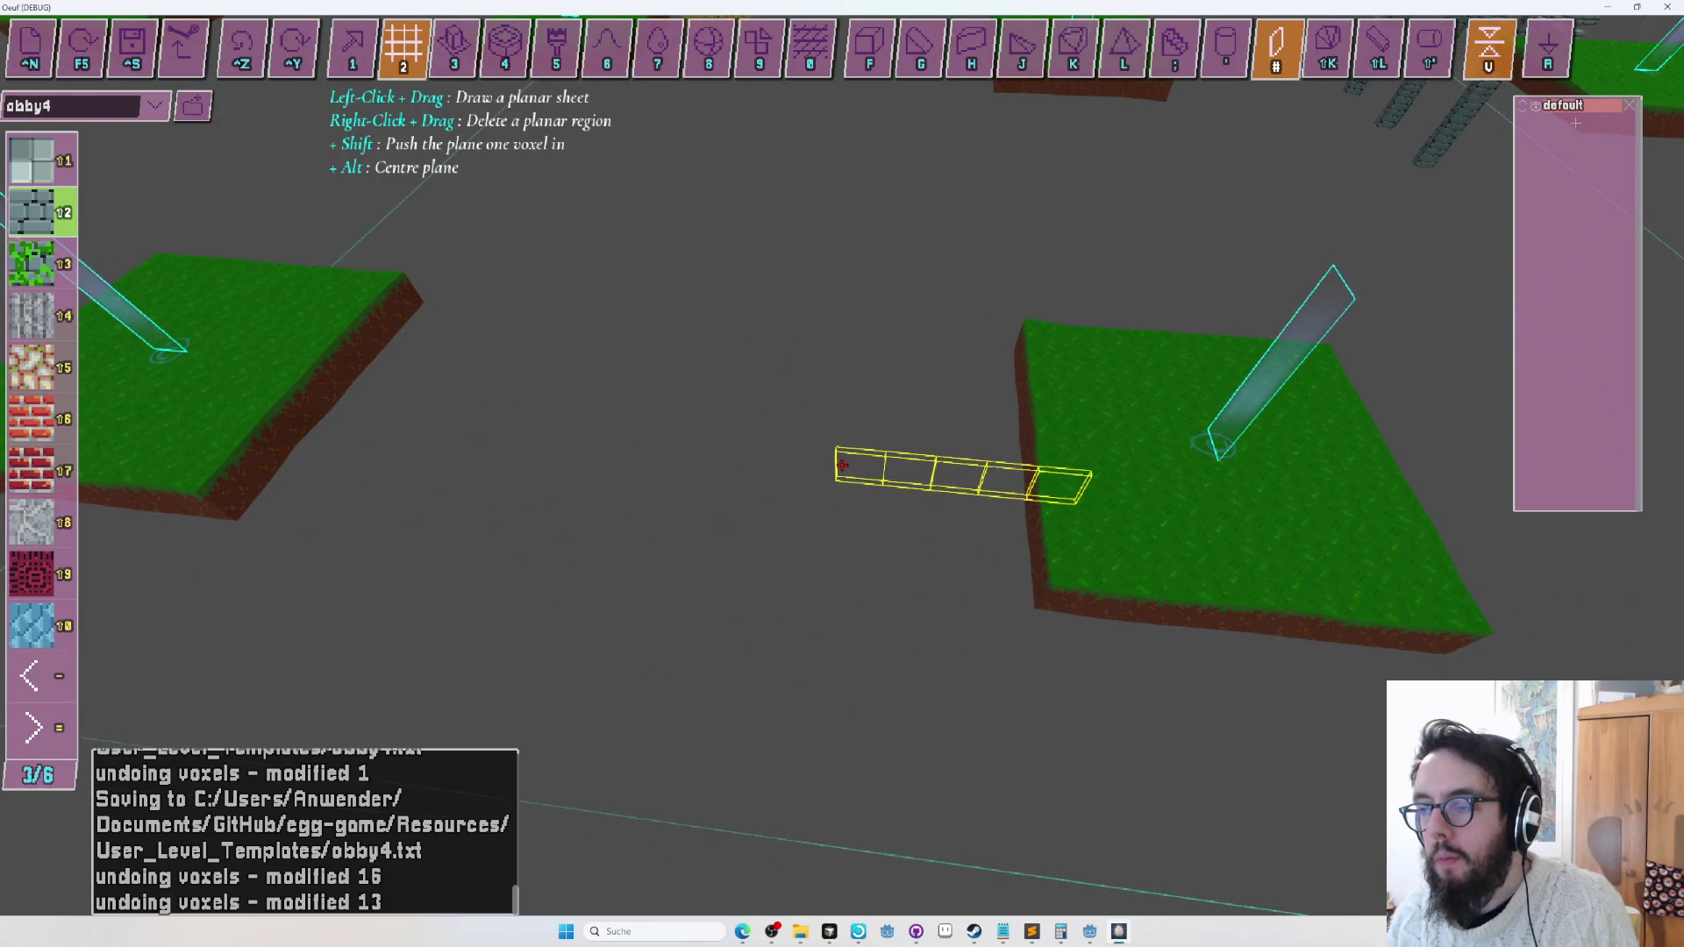
drag(841, 465, 842, 465)
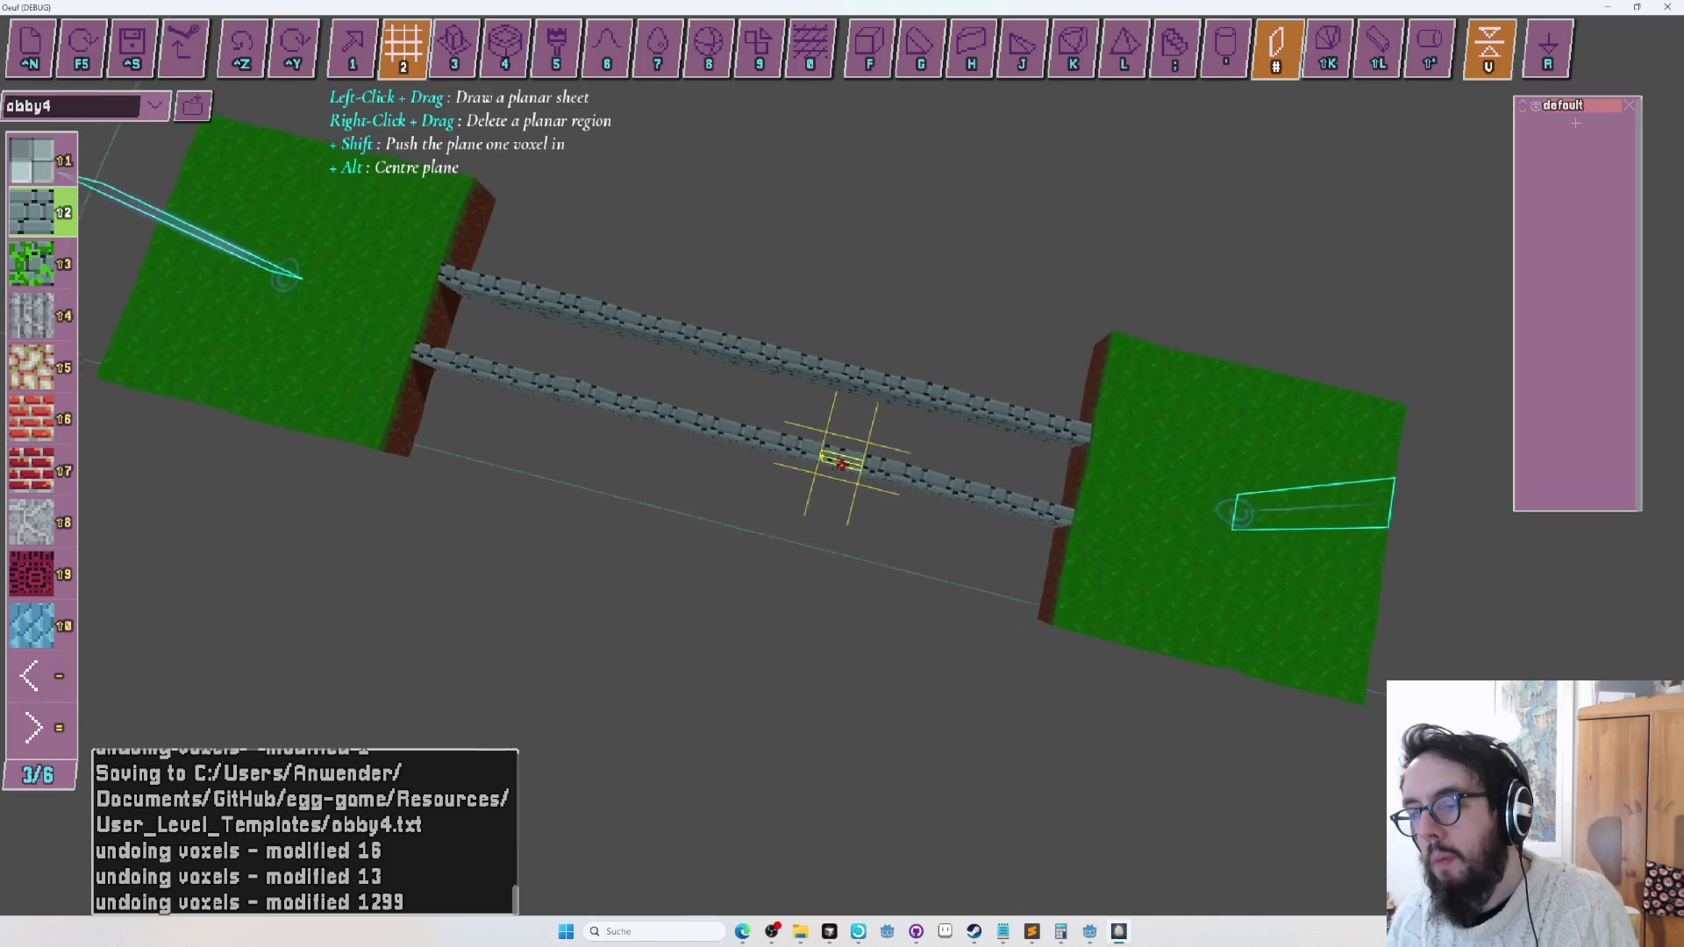
Cut gaps out of the lower and upper stone-brick beams, then save obby4.
right_click(841, 465)
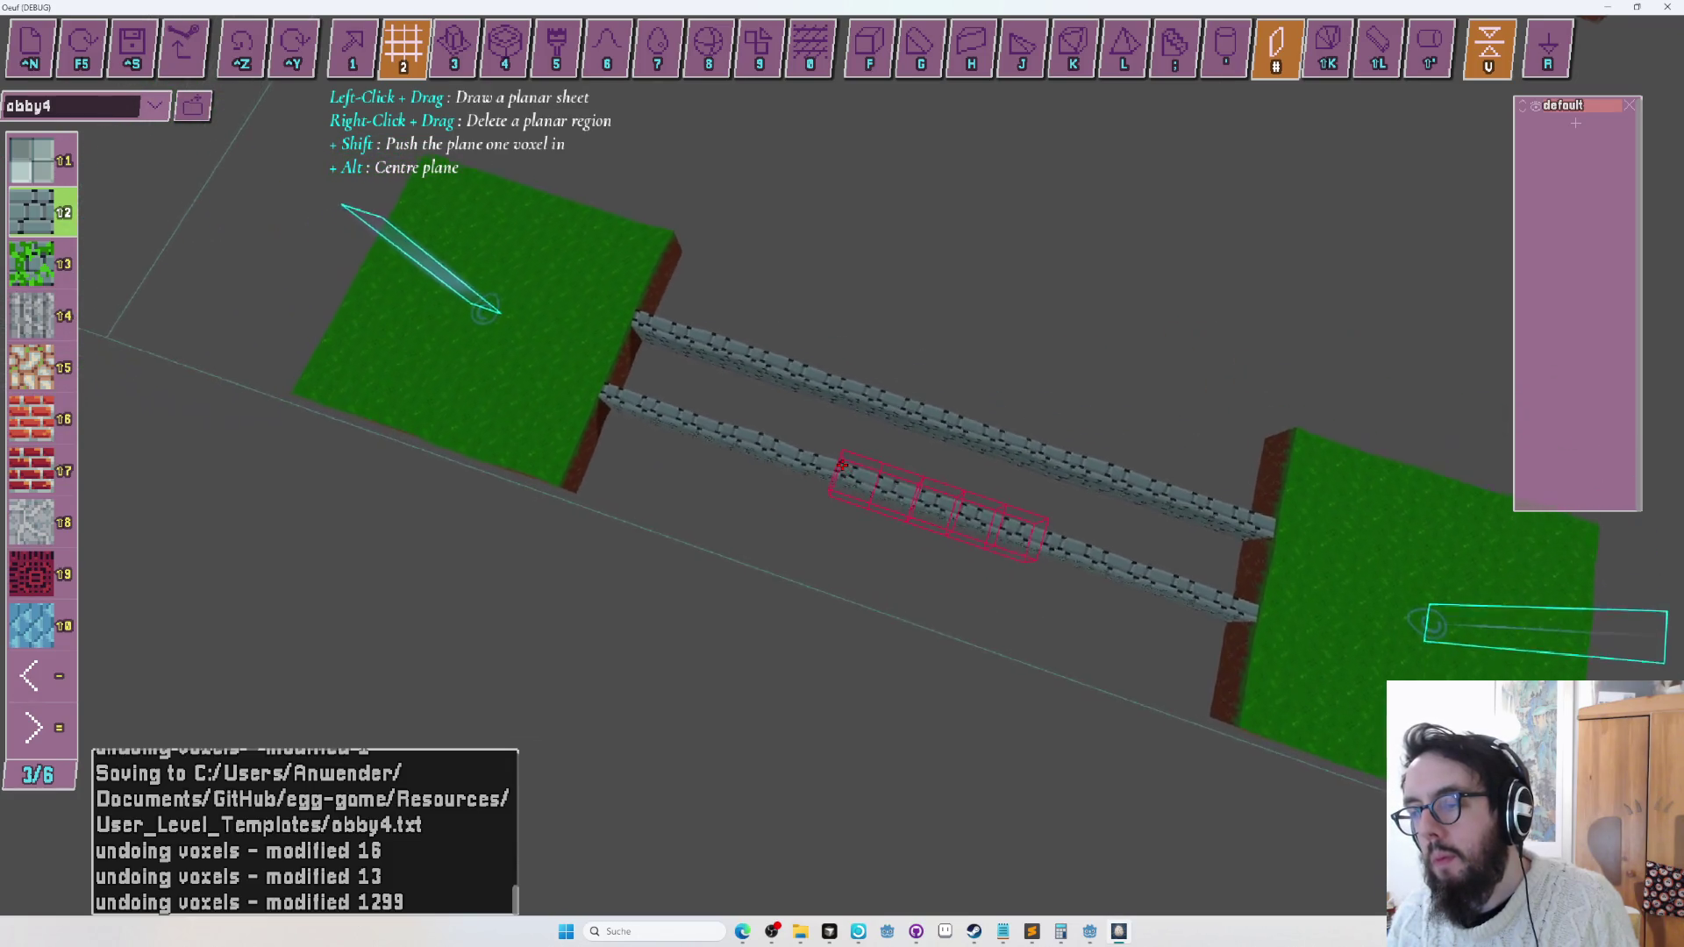
right_click(842, 465)
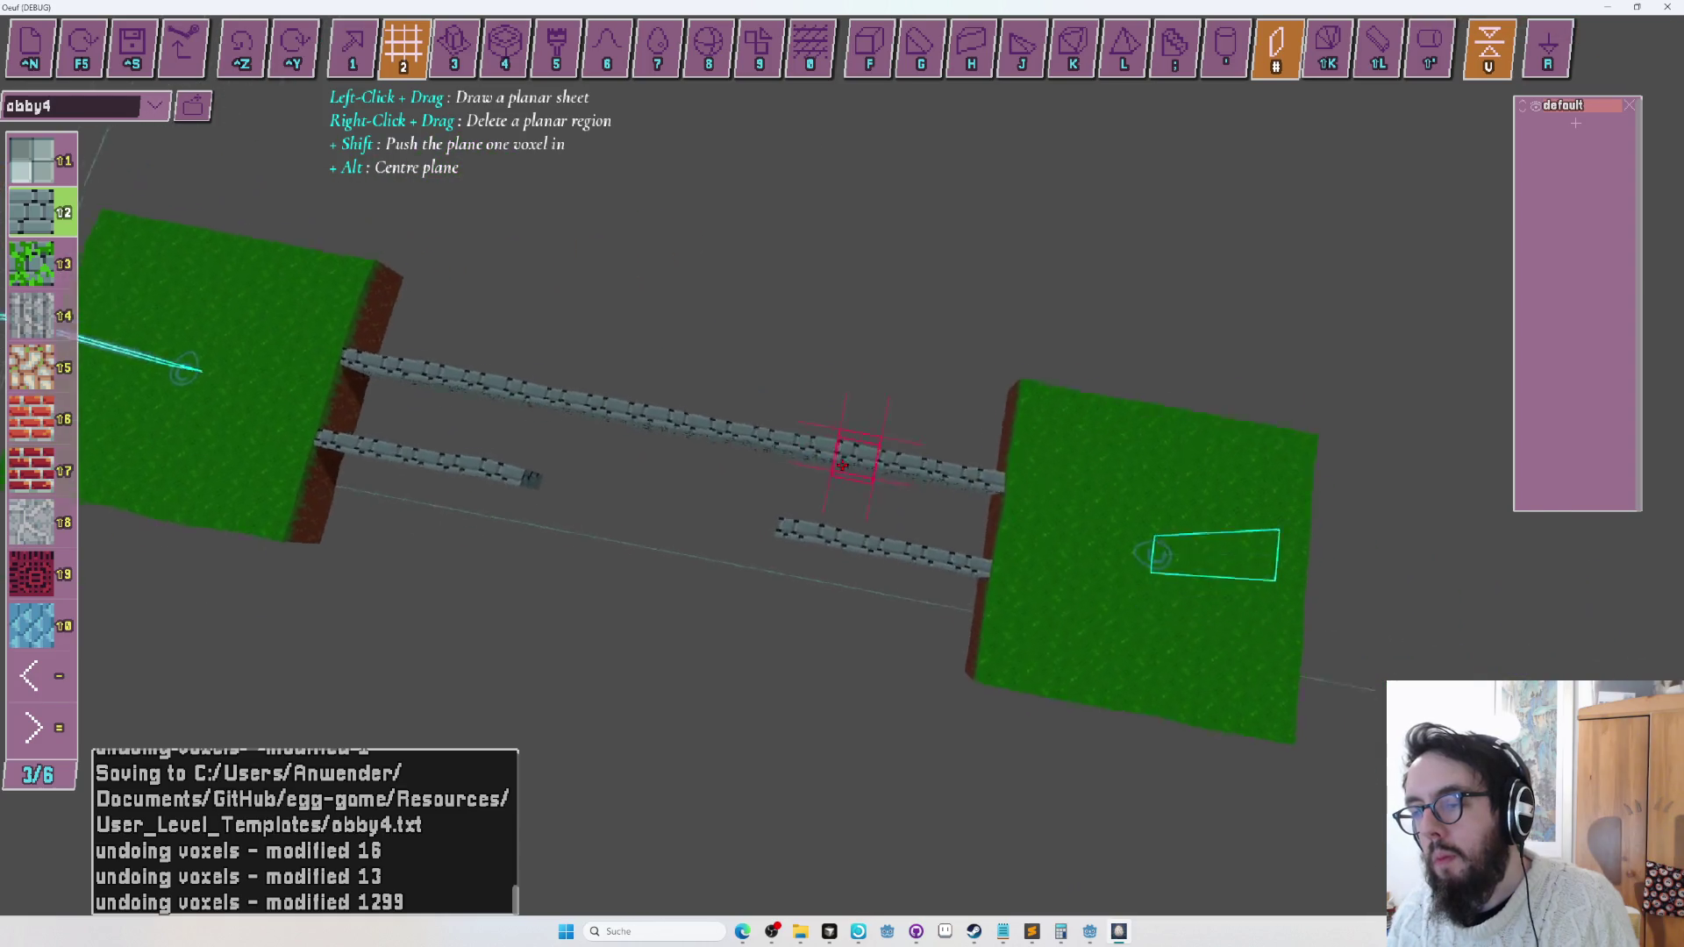
right_click(842, 465)
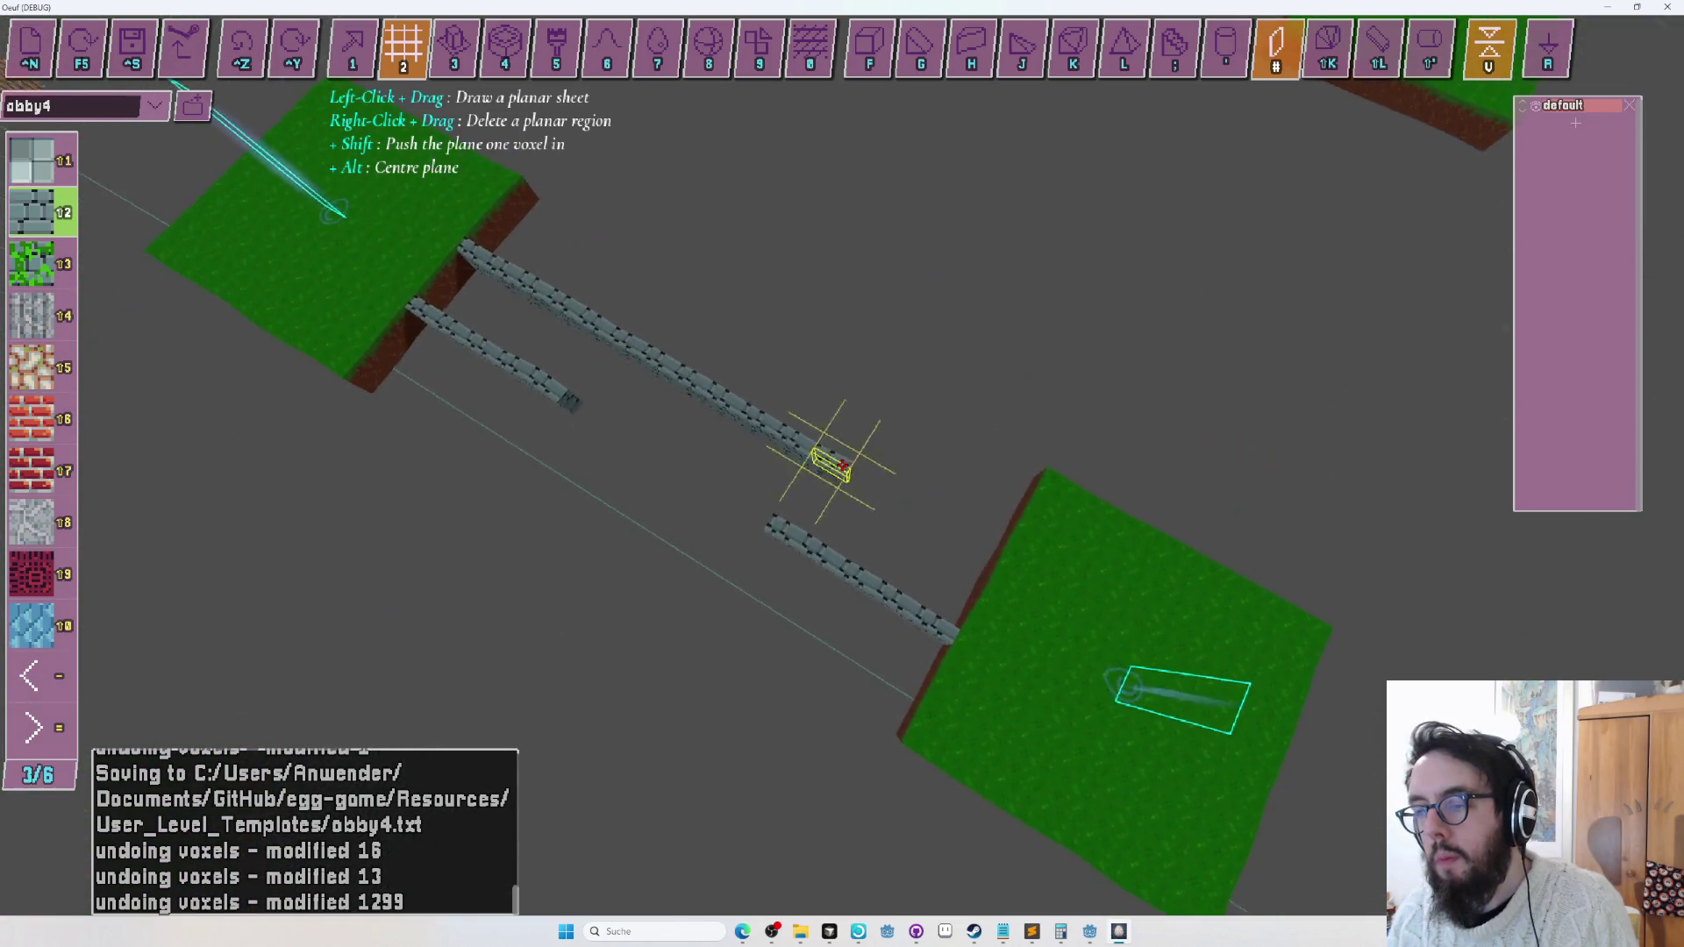
right_click(842, 464)
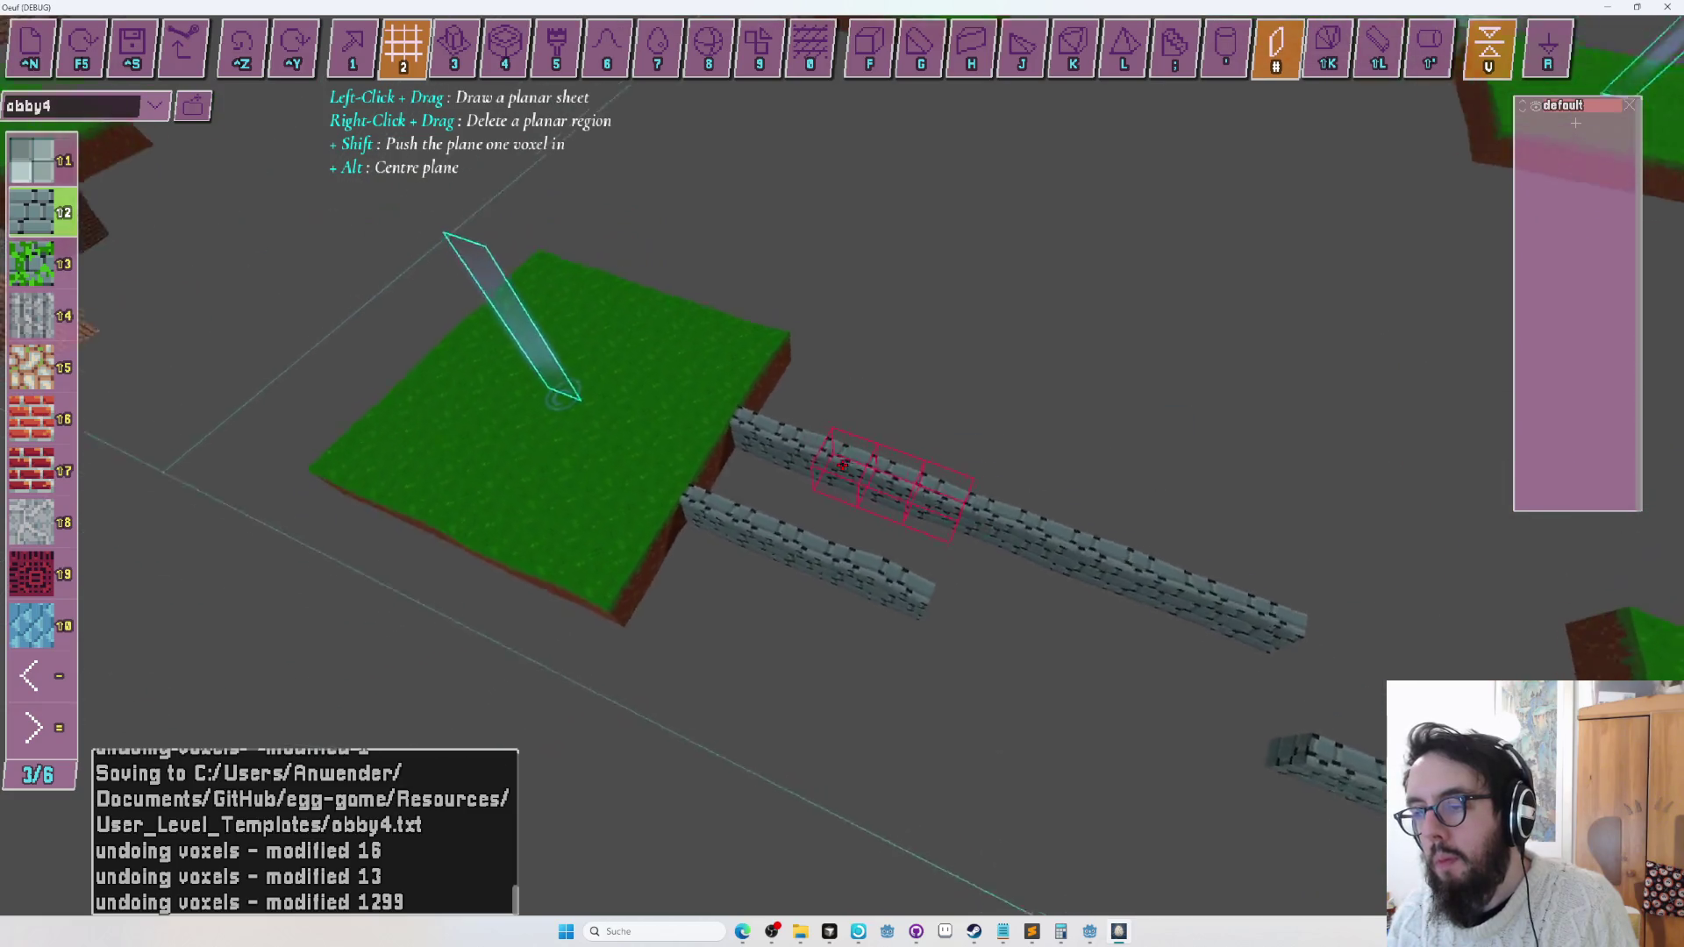
key(ctrl+s)
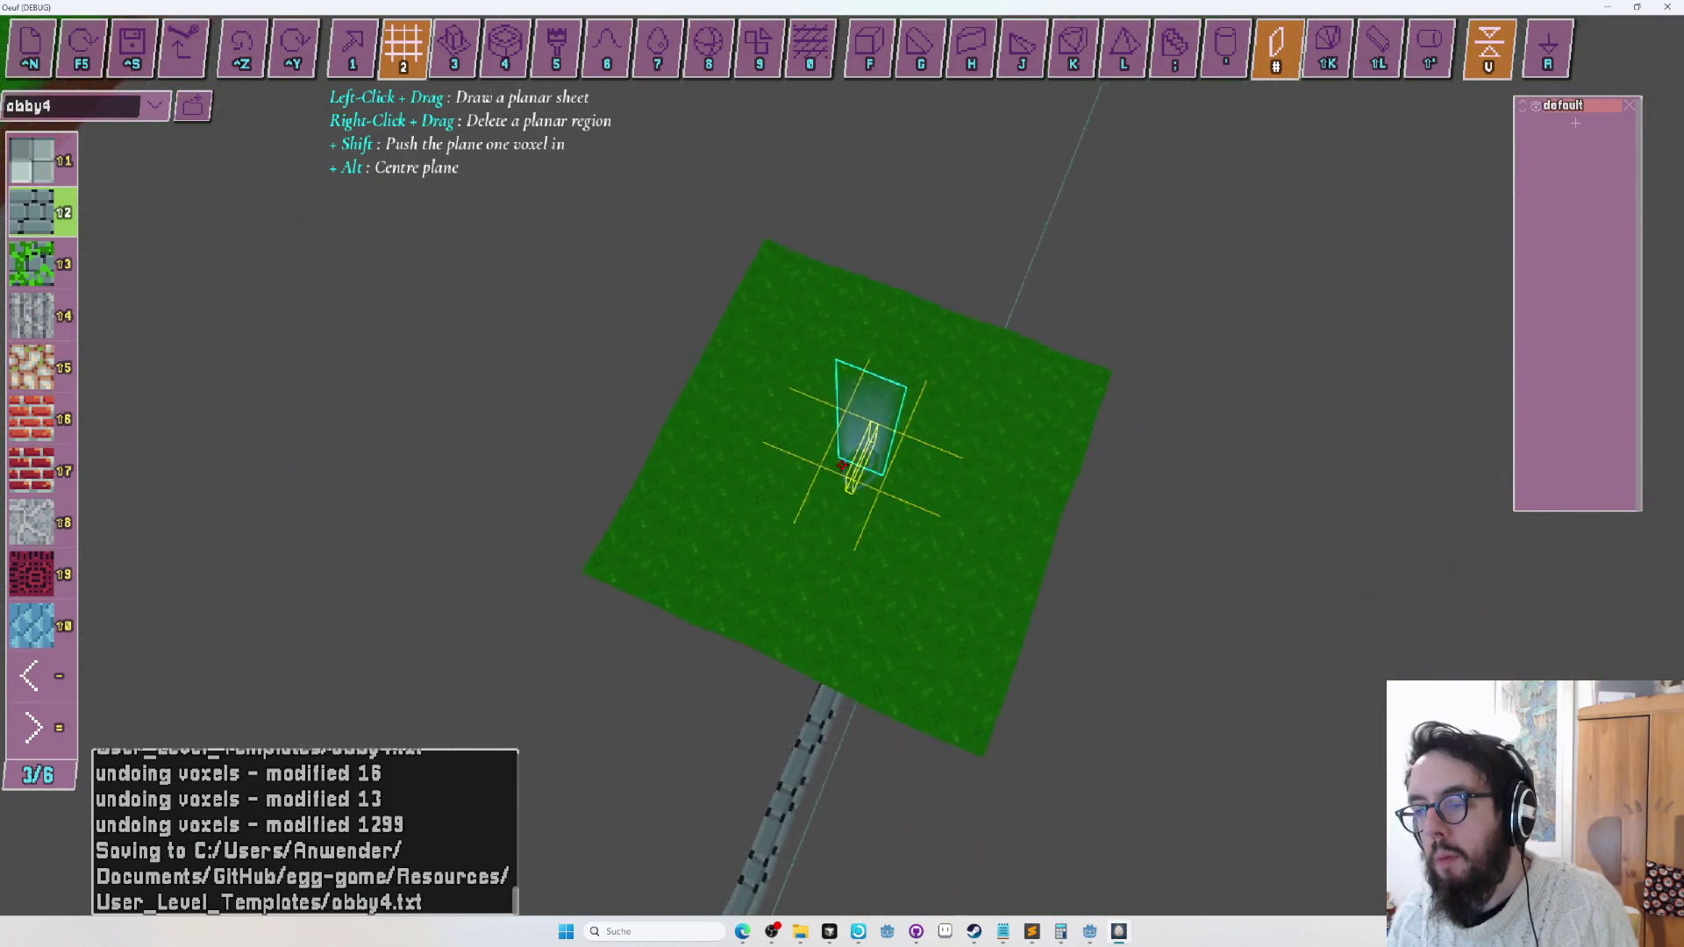
Start a playtest and roll the egg along the first beam half to its corner.
key(F5)
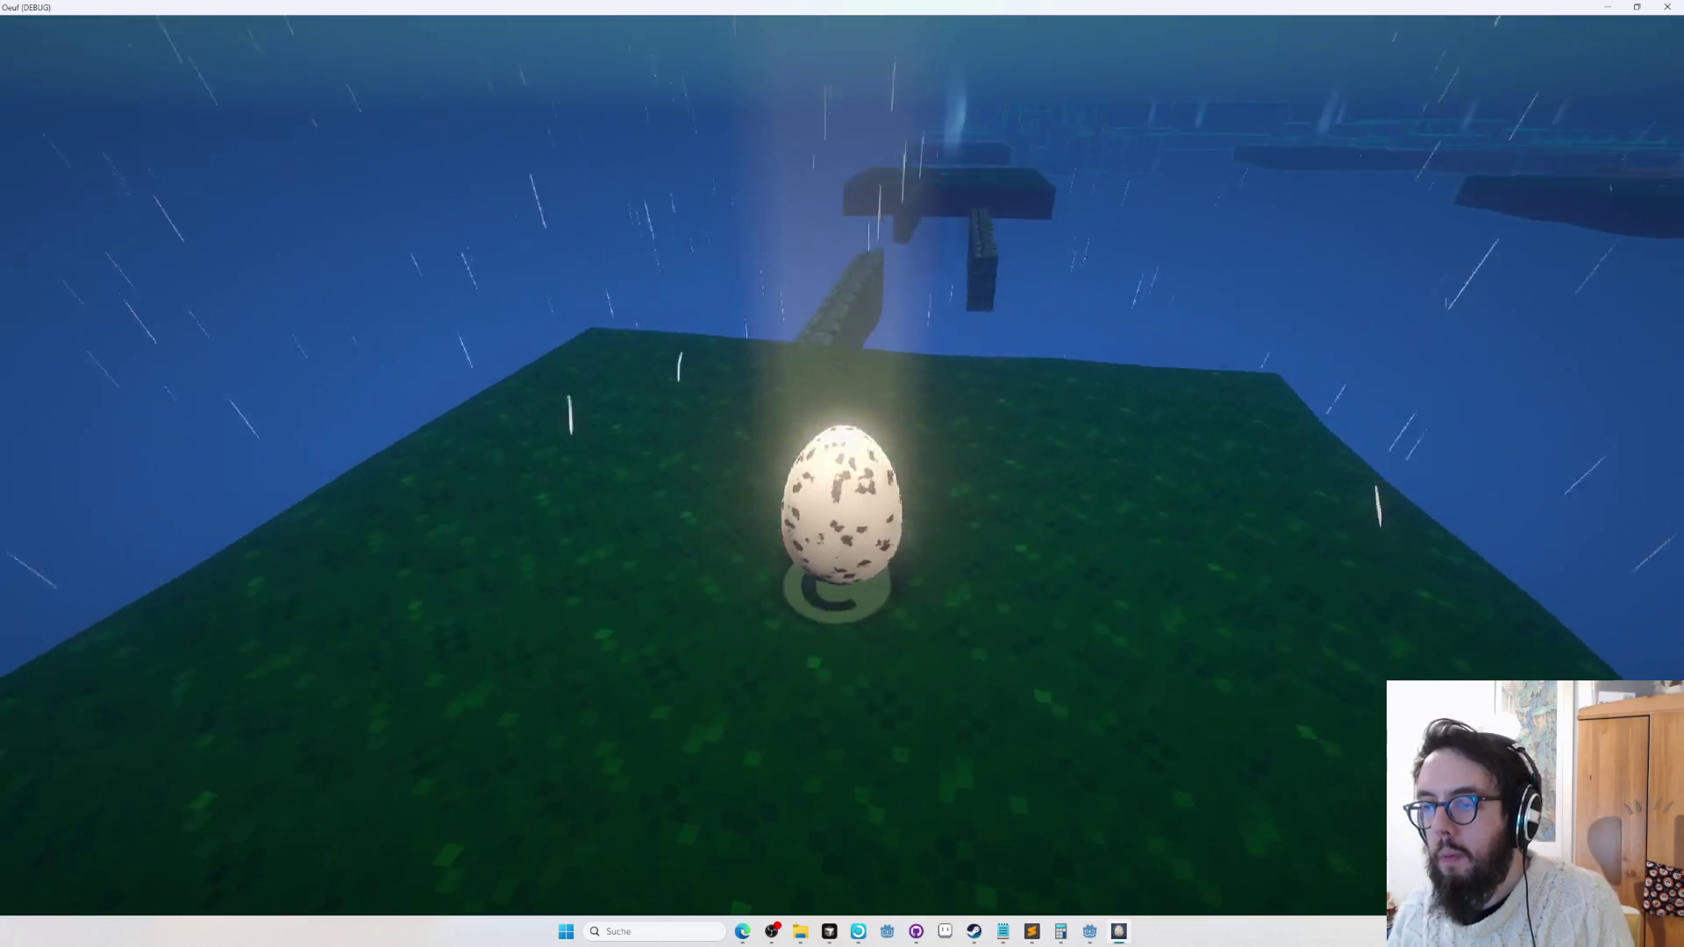
key(w)
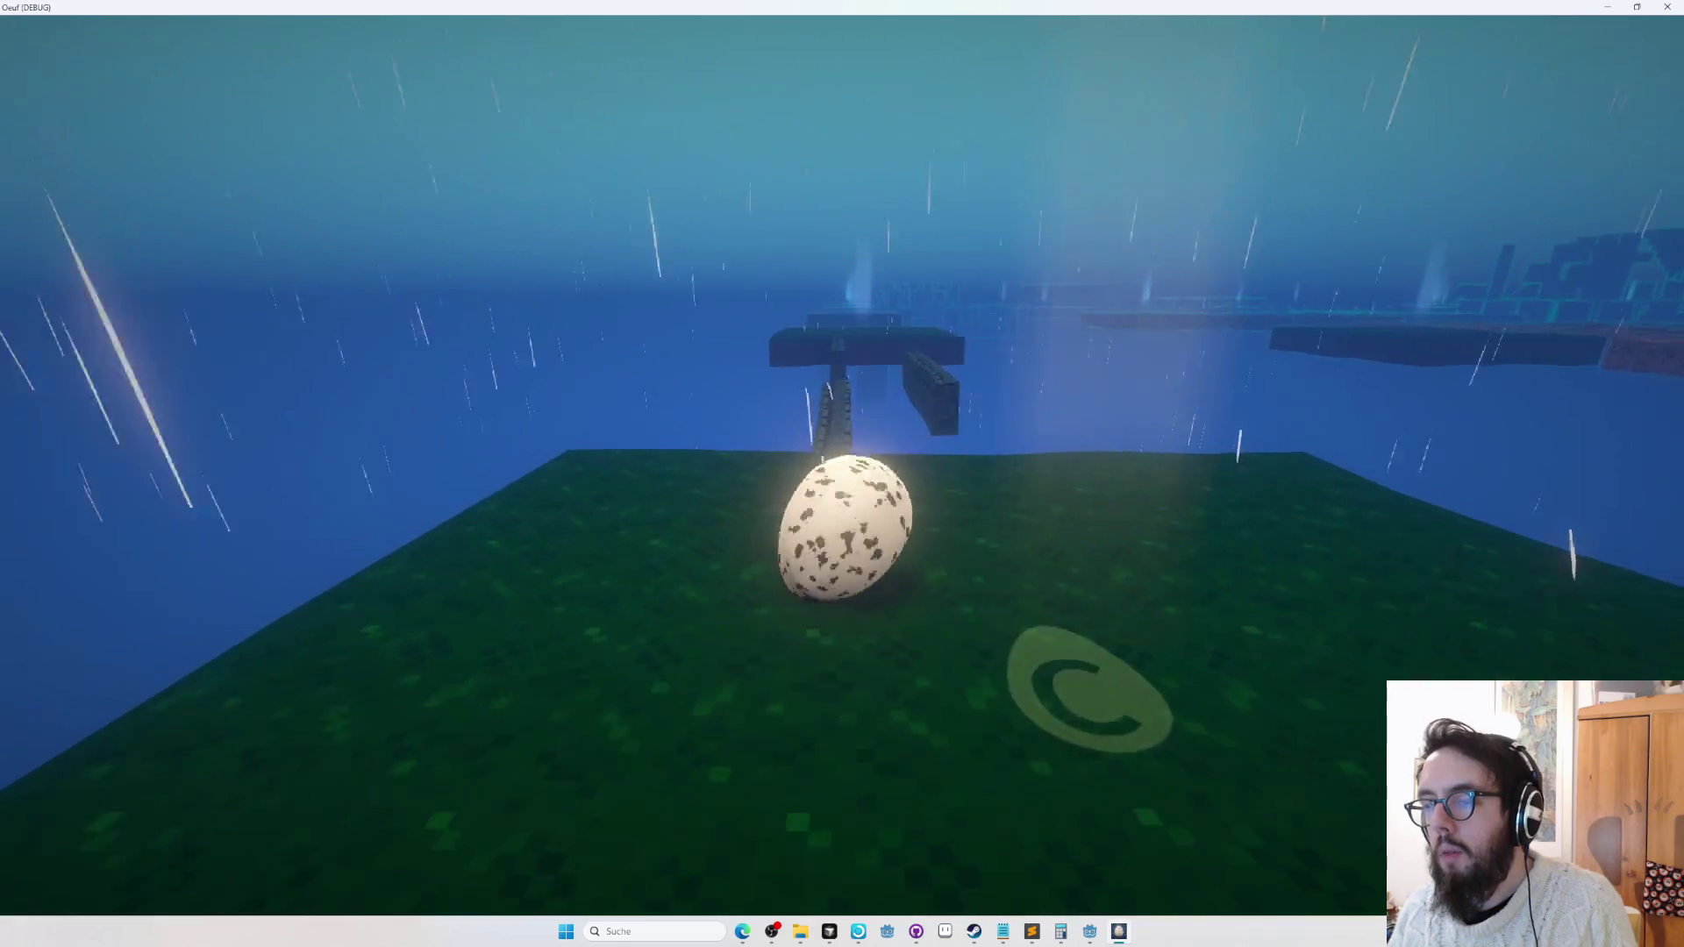
key(w)
key(w)
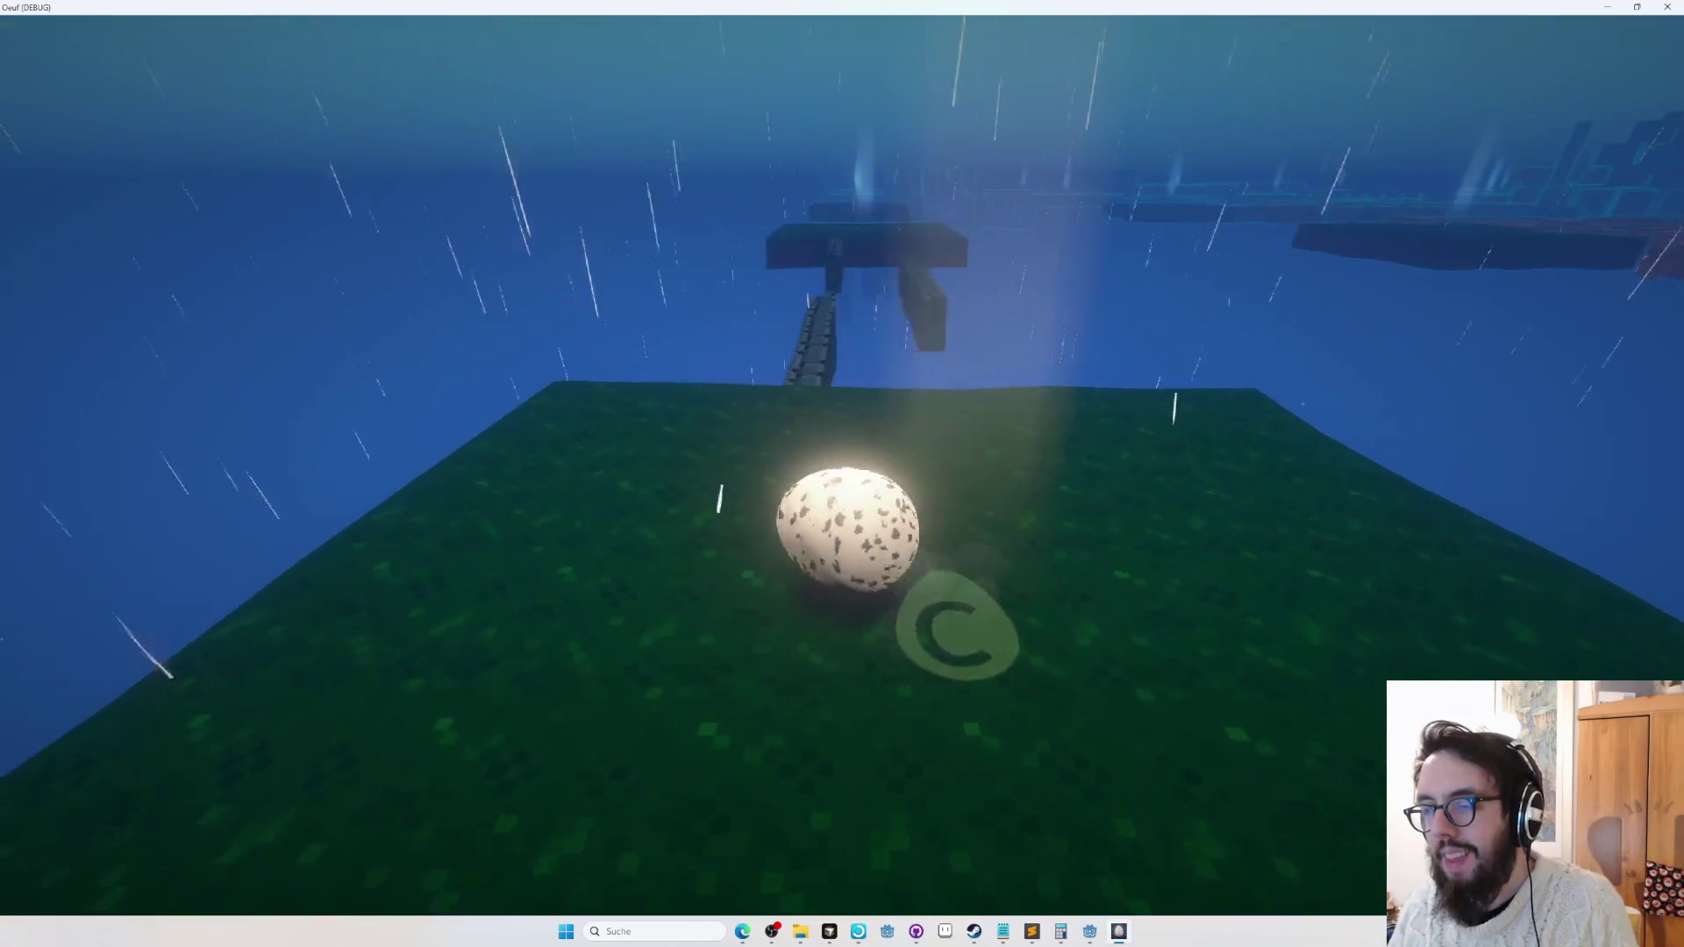
key(w)
key(w)
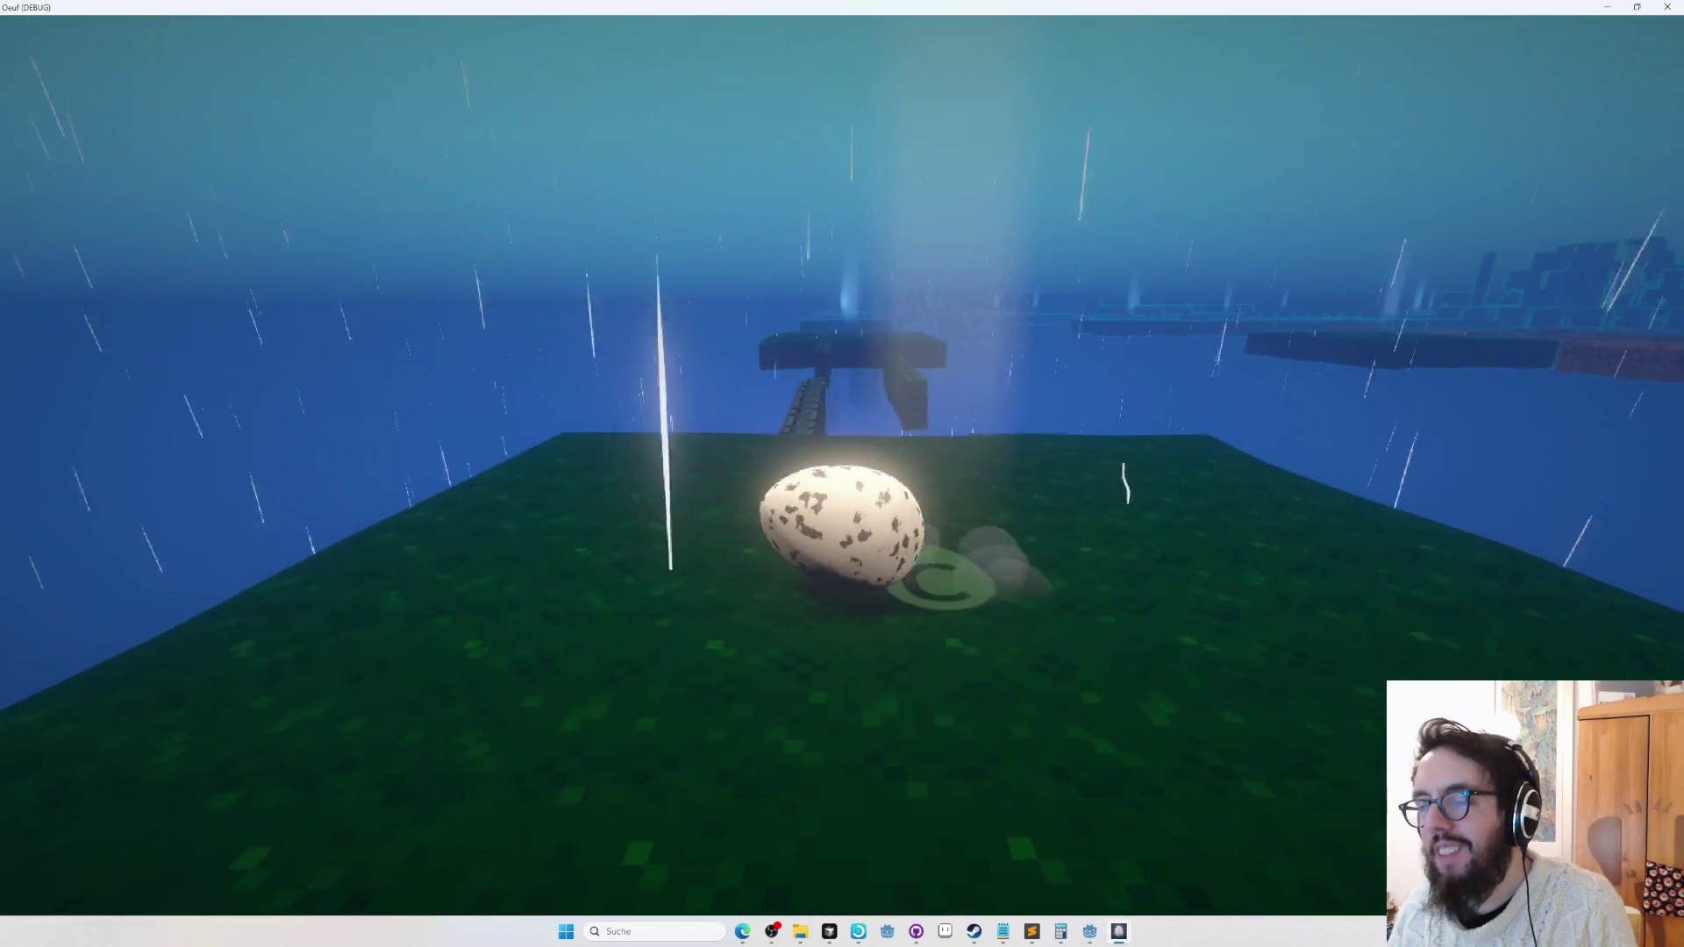
key(w)
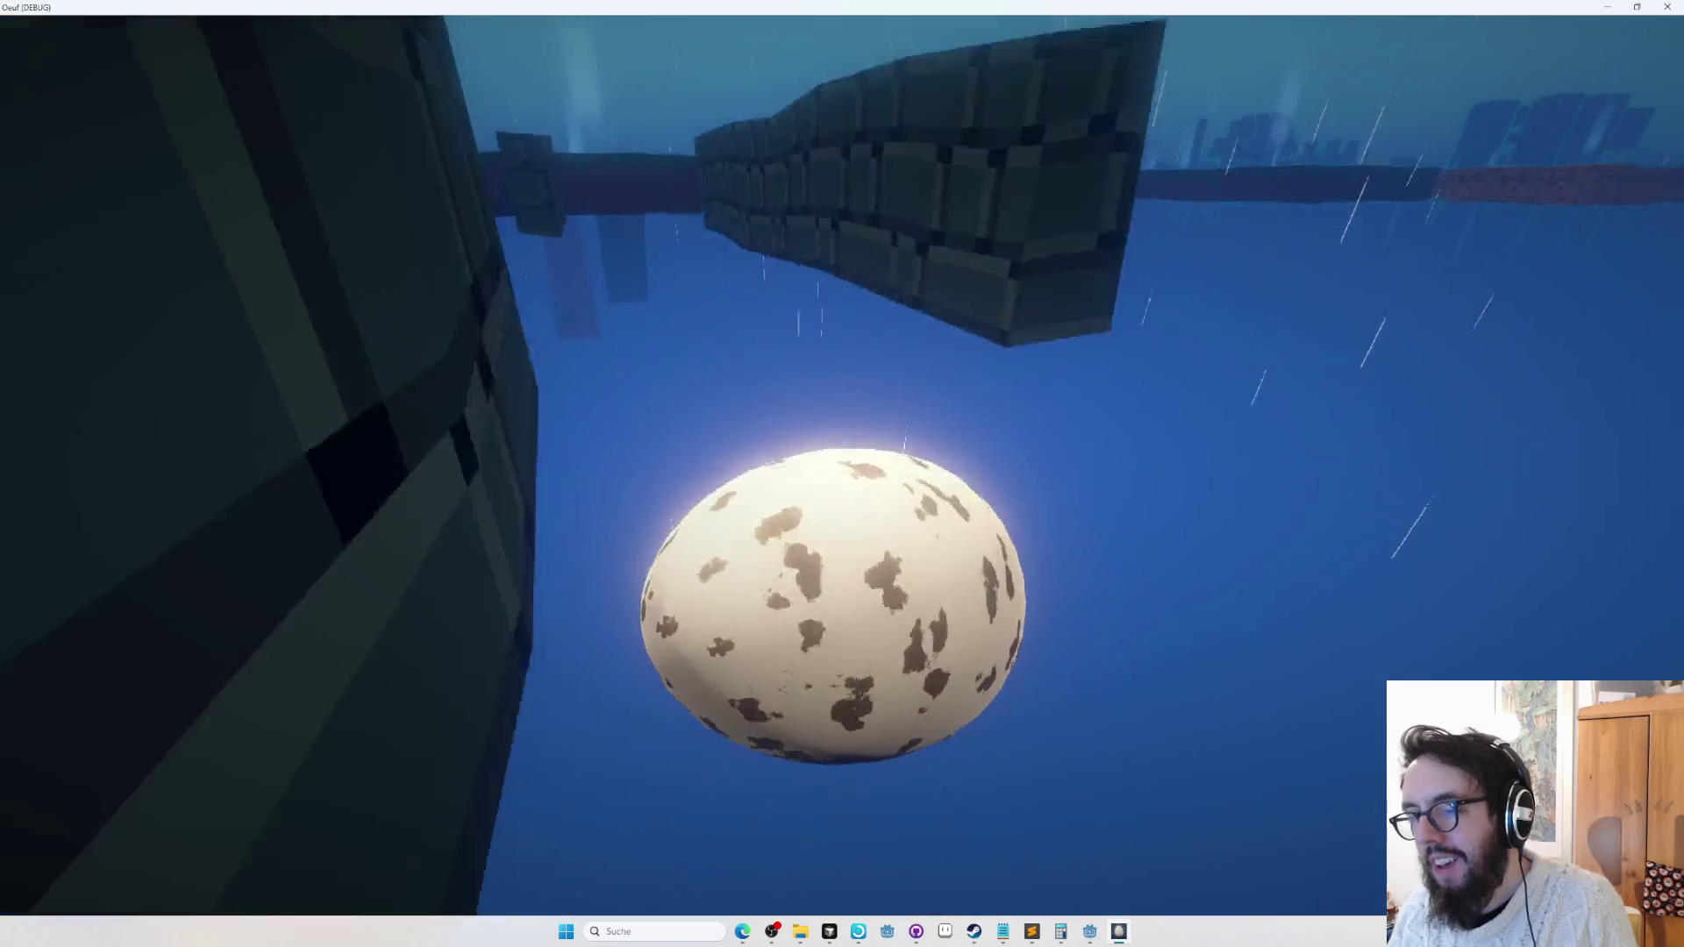
key(w)
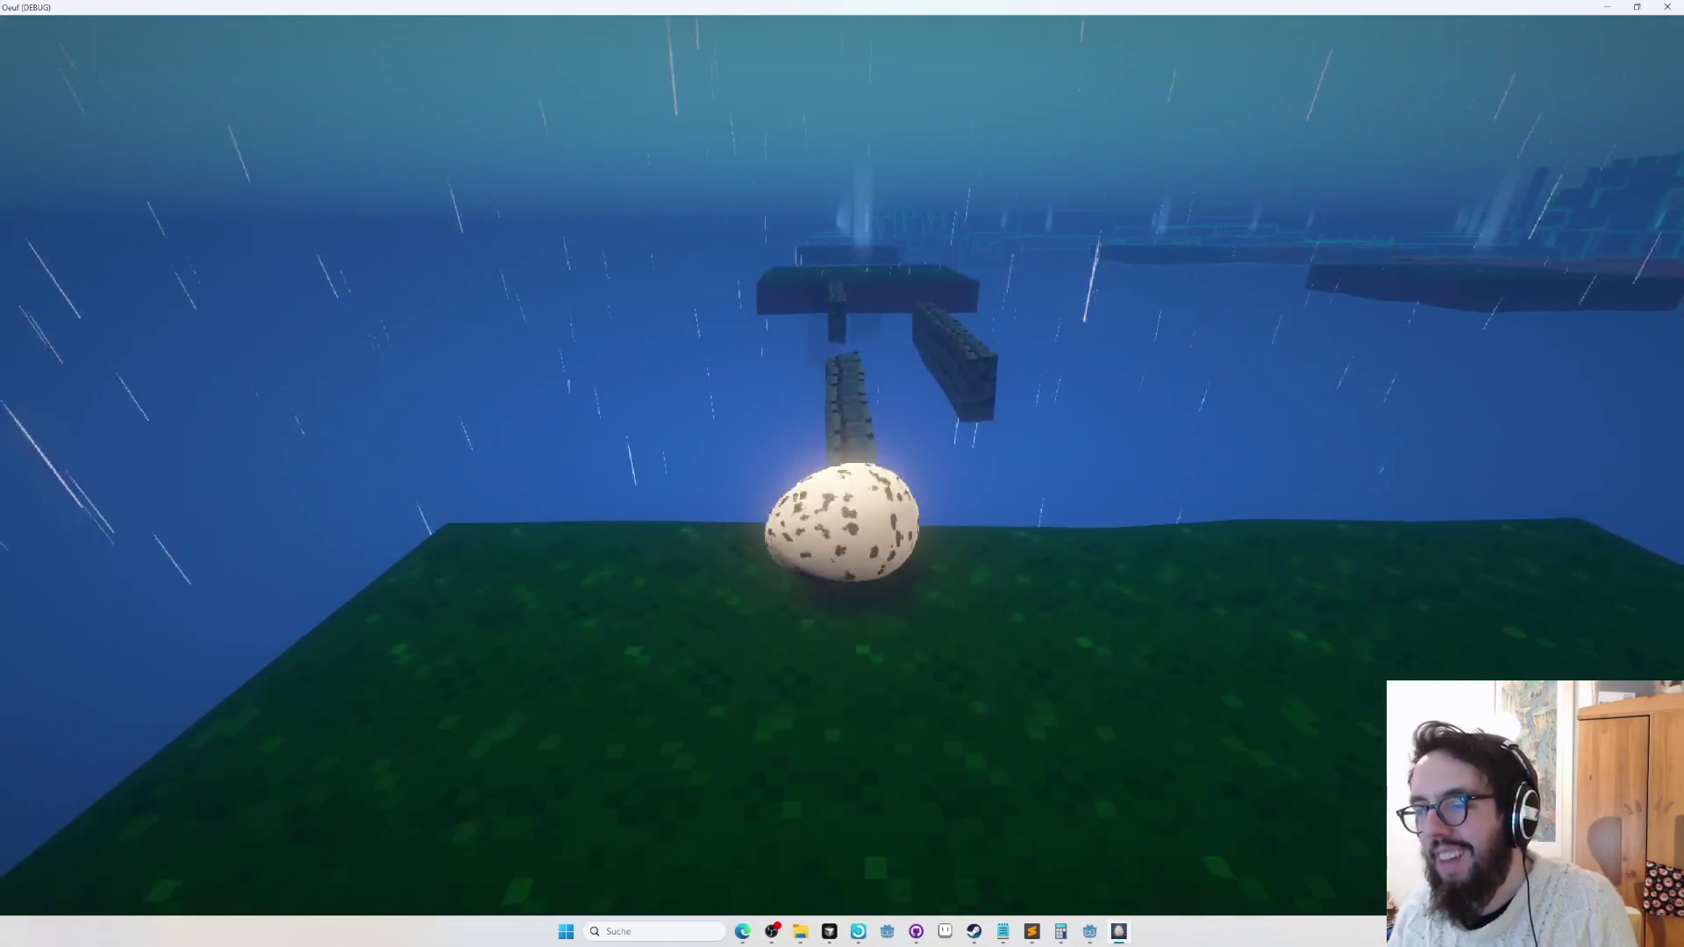
key(w)
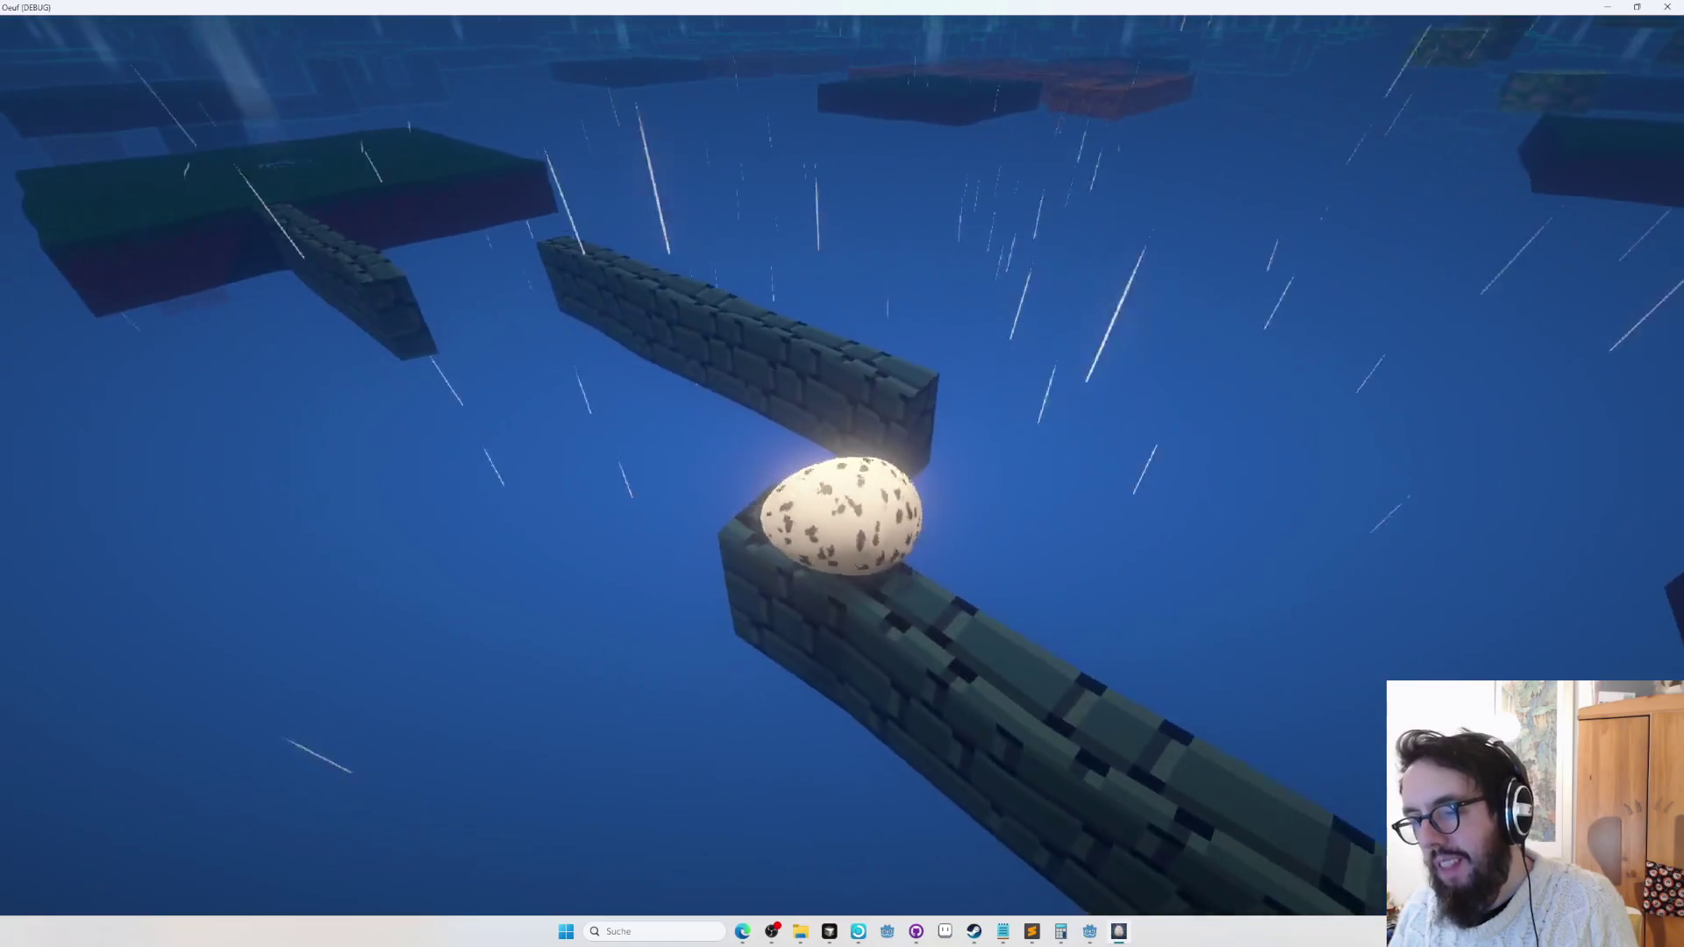
Turn the camera toward the far beam, roll onto the ring marker, and return to editing.
key(s)
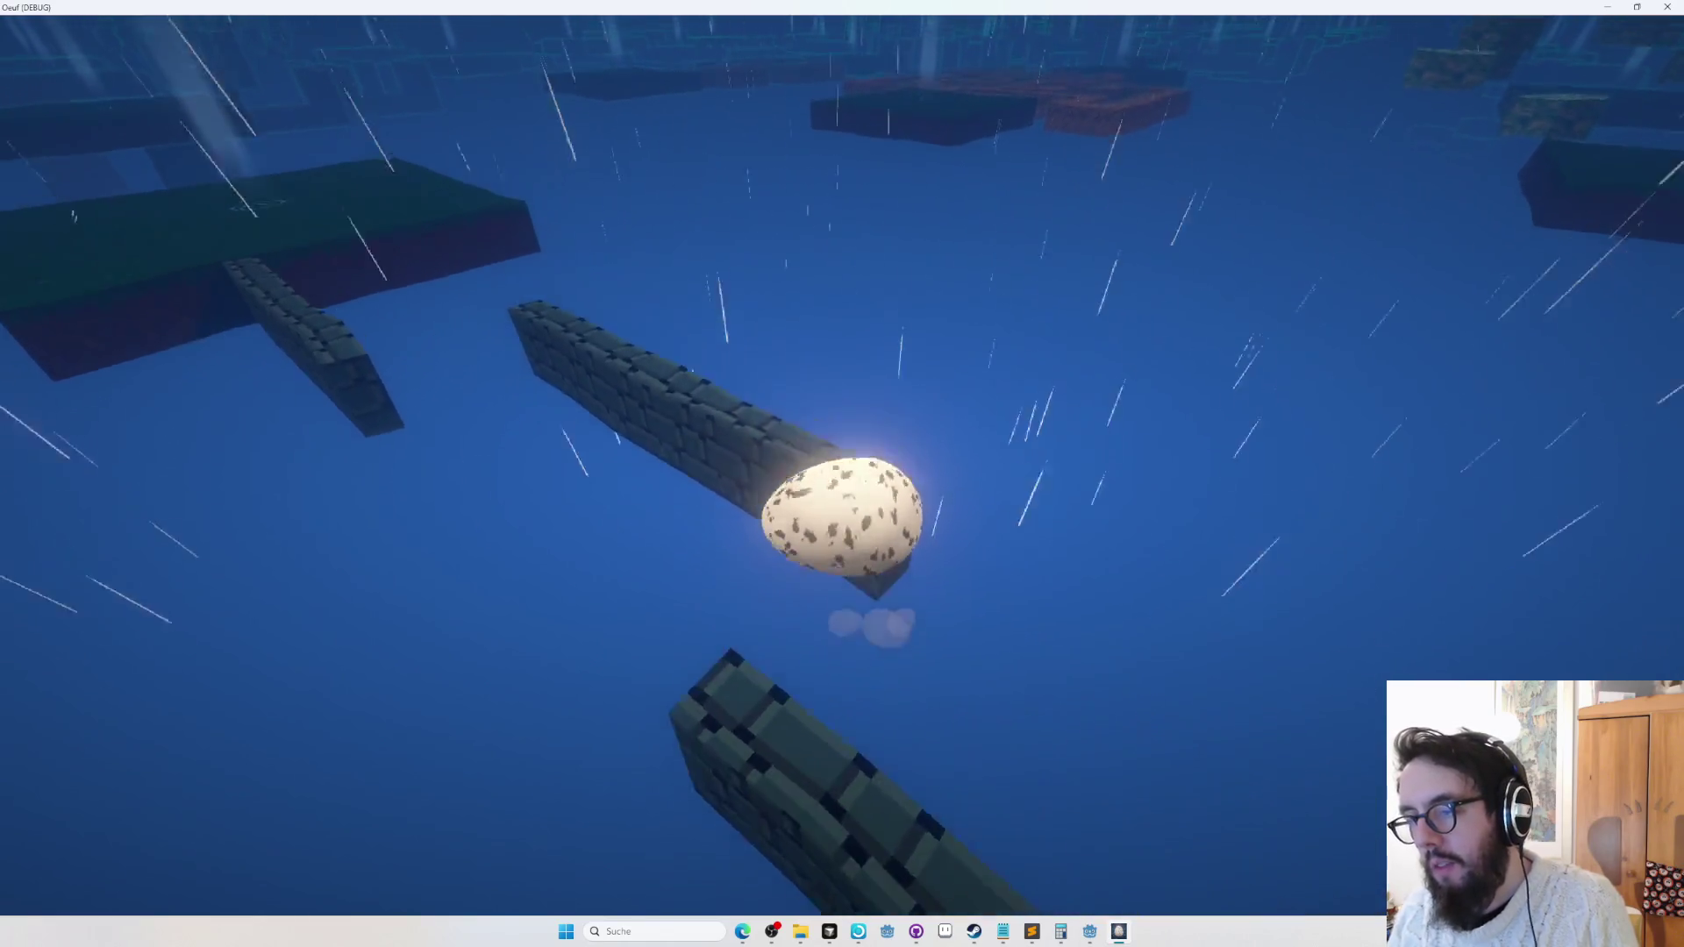
key(w)
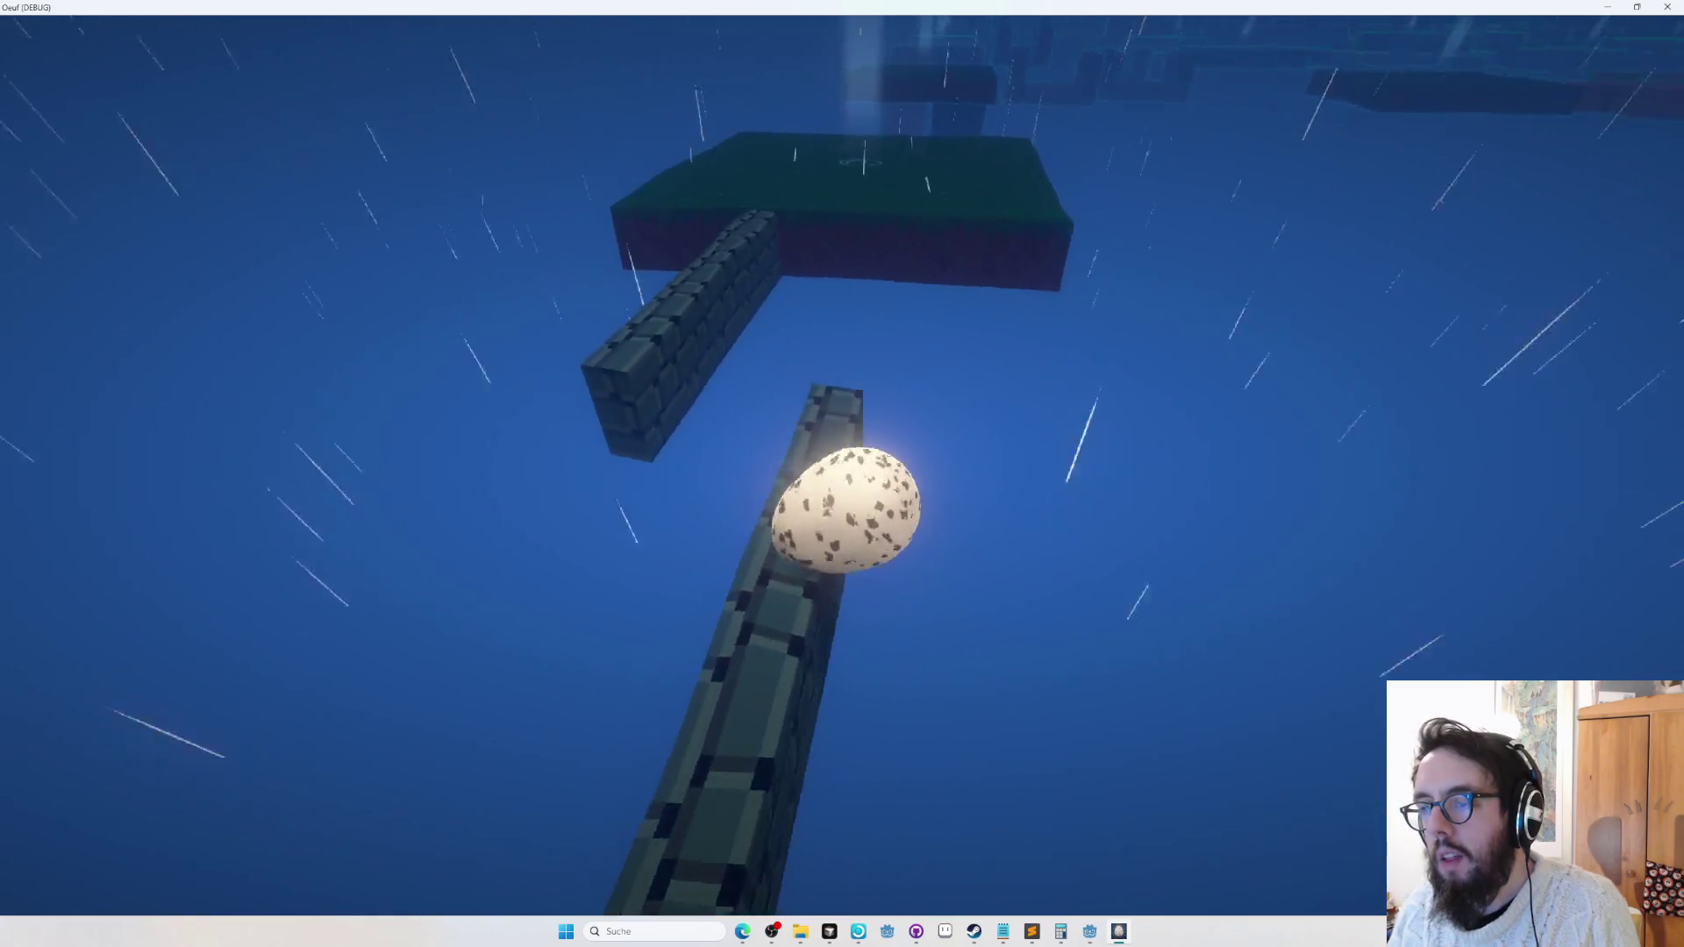
key(a)
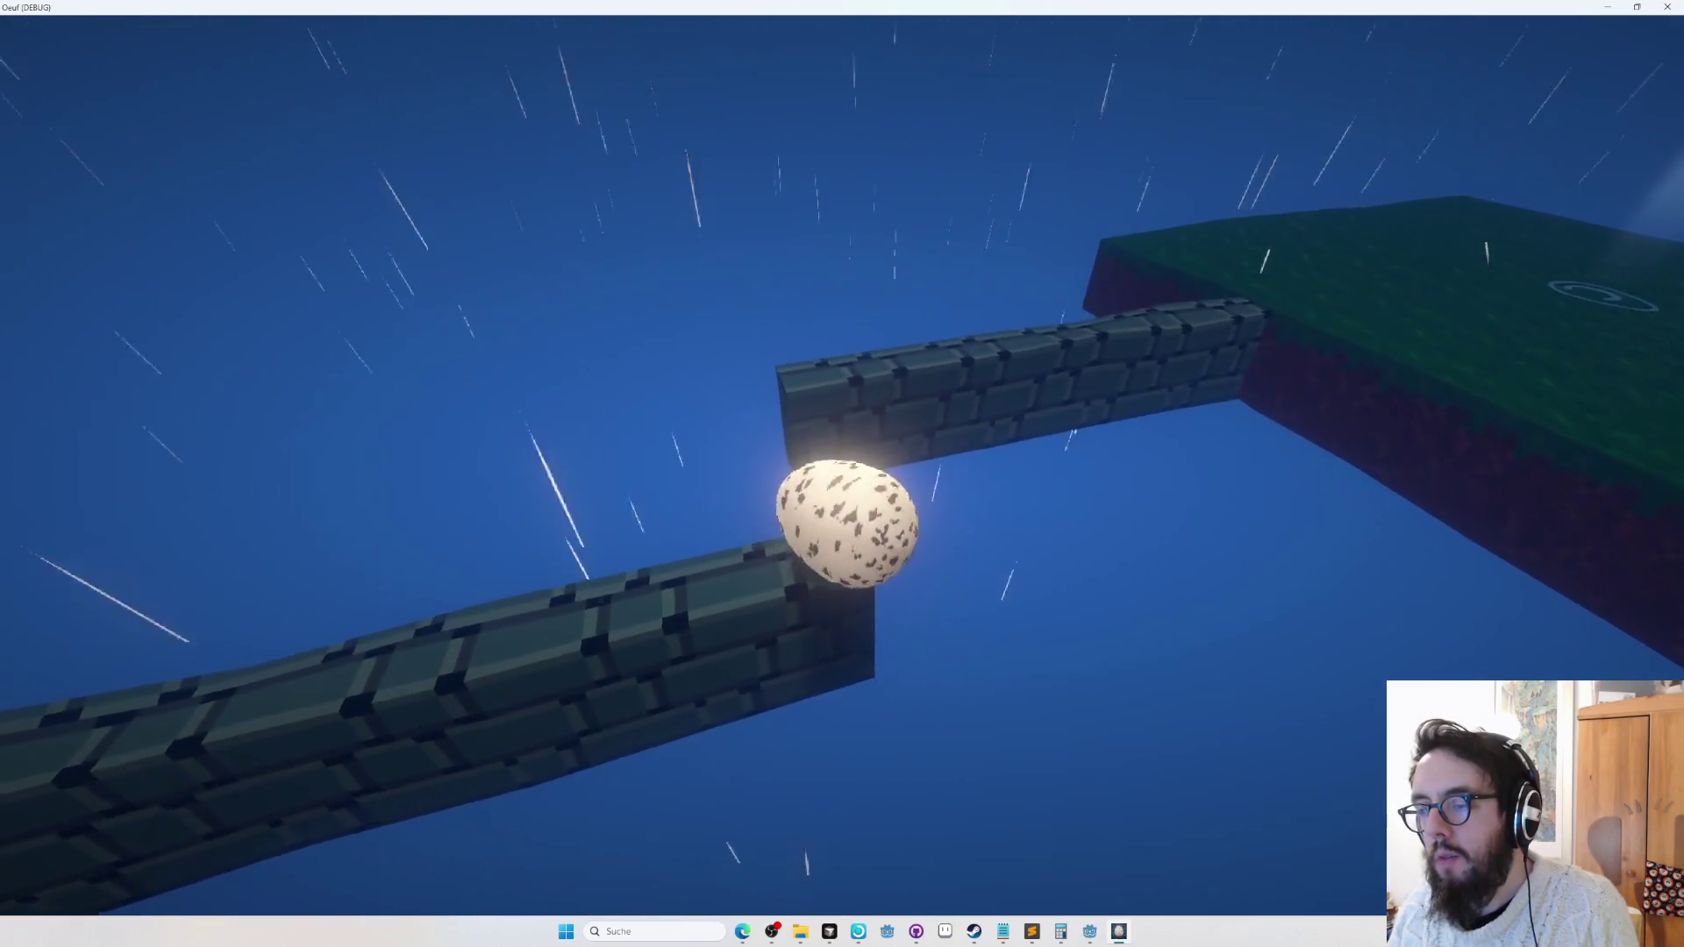
key(d)
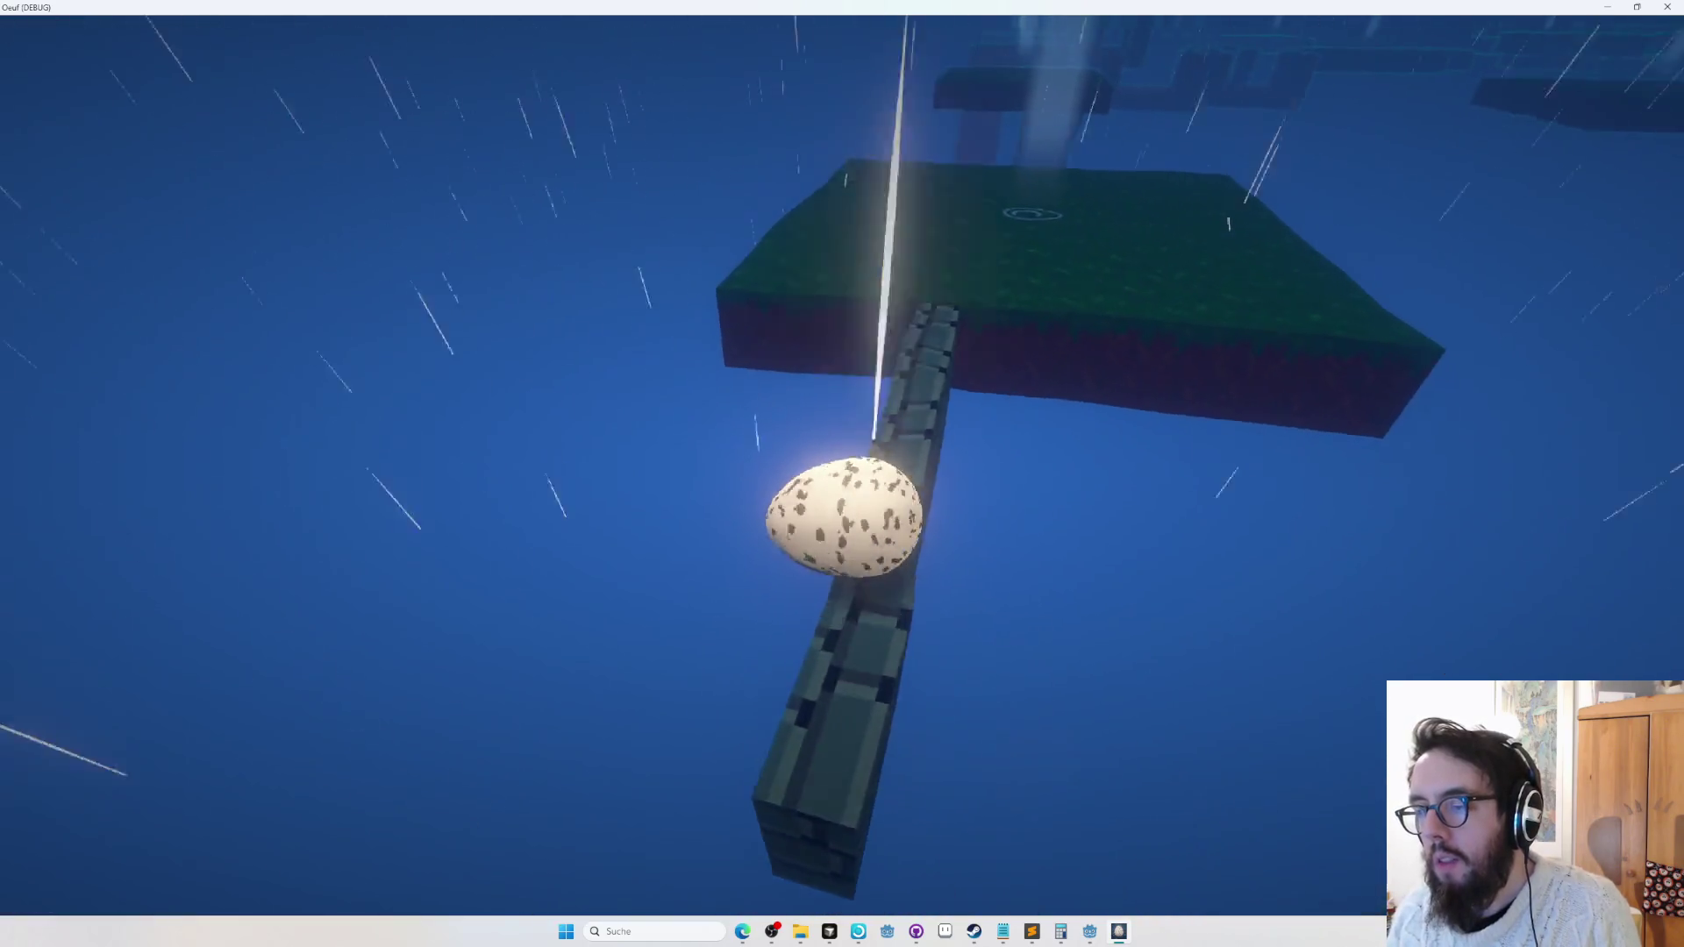
key(w)
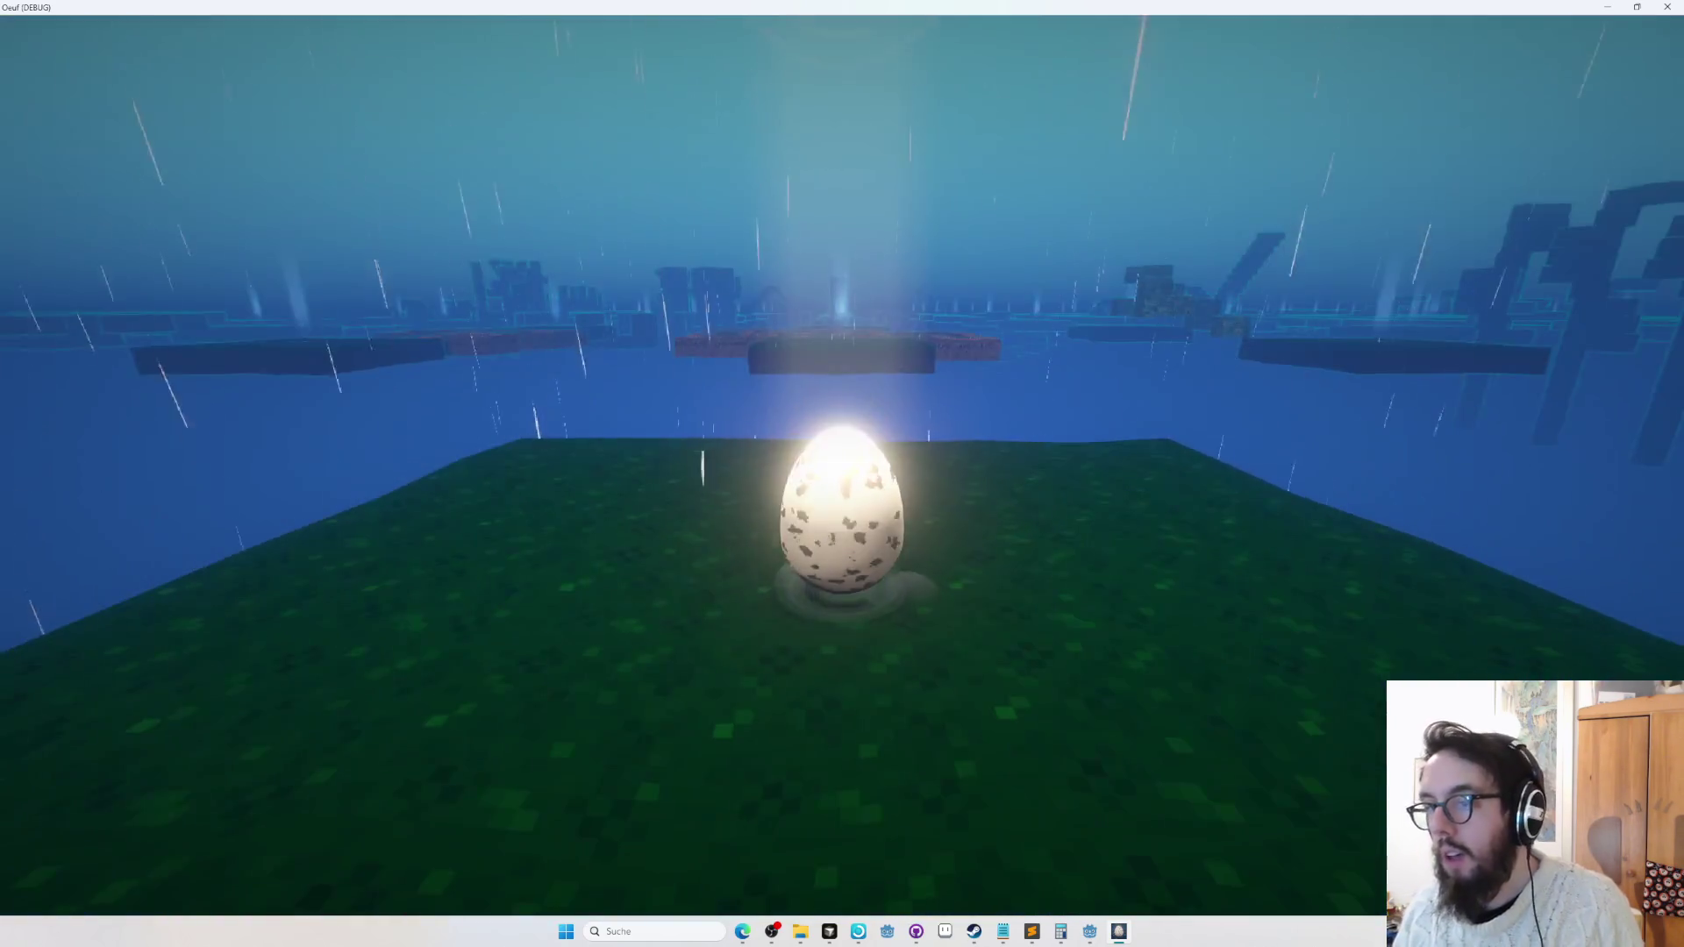
key(Escape)
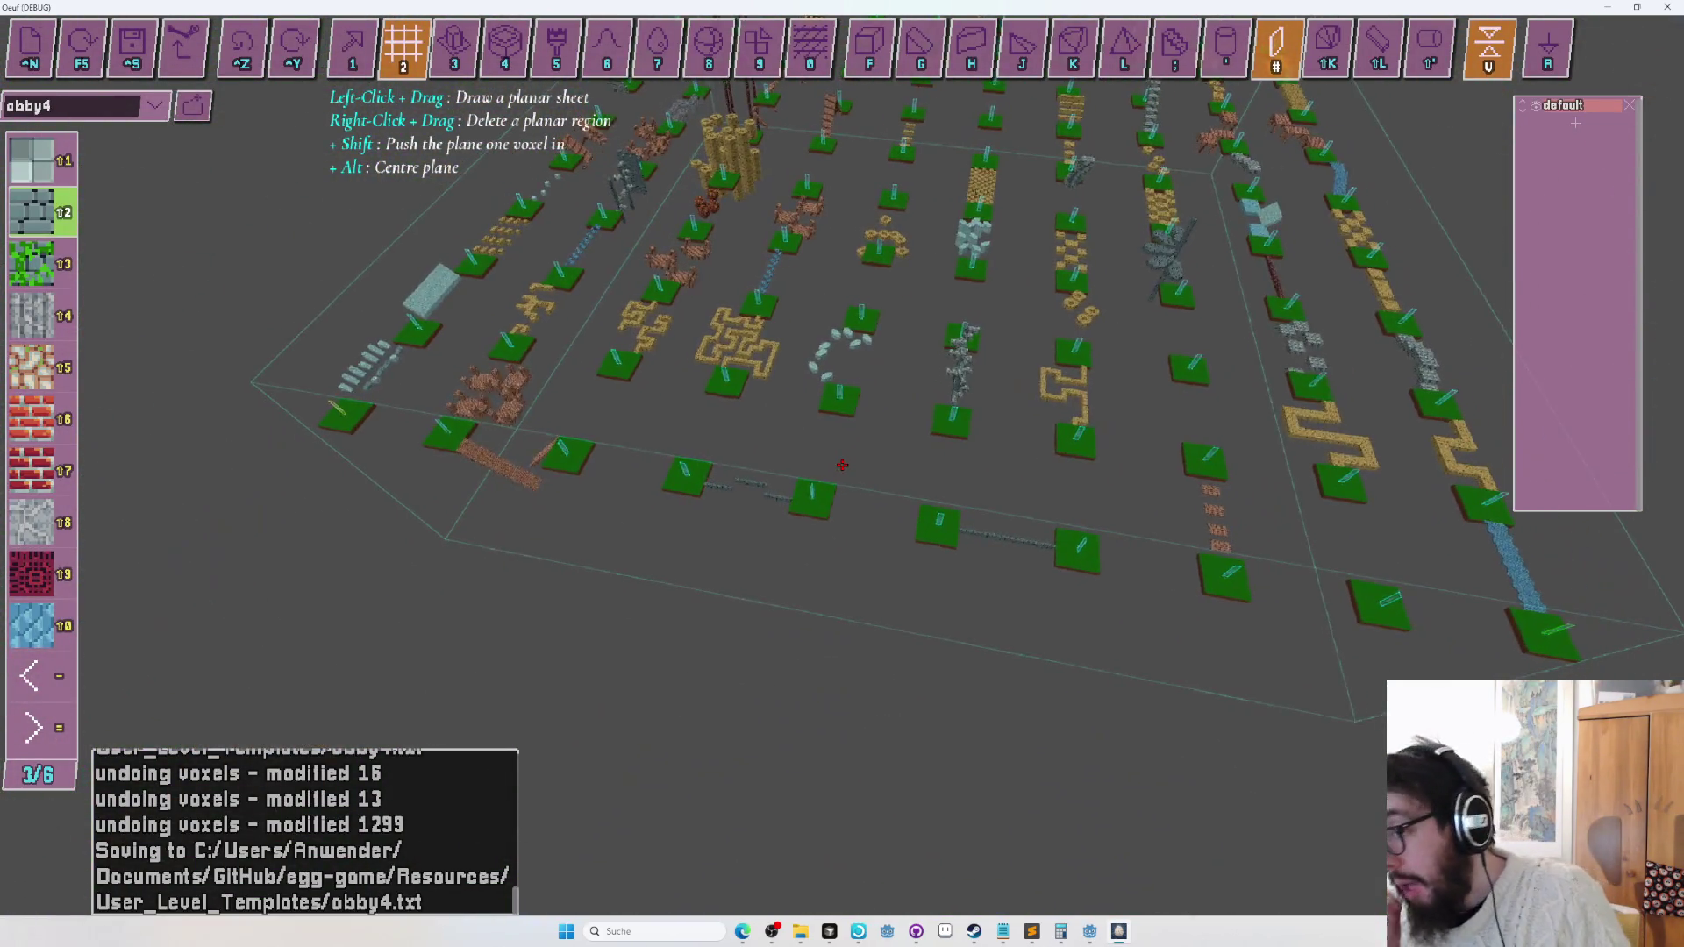
key(w)
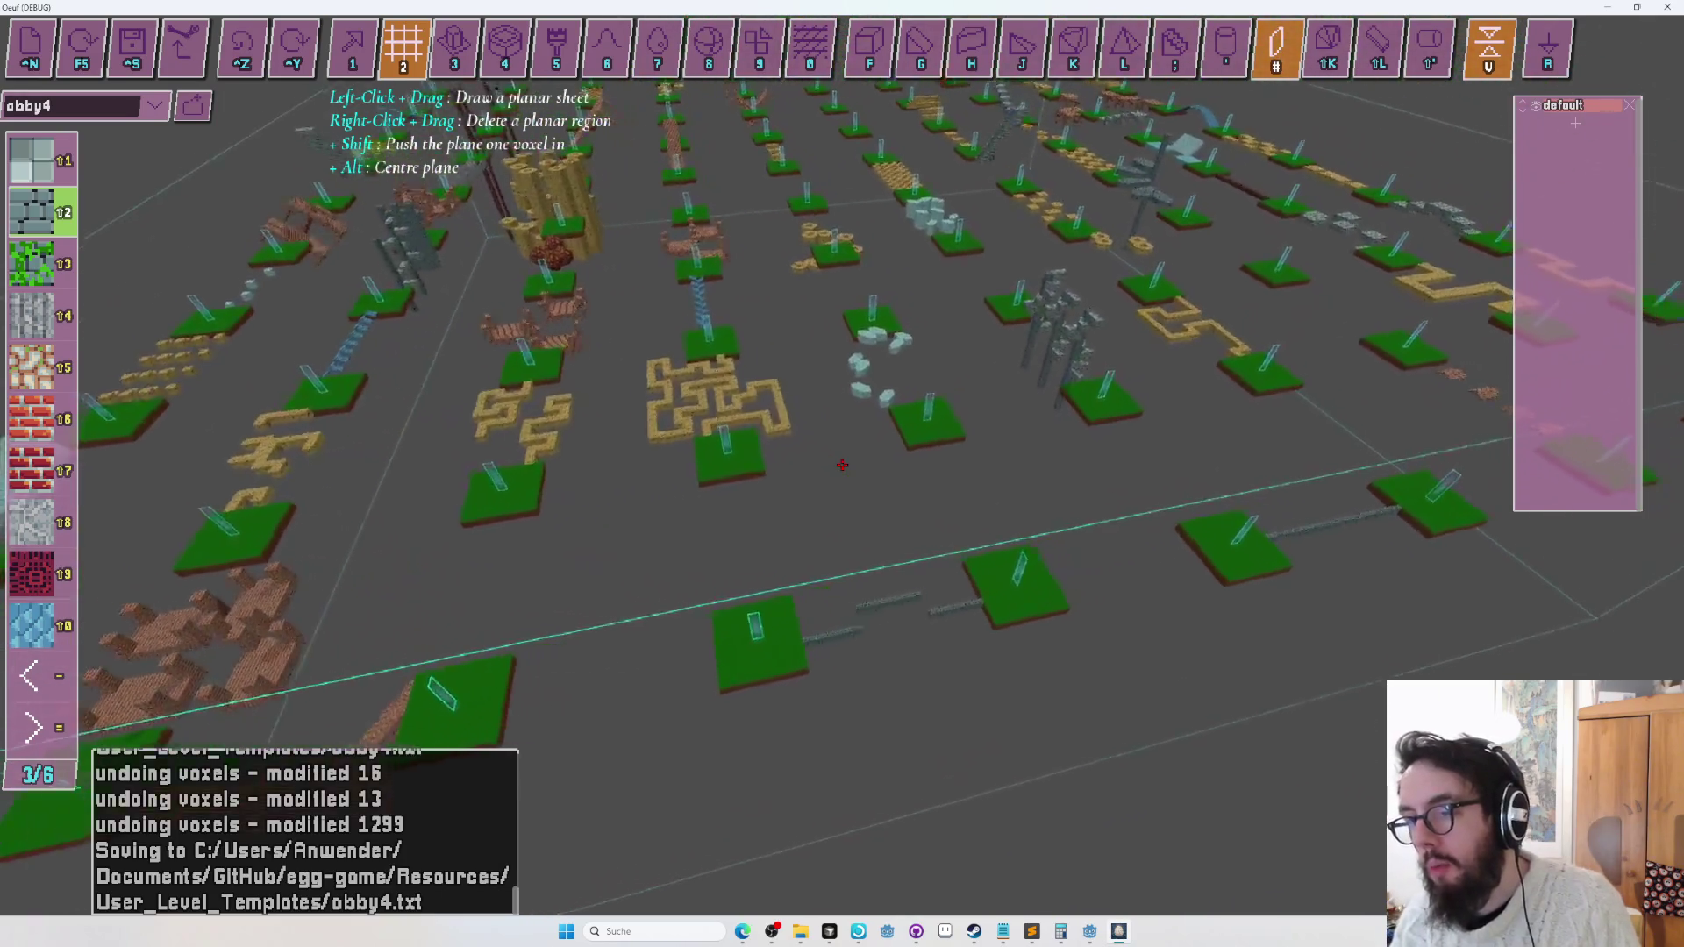
key(w)
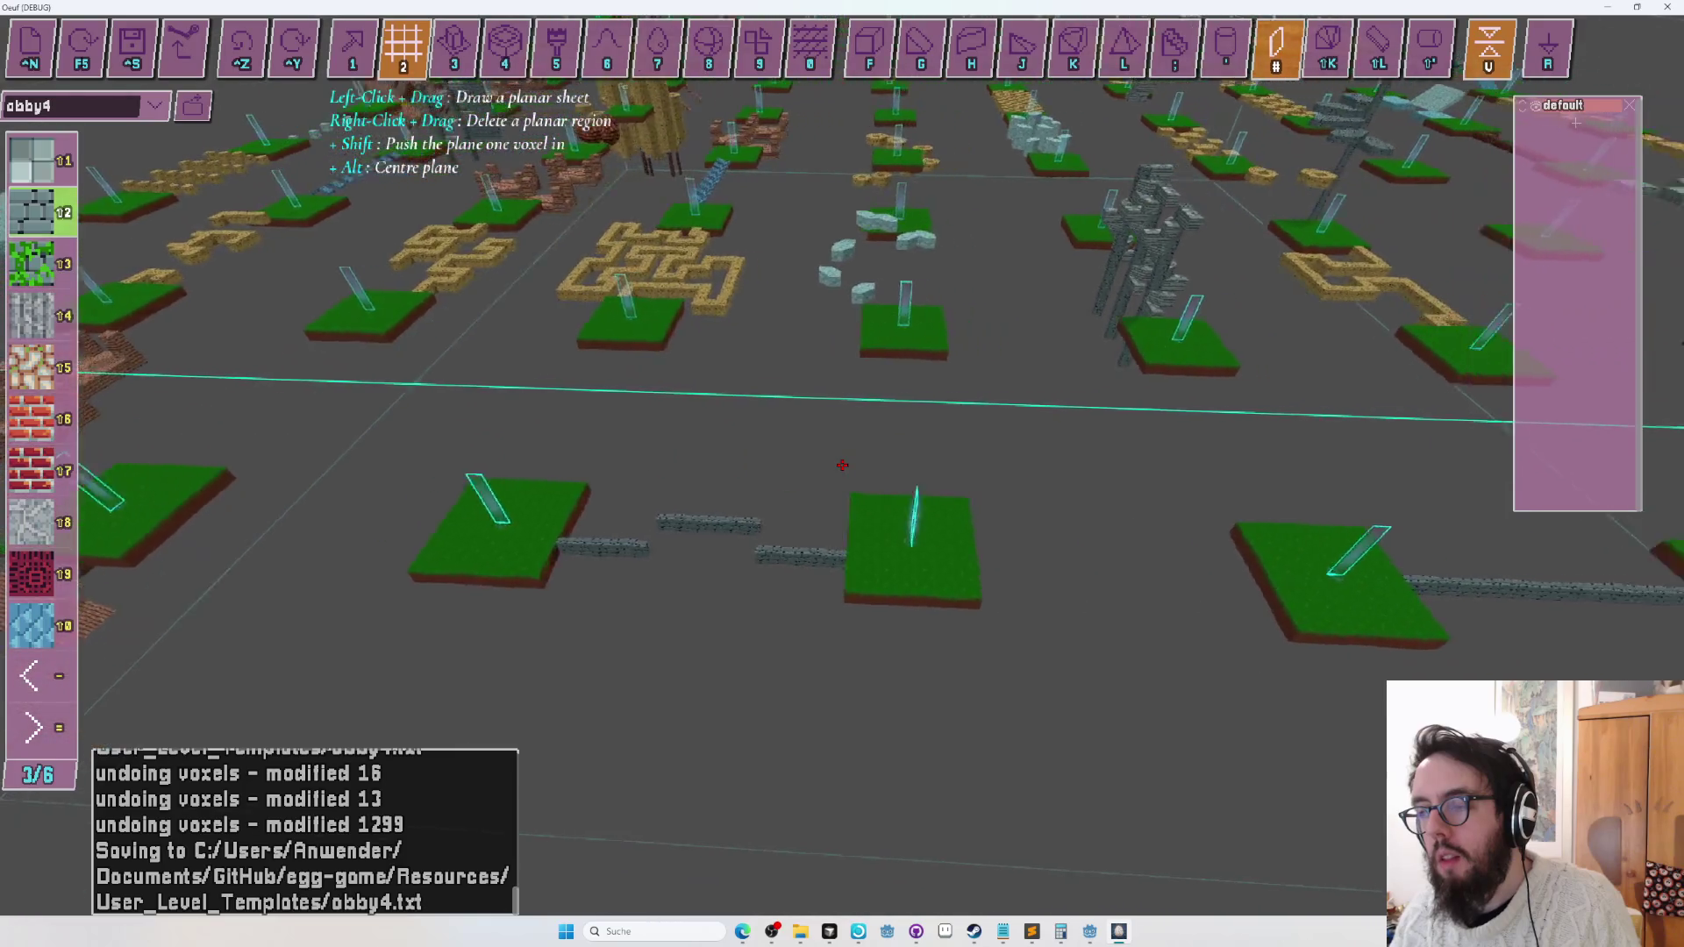
key(s)
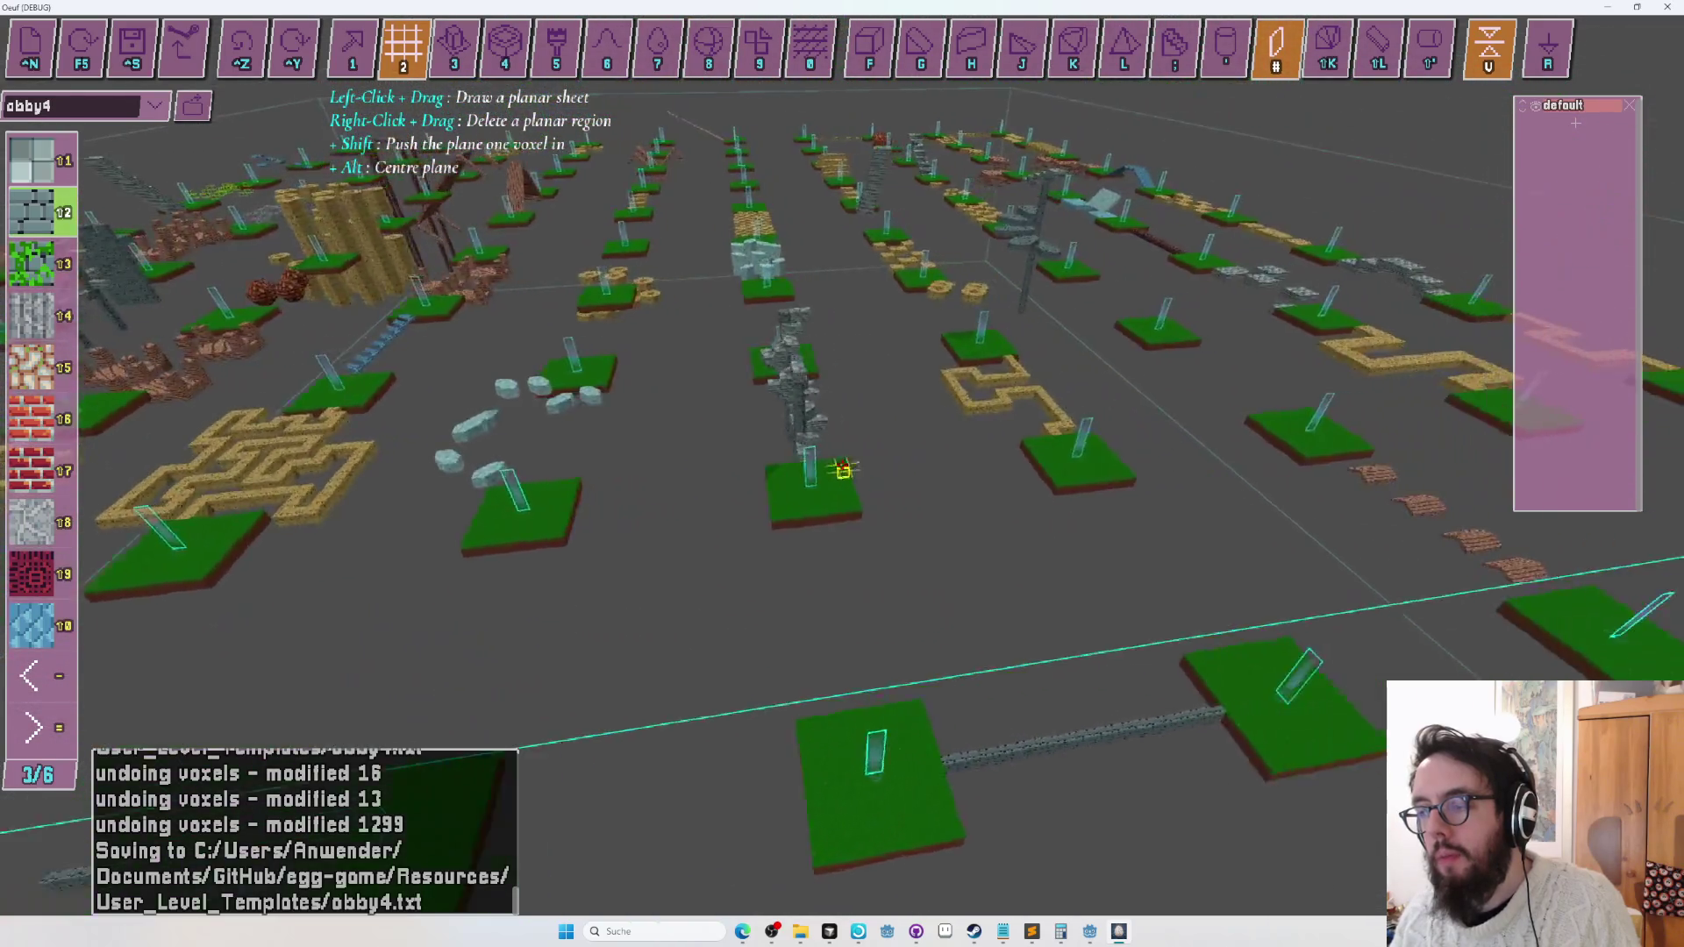
key(w)
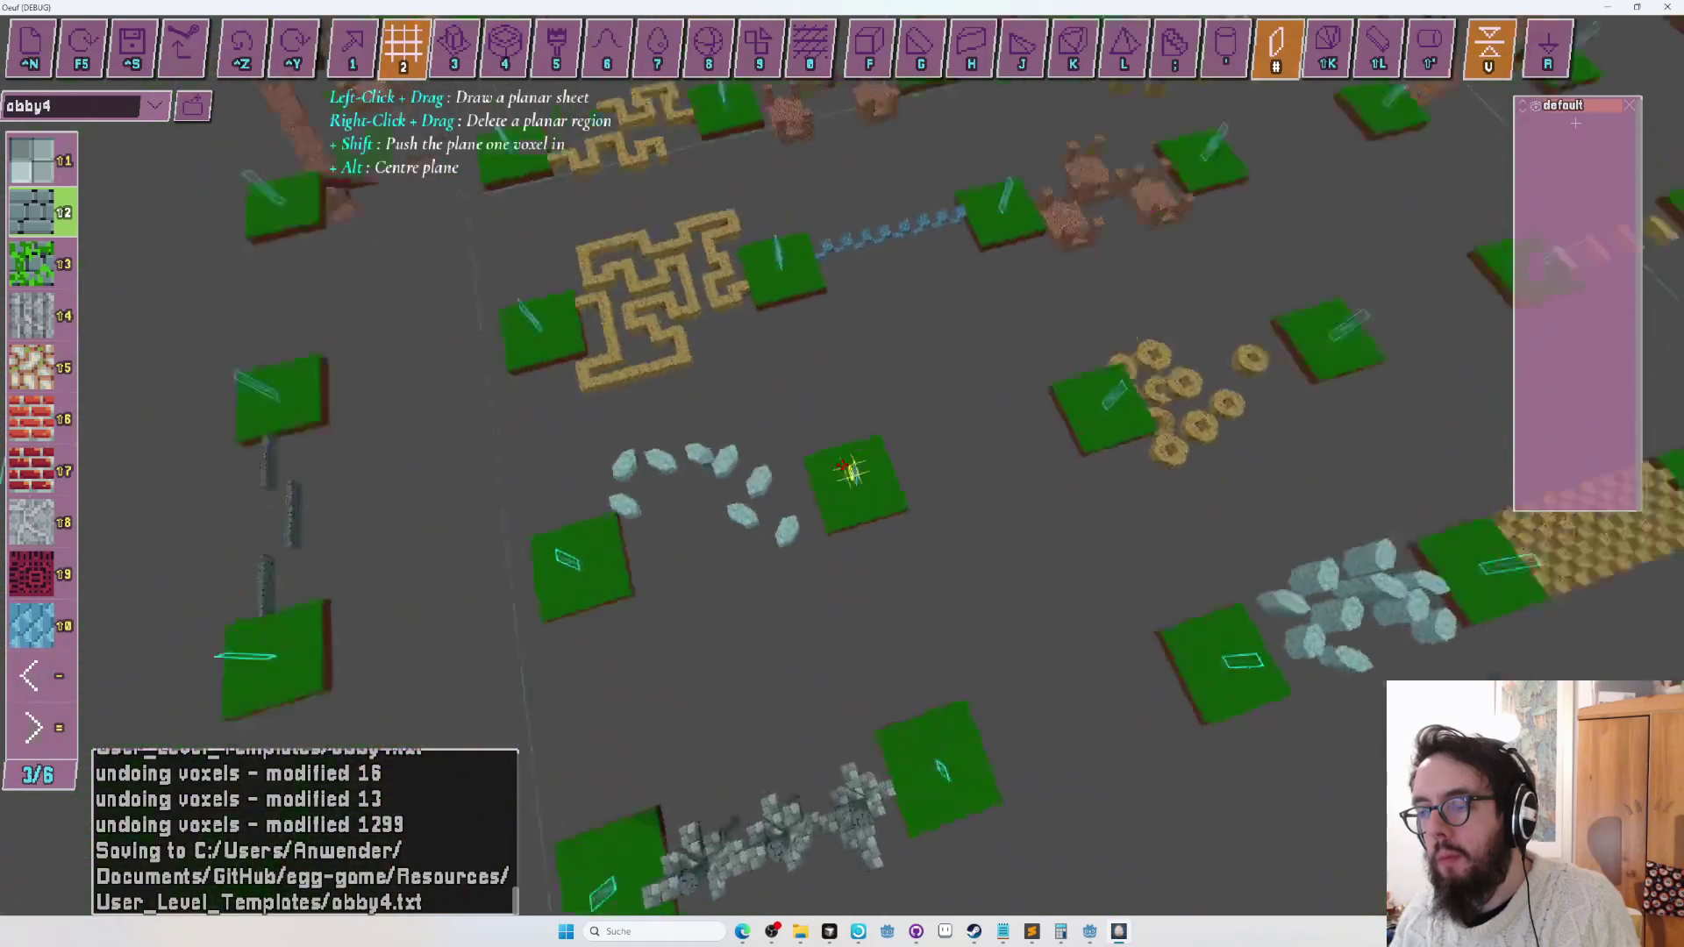
key(w)
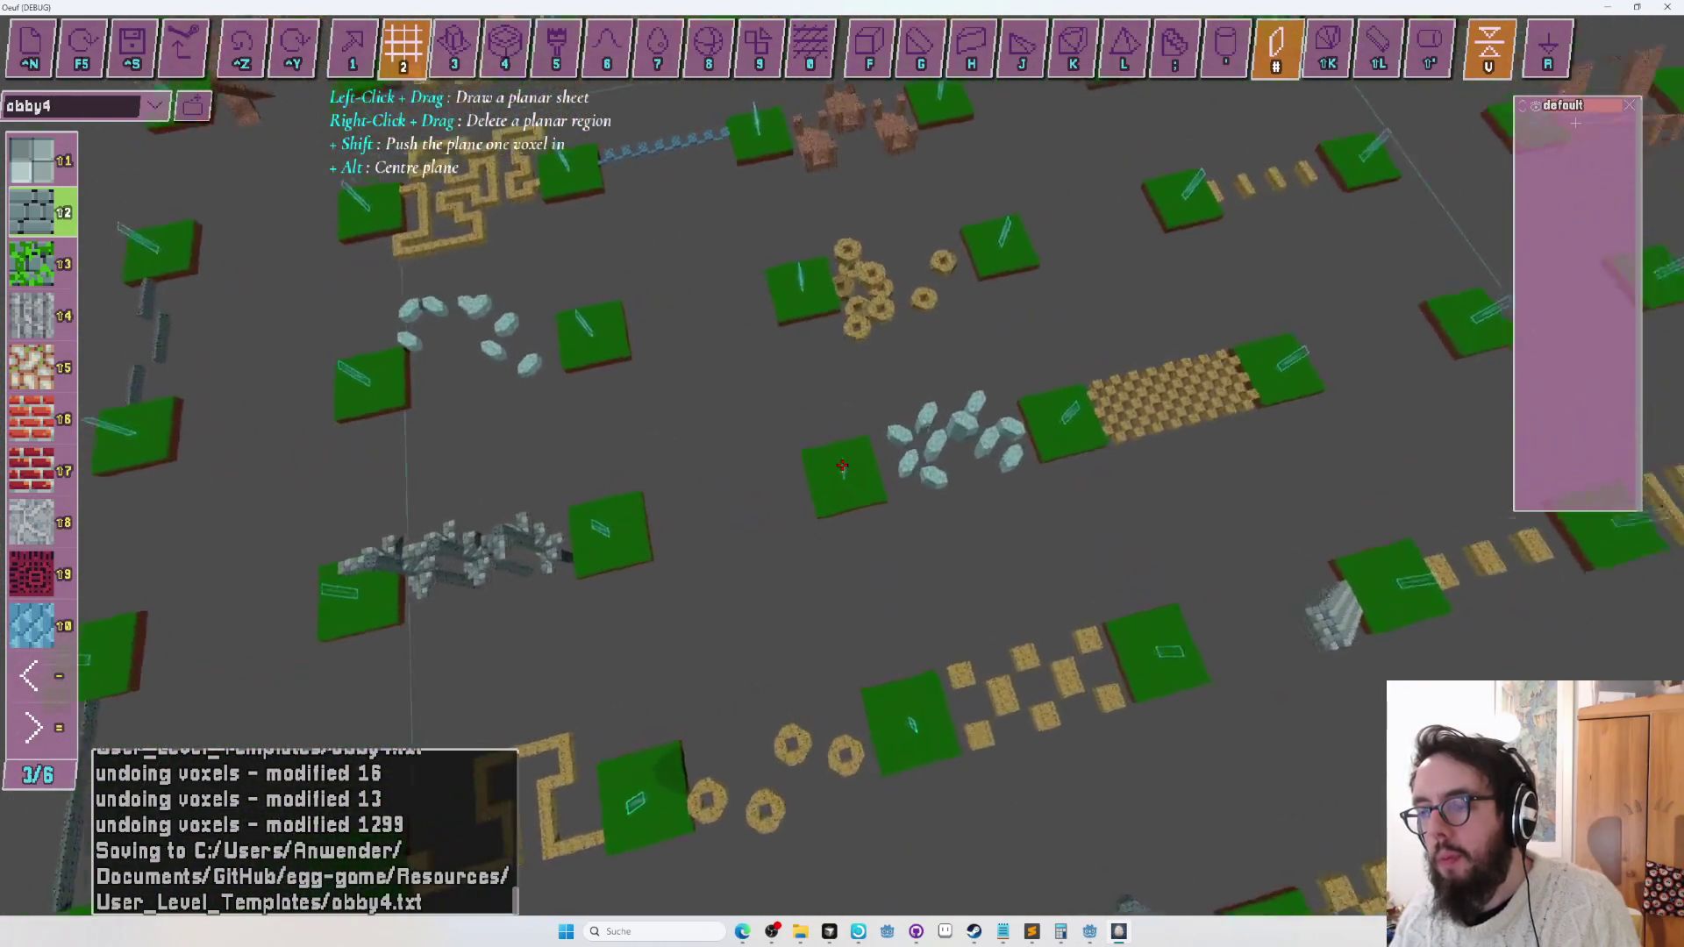
Draw two stone-brick rows extending the wall across the gap, then undo the stray last section.
key(w)
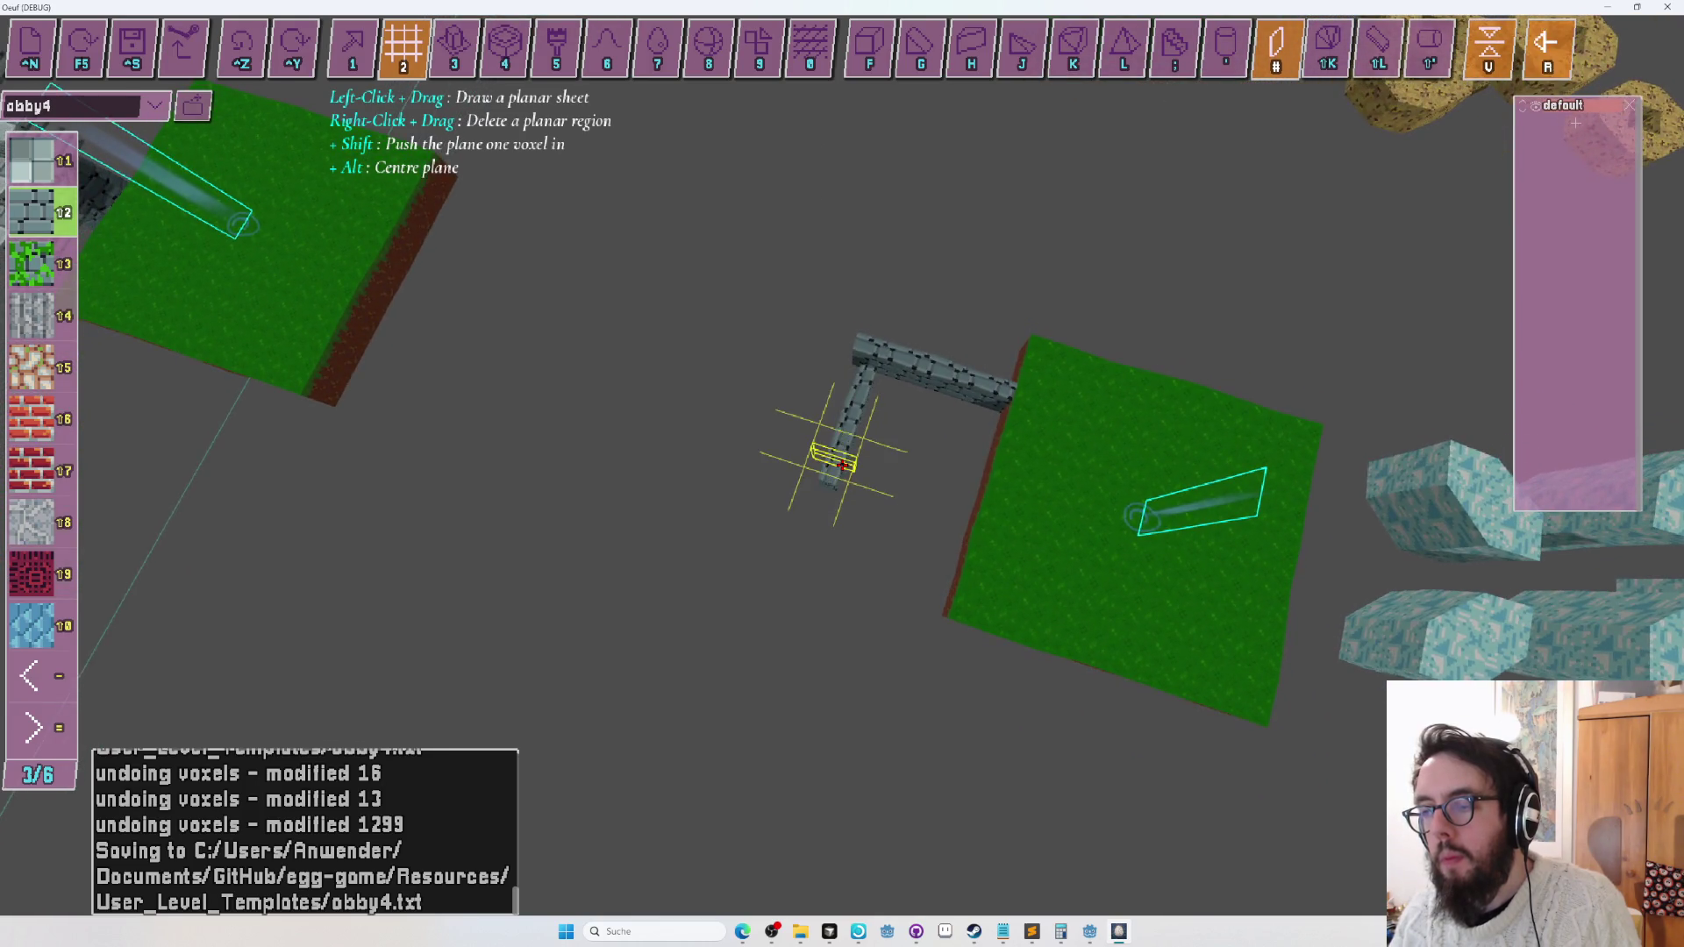
key(a)
key(a)
drag(842, 464, 842, 465)
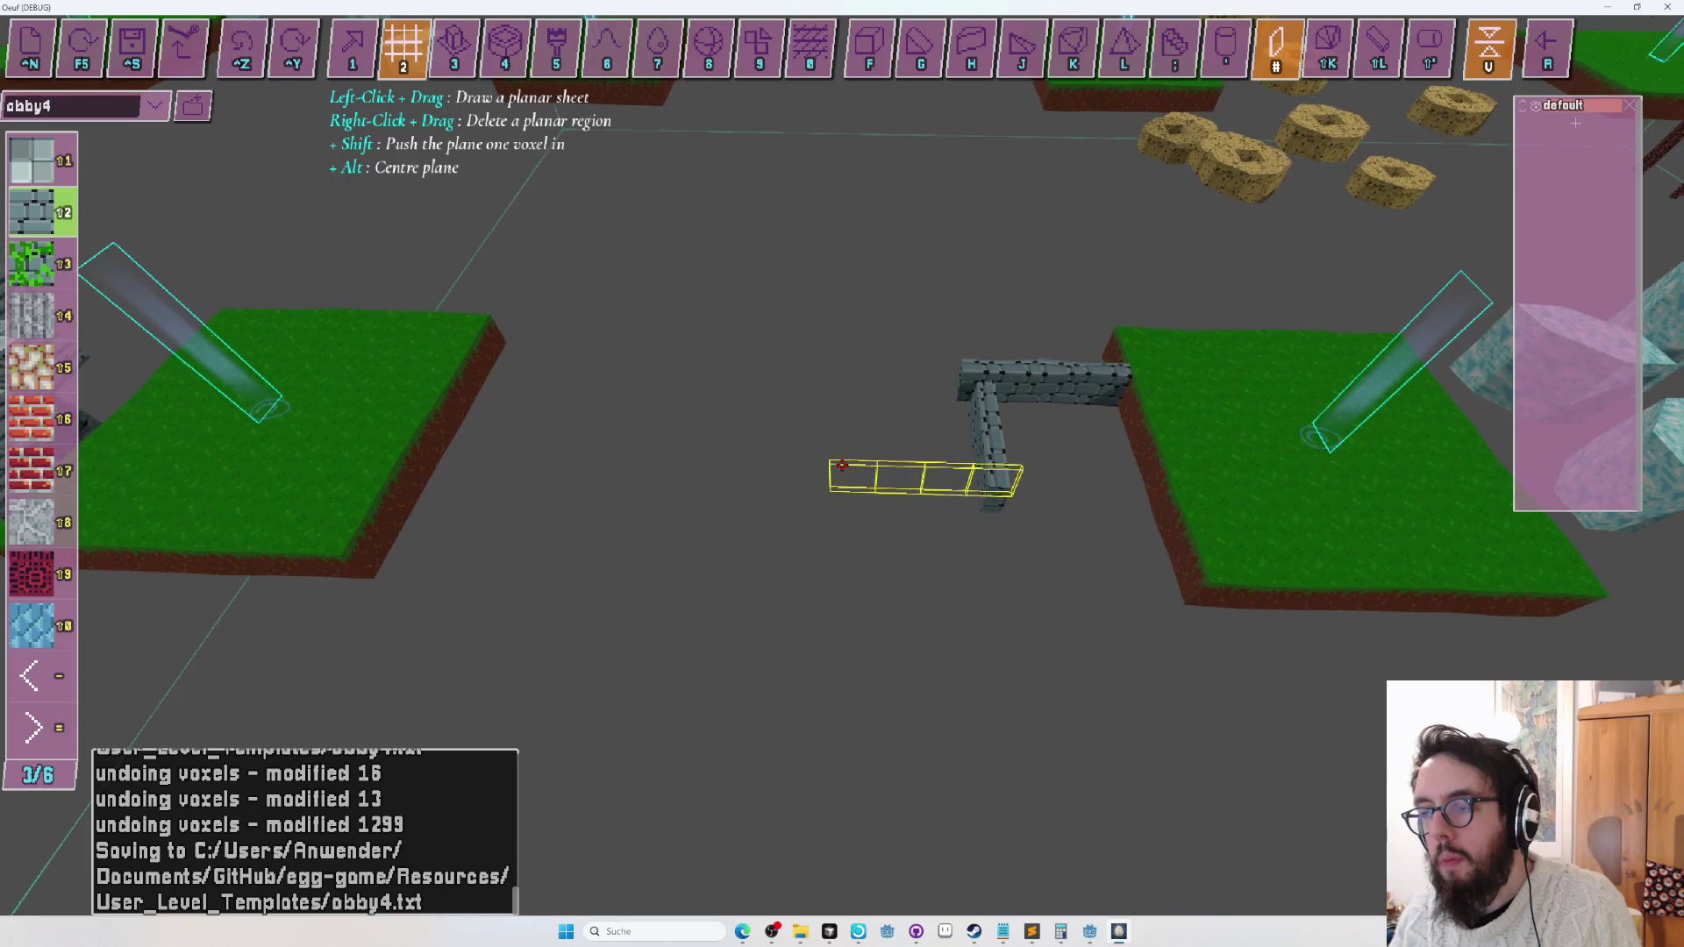
drag(842, 465, 842, 465)
key(ctrl+z)
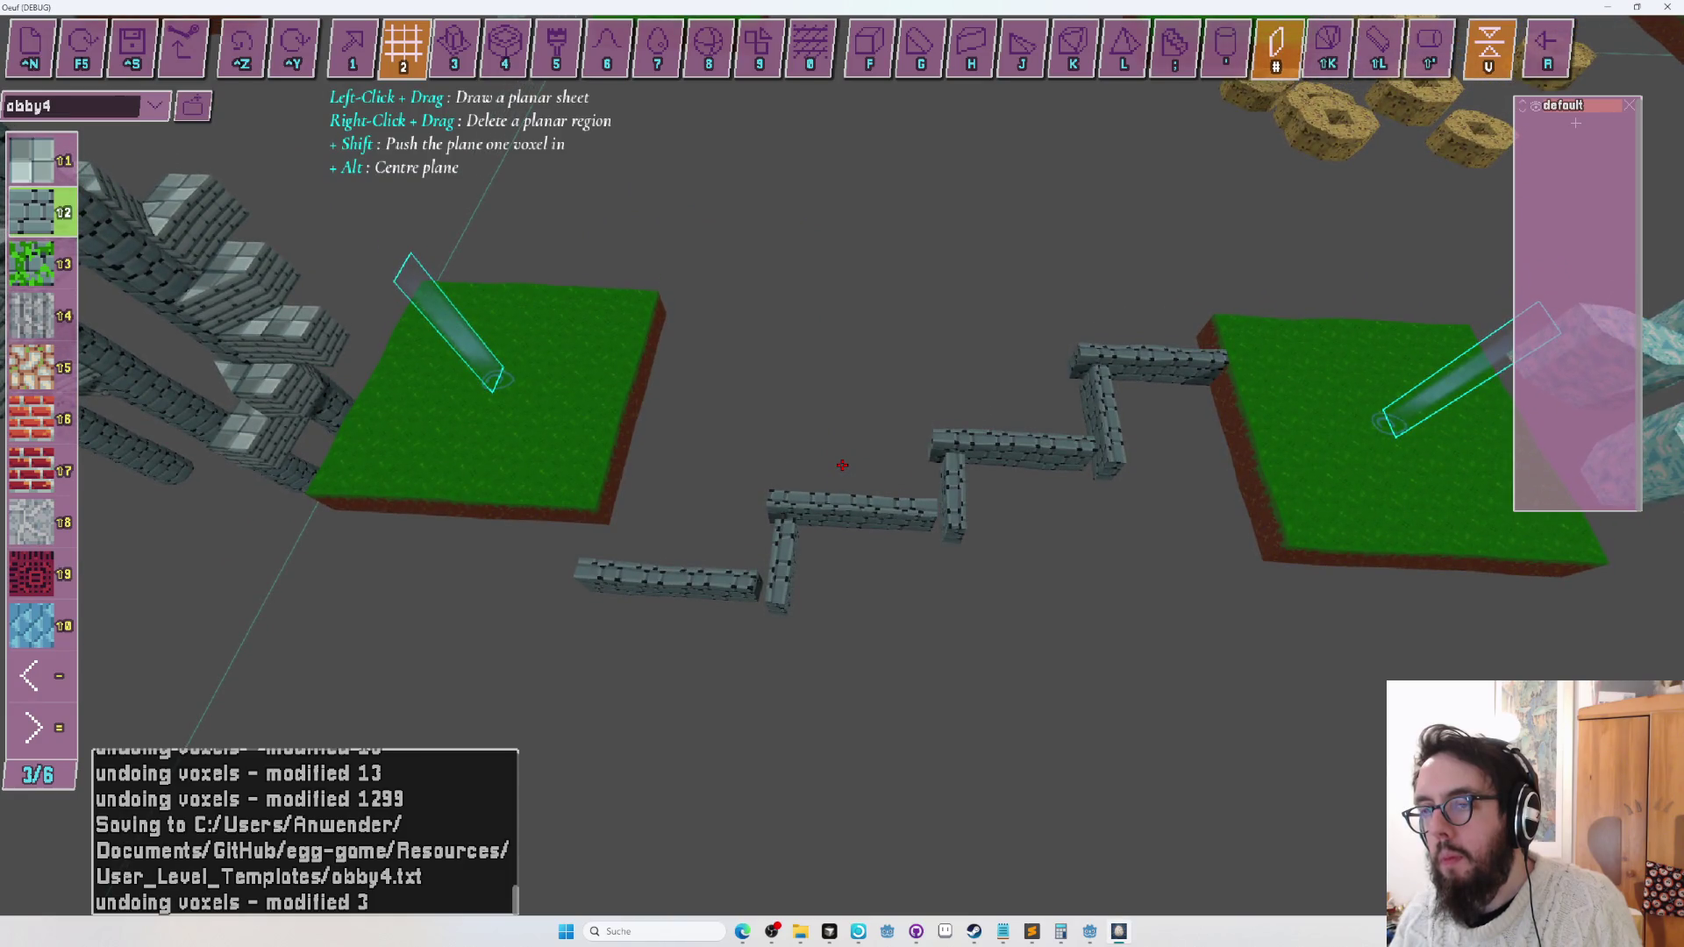
Assign the zigzag stone walls to their own layer.
key(1)
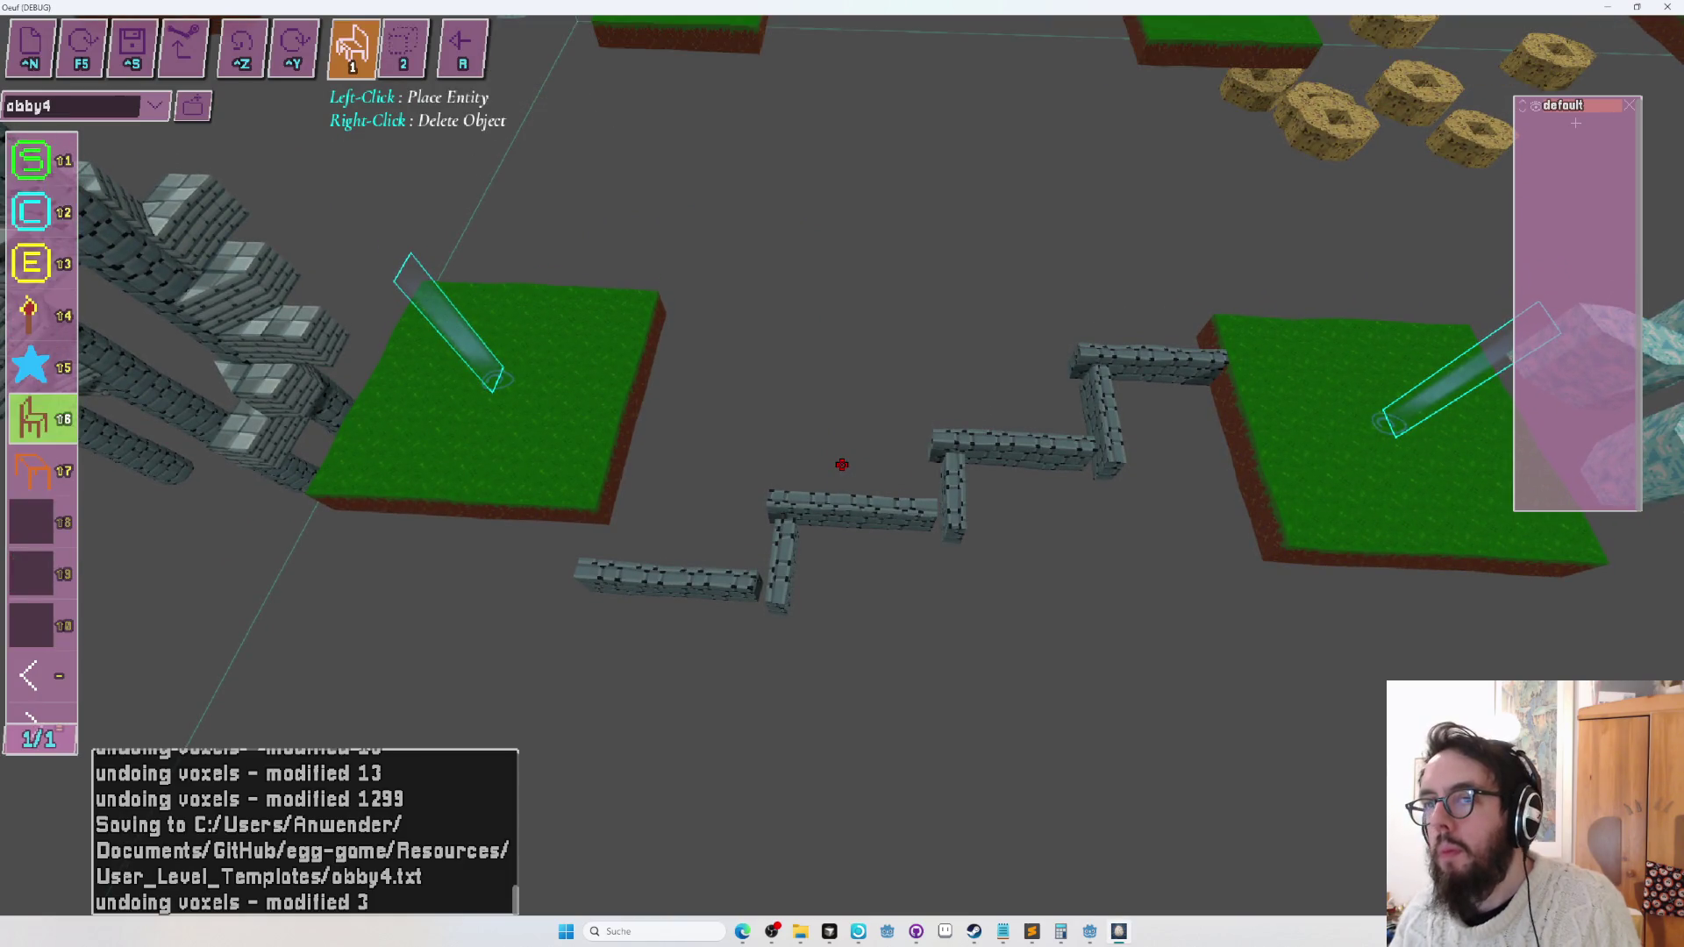
key(3)
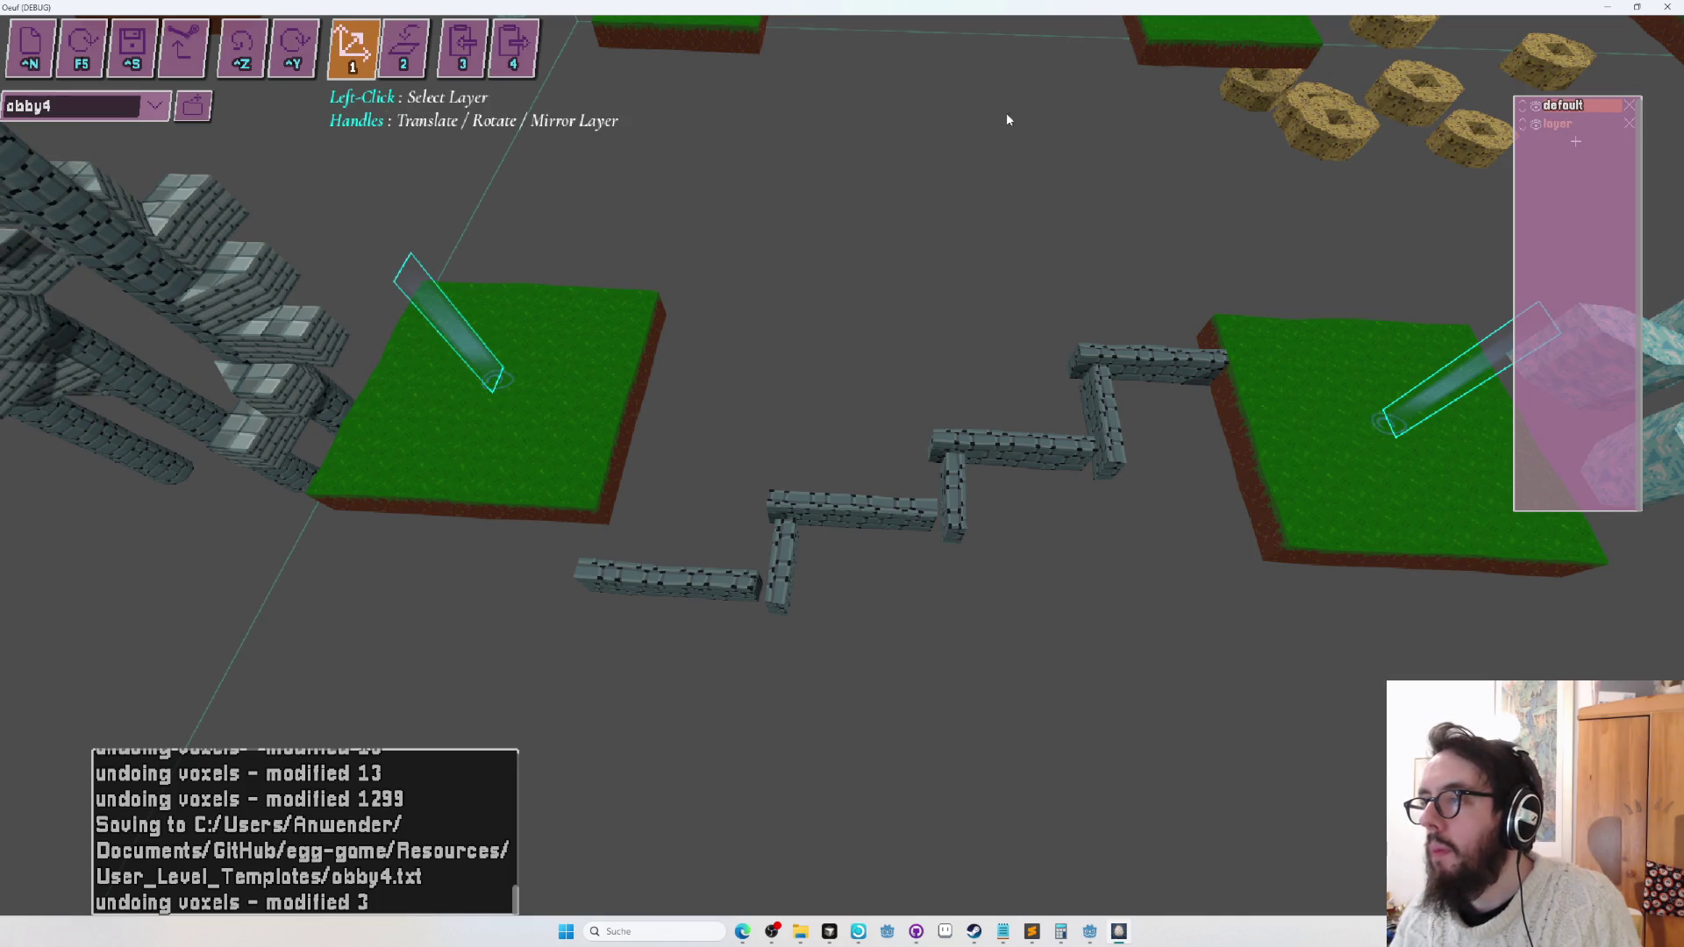
drag(584, 568, 1338, 225)
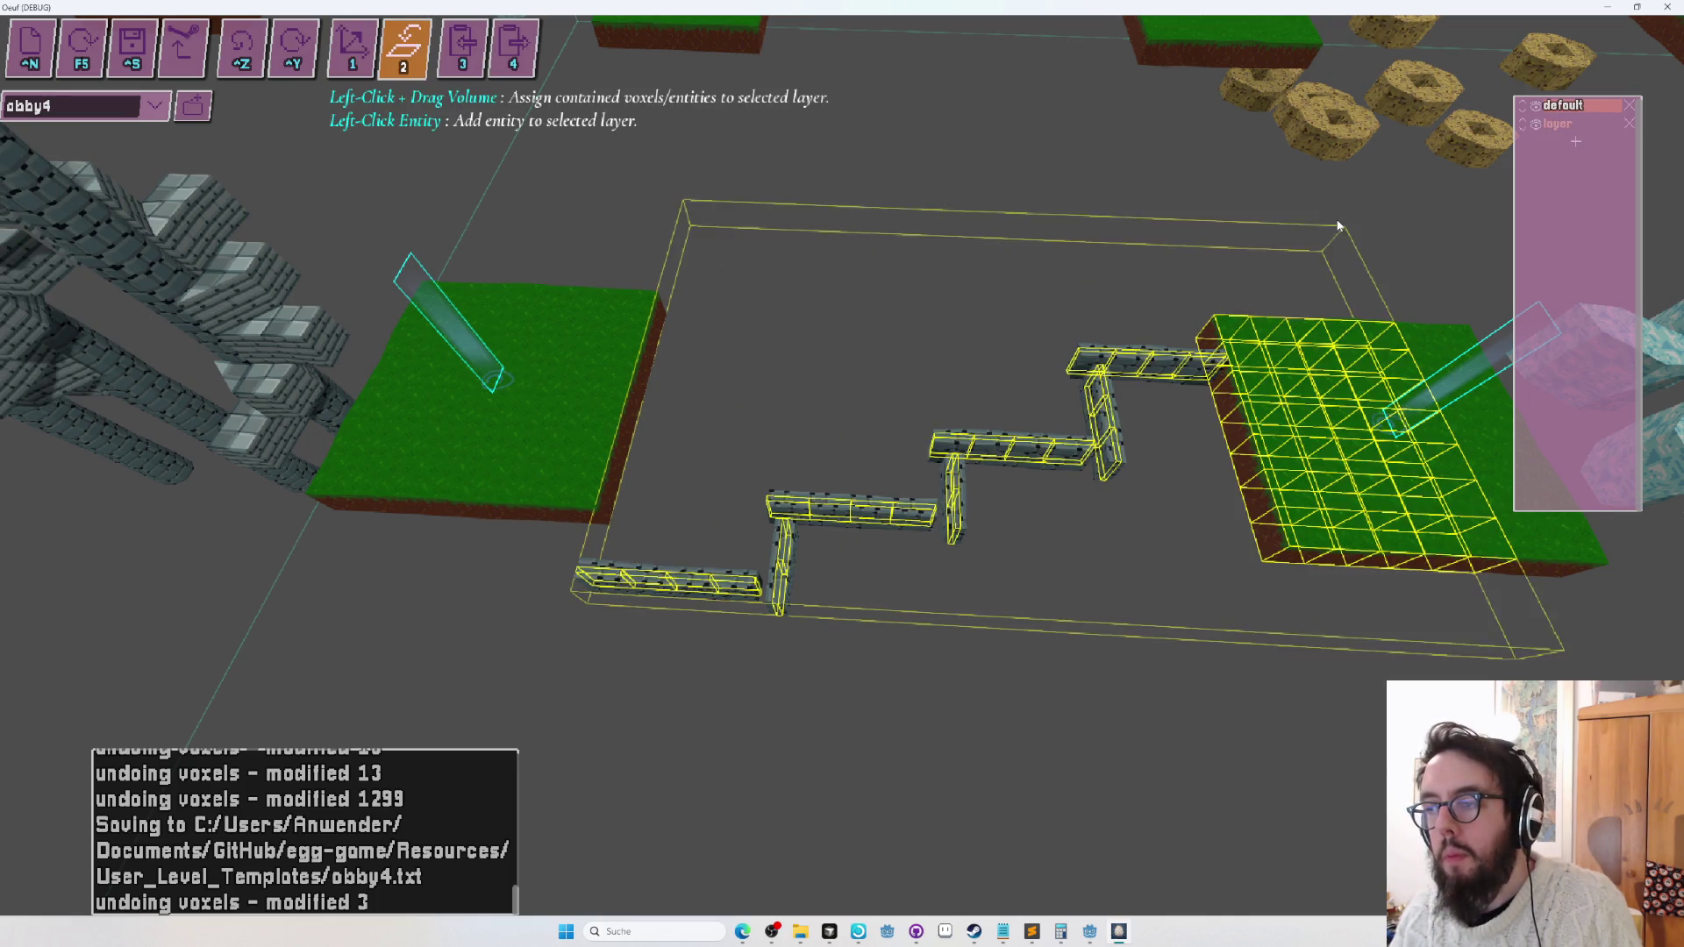
drag(1029, 405, 1078, 343)
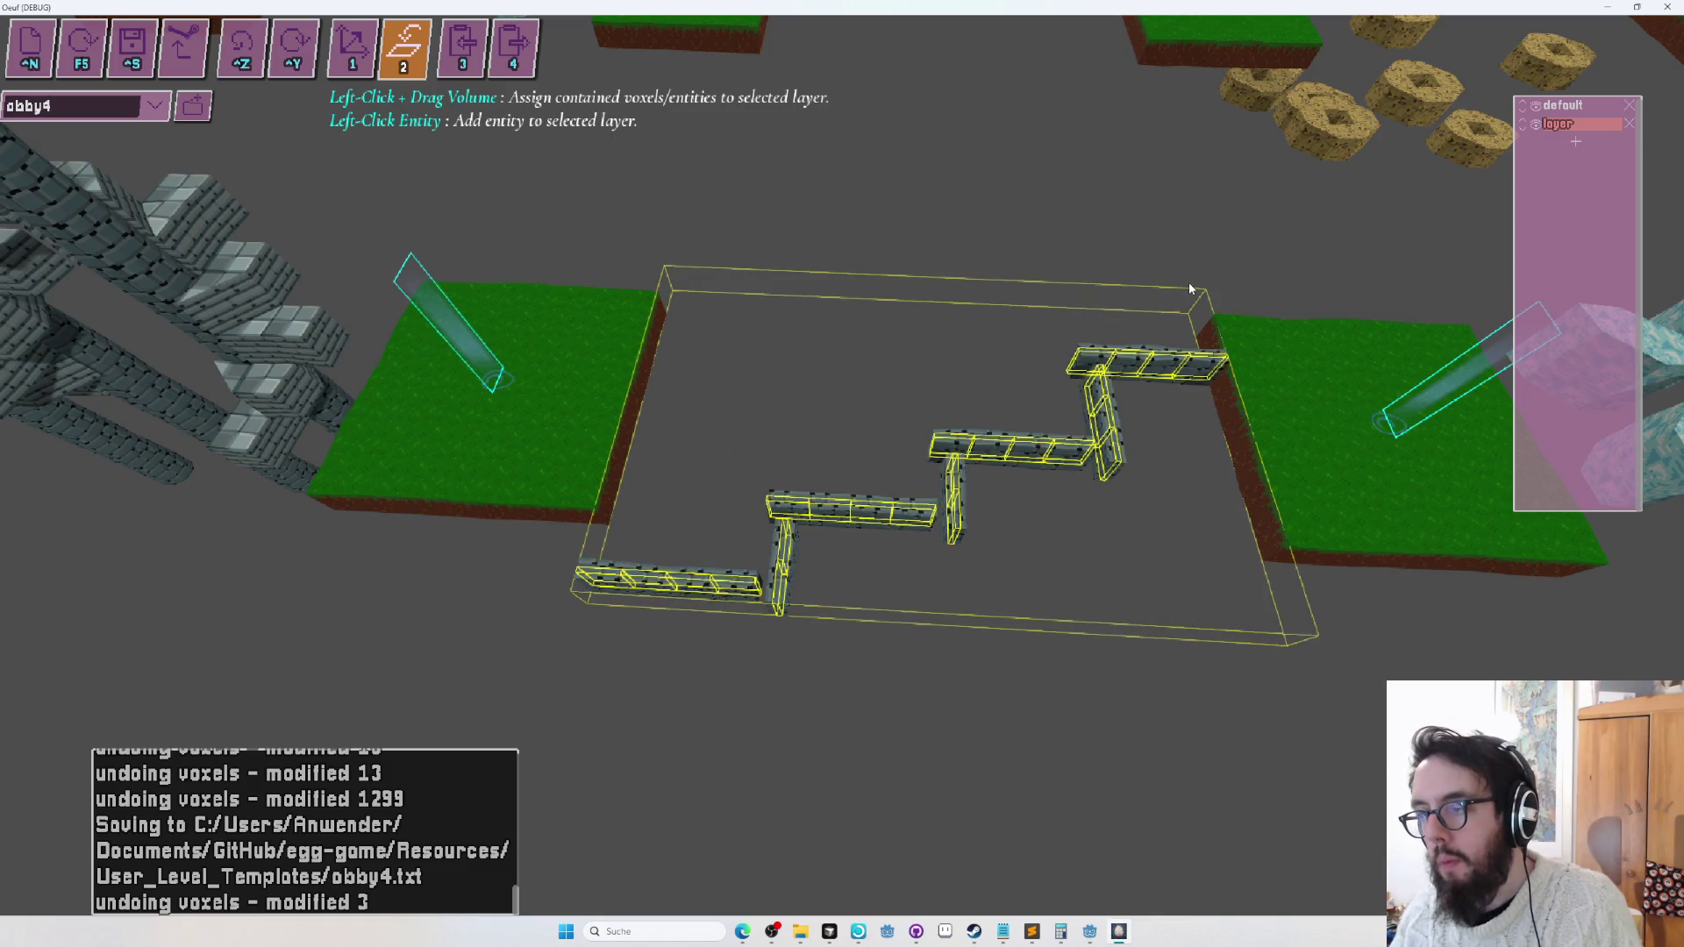
Raise the zigzag wall layer, mirror it, and save obby4.
key(1)
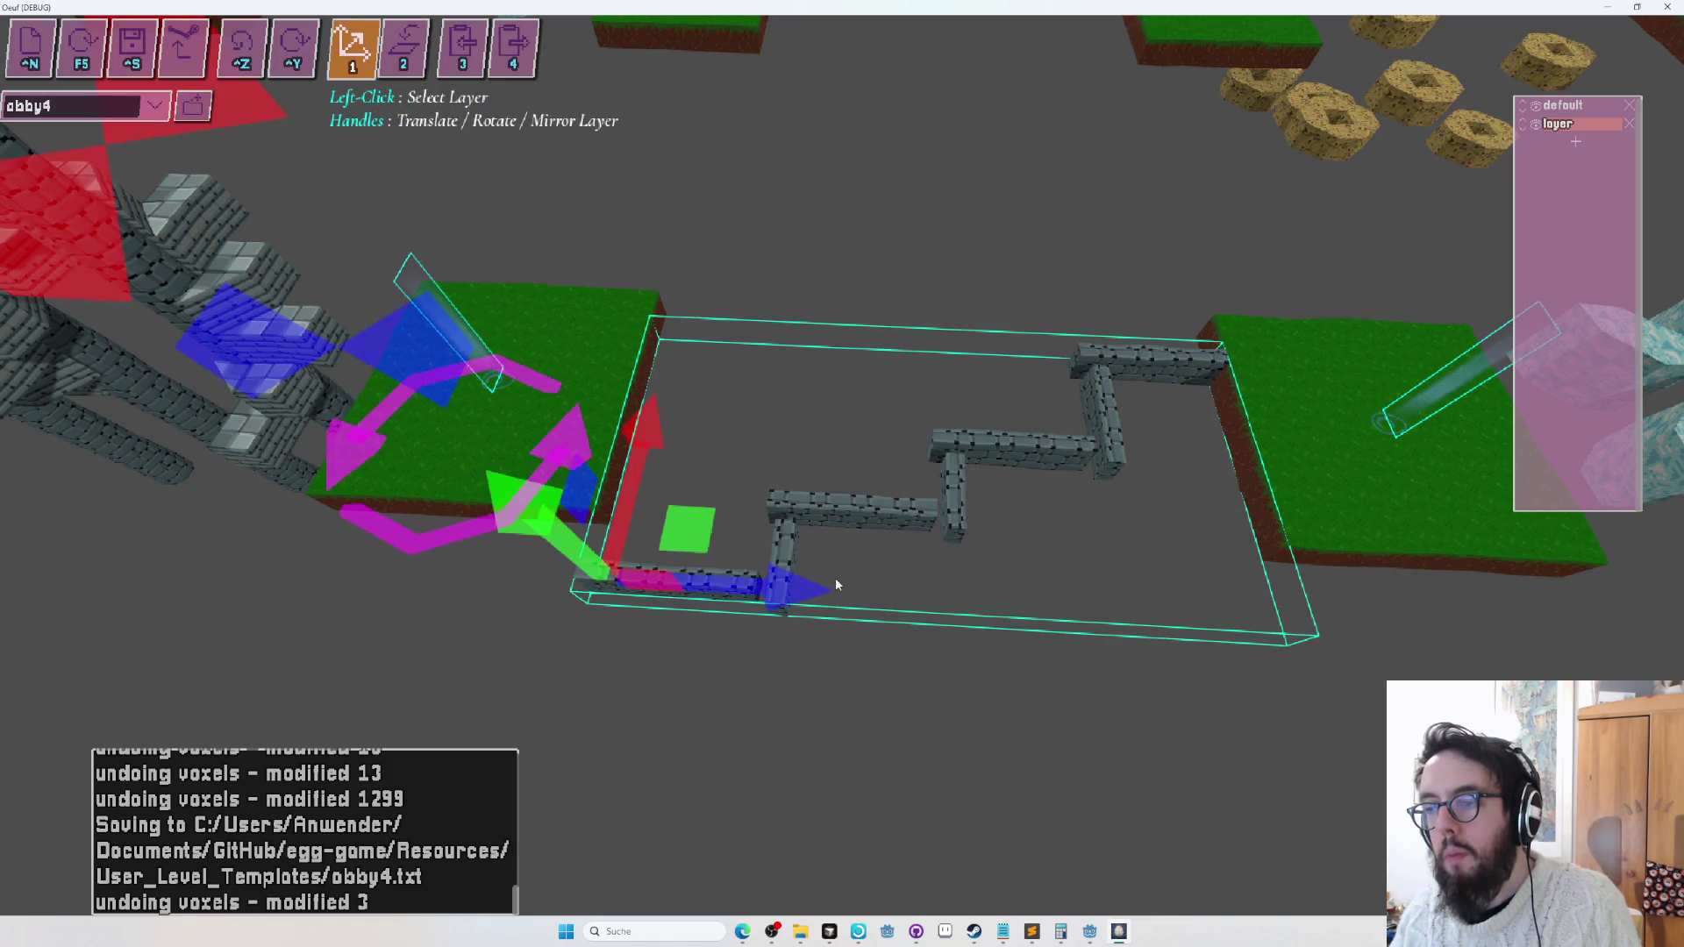
mouse_move(643, 433)
mouse_down()
mouse_move(642, 388)
mouse_move(643, 406)
mouse_up()
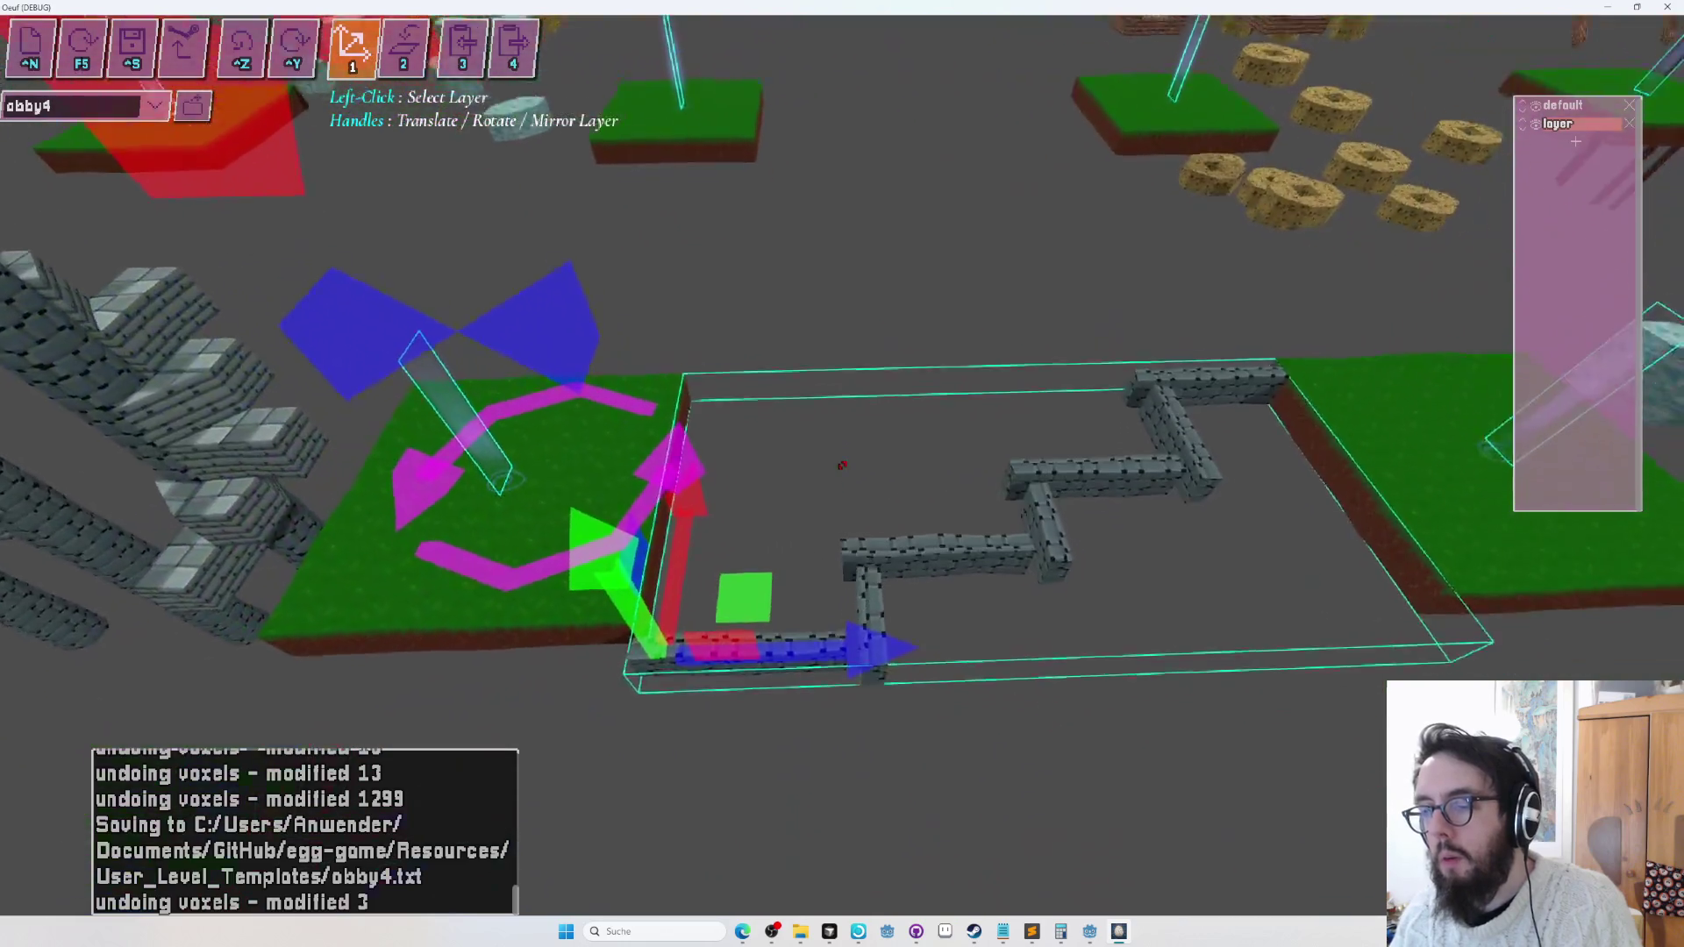
click(545, 272)
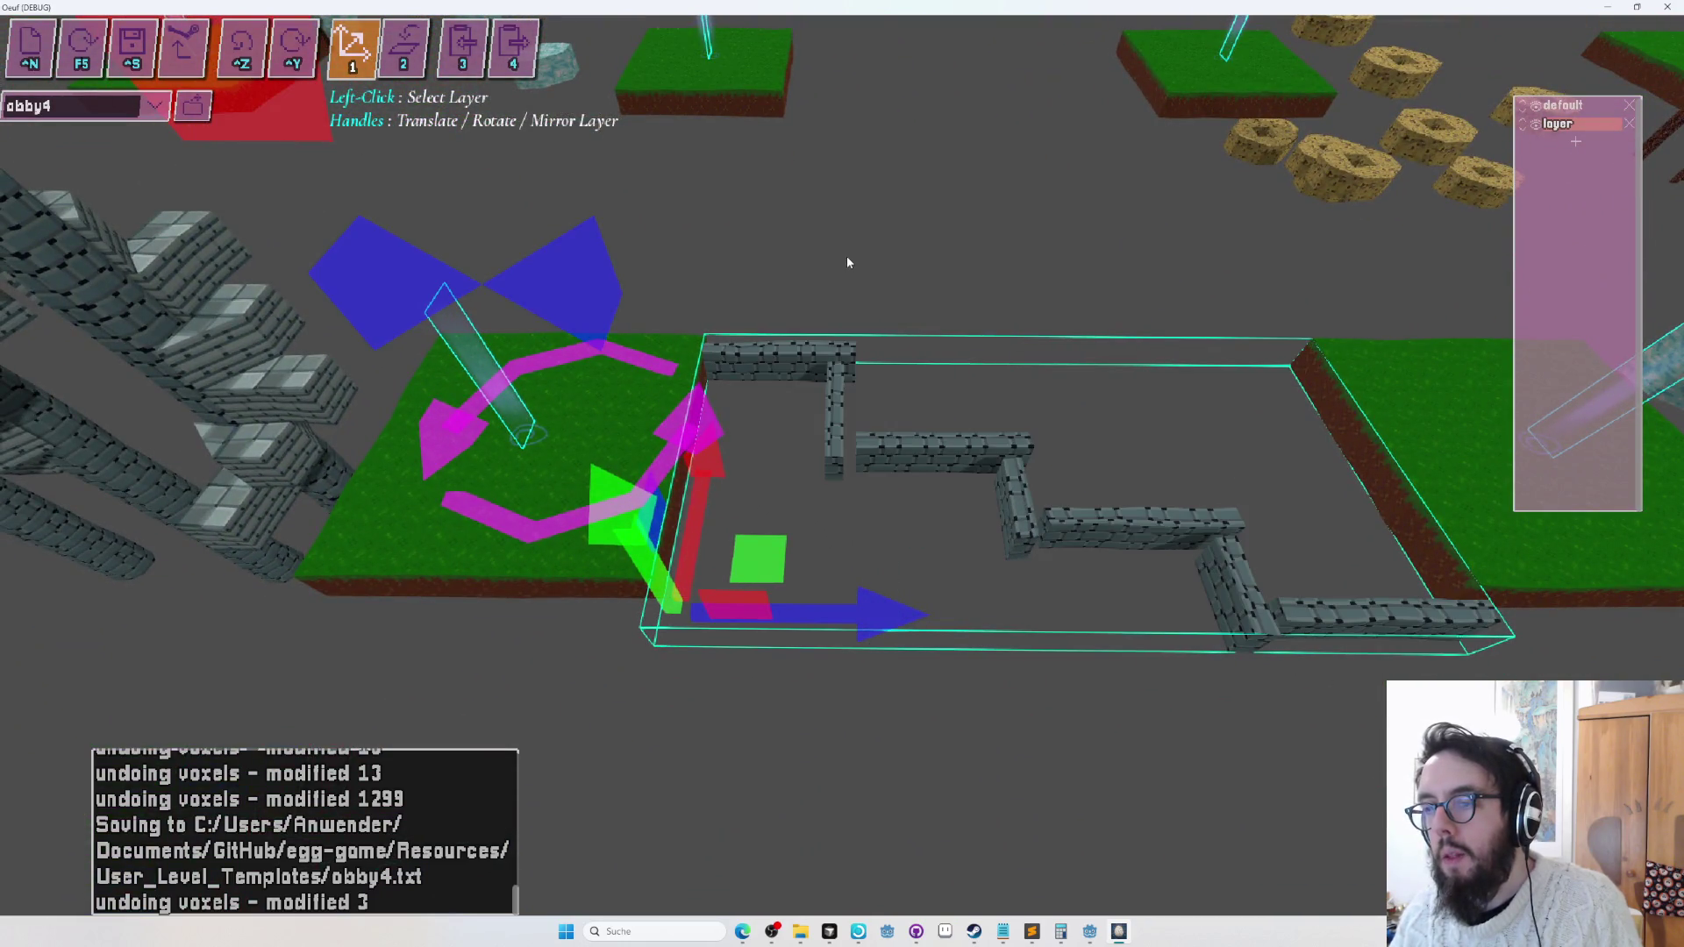
key(ctrl+s)
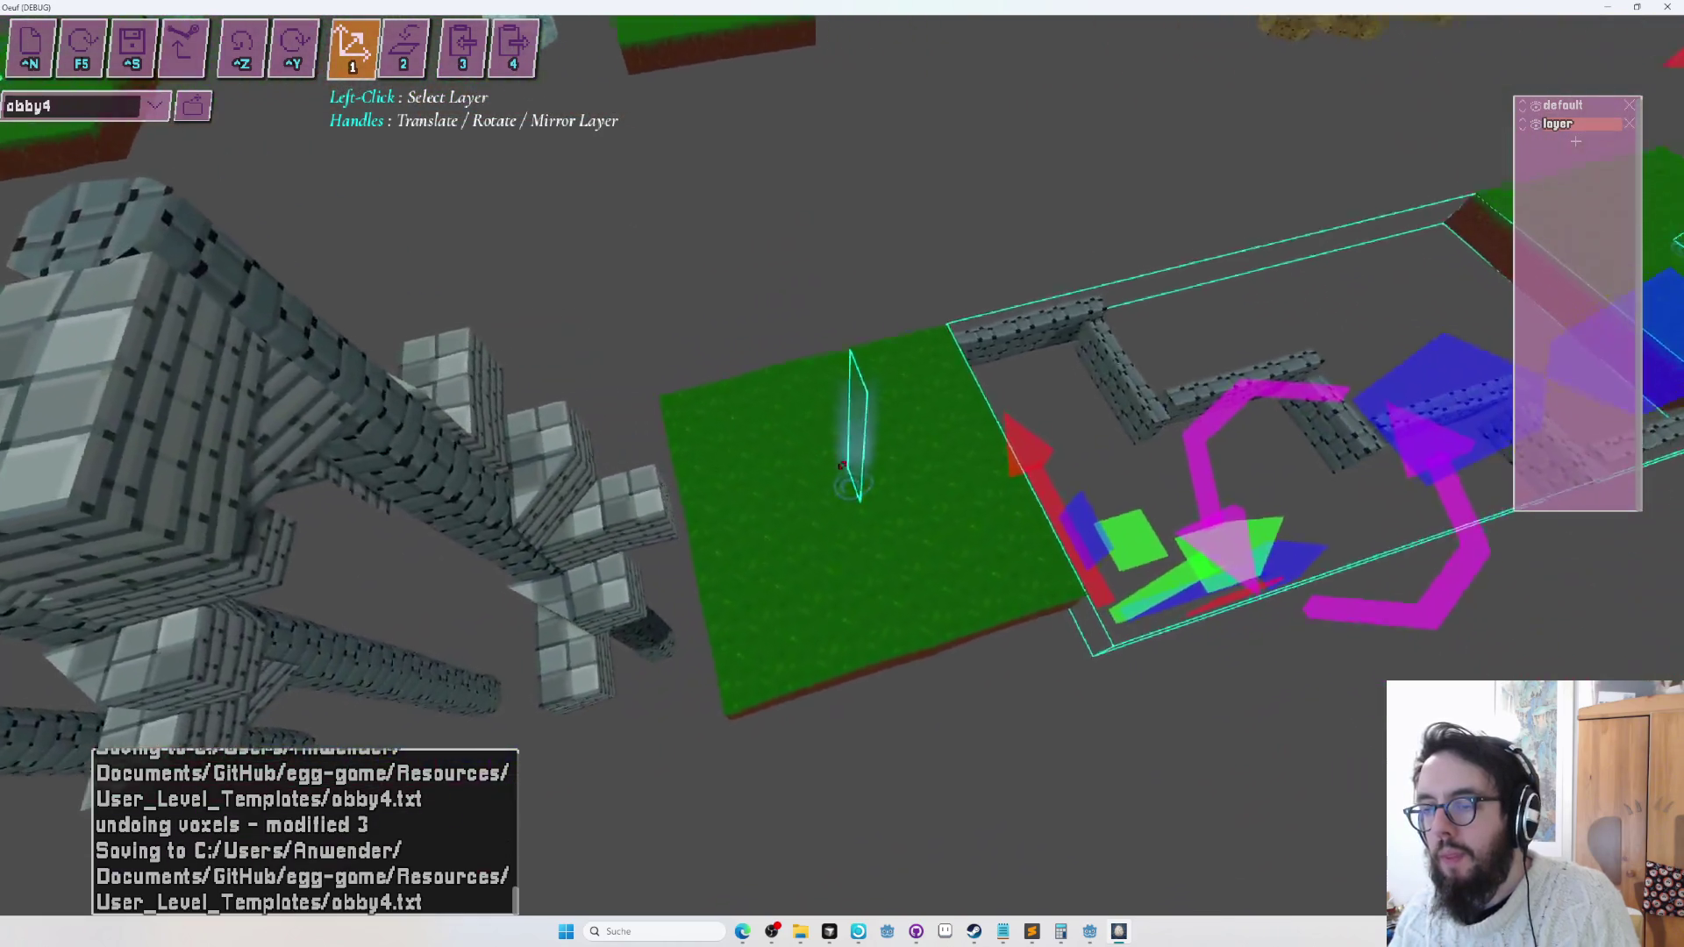
key(F5)
key(w)
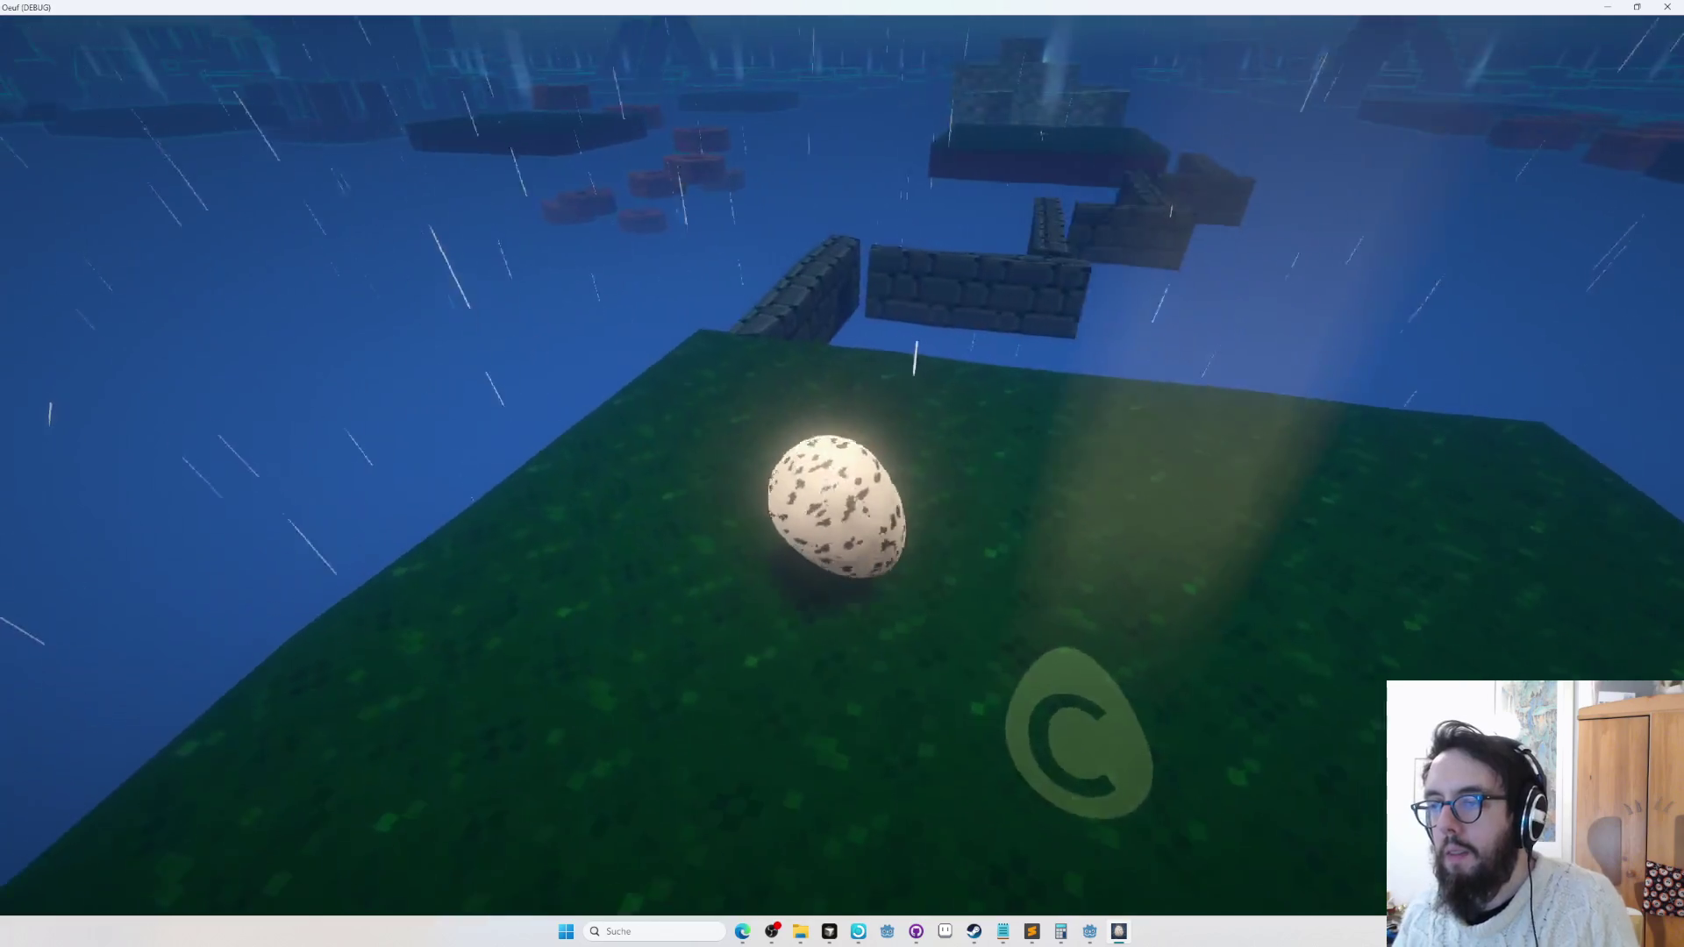
key(w)
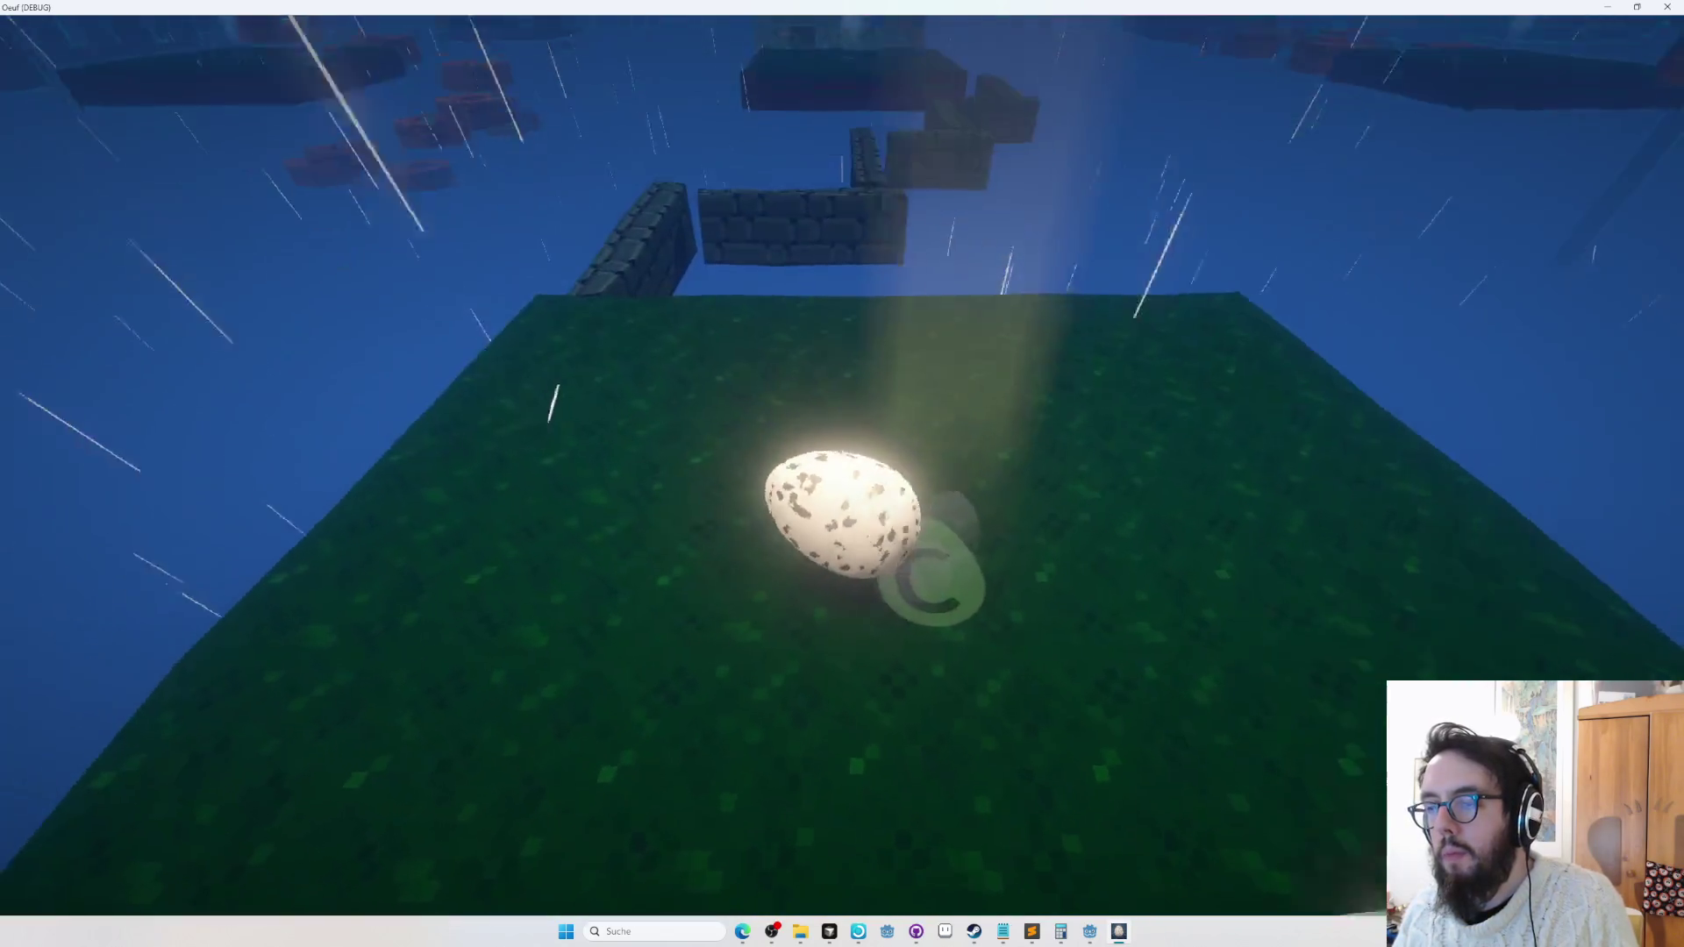
key(w)
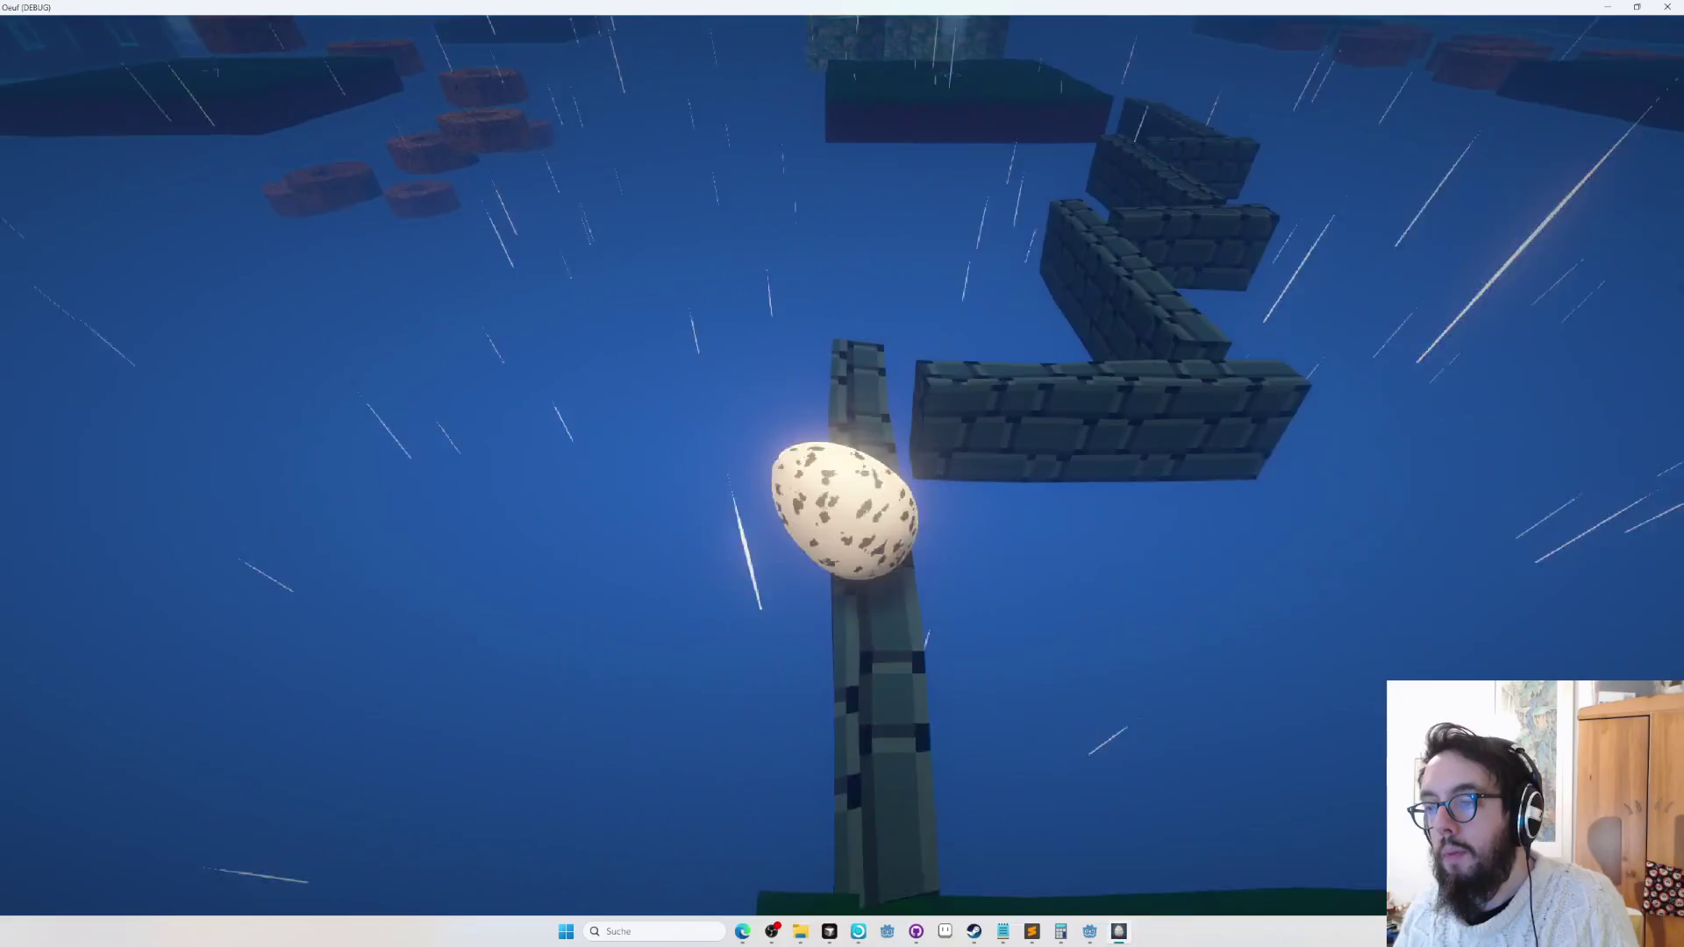
key(w)
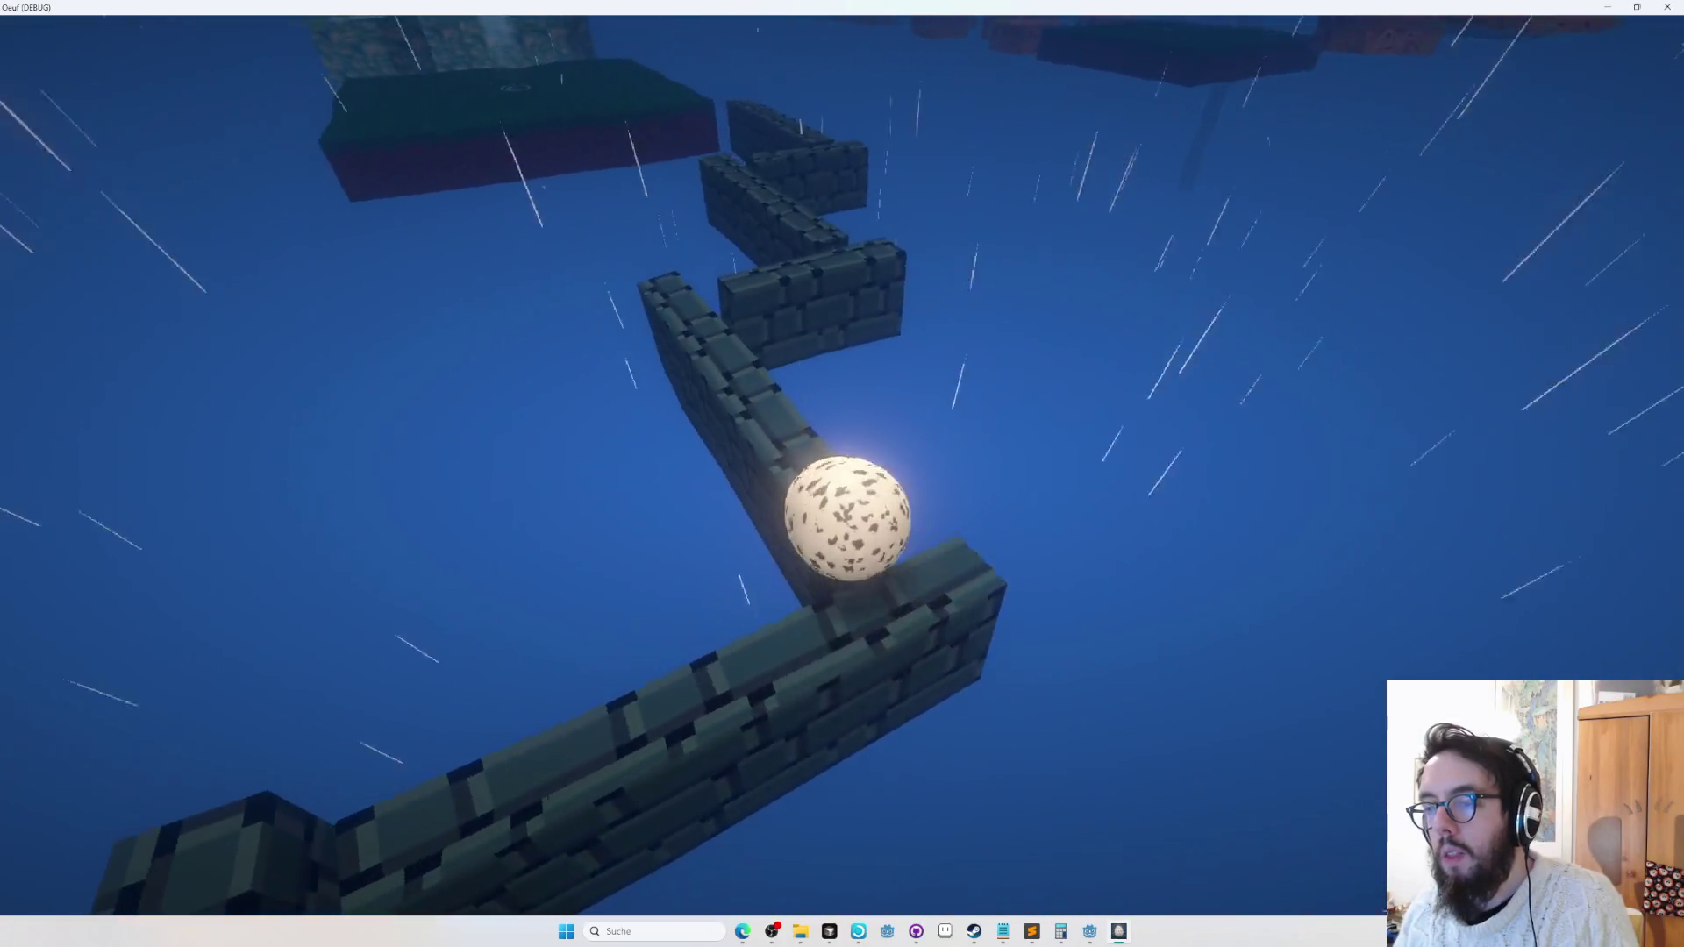
key(w)
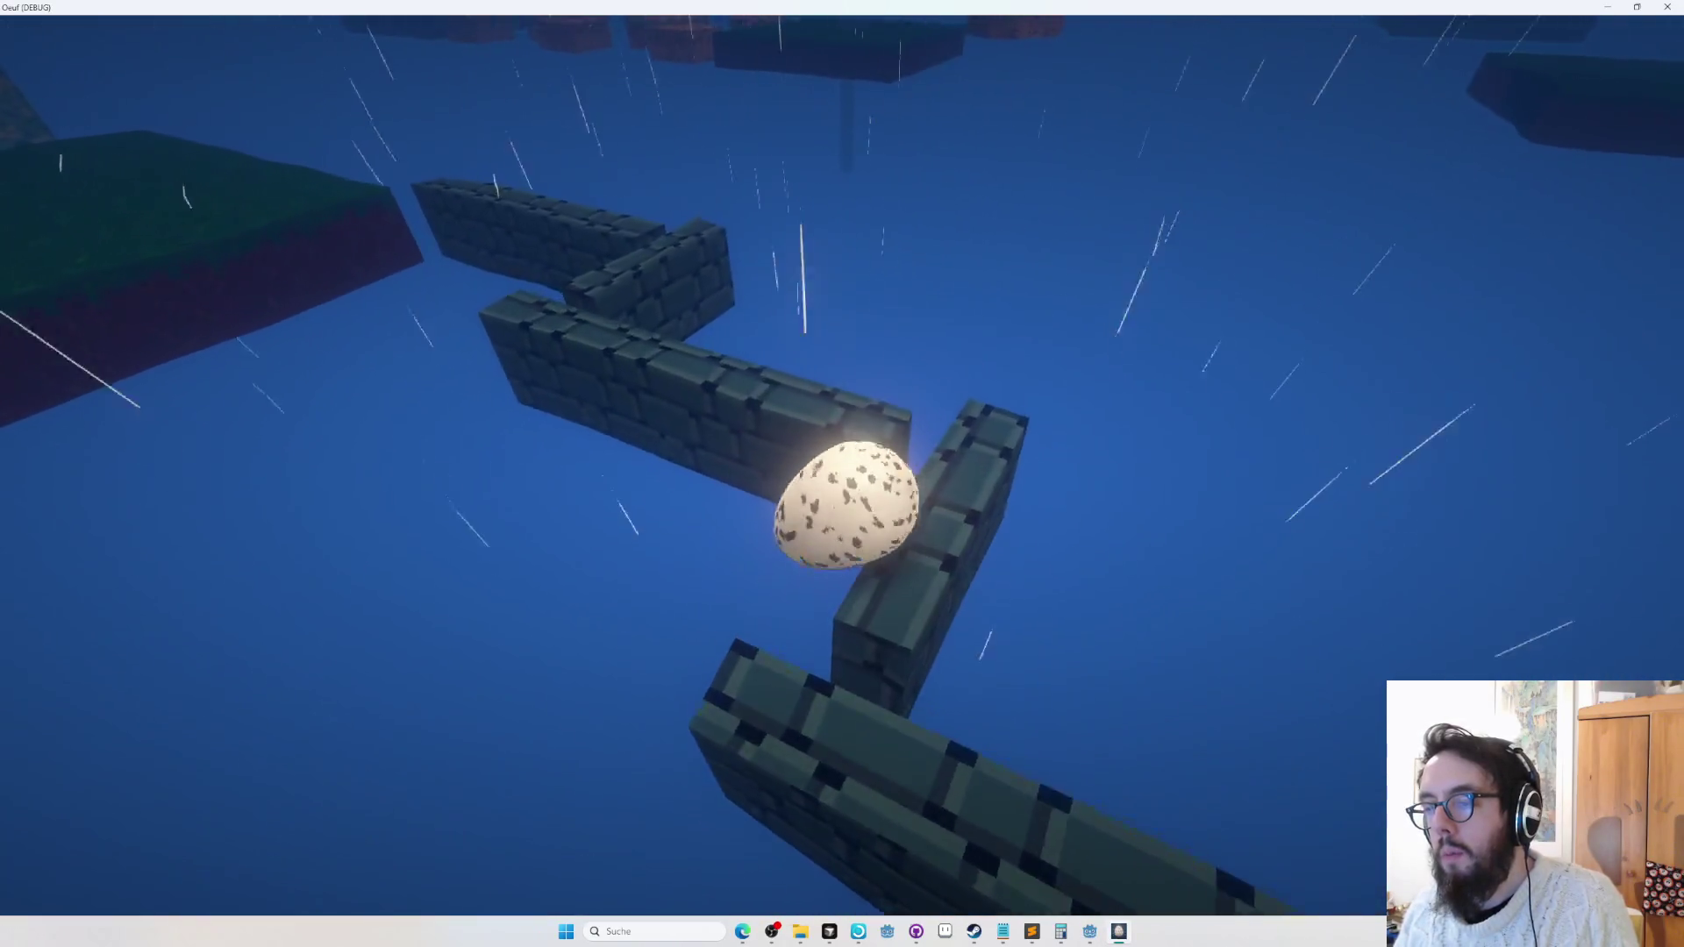
key(w)
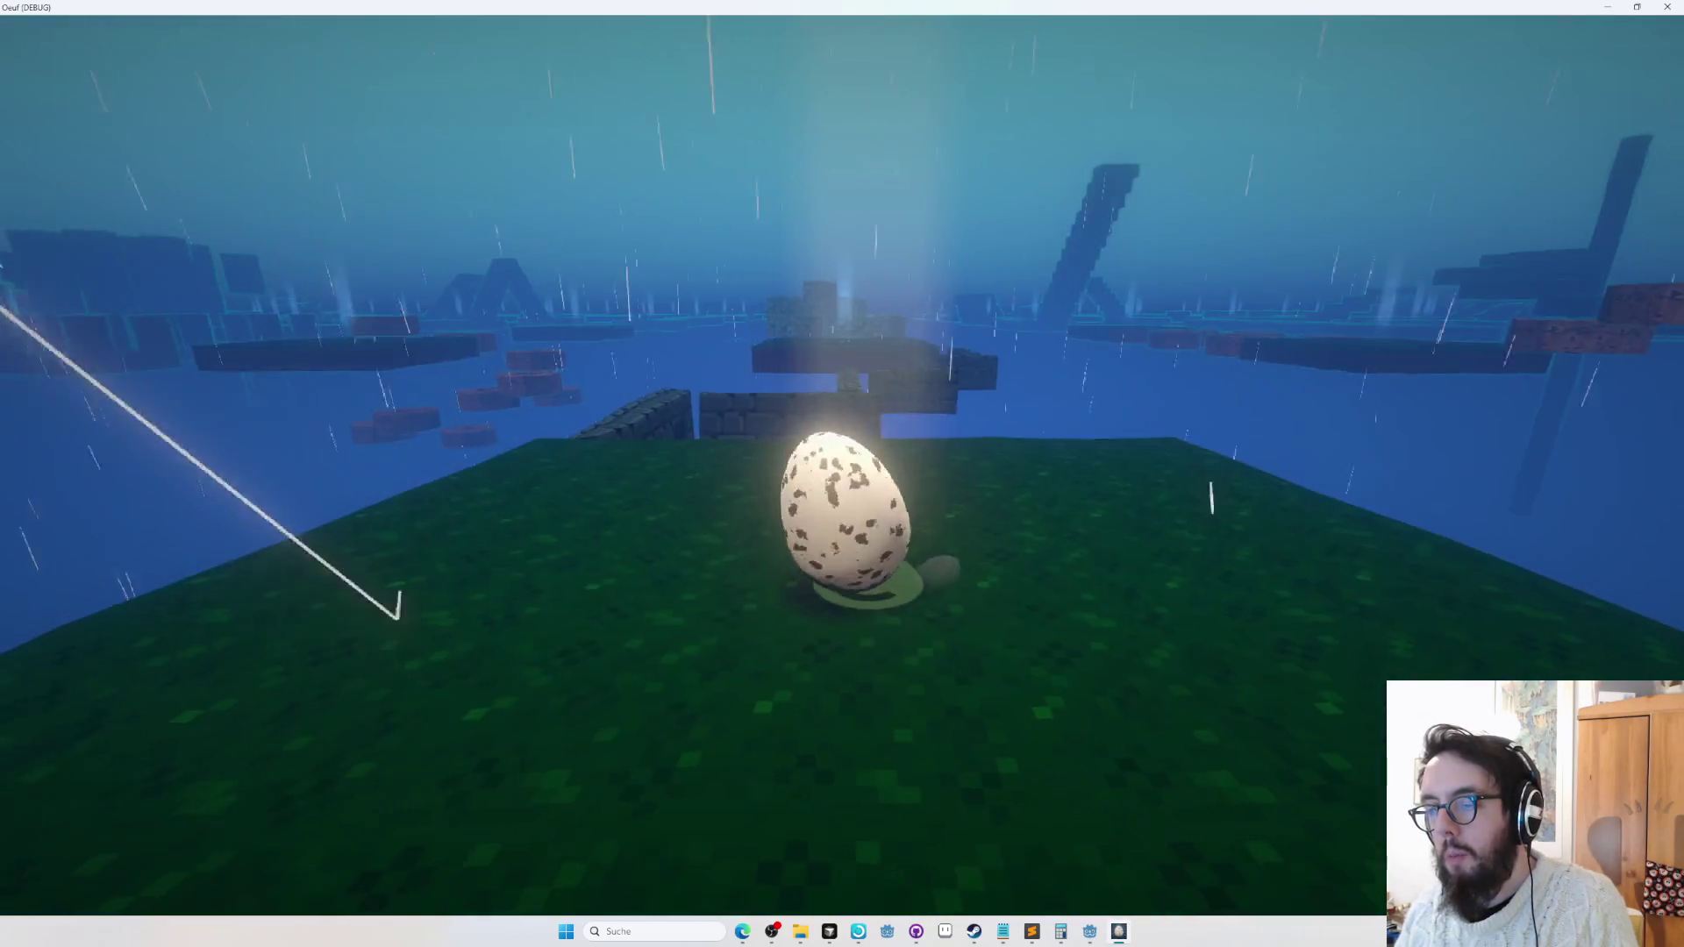
key(w)
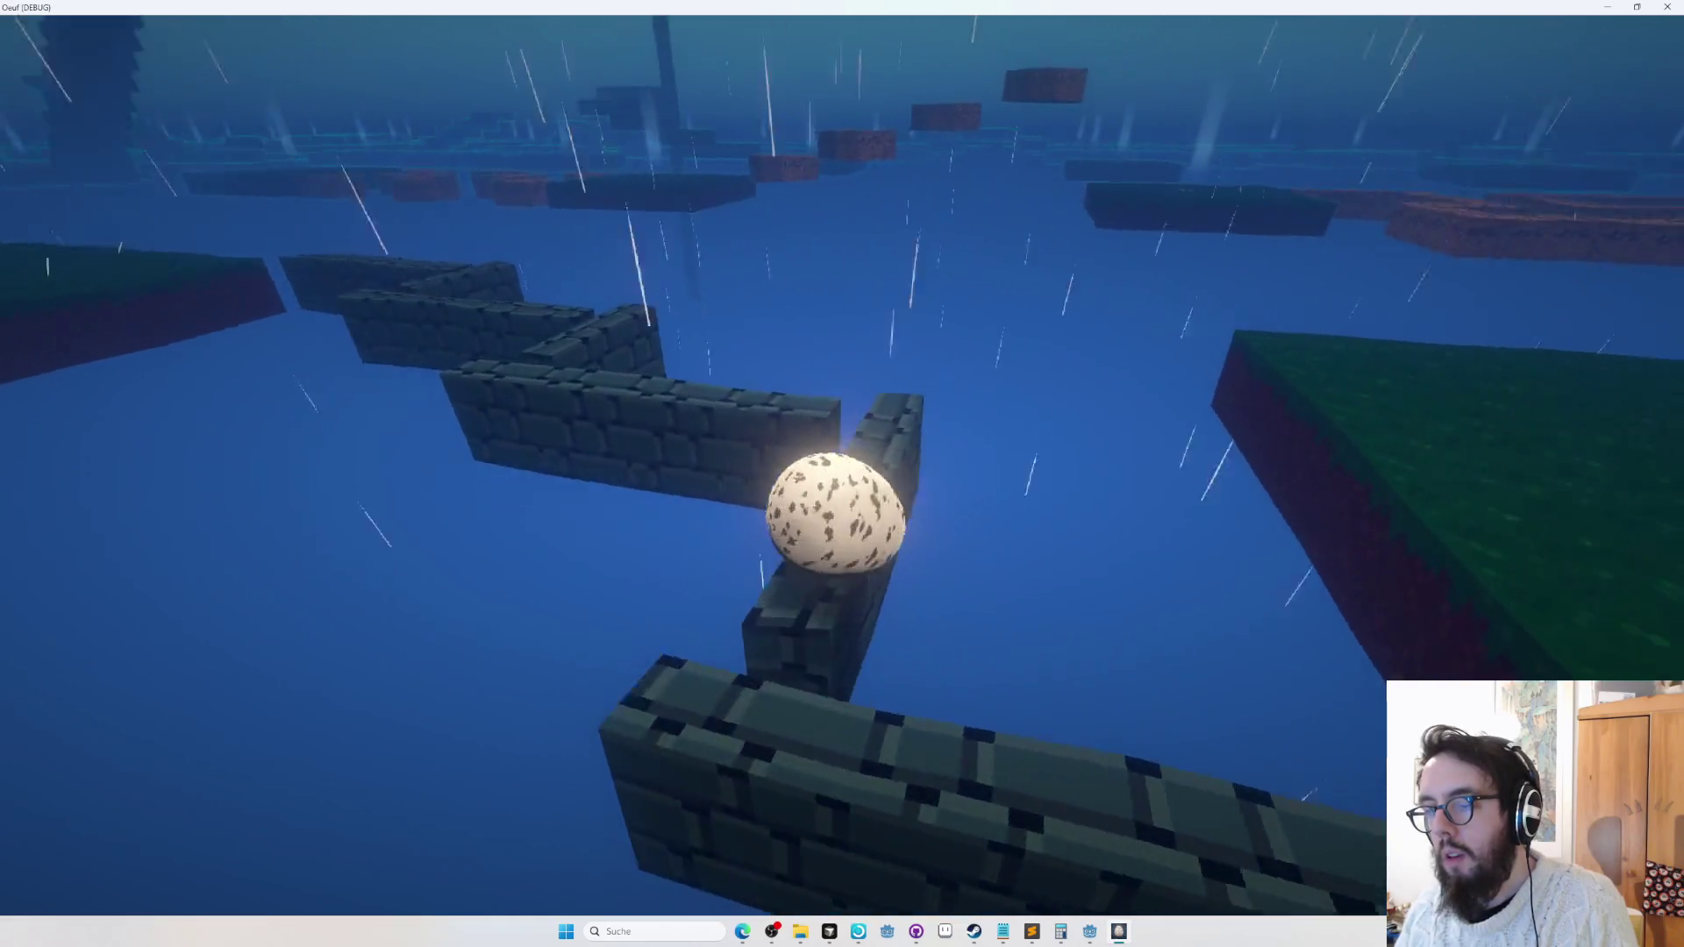
key(w)
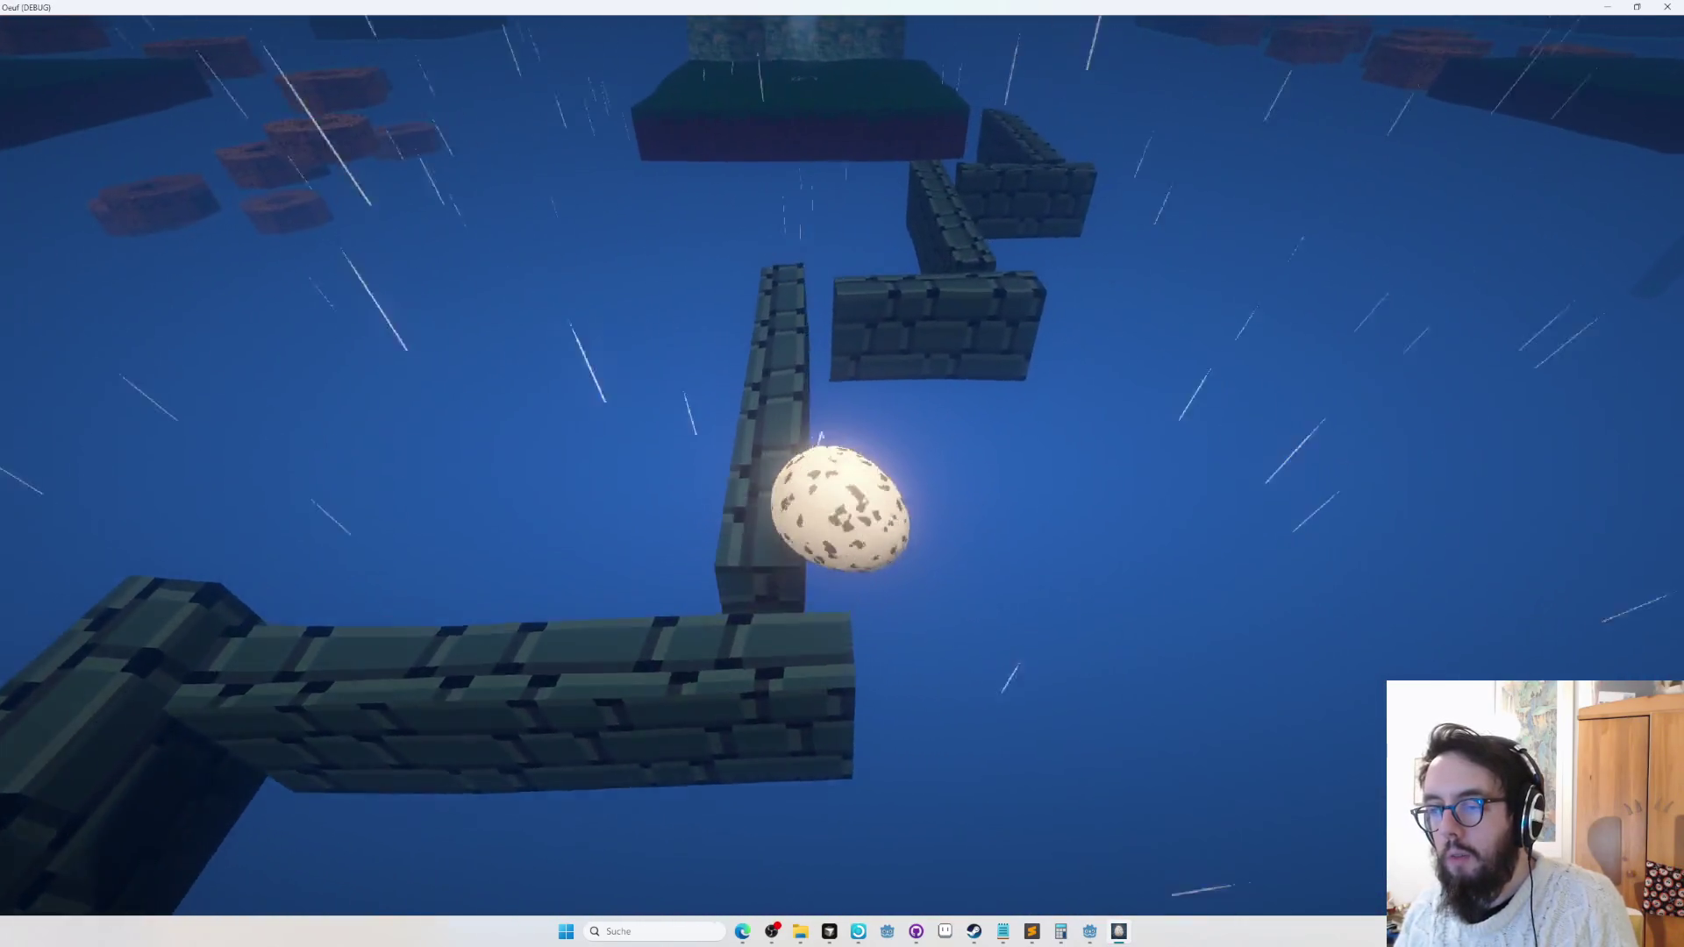
key(w)
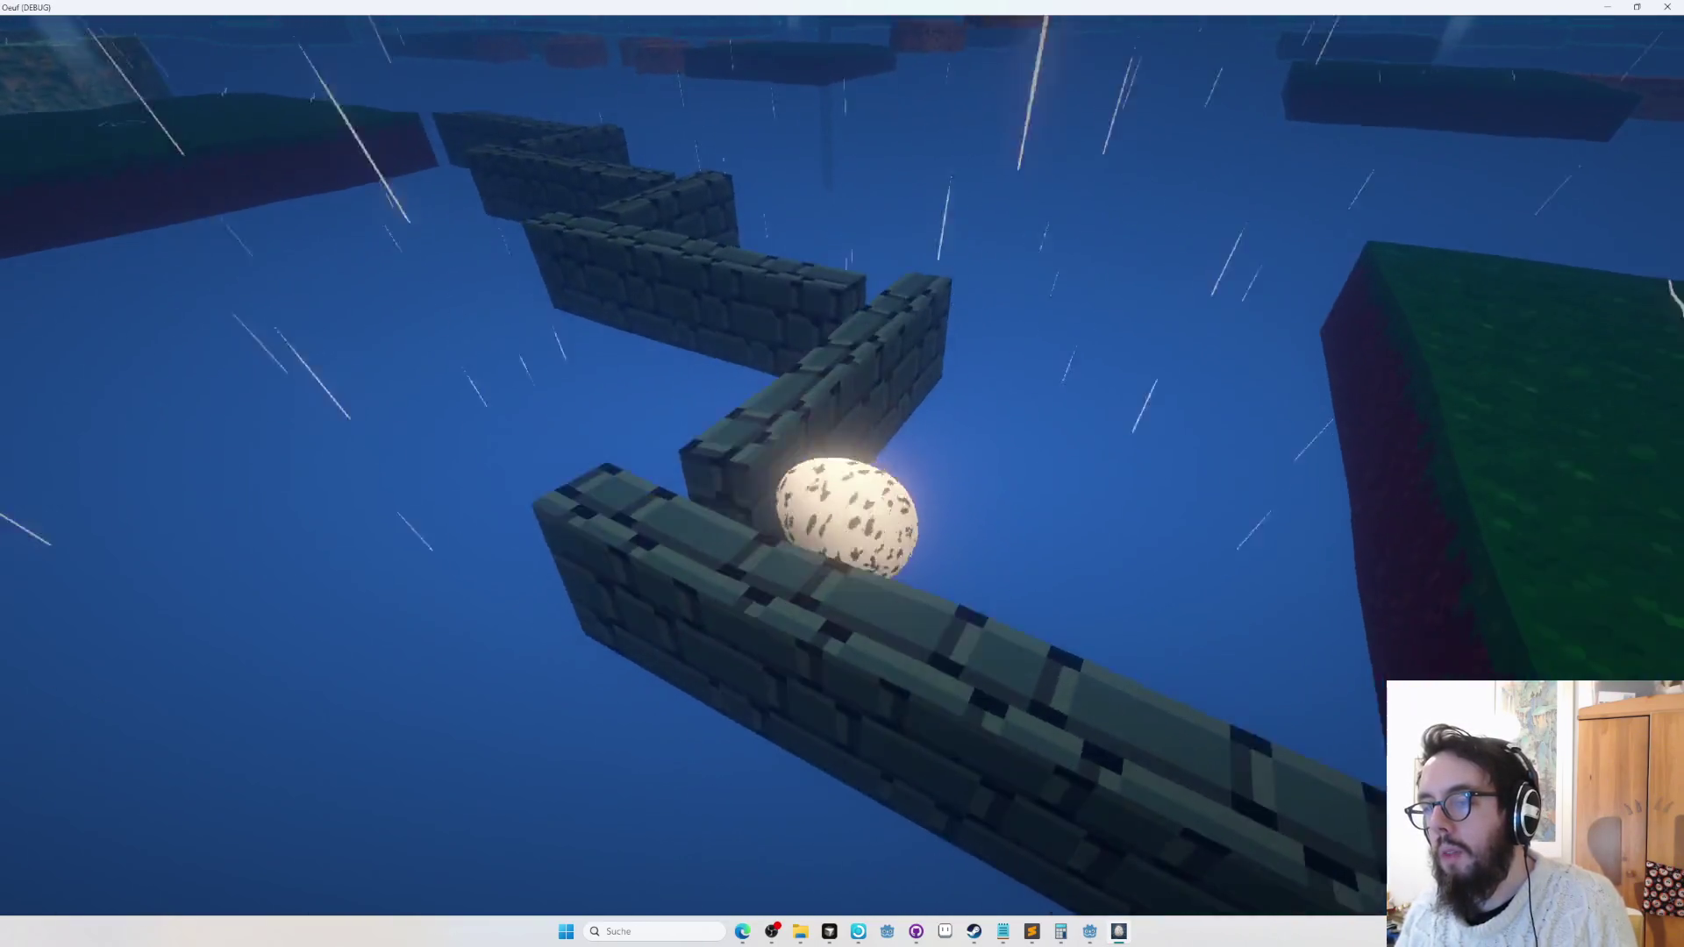
key(w)
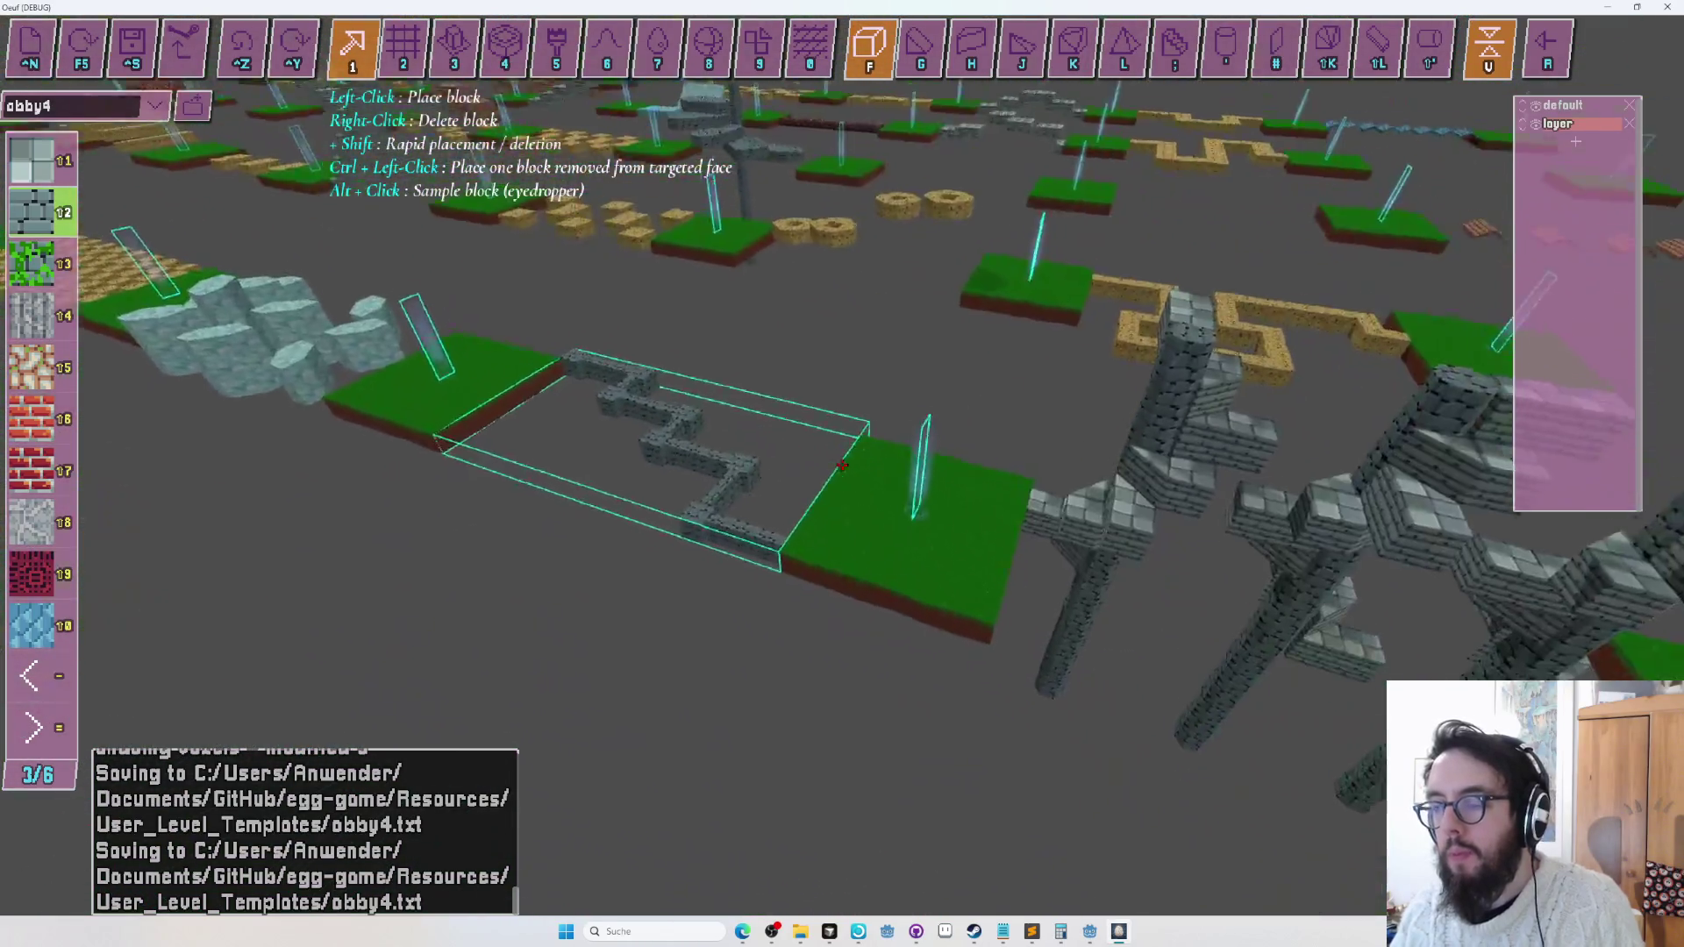
key(r)
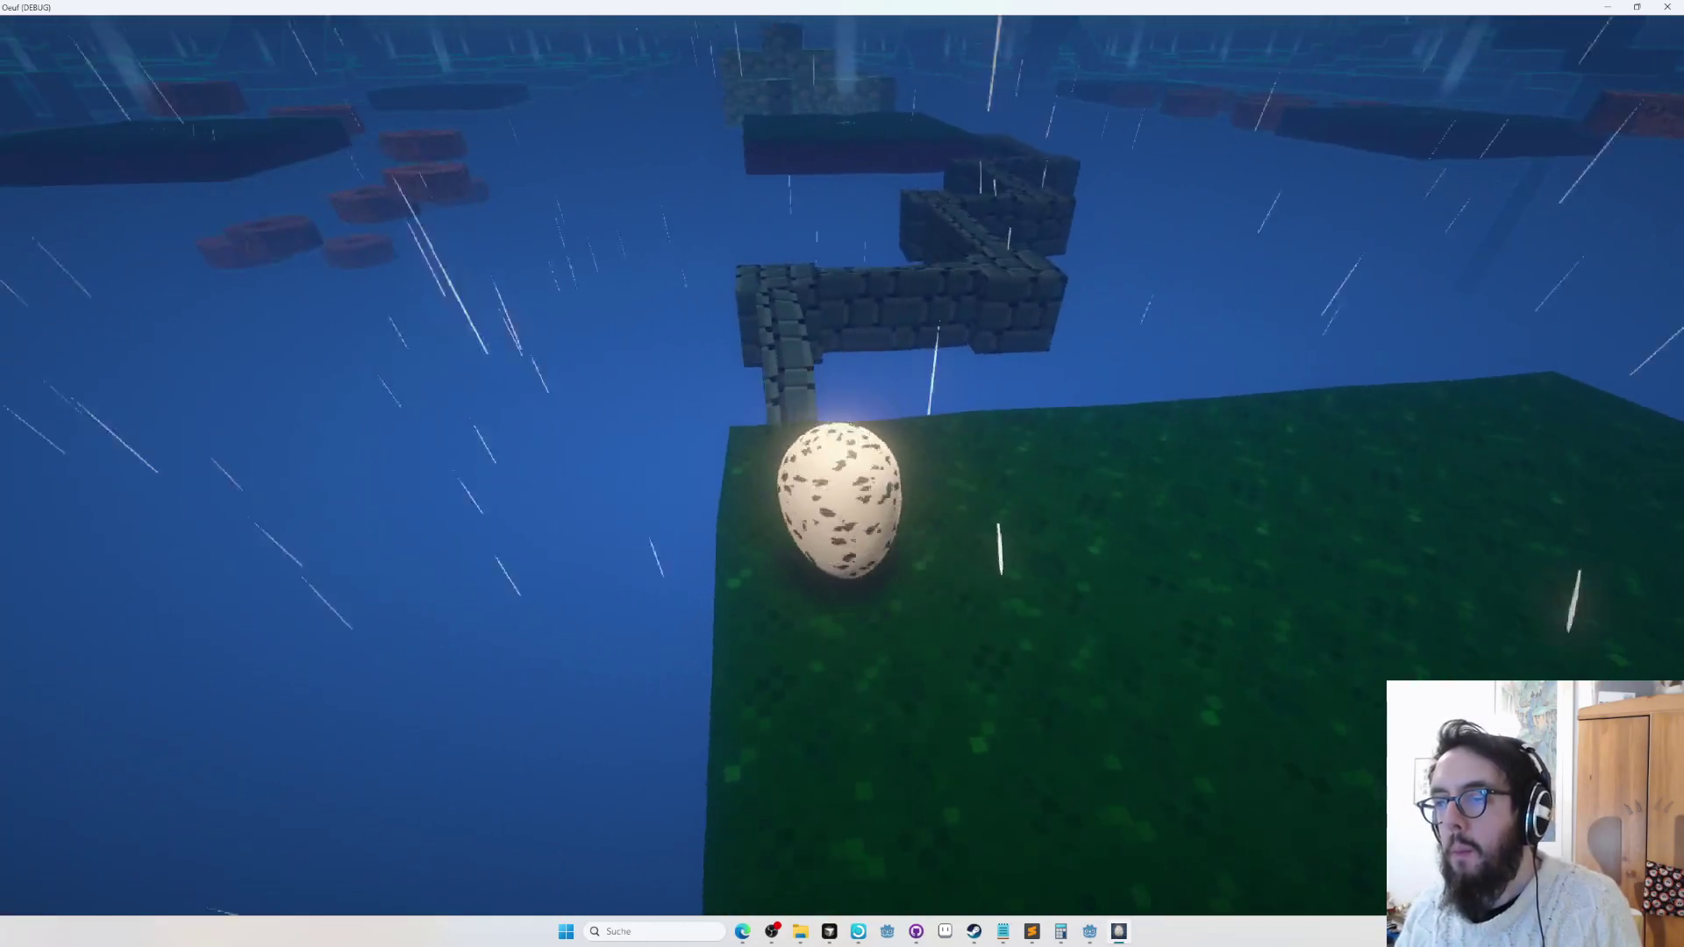
key(w)
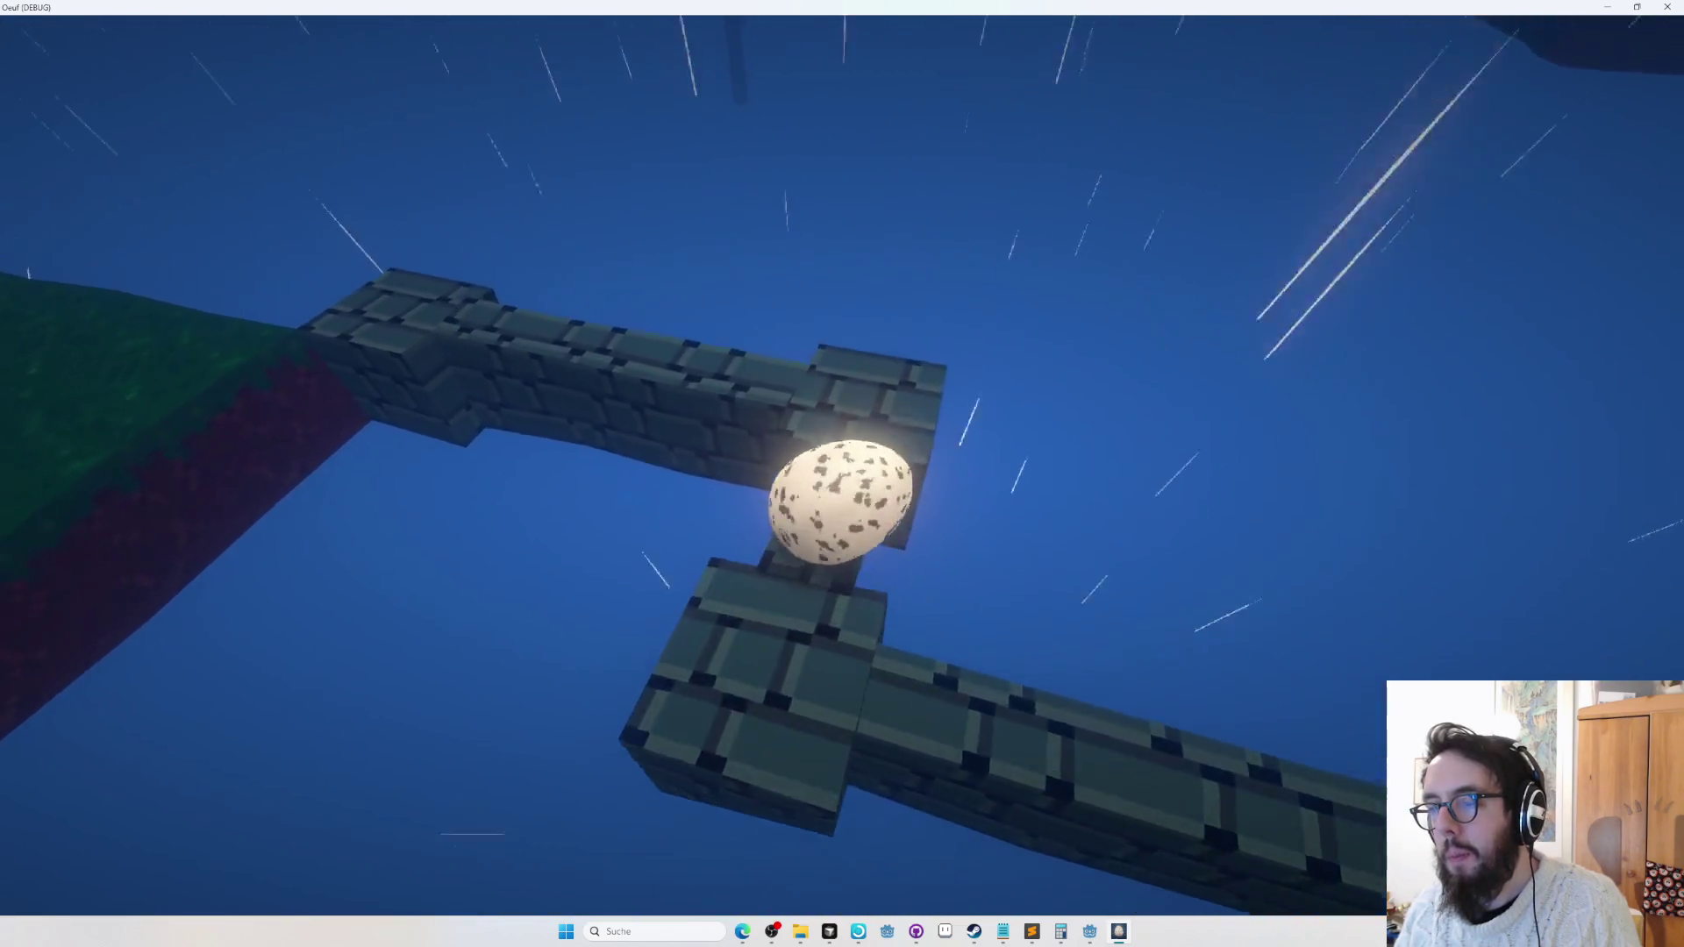
key(w)
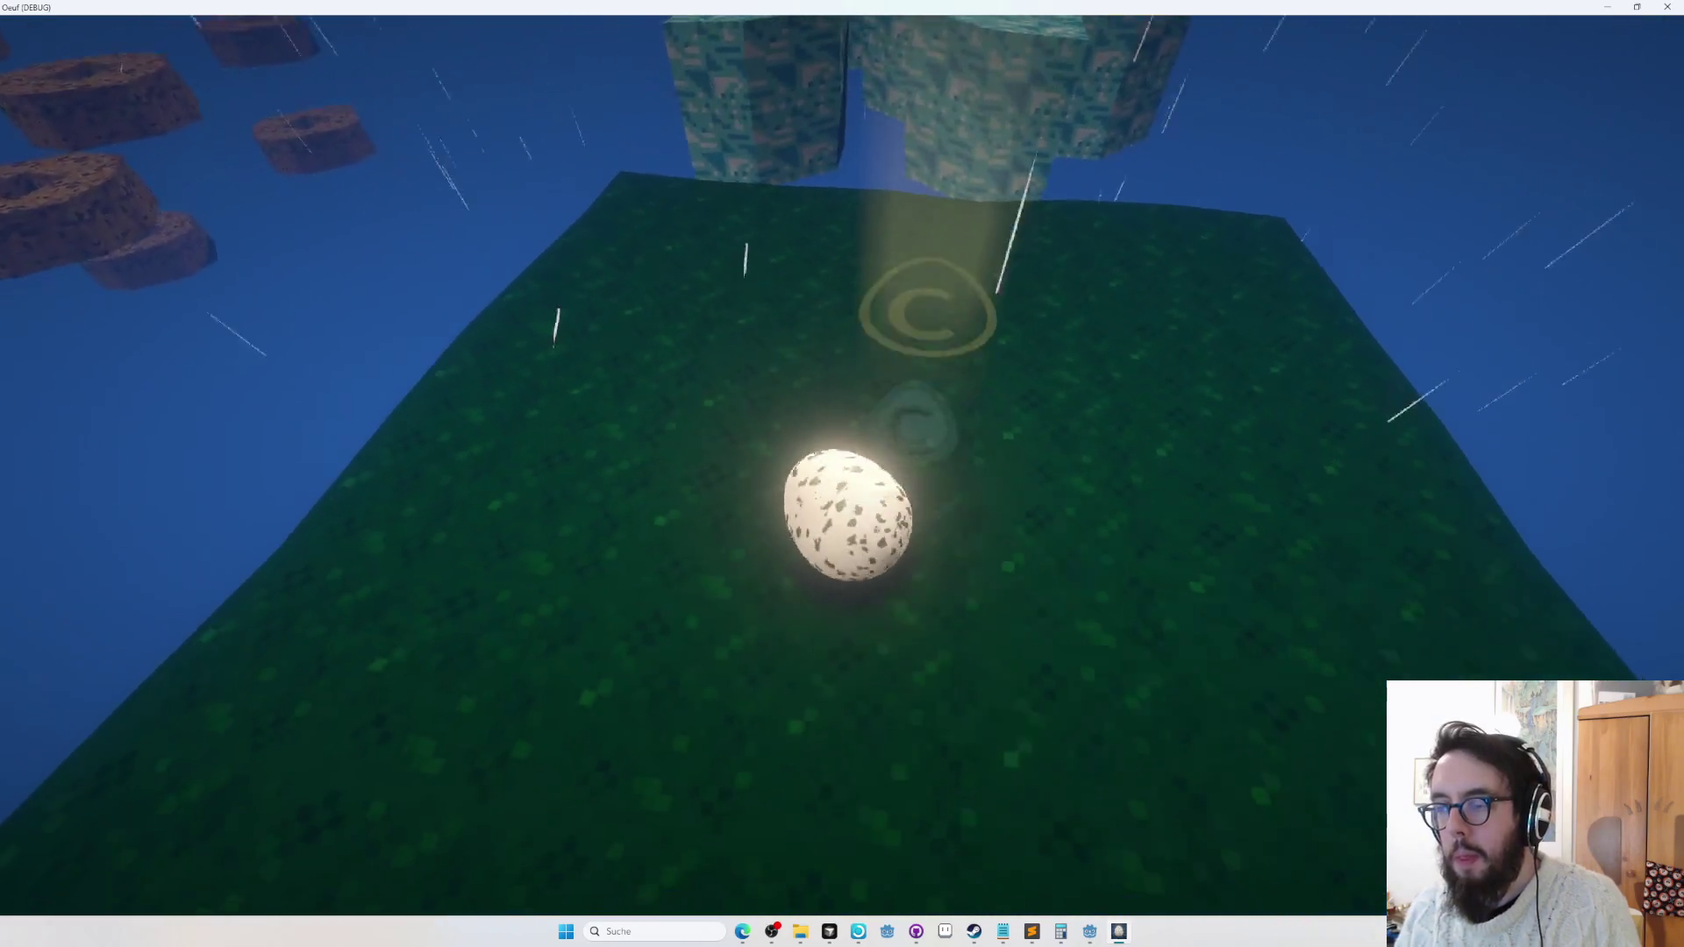
key(Escape)
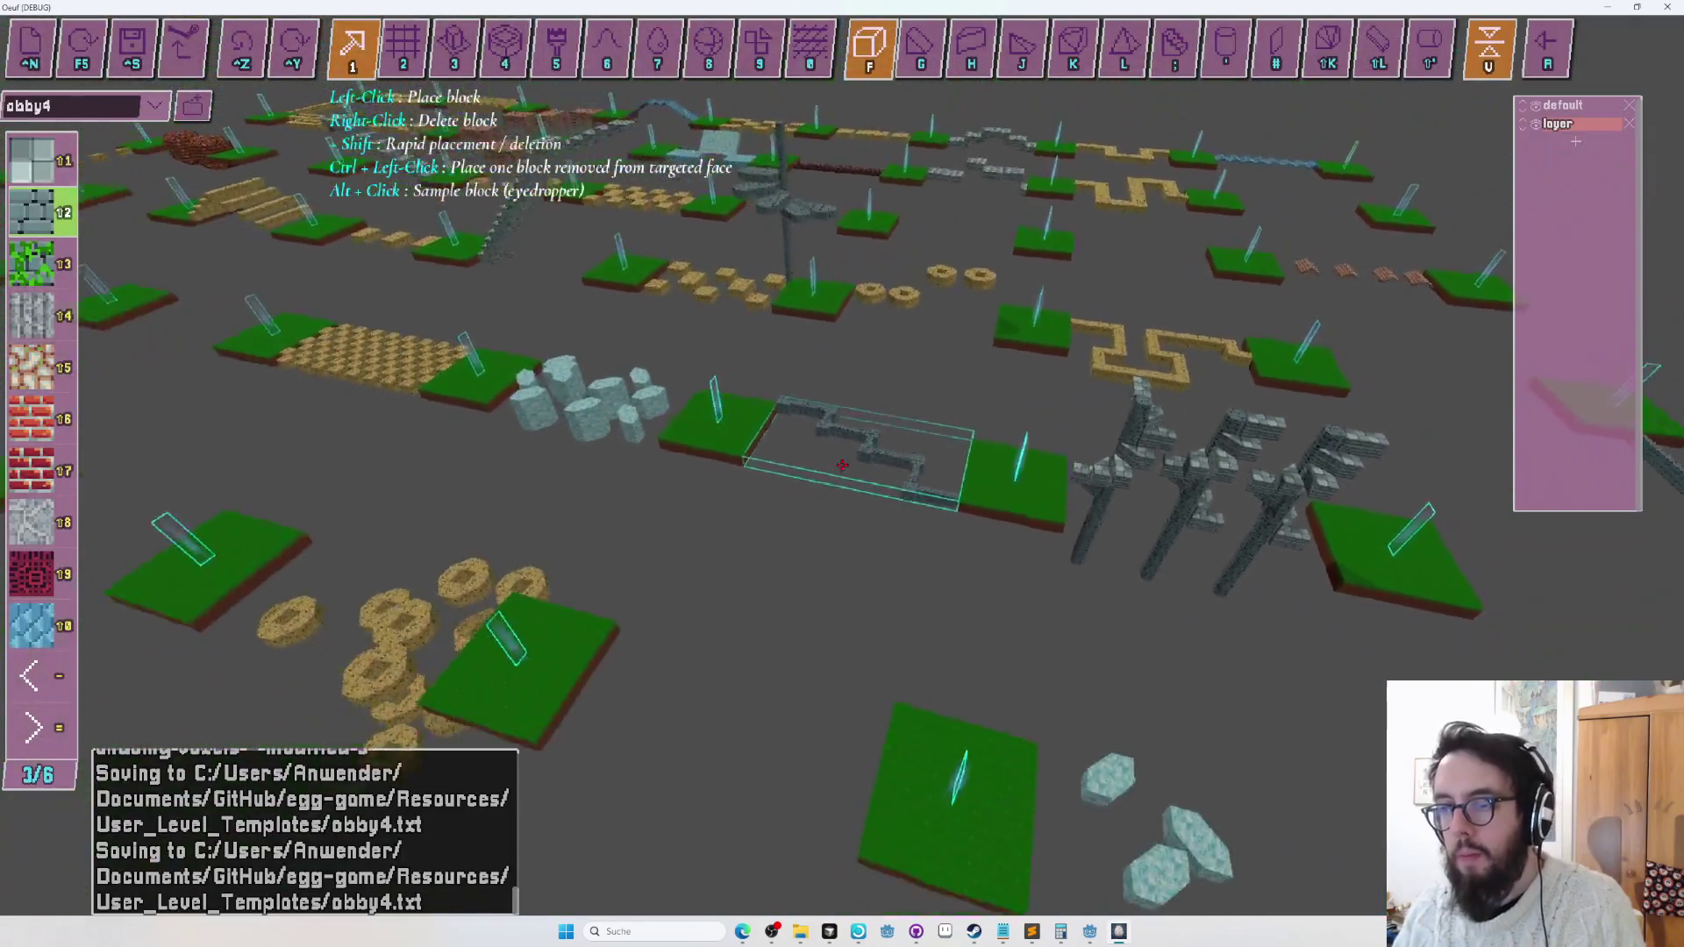
Leave block-building mode and delete the extra layer, keeping only default.
key(Tab)
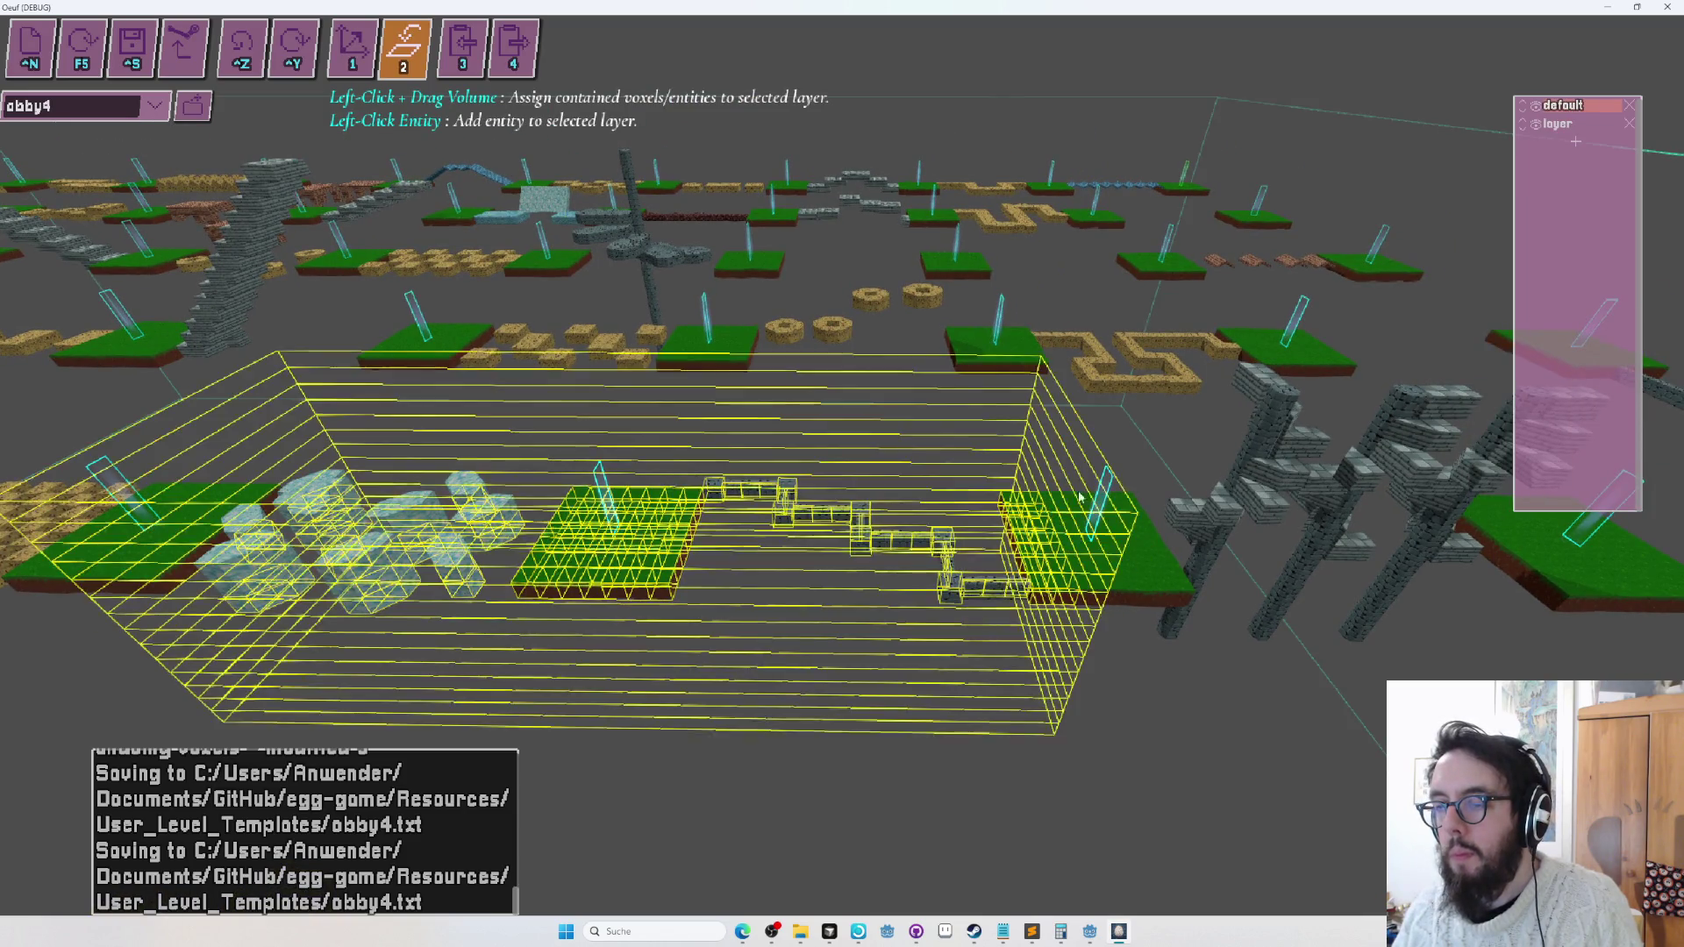
click(1628, 124)
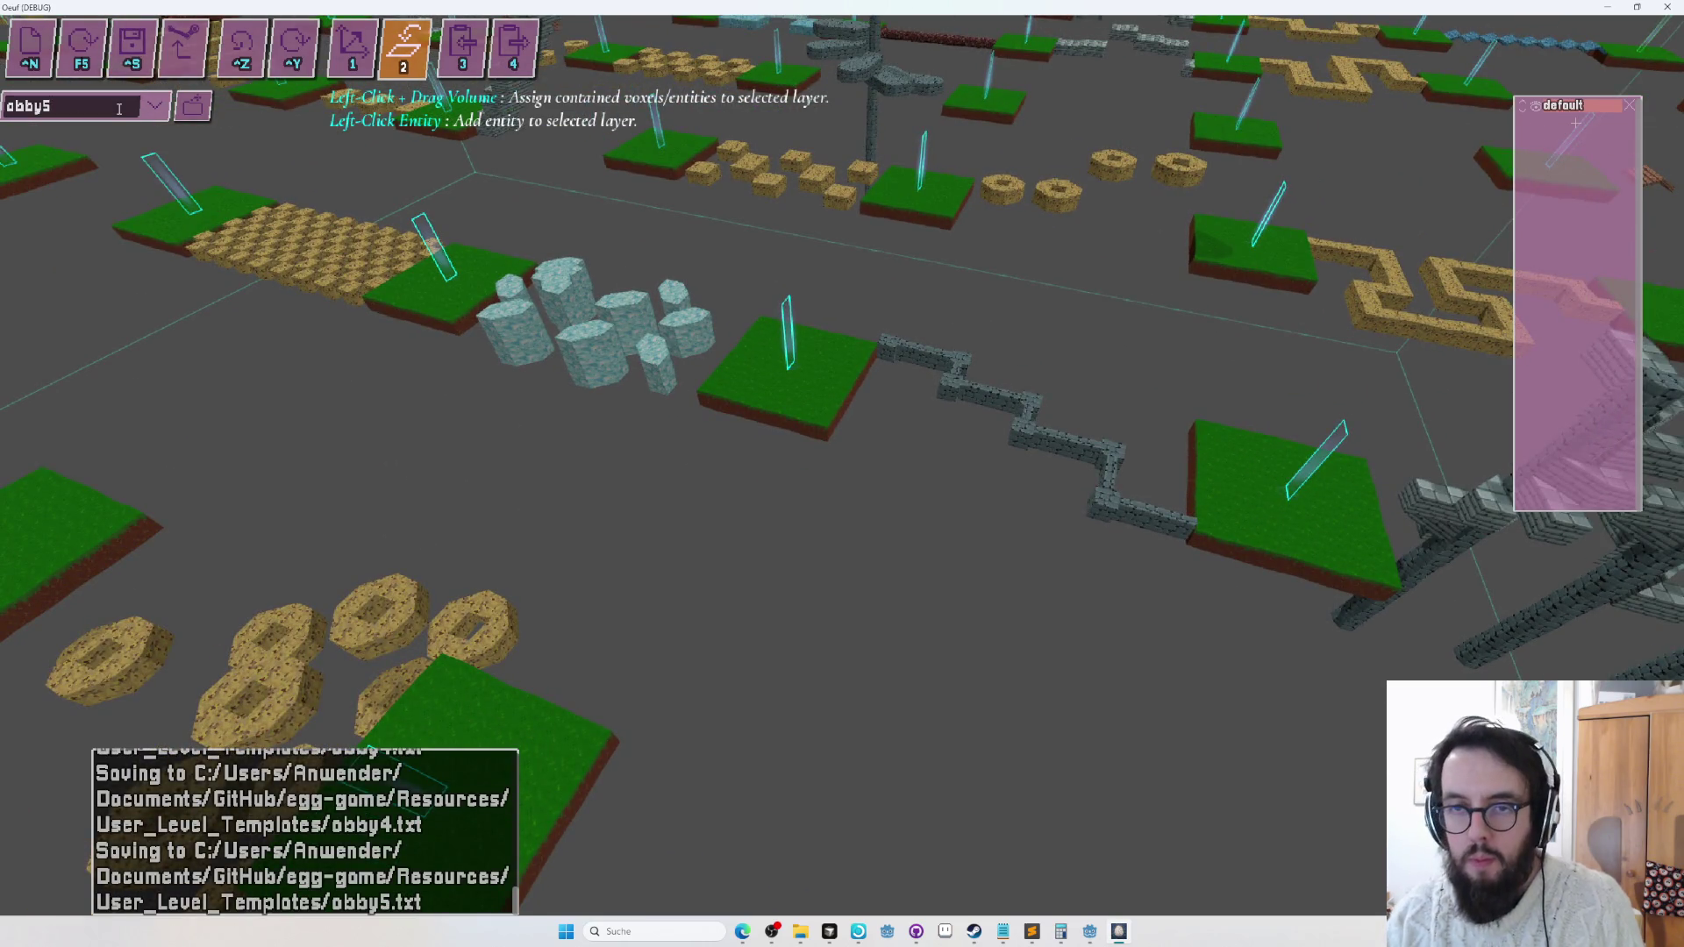
scroll(842, 465, down, 10)
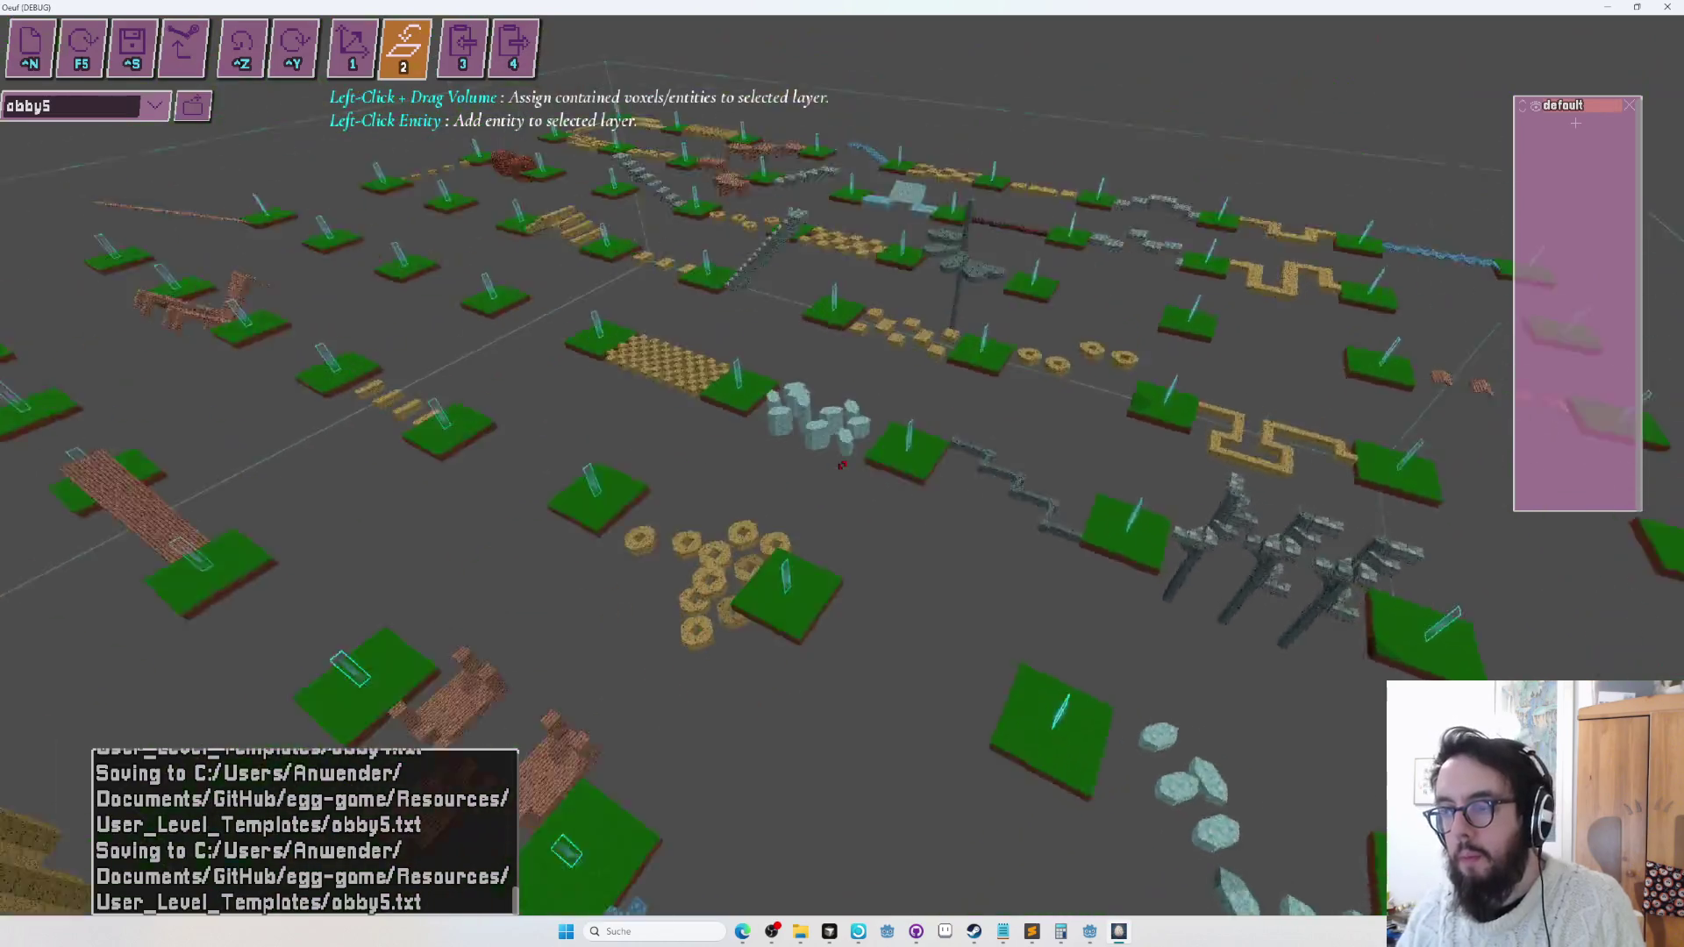
Fly the view down into the level to bring the zigzag stone beam close.
key(e)
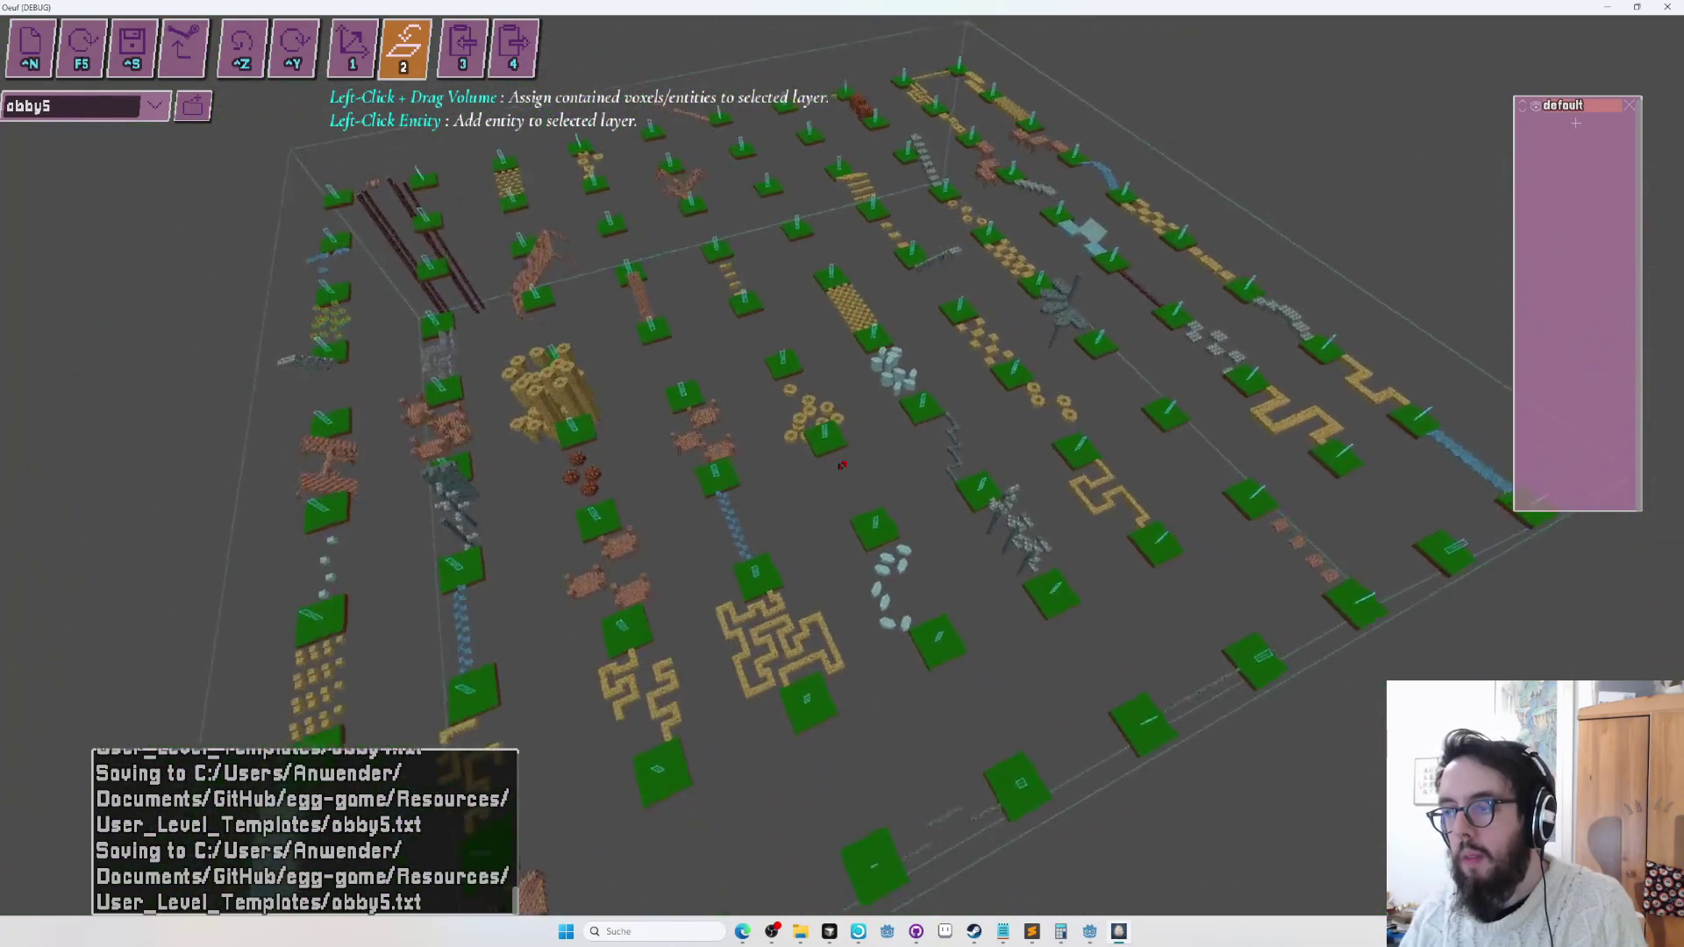
scroll(841, 465, up, 5)
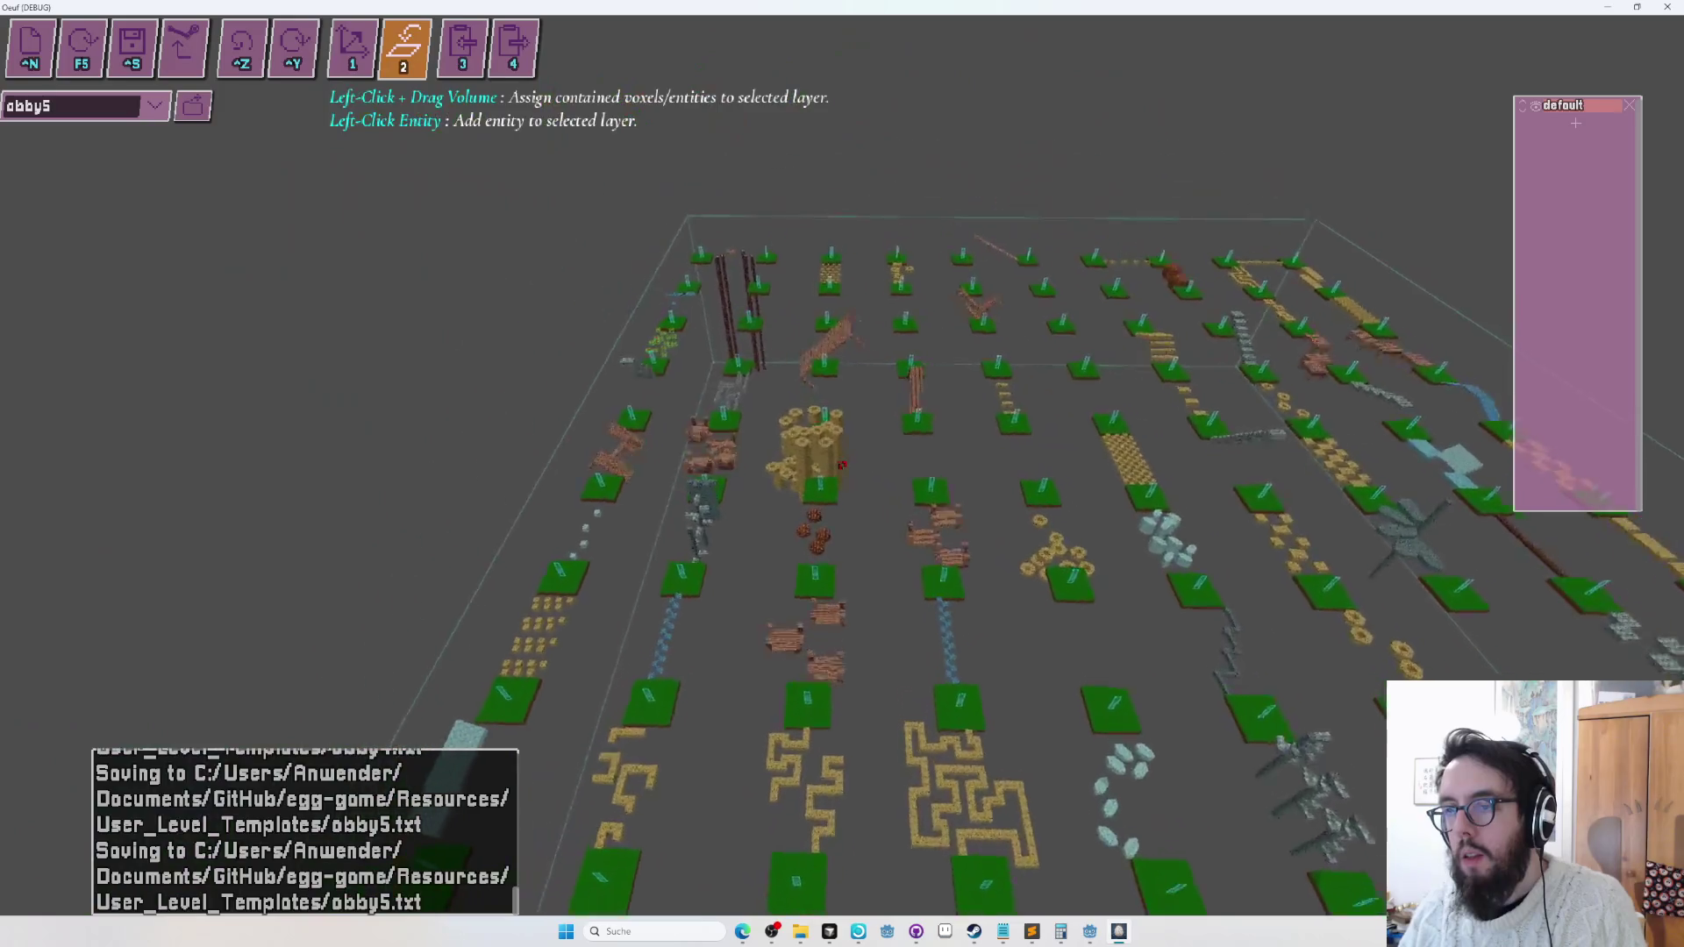
key(e)
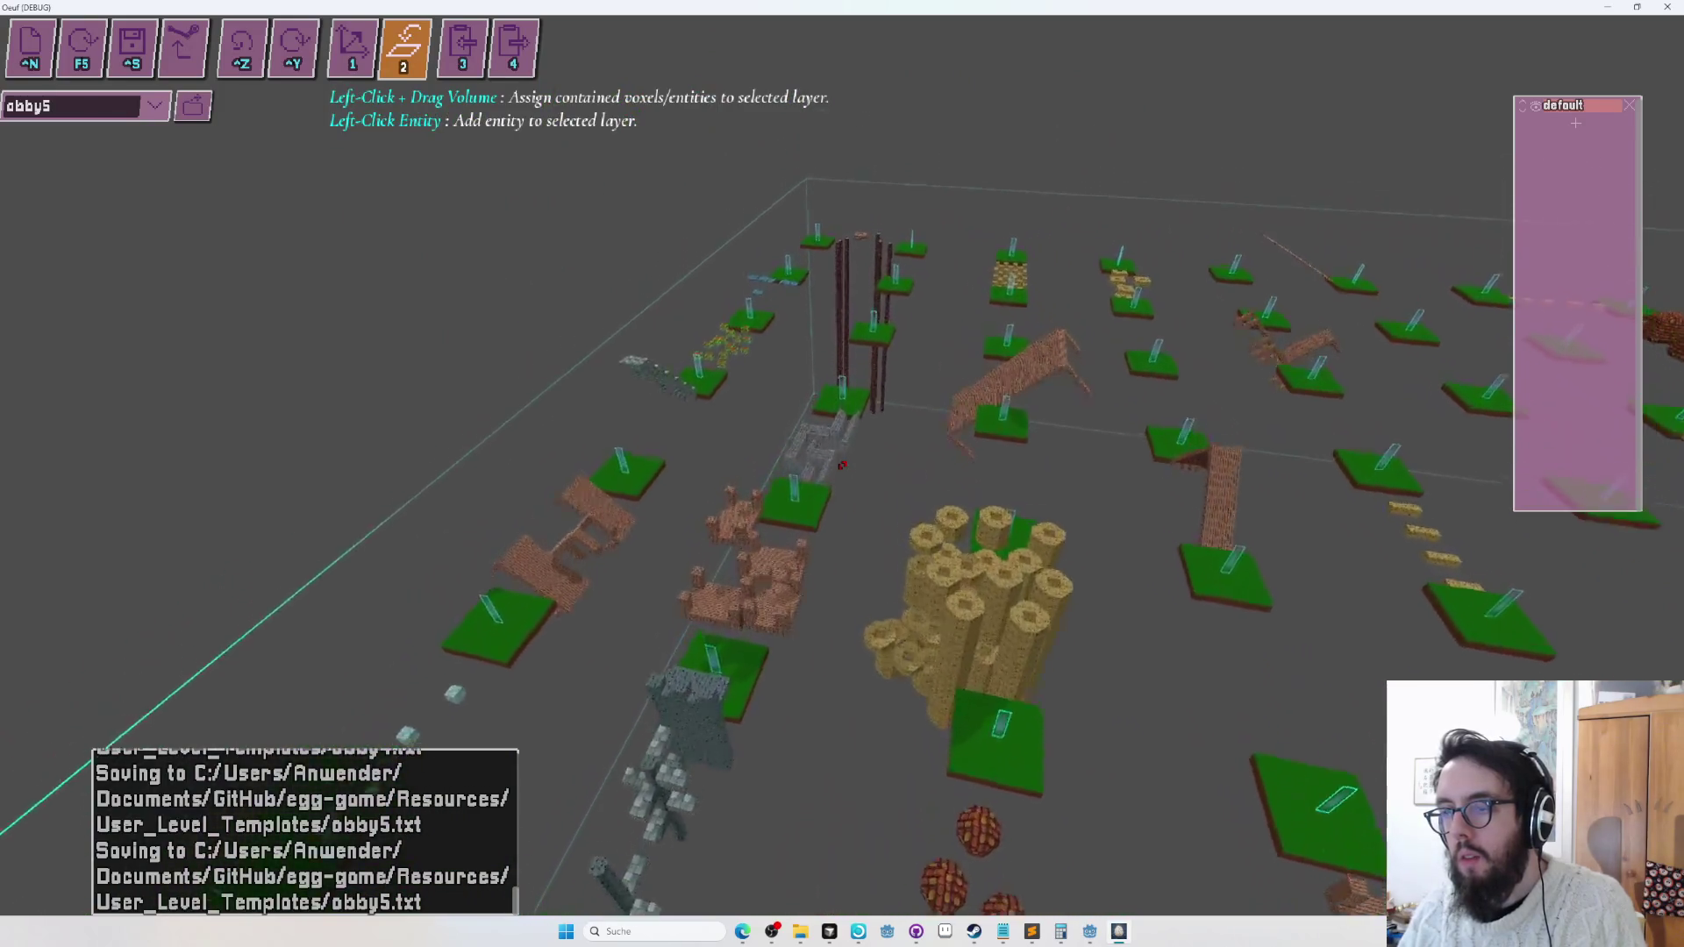
key(w)
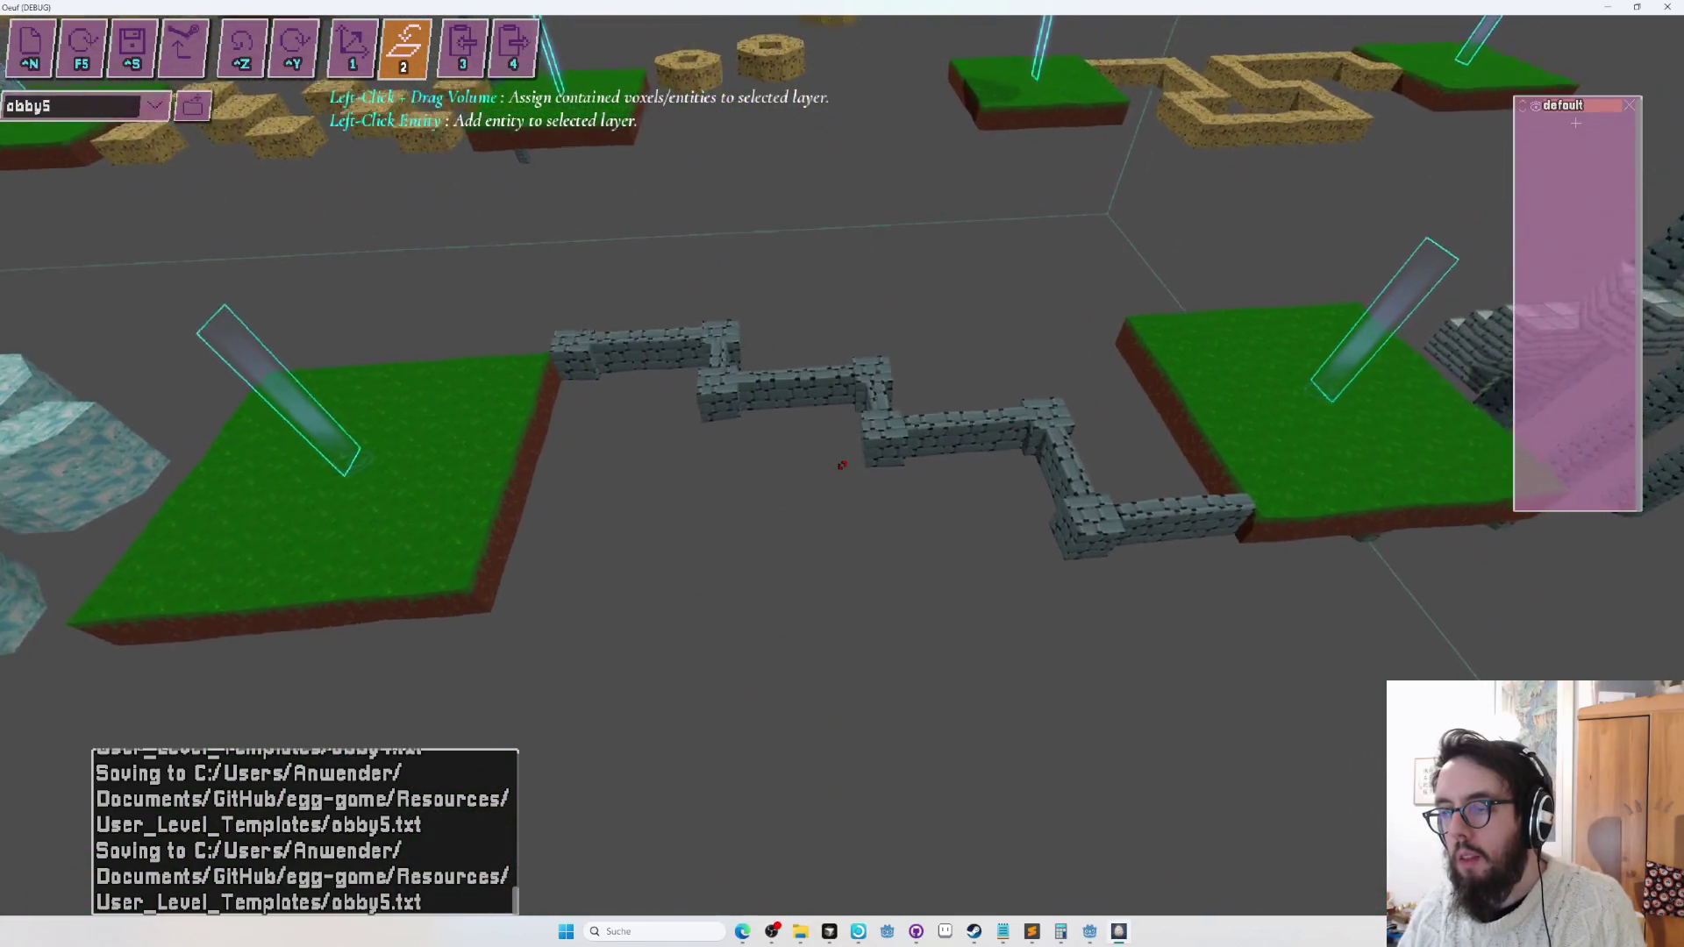
key(s)
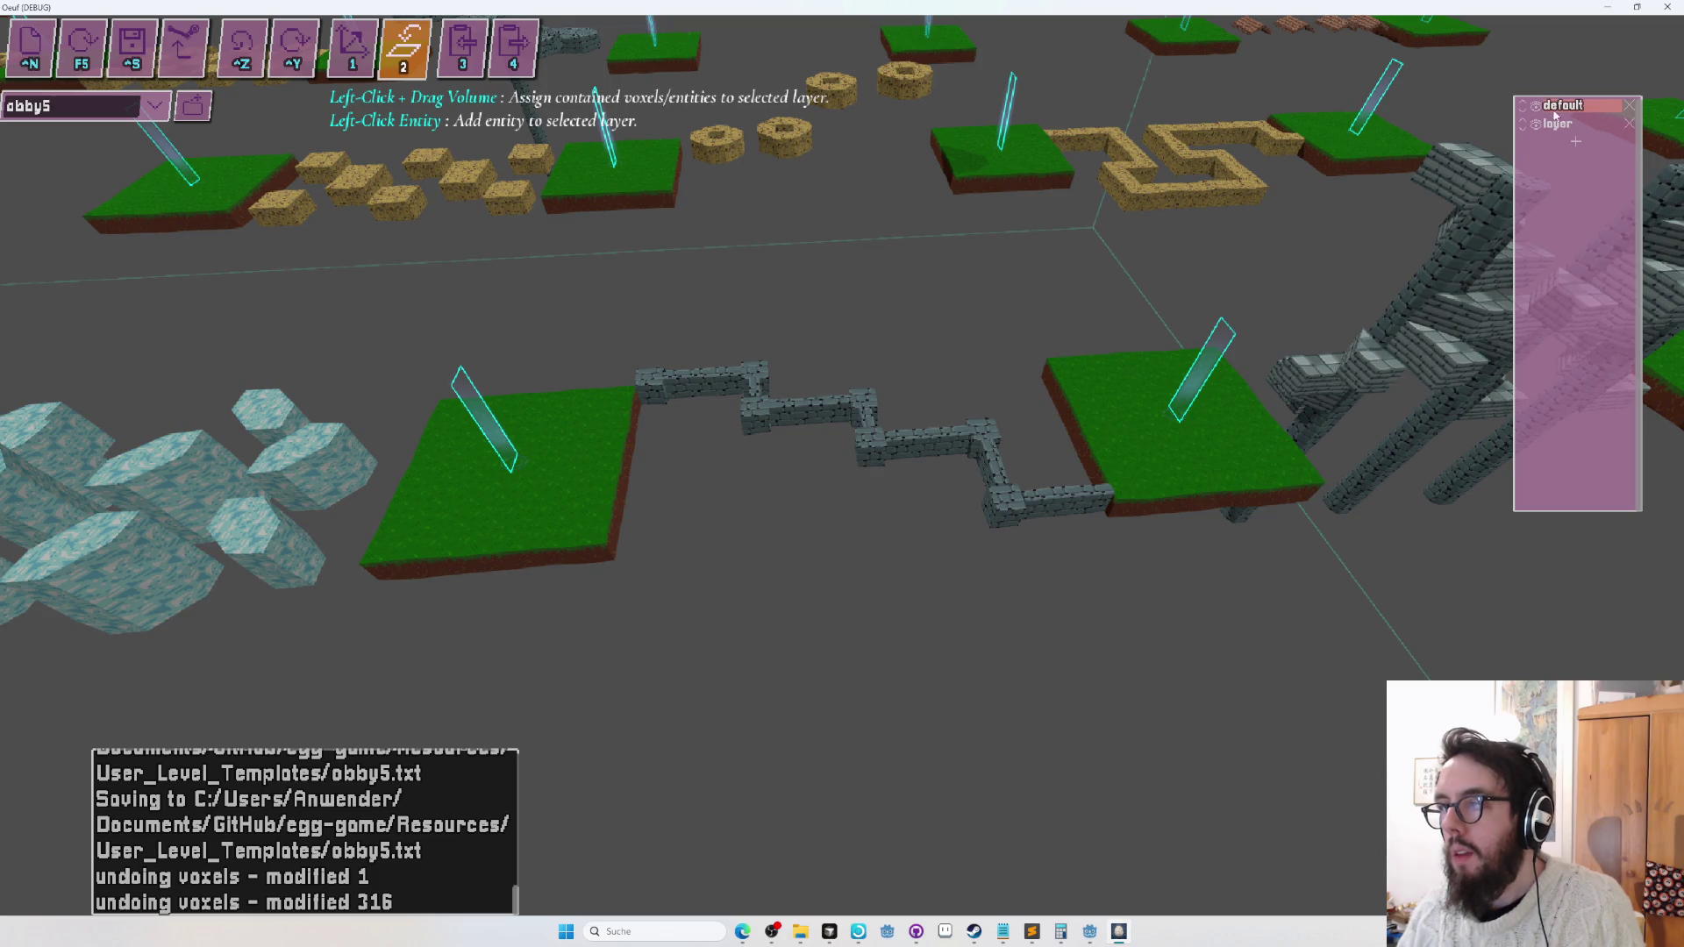
Copy the zigzag stone beam's layer to the clipboard and restore the undone voxel edits.
key(3)
click(948, 314)
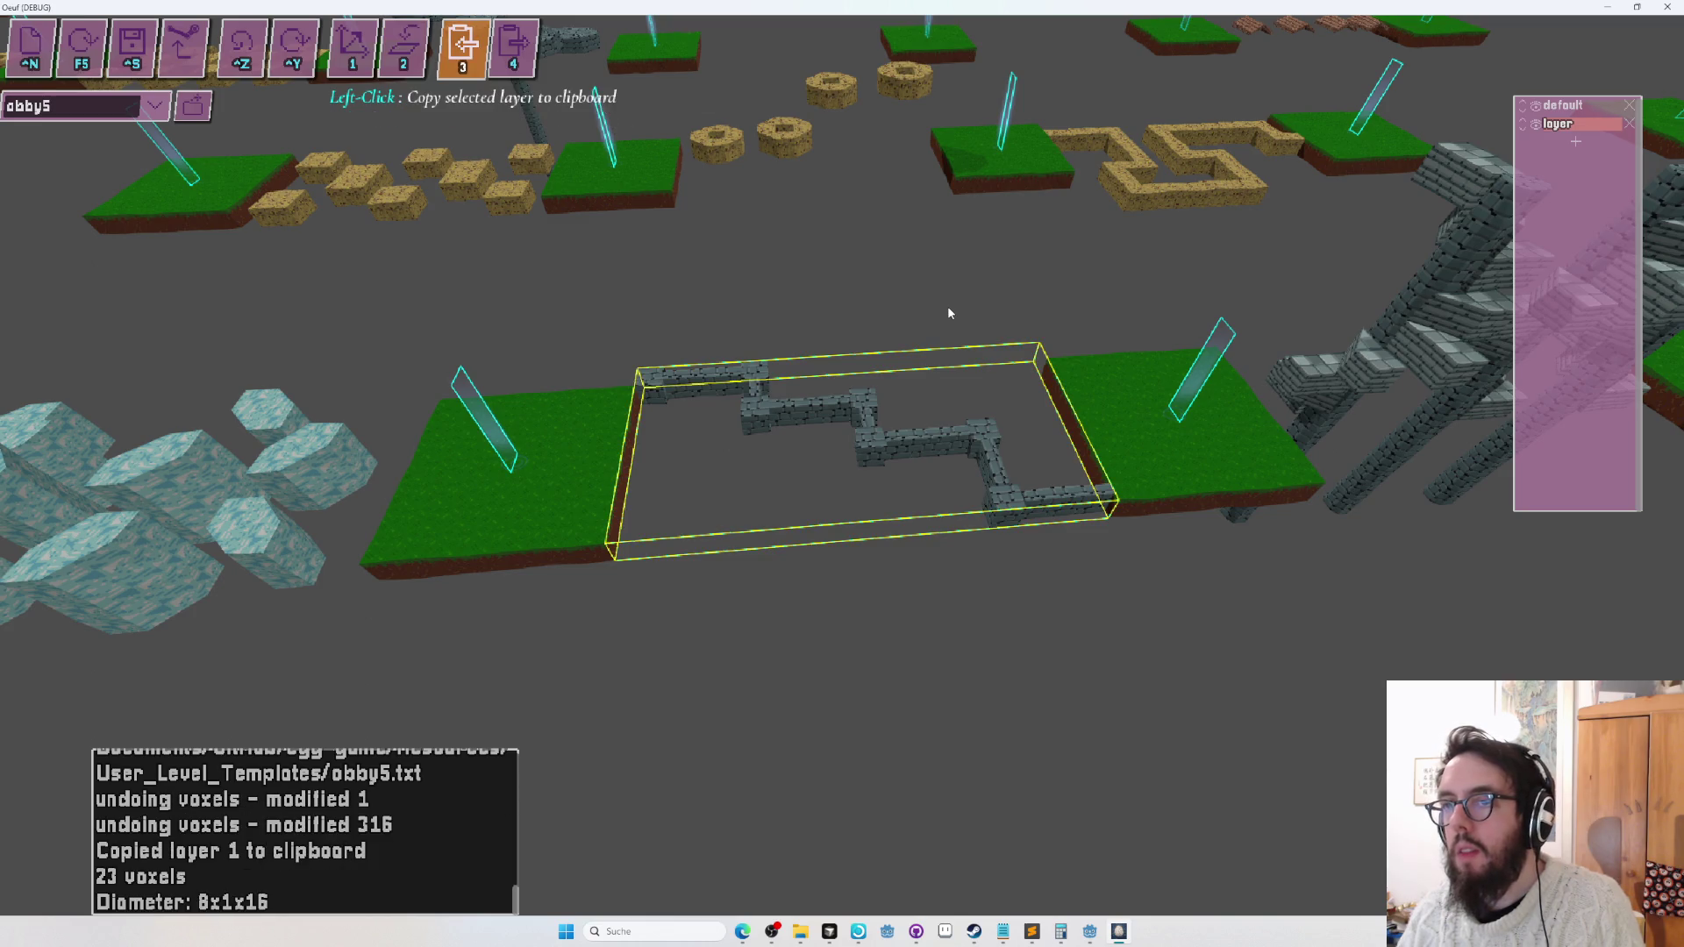
key(ctrl+y)
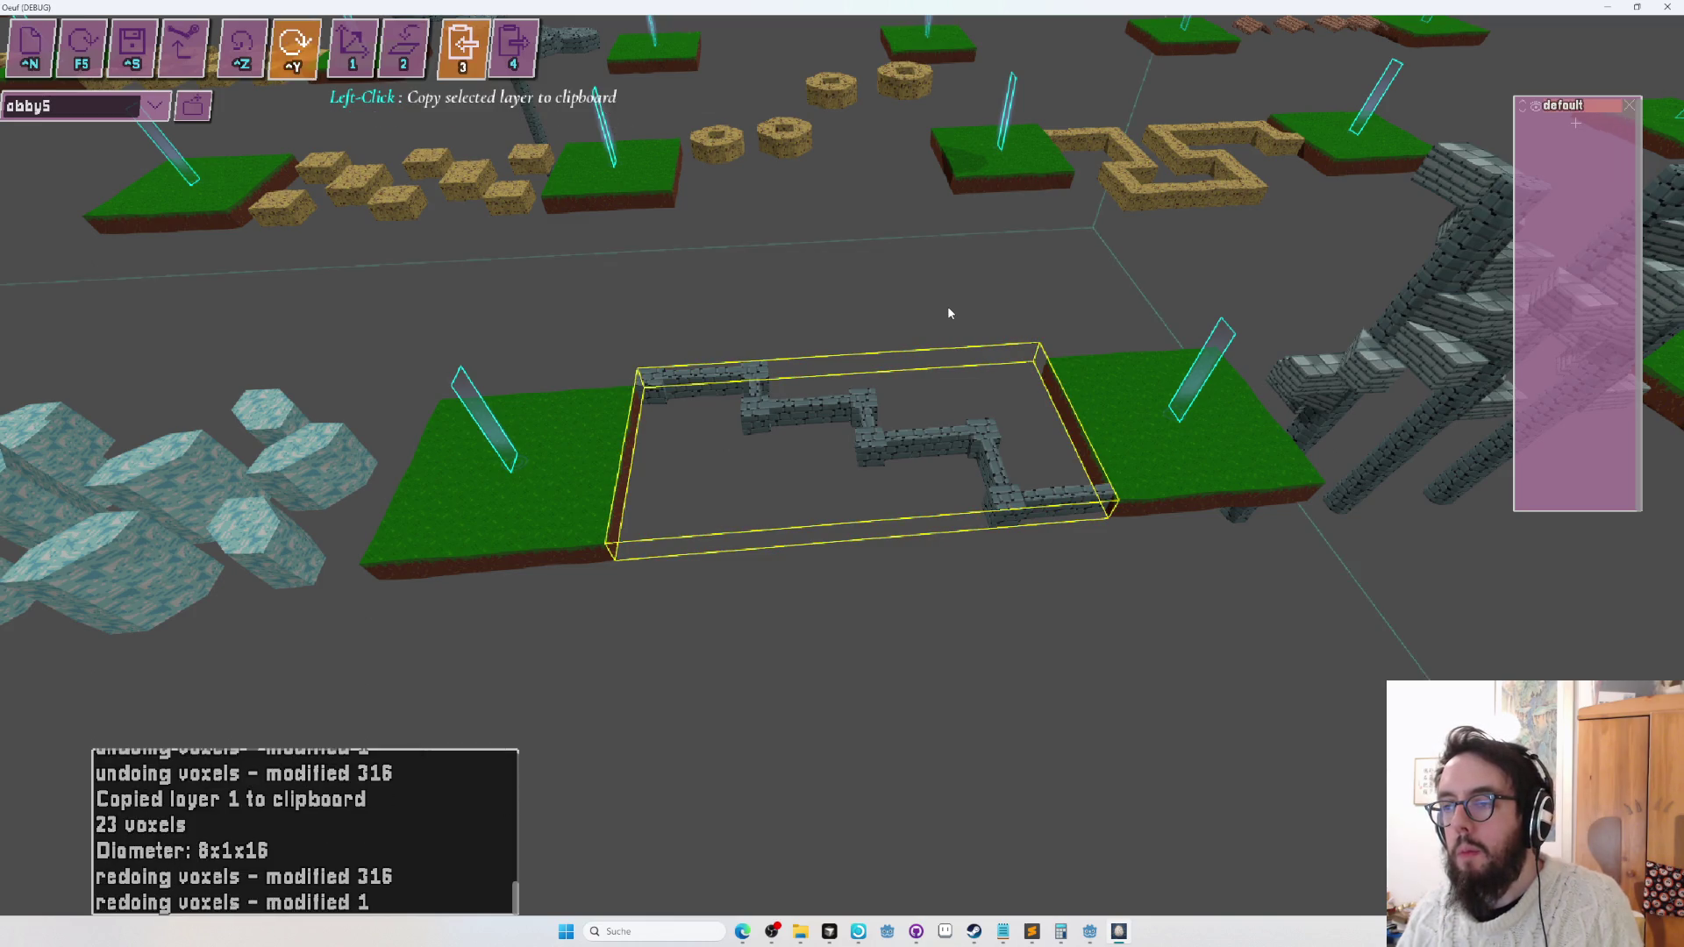
Paste the beam as a new layer and place it across the gap beside the tree trunks.
drag(948, 313, 807, 323)
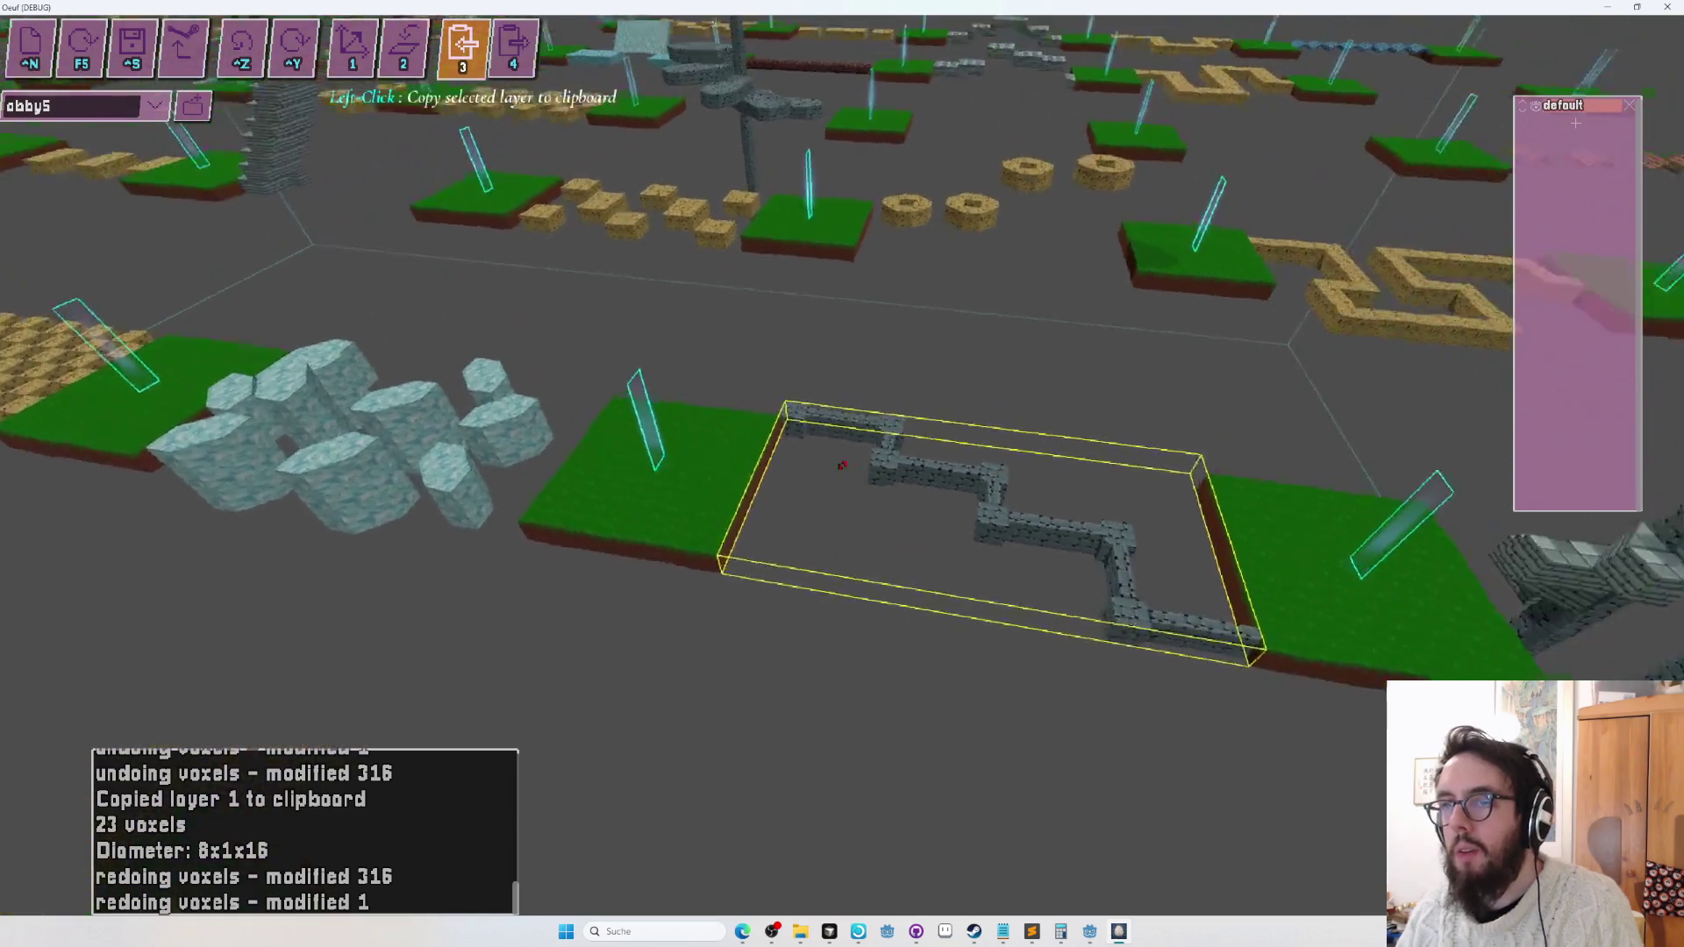
key(4)
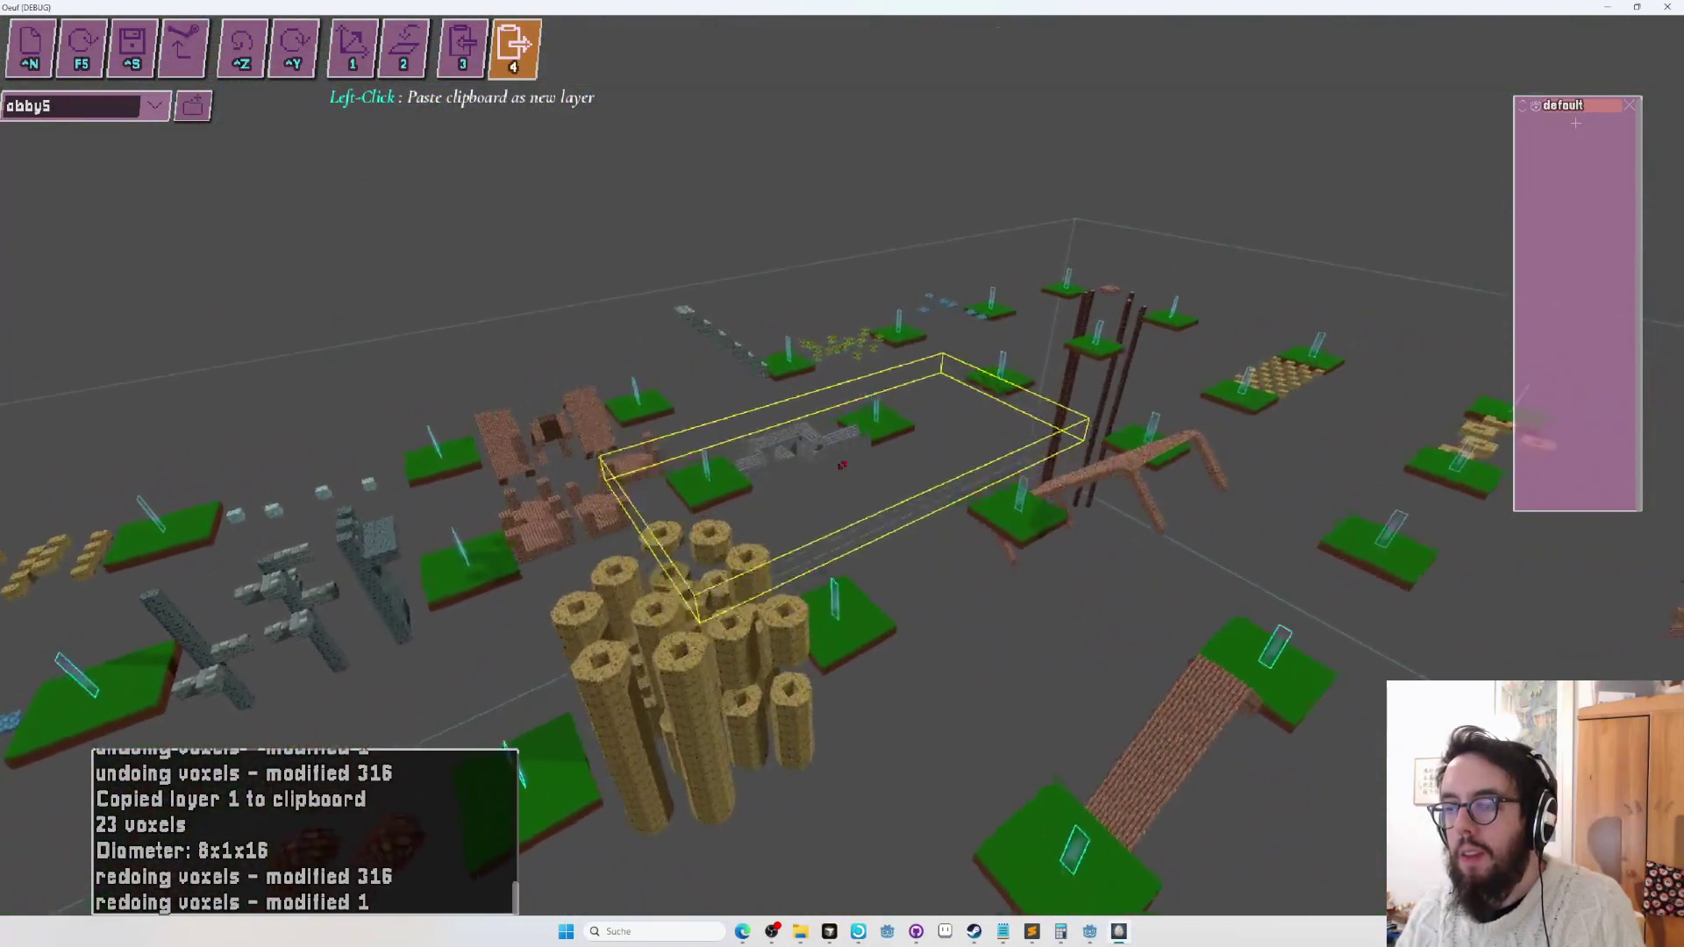
key(w)
mouse_move(842, 465)
mouse_down()
mouse_move(737, 495)
mouse_move(828, 456)
mouse_move(789, 430)
mouse_move(816, 470)
mouse_move(767, 478)
mouse_move(825, 466)
mouse_move(780, 471)
mouse_up()
key(w)
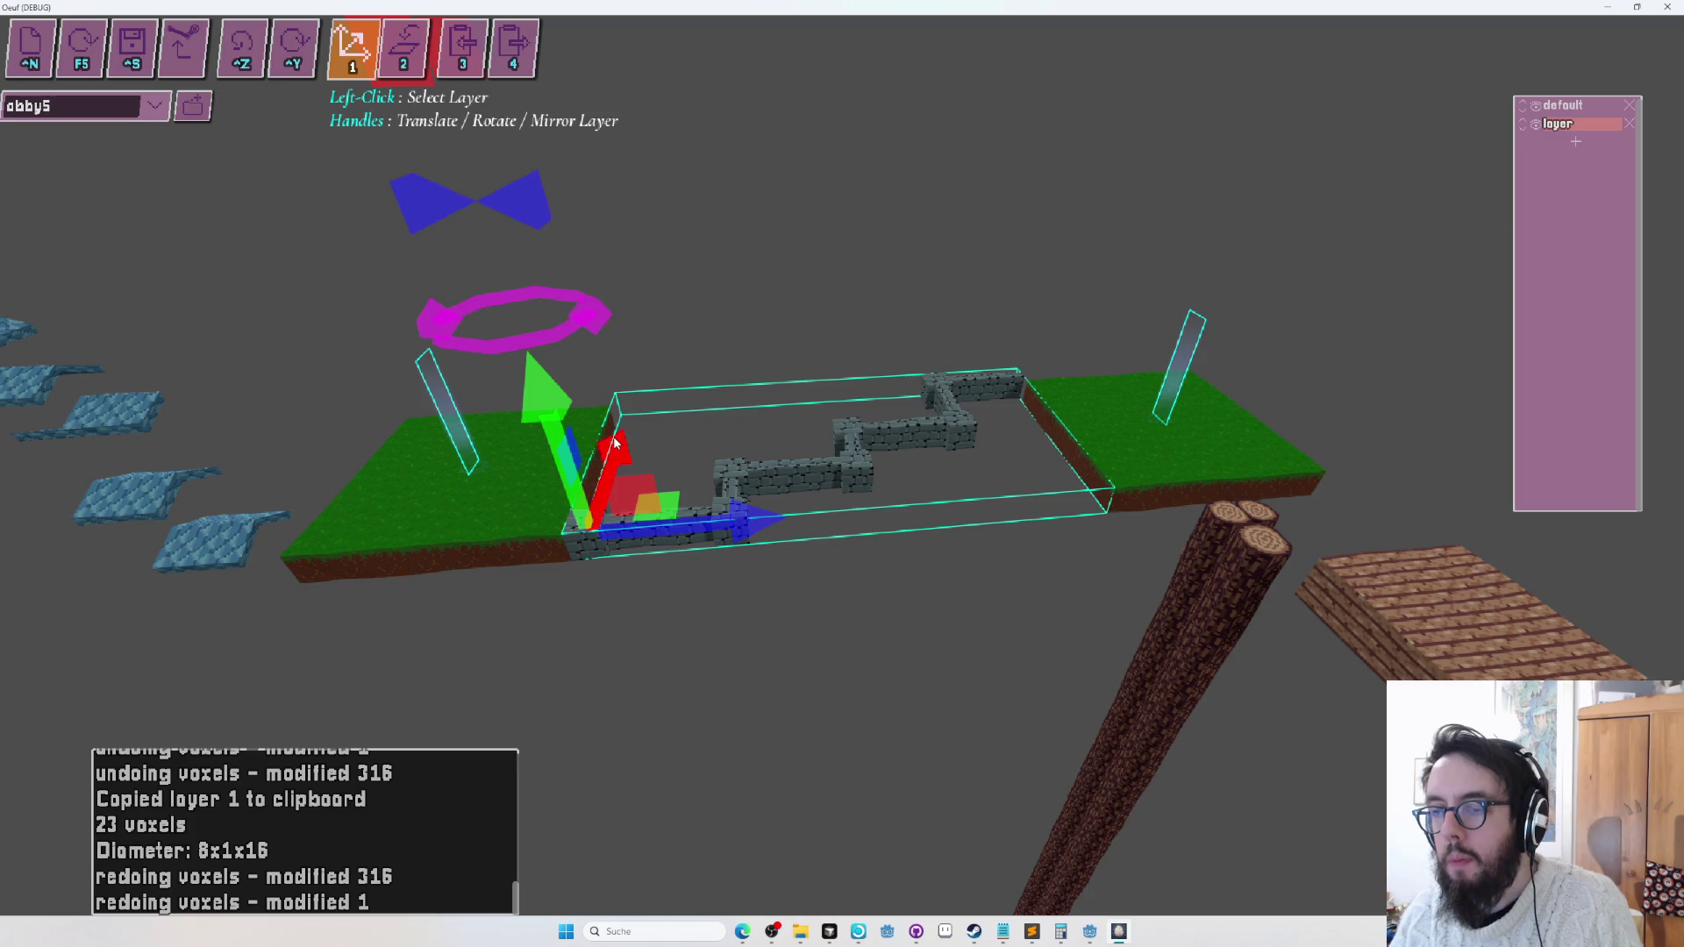
mouse_move(696, 452)
mouse_down()
mouse_move(859, 429)
mouse_move(842, 465)
mouse_up()
key(numbersign)
Playtest rolling the egg along the zigzag stone beam onto the green platform.
key(r)
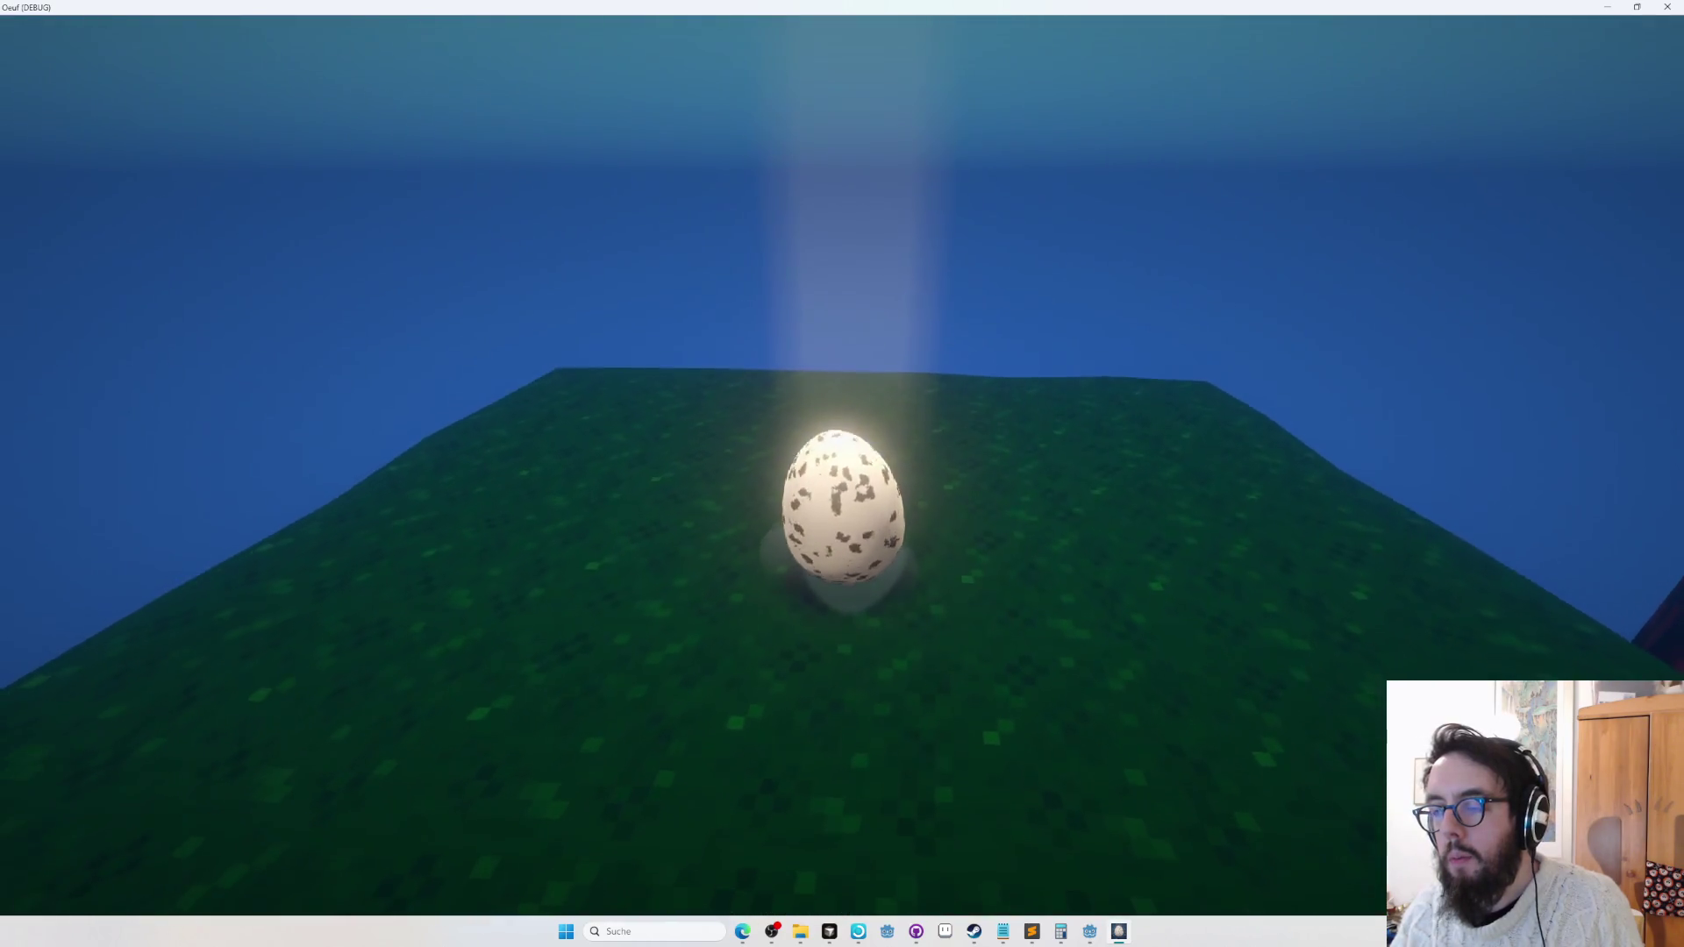
key(w)
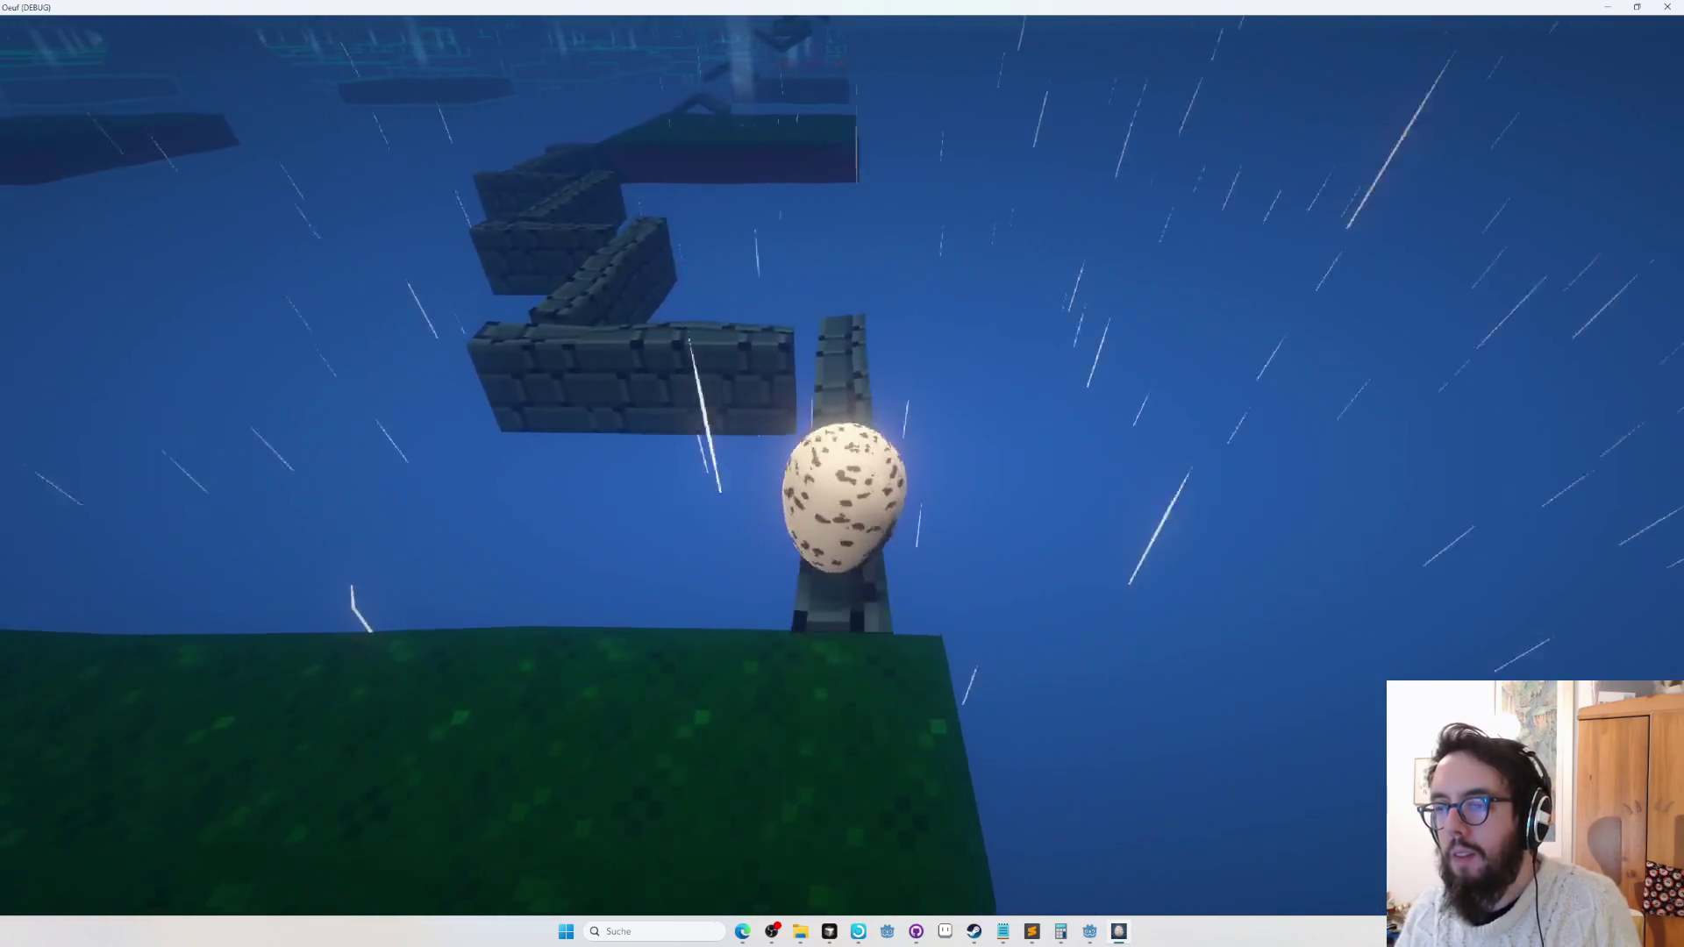
key(w)
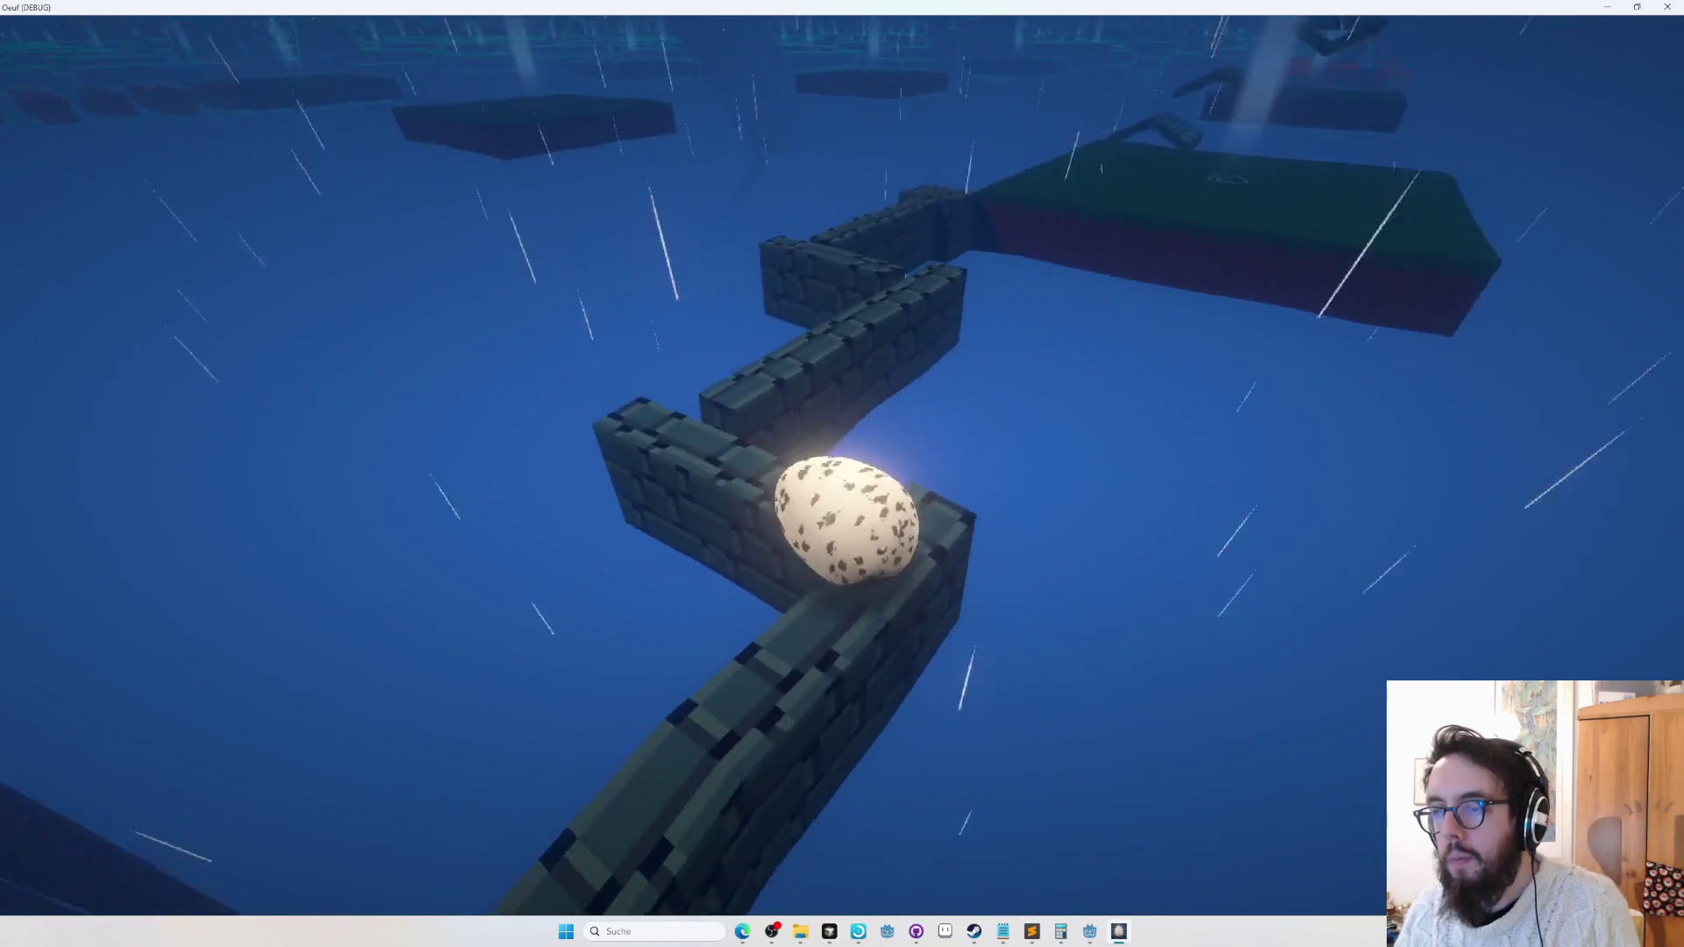
key(w)
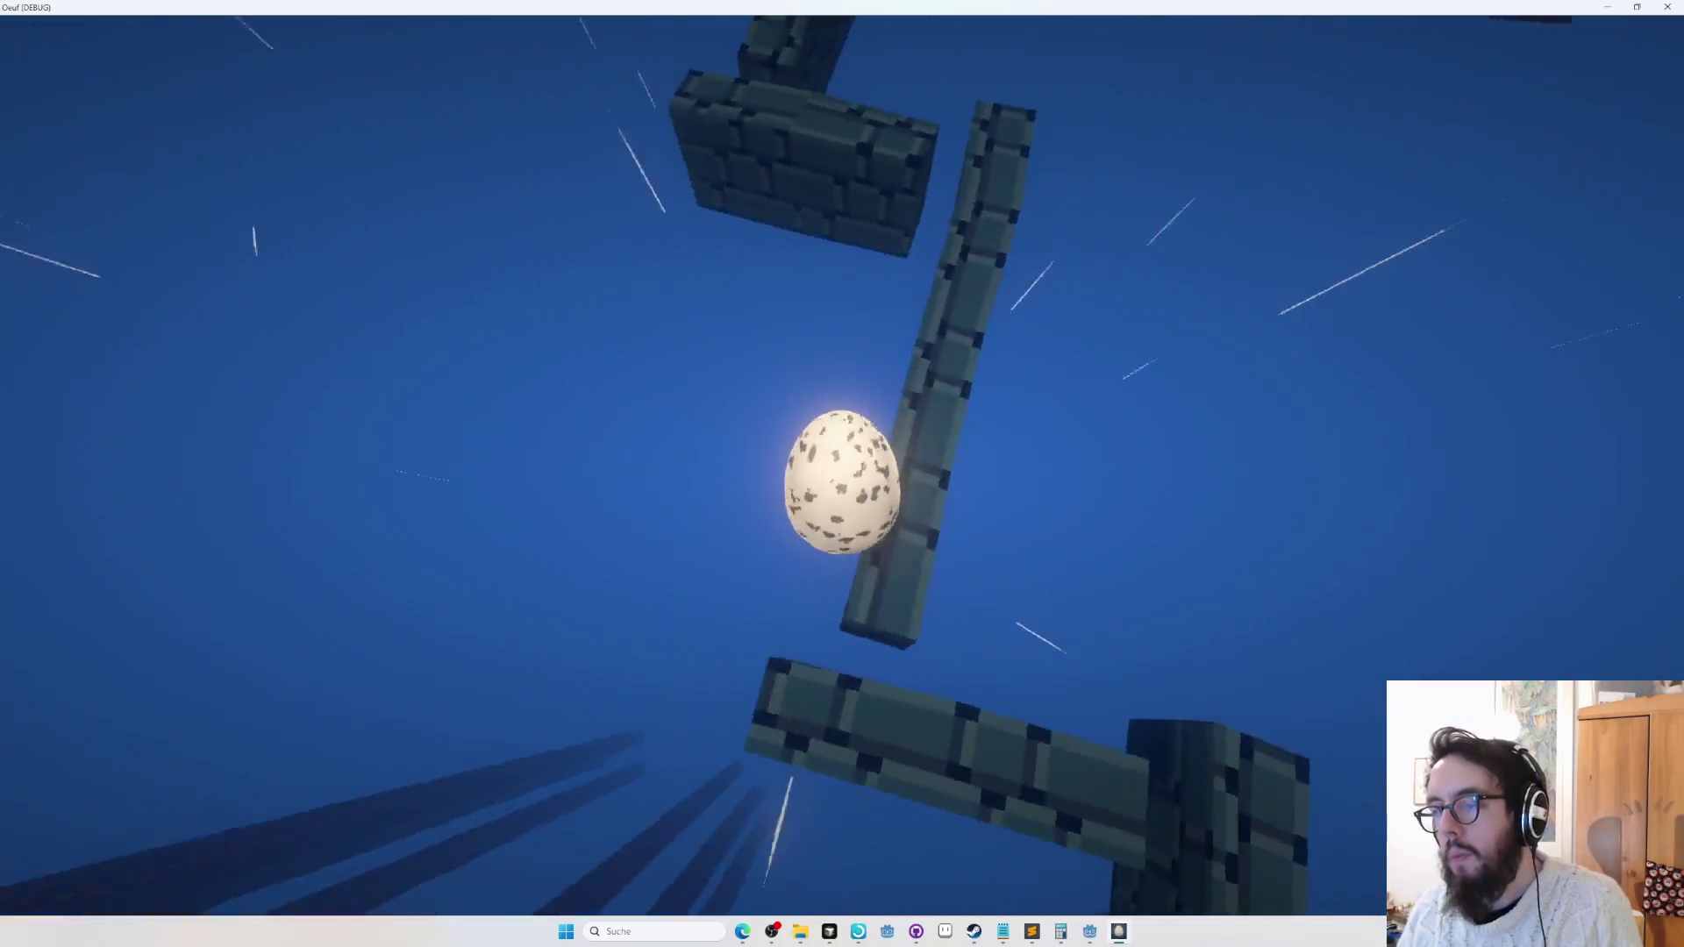
key(w)
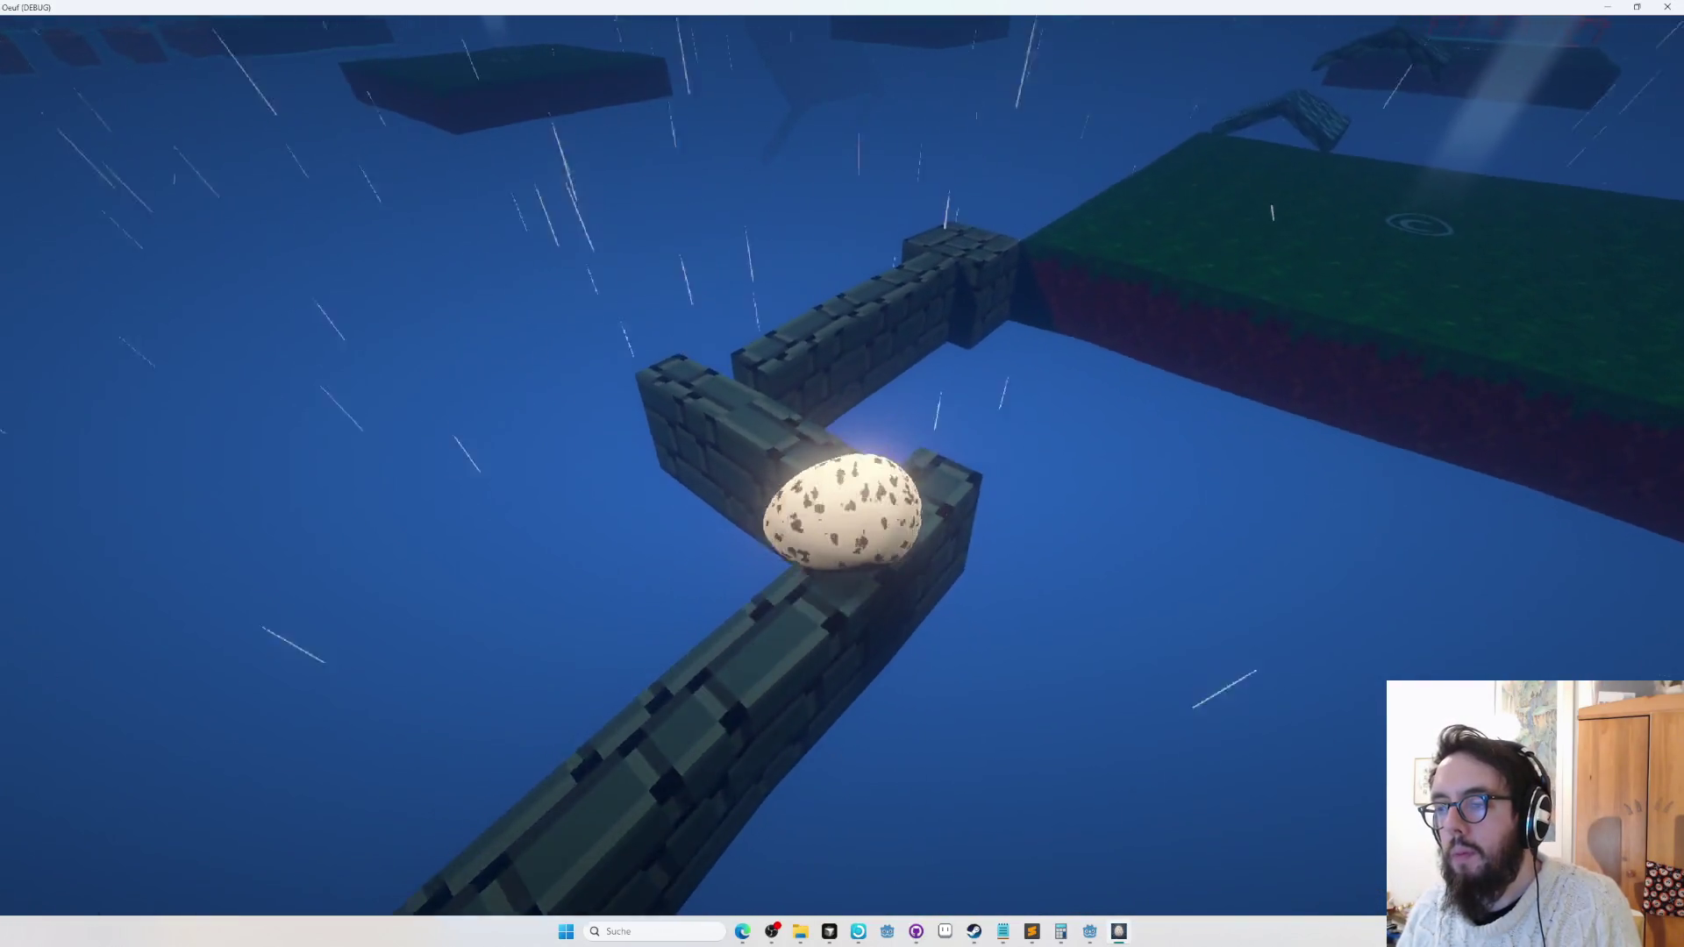
key(w)
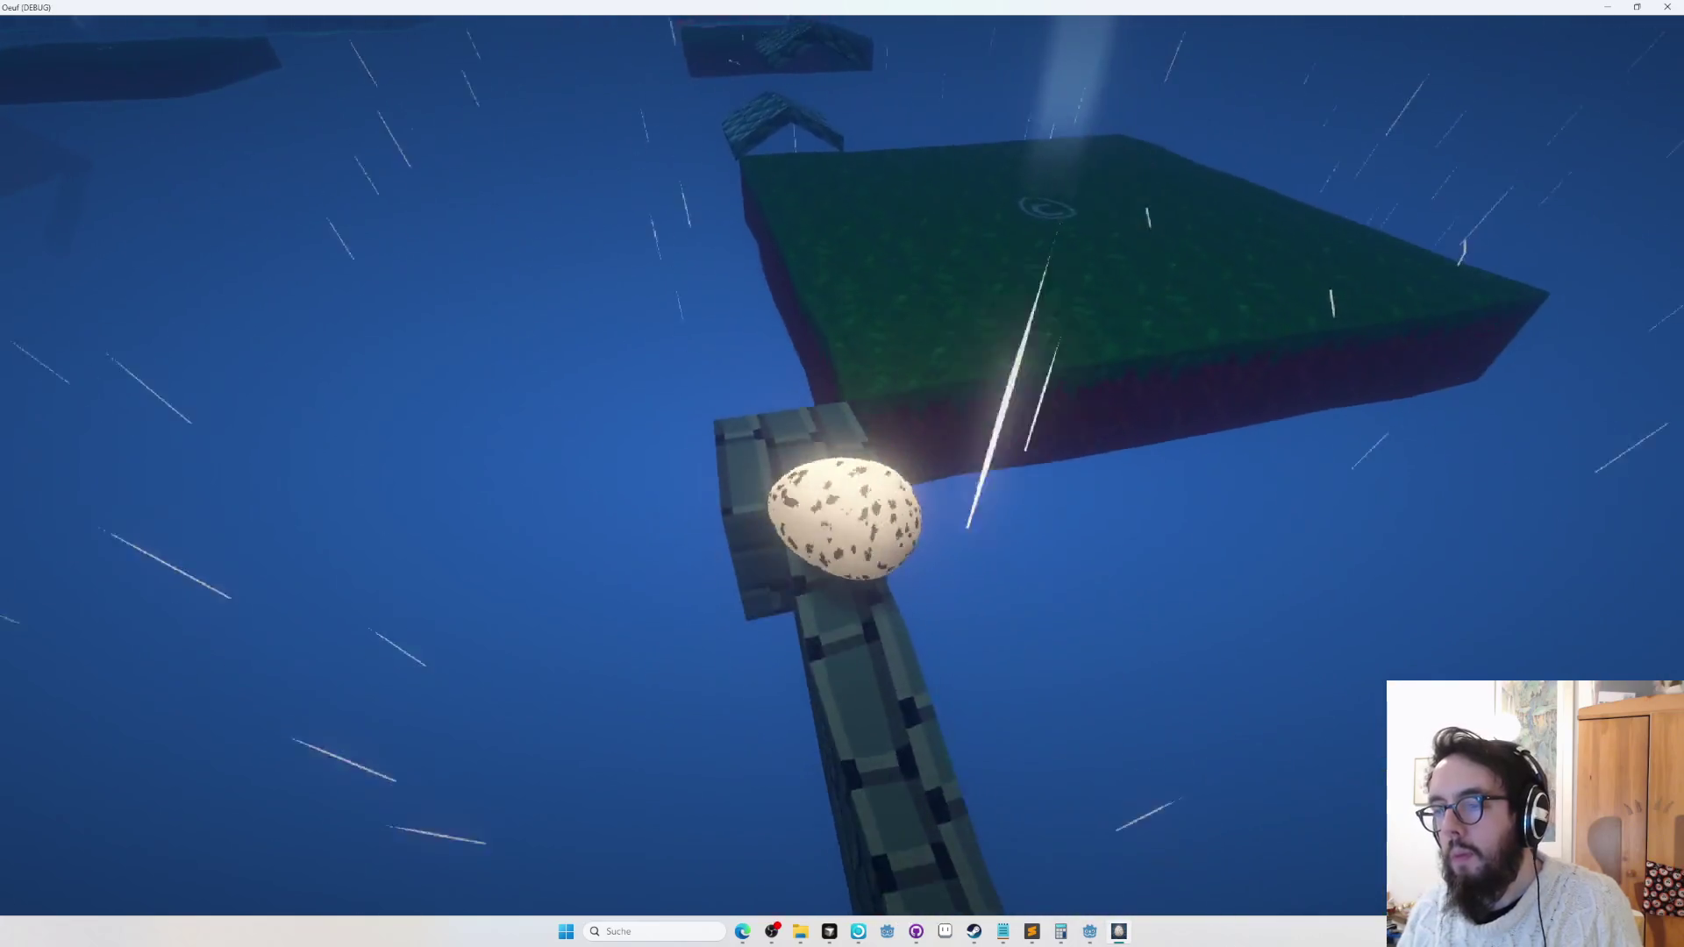
key(w)
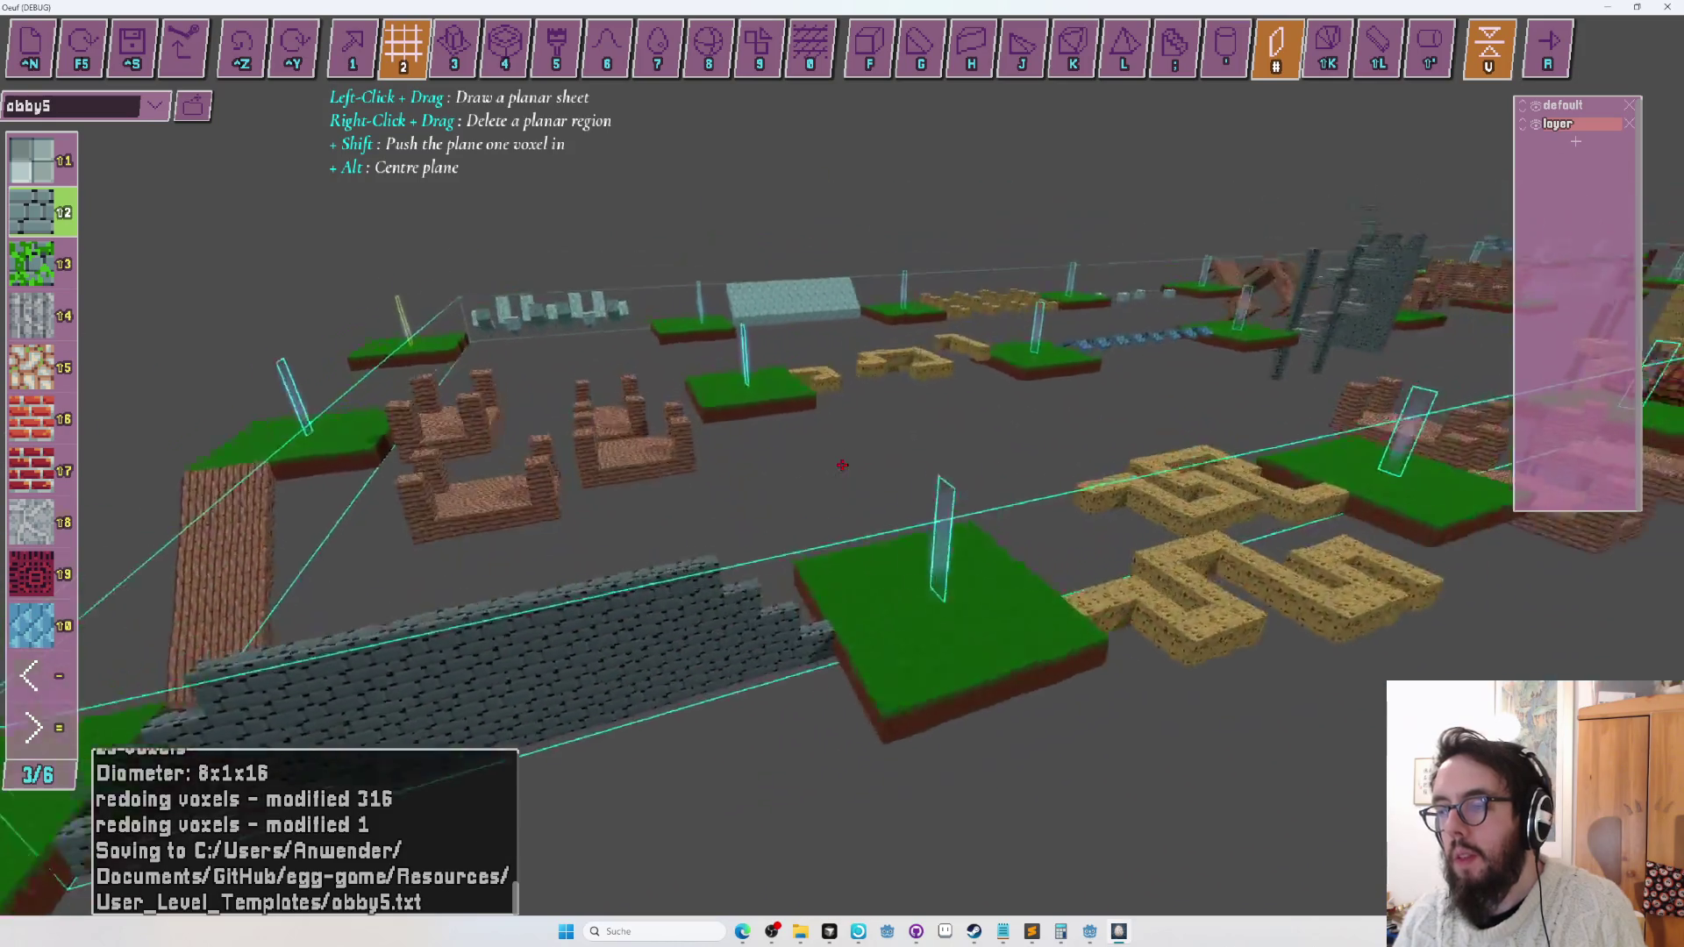
key(r)
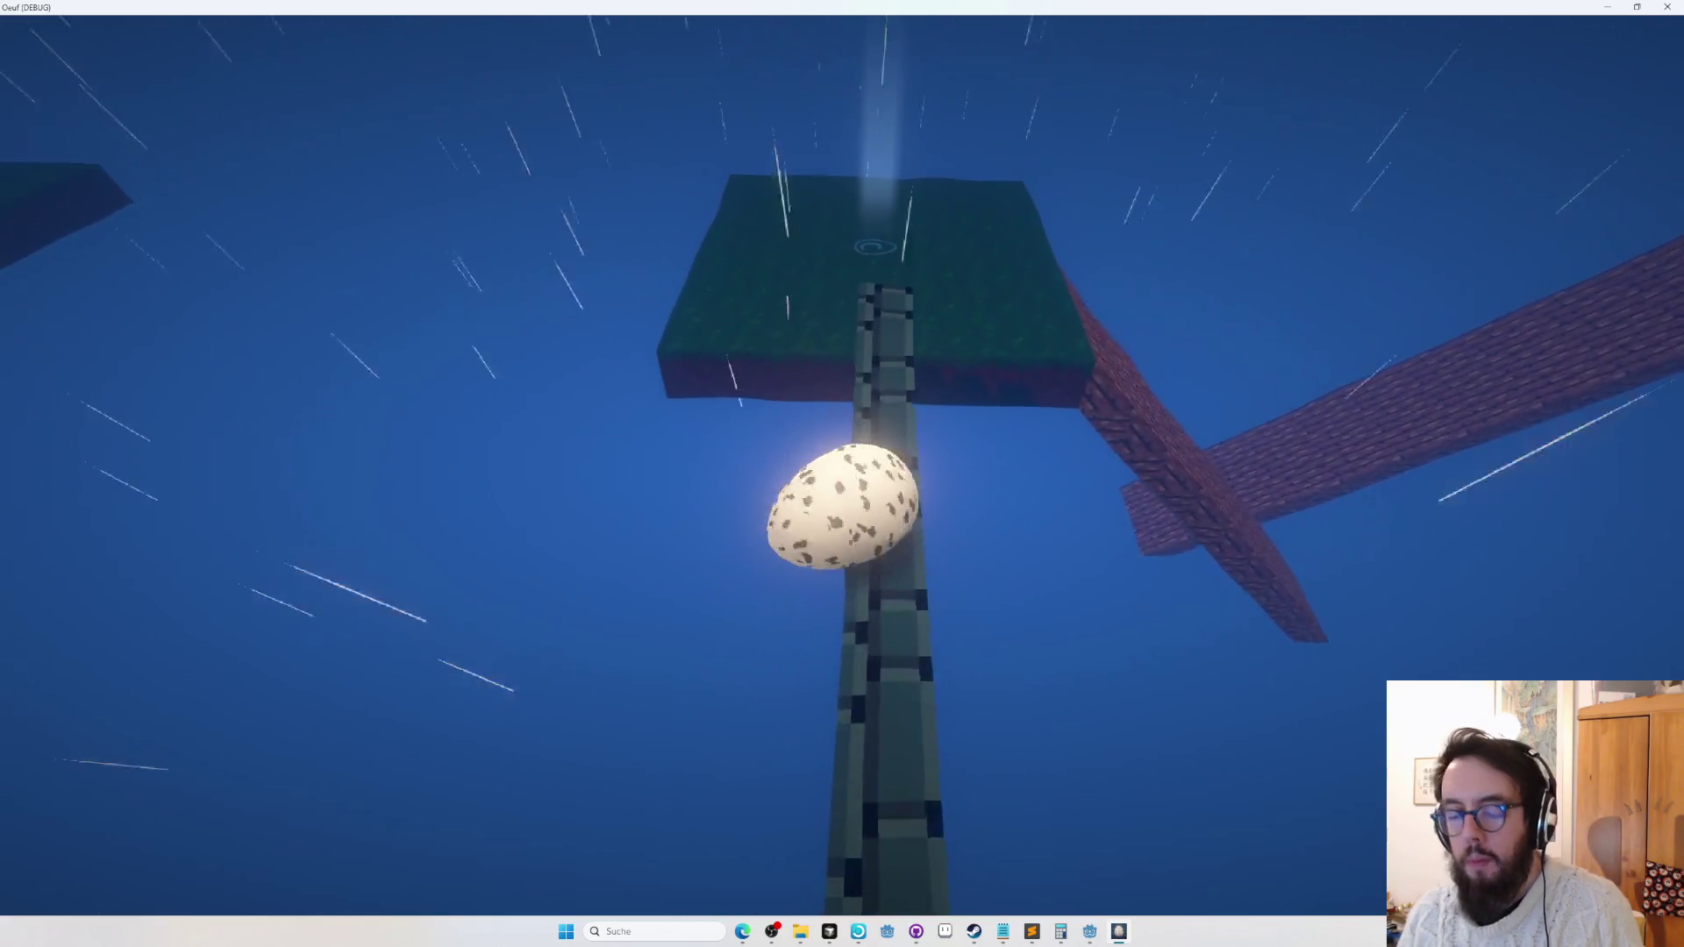
Leave the playtest, delete the wall's middle slab with a planar sheet, and restart the playtest.
key(Escape)
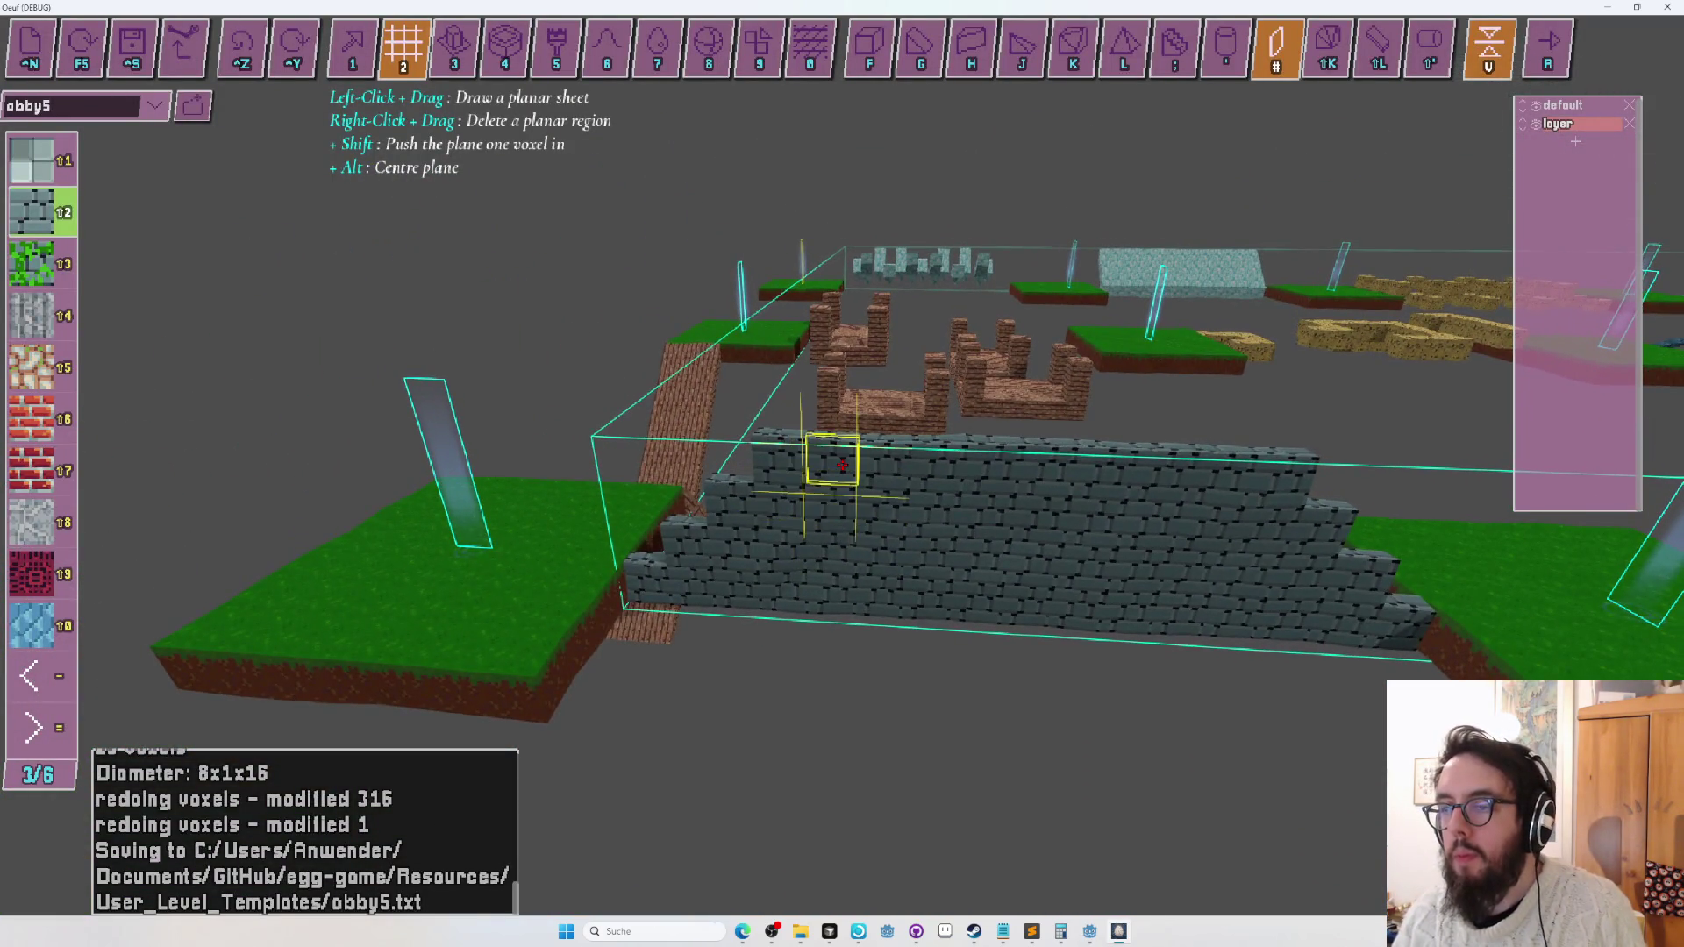
drag(842, 466, 841, 467)
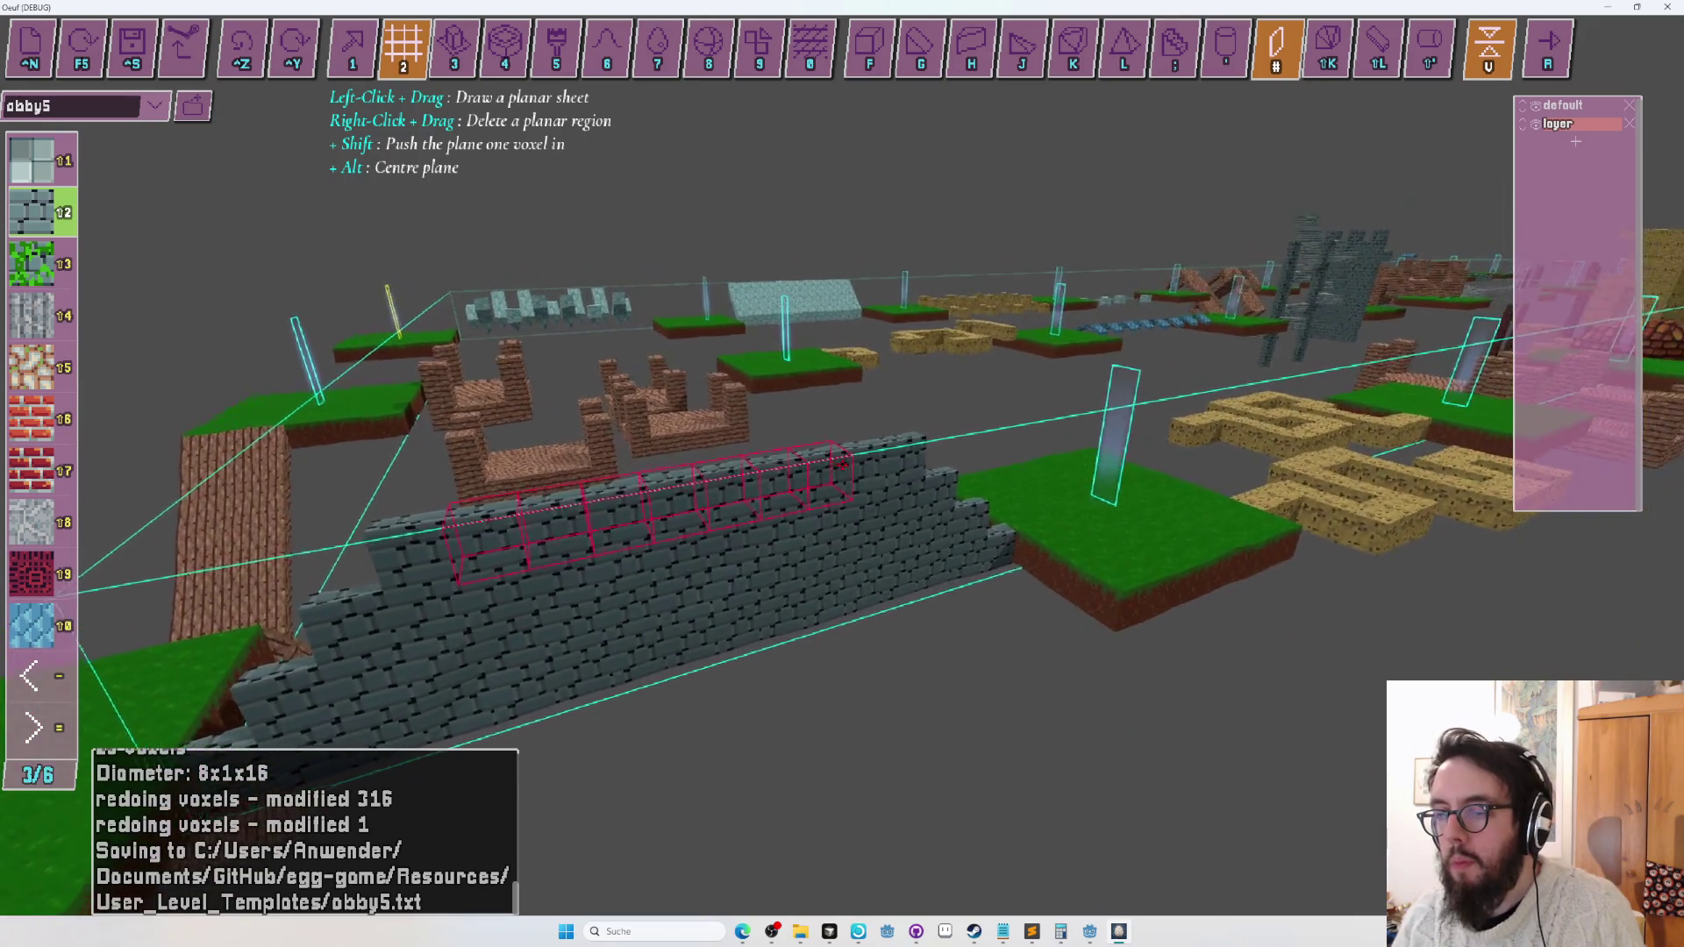
drag(842, 465, 842, 465)
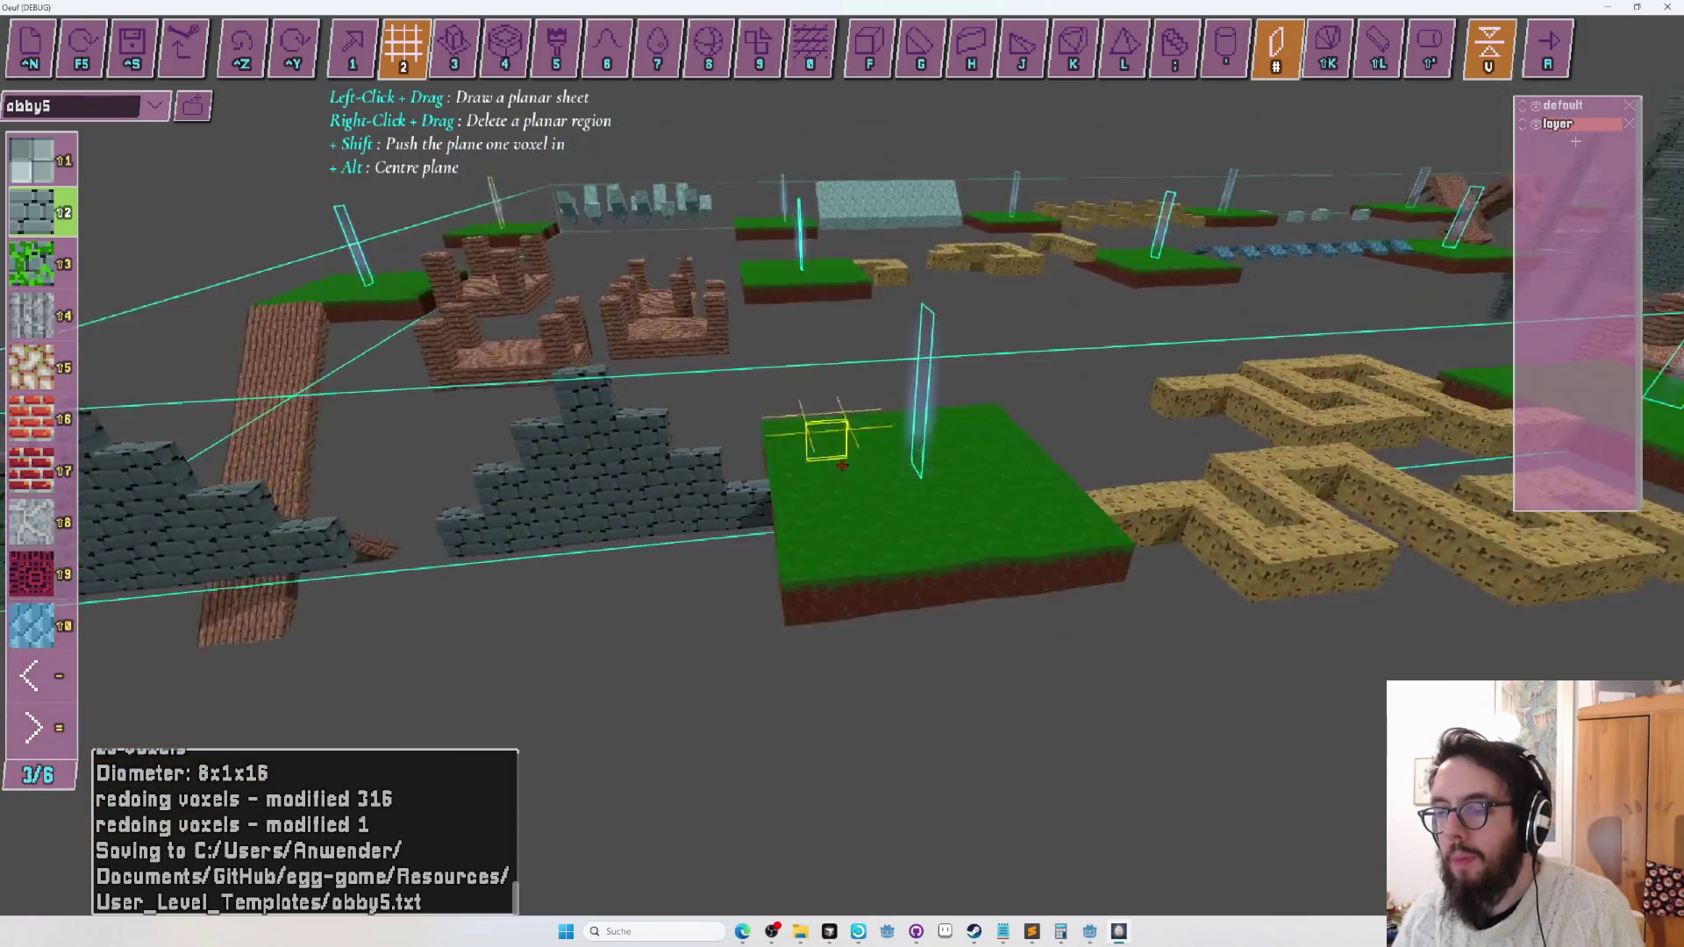
key(r)
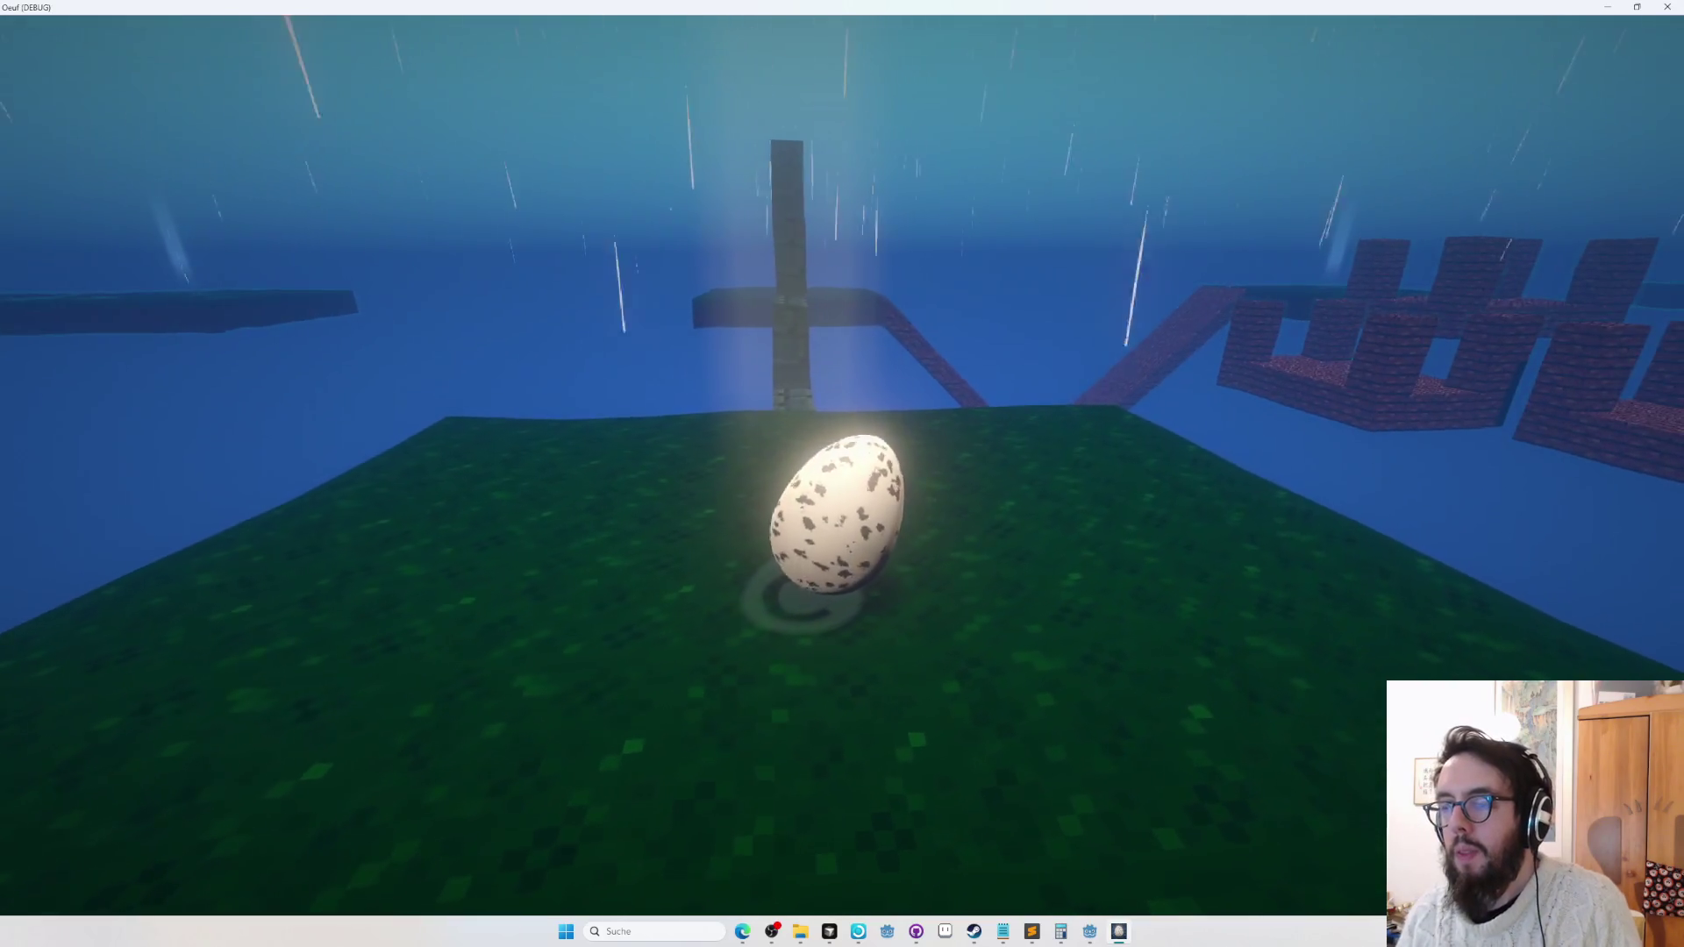
Hop the egg off the platform and up along the dark pillar, then exit the playtest.
key(space)
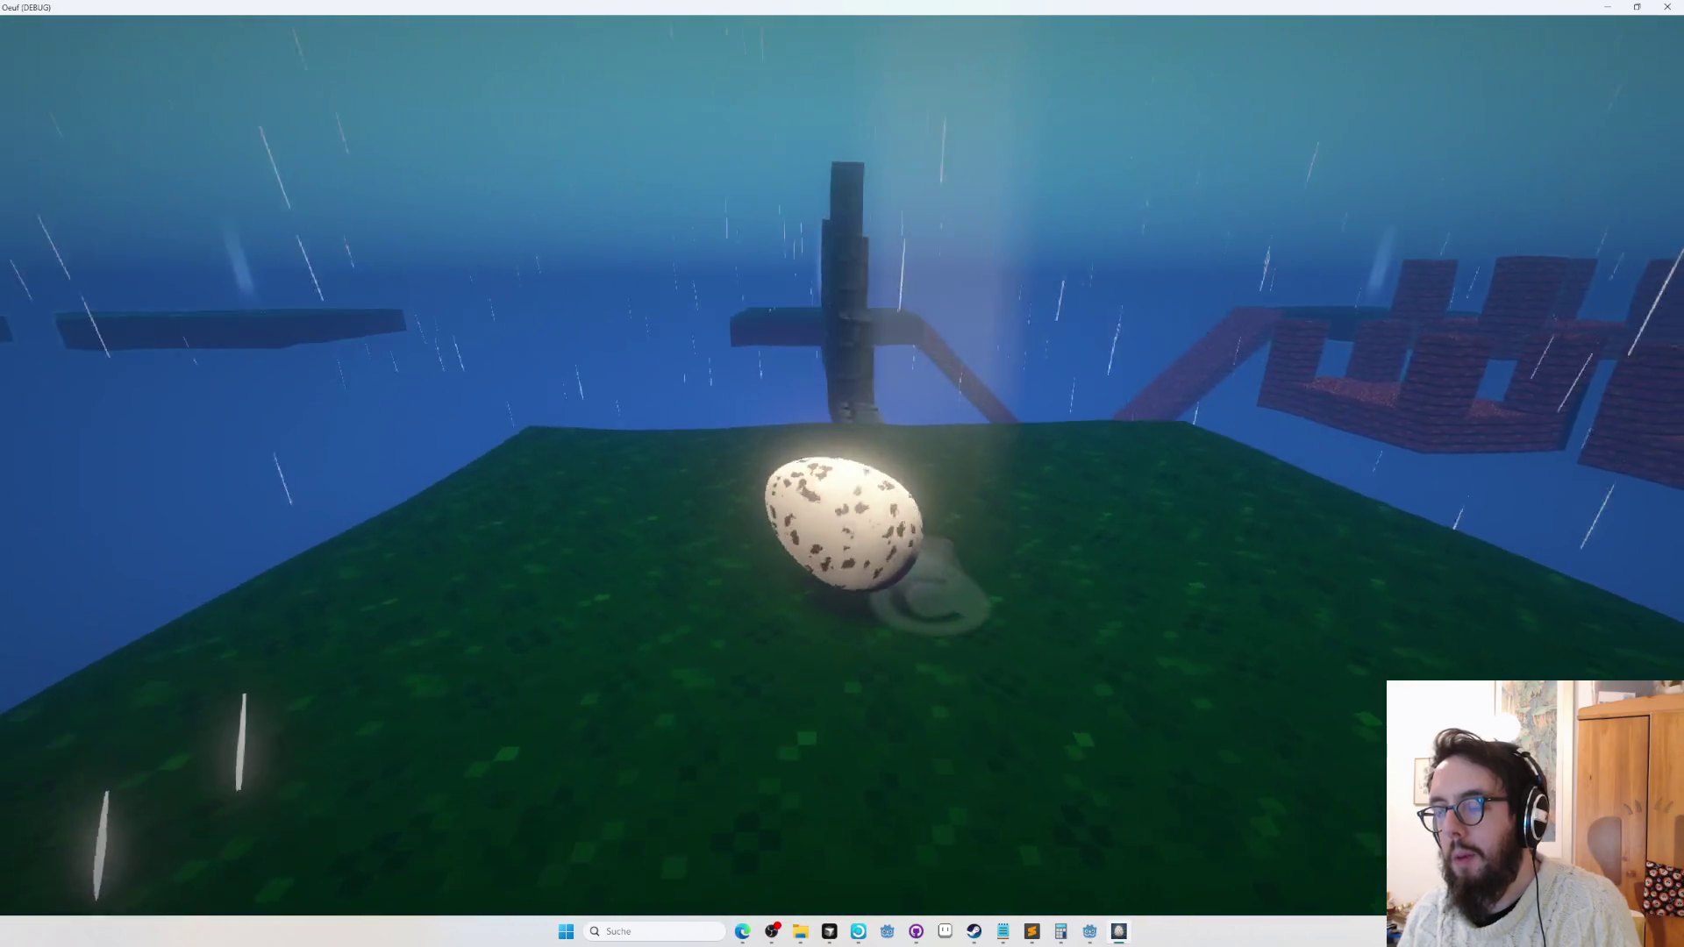
key(space)
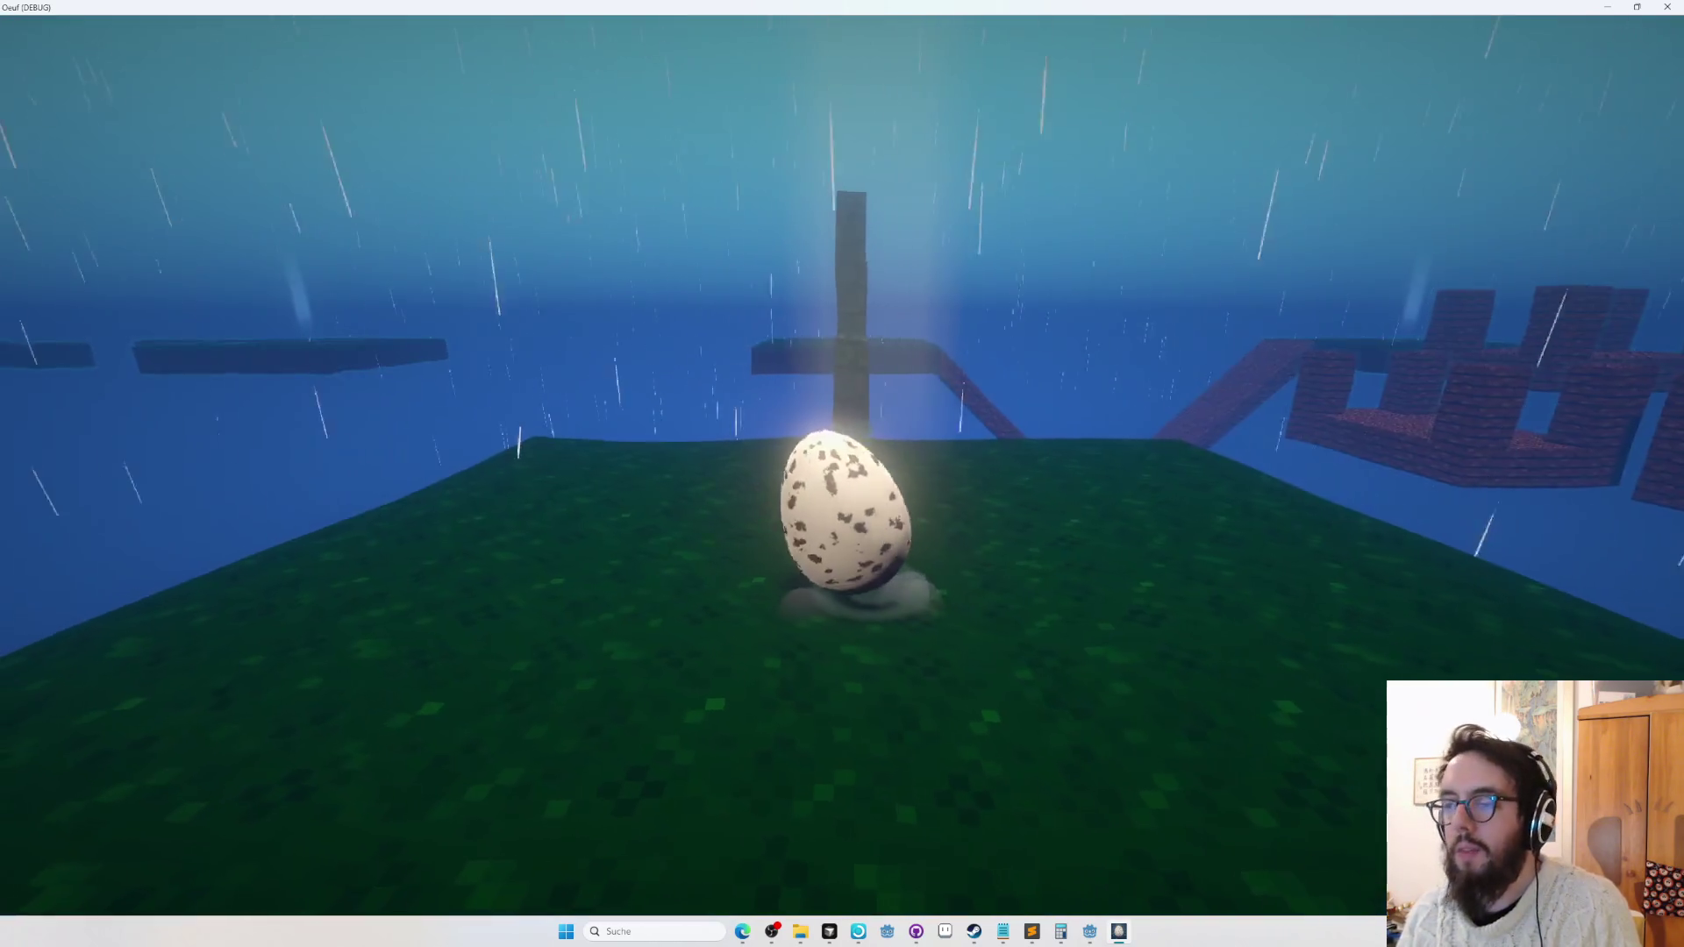
key(w)
key(space)
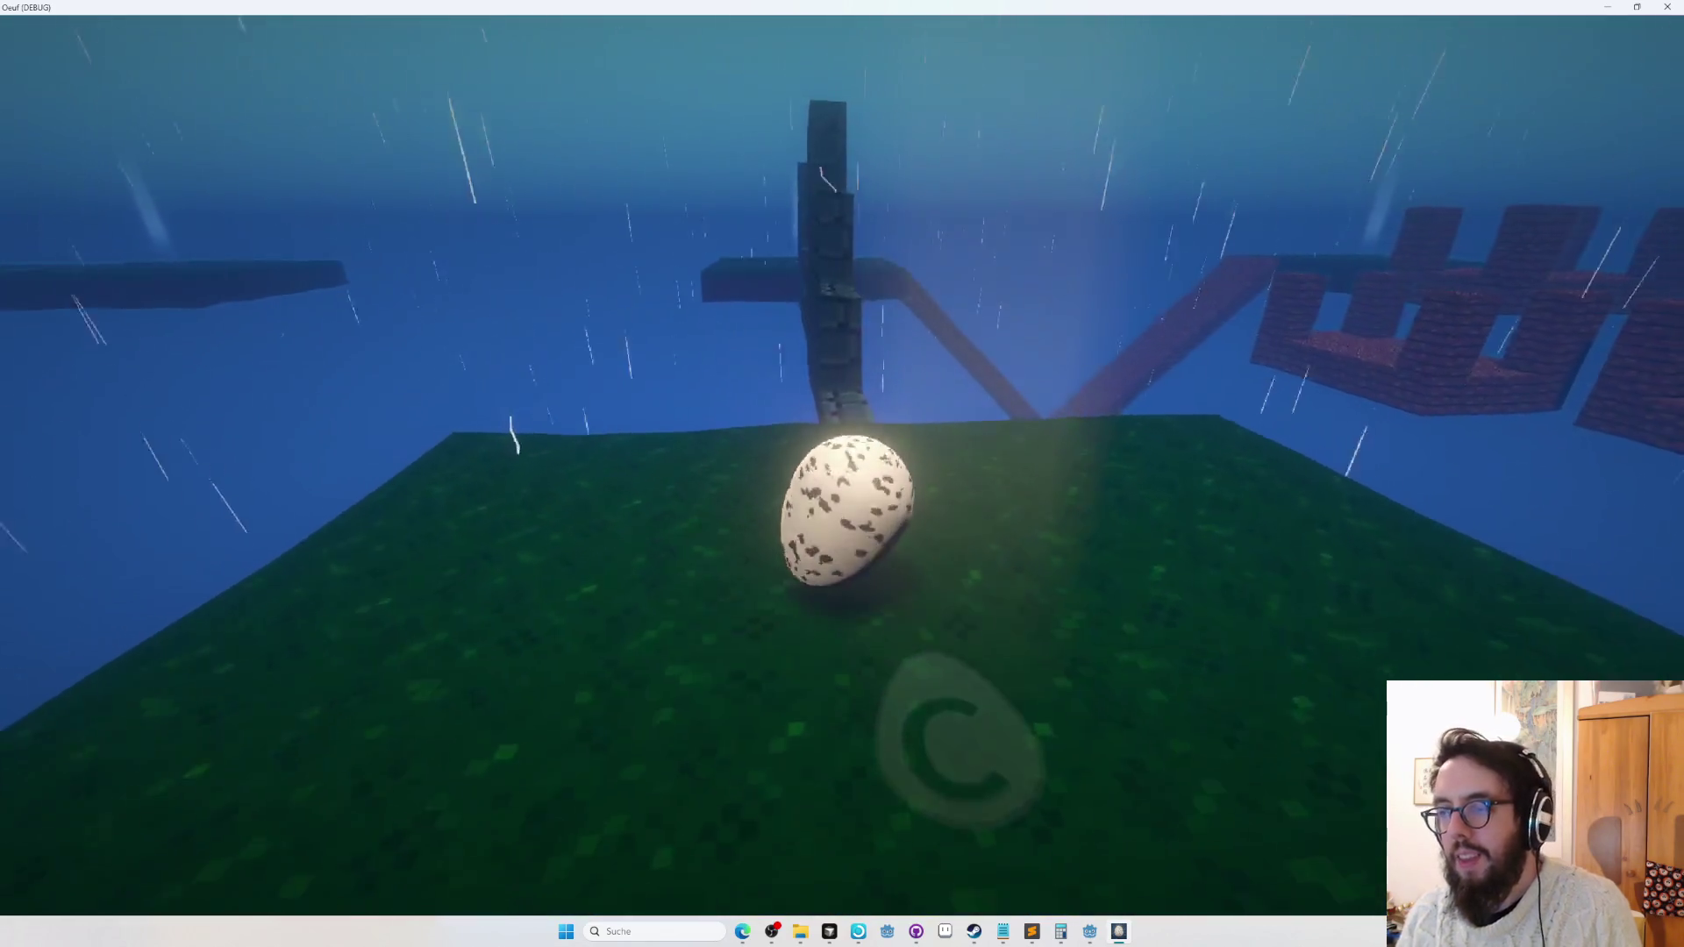
key(space)
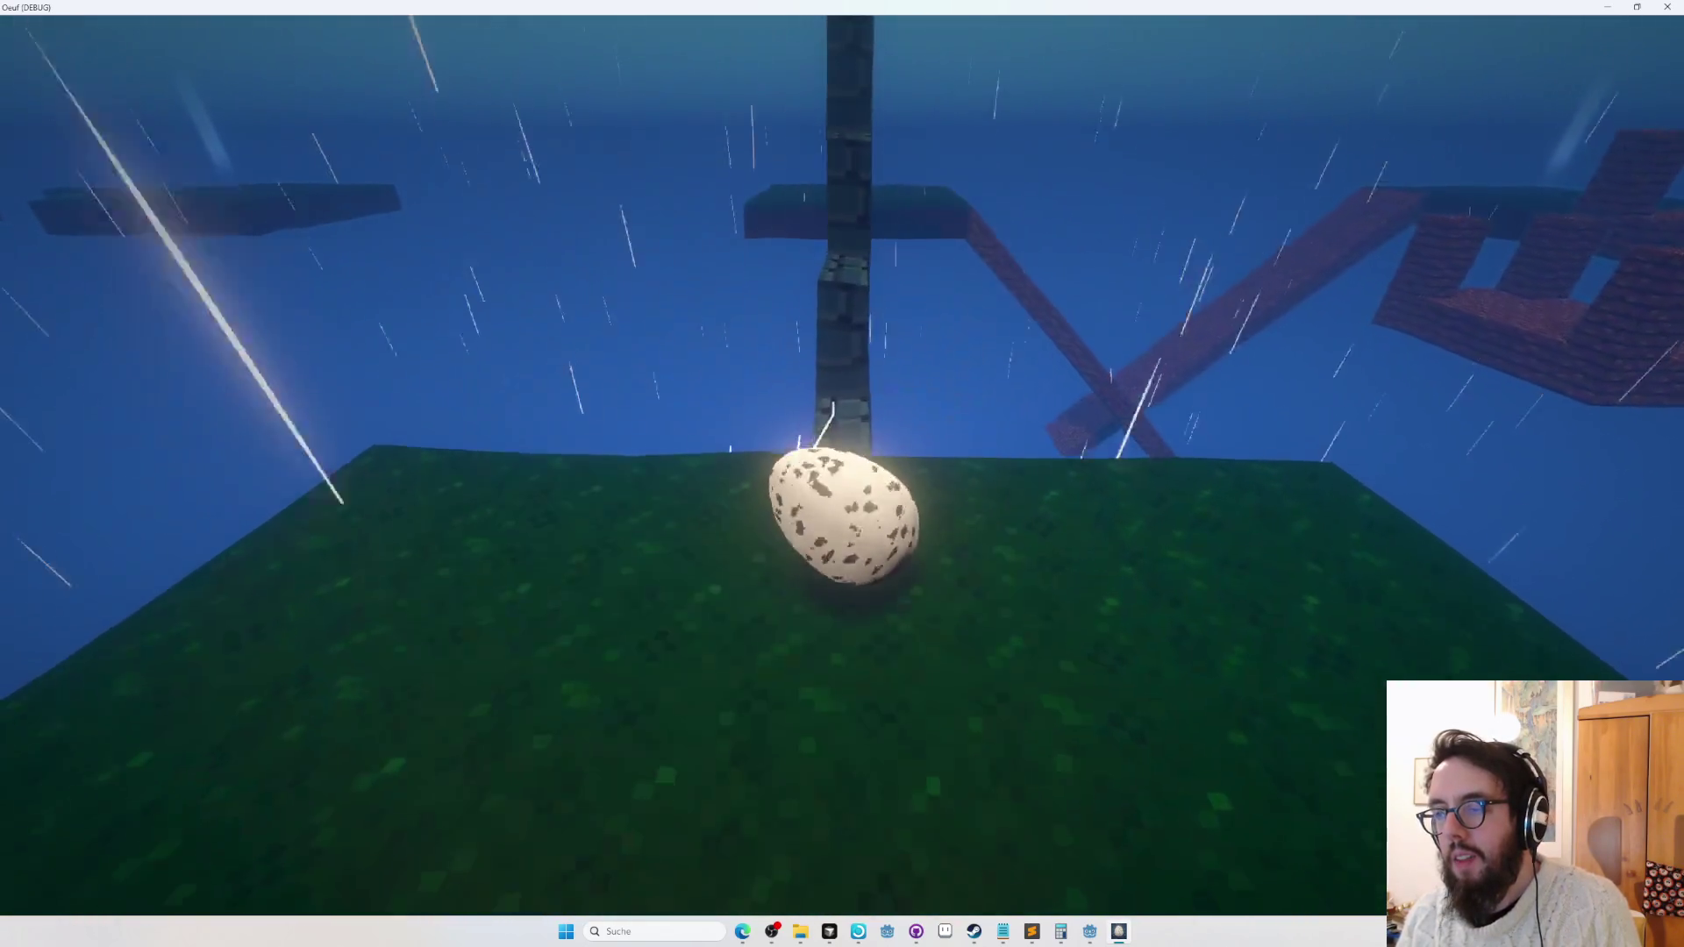
key(space)
key(space)
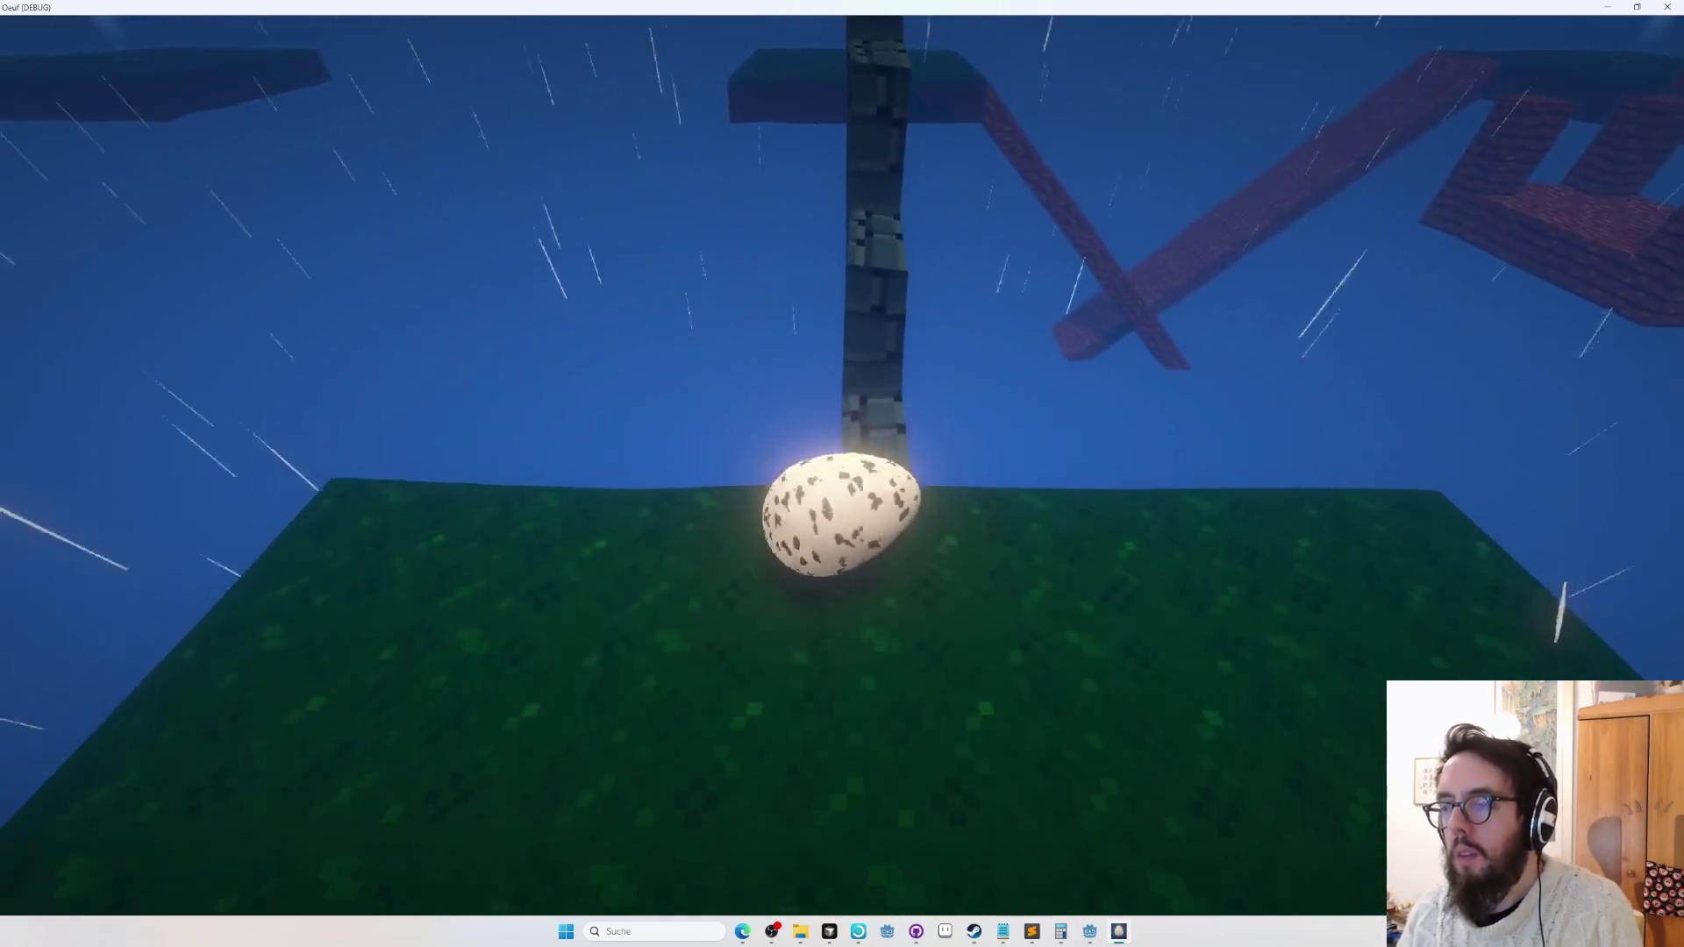
key(space)
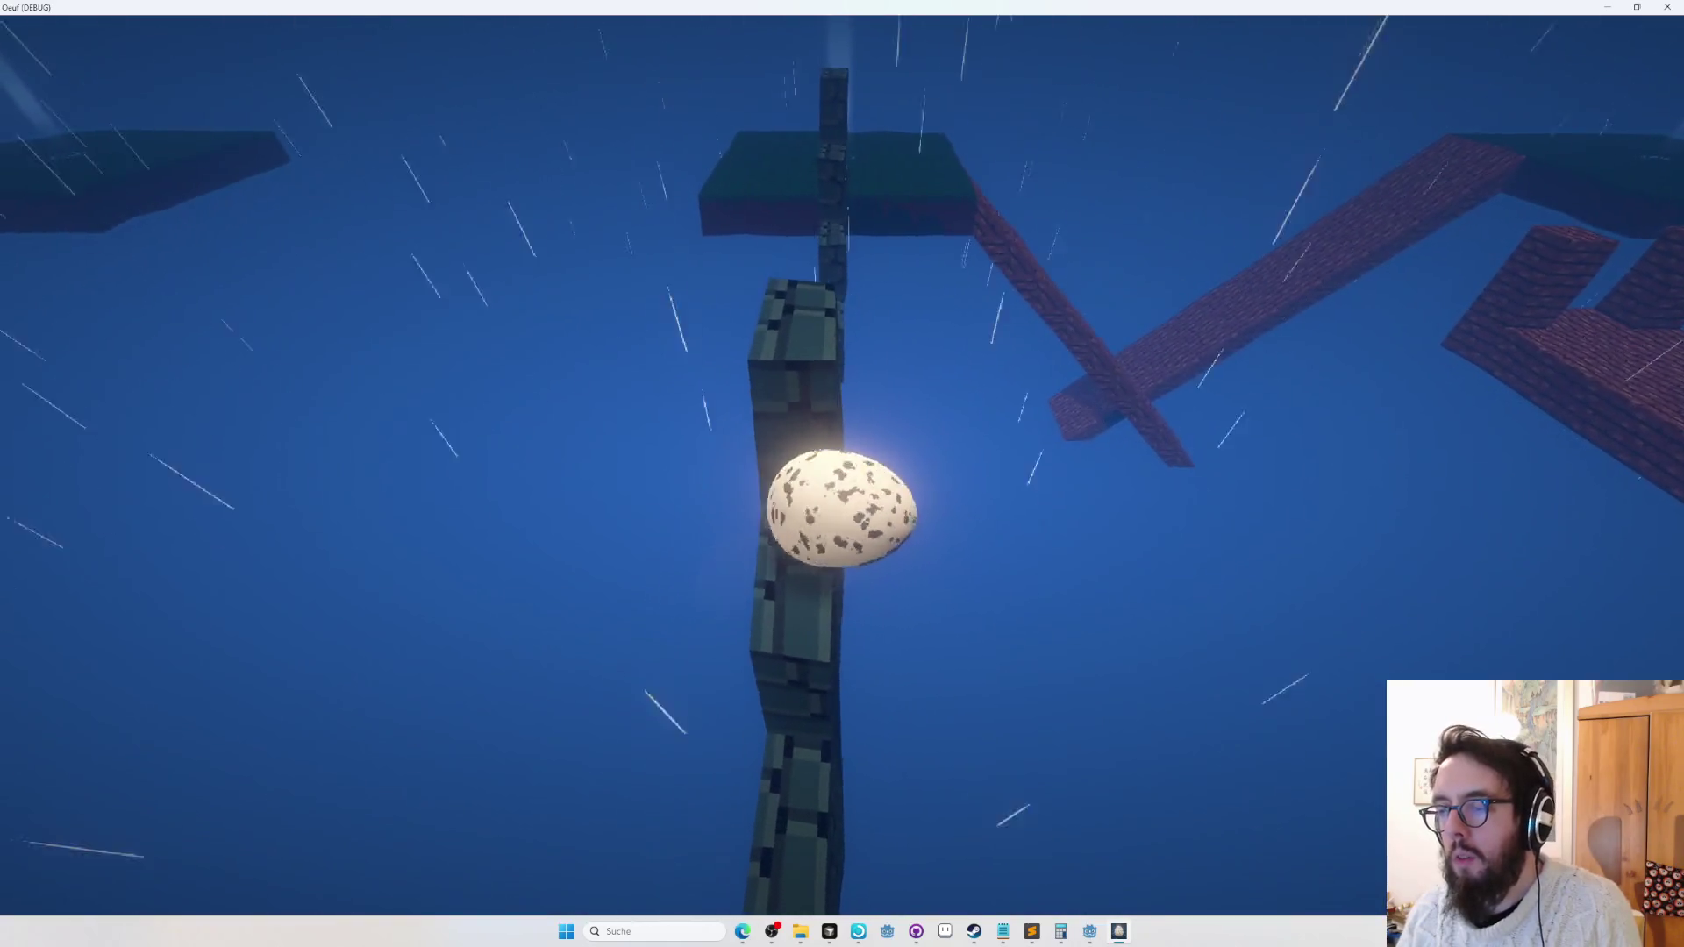
key(space)
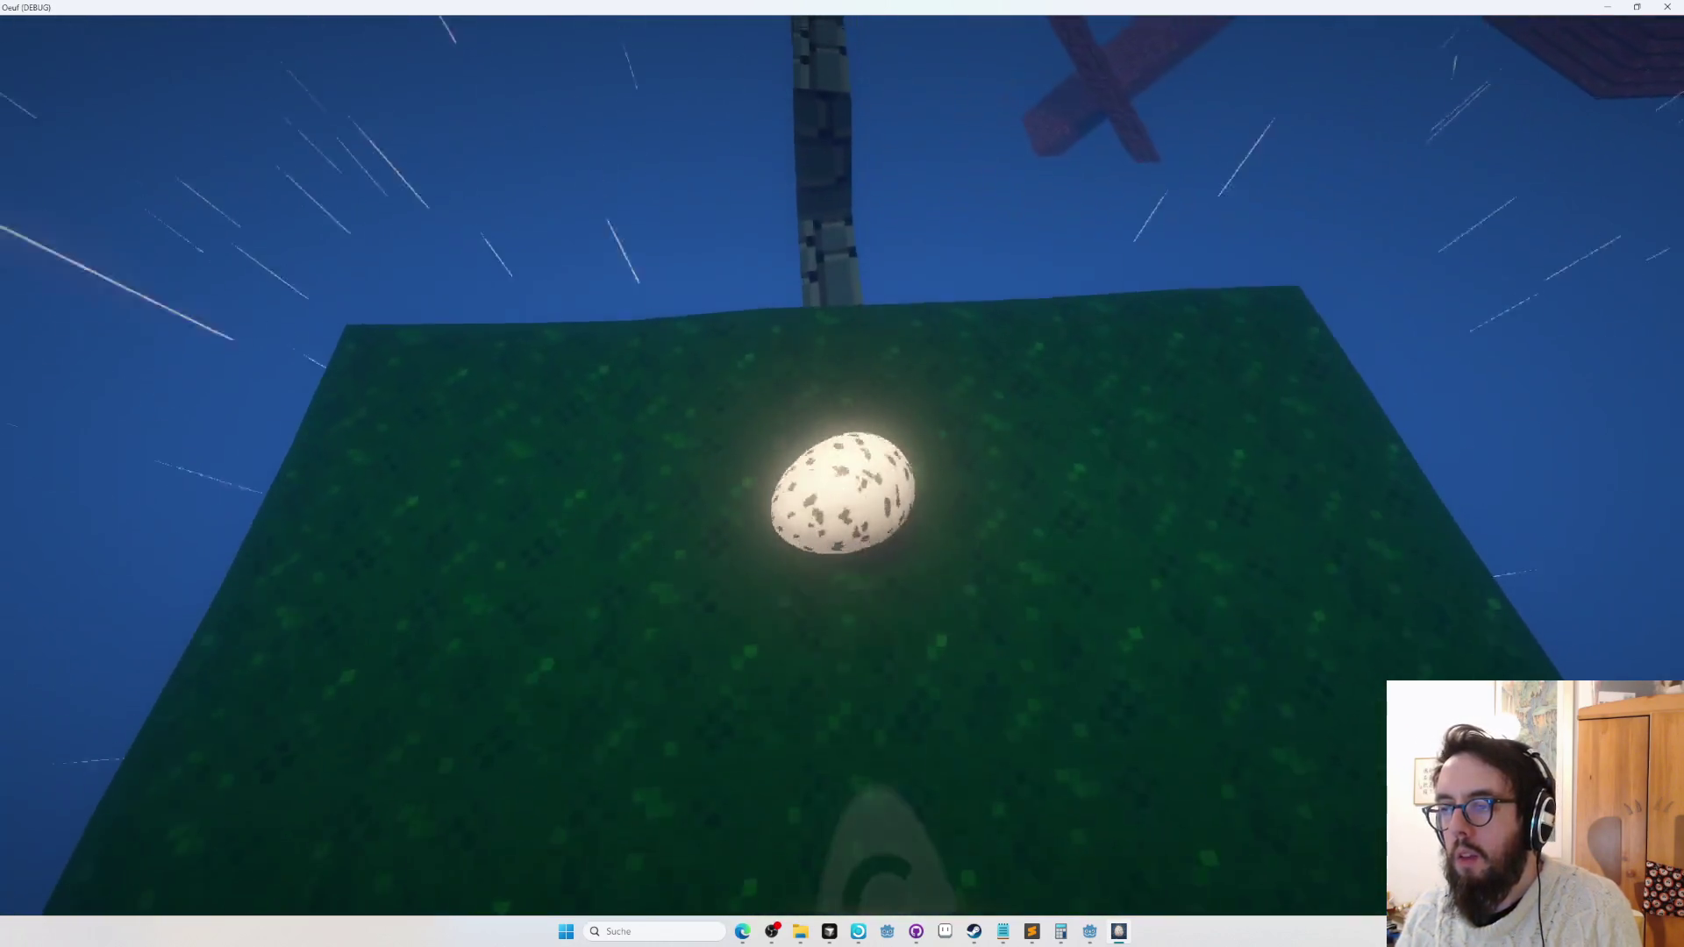
key(space)
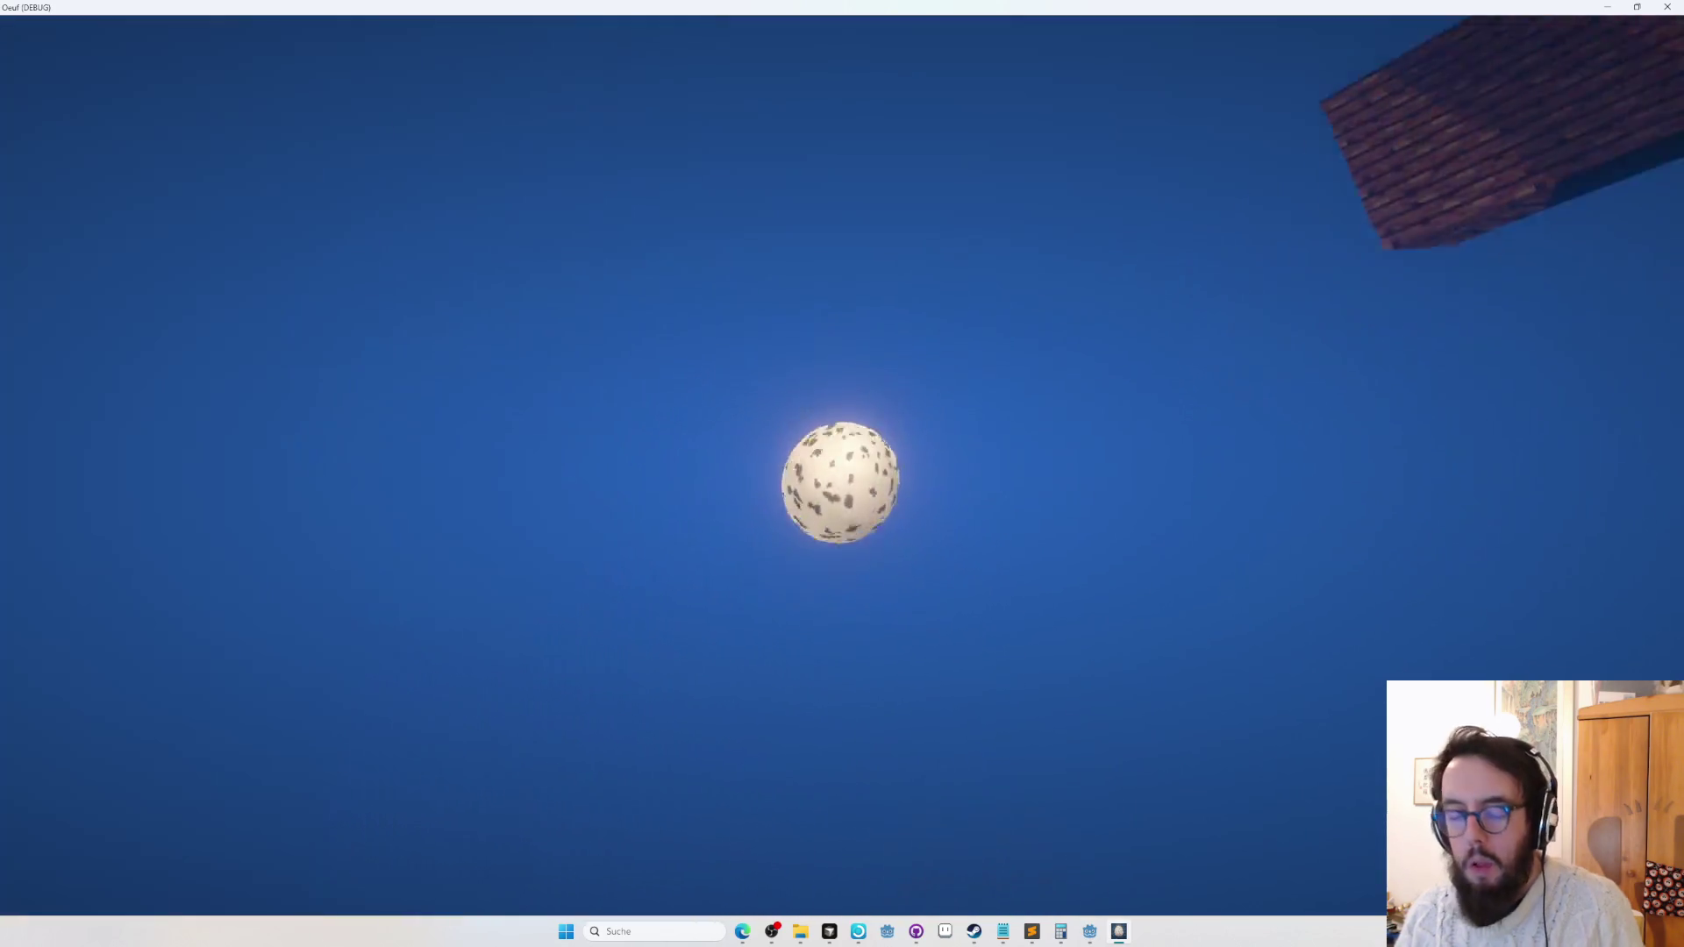
key(Escape)
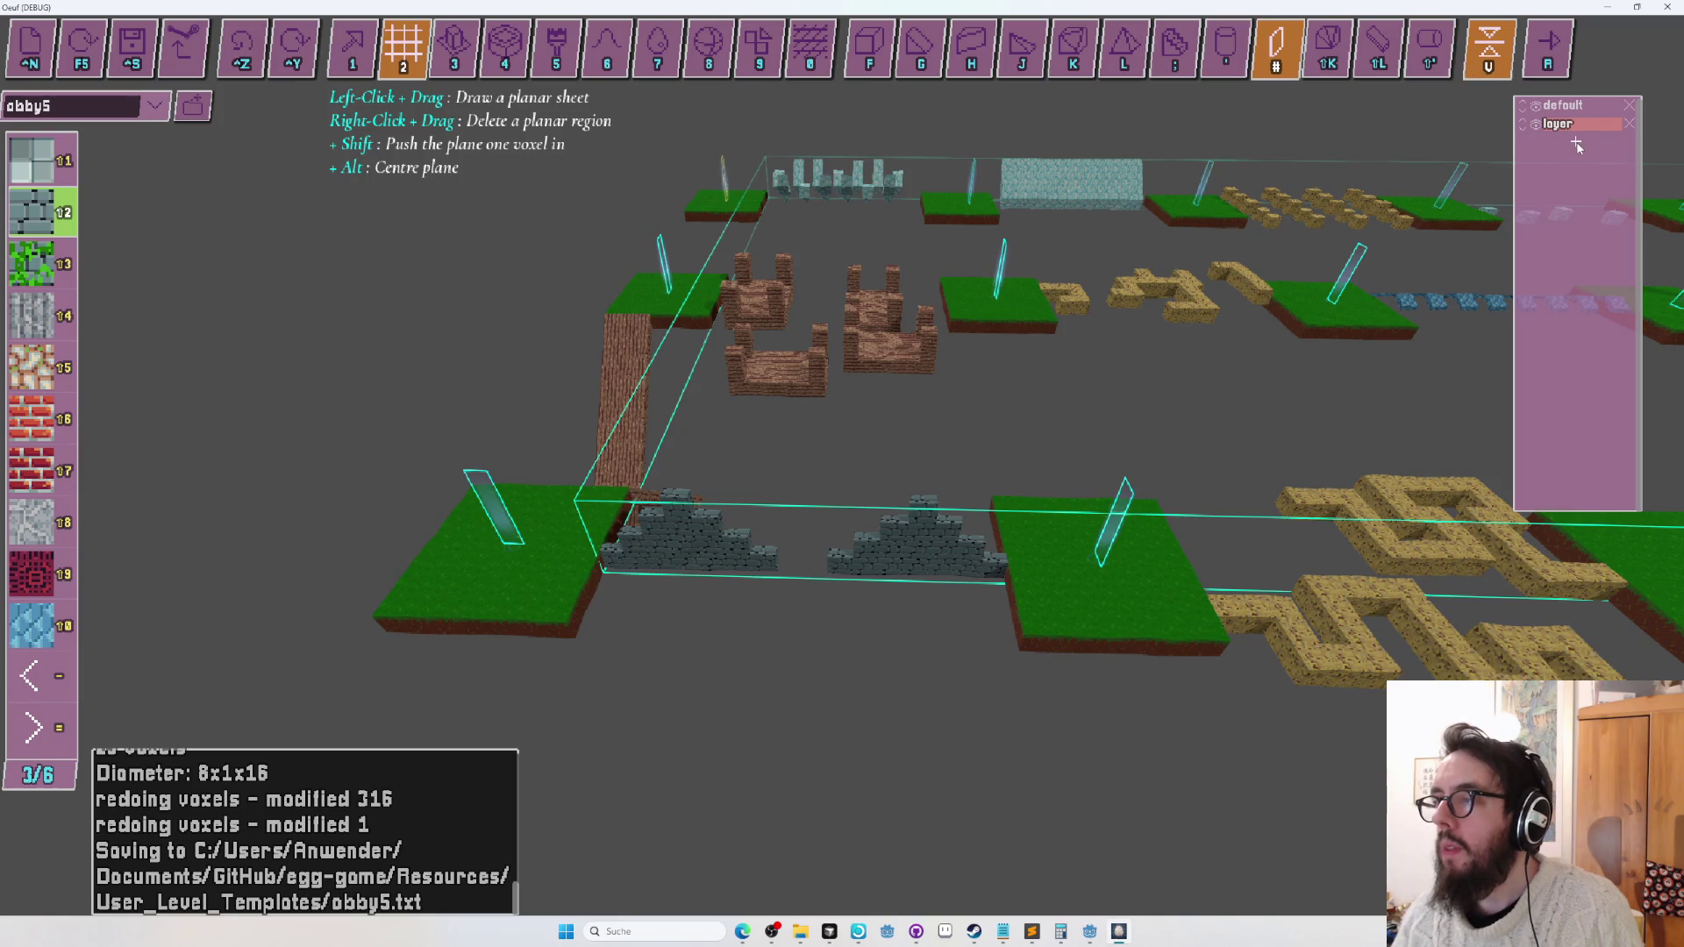
Stretch the stone layer's volume over both stepped halves and focus the view on it.
key(Tab)
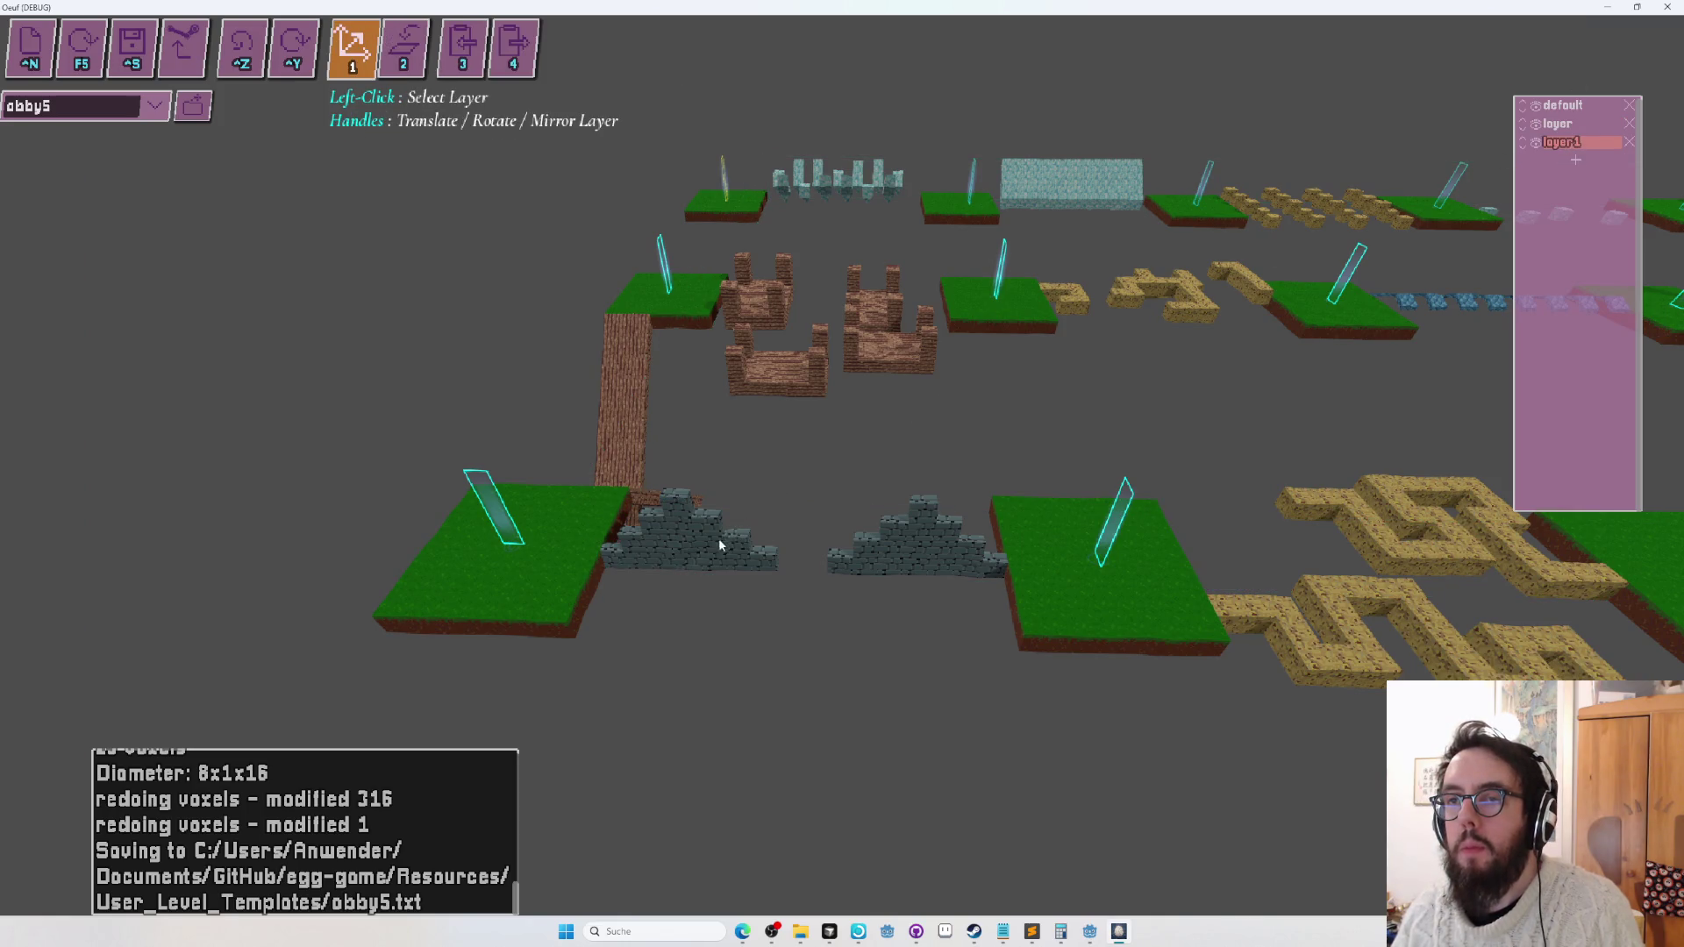
drag(1015, 473, 1026, 478)
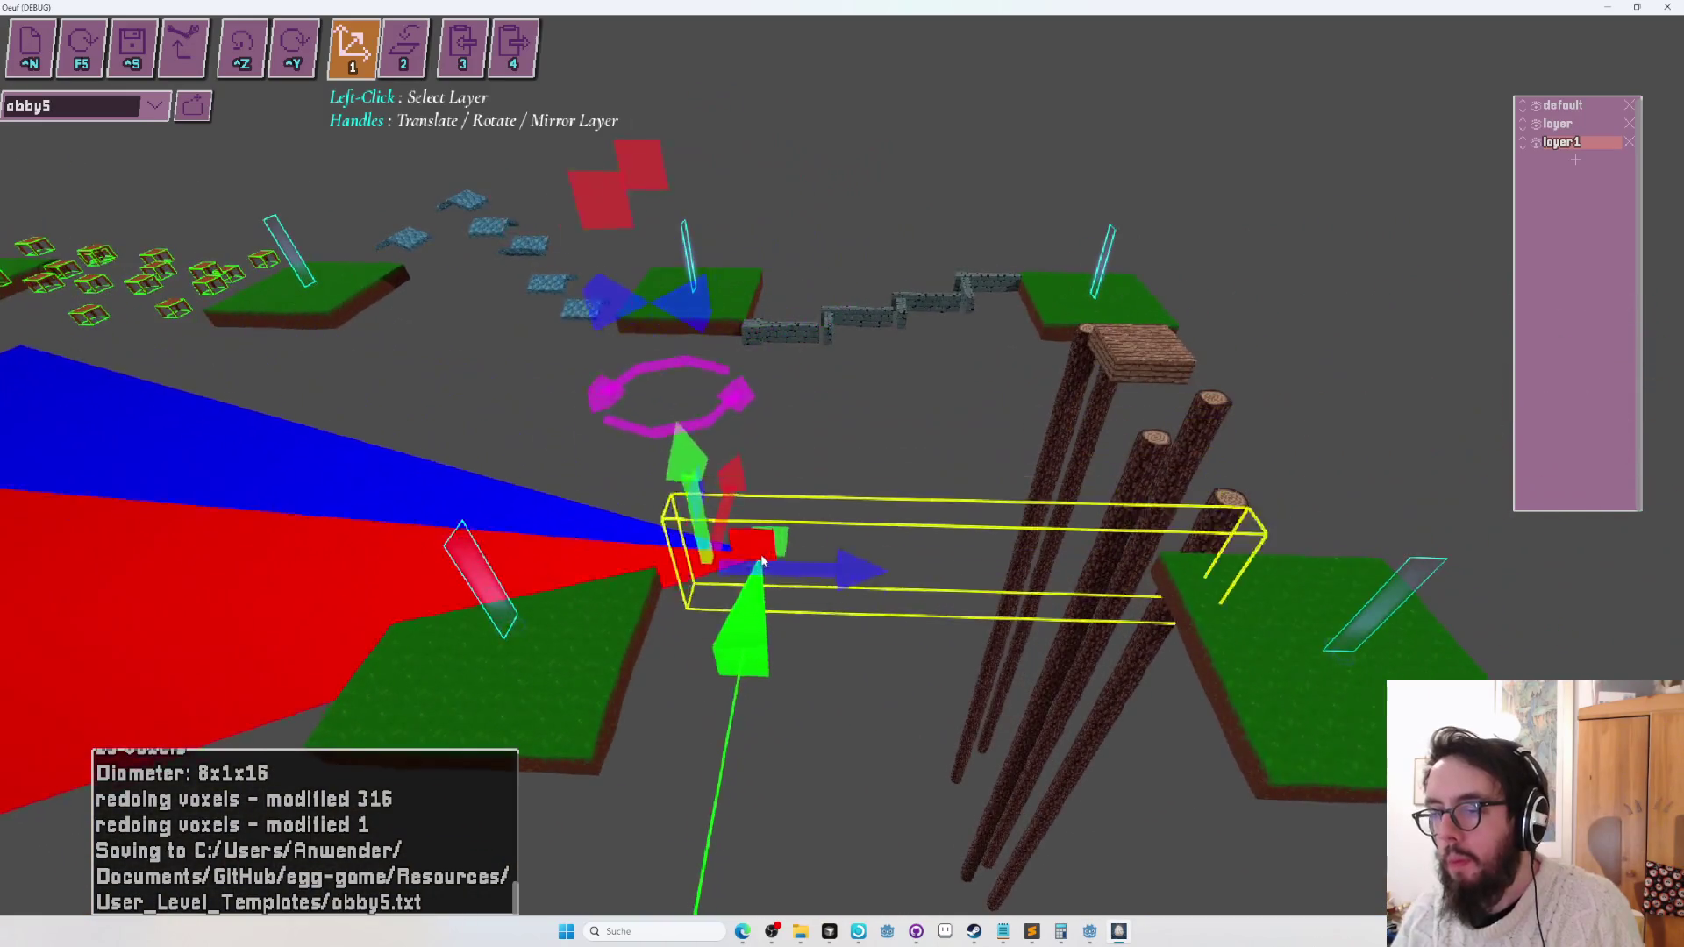
click(735, 619)
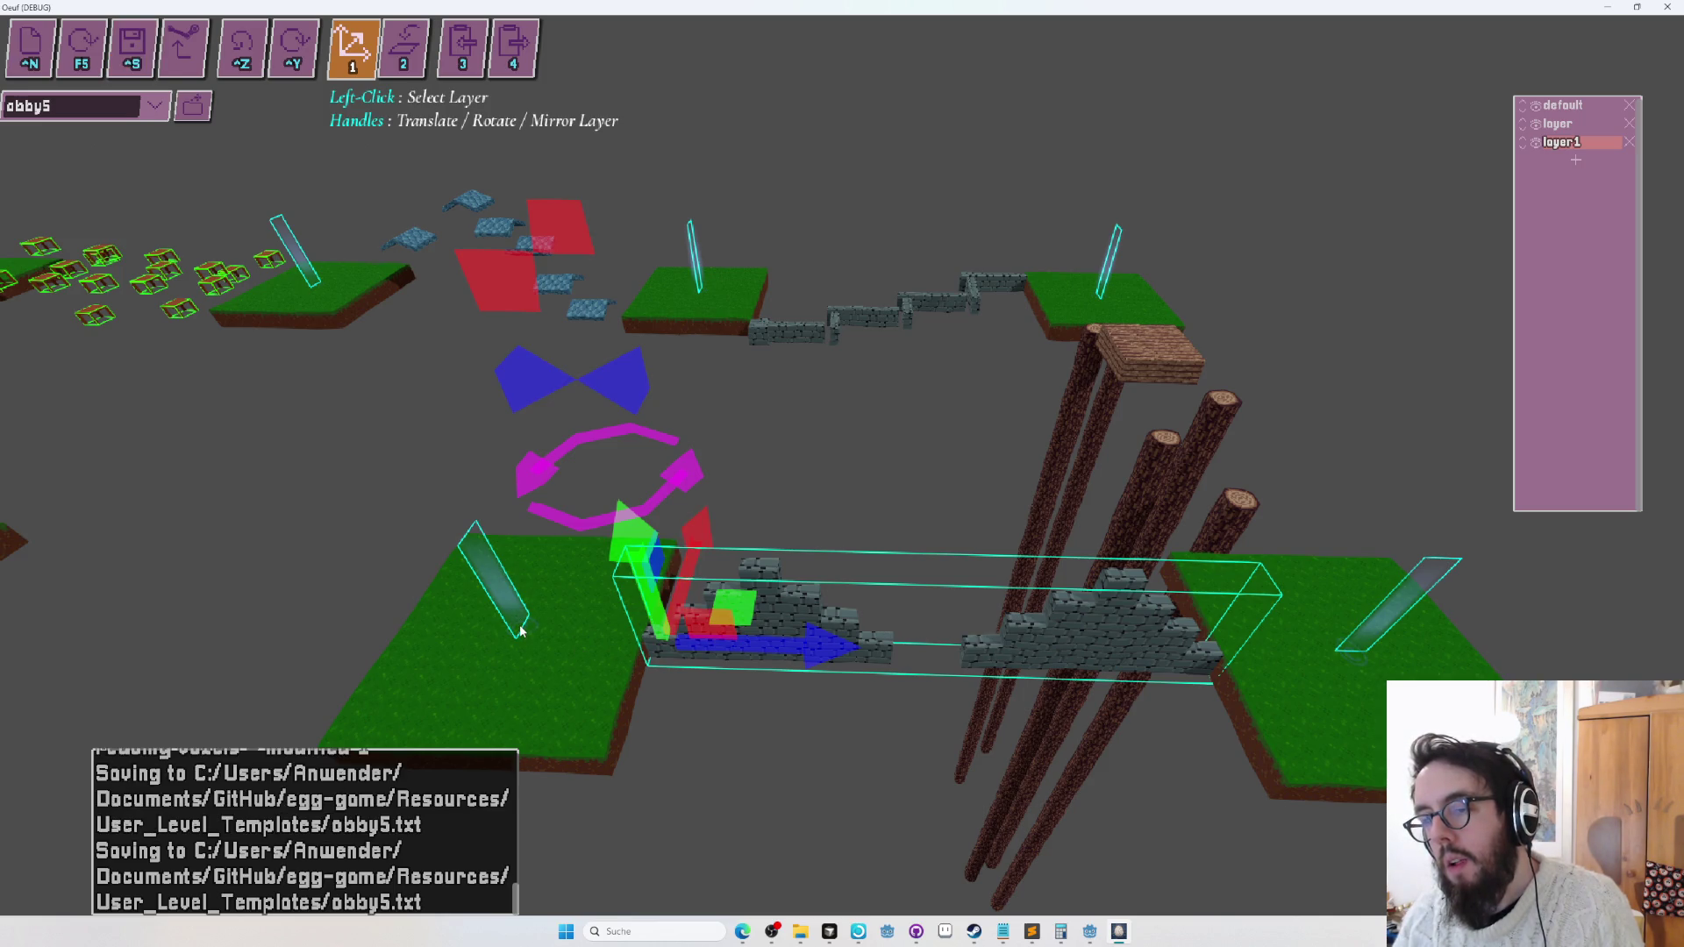
scroll(520, 631, down, 5)
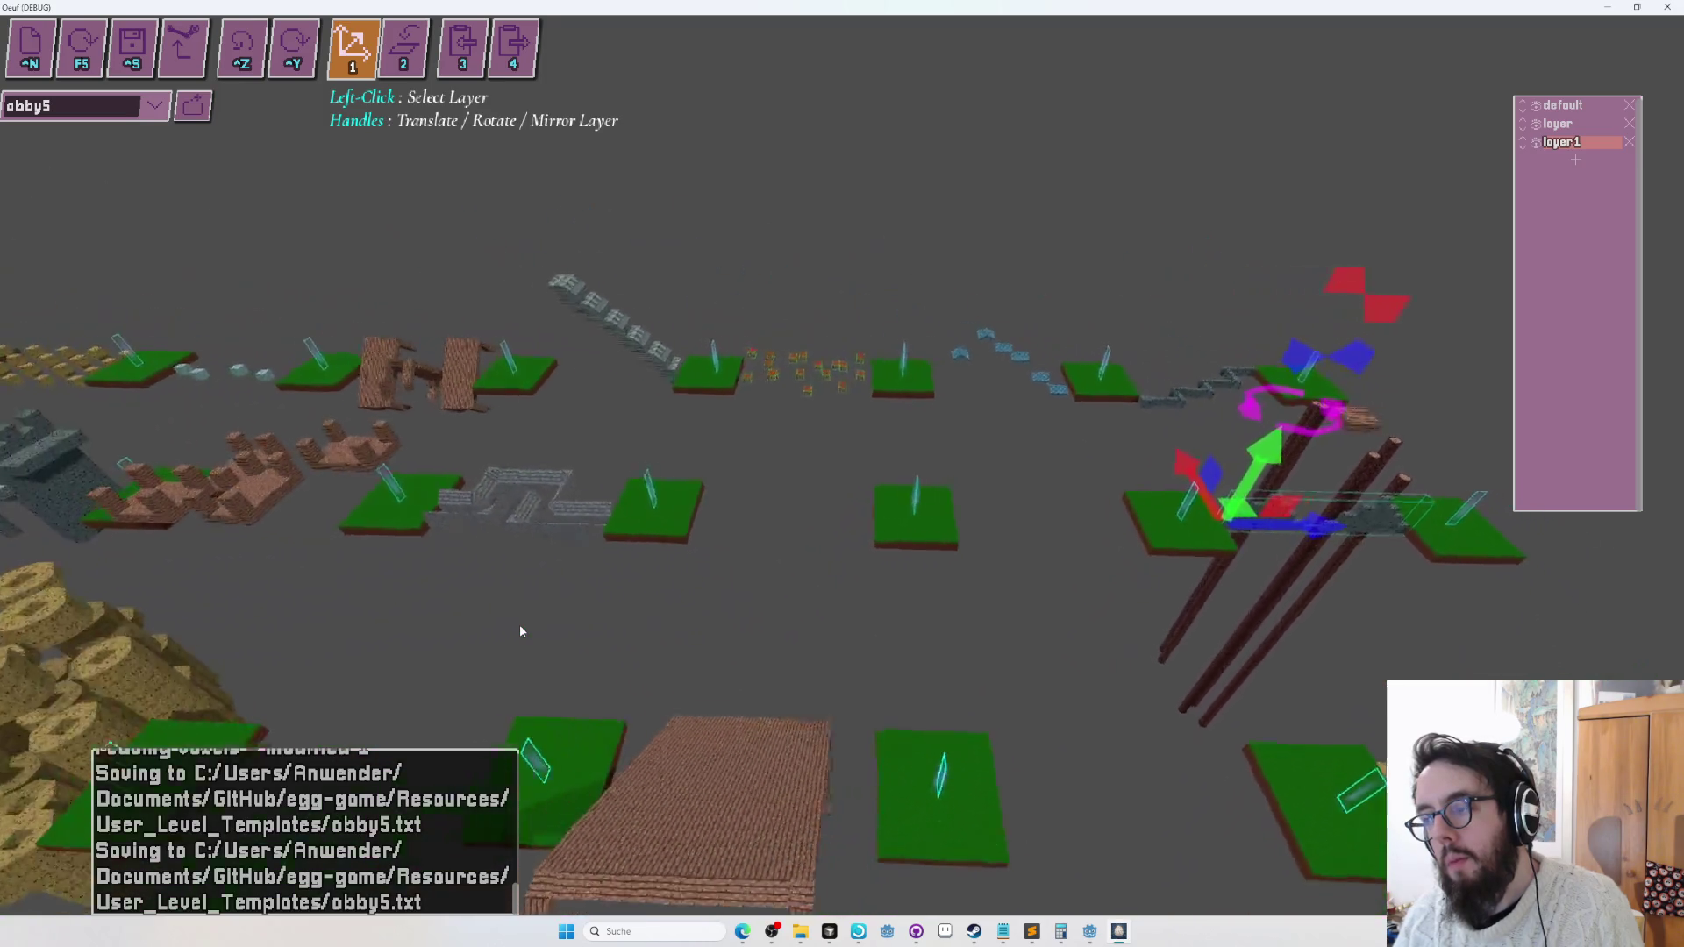
key(f)
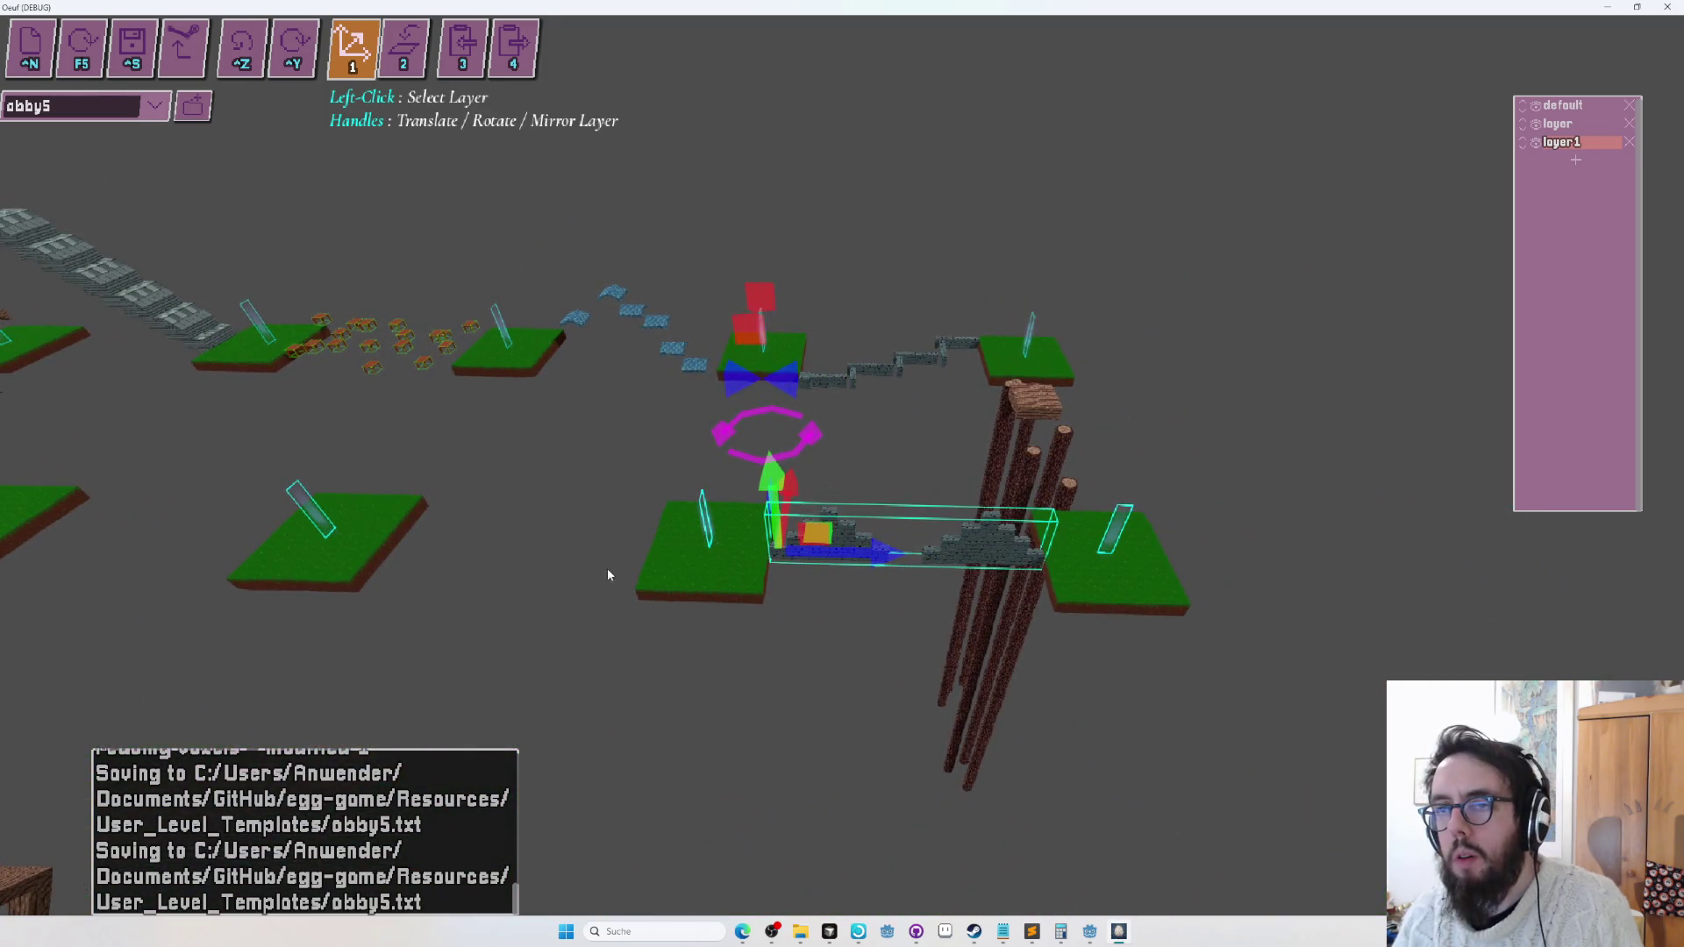
Reassign the stone halves to the default layer, delete layer1 and layer, and save.
key(2)
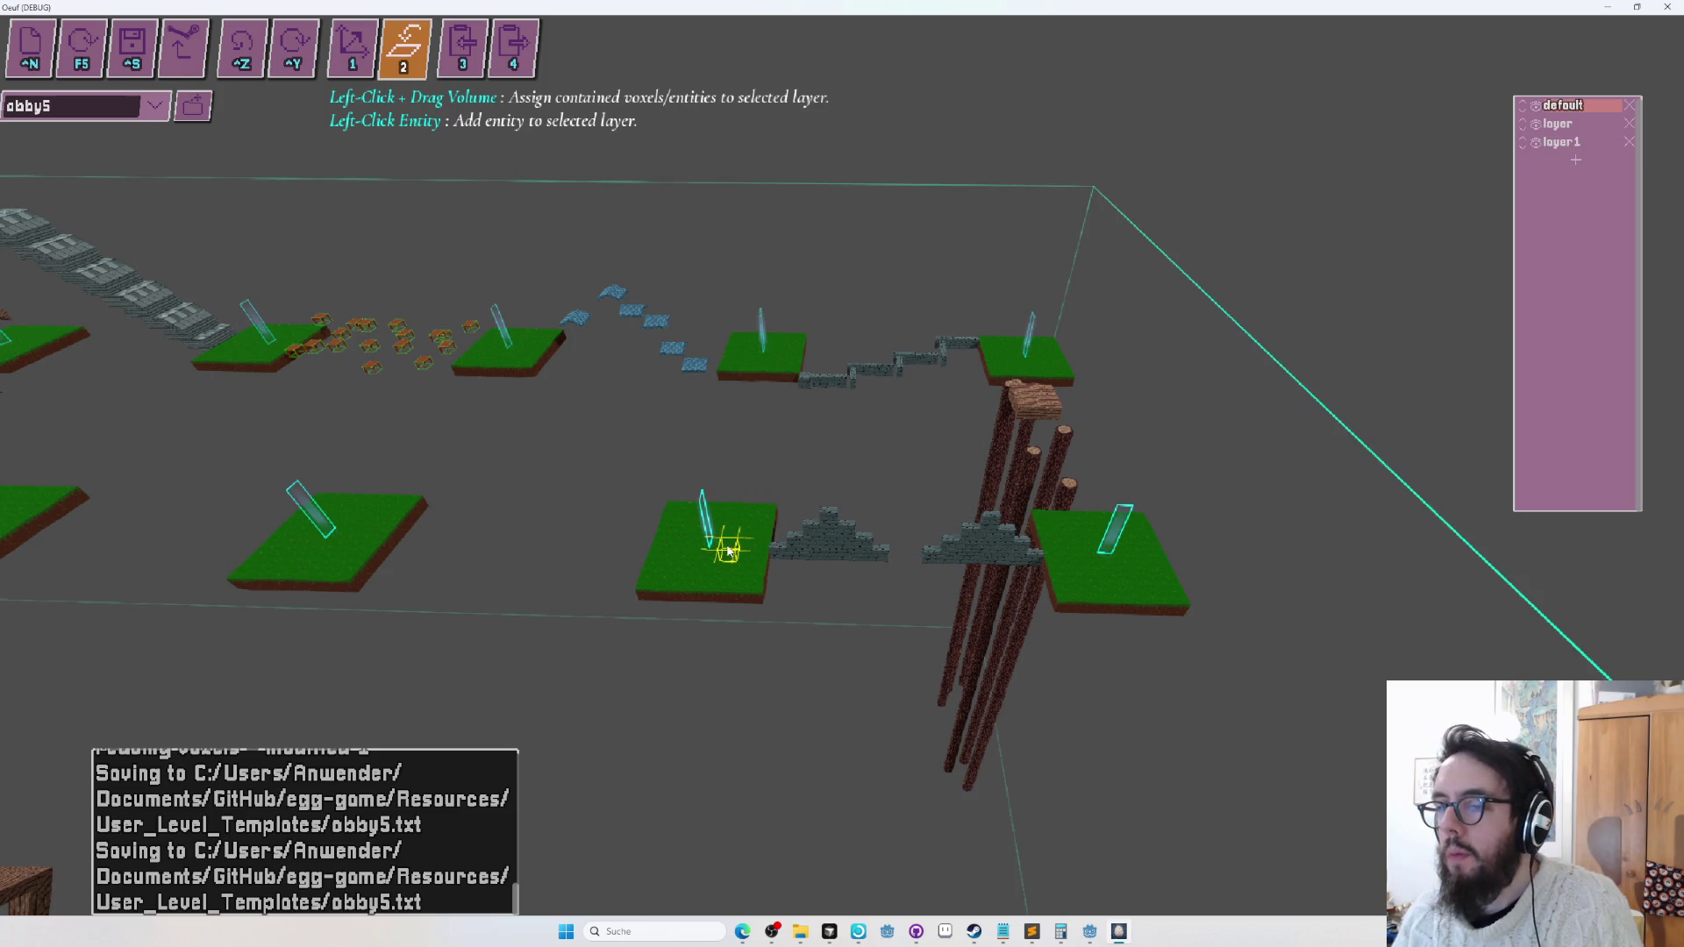
mouse_move(695, 545)
mouse_down()
mouse_move(1195, 308)
mouse_move(1147, 120)
mouse_move(1233, 188)
mouse_up()
click(1629, 125)
click(1629, 124)
key(ctrl+s)
Orbit in around the stone halves and switch back to planar-sheet drawing.
scroll(841, 464, up, 6)
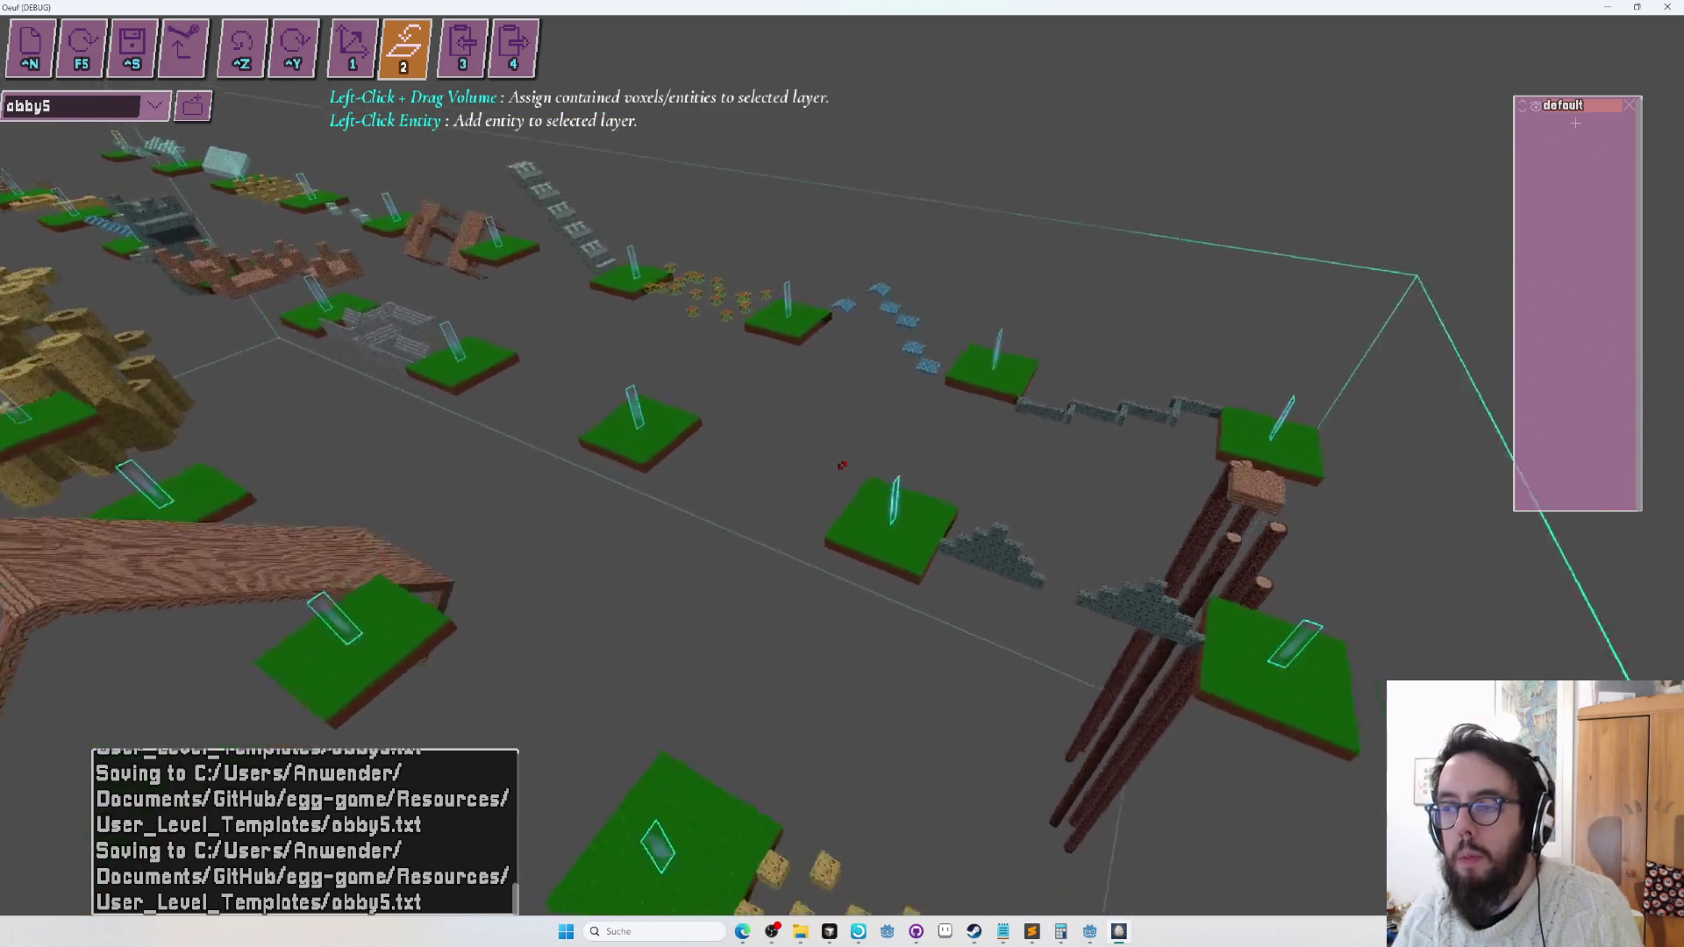
key(a)
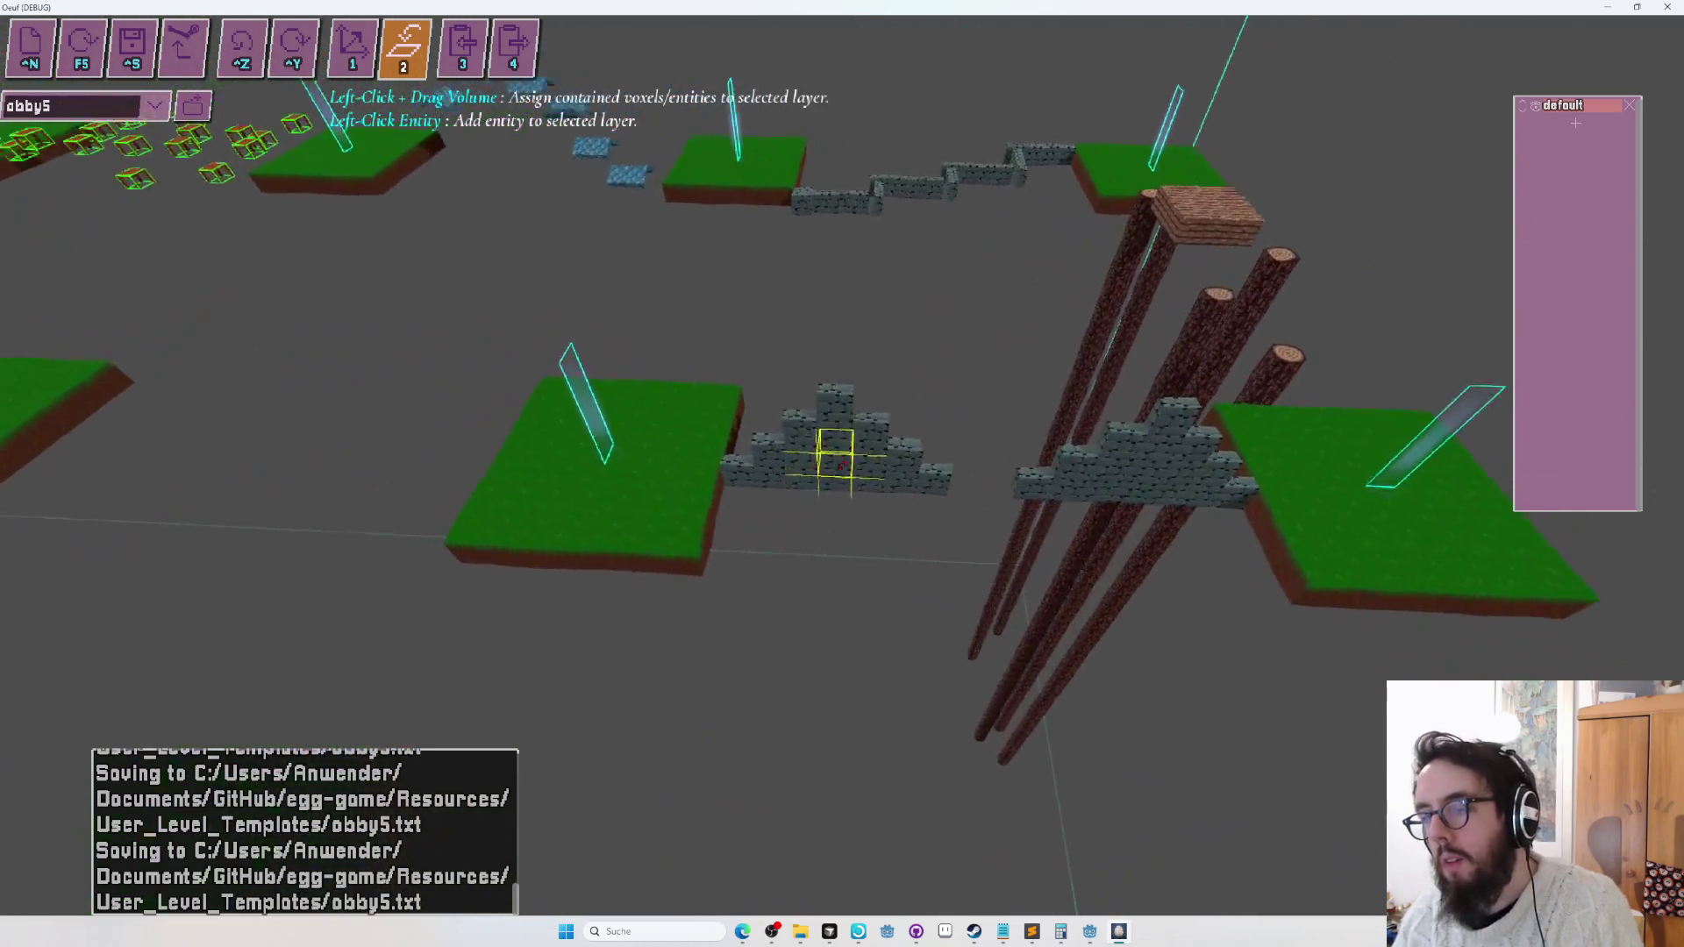
key(a)
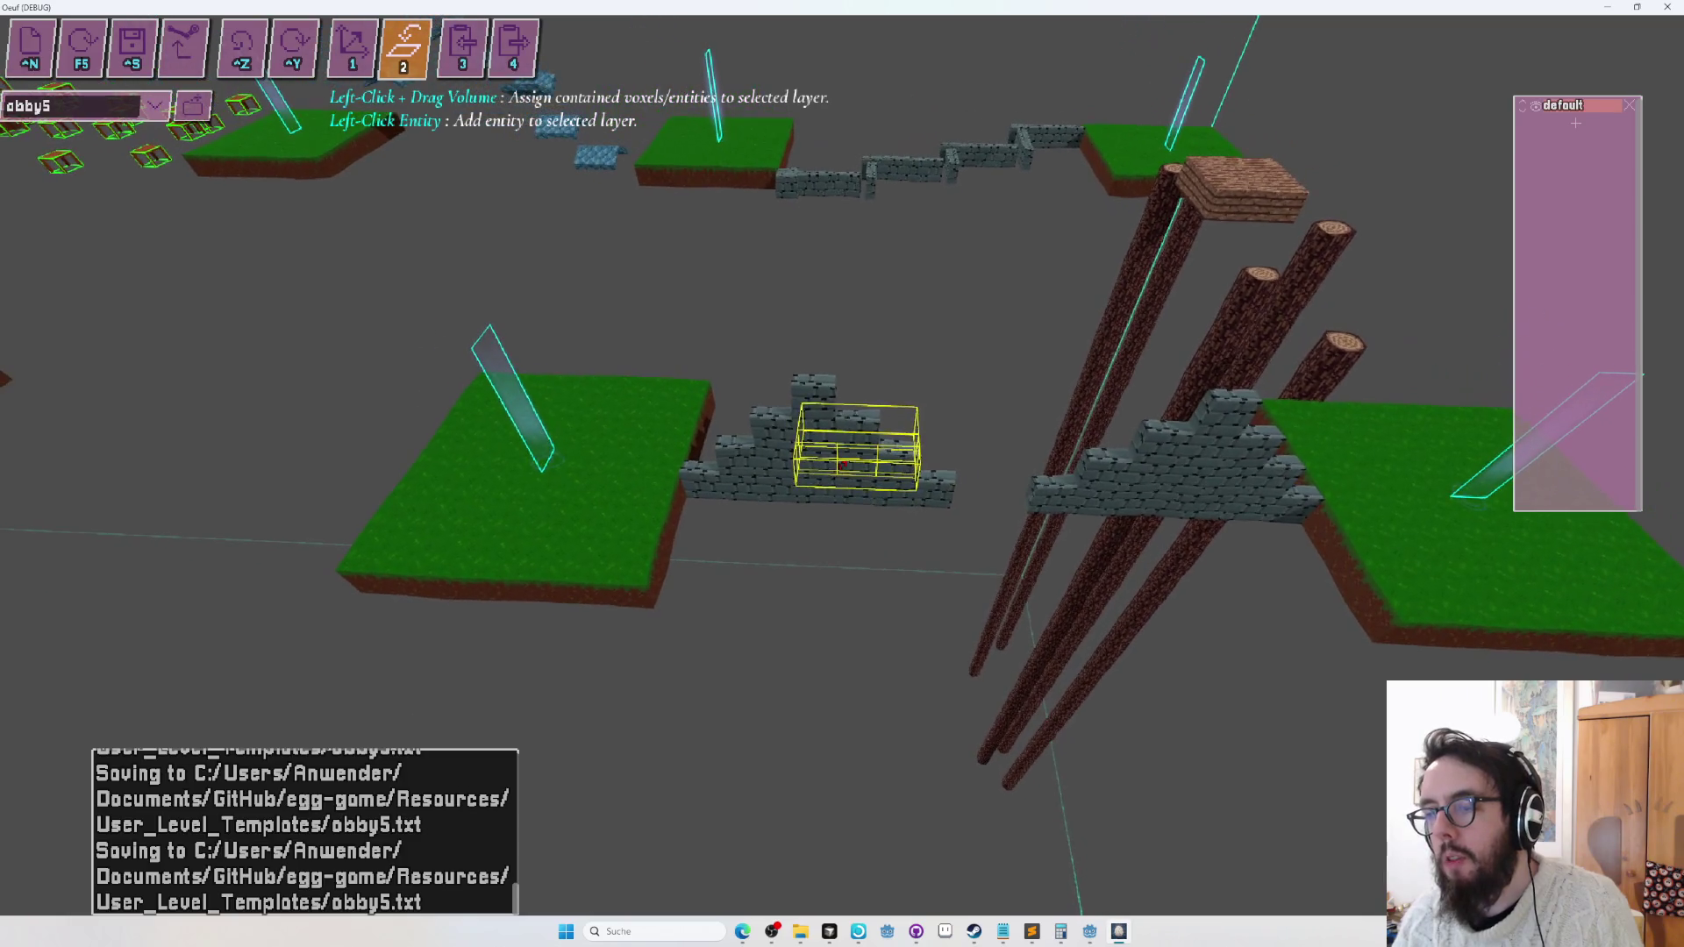
key(1)
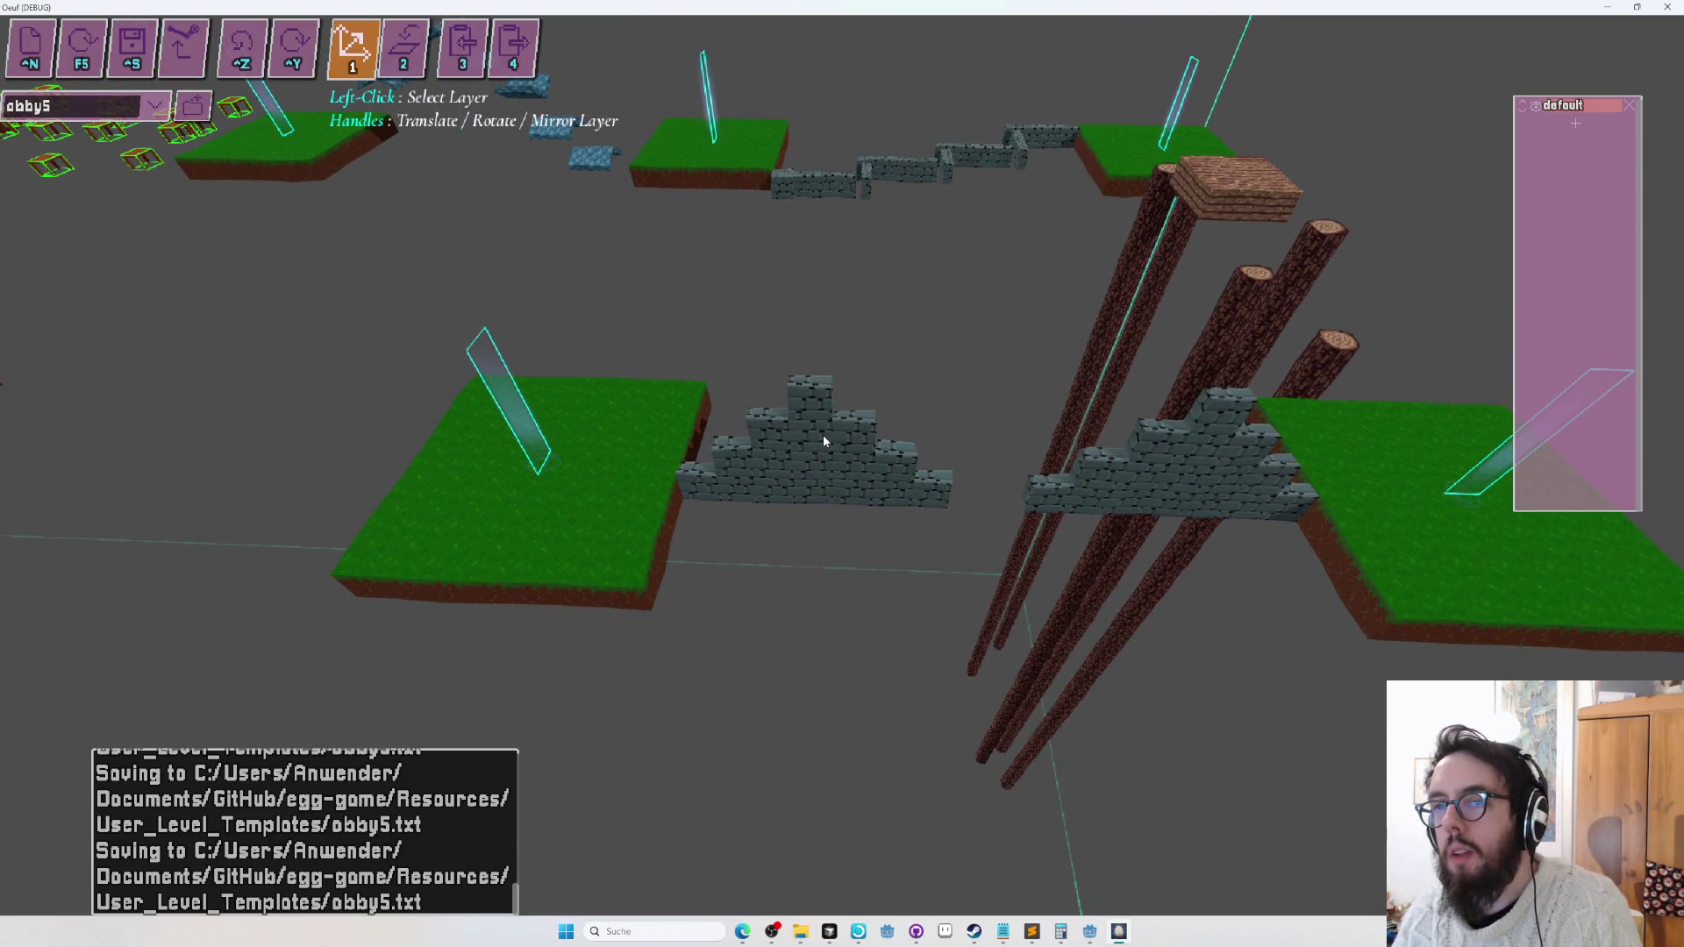
key(2)
scroll(787, 416, up, 2)
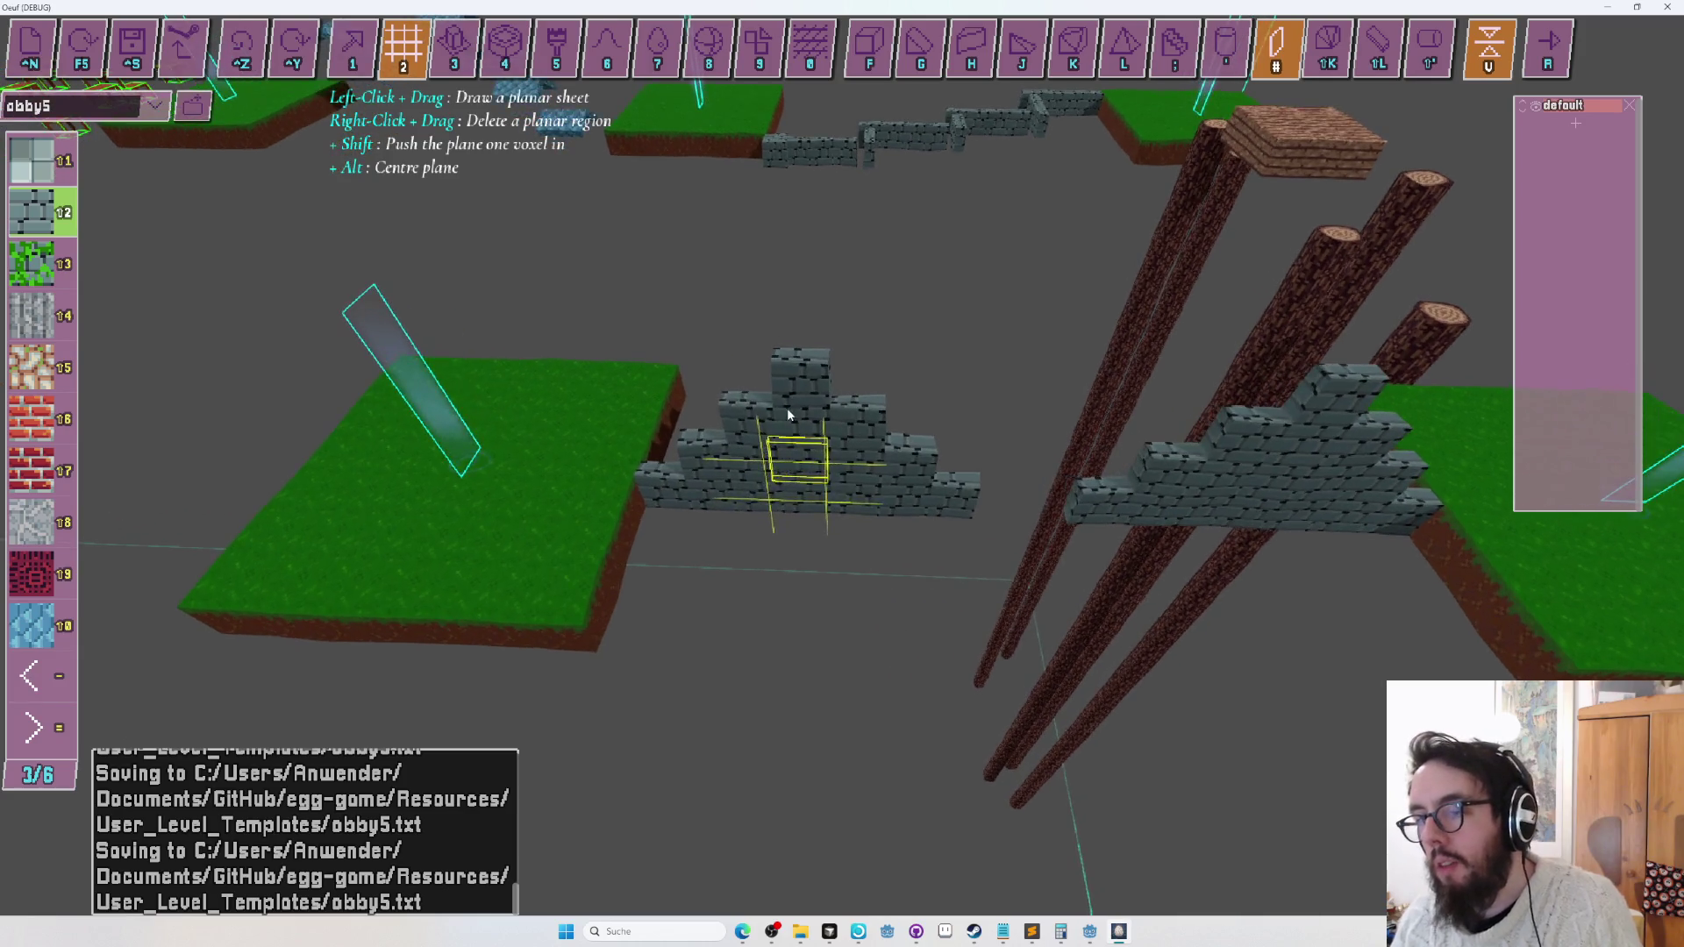
Add a stone column to the left stepped half, run a quick playtest, and return to editing.
mouse_move(793, 406)
mouse_down()
mouse_move(803, 377)
mouse_move(840, 424)
mouse_up()
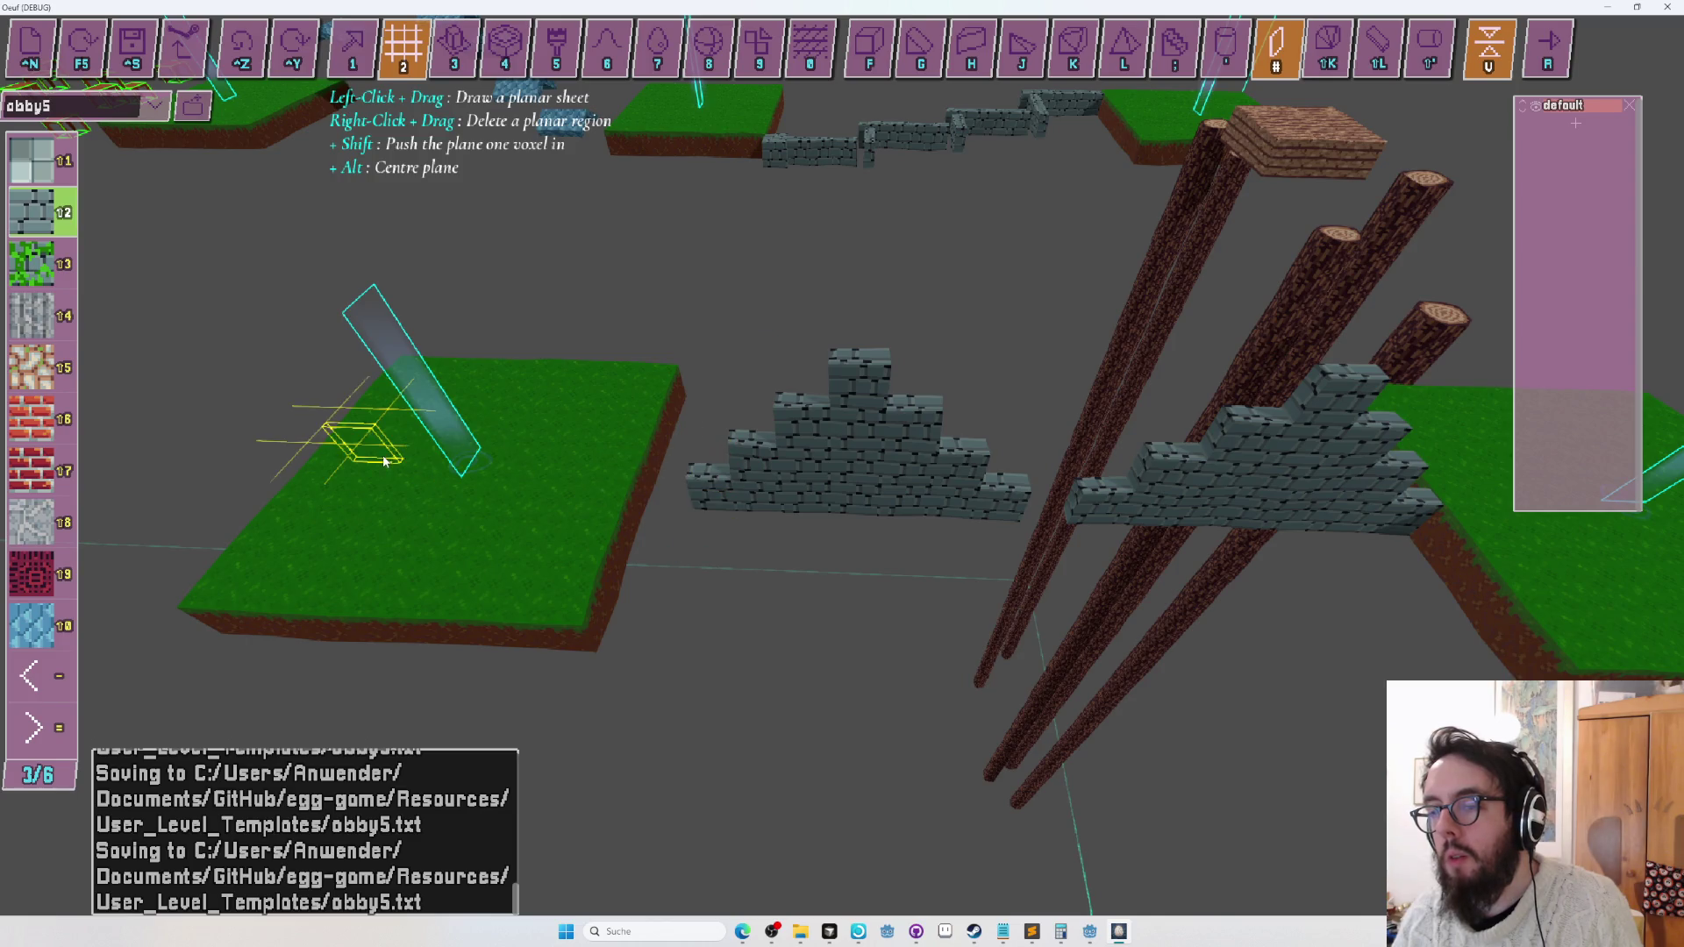
key(F5)
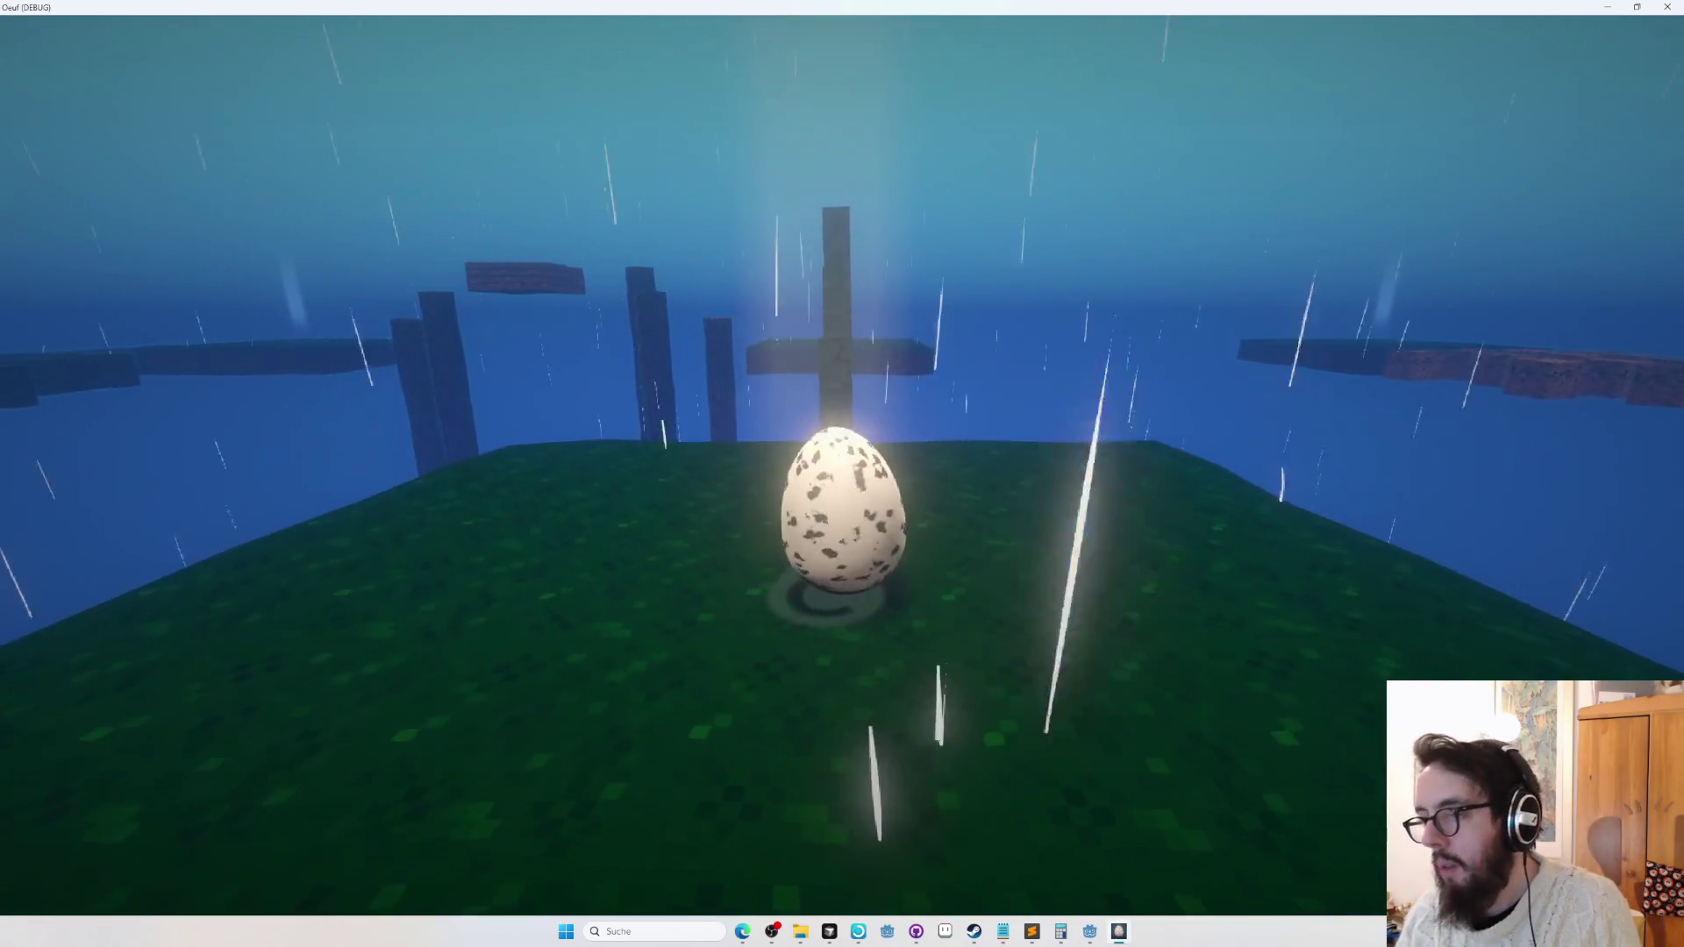
key(Escape)
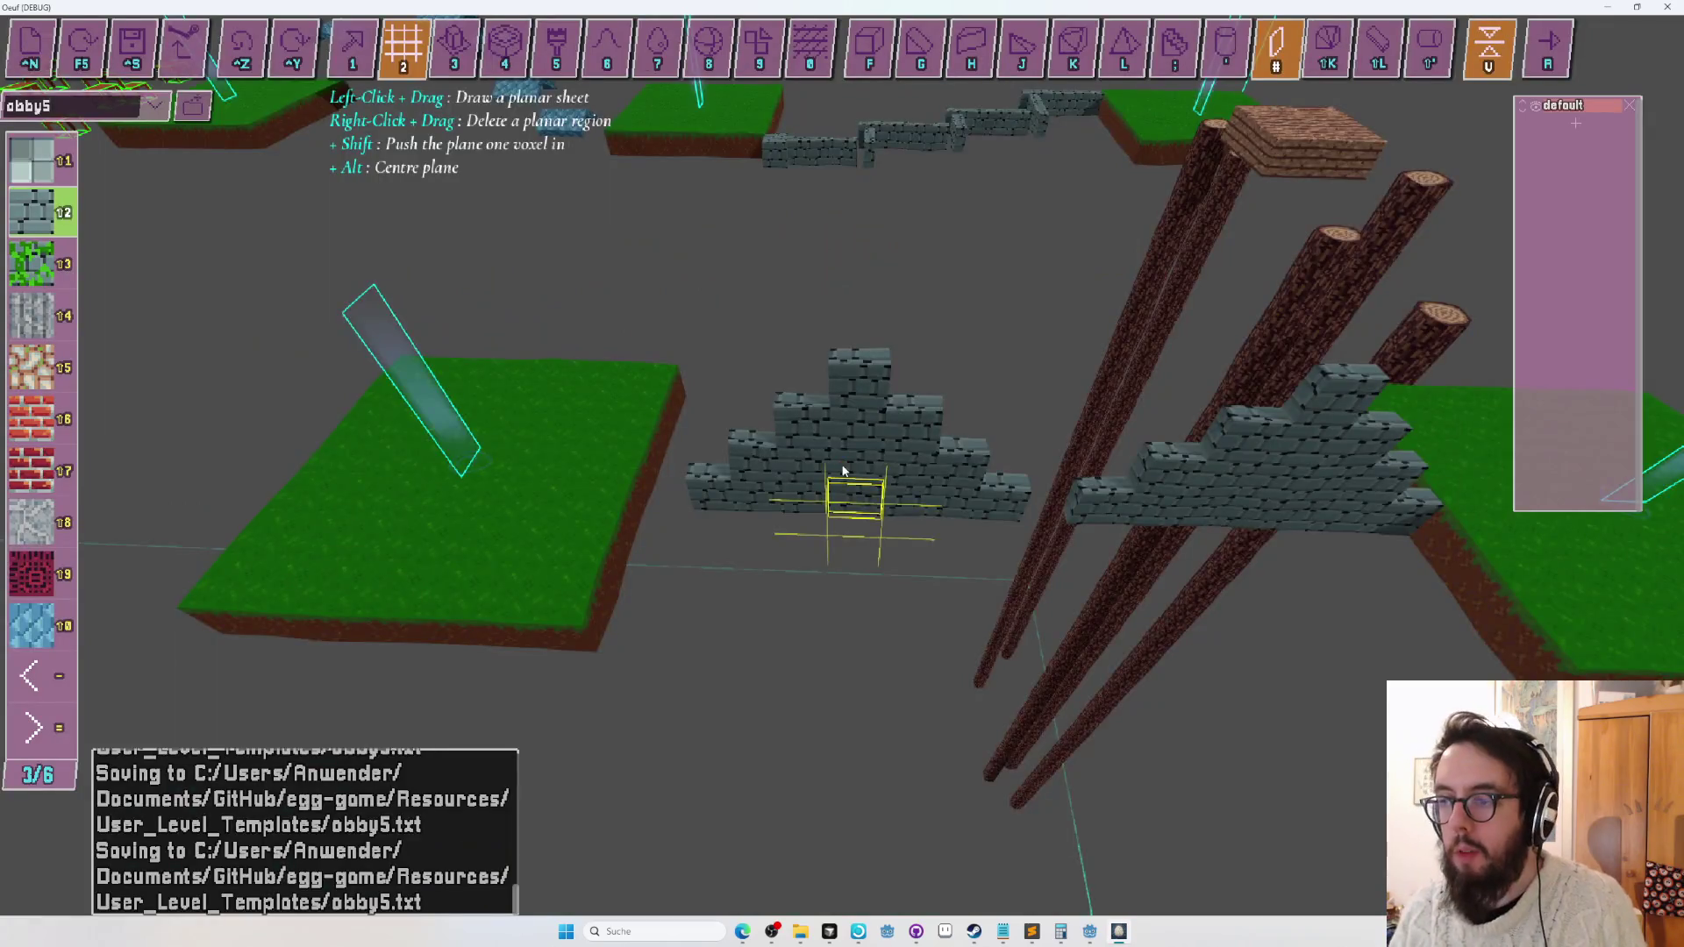
key(d)
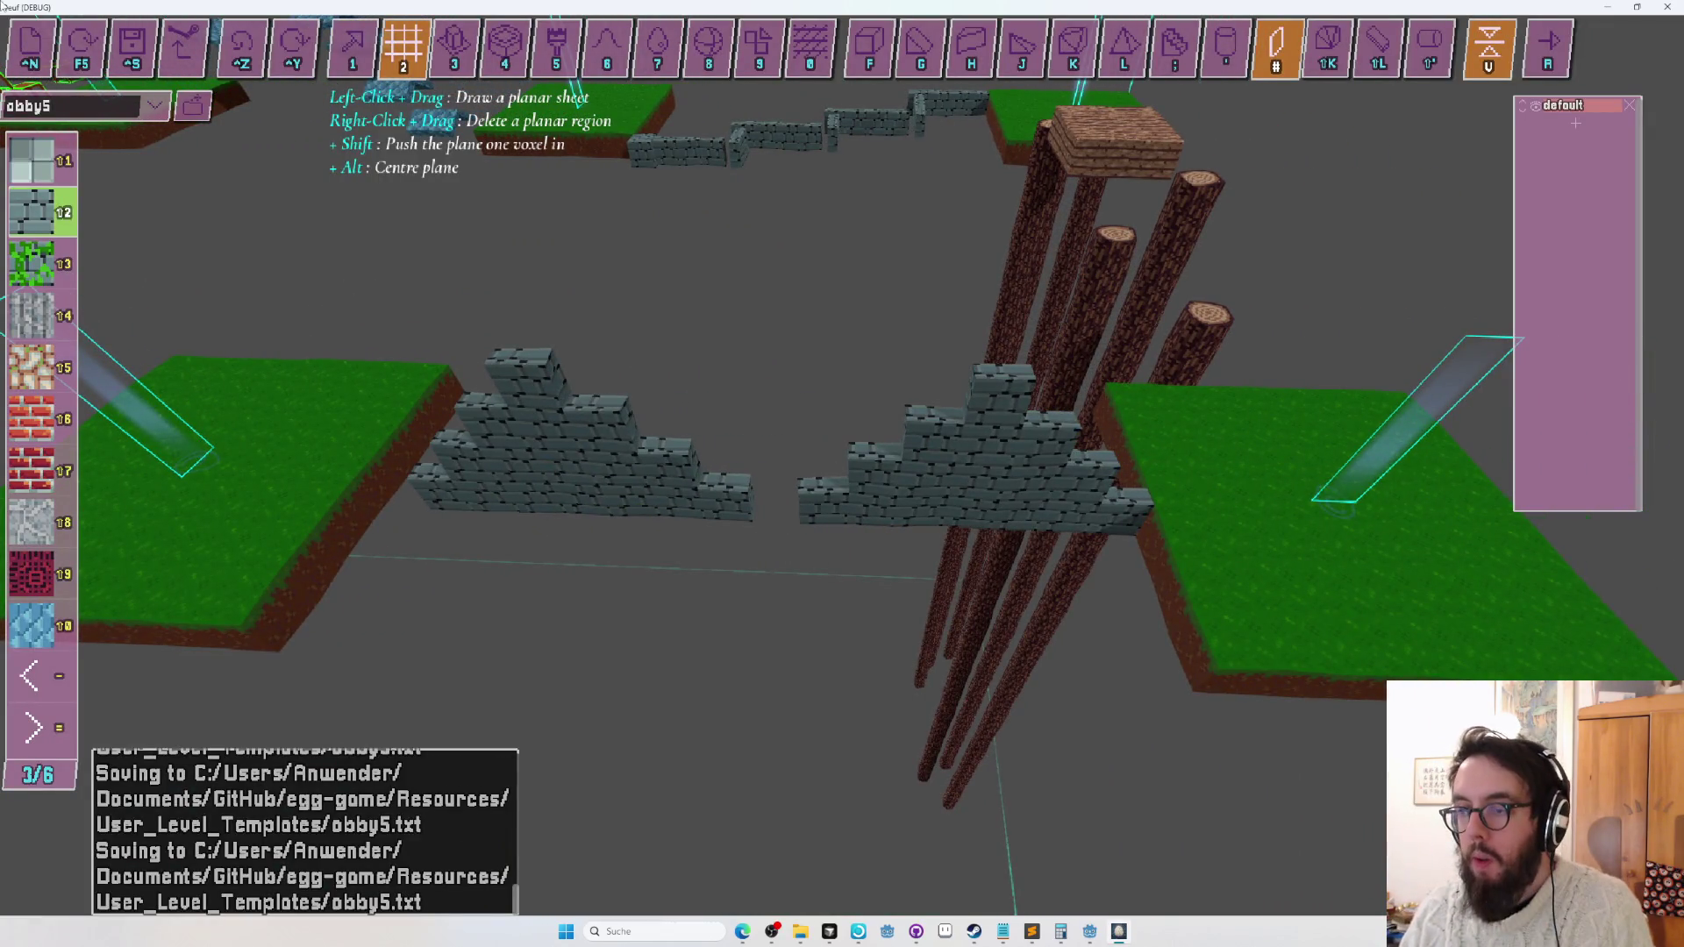
key(s)
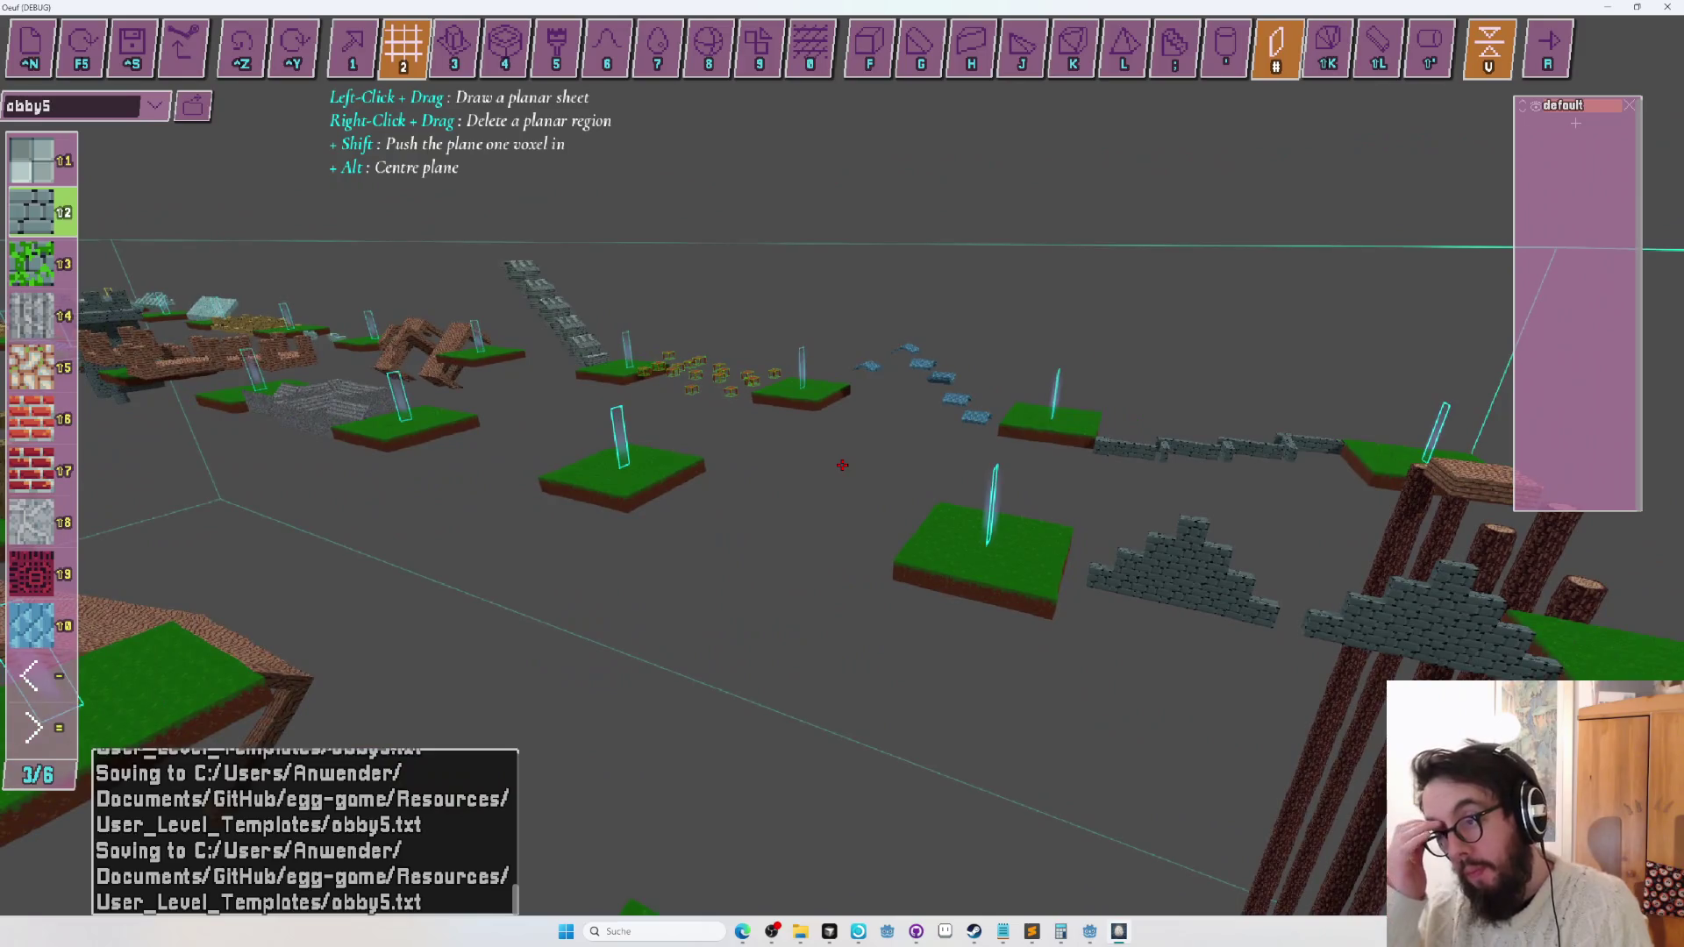
Look around the level while trying cylinder variants and a different block material.
key(s)
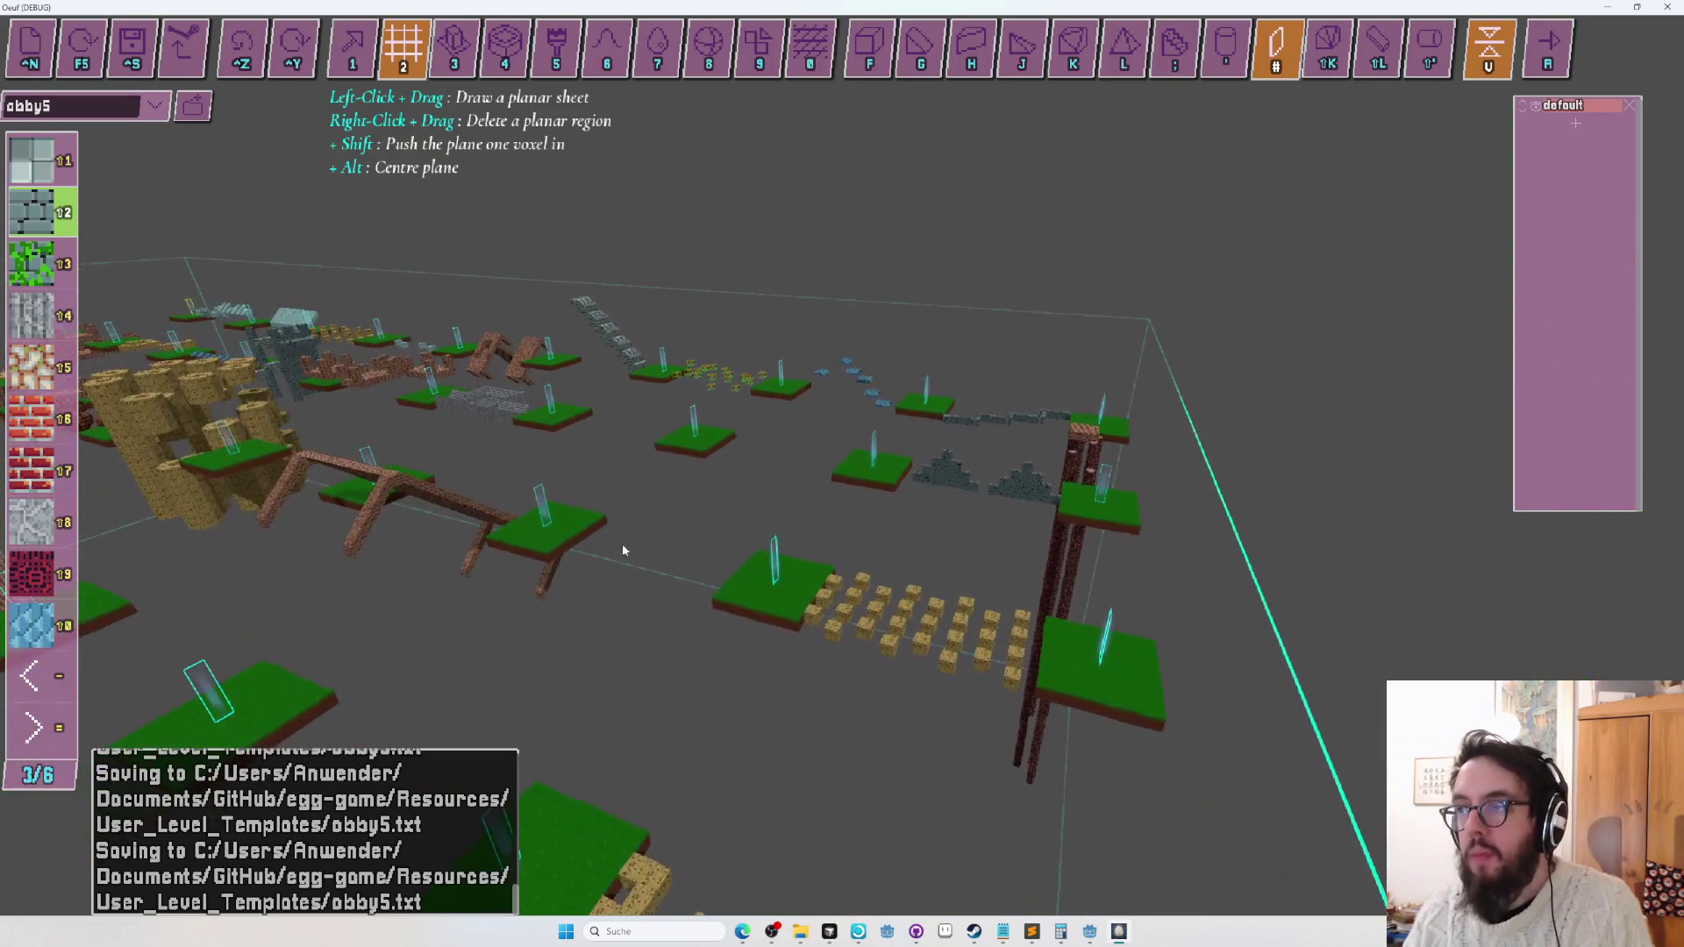
key(Left)
key(w)
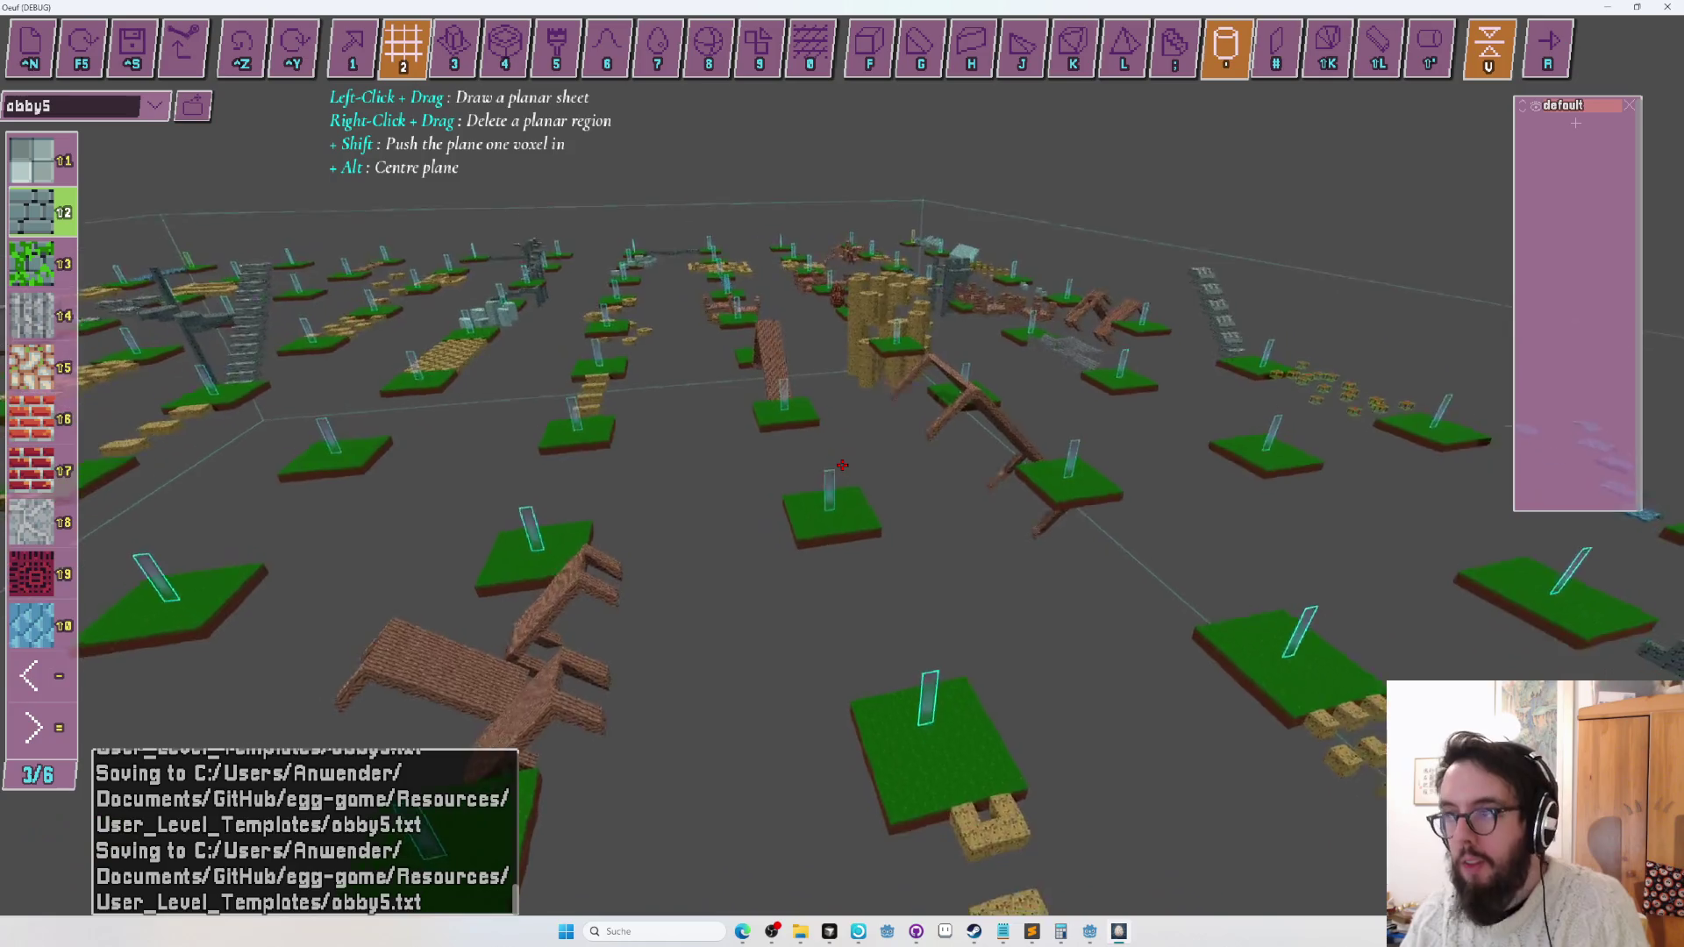
key(apostrophe)
key(shift+apostrophe)
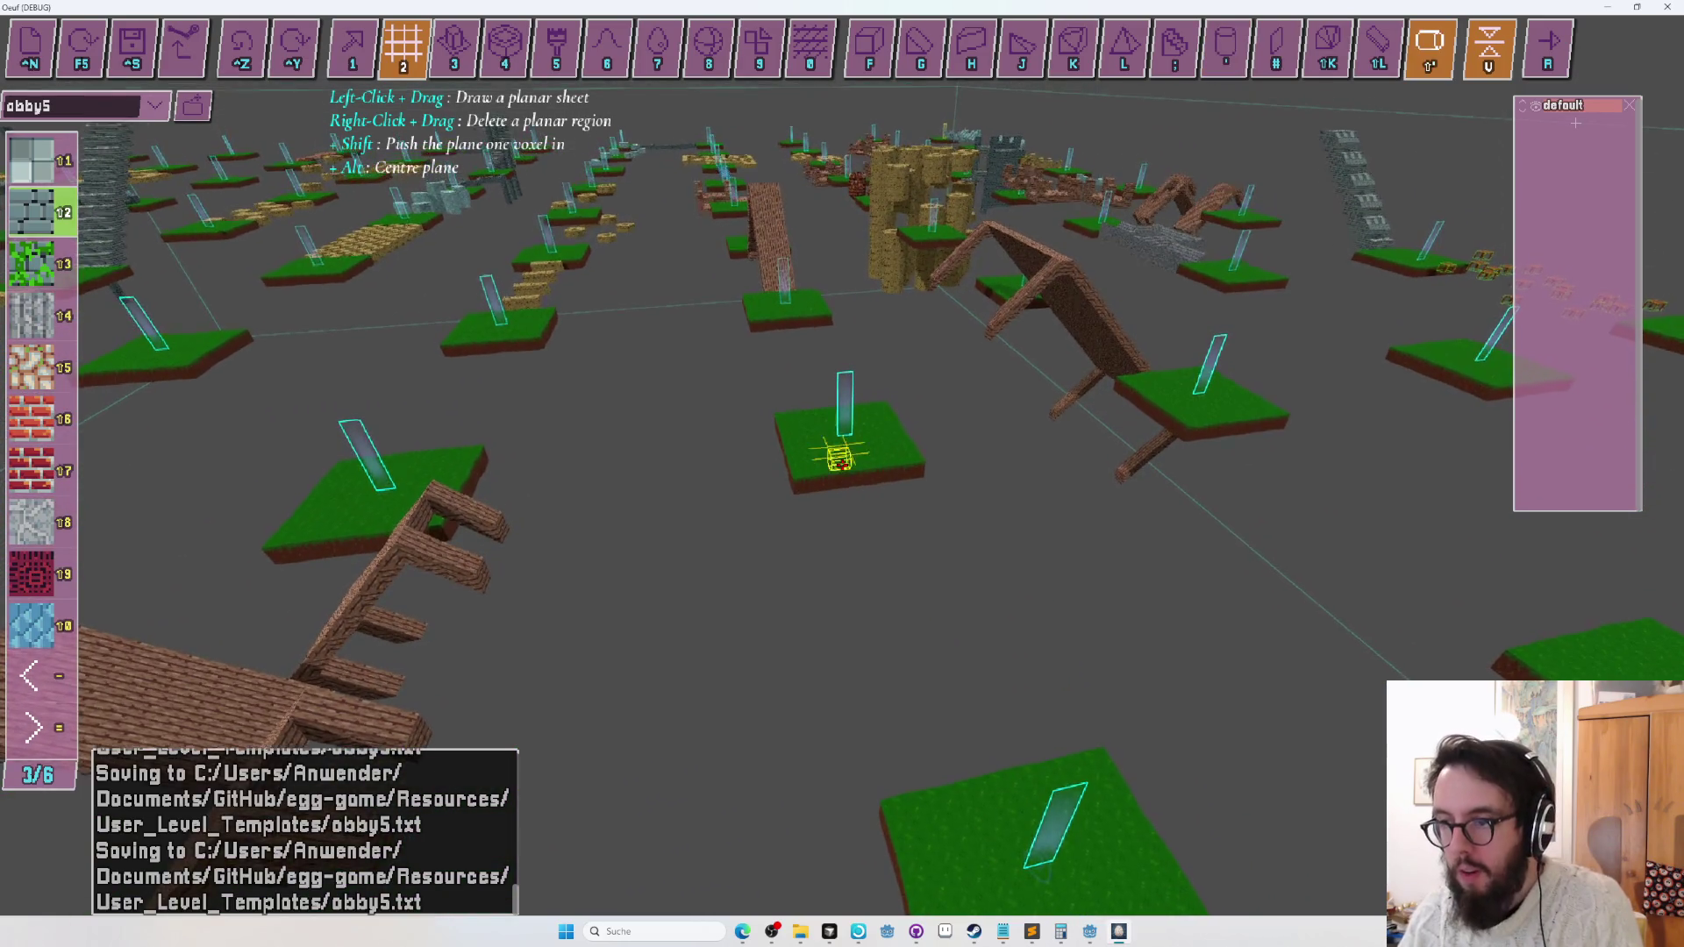
key(s)
key(Left)
key(w)
key(minus)
key(minus)
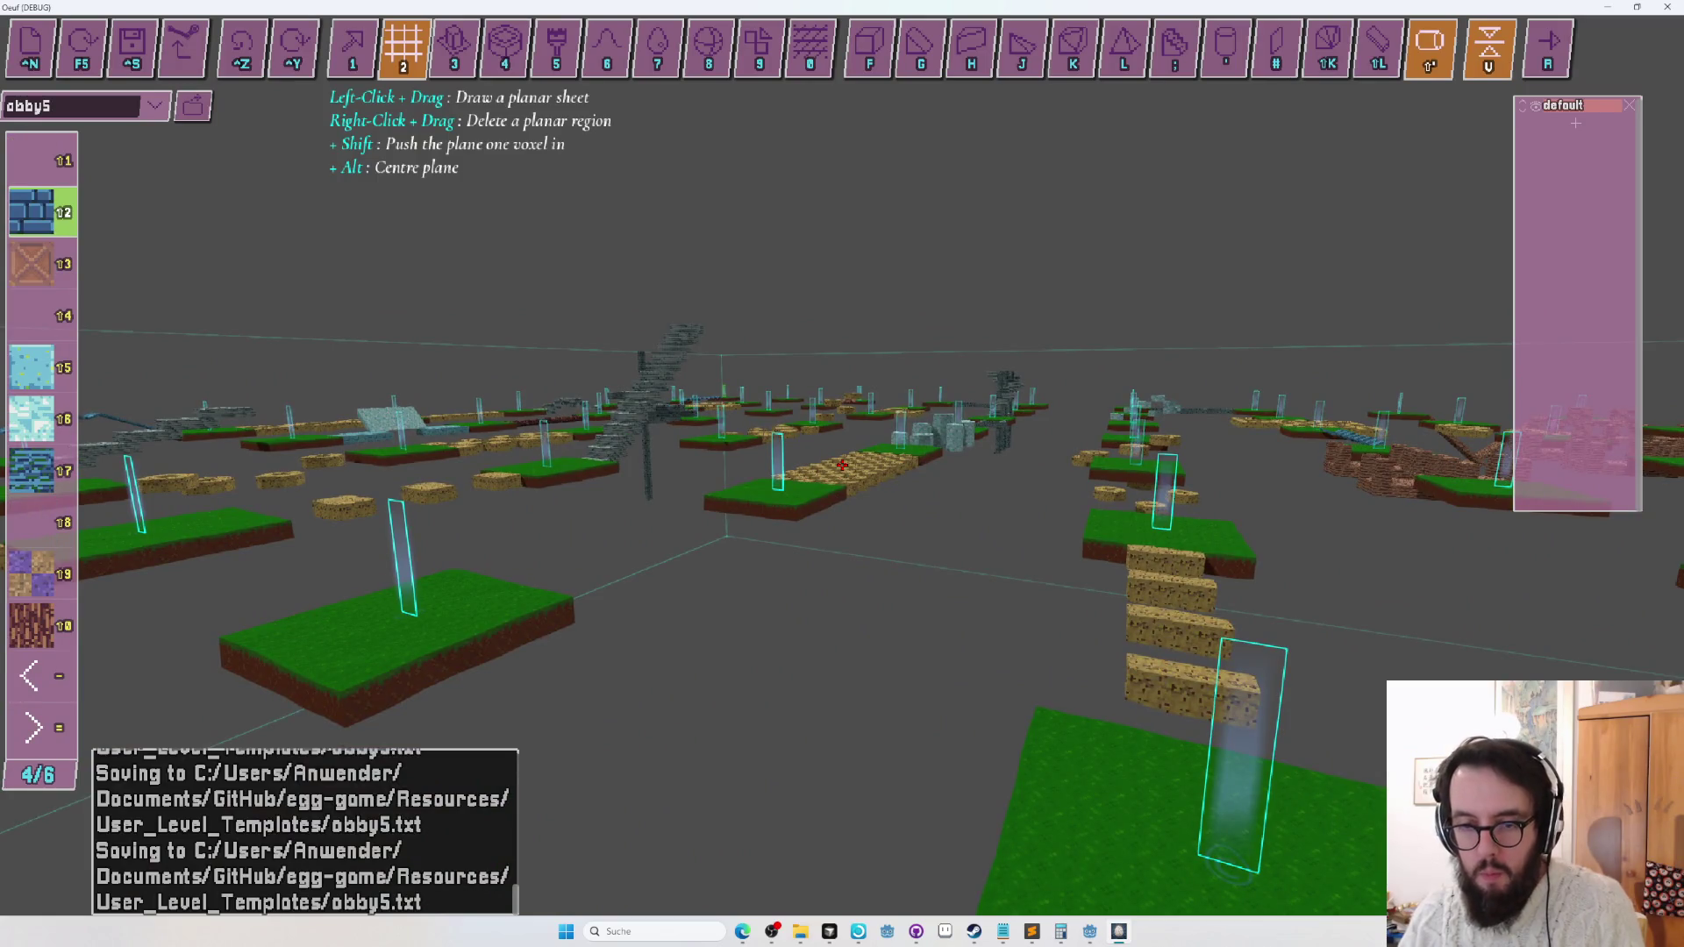
key(shift+0)
Fly over the grass platforms, including the one with donut blocks, to review them.
key(s)
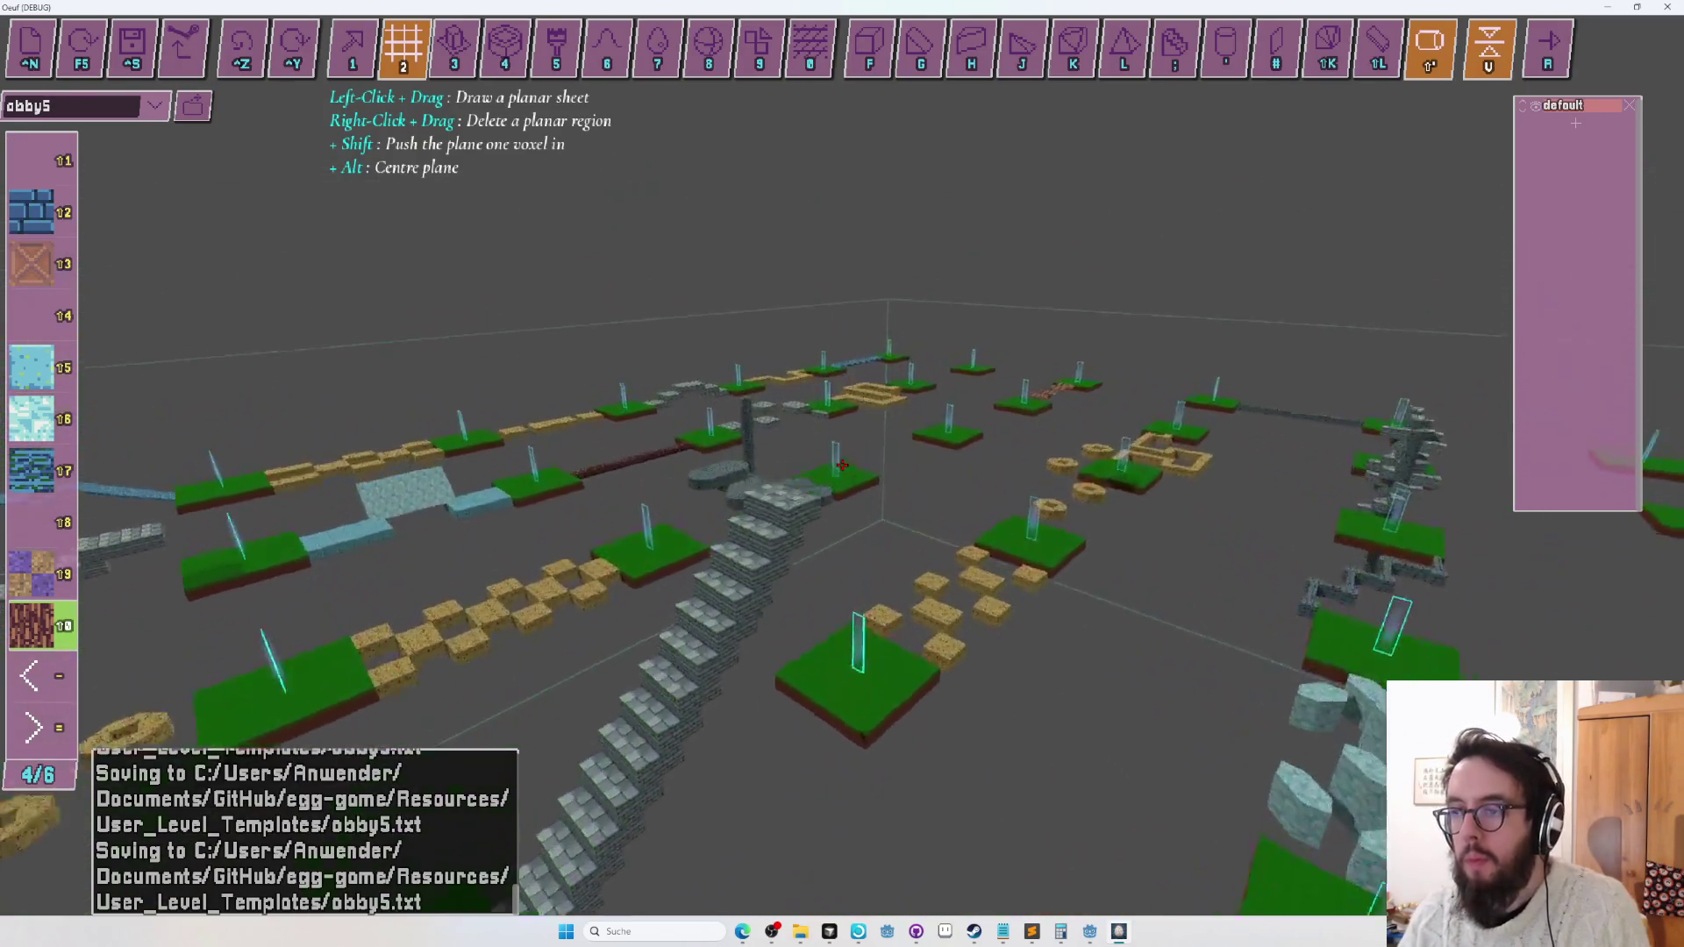
key(w)
key(s)
key(w)
key(s)
key(w)
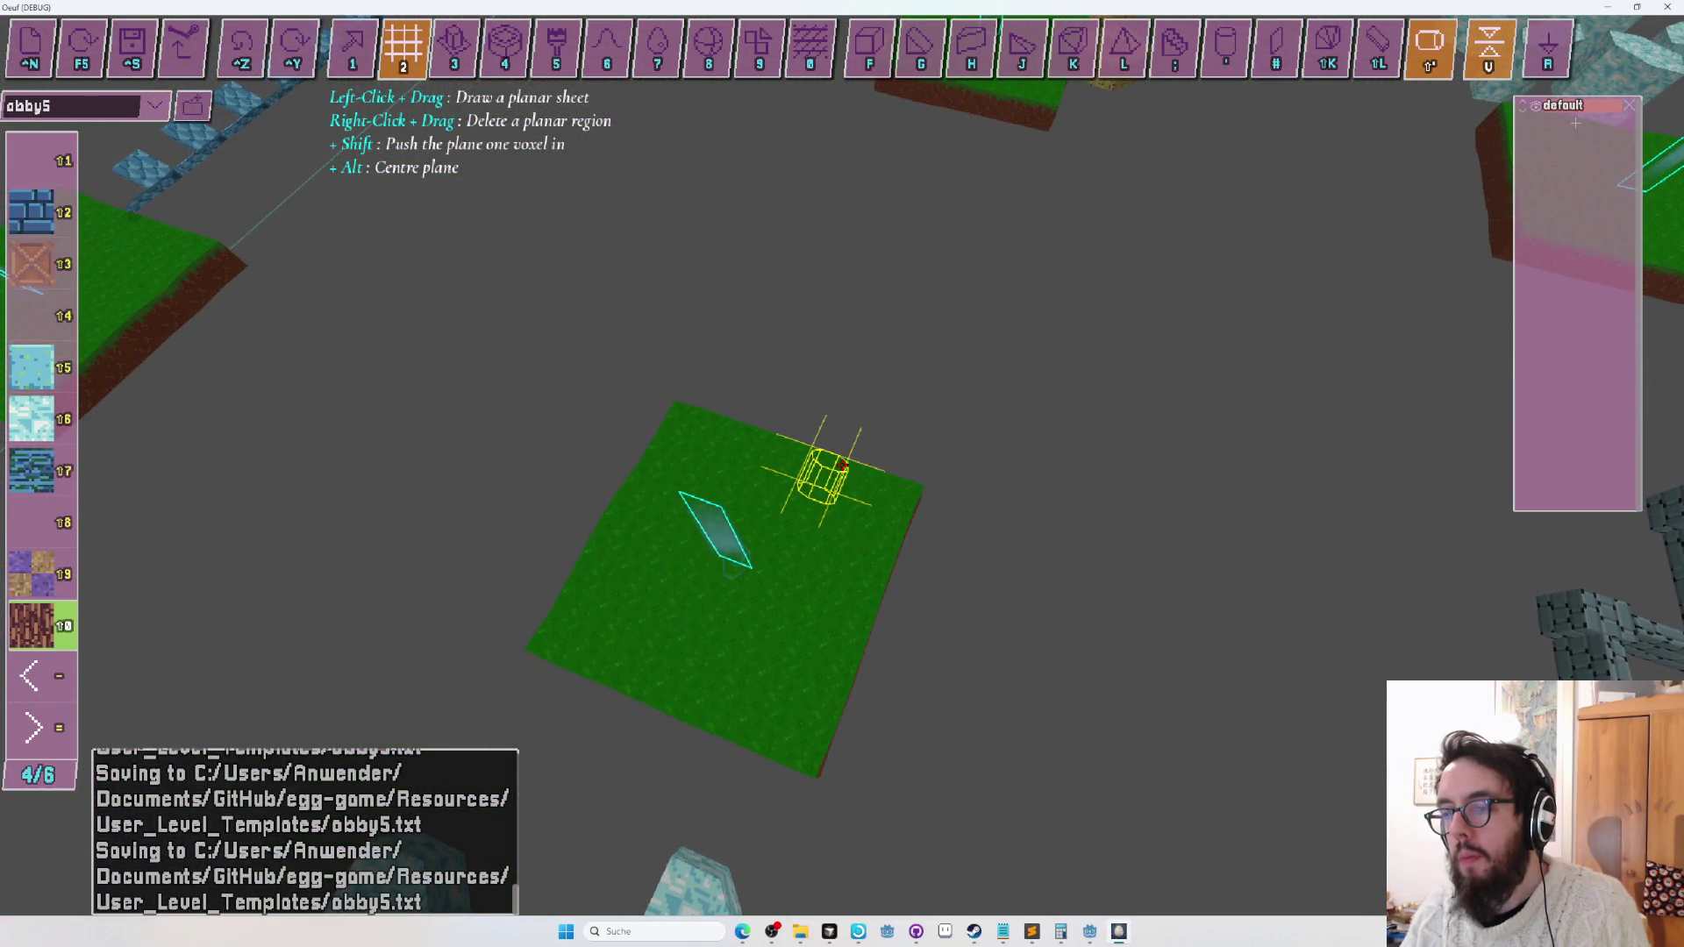
key(s)
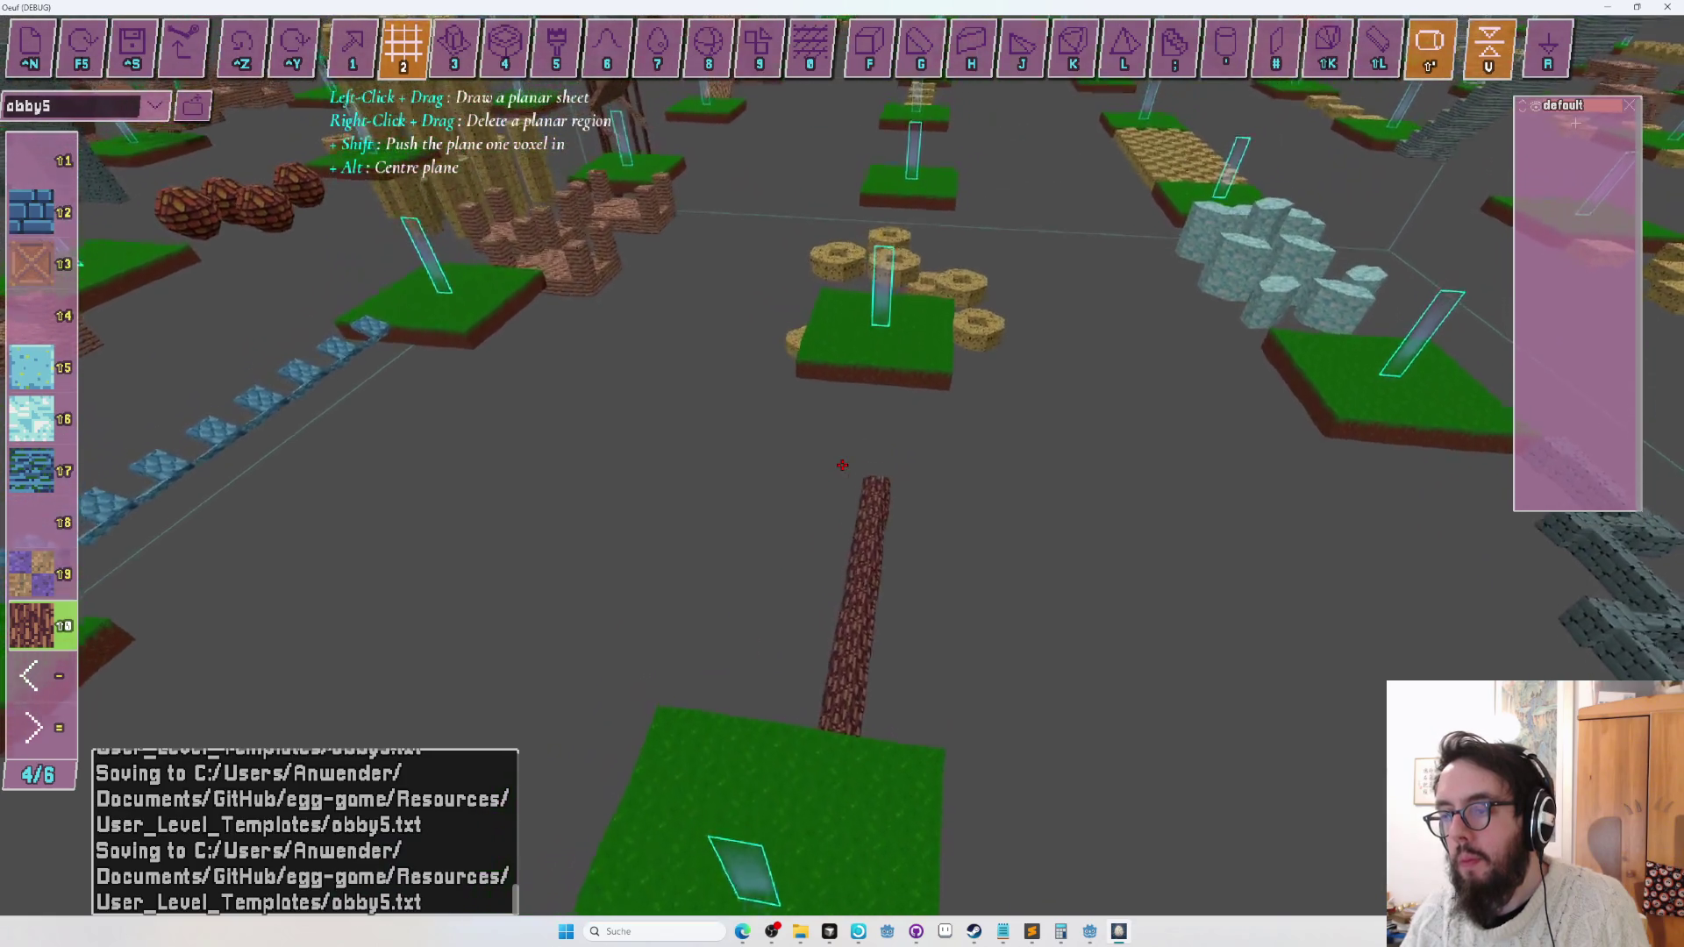
key(w)
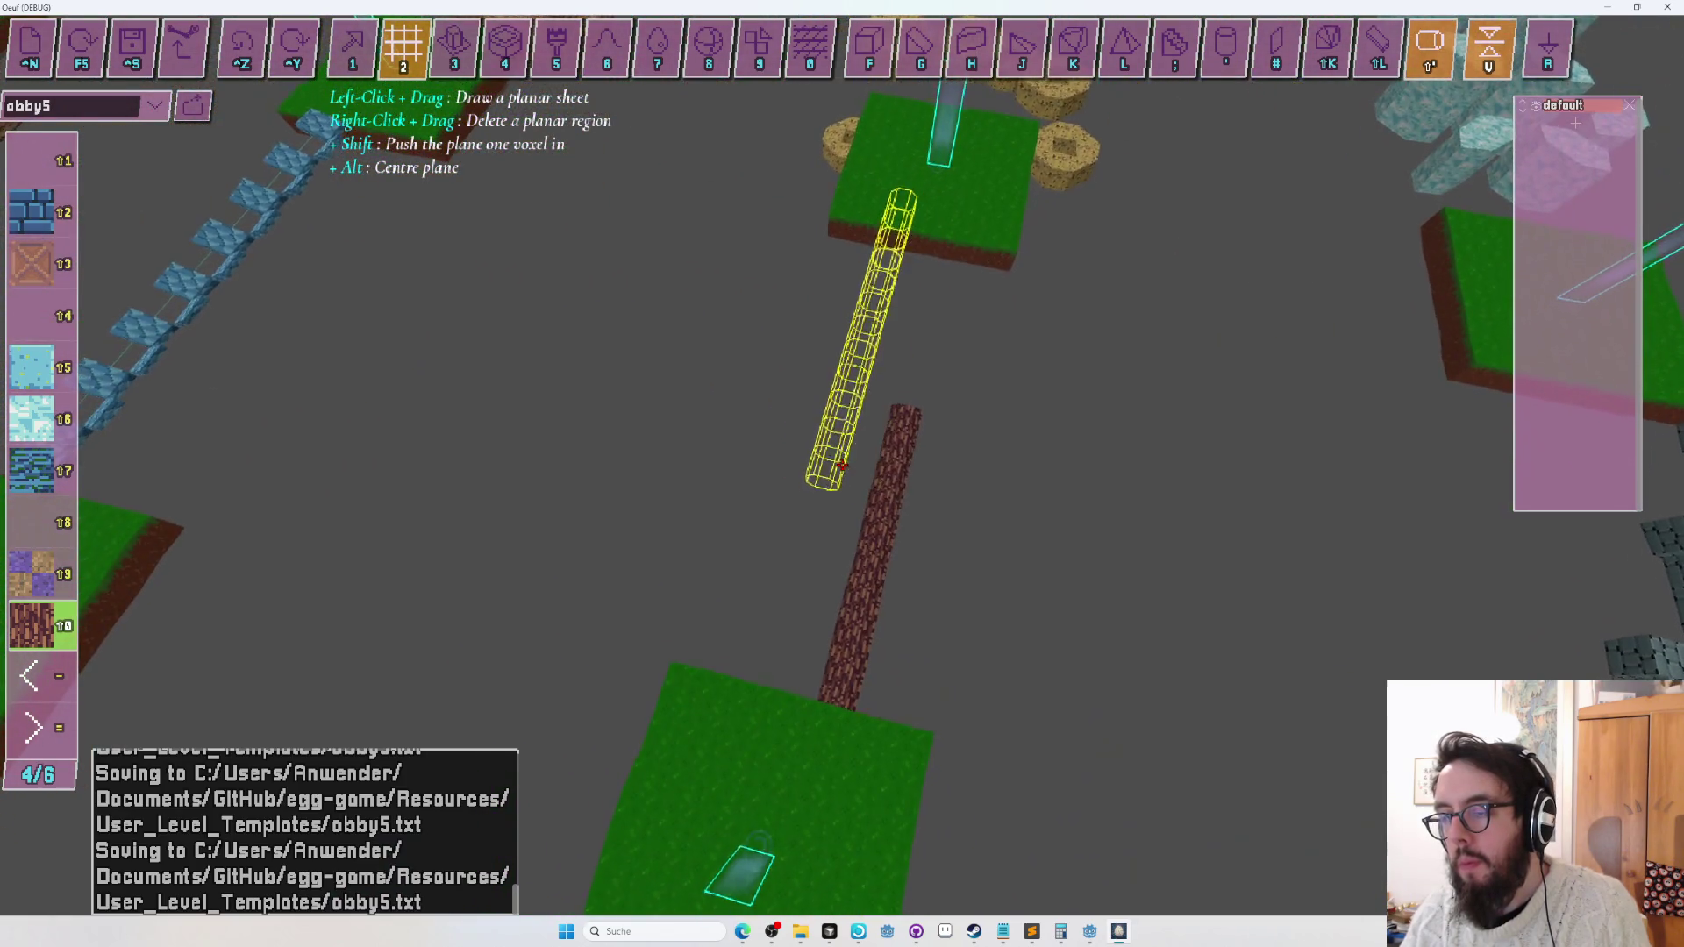
key(s)
key(w)
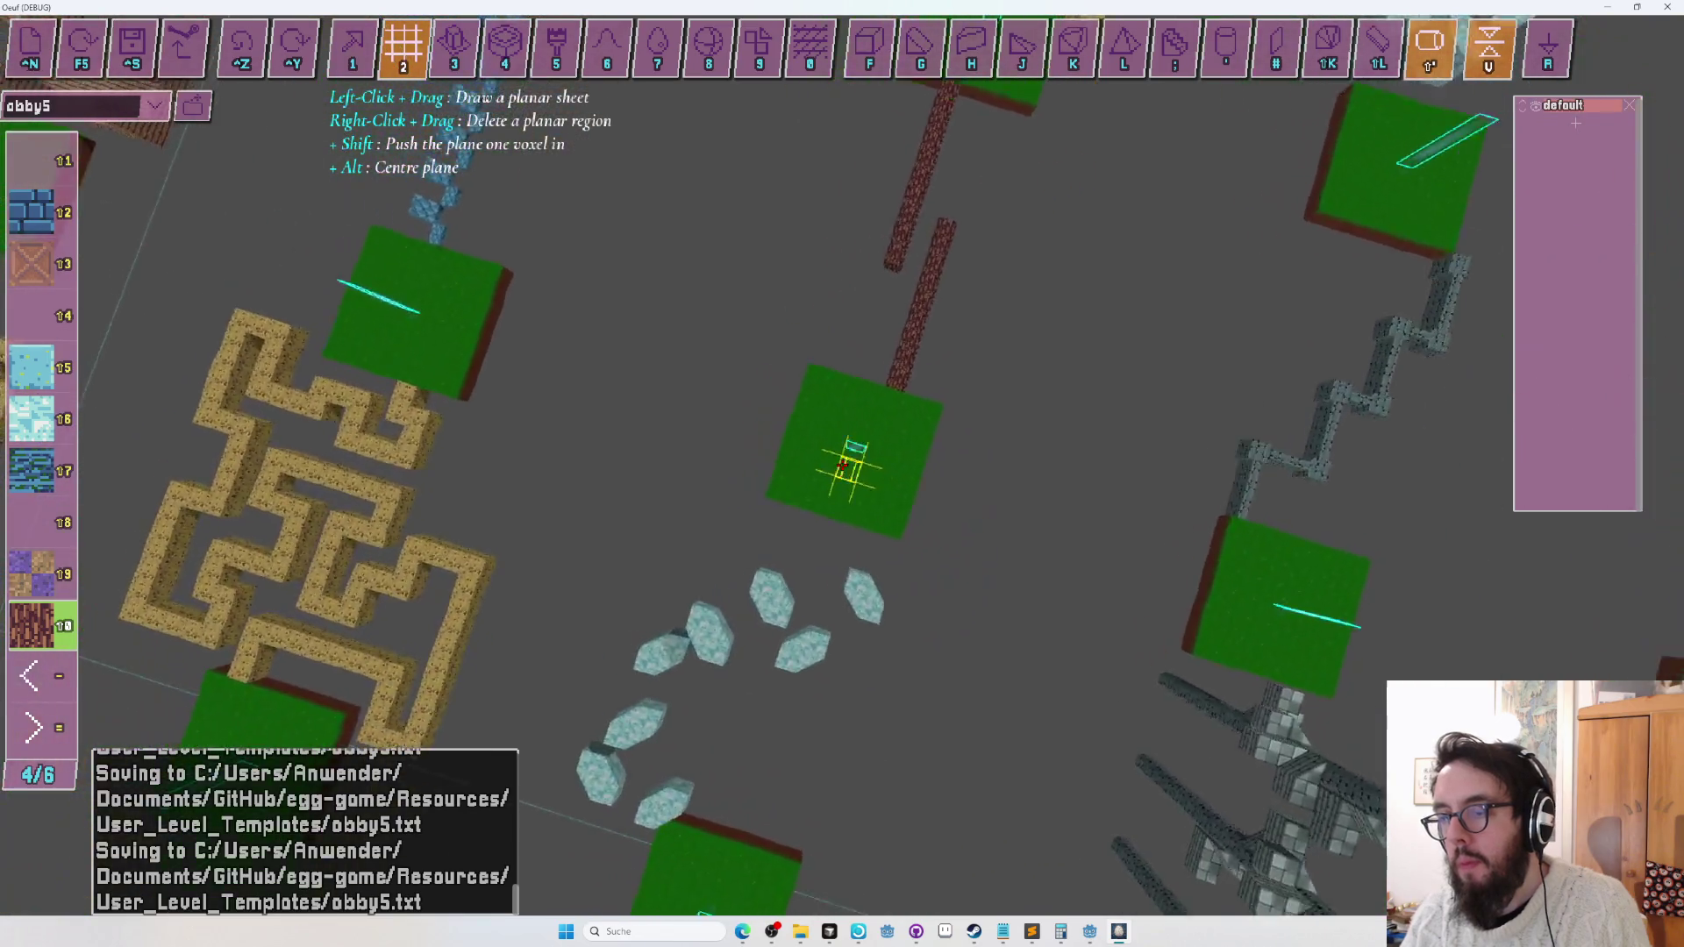
key(s)
Start a playtest from the grass platform beside the log bridge and make the egg jump.
key(w)
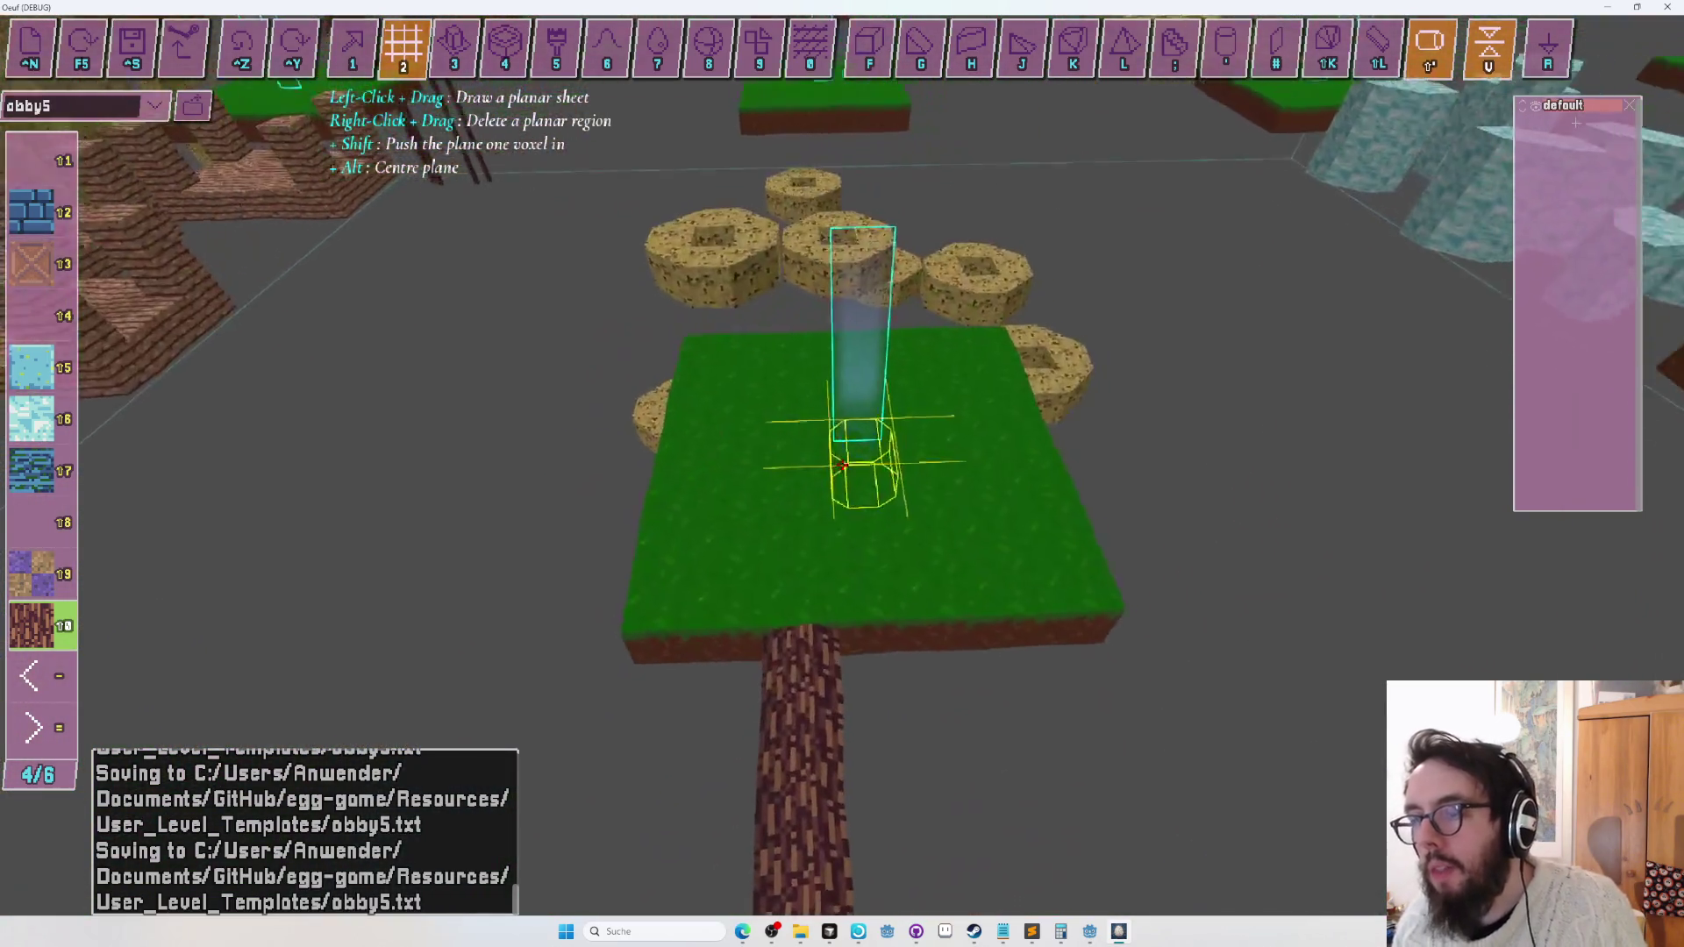
key(F5)
key(space)
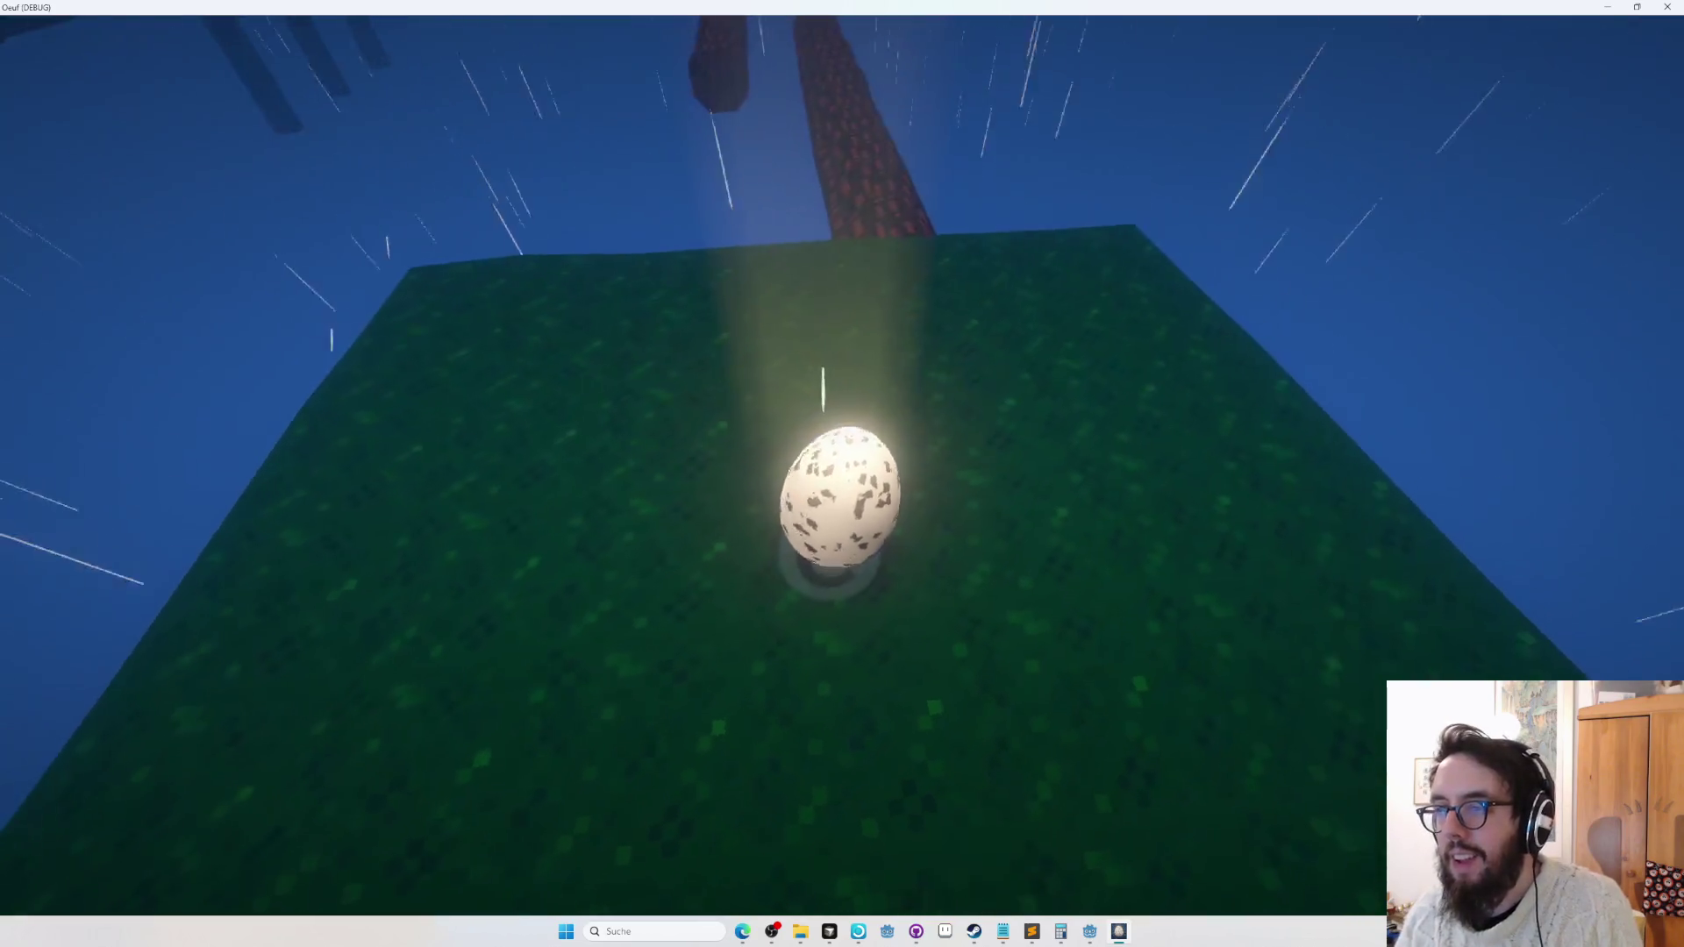